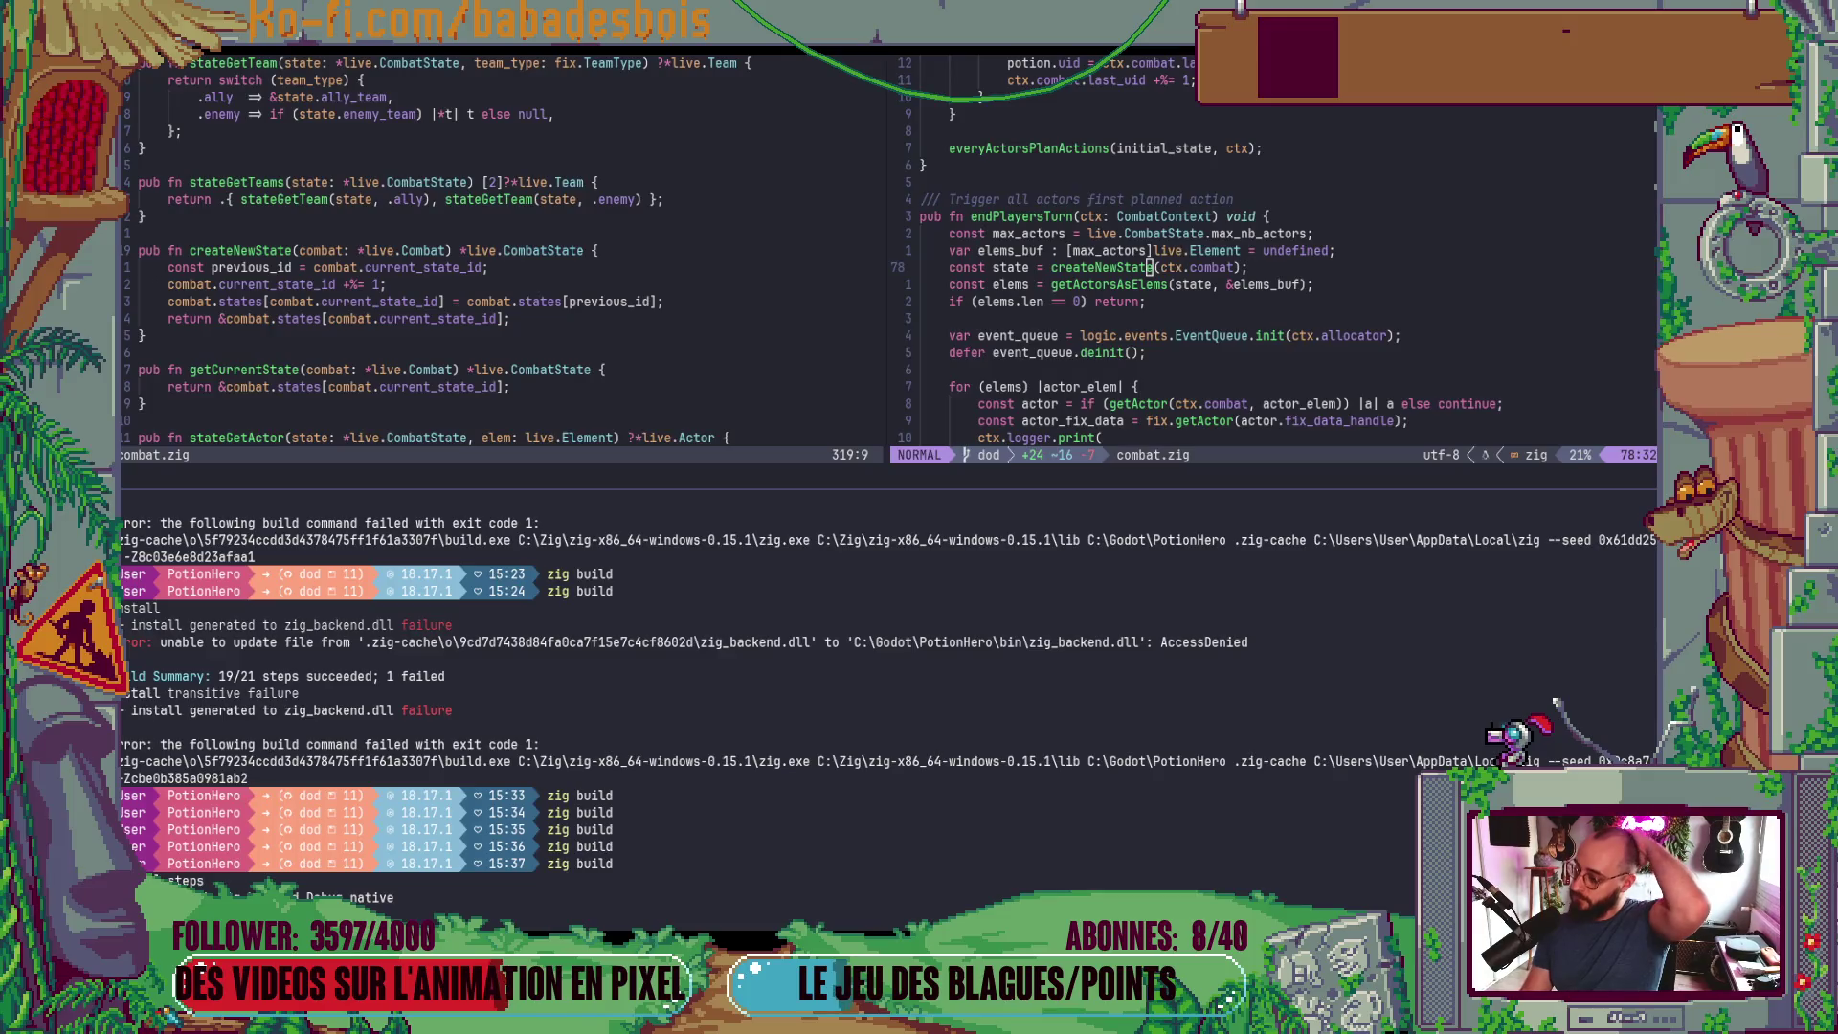
- Switch to the Godot editor and run PotionHero to show the combat room
{"action": "key", "text": "alt+Tab"}
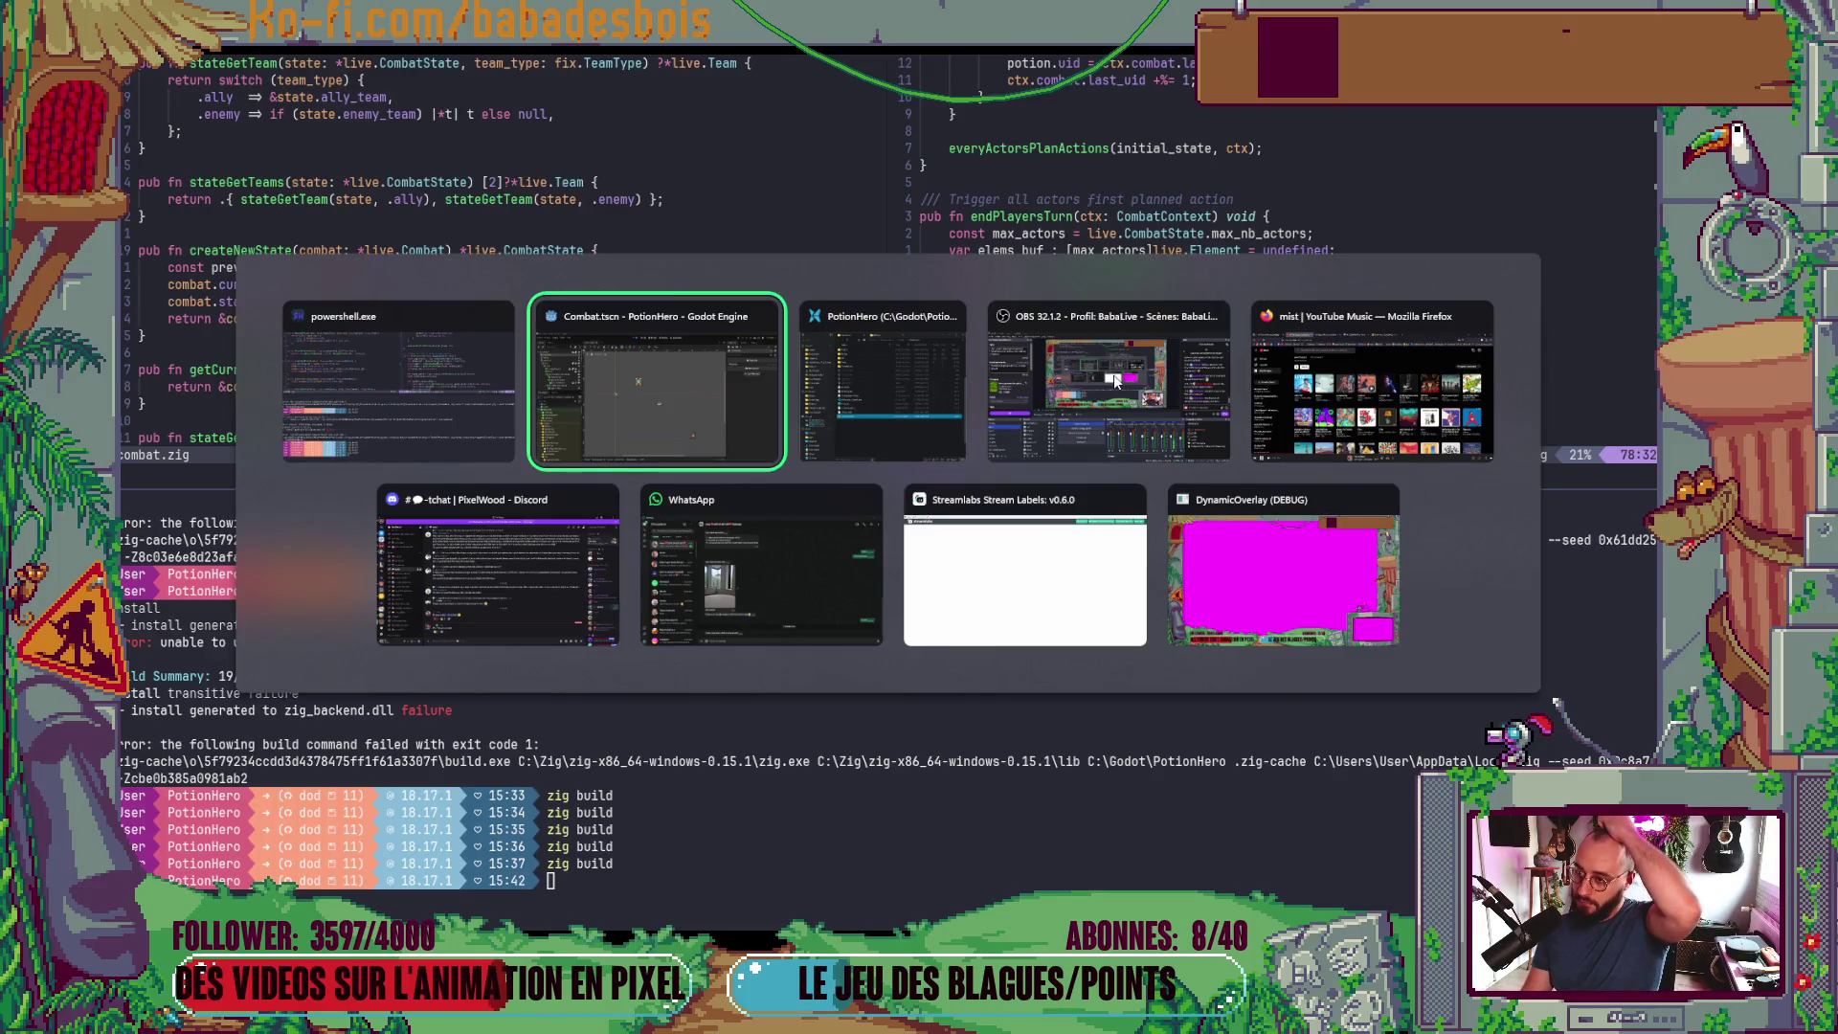
{"action": "key", "text": "F5"}
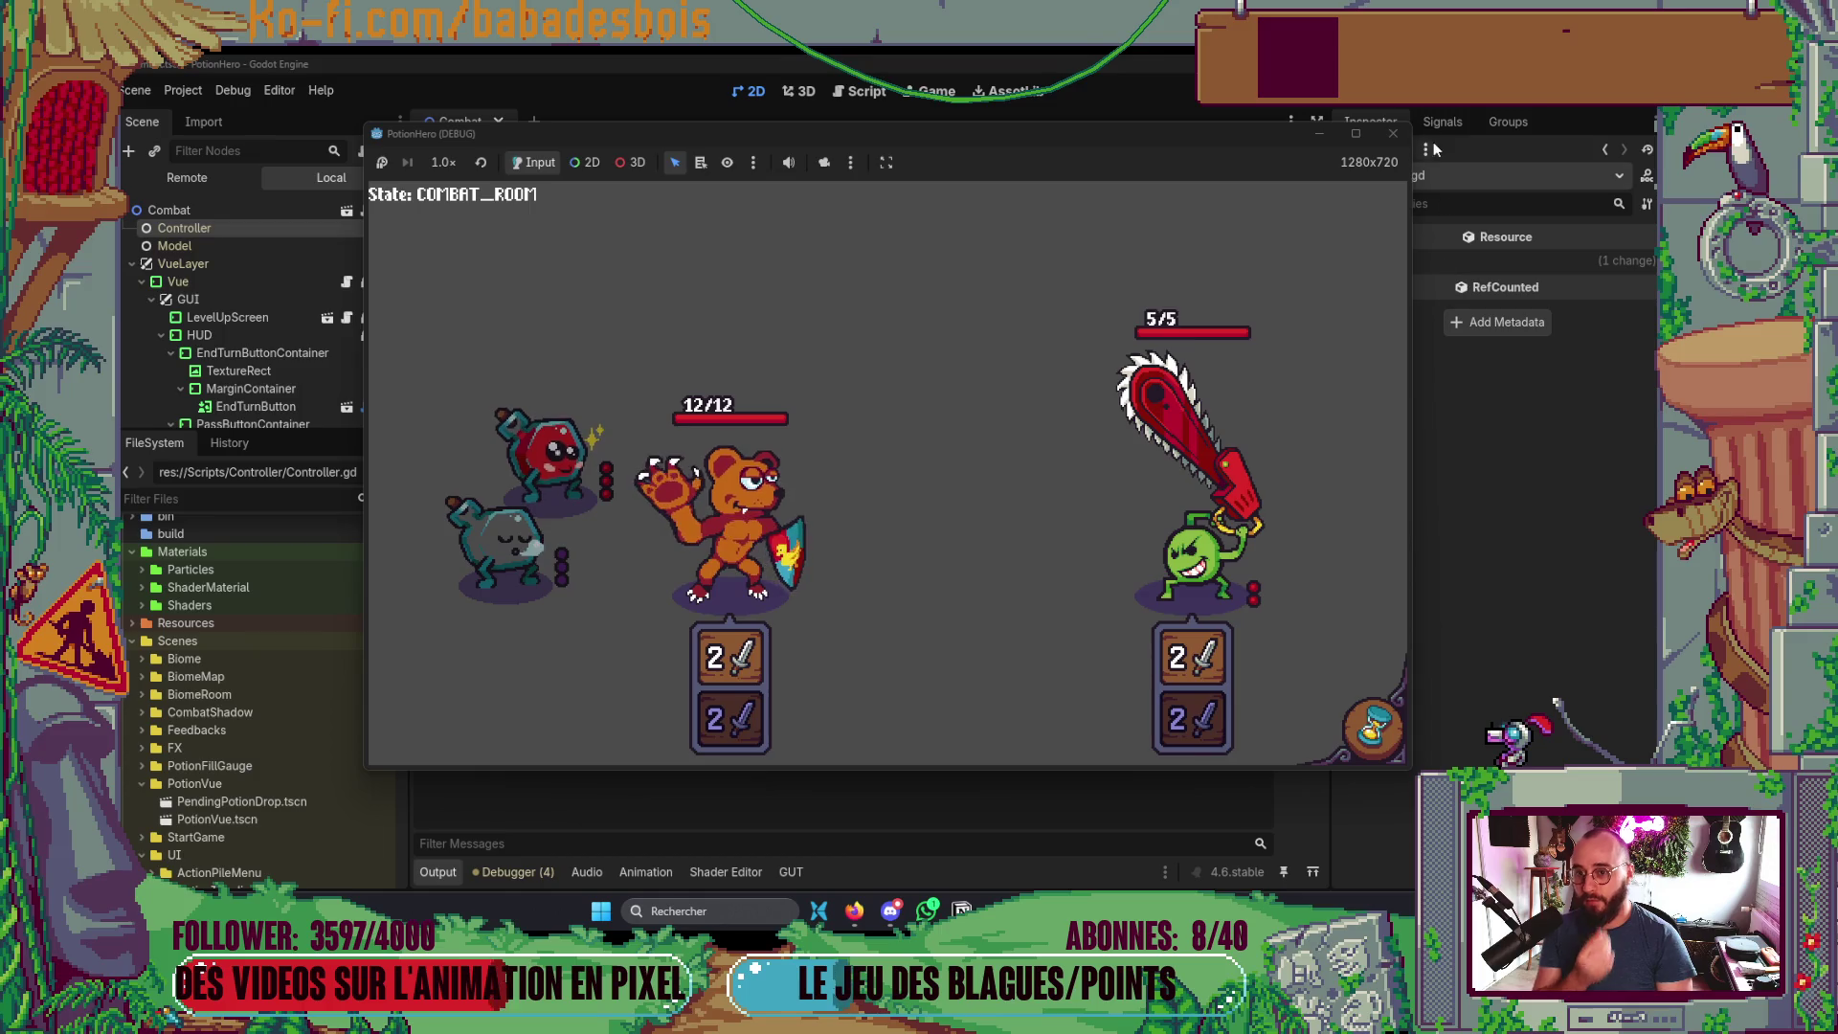
- Close the game, reopen project.godot to reload PotionHero, and relaunch it
{"action": "left_click", "coordinate": [1393, 133]}
{"action": "key", "text": "alt+Tab"}
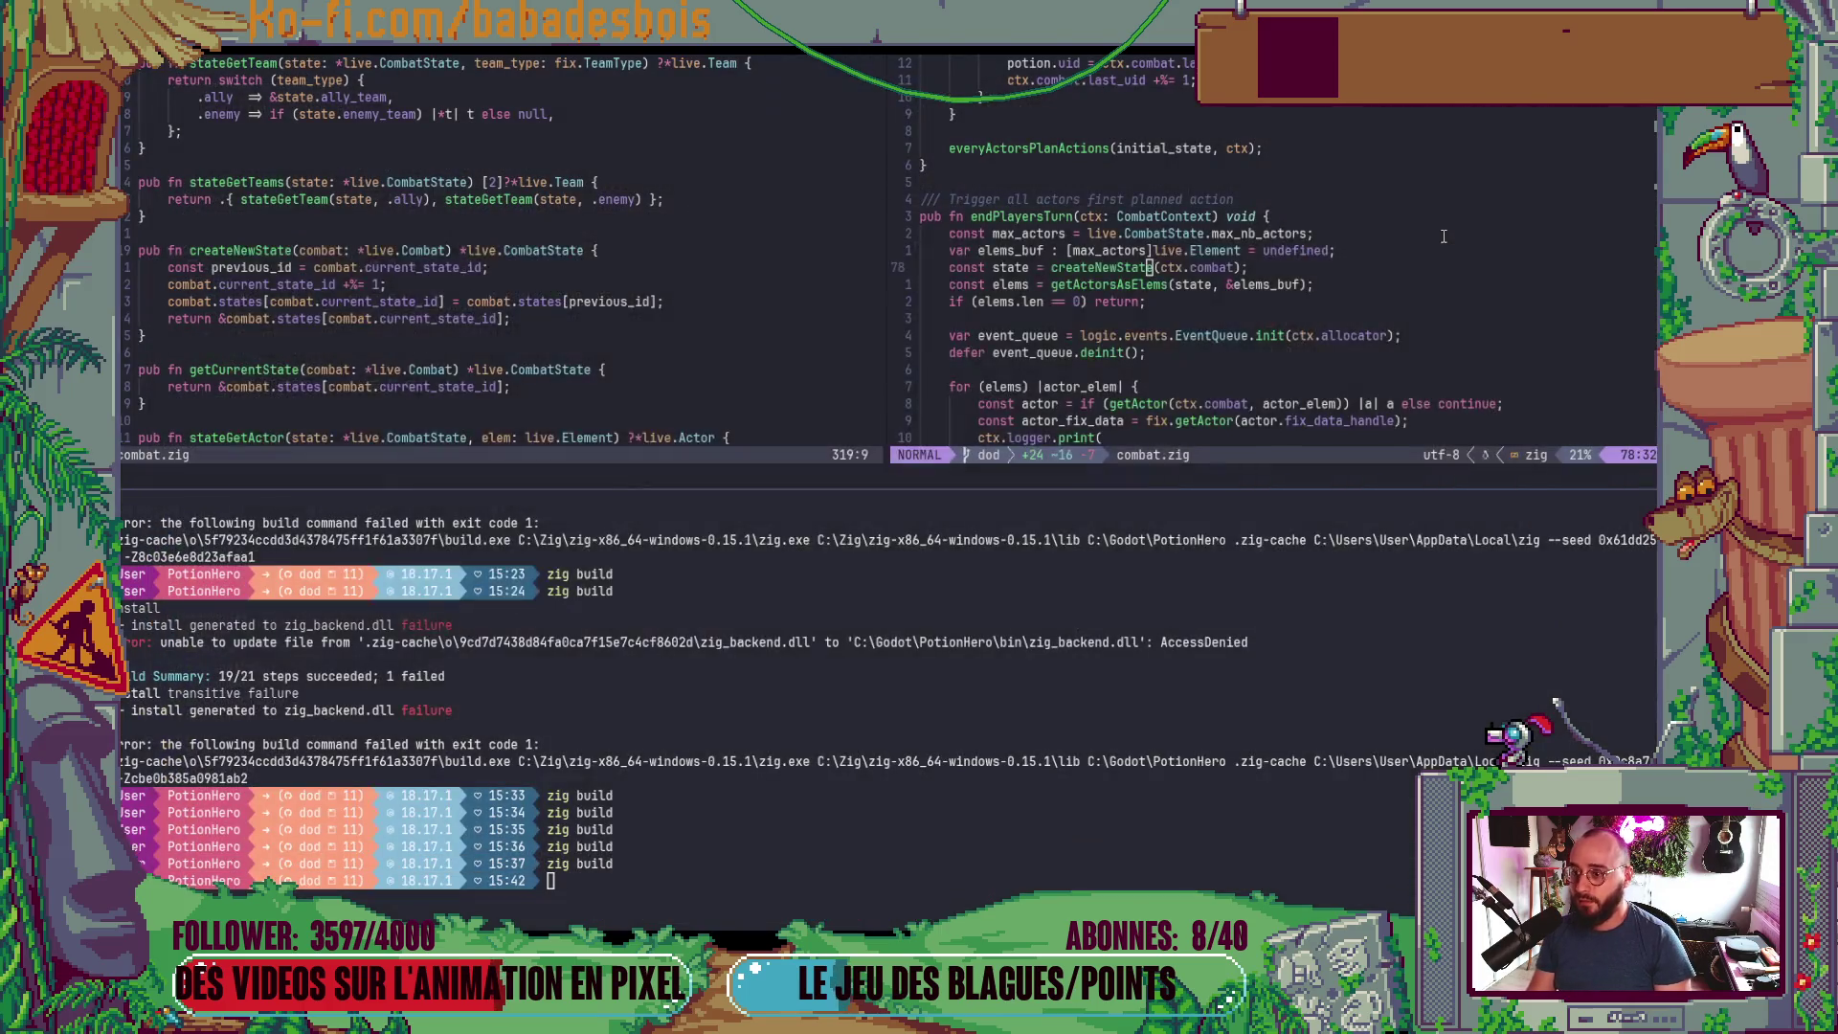
{"action": "key", "text": "super+e"}
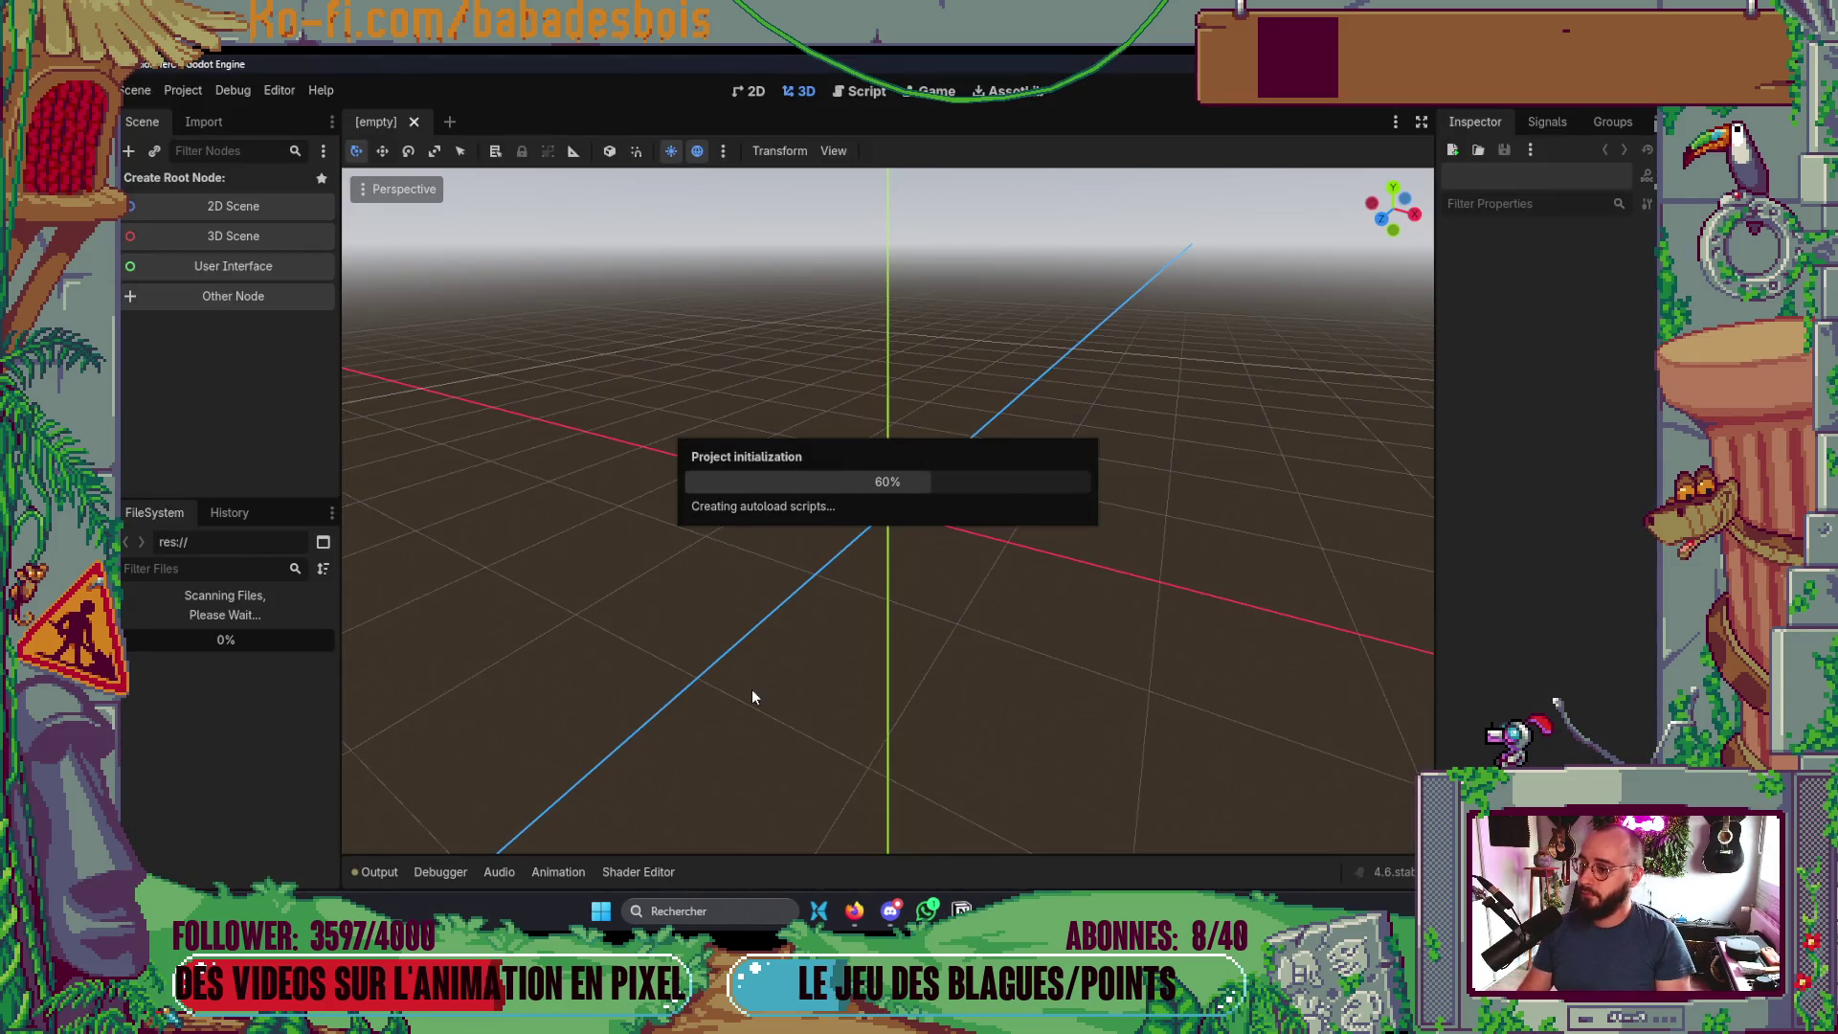
{"action": "key", "text": "F5"}
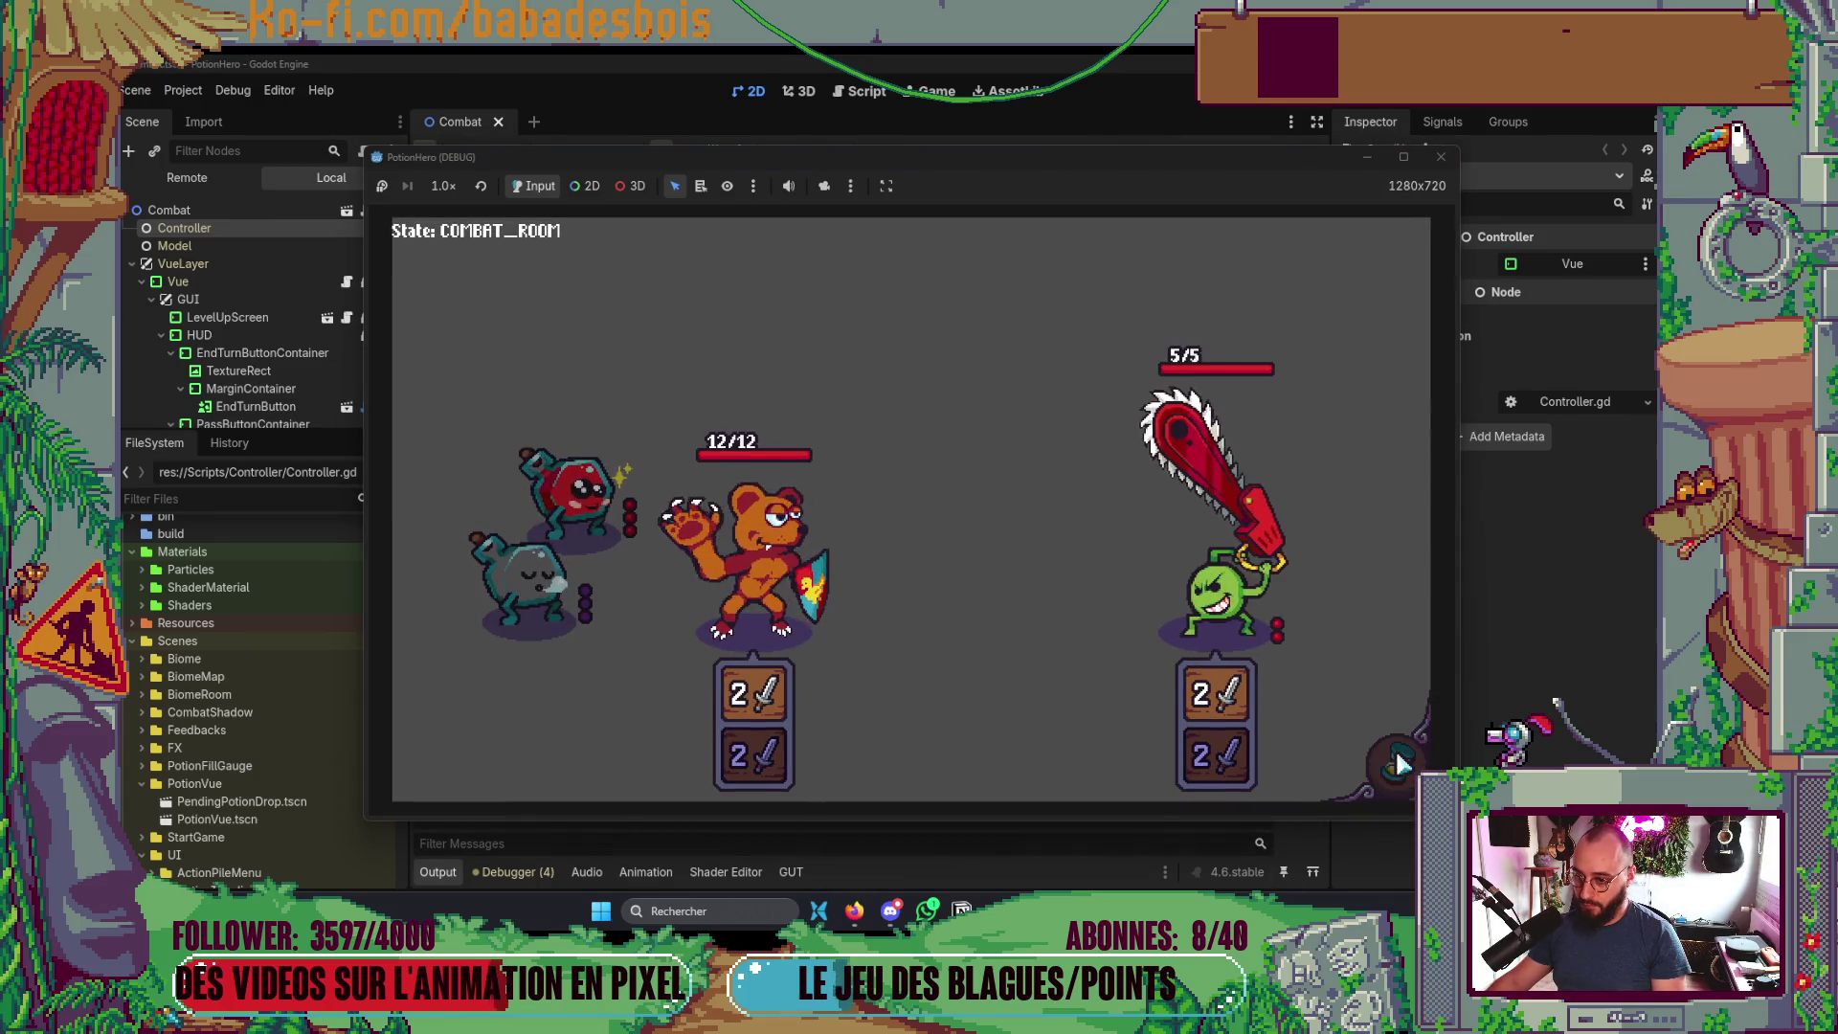
- Play two End Turn combat exchanges, checking the Output log after each
{"action": "left_click", "coordinate": [1398, 764]}
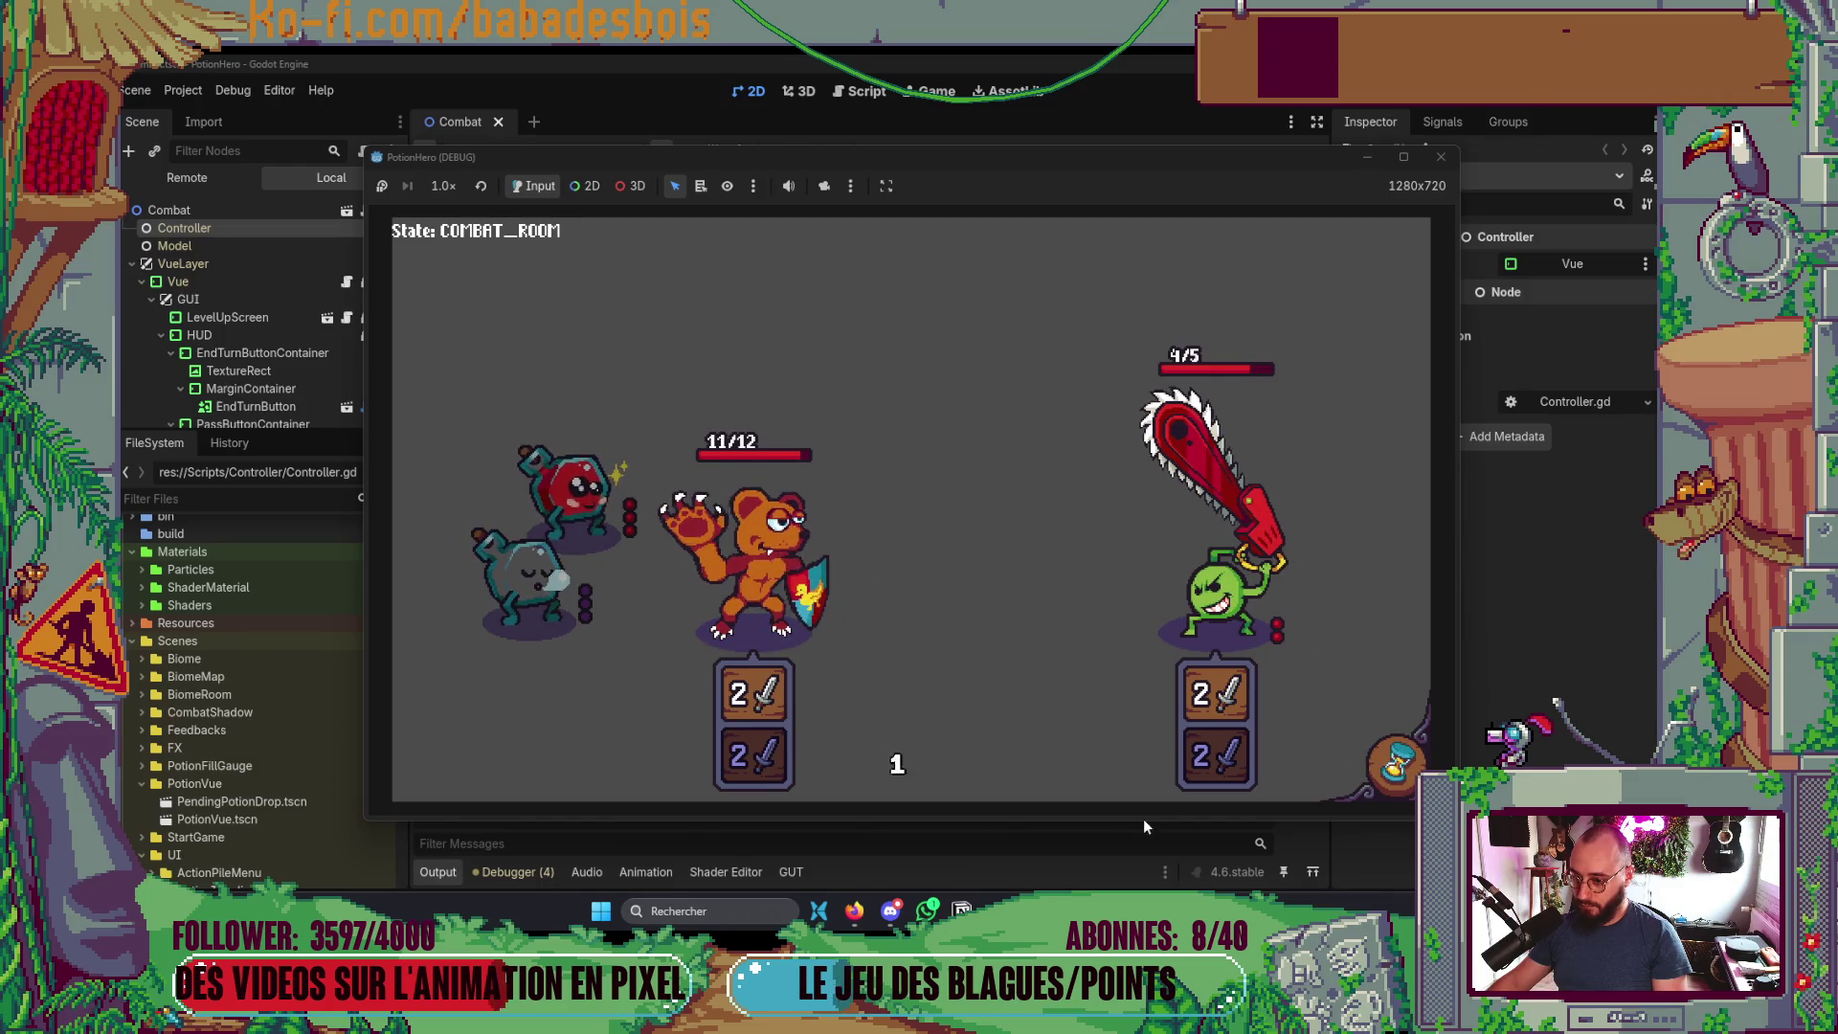
{"action": "left_click", "coordinate": [1081, 841]}
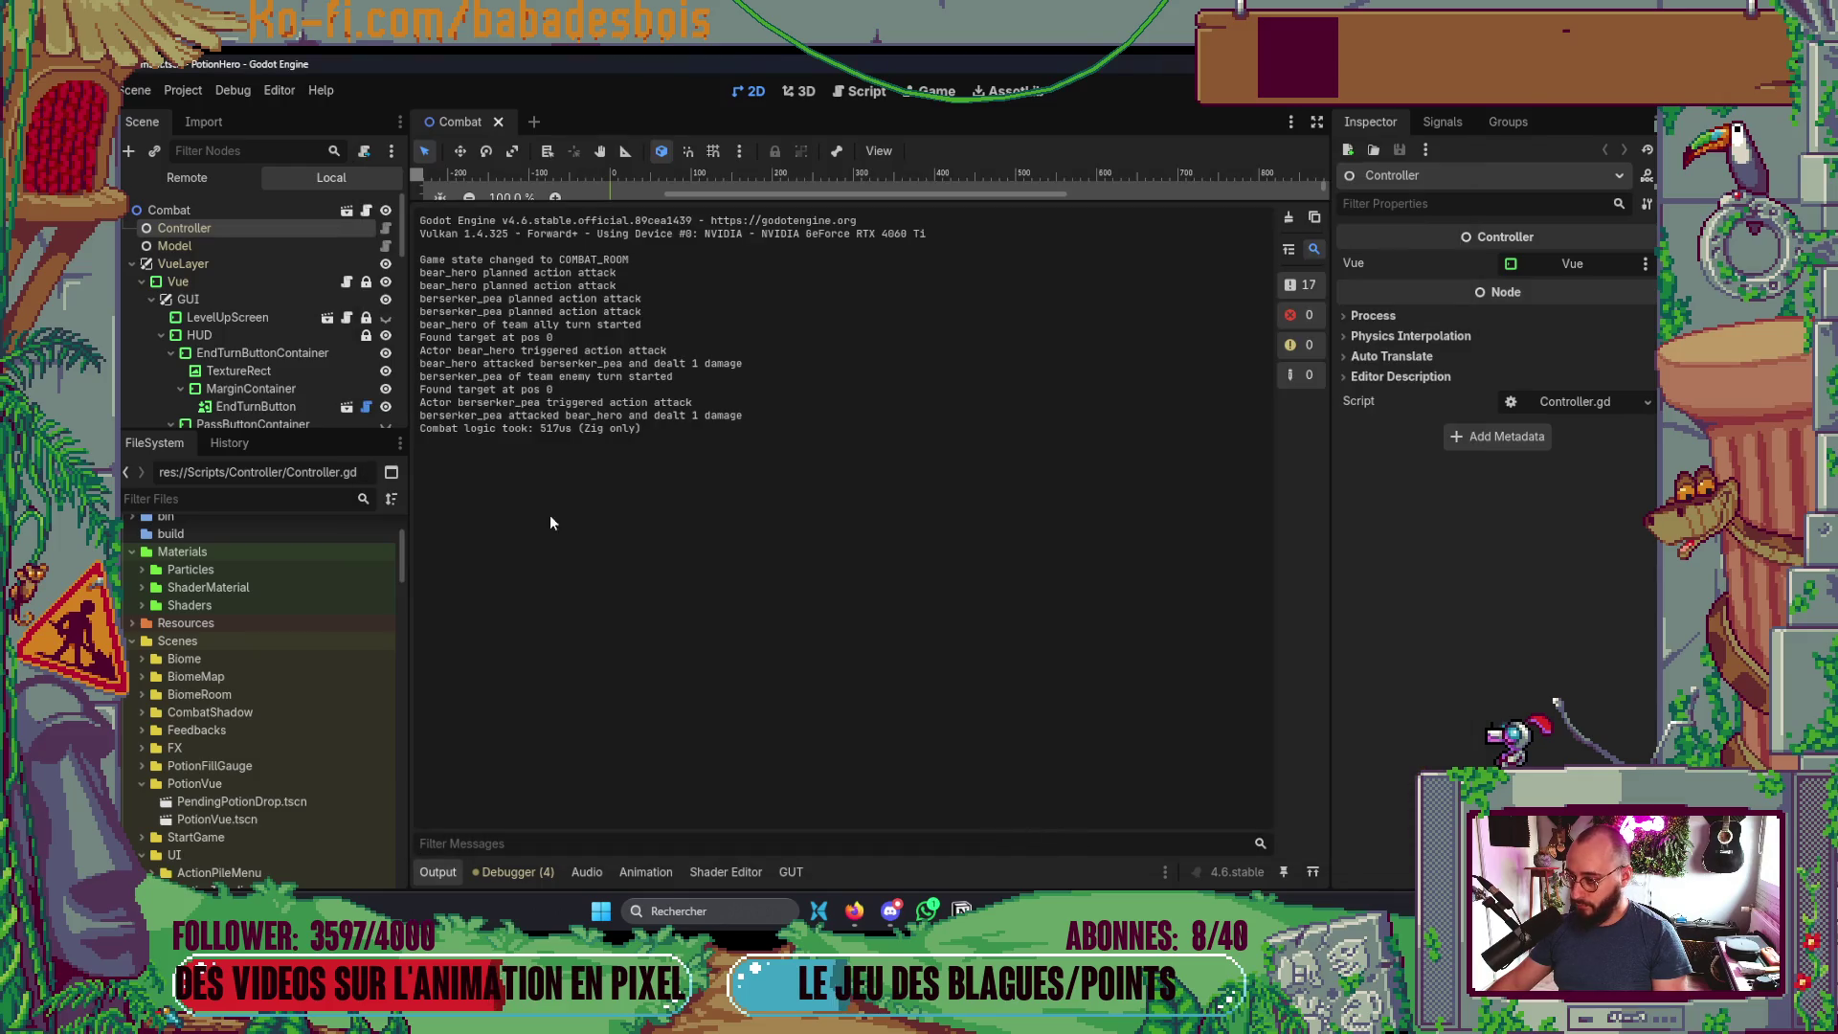
{"action": "key", "text": "alt+Tab"}
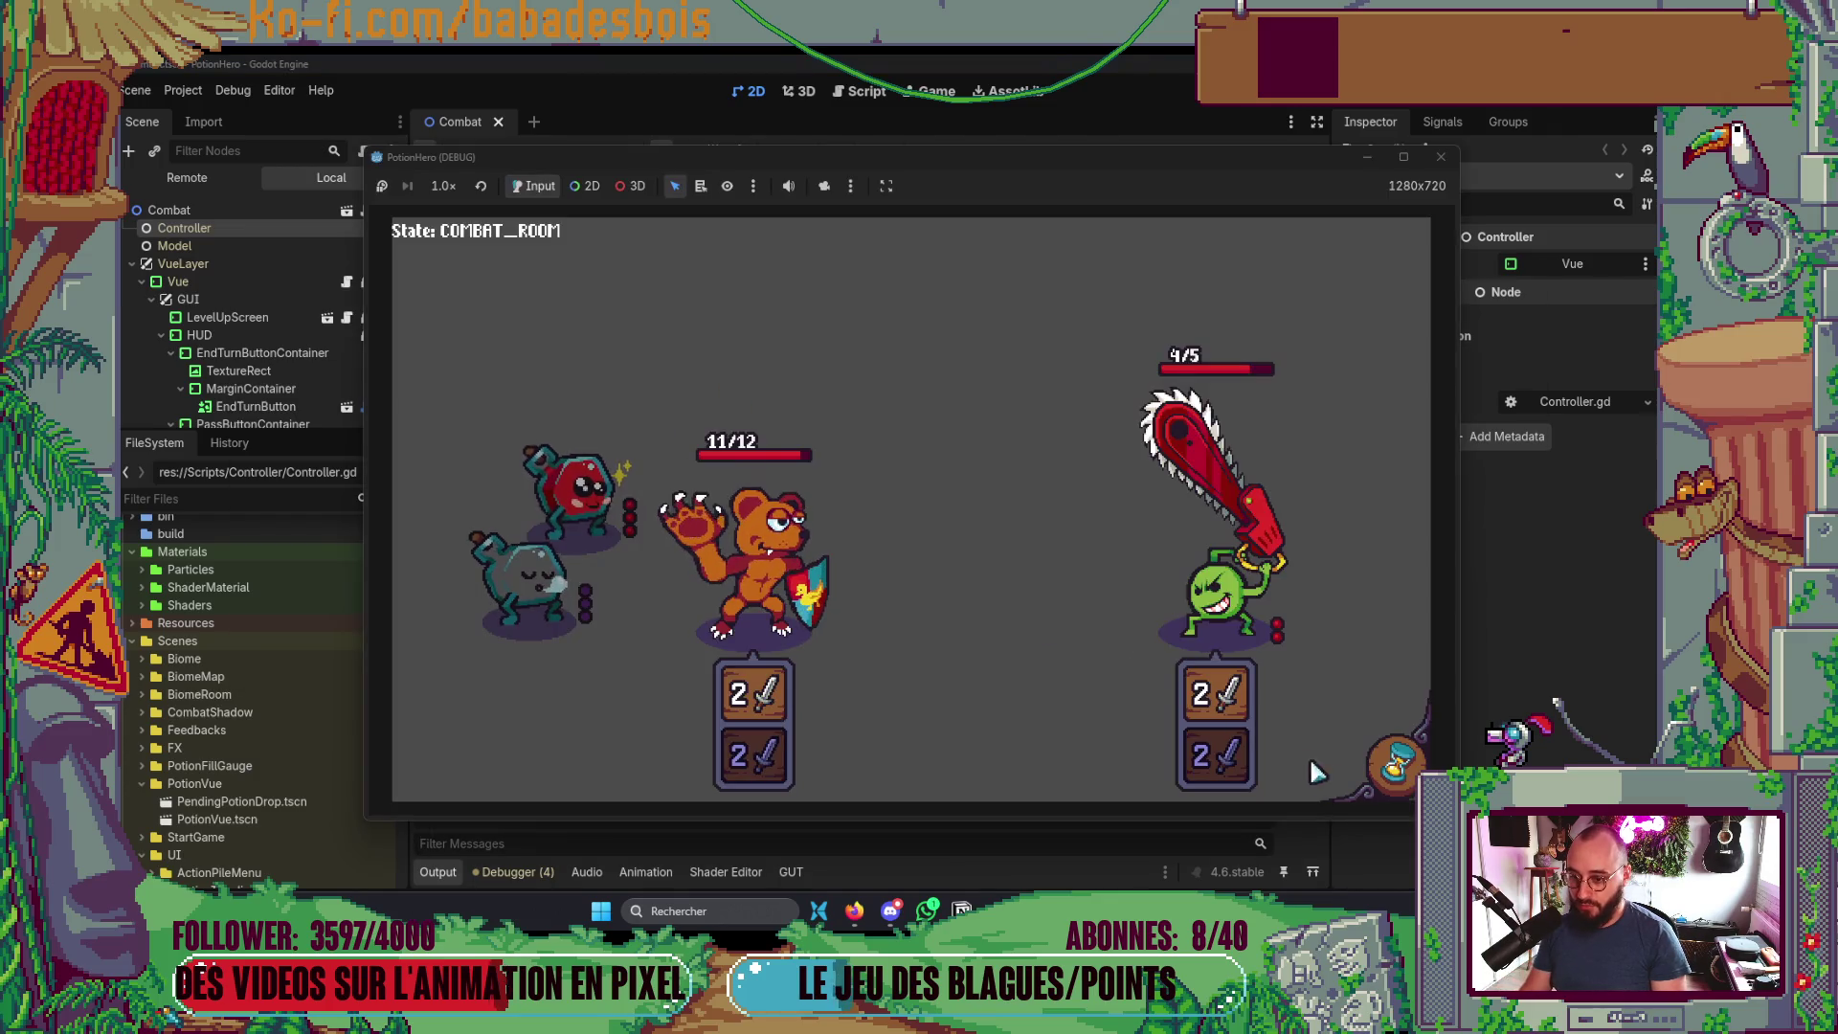
{"action": "left_click", "coordinate": [1396, 763]}
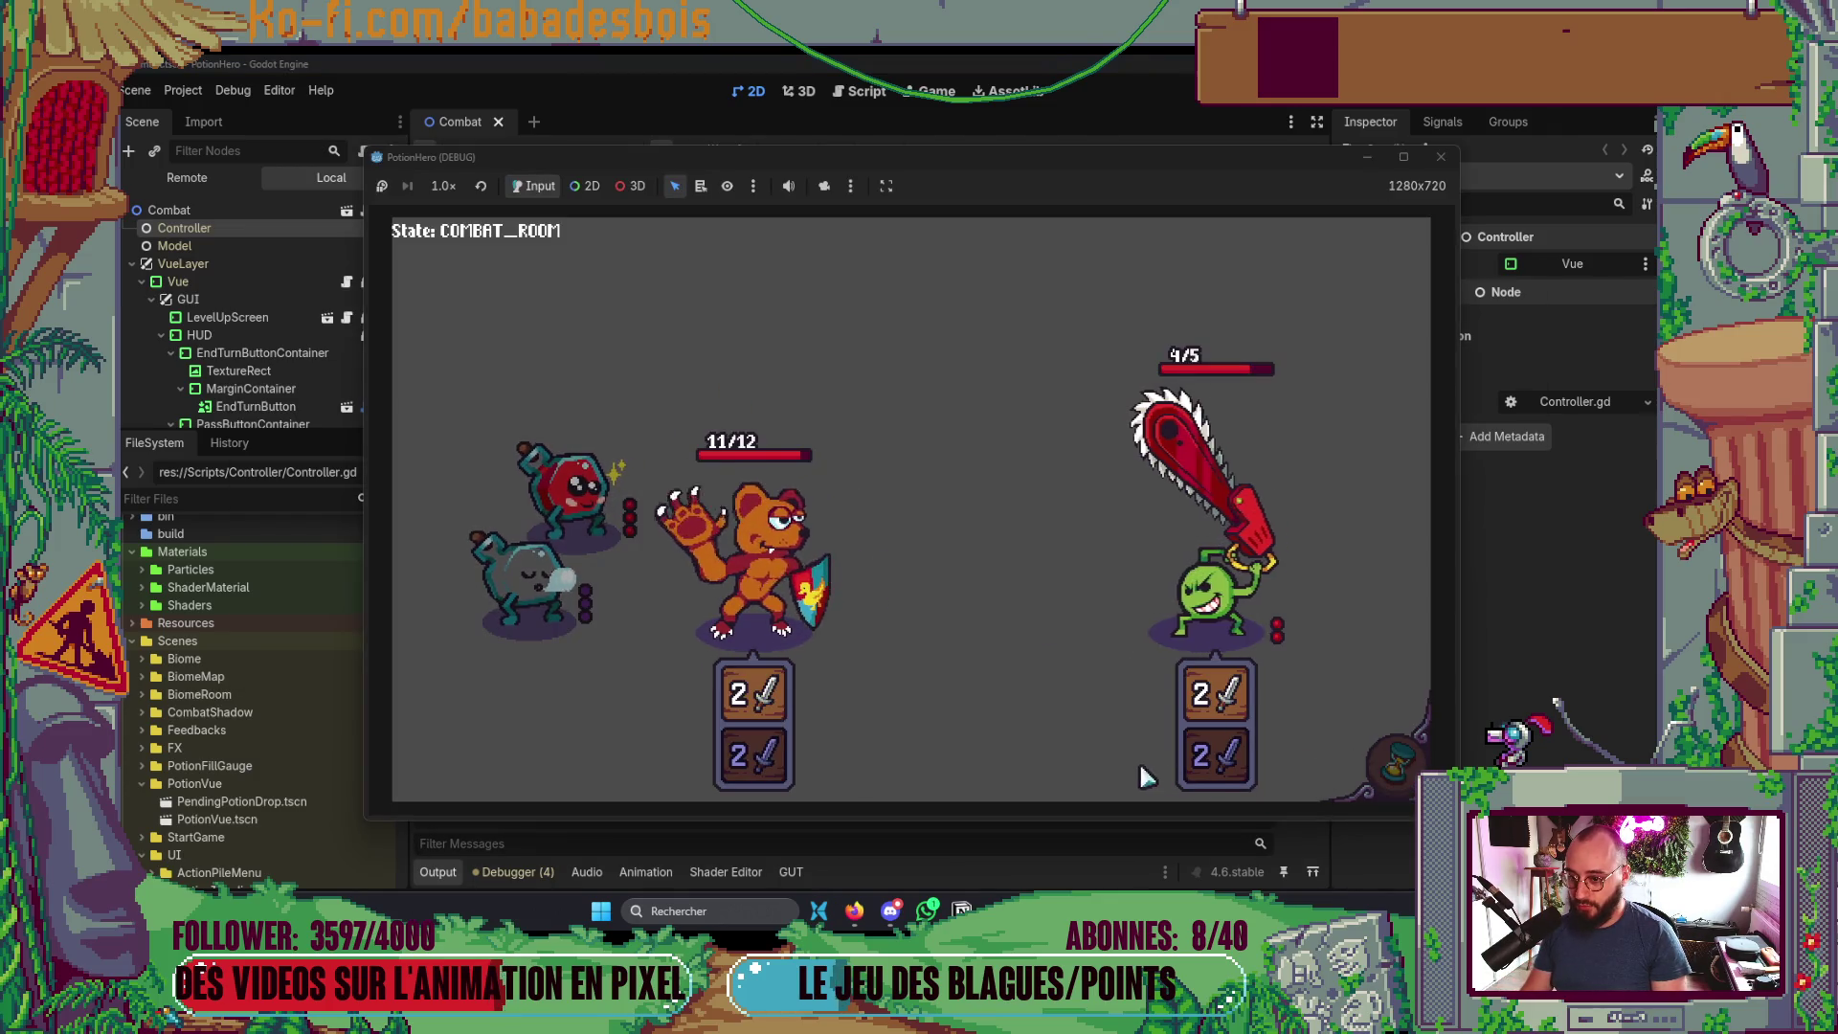
{"action": "left_click", "coordinate": [993, 831]}
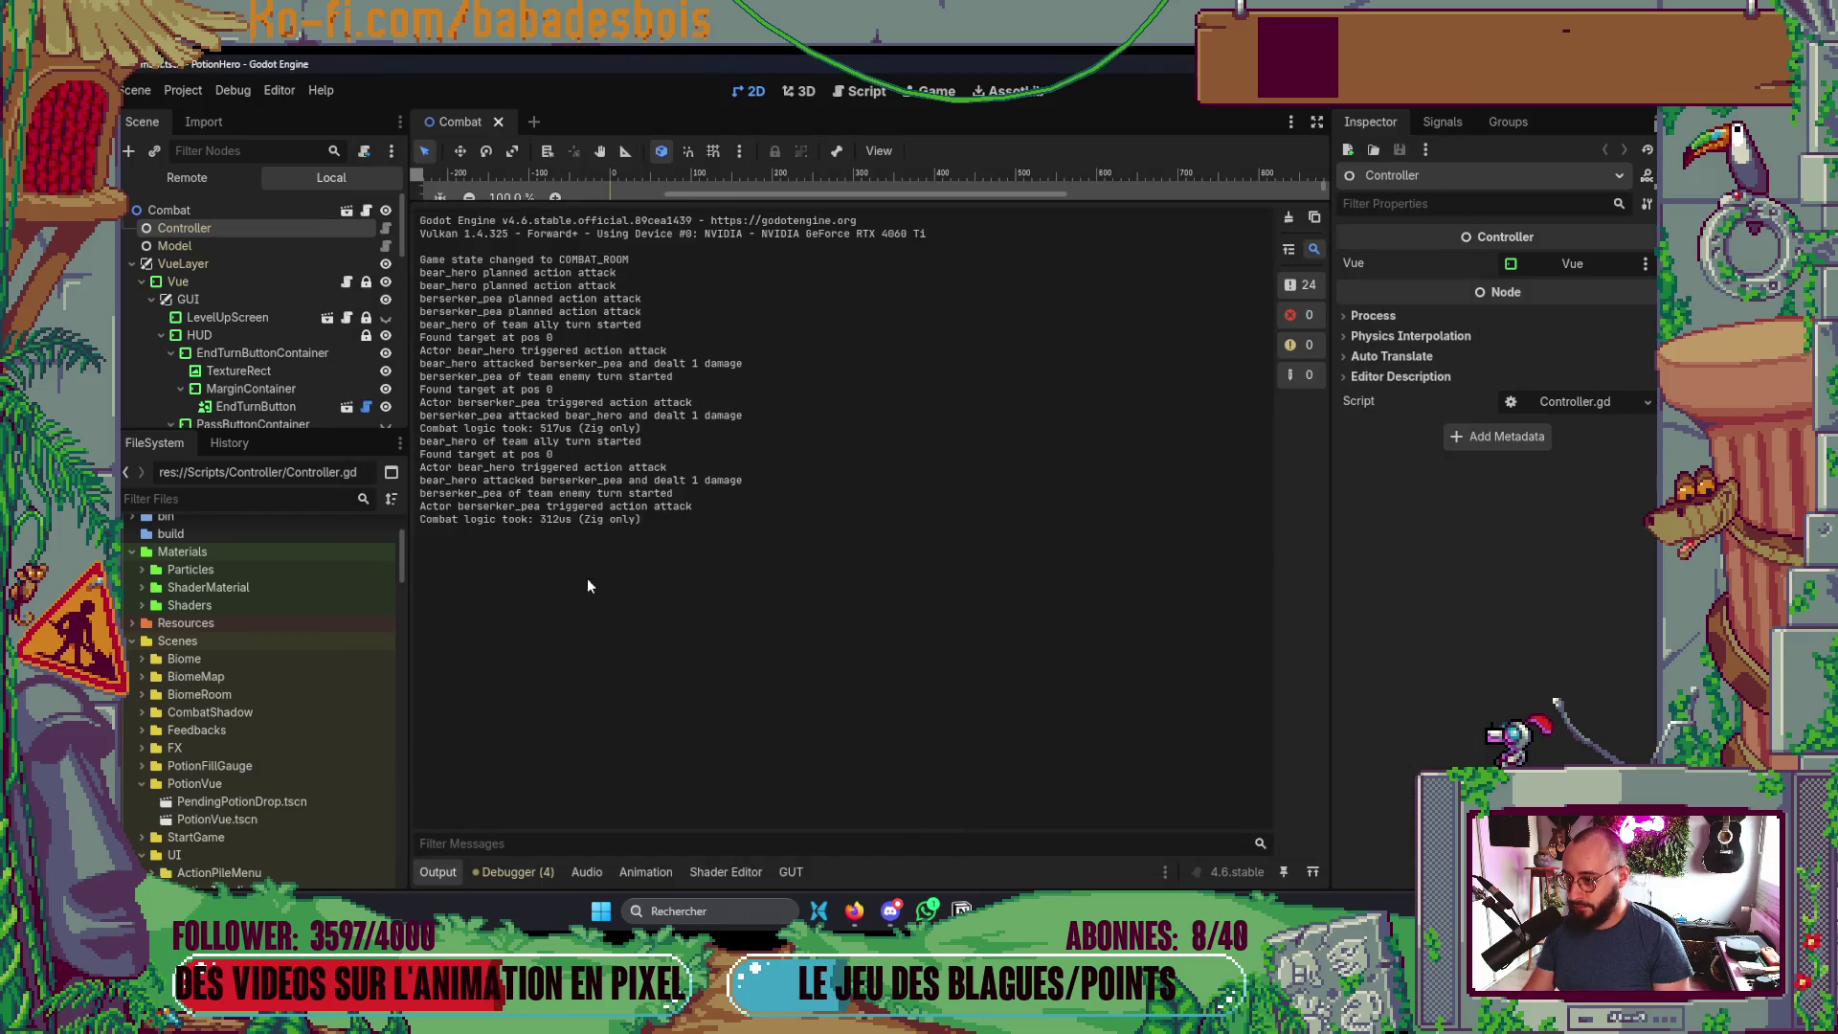
{"action": "key", "text": "alt+Tab"}
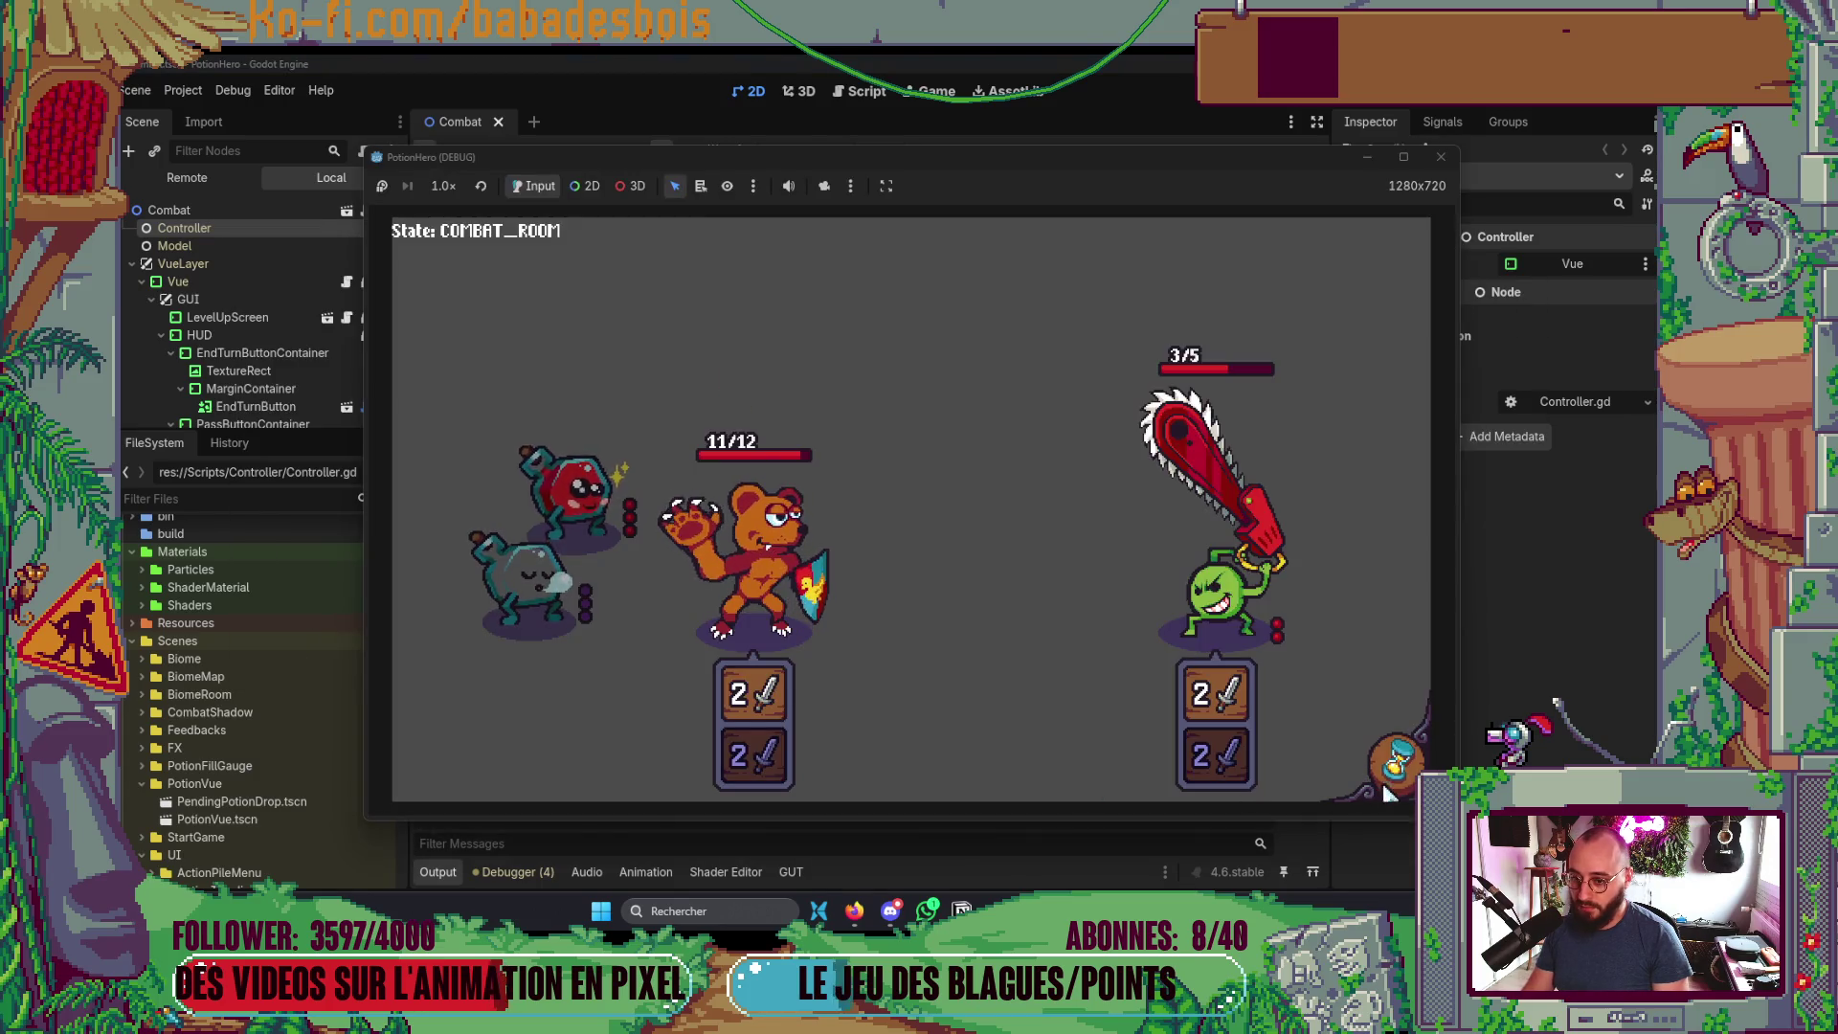
- Stop the running game and collapse the bottom Output panel
{"action": "key", "text": "F8"}
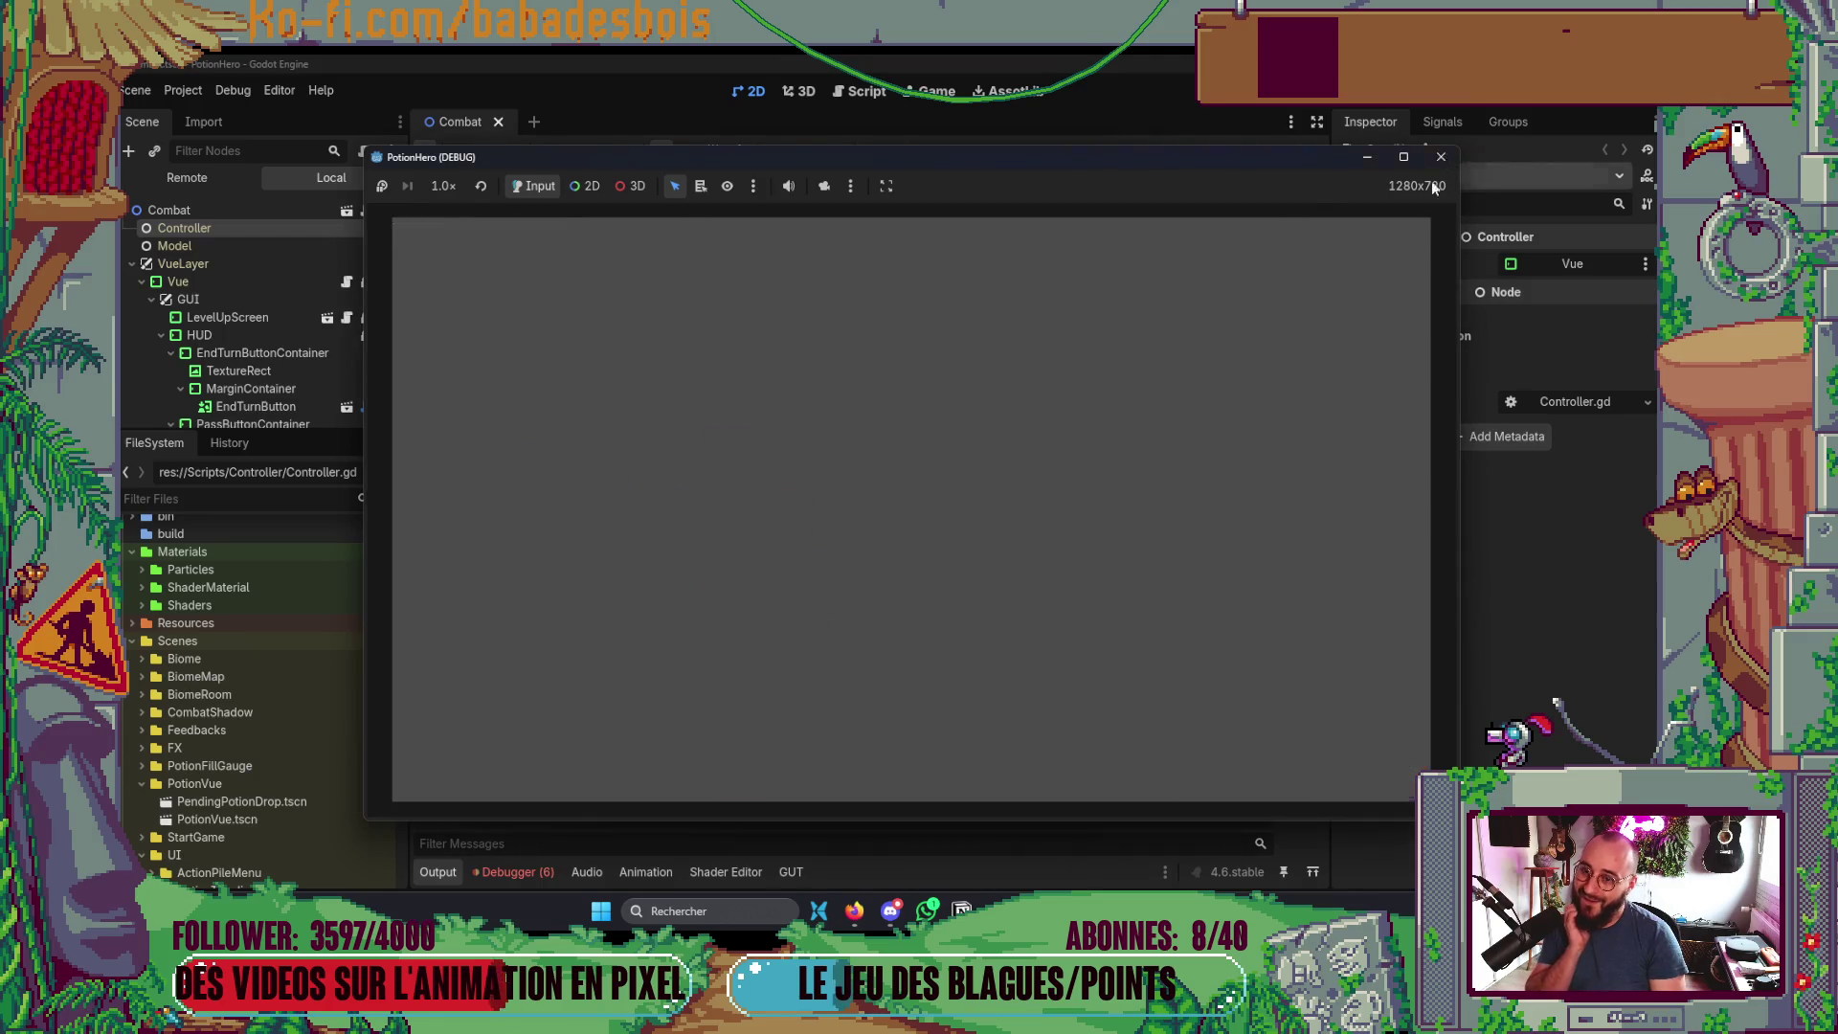
{"action": "left_click", "coordinate": [446, 869]}
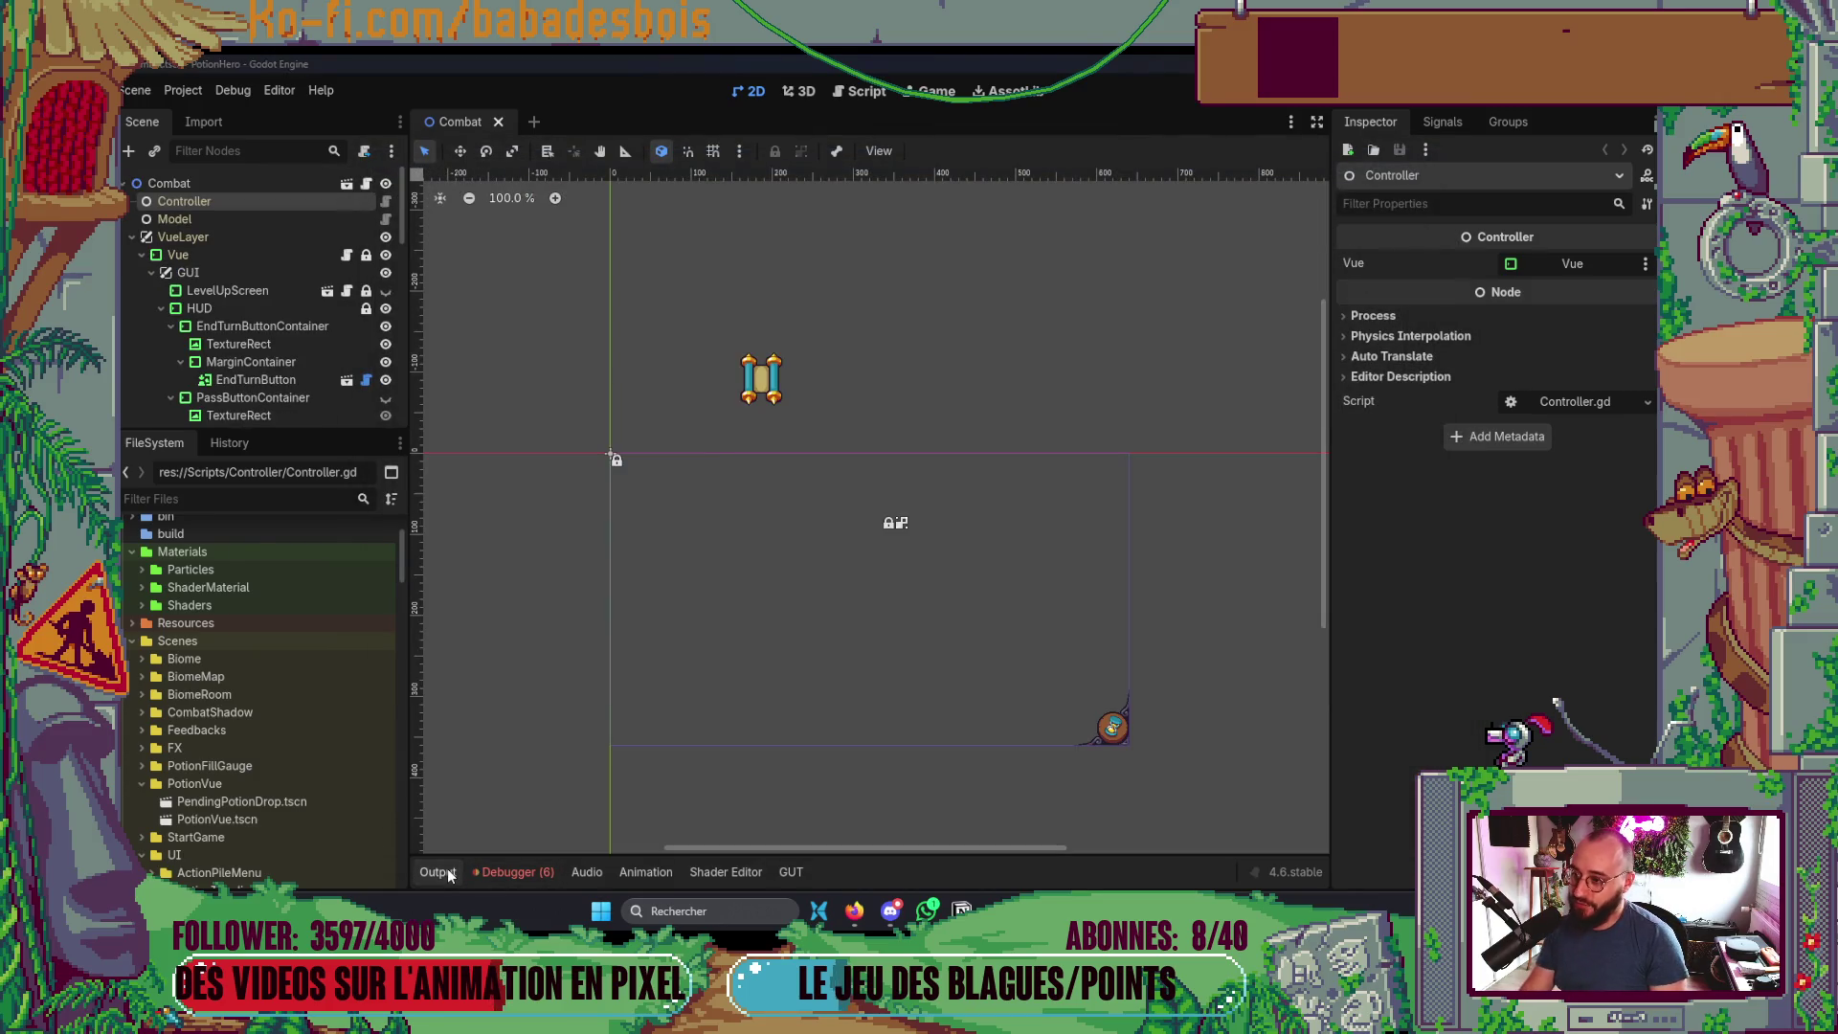
{"action": "key", "text": "alt+Tab"}
{"action": "key", "text": "alt+Tab"}
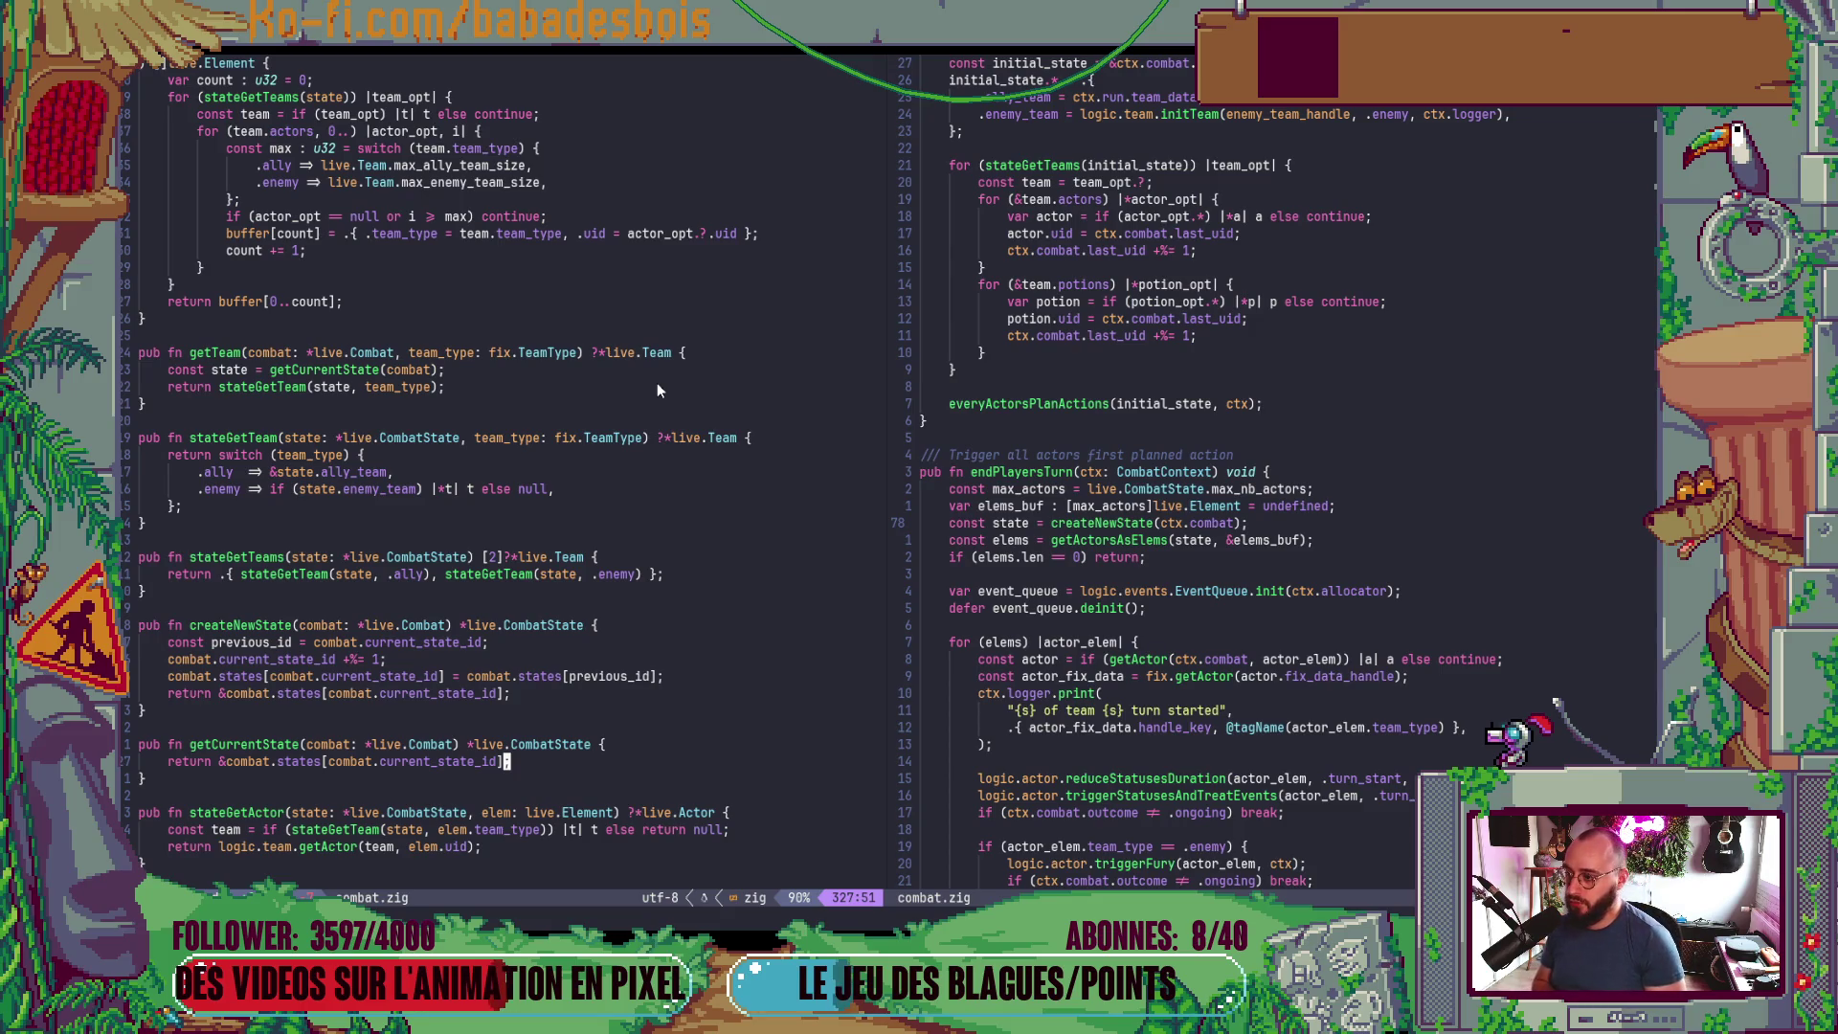
- After reading combat.zig's combat state functions, switch back to the Godot editor
{"action": "key", "text": "alt+Tab"}
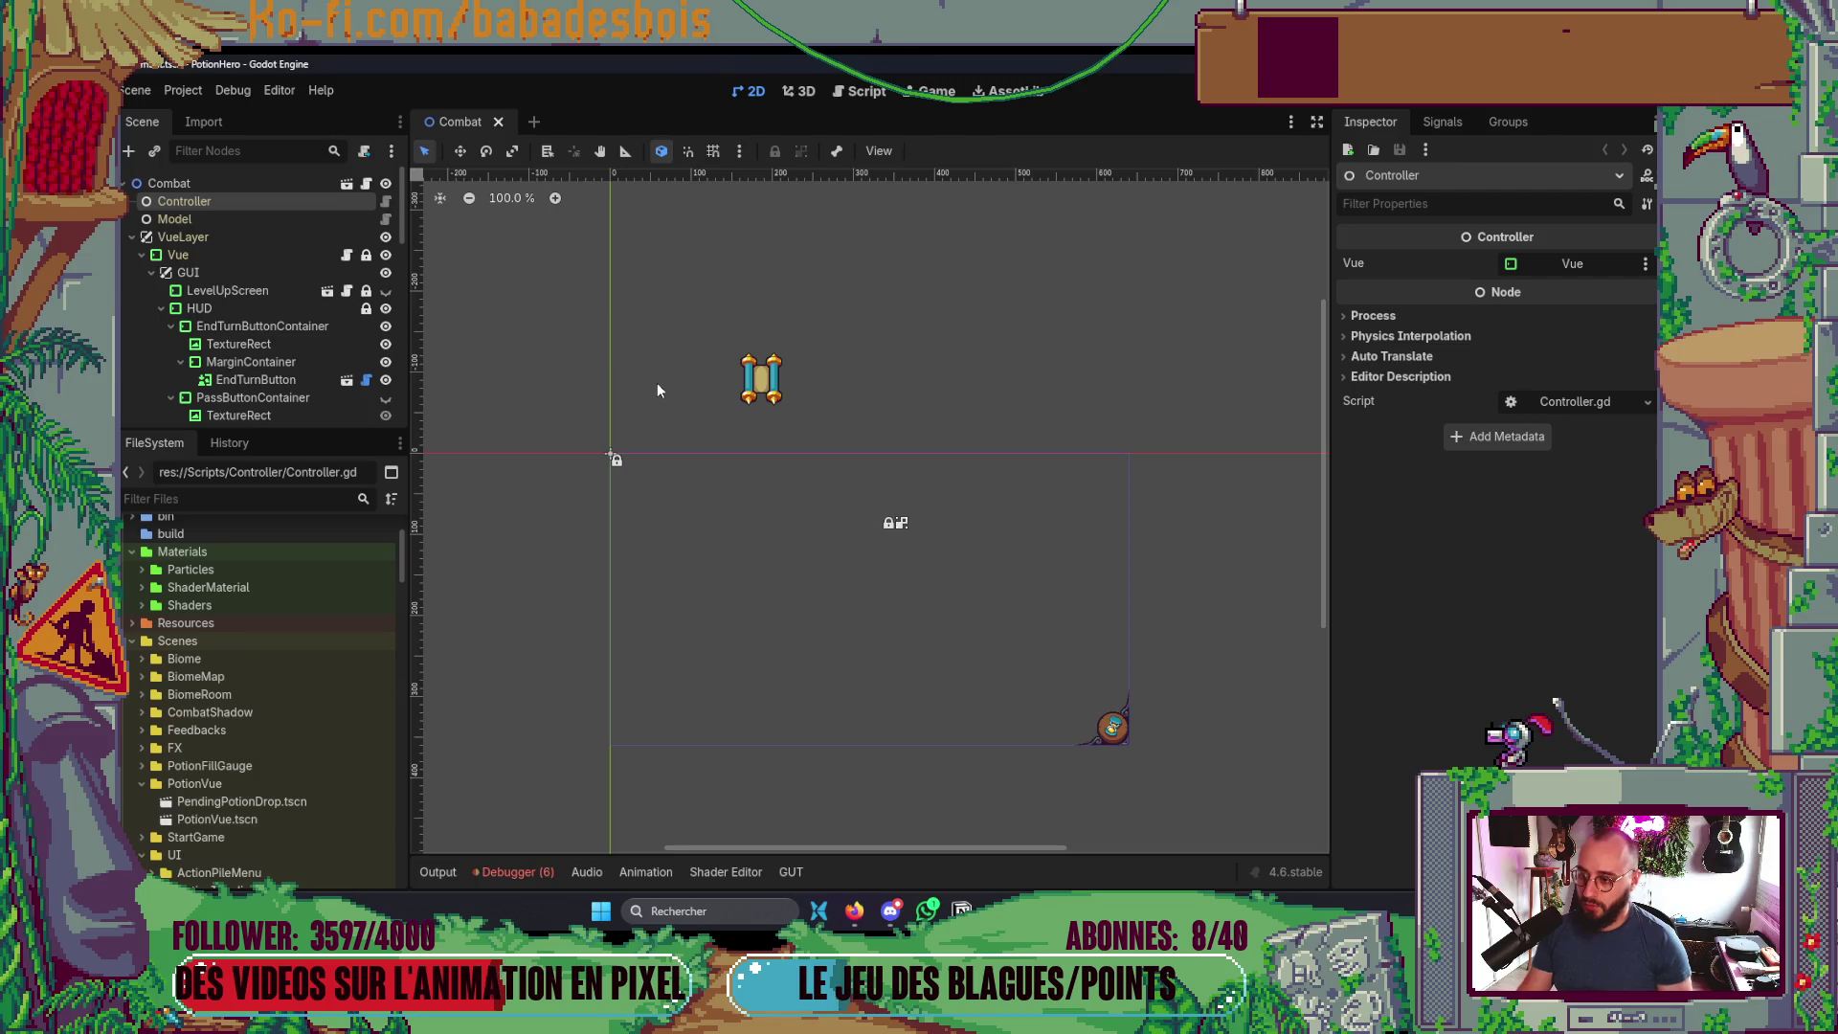
- Rerun PotionHero, play a combat turn, and compare the 394us and 301us combat logic timings
{"action": "key", "text": "F5"}
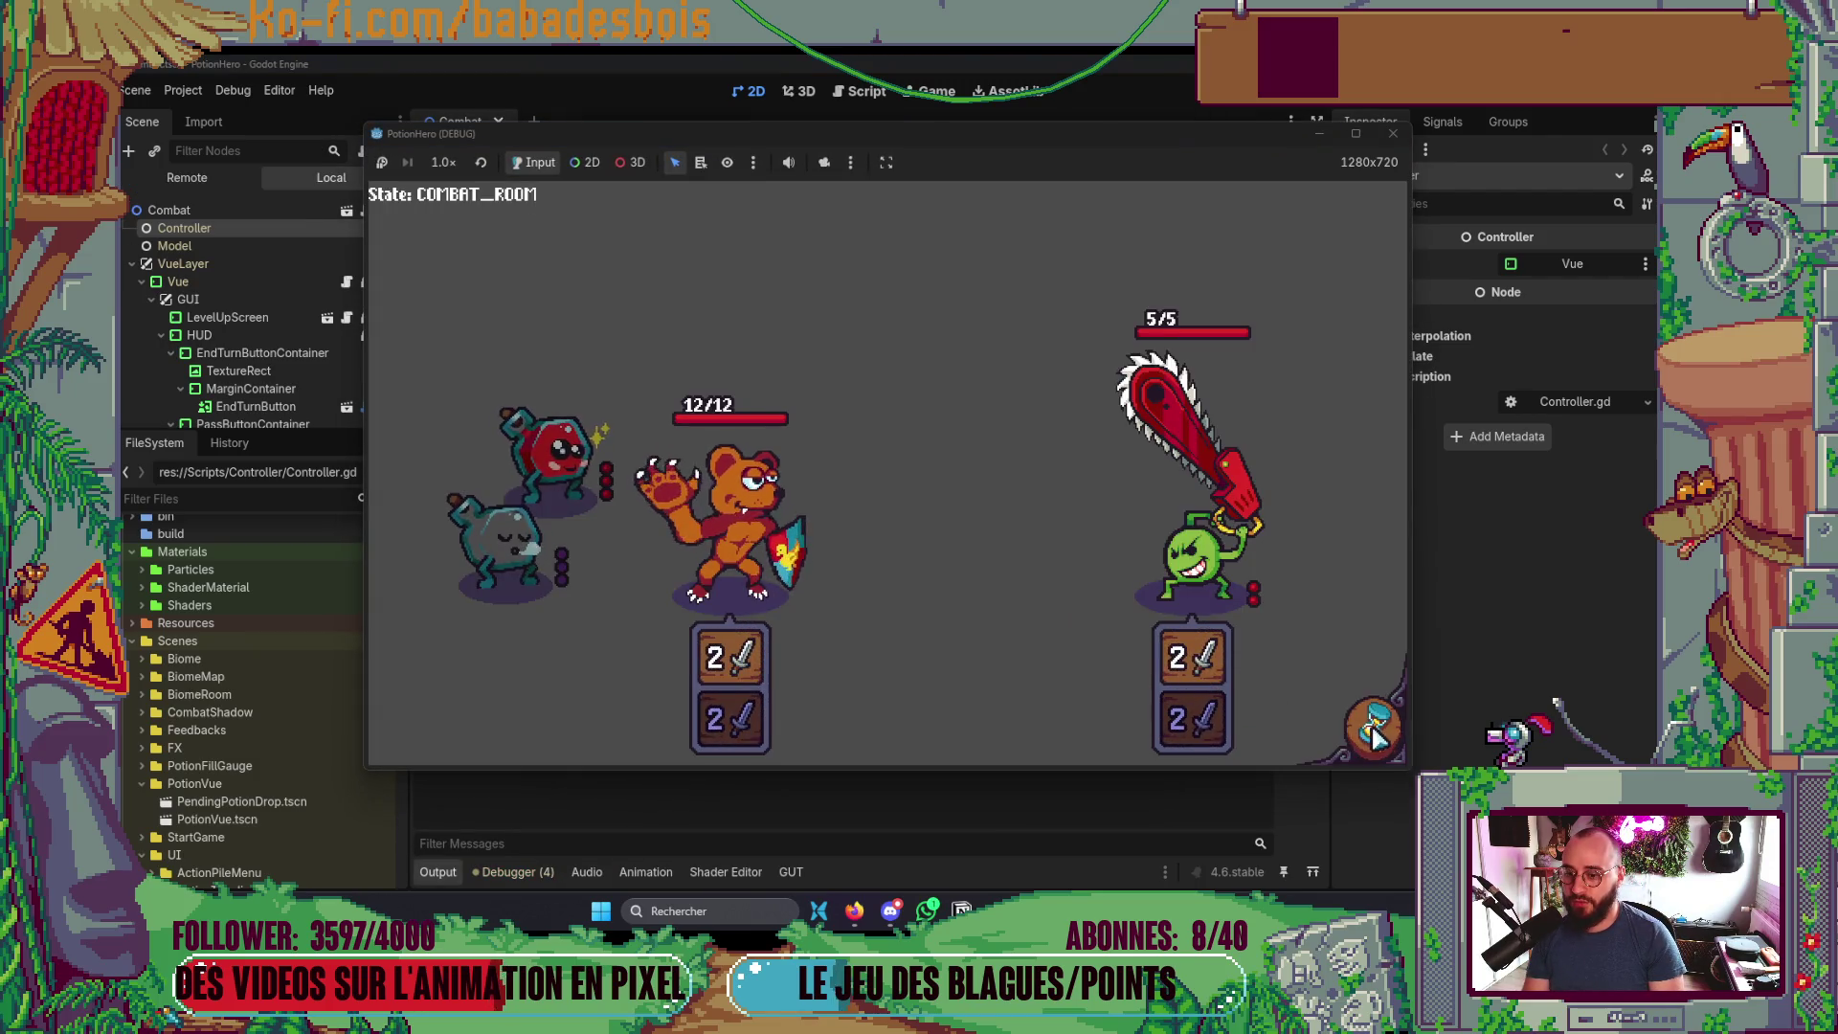
{"action": "left_click", "coordinate": [1375, 734]}
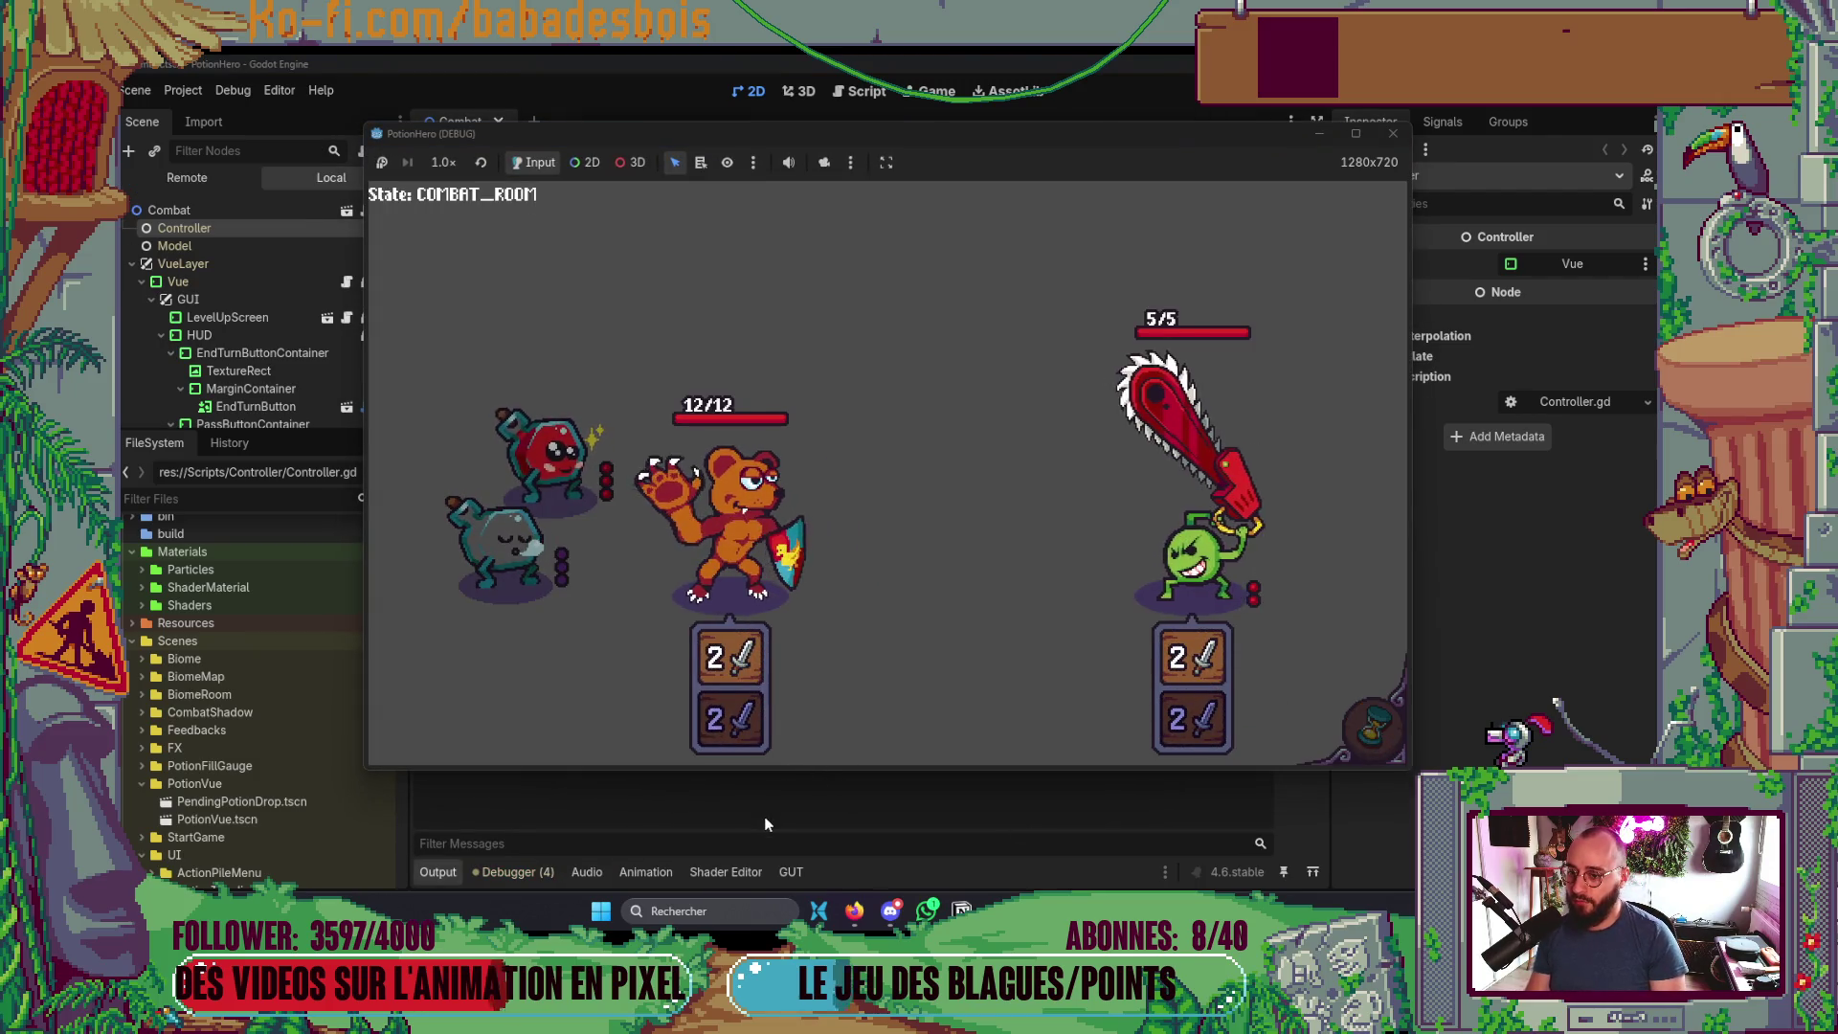
{"action": "key", "text": "F8"}
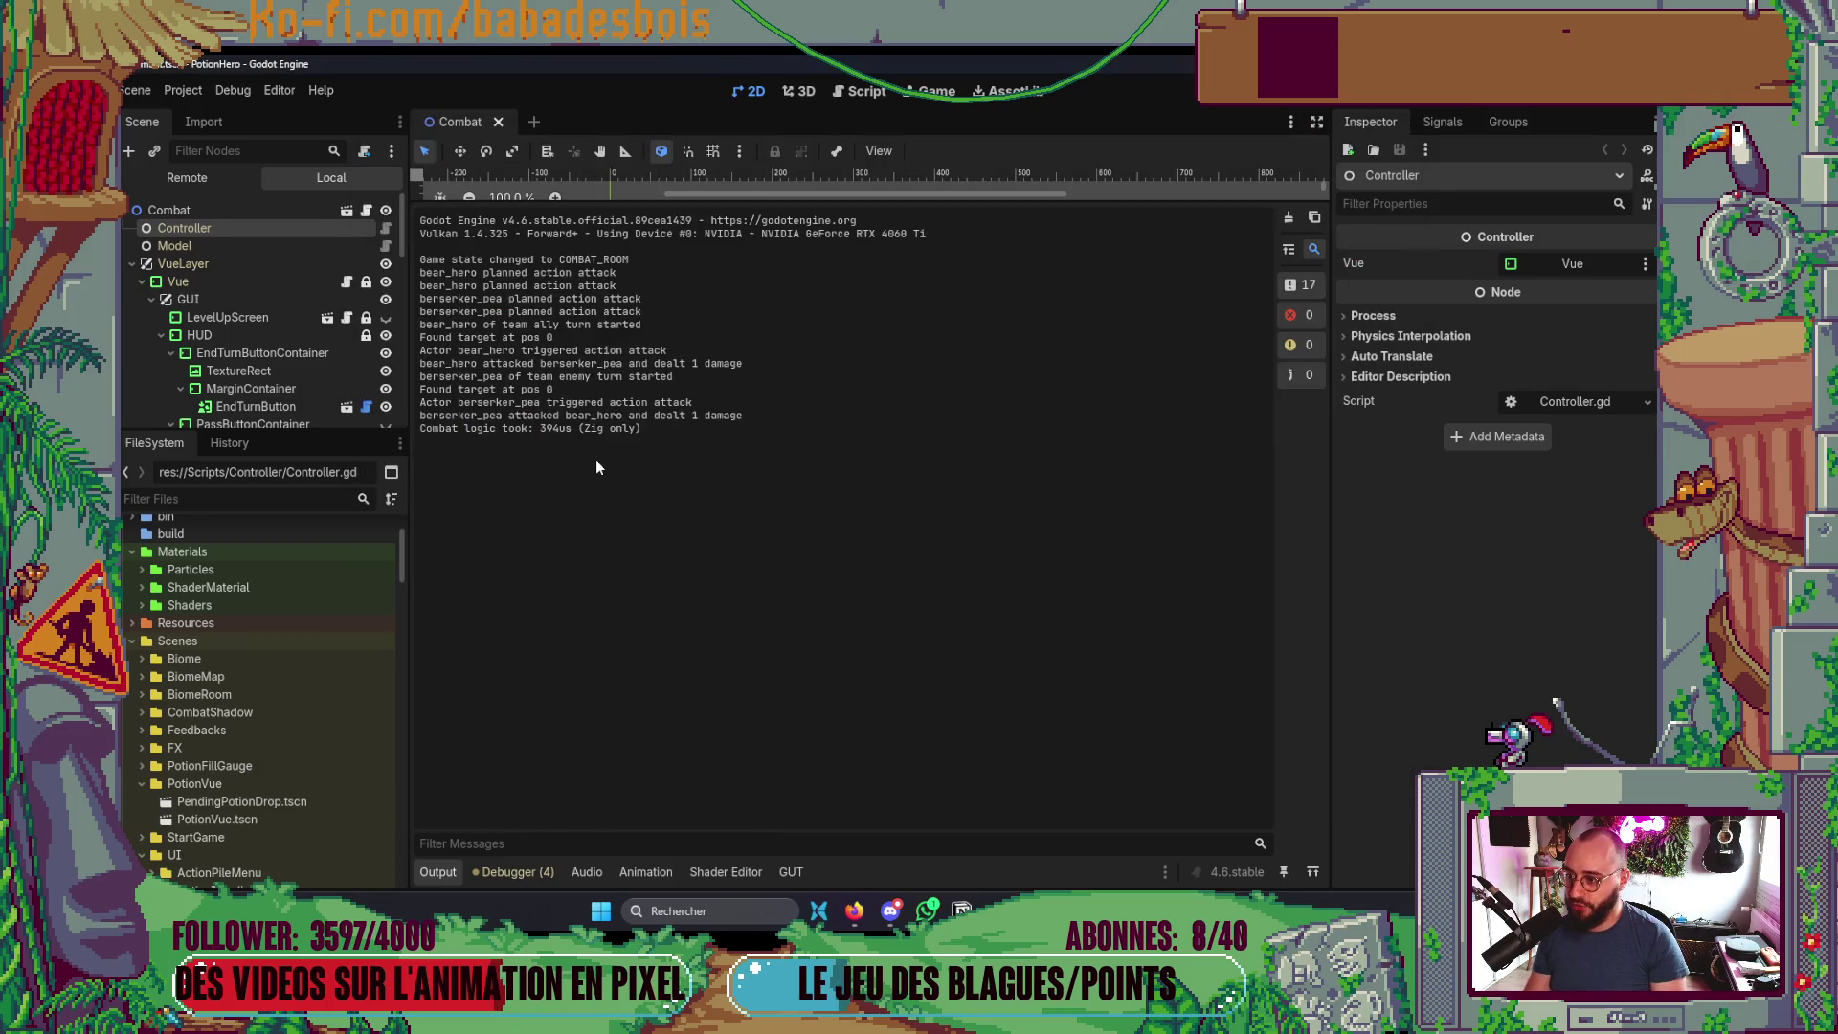
{"action": "key", "text": "F5"}
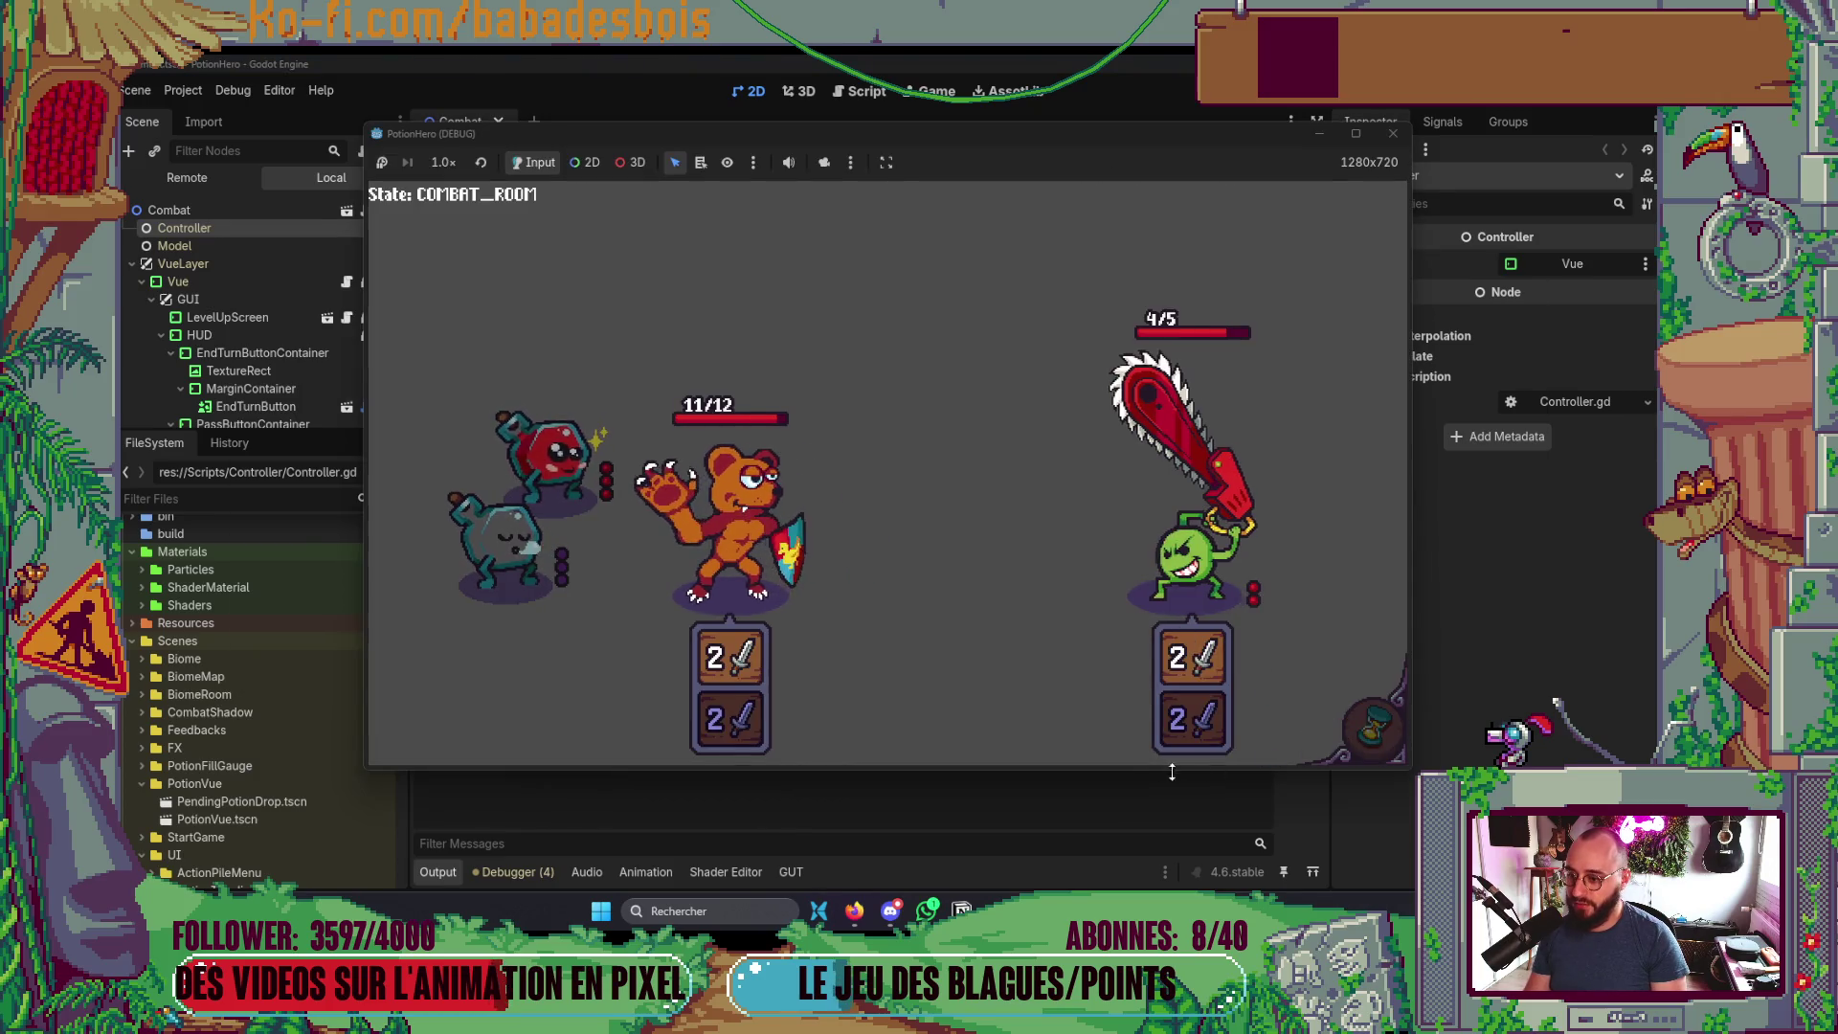
{"action": "key", "text": "F8"}
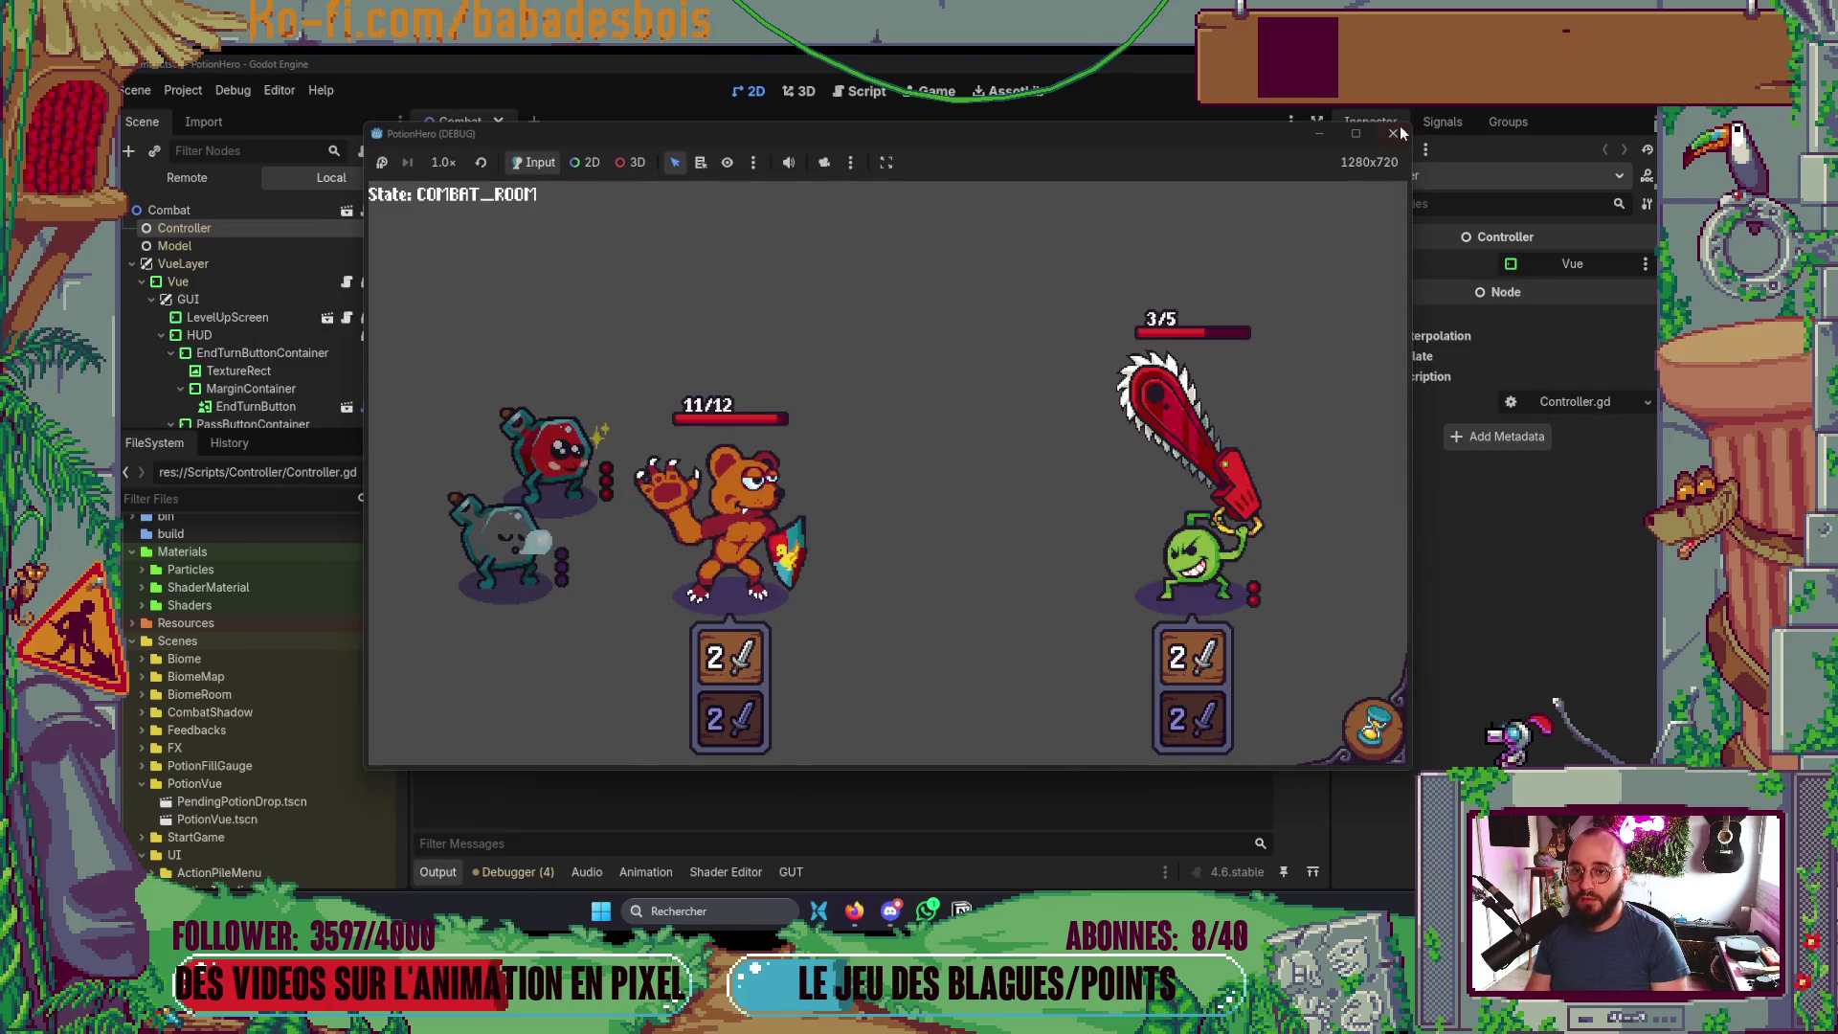
{"action": "left_click", "coordinate": [1400, 132]}
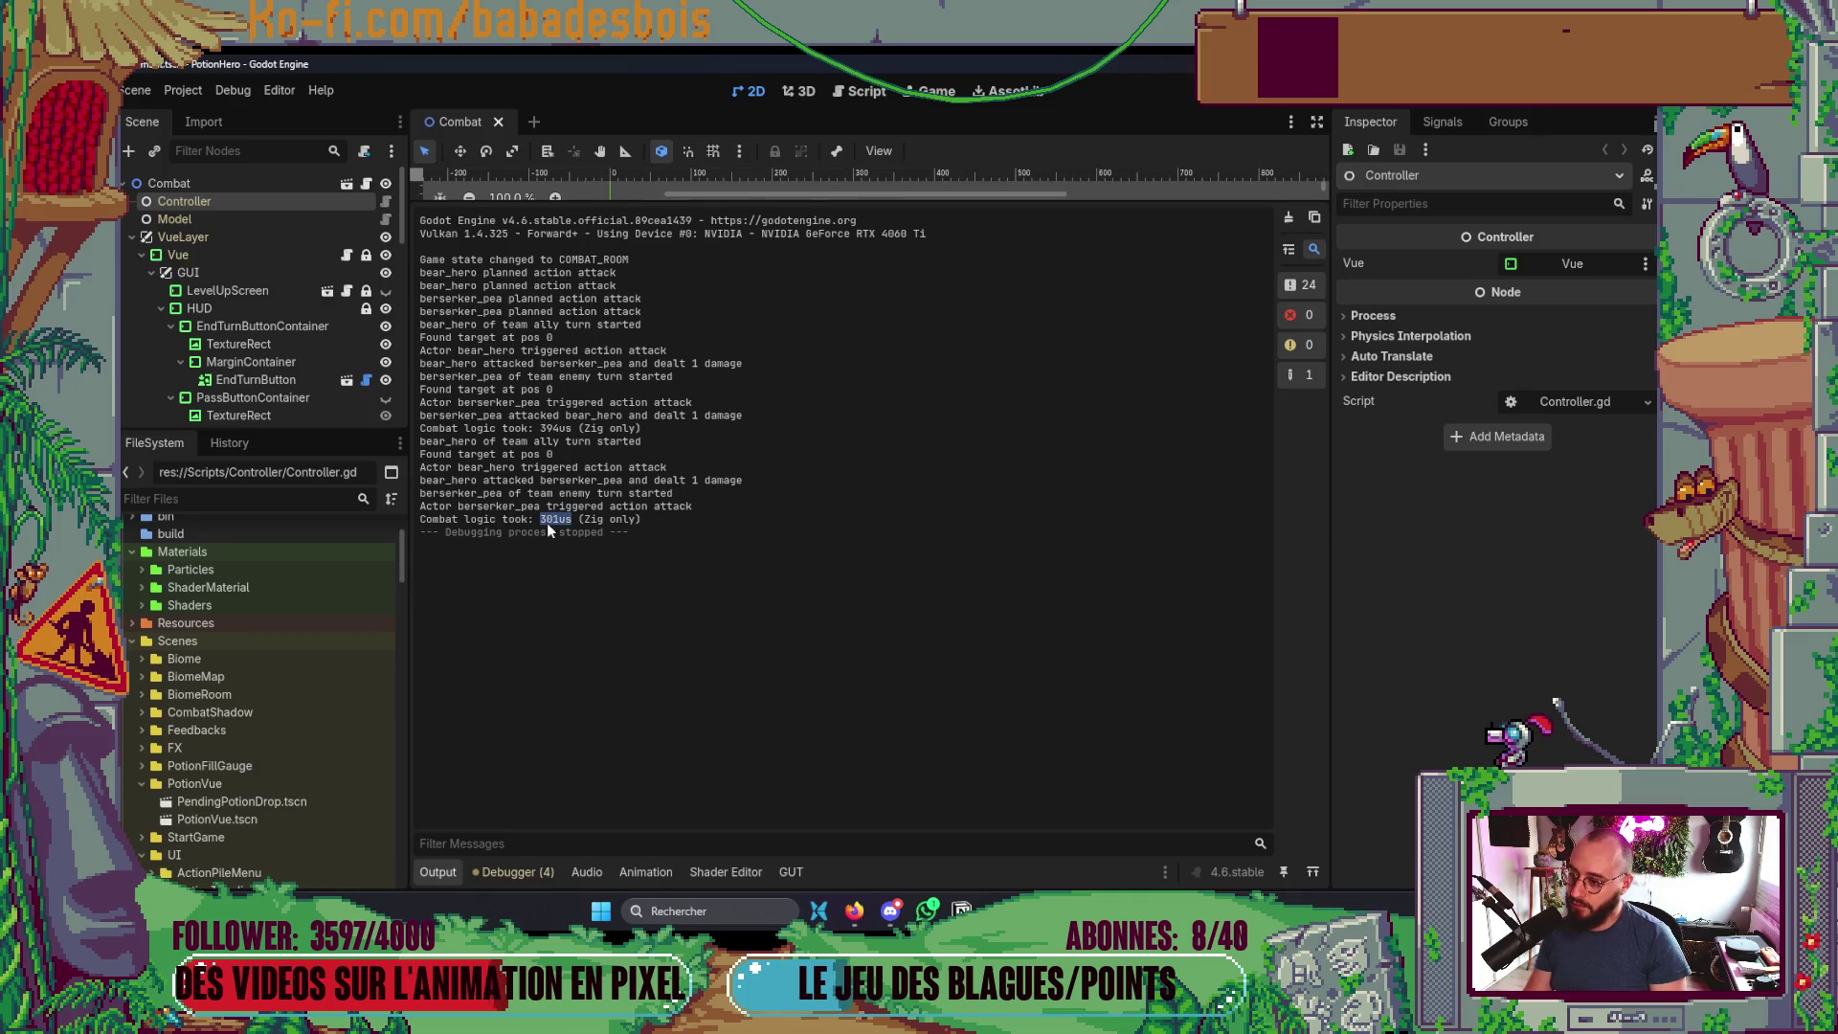
{"action": "key", "text": "alt+Tab"}
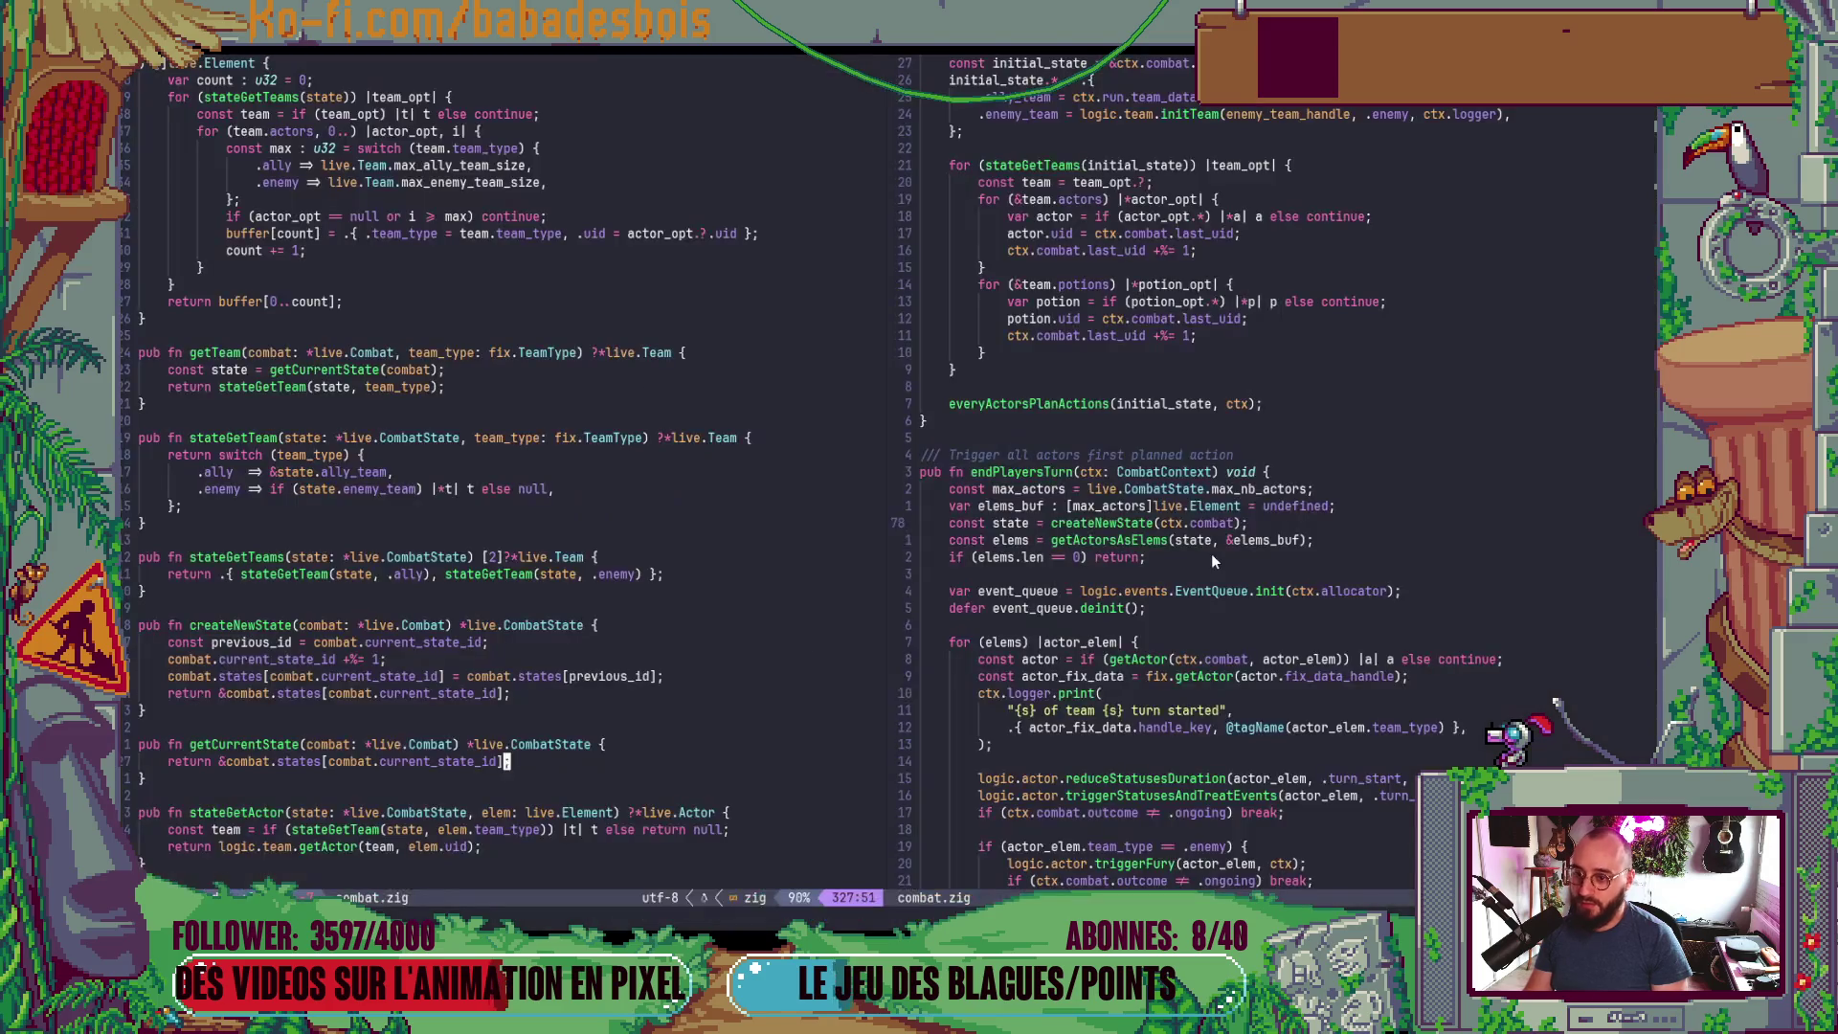
- Scroll up in the right combat.zig pane, then move focus to the left pane
{"action": "left_click", "coordinate": [1211, 553]}
{"action": "scroll", "coordinate": [1226, 496], "scroll_direction": "up", "scroll_amount": 6}
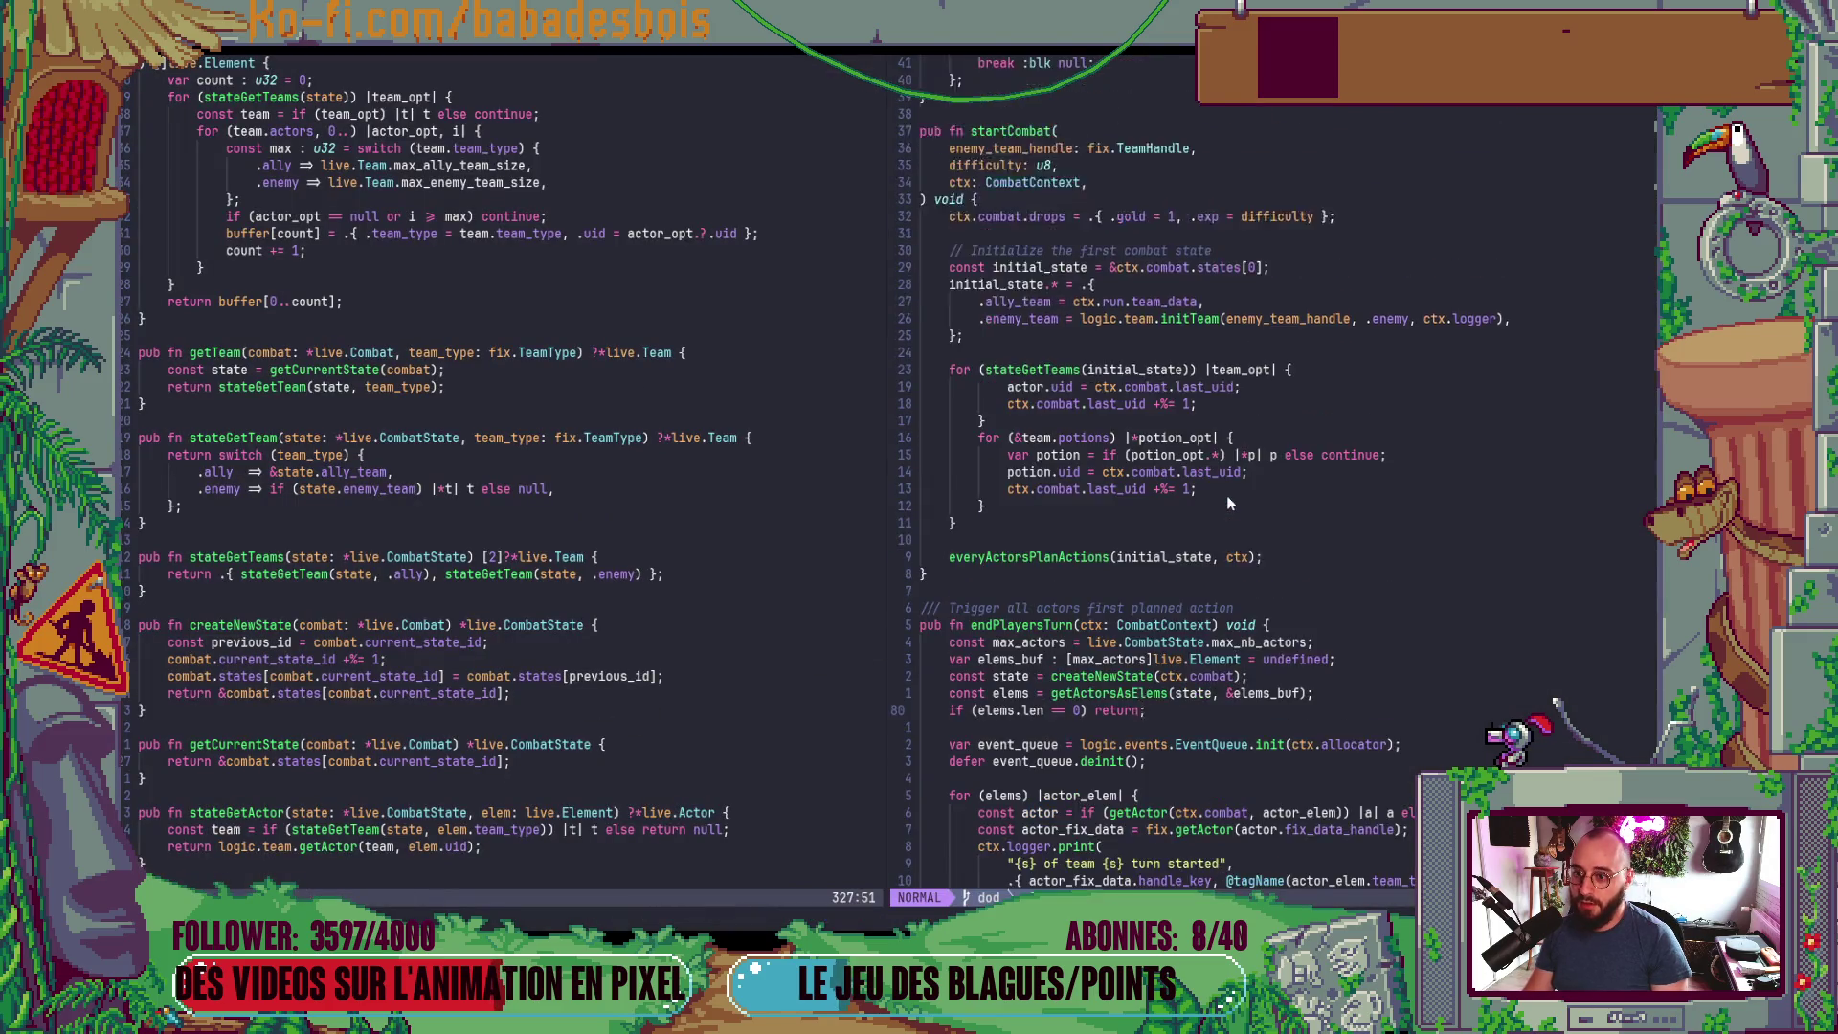
{"action": "scroll", "coordinate": [1227, 496], "scroll_direction": "up", "scroll_amount": 3}
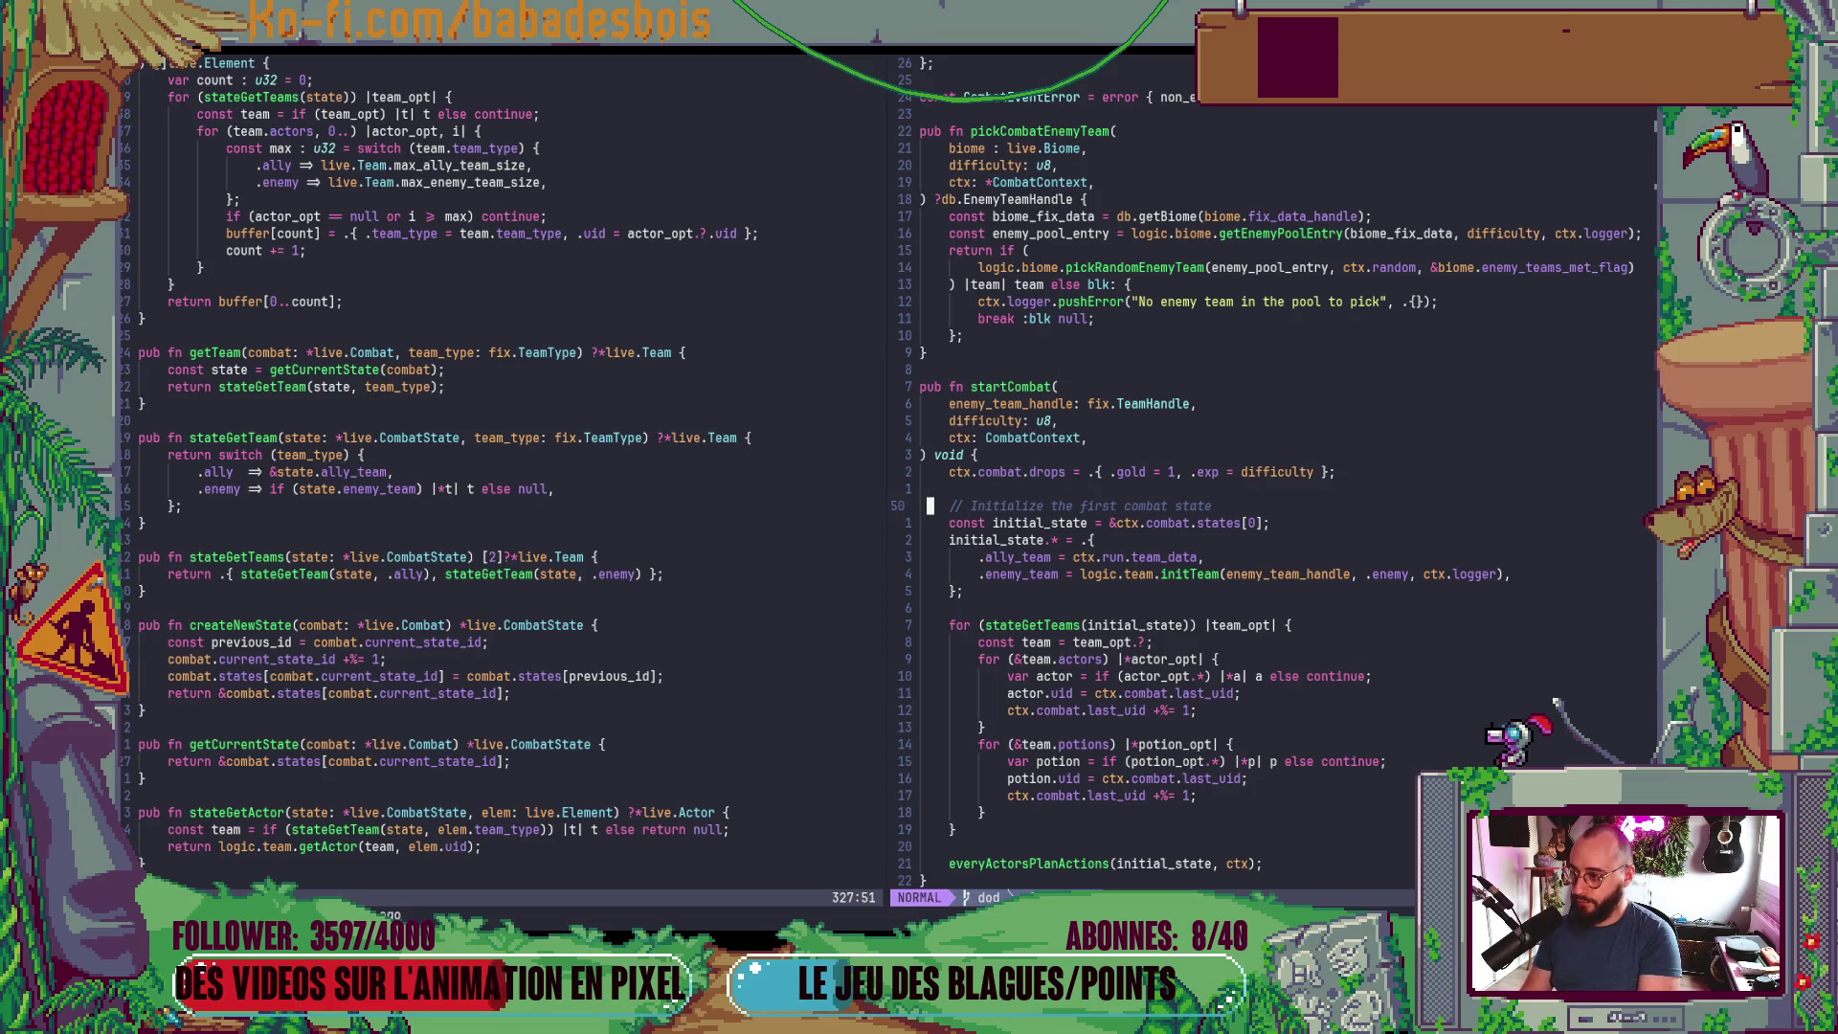
{"action": "key", "text": "ctrl+w"}
{"action": "key", "text": "h"}
- Find and open src\Backend.zig at combatEndTurn in the left pane
{"action": "key", "text": "space"}
{"action": "type", "text": "f"}
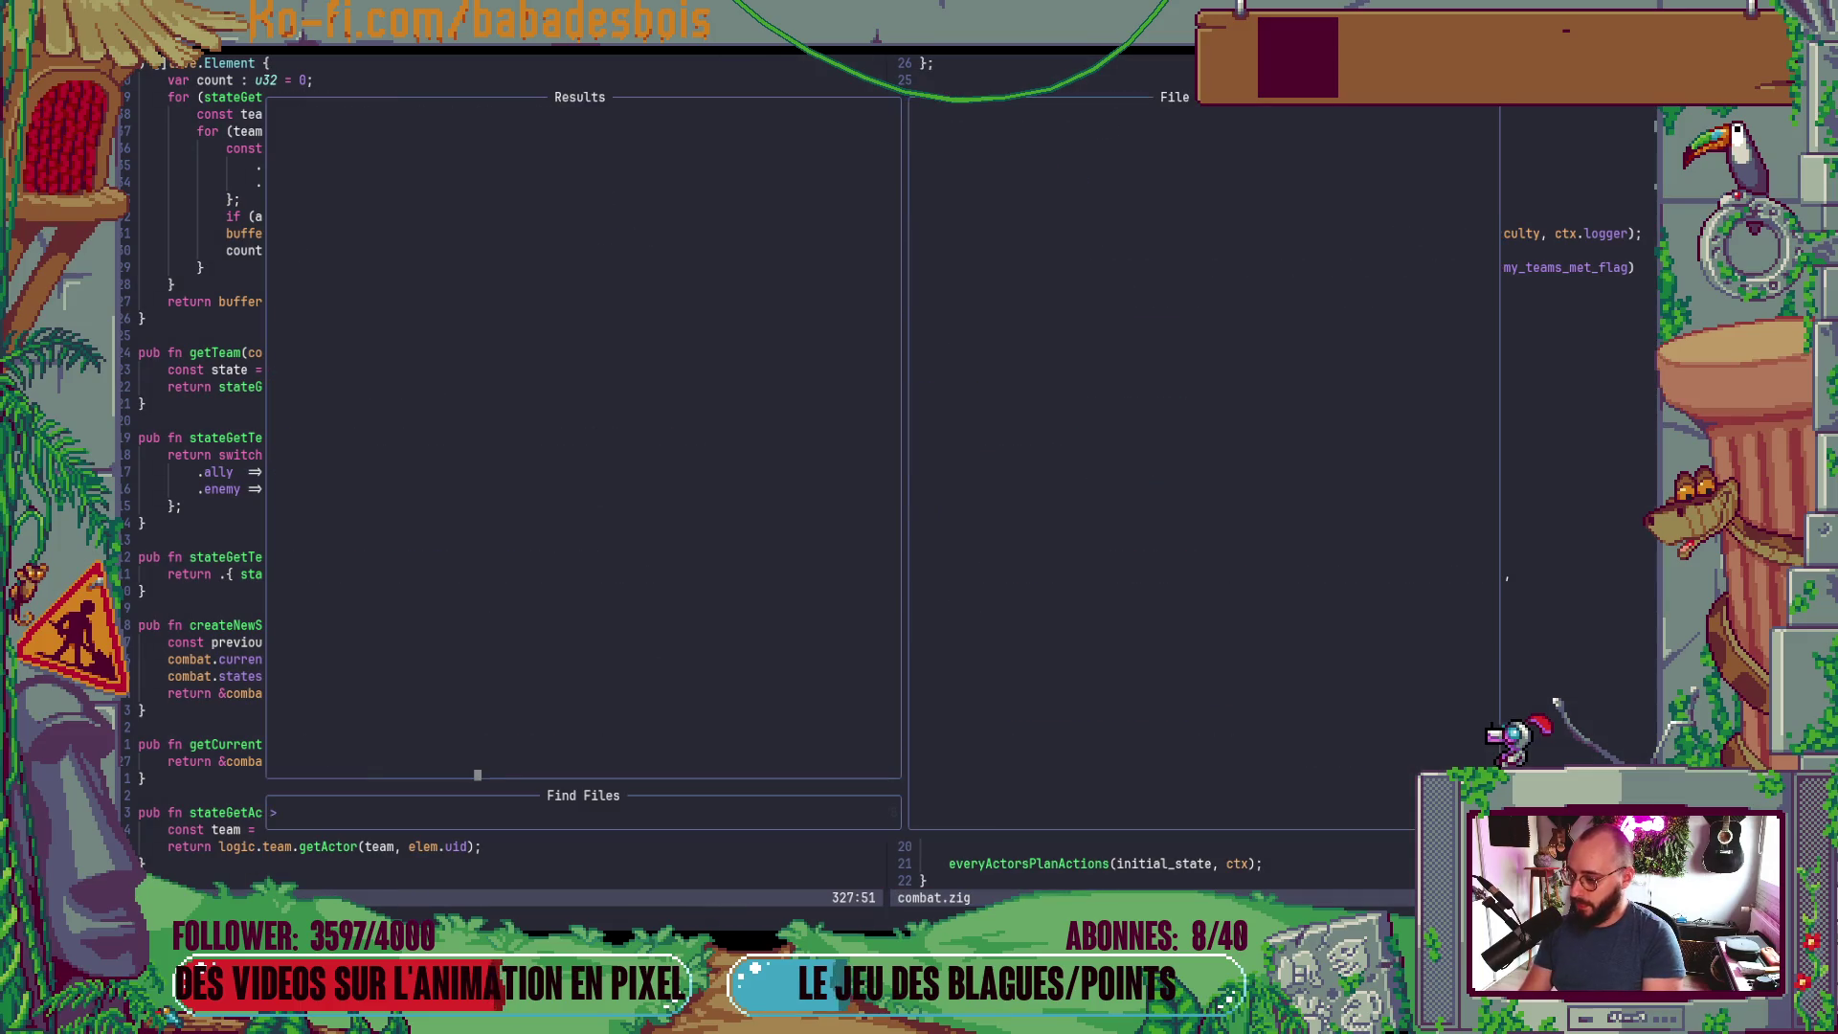
{"action": "type", "text": "combat"}
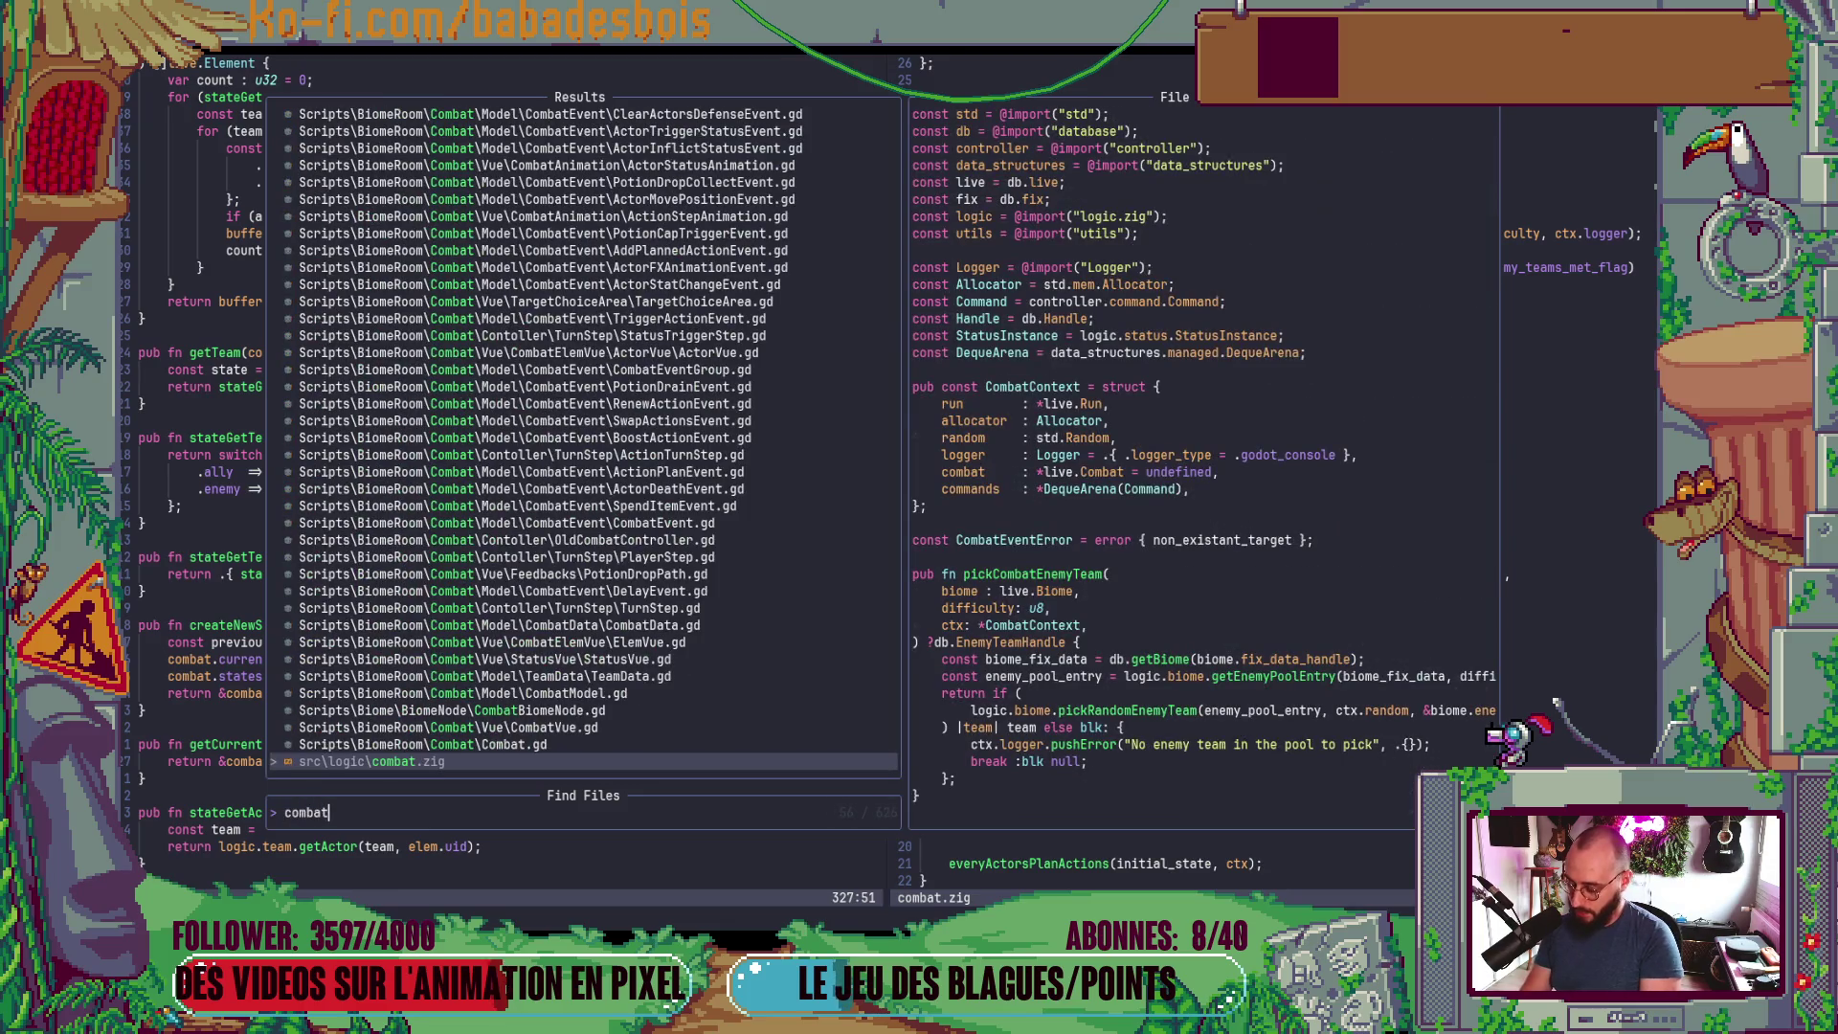
{"action": "key", "text": "Up"}
{"action": "key", "text": "BackSpace"}
{"action": "key", "text": "BackSpace"}
{"action": "key", "text": "BackSpace"}
{"action": "type", "text": "Backe"}
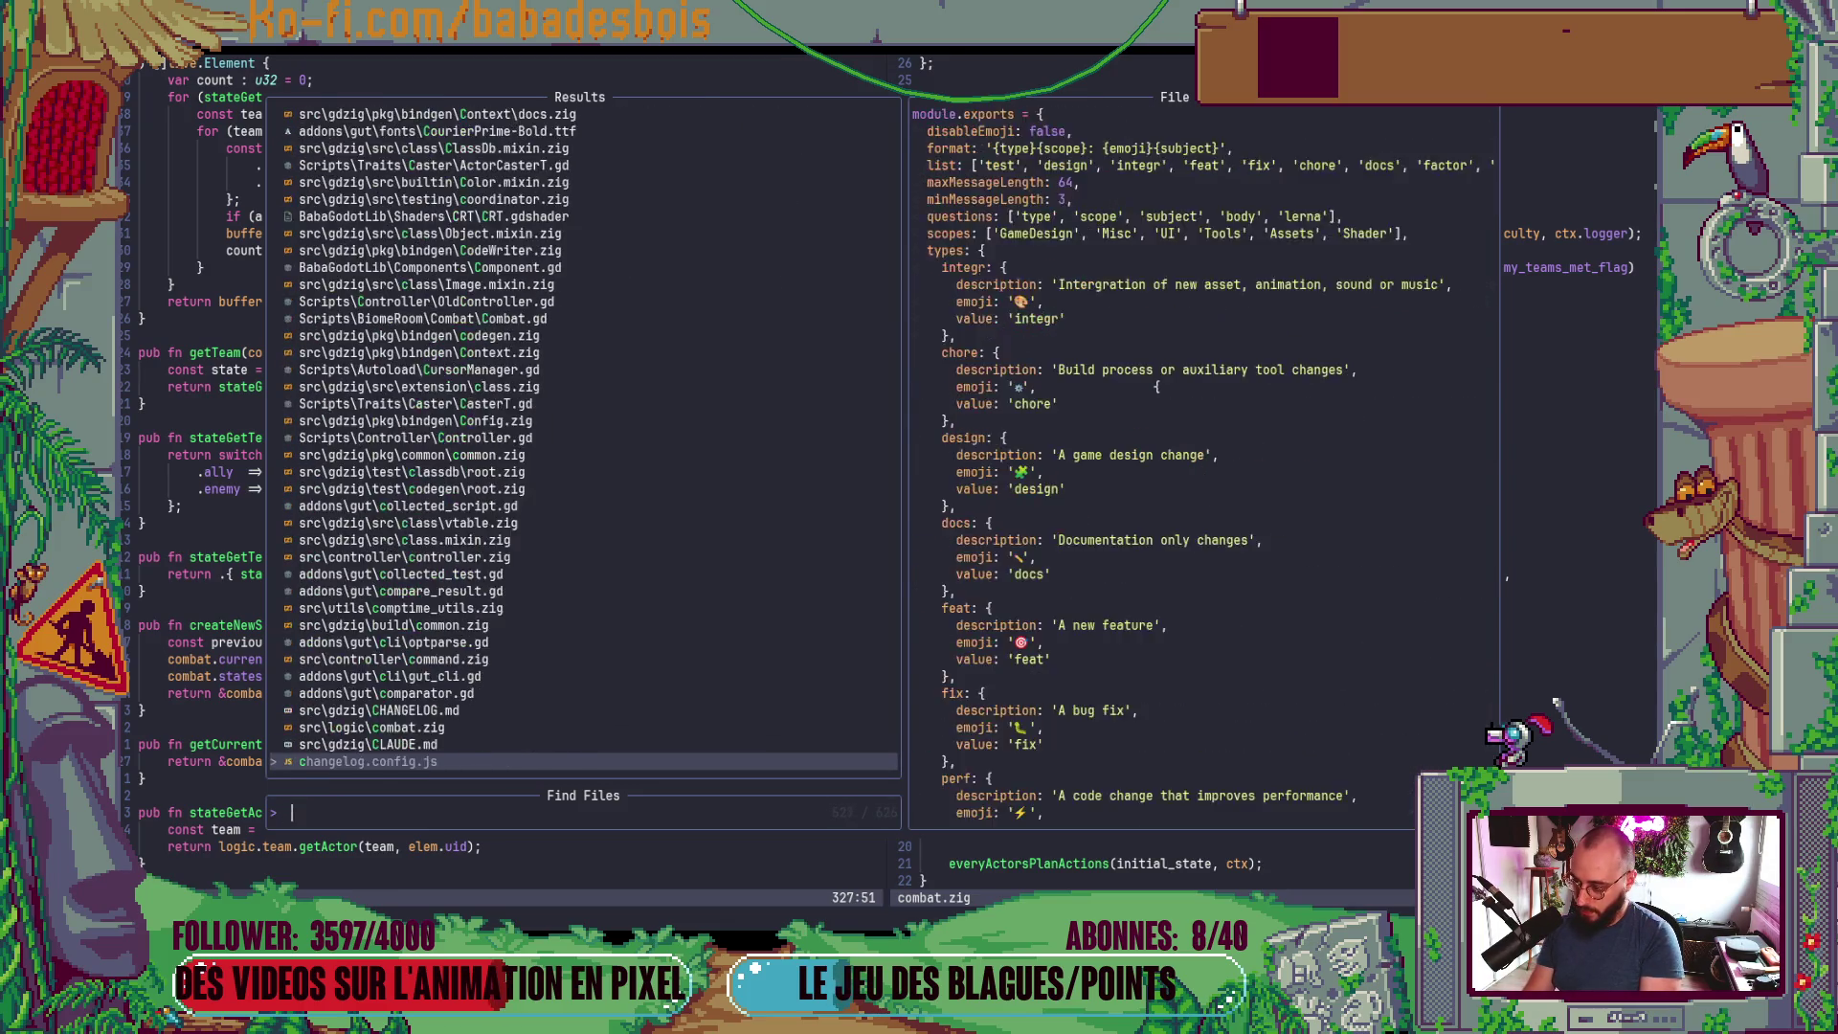
{"action": "key", "text": "Return"}
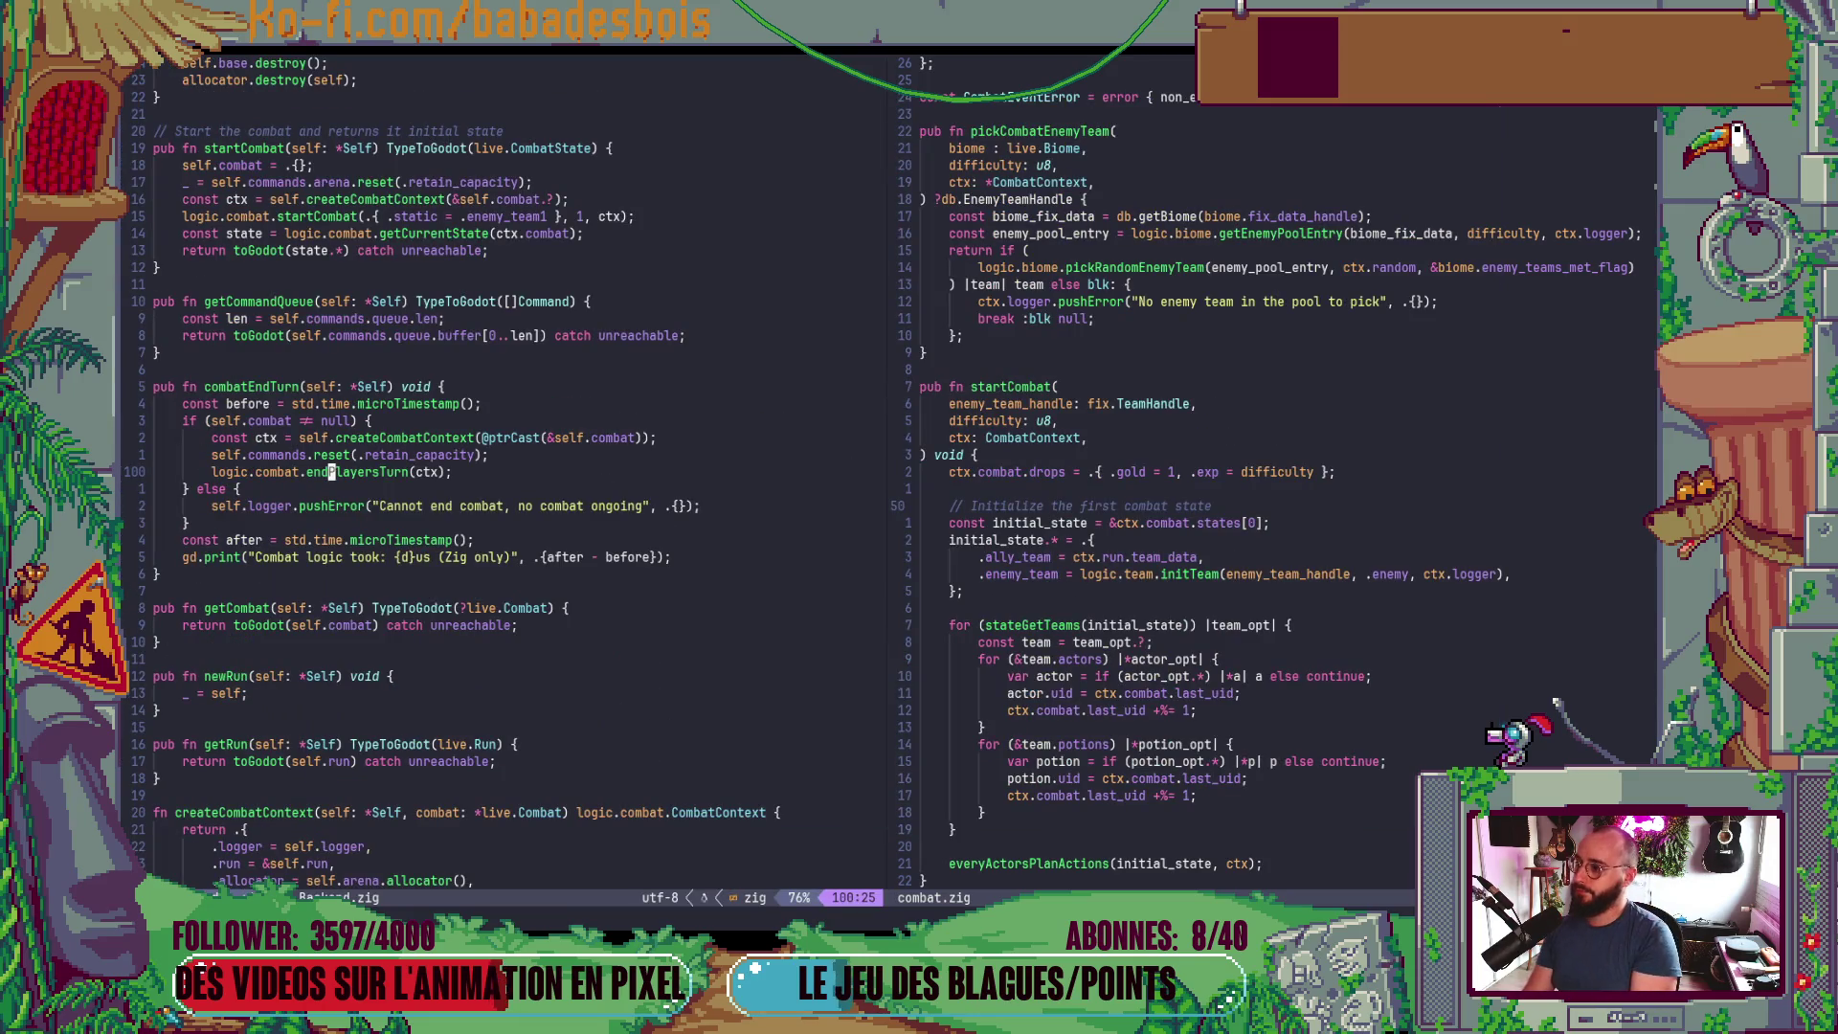
- Move to the 'after' timing line in combatEndTurn and select it with the print line
{"action": "key", "text": "k"}
{"action": "key", "text": "k"}
{"action": "key", "text": "k"}
{"action": "key", "text": "j"}
{"action": "key", "text": "j"}
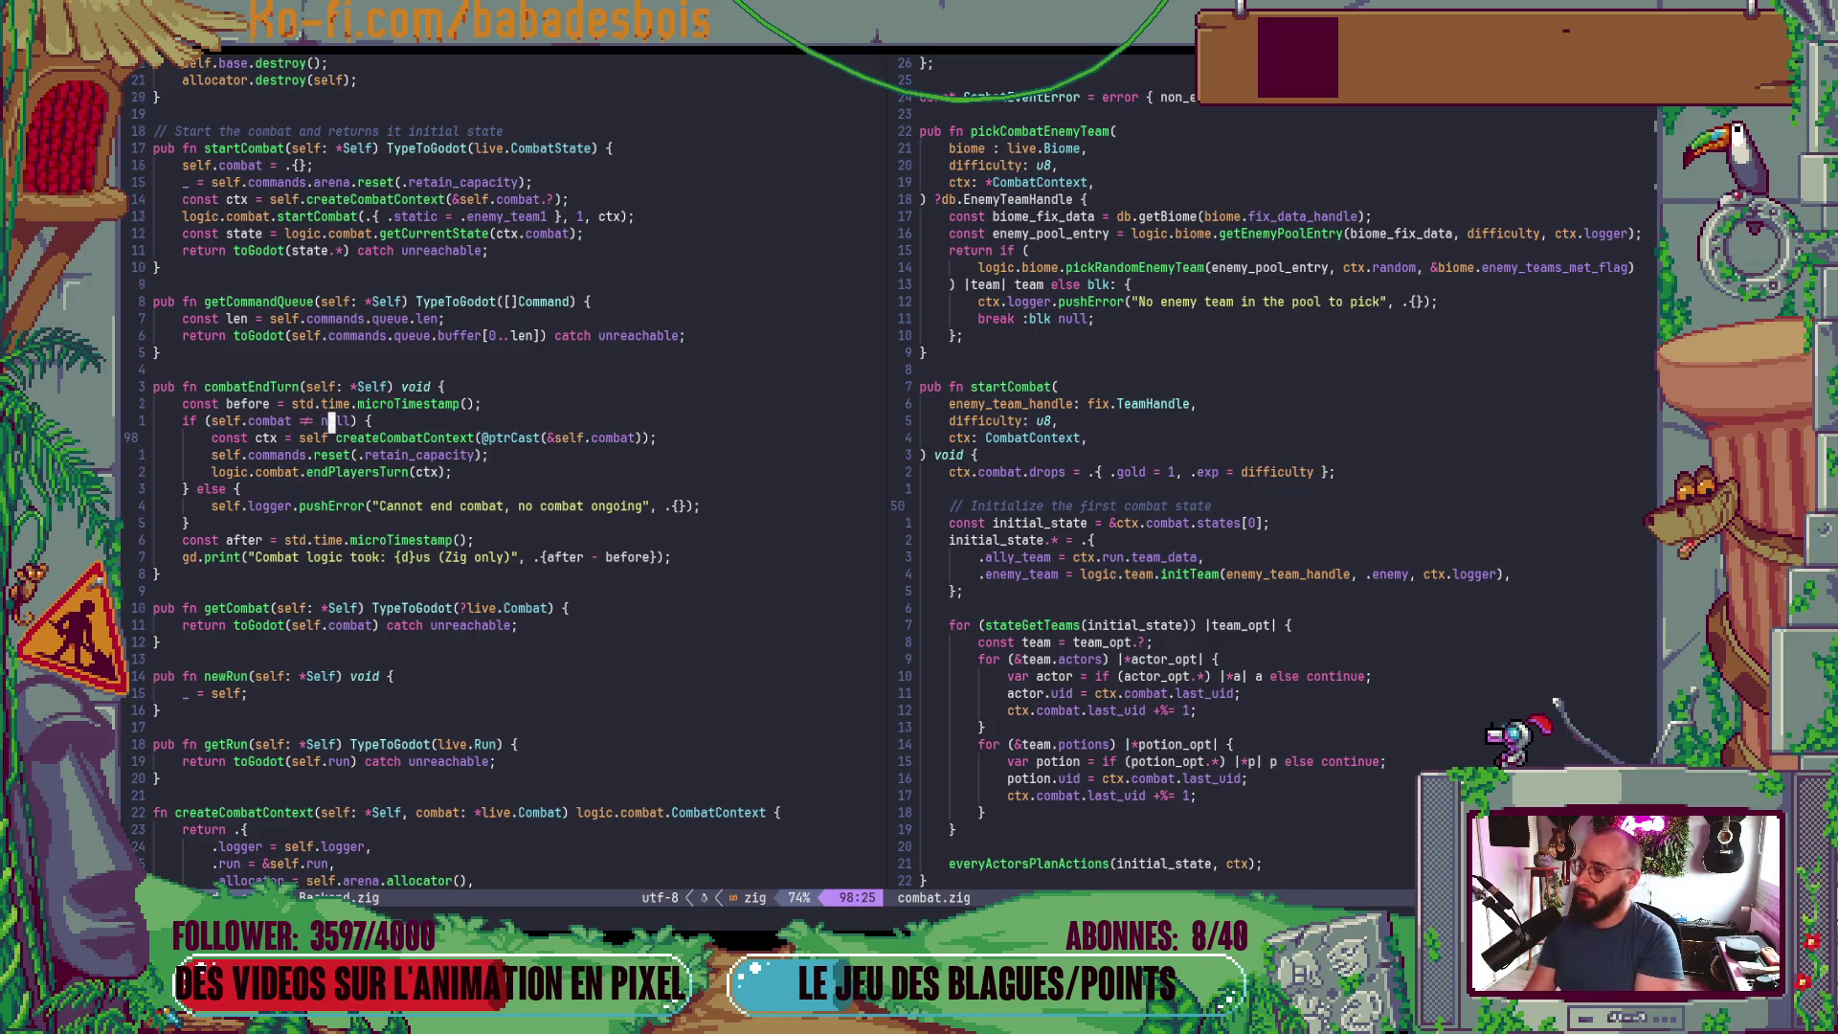
{"action": "key", "text": "l"}
{"action": "key", "text": "l"}
{"action": "key", "text": "j"}
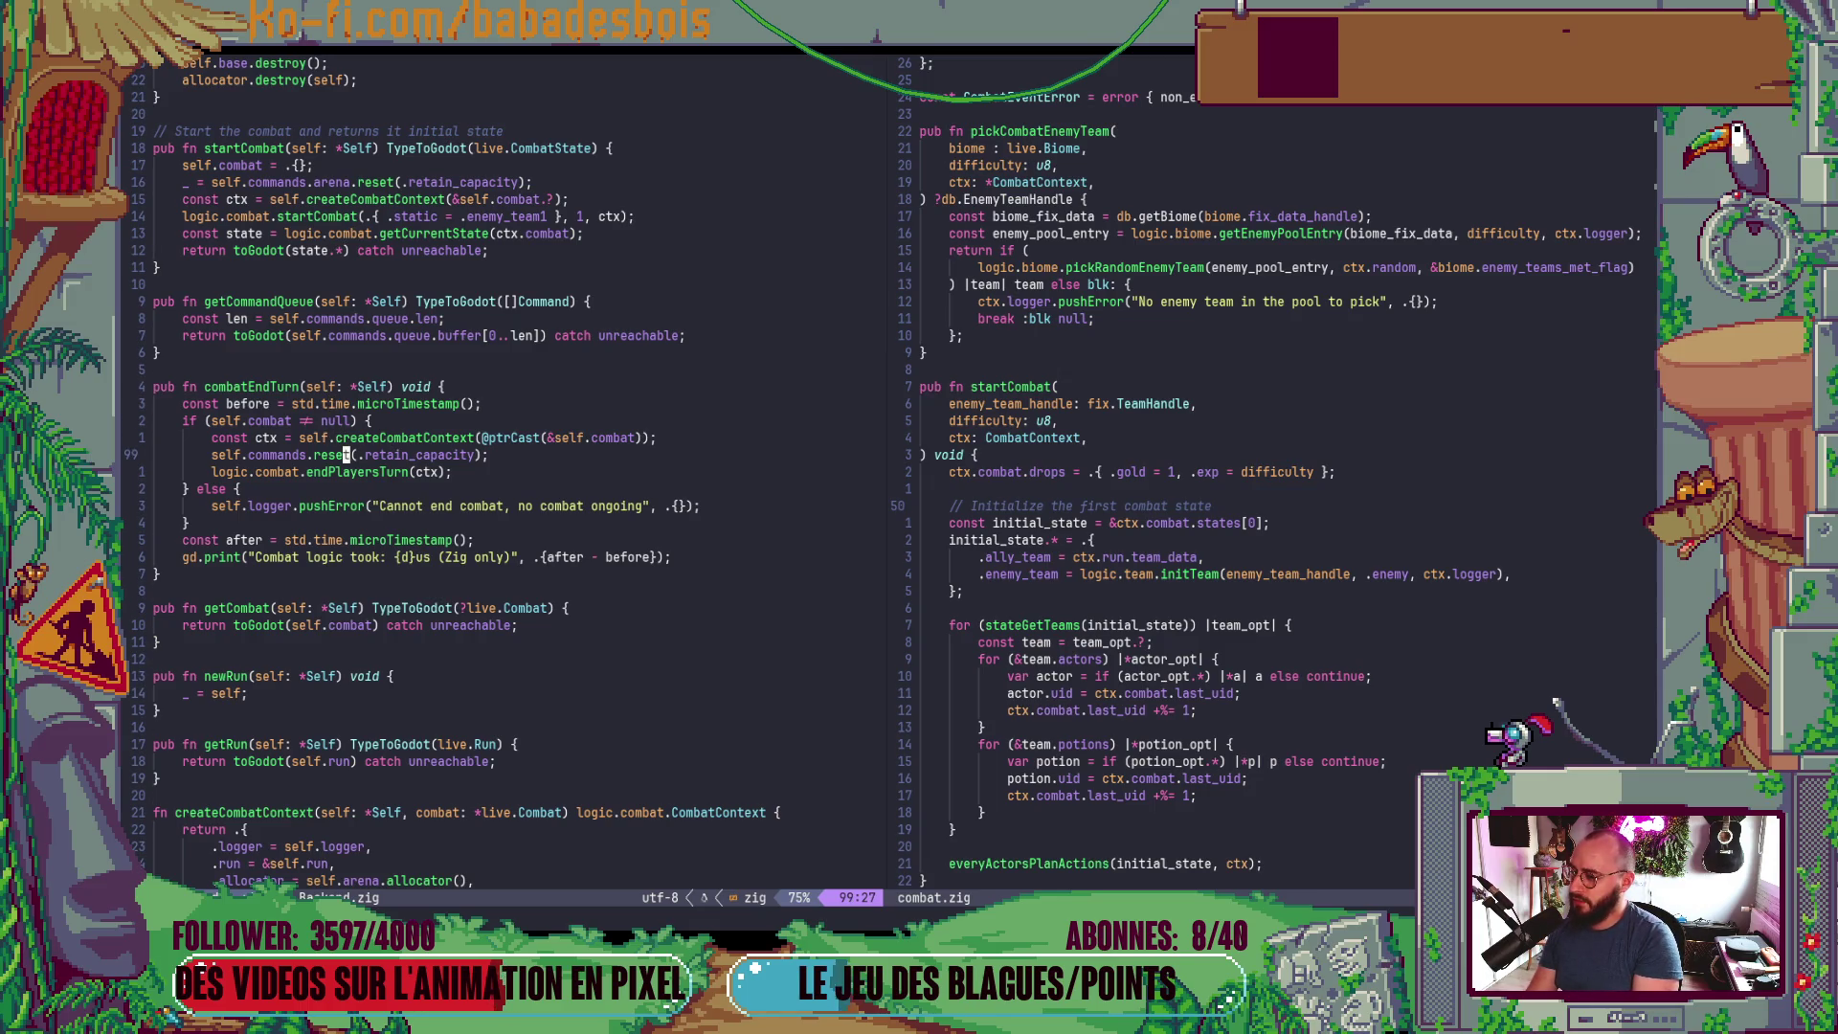
{"action": "key", "text": "j"}
{"action": "key", "text": "j"}
{"action": "key", "text": "j"}
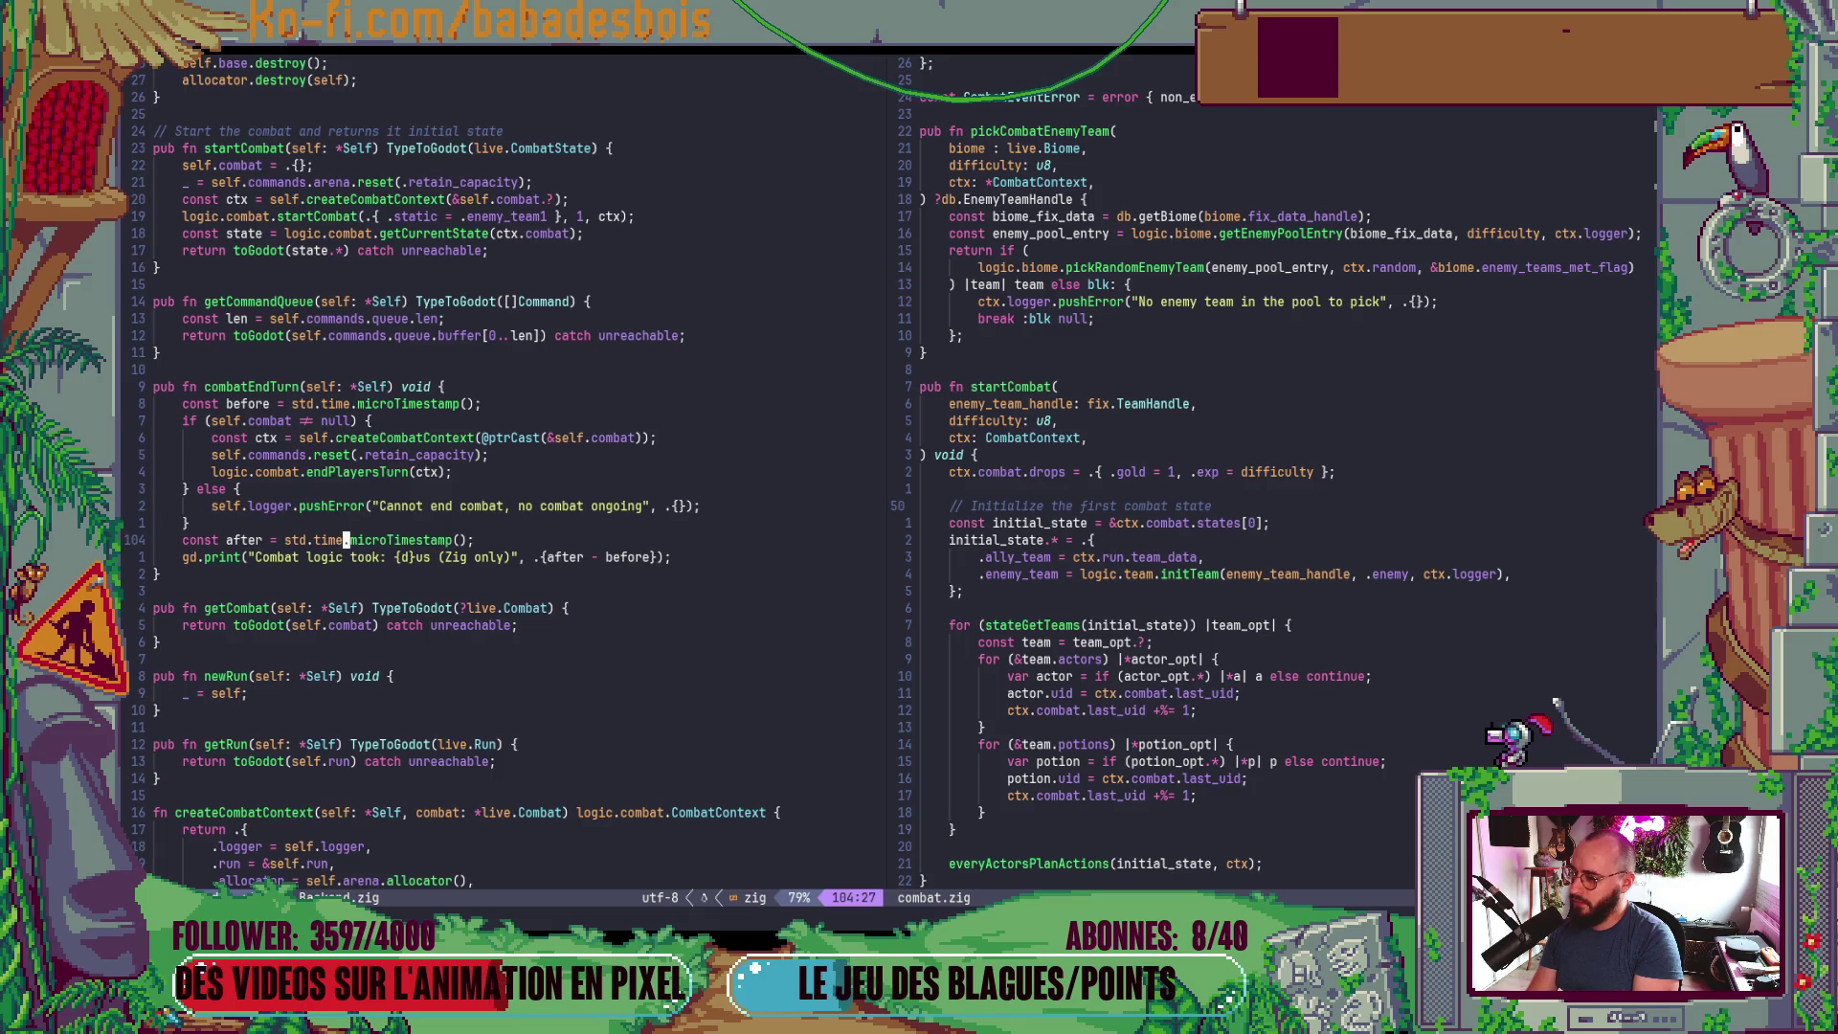
{"action": "key", "text": "shift+v"}
{"action": "key", "text": "j"}
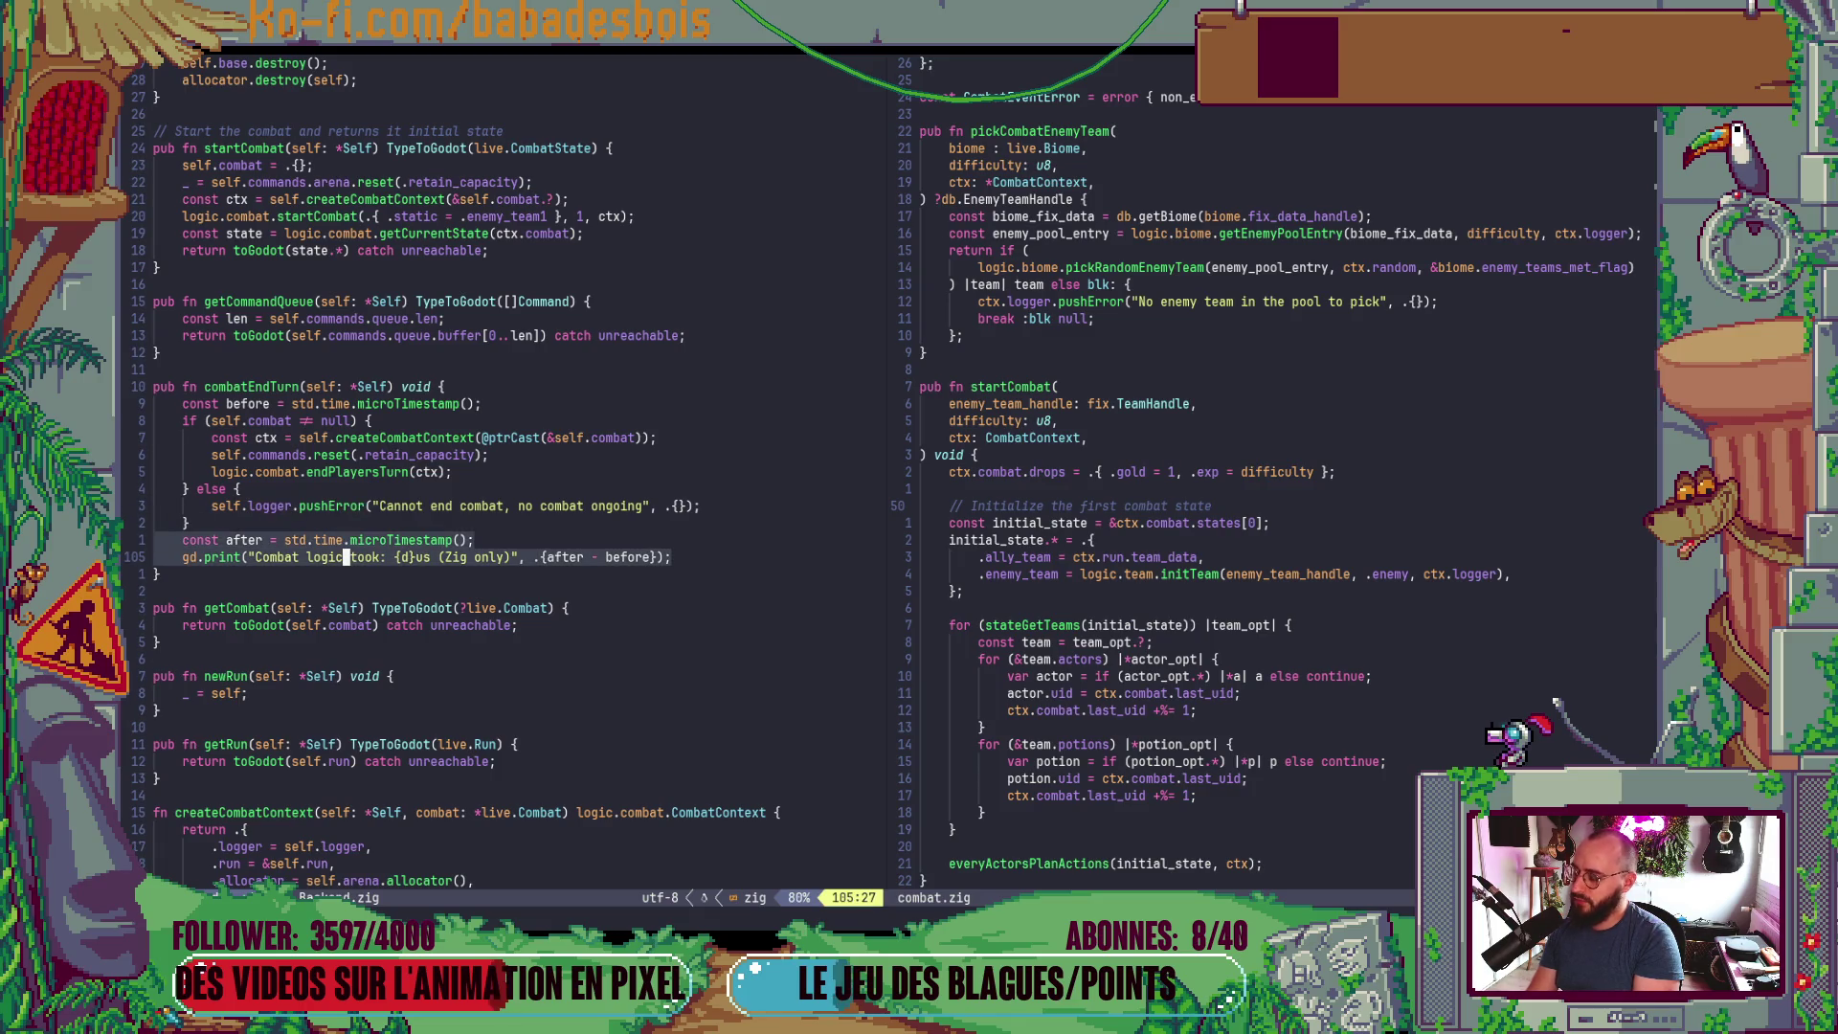
{"action": "key", "text": "Escape"}
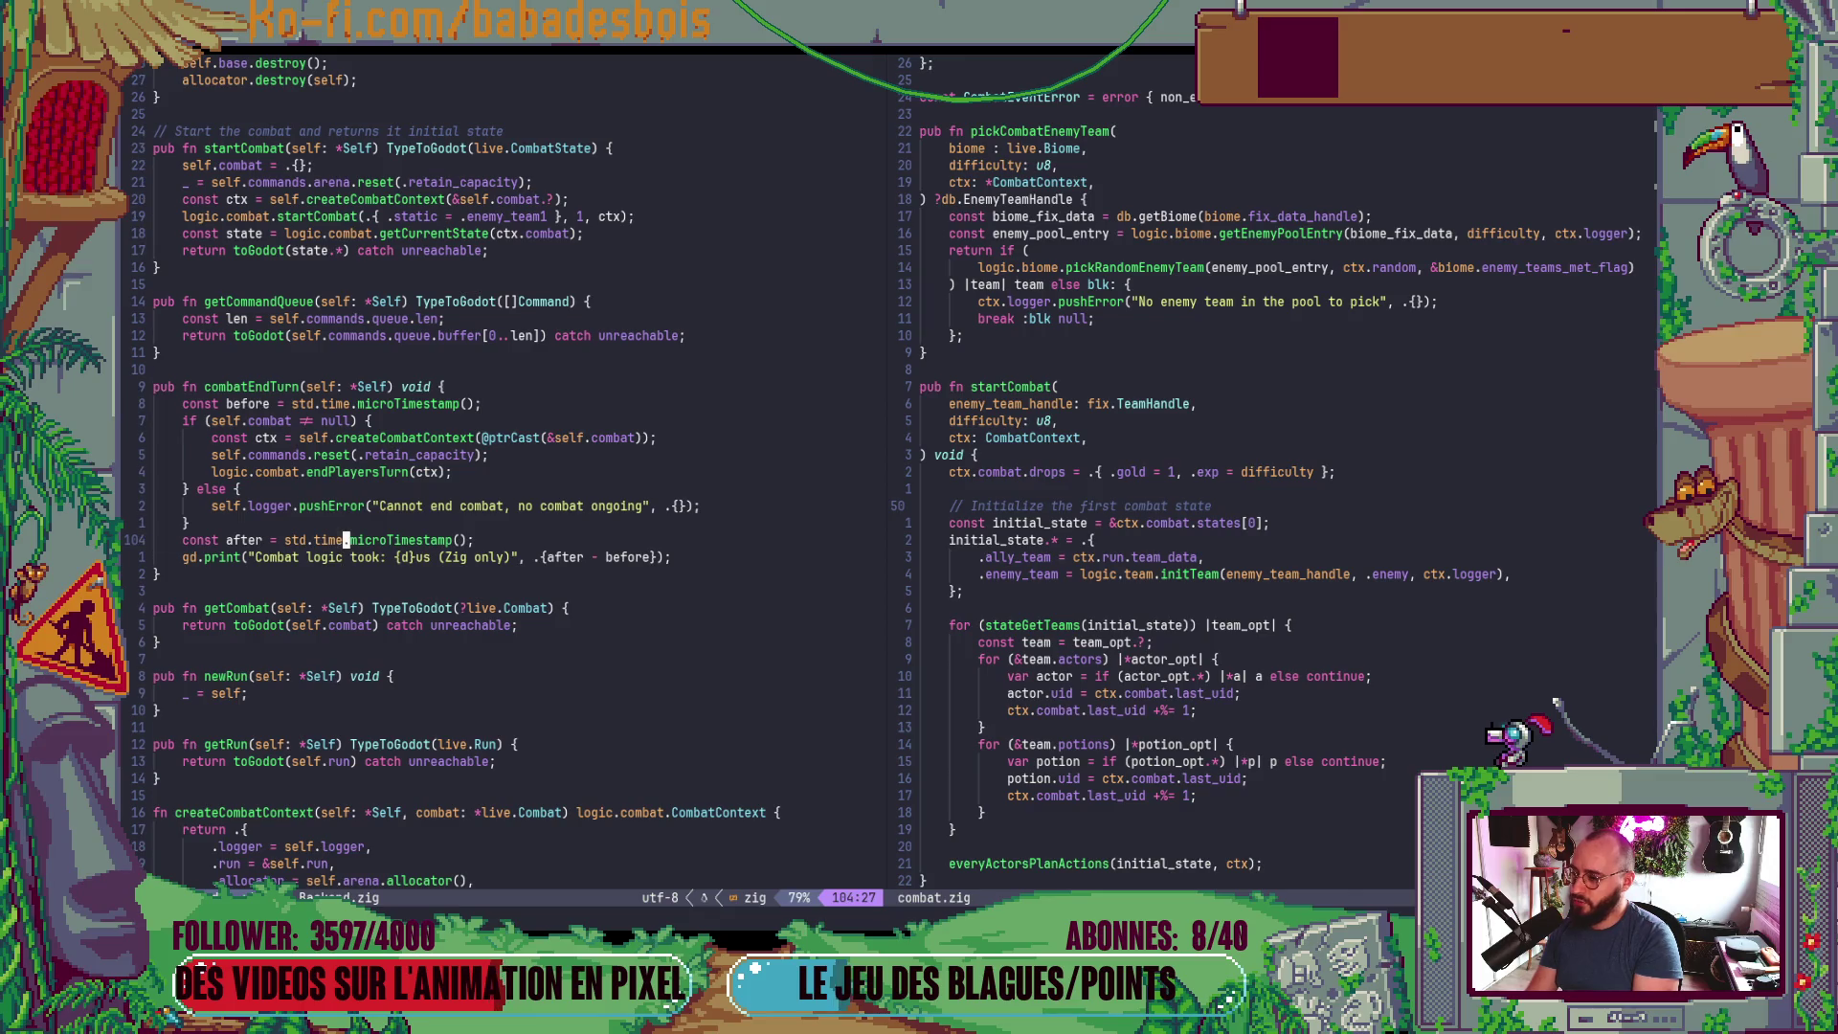
- Delete the 'after' line and the 'Combat logic took' print line
{"action": "key", "text": "shift+v"}
{"action": "key", "text": "j"}
{"action": "key", "text": "d"}
{"action": "key", "text": "k"}
{"action": "key", "text": "u"}
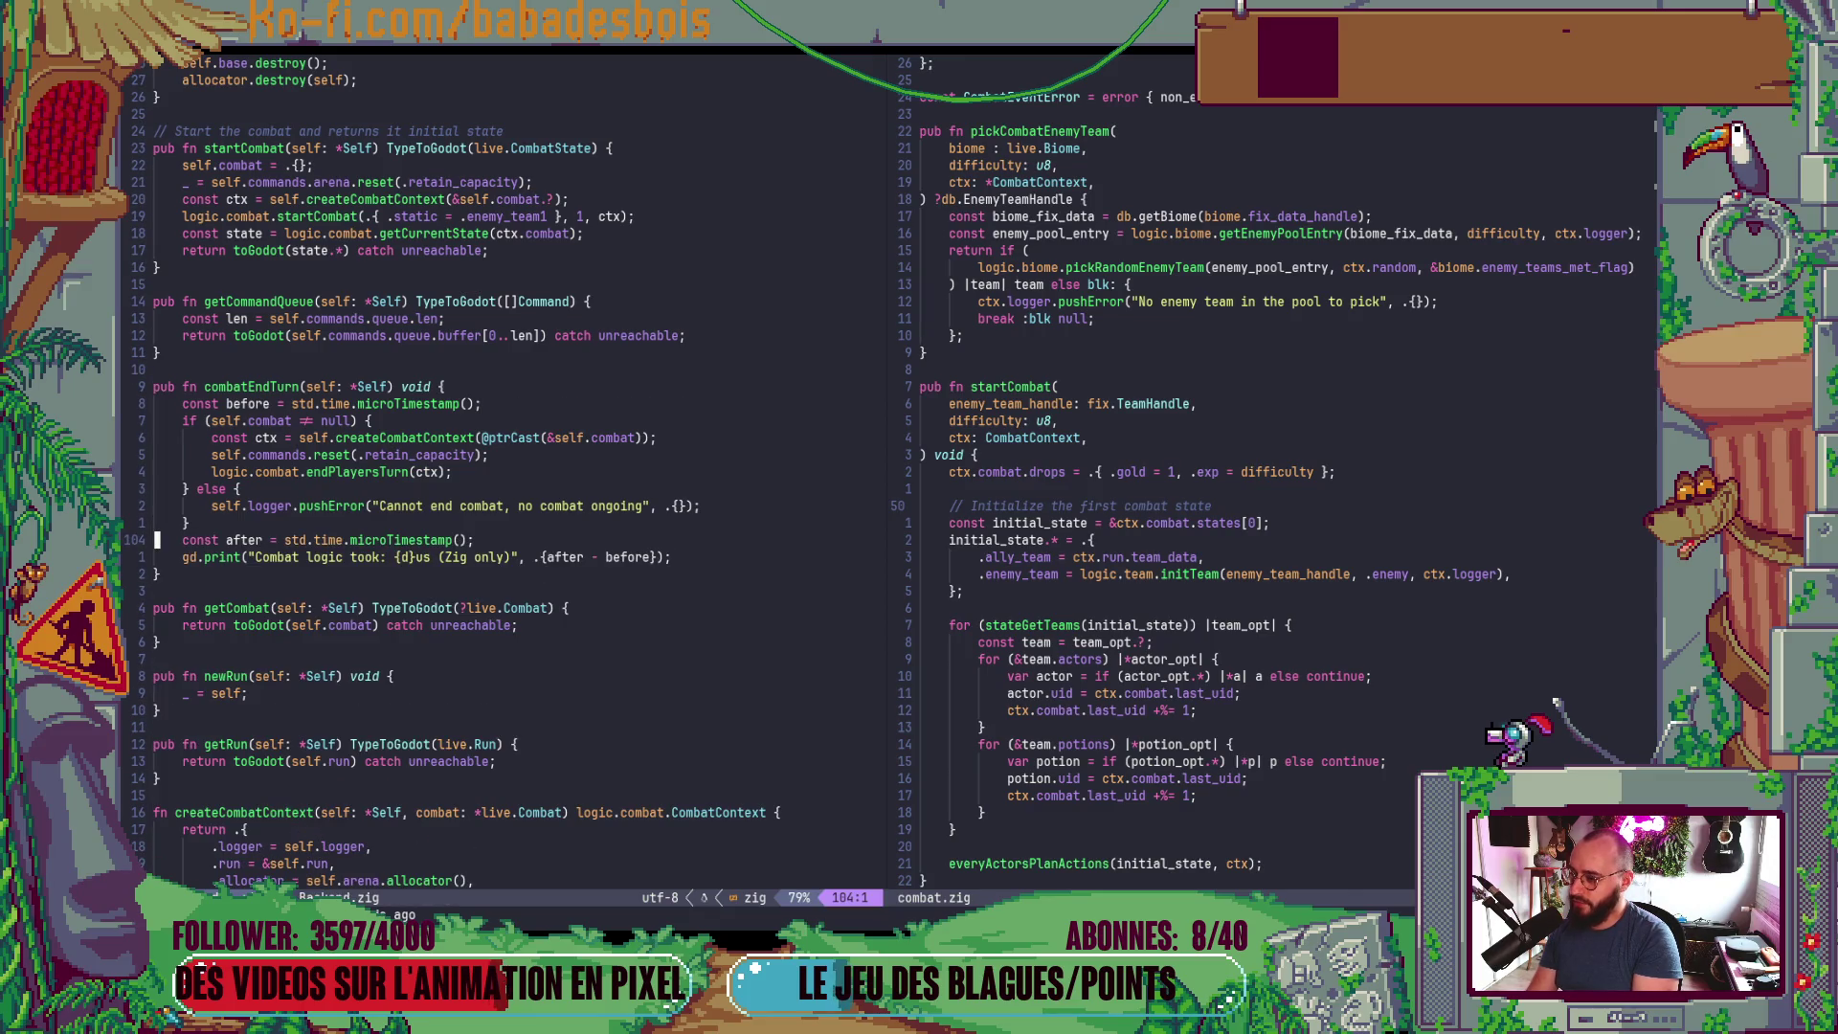
{"action": "key", "text": "shift+v"}
{"action": "key", "text": "j"}
{"action": "key", "text": "d"}
{"action": "key", "text": "k"}
{"action": "key", "text": "k"}
{"action": "key", "text": "k"}
{"action": "key", "text": "k"}
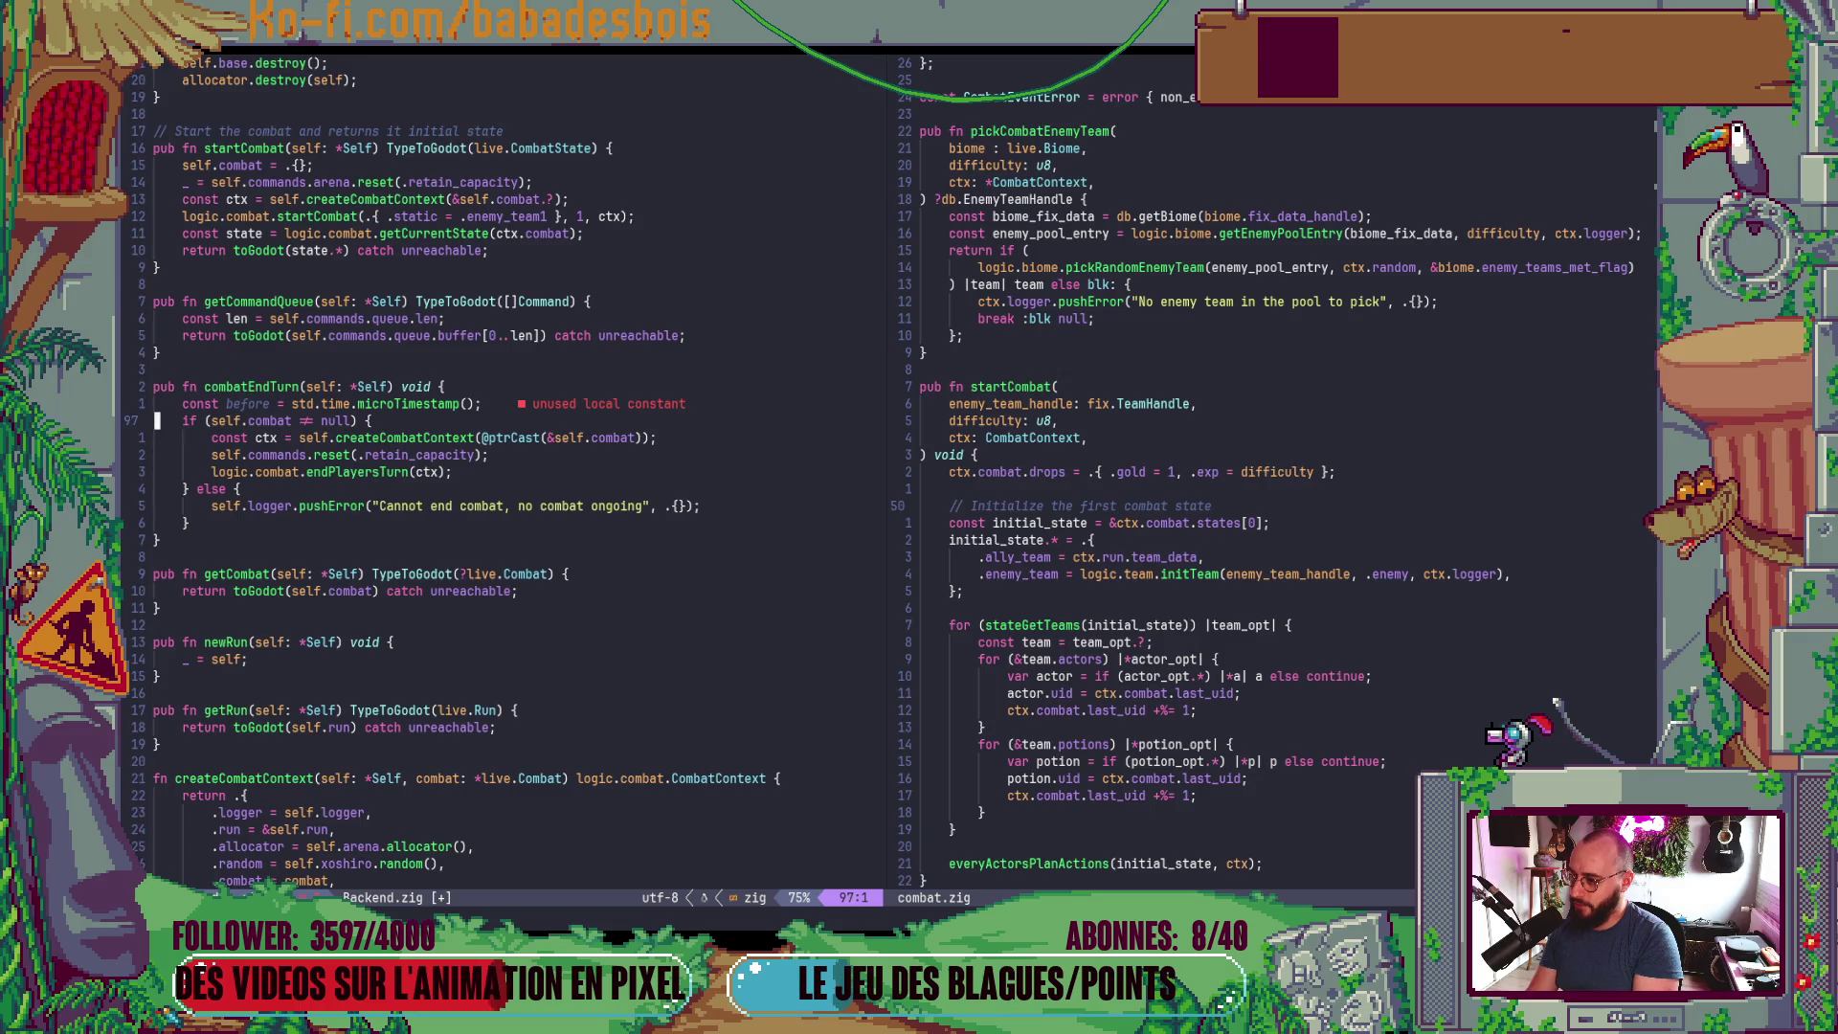
- Delete the unused 'before' line and save Backend.zig with :w
{"action": "key", "text": "d"}
{"action": "key", "text": "d"}
{"action": "type", "text": ":w"}
{"action": "key", "text": "Return"}
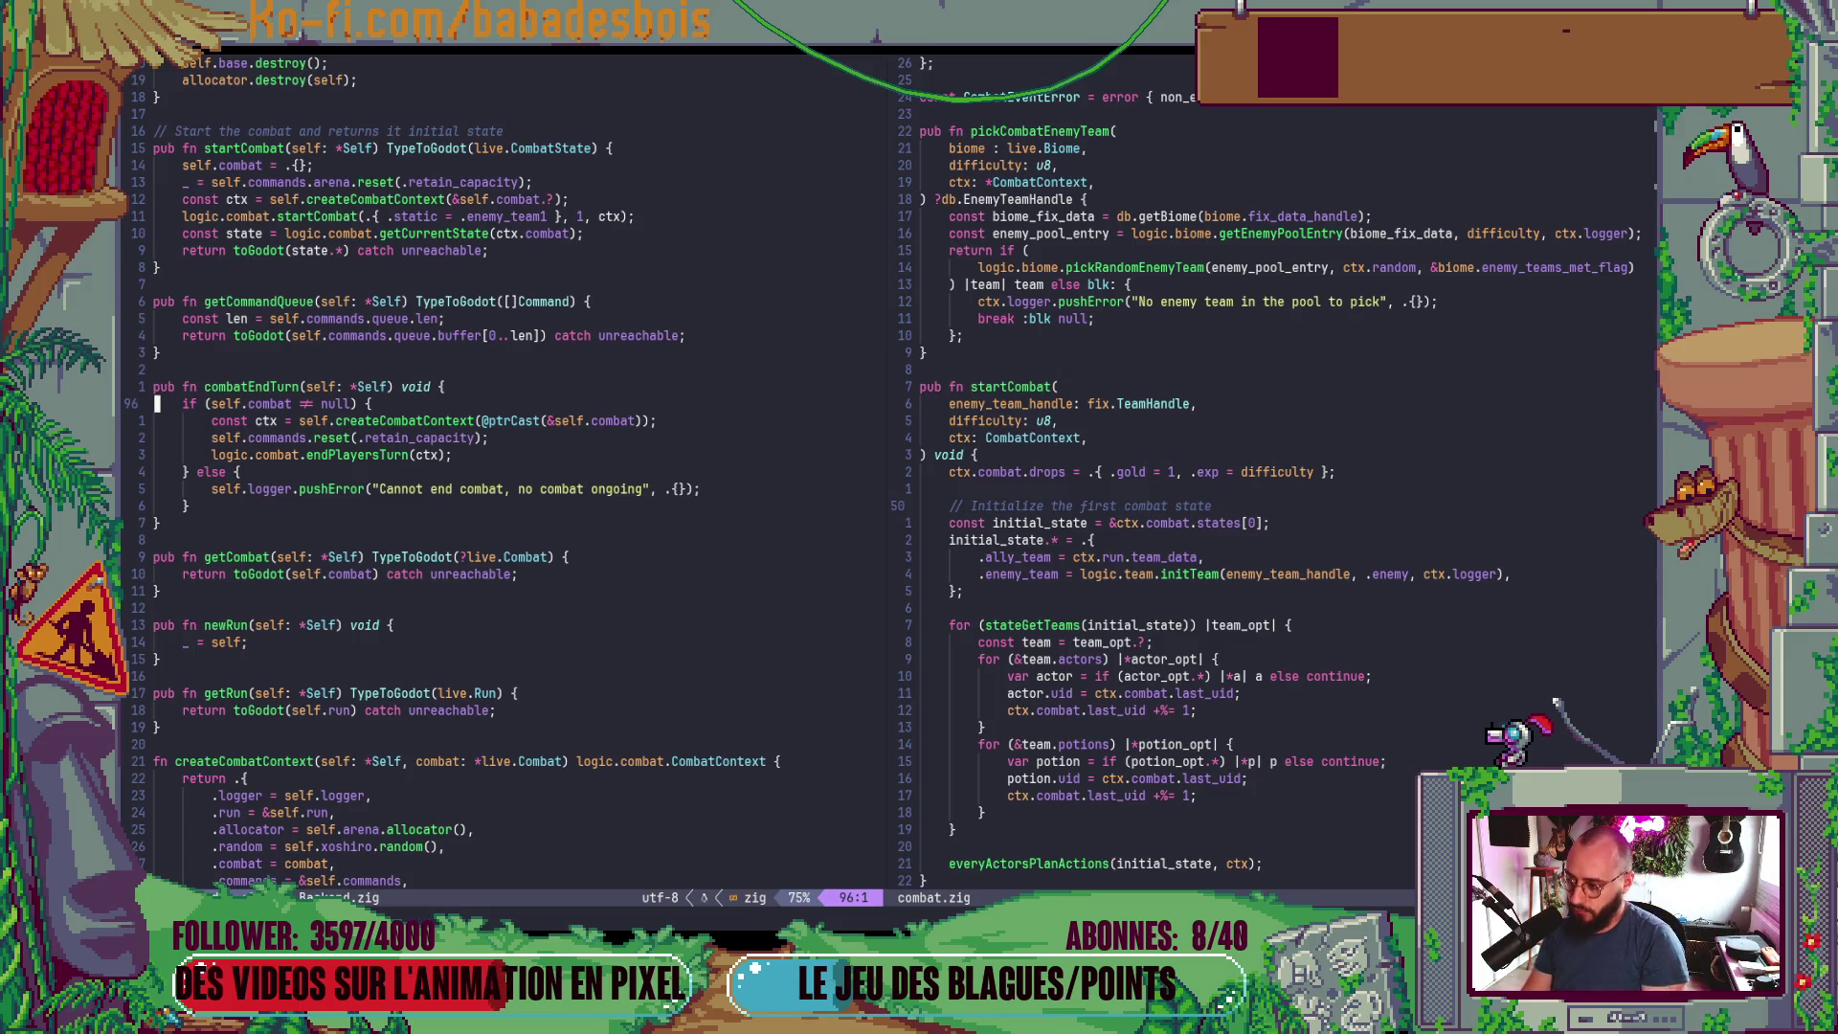
{"action": "key", "text": "alt+Tab"}
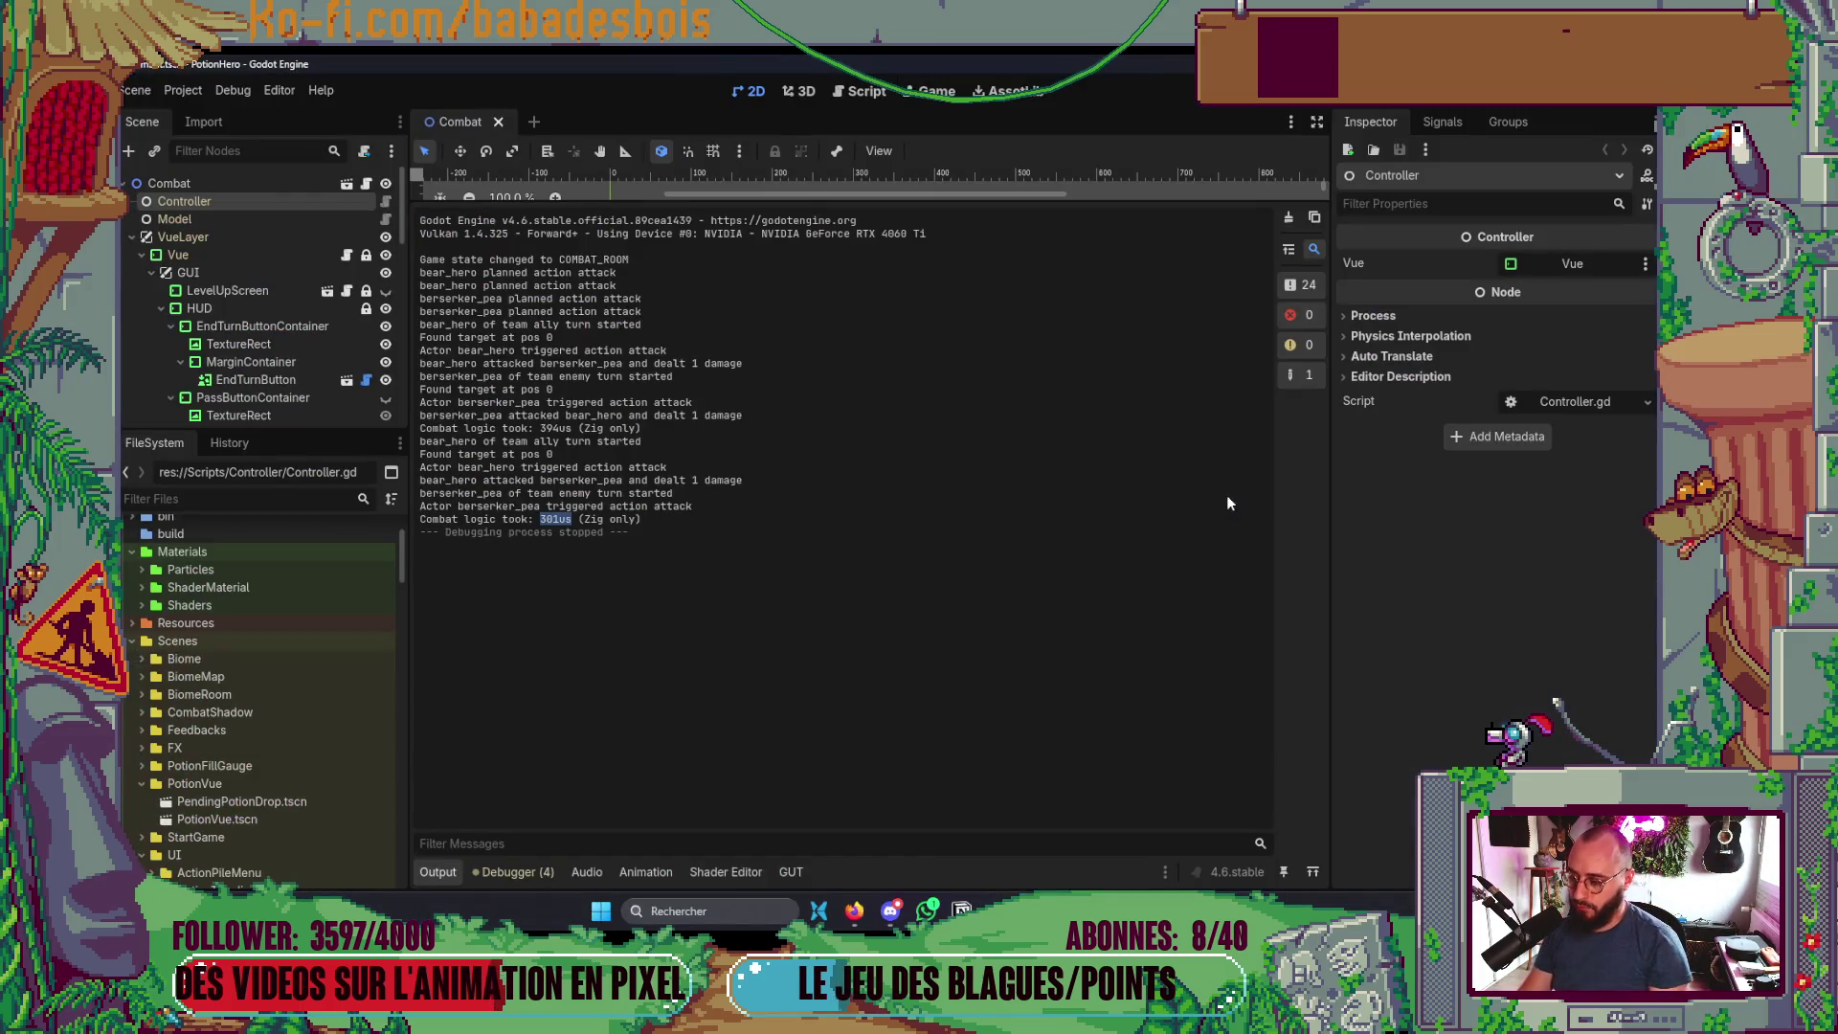
- Hide the Output log and save the Combat scene
{"action": "left_click", "coordinate": [452, 865]}
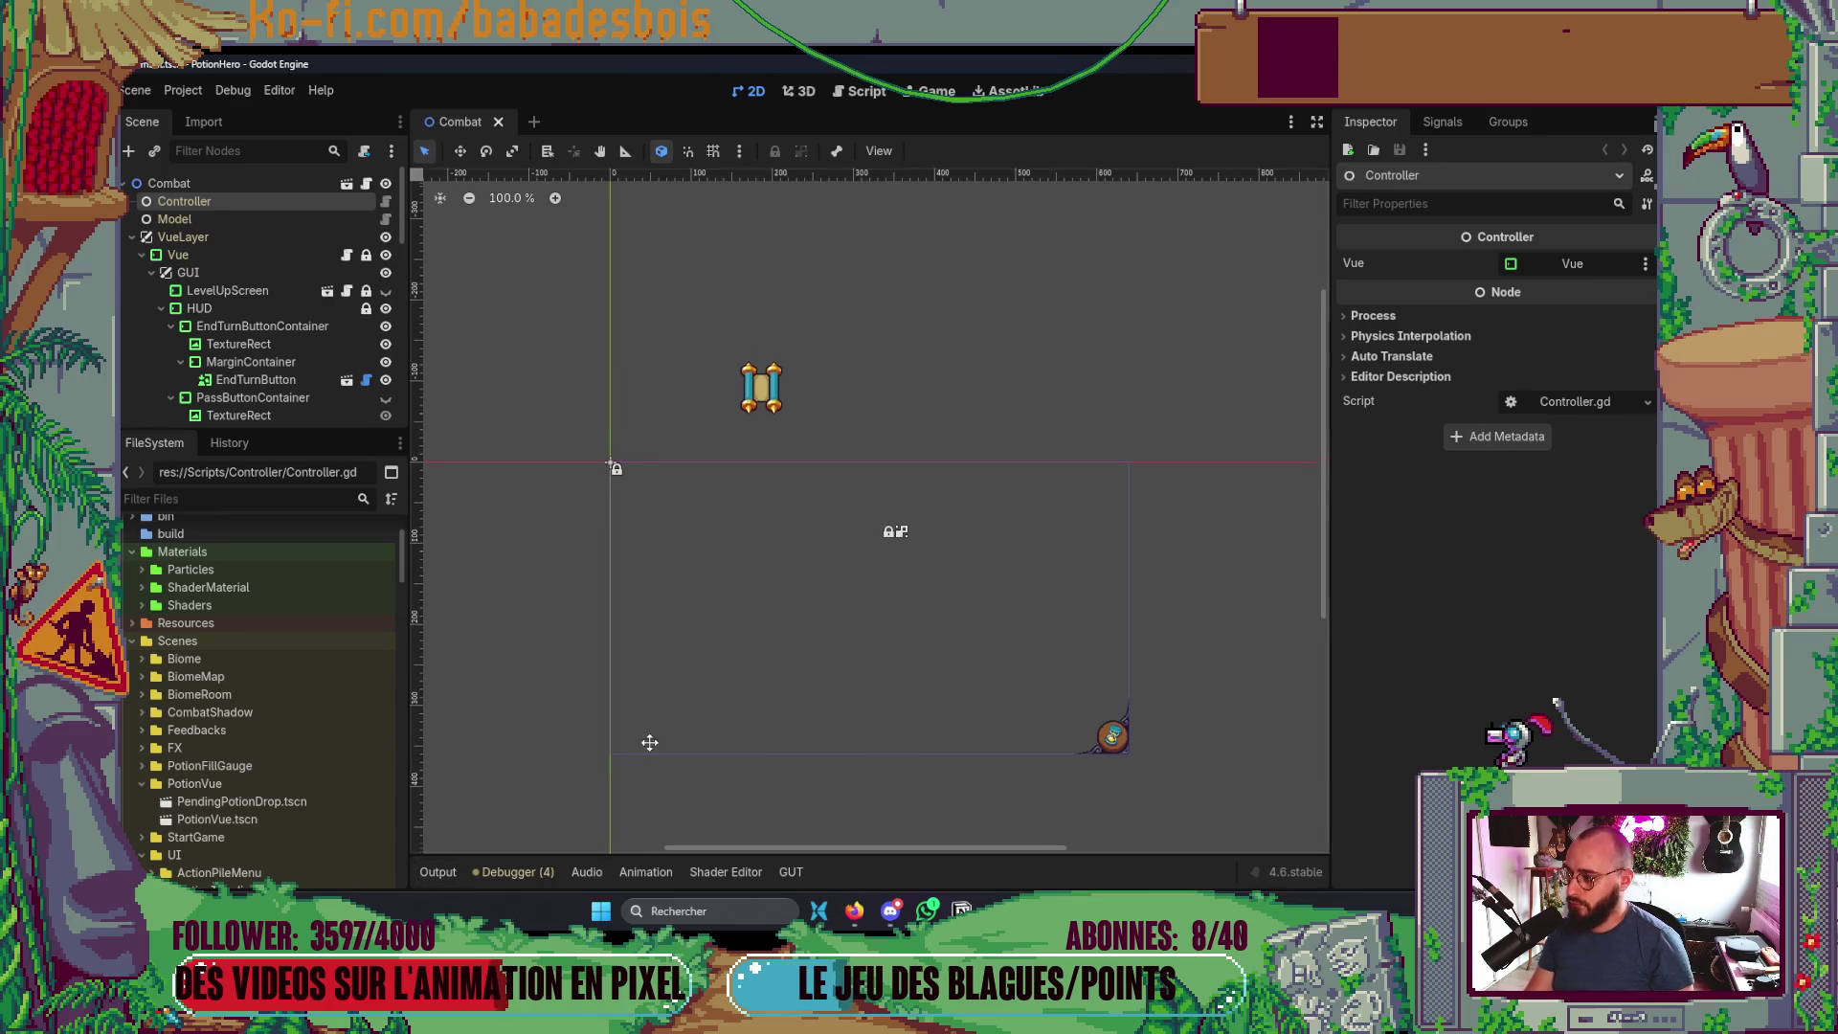
{"action": "key", "text": "ctrl+s"}
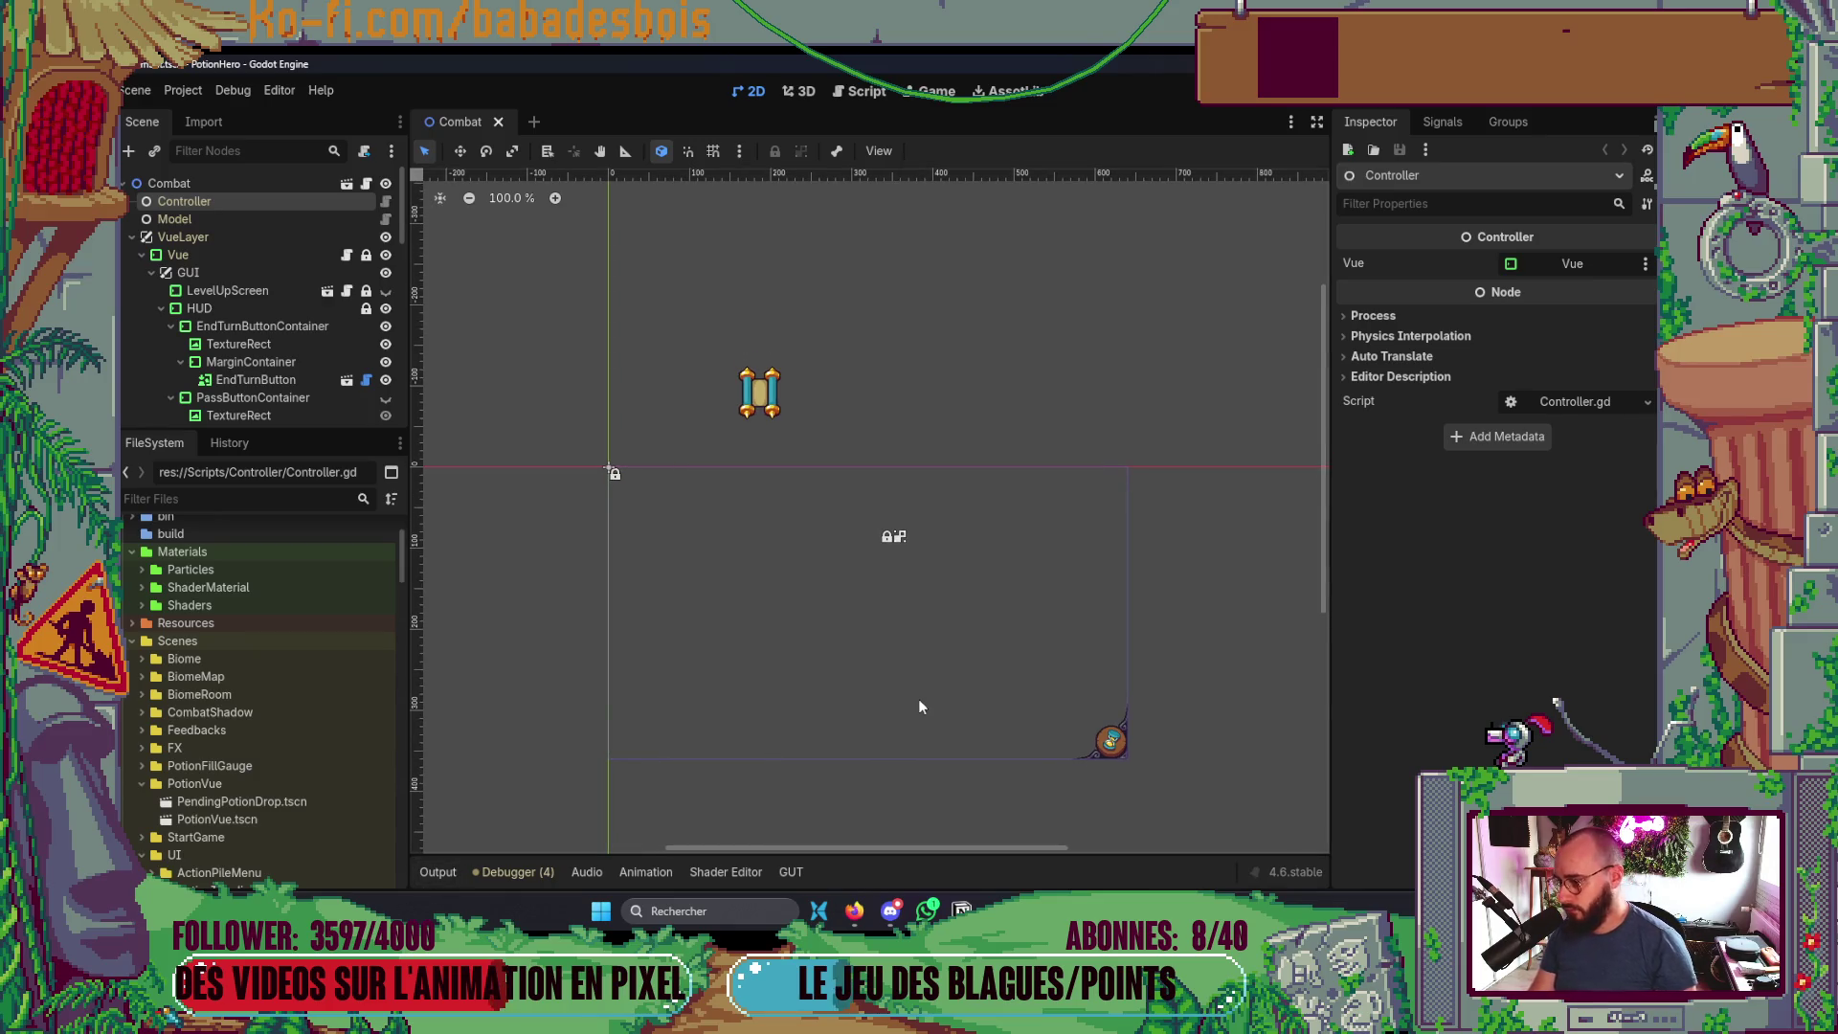
{"action": "key", "text": "alt+Tab"}
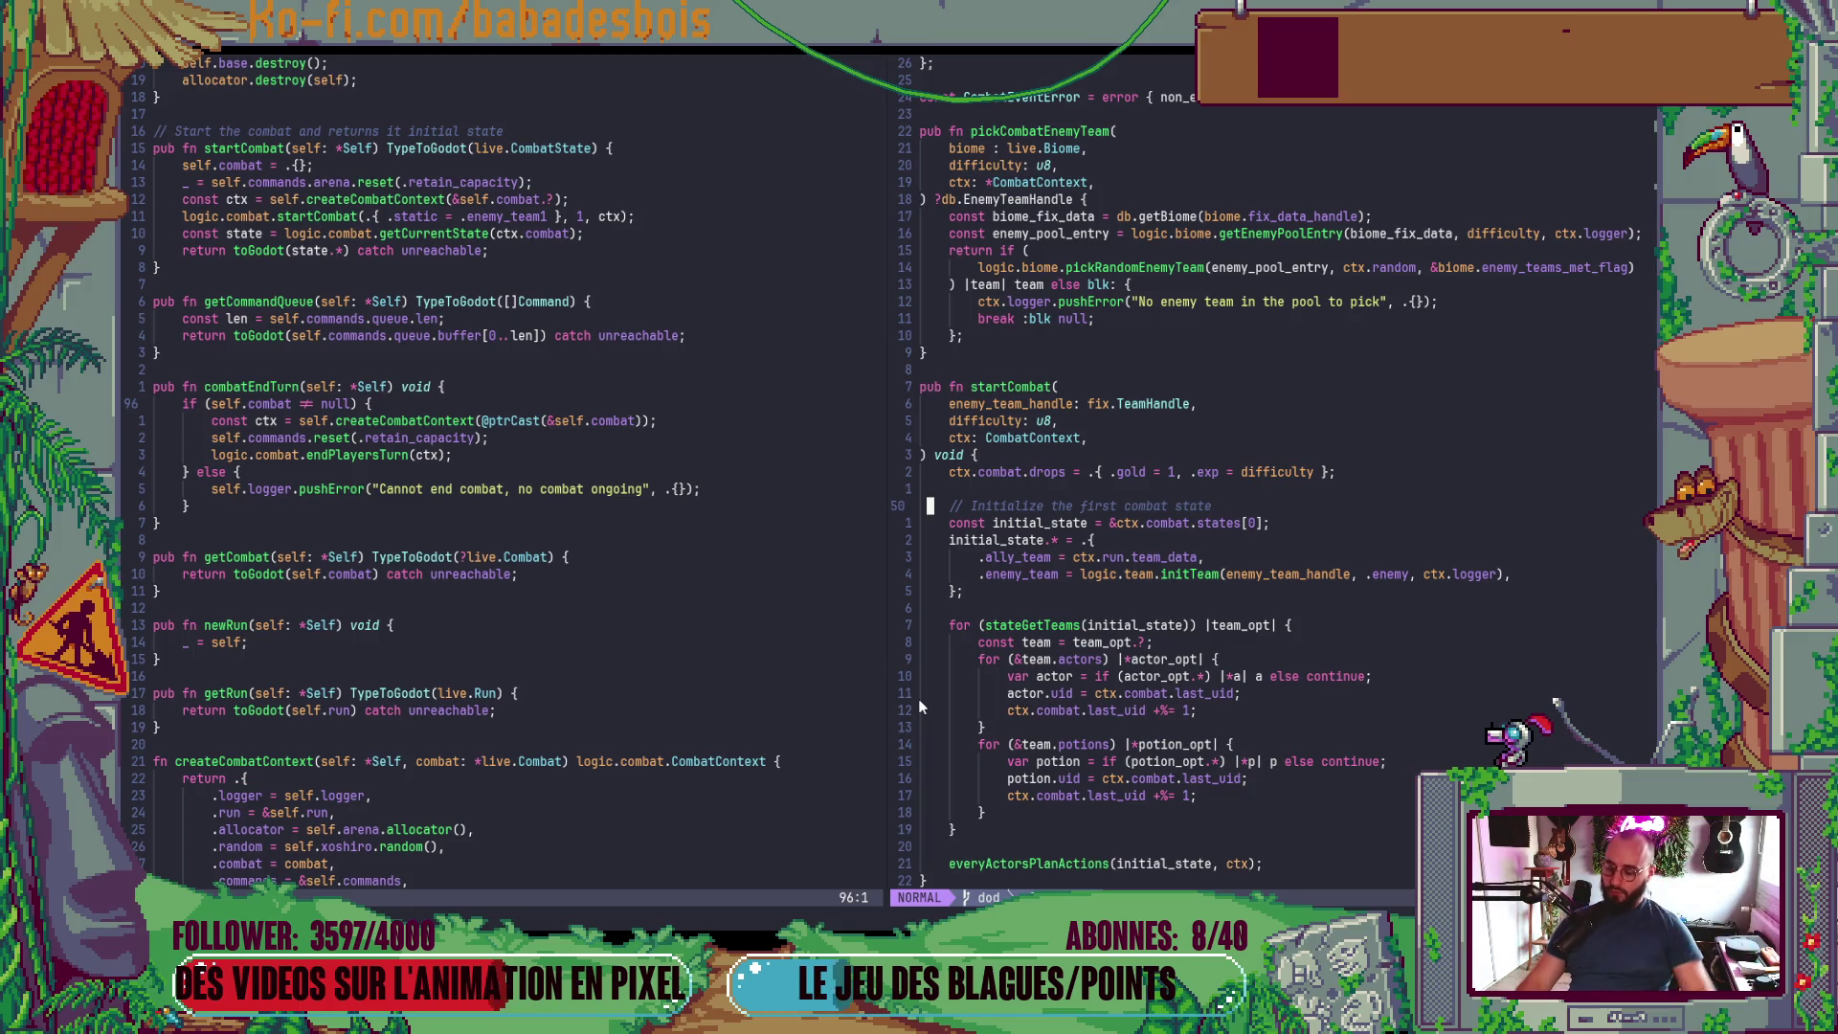
{"action": "key", "text": "alt+Tab"}
- Run PotionHero, play two combat turns to watch the enemy attacks, and close it
{"action": "key", "text": "F5"}
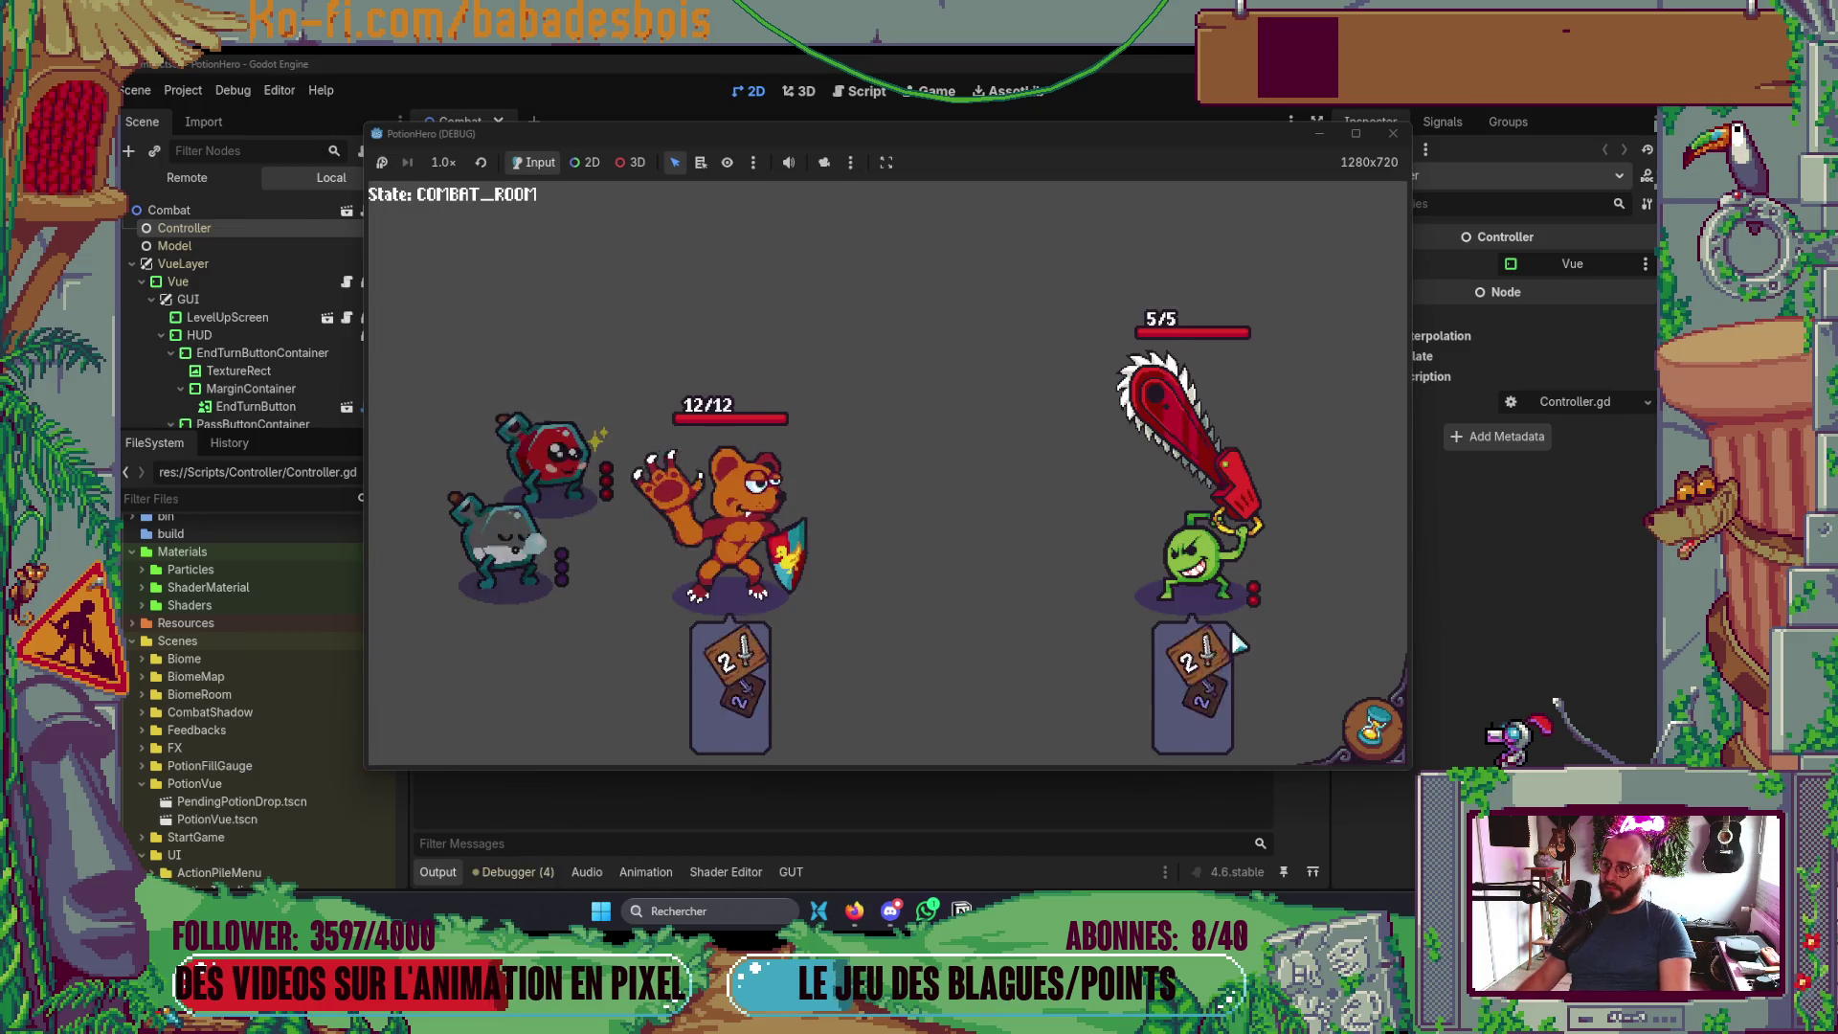
{"action": "left_click", "coordinate": [1369, 720]}
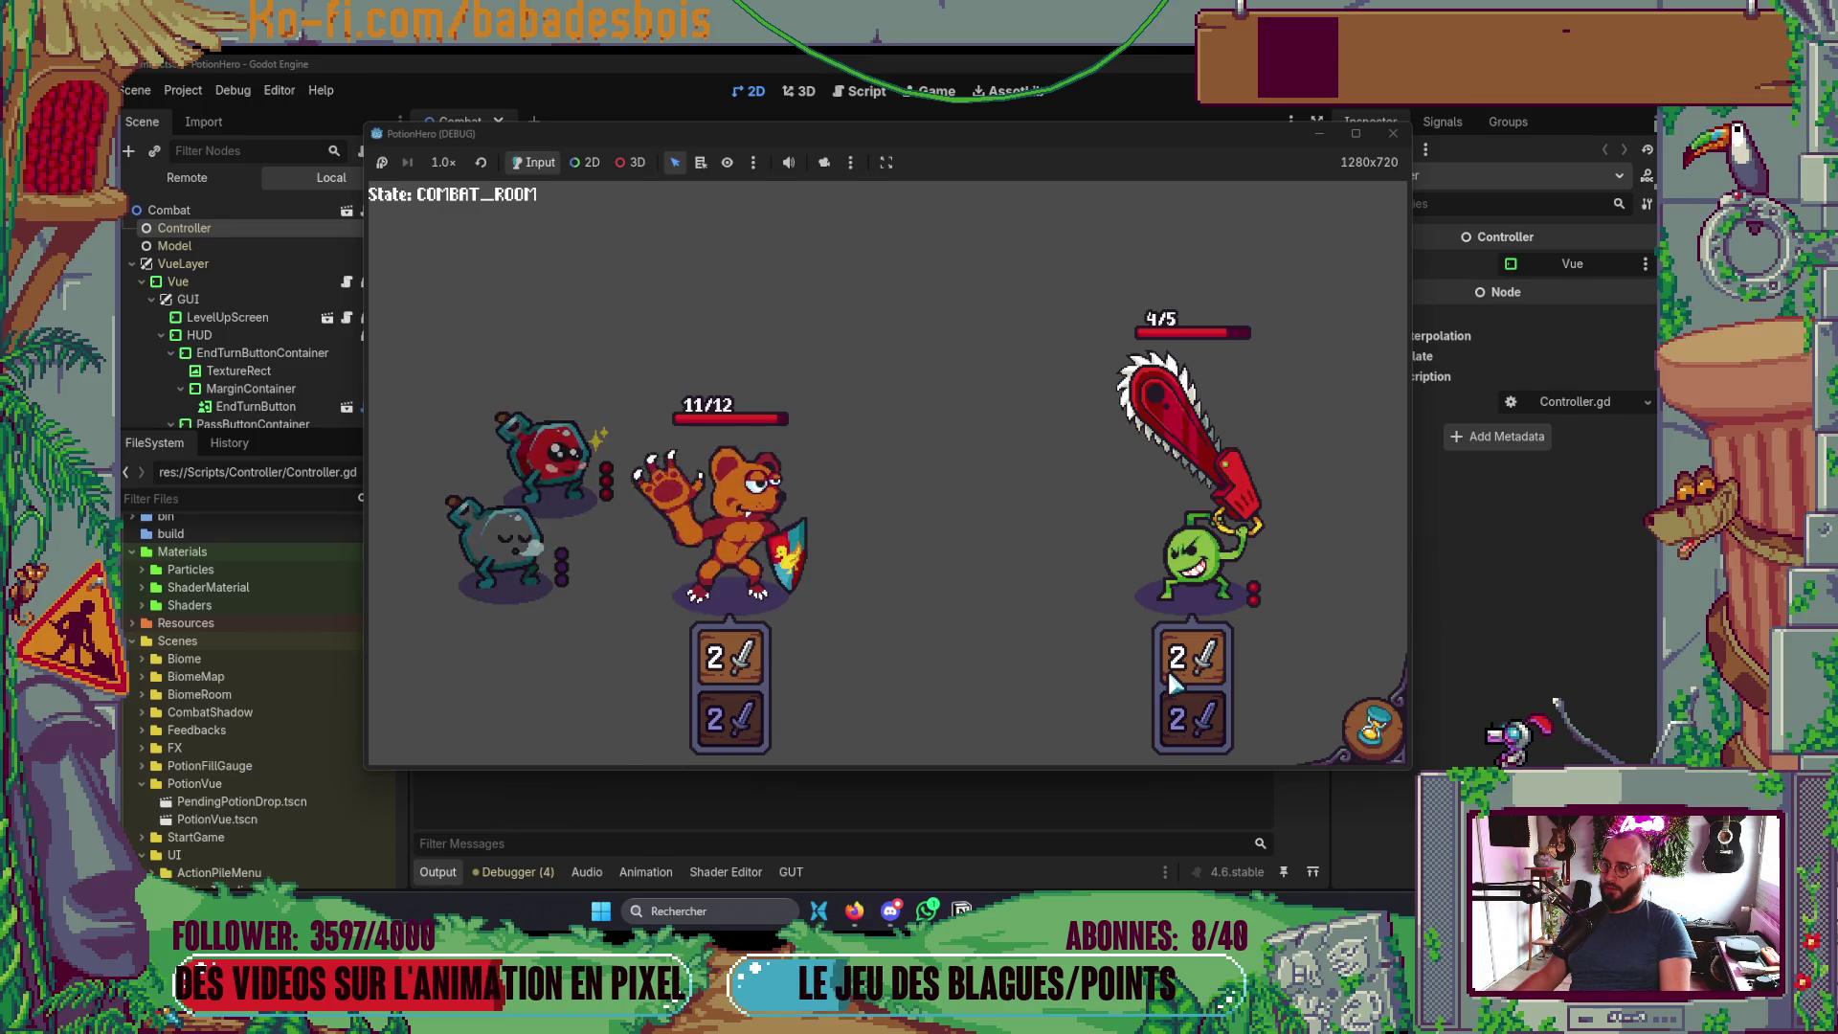
{"action": "left_click", "coordinate": [1369, 733]}
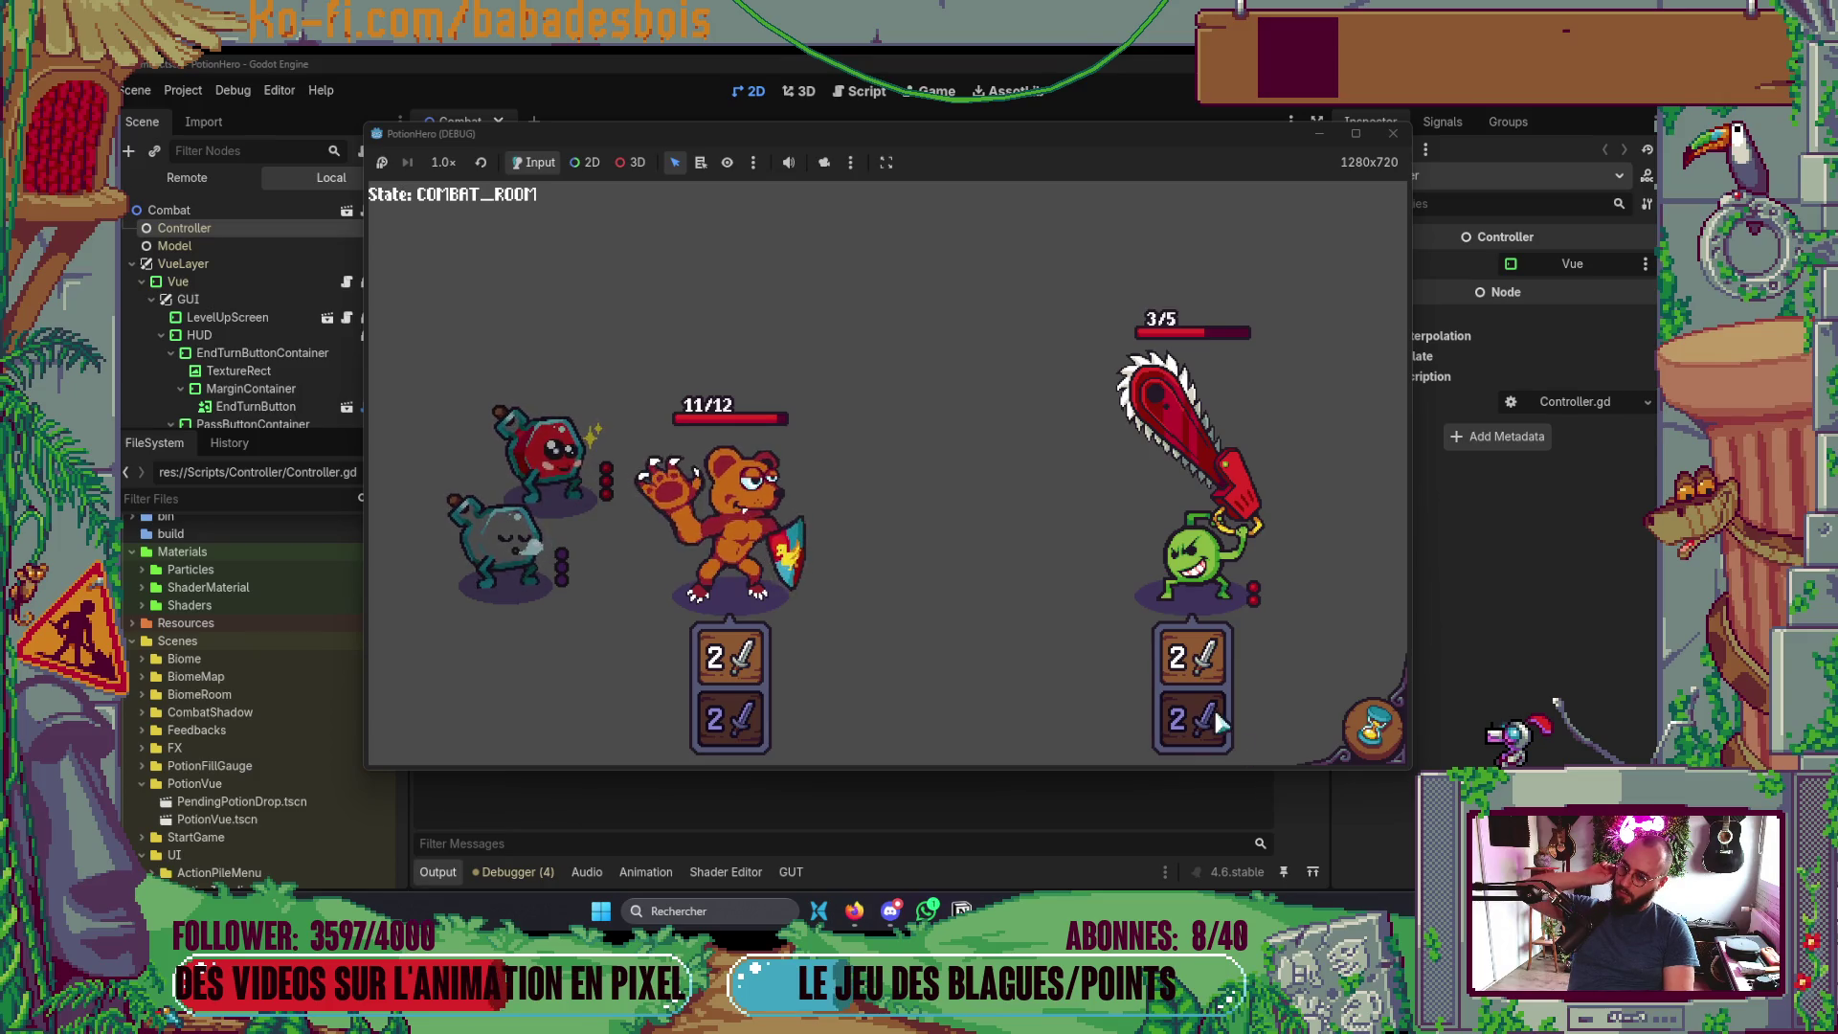
{"action": "left_click", "coordinate": [1393, 133]}
- Relaunch the game, play one turn to watch the bear attack, then close it
{"action": "left_click", "coordinate": [445, 872]}
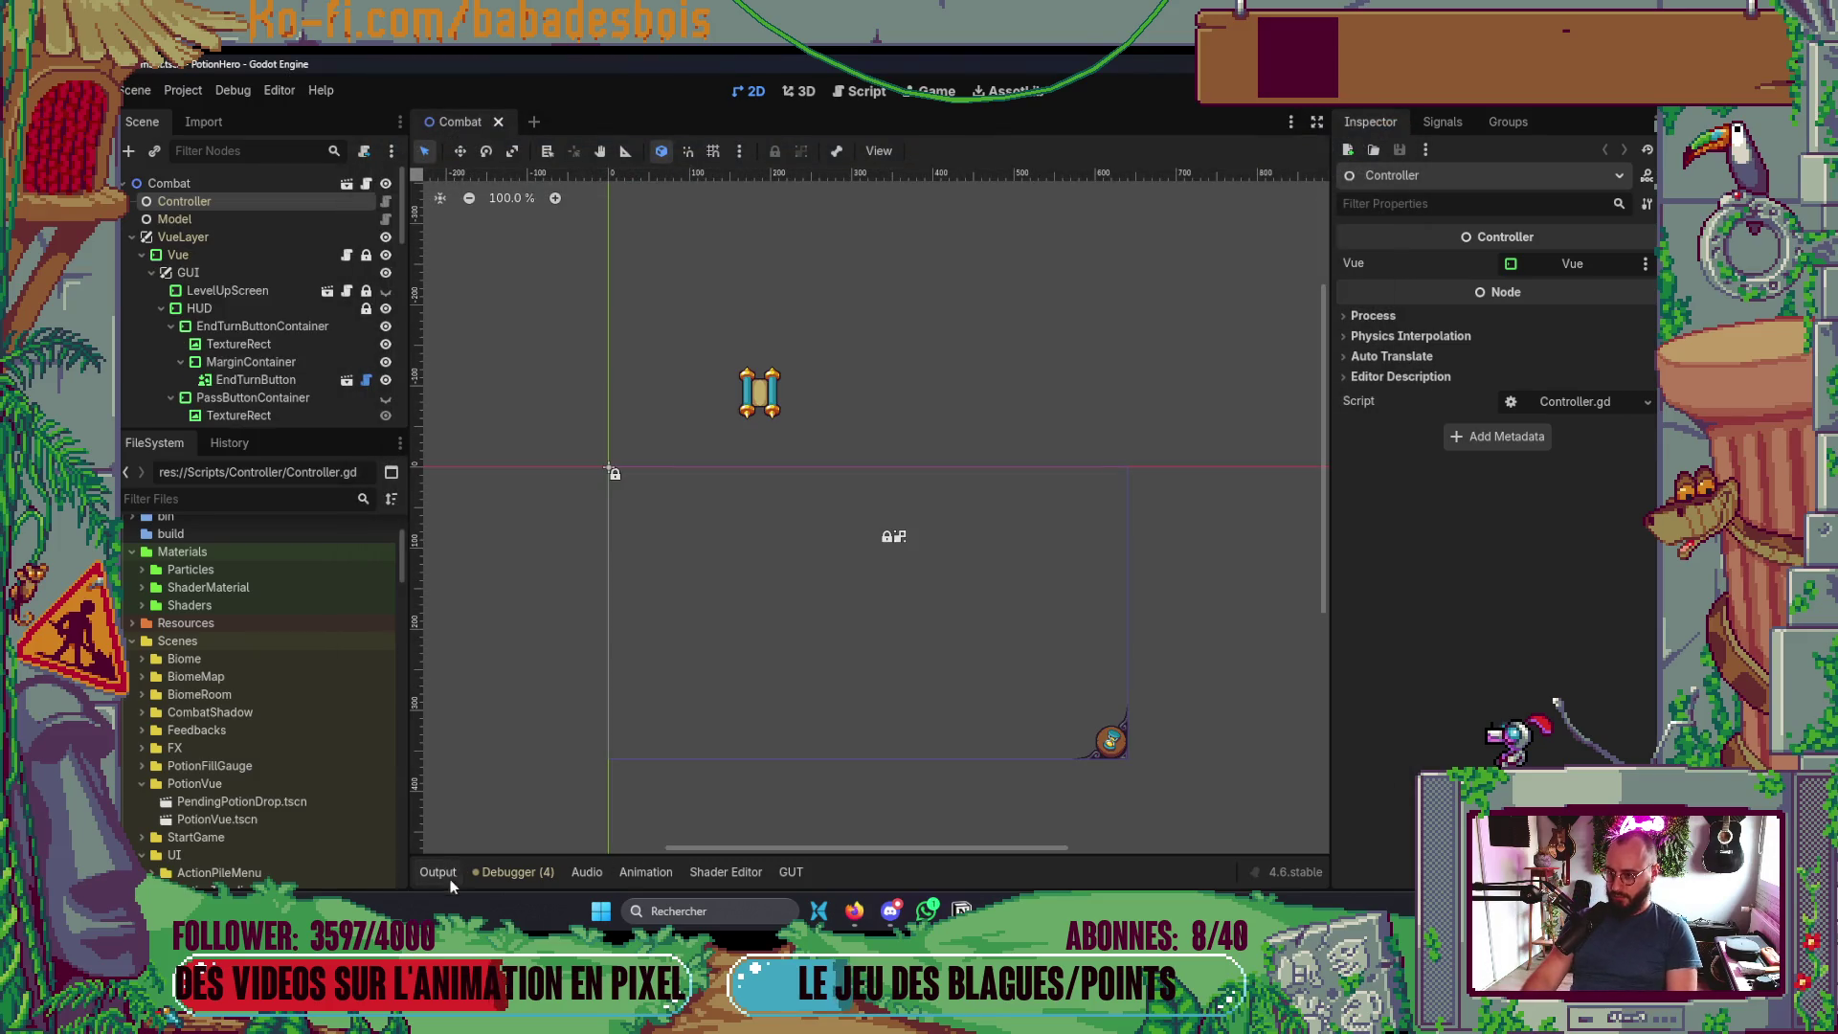
{"action": "key", "text": "F5"}
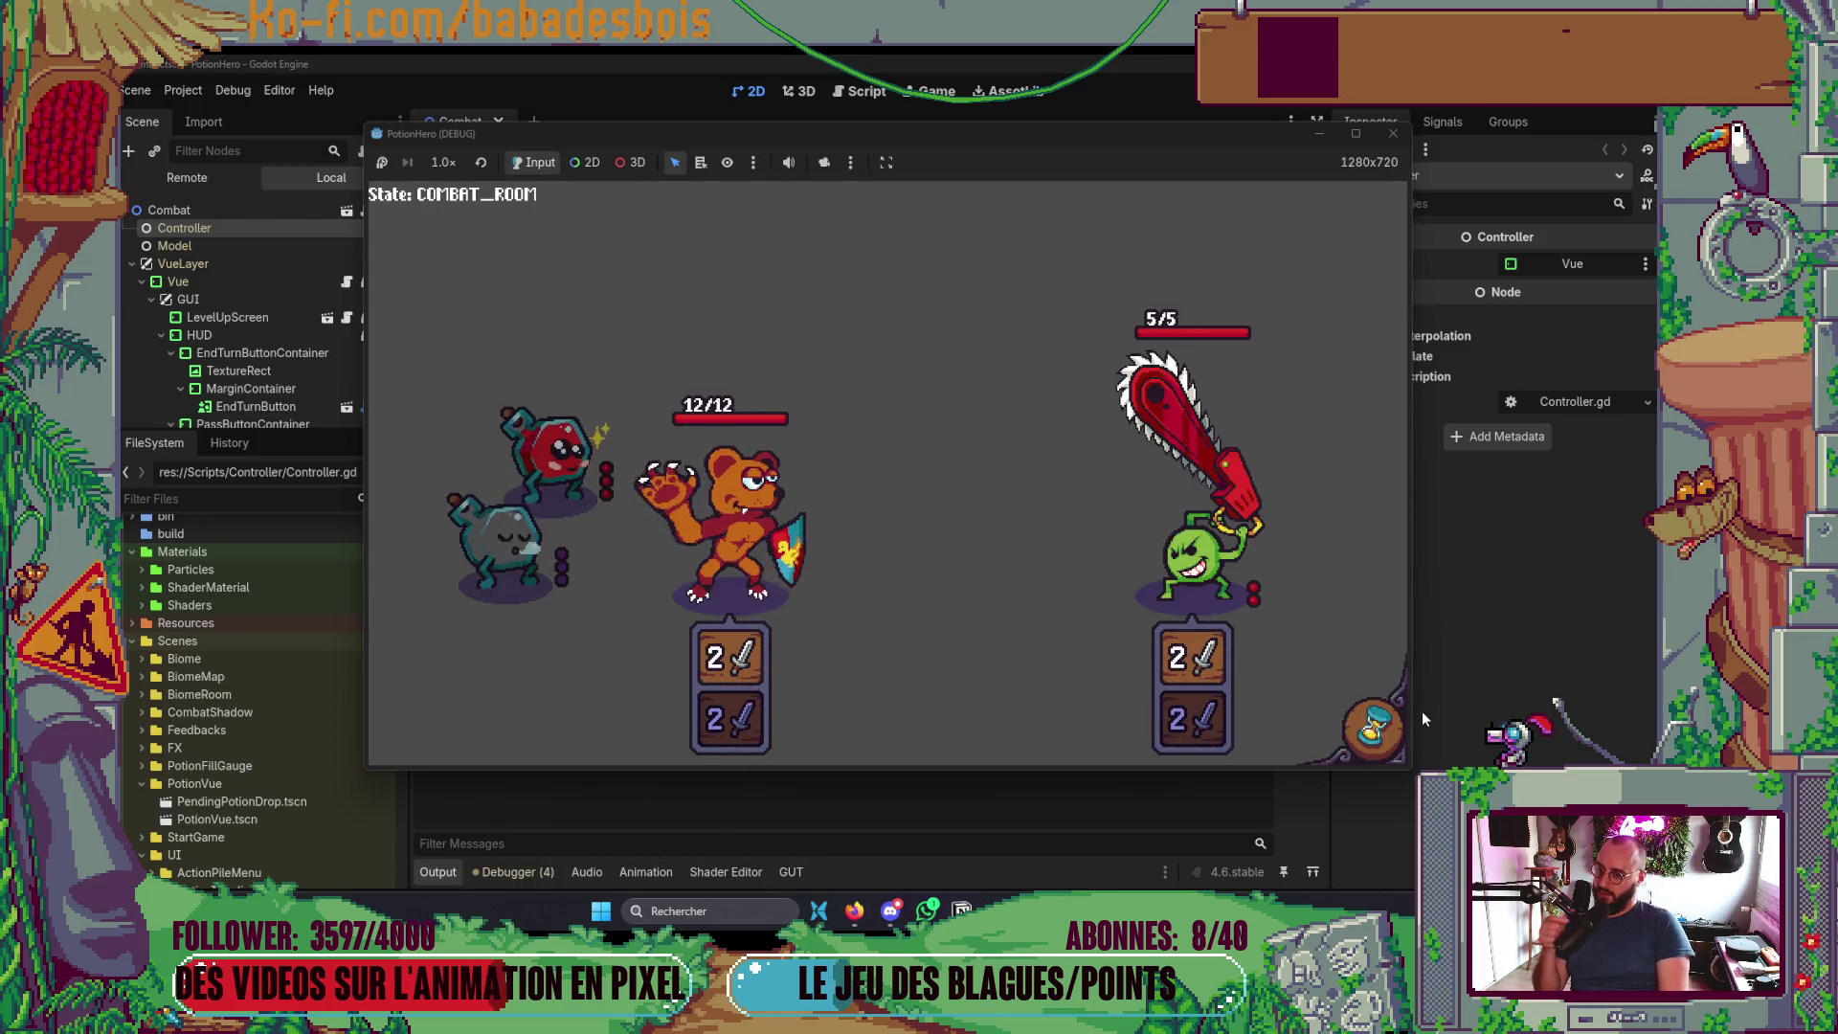
{"action": "left_click", "coordinate": [1396, 731]}
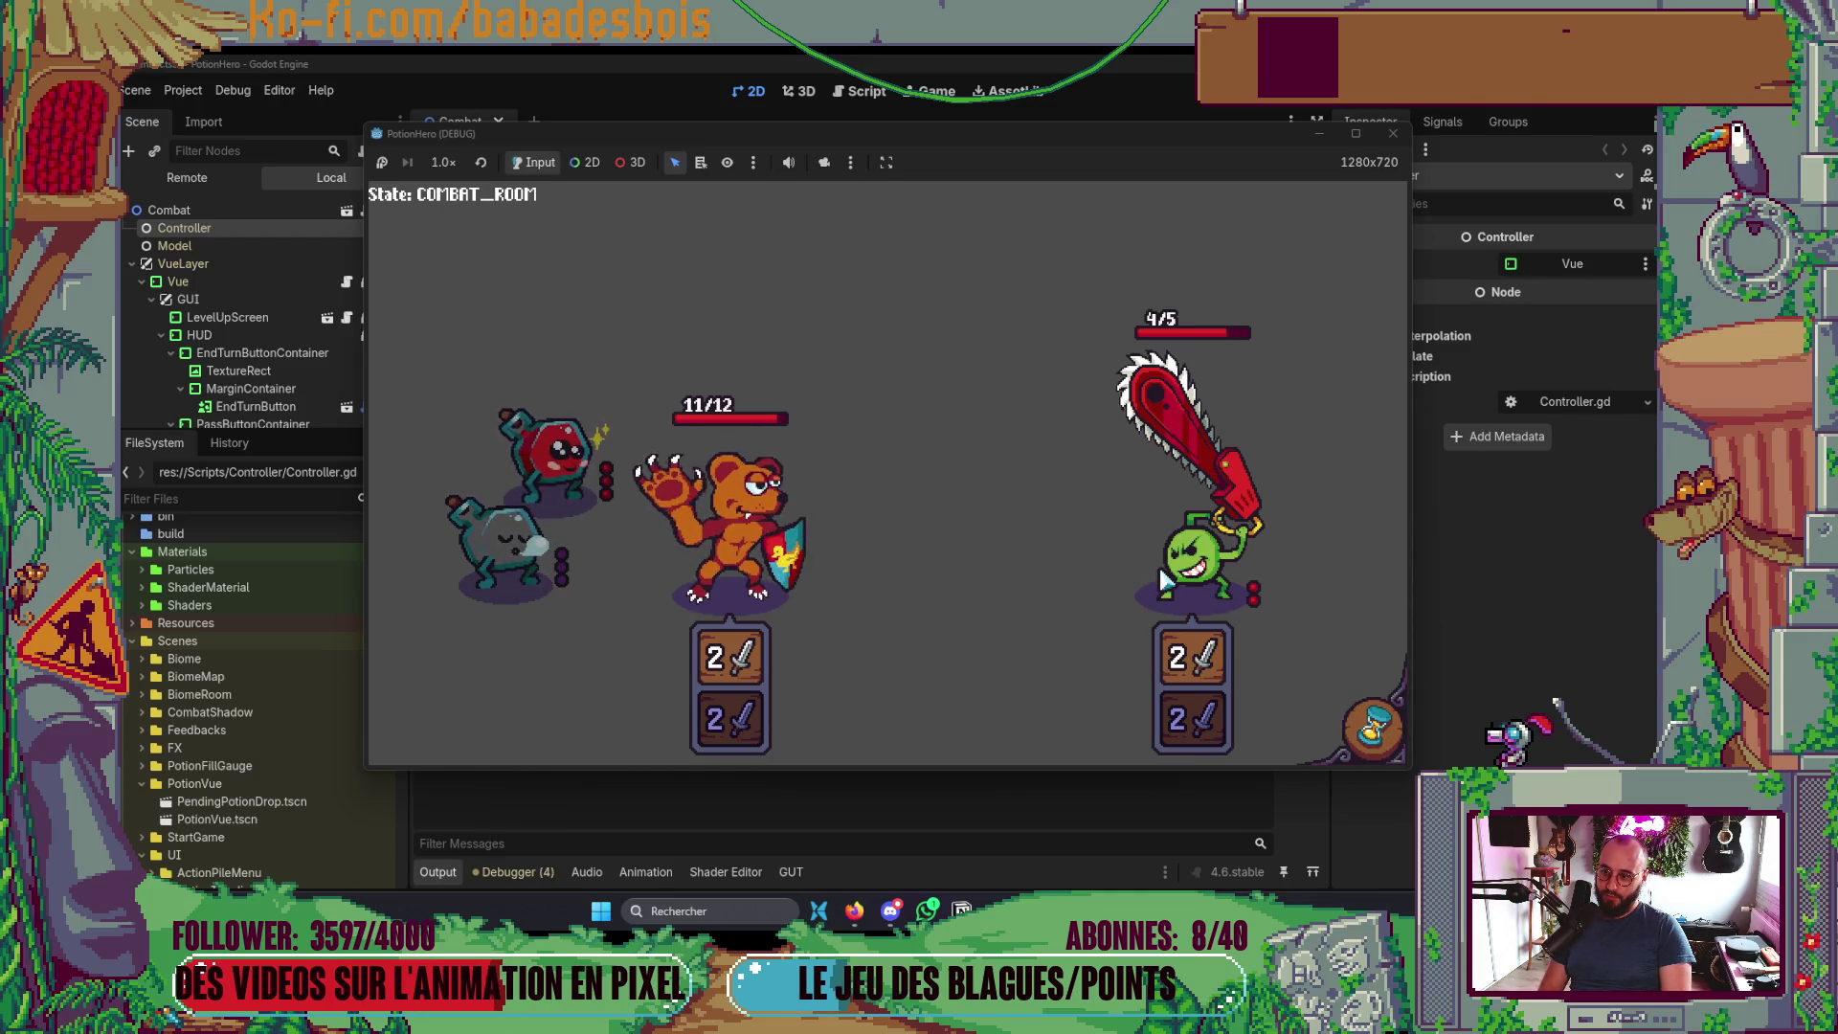
{"action": "left_click", "coordinate": [1395, 133]}
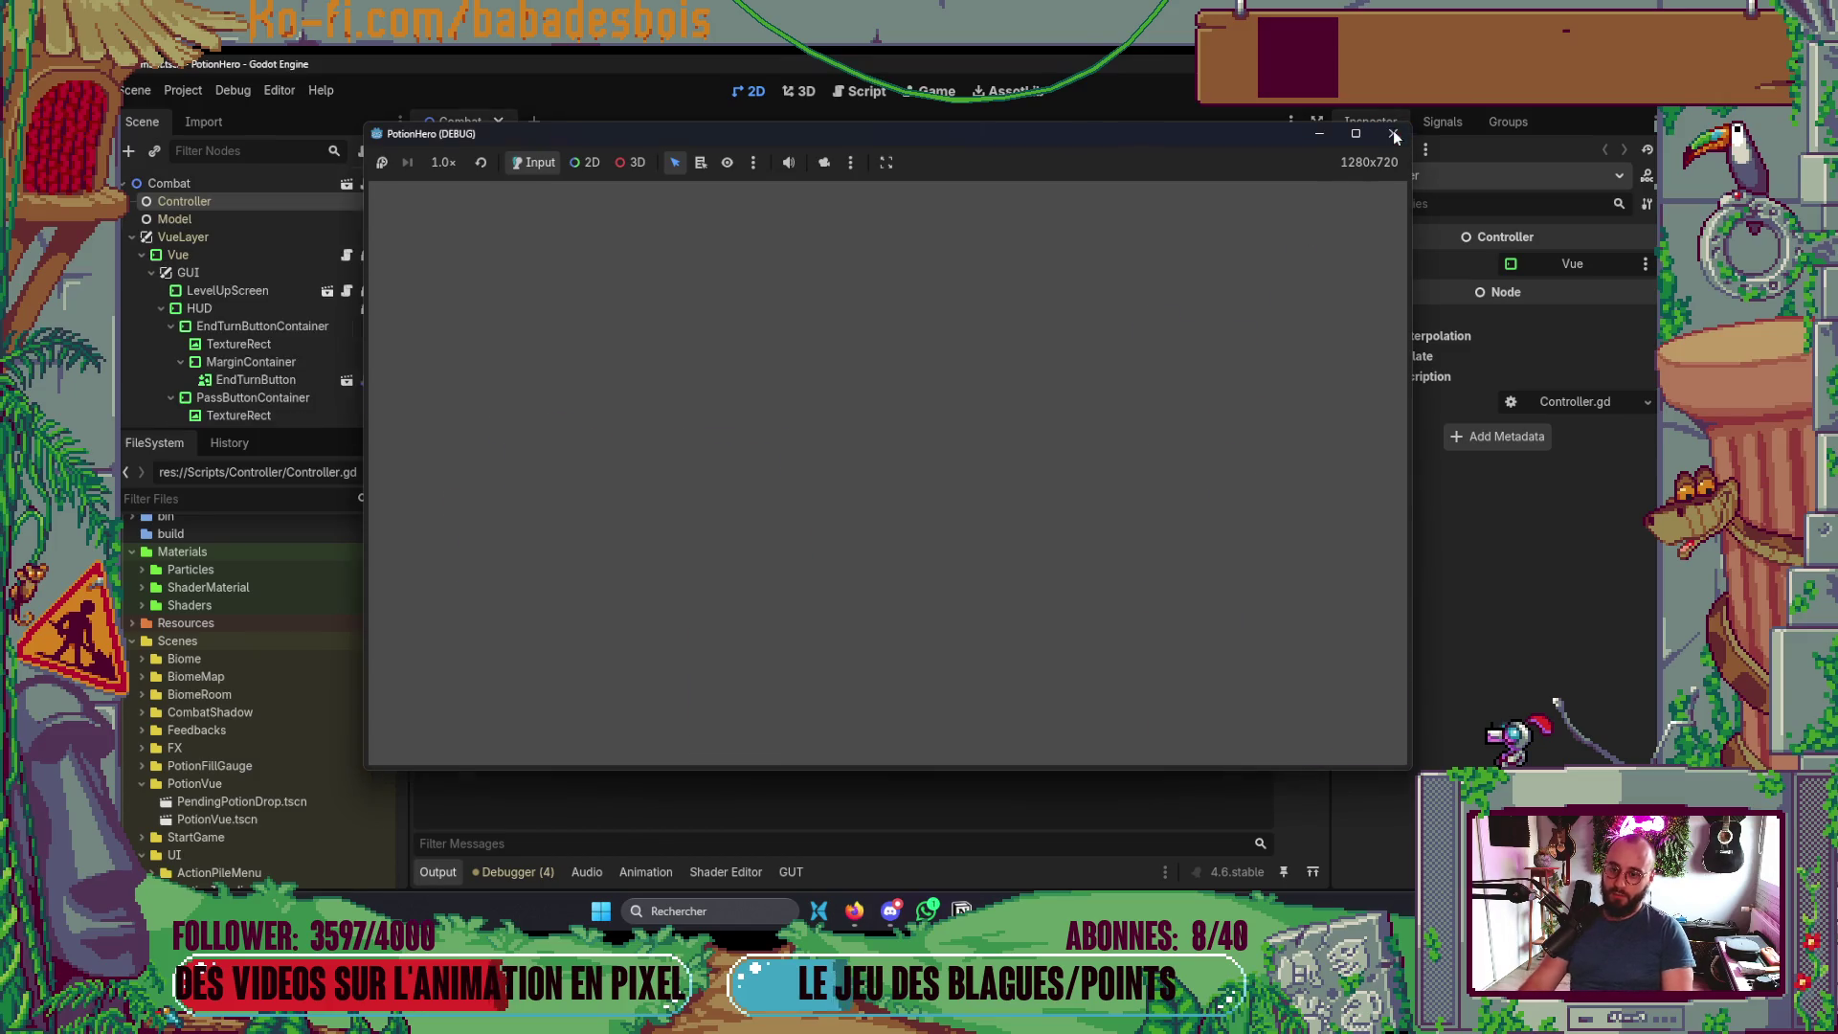
{"action": "key", "text": "alt+Tab"}
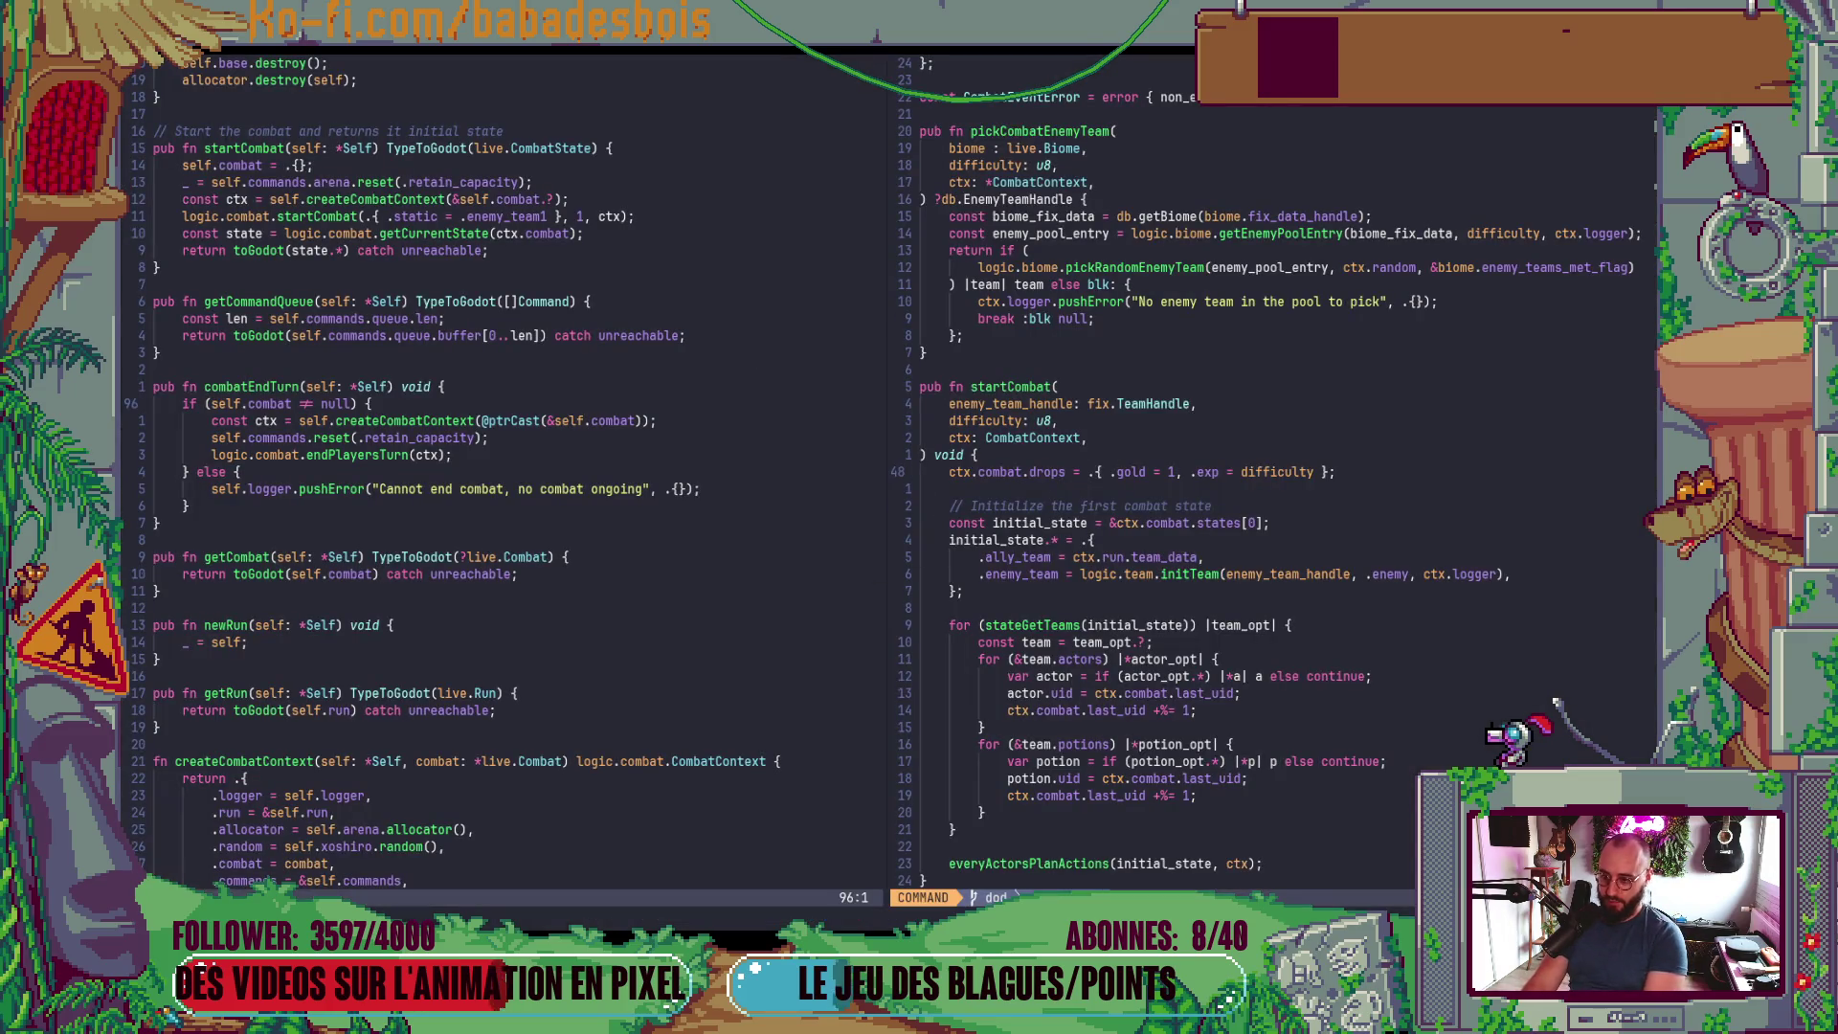
- Open combat.zig through the file finder by searching 'combat'
{"action": "key", "text": "space"}
{"action": "key", "text": "f"}
{"action": "key", "text": "f"}
{"action": "key", "text": "Escape"}
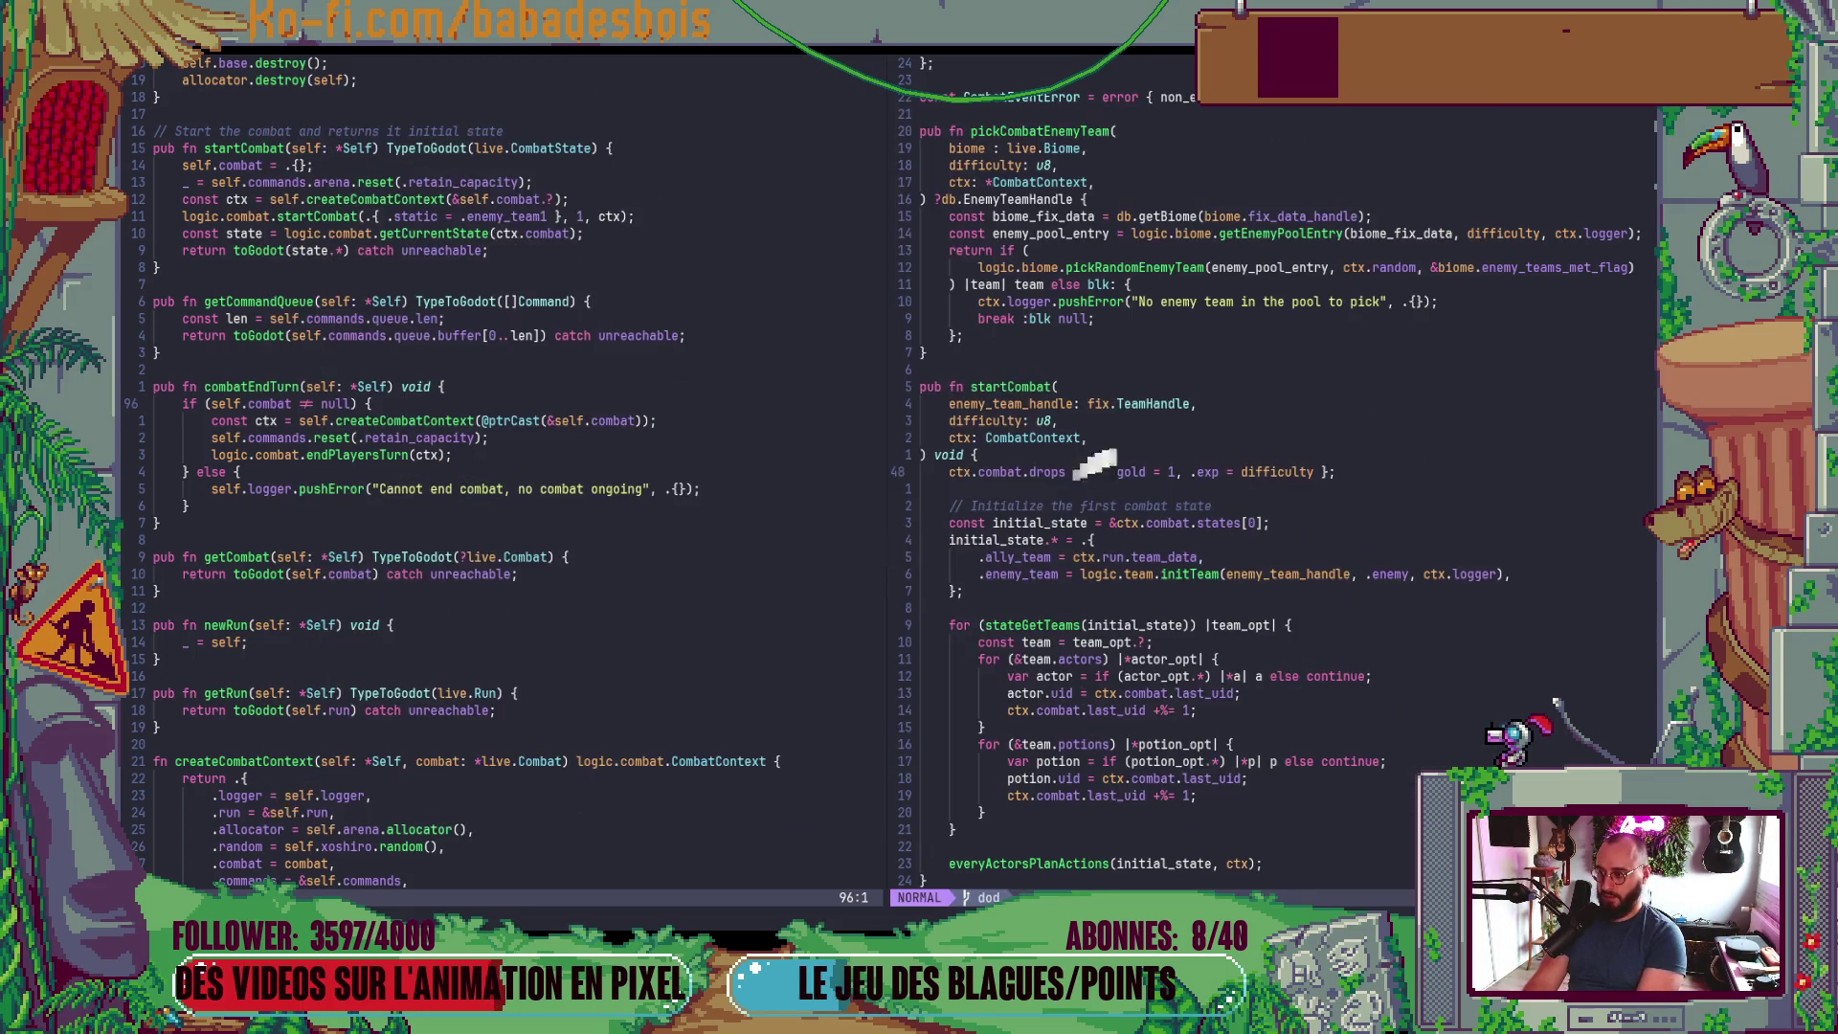
{"action": "key", "text": "space"}
{"action": "key", "text": "f"}
{"action": "key", "text": "f"}
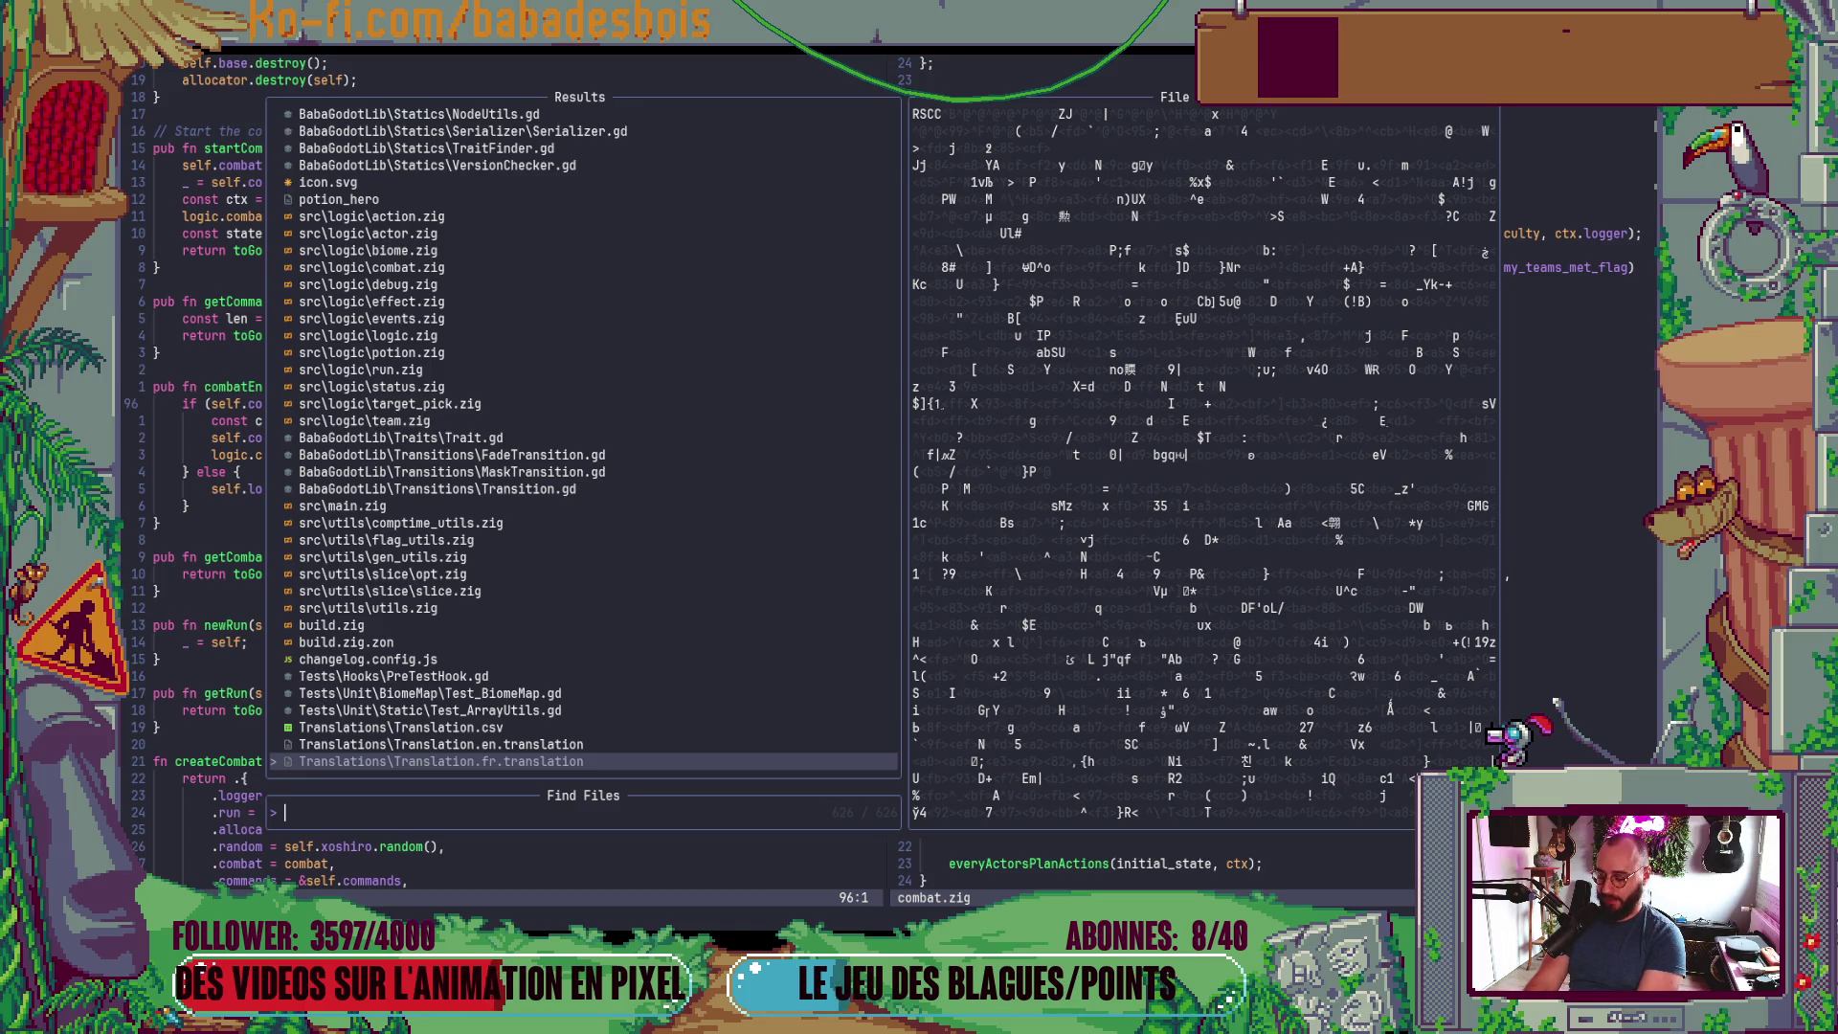
{"action": "type", "text": "combat"}
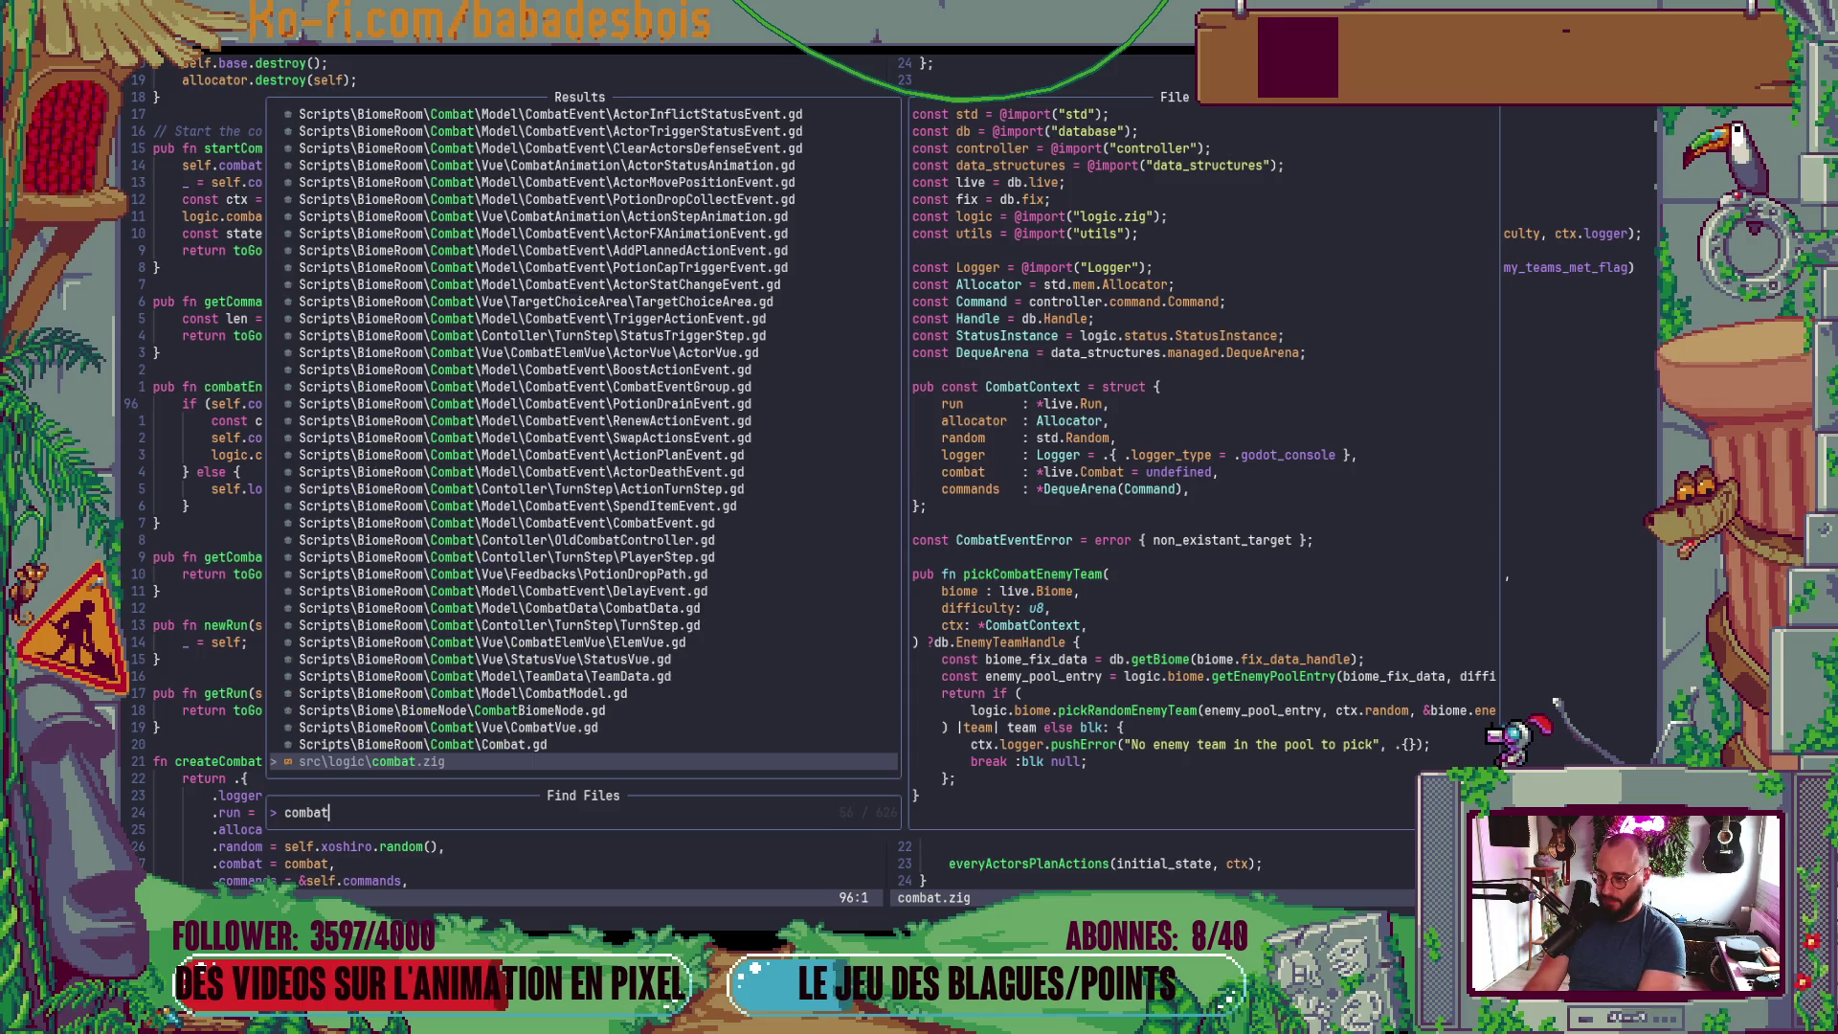
{"action": "key", "text": "Return"}
- Jump to the end of combat.zig and scroll up to updateCombatOutcome
{"action": "key", "text": "shift+g"}
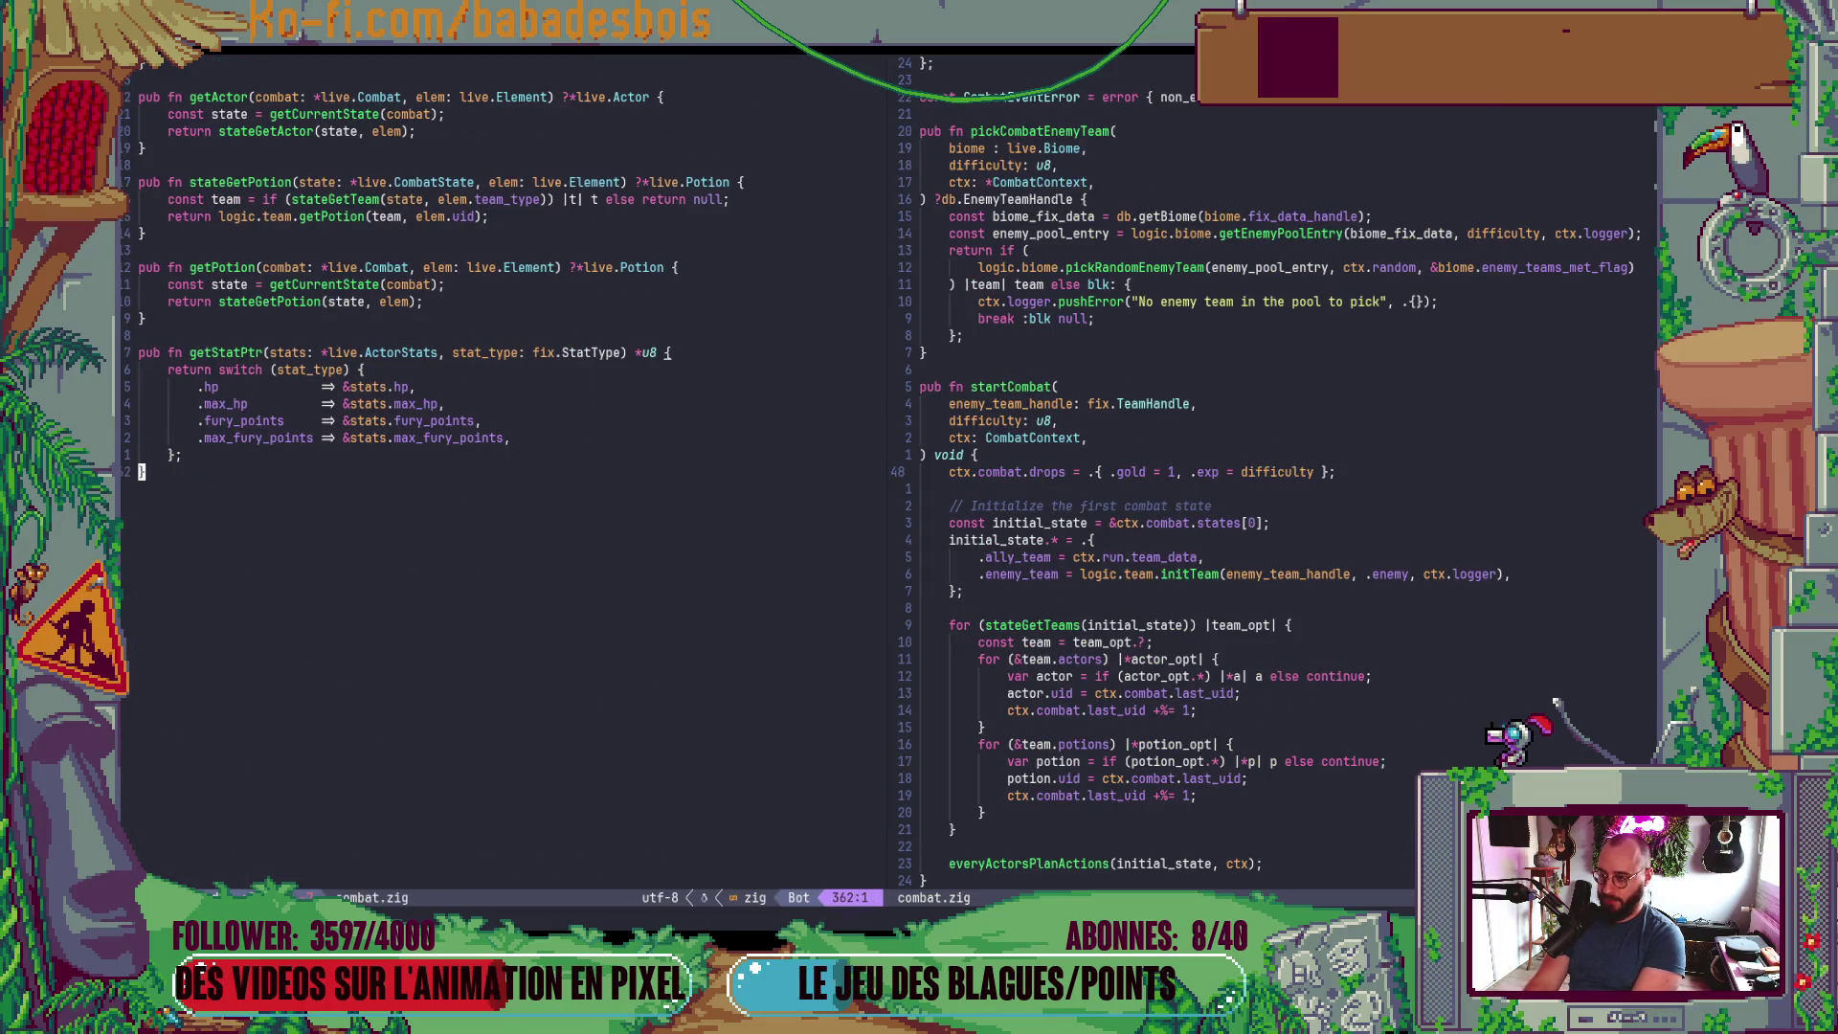
{"action": "key", "text": "space"}
{"action": "key", "text": "f"}
{"action": "key", "text": "f"}
{"action": "key", "text": "Escape"}
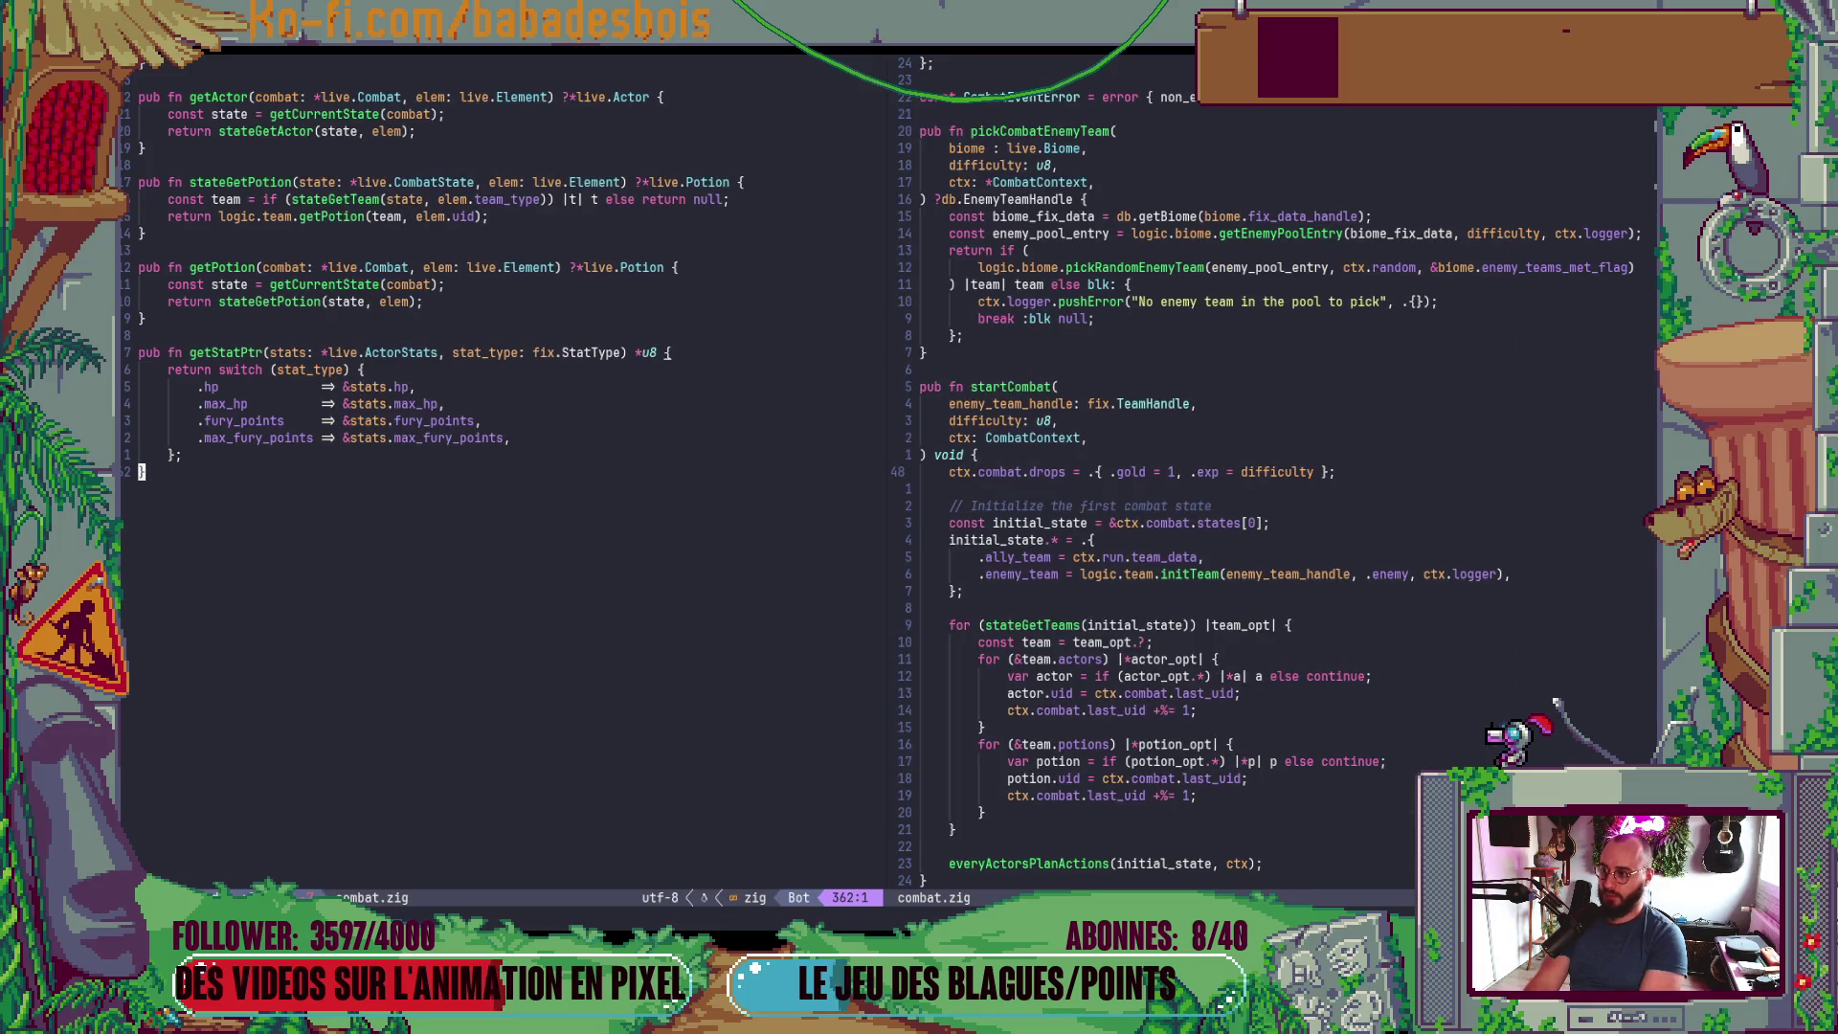
{"action": "scroll", "coordinate": [456, 670], "scroll_direction": "up", "scroll_amount": 20}
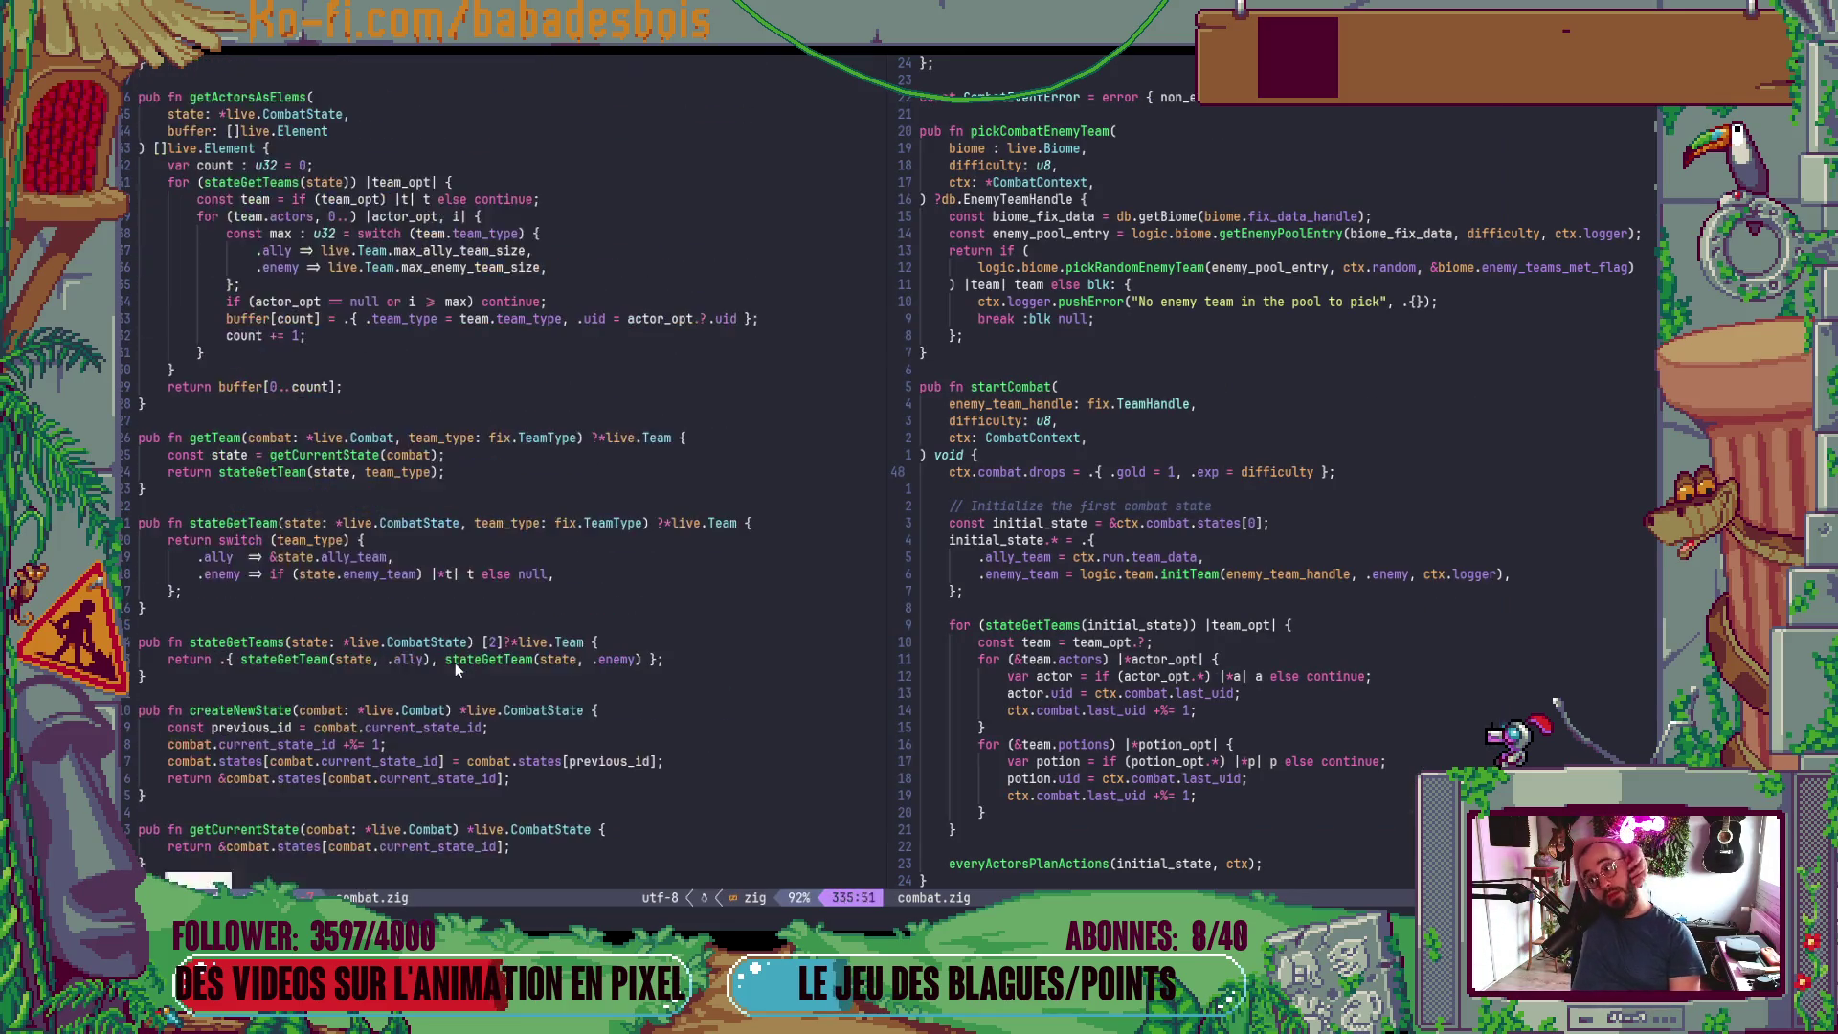
{"action": "scroll", "coordinate": [456, 669], "scroll_direction": "up", "scroll_amount": 5}
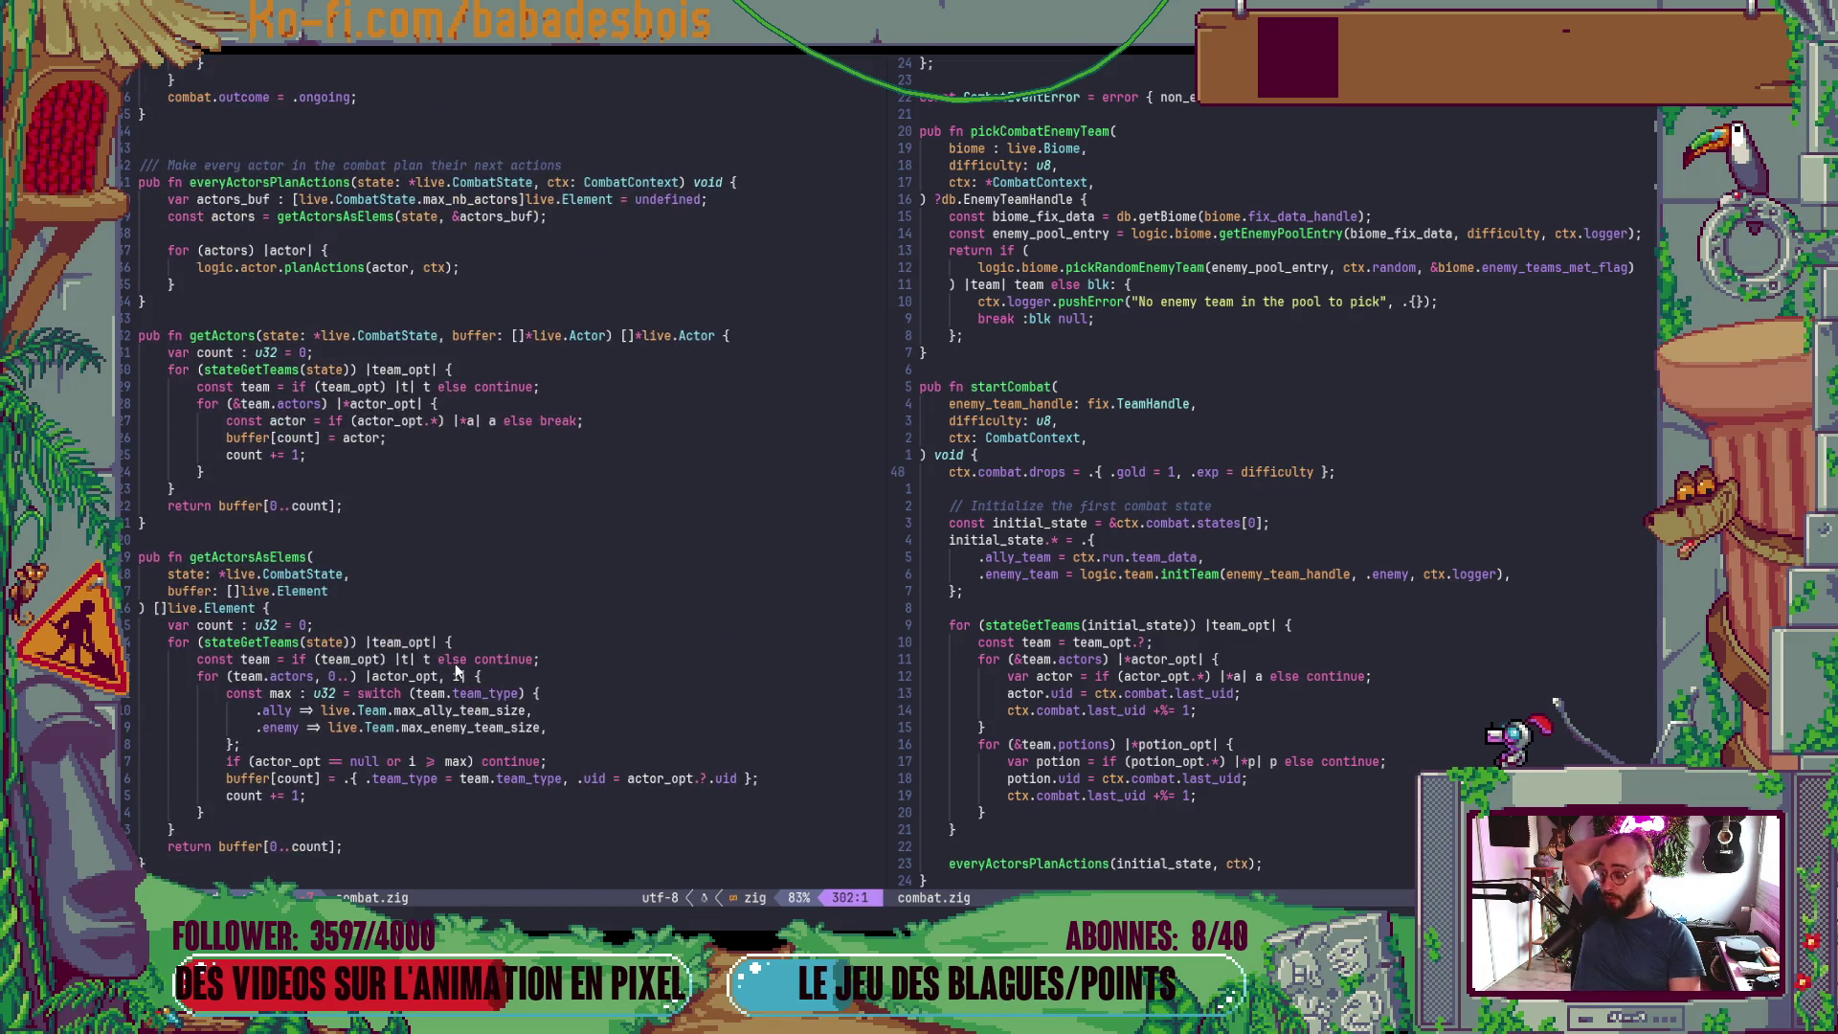
{"action": "scroll", "coordinate": [456, 671], "scroll_direction": "up", "scroll_amount": 6}
{"action": "scroll", "coordinate": [456, 670], "scroll_direction": "up", "scroll_amount": 9}
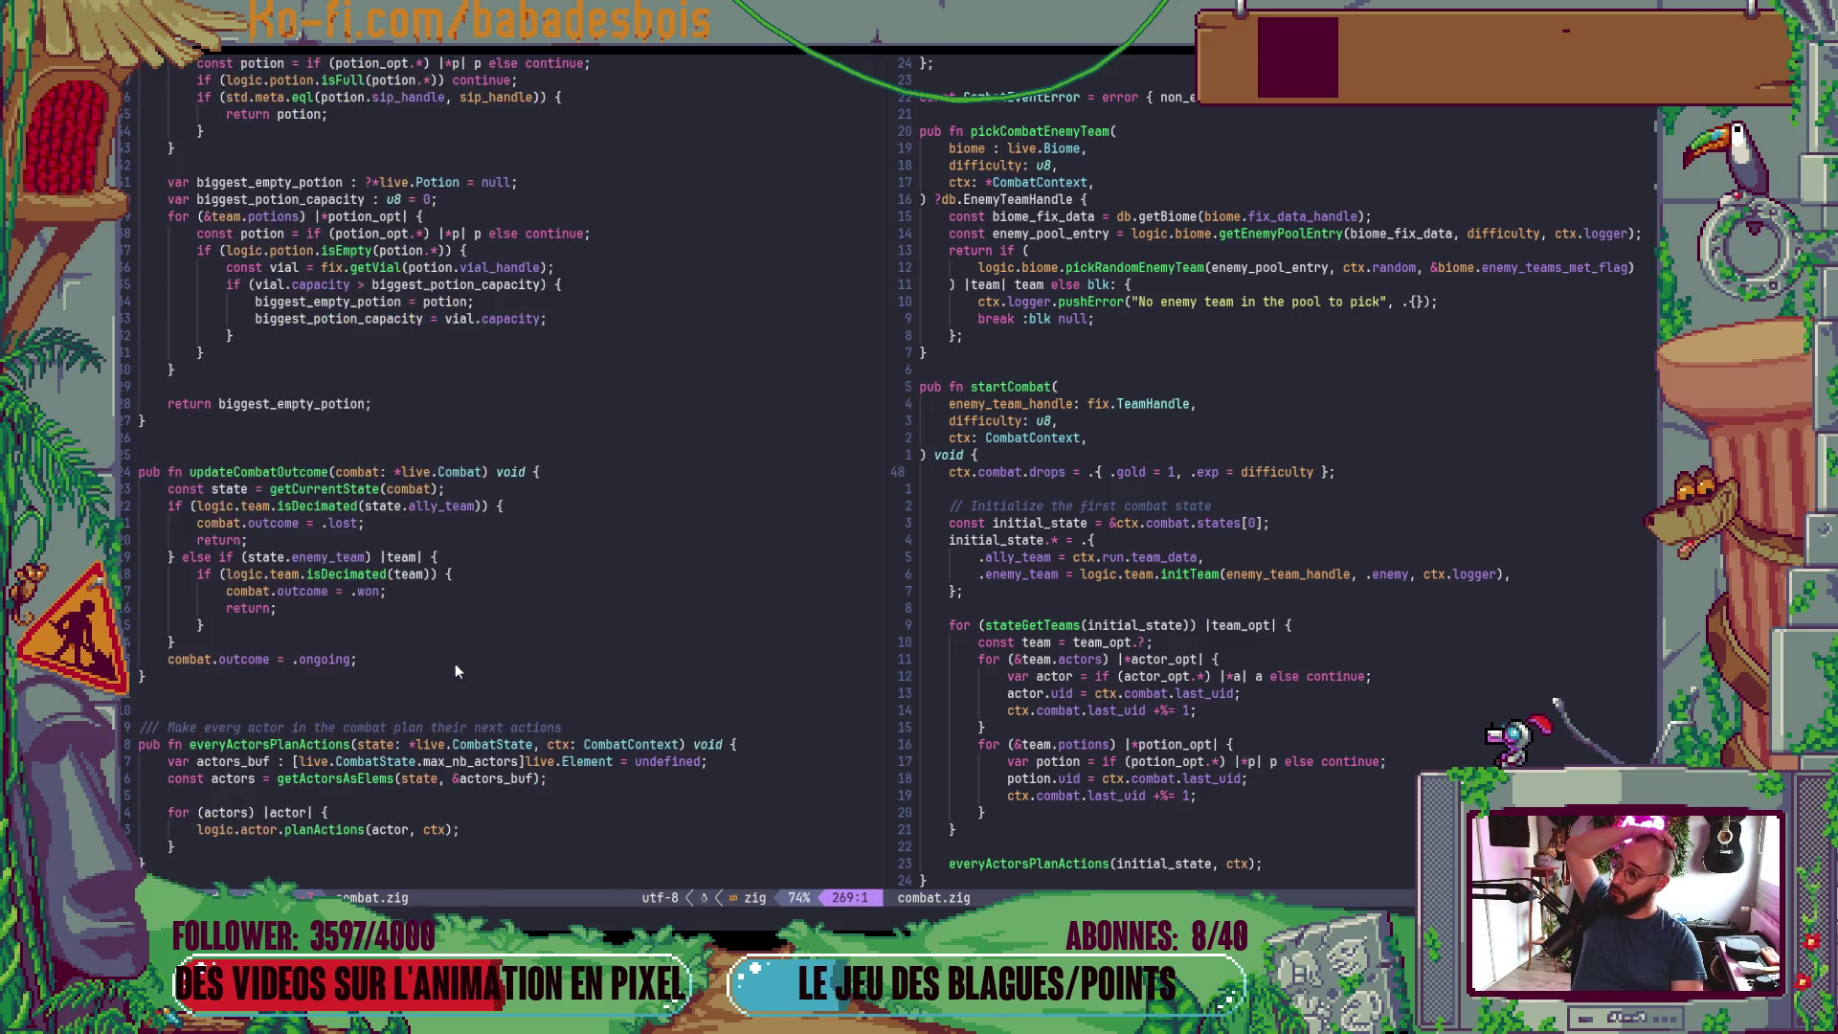
{"action": "scroll", "coordinate": [455, 670], "scroll_direction": "up", "scroll_amount": 4}
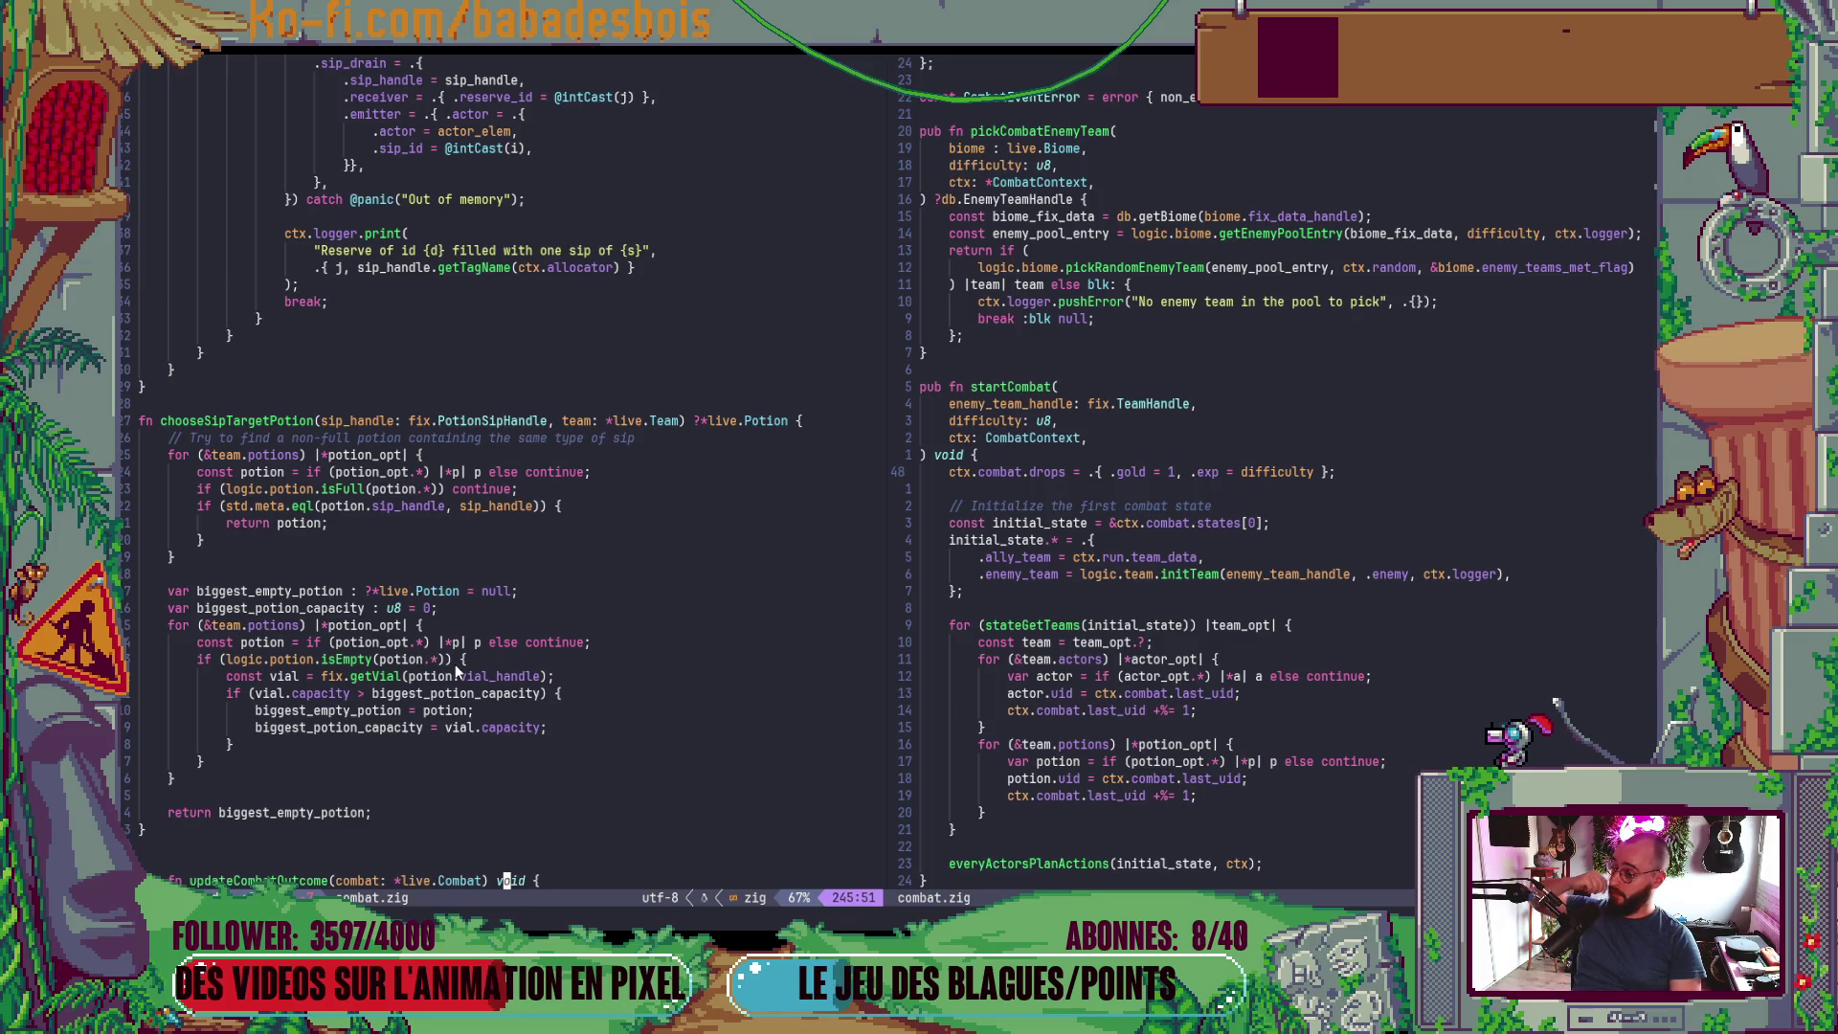
{"action": "scroll", "coordinate": [456, 670], "scroll_direction": "down", "scroll_amount": 2}
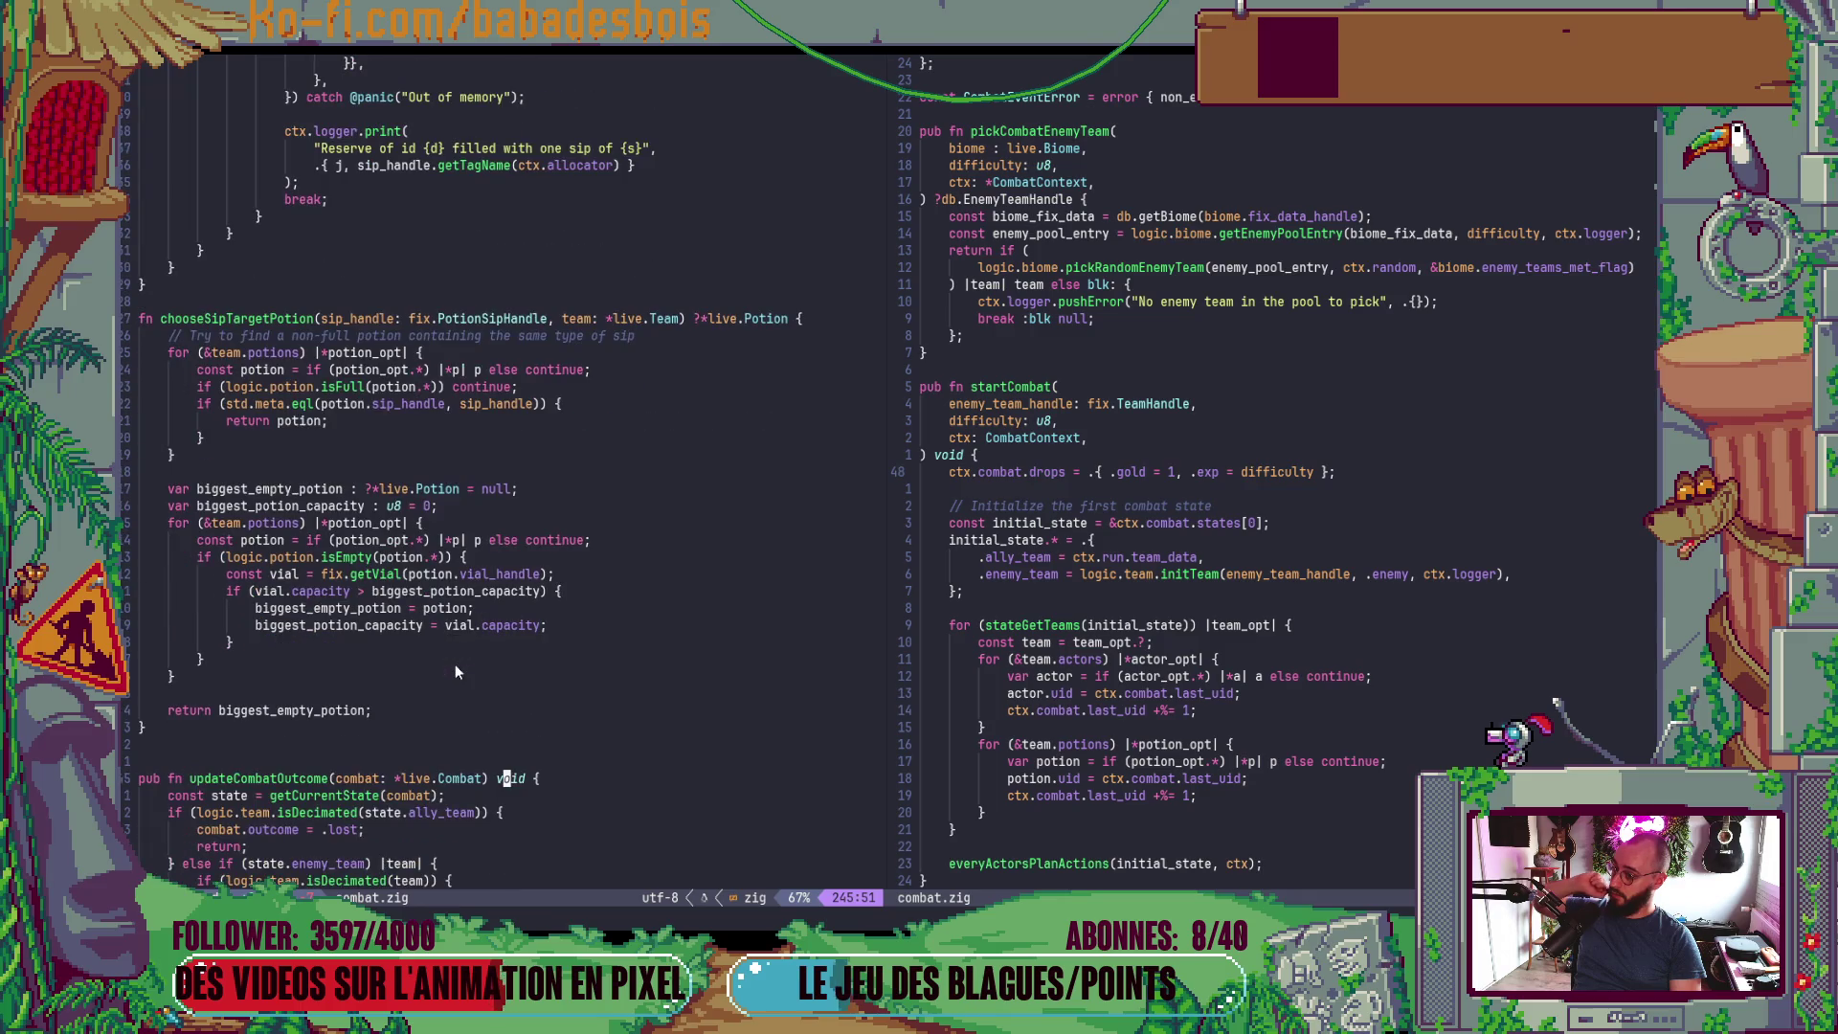
- Delete the blank line above updateCombatOutcome and move to the blank line above the planning comment
{"action": "left_click", "coordinate": [354, 748]}
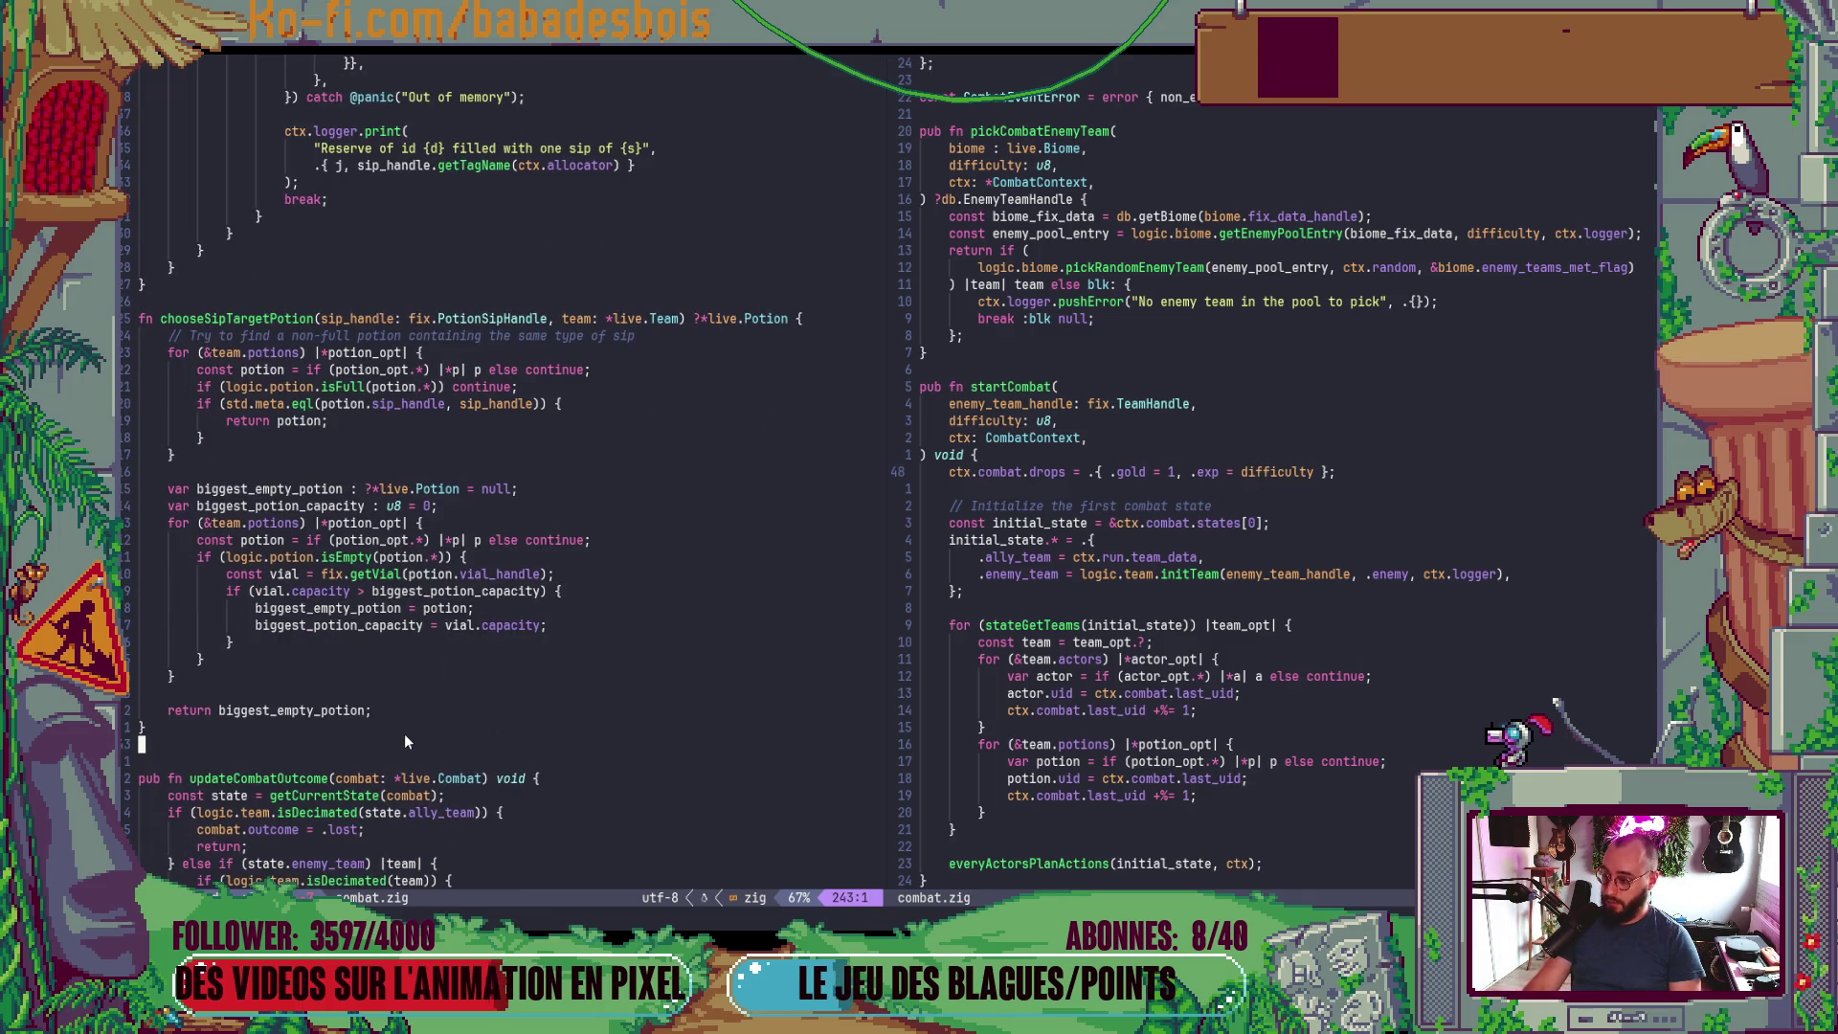
{"action": "key", "text": "d"}
{"action": "key", "text": "d"}
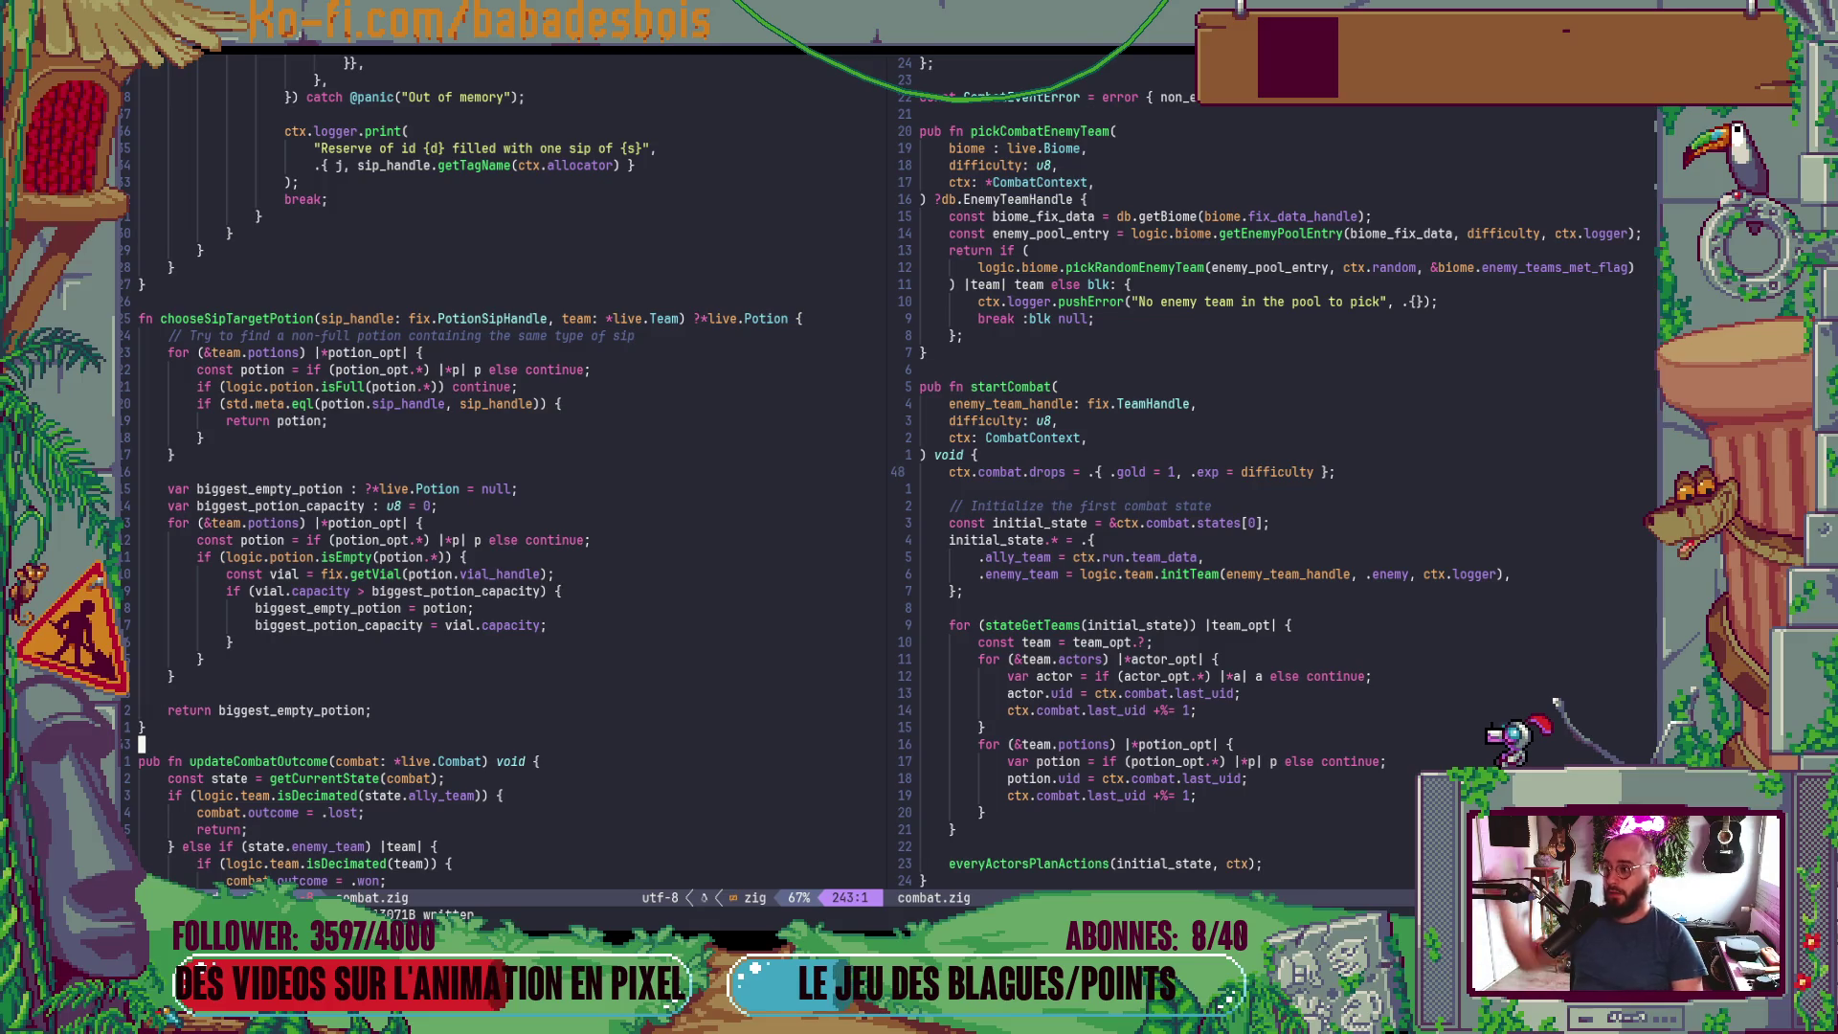
{"action": "scroll", "coordinate": [405, 731], "scroll_direction": "down", "scroll_amount": 5}
{"action": "scroll", "coordinate": [405, 732], "scroll_direction": "down", "scroll_amount": 5}
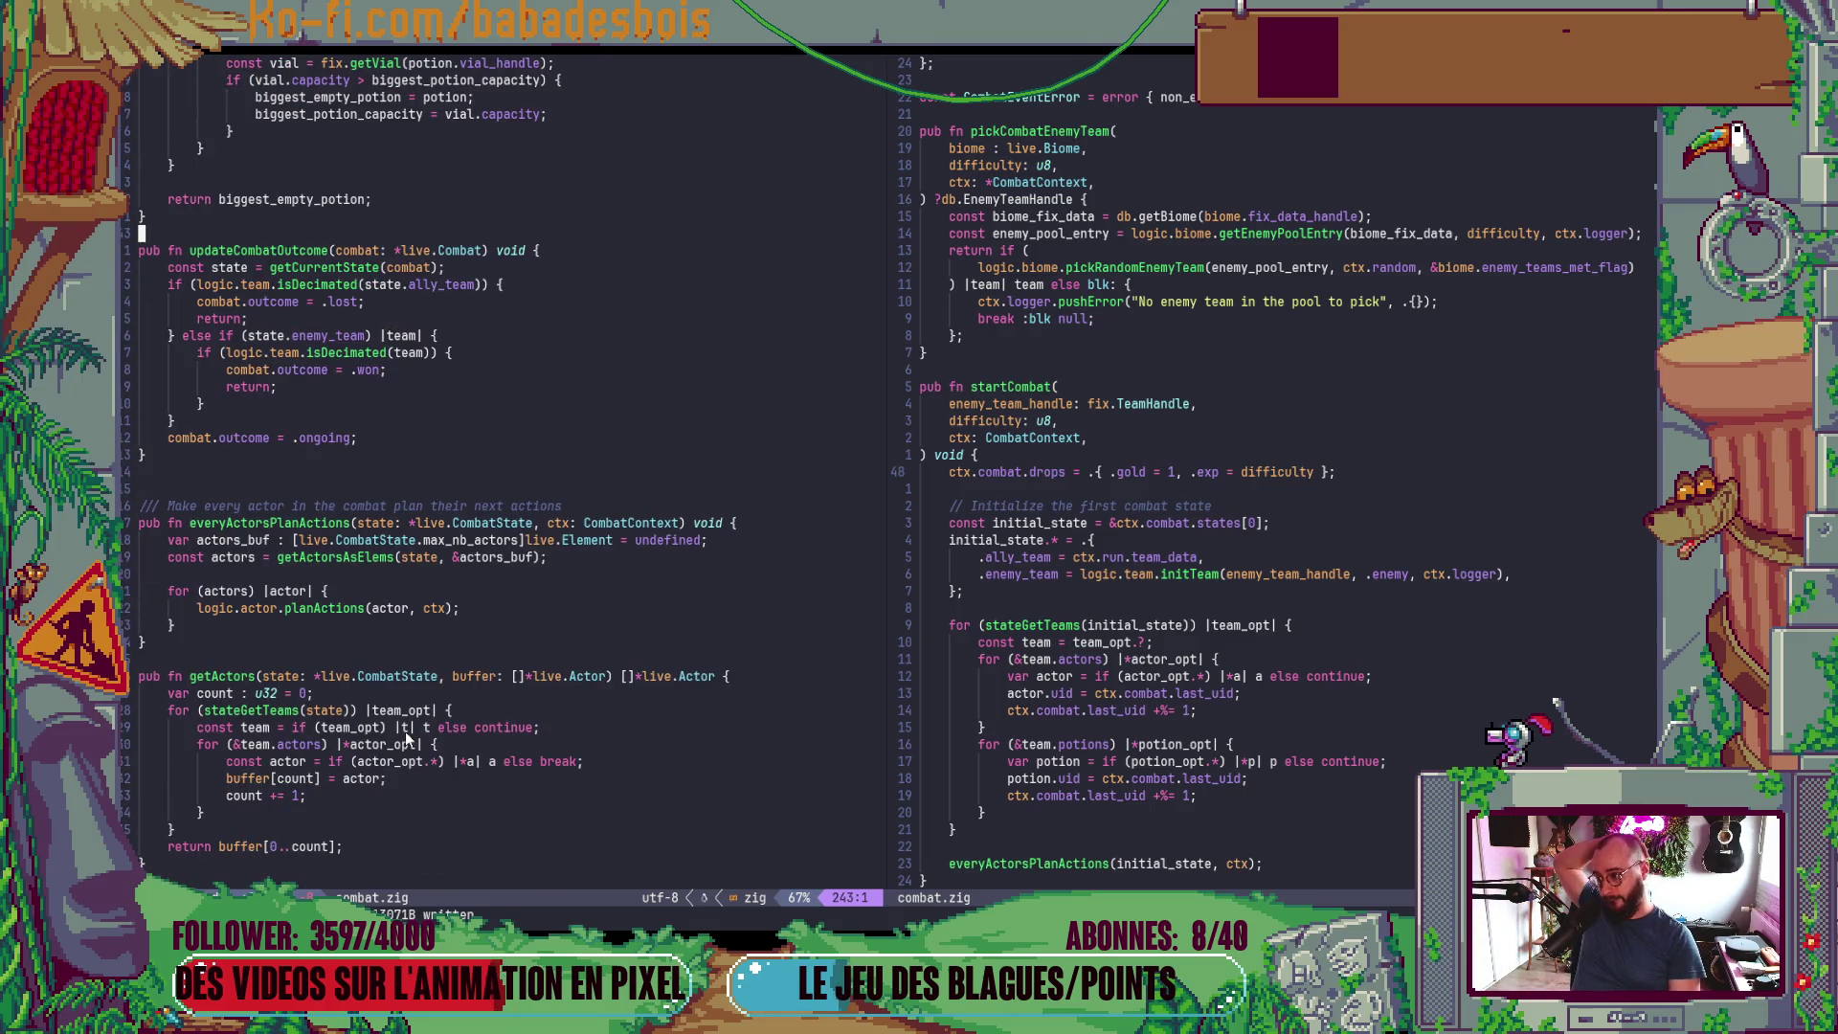
{"action": "scroll", "coordinate": [405, 732], "scroll_direction": "down", "scroll_amount": 4}
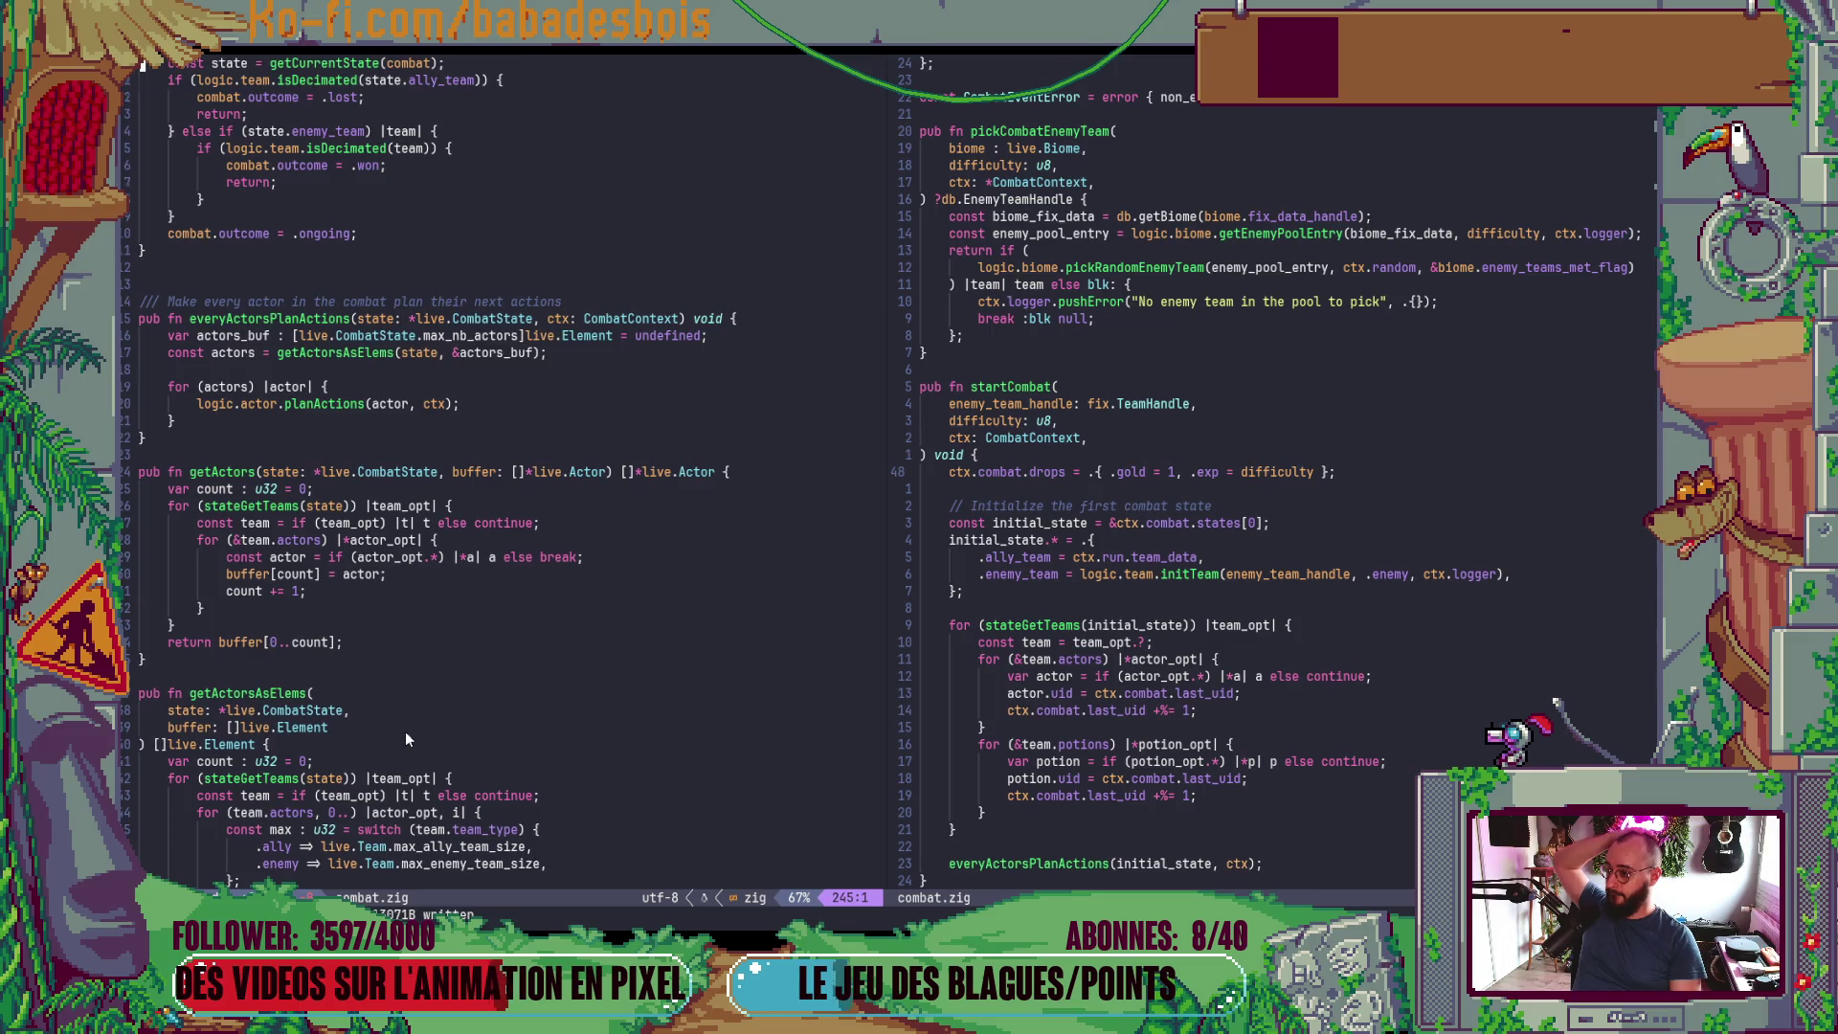
{"action": "scroll", "coordinate": [405, 732], "scroll_direction": "up", "scroll_amount": 4}
{"action": "left_click", "coordinate": [330, 486]}
- Delete the blank line above the everyActorsPlanActions comment and save combat.zig
{"action": "key", "text": "d"}
{"action": "key", "text": "d"}
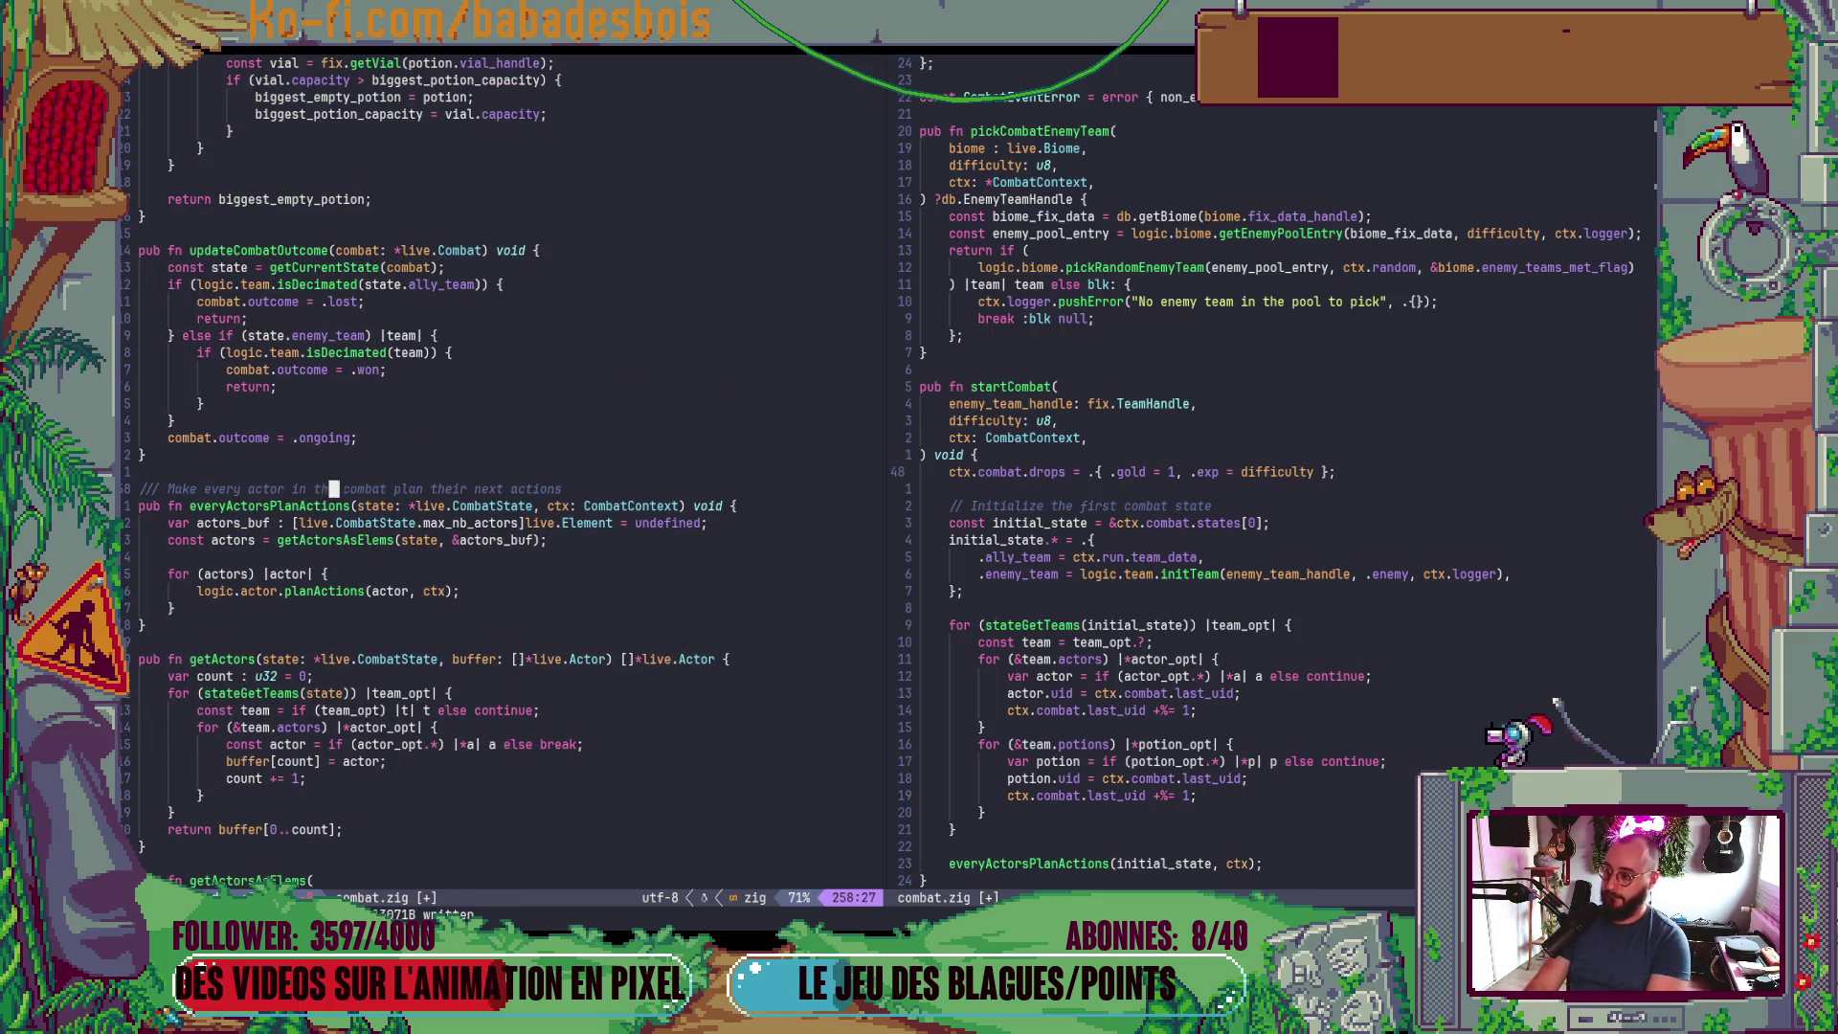
{"action": "key", "text": "ctrl+s"}
{"action": "scroll", "coordinate": [330, 484], "scroll_direction": "down", "scroll_amount": 12}
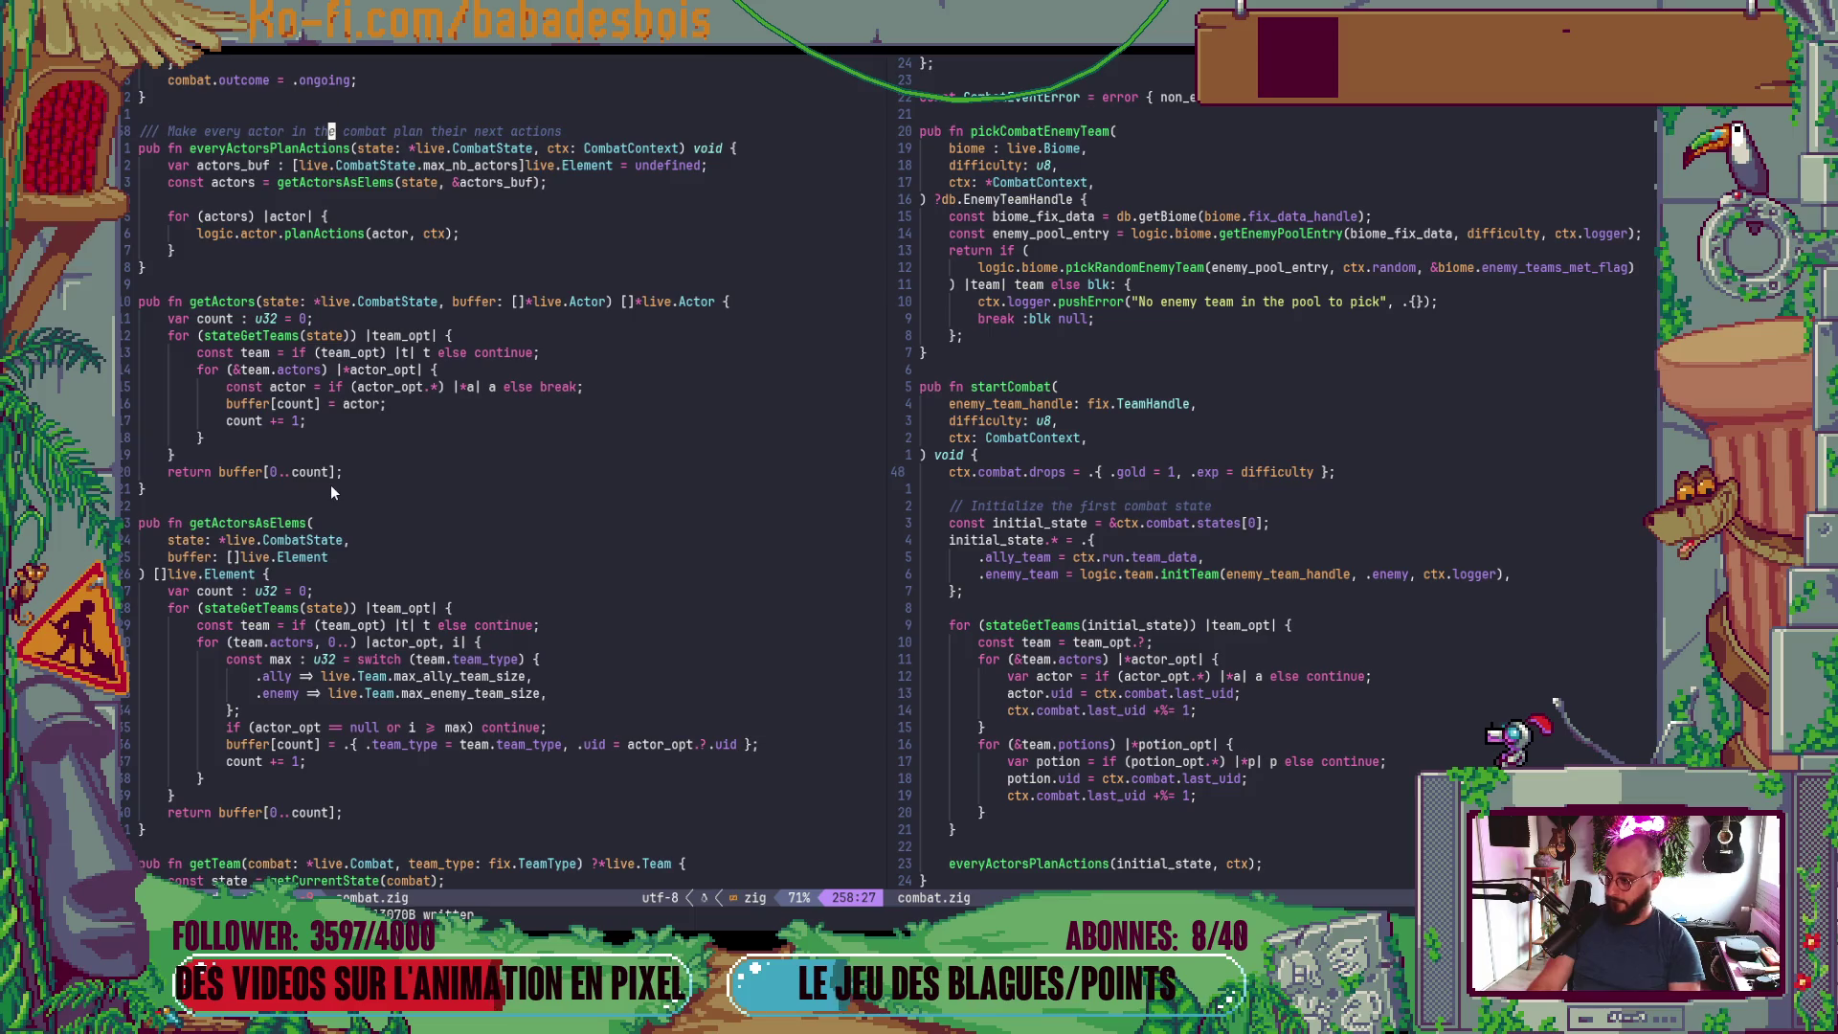
{"action": "scroll", "coordinate": [330, 485], "scroll_direction": "down", "scroll_amount": 18}
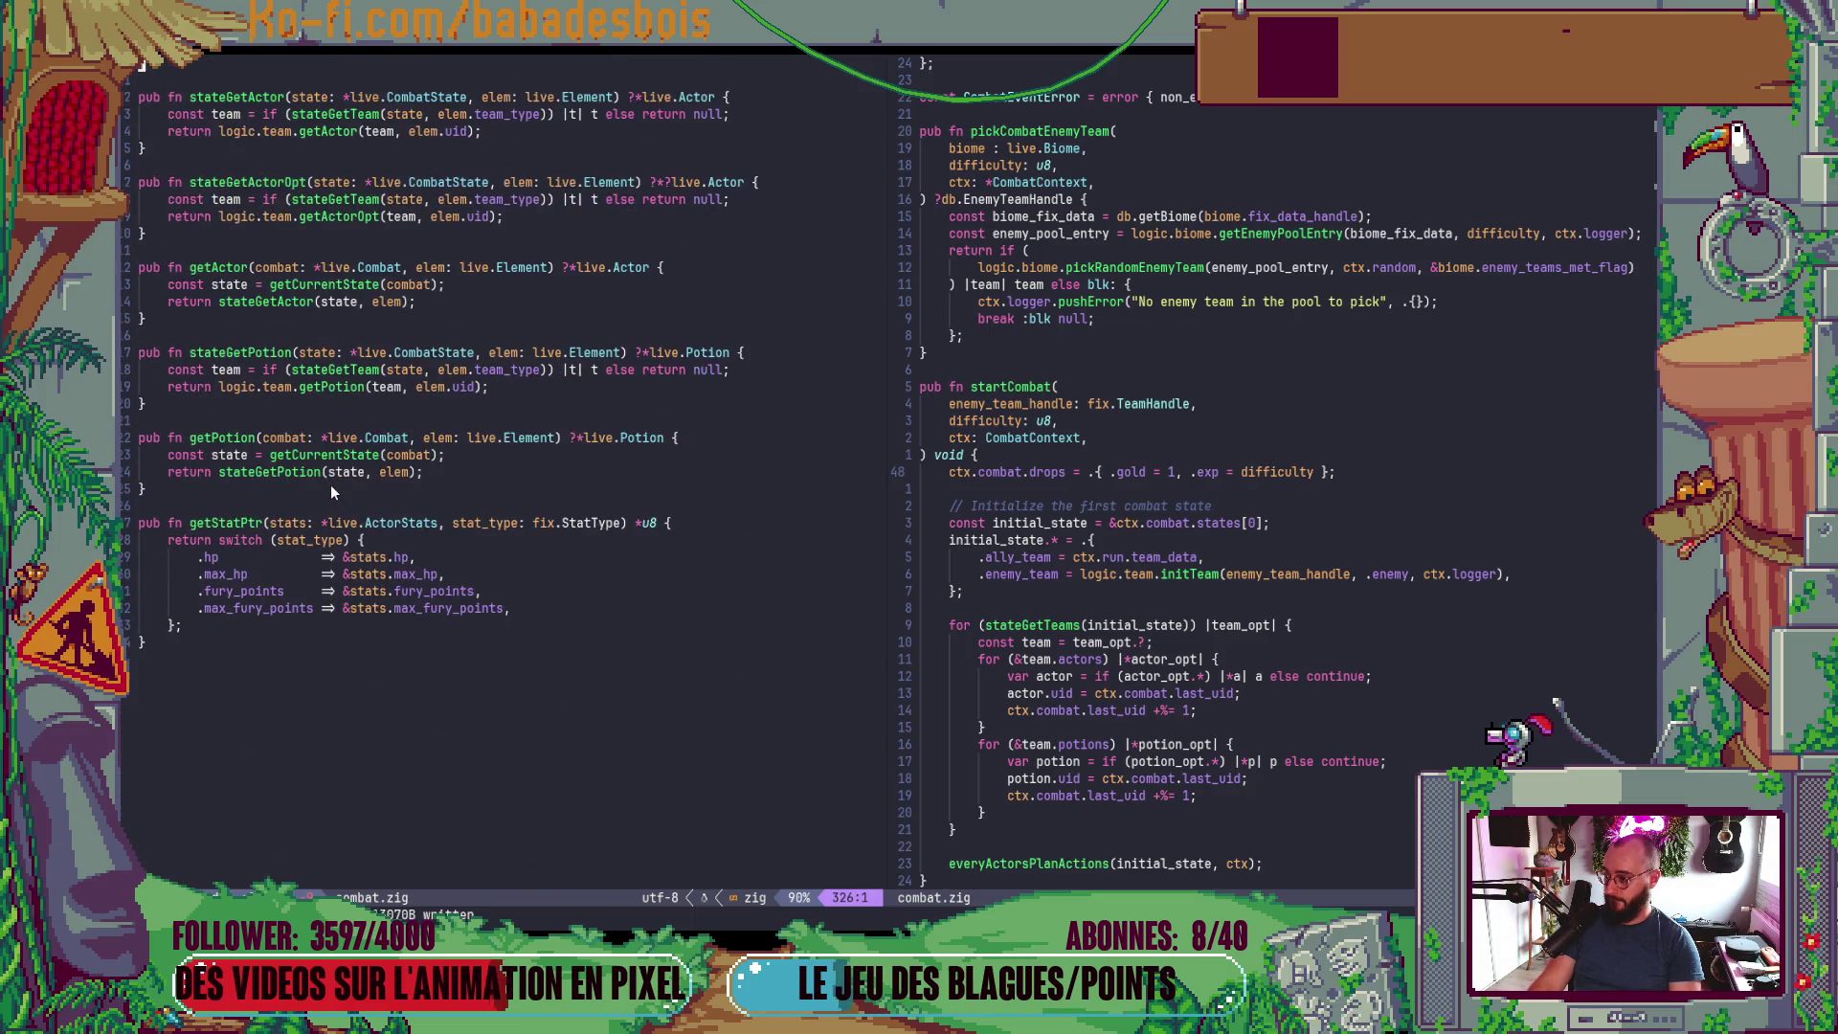
{"action": "scroll", "coordinate": [330, 484], "scroll_direction": "up", "scroll_amount": 15}
{"action": "scroll", "coordinate": [331, 485], "scroll_direction": "up", "scroll_amount": 20}
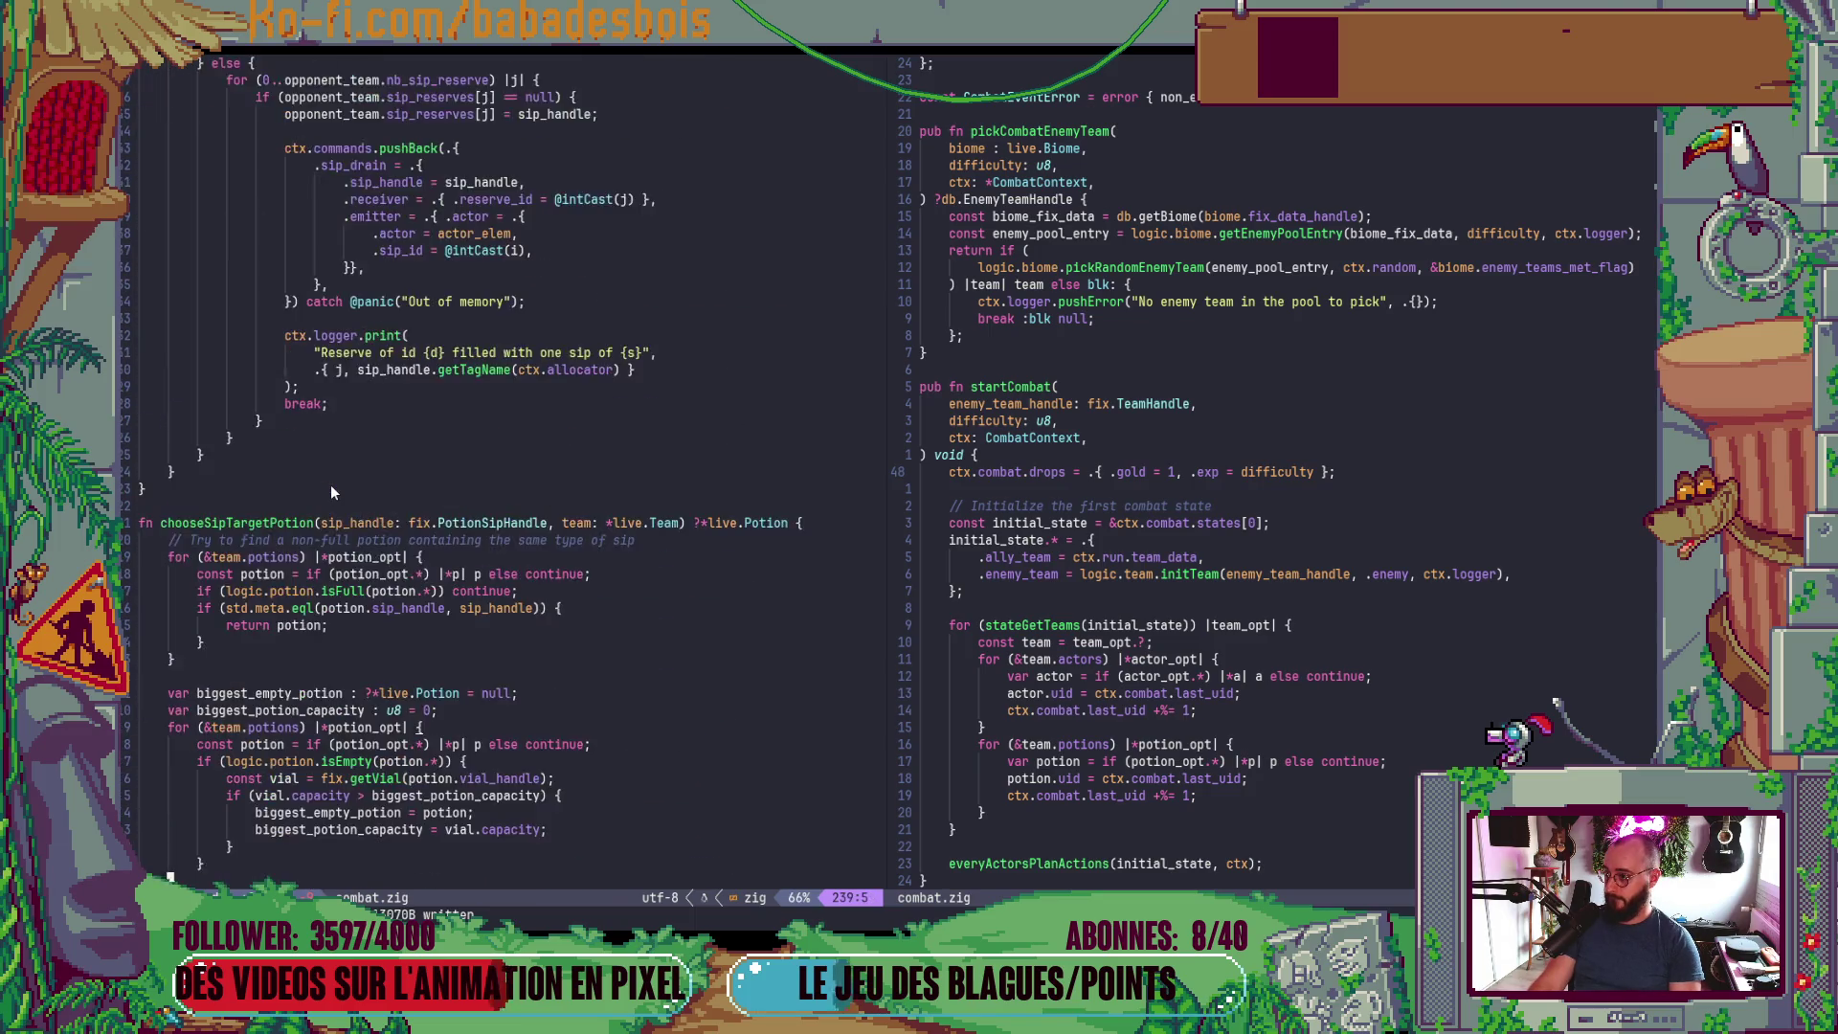
{"action": "scroll", "coordinate": [330, 484], "scroll_direction": "up", "scroll_amount": 11}
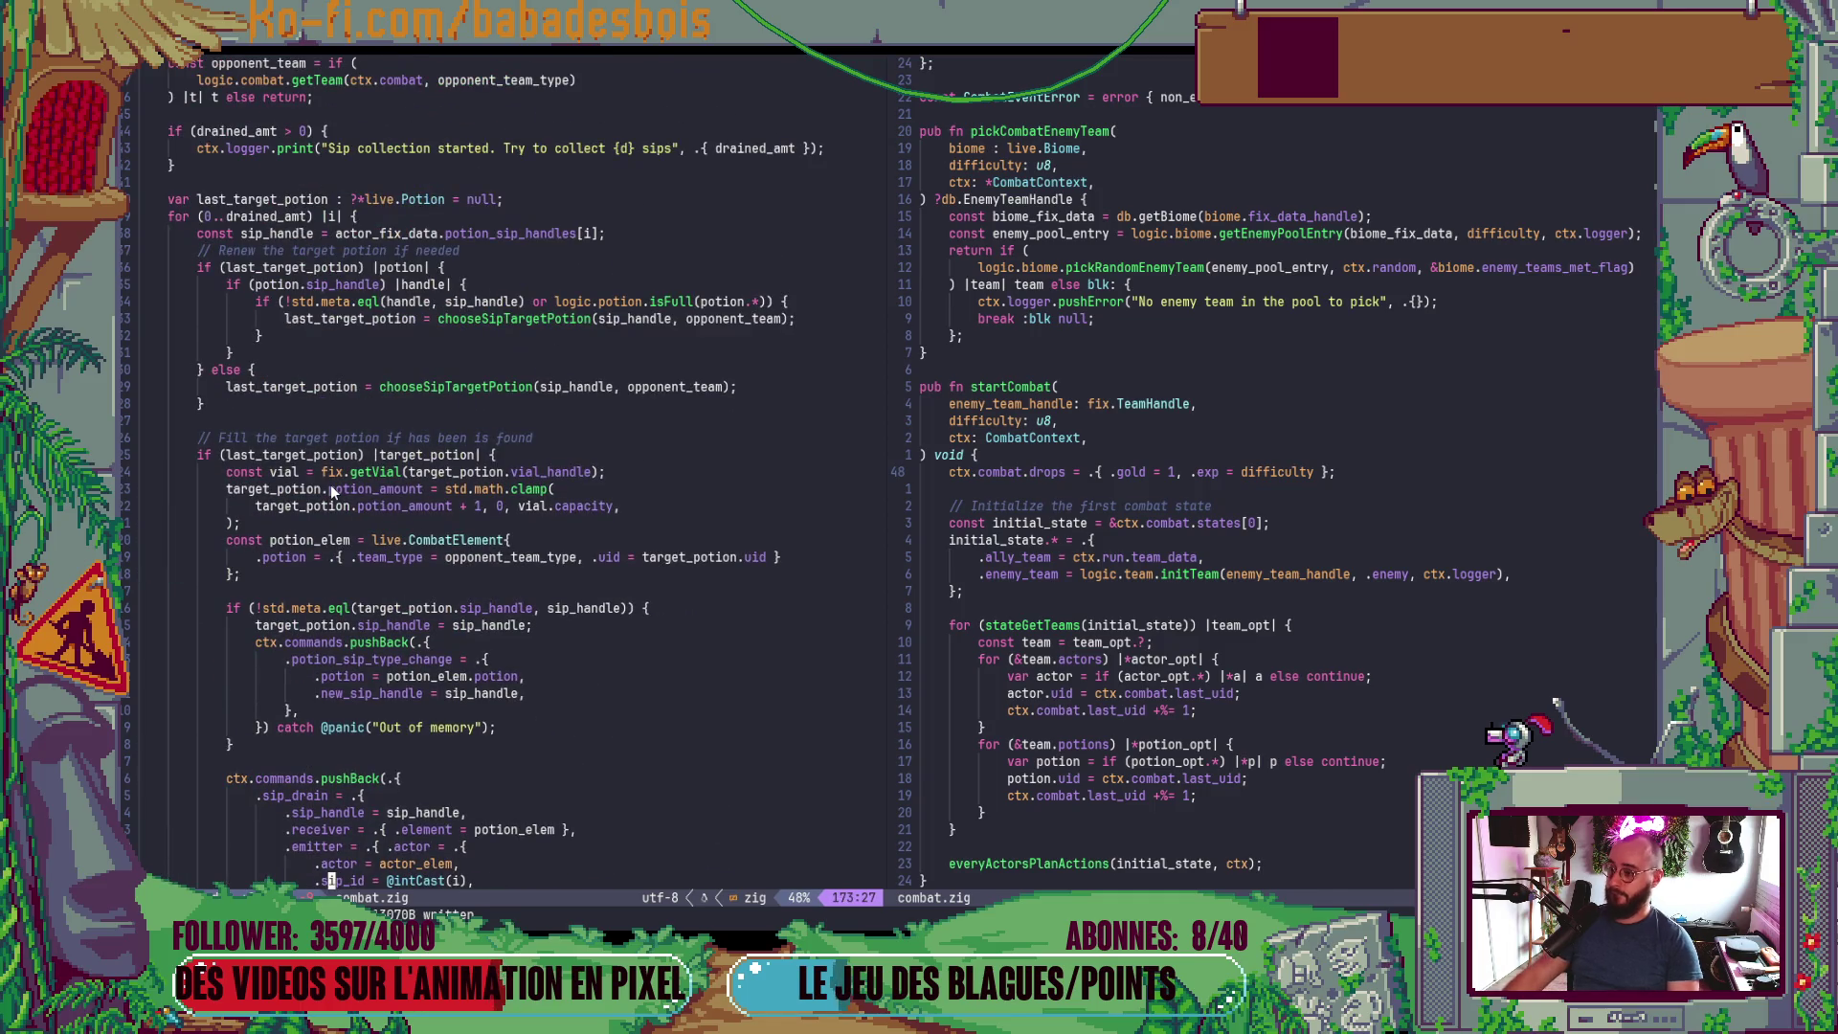
- Scroll through to endPlayersTurn and yank the everyActorsPlanActions call line in startCombat
{"action": "scroll", "coordinate": [330, 484], "scroll_direction": "down", "scroll_amount": 7}
{"action": "scroll", "coordinate": [331, 485], "scroll_direction": "down", "scroll_amount": 5}
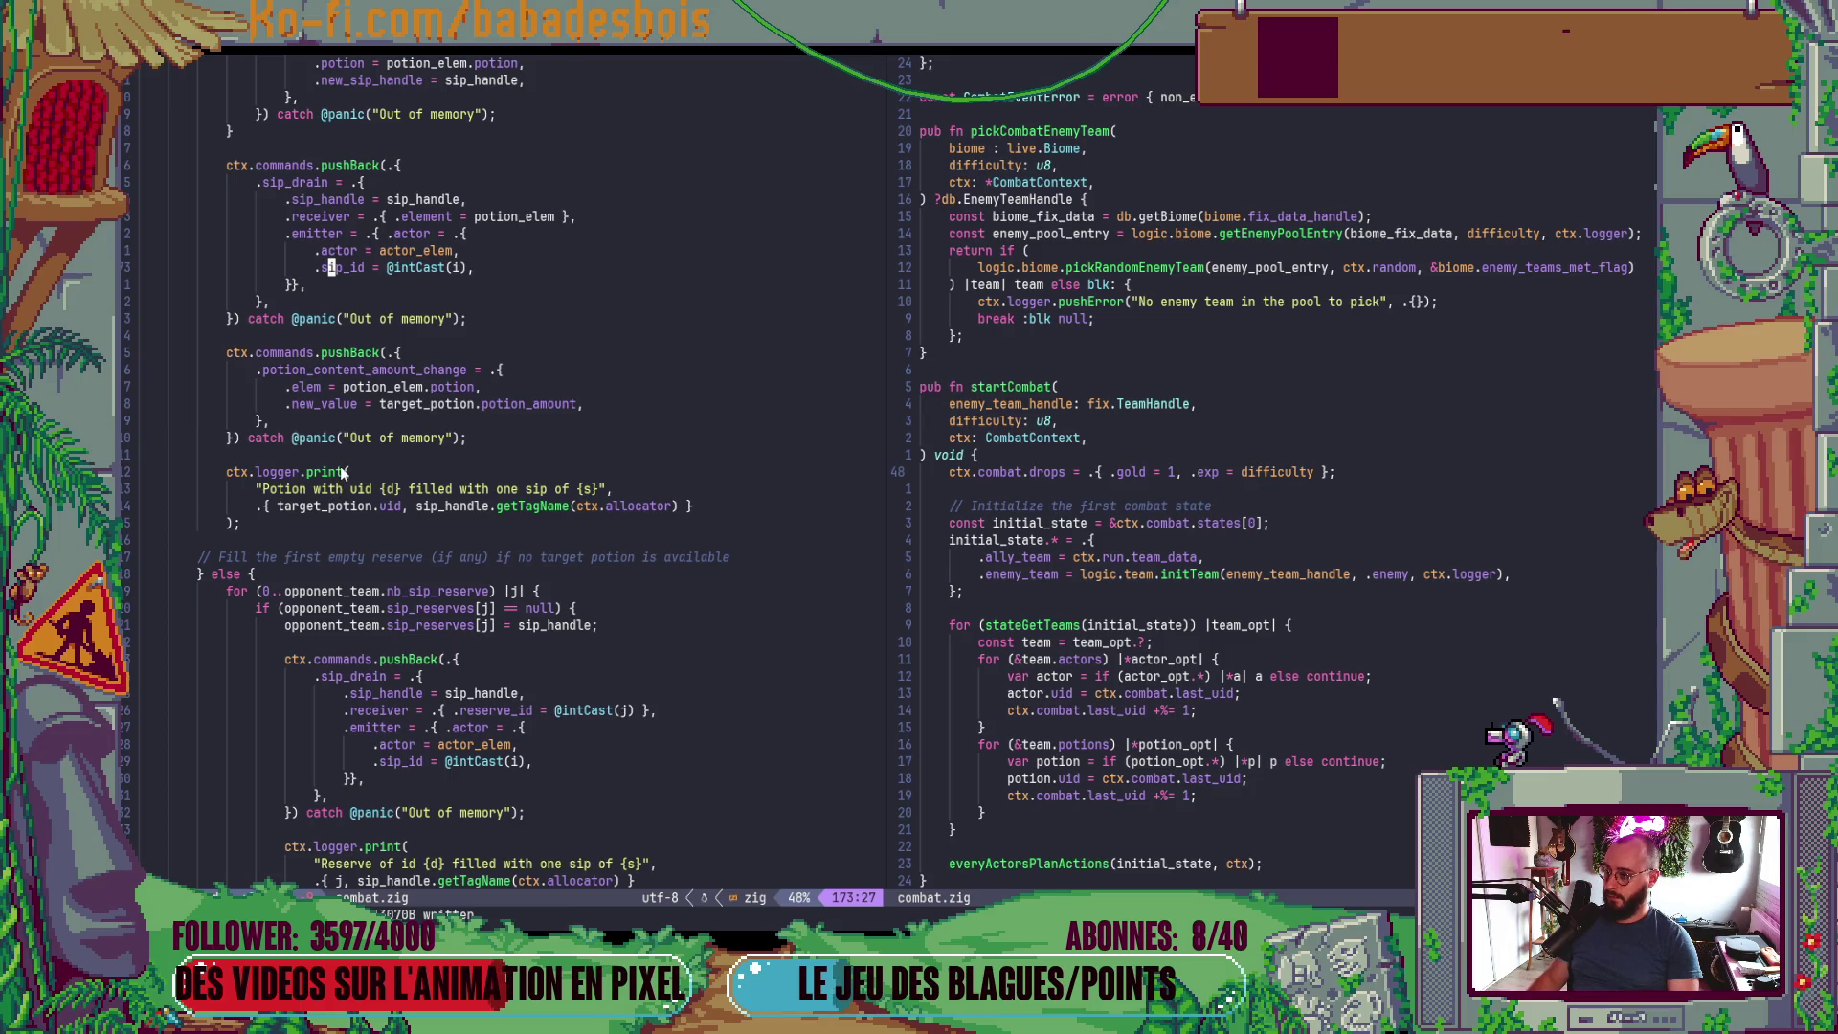
{"action": "scroll", "coordinate": [343, 471], "scroll_direction": "down", "scroll_amount": 7}
{"action": "scroll", "coordinate": [343, 466], "scroll_direction": "up", "scroll_amount": 20}
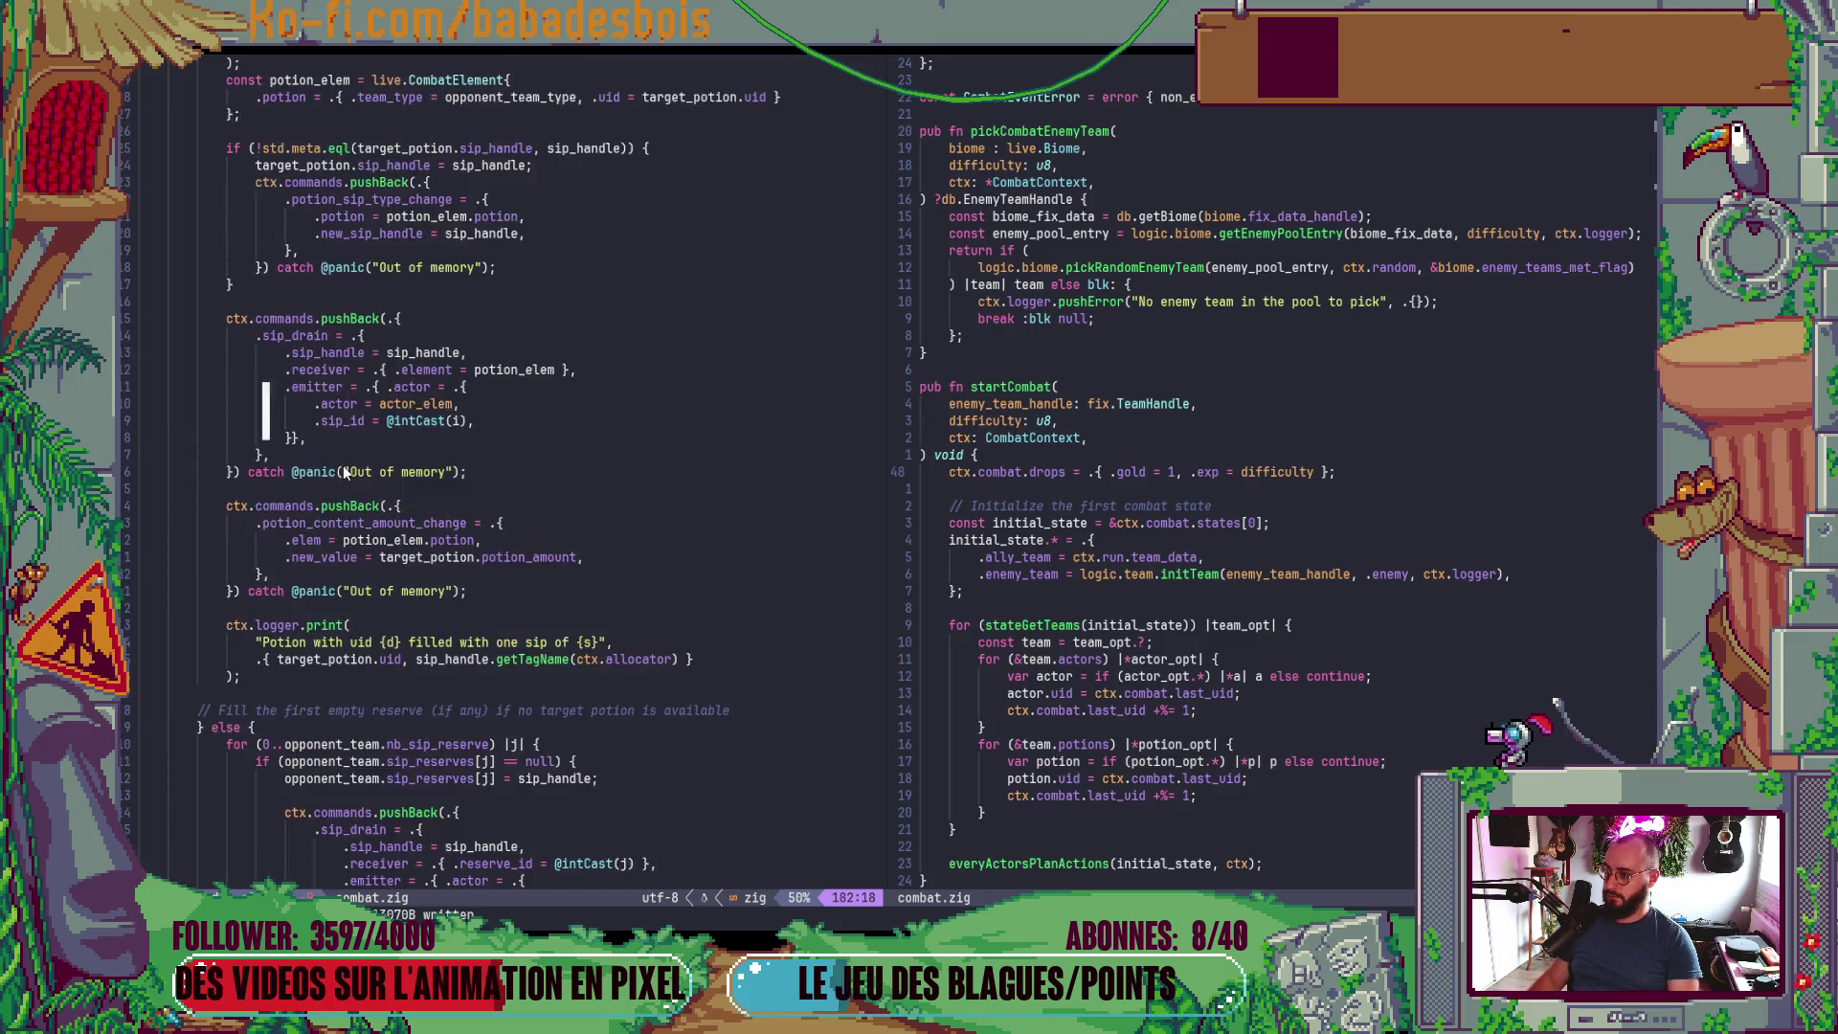
{"action": "scroll", "coordinate": [342, 471], "scroll_direction": "up", "scroll_amount": 4}
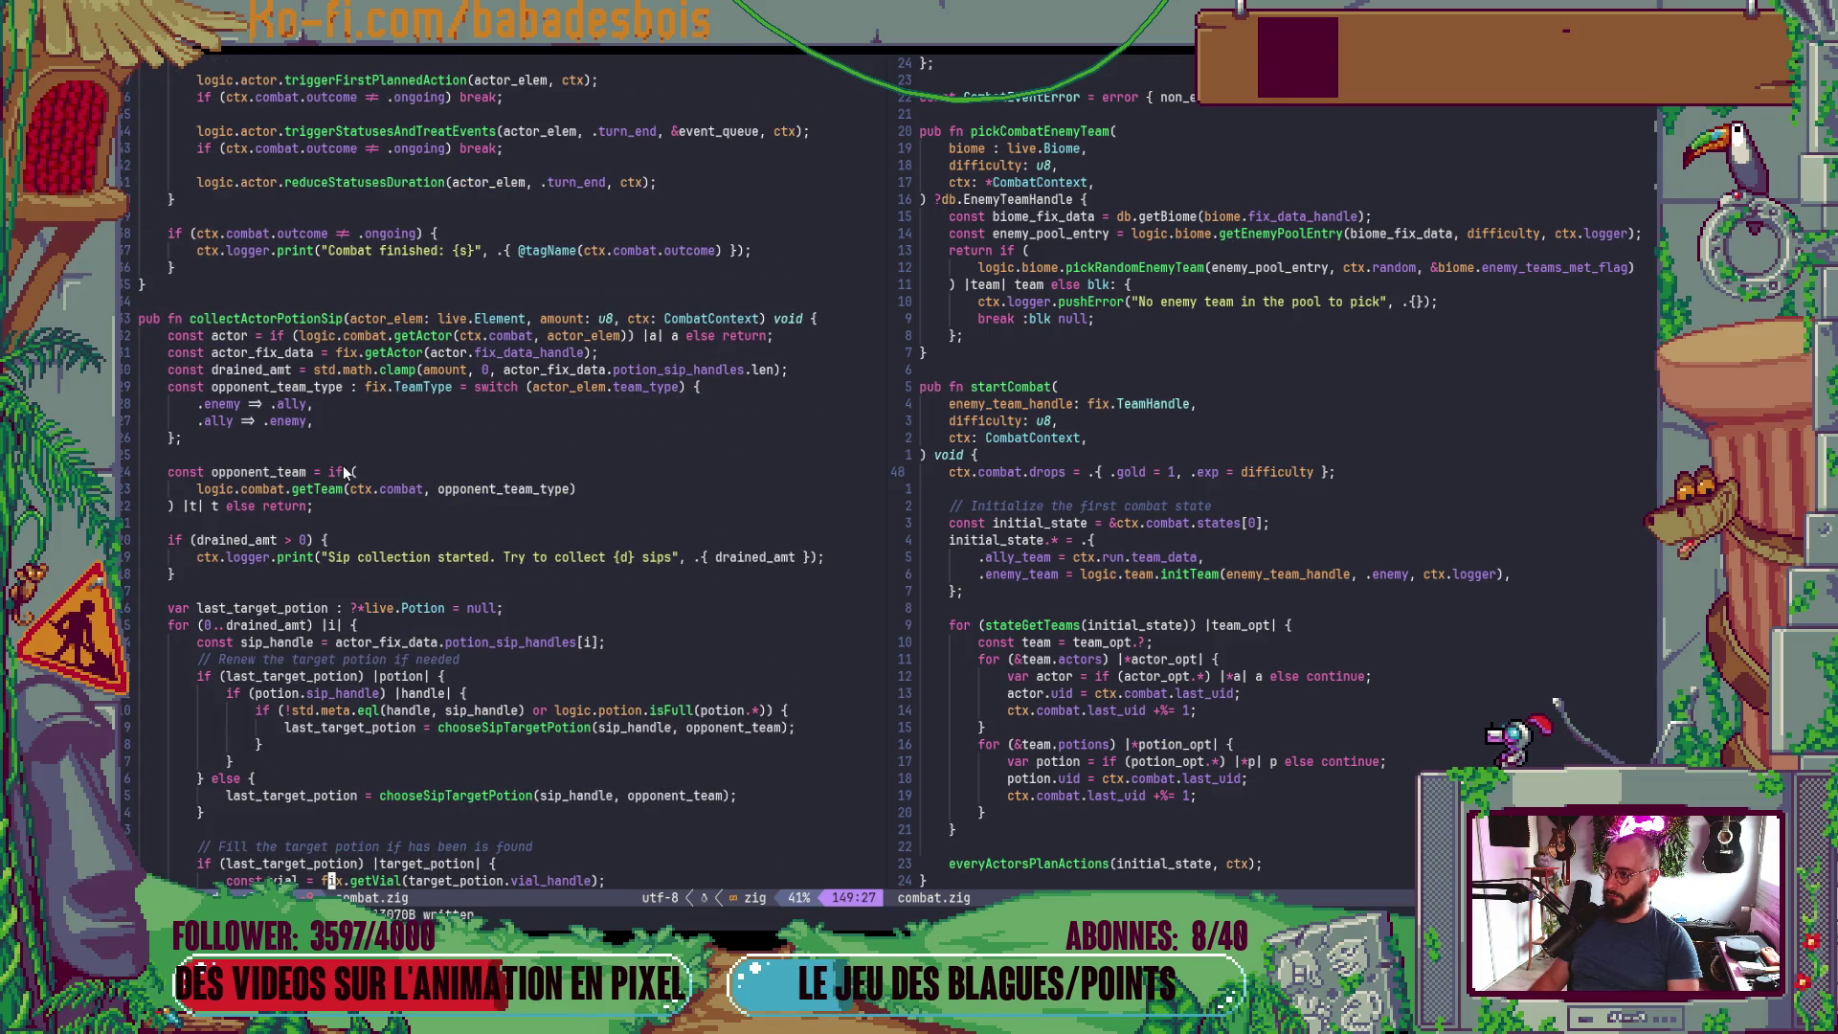
{"action": "scroll", "coordinate": [343, 465], "scroll_direction": "up", "scroll_amount": 15}
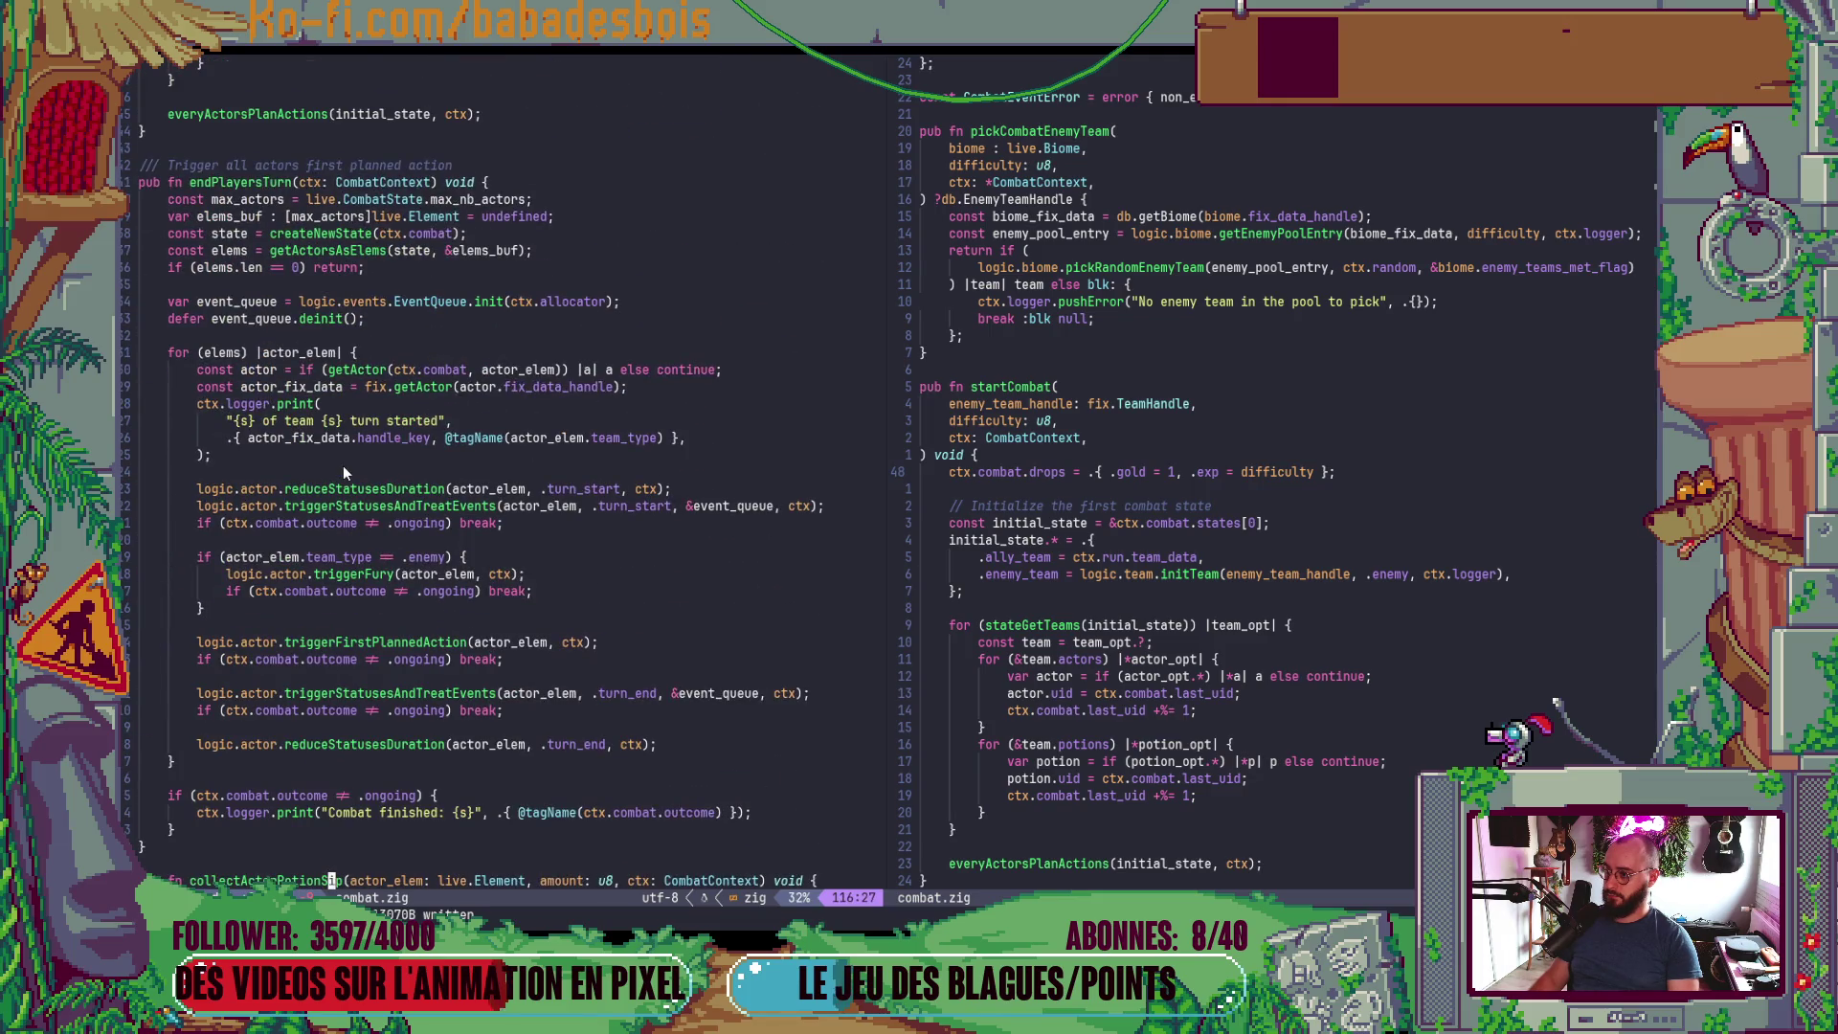
{"action": "scroll", "coordinate": [343, 466], "scroll_direction": "up", "scroll_amount": 5}
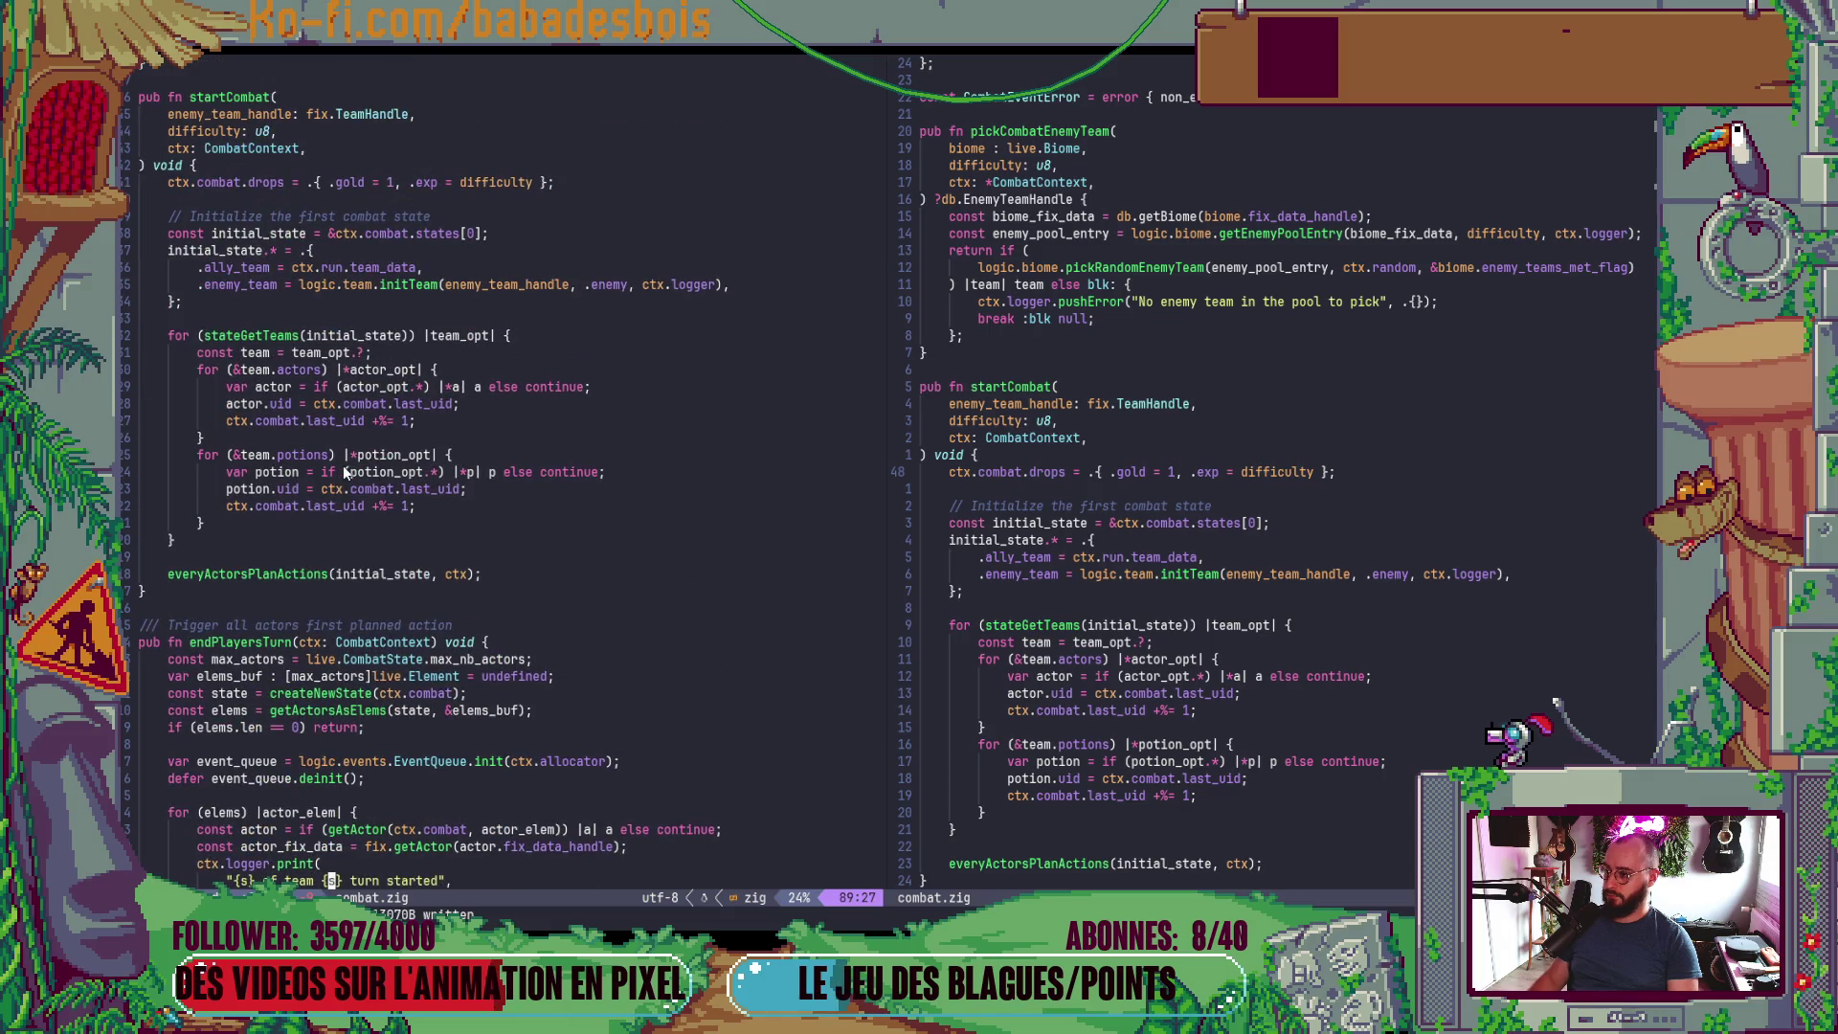
{"action": "scroll", "coordinate": [345, 471], "scroll_direction": "up", "scroll_amount": 3}
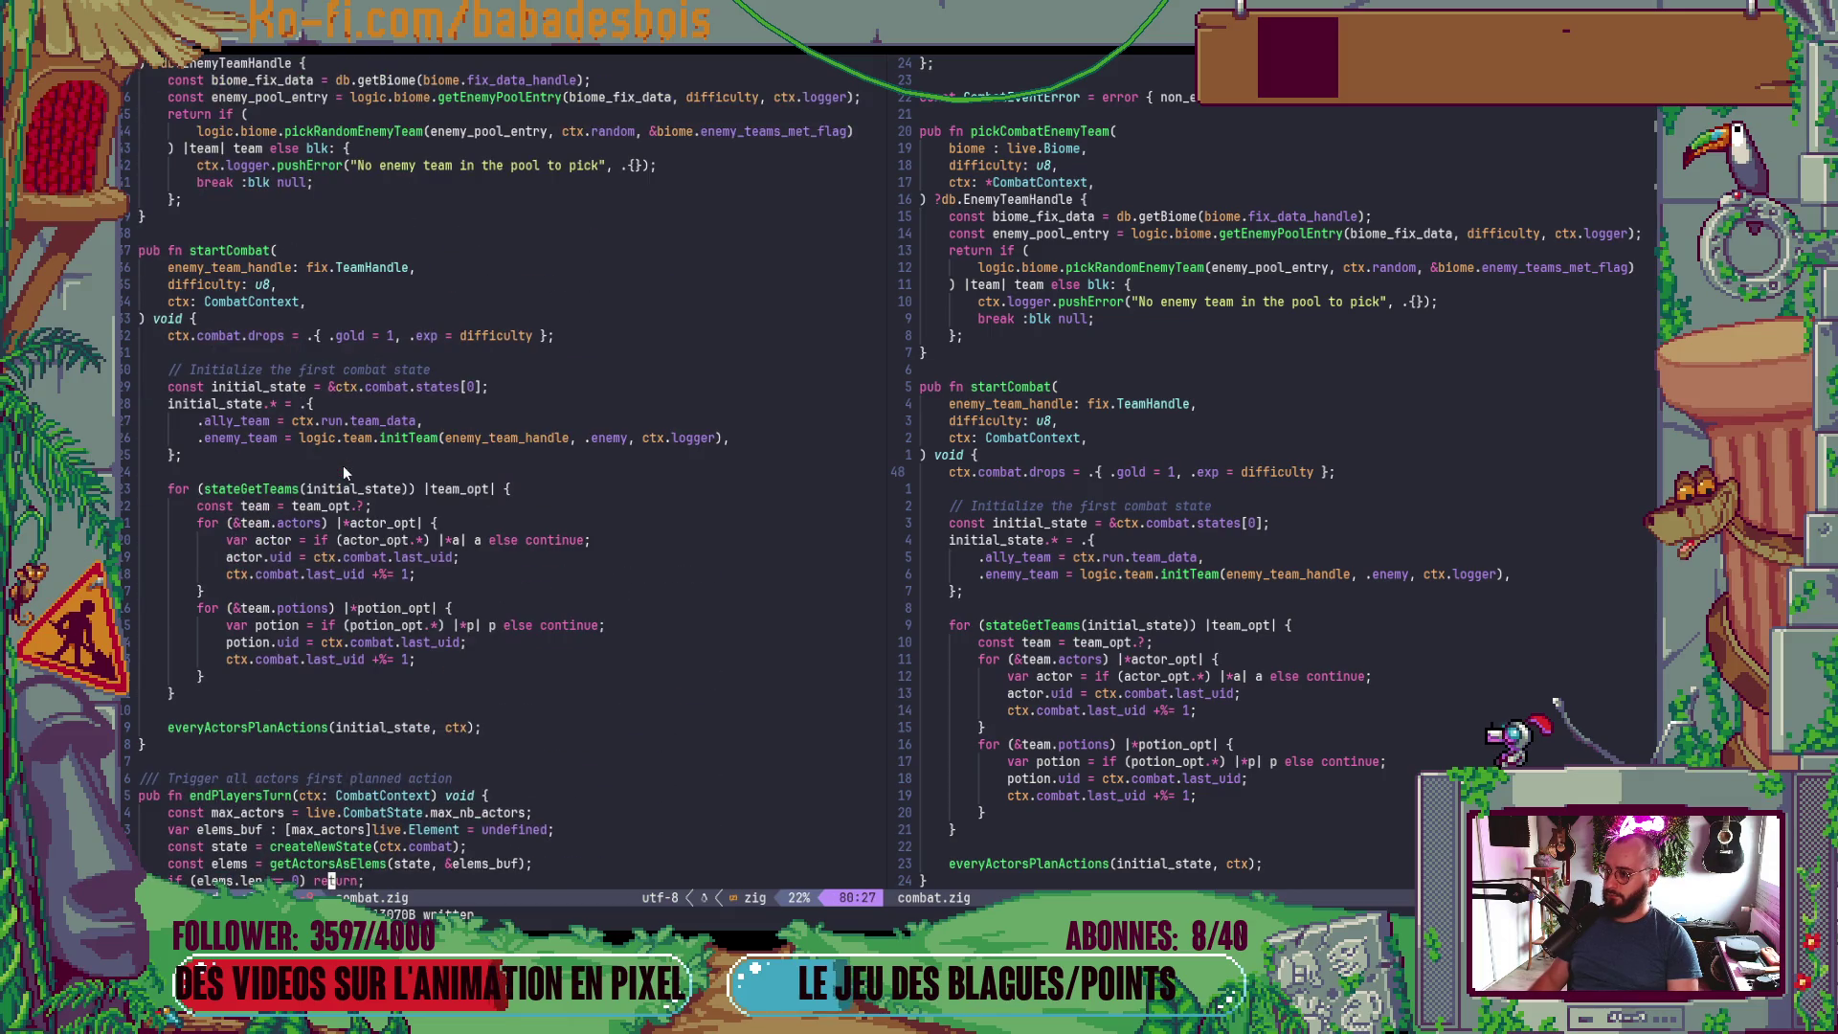
{"action": "scroll", "coordinate": [342, 466], "scroll_direction": "down", "scroll_amount": 5}
{"action": "scroll", "coordinate": [343, 465], "scroll_direction": "up", "scroll_amount": 4}
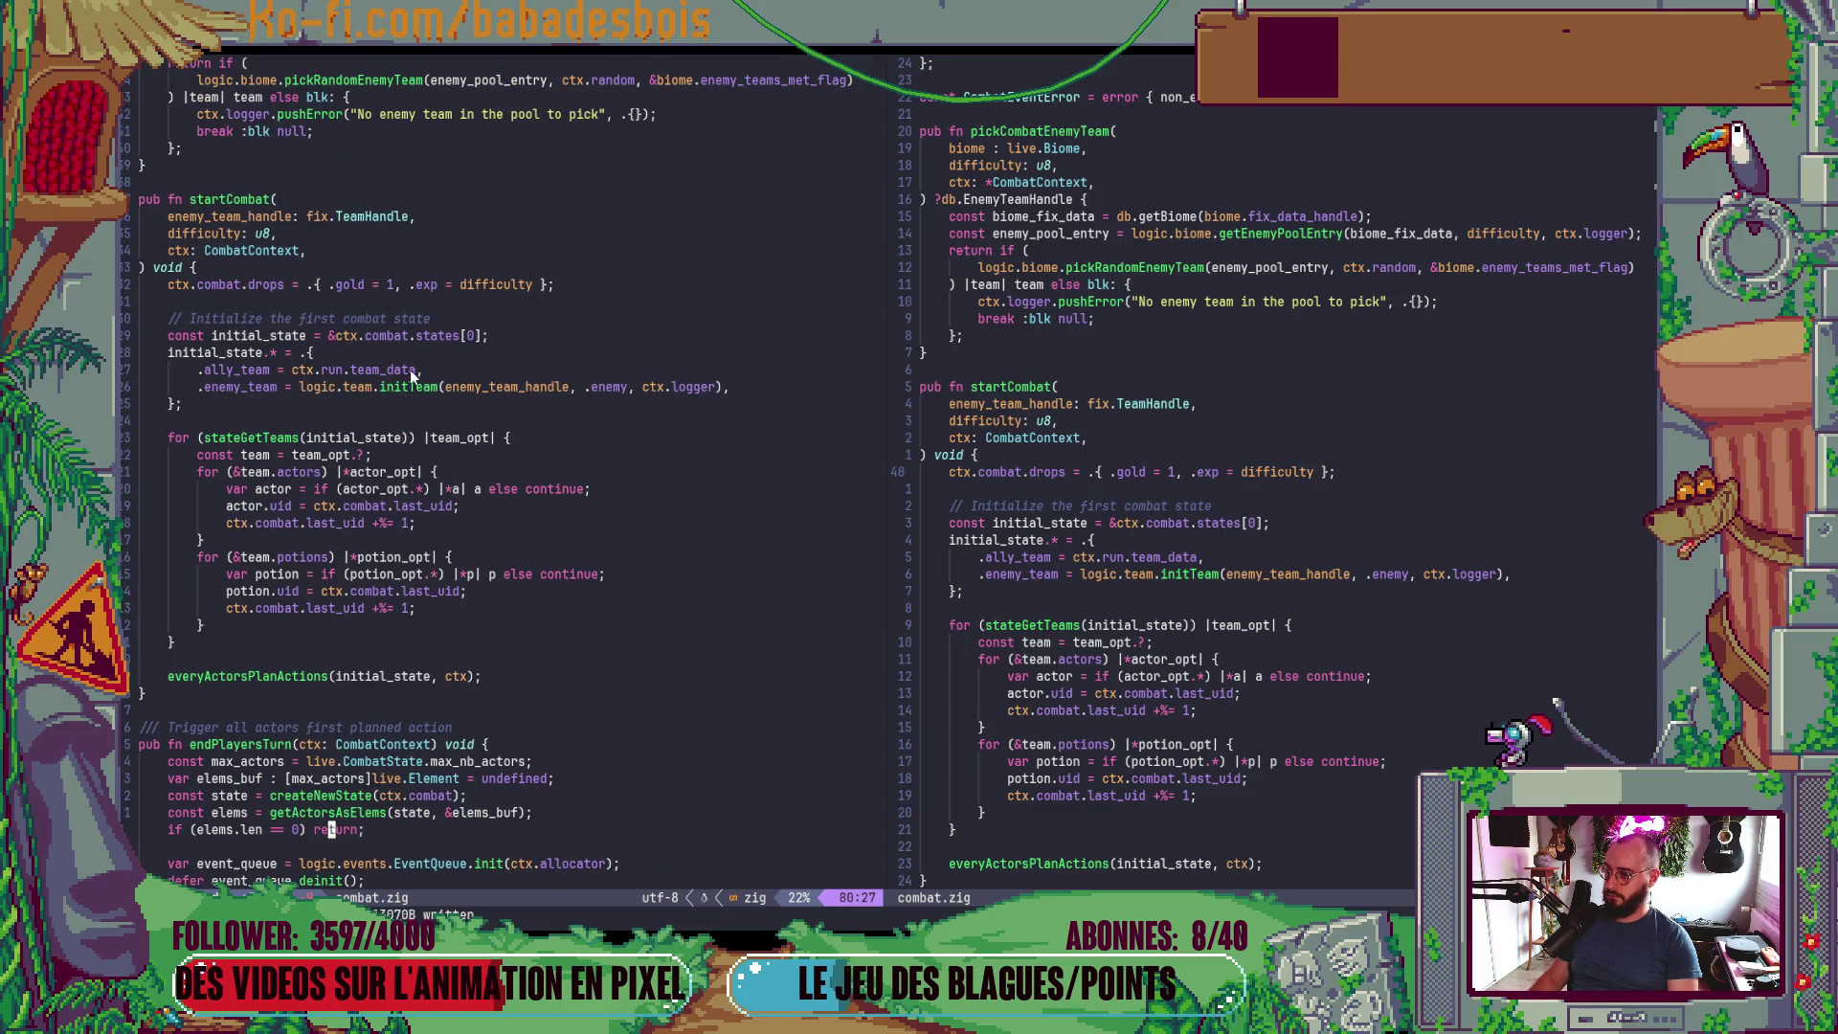
{"action": "scroll", "coordinate": [336, 498], "scroll_direction": "down", "scroll_amount": 5}
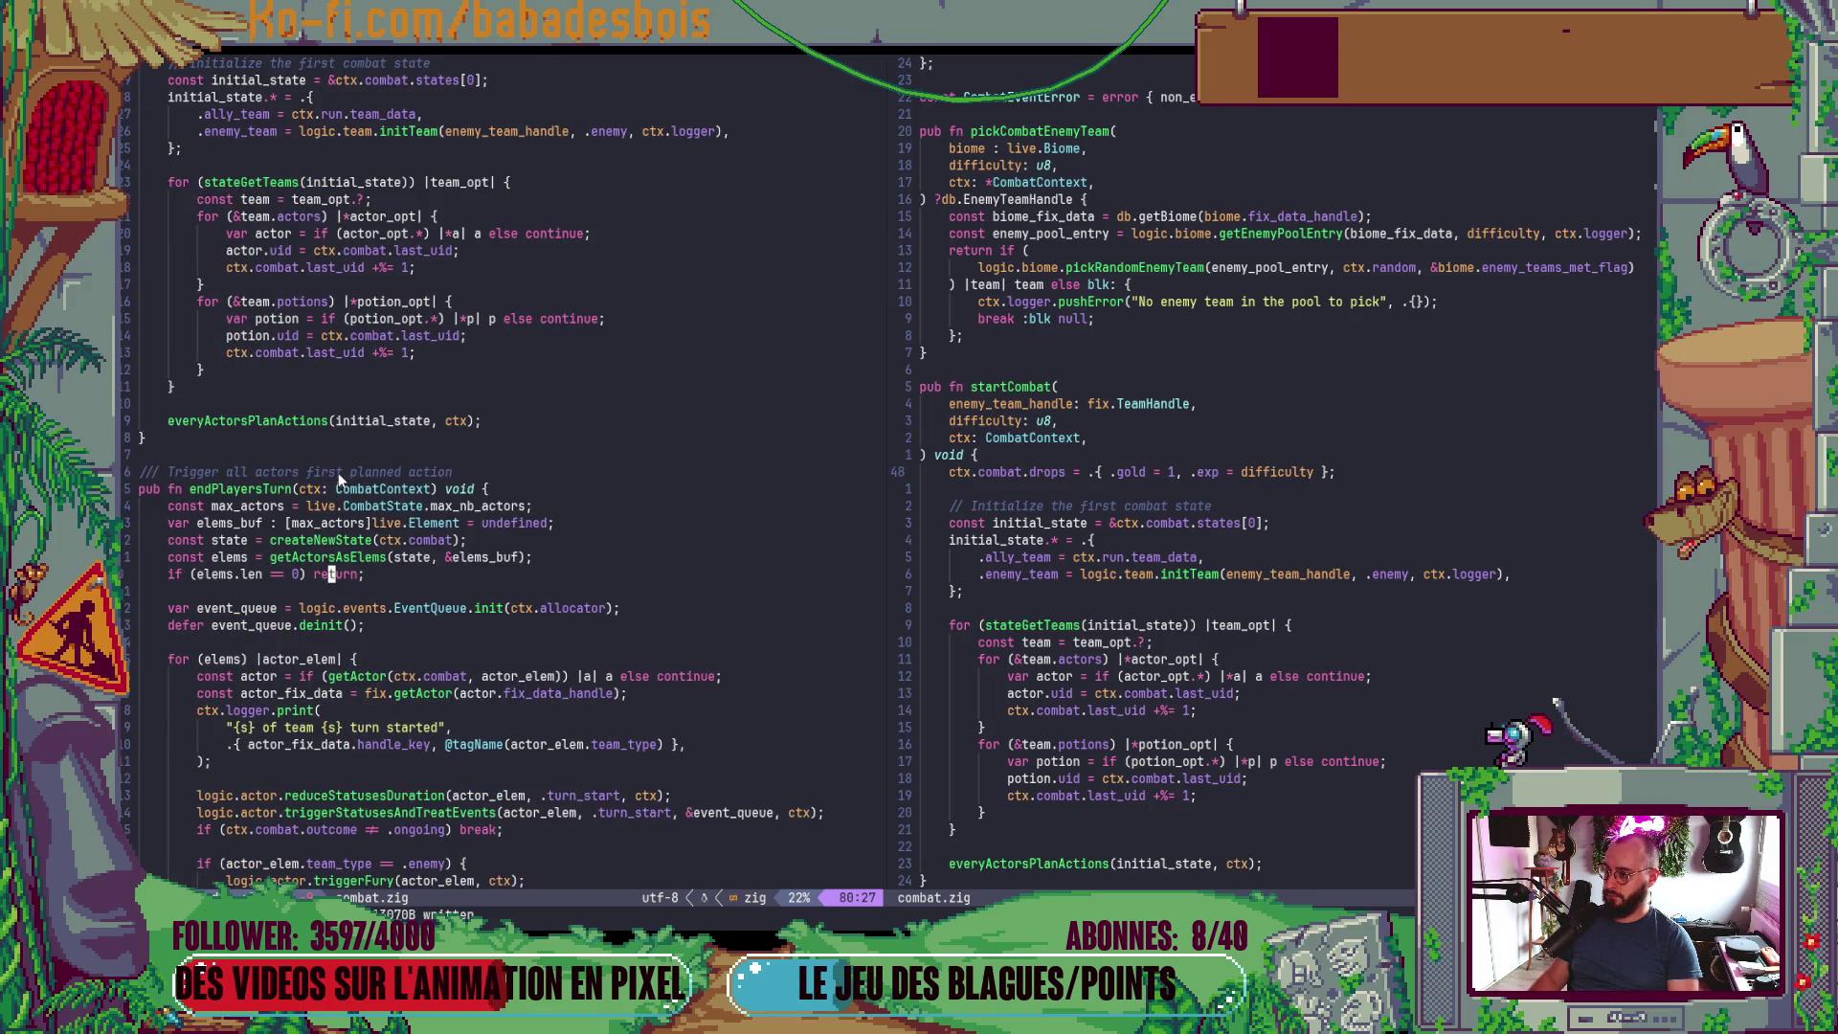
{"action": "scroll", "coordinate": [309, 441], "scroll_direction": "up", "scroll_amount": 2}
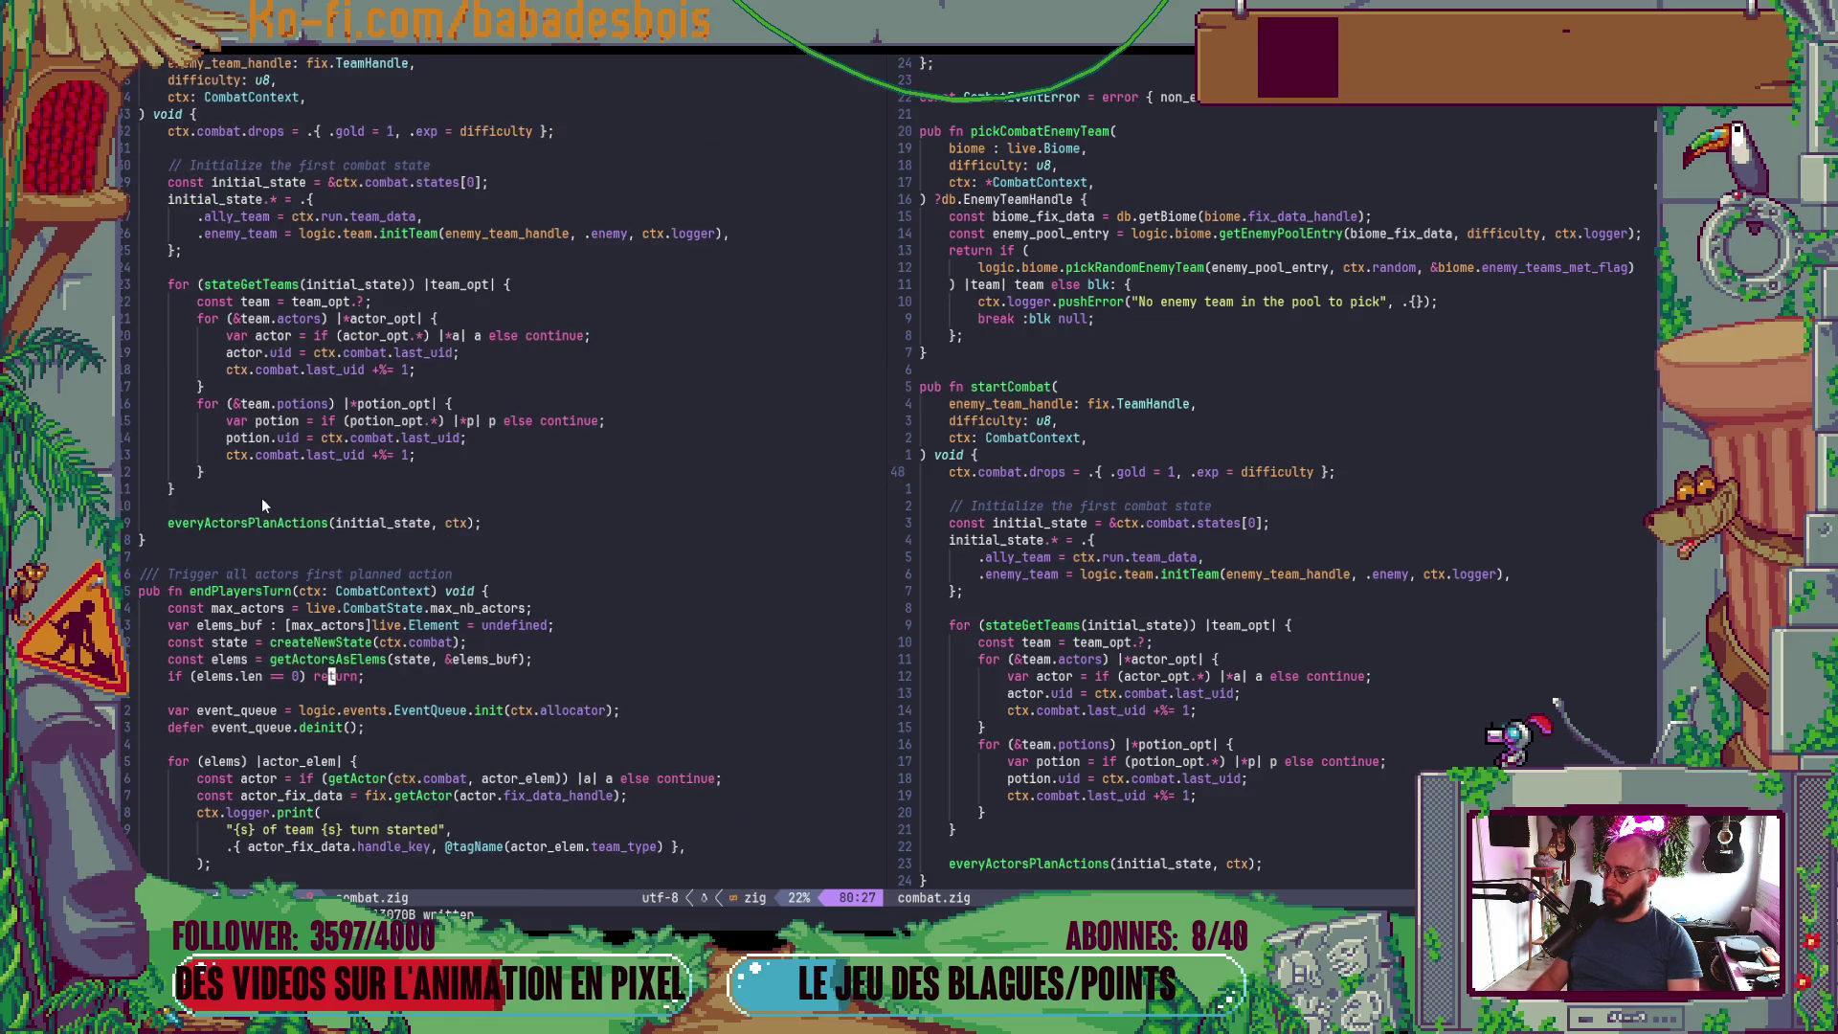
{"action": "scroll", "coordinate": [261, 505], "scroll_direction": "down", "scroll_amount": 1}
{"action": "left_click", "coordinate": [303, 472]}
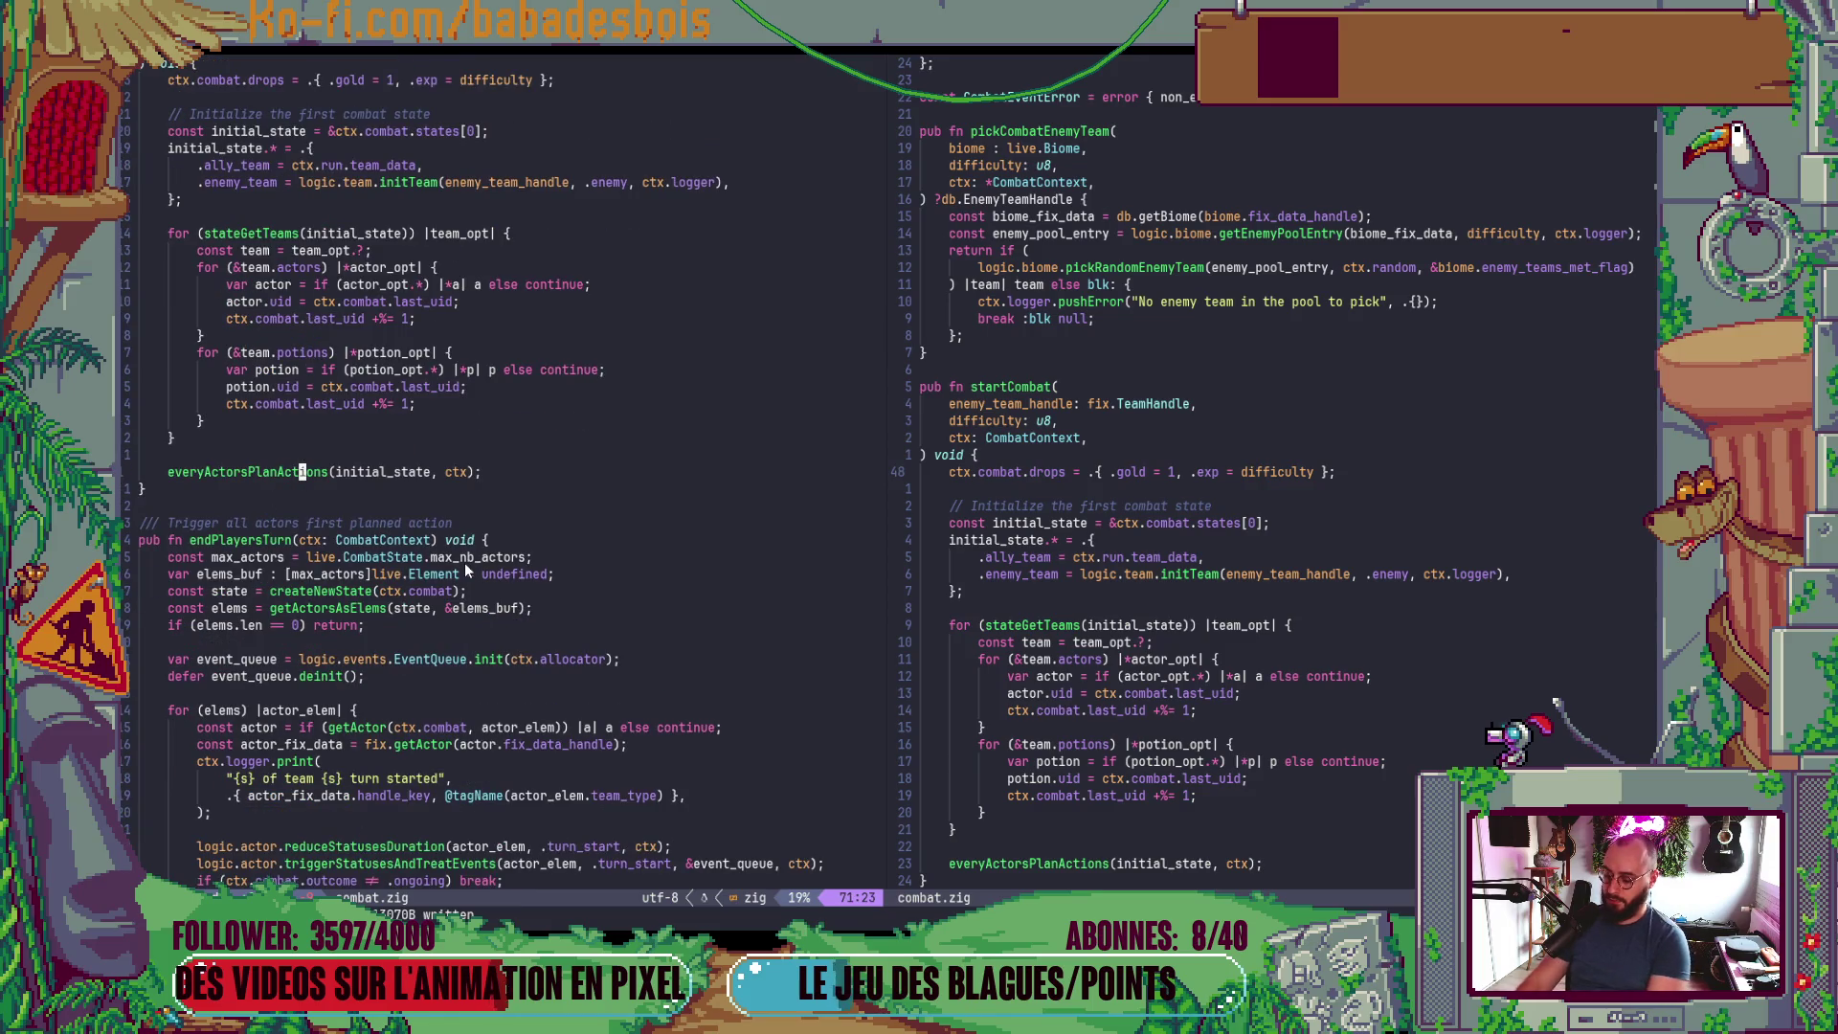
{"action": "key", "text": "z"}
{"action": "key", "text": "t"}
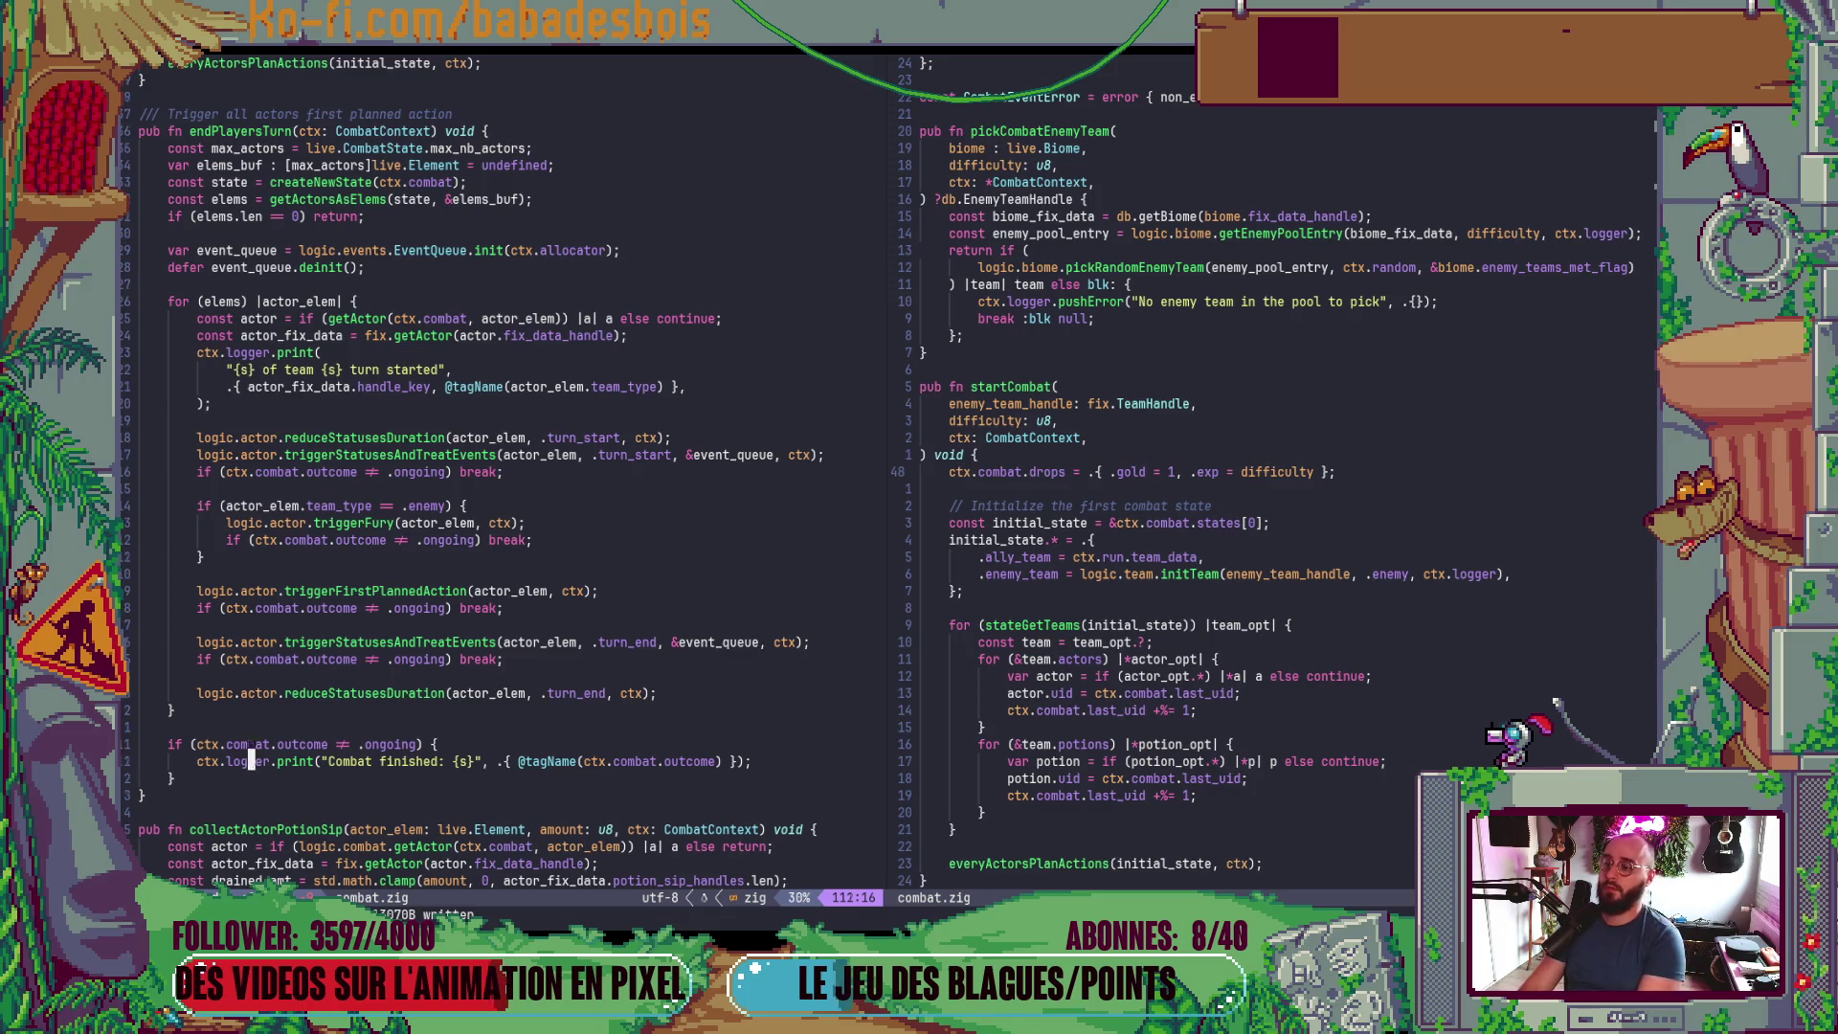
- Wrap the pasted everyActorsPlanActions call in an `if (ctx.combat.outcome == .ongoing) {` block
{"action": "left_click", "coordinate": [143, 726]}
{"action": "type", "text": "oi"}
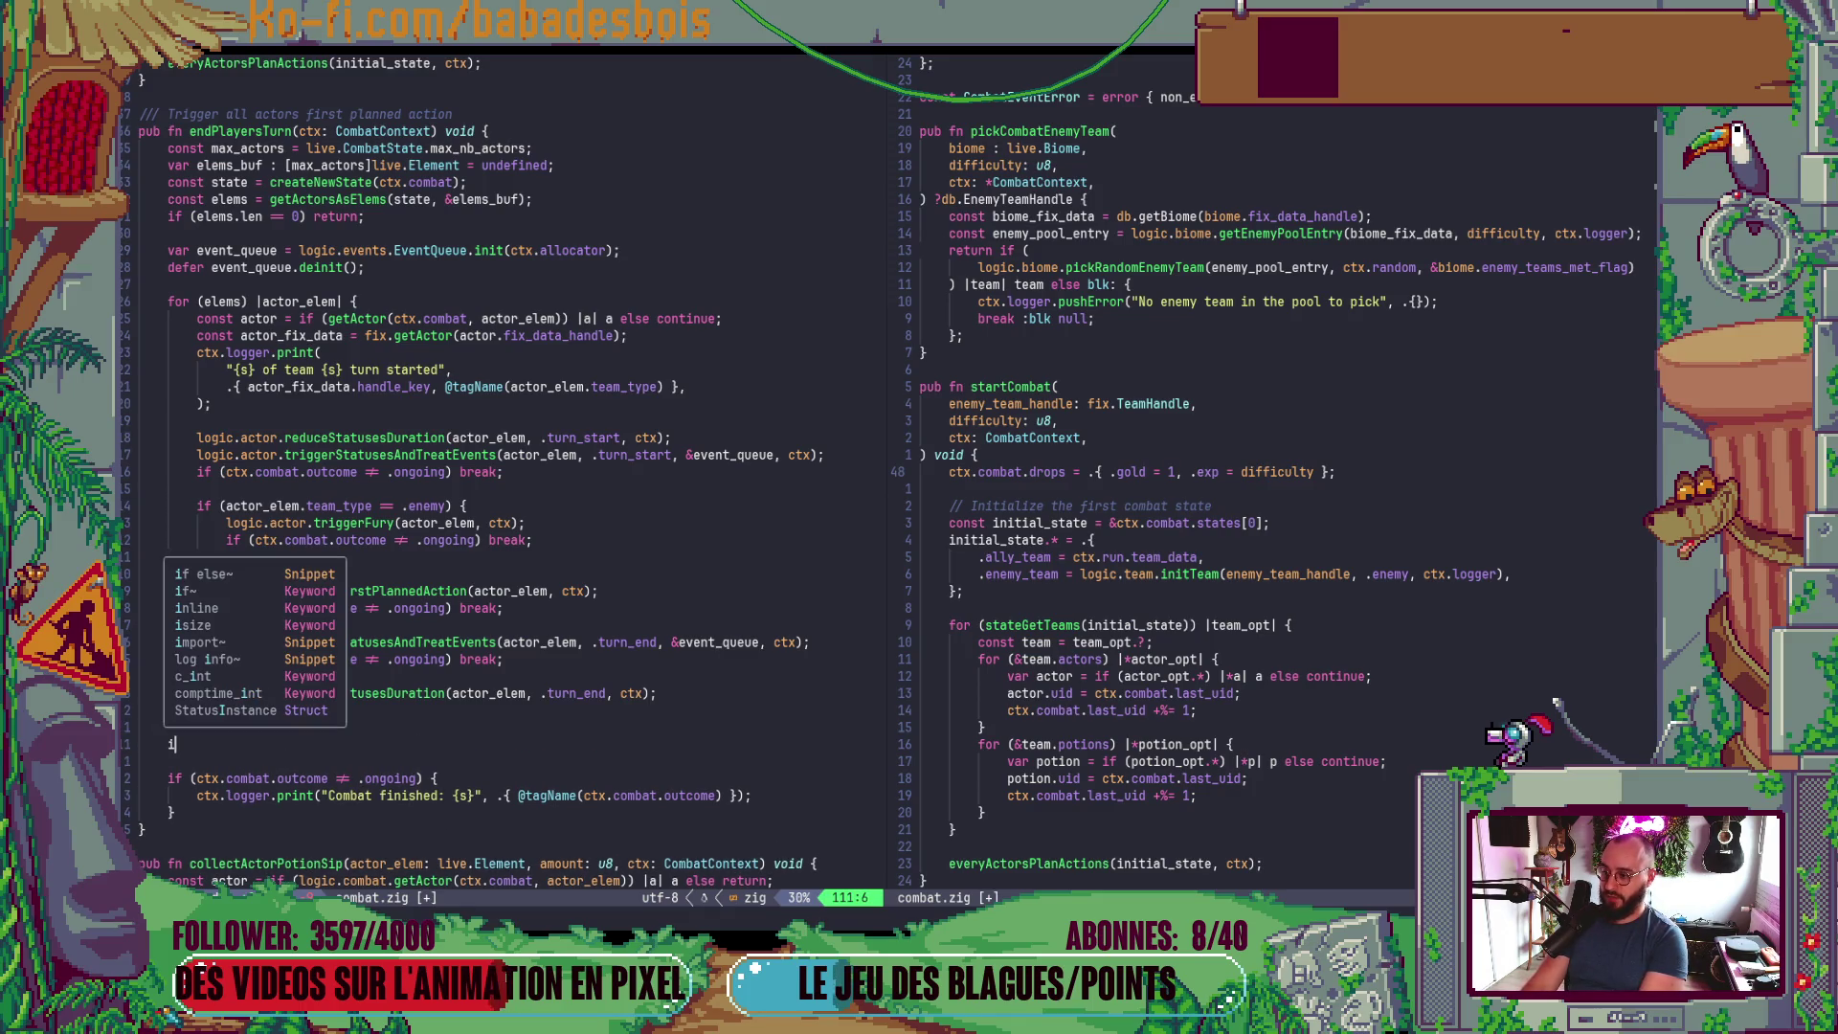
{"action": "type", "text": "f (crt"}
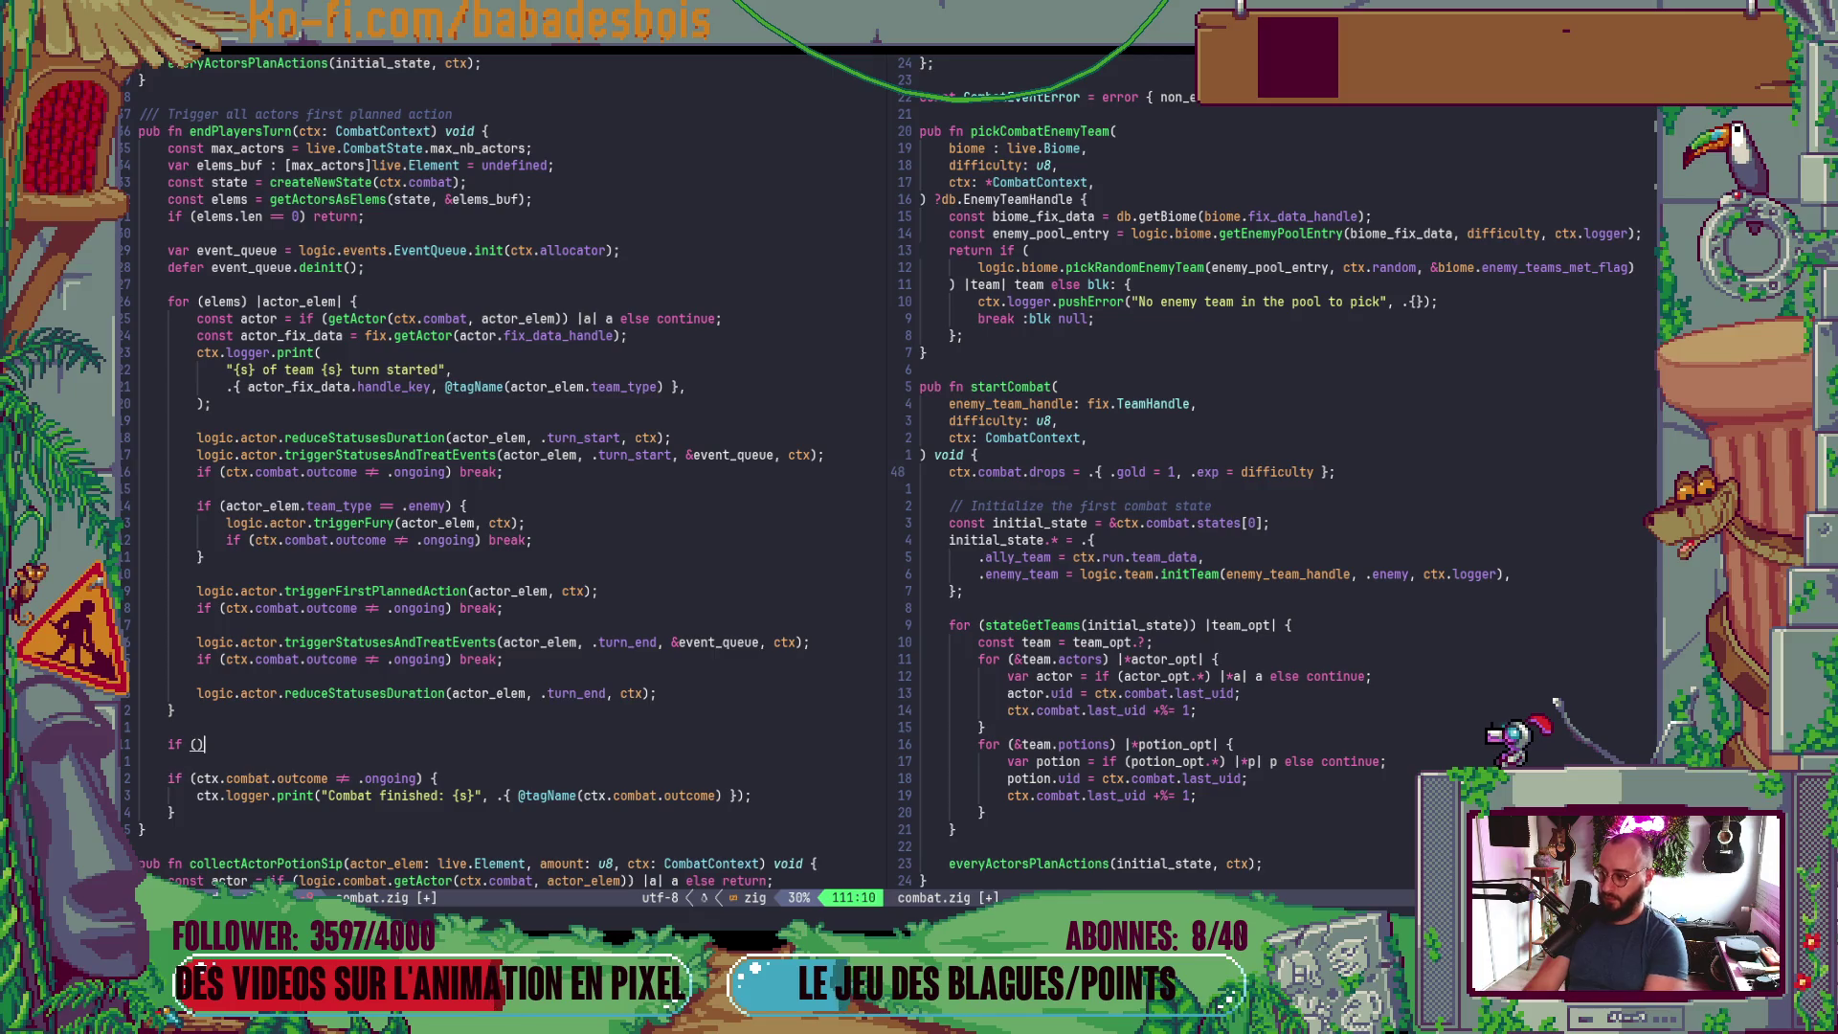
{"action": "key", "text": "BackSpace"}
{"action": "key", "text": "BackSpace"}
{"action": "type", "text": "tx."}
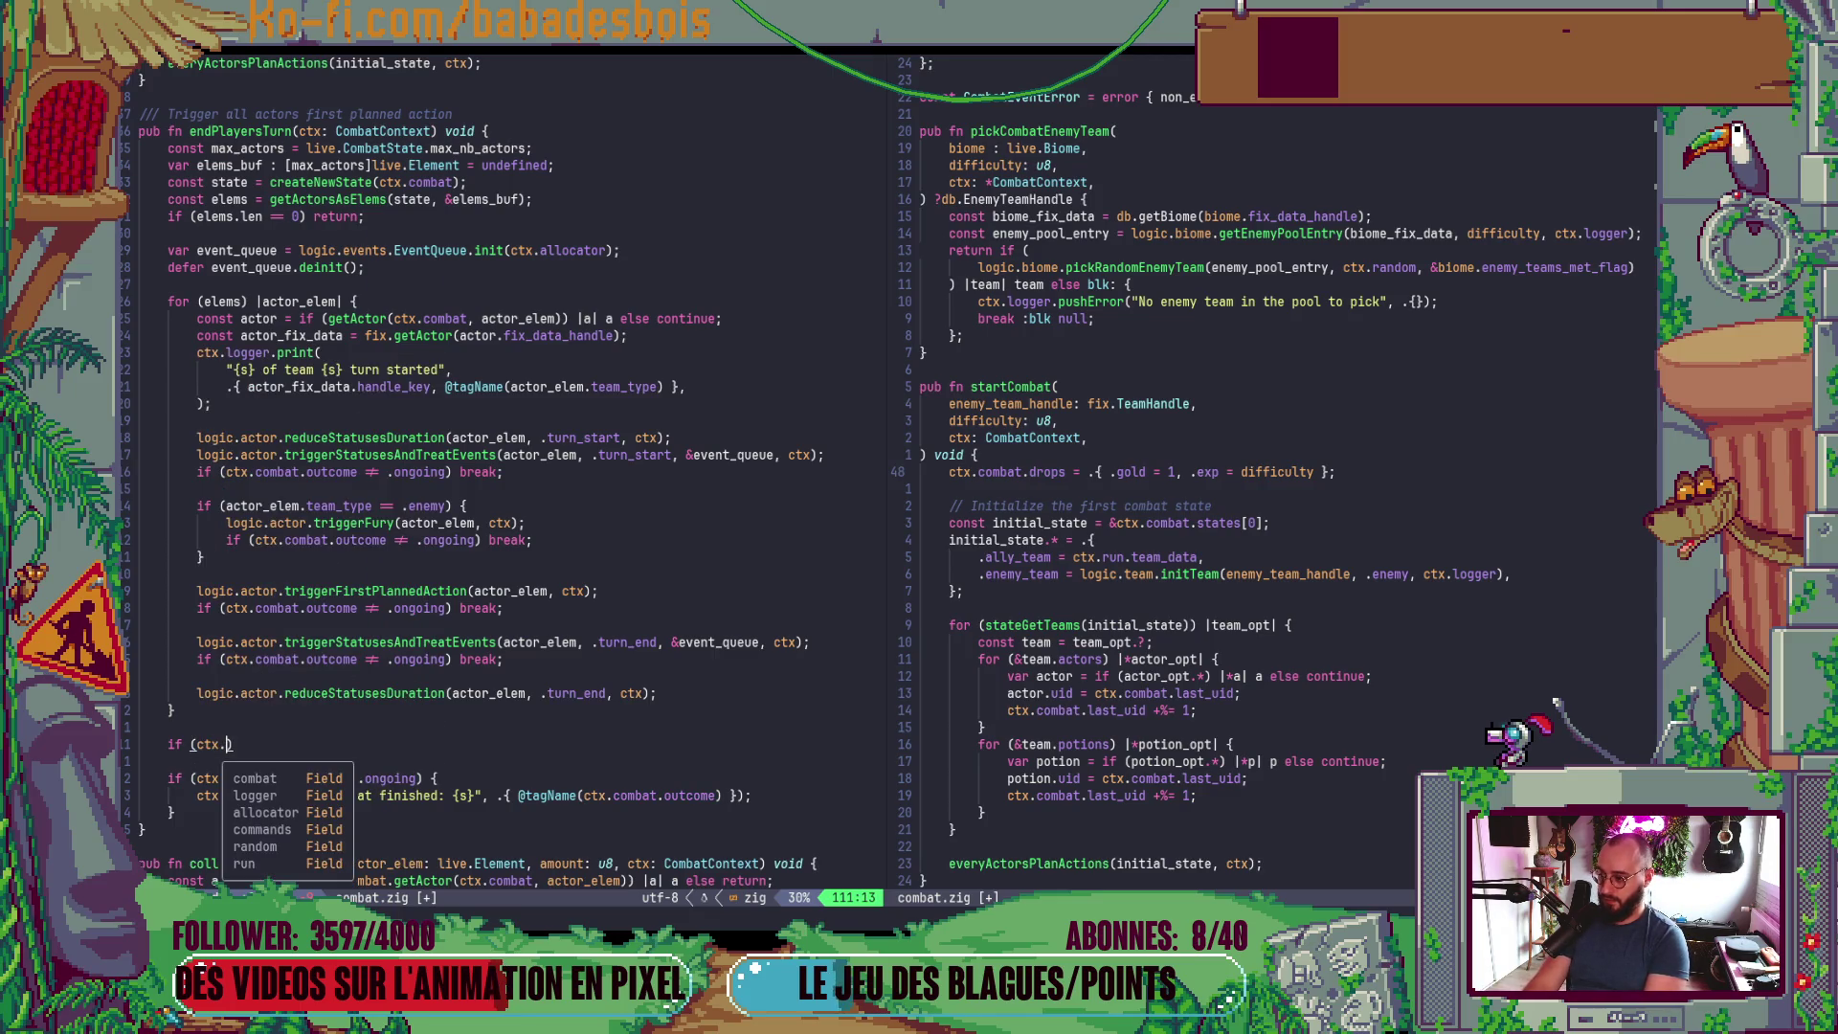
{"action": "type", "text": "combat.outcome =="}
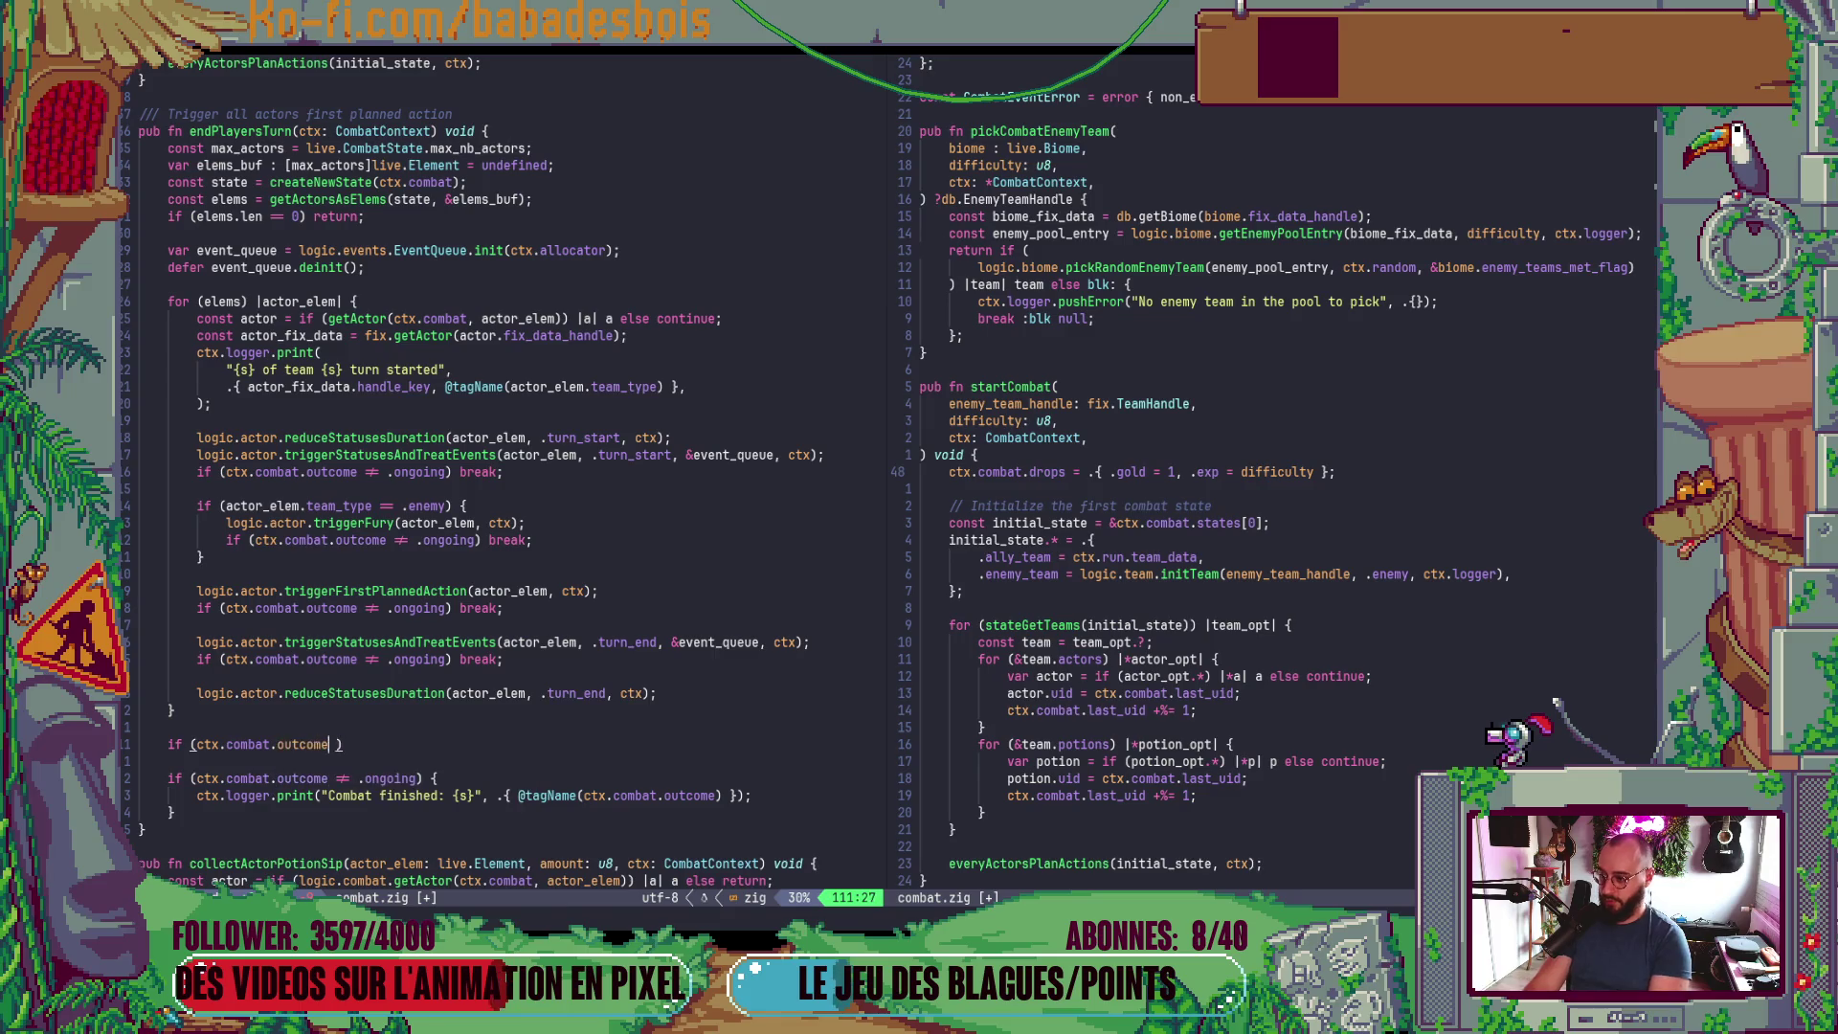
{"action": "type", "text": " .ongoing)"}
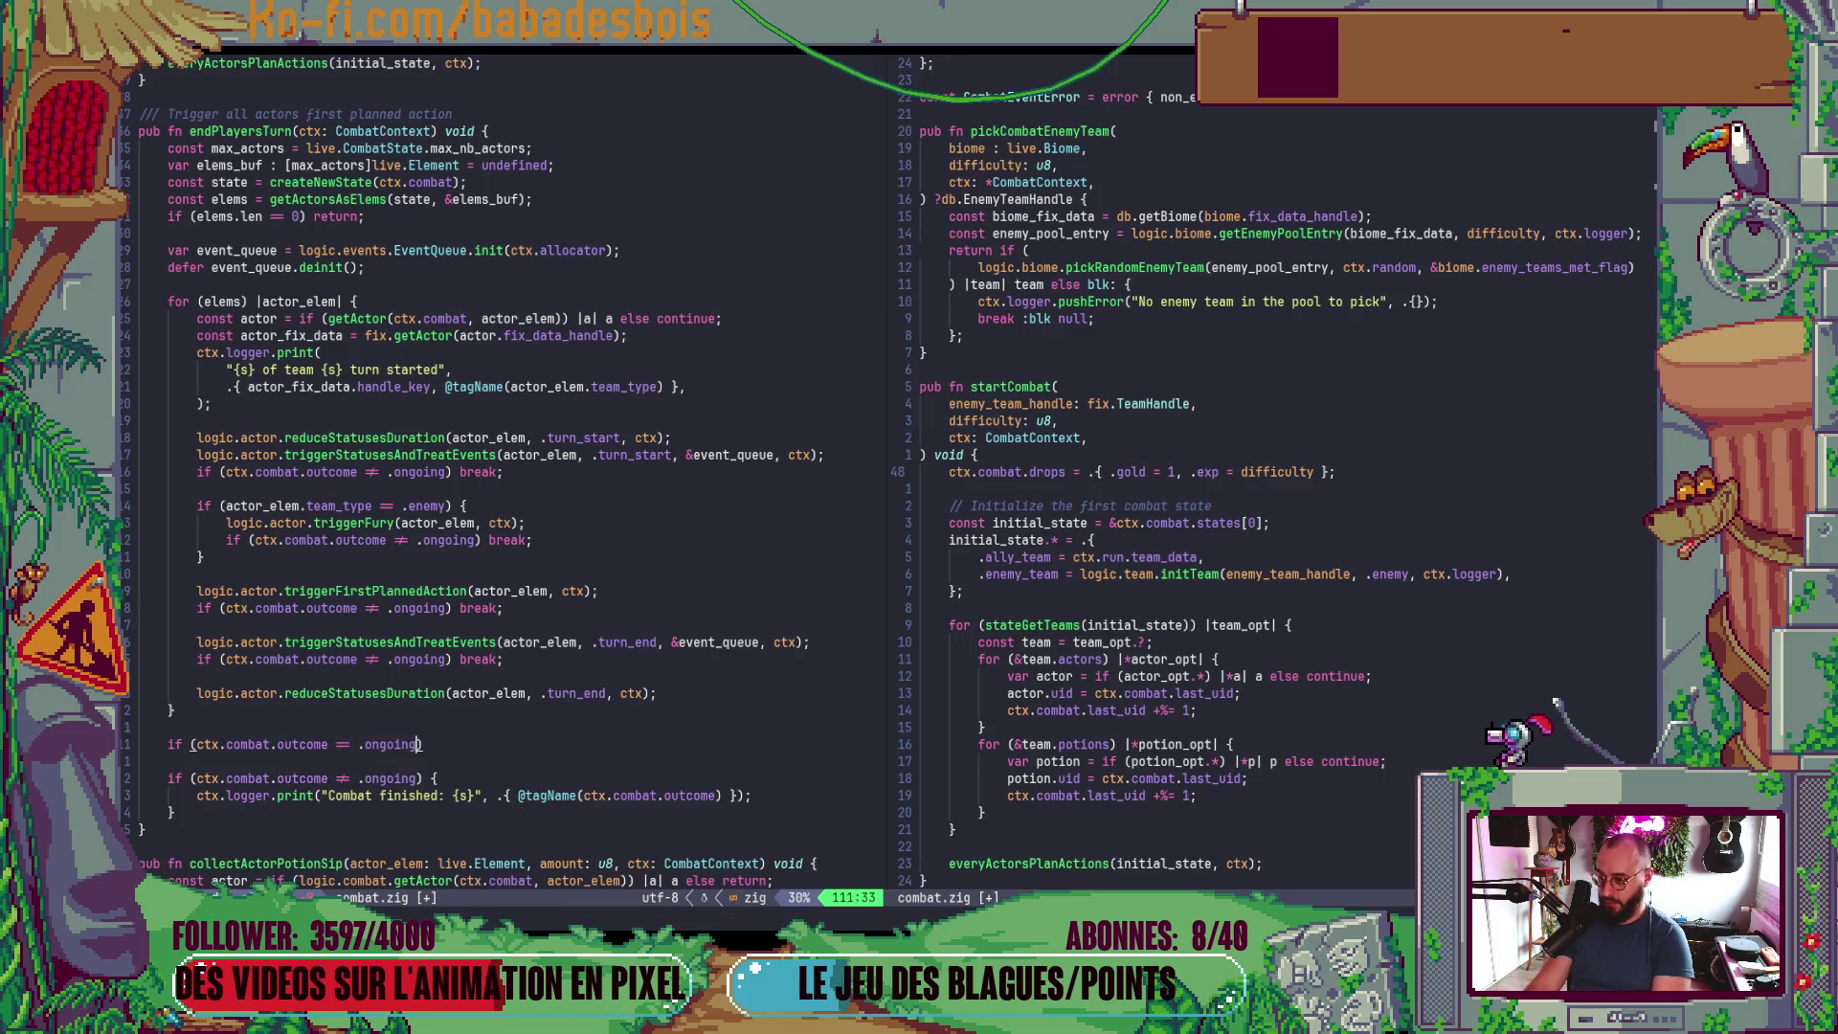
{"action": "type", "text": " {"}
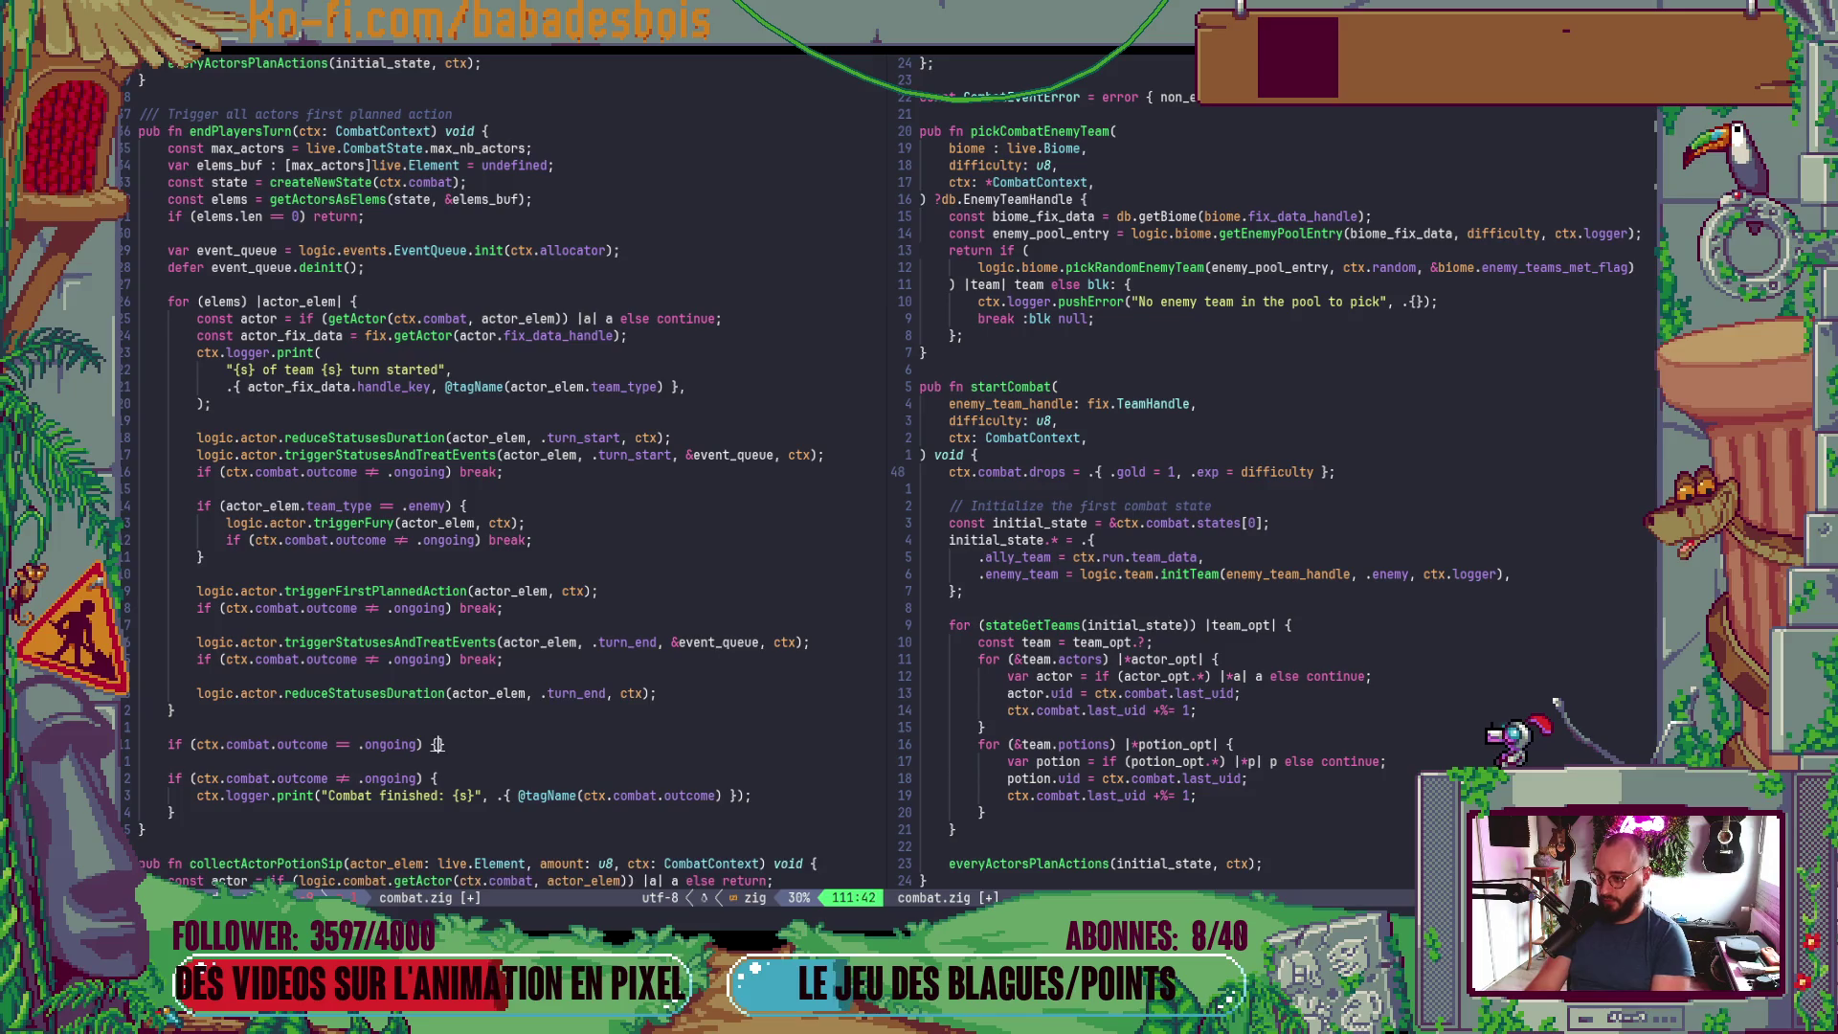
{"action": "key", "text": "Return"}
{"action": "key", "text": "Escape"}
{"action": "key", "text": "p"}
{"action": "key", "text": "V"}
{"action": "key", "text": "K"}
{"action": "key", "text": "Escape"}
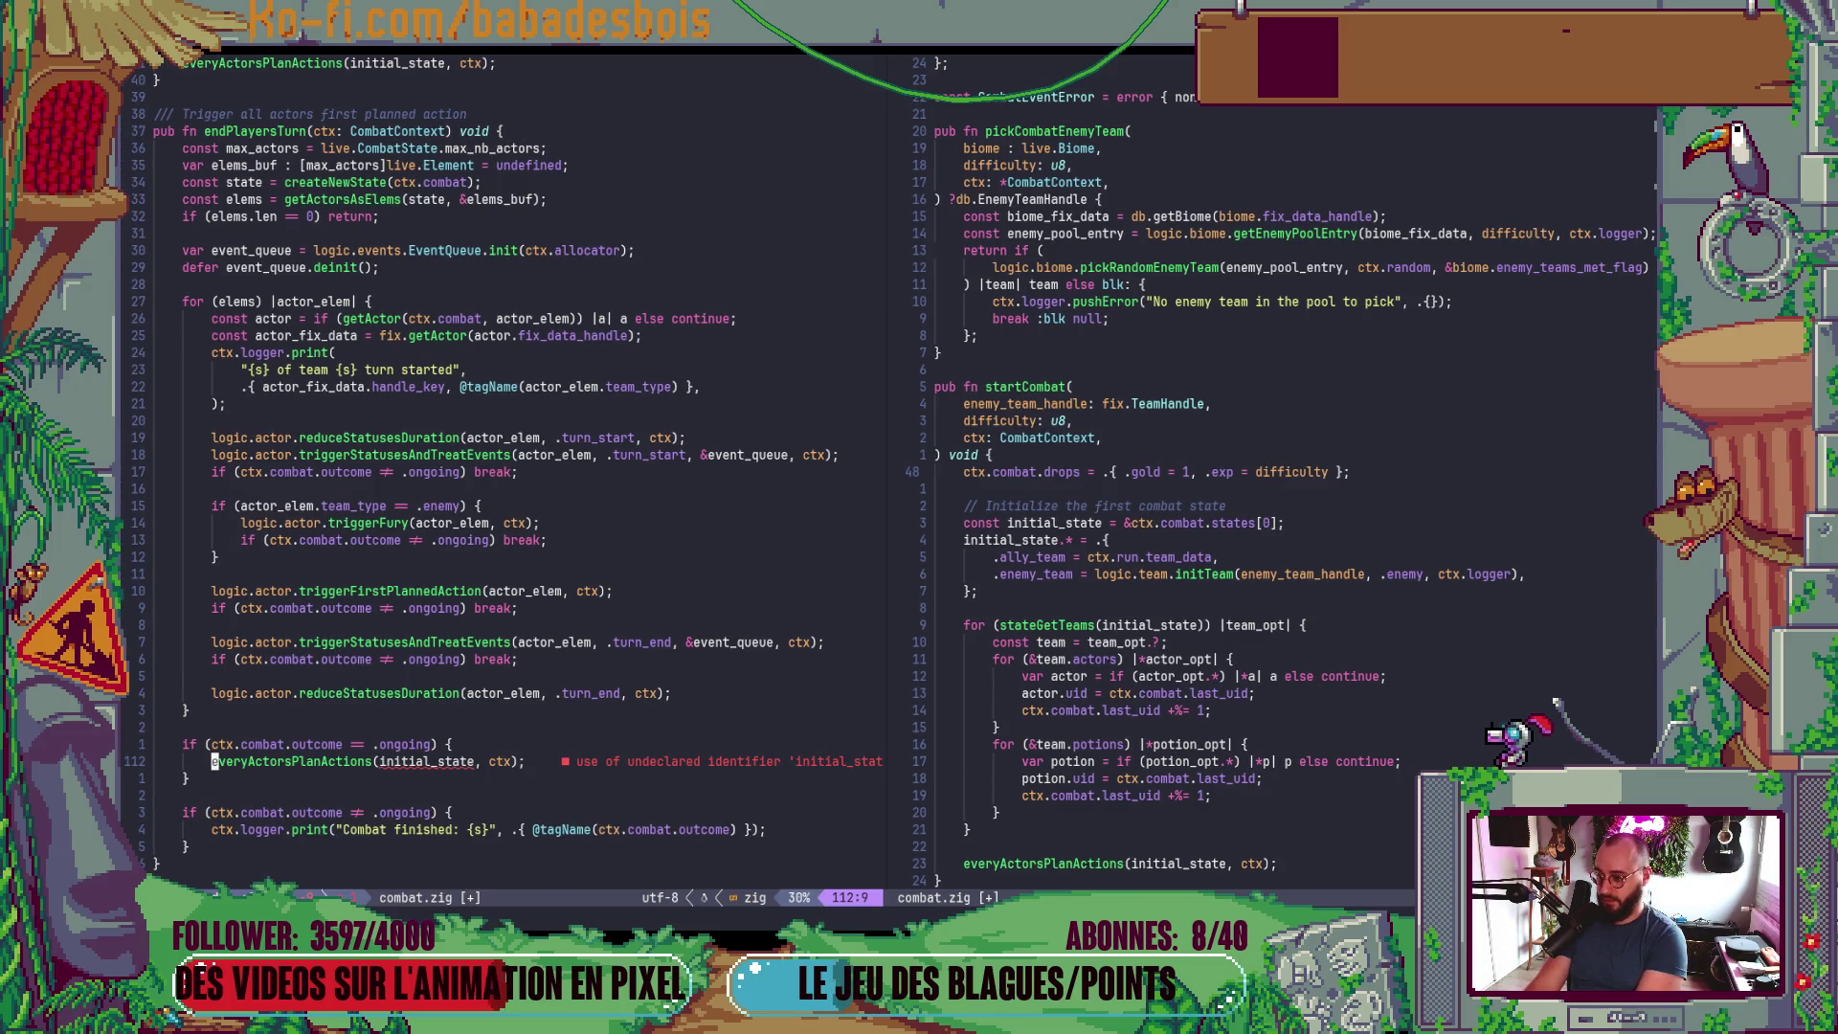
- Change the call's initial_state argument to state
{"action": "key", "text": "f"}
{"action": "key", "text": "parenright"}
{"action": "key", "text": "F"}
{"action": "key", "text": "comma"}
{"action": "type", "text": "bciws"}
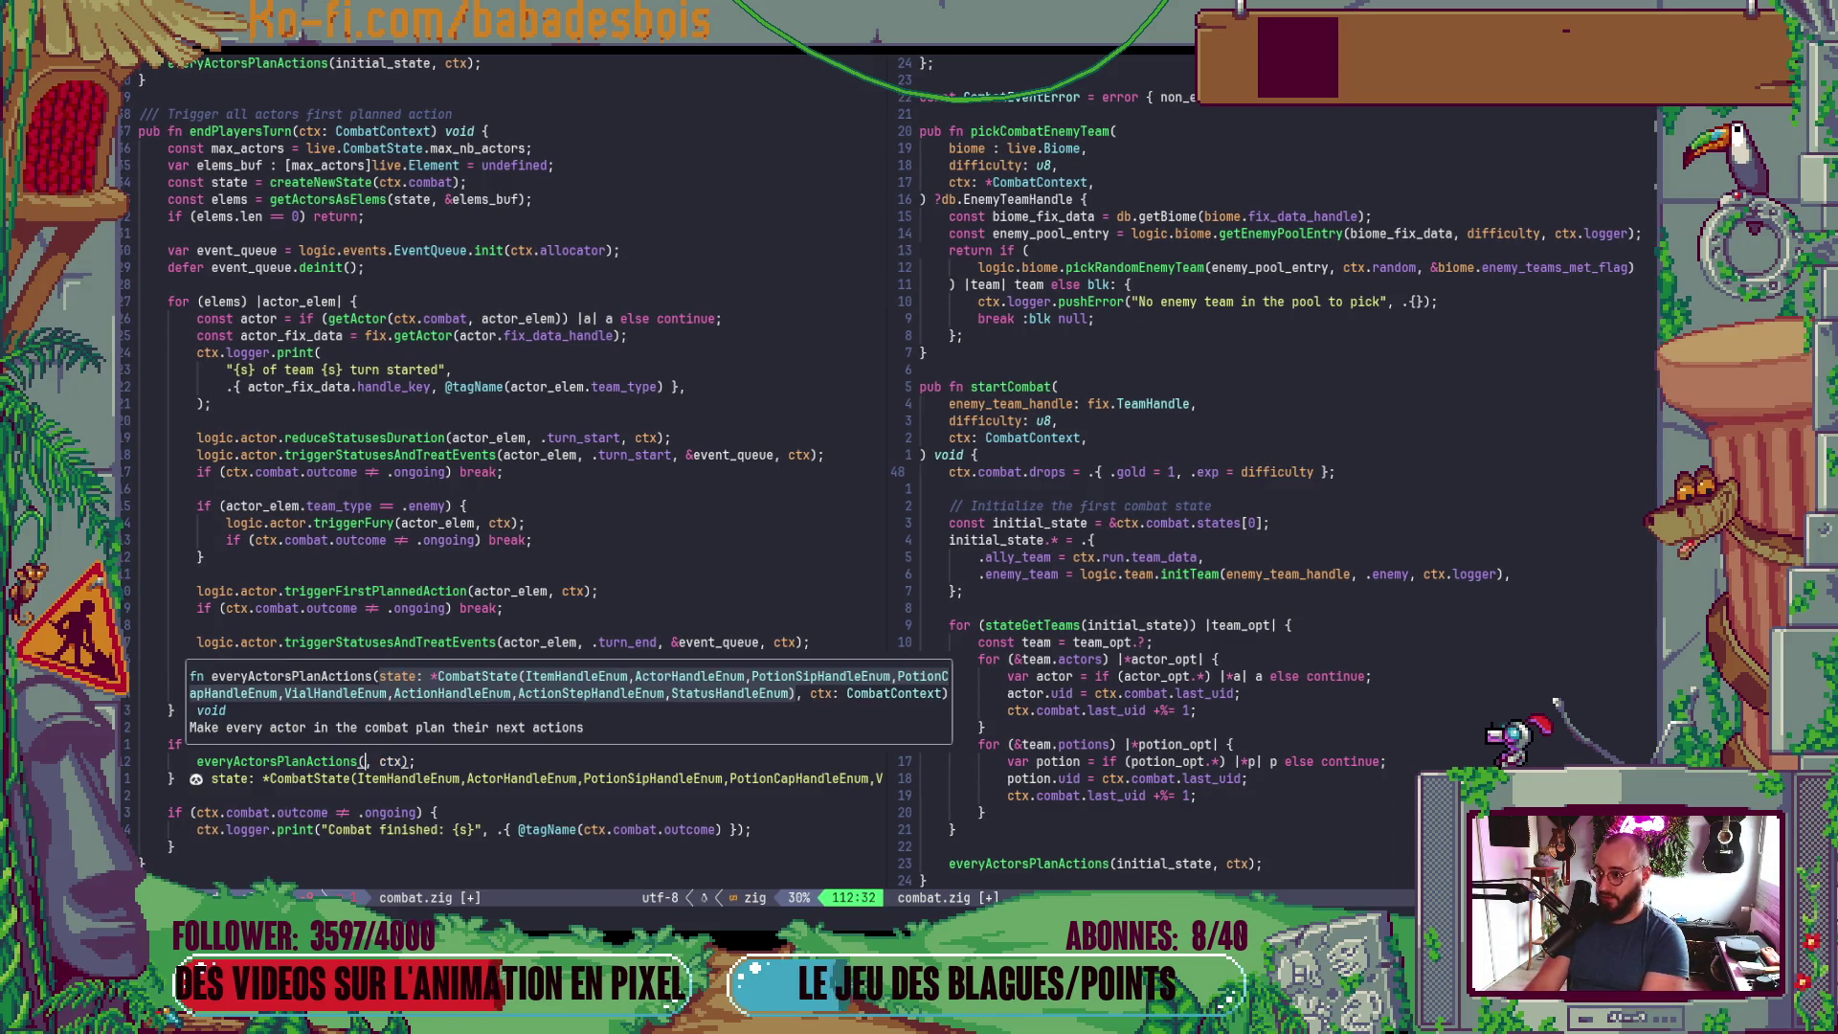
{"action": "type", "text": "tate"}
{"action": "key", "text": "Escape"}
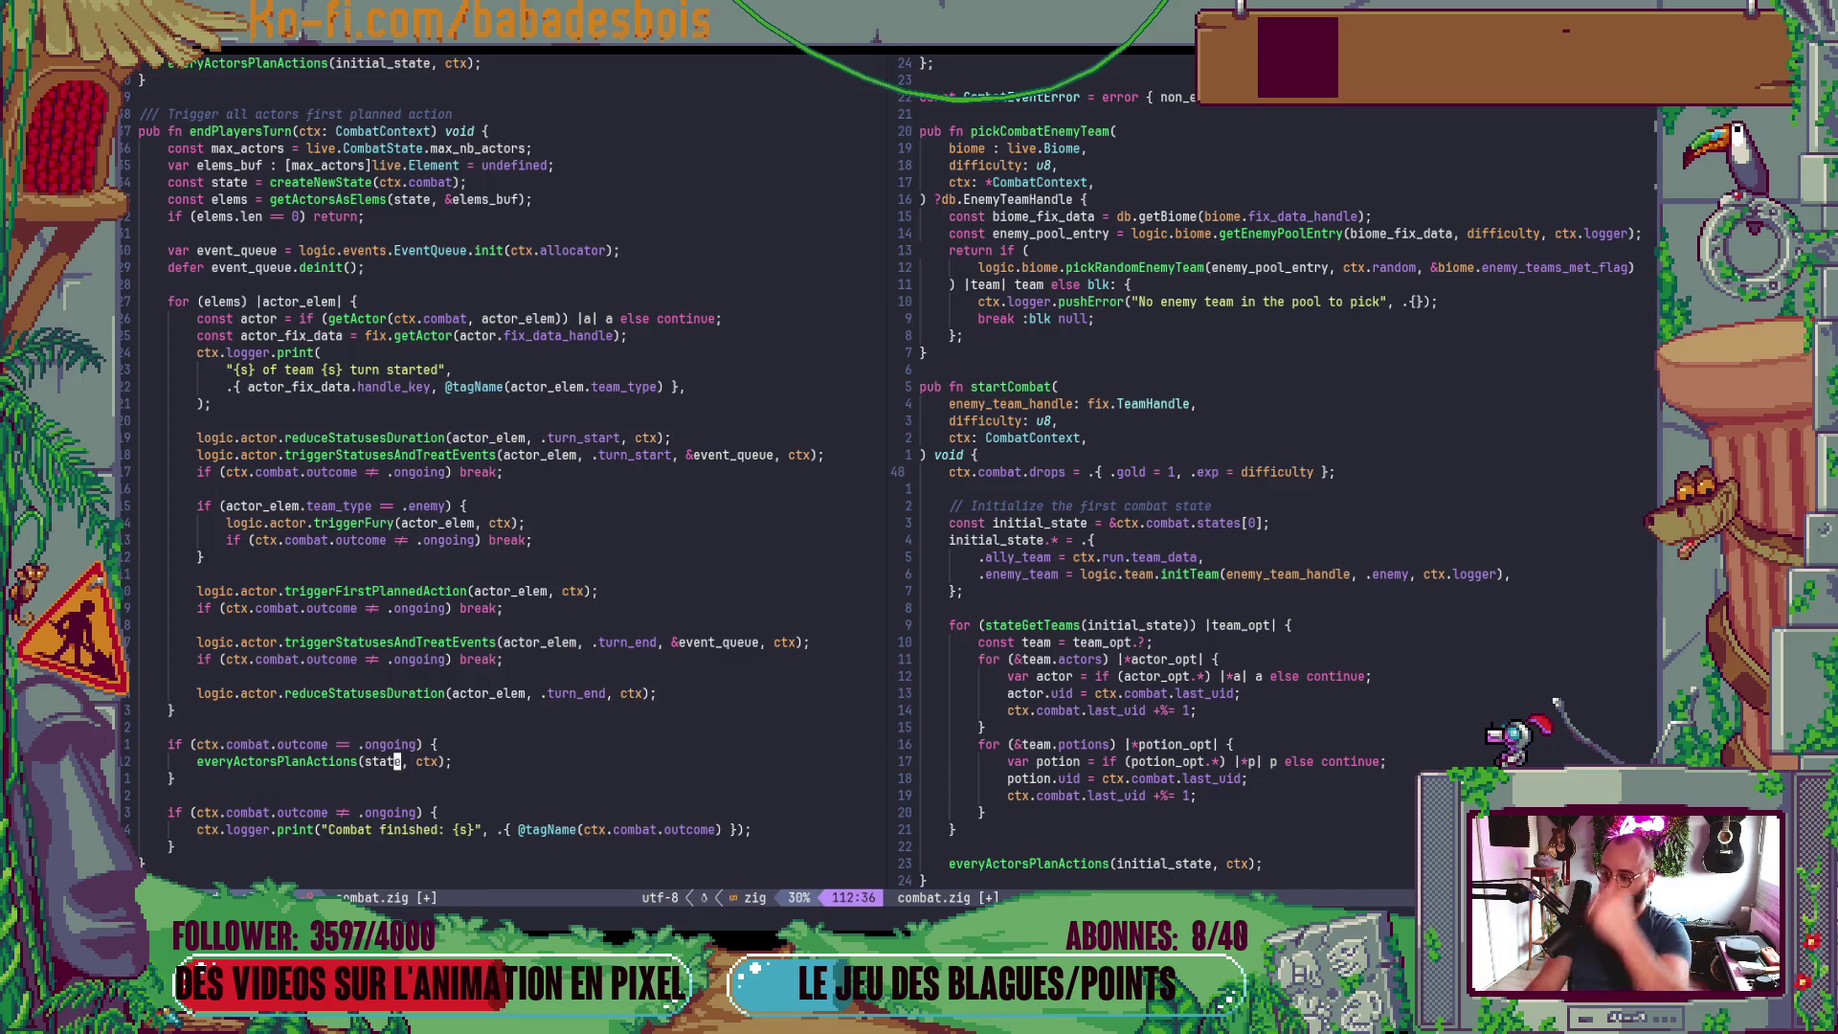
- Close the if block with `} else {` and delete the separate outcome check line
{"action": "type", "text": "j"}
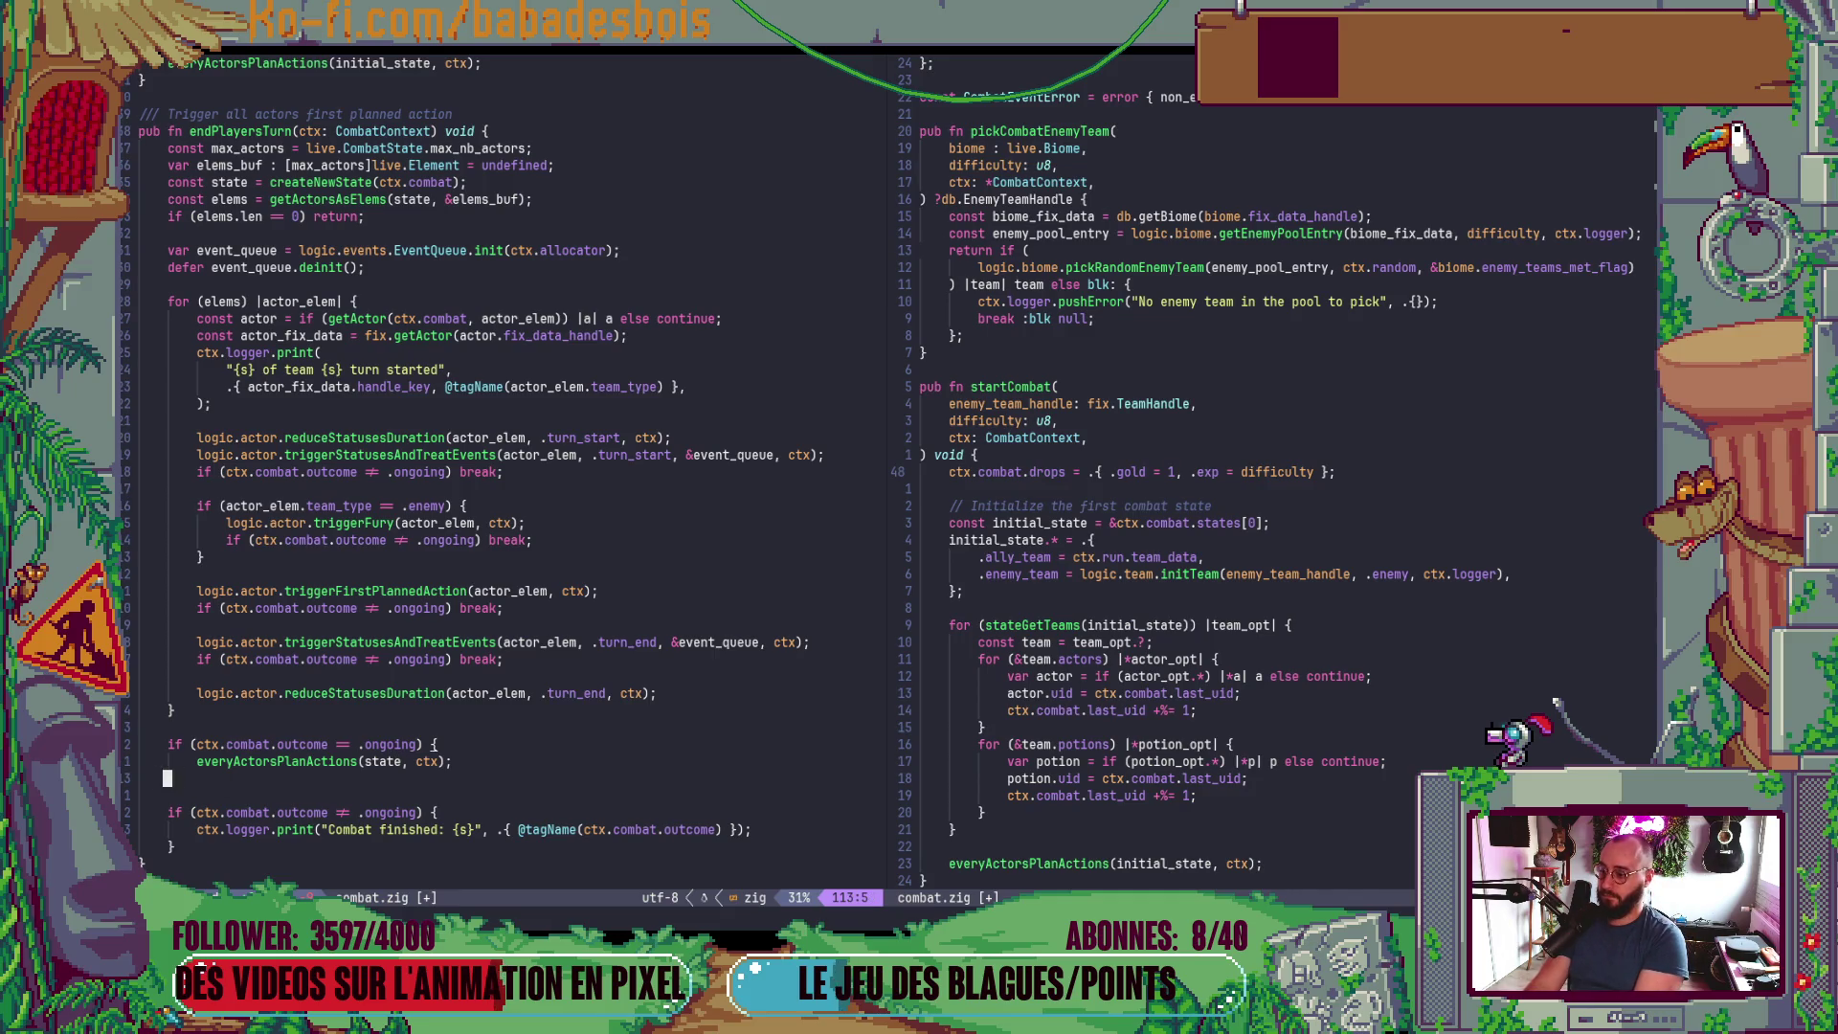
{"action": "type", "text": "A a"}
{"action": "key", "text": "BackSpace"}
{"action": "key", "text": "BackSpace"}
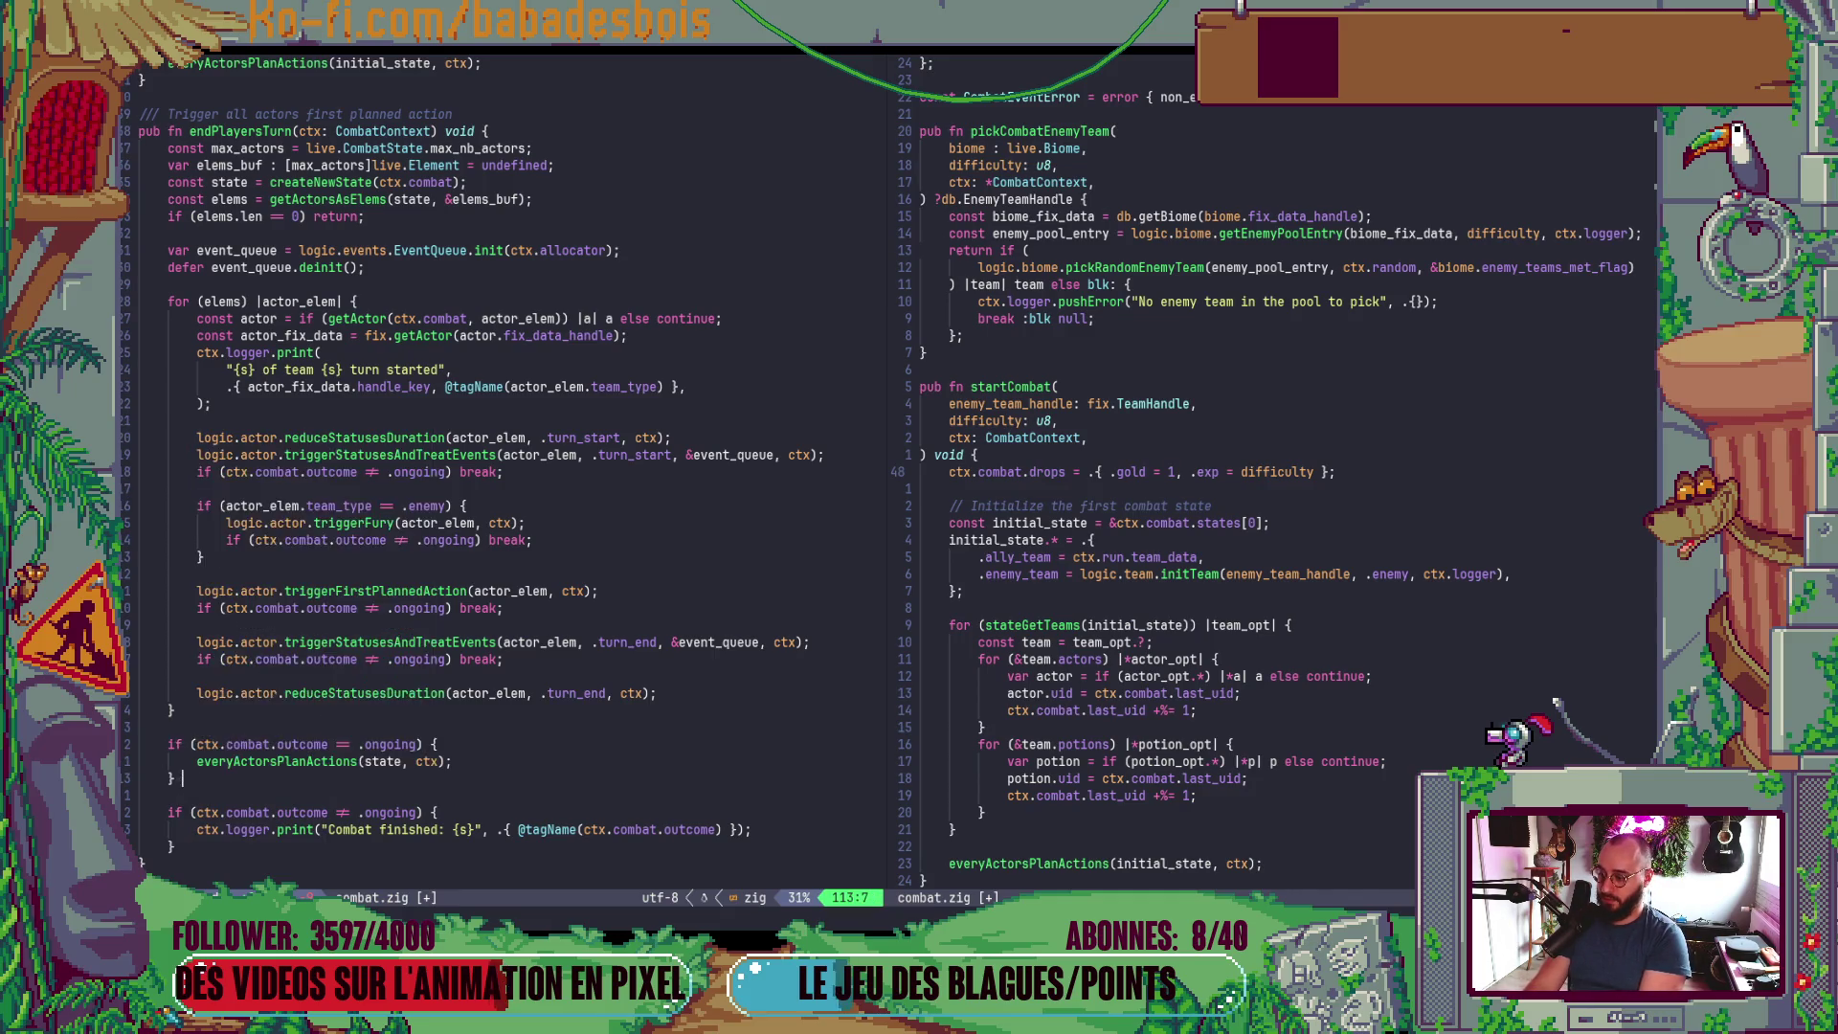
{"action": "type", "text": "else {"}
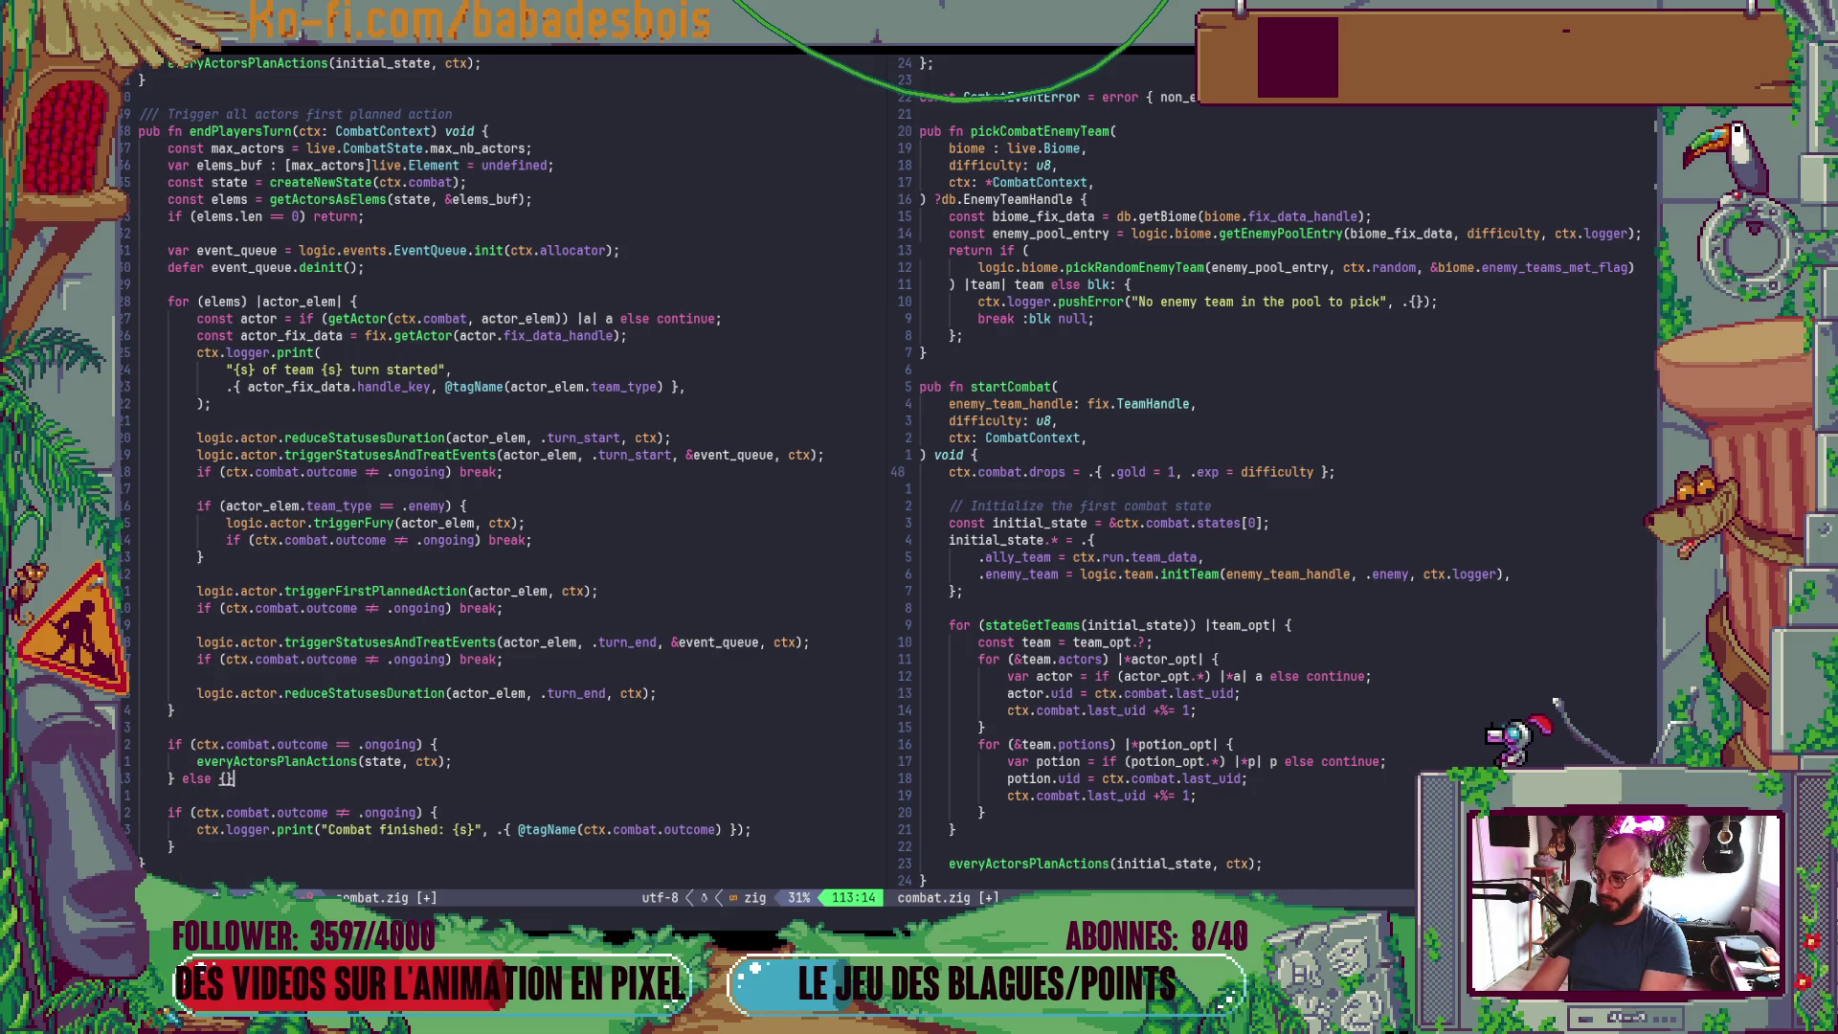
{"action": "key", "text": "Return"}
{"action": "key", "text": "Escape"}
{"action": "key", "text": "j"}
{"action": "key", "text": "j"}
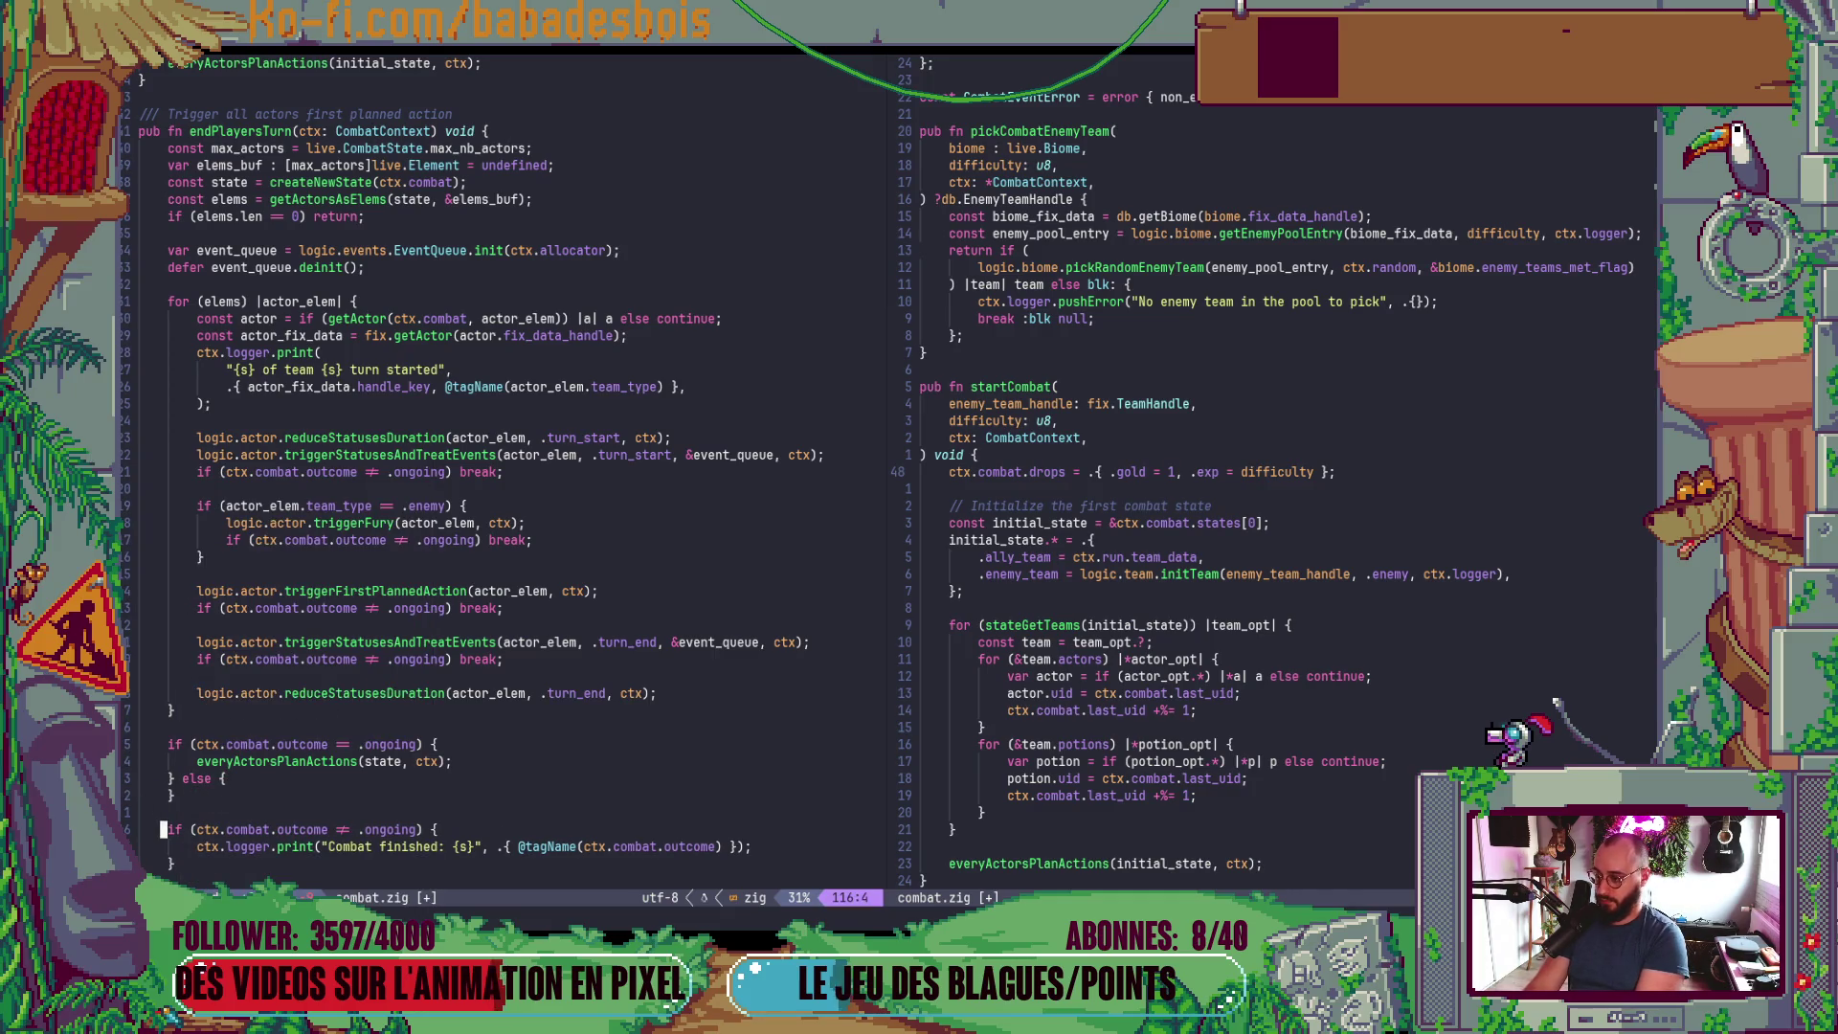
{"action": "key", "text": "d"}
{"action": "key", "text": "d"}
- Move the "Combat finished" print line inside the else block with correct indentation
{"action": "key", "text": "k"}
{"action": "key", "text": "d"}
{"action": "key", "text": "d"}
{"action": "key", "text": "less"}
{"action": "key", "text": "less"}
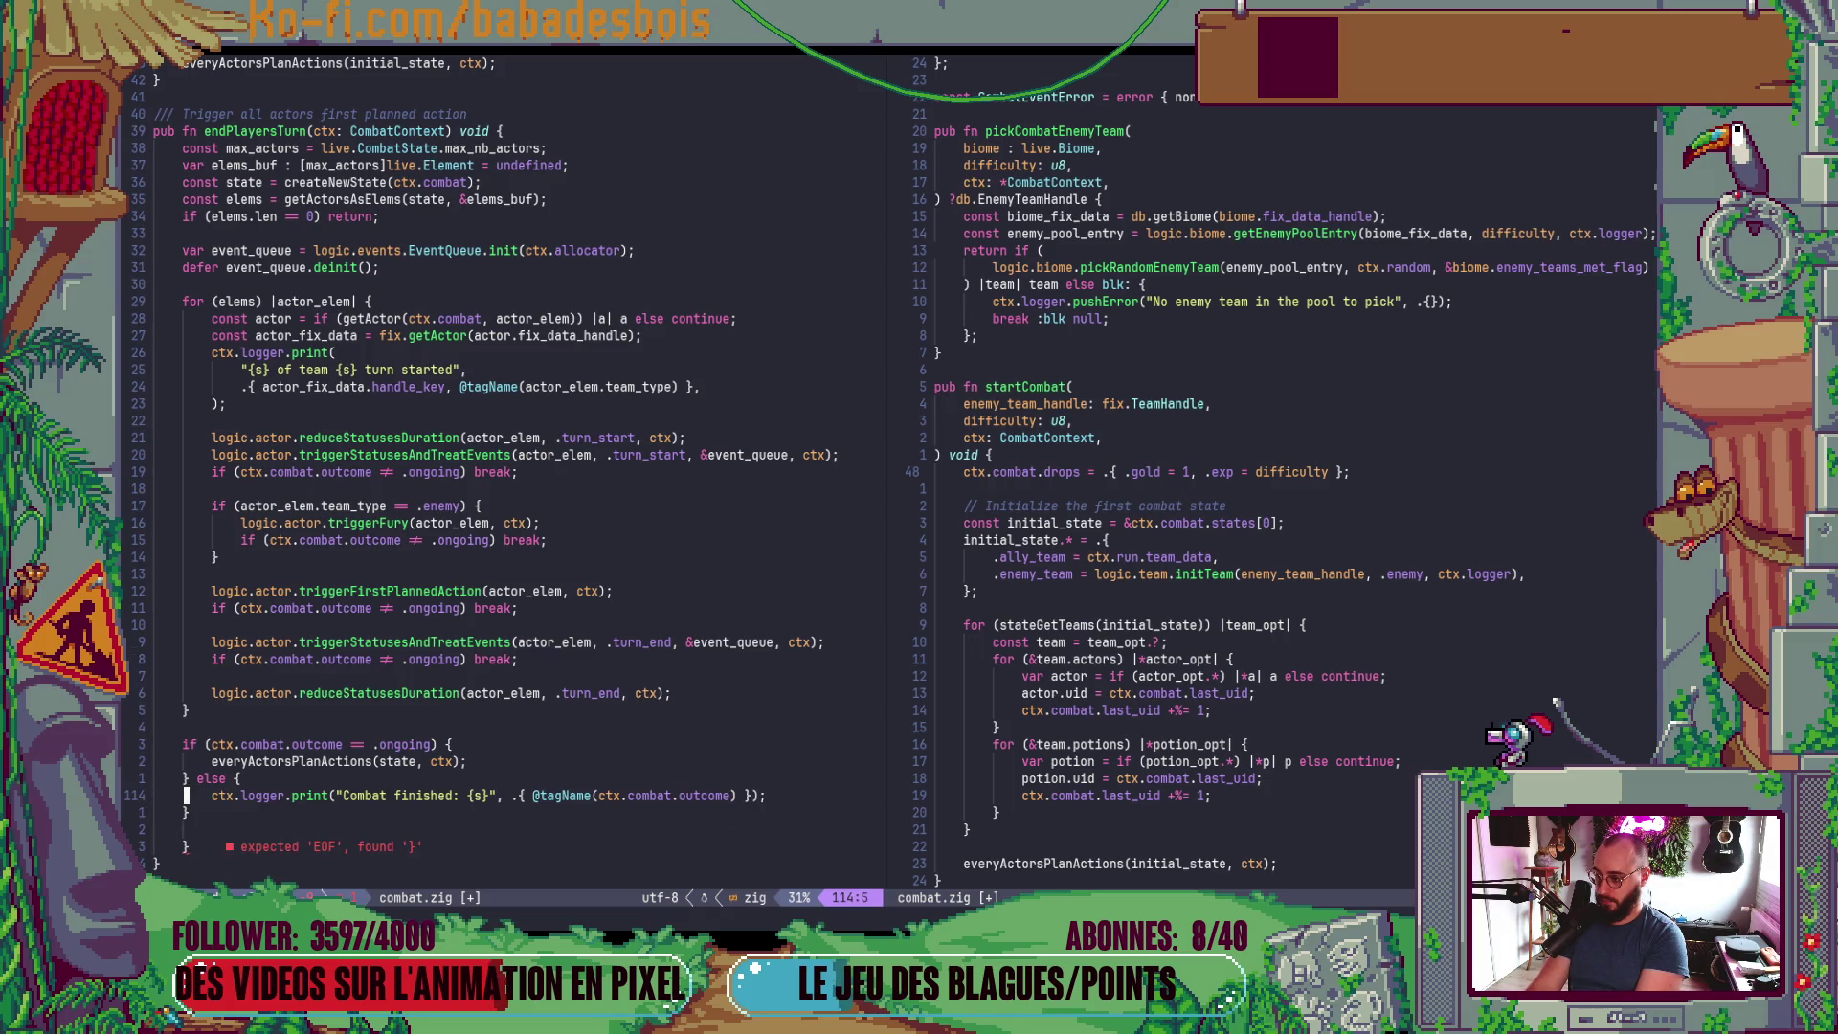
{"action": "key", "text": "j"}
{"action": "key", "text": "c"}
{"action": "key", "text": "c"}
{"action": "key", "text": "Escape"}
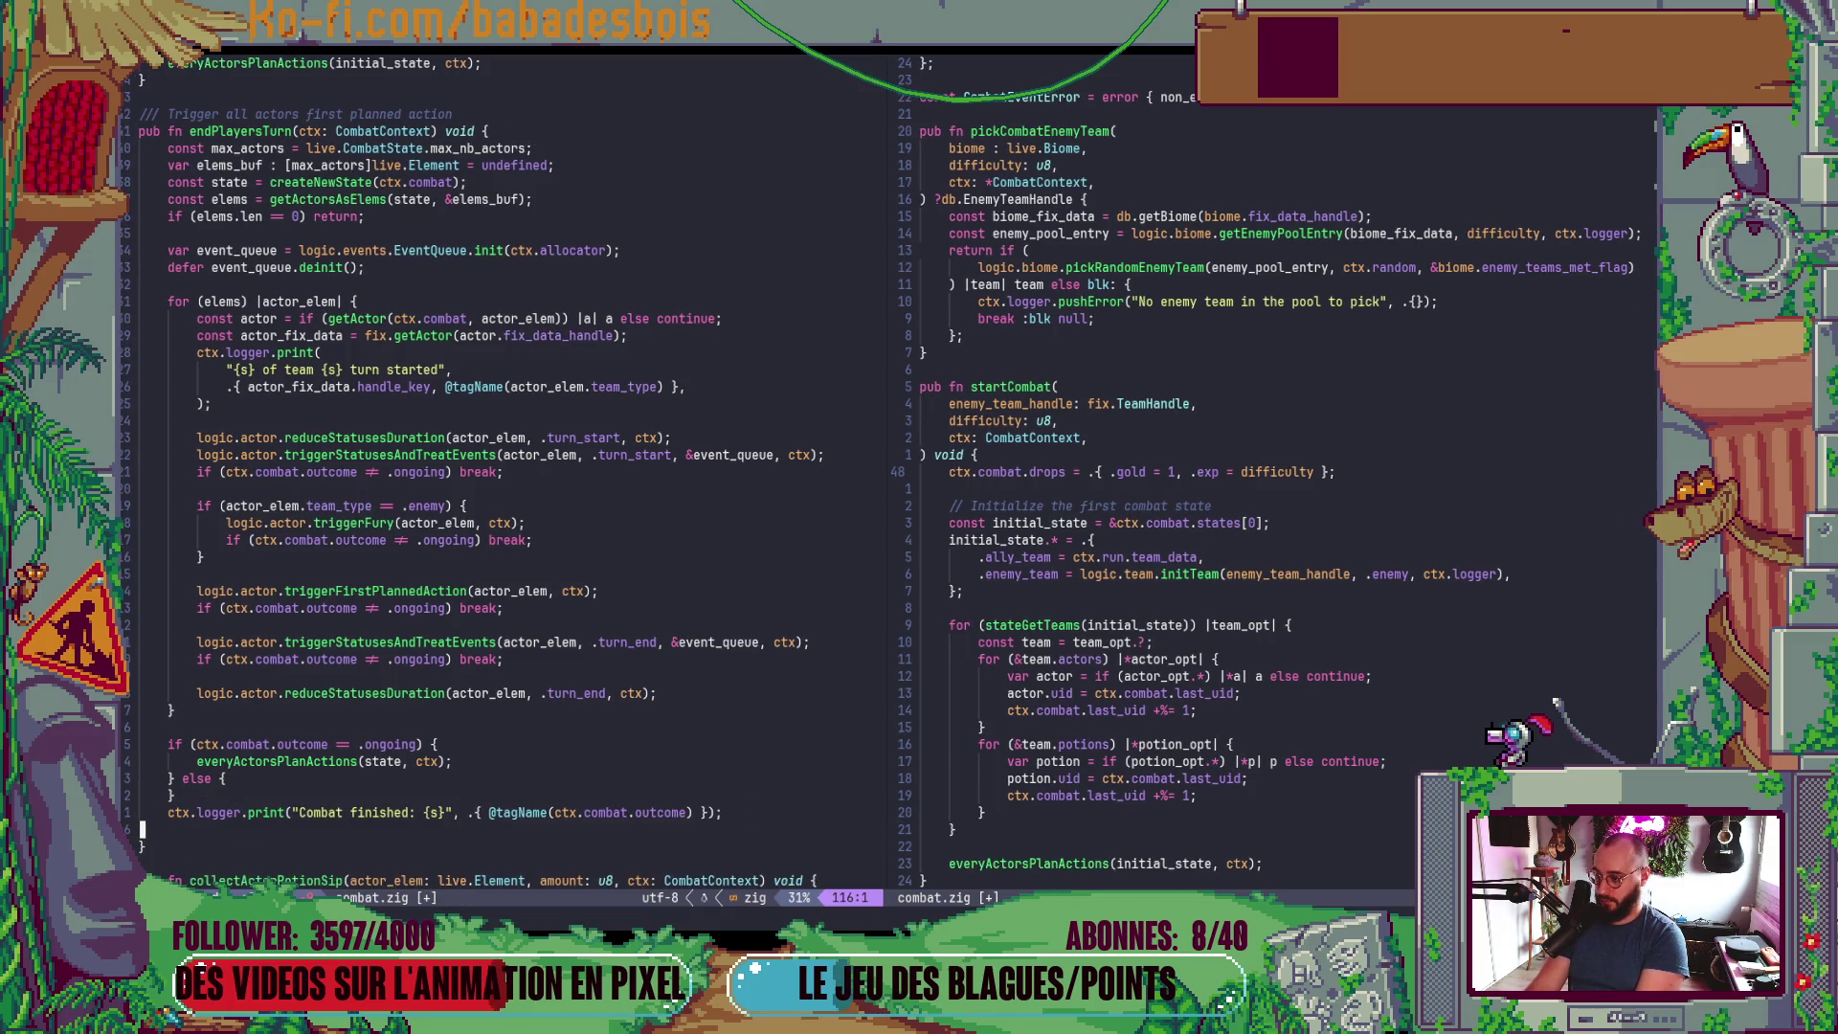
{"action": "key", "text": "d"}
{"action": "key", "text": "d"}
{"action": "key", "text": "k"}
{"action": "key", "text": "d"}
{"action": "key", "text": "d"}
{"action": "key", "text": "k"}
{"action": "key", "text": "P"}
- Save combat.zig with :w
{"action": "key", "text": "greater"}
{"action": "key", "text": "greater"}
{"action": "type", "text": ":w"}
{"action": "key", "text": "Return"}
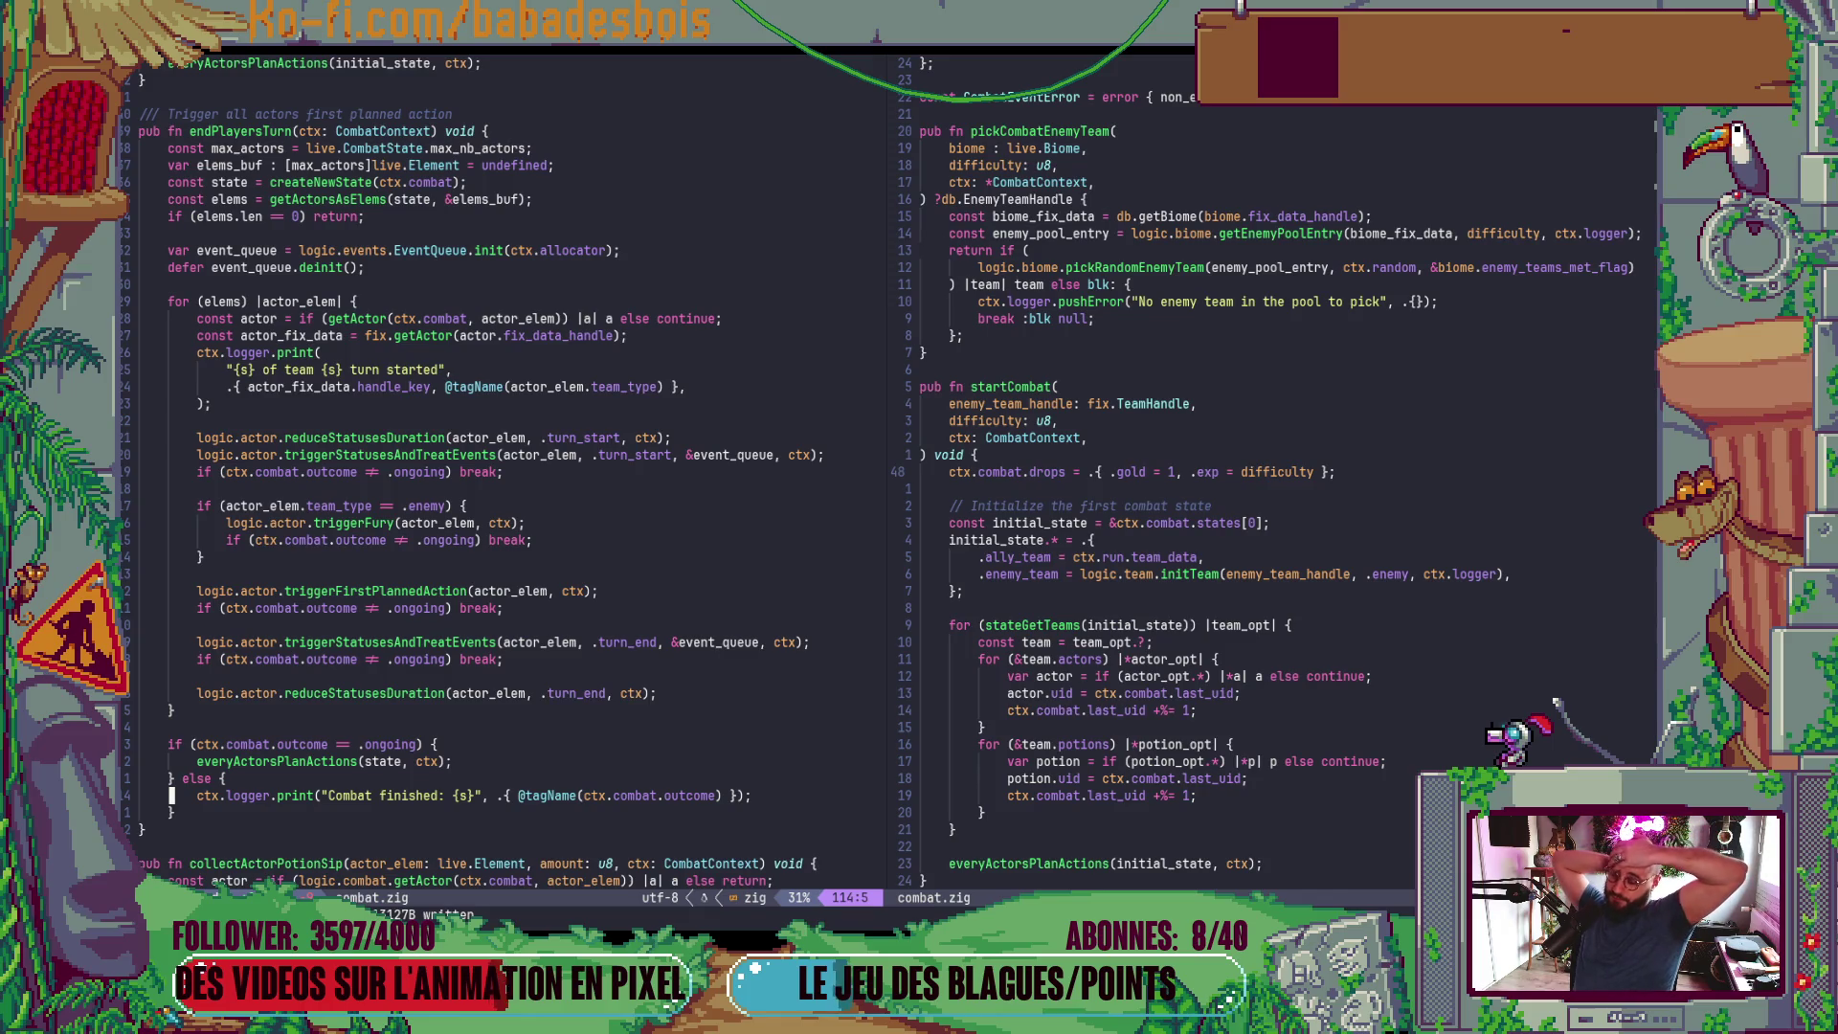
{"action": "left_click", "coordinate": [536, 574]}
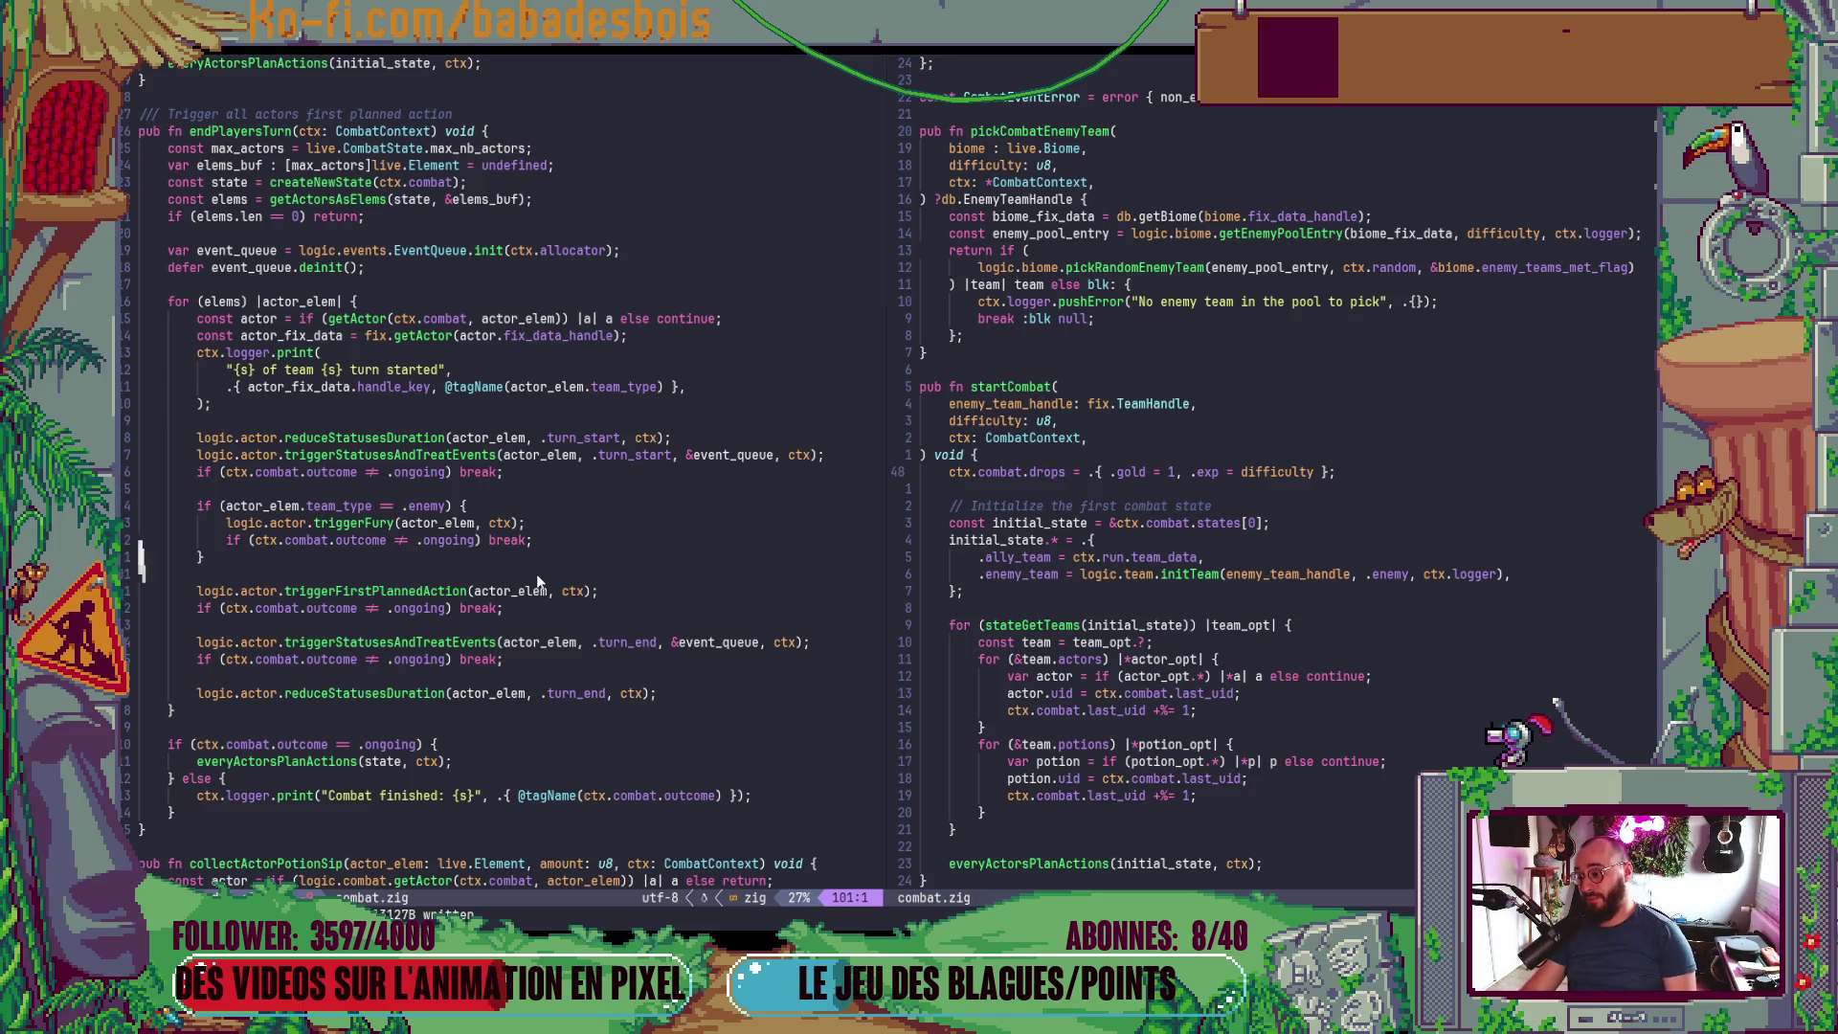
- Run PotionHero from Godot with F5, watch the attack, stop it, and return to Helix's file finder
{"action": "key", "text": "alt+Tab"}
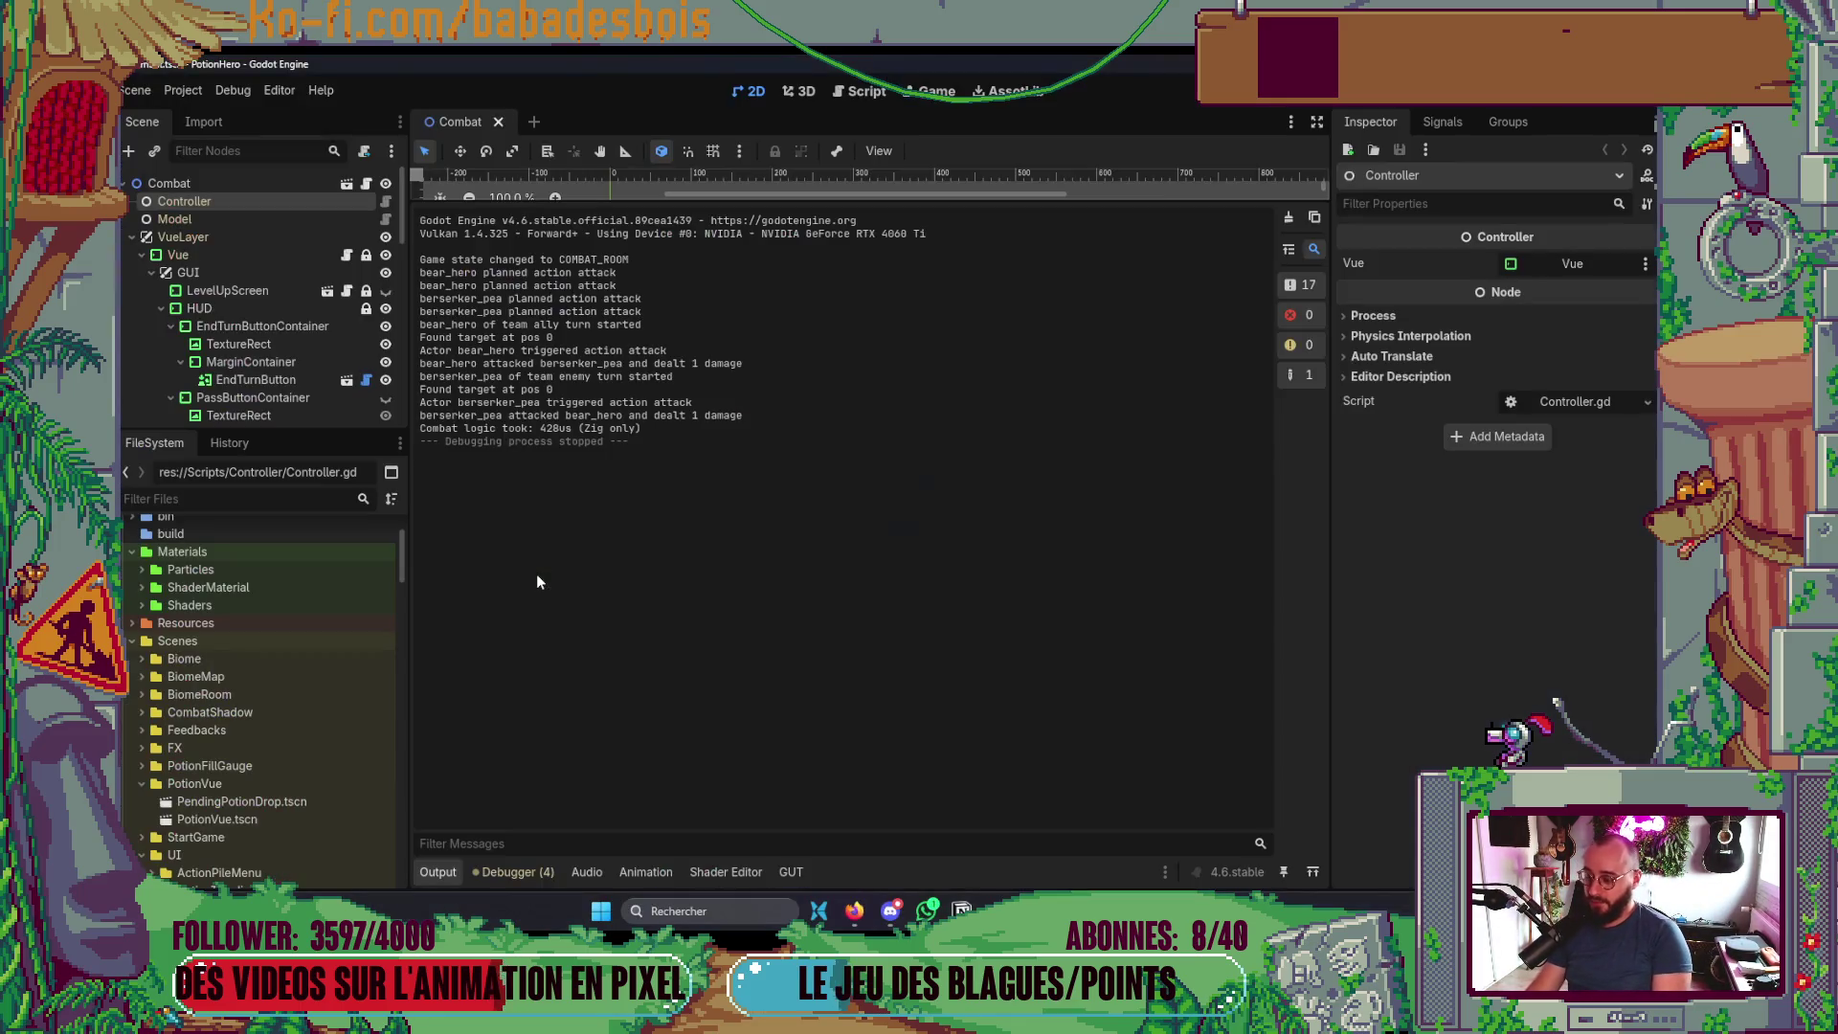
{"action": "key", "text": "F5"}
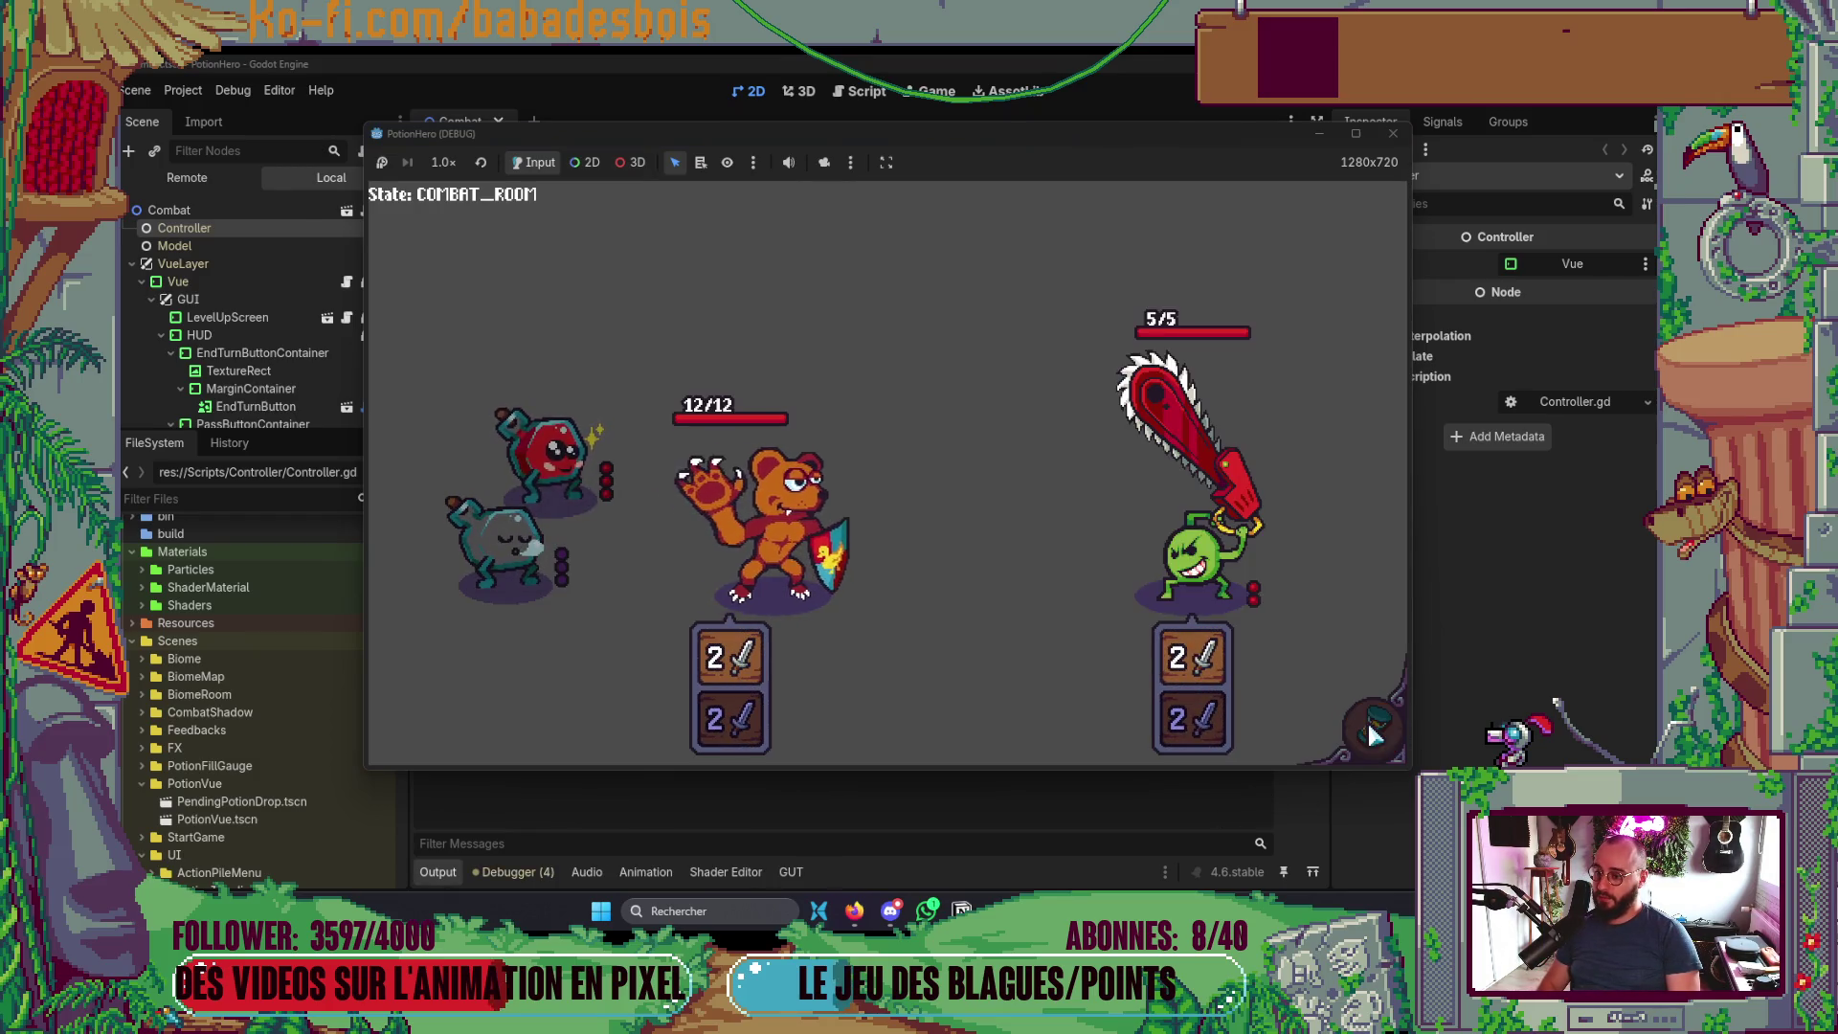
{"action": "key", "text": "F8"}
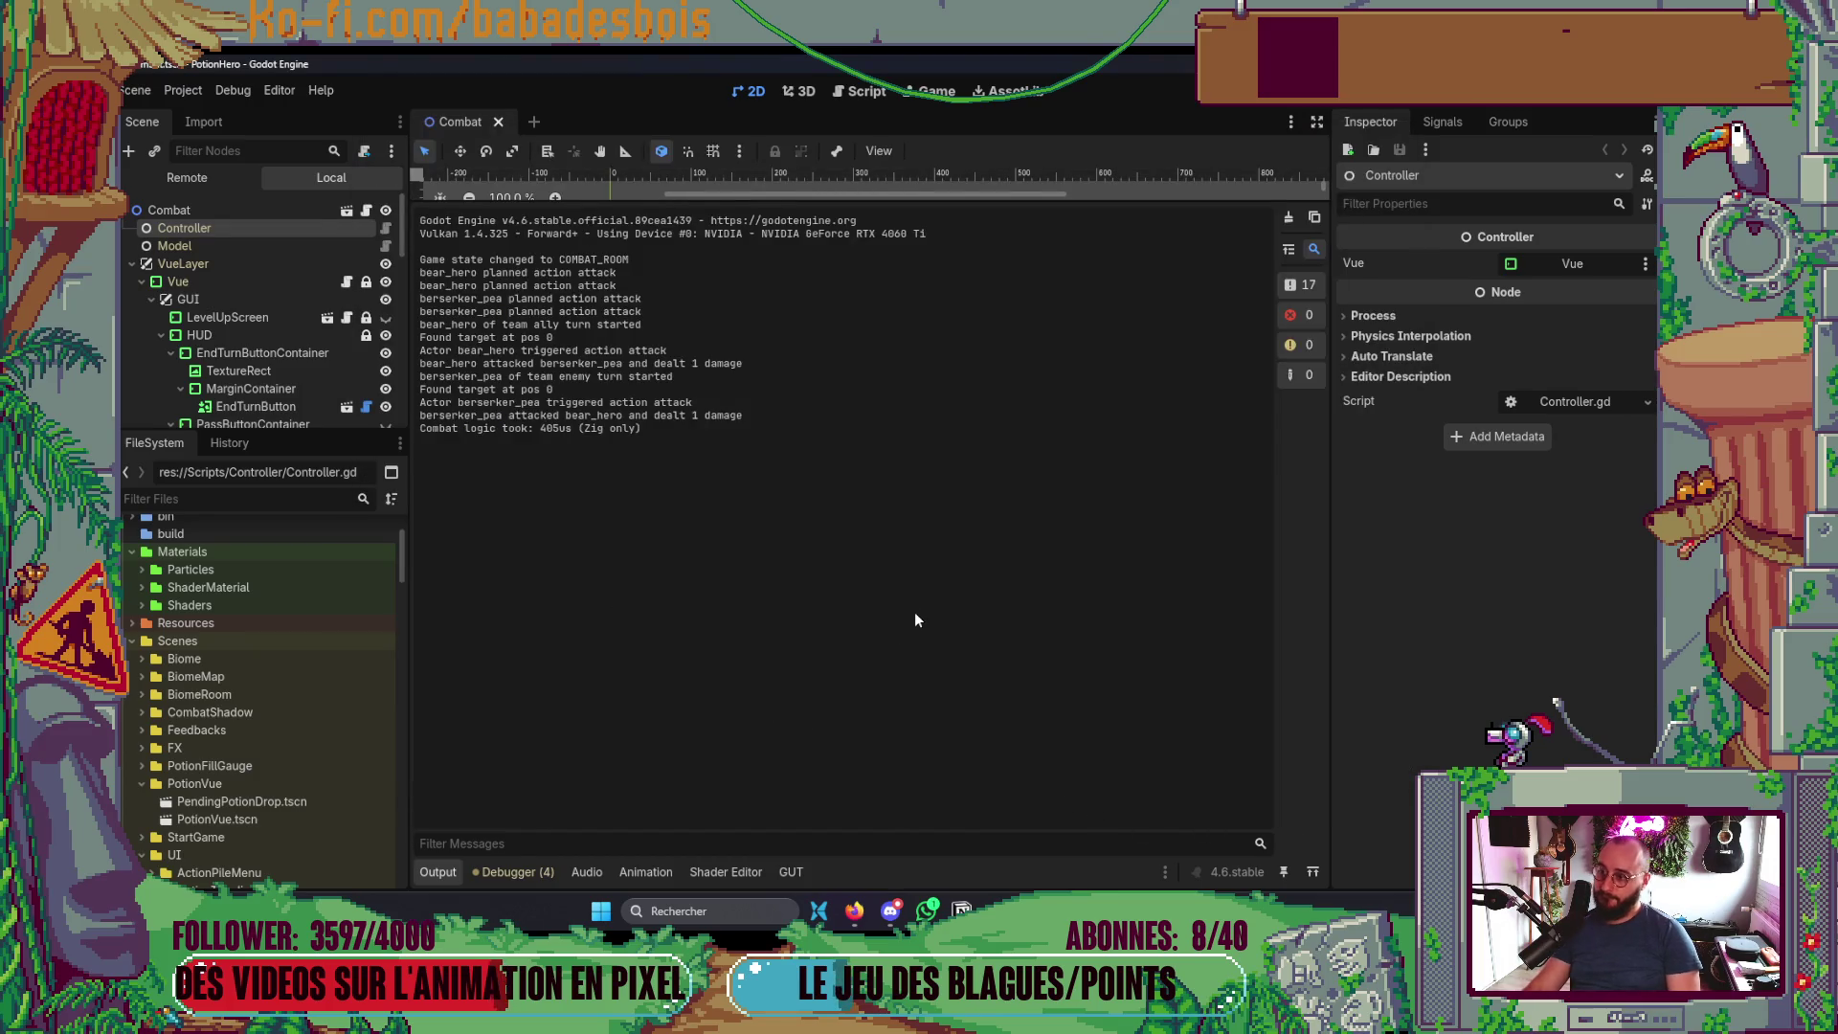
{"action": "key", "text": "alt+Tab"}
{"action": "key", "text": "alt+Tab"}
{"action": "key", "text": "alt+Tab"}
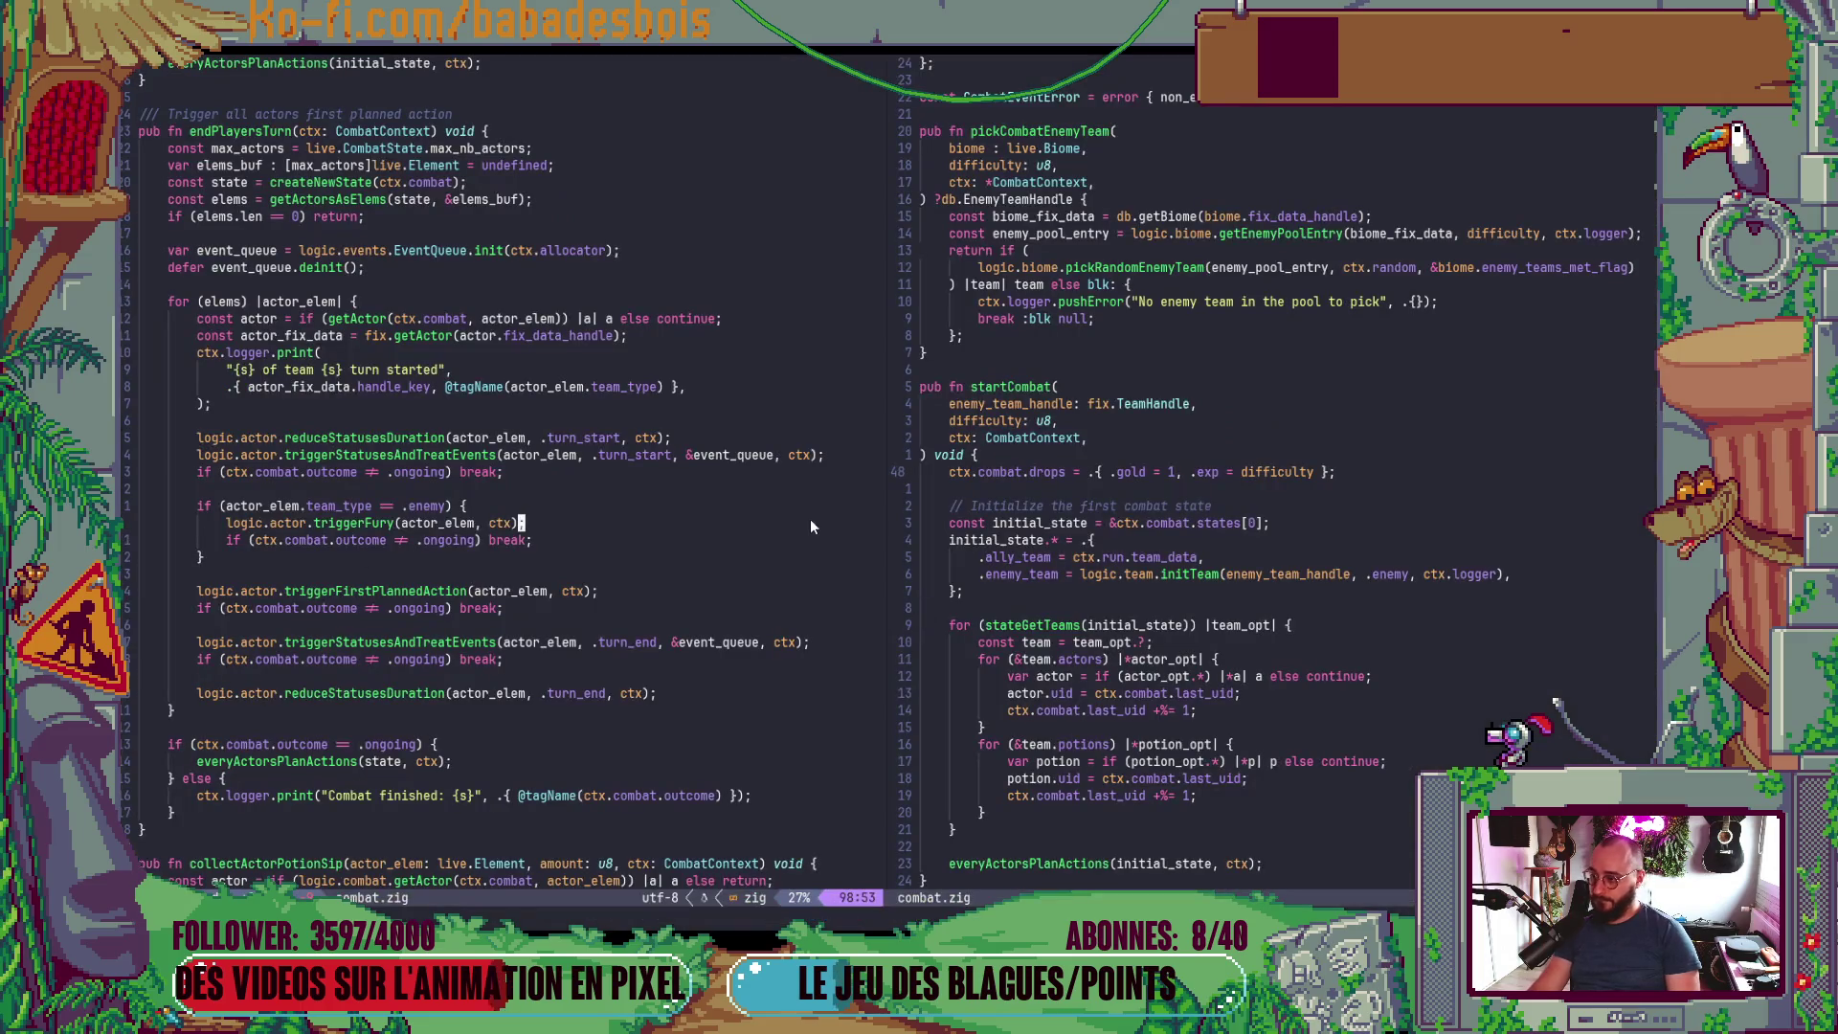
{"action": "key", "text": "space"}
- Open Backend.zig and page through it to startCombat and combatEndTurn
{"action": "type", "text": "fb"}
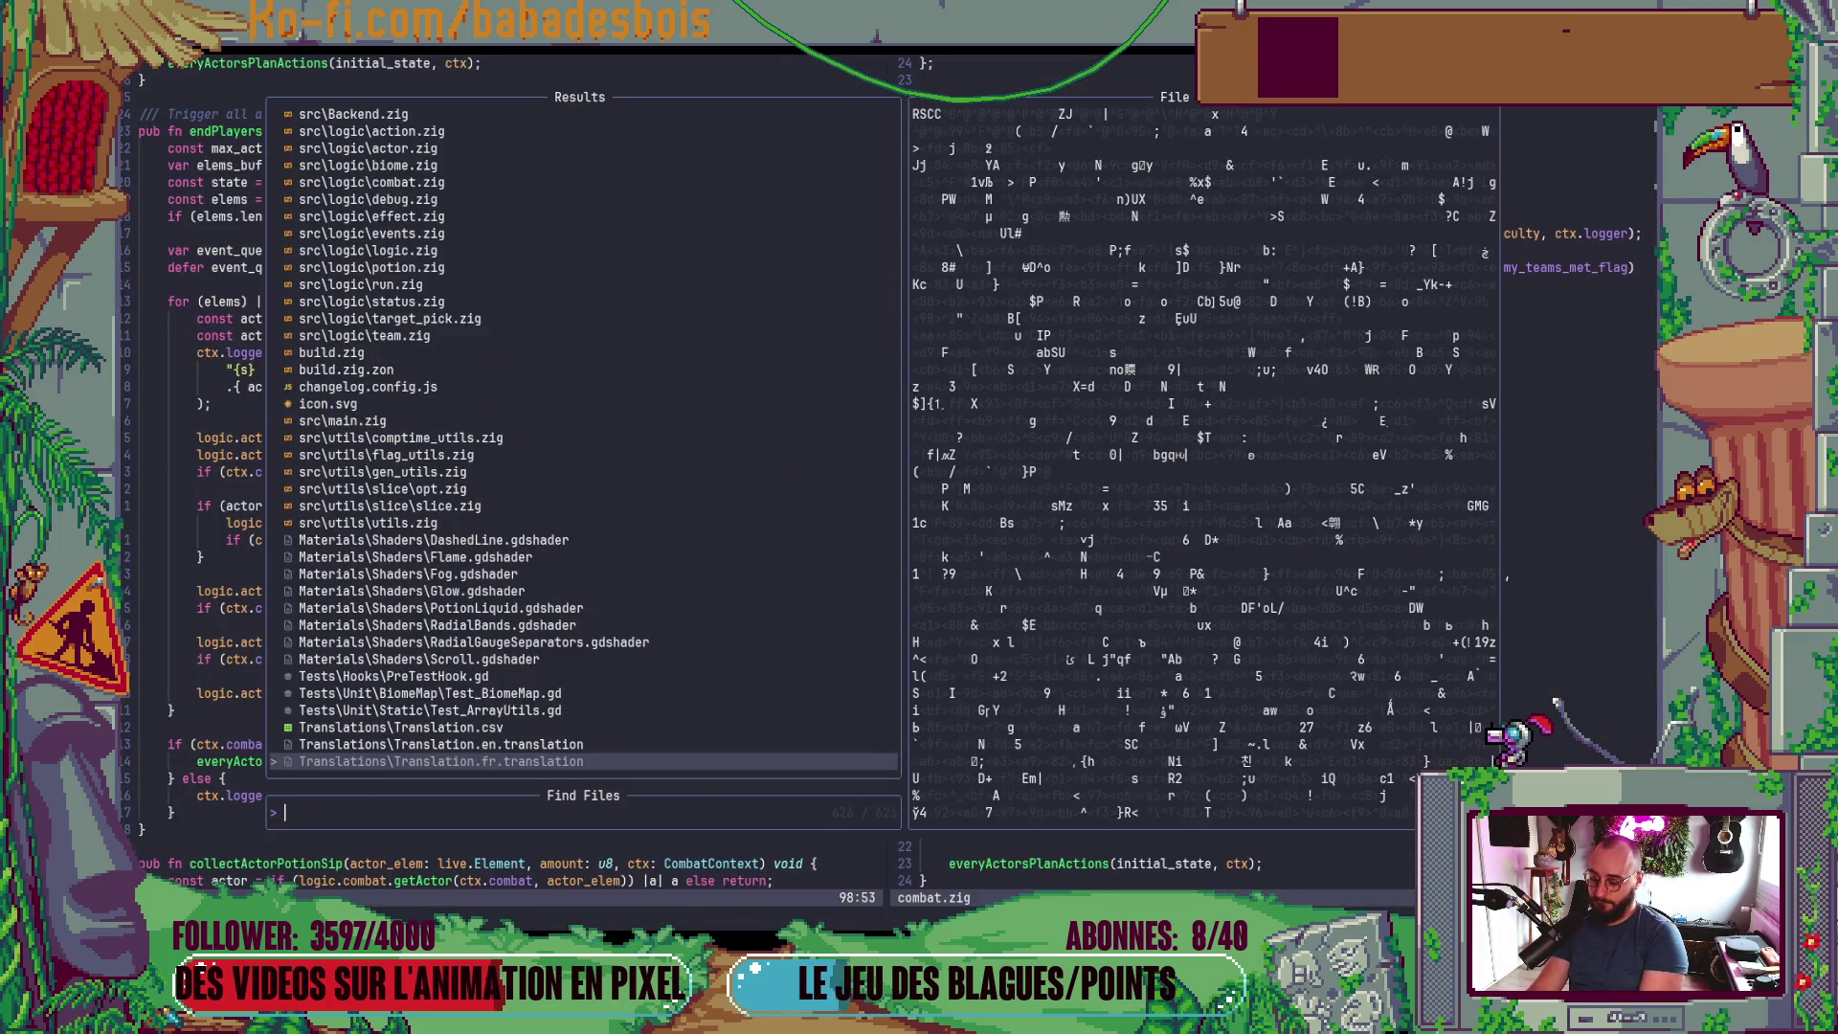
{"action": "type", "text": "god"}
{"action": "key", "text": "Return"}
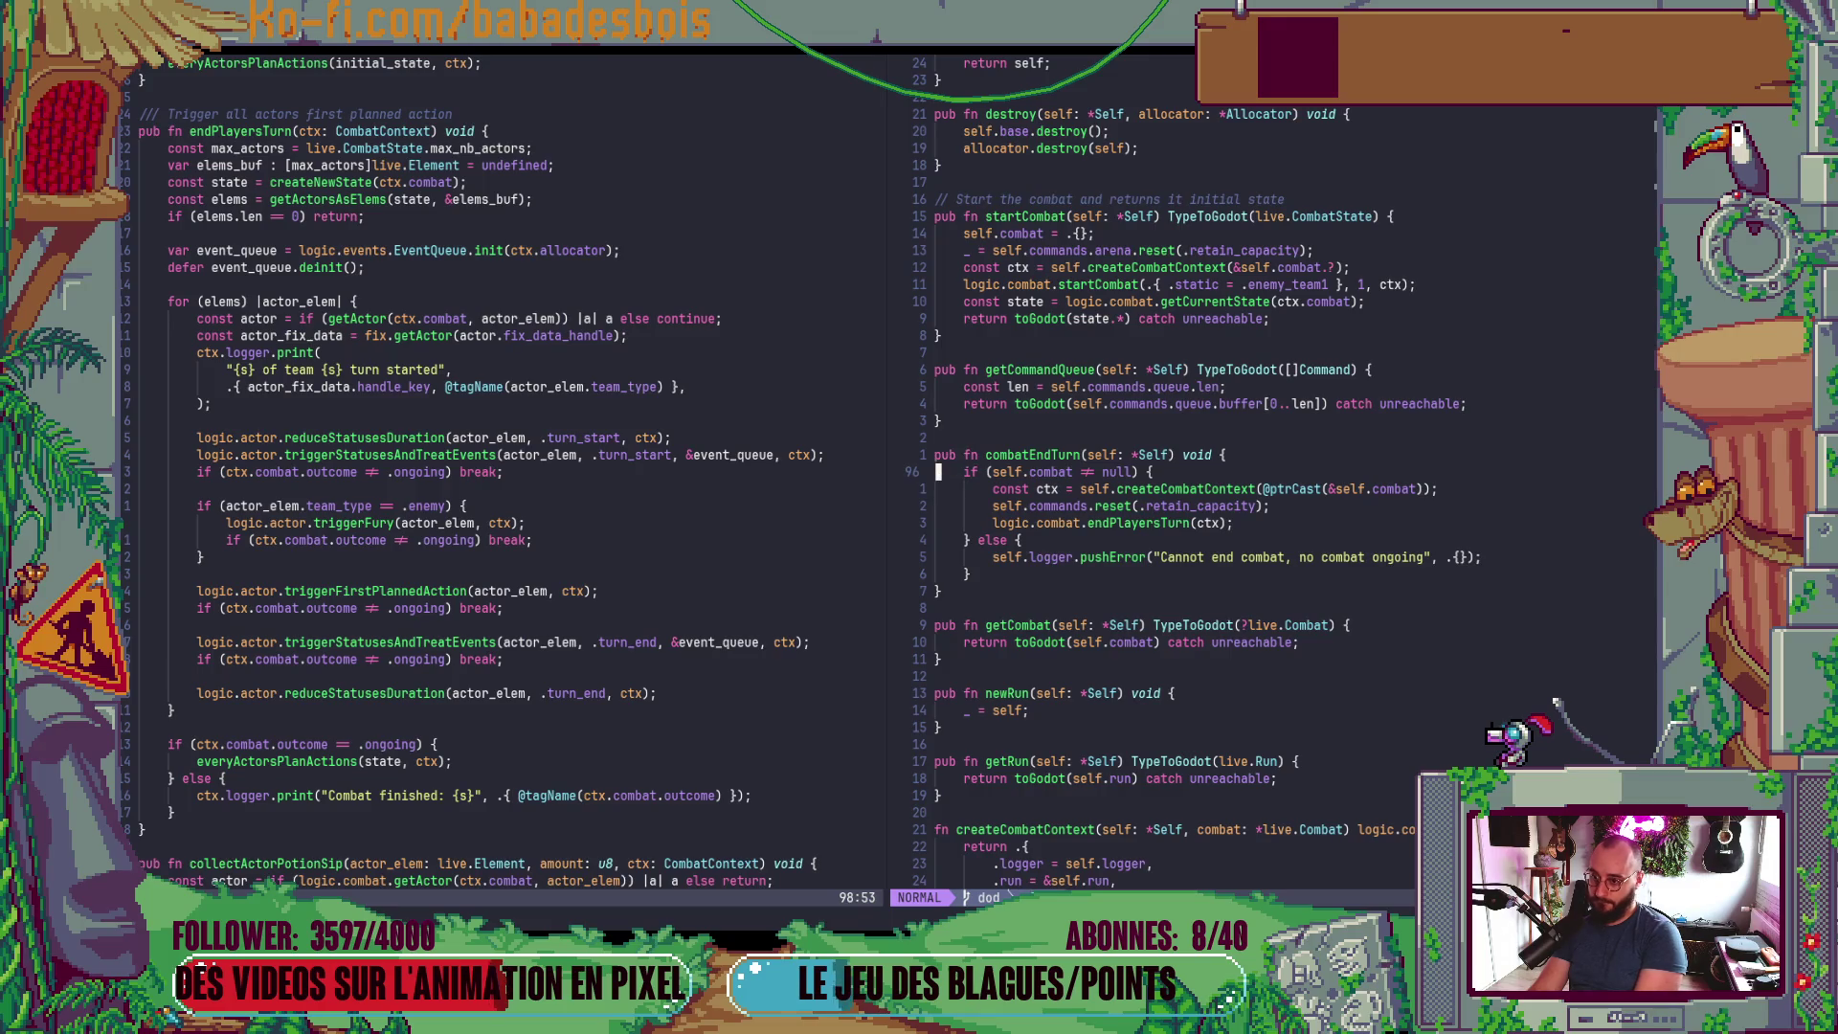
{"action": "key", "text": "ctrl+u"}
{"action": "key", "text": "ctrl+u"}
{"action": "key", "text": "ctrl+u"}
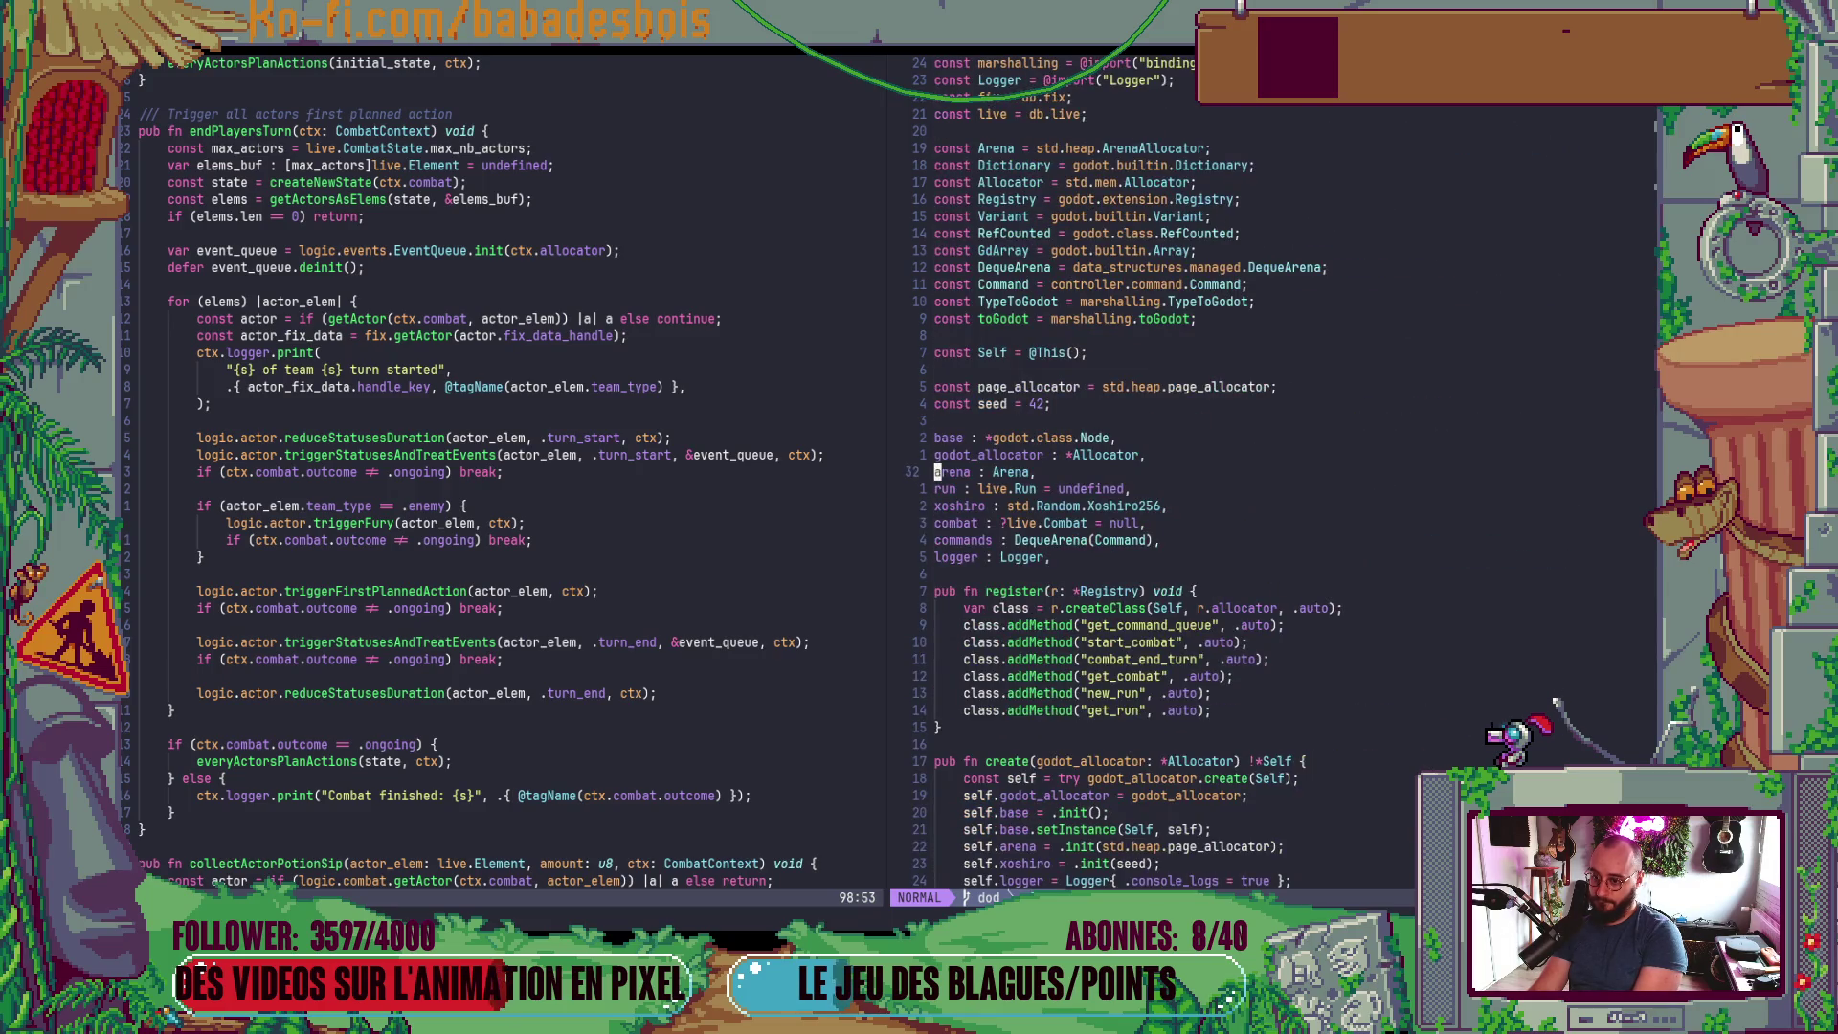
{"action": "key", "text": "ctrl+d"}
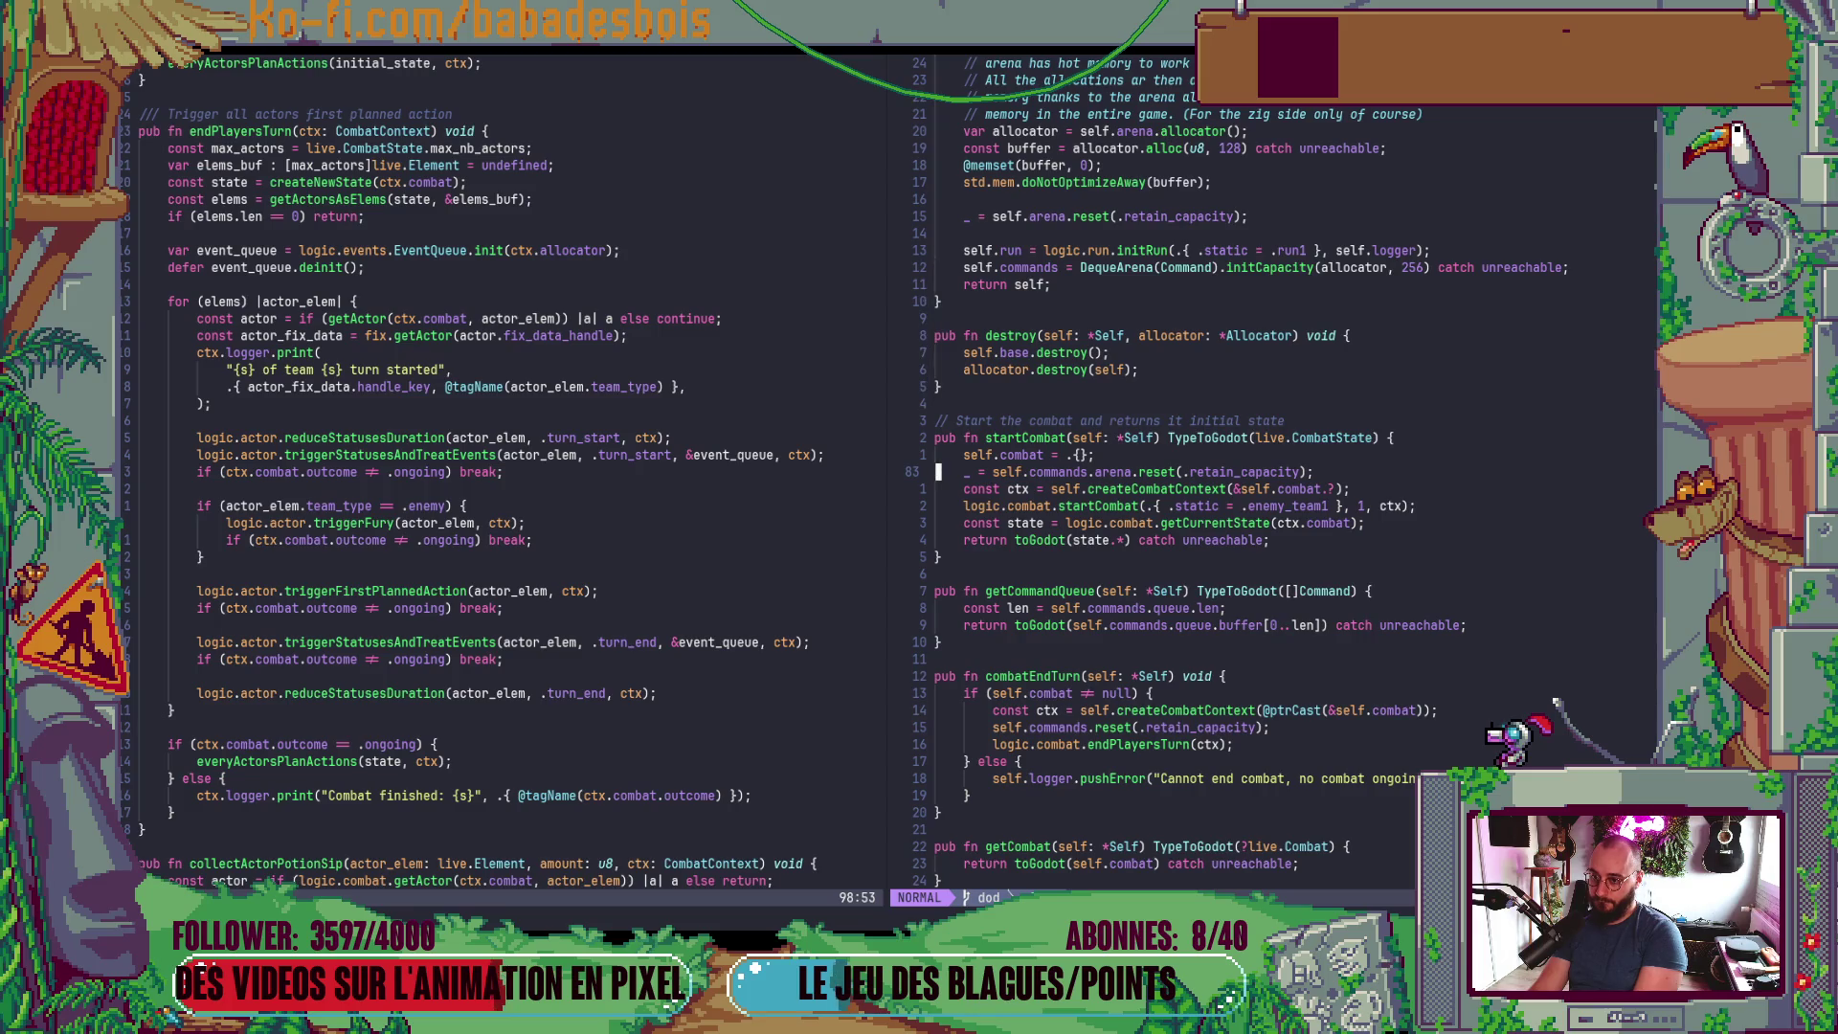
{"action": "key", "text": "ctrl+d"}
{"action": "key", "text": "ctrl+u"}
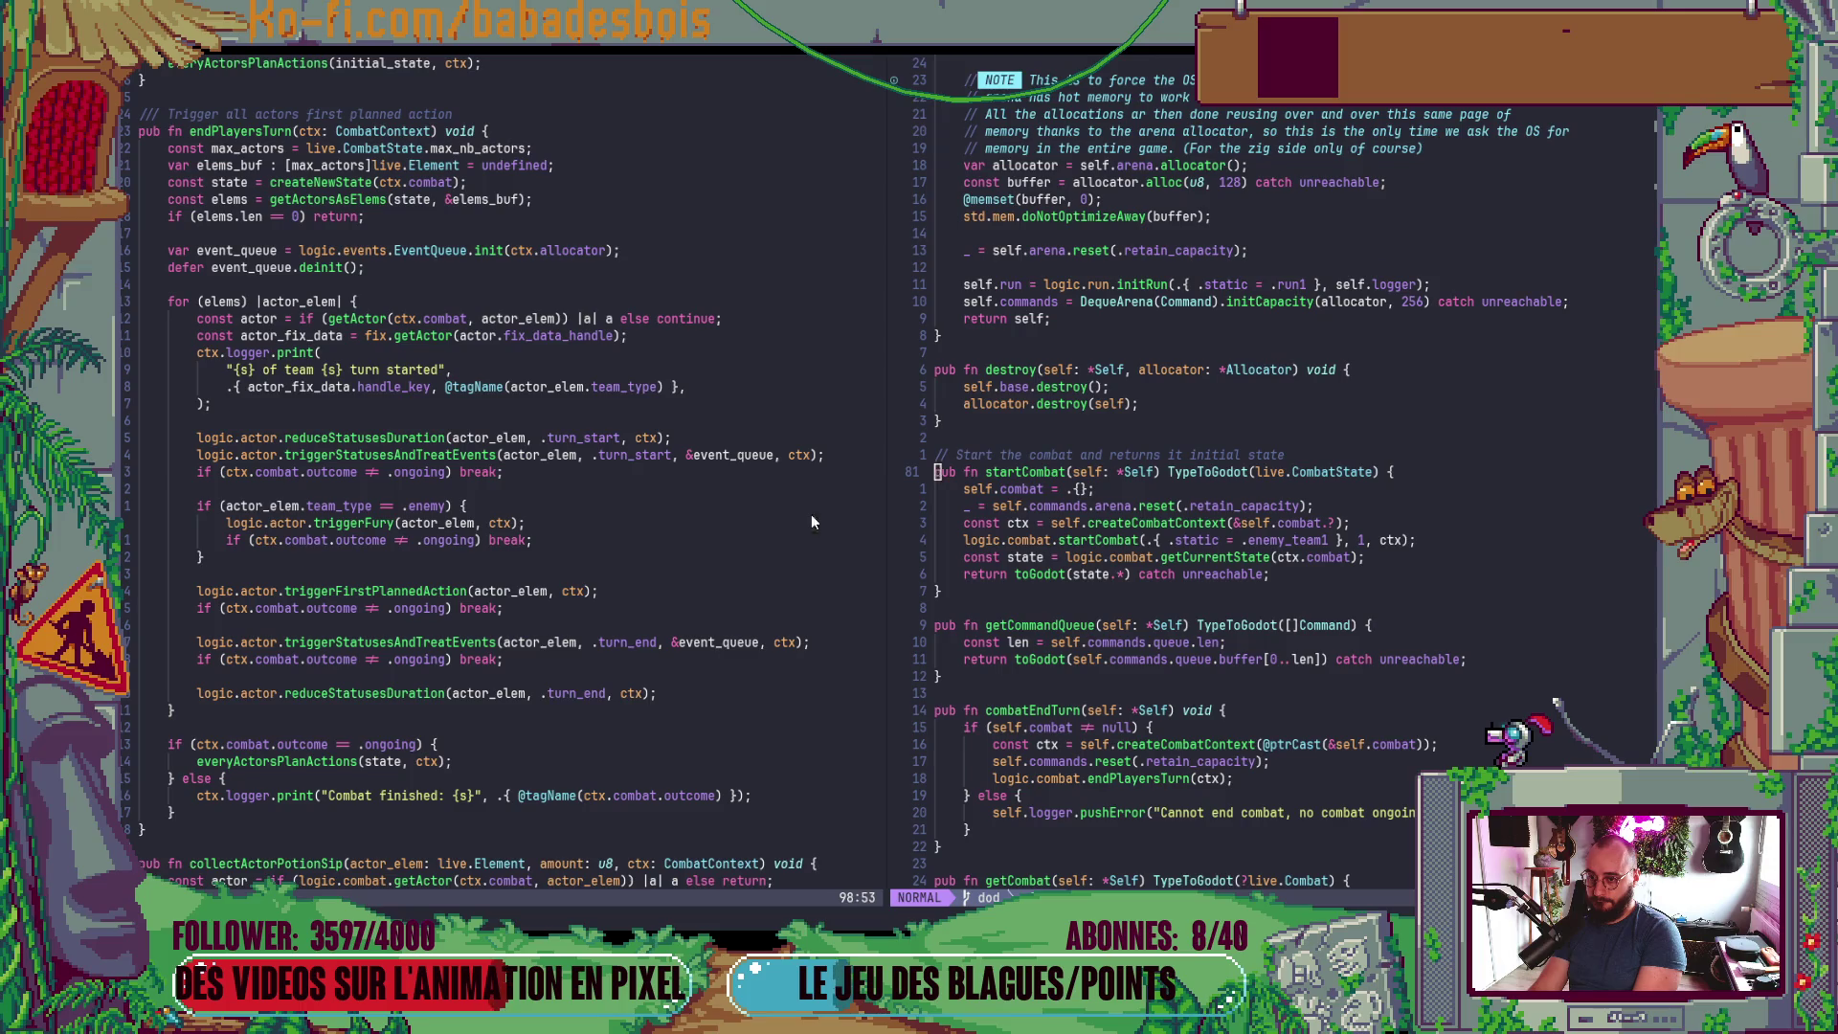
- Glance at Godot's output log, dismiss an 'fc' file search, then bring the running game forward
{"action": "key", "text": "alt+Tab"}
{"action": "key", "text": "alt+Tab"}
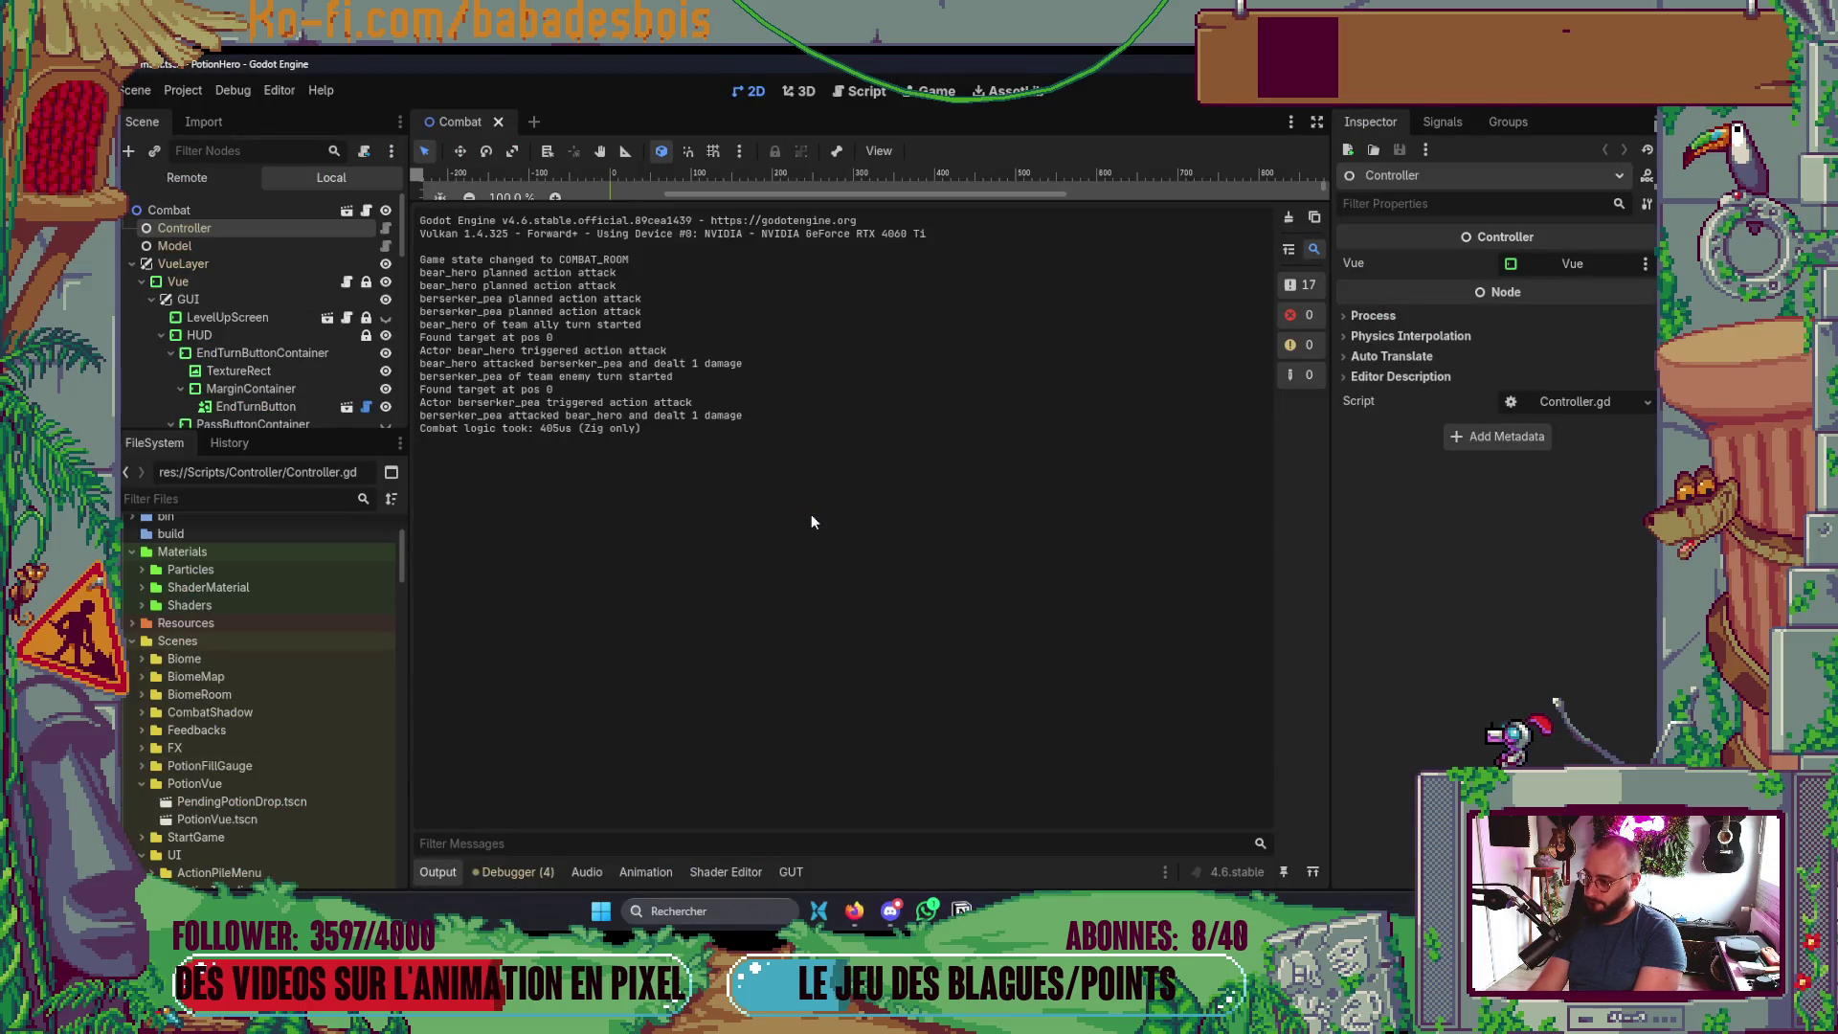
{"action": "key", "text": "alt+Tab"}
{"action": "key", "text": "alt+Tab"}
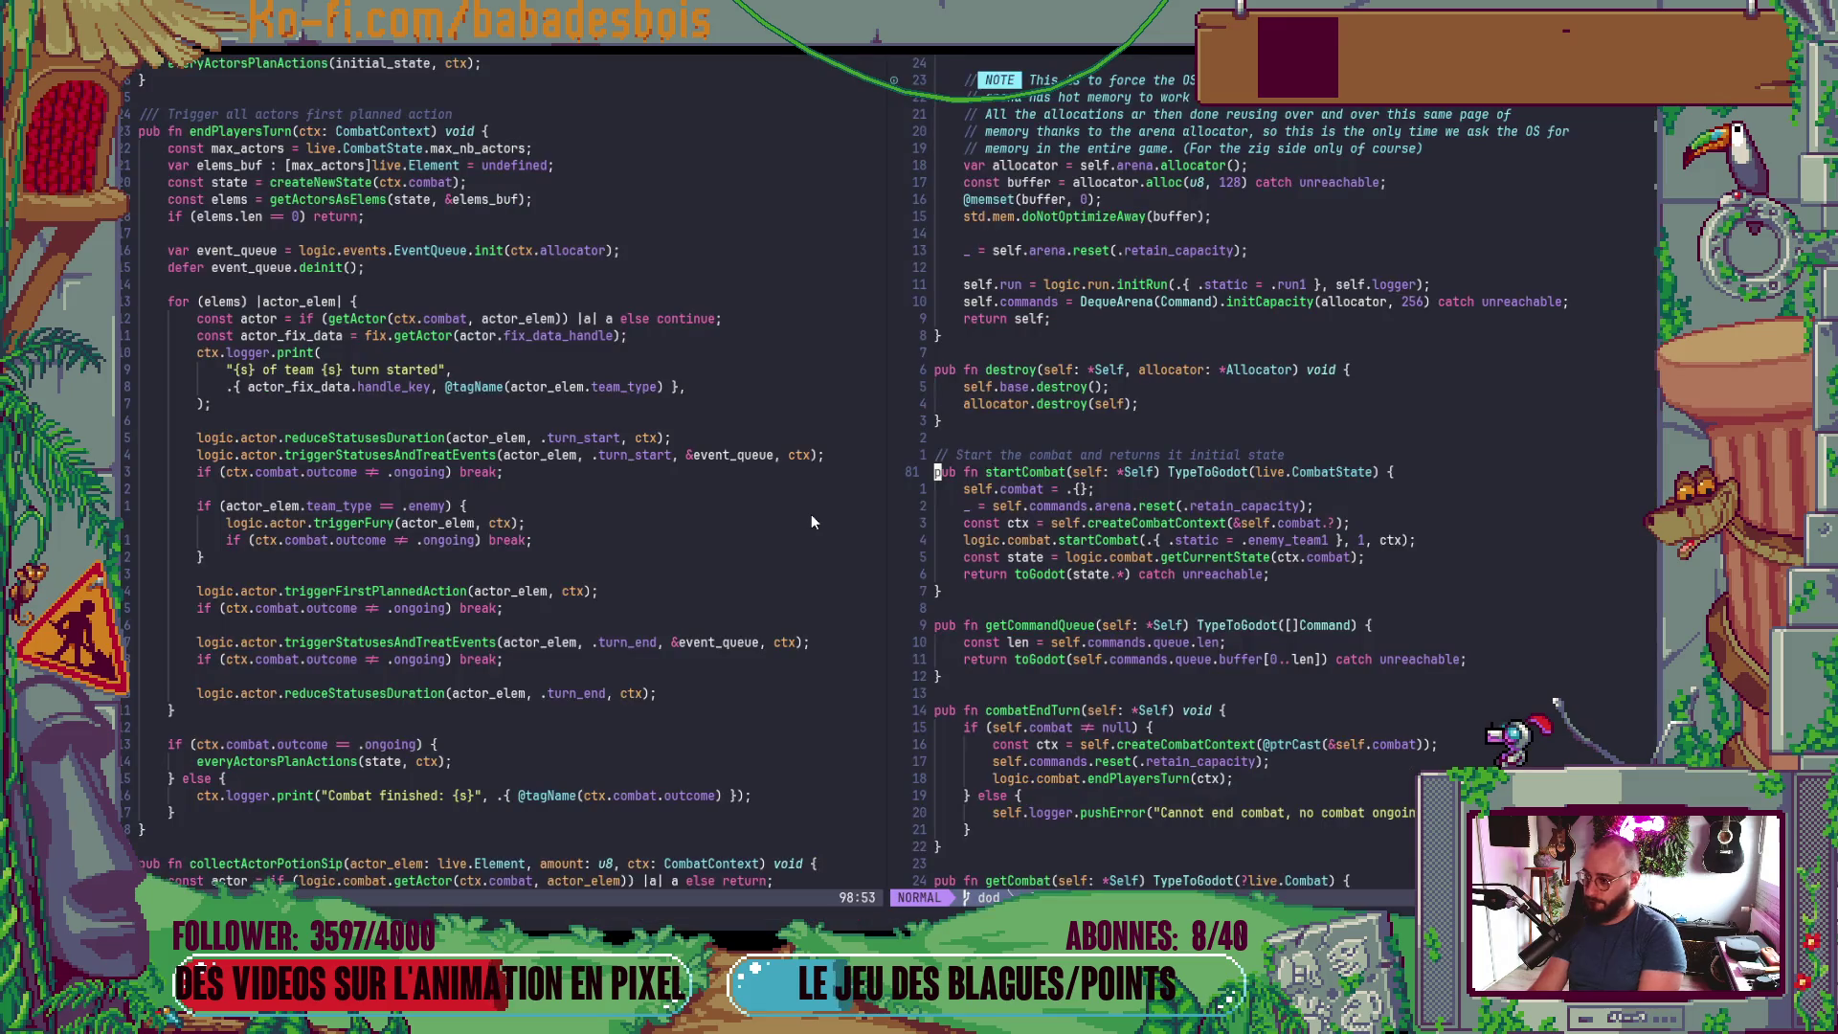
{"action": "key", "text": "space"}
{"action": "type", "text": "fc"}
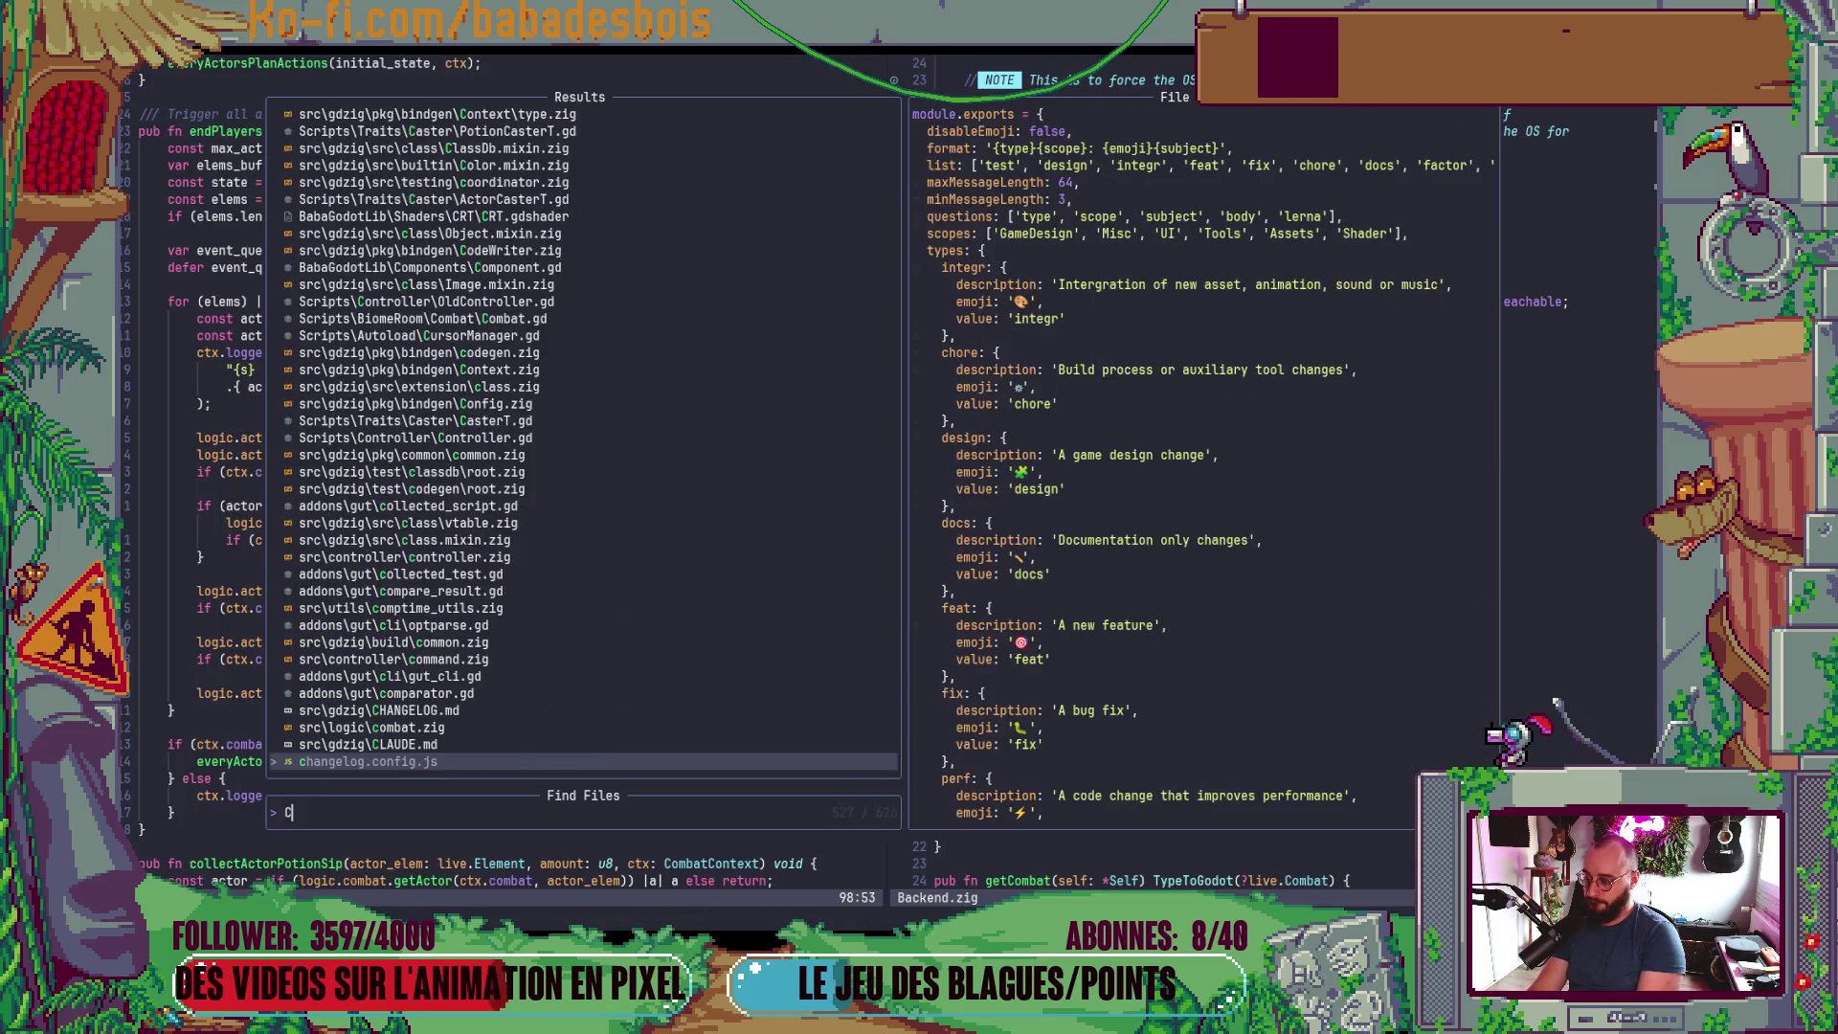
{"action": "key", "text": "Escape"}
{"action": "key", "text": "alt+Tab"}
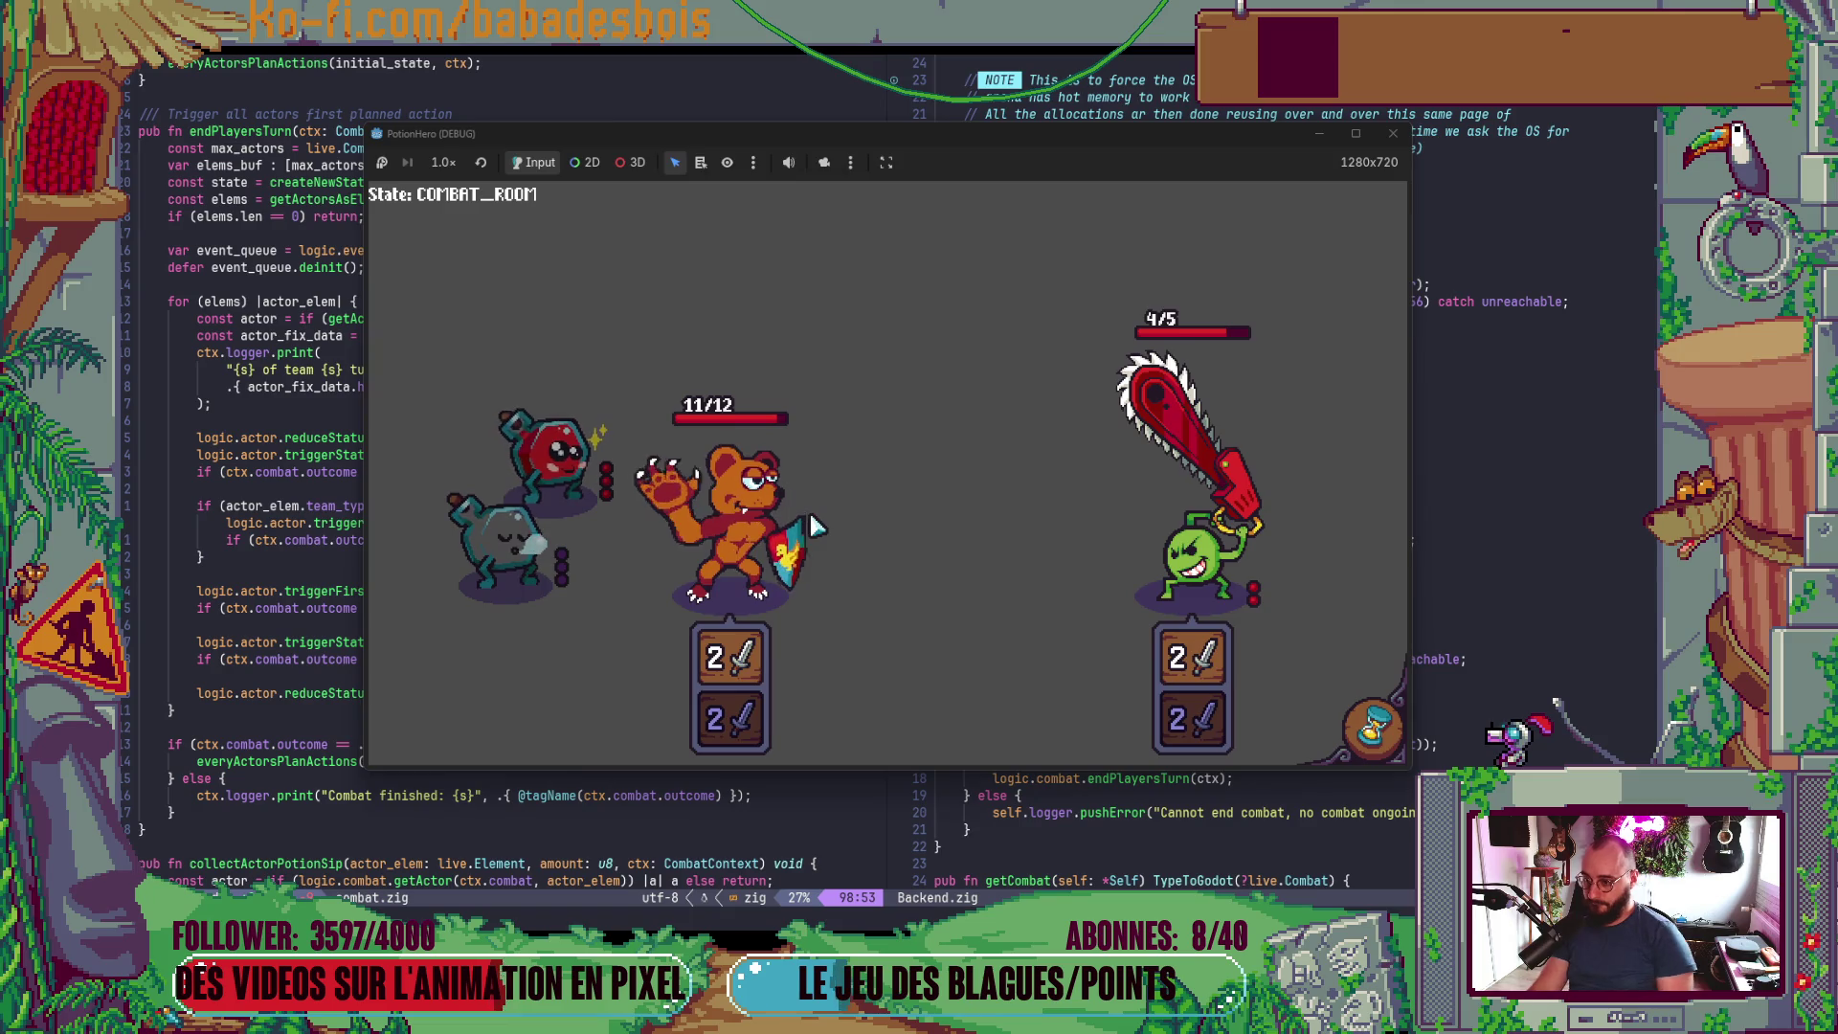
- End the combat turn so the bear hits the pea down to 3/5, then return to the editor
{"action": "left_click", "coordinate": [1371, 720]}
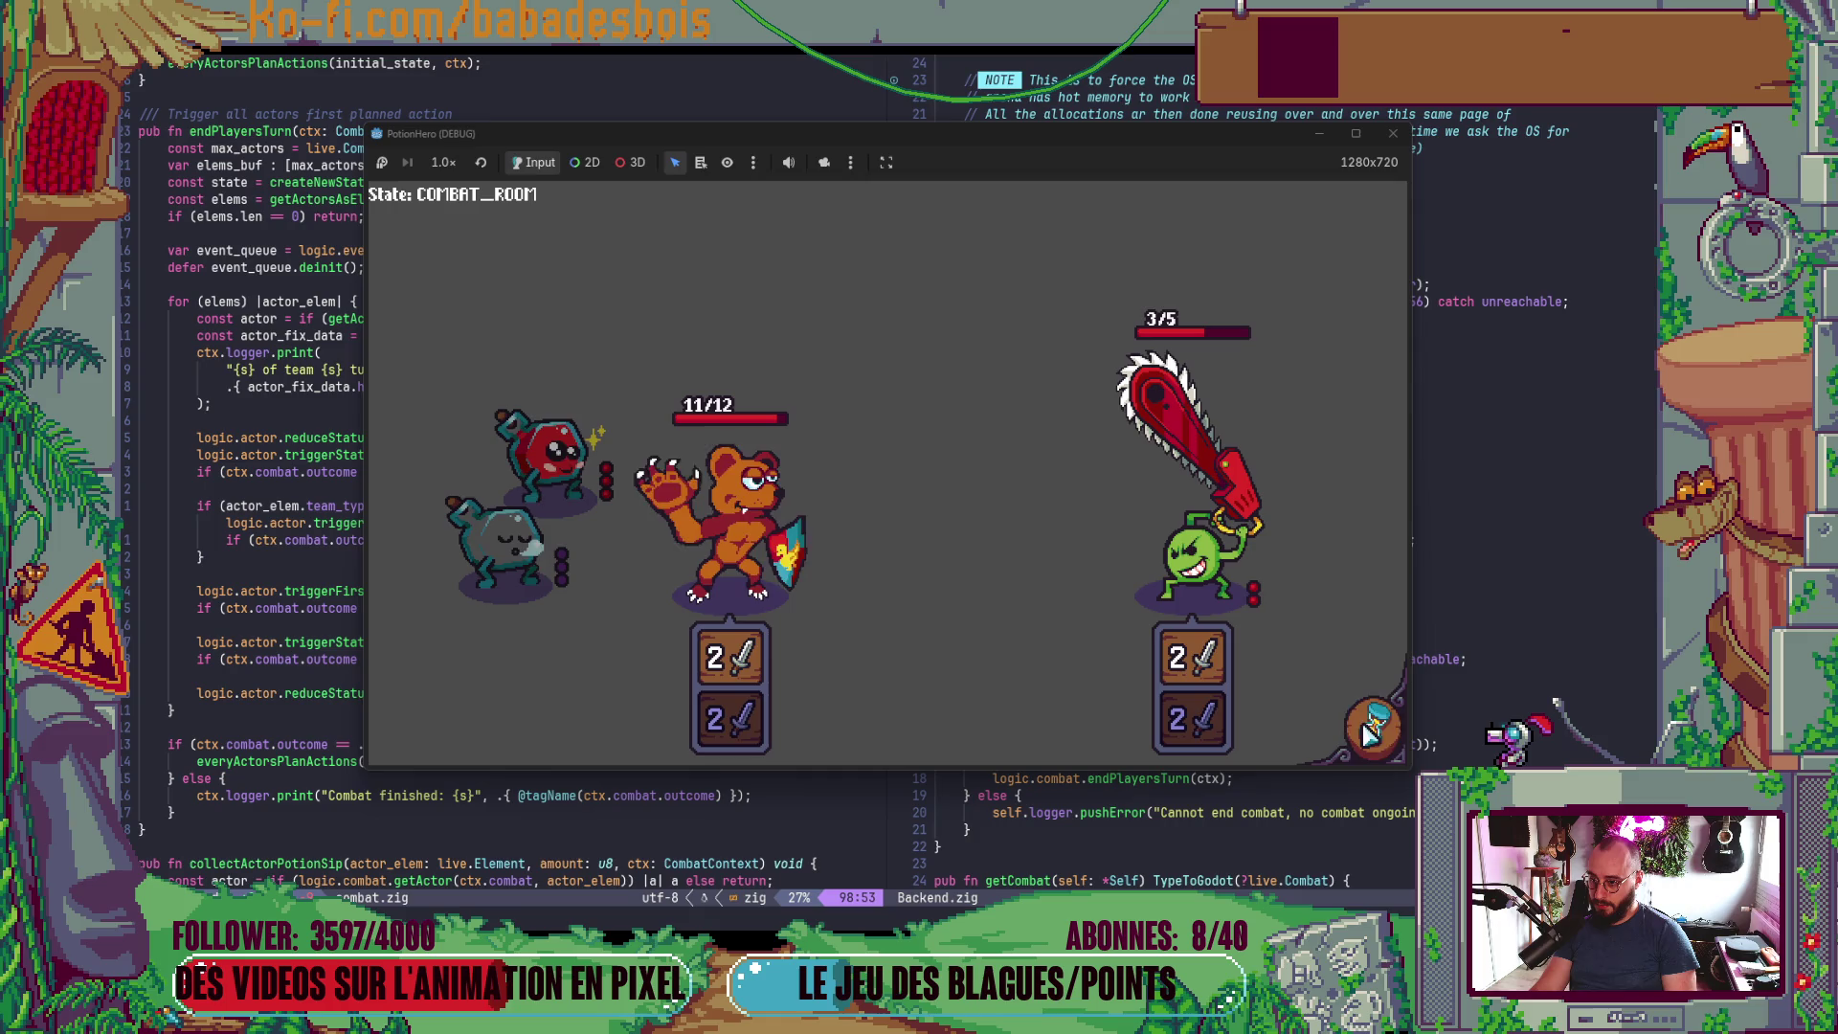
{"action": "left_click", "coordinate": [1422, 144]}
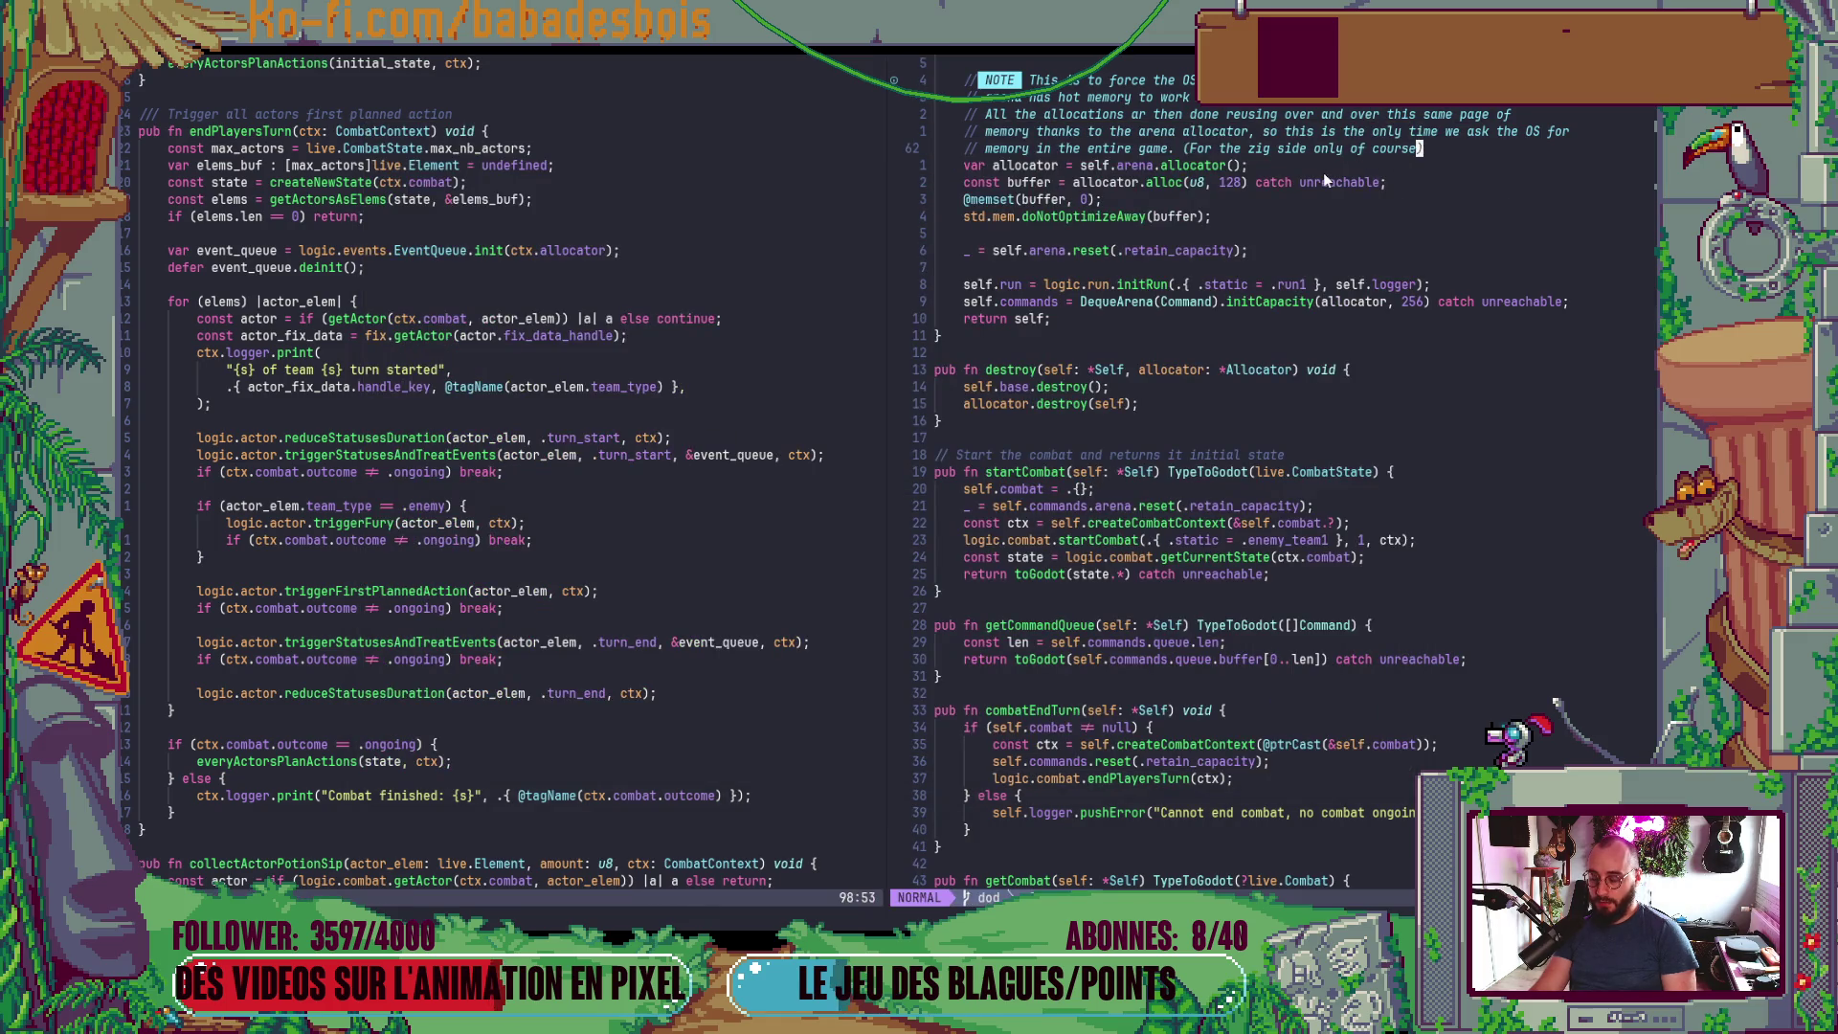
{"action": "key", "text": "alt+Tab"}
- Rebuild the Zig backend with zig build in Helix's terminal while Godot reloads
{"action": "left_click", "coordinate": [352, 301]}
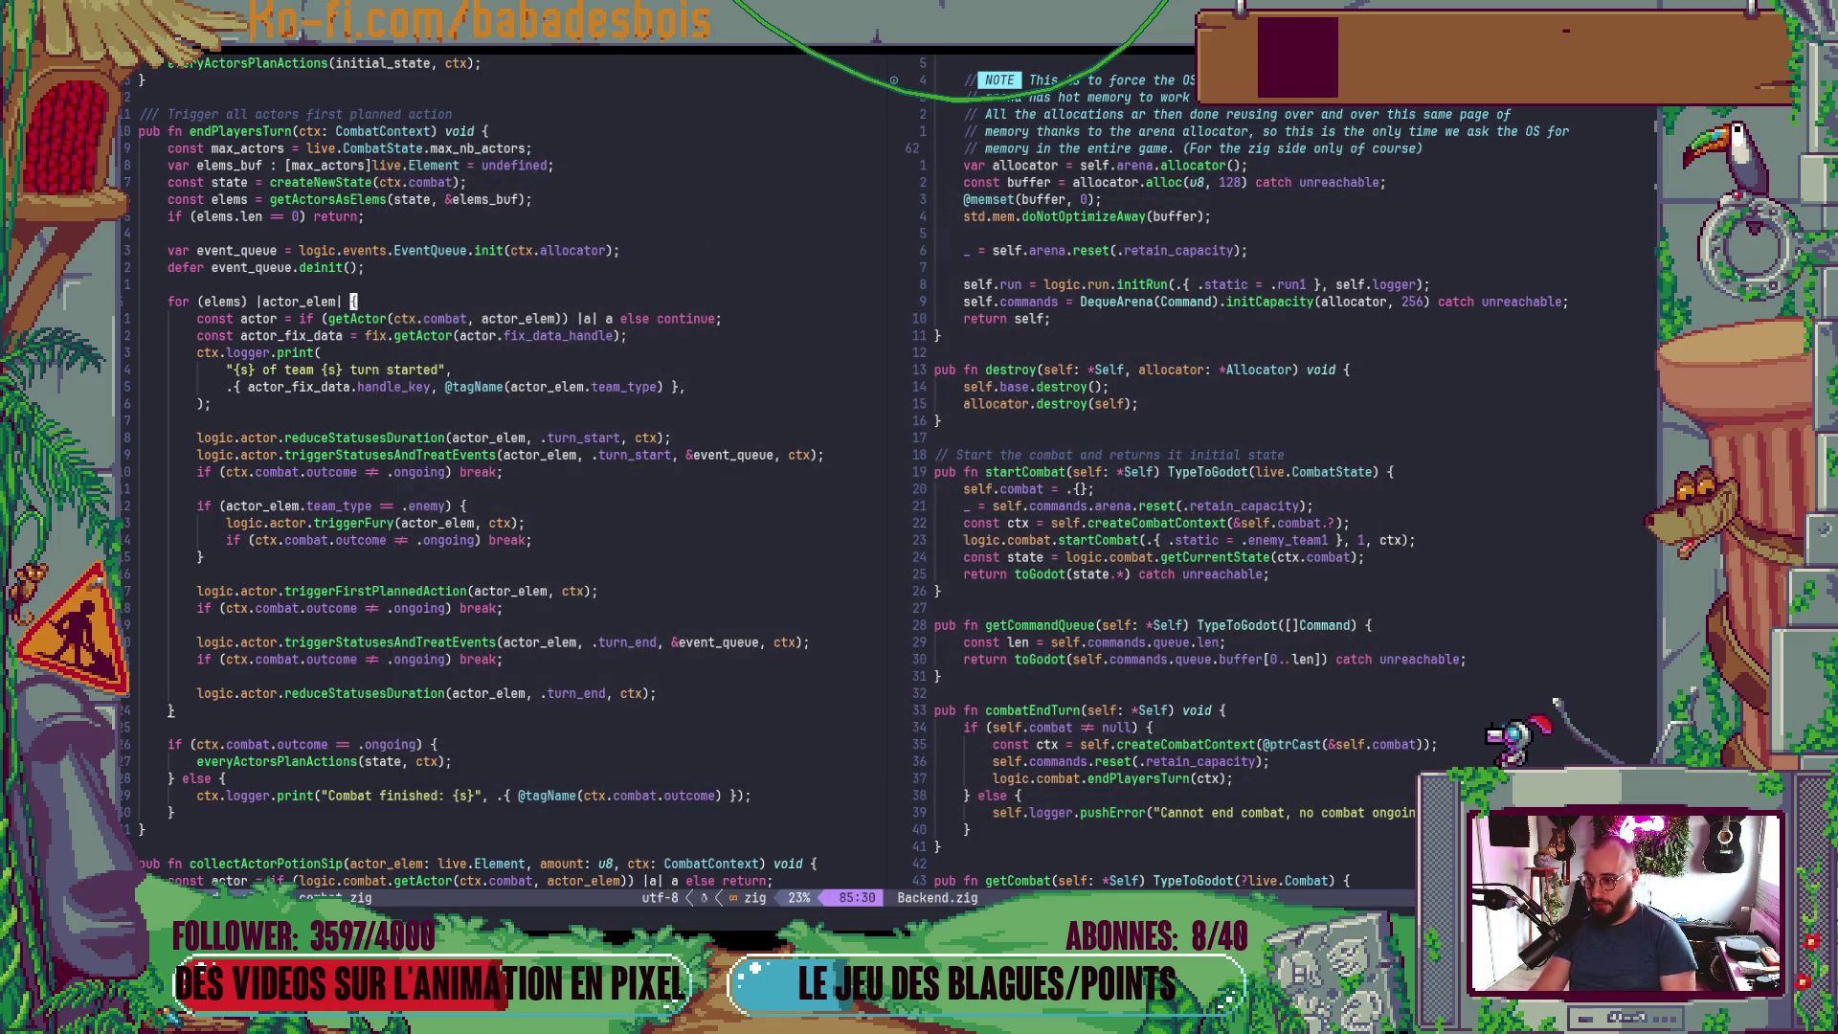
{"action": "key", "text": "ctrl+grave"}
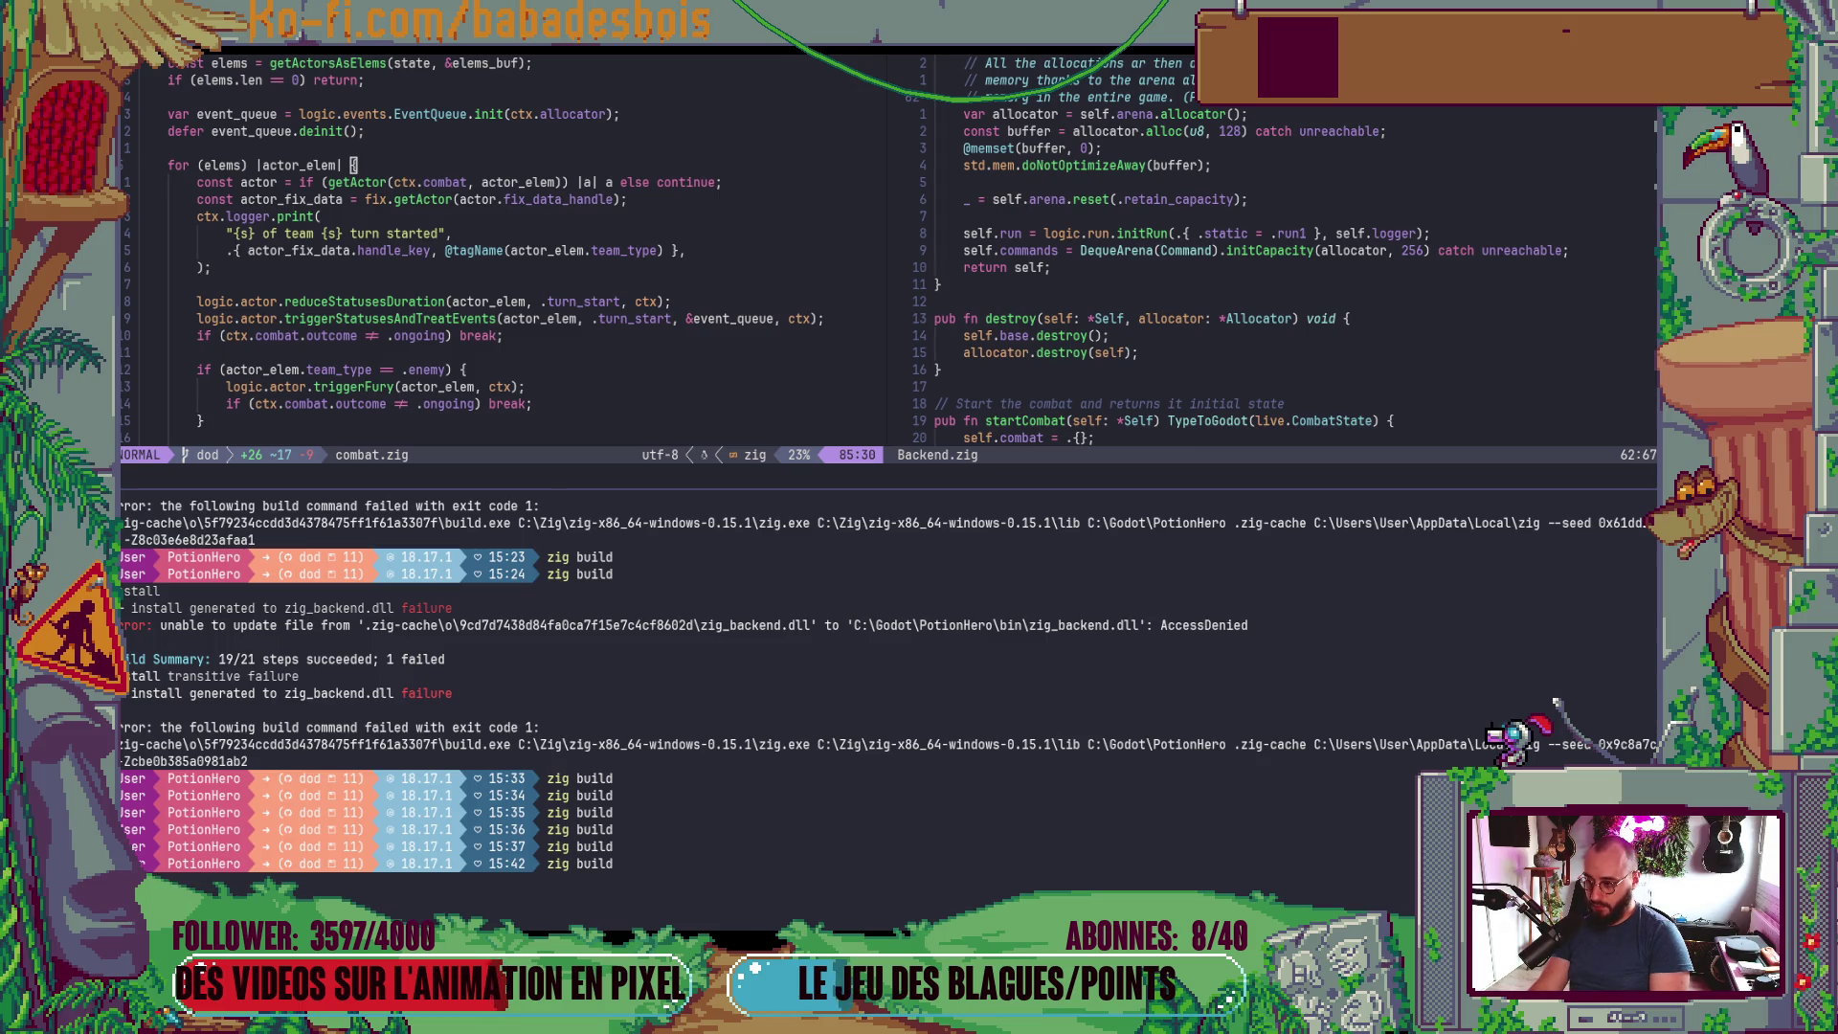
{"action": "key", "text": "alt+Tab"}
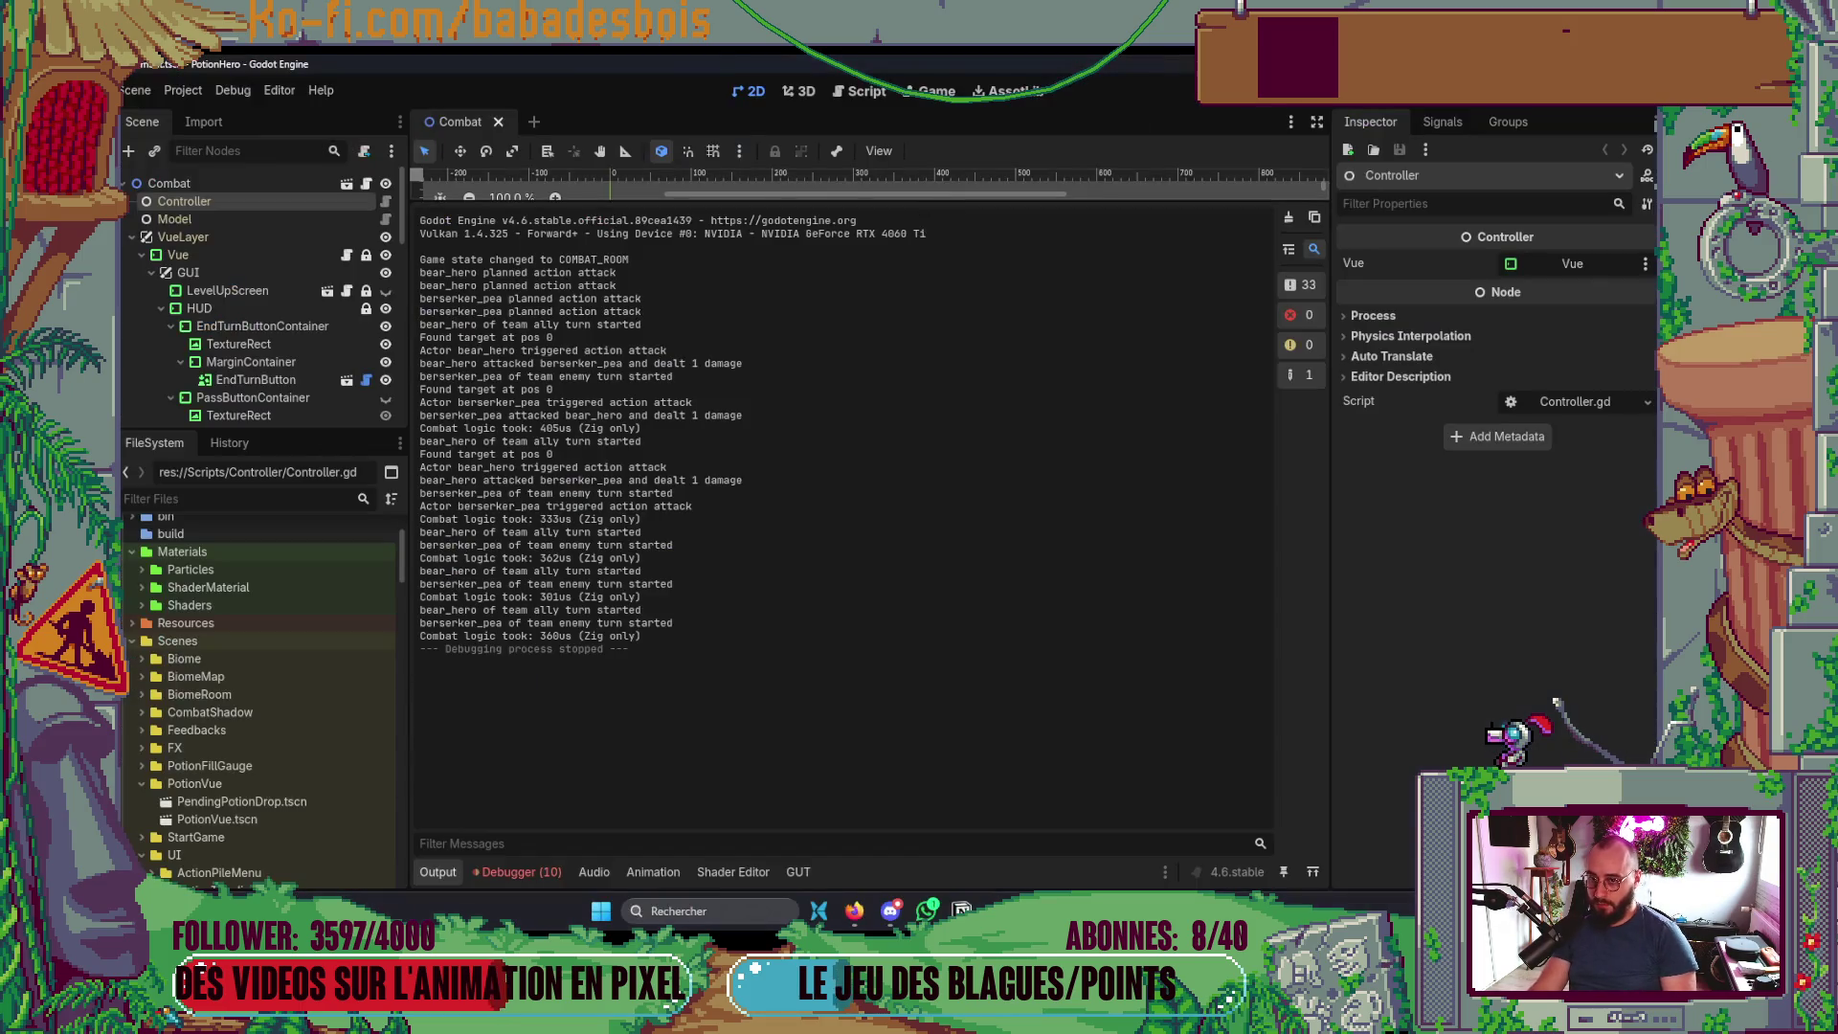
{"action": "key", "text": "alt+Tab"}
{"action": "key", "text": "alt+Tab"}
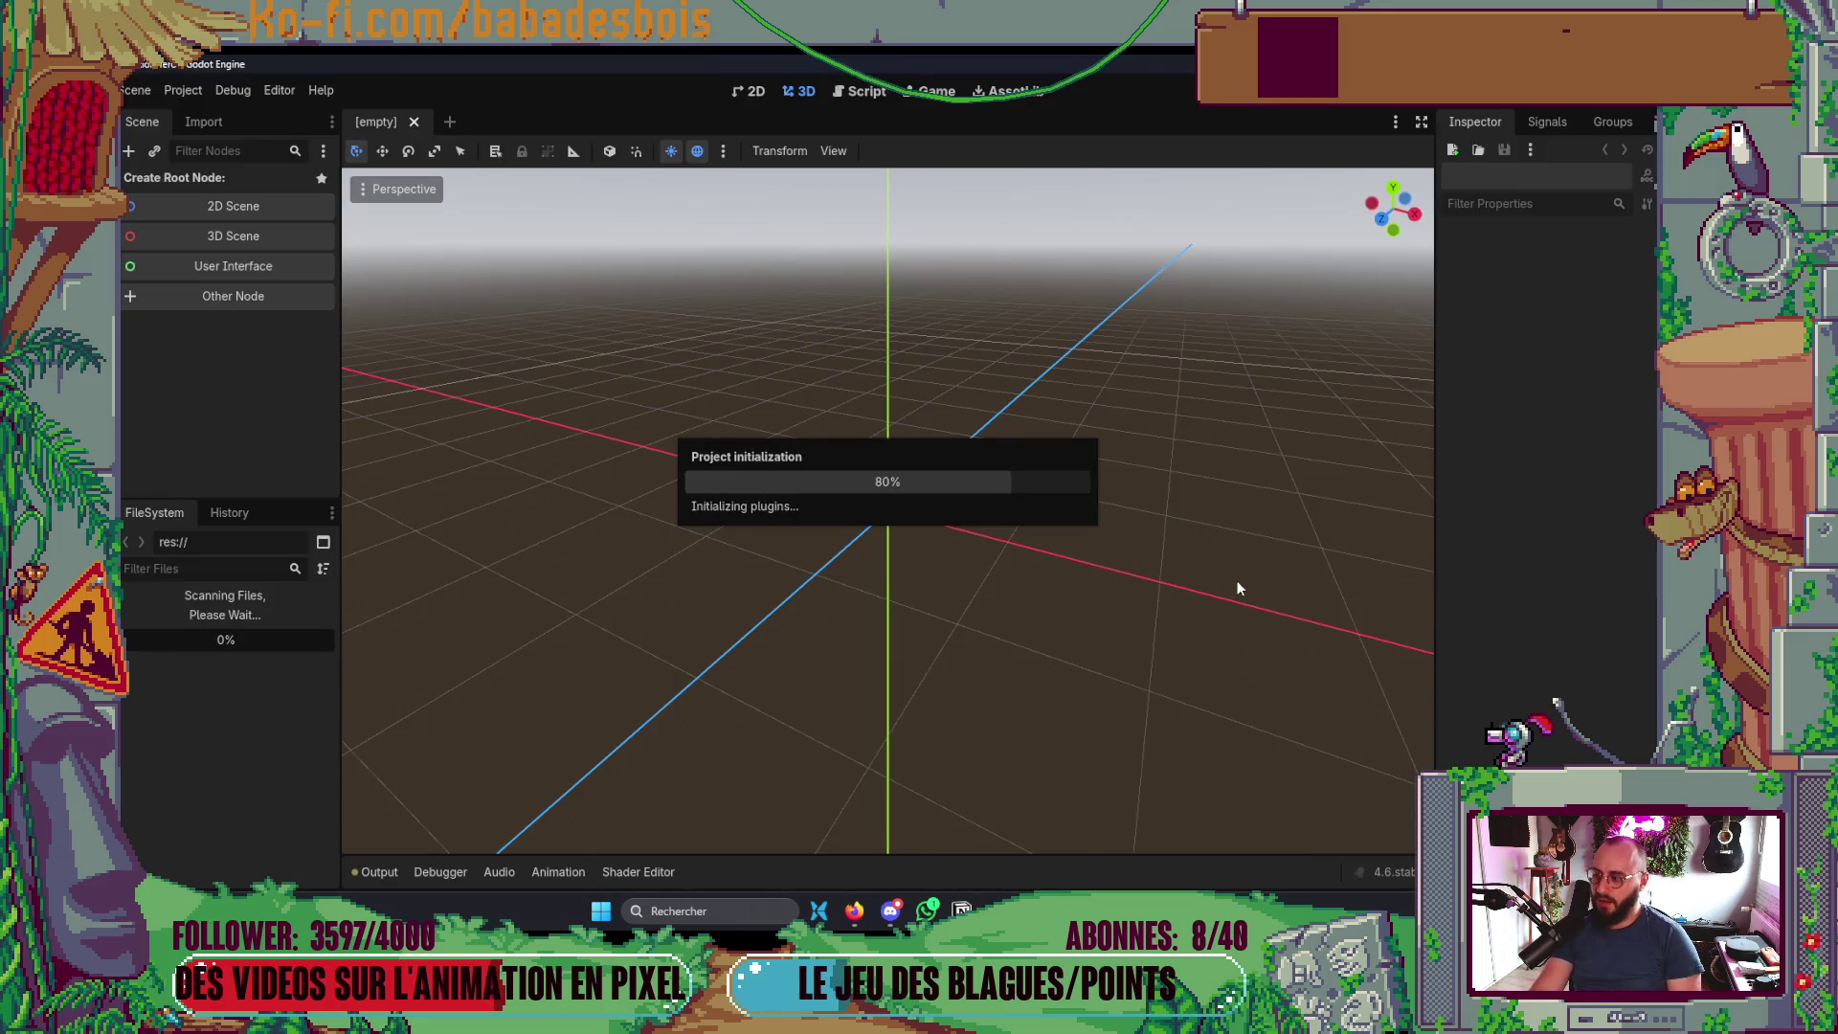
- Run the Combat scene until the pea dies and the combat is won, then close the game and collapse Output
{"action": "key", "text": "F5"}
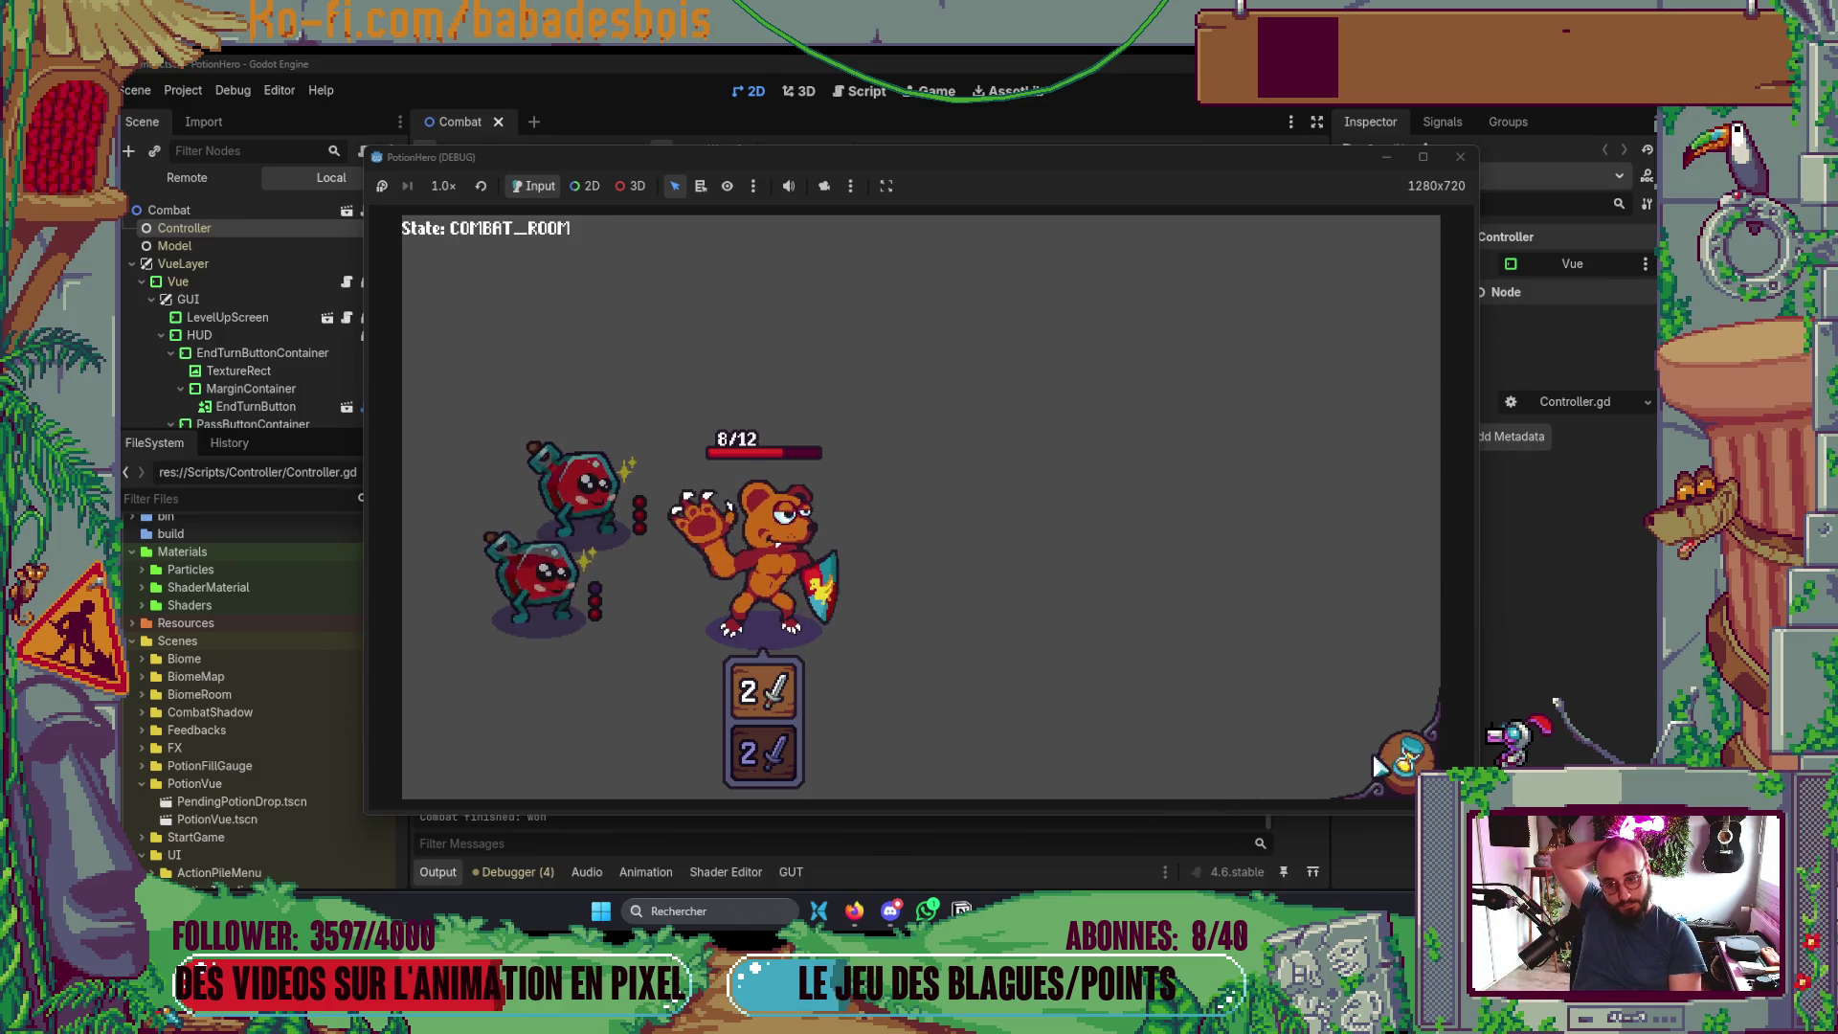
{"action": "left_click", "coordinate": [1462, 155]}
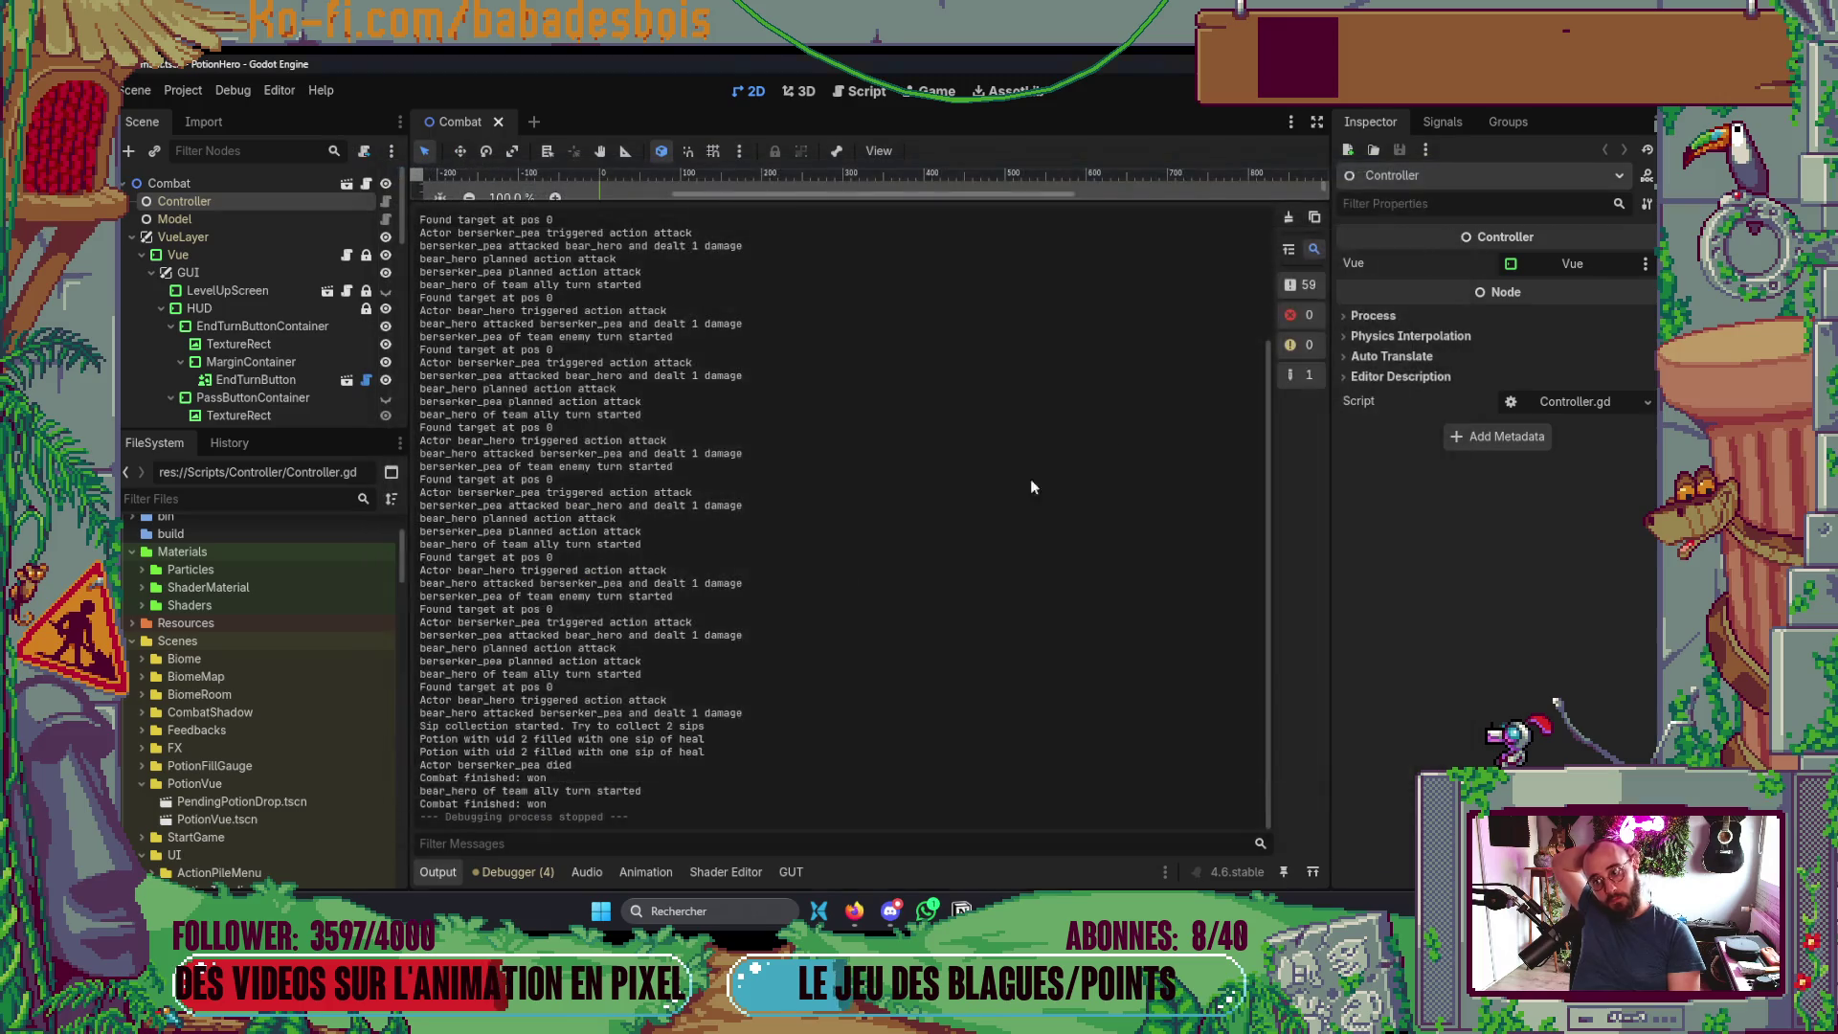
{"action": "left_click", "coordinate": [439, 872]}
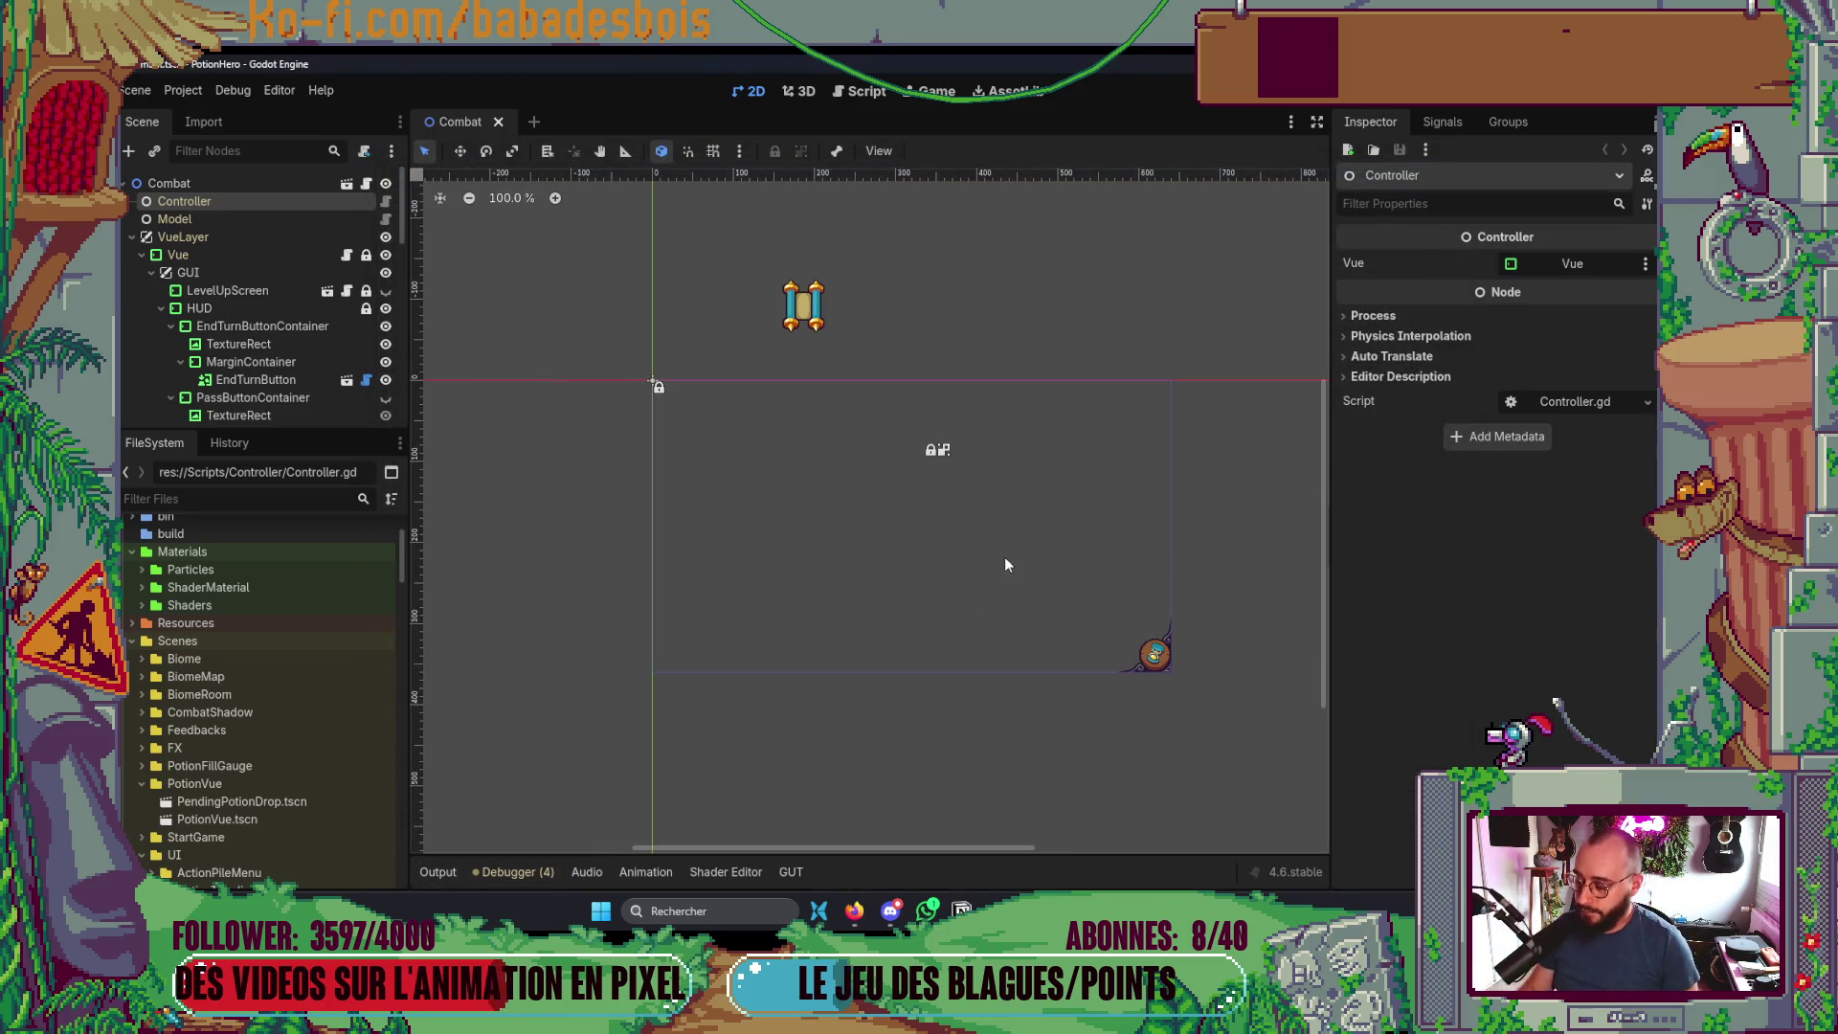
- Save the Combat scene, then open Backend.zig in Helix via a 'back' file search
{"action": "key", "text": "ctrl+s"}
{"action": "key", "text": "alt+Tab"}
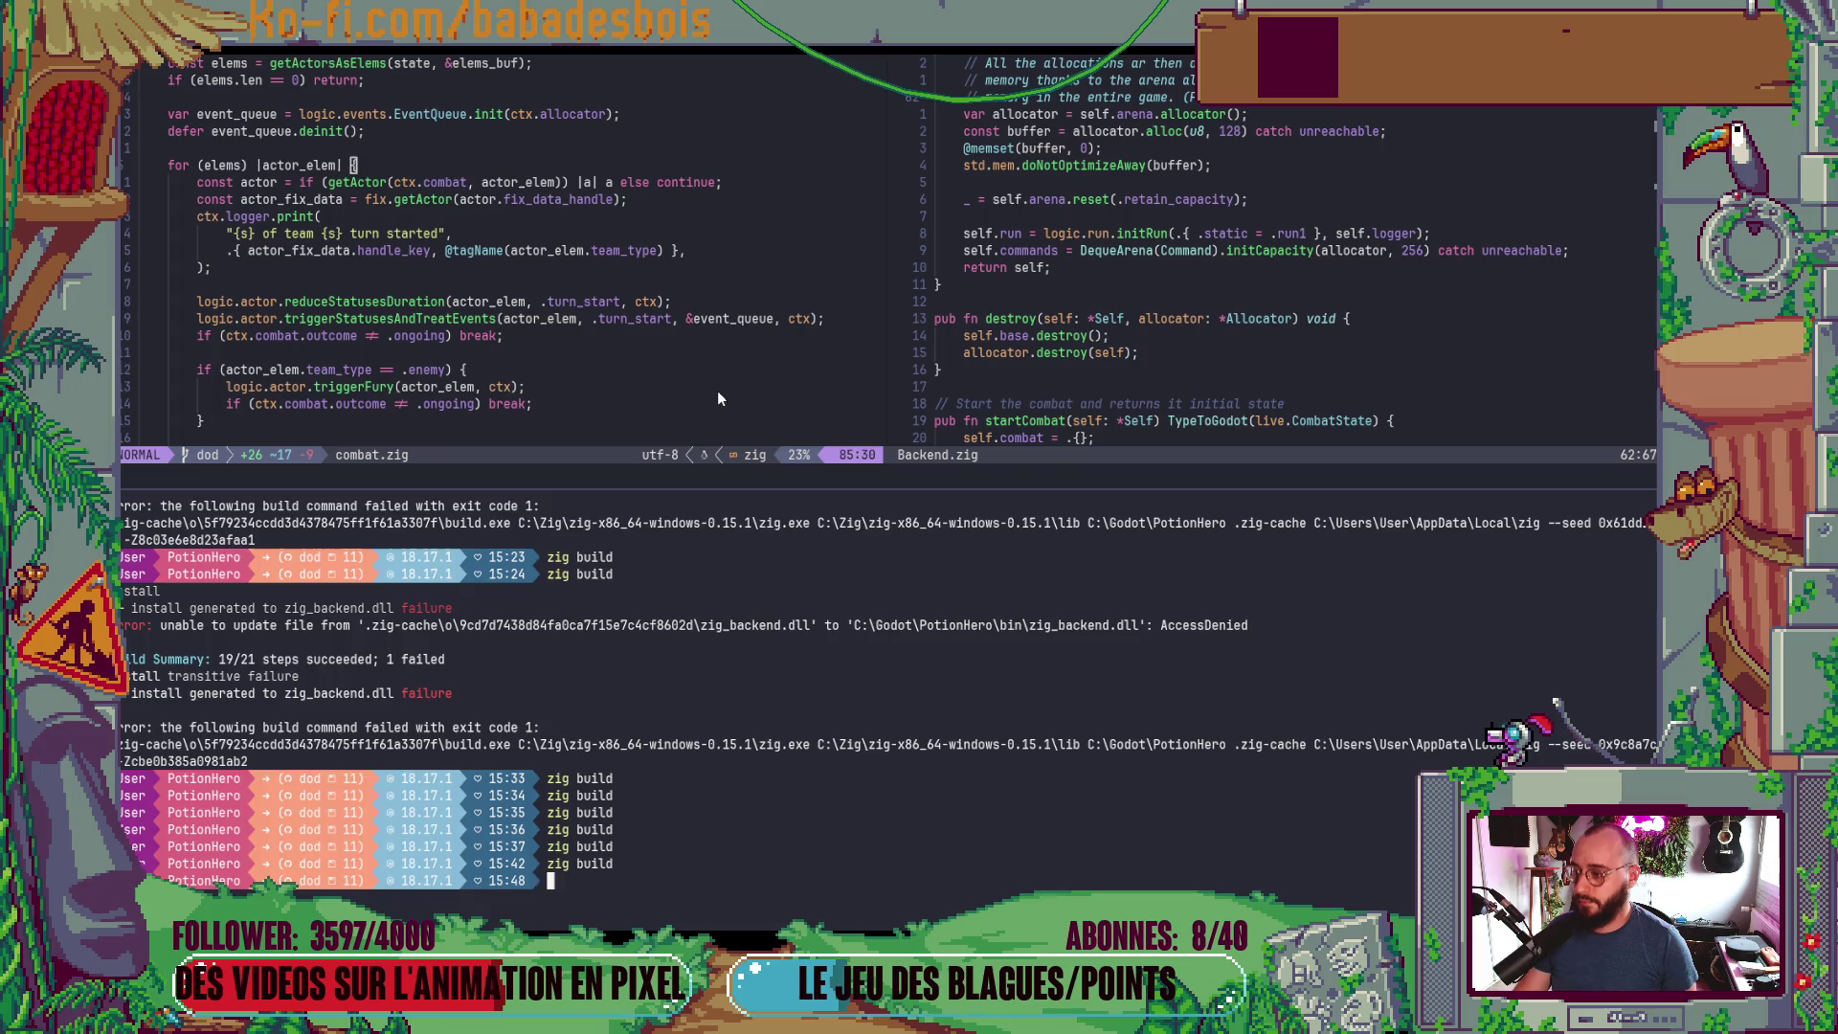
{"action": "left_click", "coordinate": [716, 391]}
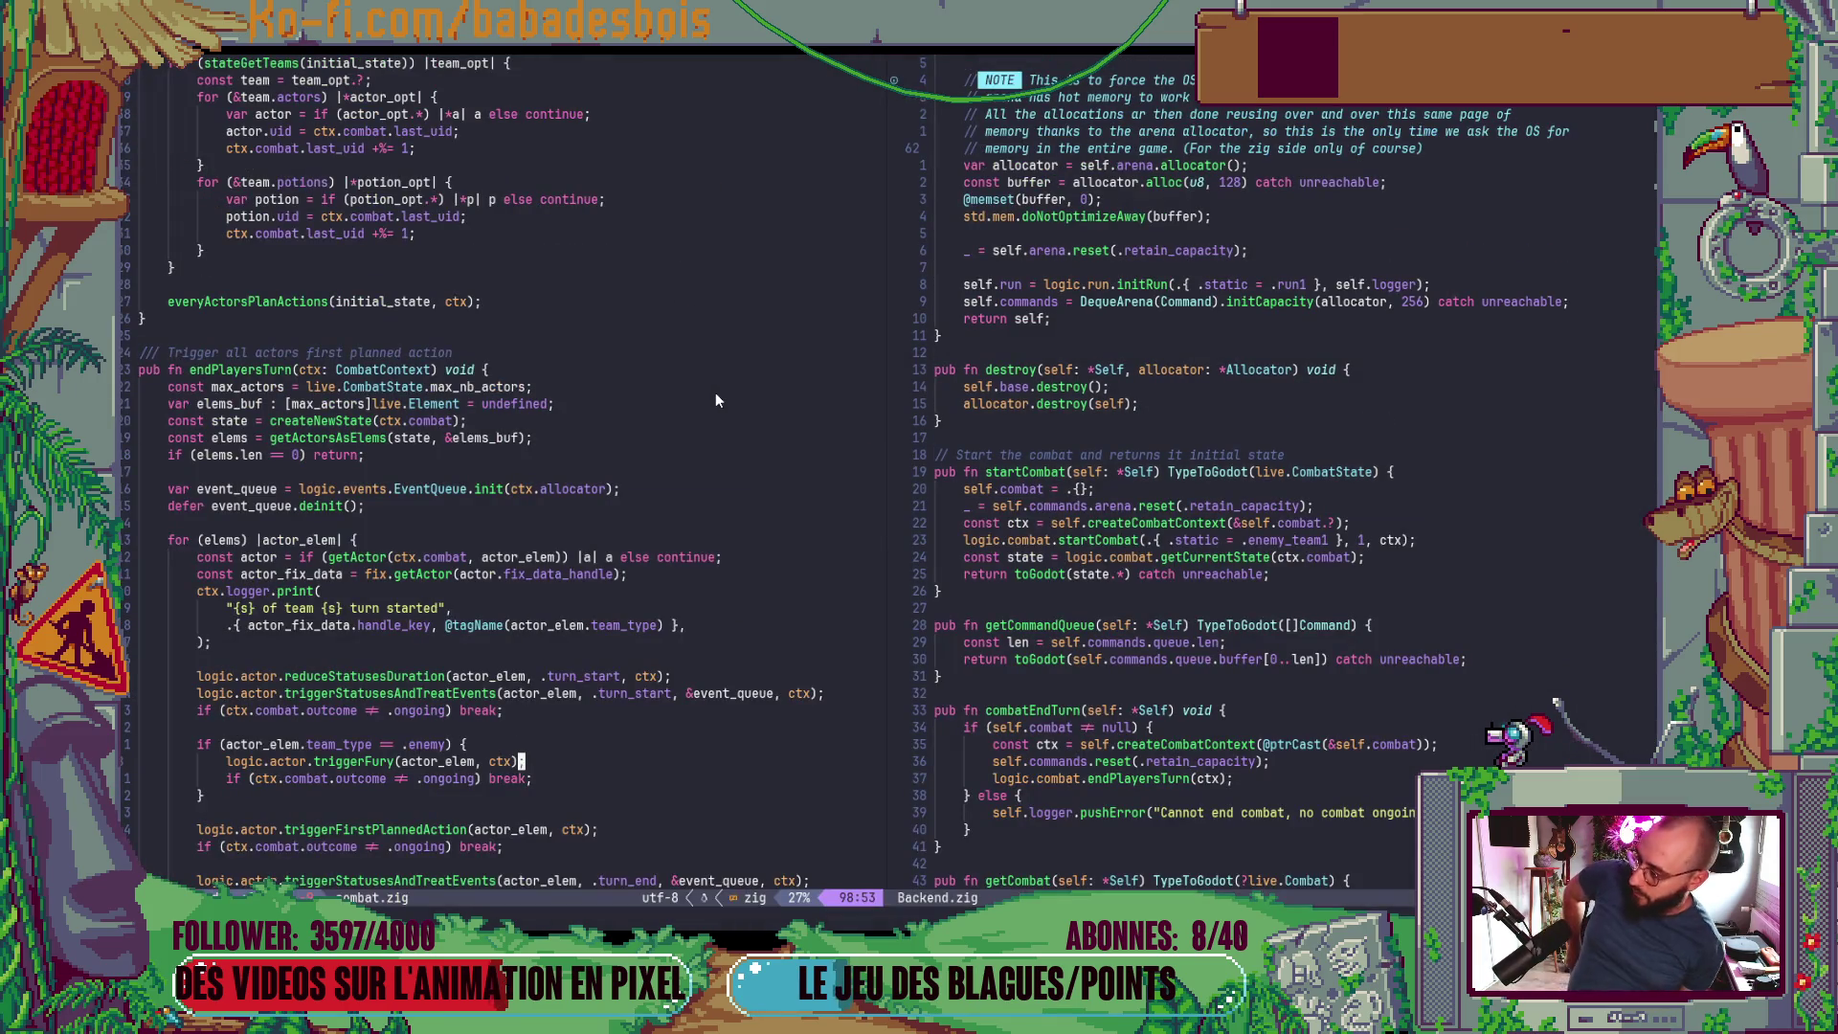
{"action": "key", "text": "space"}
{"action": "key", "text": "f"}
{"action": "key", "text": "f"}
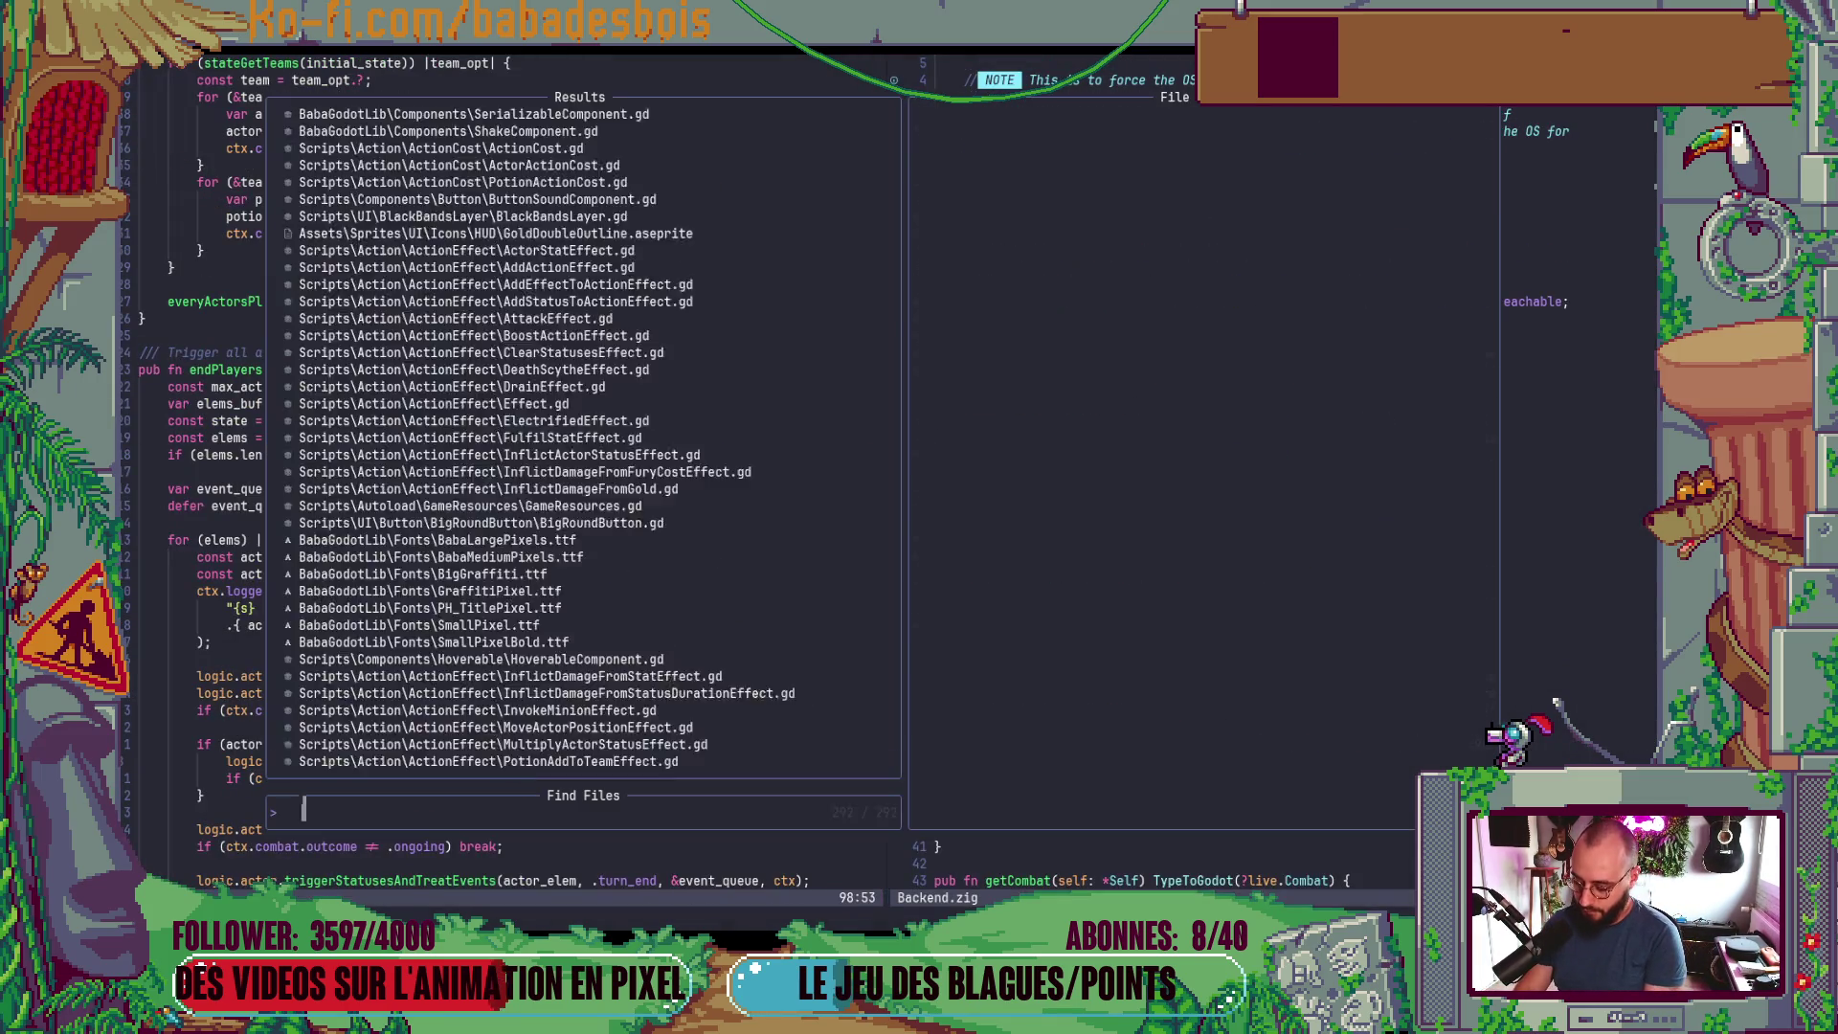
{"action": "type", "text": "b"}
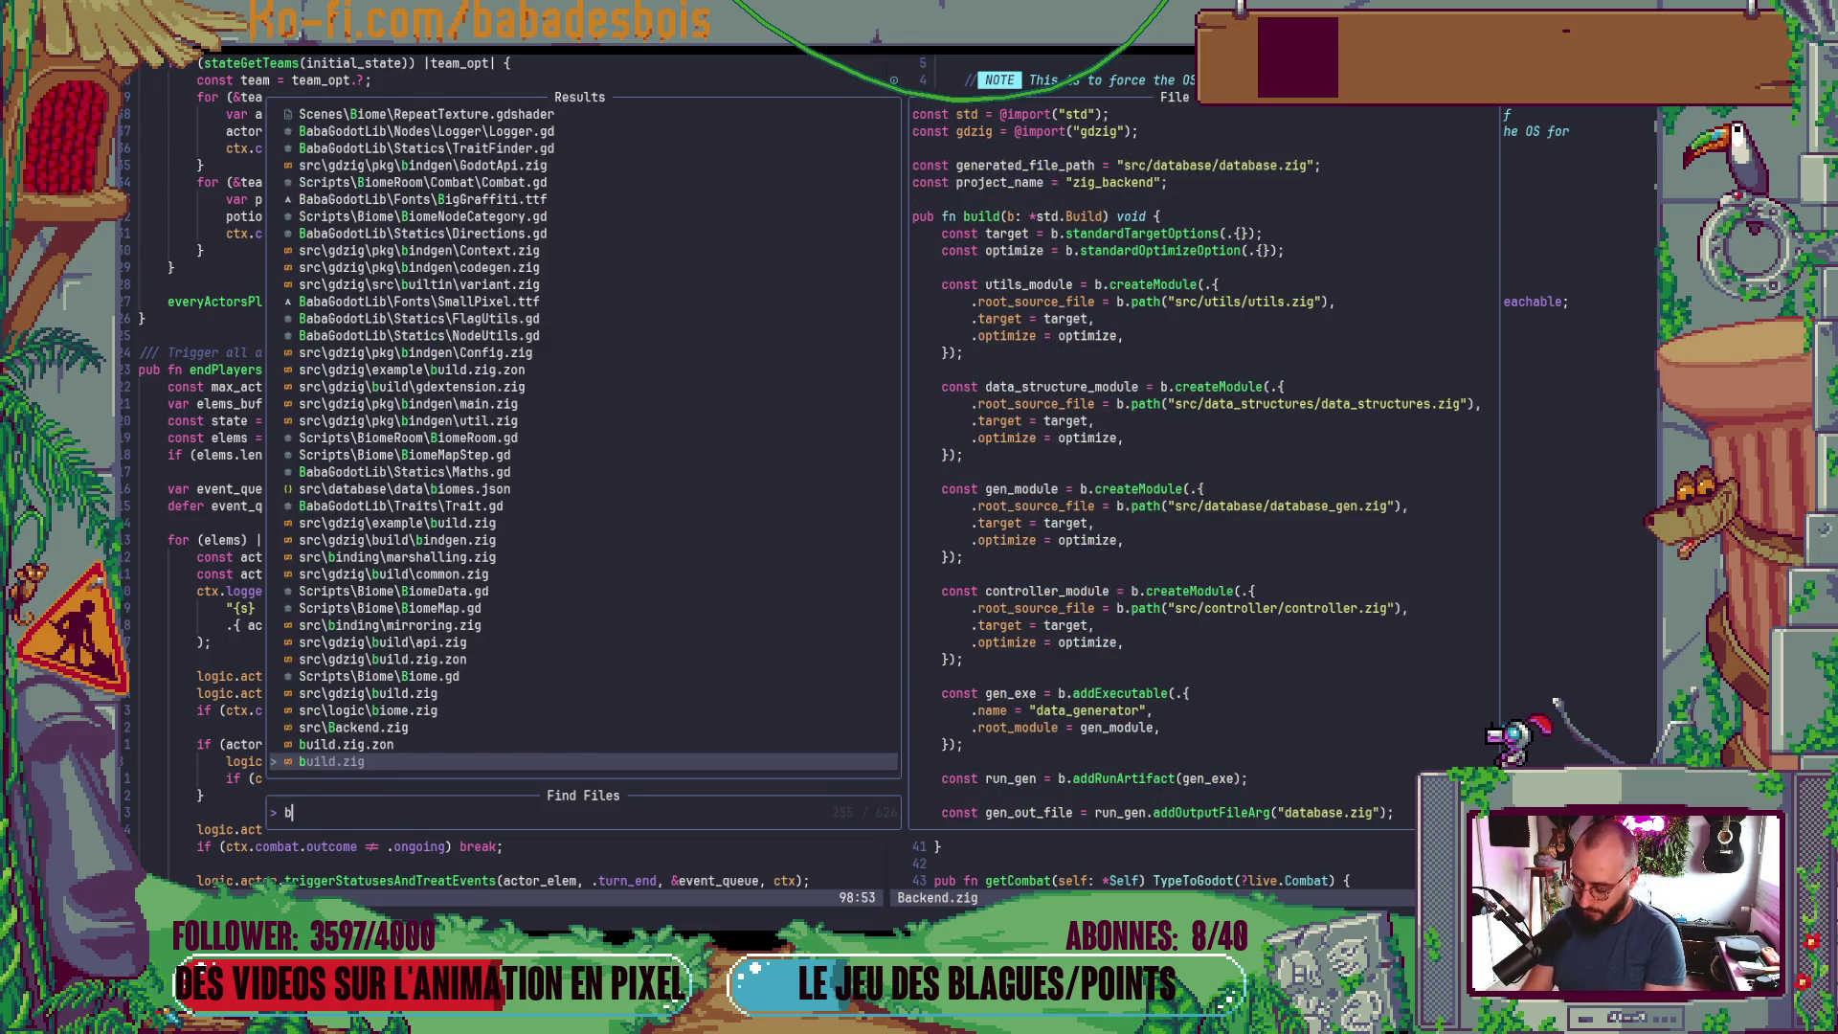
{"action": "type", "text": "ack"}
{"action": "key", "text": "Return"}
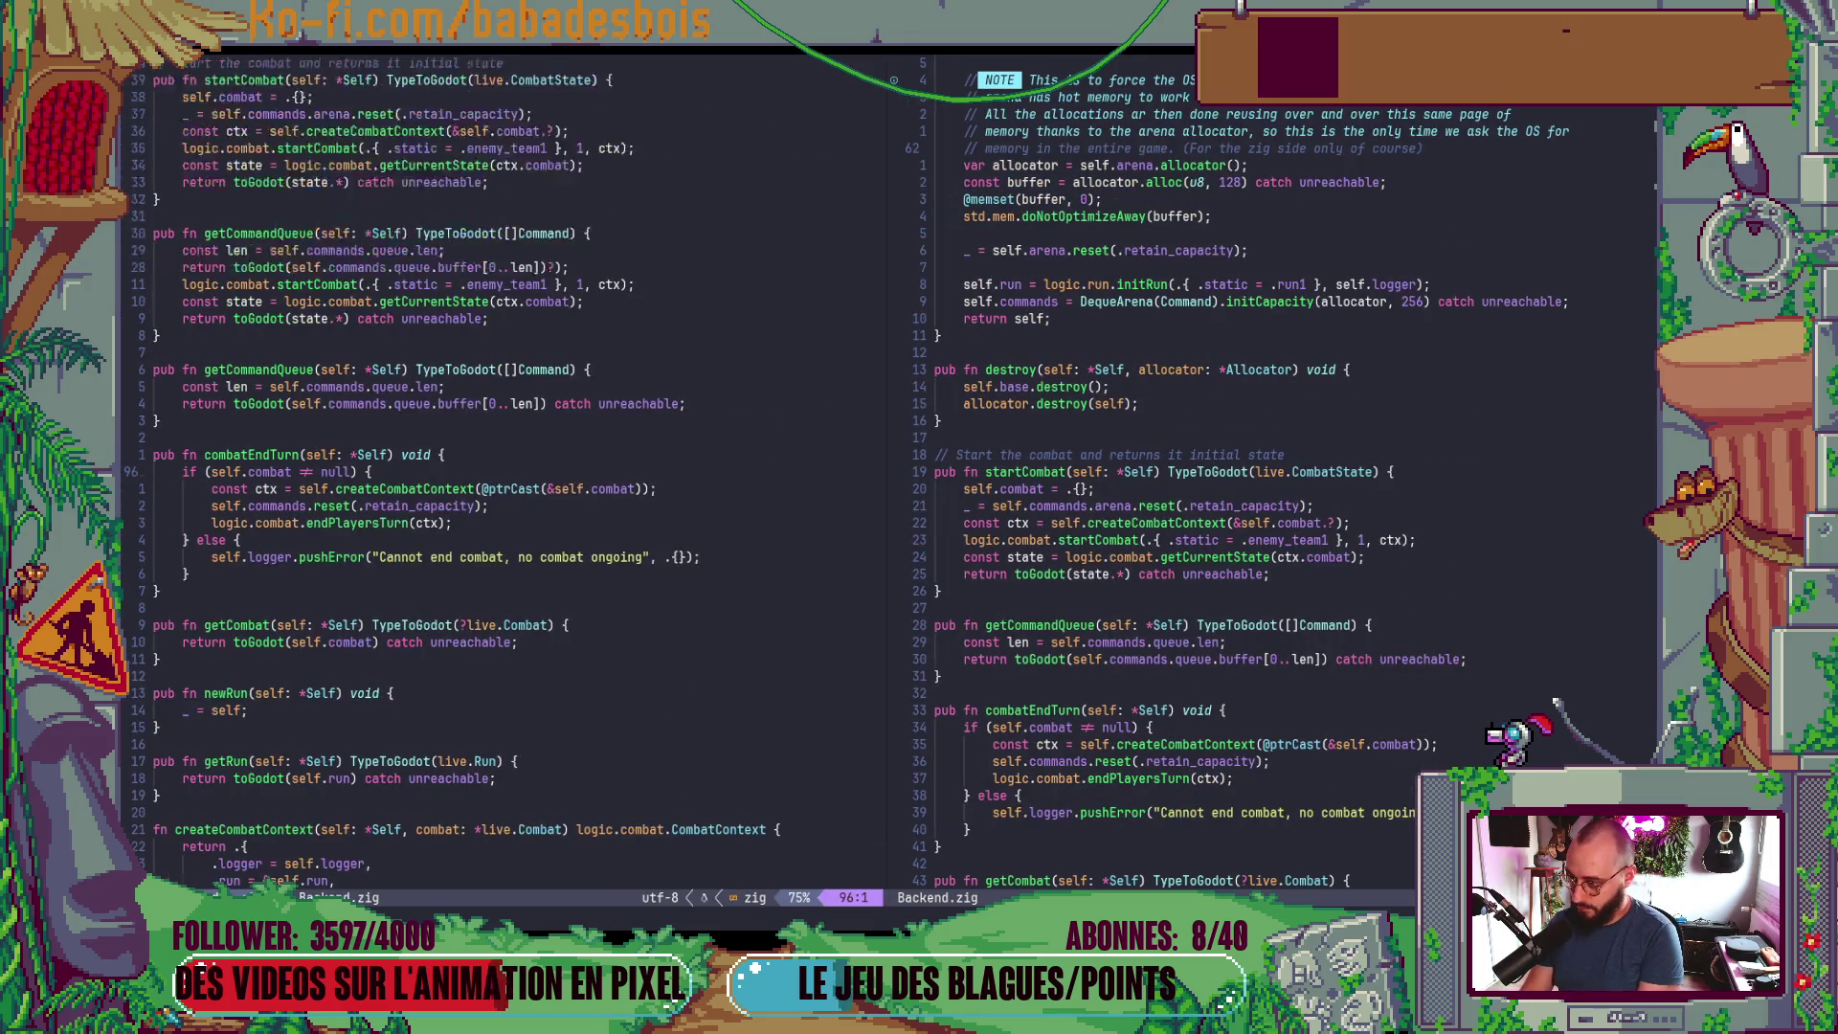
{"action": "key", "text": "ctrl+d"}
{"action": "key", "text": "ctrl+u"}
{"action": "key", "text": "j"}
{"action": "key", "text": "j"}
{"action": "key", "text": "j"}
{"action": "key", "text": "j"}
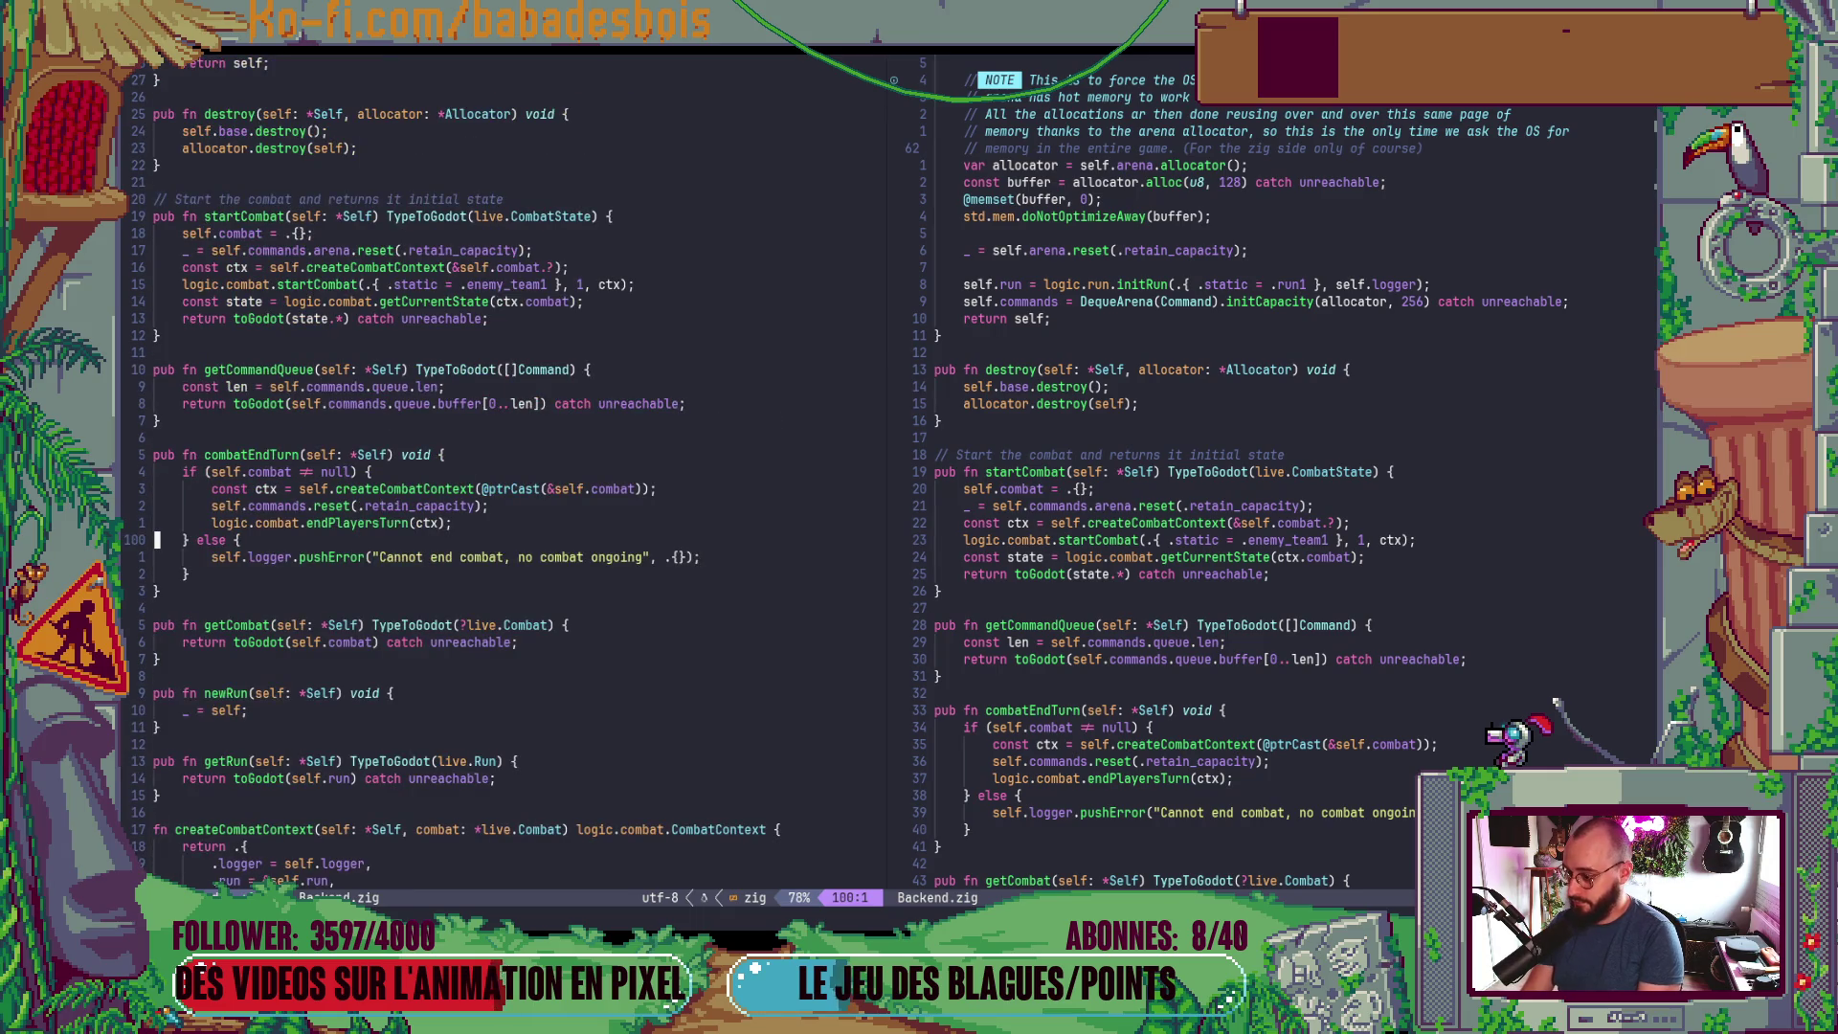
- Review Godot's output log confirming sip collection and "Combat finished: won", then return to Helix
{"action": "key", "text": "alt+Tab"}
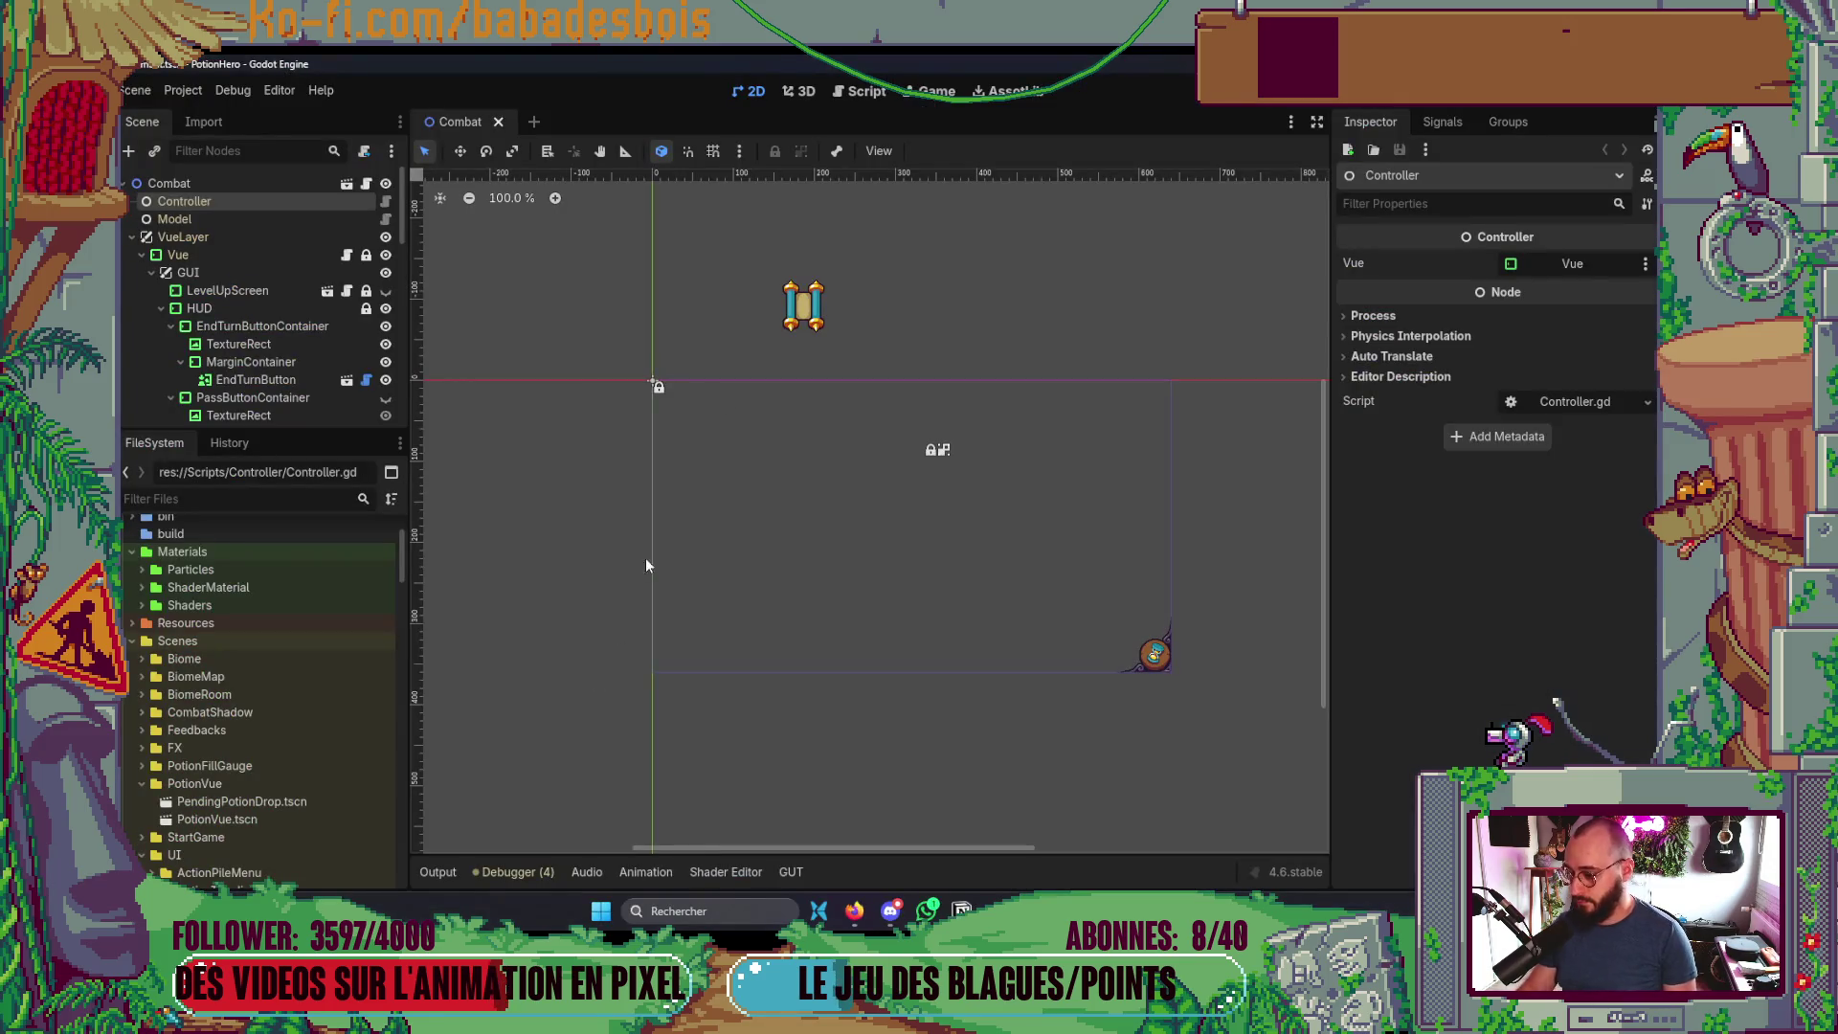
{"action": "left_click", "coordinate": [440, 873]}
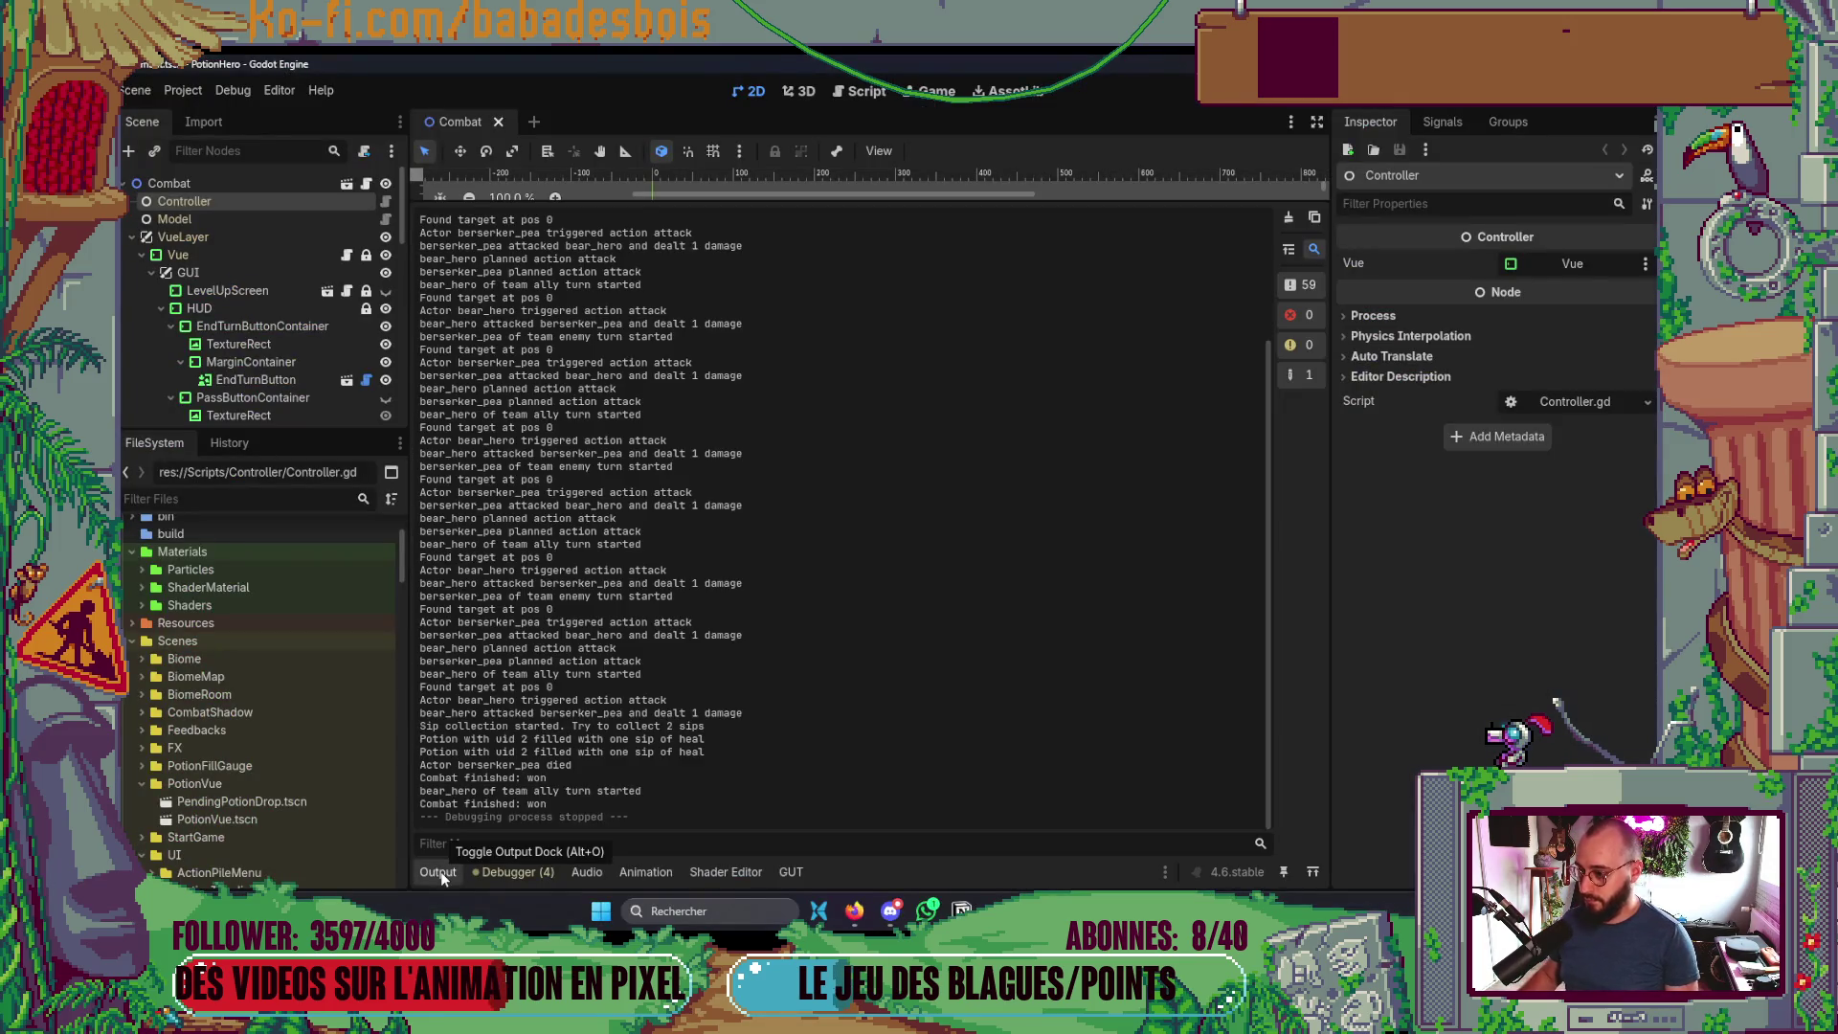
{"action": "scroll", "coordinate": [622, 705], "scroll_direction": "up", "scroll_amount": 5}
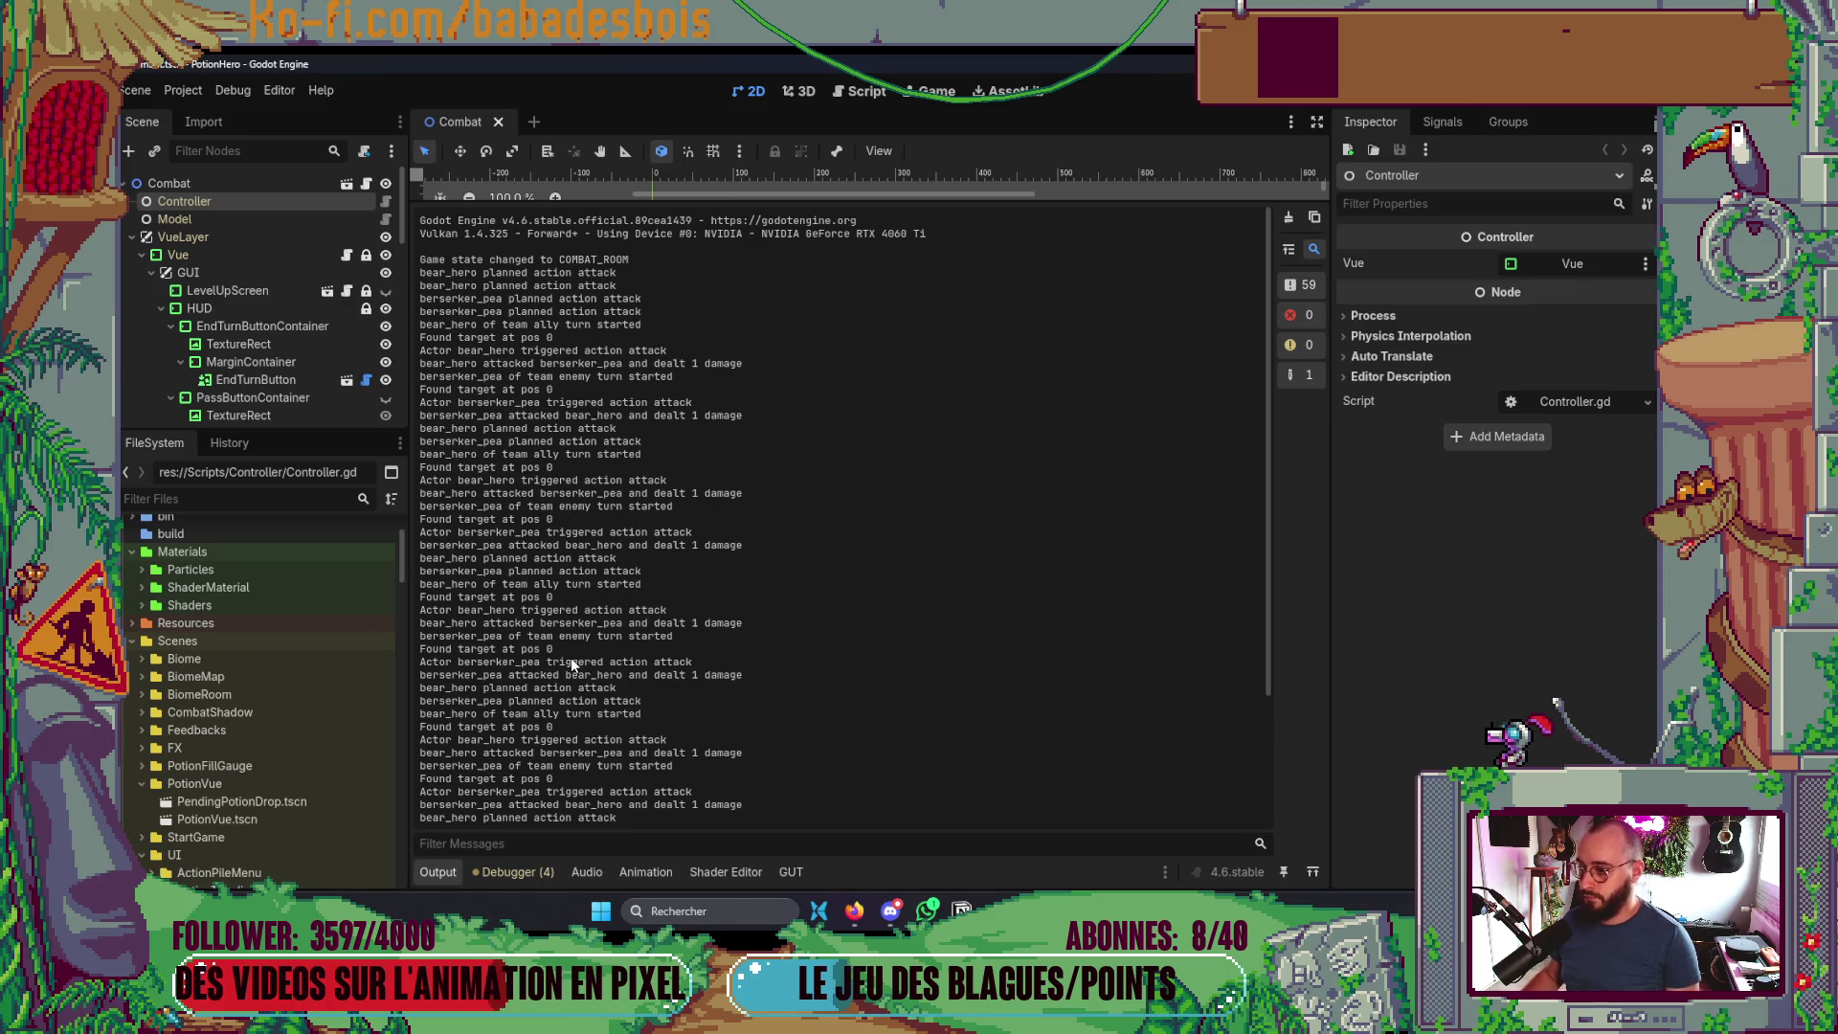
{"action": "scroll", "coordinate": [571, 658], "scroll_direction": "down", "scroll_amount": 5}
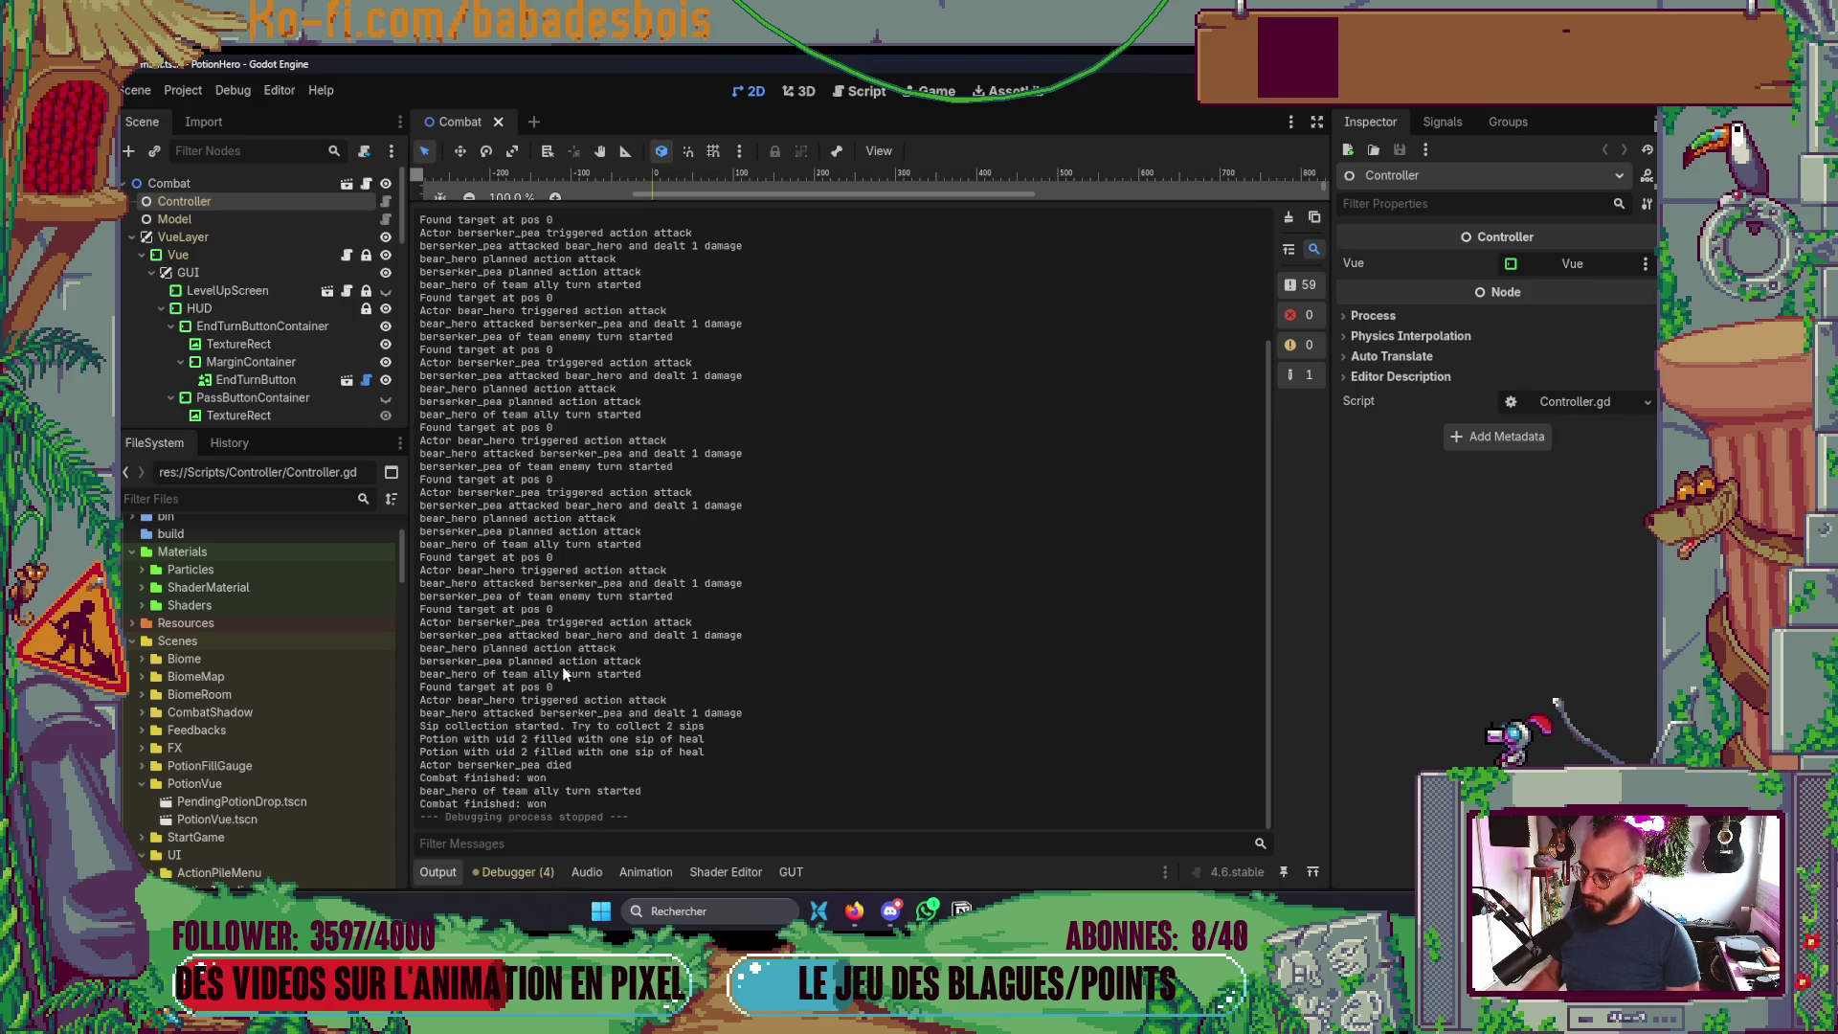
{"action": "left_click", "coordinate": [428, 873]}
{"action": "key", "text": "alt+Tab"}
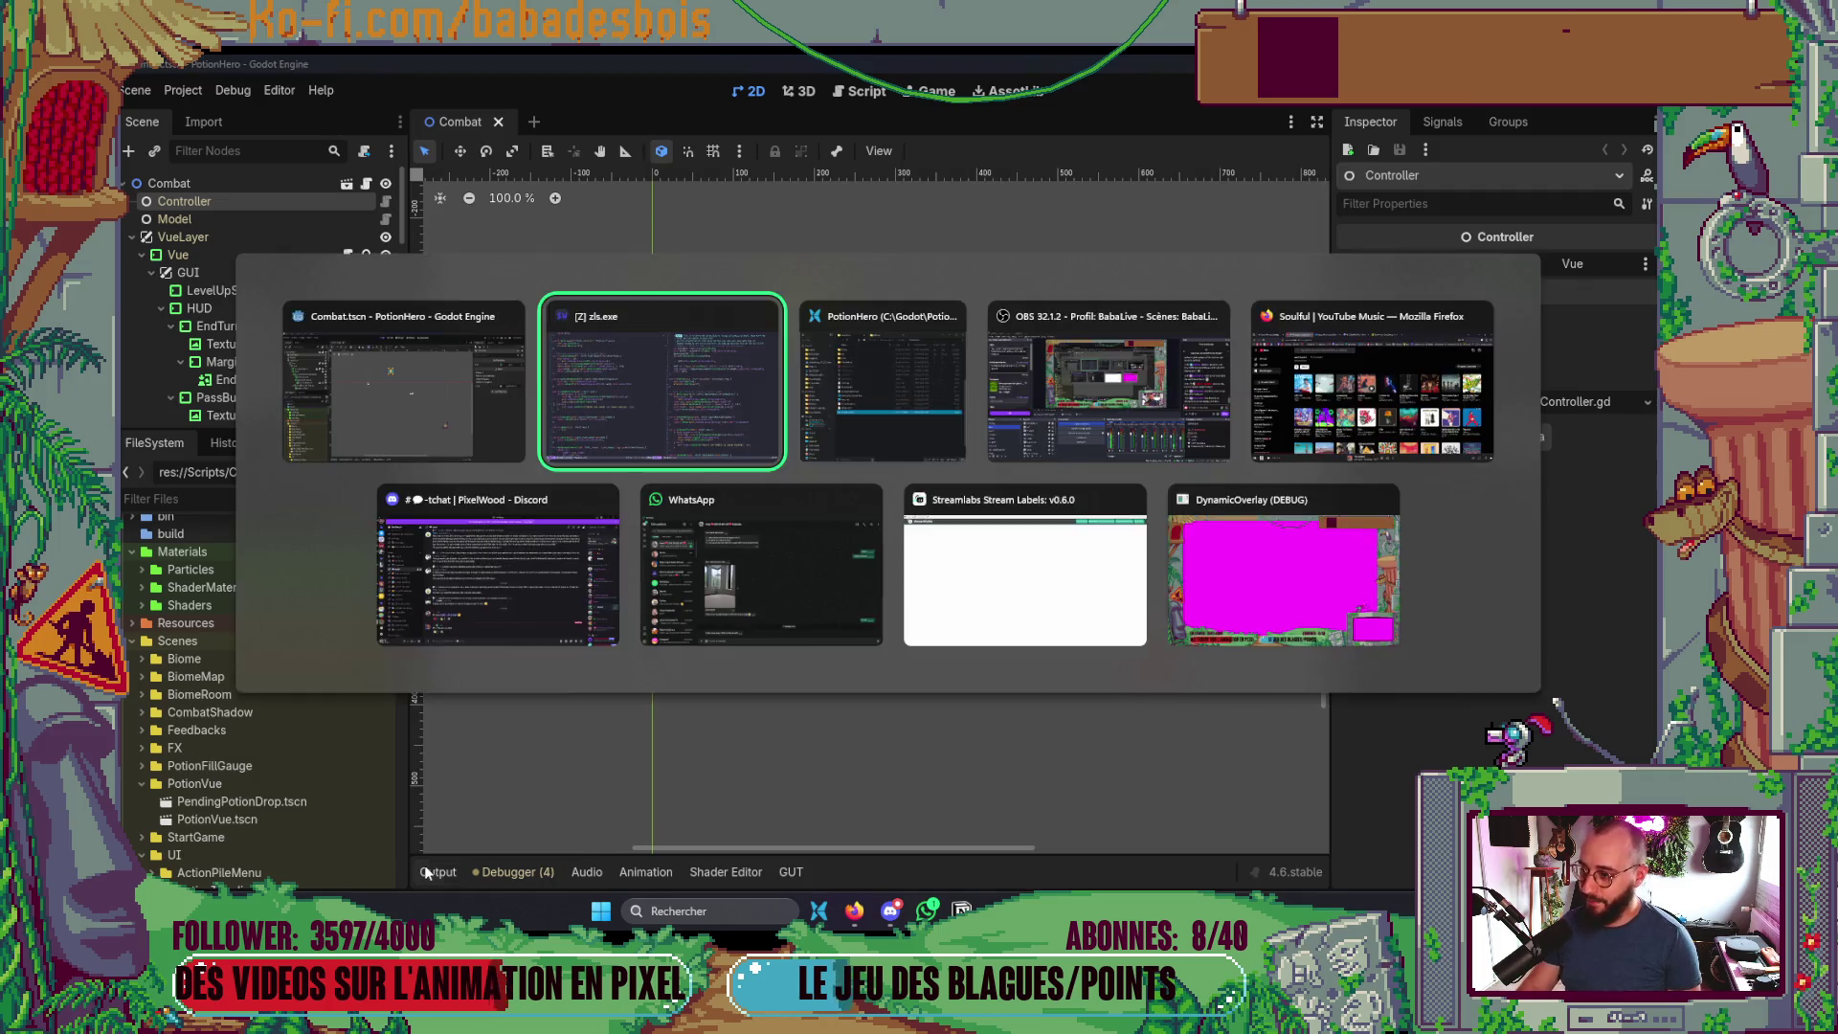
- Scroll Backend.zig down to createCombatContext, after a brief look at the browser
{"action": "scroll", "coordinate": [445, 569], "scroll_direction": "up", "scroll_amount": 9}
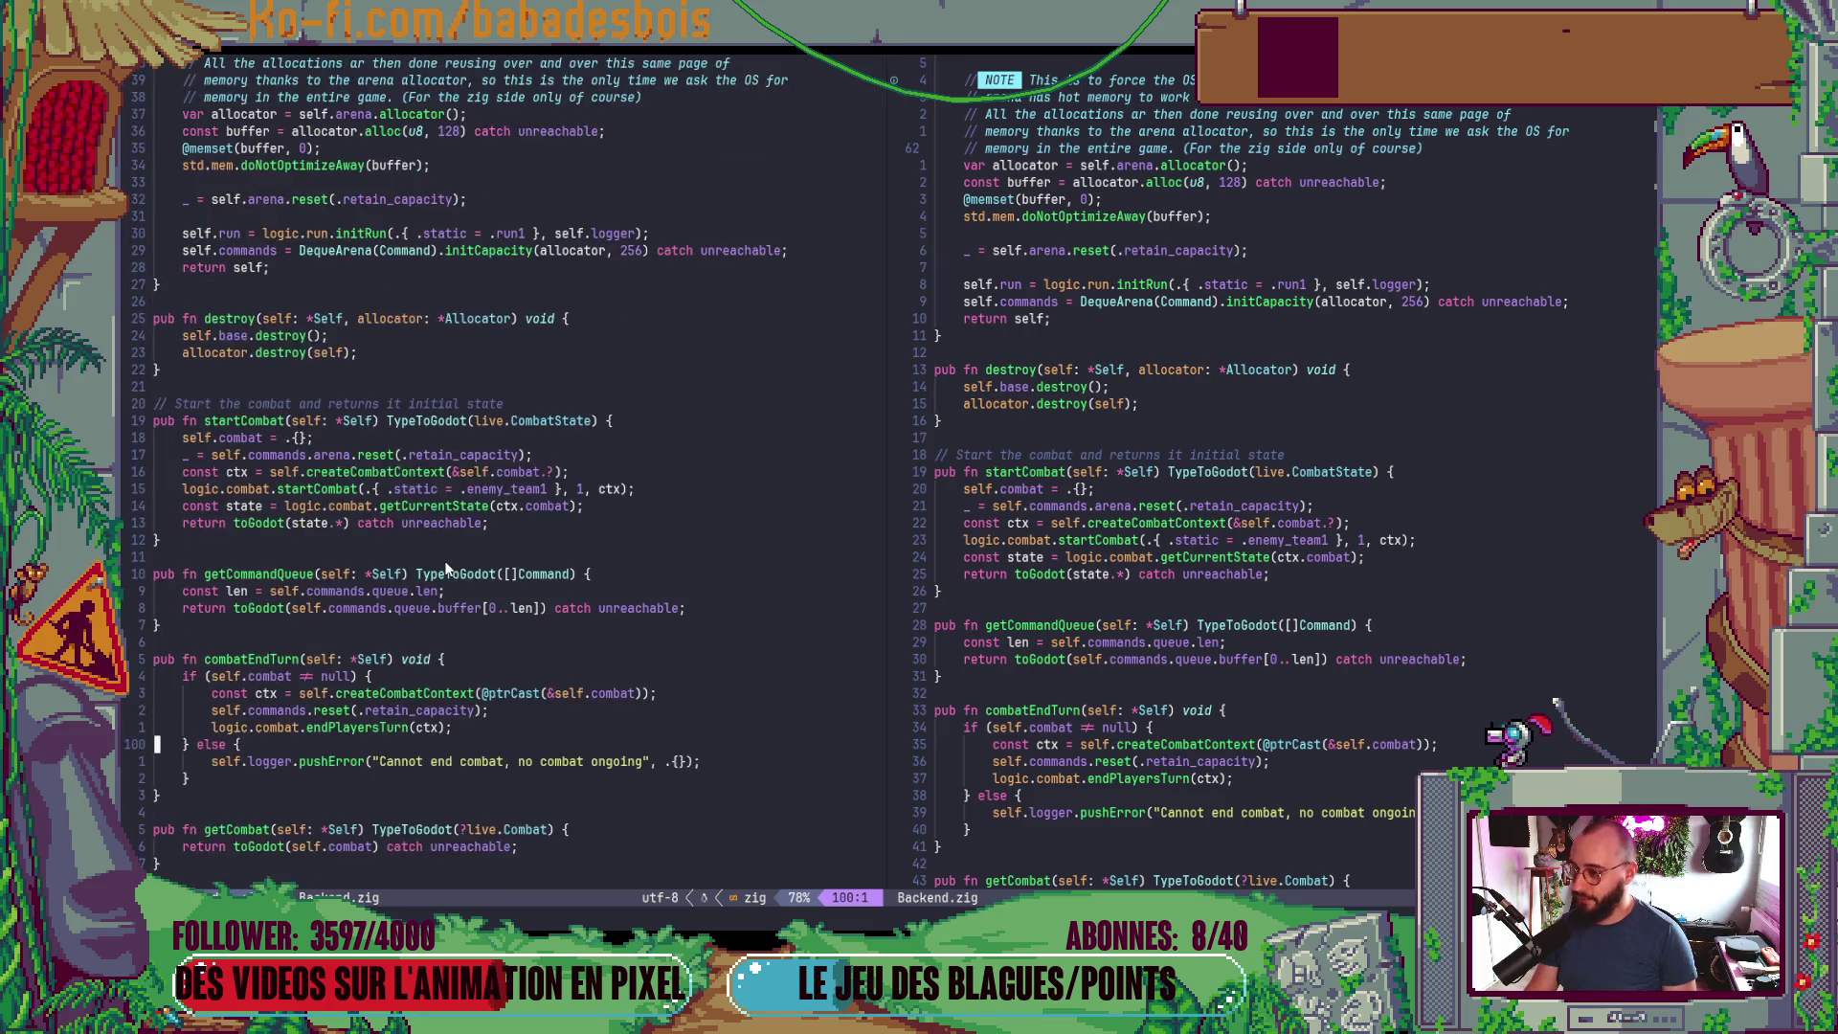
{"action": "scroll", "coordinate": [445, 568], "scroll_direction": "up", "scroll_amount": 1}
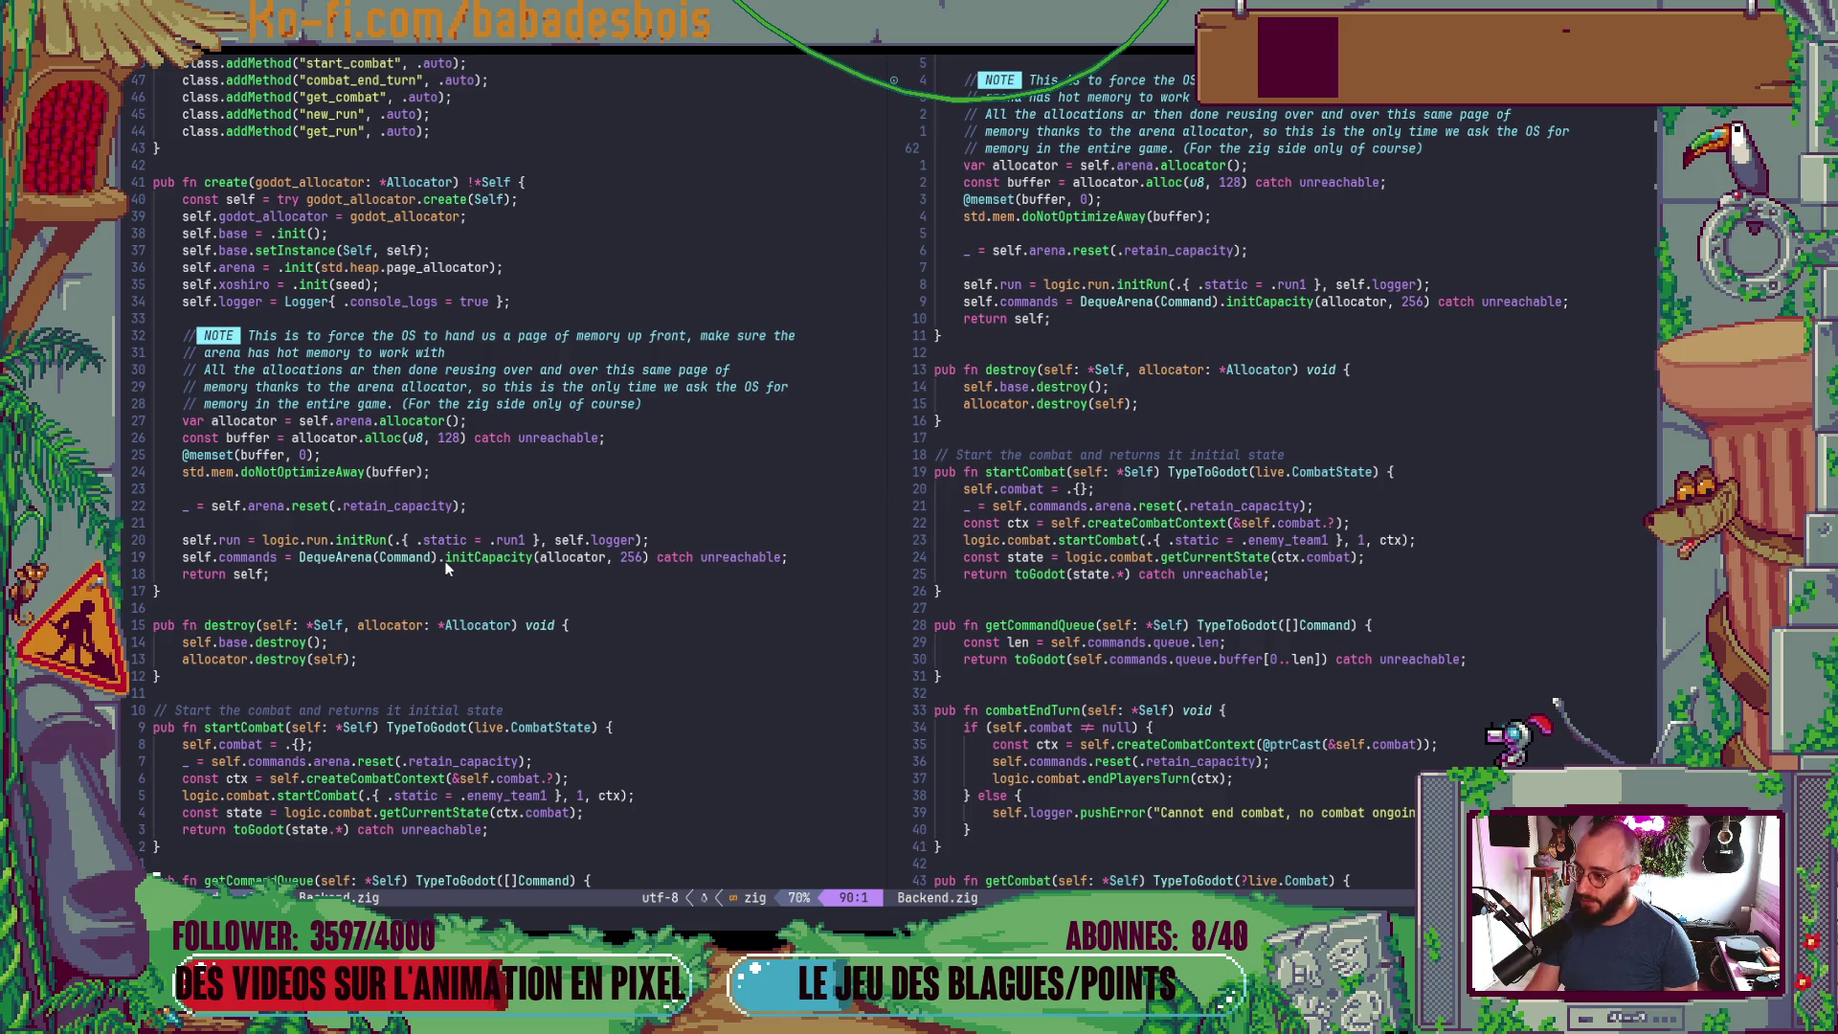
{"action": "scroll", "coordinate": [446, 569], "scroll_direction": "up", "scroll_amount": 3}
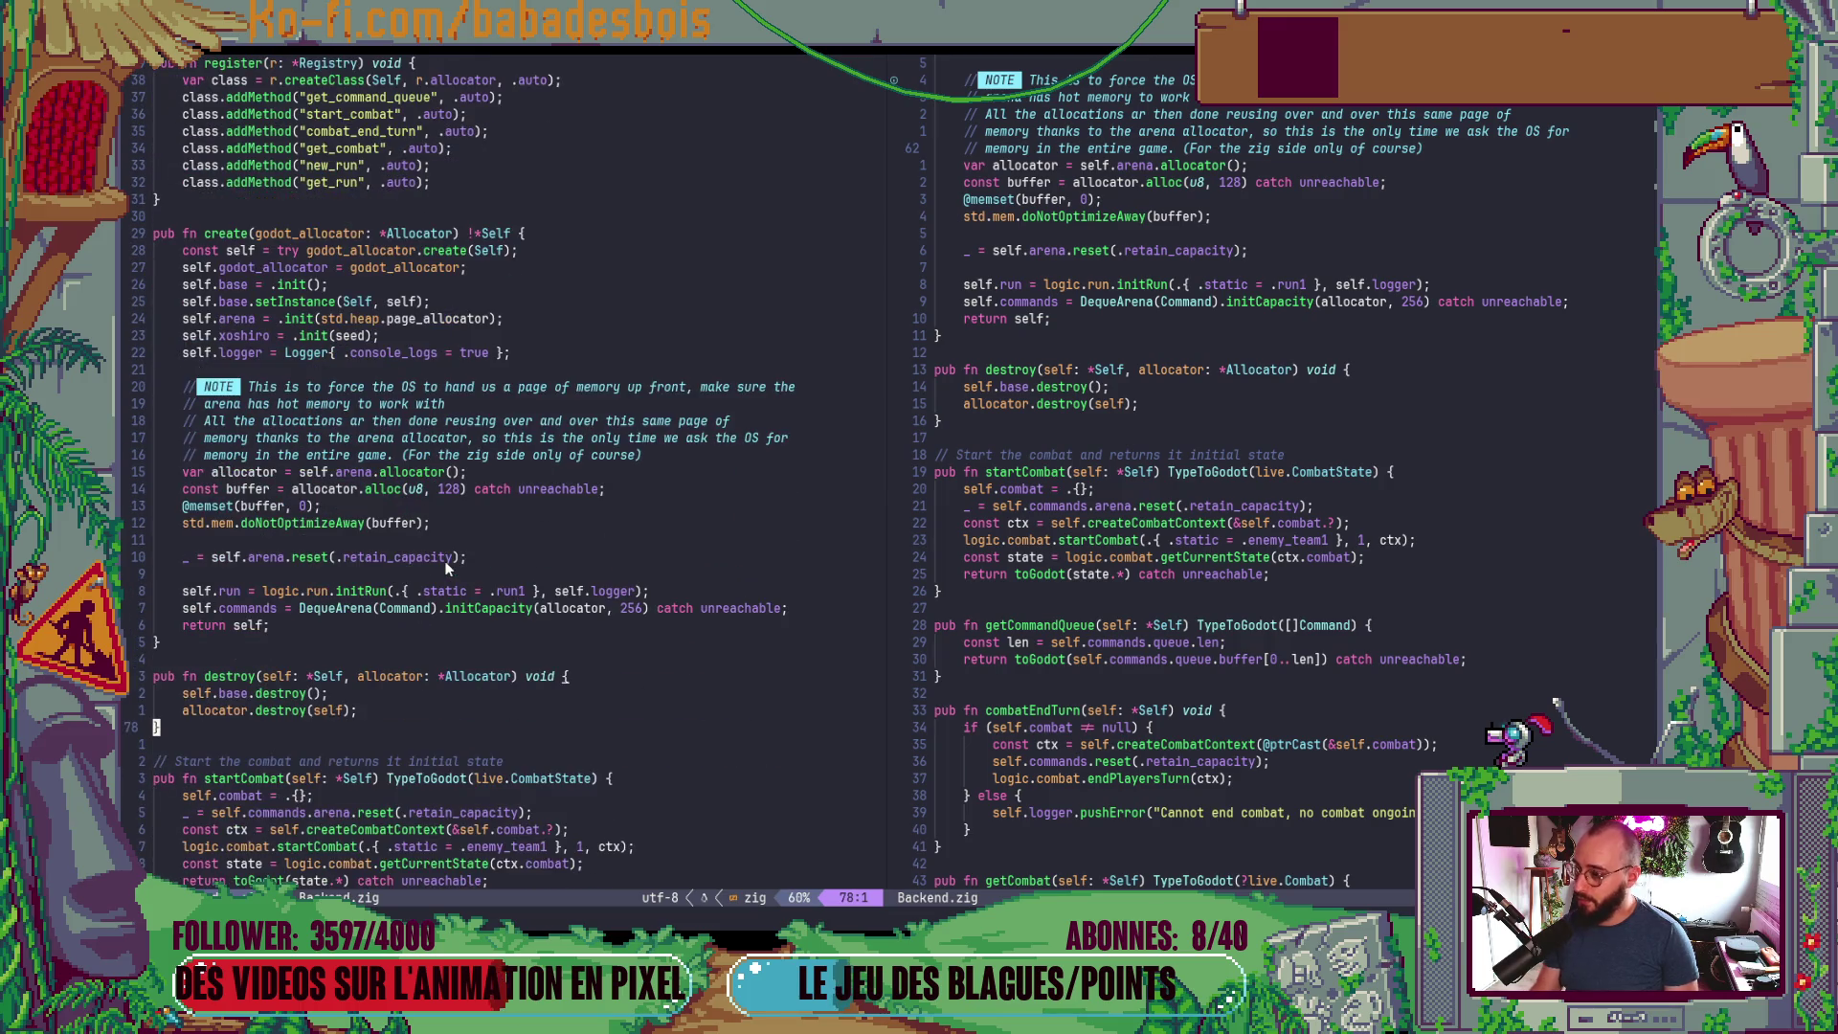
{"action": "scroll", "coordinate": [445, 569], "scroll_direction": "down", "scroll_amount": 2}
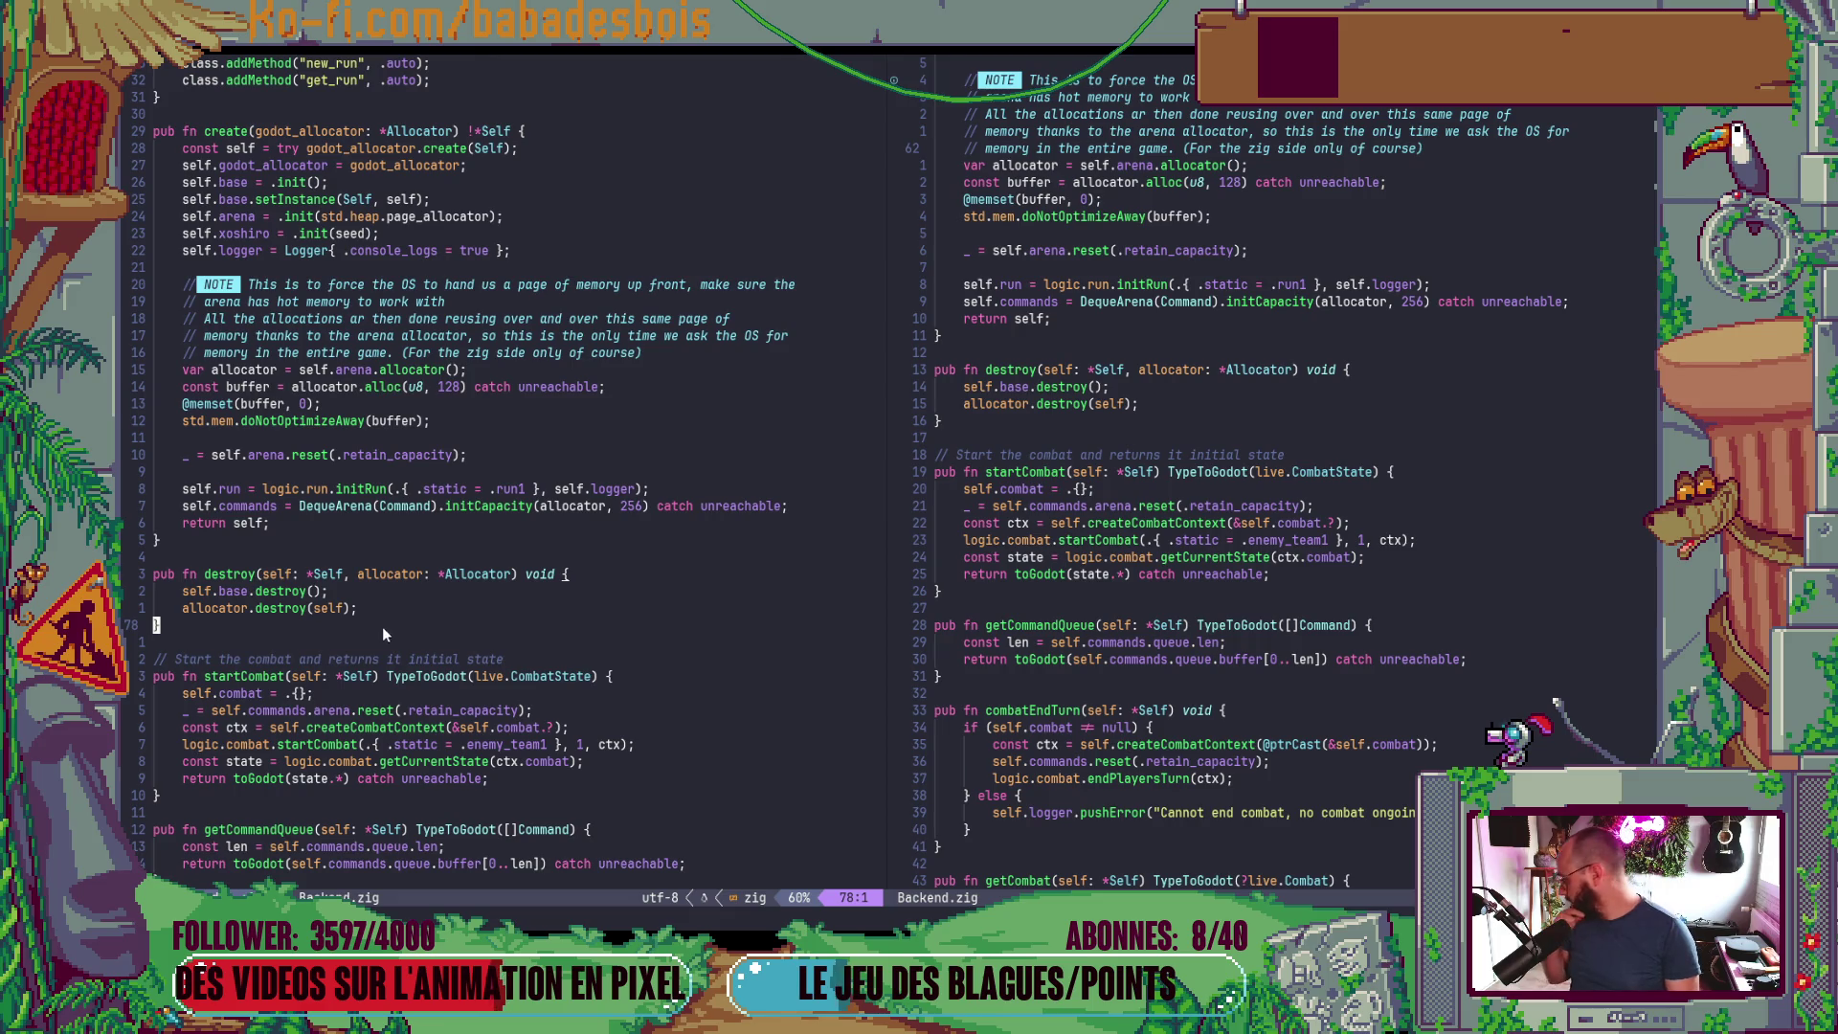
{"action": "scroll", "coordinate": [402, 575], "scroll_direction": "down", "scroll_amount": 4}
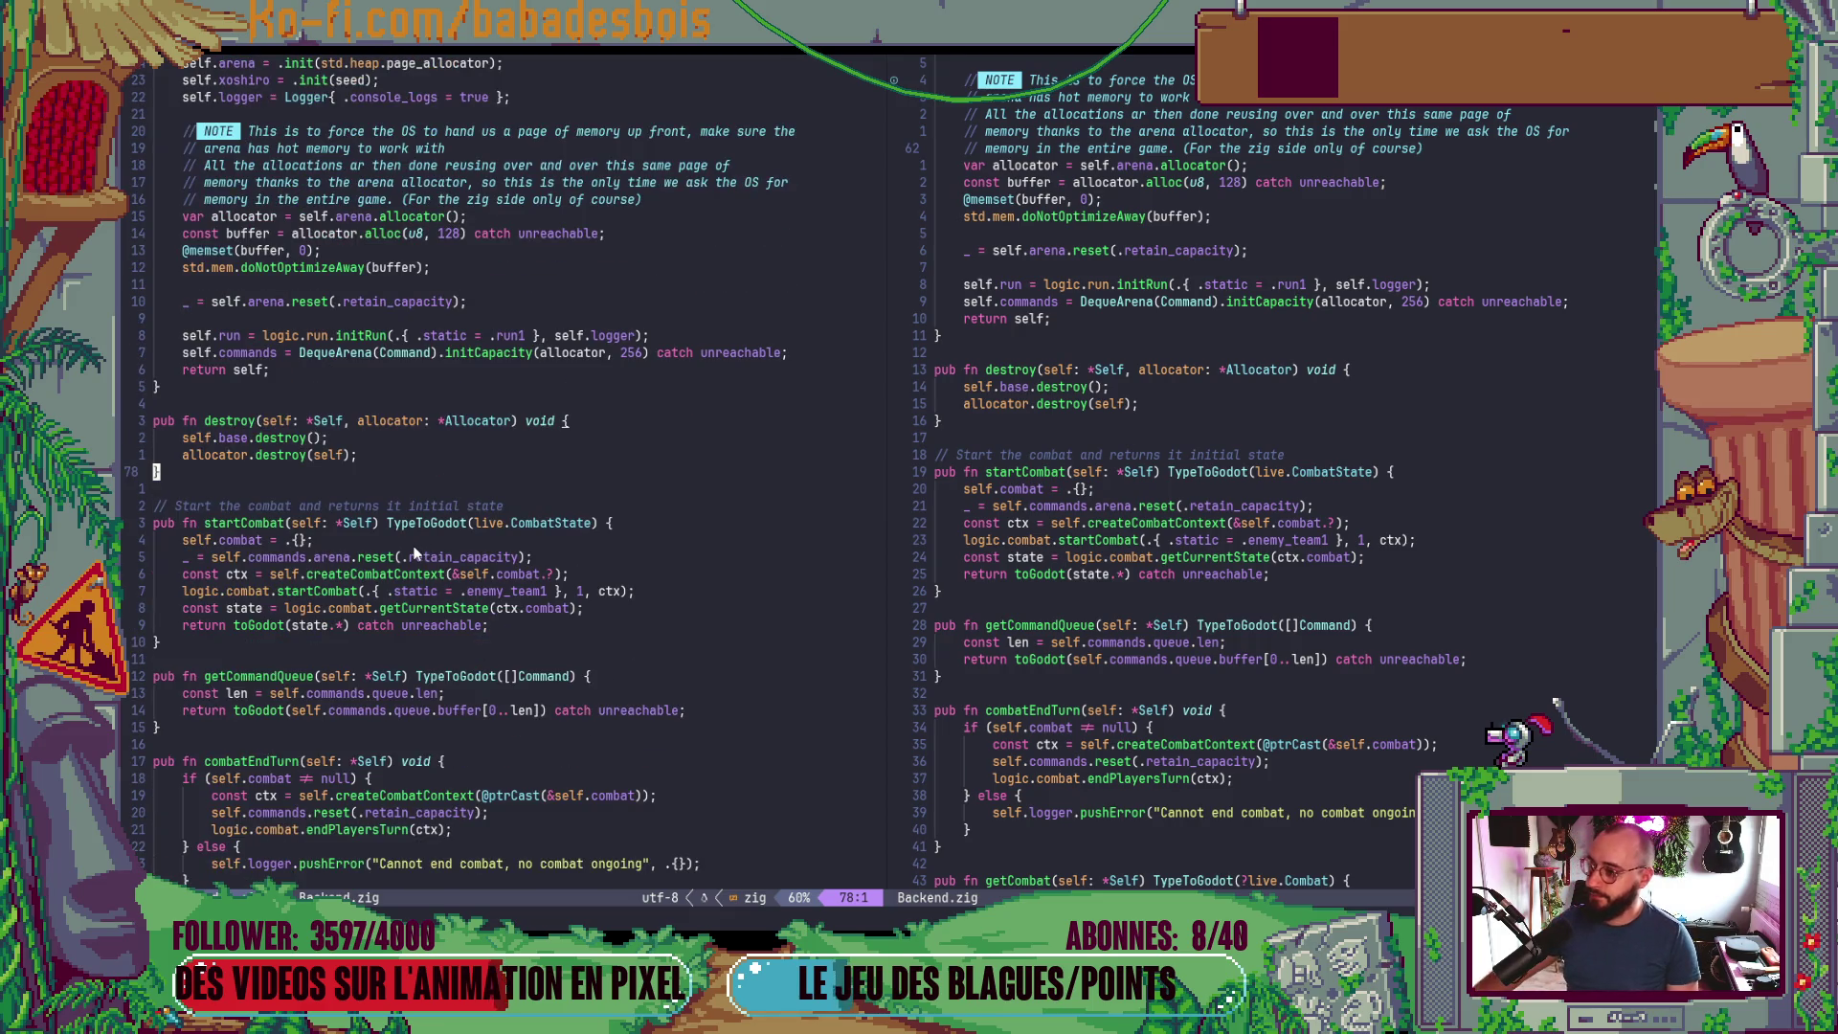
{"action": "scroll", "coordinate": [410, 547], "scroll_direction": "down", "scroll_amount": 6}
{"action": "scroll", "coordinate": [411, 548], "scroll_direction": "down", "scroll_amount": 7}
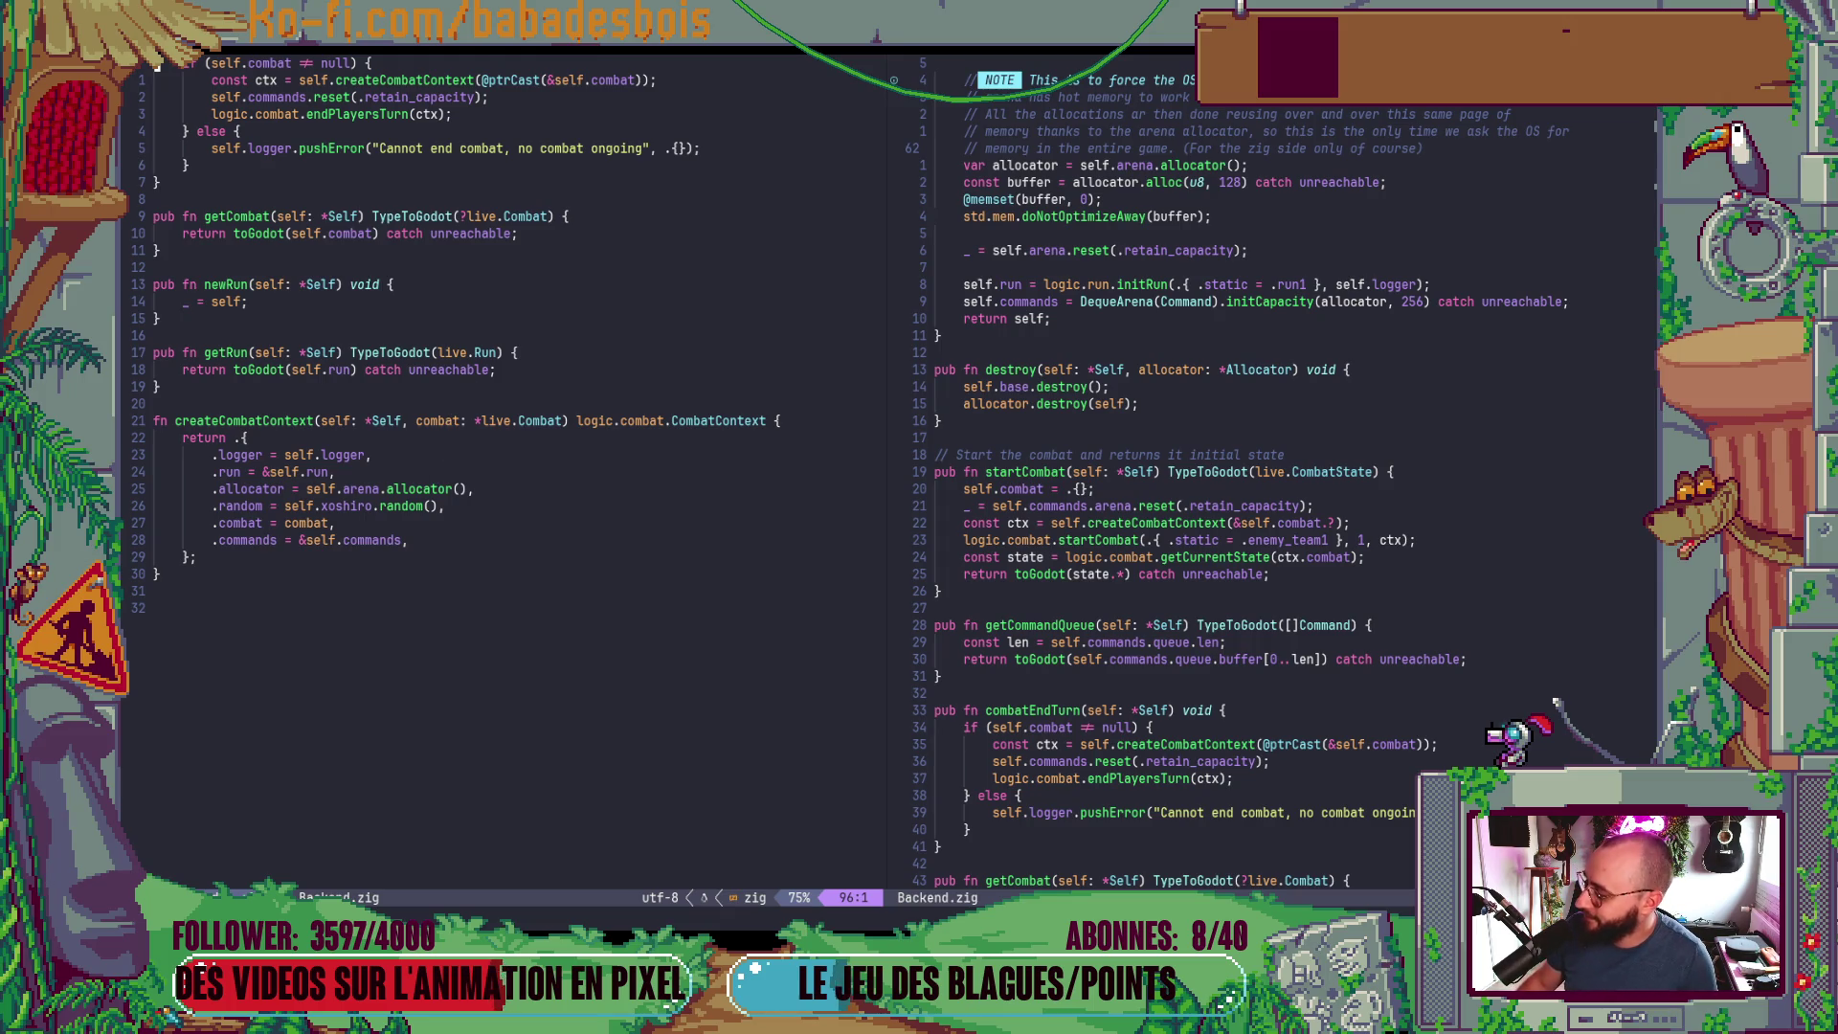
{"action": "key", "text": "alt+Tab"}
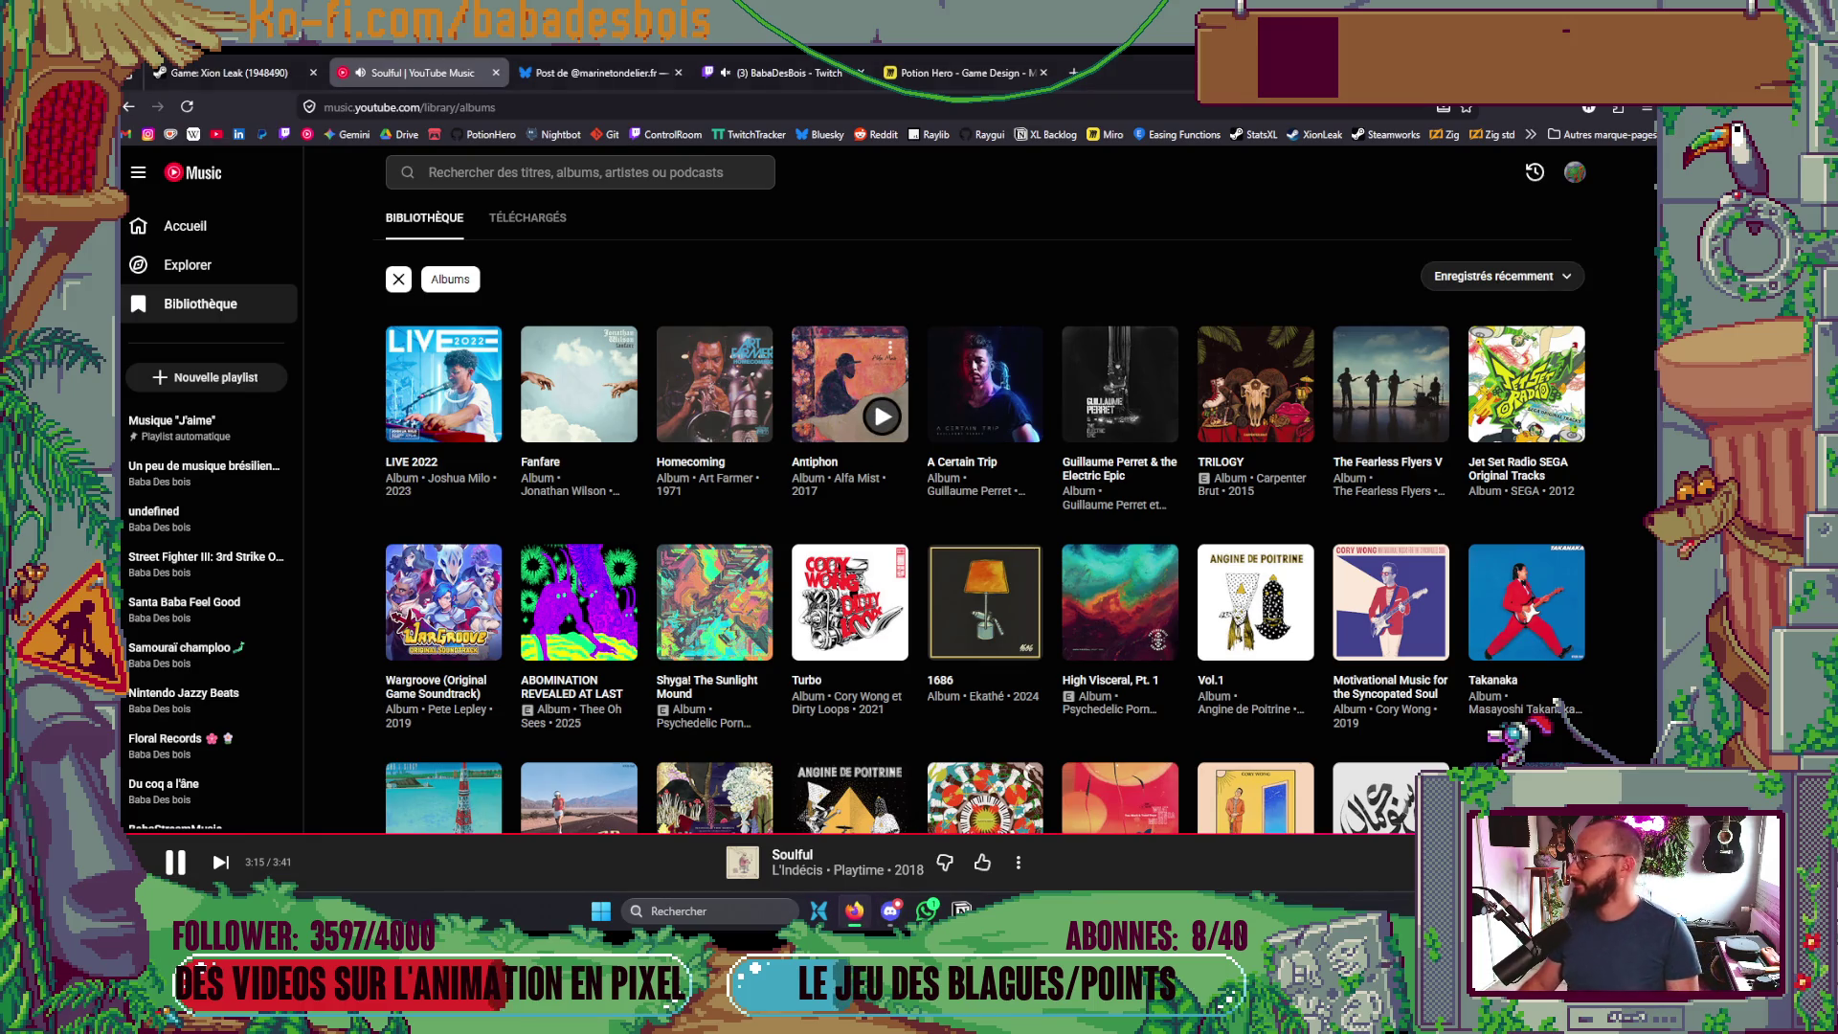
{"action": "key", "text": "super+Right"}
{"action": "key", "text": "alt+Tab"}
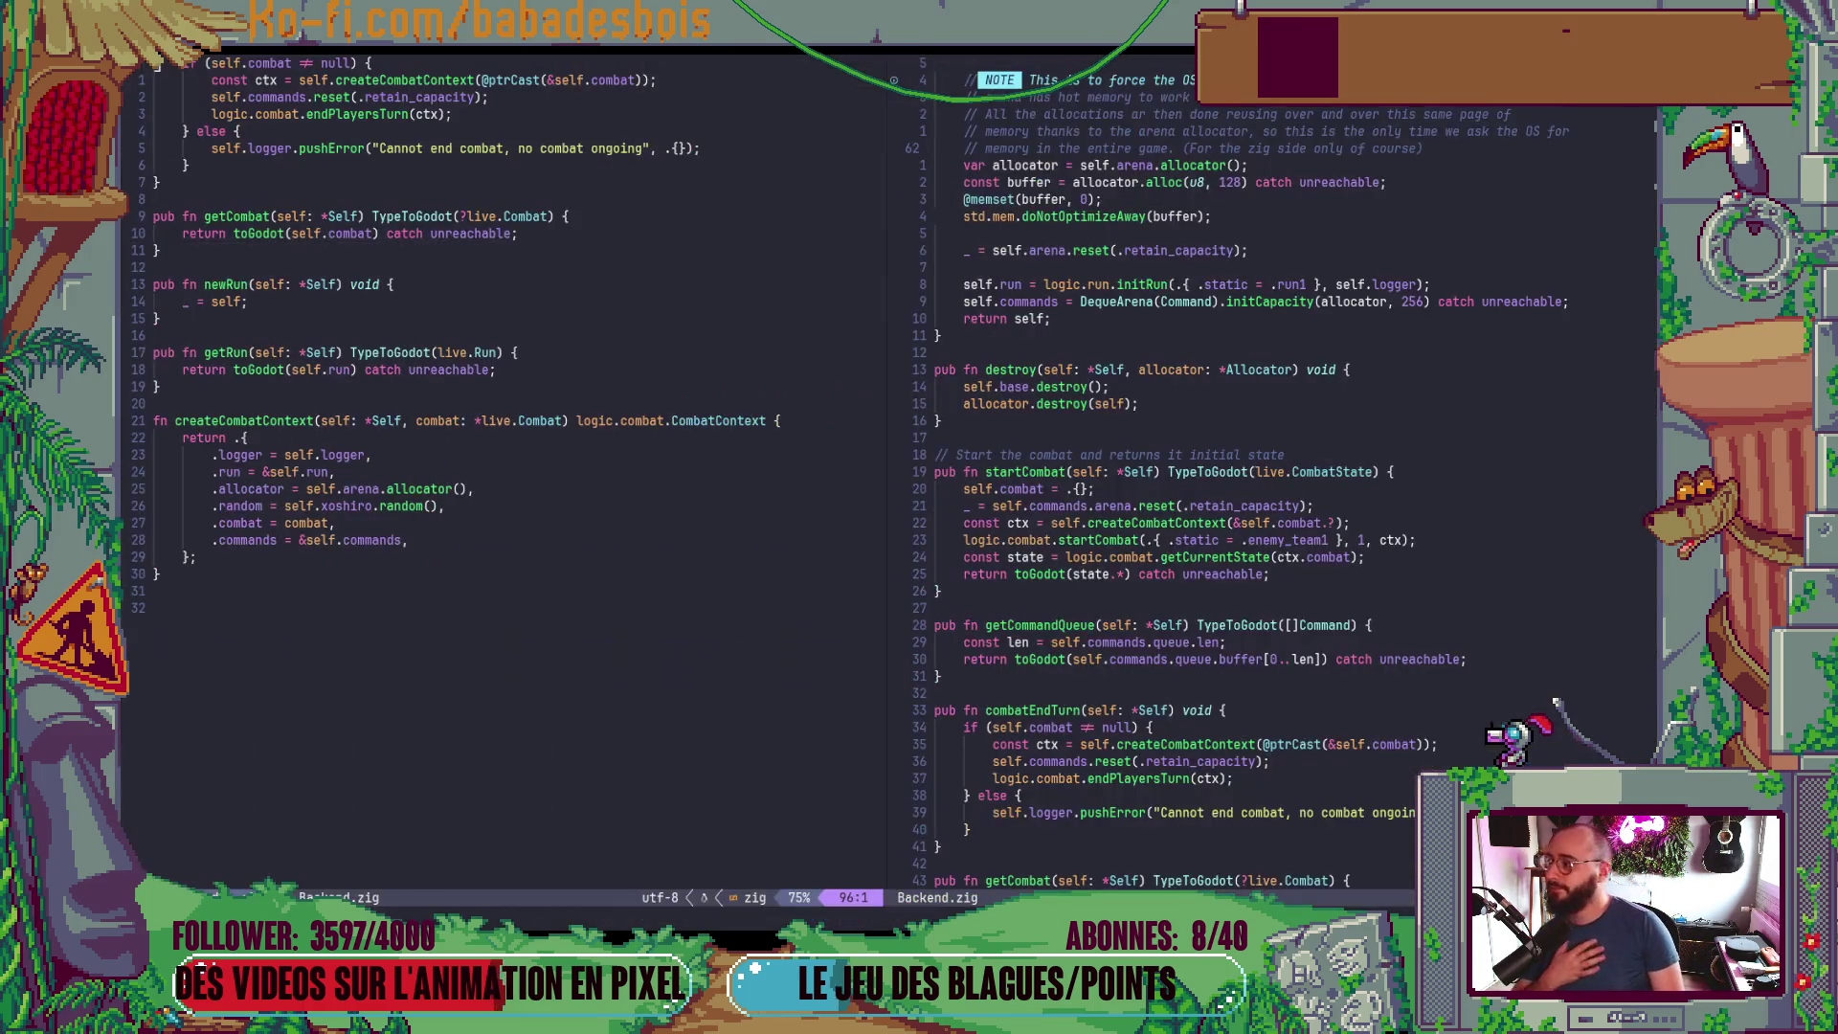
- Inspect createCombatContext's combat parameter and the end of startCombat, dismissing the file finder once
{"action": "left_click", "coordinate": [156, 403]}
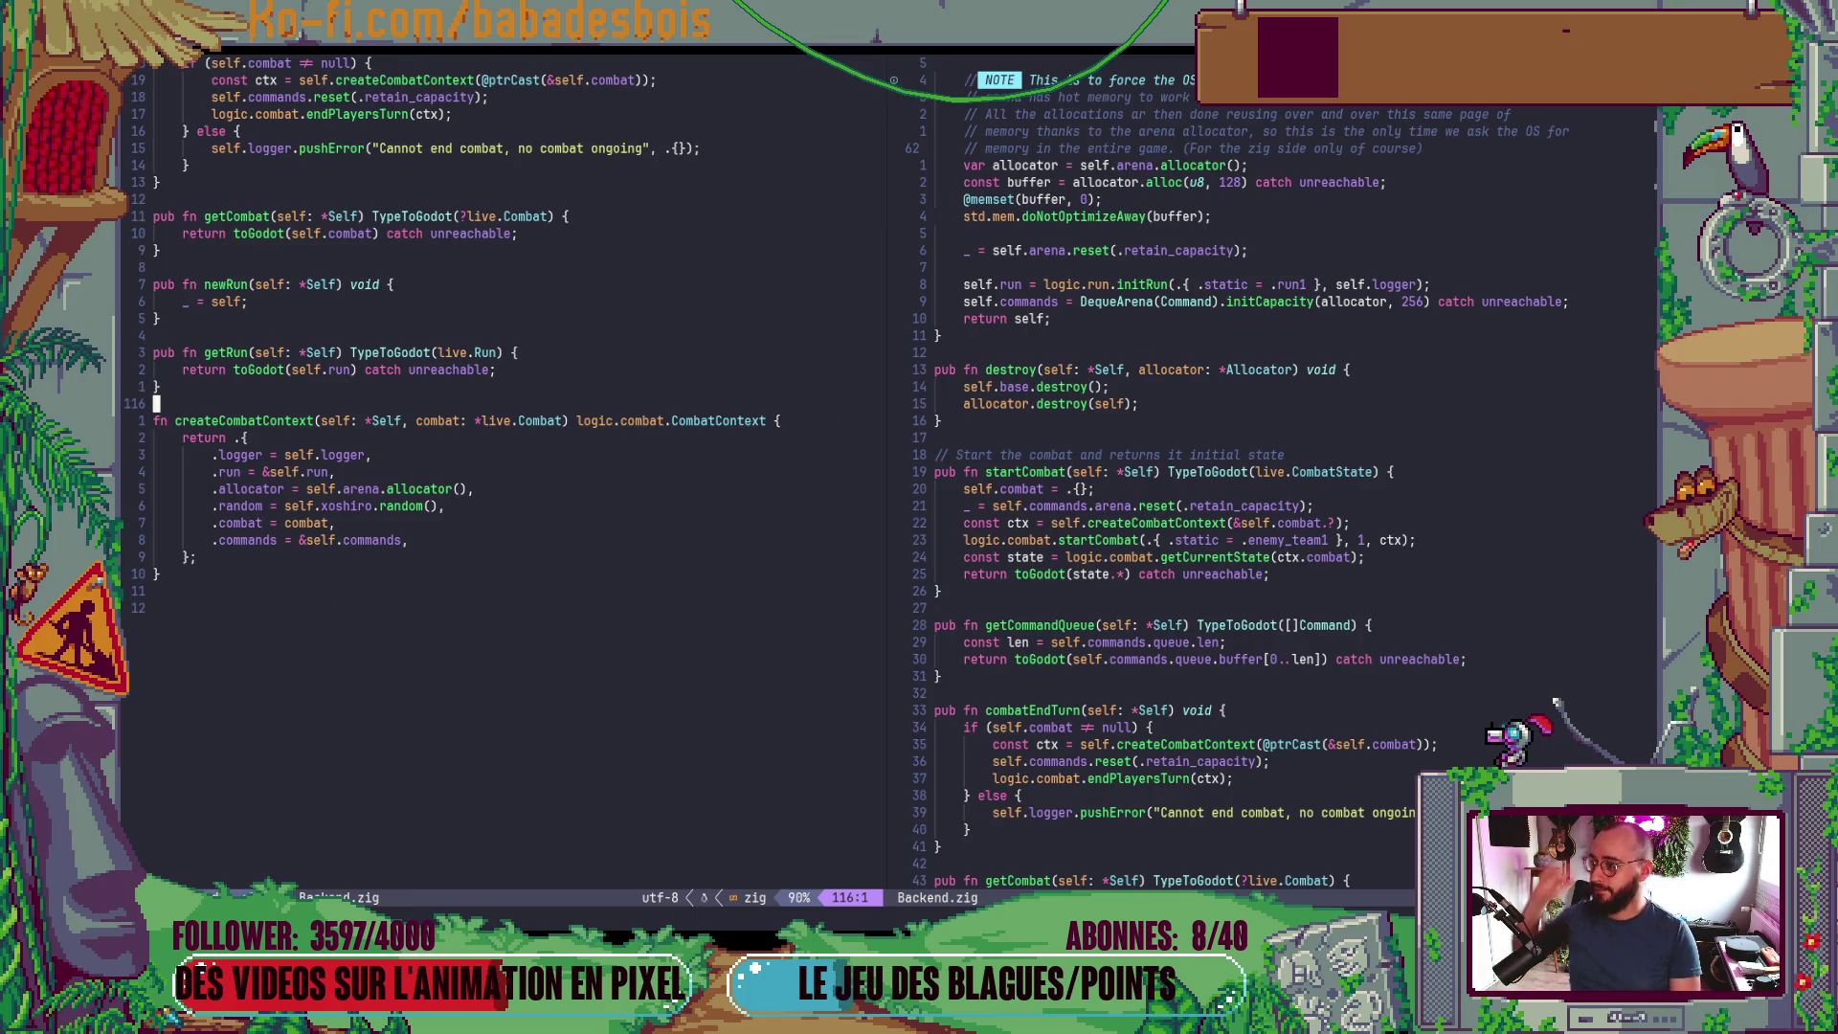
{"action": "left_click", "coordinate": [420, 421]}
{"action": "scroll", "coordinate": [353, 212], "scroll_direction": "up", "scroll_amount": 18}
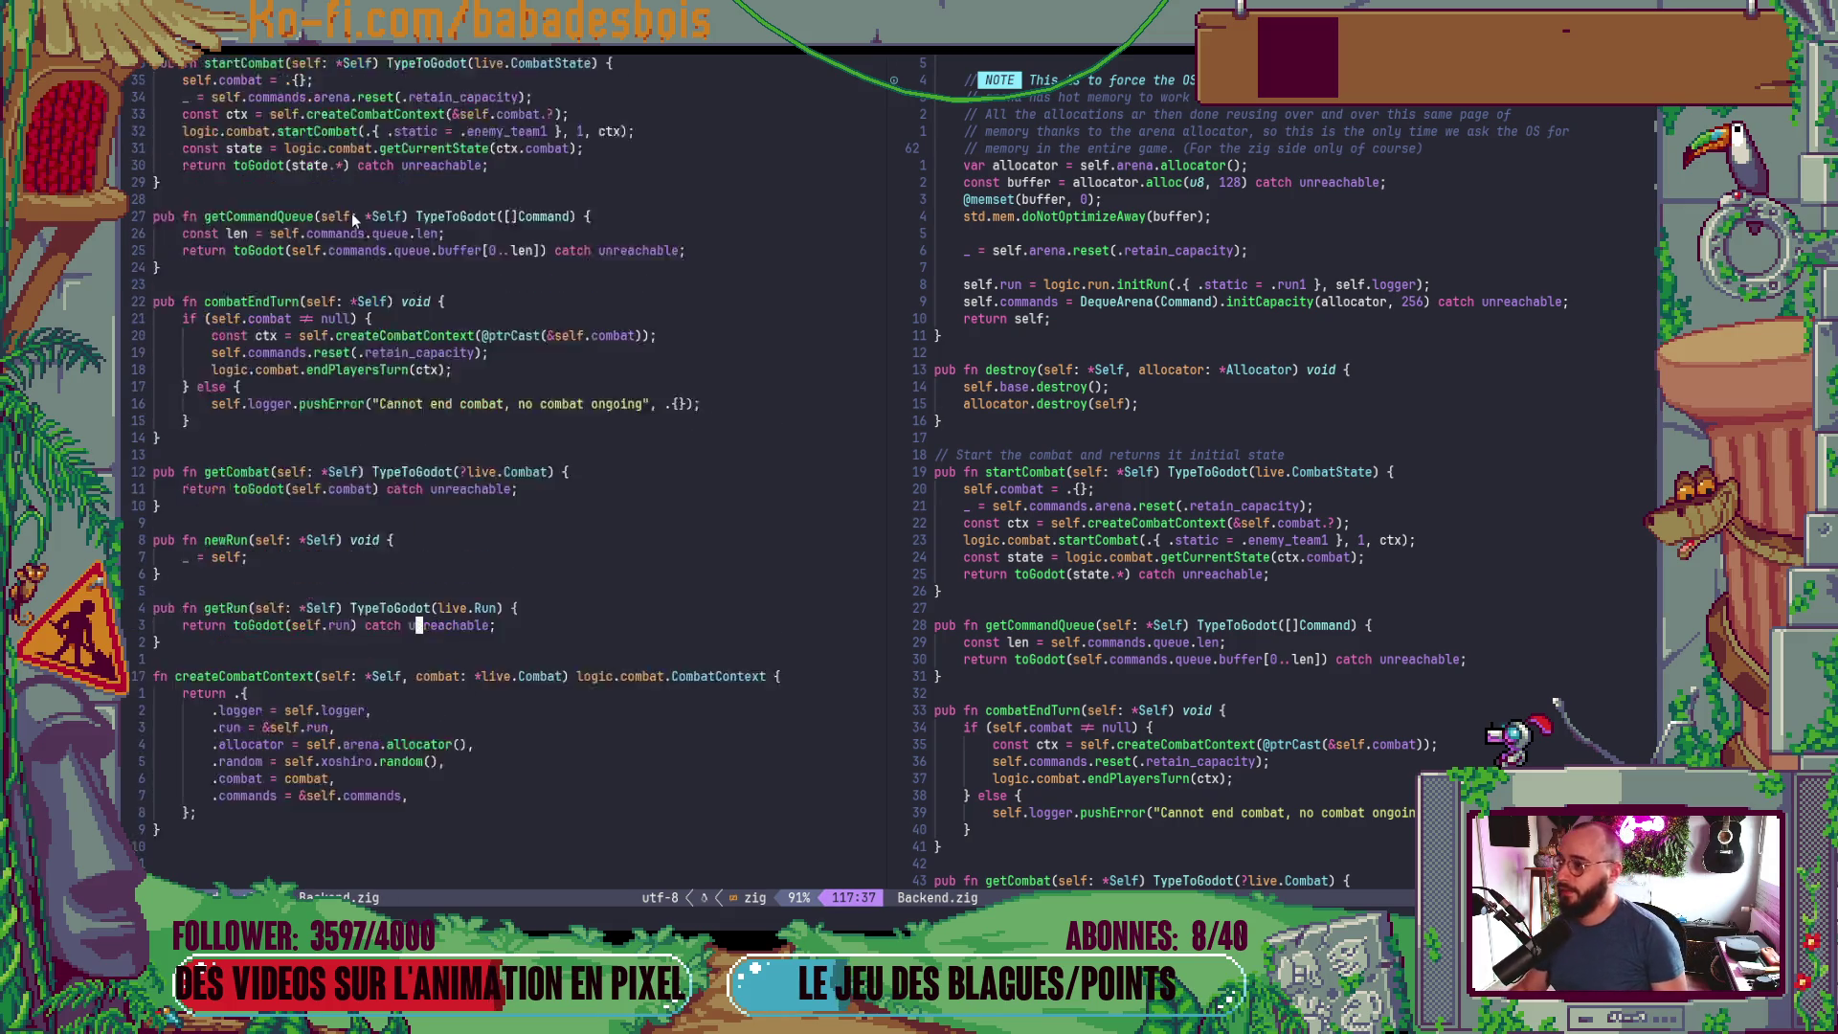
{"action": "scroll", "coordinate": [555, 399], "scroll_direction": "down", "scroll_amount": 8}
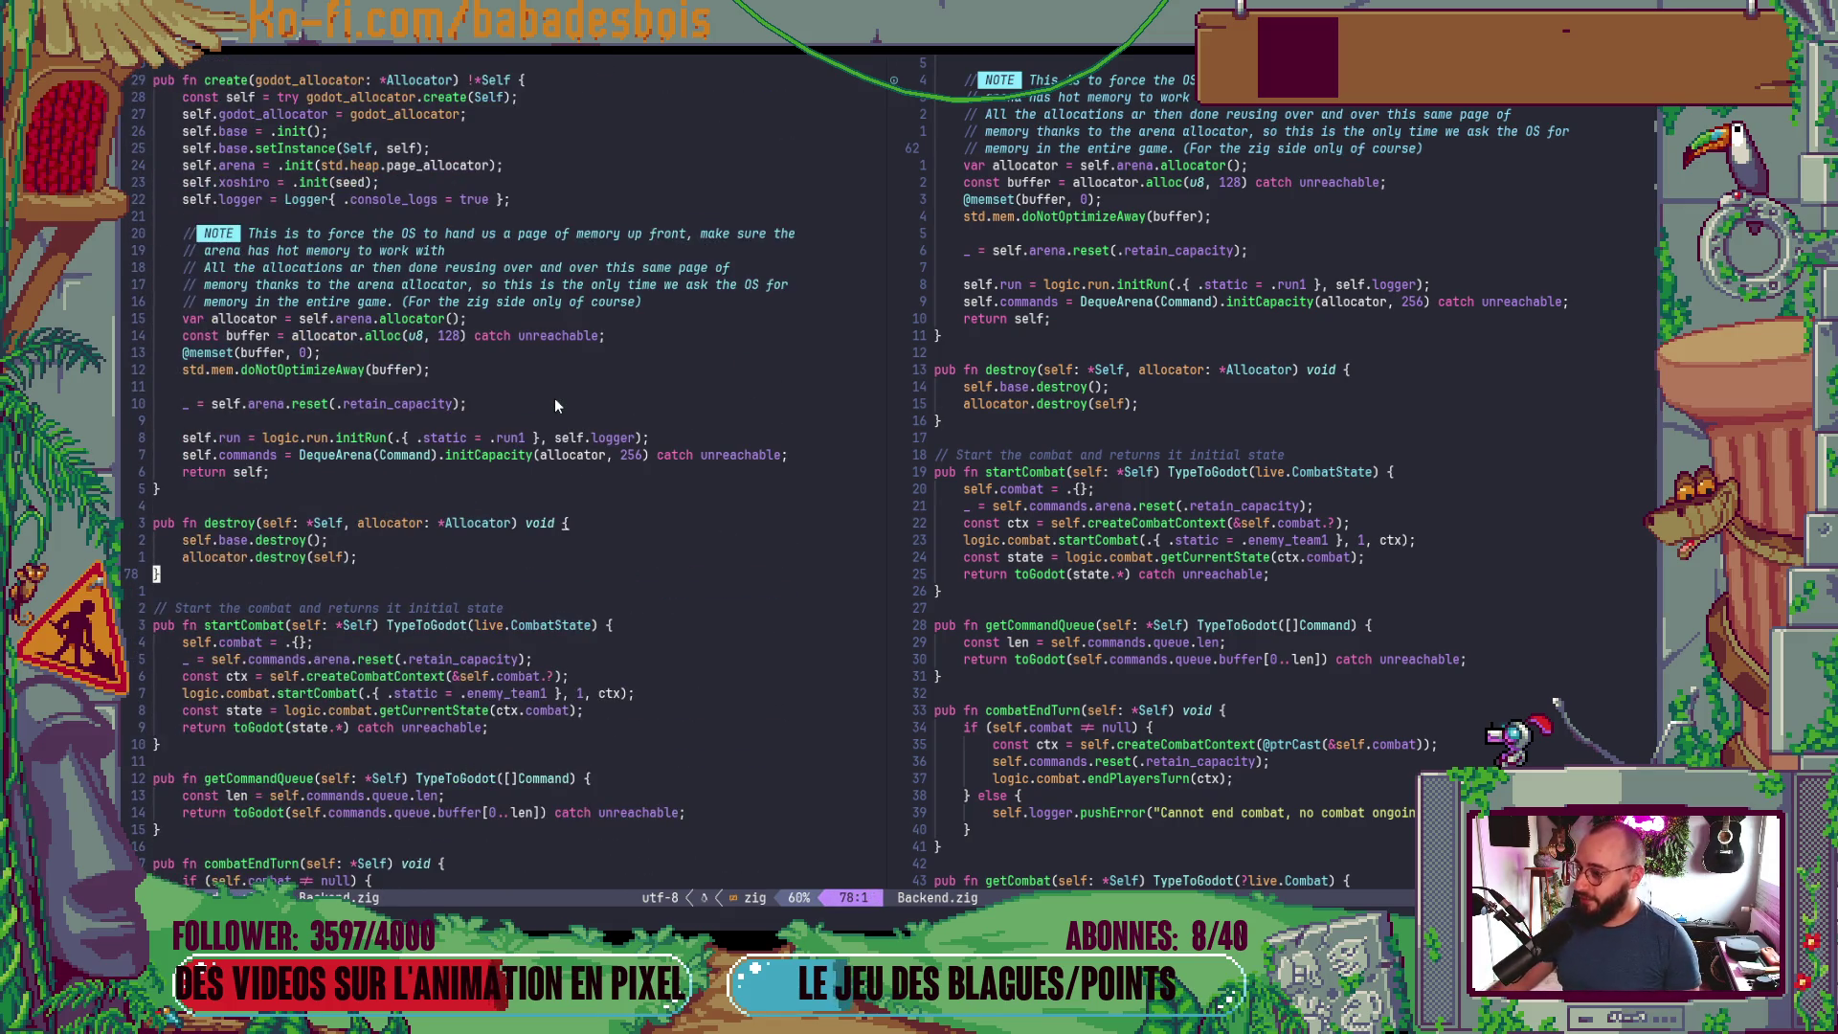
{"action": "scroll", "coordinate": [555, 399], "scroll_direction": "down", "scroll_amount": 4}
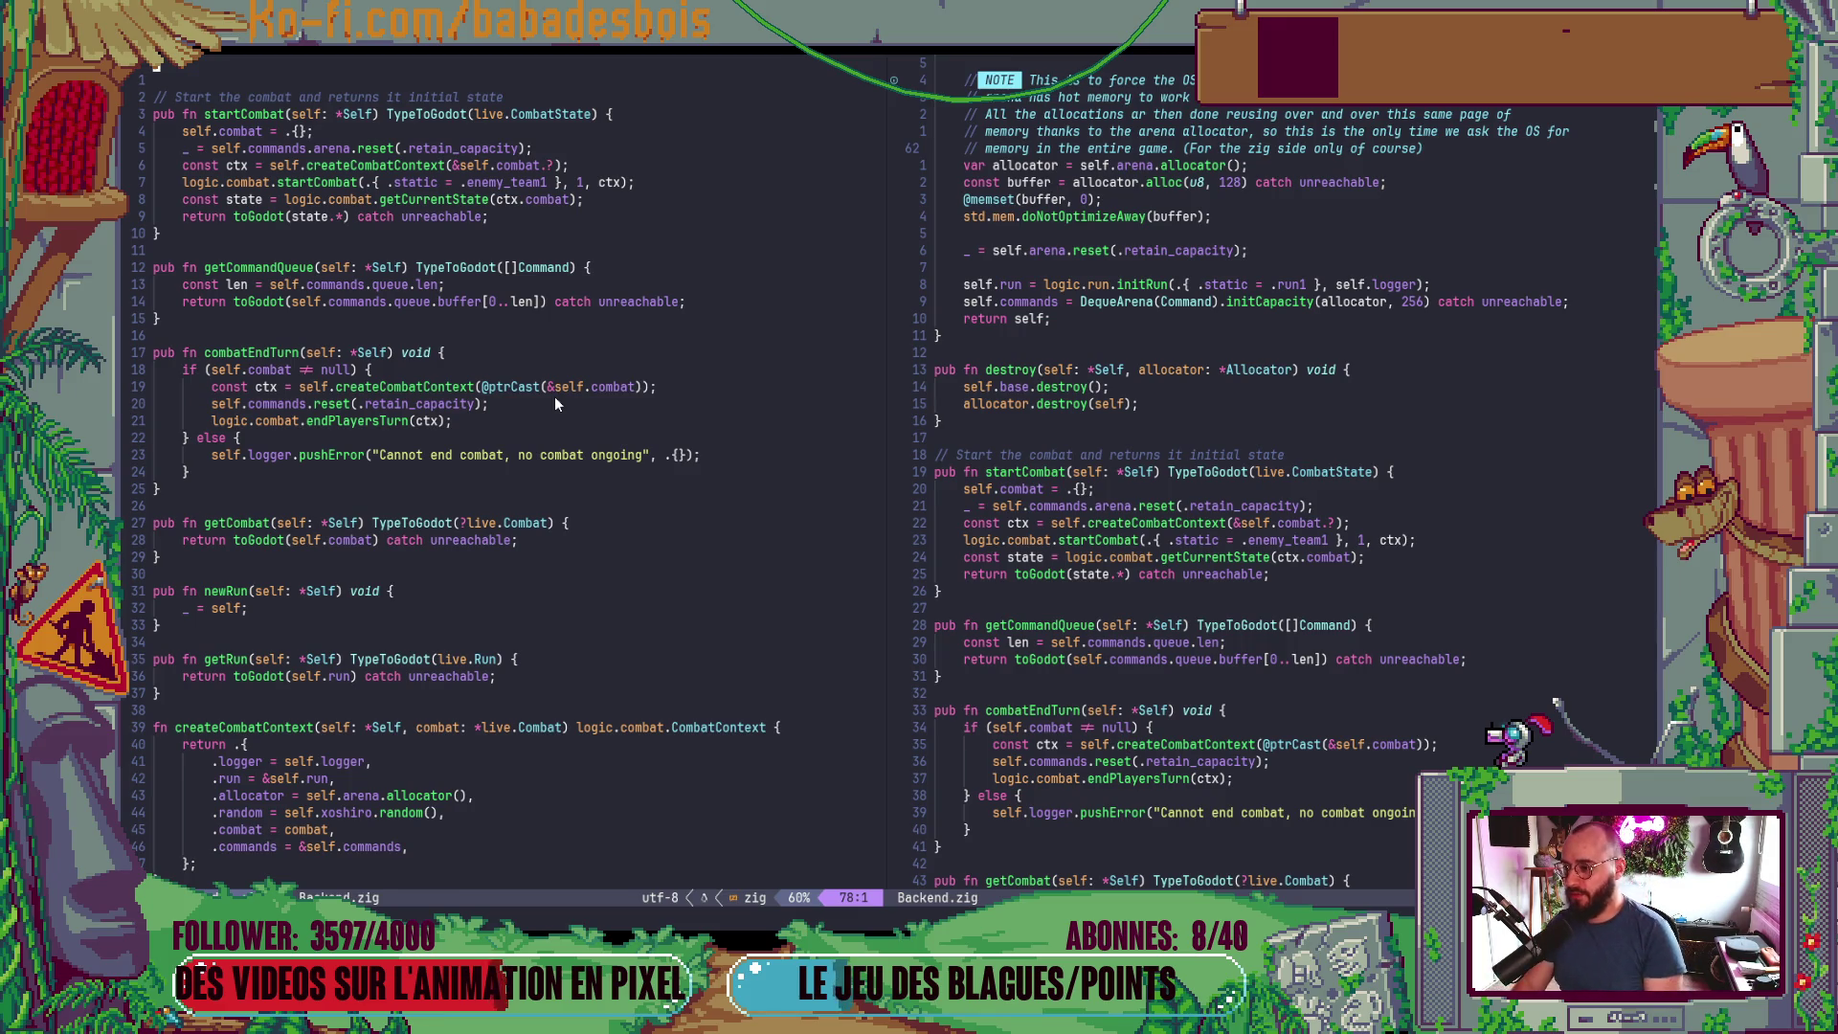
{"action": "left_click", "coordinate": [389, 239]}
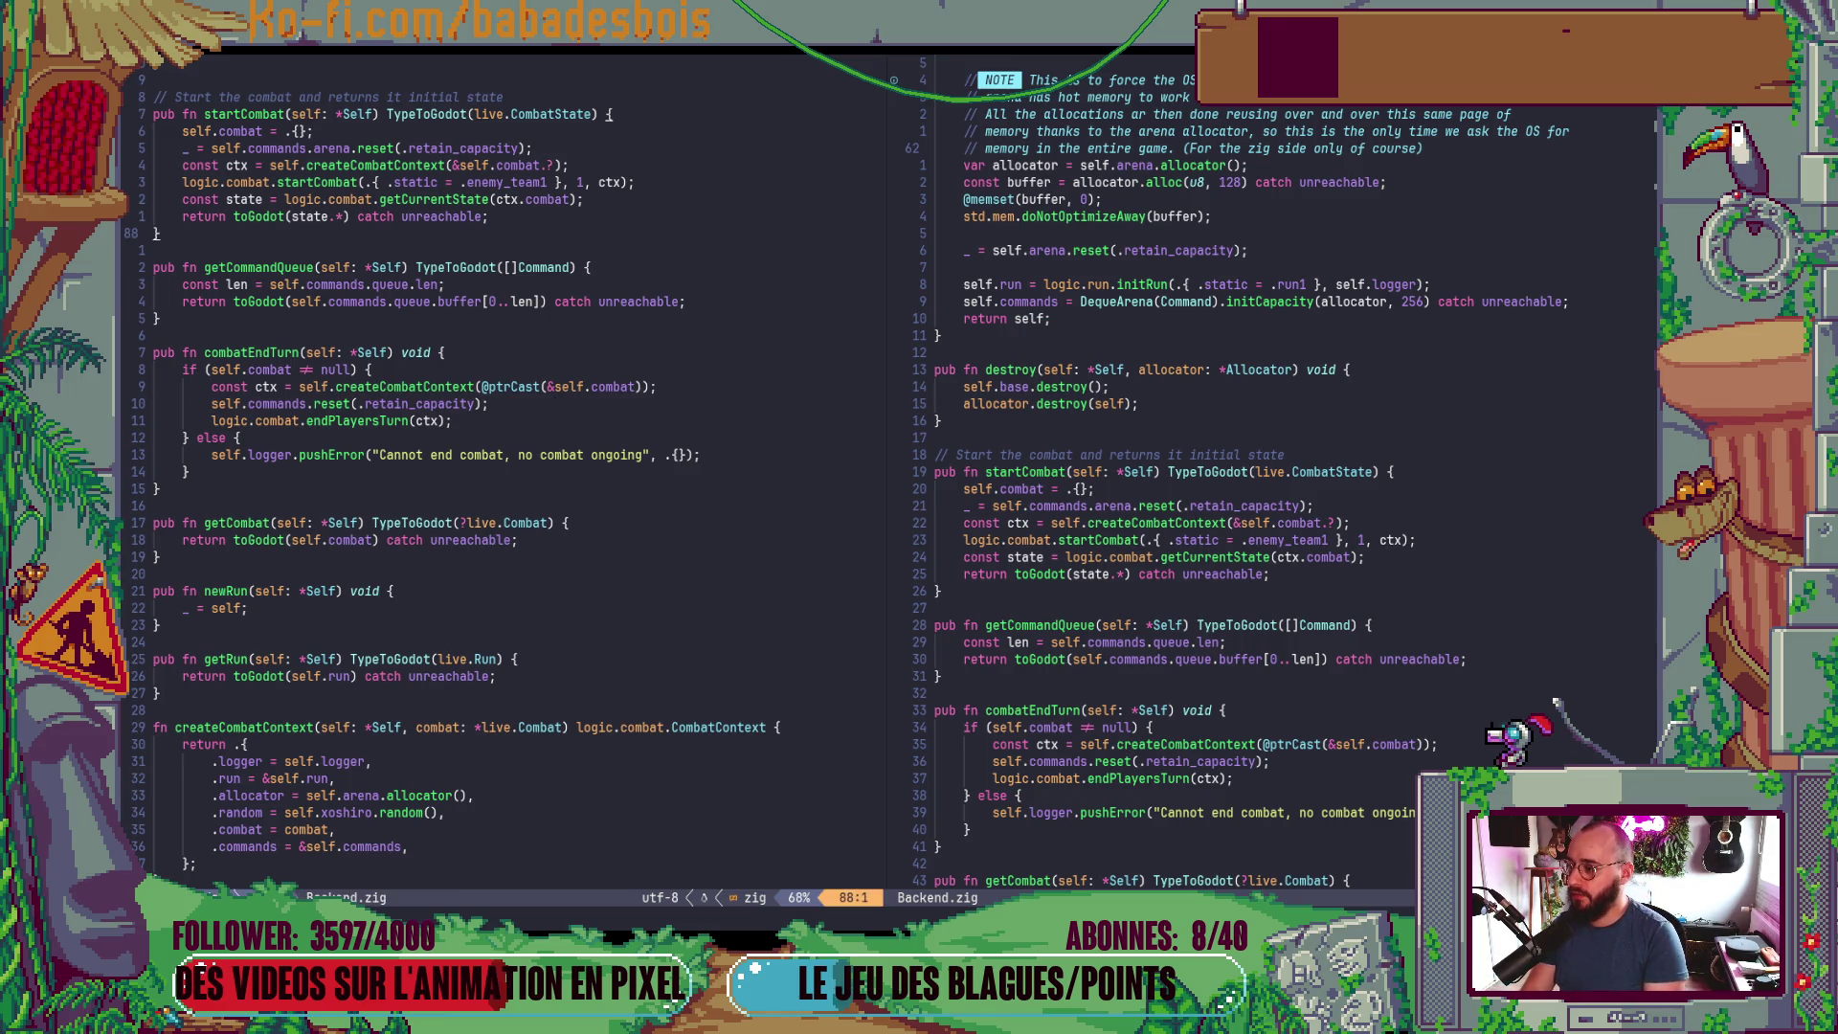
{"action": "key", "text": "space"}
{"action": "key", "text": "f"}
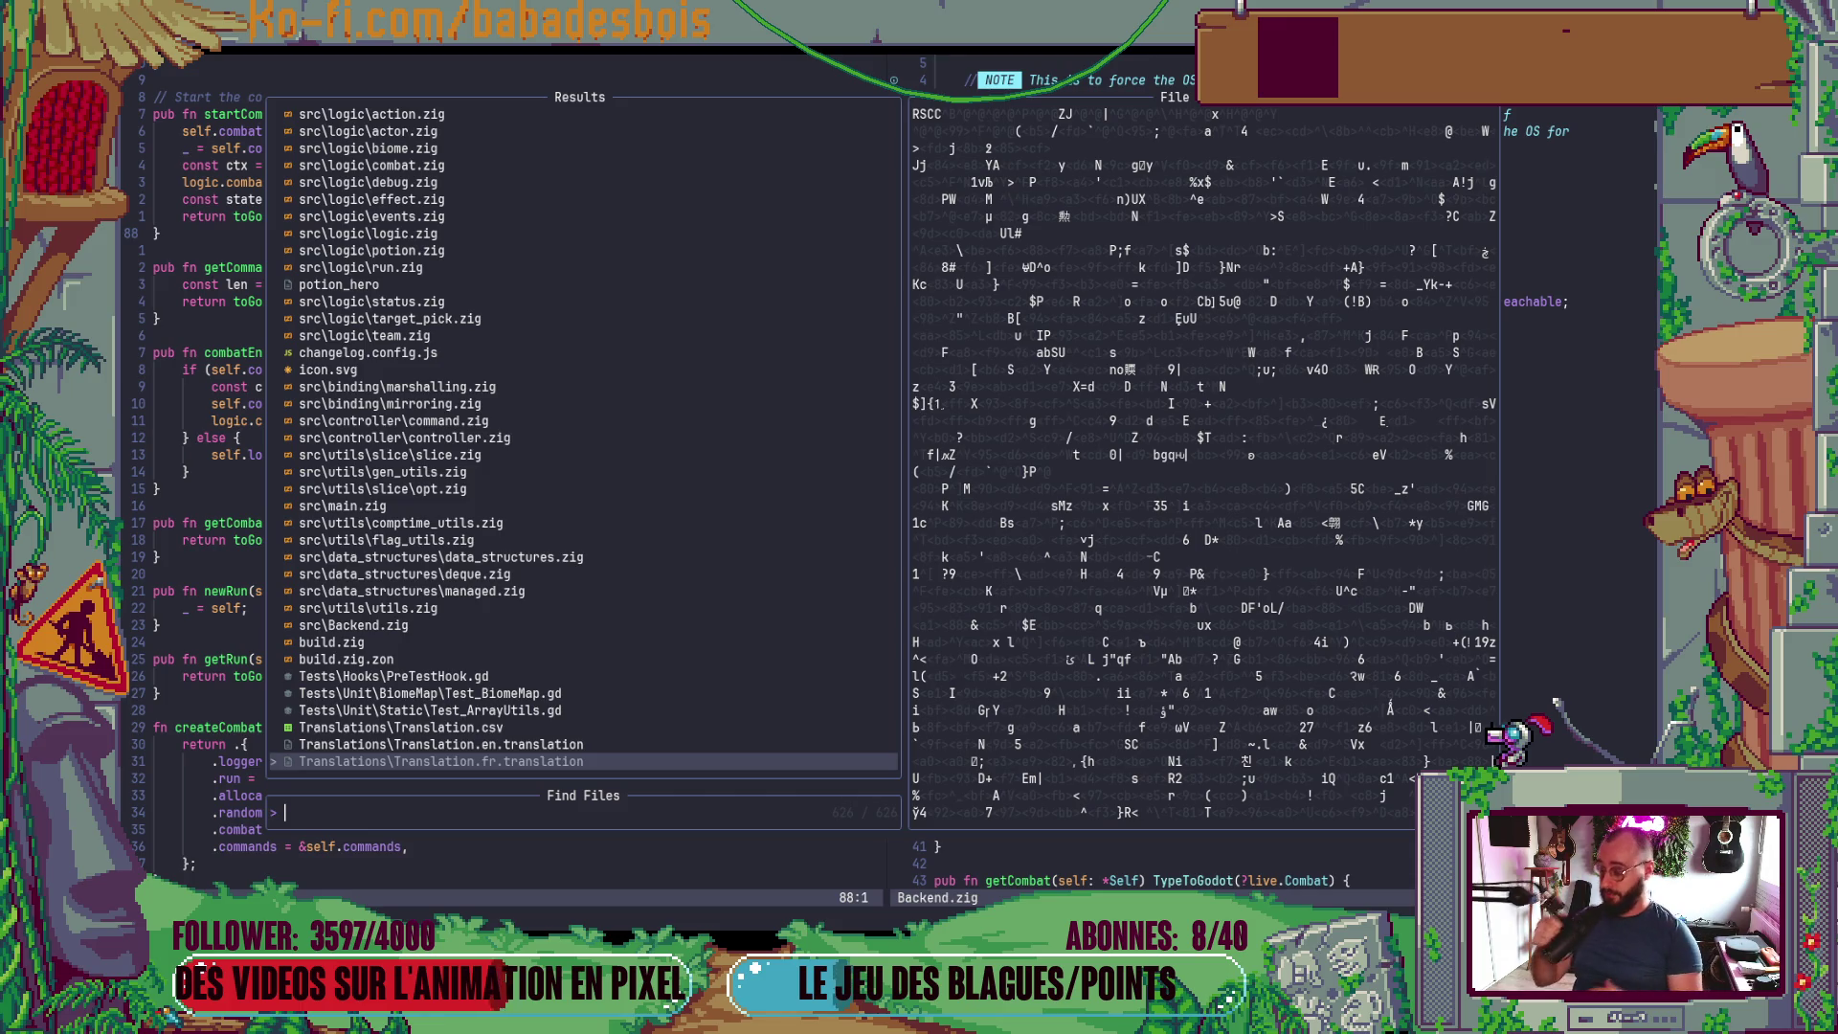
{"action": "key", "text": "Escape"}
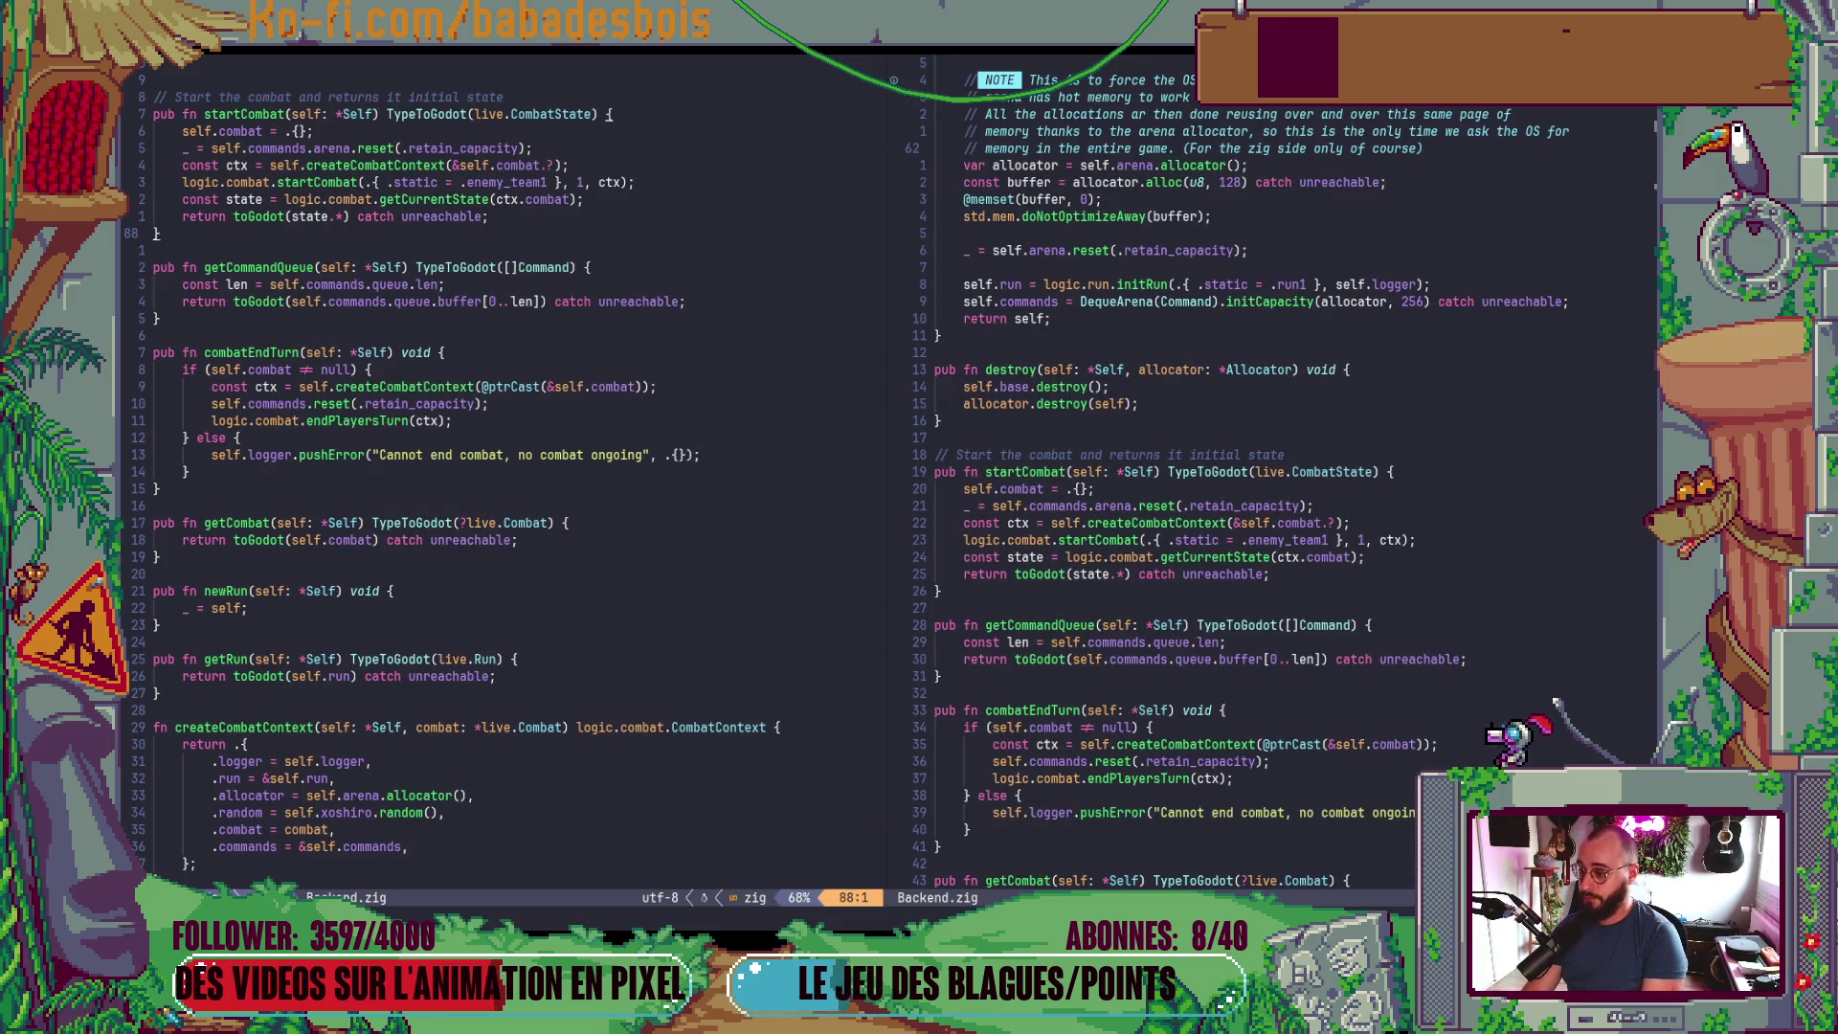
- Scroll through Backend.zig's setup code and place the caret on the arena allocator line
{"action": "scroll", "coordinate": [616, 498], "scroll_direction": "up", "scroll_amount": 13}
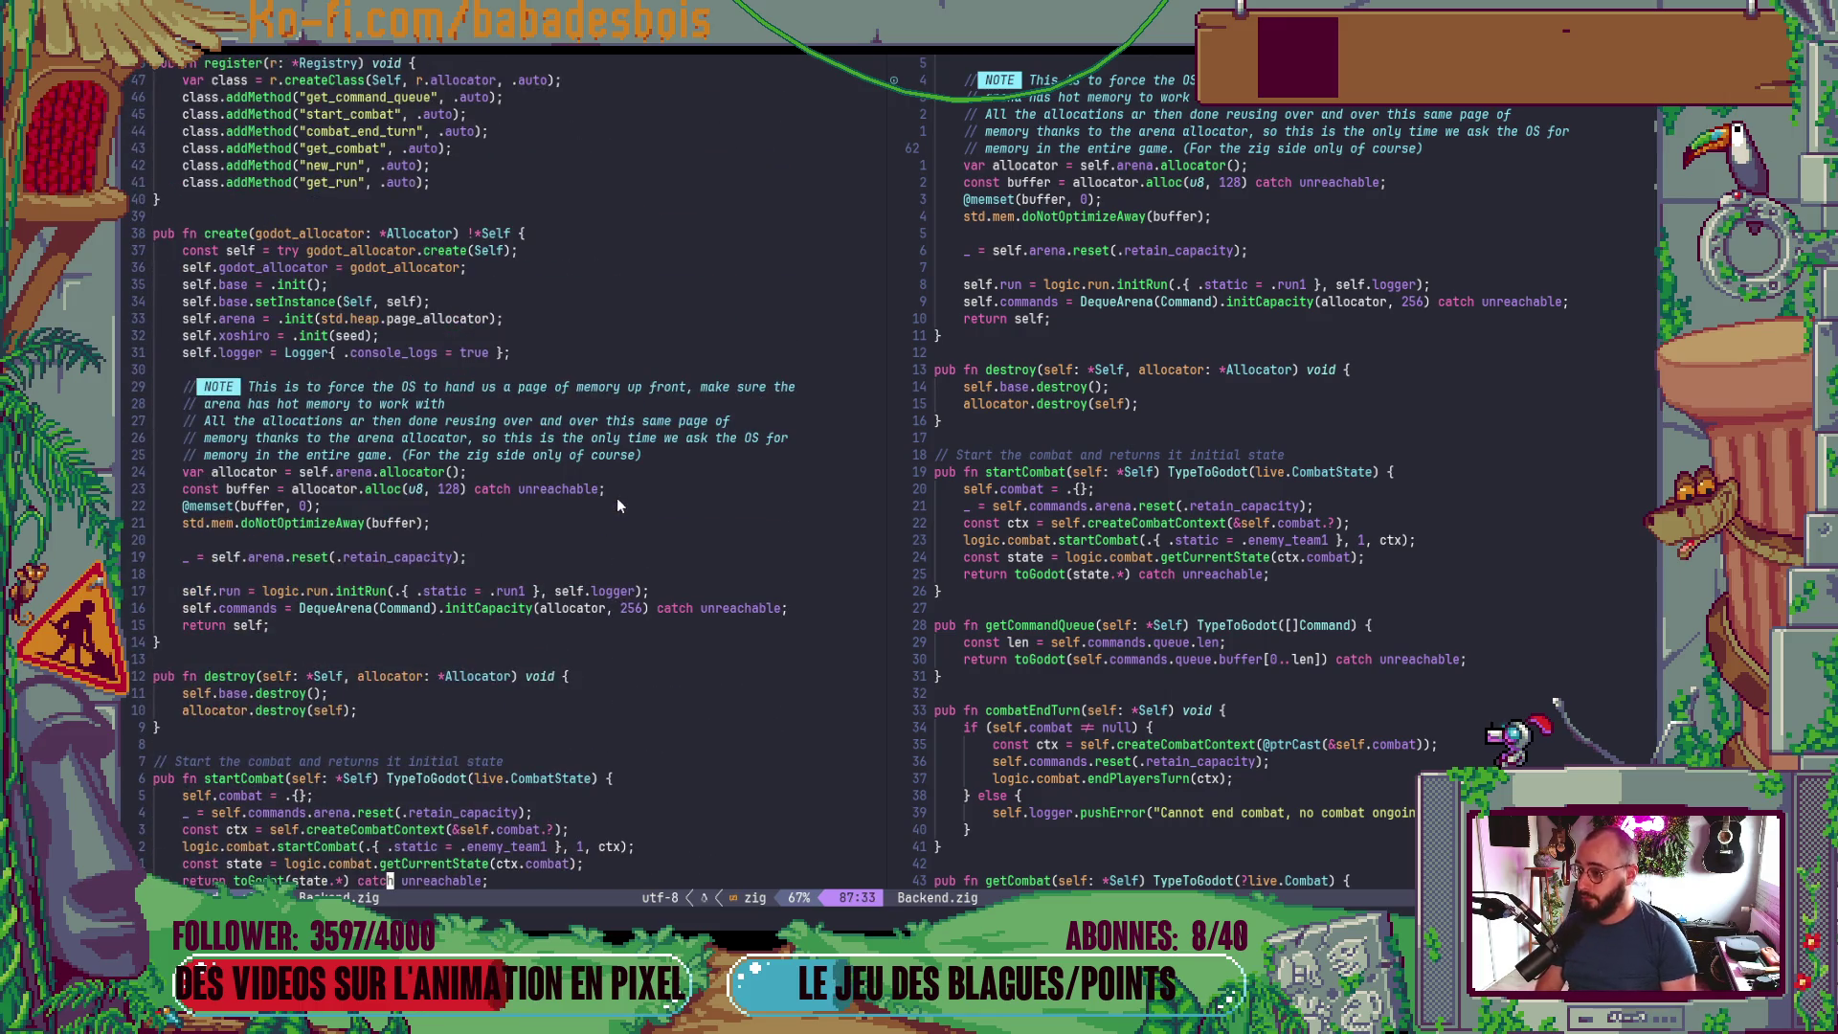
{"action": "scroll", "coordinate": [617, 498], "scroll_direction": "down", "scroll_amount": 1}
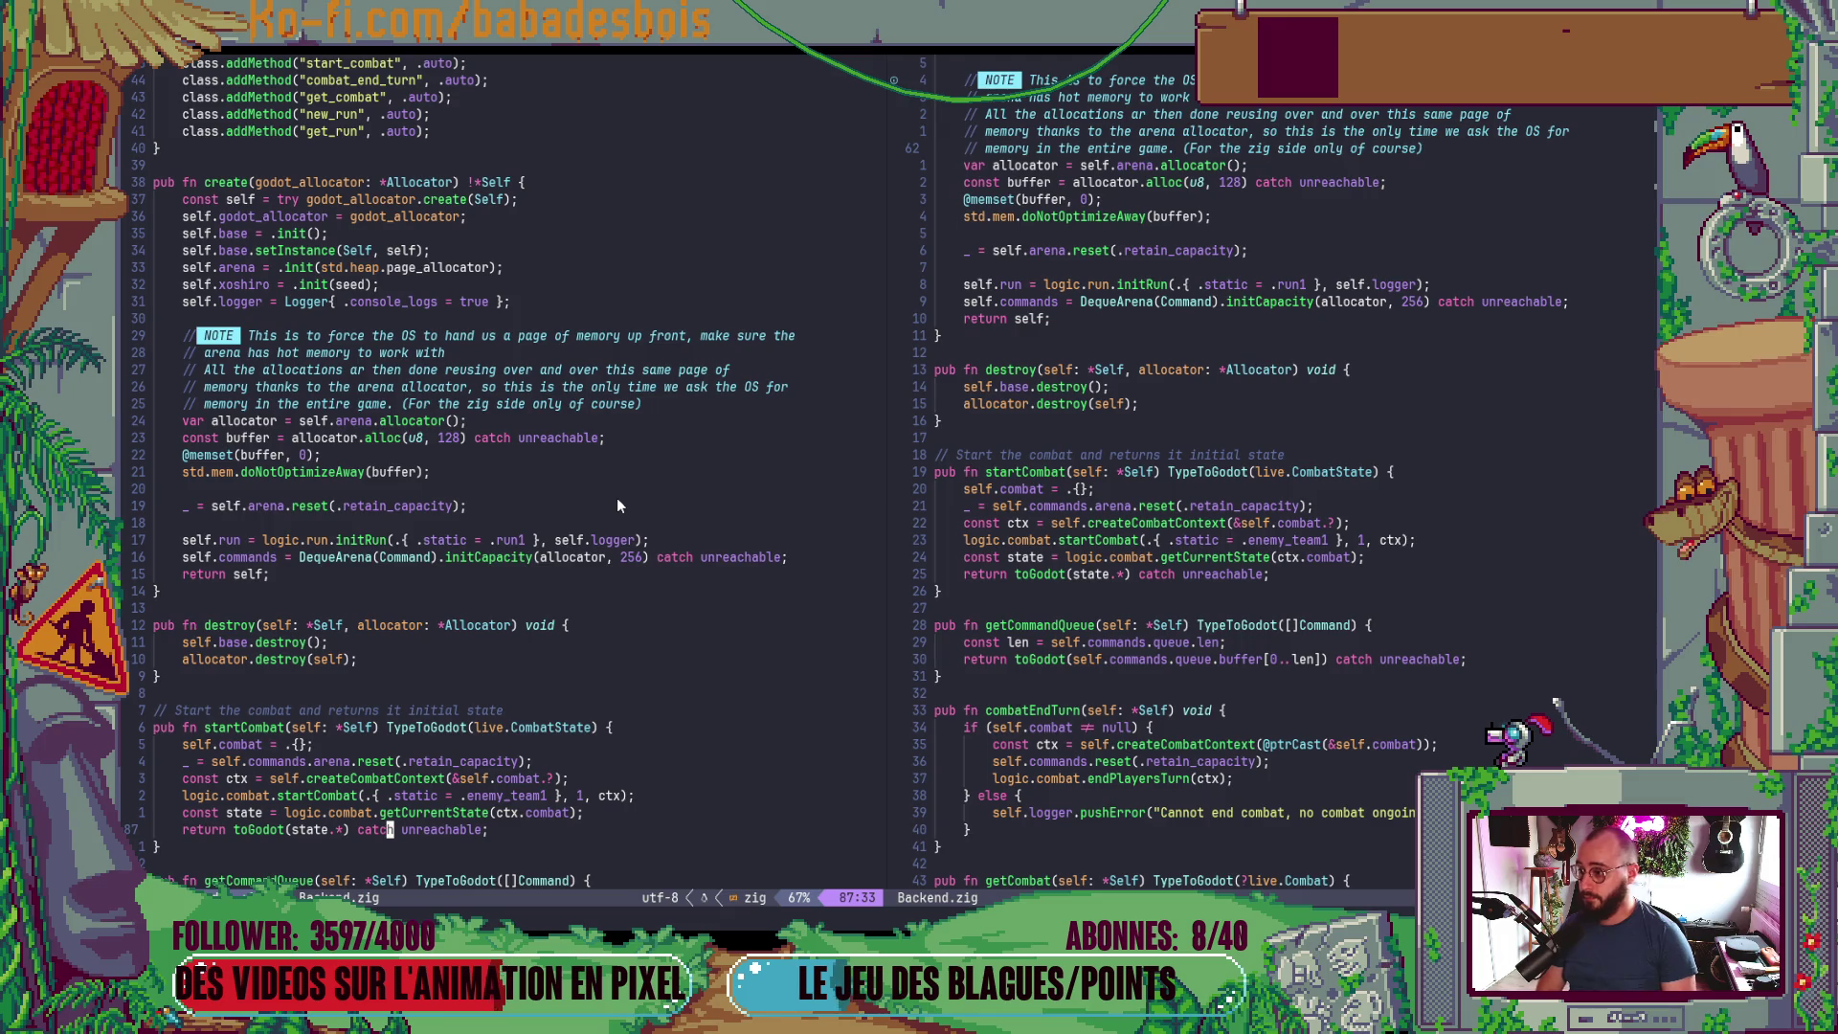
{"action": "scroll", "coordinate": [617, 498], "scroll_direction": "down", "scroll_amount": 4}
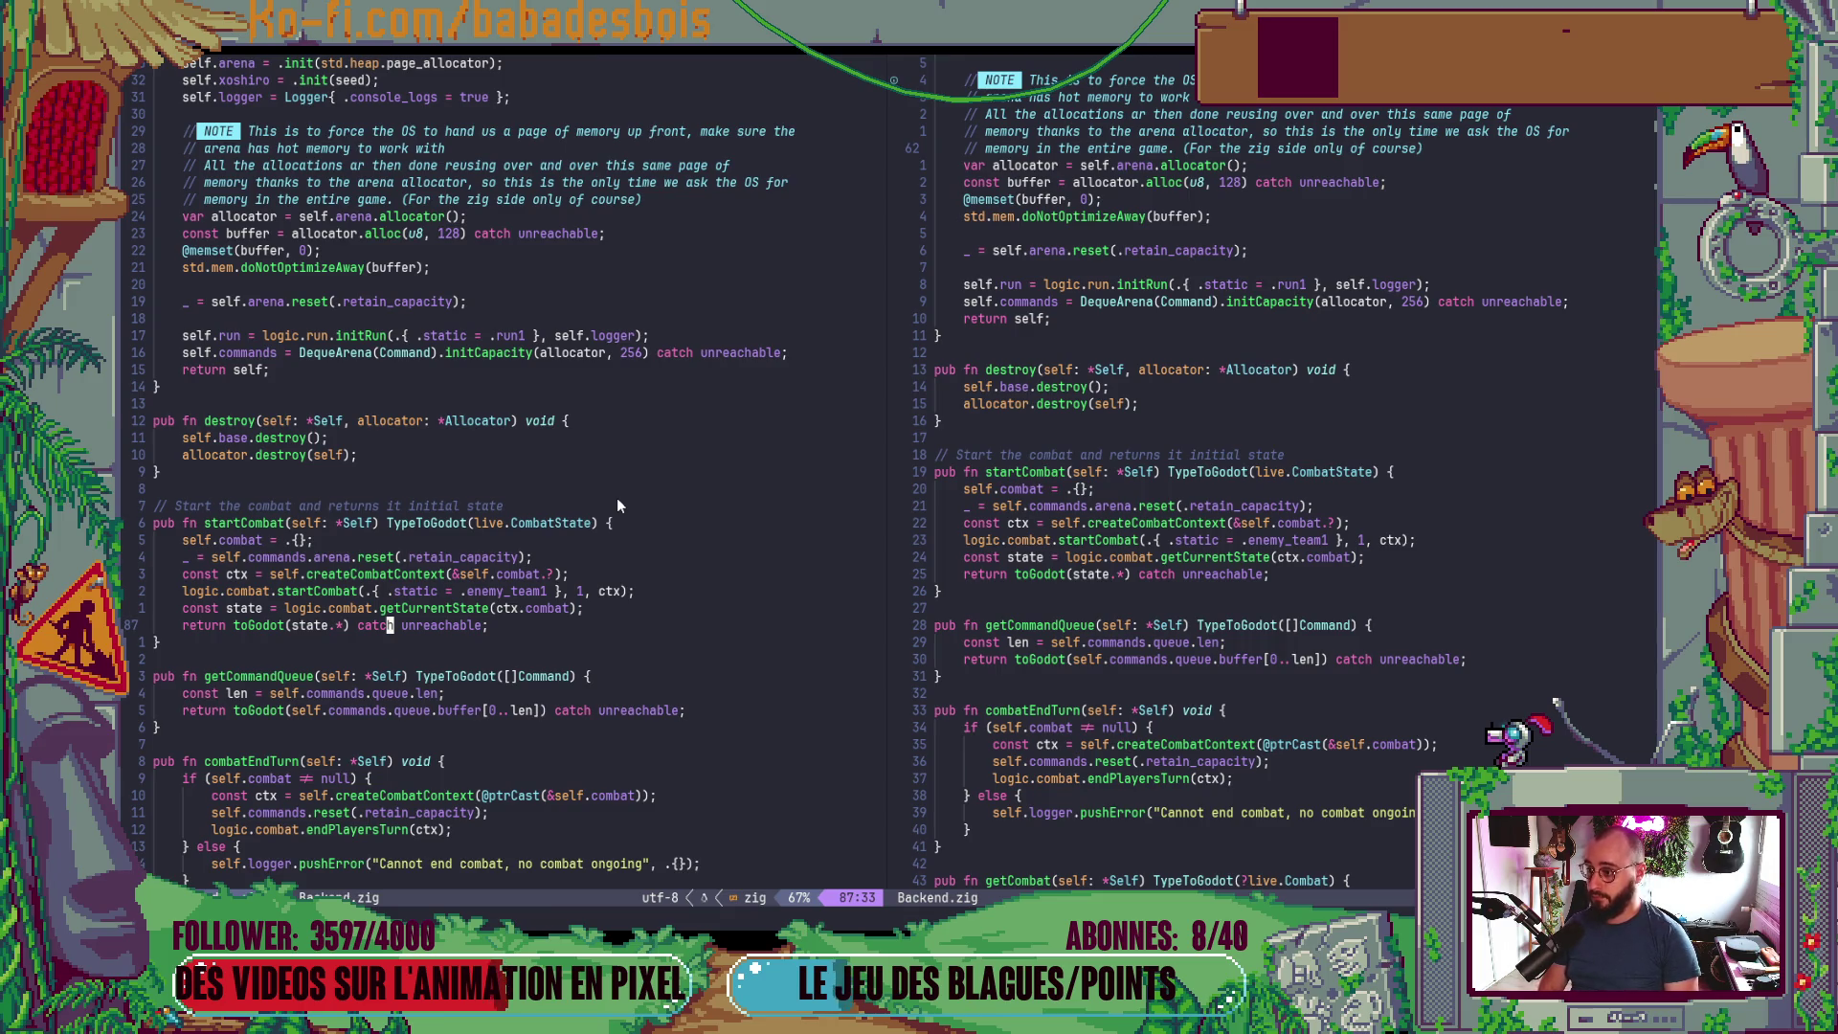
{"action": "scroll", "coordinate": [617, 504], "scroll_direction": "down", "scroll_amount": 8}
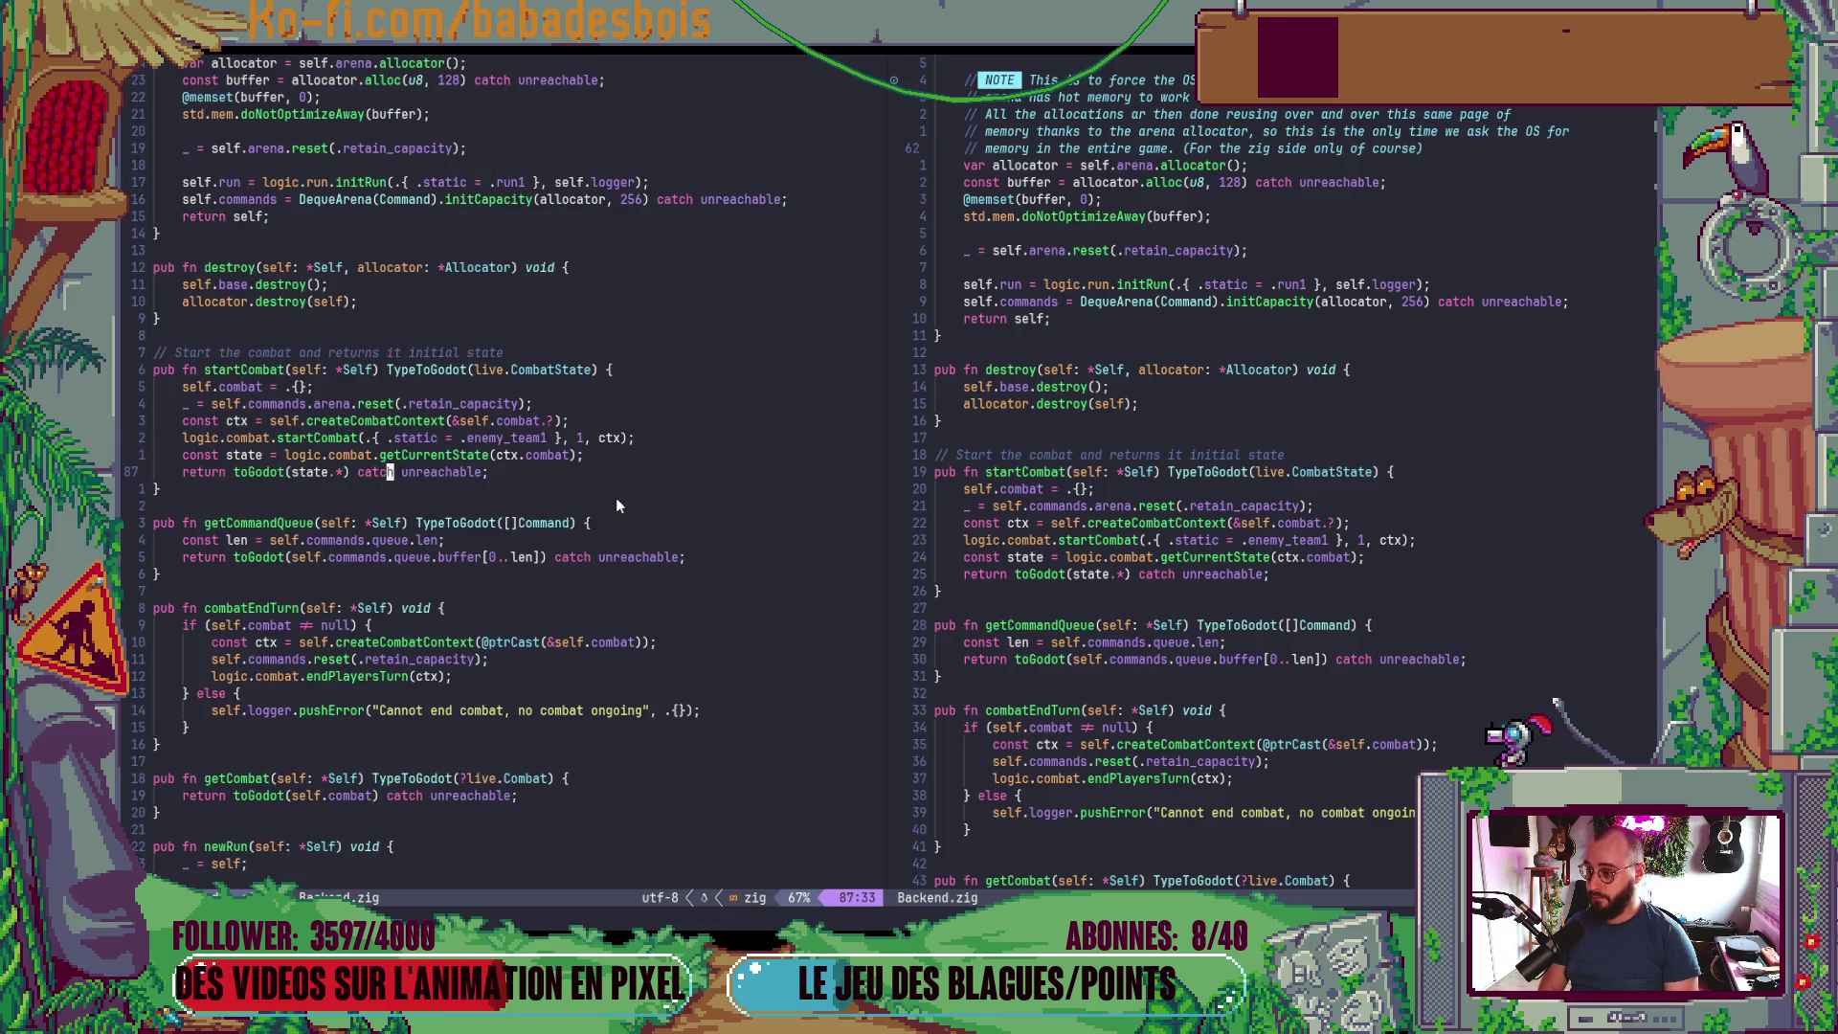
{"action": "scroll", "coordinate": [617, 505], "scroll_direction": "down", "scroll_amount": 5}
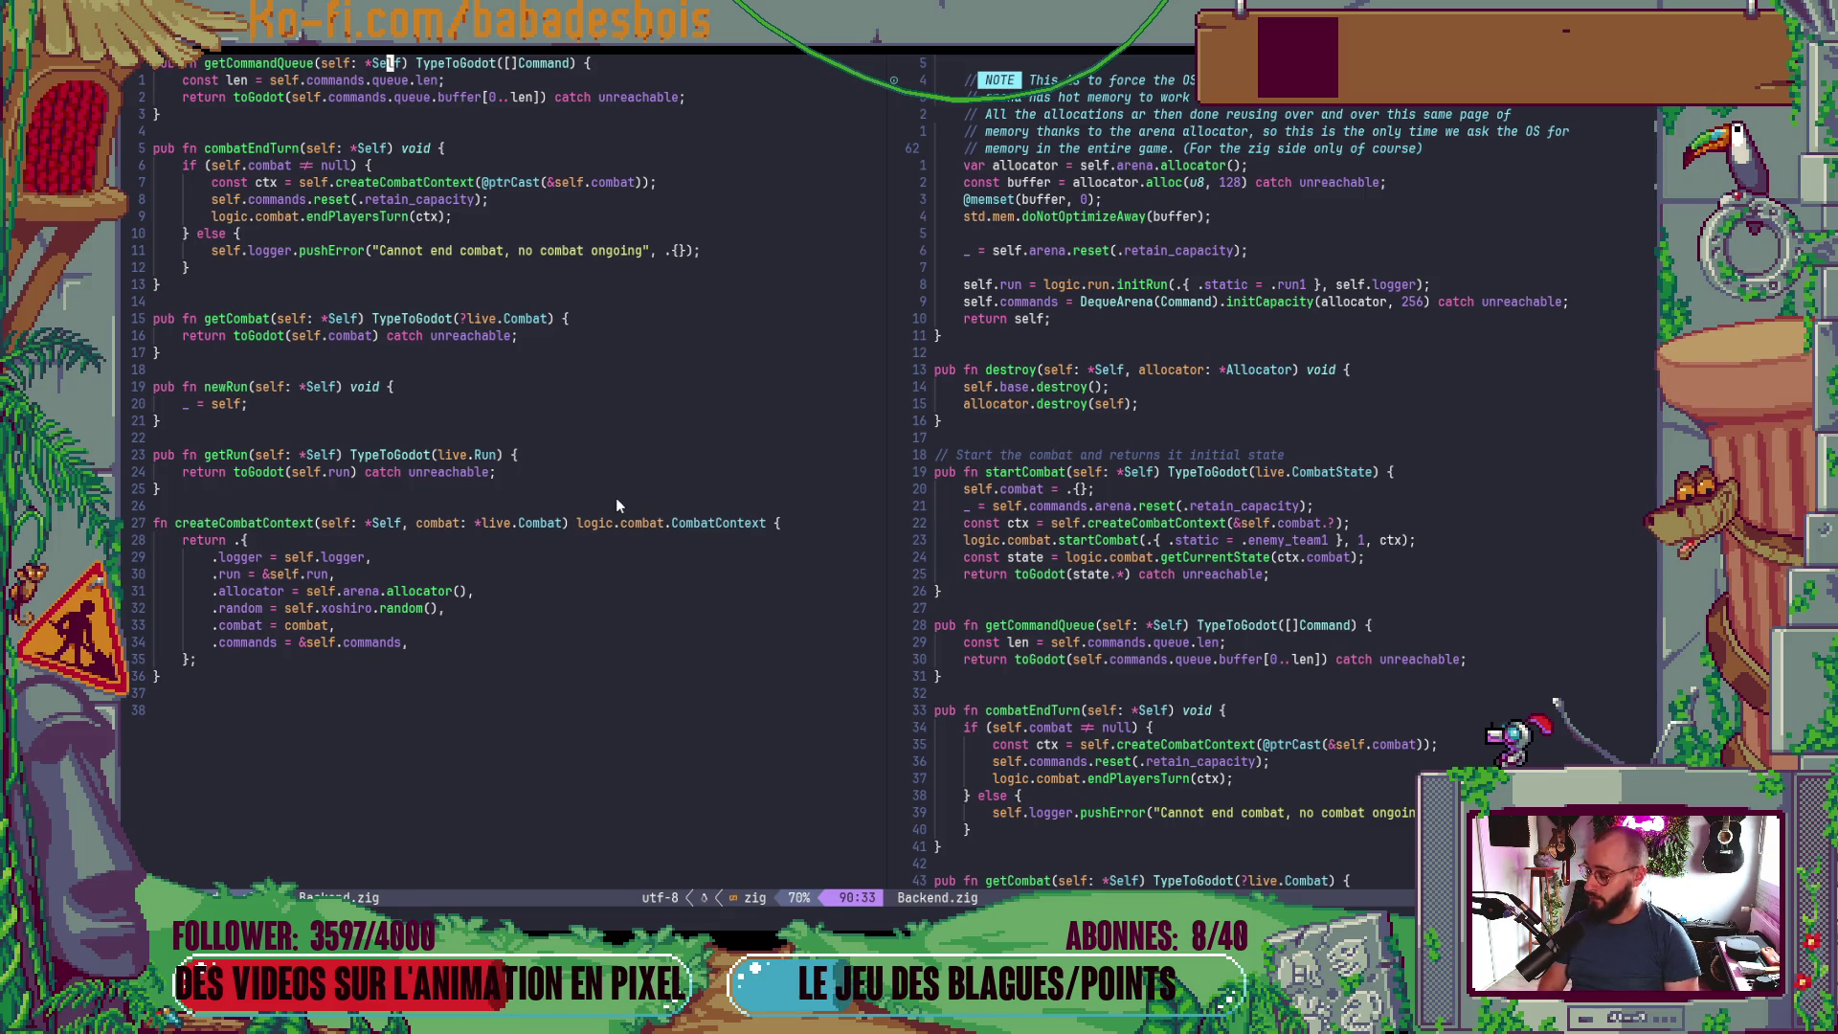
{"action": "scroll", "coordinate": [616, 499], "scroll_direction": "up", "scroll_amount": 3}
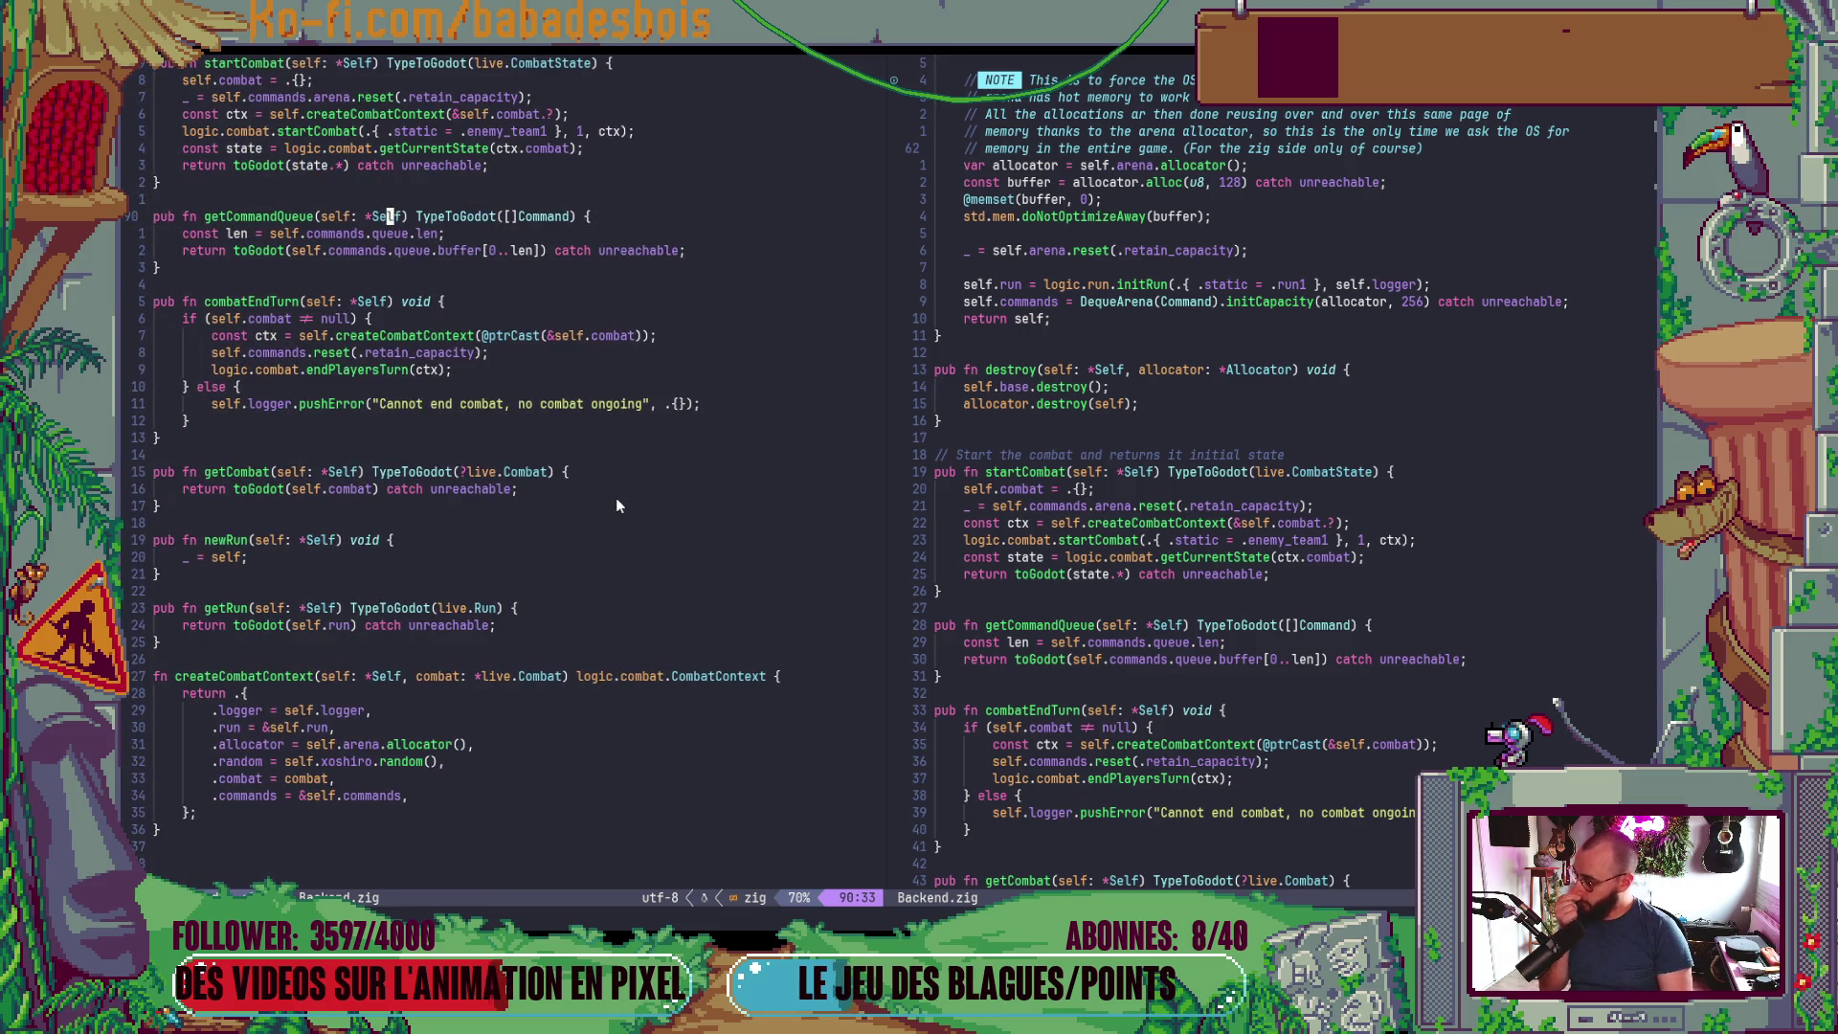
{"action": "scroll", "coordinate": [617, 505], "scroll_direction": "up", "scroll_amount": 3}
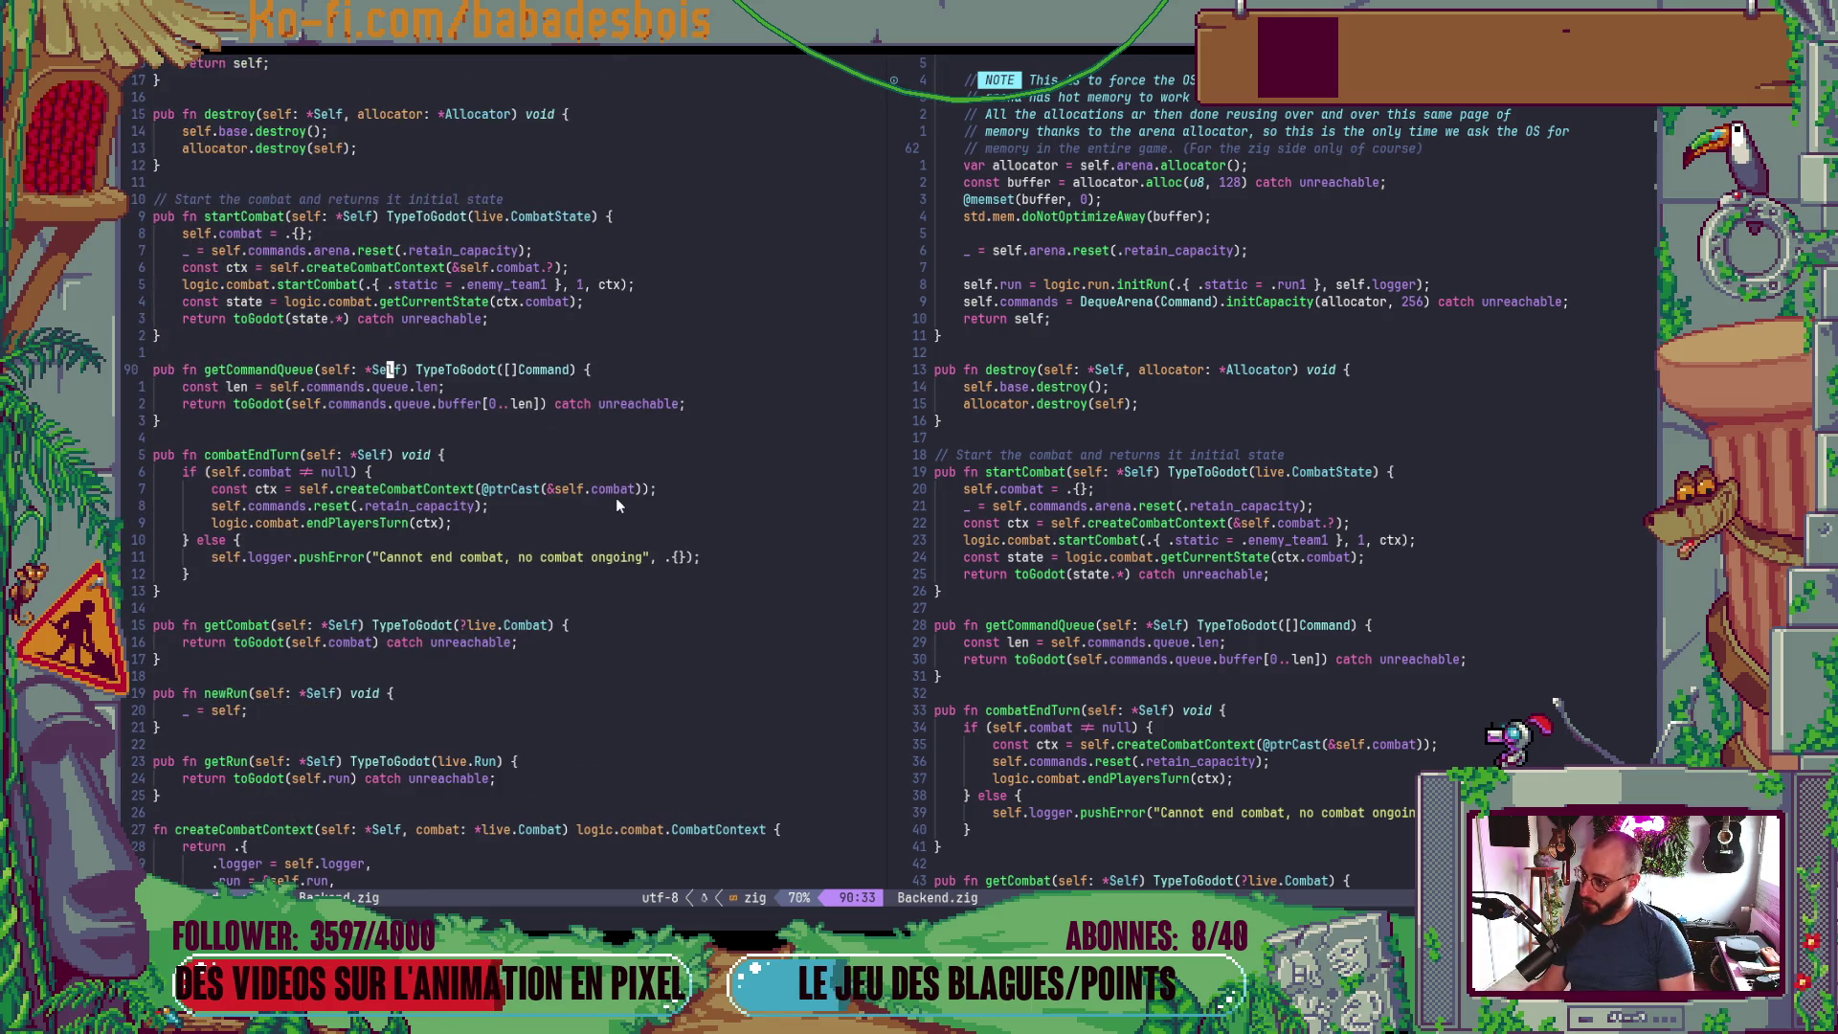
{"action": "scroll", "coordinate": [617, 499], "scroll_direction": "up", "scroll_amount": 3}
{"action": "scroll", "coordinate": [616, 499], "scroll_direction": "up", "scroll_amount": 3}
{"action": "scroll", "coordinate": [607, 503], "scroll_direction": "up", "scroll_amount": 3}
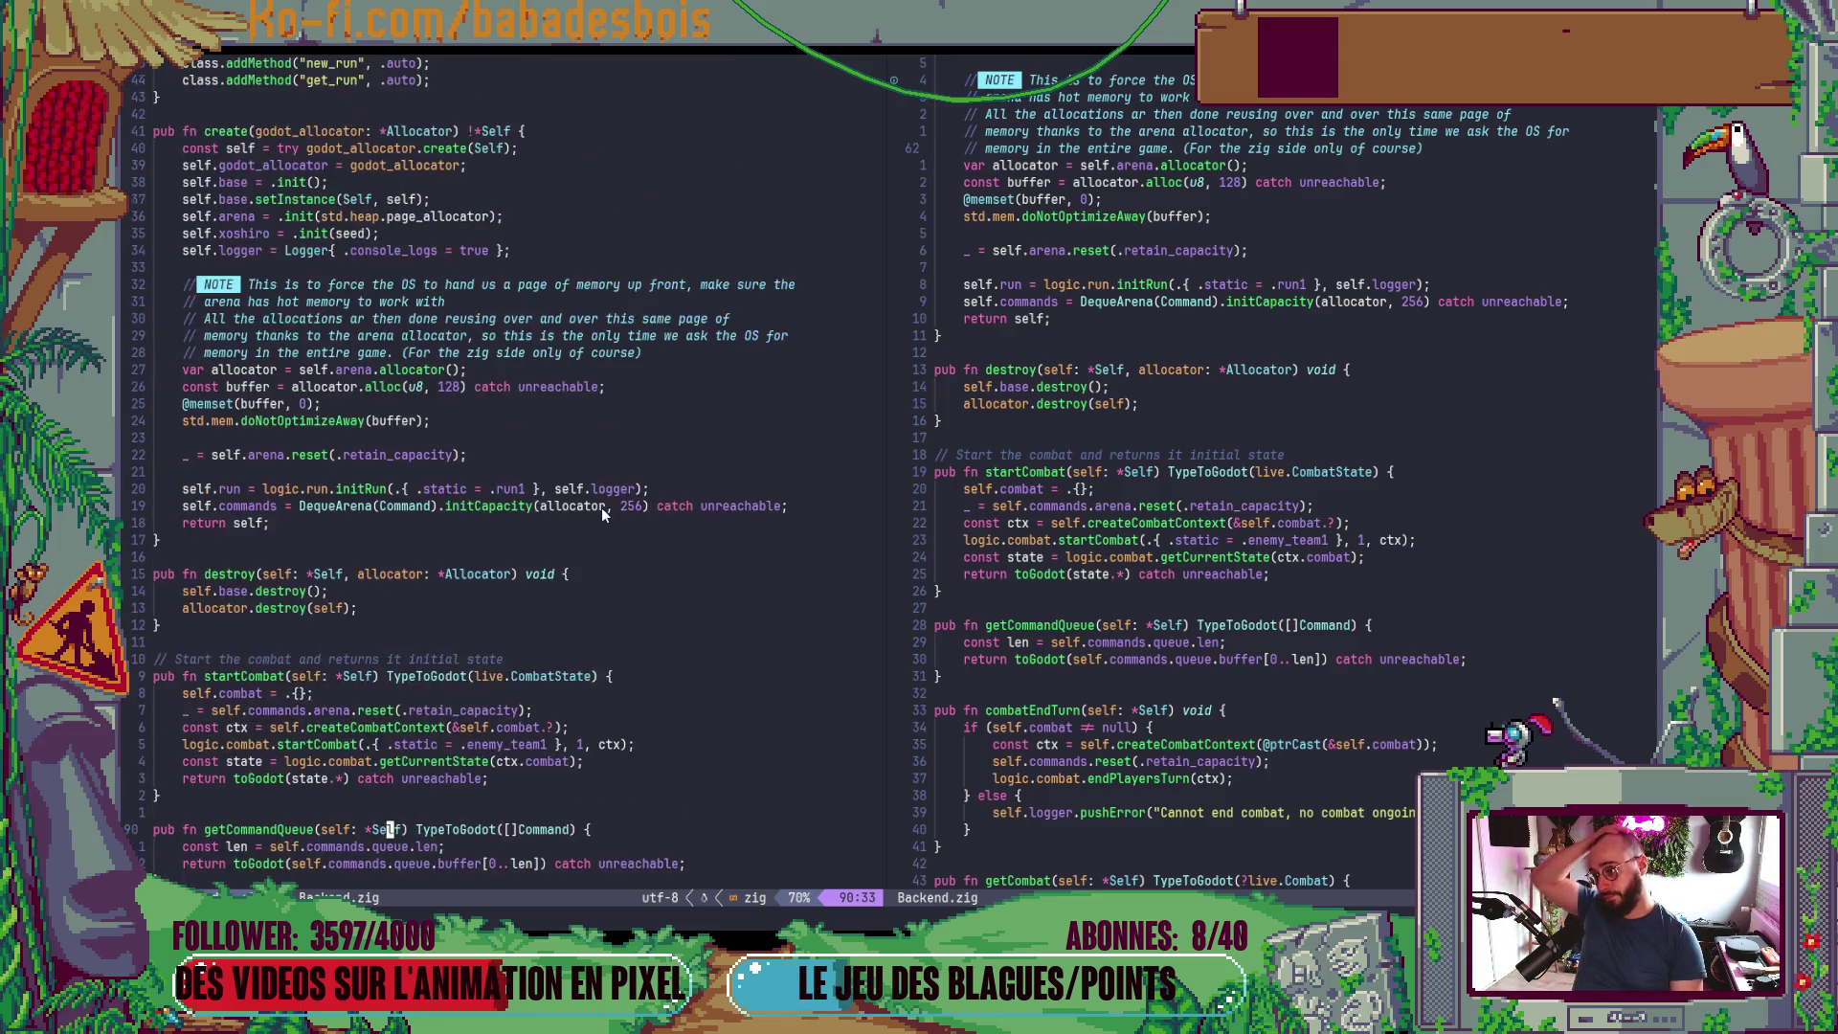
{"action": "scroll", "coordinate": [601, 507], "scroll_direction": "up", "scroll_amount": 3}
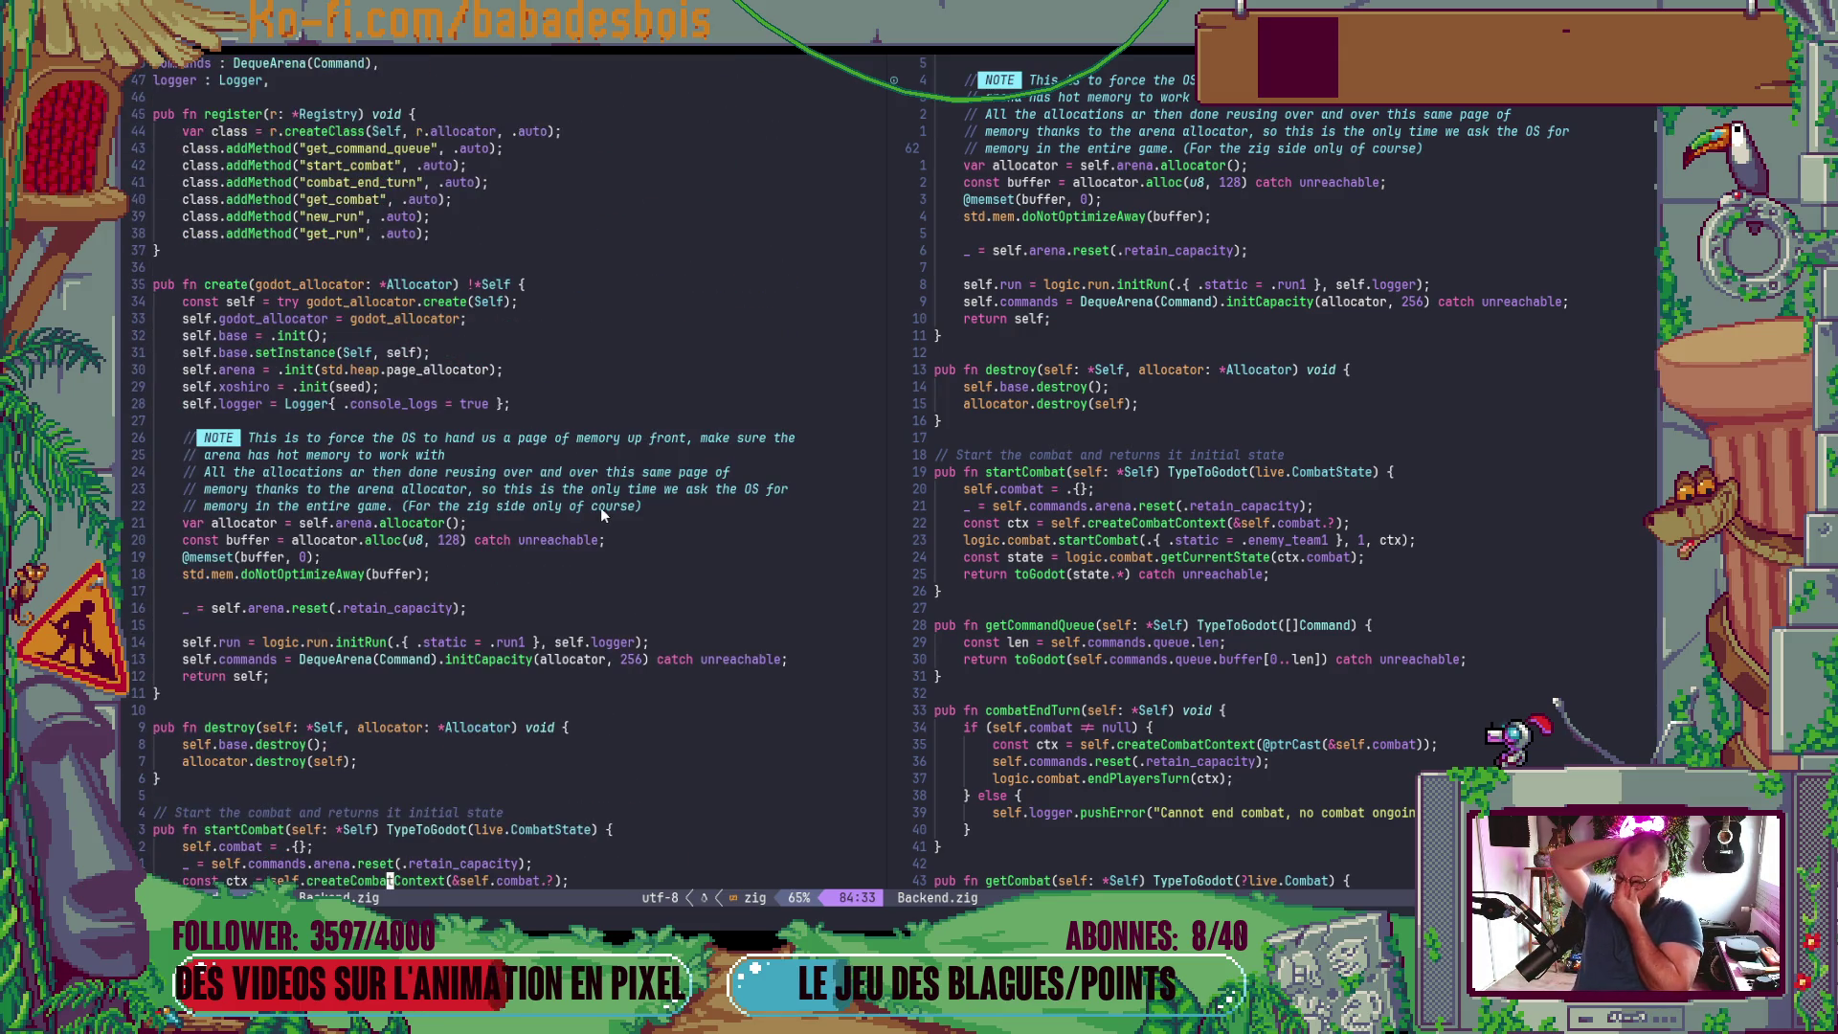
{"action": "left_click", "coordinate": [600, 517]}
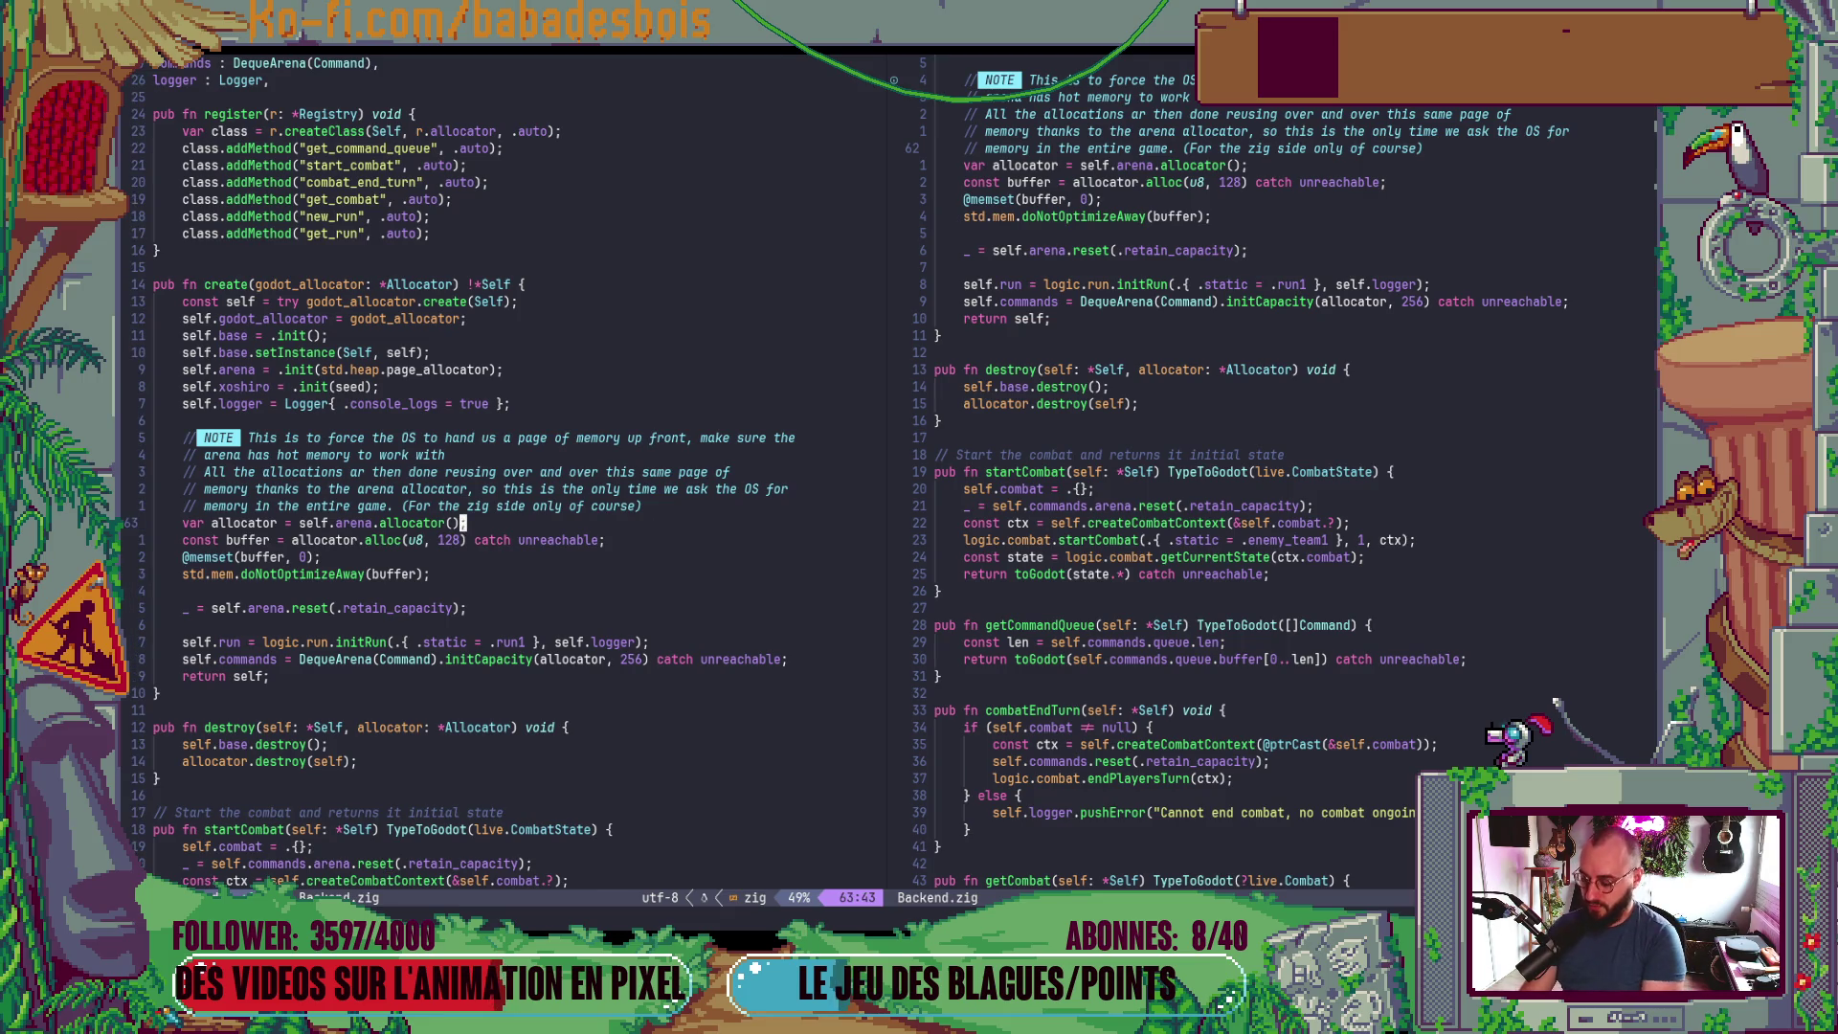
{"action": "key", "text": "space"}
- Open actor.zig through the project file finder
{"action": "key", "text": "f"}
{"action": "key", "text": "f"}
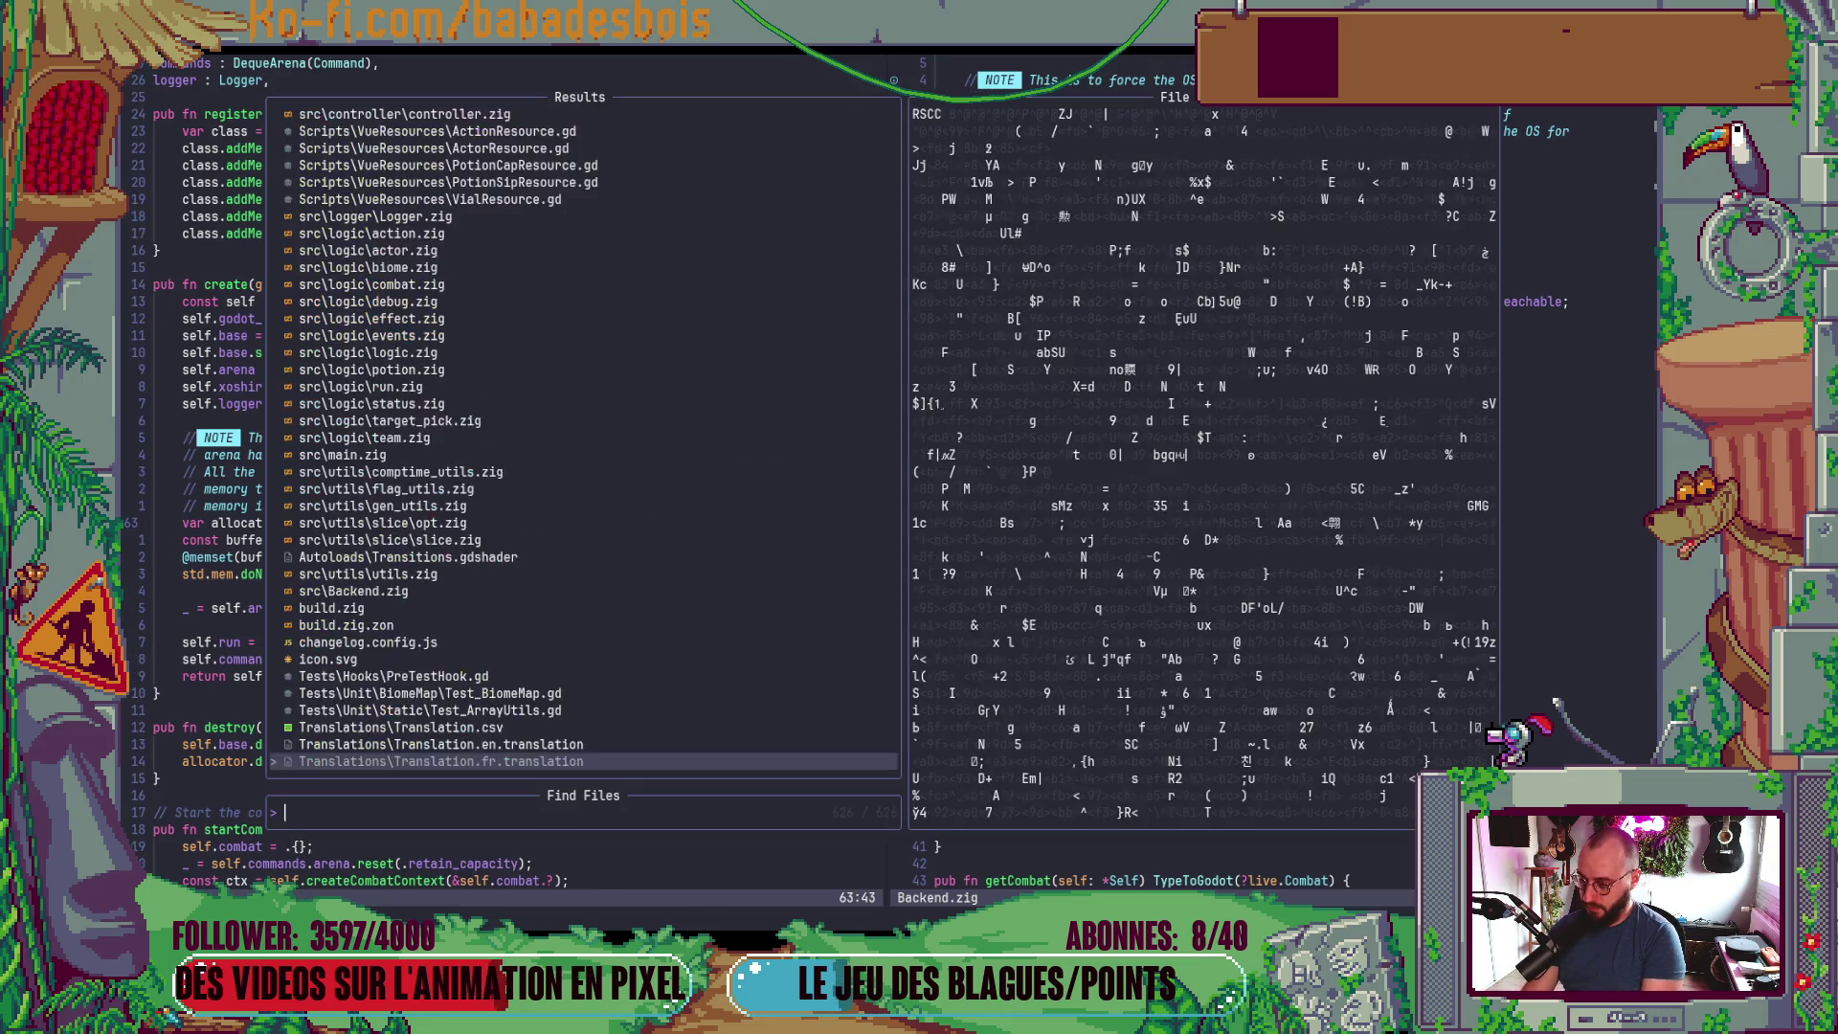
{"action": "type", "text": "co"}
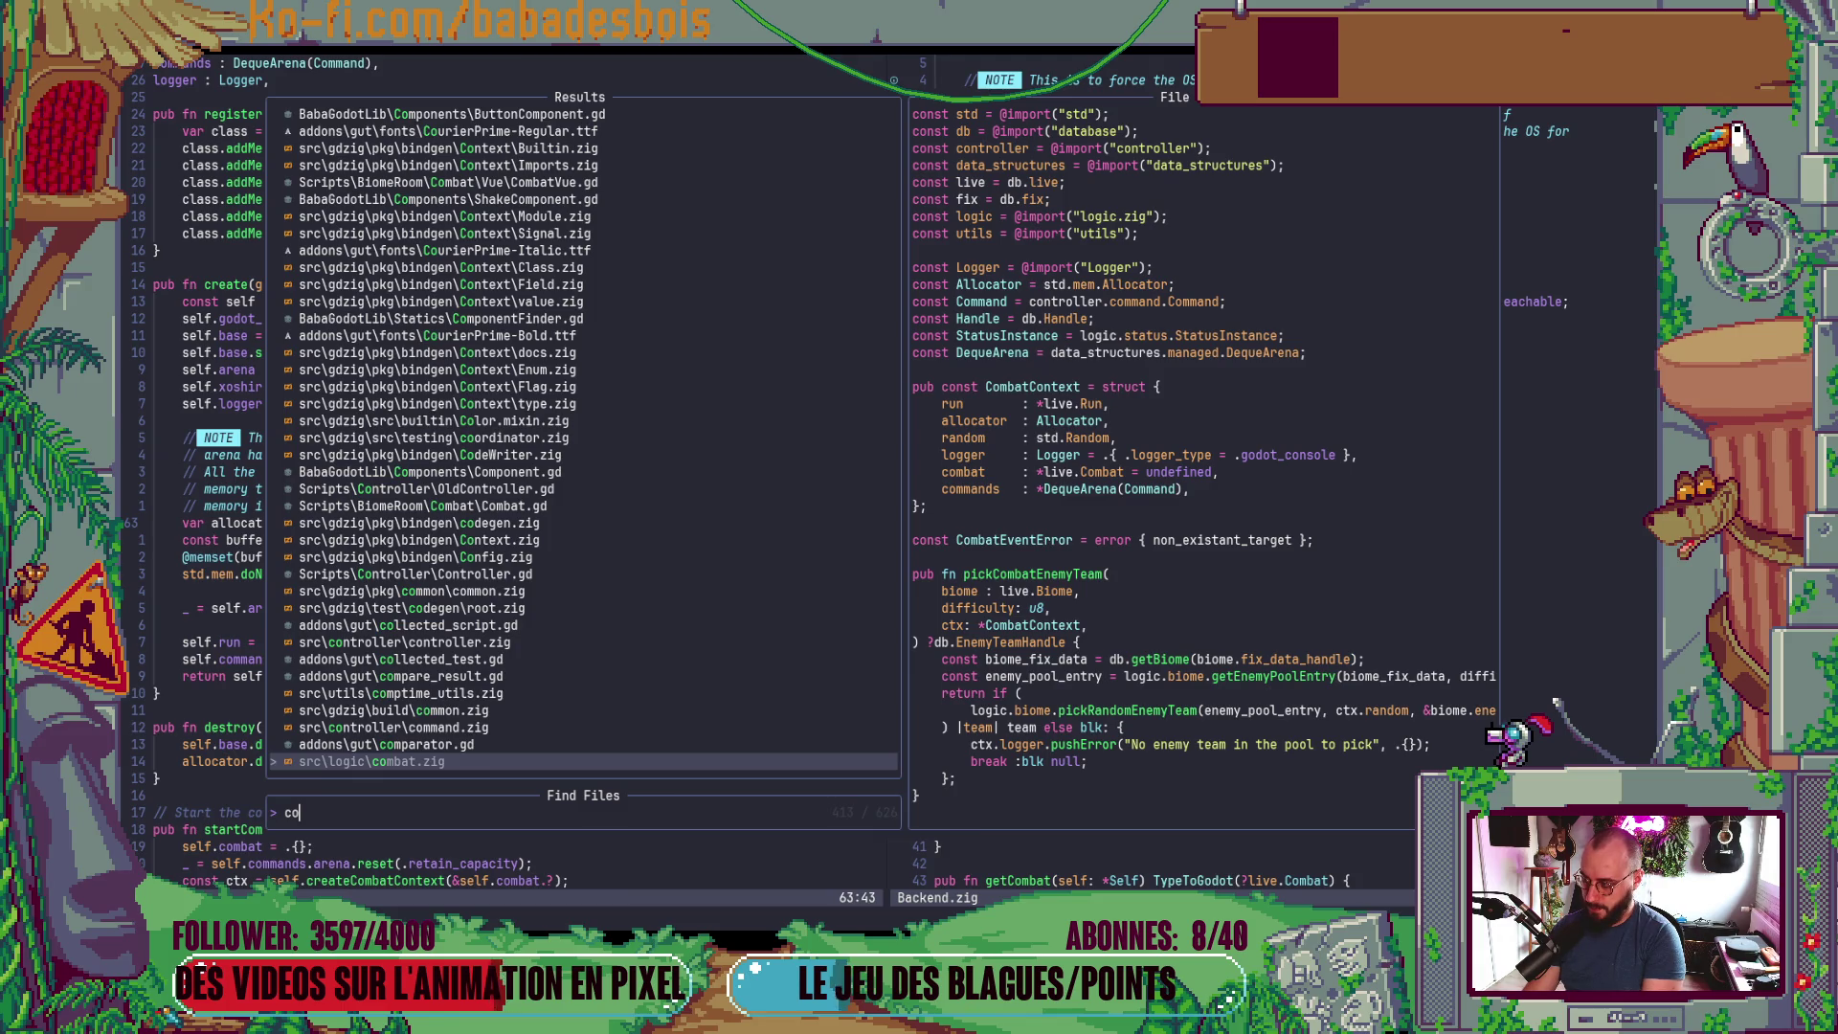
{"action": "key", "text": "BackSpace"}
{"action": "key", "text": "BackSpace"}
{"action": "type", "text": "actor"}
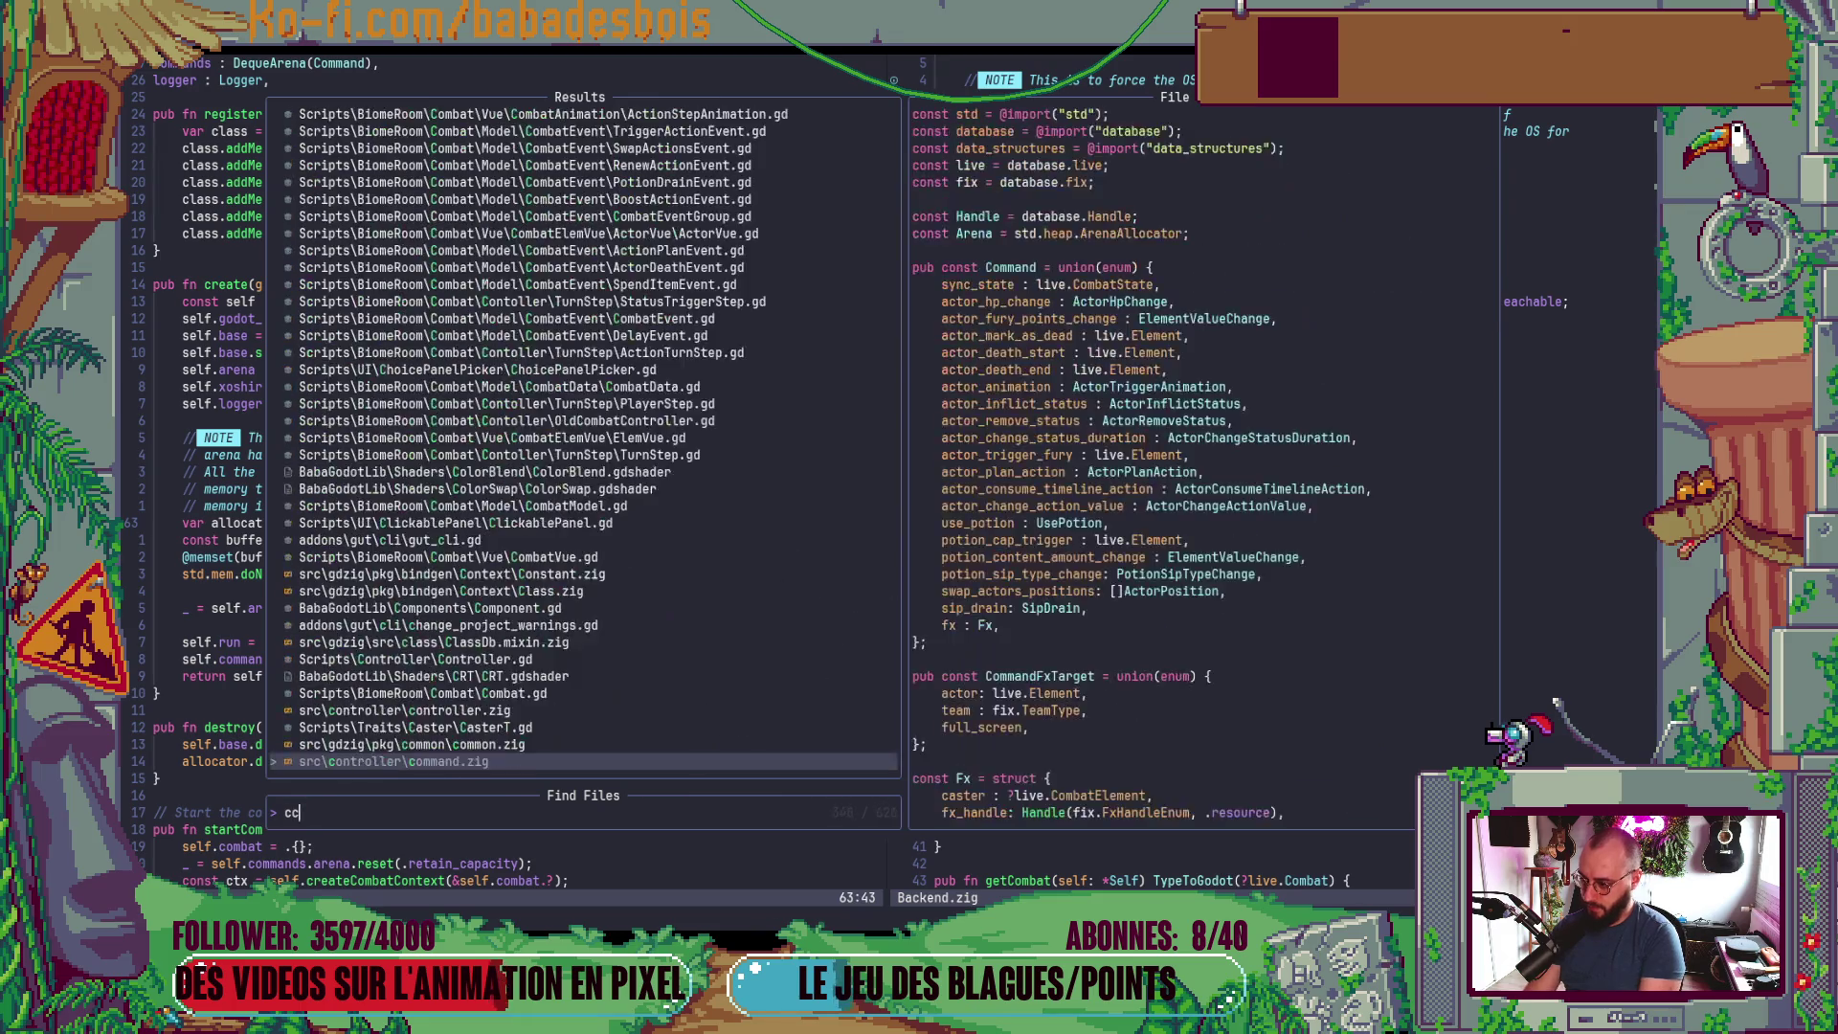
{"action": "key", "text": "Return"}
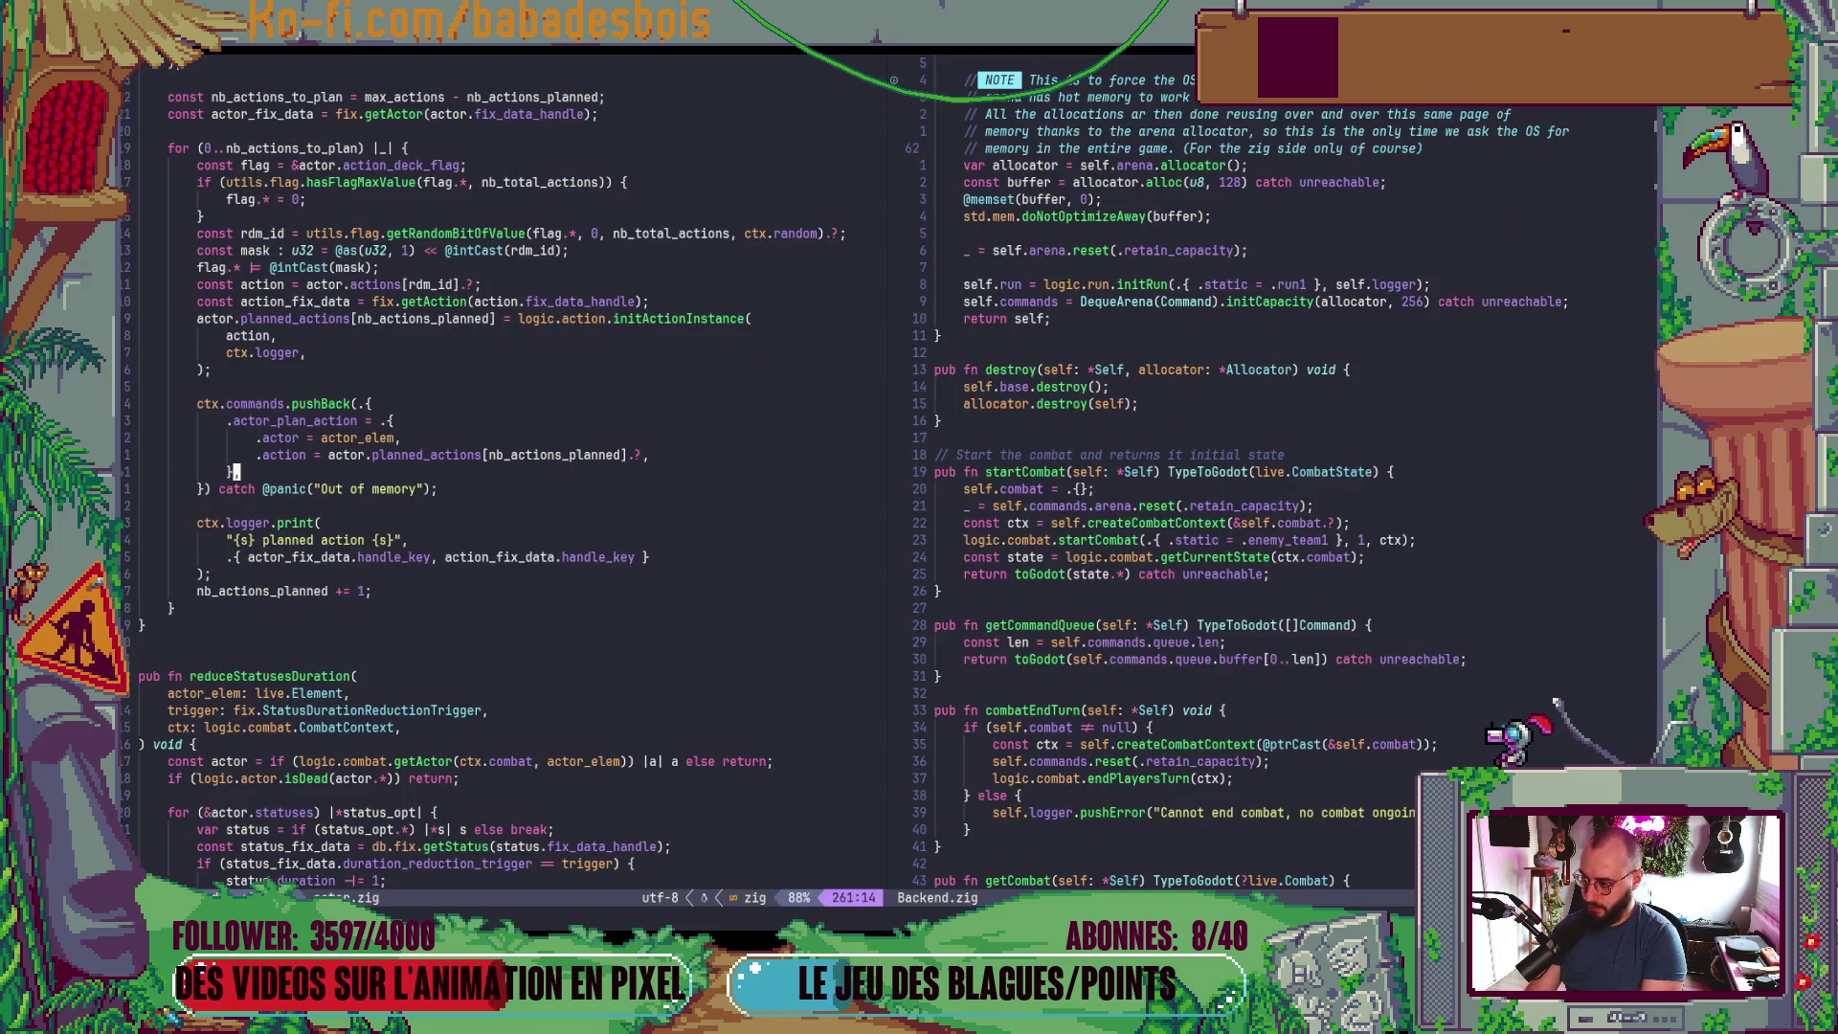
- Open action.zig and select 'enemy' on the flipped line in pileStepAnimationCommands
{"action": "key", "text": "space"}
{"action": "type", "text": "faction"}
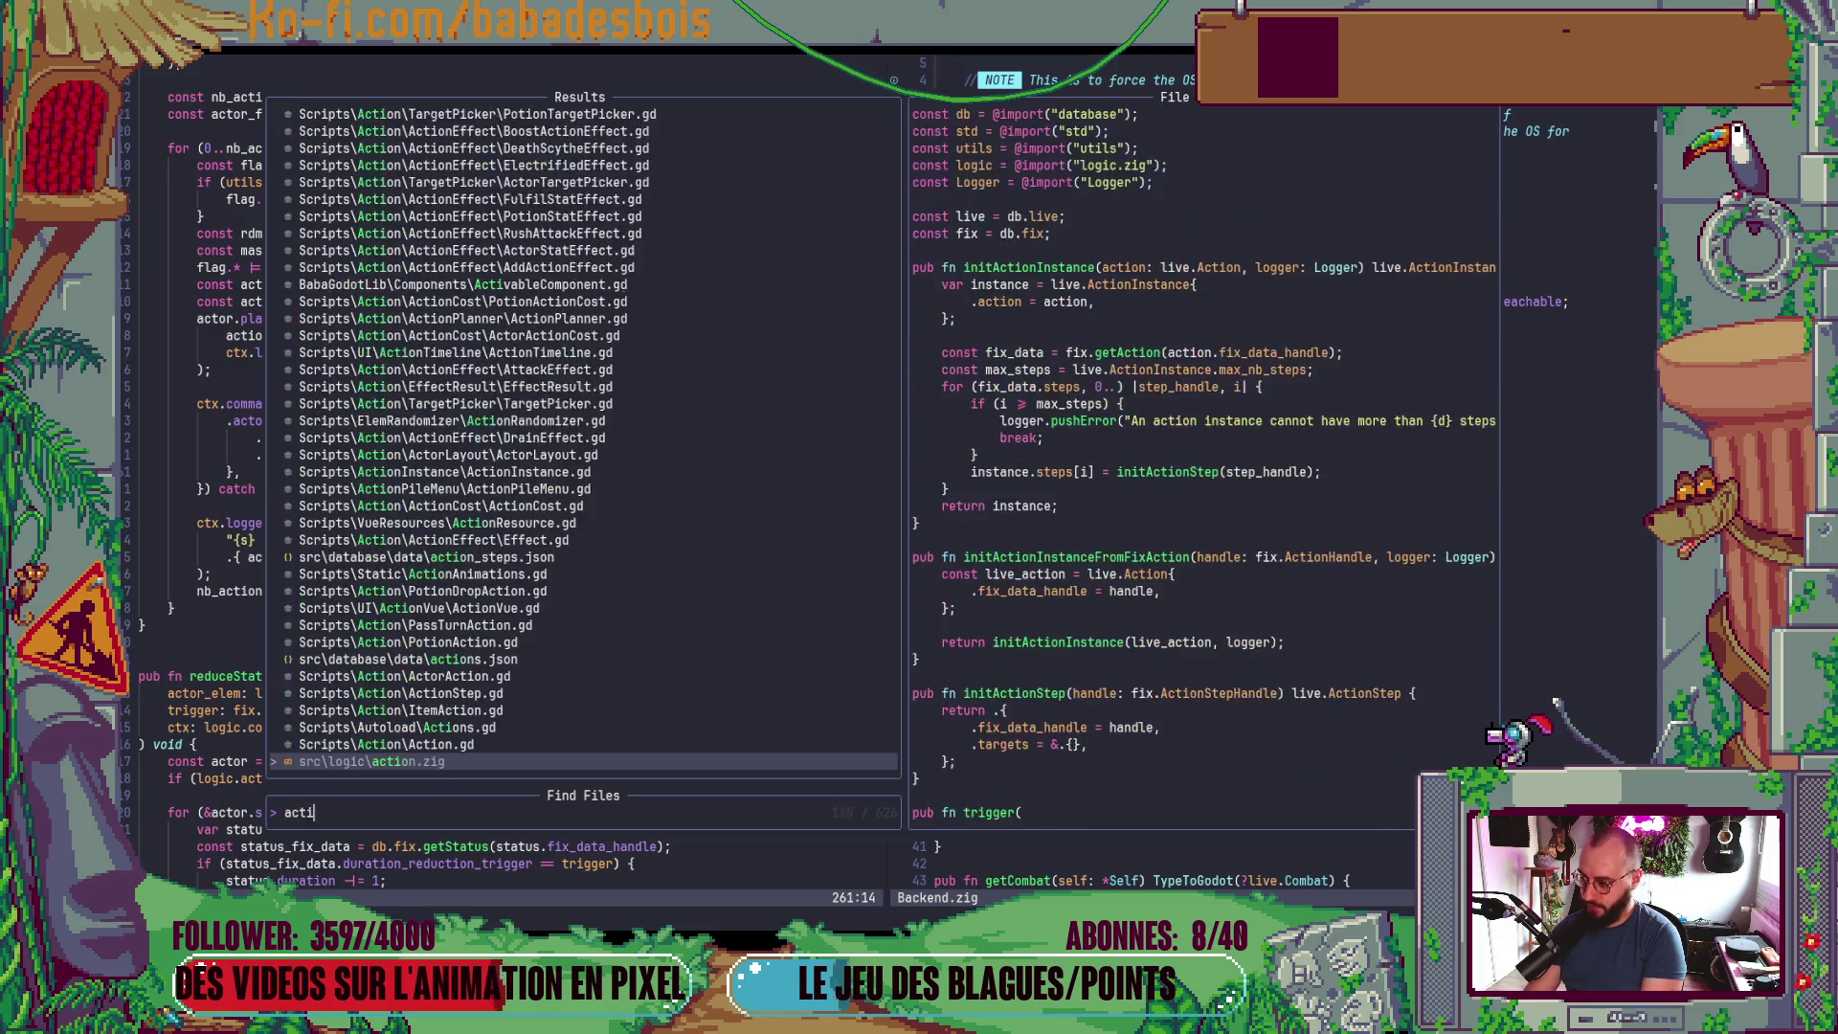
{"action": "key", "text": "Return"}
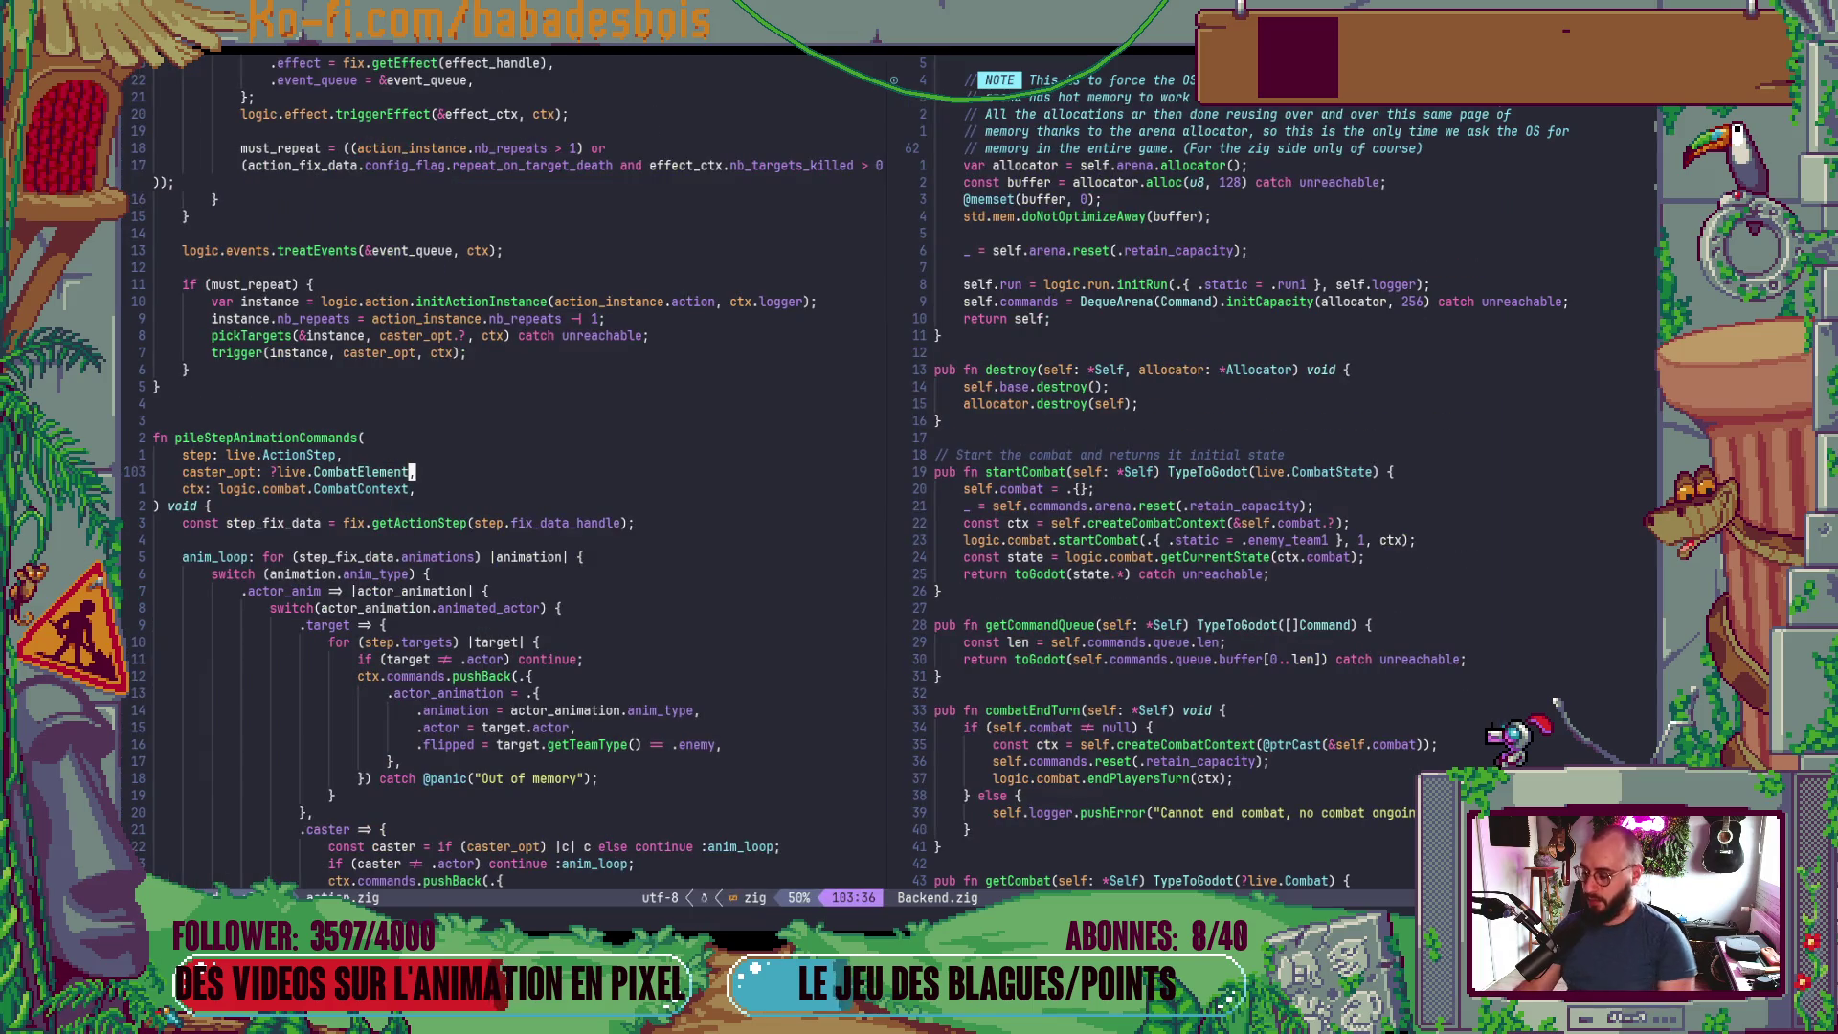
{"action": "scroll", "coordinate": [519, 342], "scroll_direction": "down", "scroll_amount": 5}
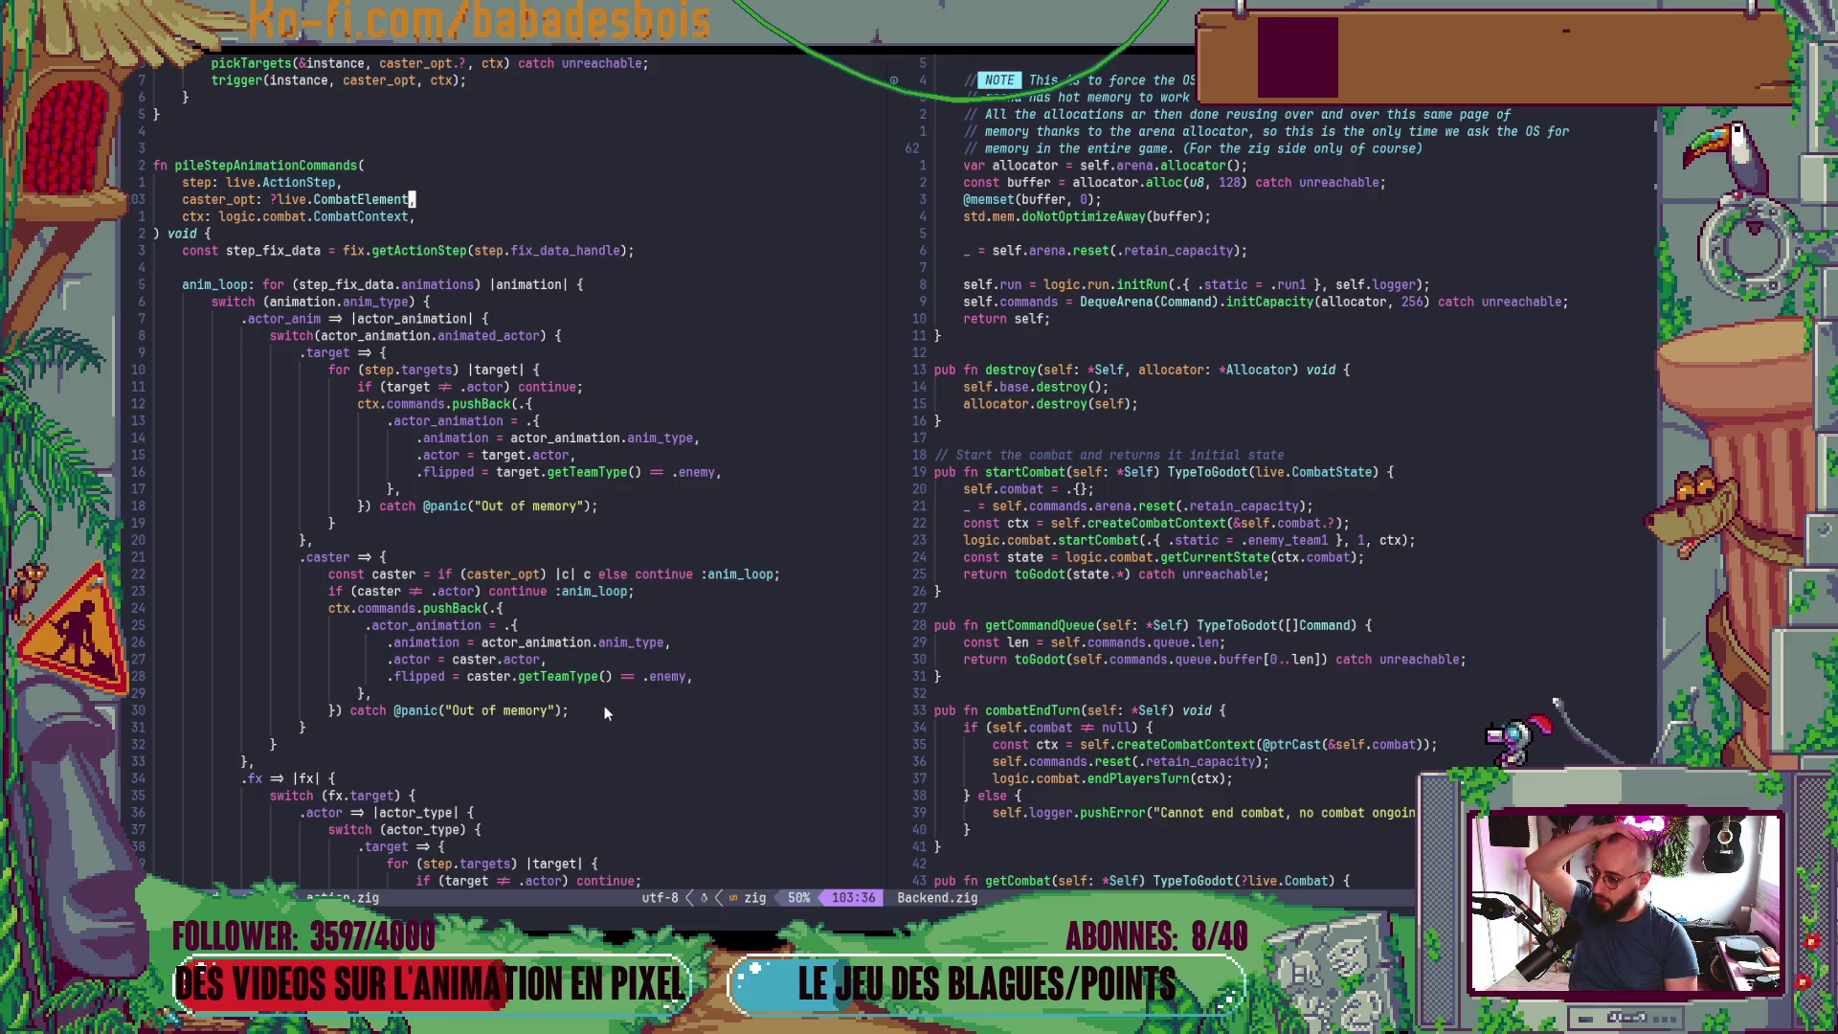
{"action": "left_click", "coordinate": [557, 677]}
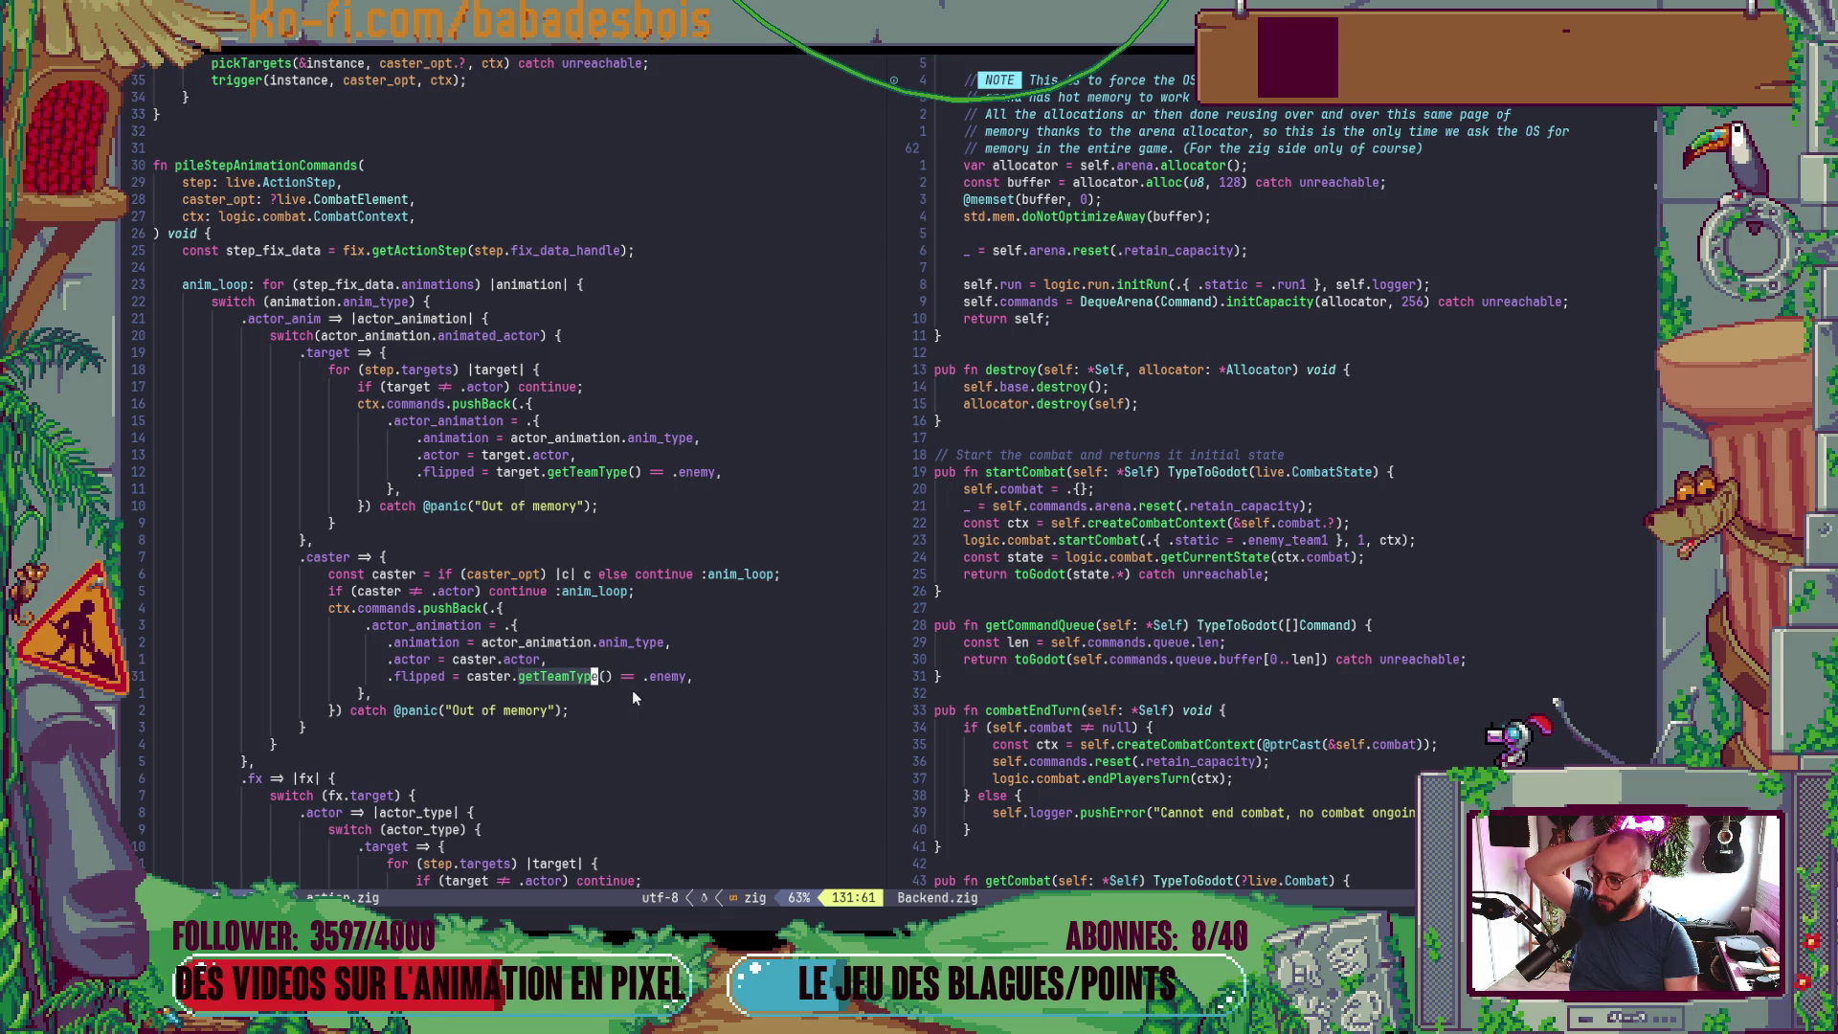
{"action": "left_click", "coordinate": [658, 677]}
{"action": "double_click", "coordinate": [658, 677]}
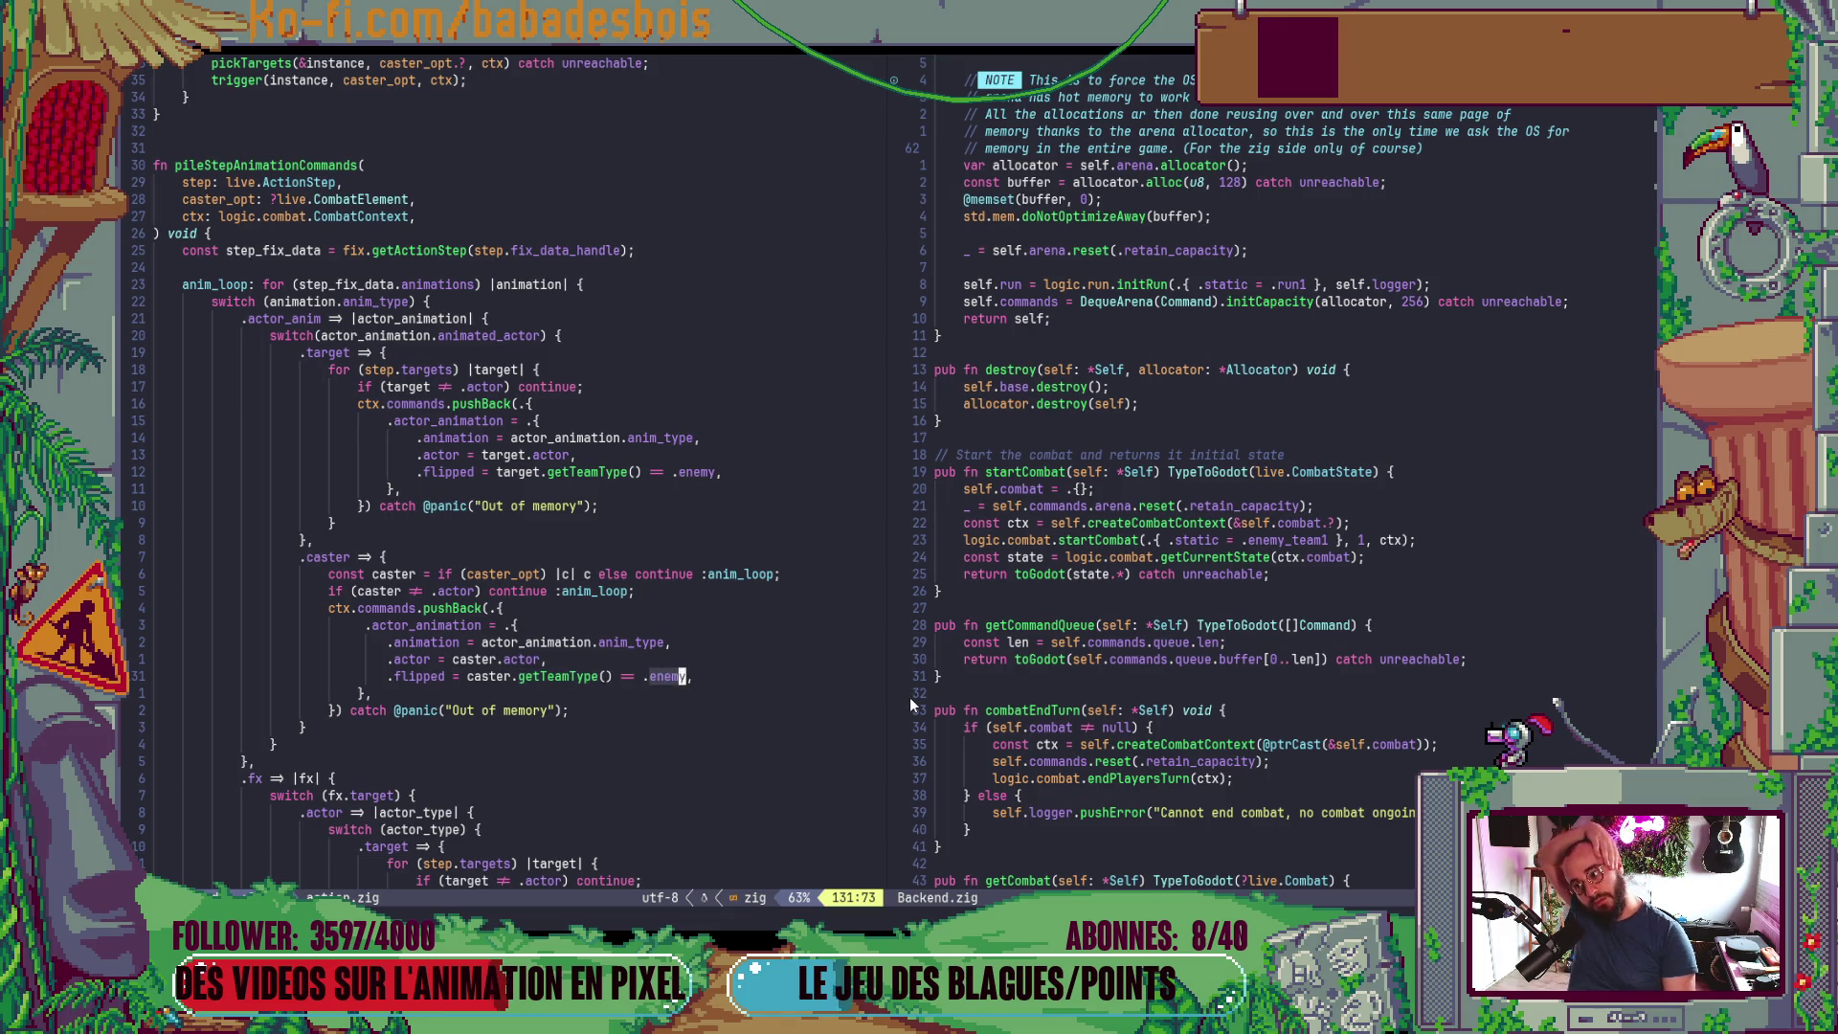
- Focus the Backend.zig pane and bring up the project file finder
{"action": "left_click", "coordinate": [1163, 705]}
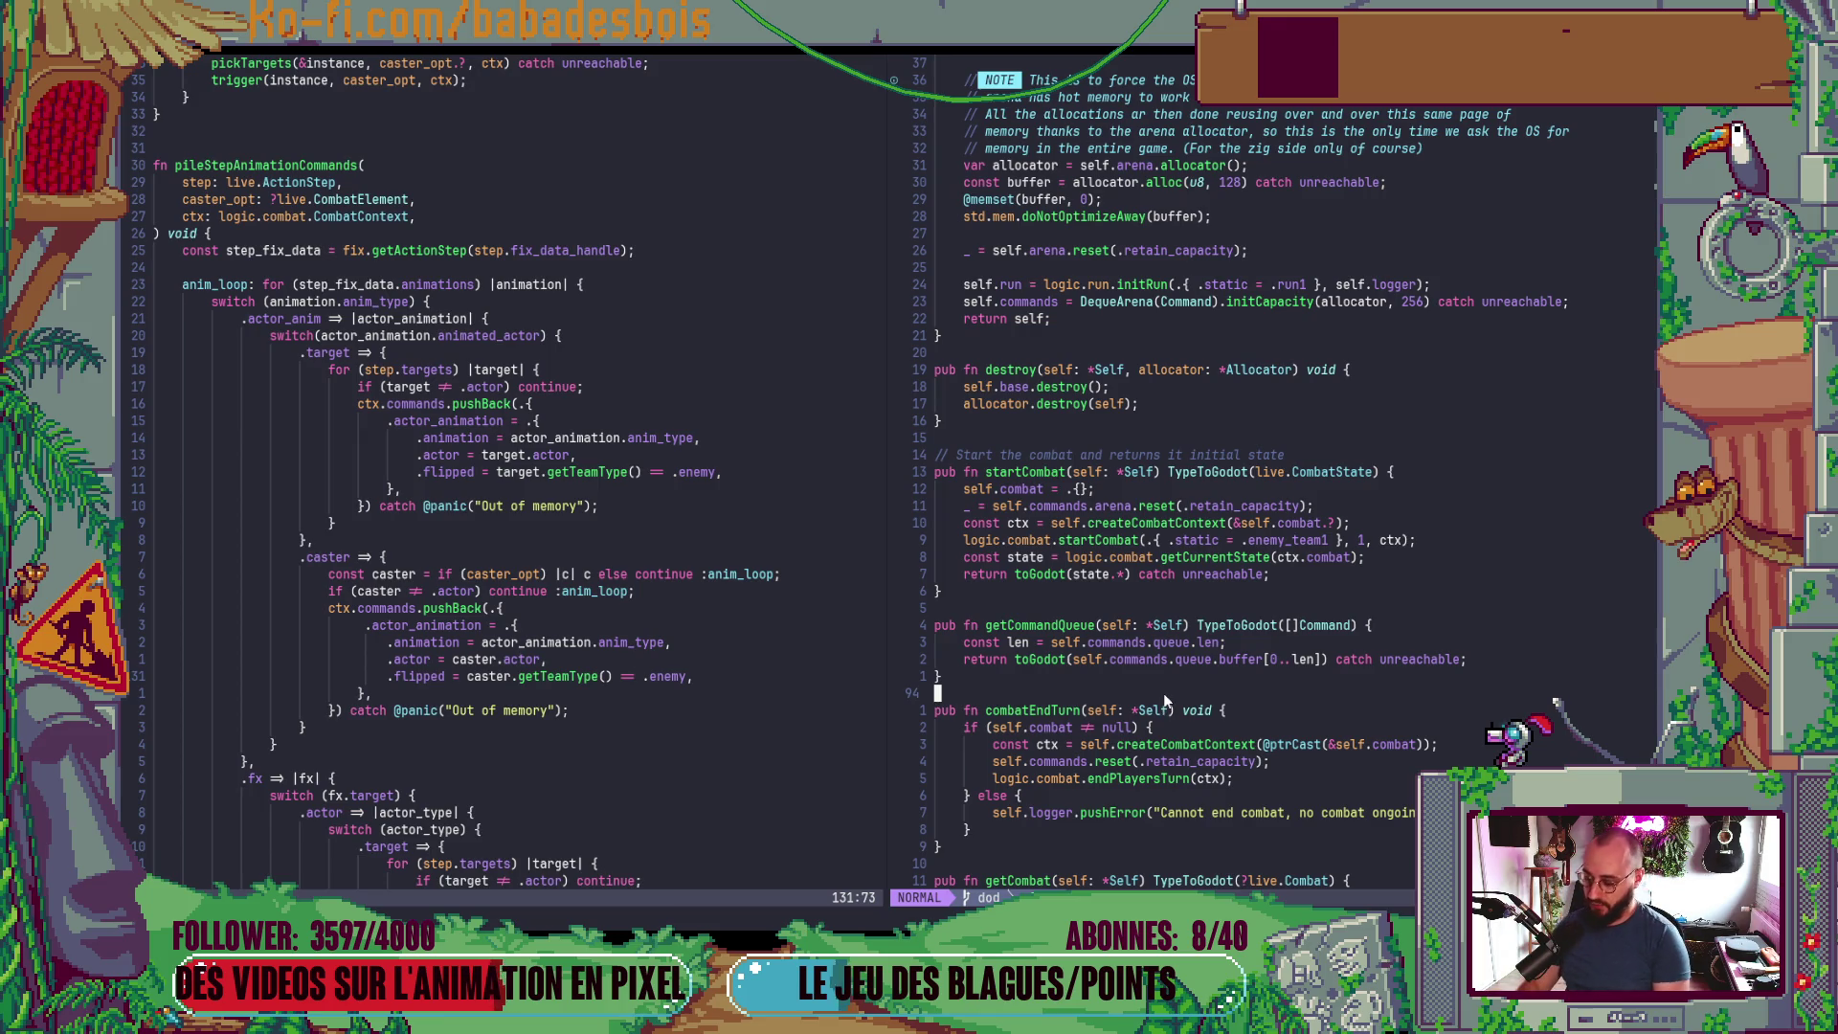
{"action": "key", "text": "space"}
{"action": "key", "text": "f"}
{"action": "key", "text": "f"}
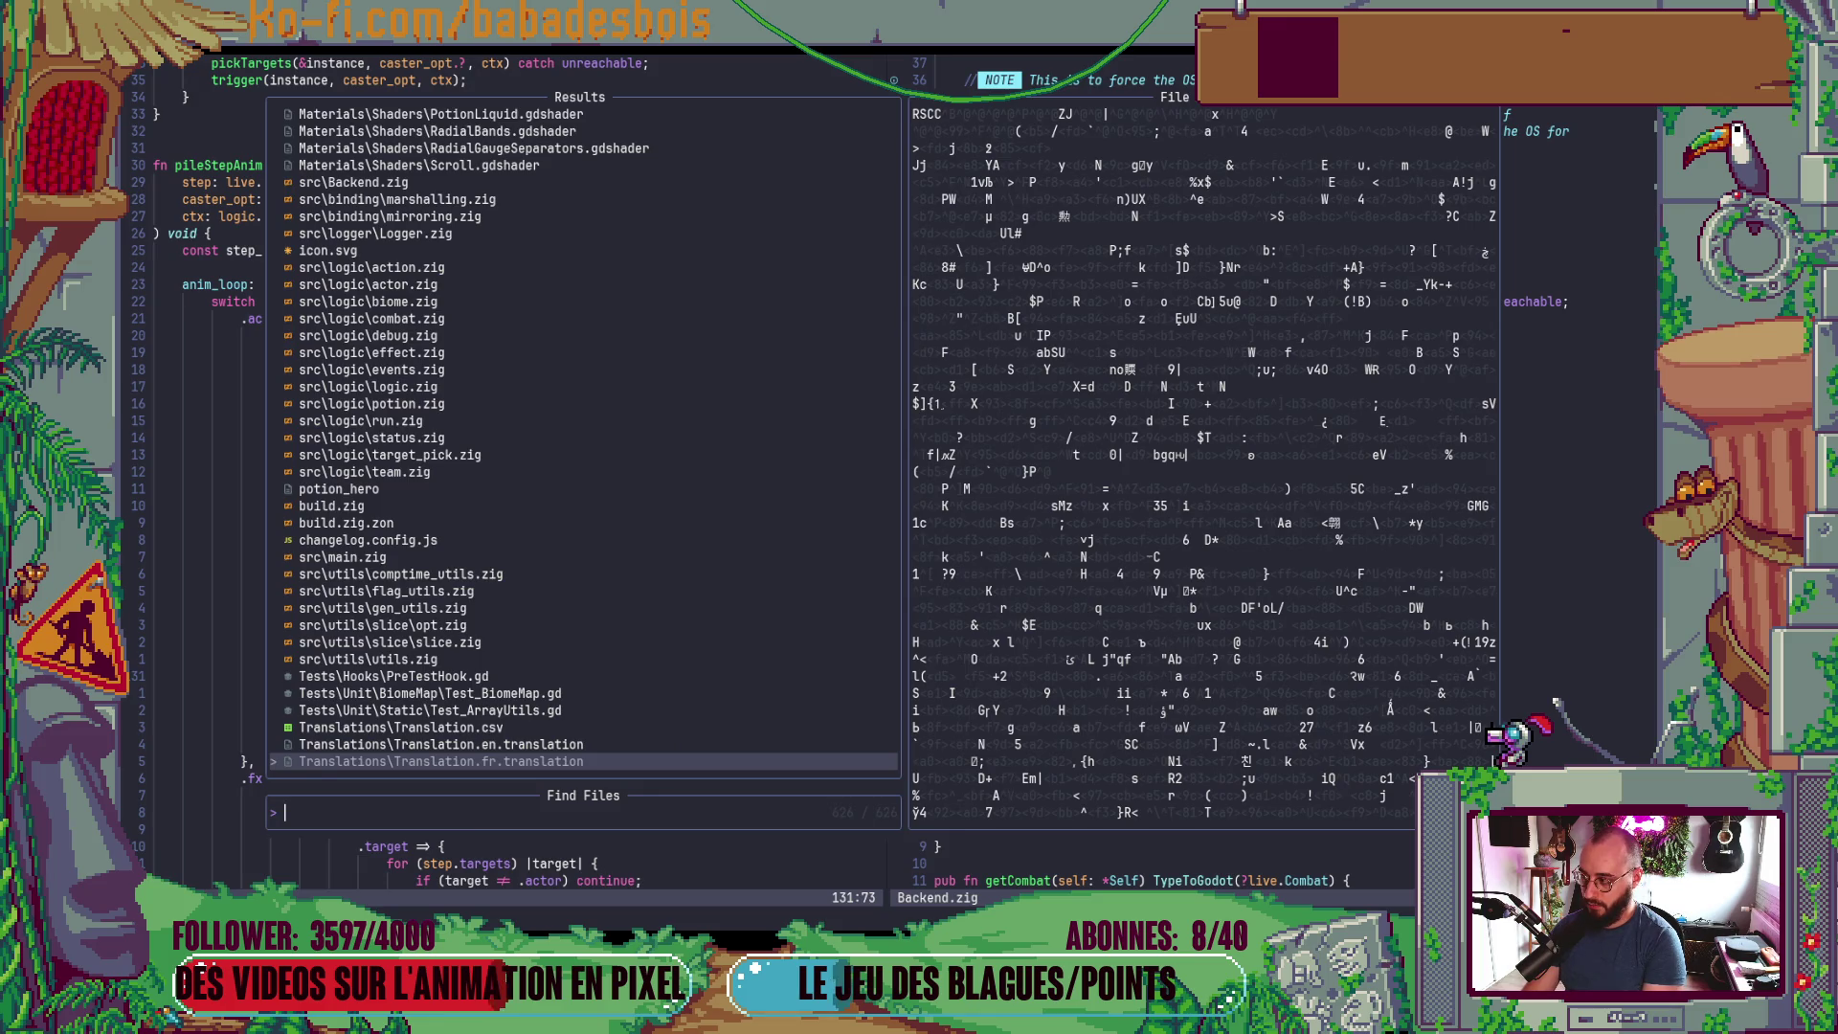
- Open Controller.gd through the file search
{"action": "type", "text": "Conr"}
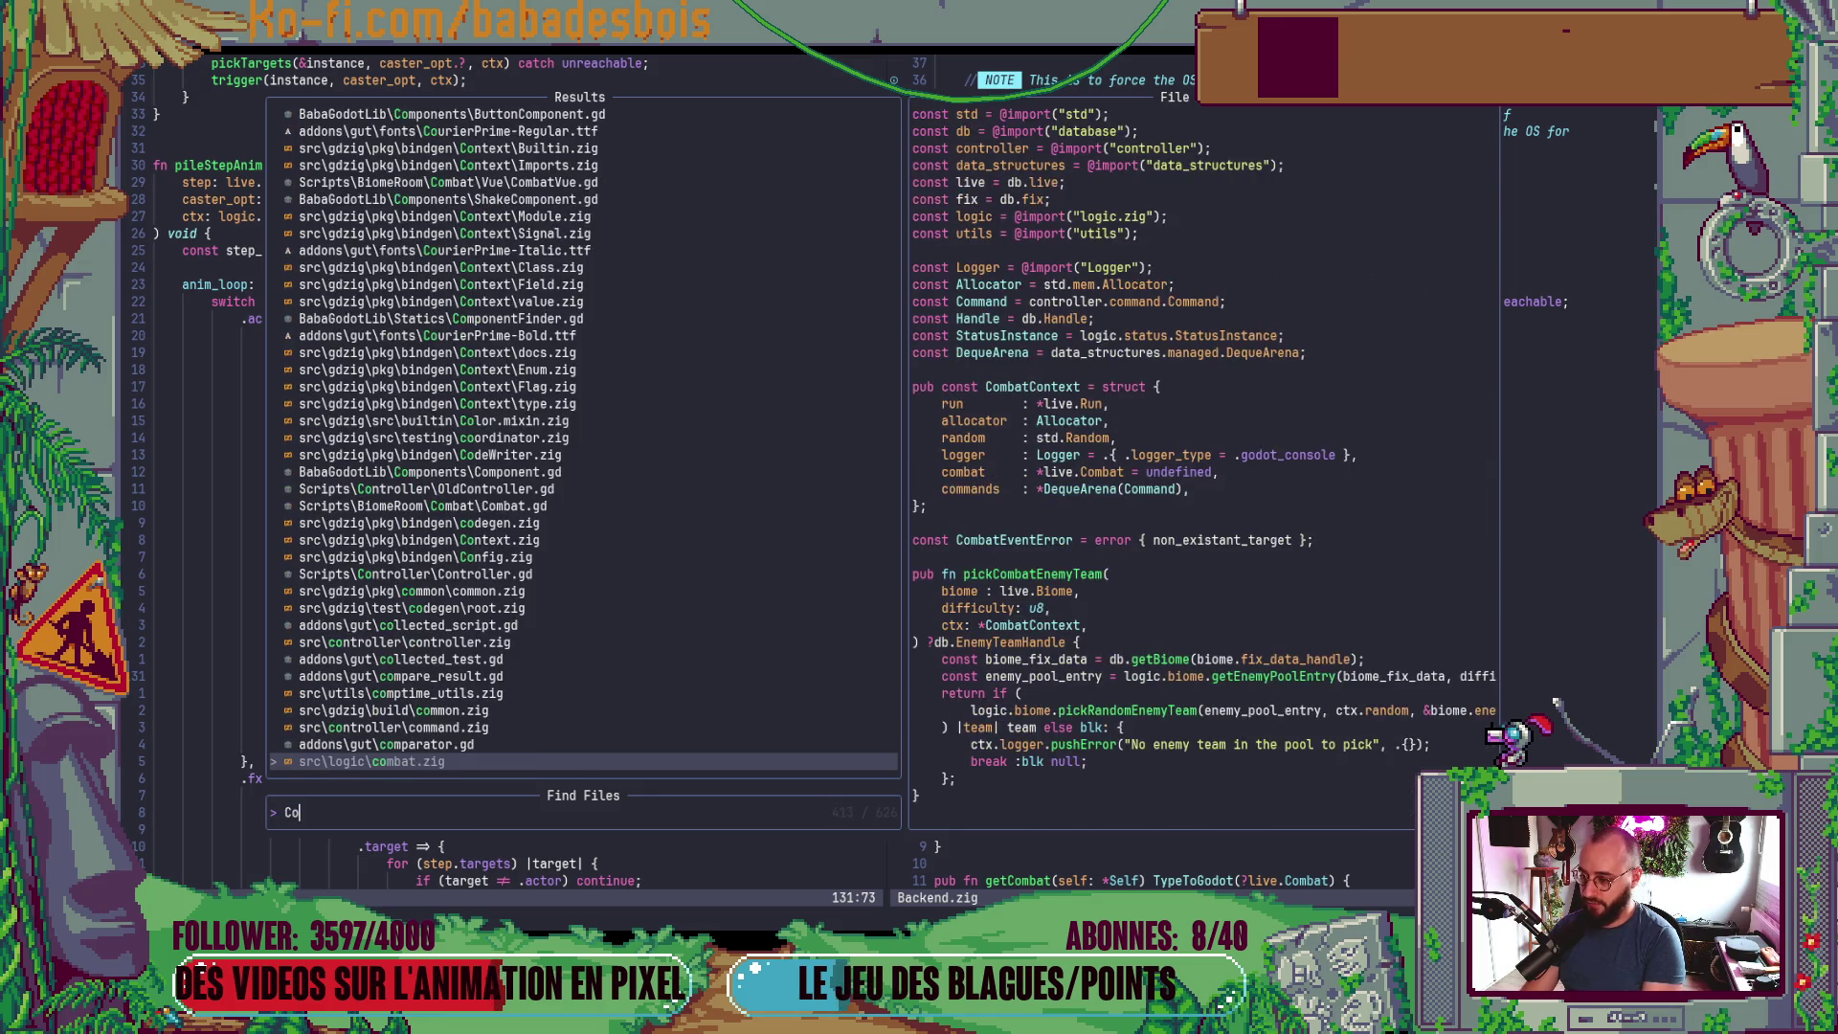
{"action": "key", "text": "BackSpace"}
{"action": "type", "text": "troller"}
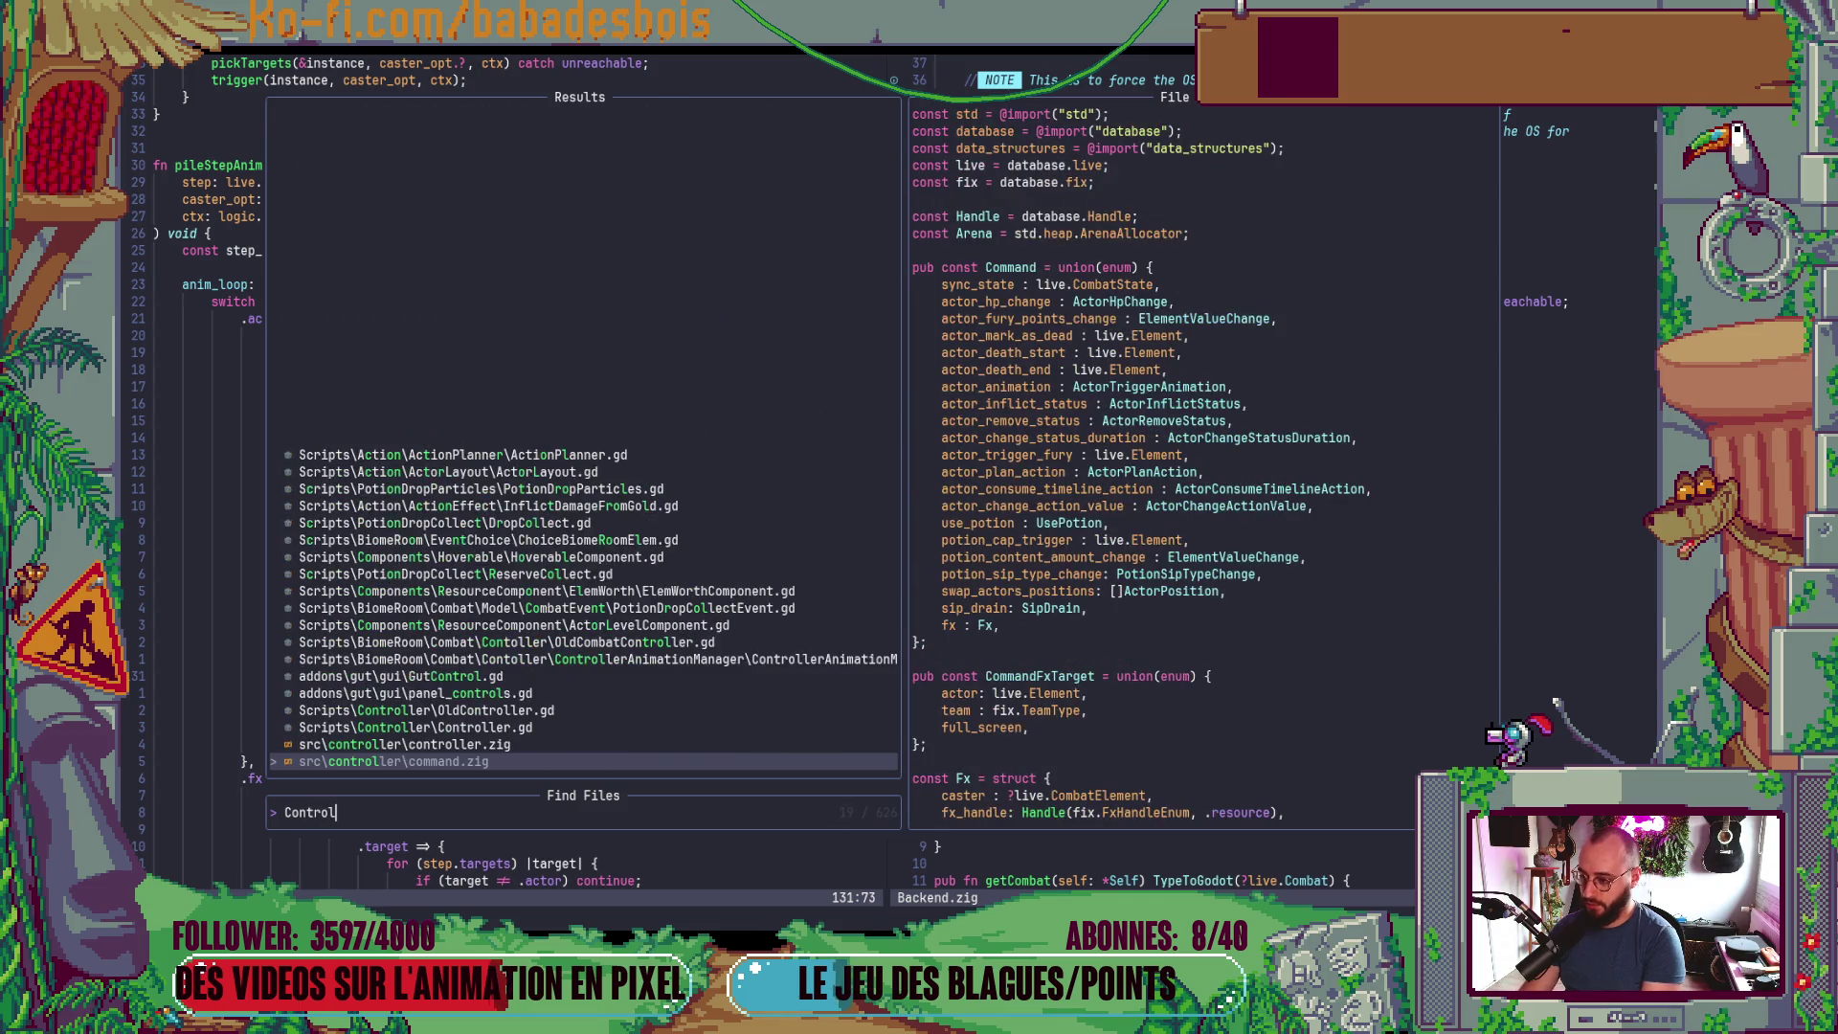
{"action": "key", "text": "Return"}
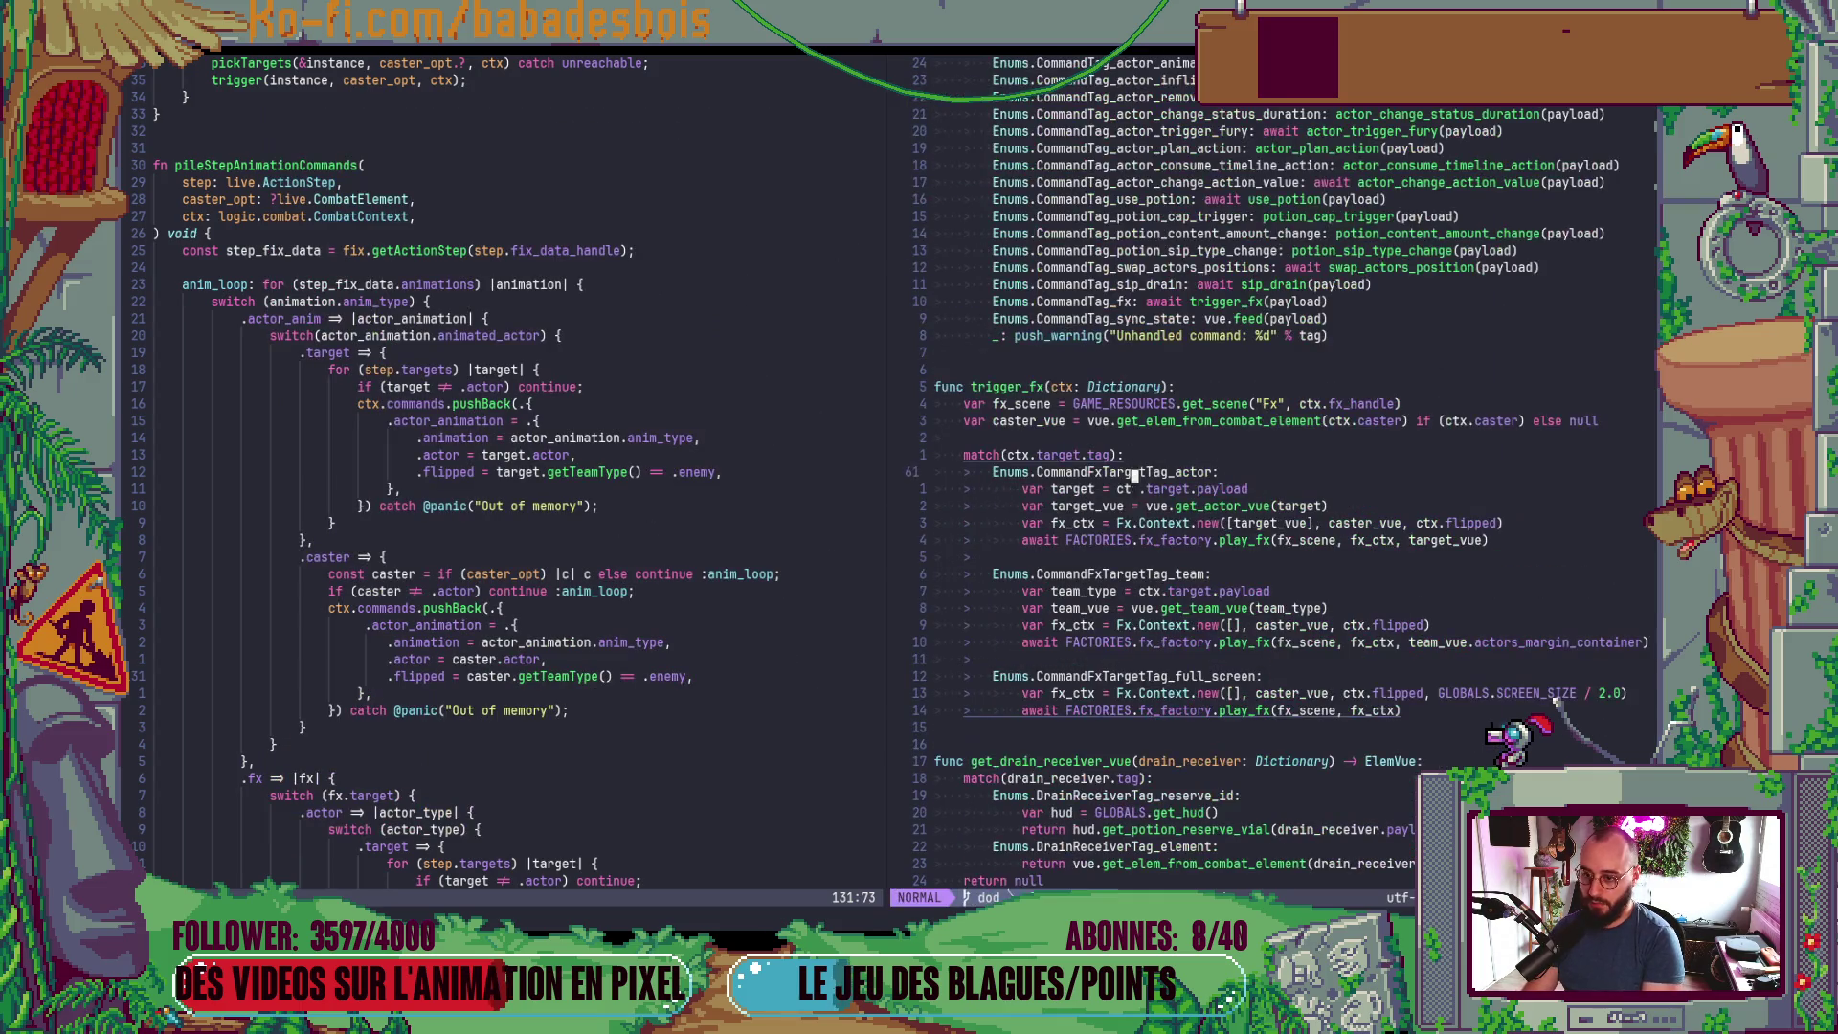
- Find the actor_animation dispatch line and jump to the actor_animation function definition
{"action": "scroll", "coordinate": [1177, 479], "scroll_direction": "up", "scroll_amount": 5}
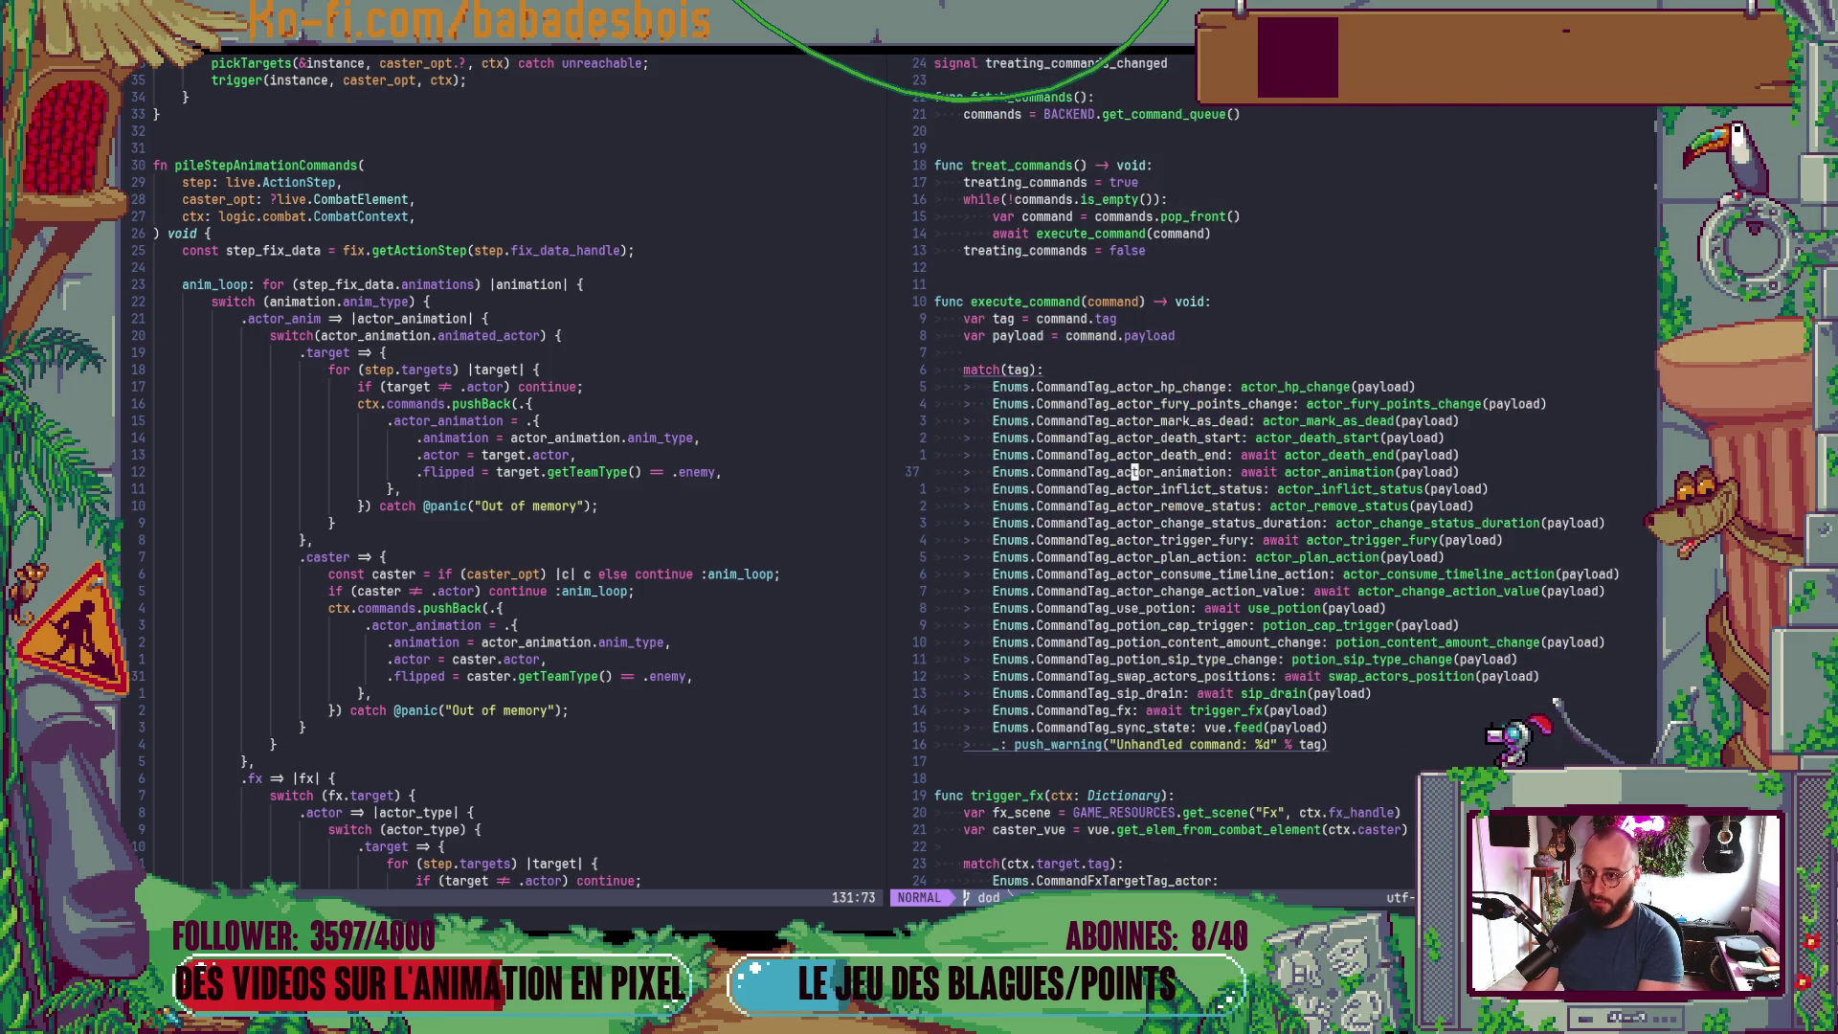
{"action": "key", "text": "k"}
{"action": "key", "text": "k"}
{"action": "key", "text": "k"}
{"action": "key", "text": "f"}
{"action": "key", "text": "parenleft"}
{"action": "key", "text": "j"}
{"action": "key", "text": "j"}
{"action": "key", "text": "j"}
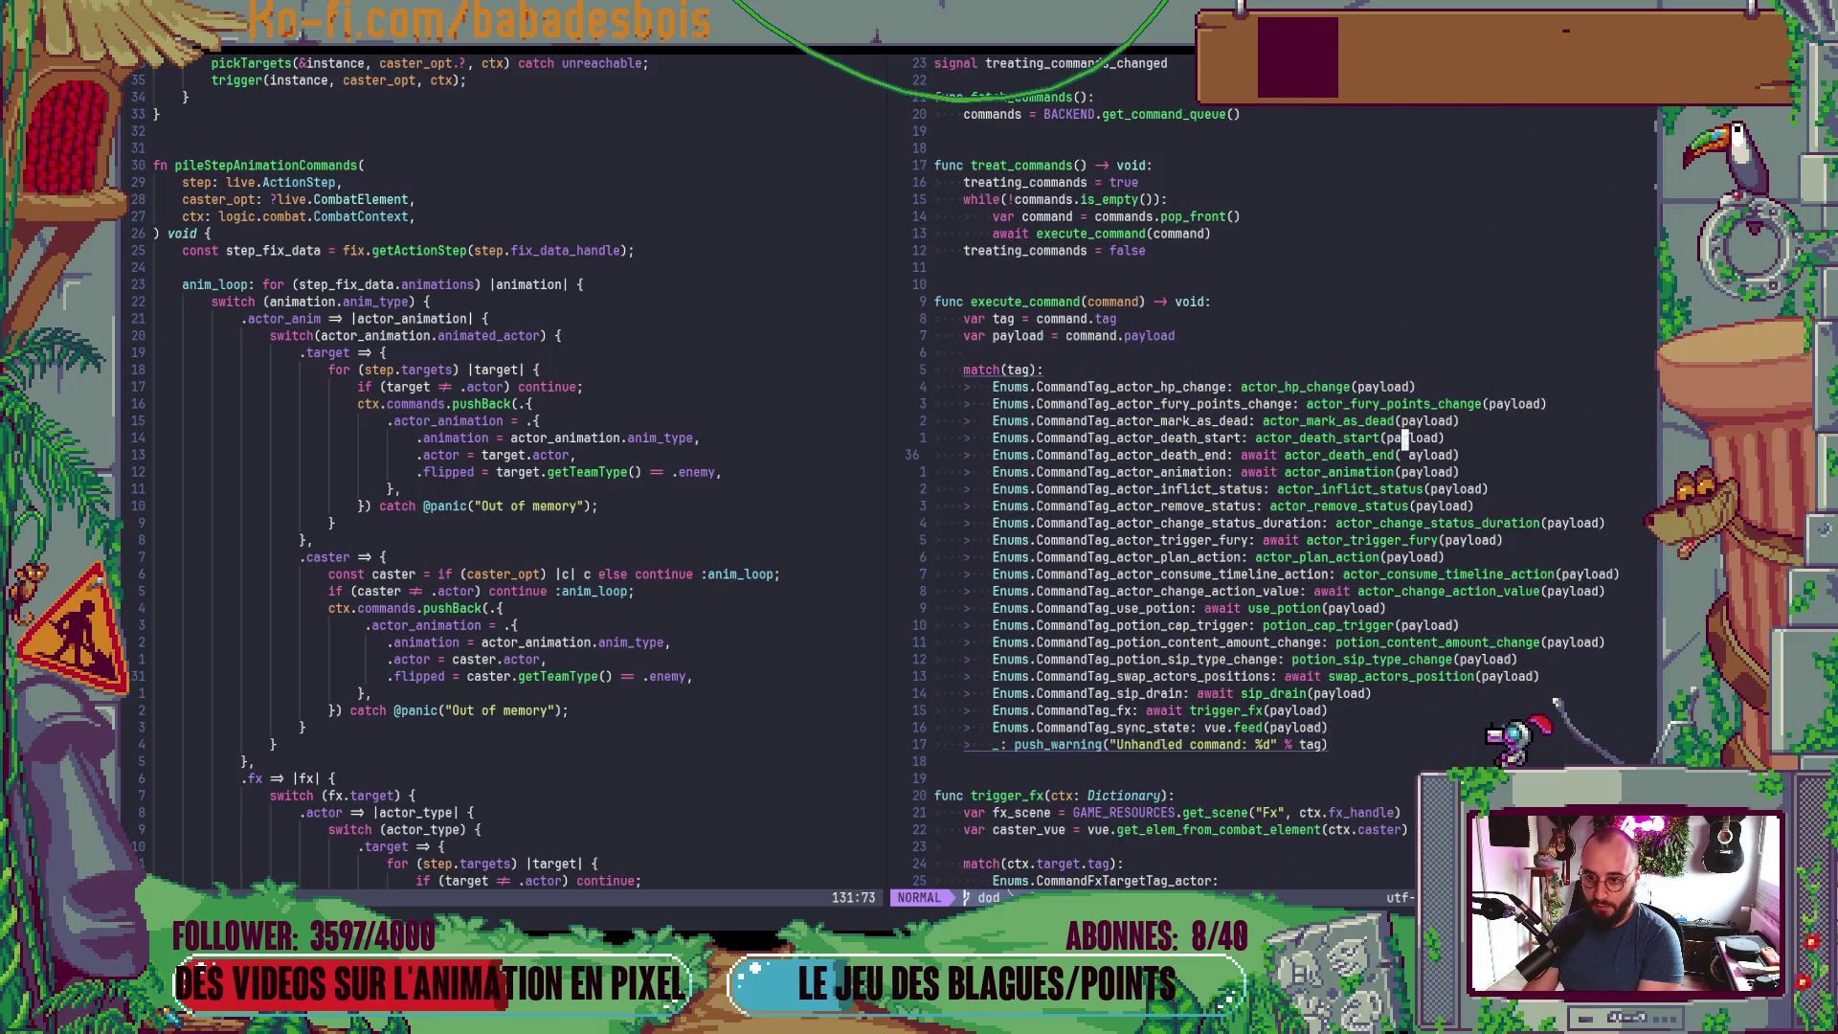
{"action": "key", "text": "h"}
{"action": "key", "text": "g"}
{"action": "key", "text": "d"}
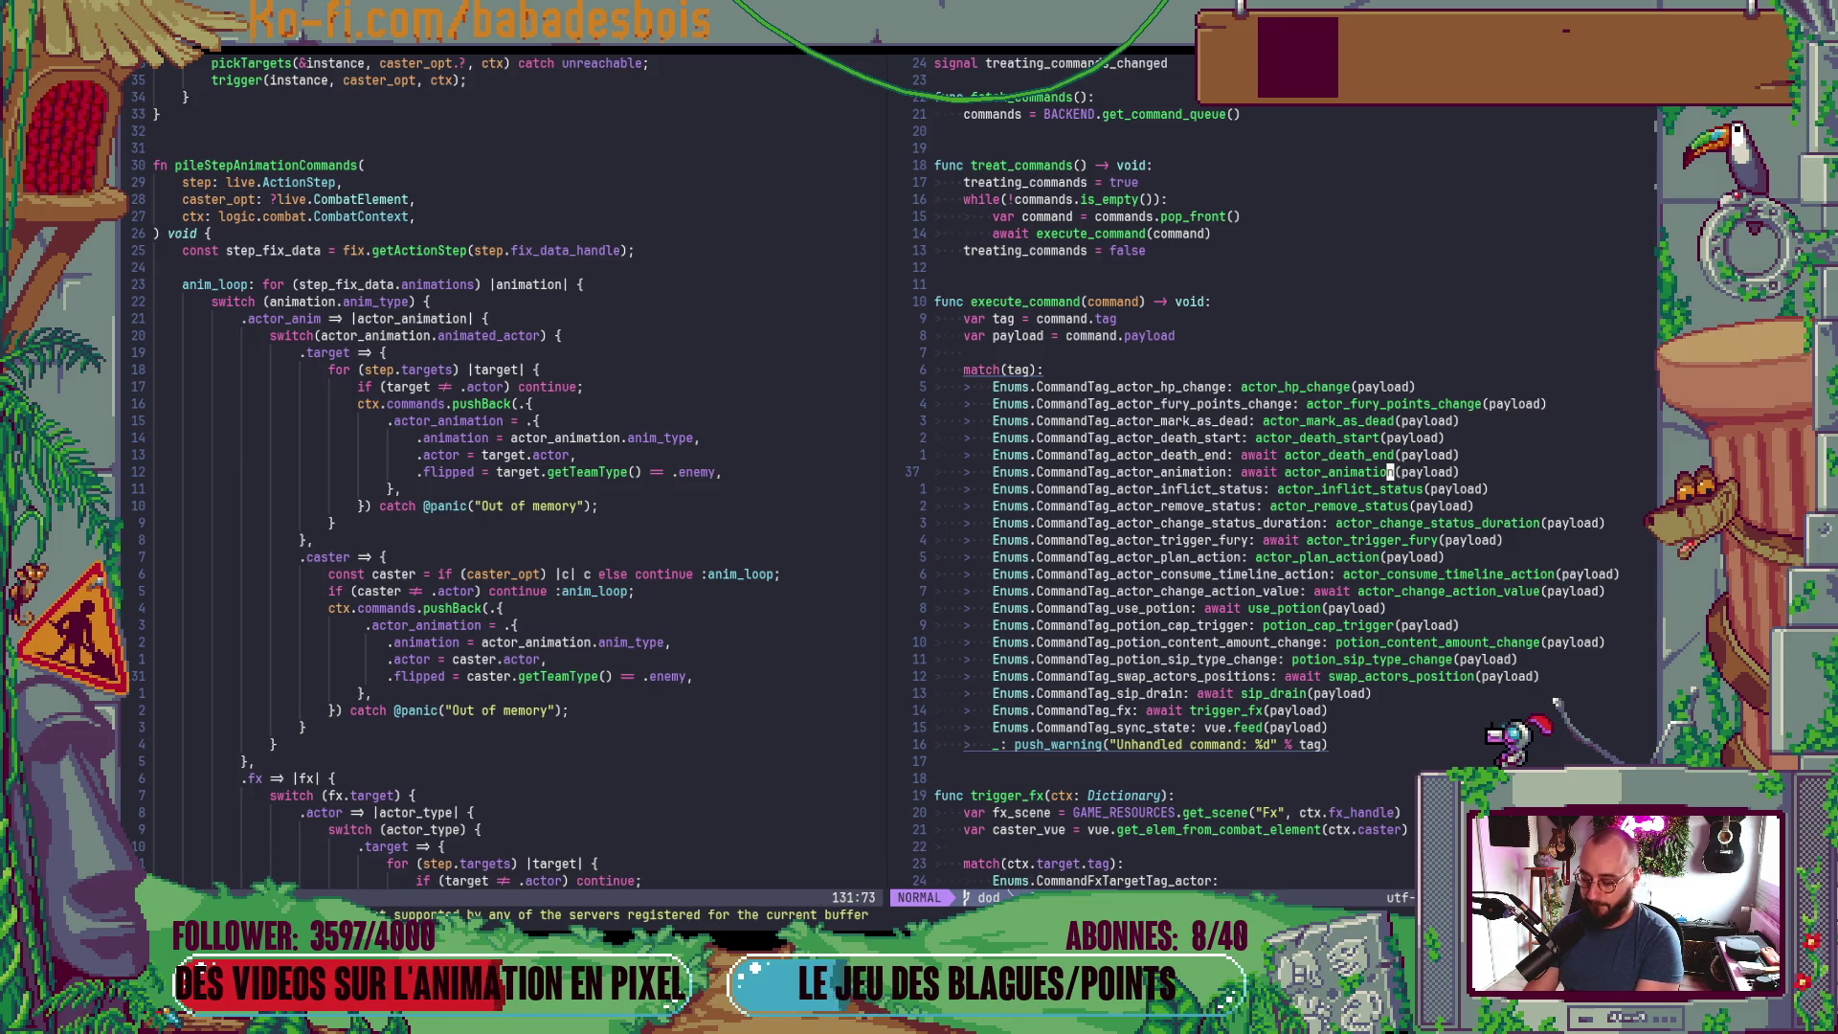
{"action": "key", "text": "asterisk"}
{"action": "key", "text": "j"}
{"action": "key", "text": "j"}
{"action": "key", "text": "j"}
{"action": "key", "text": "j"}
{"action": "key", "text": "j"}
{"action": "key", "text": "j"}
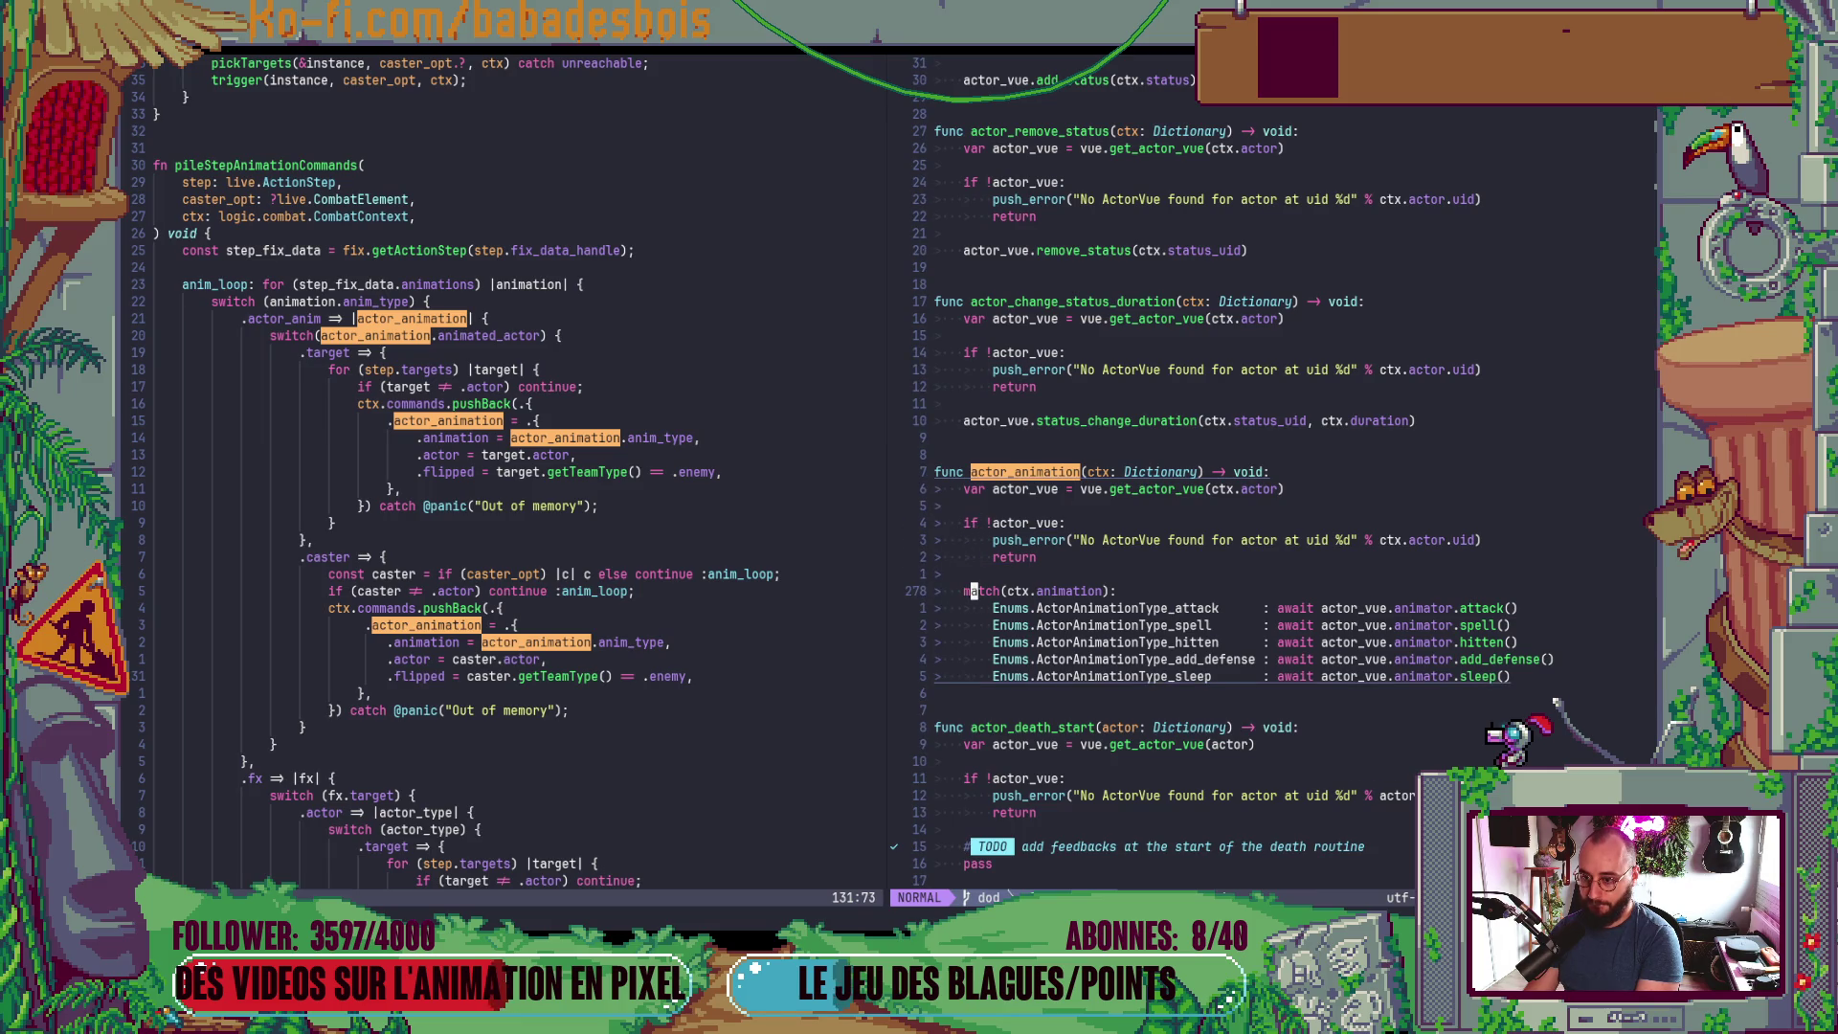
- Move to the attack animation call in actor_animation and try looking up its definition
{"action": "key", "text": "dollar"}
{"action": "key", "text": "j"}
{"action": "key", "text": "h"}
{"action": "key", "text": "h"}
{"action": "key", "text": "g"}
{"action": "key", "text": "d"}
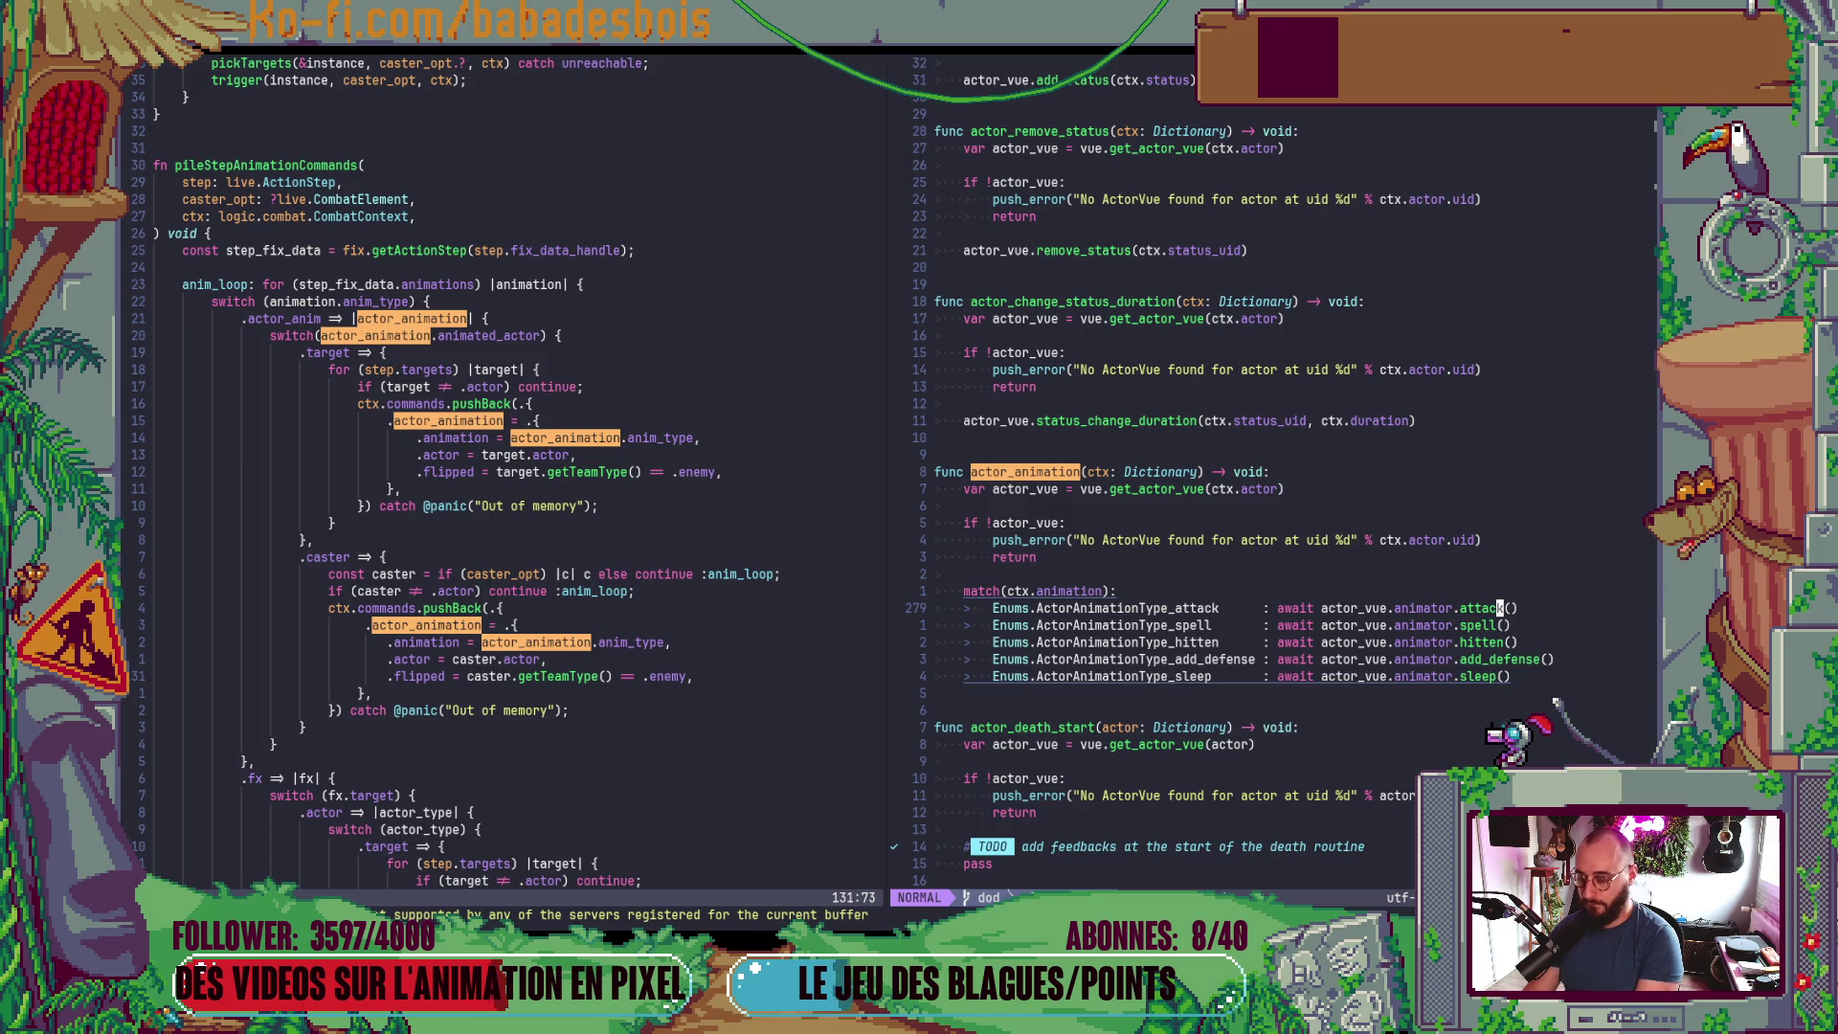
- Open ActorVue.gd from the project file finder, then switch to the Godot editor
{"action": "key", "text": "space"}
{"action": "key", "text": "f"}
{"action": "key", "text": "f"}
{"action": "type", "text": "actorvbu"}
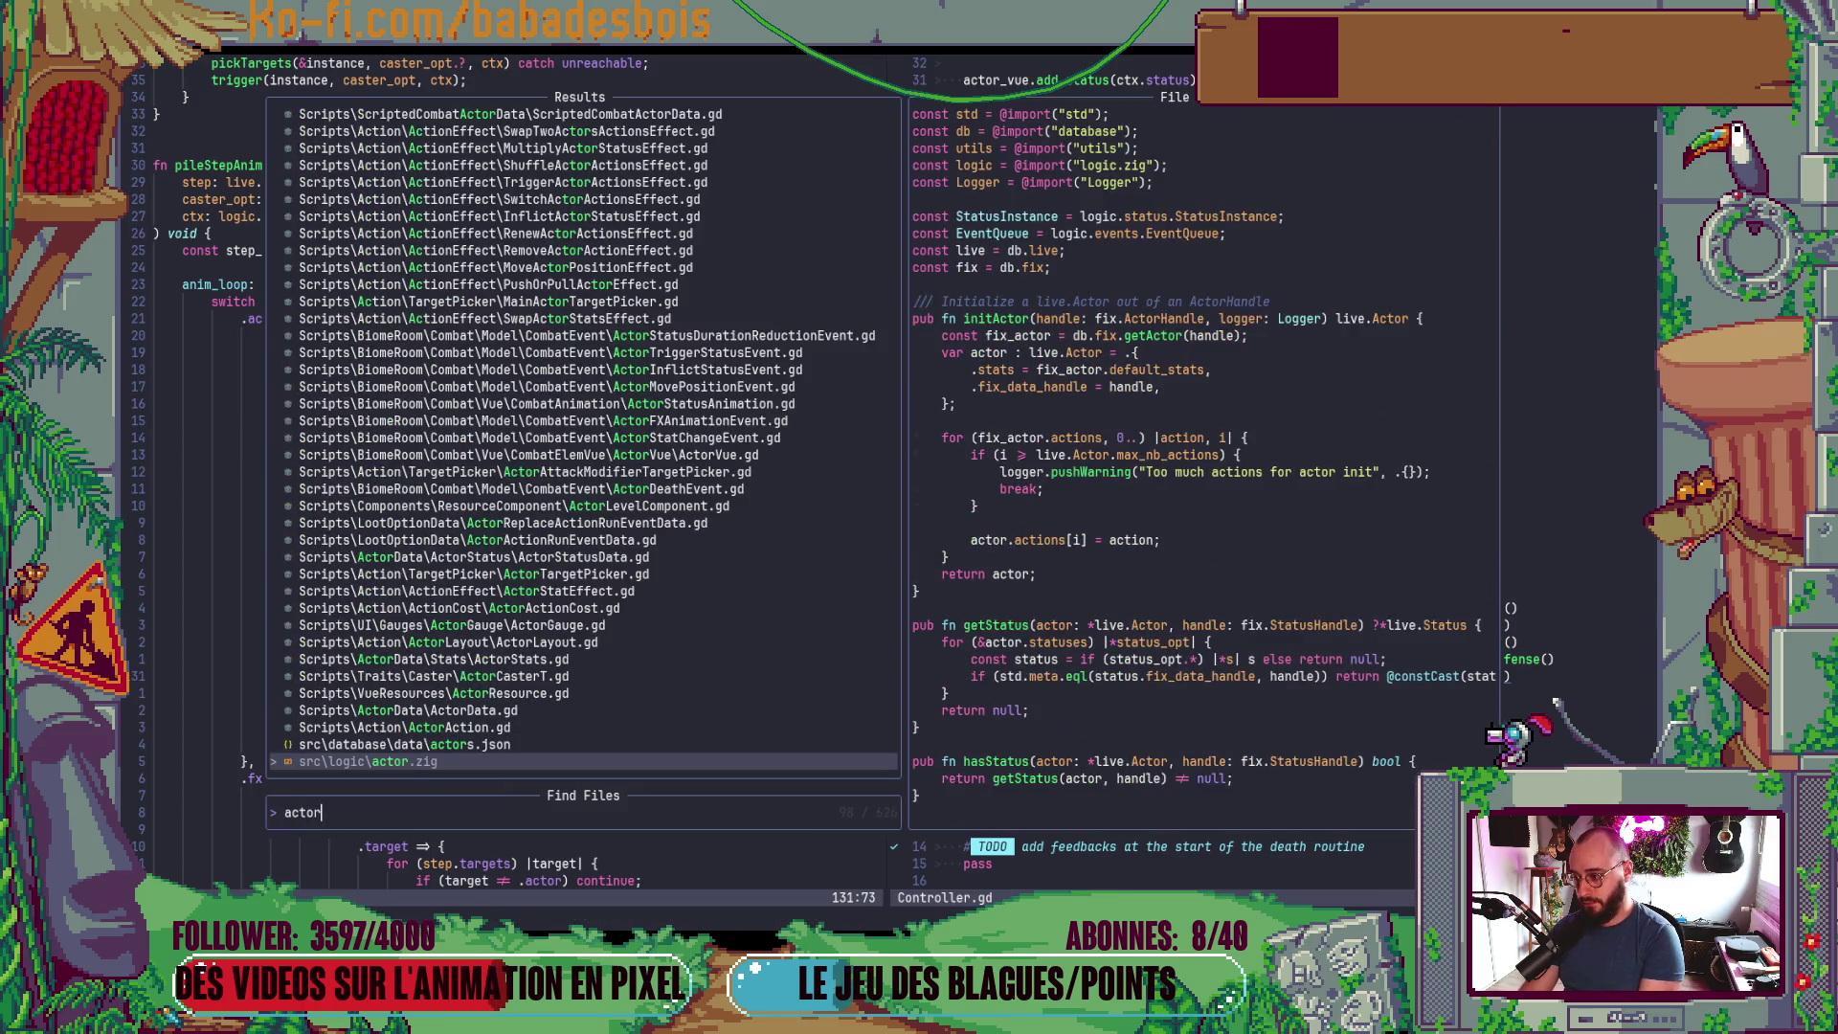
{"action": "key", "text": "BackSpace"}
{"action": "key", "text": "BackSpace"}
{"action": "key", "text": "BackSpace"}
{"action": "type", "text": "_vue"}
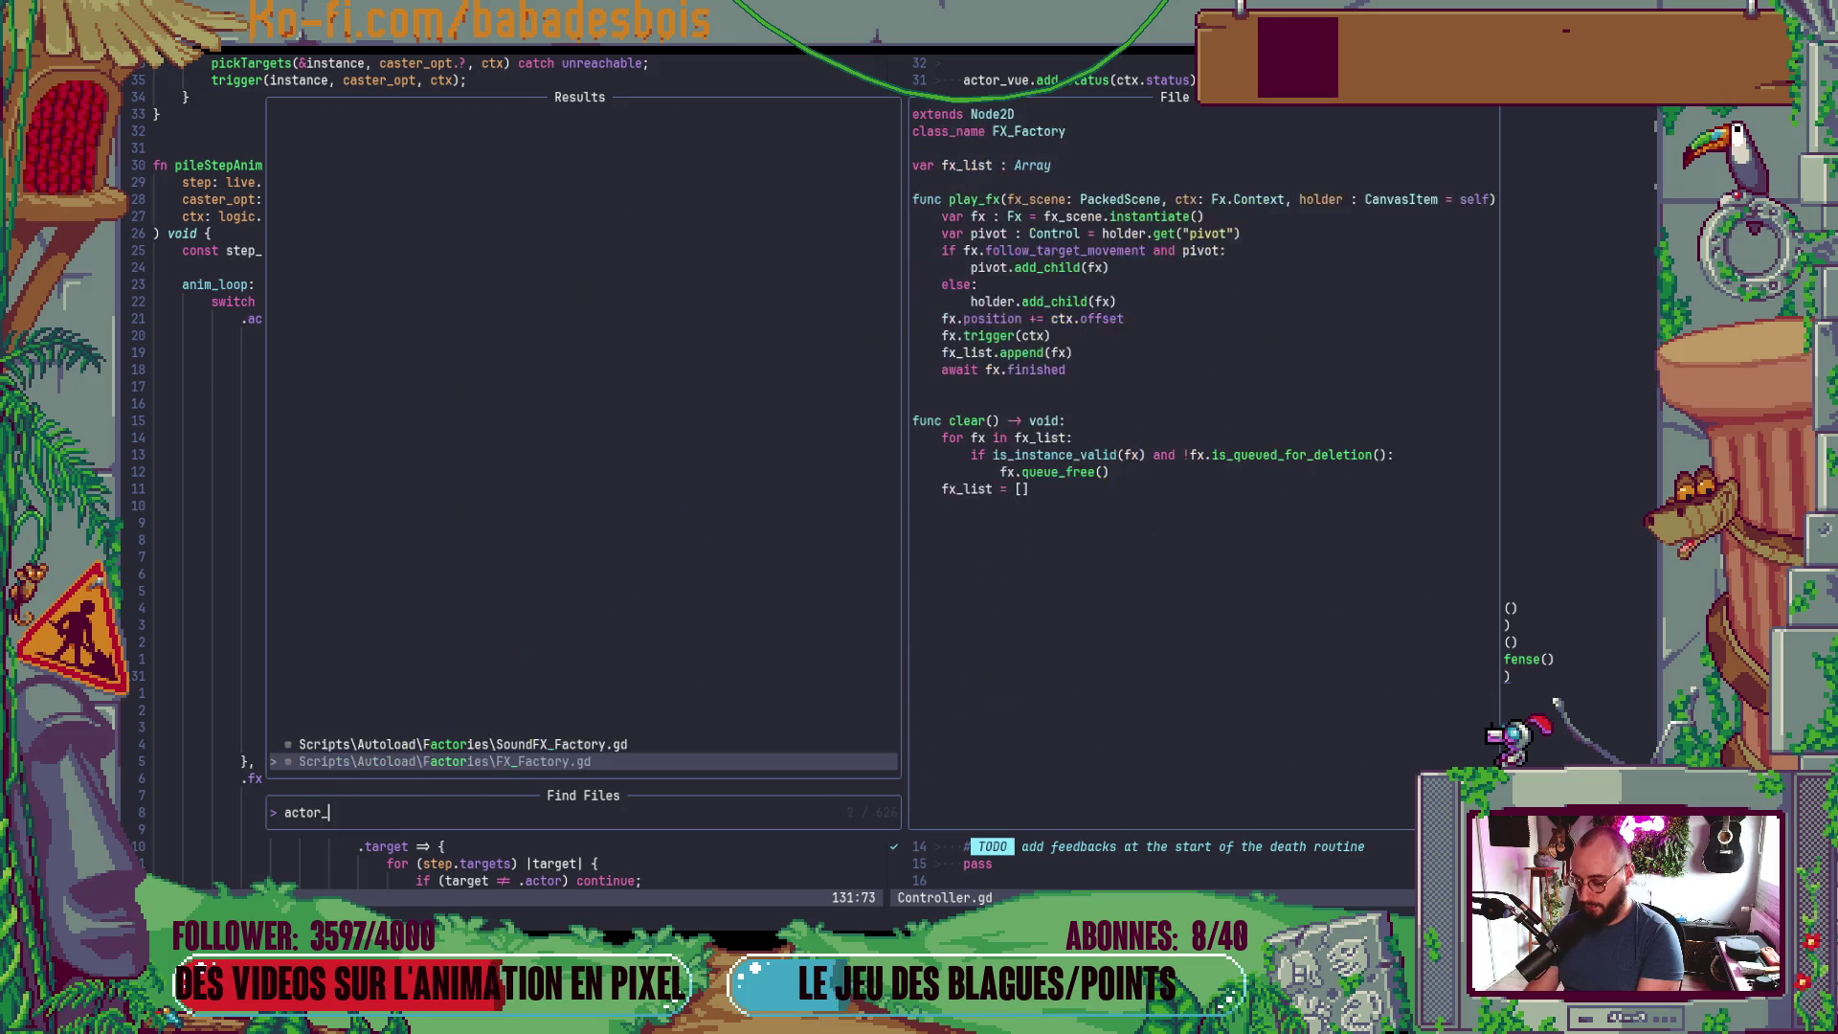
{"action": "key", "text": "BackSpace"}
{"action": "key", "text": "BackSpace"}
{"action": "key", "text": "BackSpace"}
{"action": "type", "text": "Vue"}
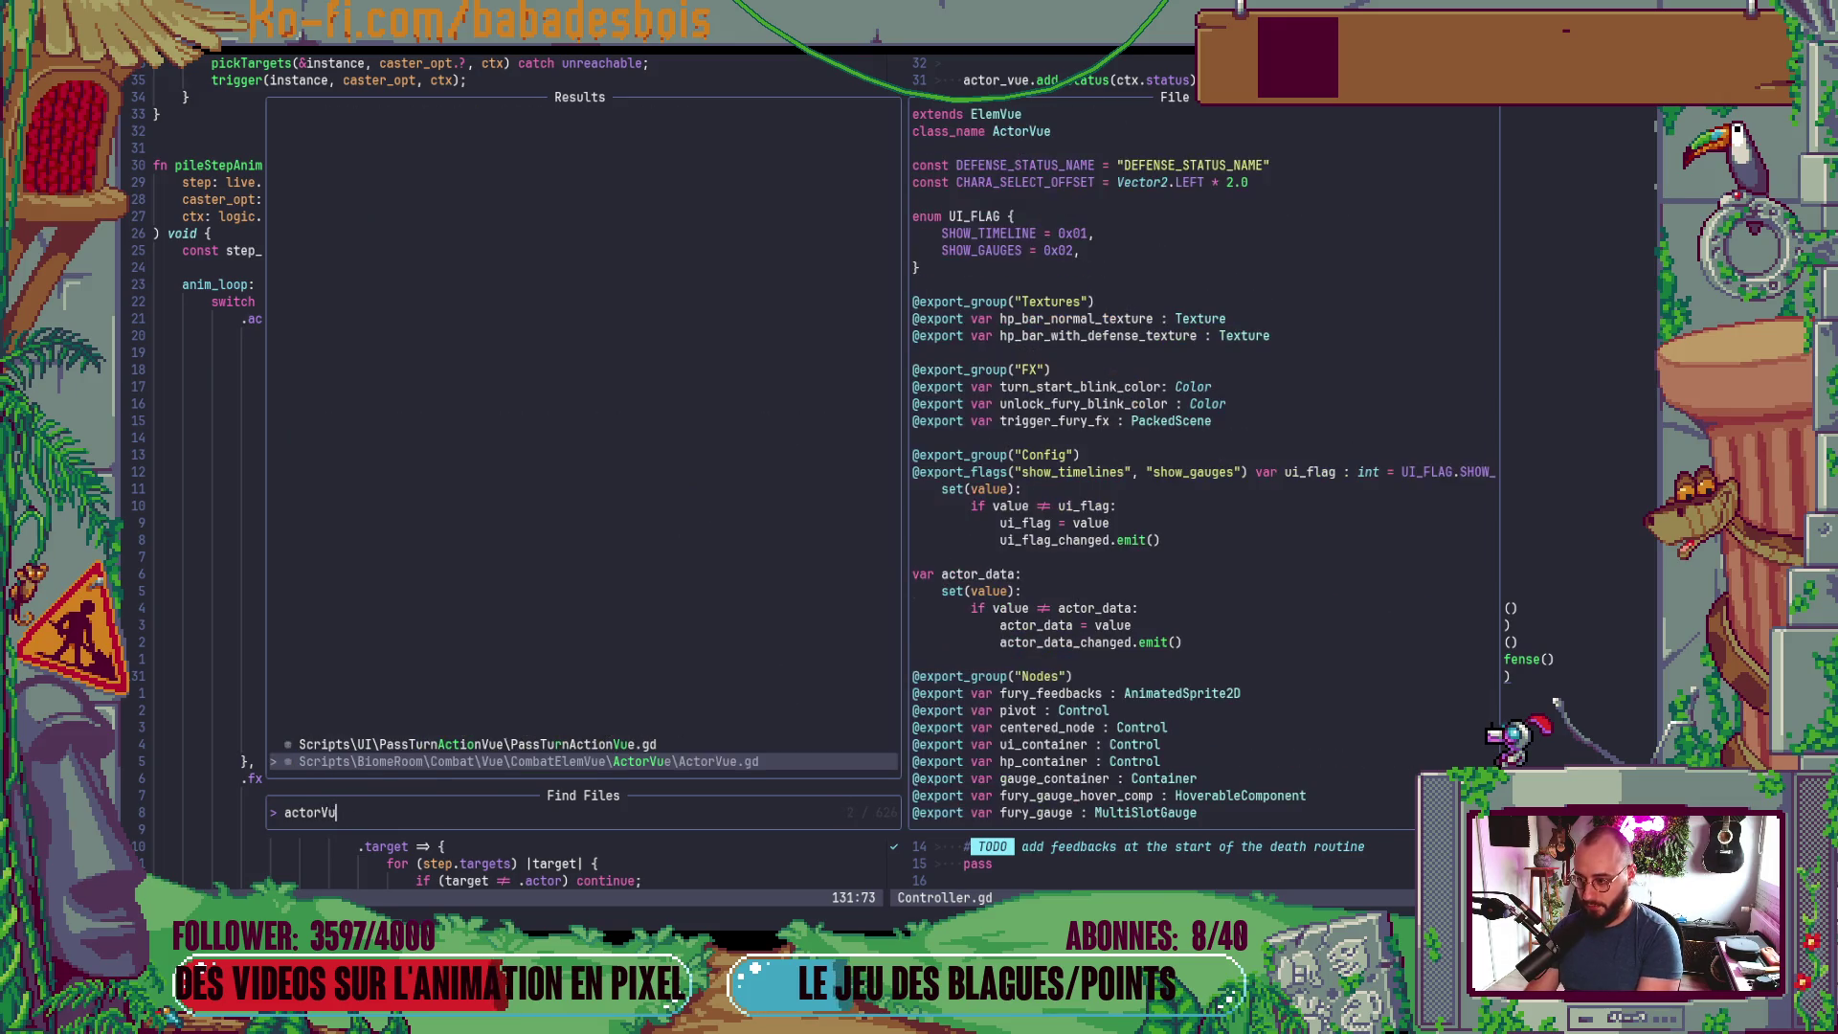
{"action": "key", "text": "Escape"}
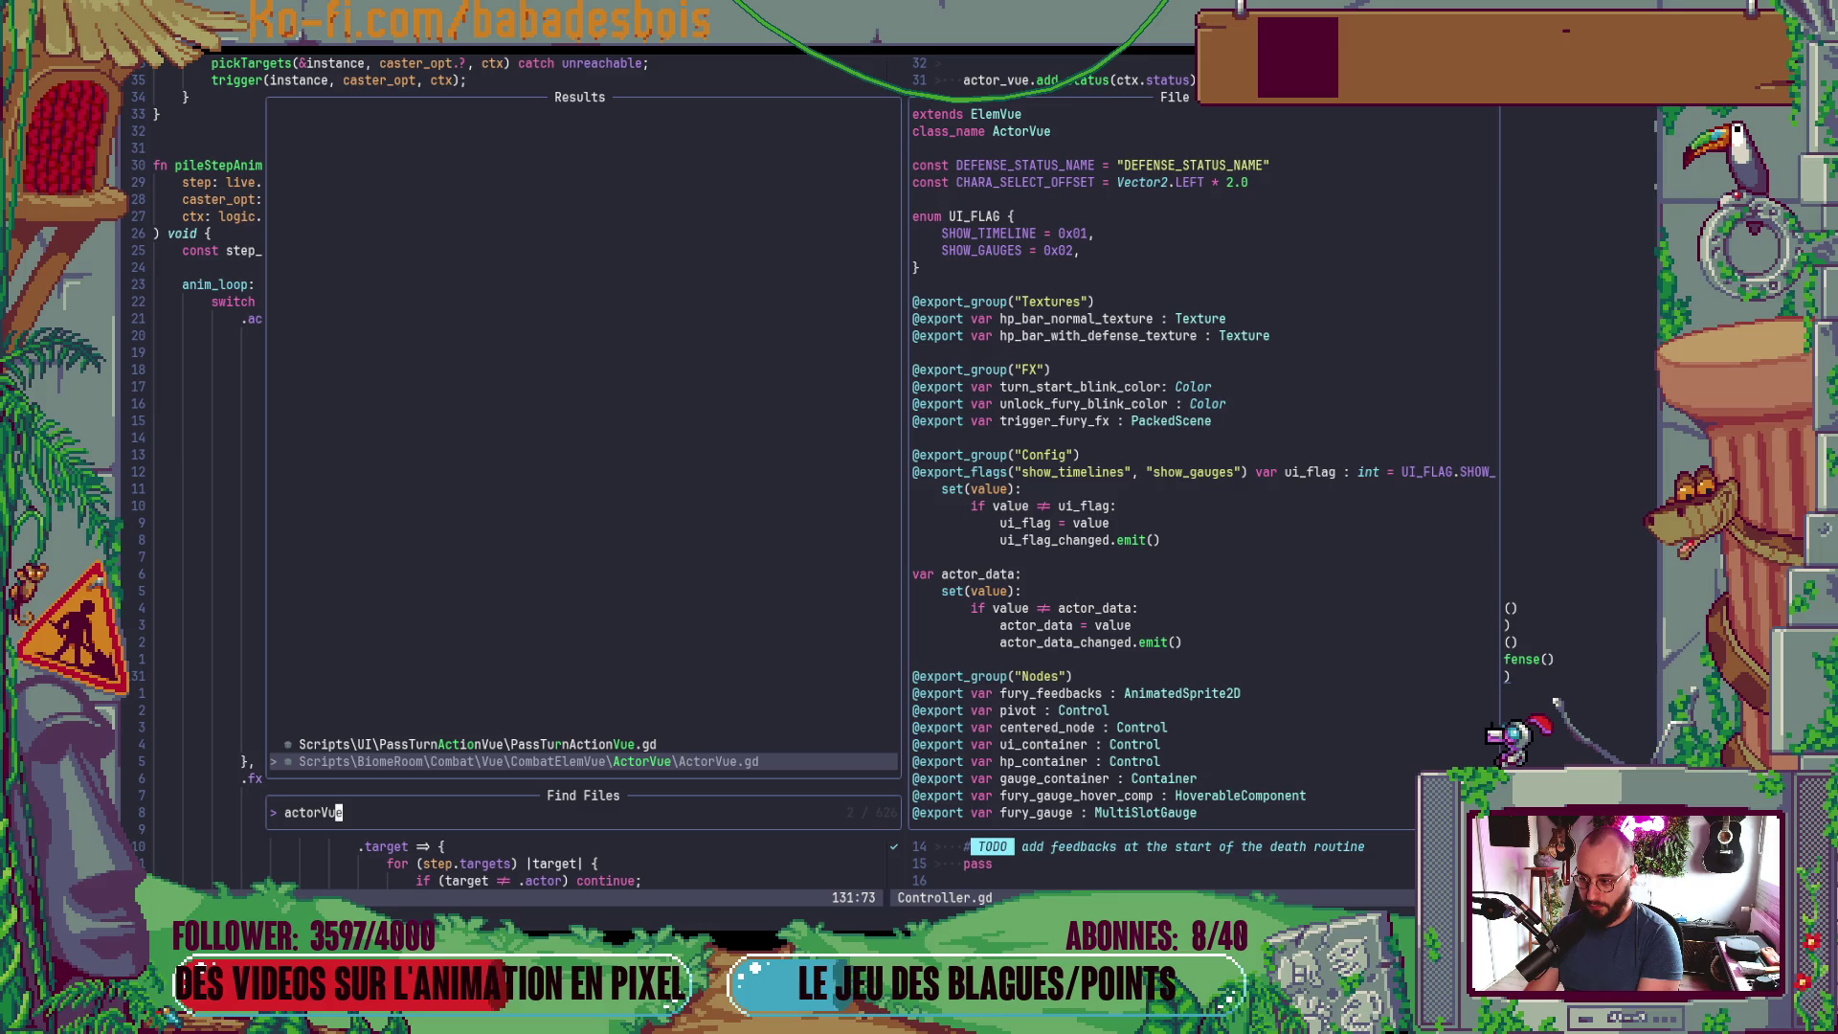
{"action": "key", "text": "Return"}
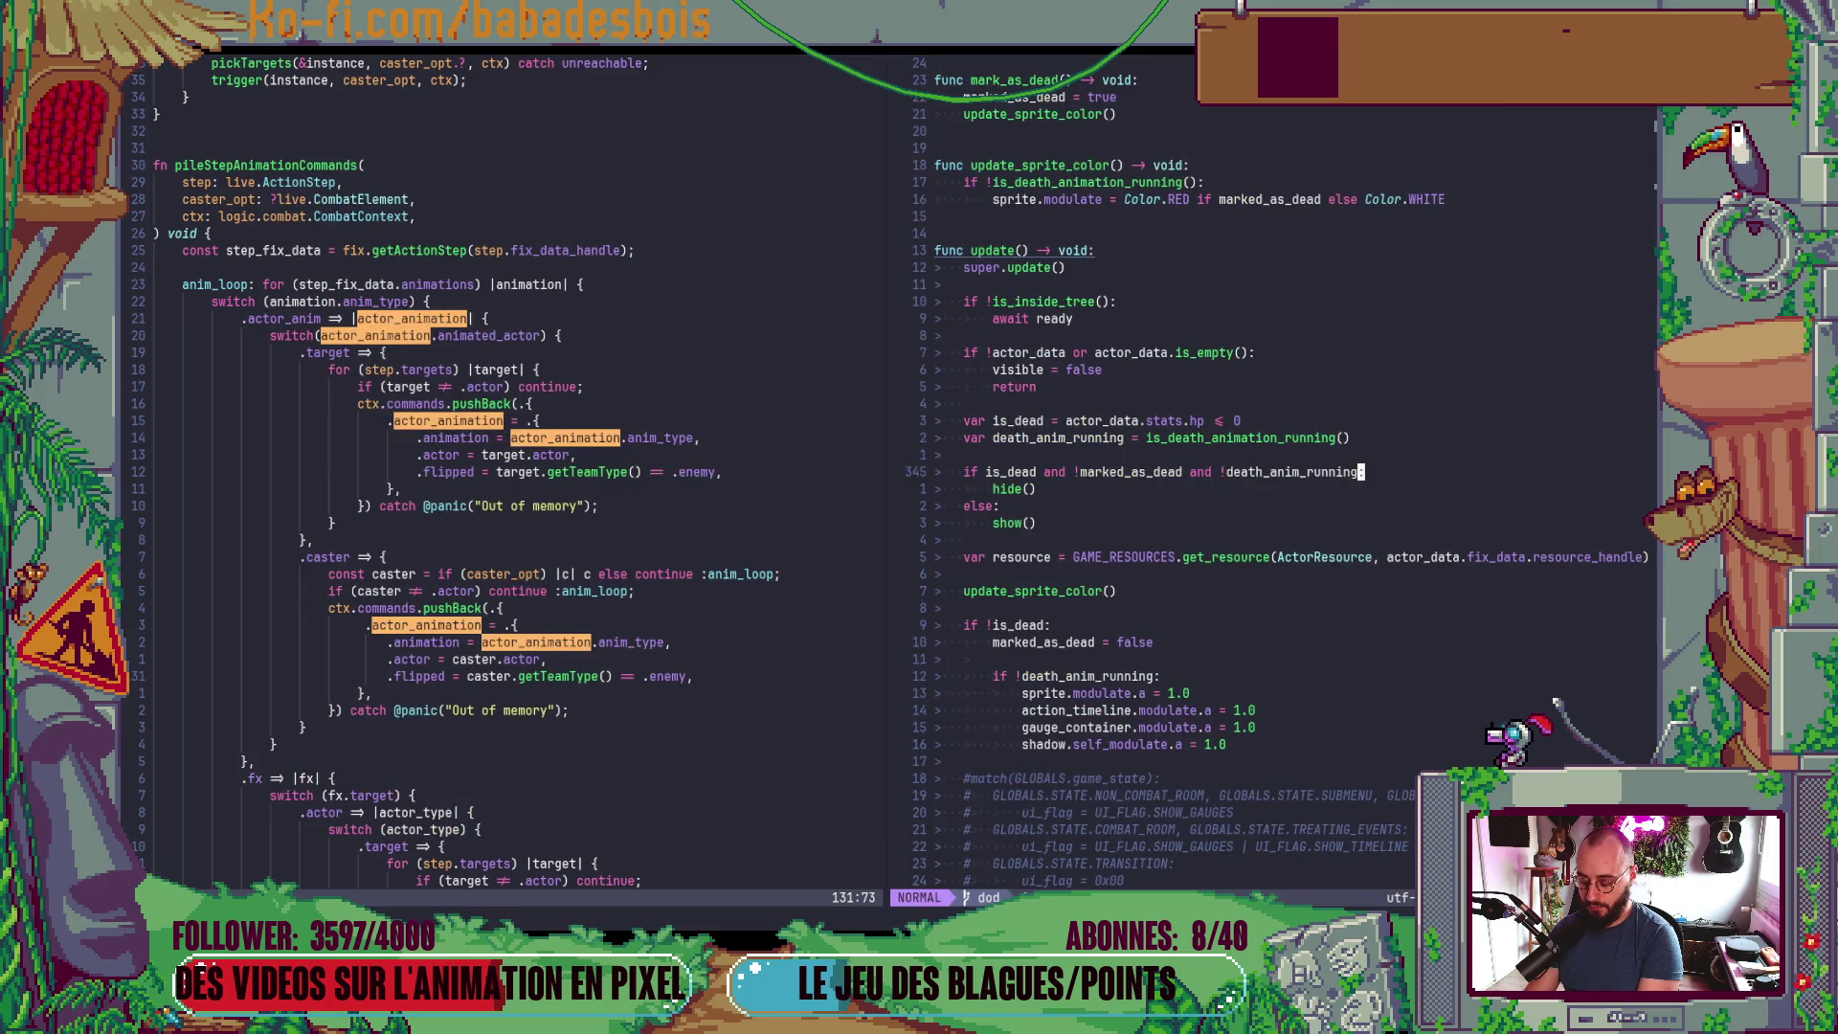
{"action": "key", "text": "alt+Tab"}
{"action": "key", "text": "alt+Tab"}
{"action": "key", "text": "alt+Tab"}
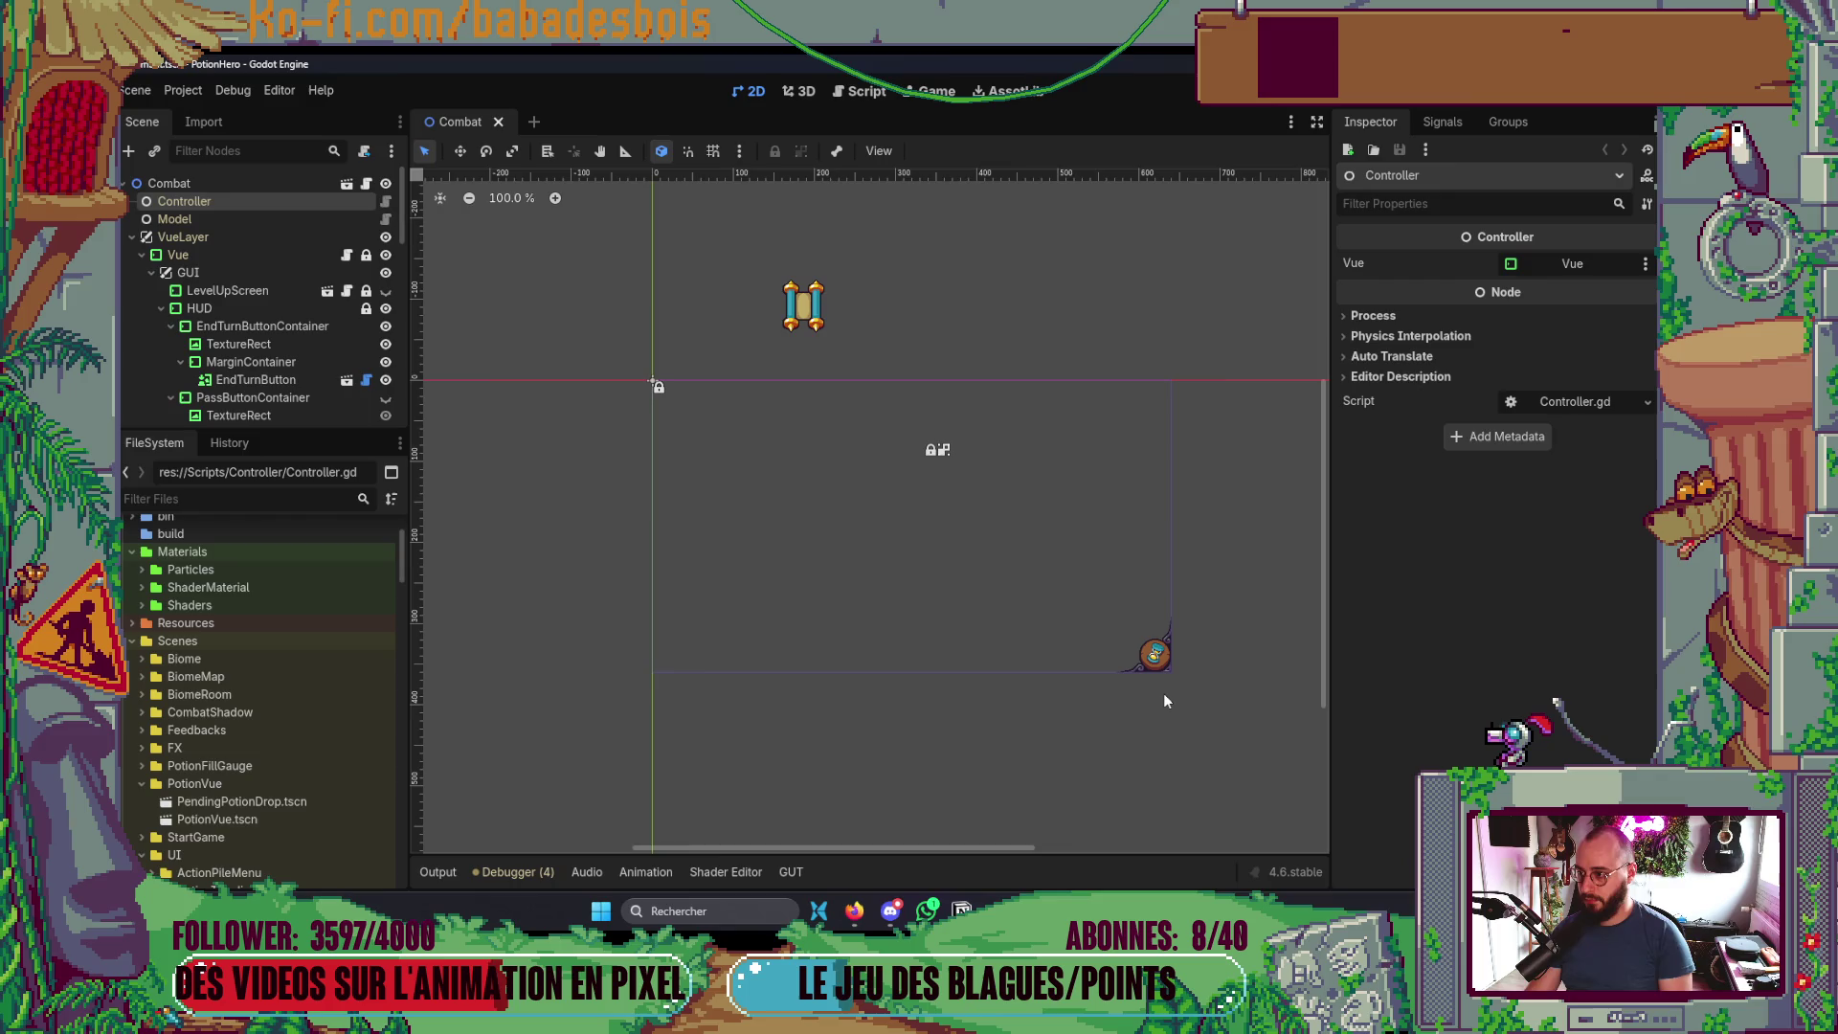
- Open the ActorVue scene with the quick scene opener
{"action": "key", "text": "ctrl+shift+o"}
{"action": "type", "text": "AcotrVu"}
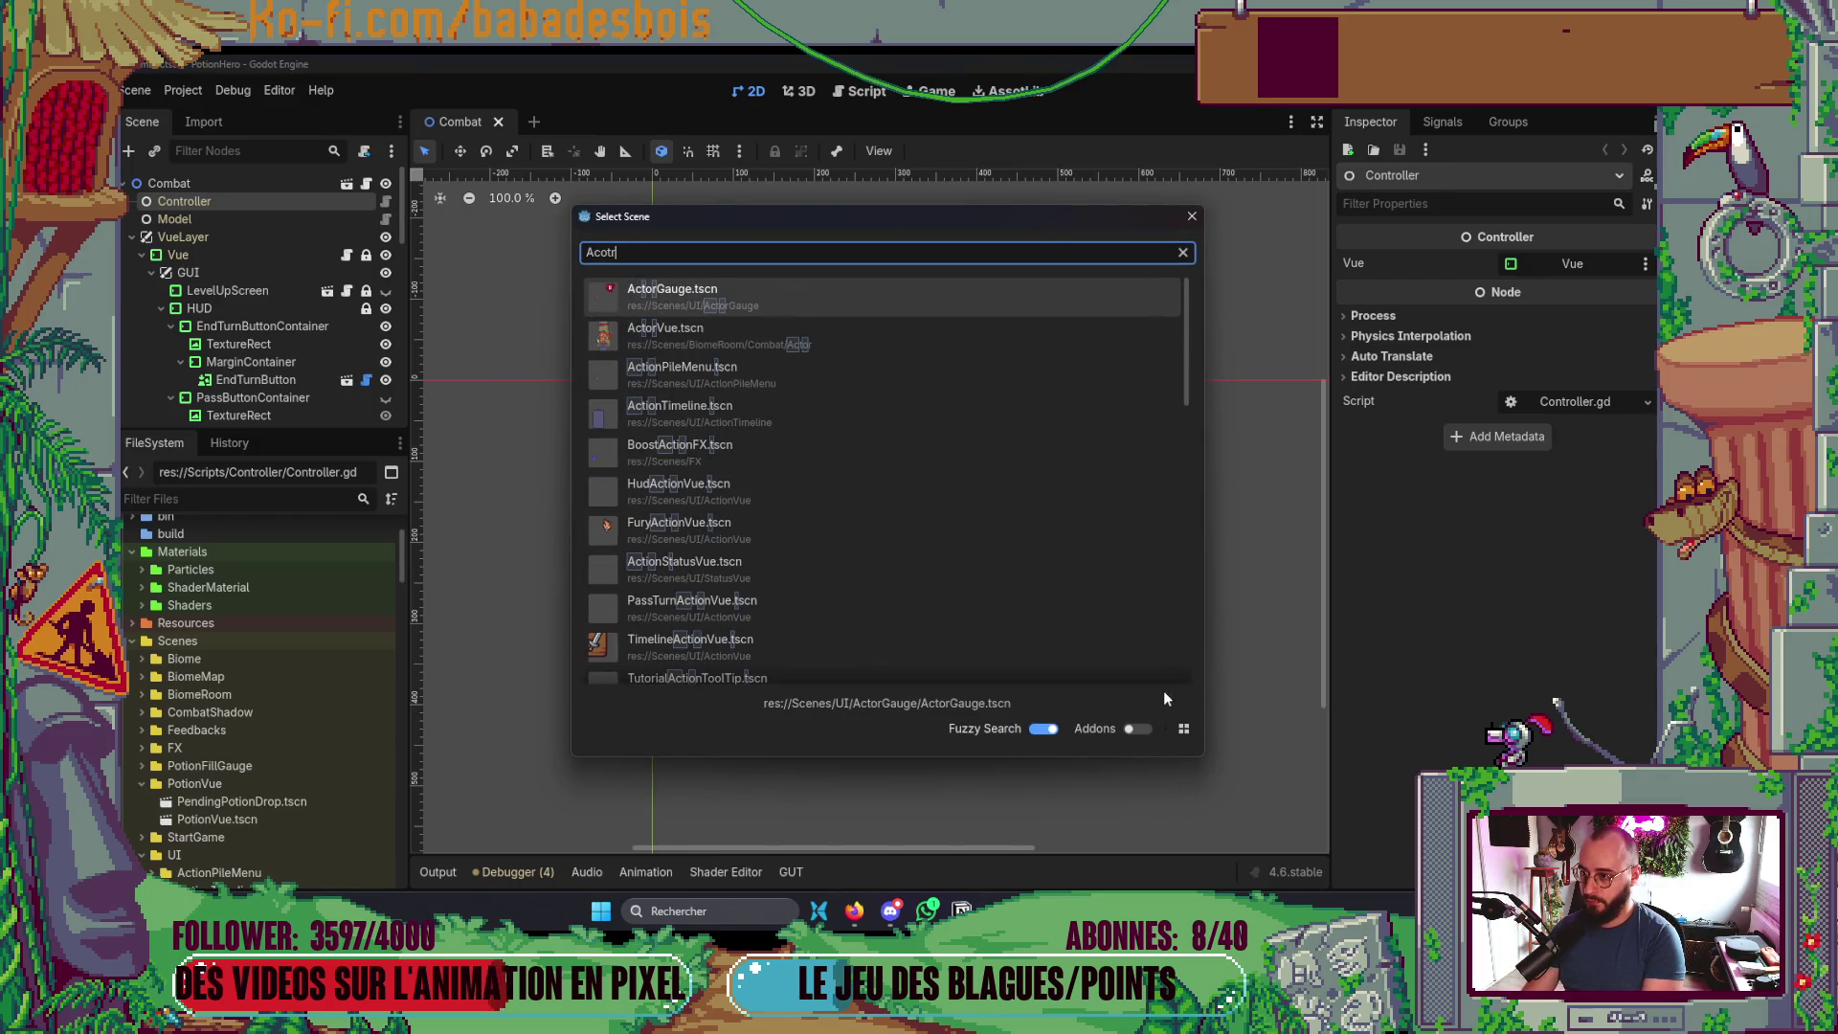
{"action": "key", "text": "Return"}
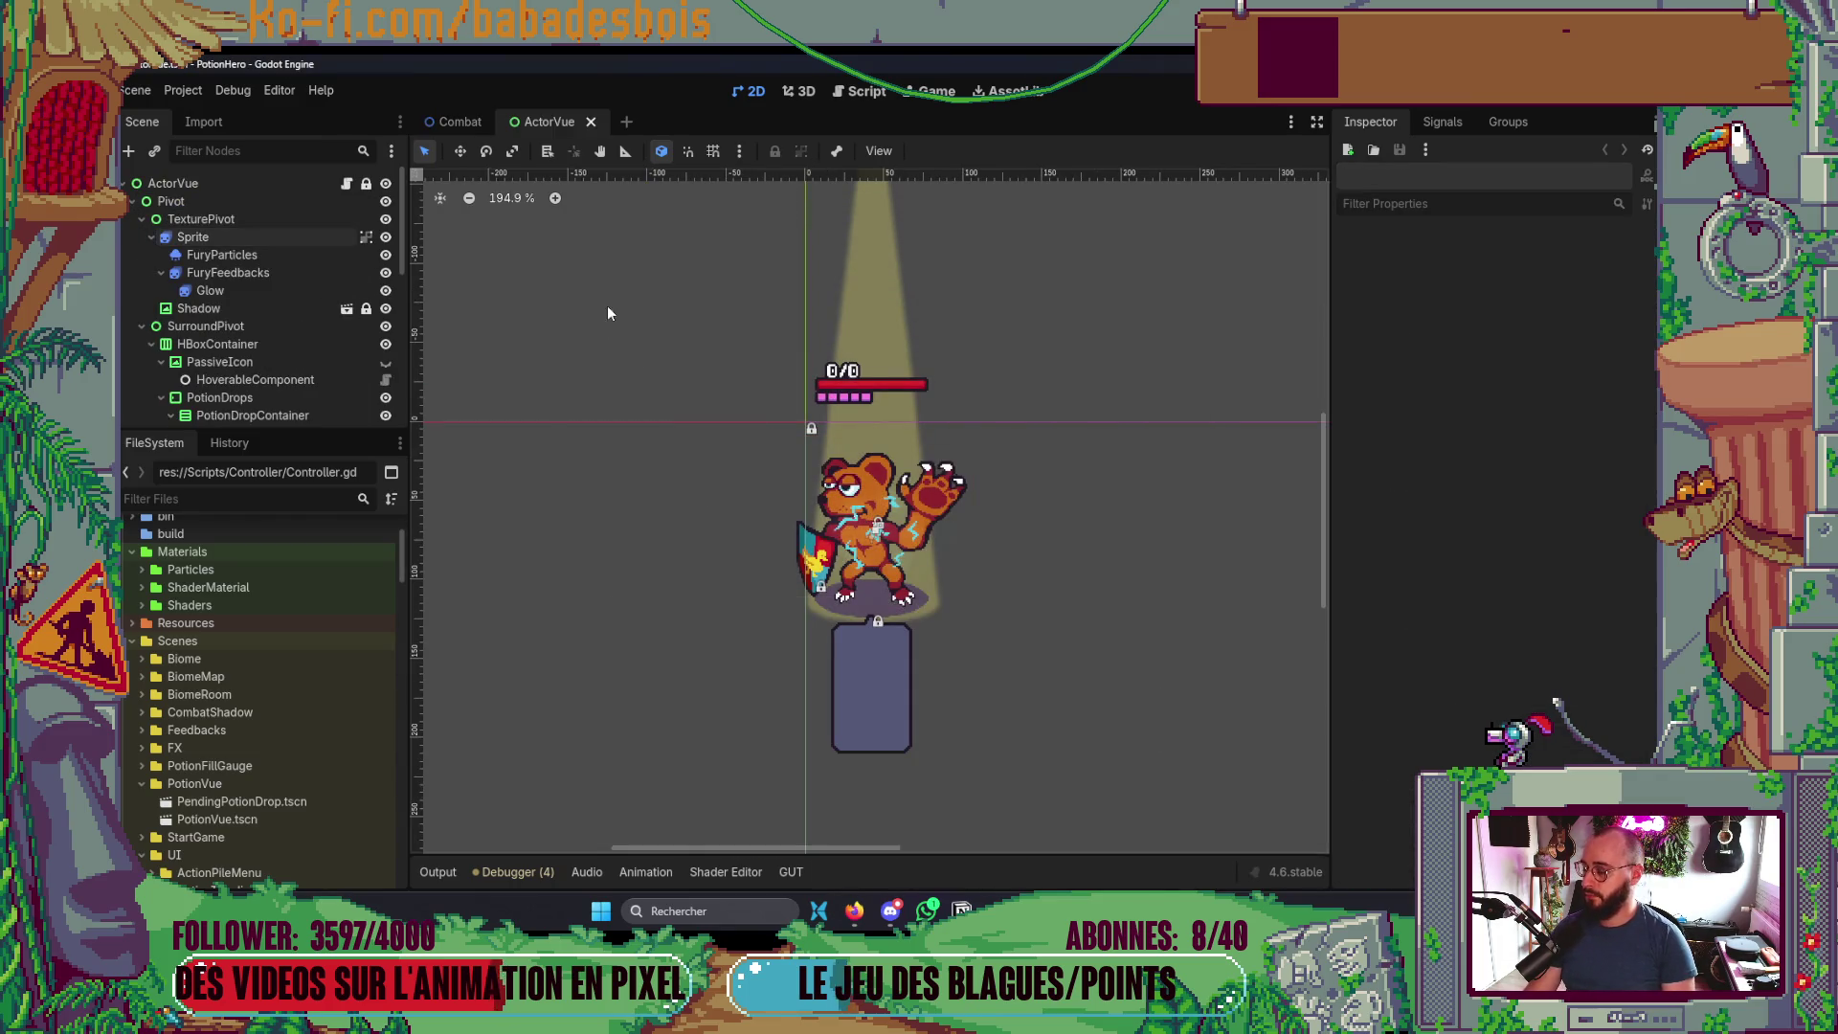
{"action": "scroll", "coordinate": [364, 345], "scroll_direction": "down", "scroll_amount": 3}
{"action": "scroll", "coordinate": [349, 348], "scroll_direction": "up", "scroll_amount": 3}
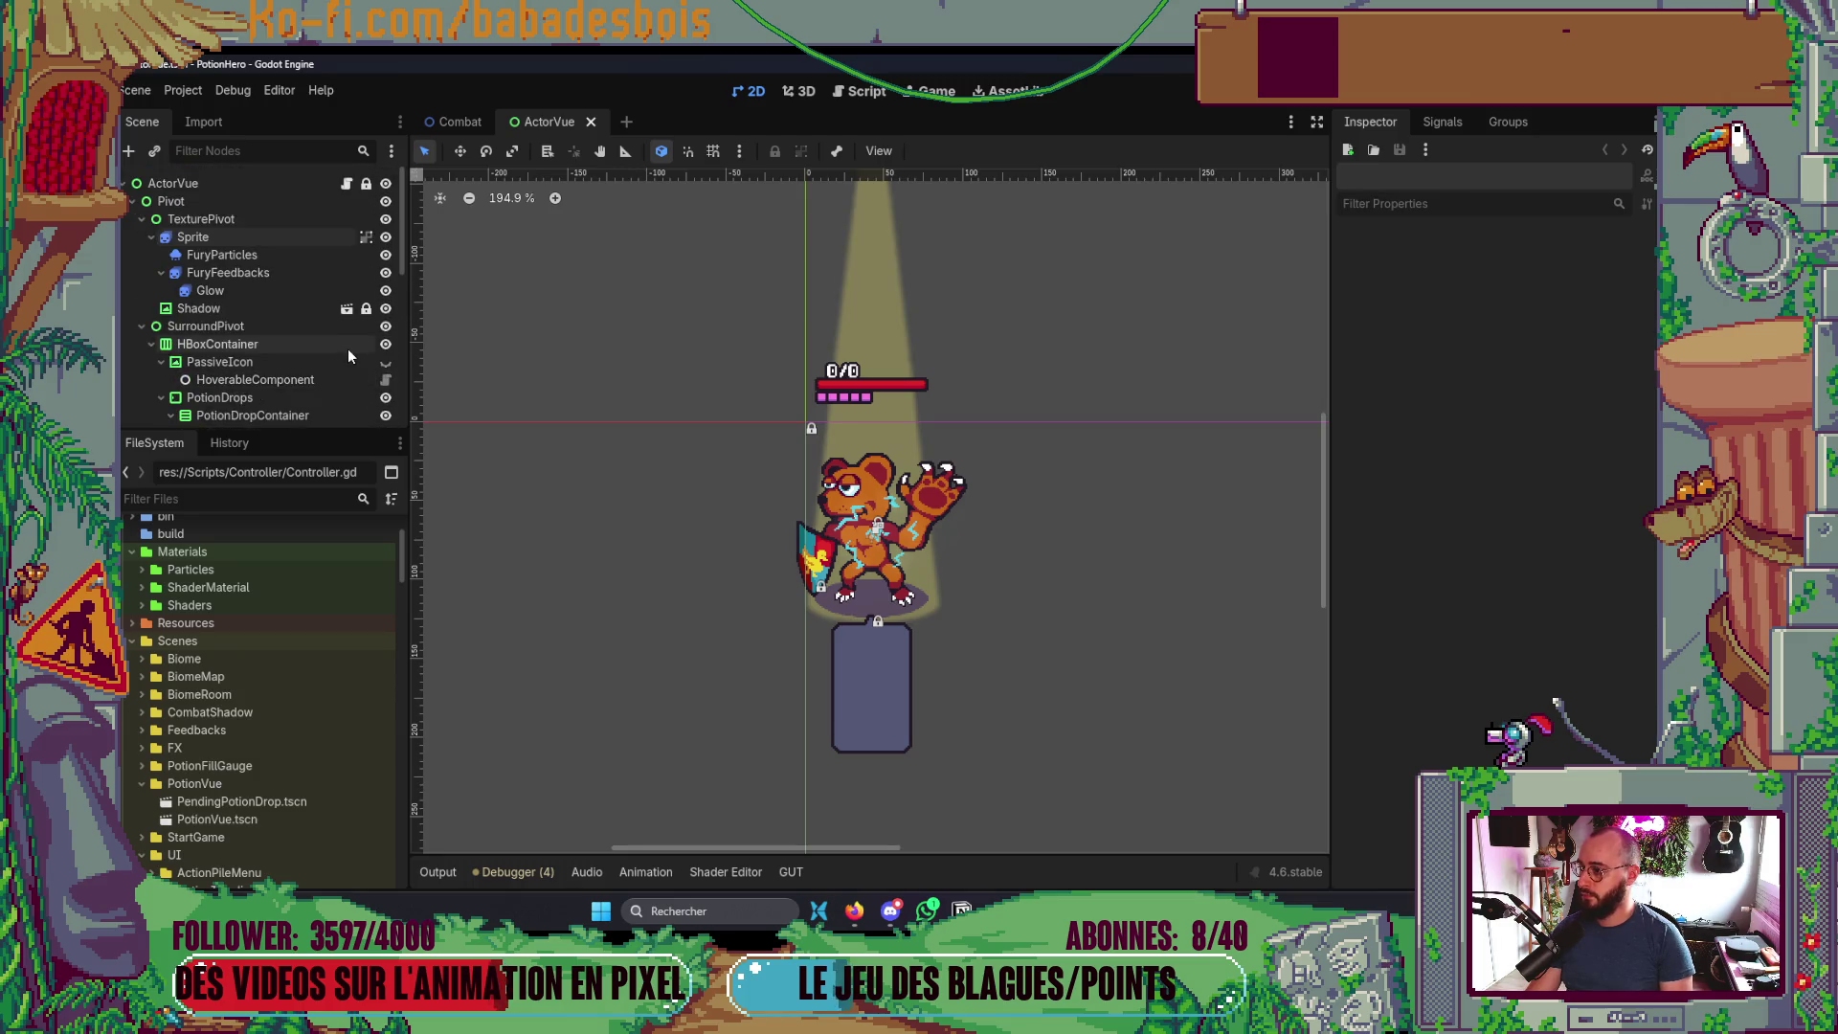
{"action": "scroll", "coordinate": [348, 357], "scroll_direction": "down", "scroll_amount": 3}
{"action": "scroll", "coordinate": [347, 353], "scroll_direction": "up", "scroll_amount": 5}
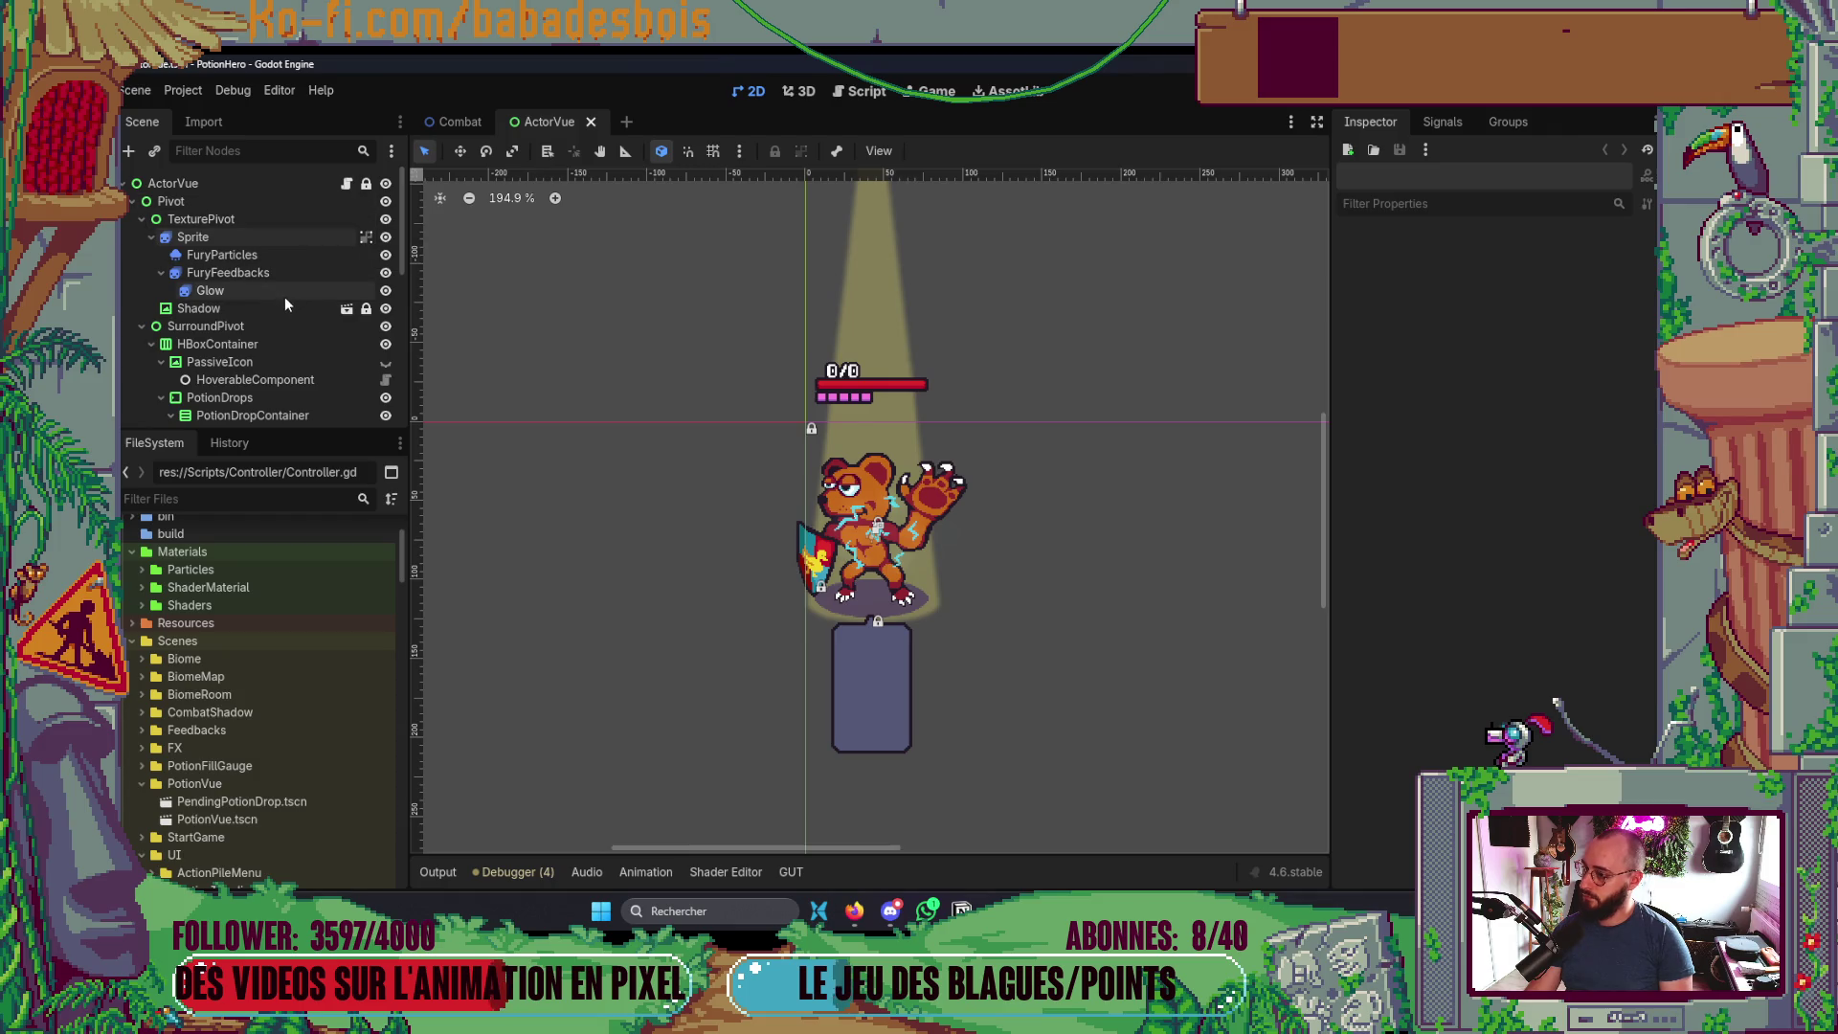
- Review the scene tree by collapsing and expanding the Pivot, TexturePivot and SurroundPivot branches
{"action": "left_click", "coordinate": [131, 202]}
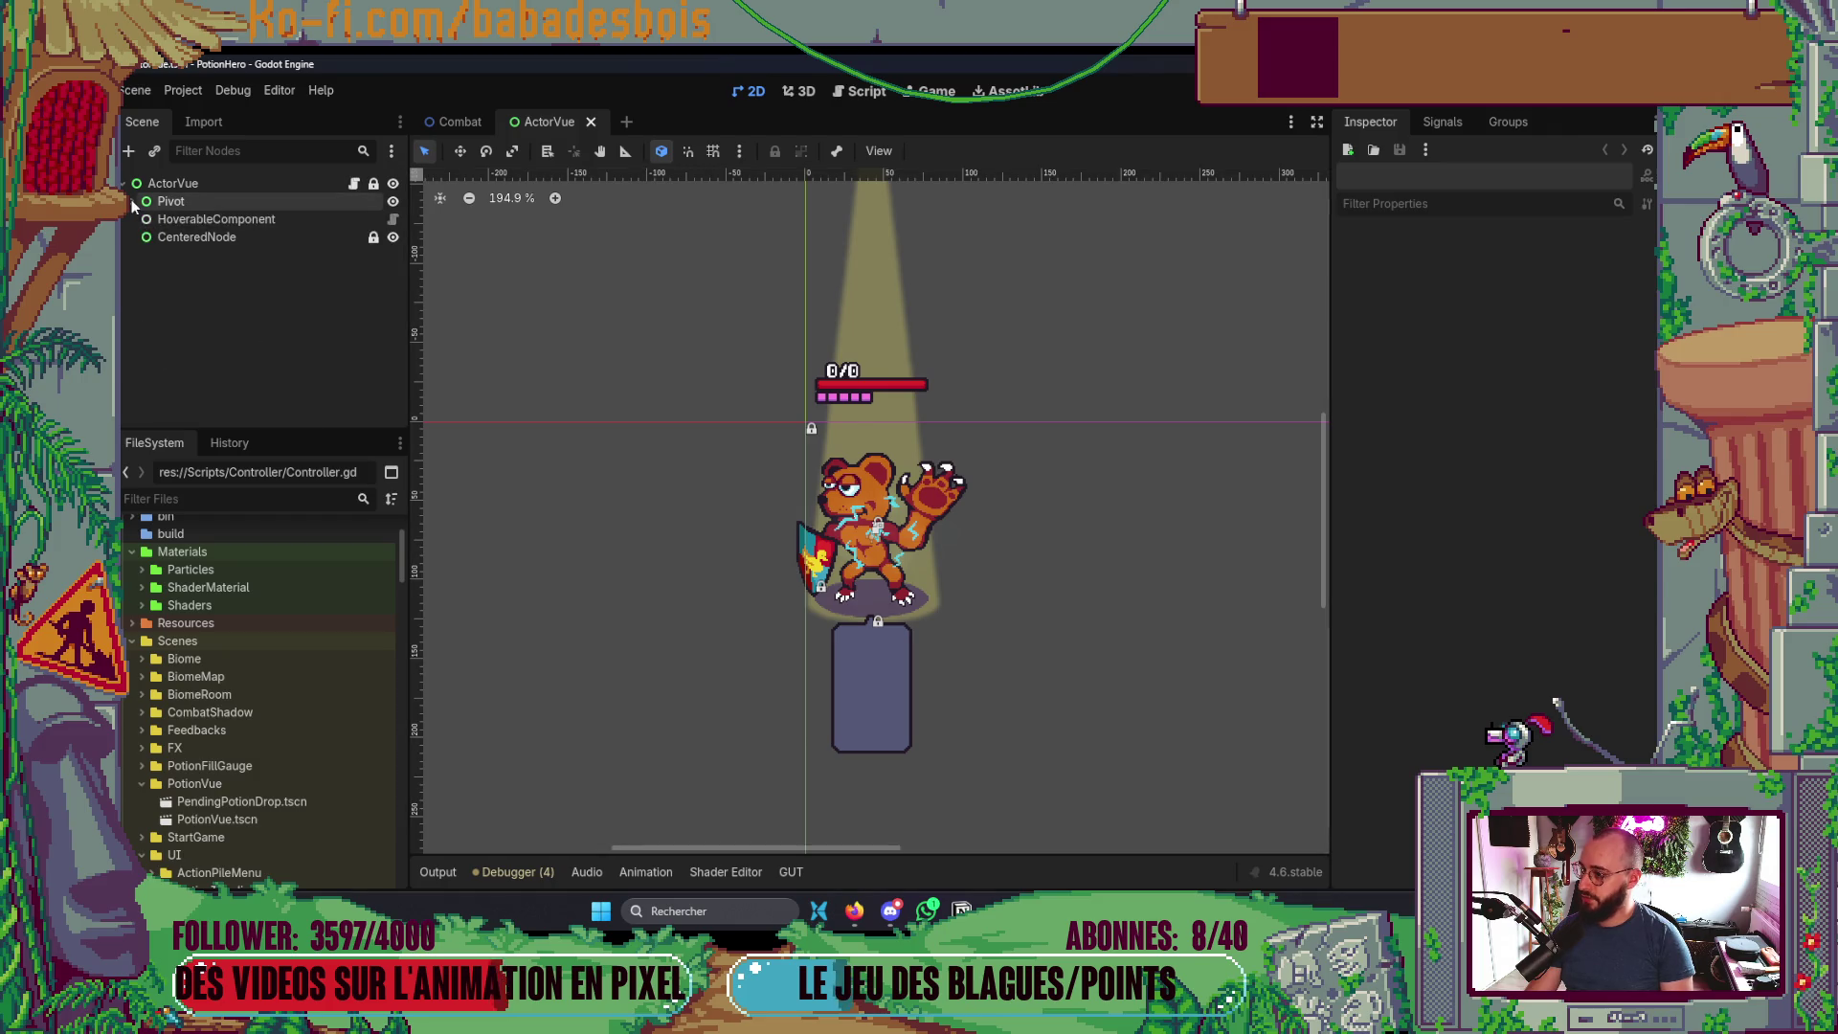
{"action": "left_click", "coordinate": [132, 201]}
{"action": "left_click", "coordinate": [141, 222]}
{"action": "left_click", "coordinate": [139, 237]}
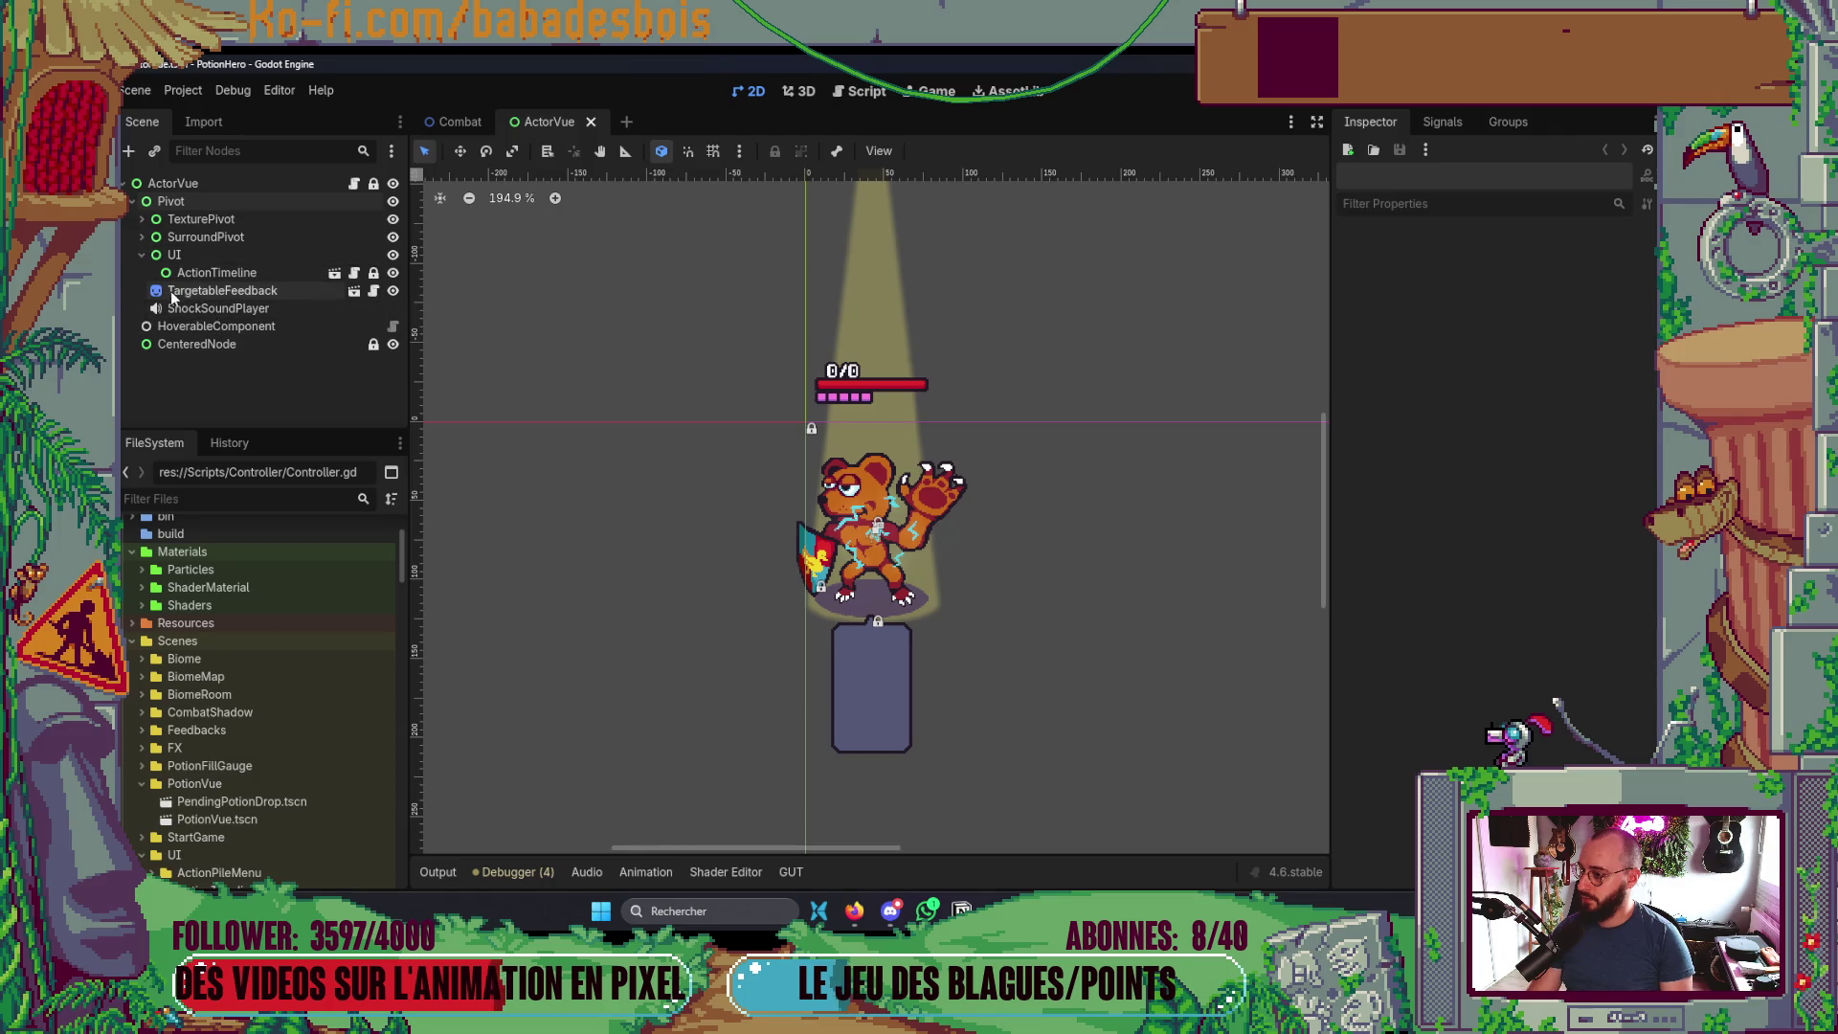
{"action": "left_click", "coordinate": [142, 219]}
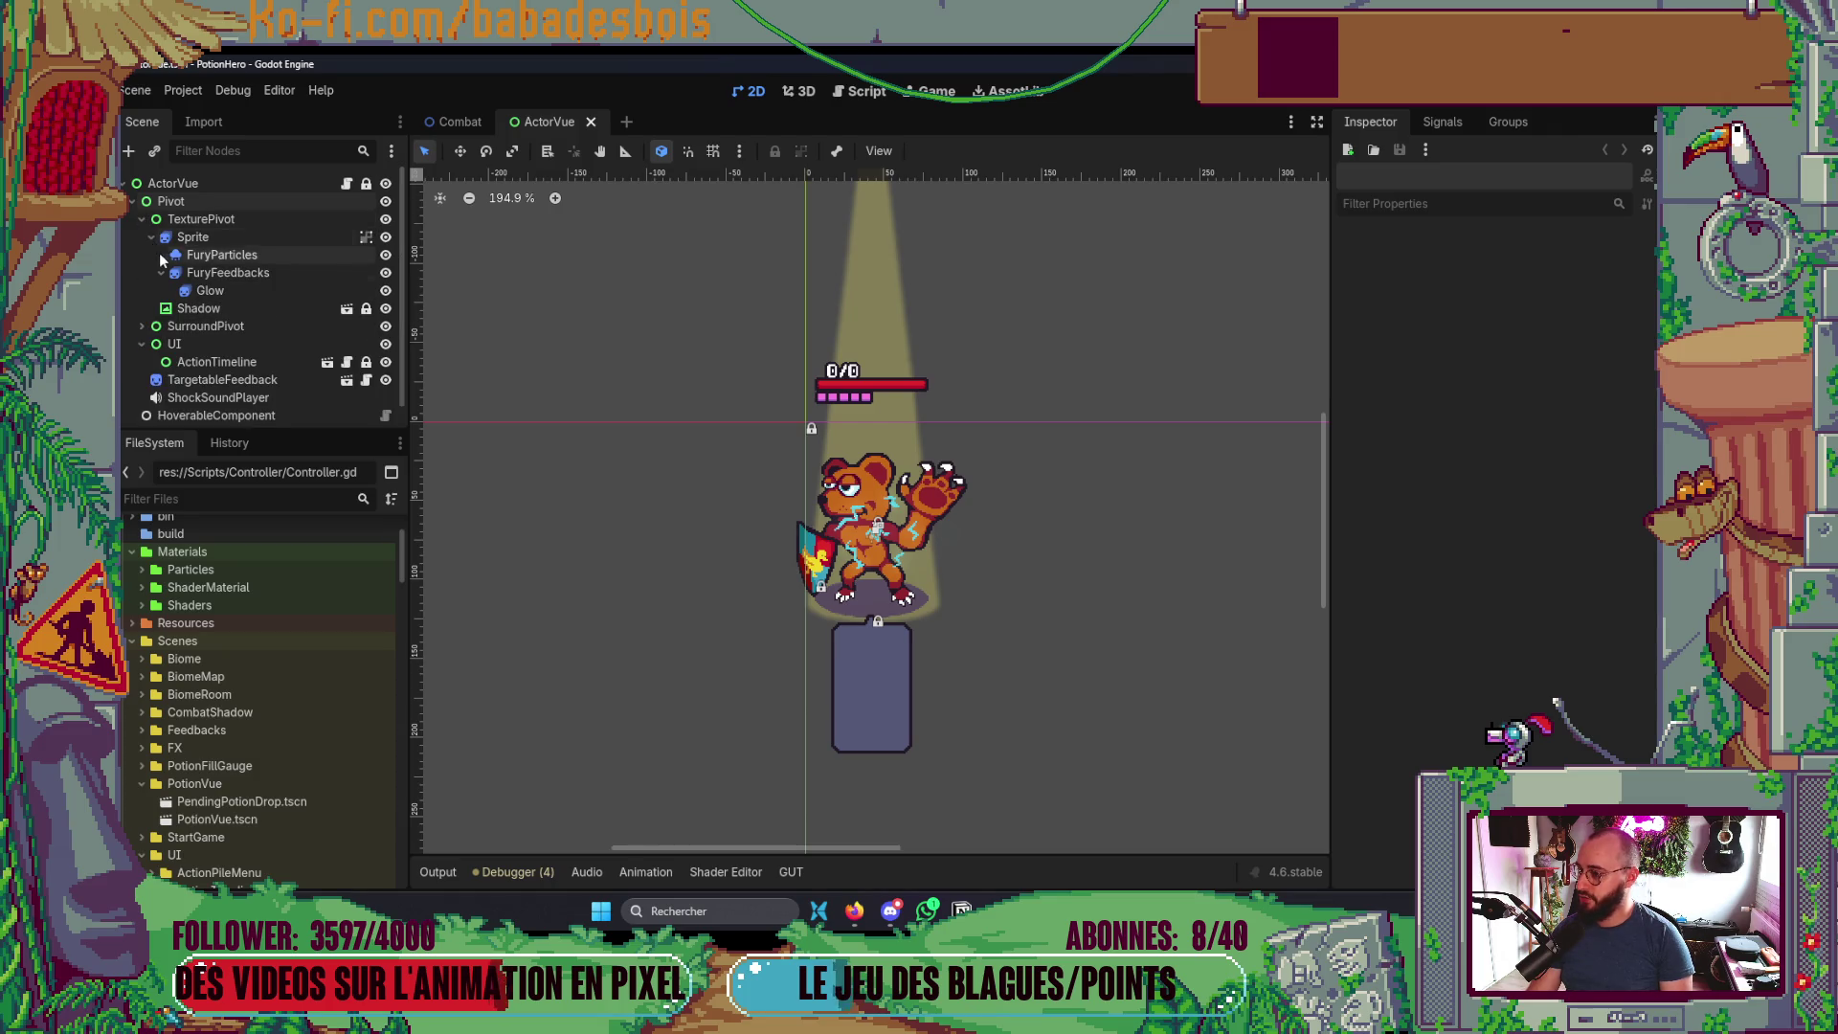
{"action": "scroll", "coordinate": [185, 317], "scroll_direction": "down", "scroll_amount": 1}
{"action": "scroll", "coordinate": [230, 279], "scroll_direction": "up", "scroll_amount": 1}
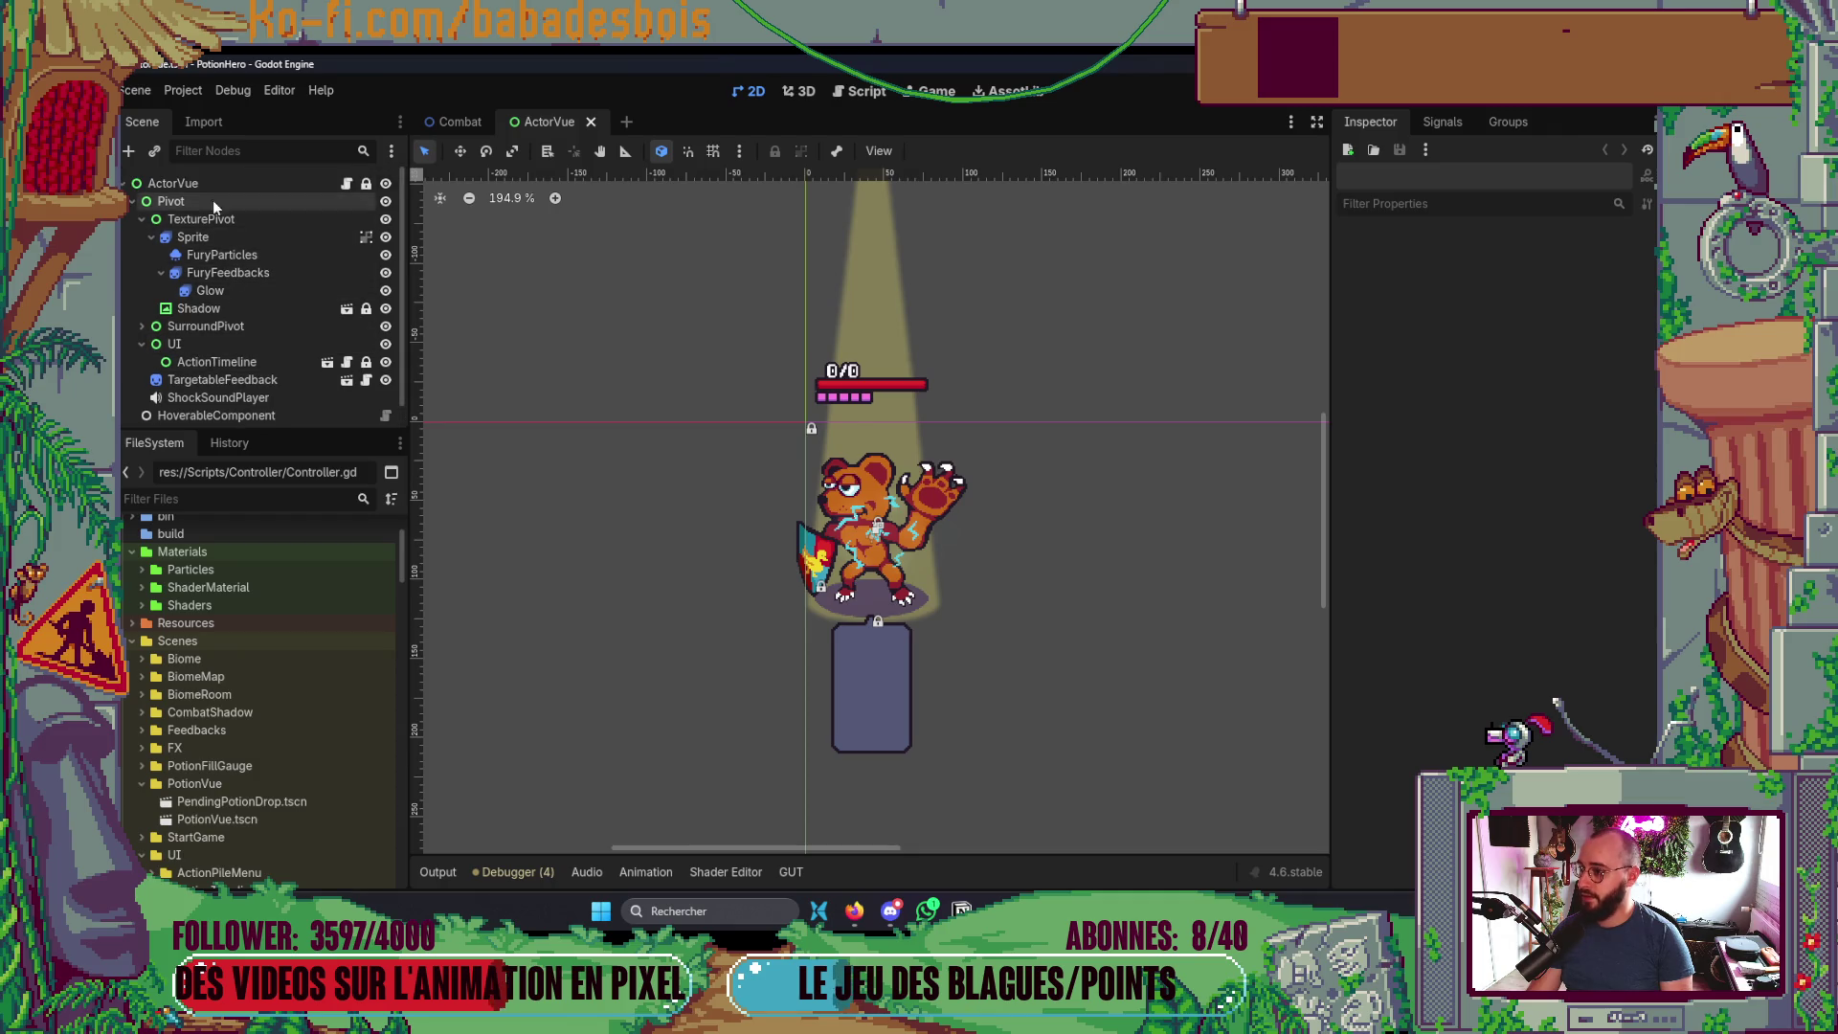
- Select the ActorVue root and filter its Inspector properties by 'ani'
{"action": "left_click", "coordinate": [260, 185]}
{"action": "scroll", "coordinate": [1553, 677], "scroll_direction": "down", "scroll_amount": 5}
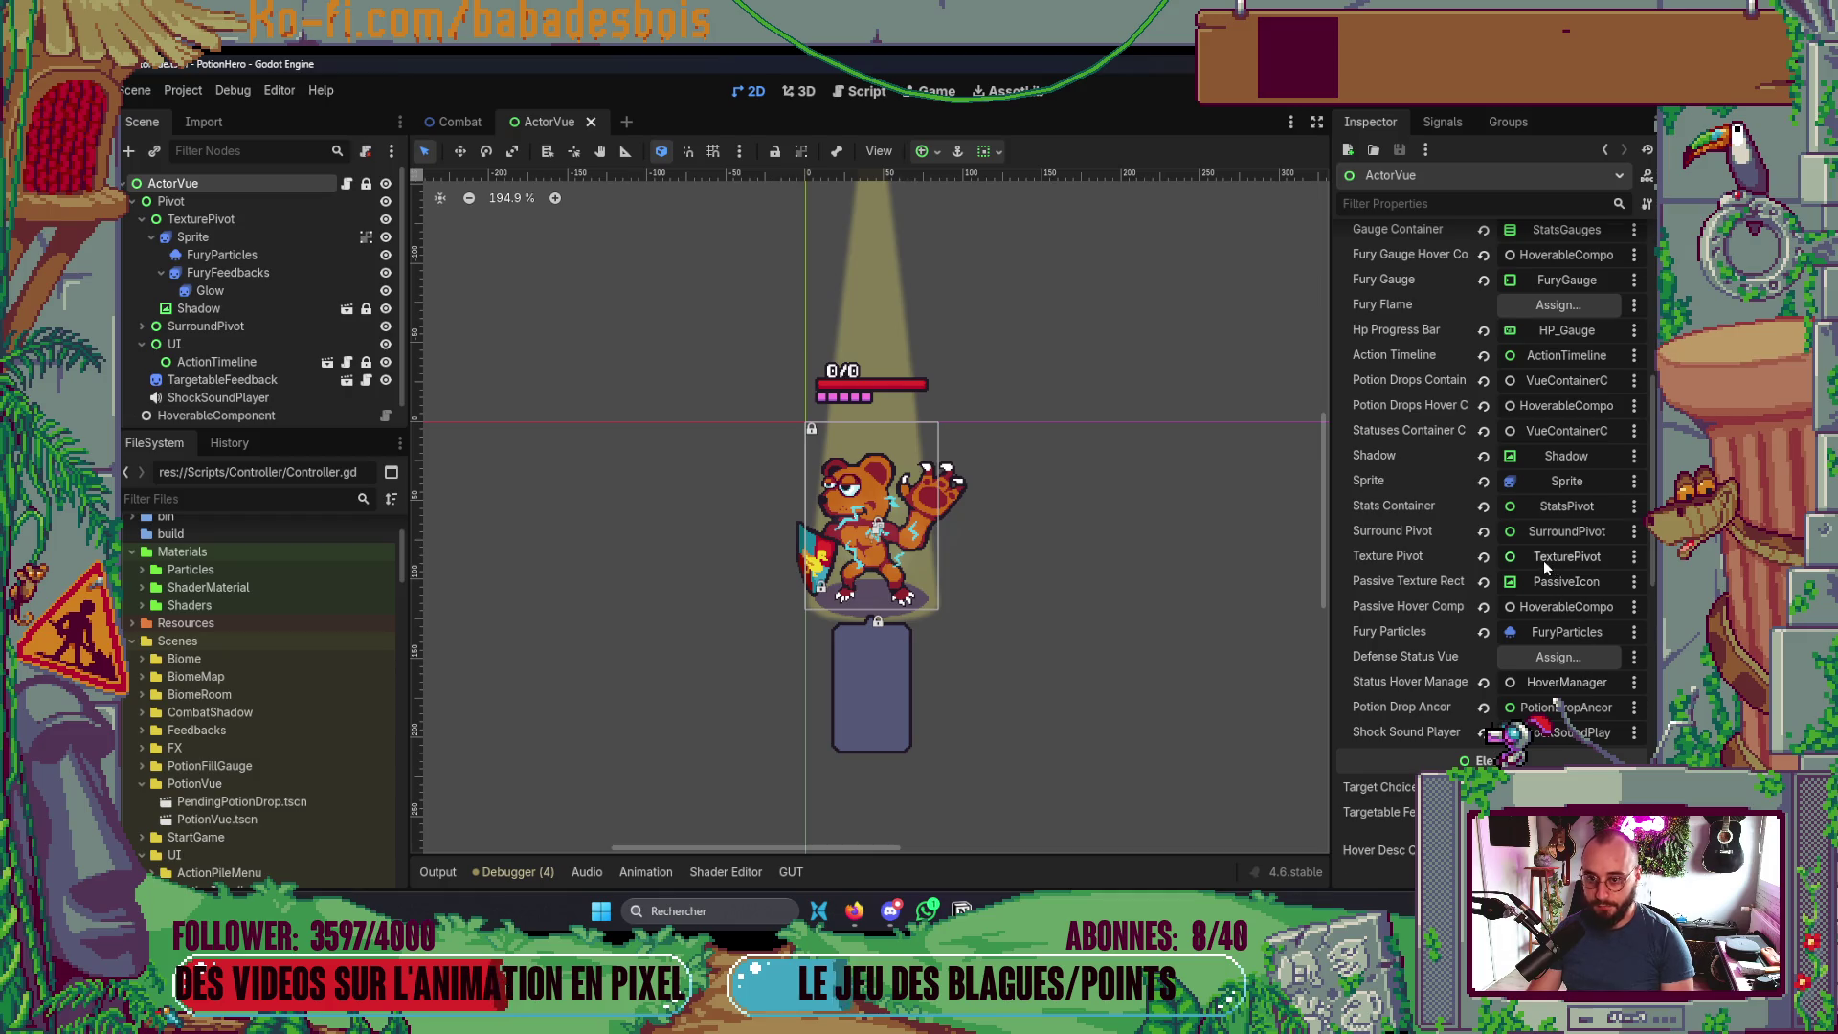
{"action": "scroll", "coordinate": [1544, 560], "scroll_direction": "up", "scroll_amount": 2}
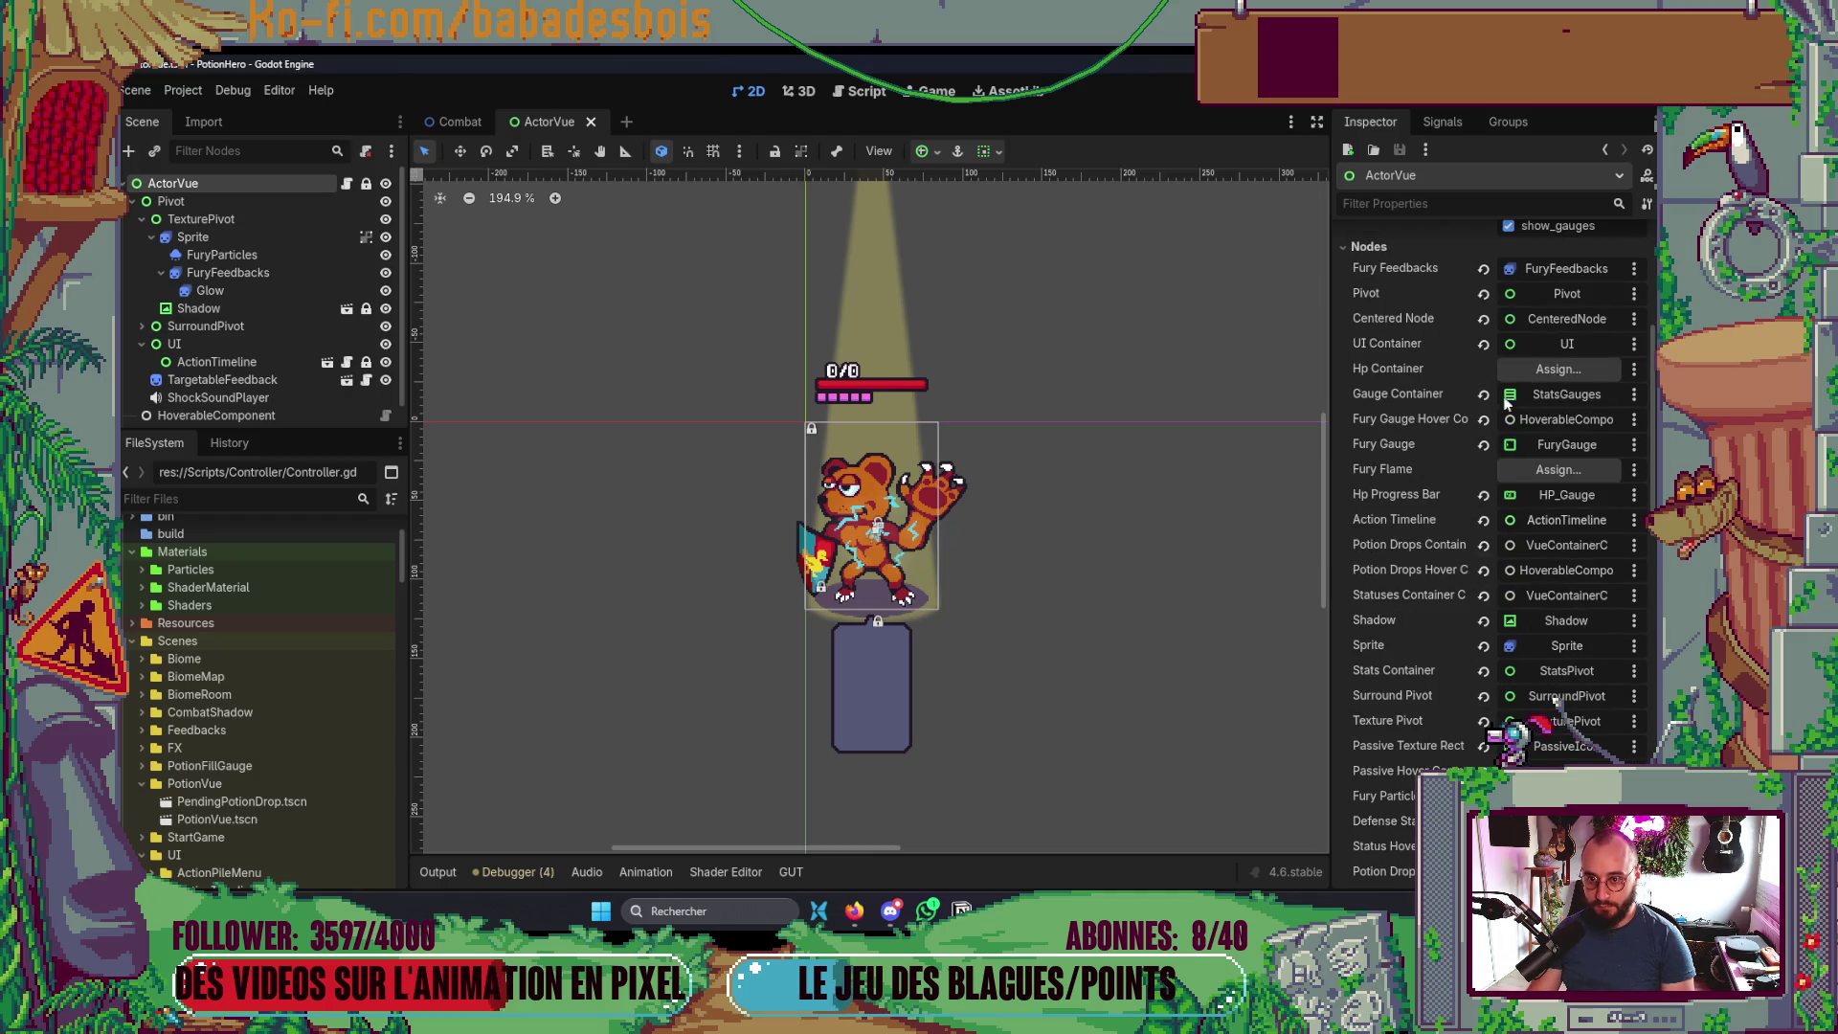
{"action": "left_click", "coordinate": [1386, 200]}
{"action": "type", "text": "ani"}
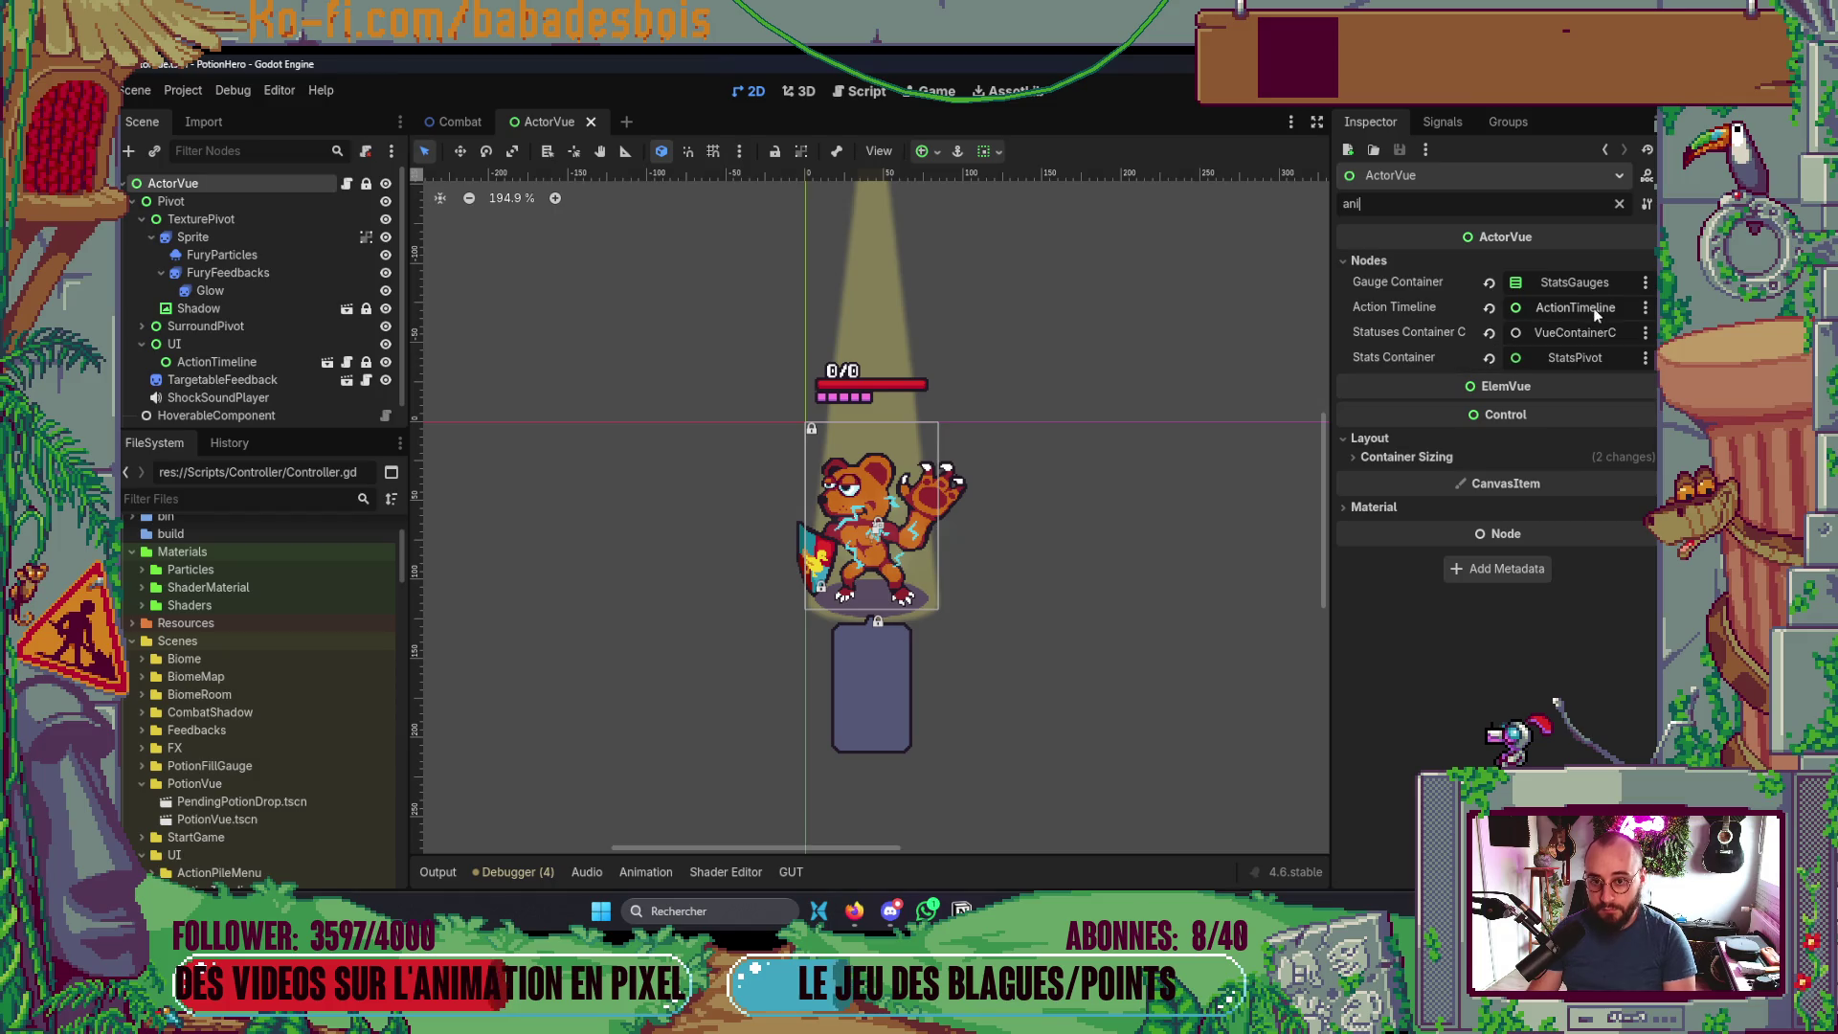
{"action": "key", "text": "alt+Tab"}
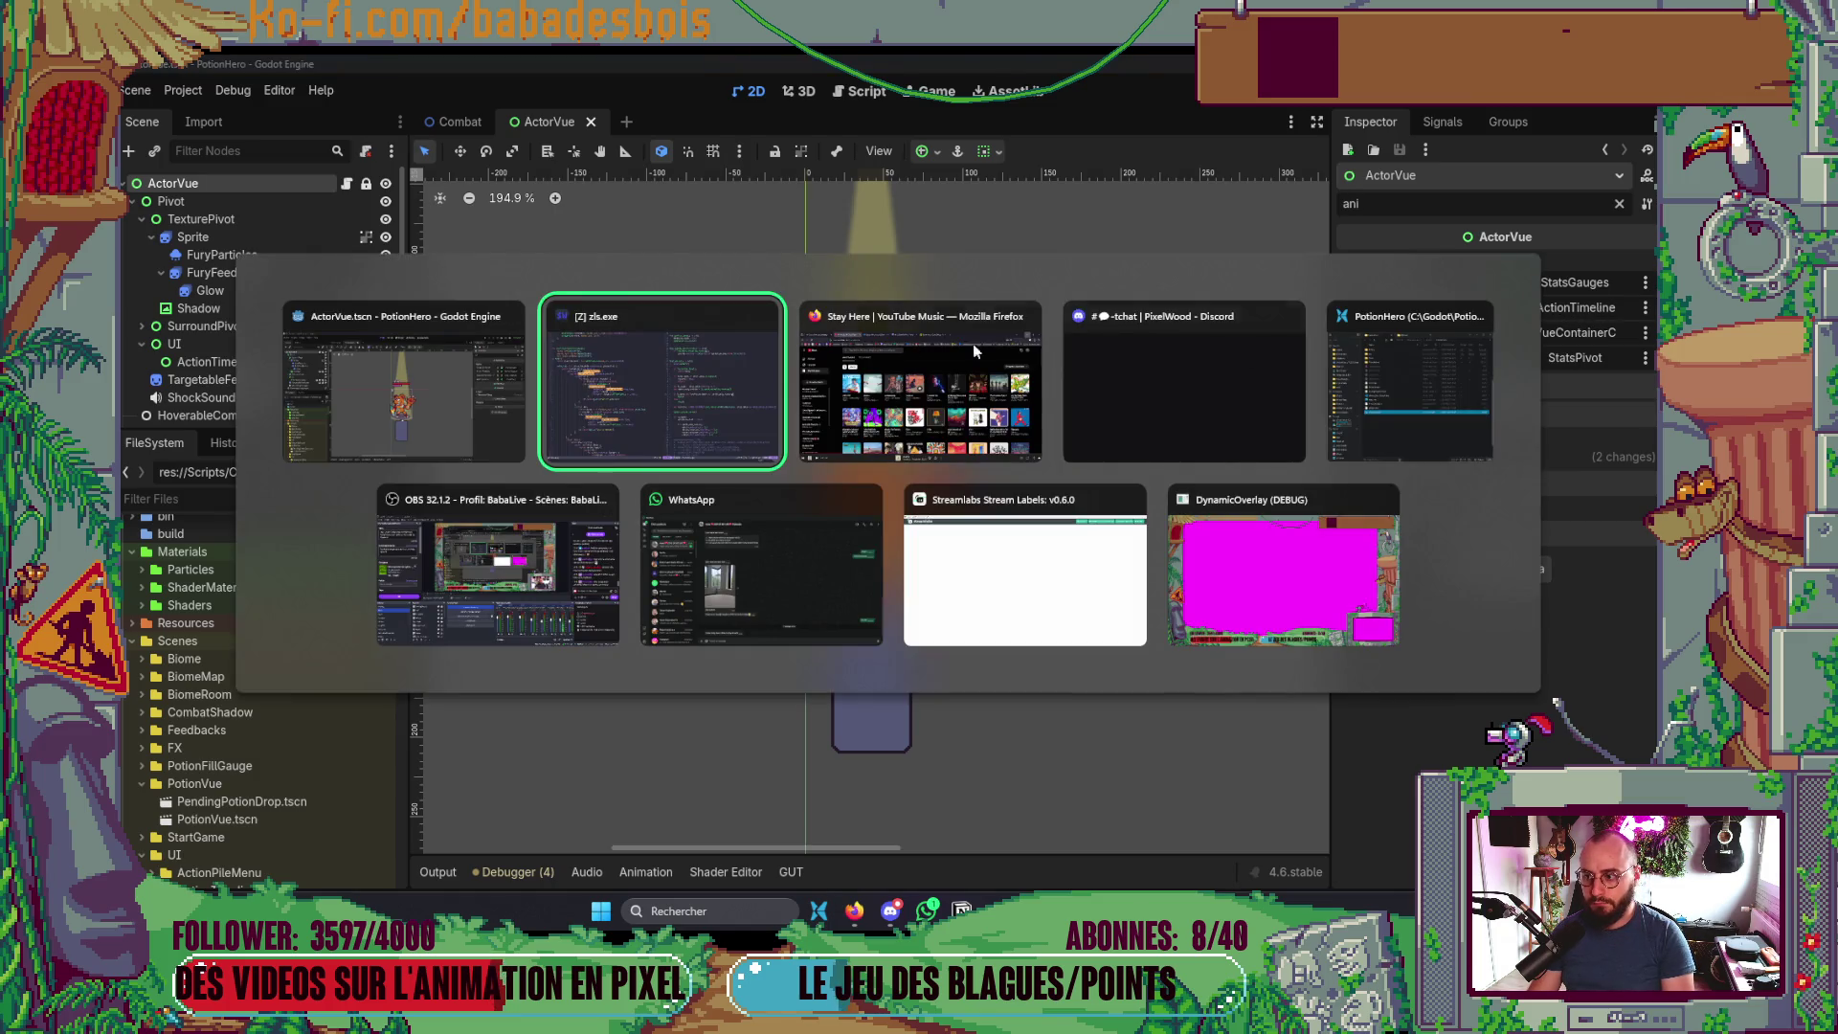
- Switch from Godot back to the Helix code editor
{"action": "left_click", "coordinate": [439, 361]}
{"action": "key", "text": "alt+Tab"}
{"action": "key", "text": "Tab"}
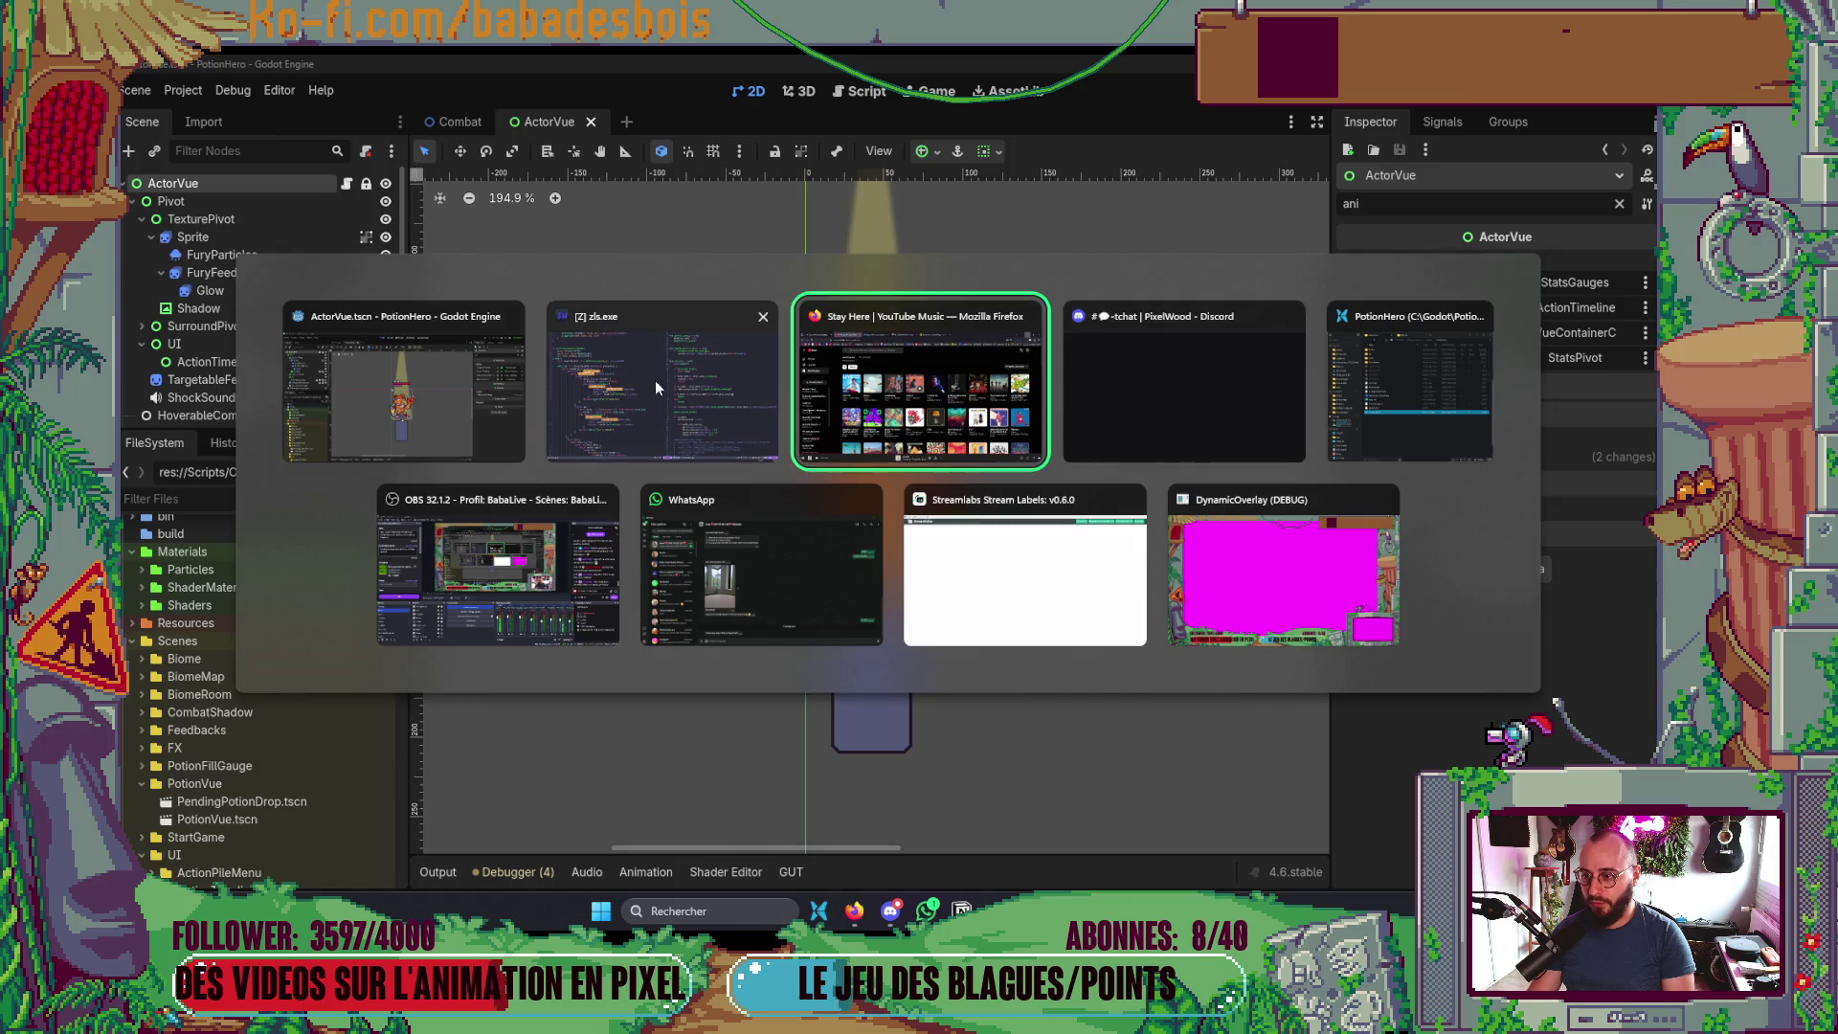
{"action": "left_click", "coordinate": [655, 381]}
- Open ElemVue.gd and go to the ElemAnimatorT definition from its animator line
{"action": "key", "text": "ctrl+p"}
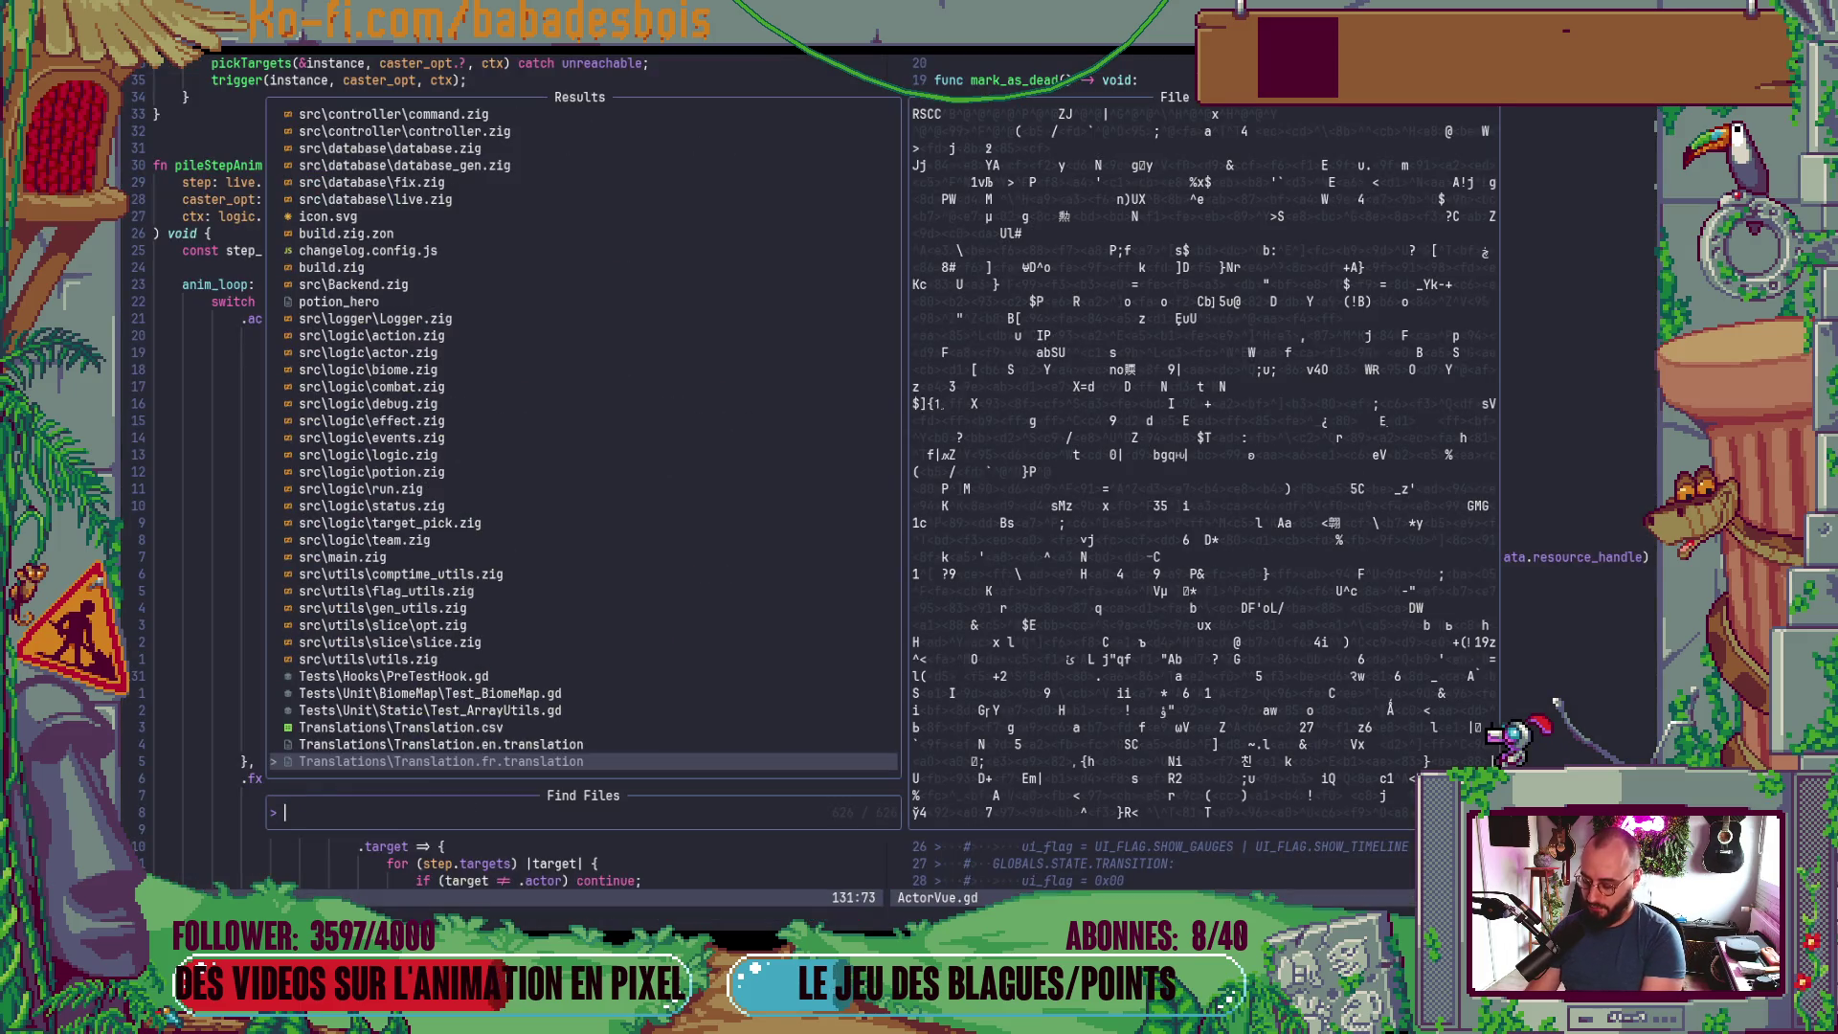
{"action": "type", "text": "elemvue"}
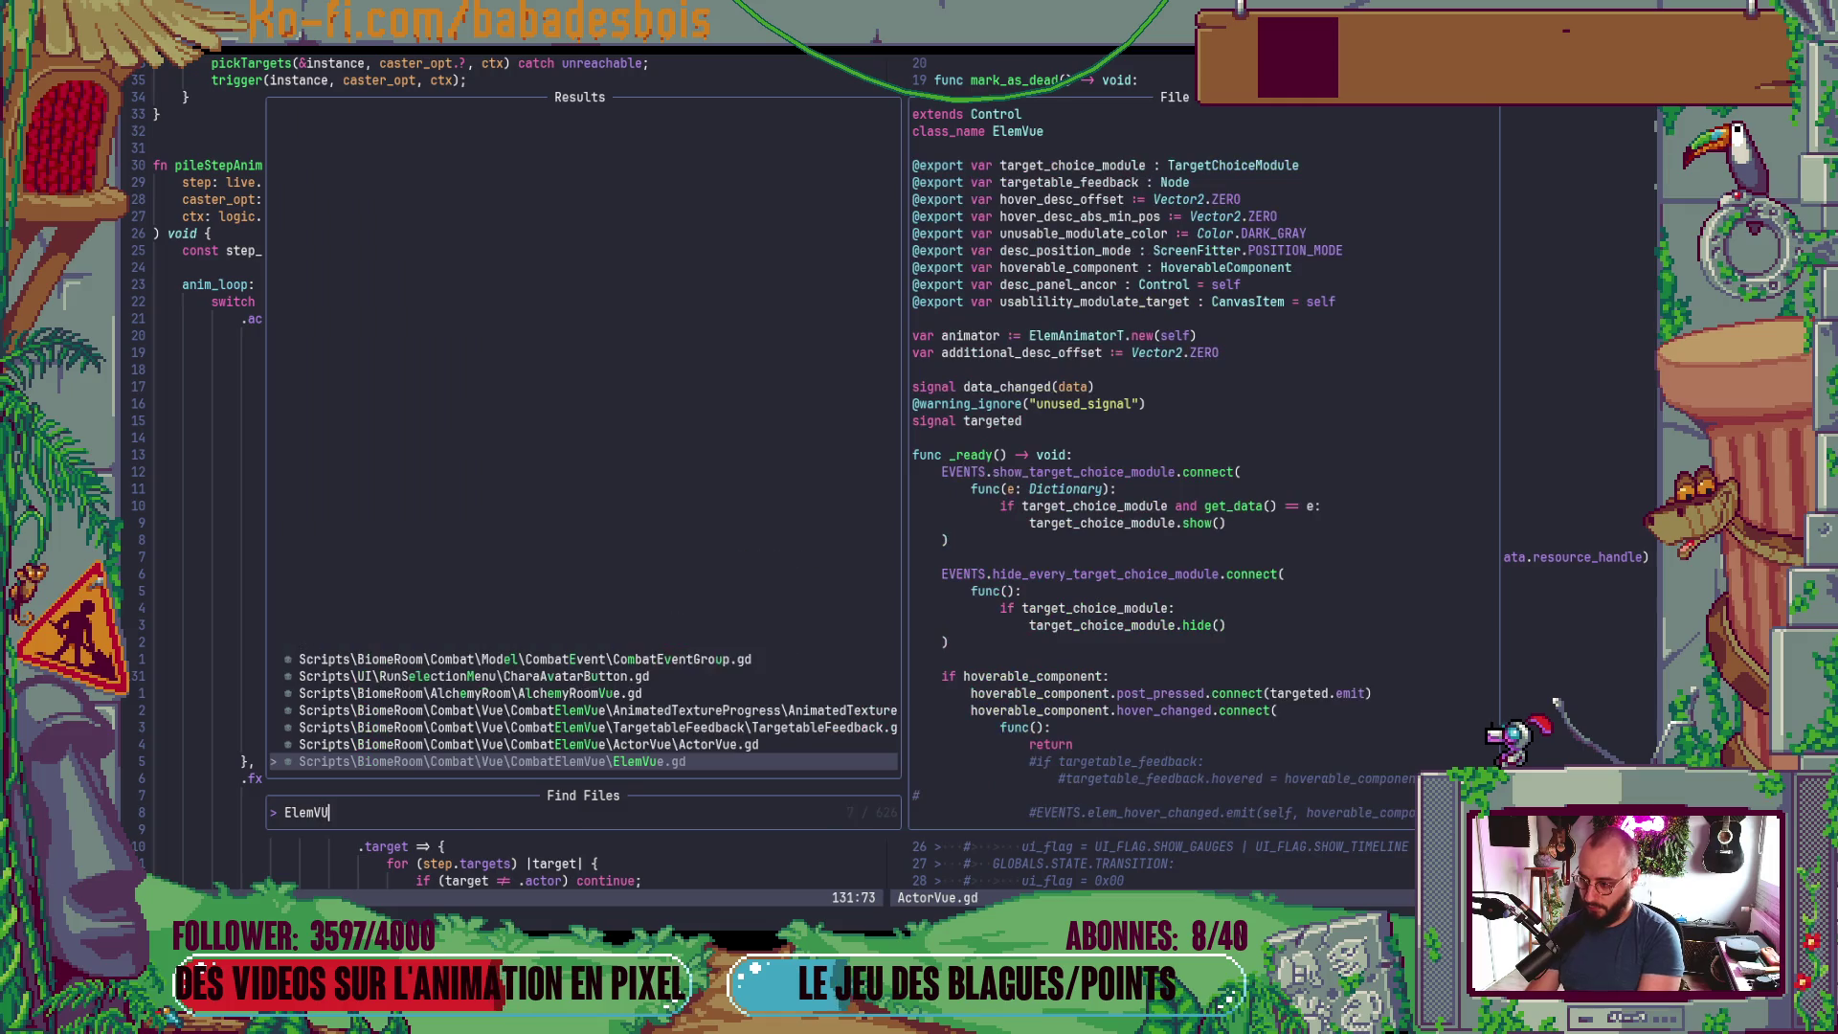
{"action": "key", "text": "Return"}
{"action": "key", "text": "j"}
{"action": "key", "text": "j"}
{"action": "key", "text": "j"}
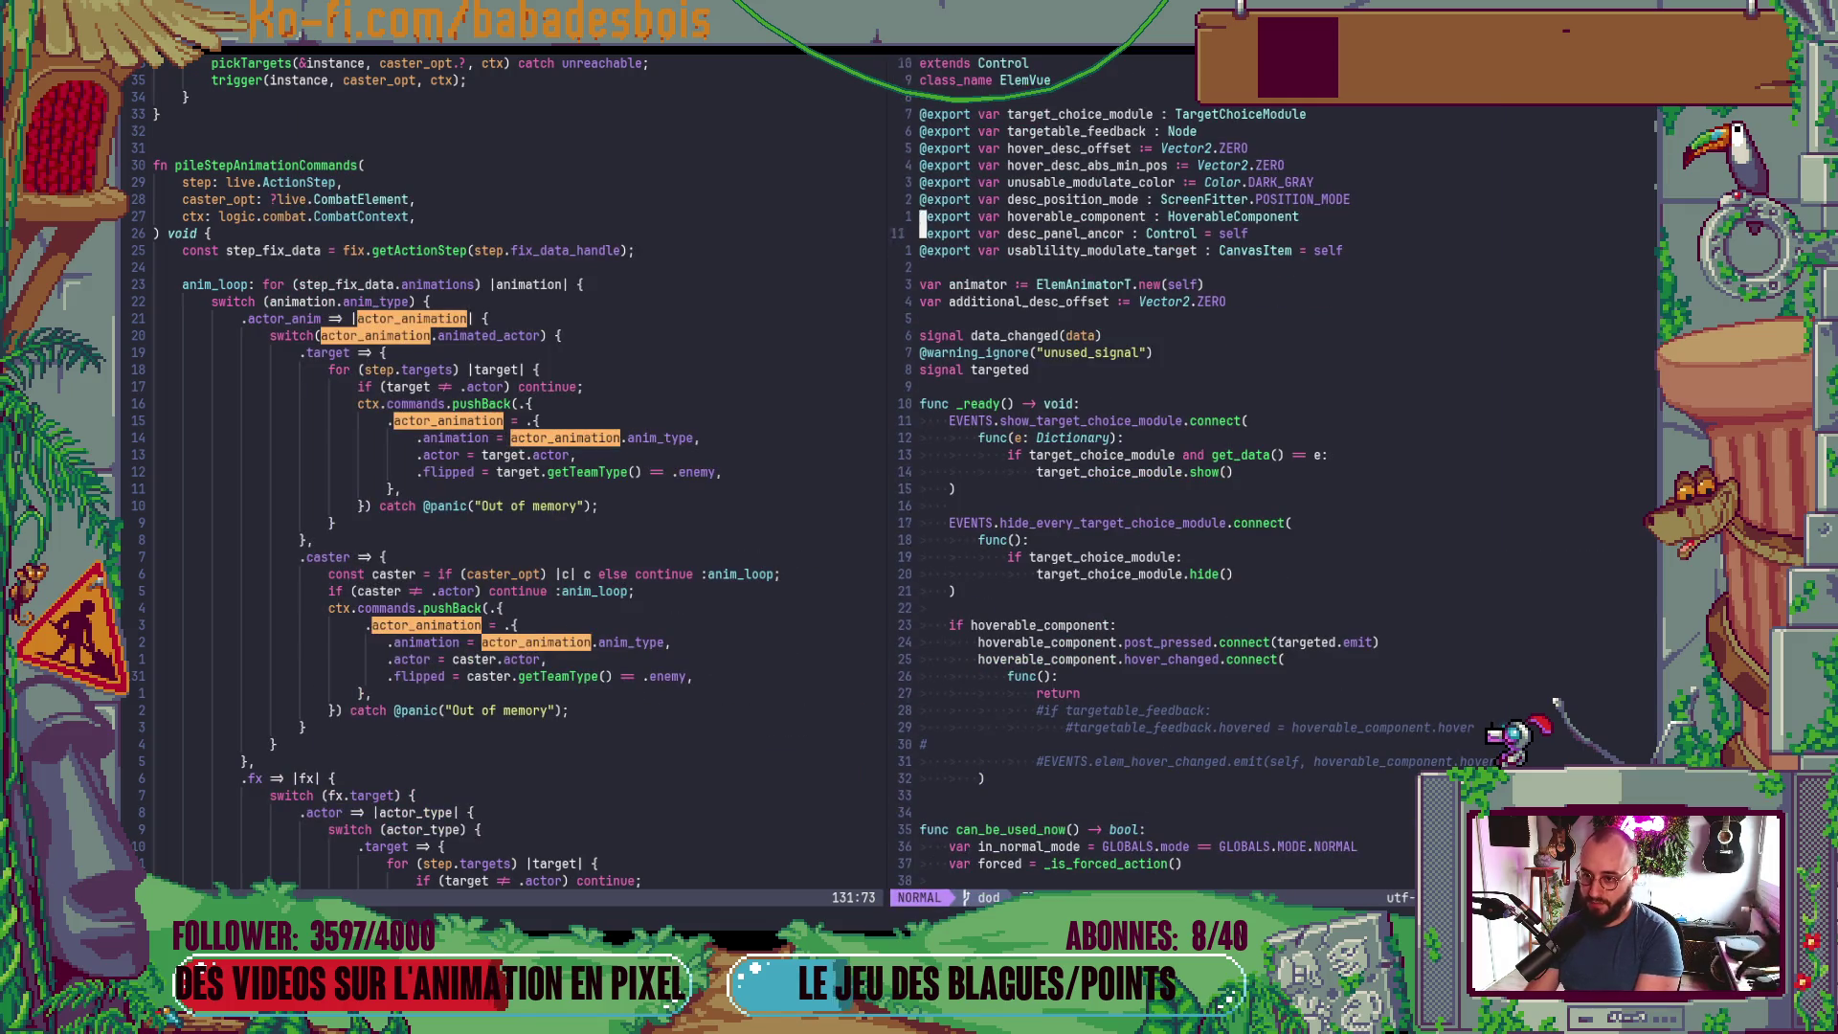
{"action": "key", "text": "h"}
{"action": "key", "text": "h"}
{"action": "key", "text": "h"}
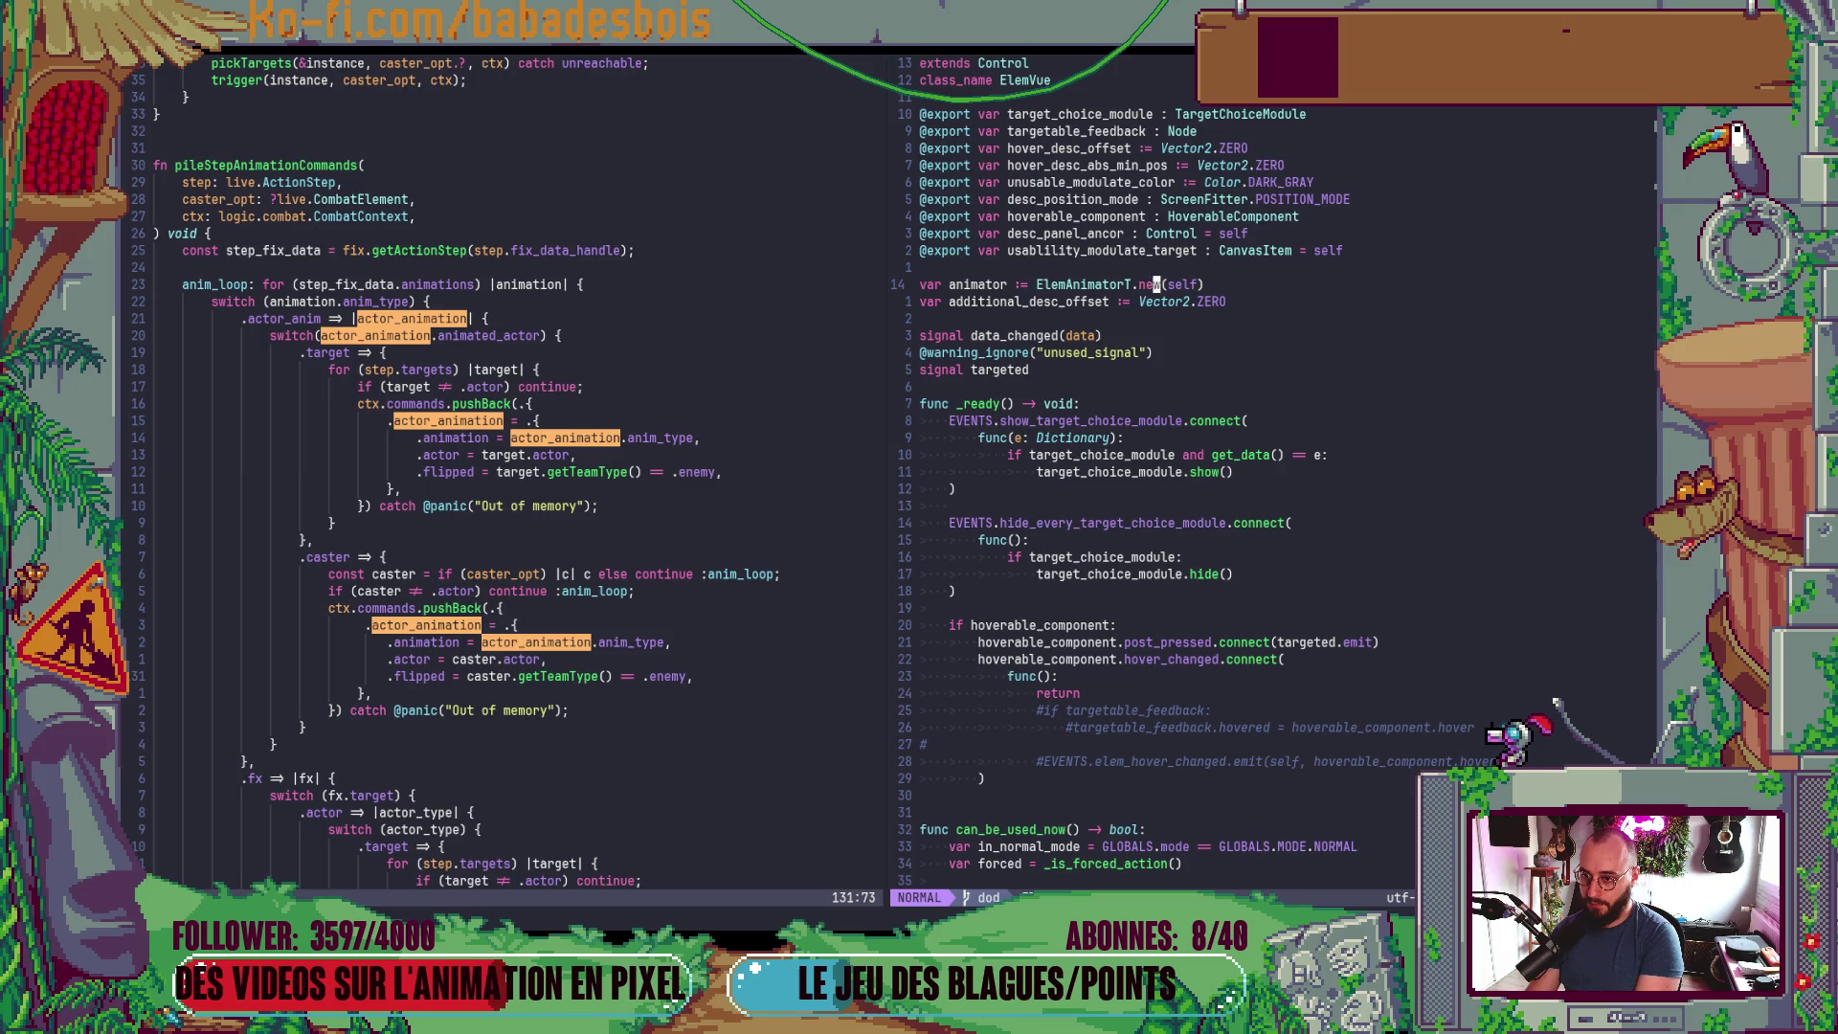
{"action": "key", "text": "g"}
{"action": "key", "text": "d"}
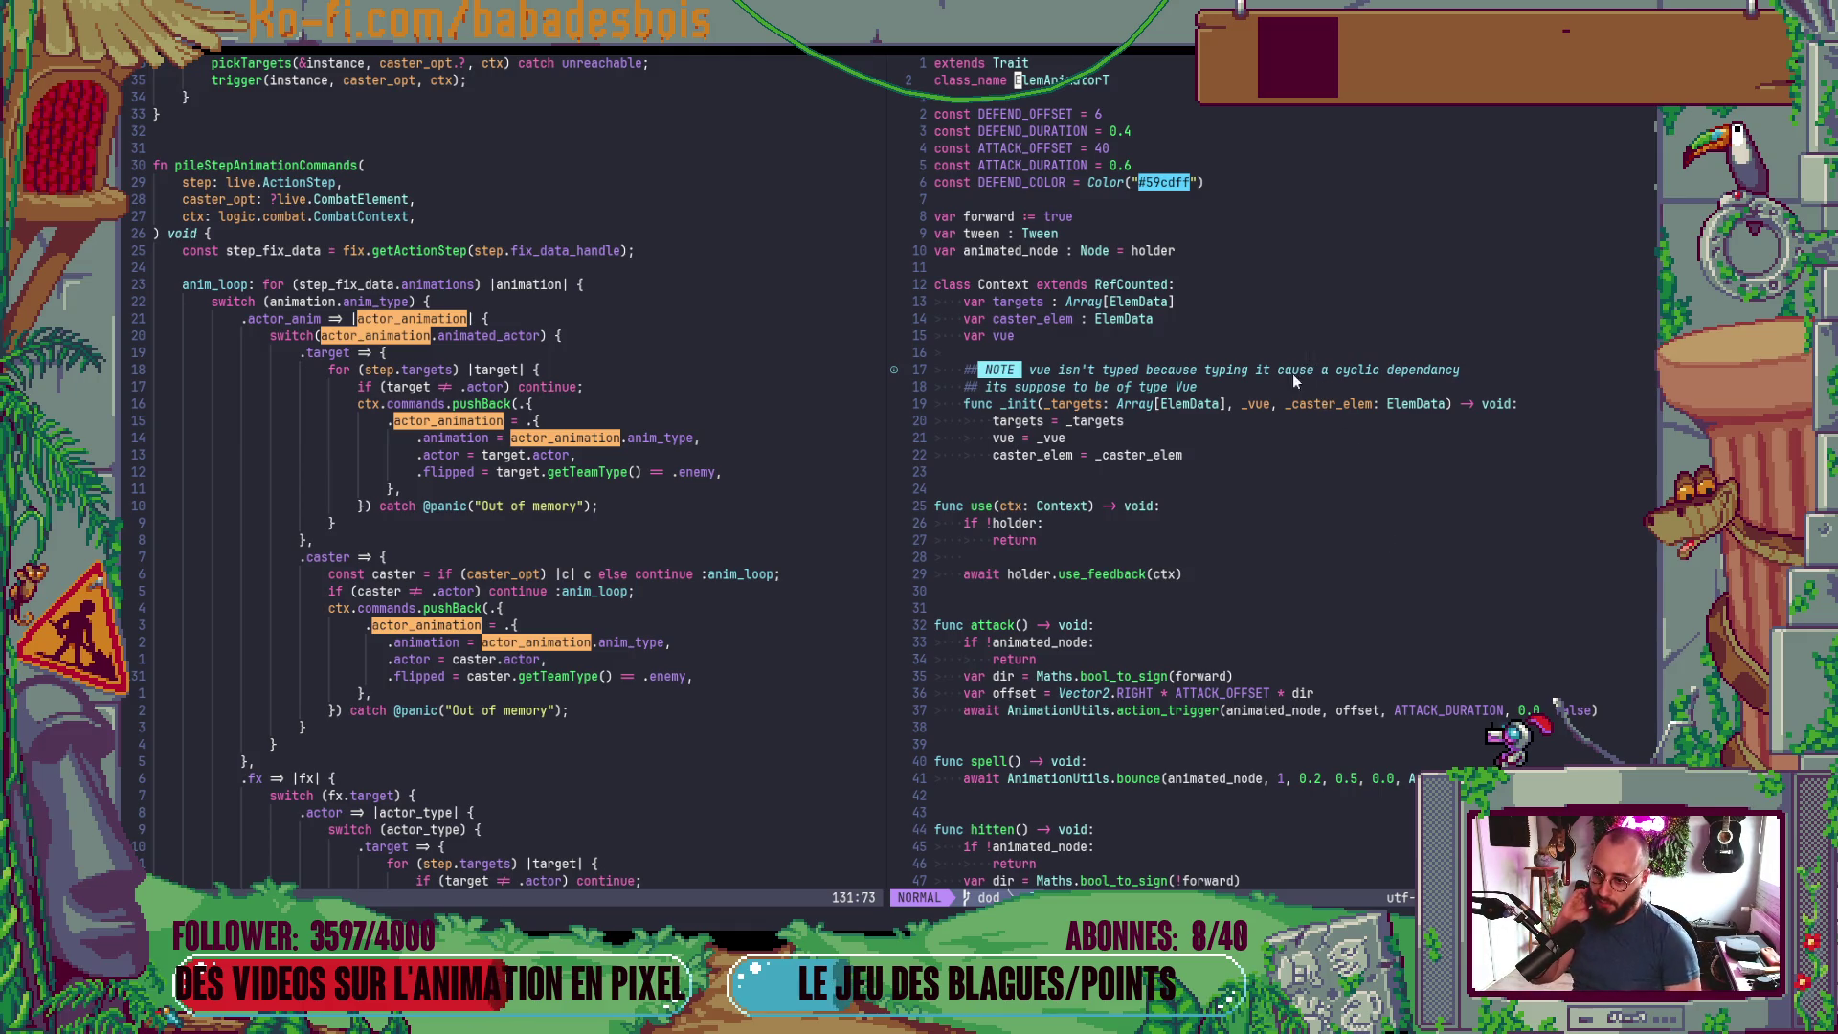
{"action": "scroll", "coordinate": [1293, 373], "scroll_direction": "down", "scroll_amount": 3}
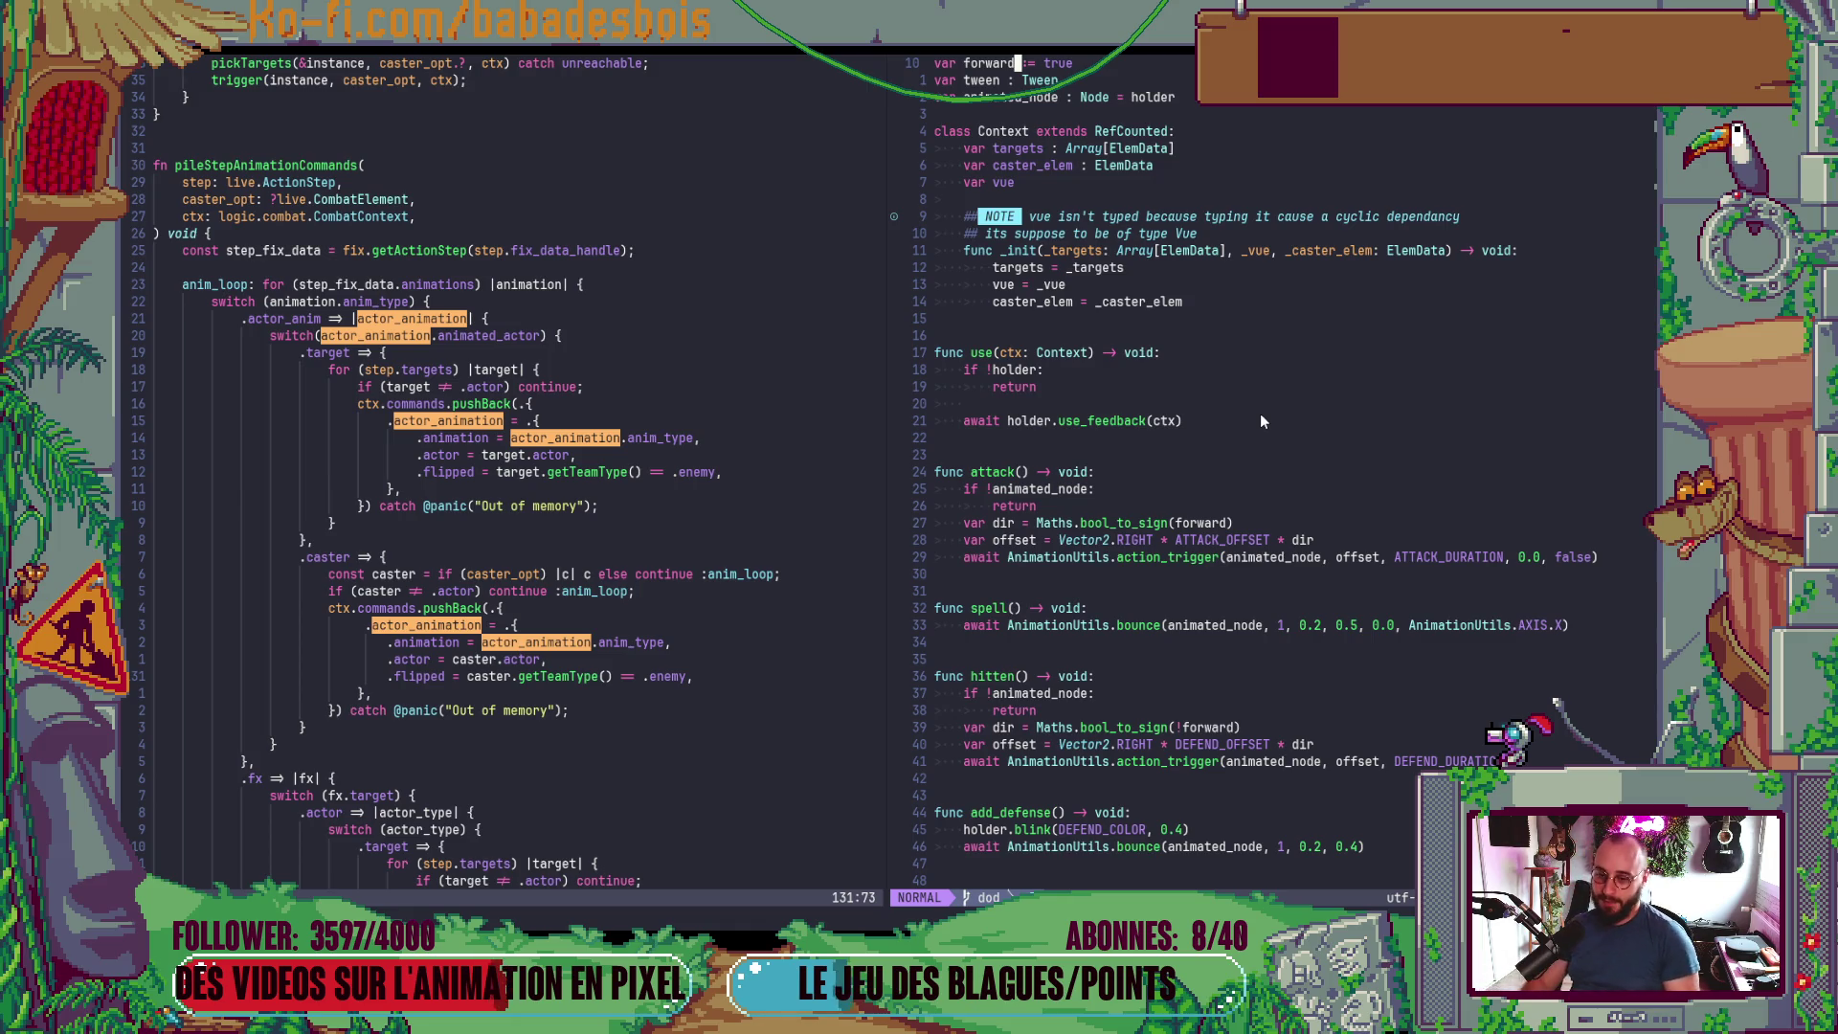
{"action": "scroll", "coordinate": [1048, 486], "scroll_direction": "down", "scroll_amount": 2}
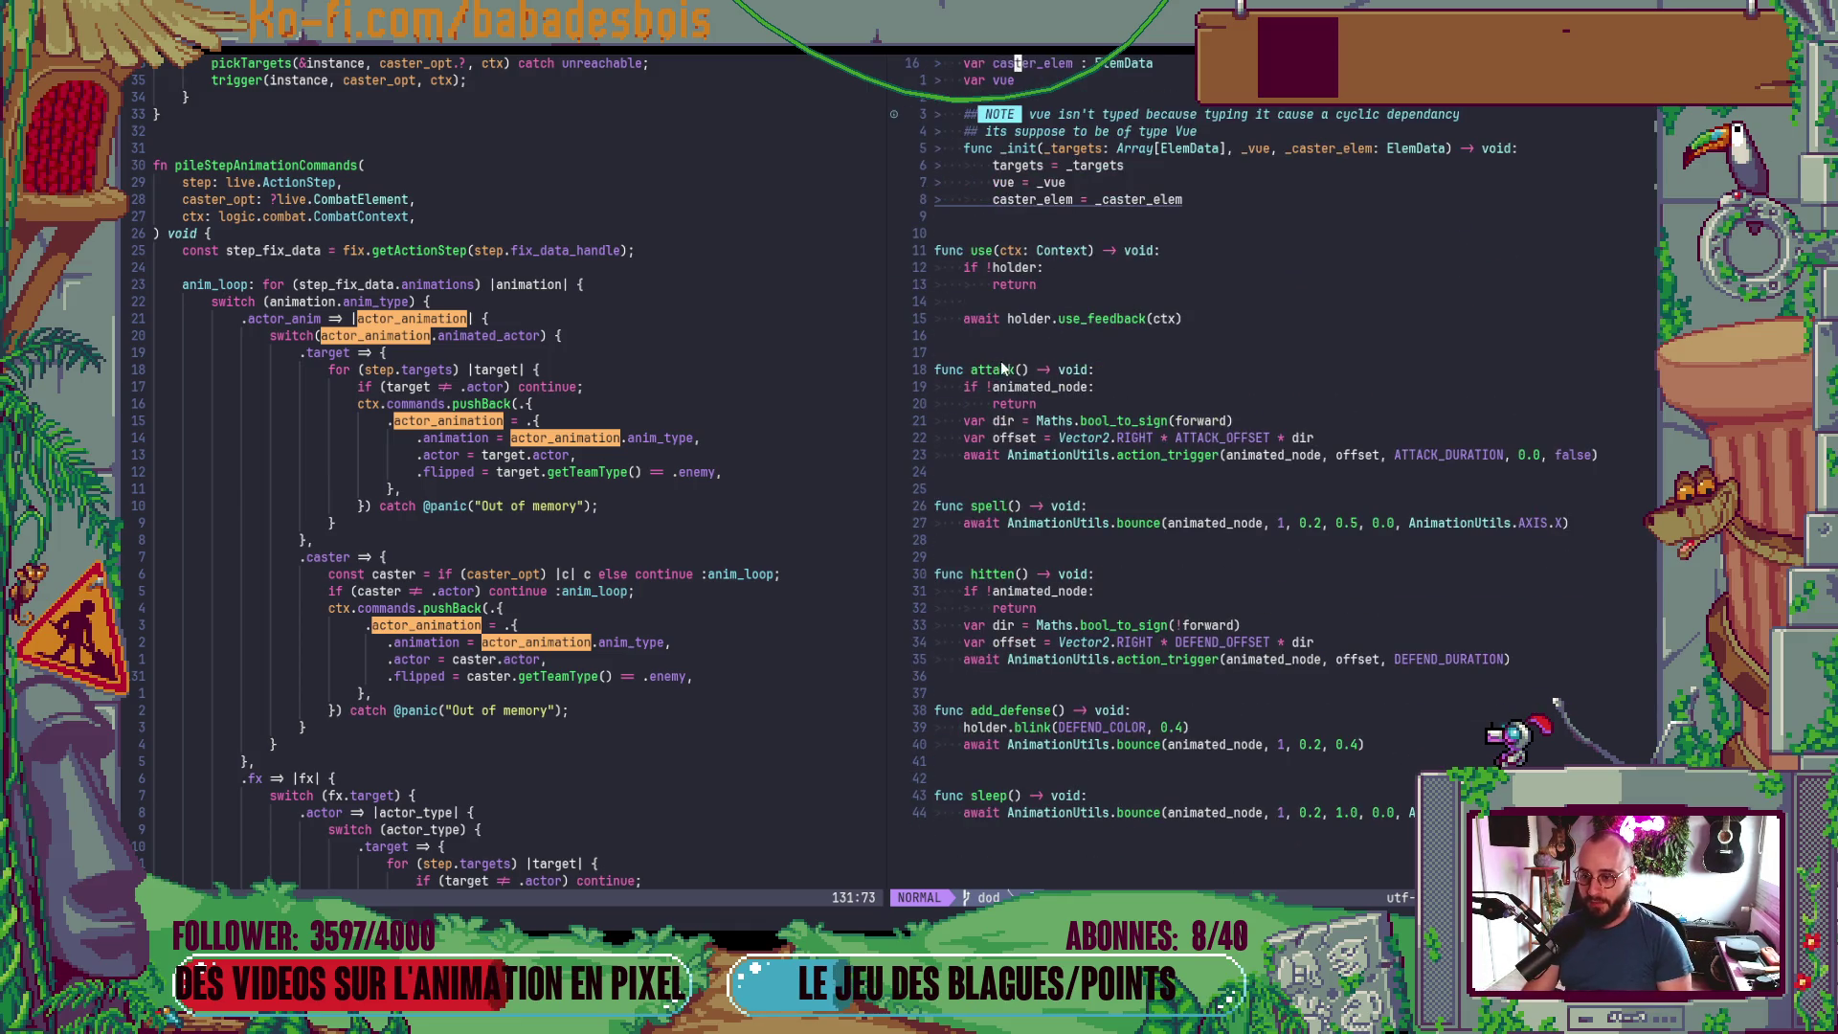
{"action": "scroll", "coordinate": [1003, 369], "scroll_direction": "up", "scroll_amount": 5}
- Delete the 'var forward := true' line and give attack() a 'flipped: bool = false' parameter
{"action": "left_click", "coordinate": [1076, 234]}
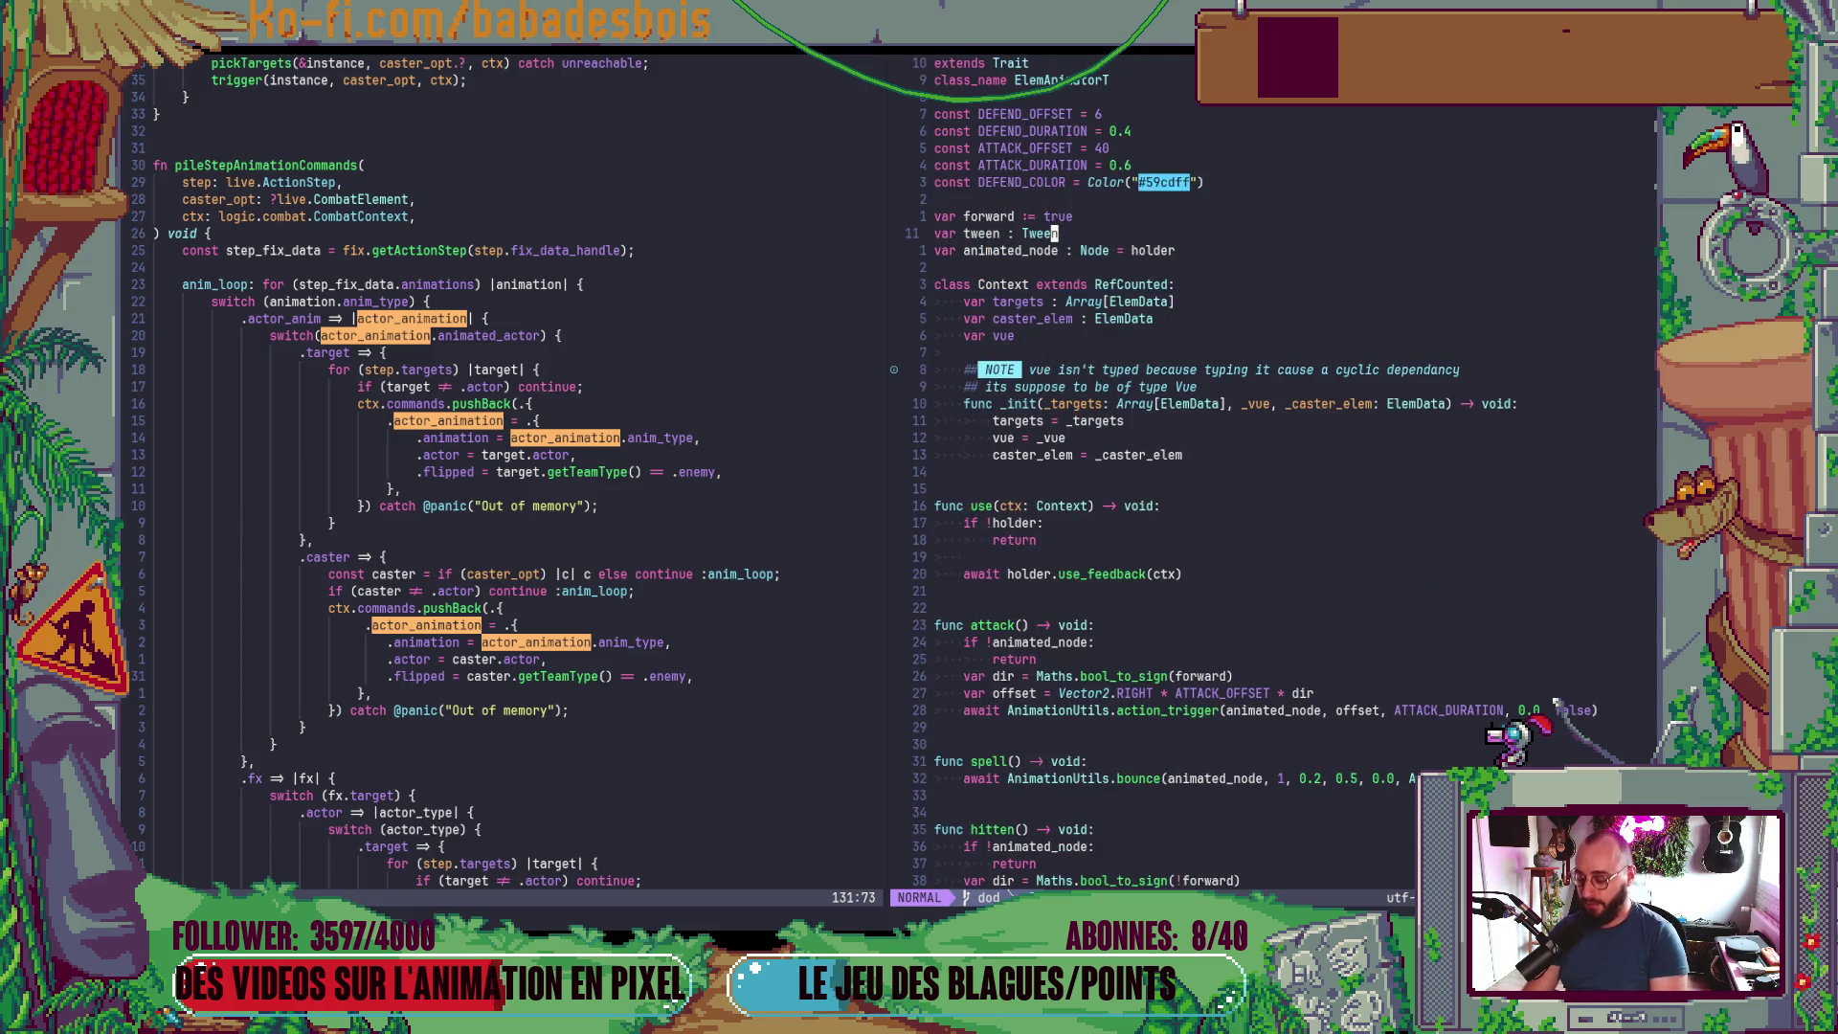
{"action": "key", "text": "k"}
{"action": "key", "text": "d"}
{"action": "key", "text": "d"}
{"action": "left_click", "coordinate": [1032, 504]}
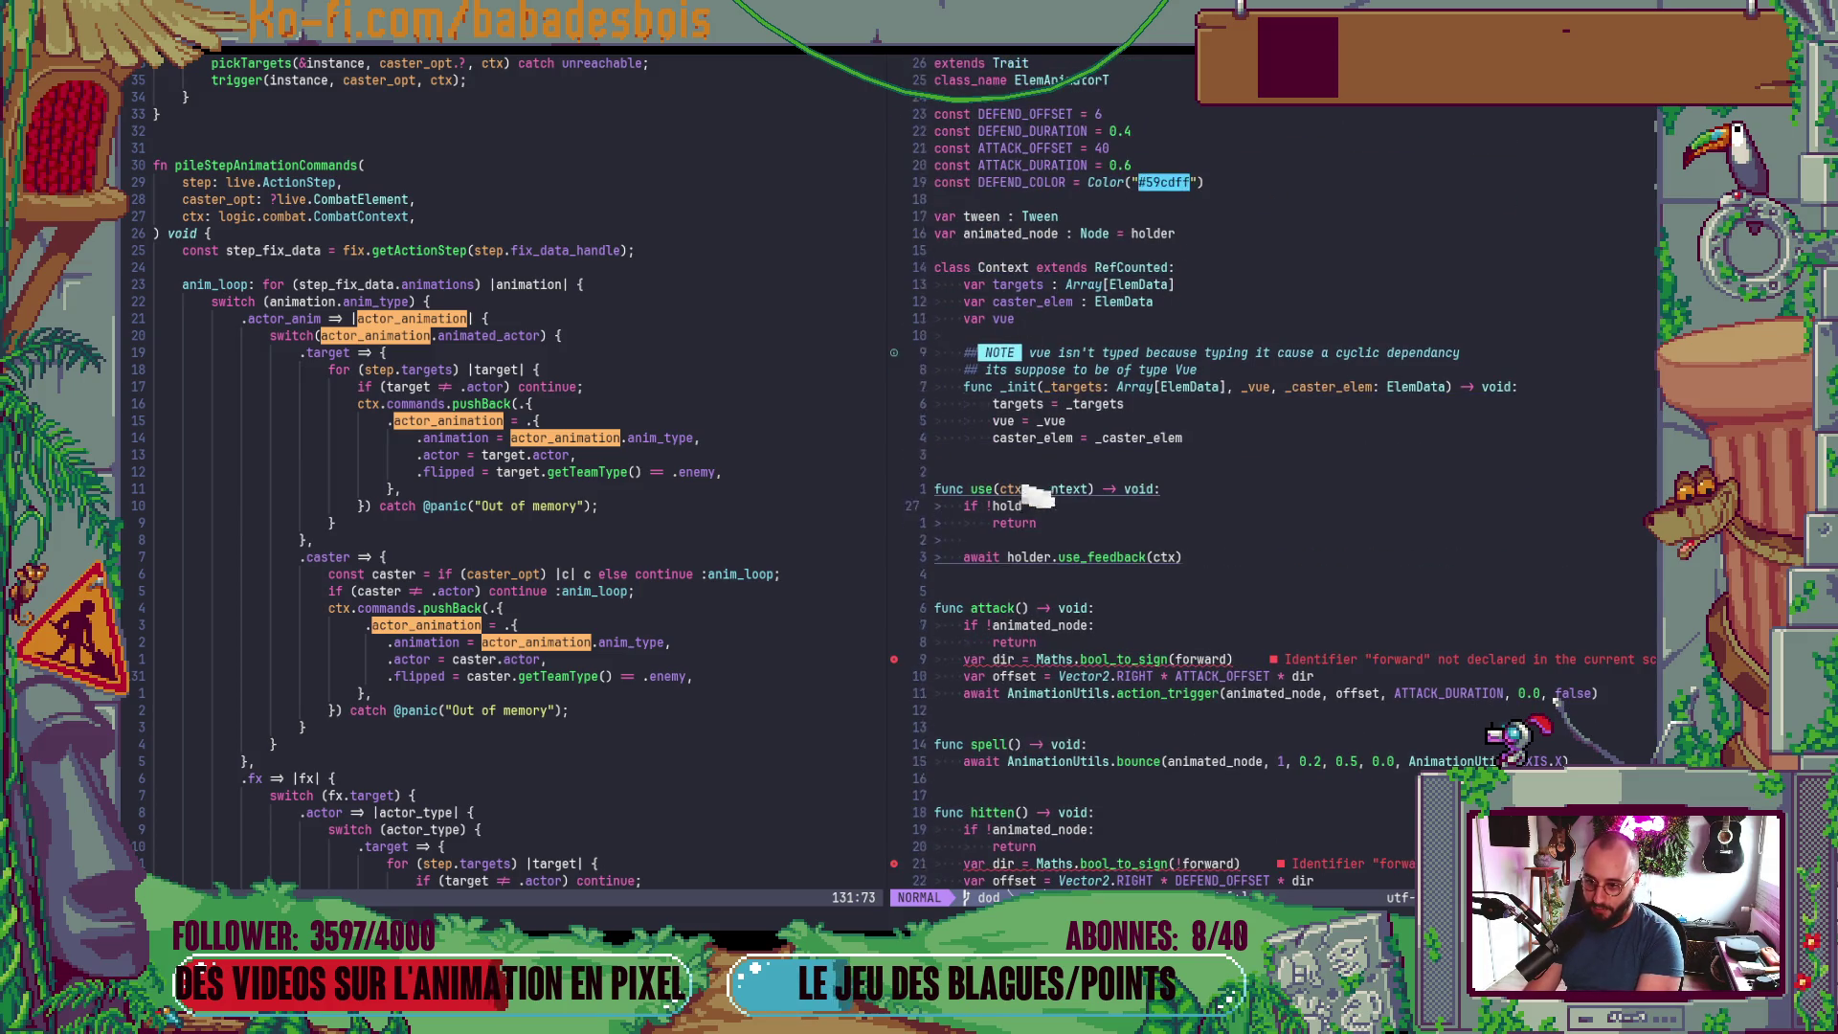
{"action": "left_click", "coordinate": [1033, 608]}
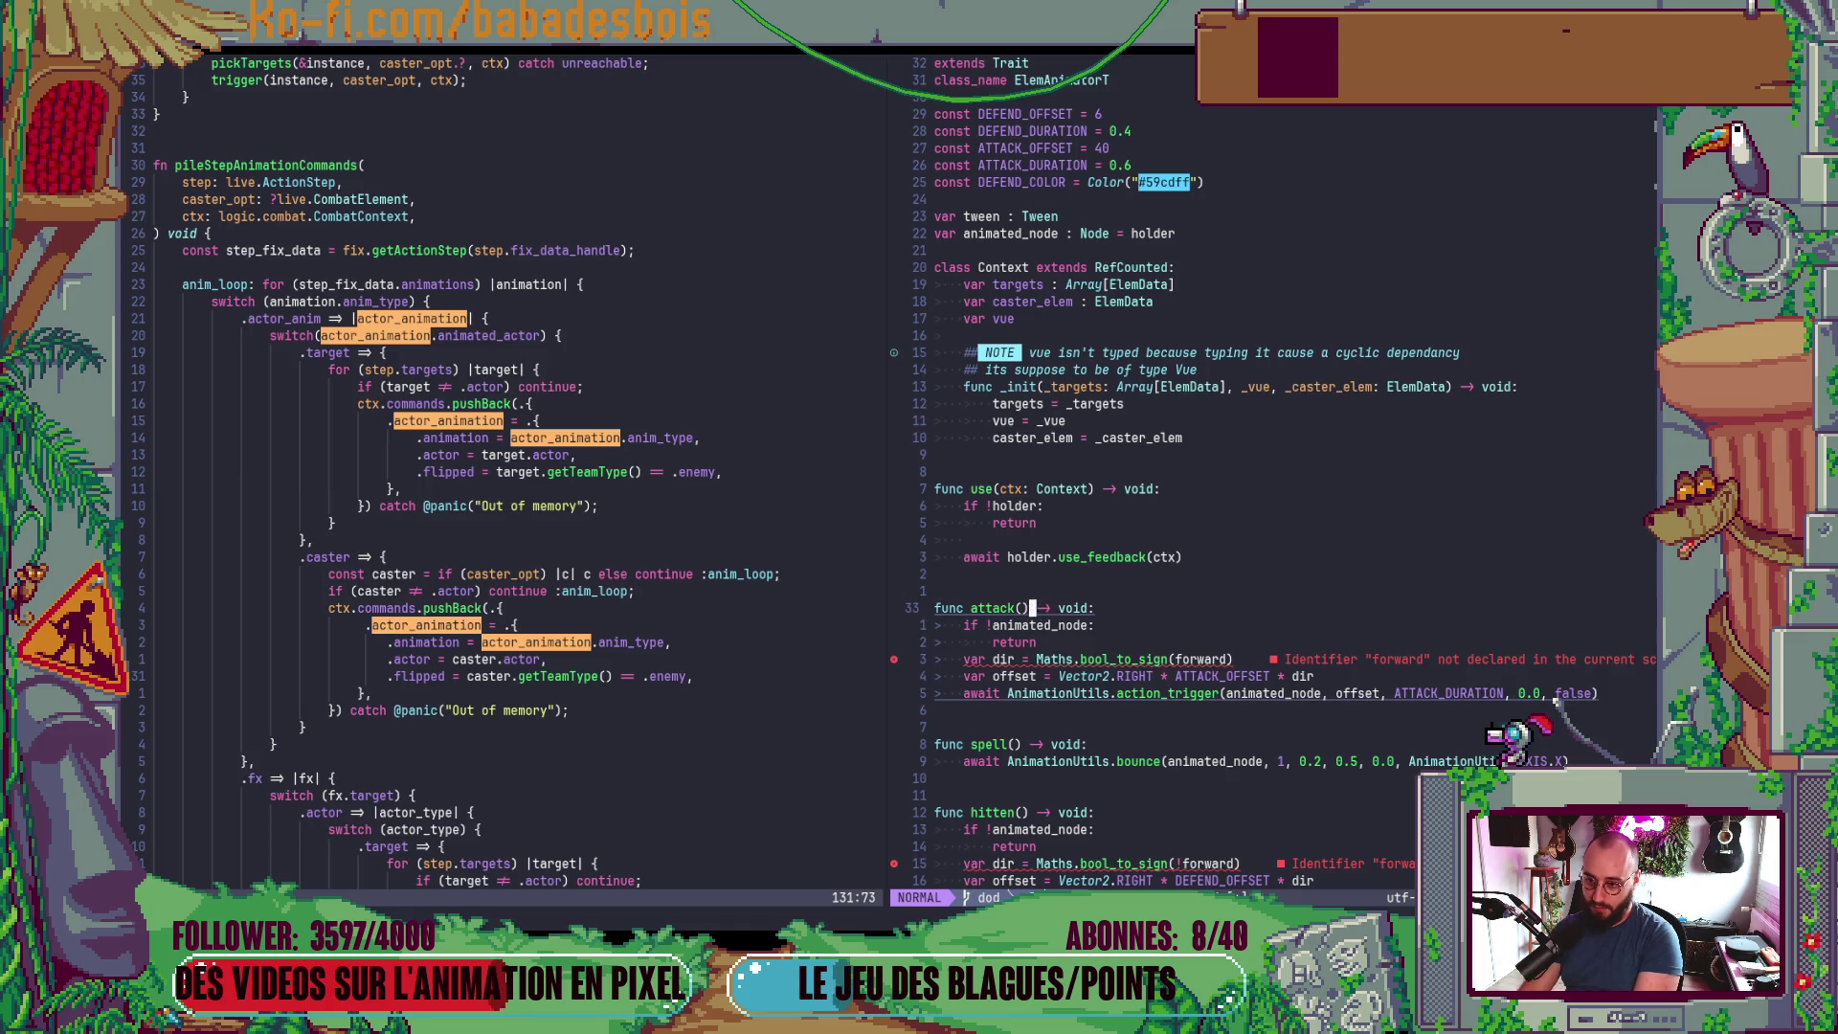
{"action": "key", "text": "i"}
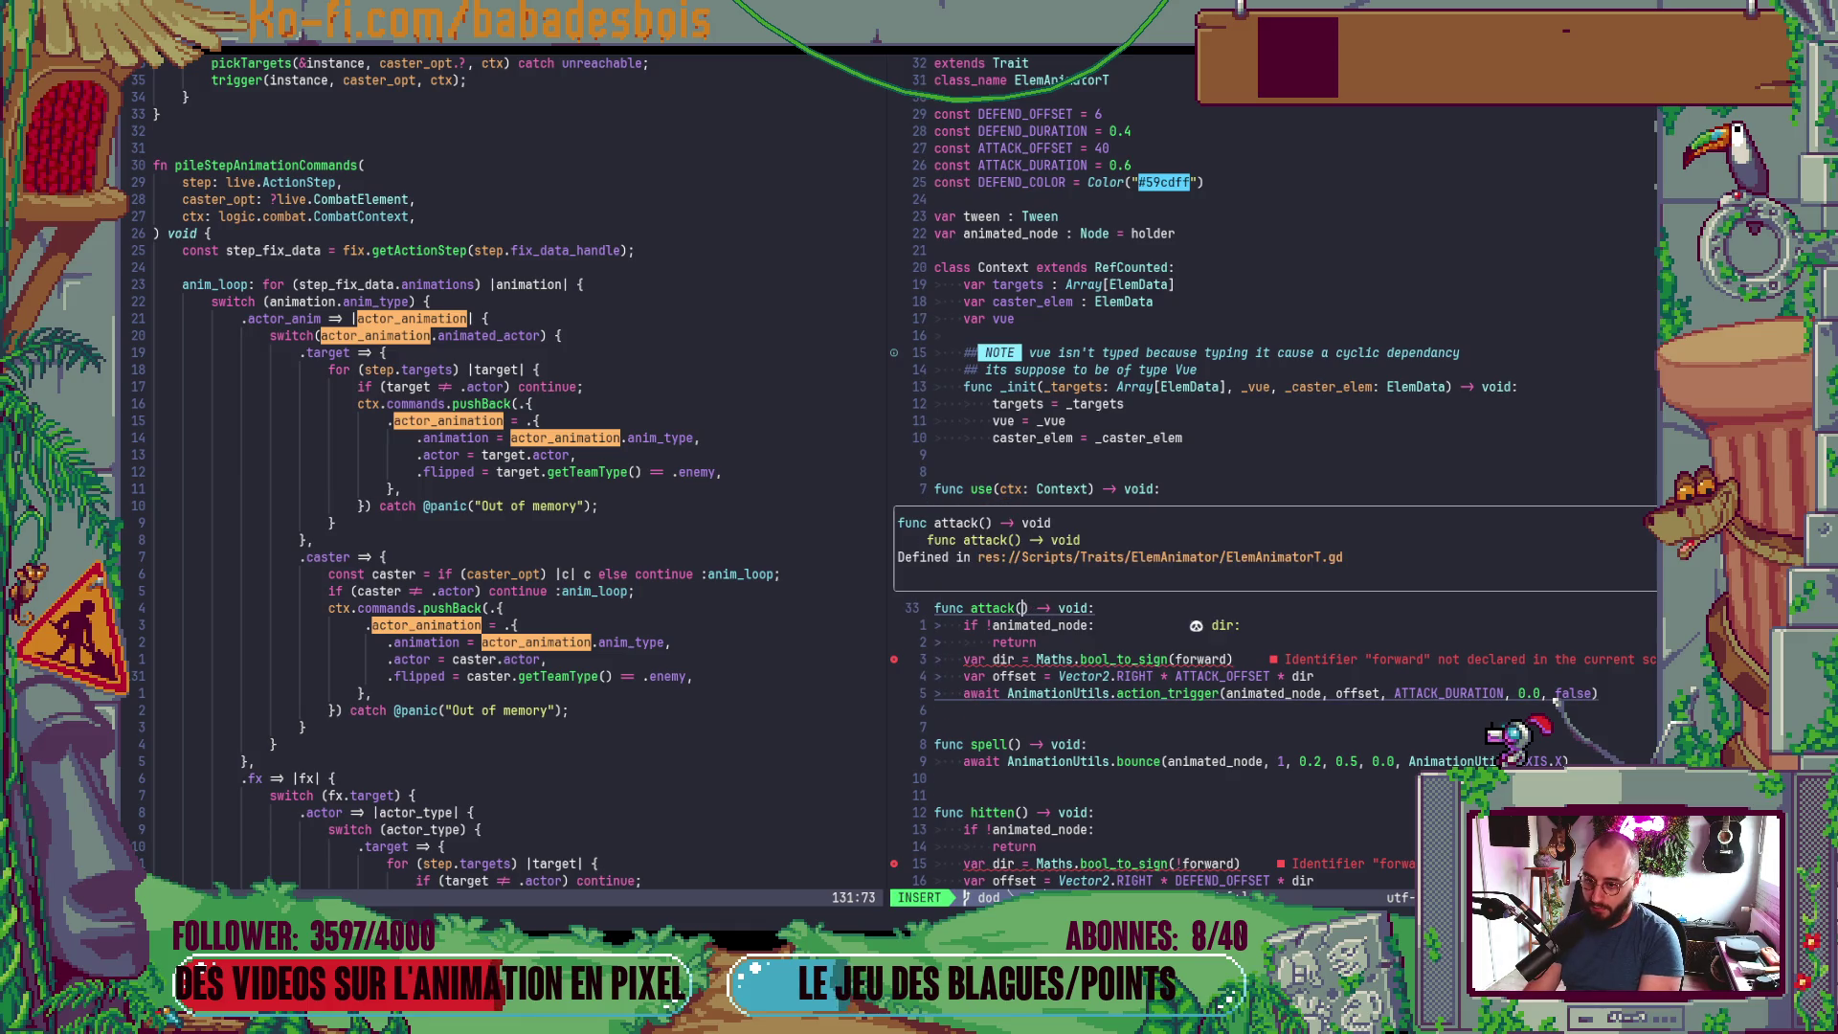
{"action": "type", "text": "flipped"}
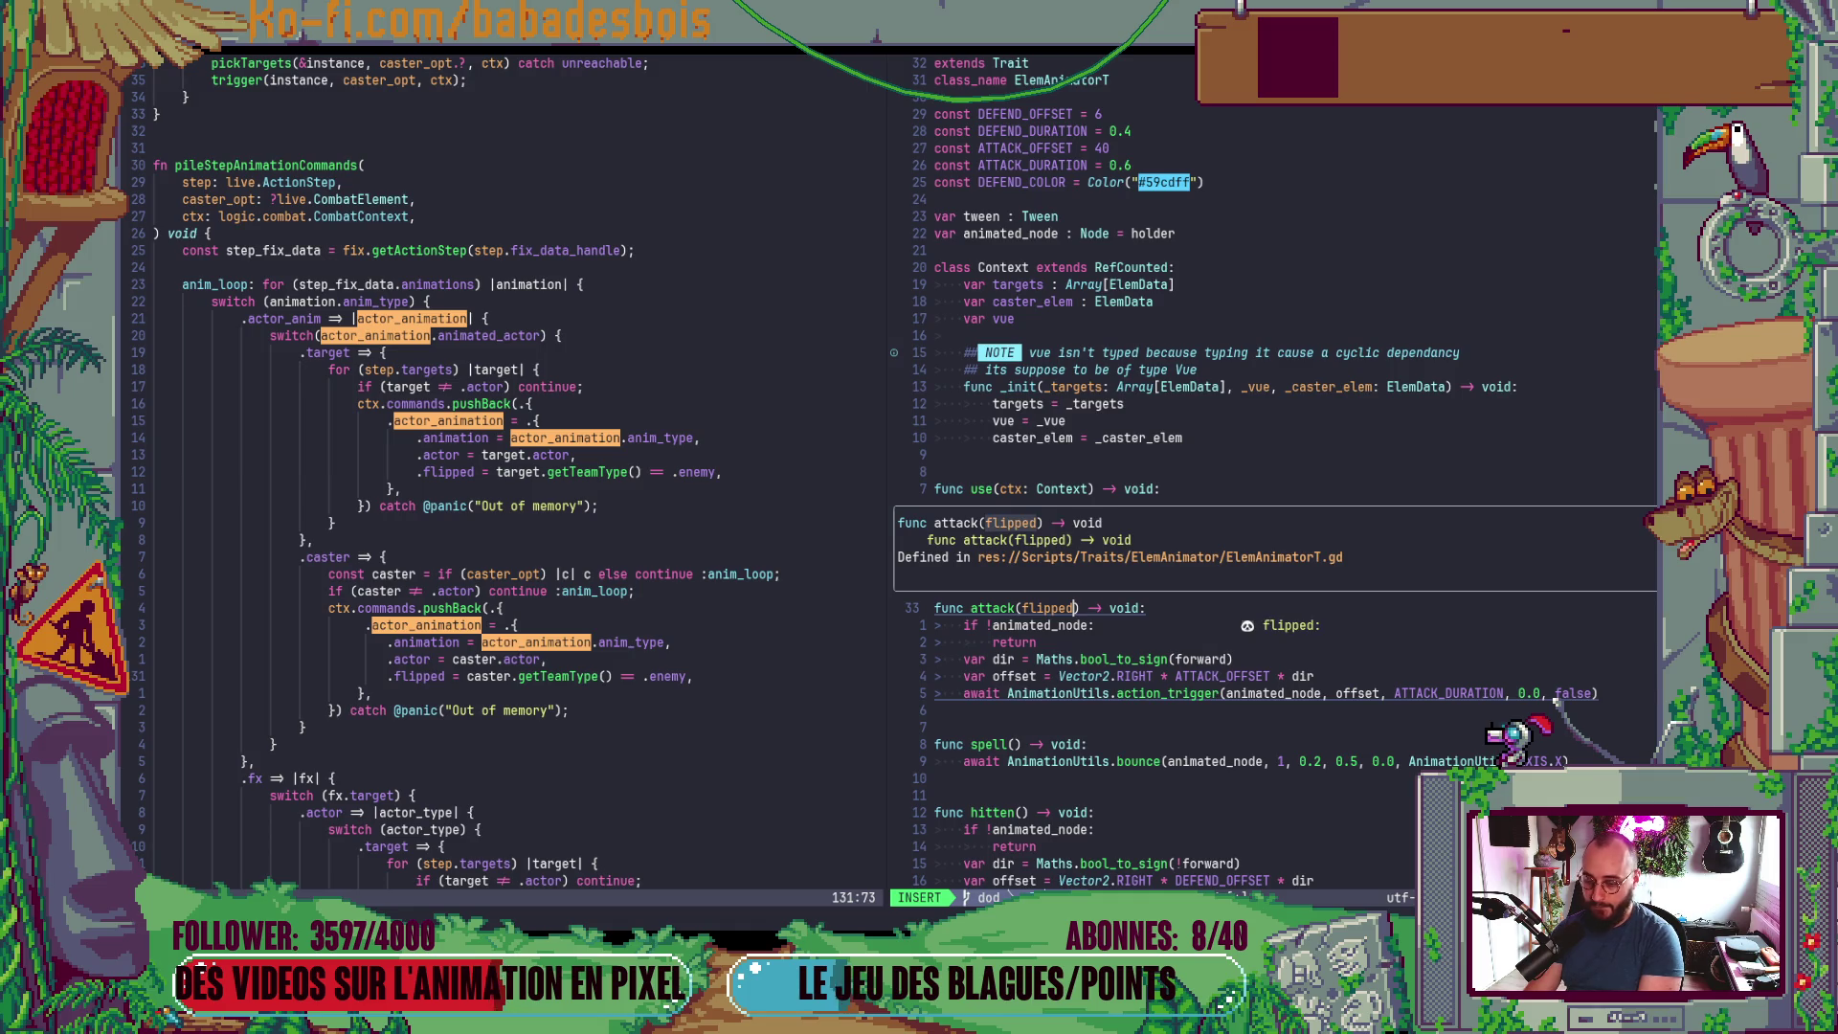
{"action": "type", "text": ":"}
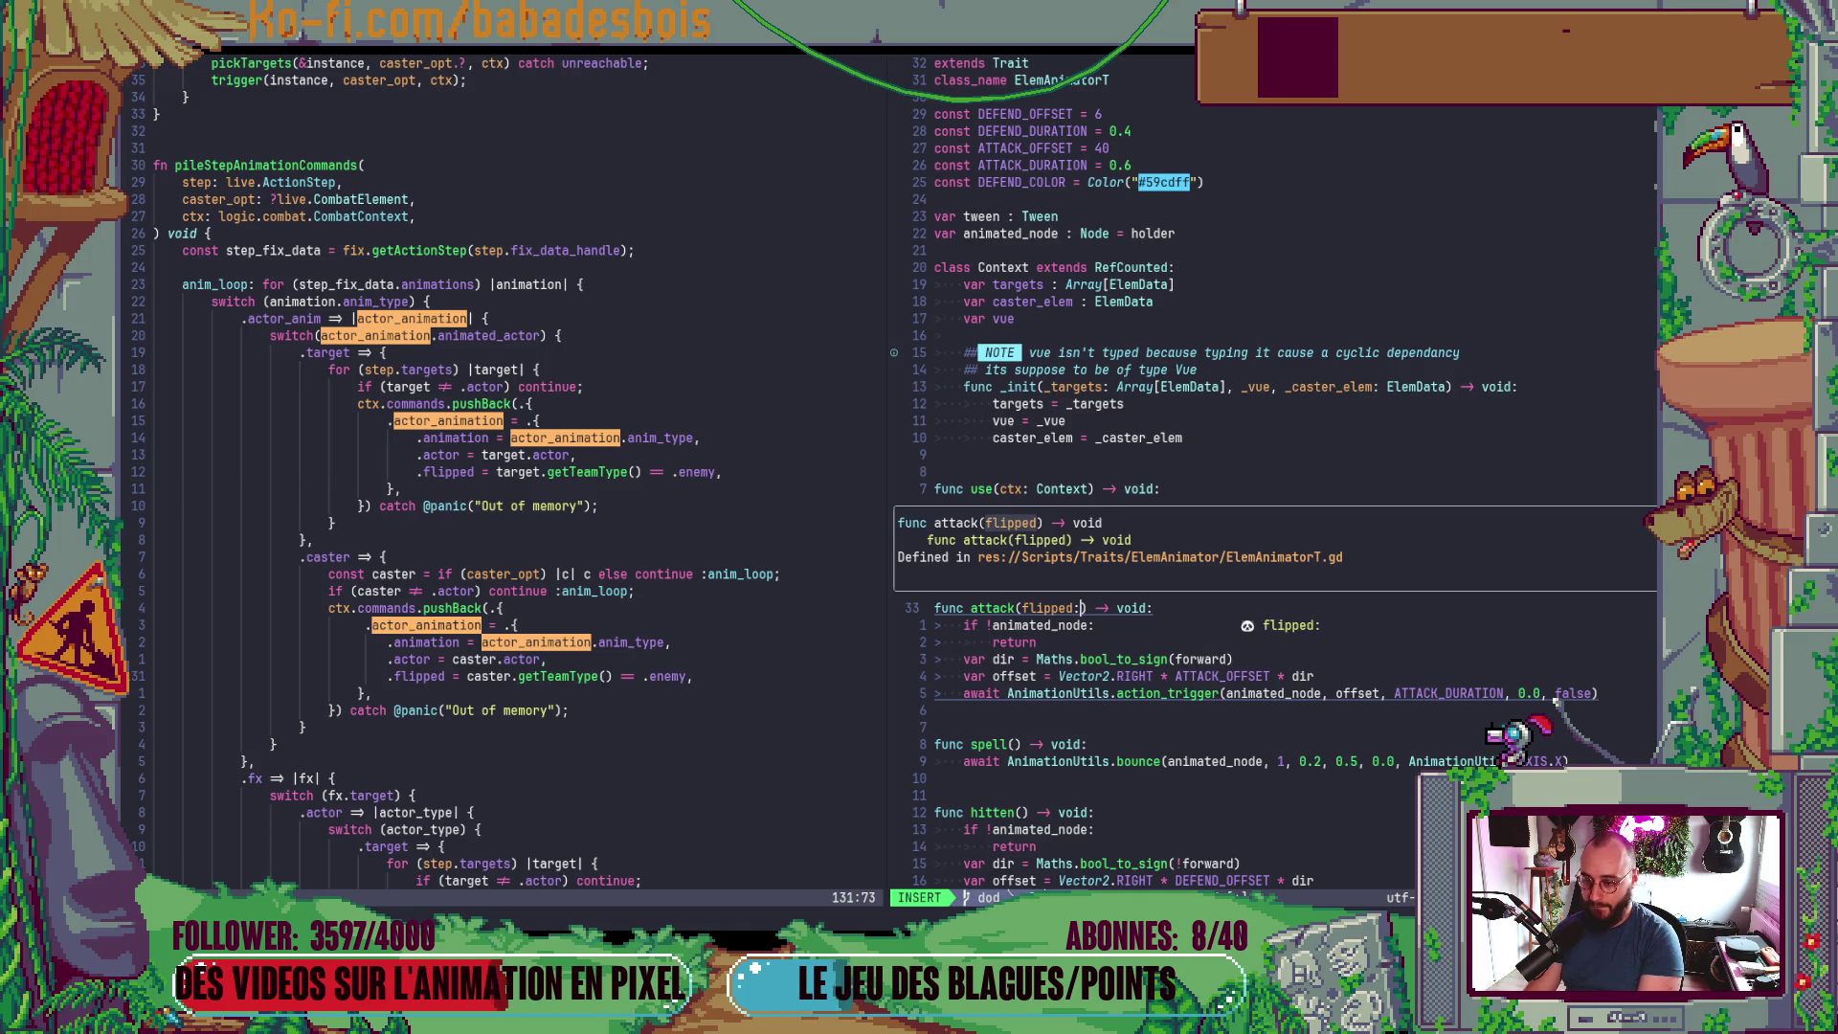
{"action": "type", "text": " b"}
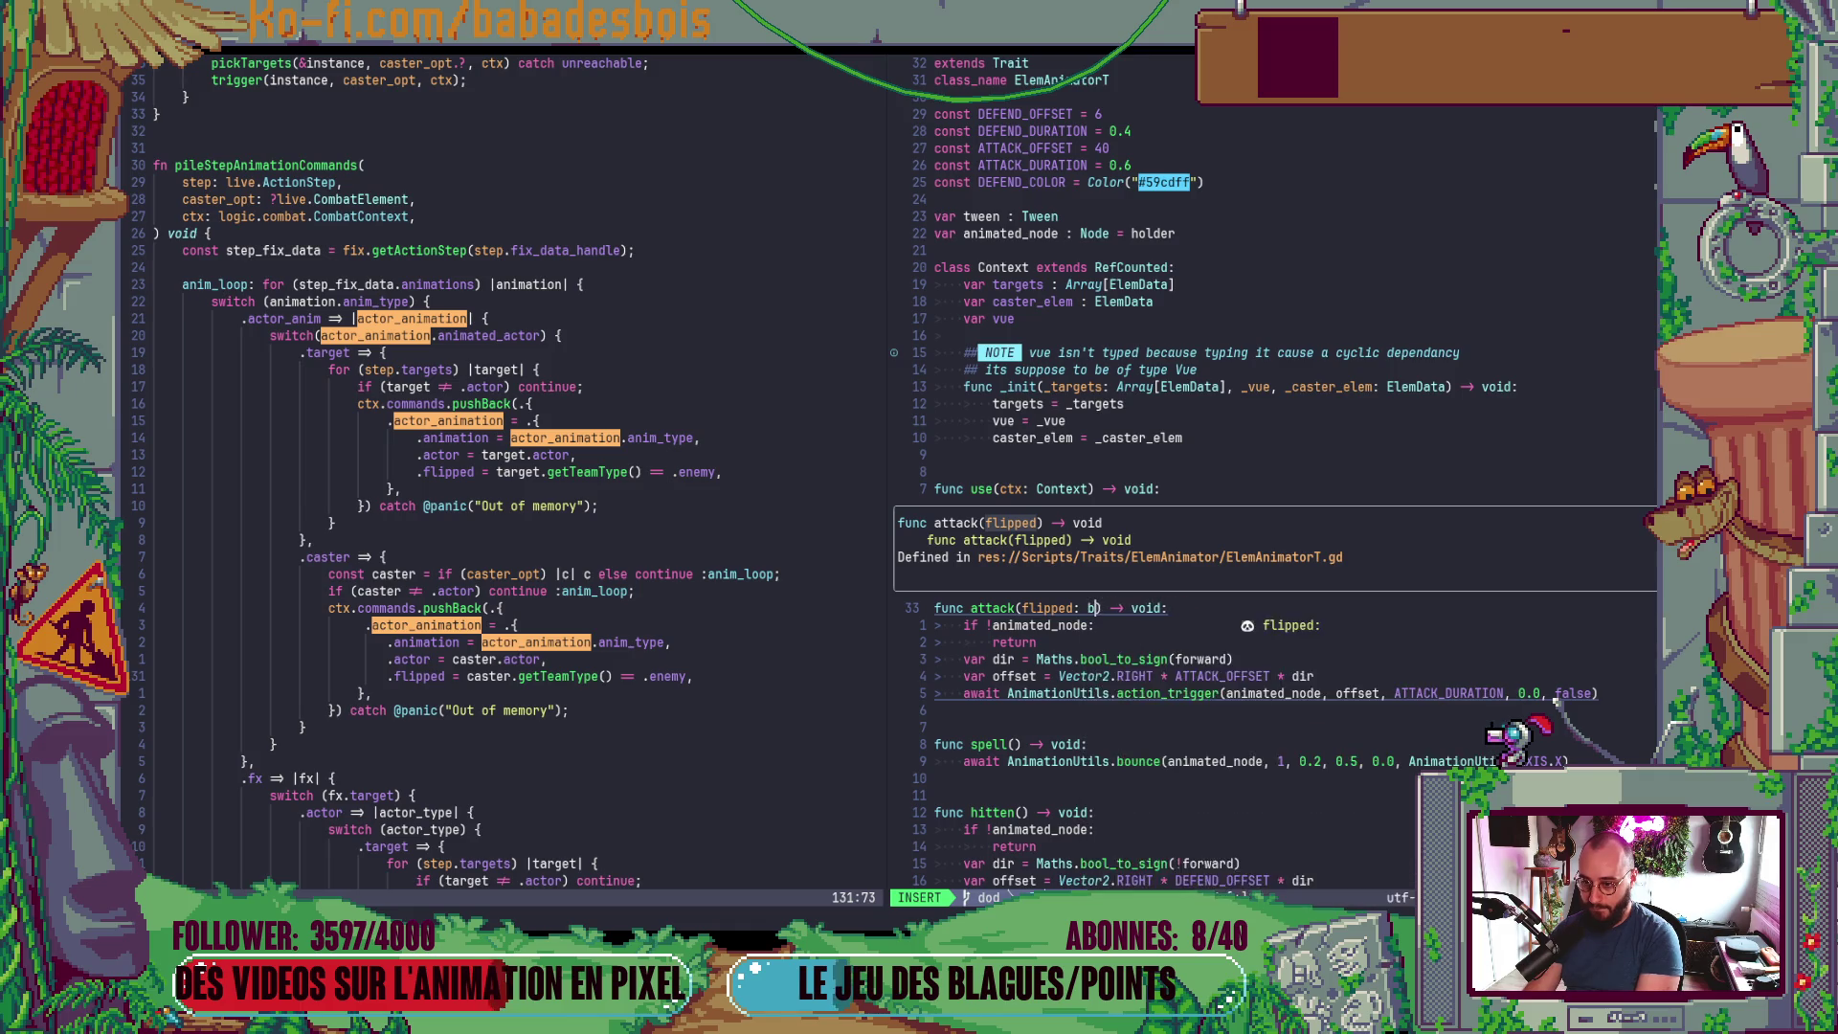
{"action": "type", "text": "ool = false"}
{"action": "key", "text": "Escape"}
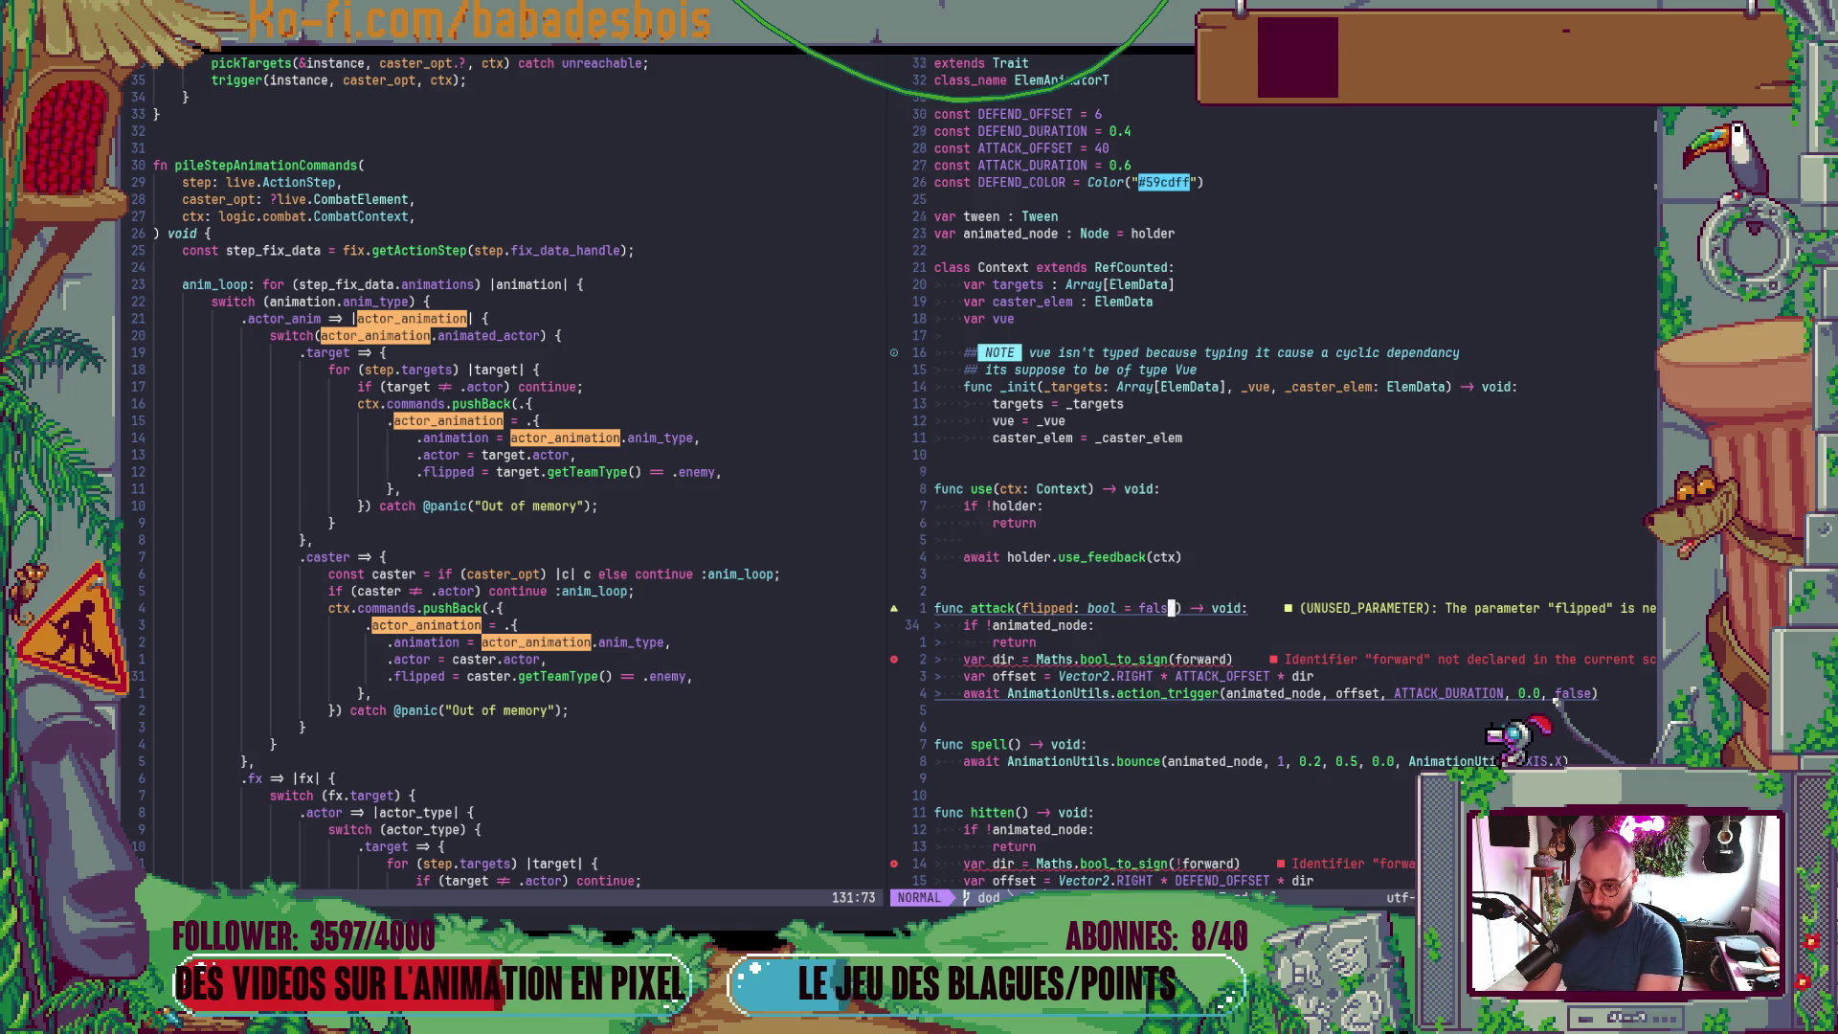
- Replace forward with !flipped inside attack's Maths.bool_to_sign call
{"action": "key", "text": "j"}
{"action": "key", "text": "j"}
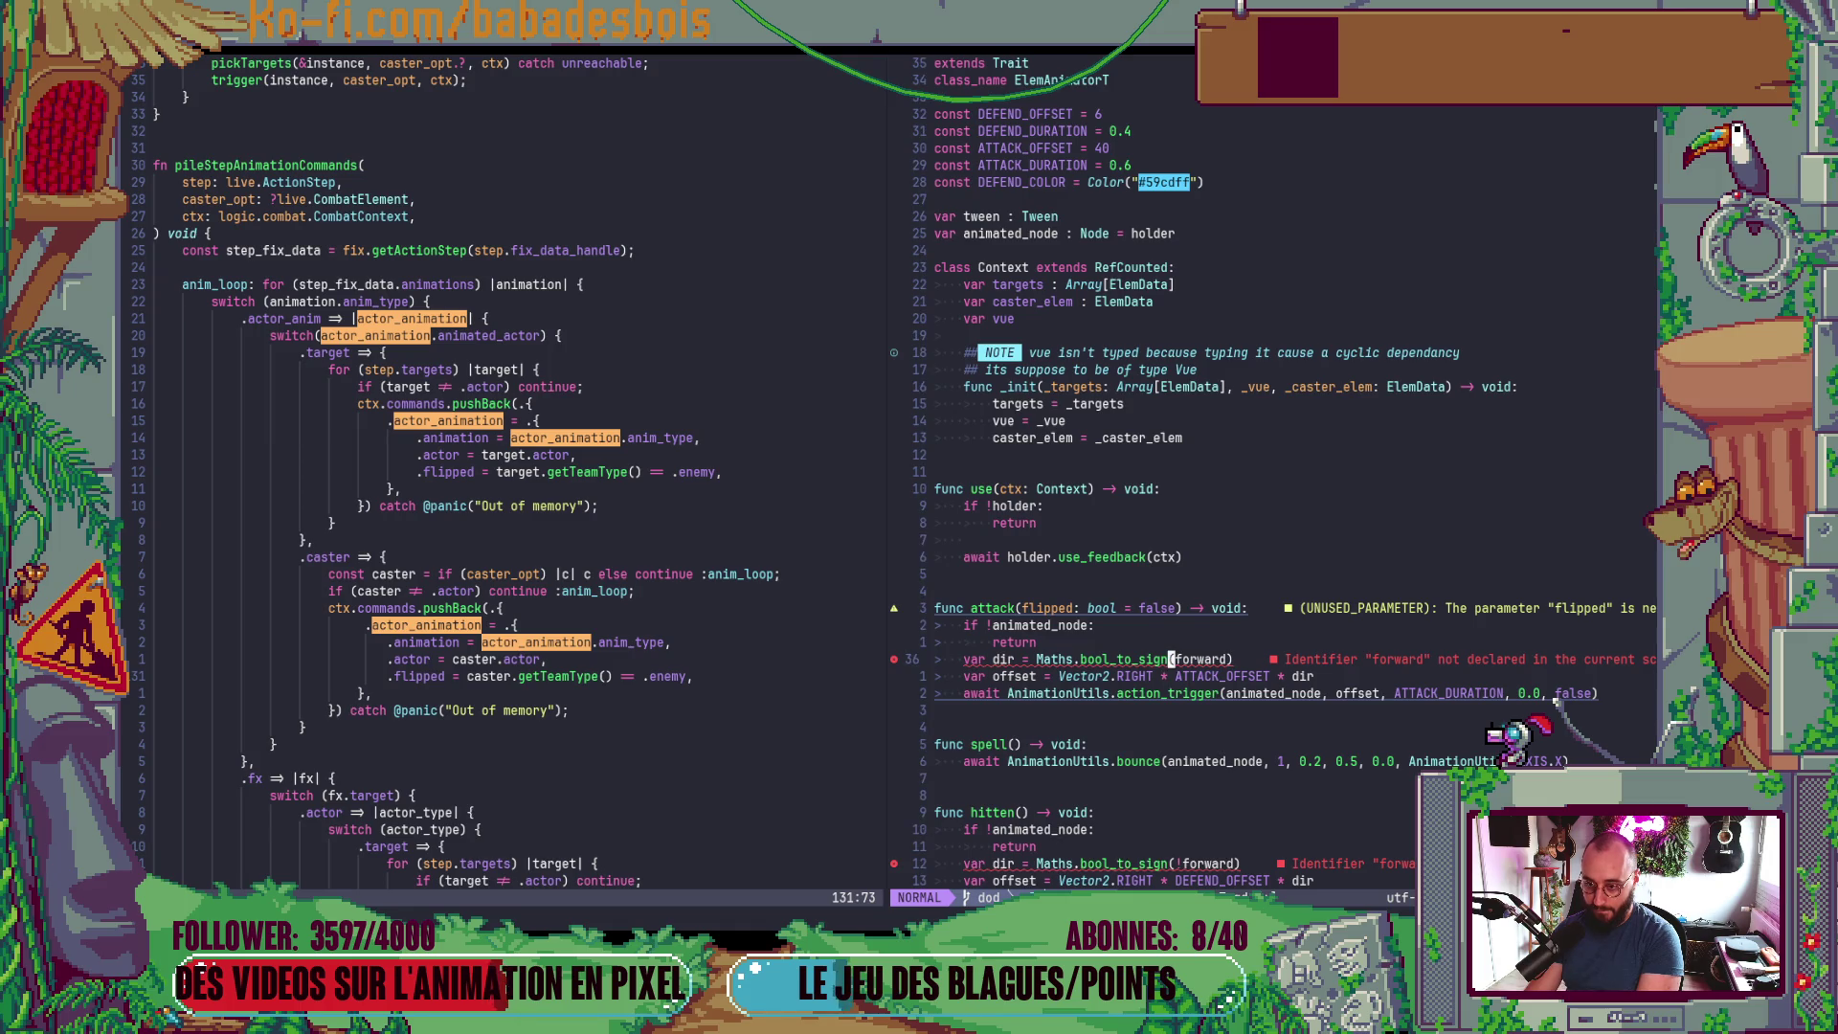
{"action": "key", "text": "k"}
{"action": "key", "text": "k"}
{"action": "key", "text": "k"}
{"action": "key", "text": "b"}
{"action": "key", "text": "b"}
{"action": "key", "text": "b"}
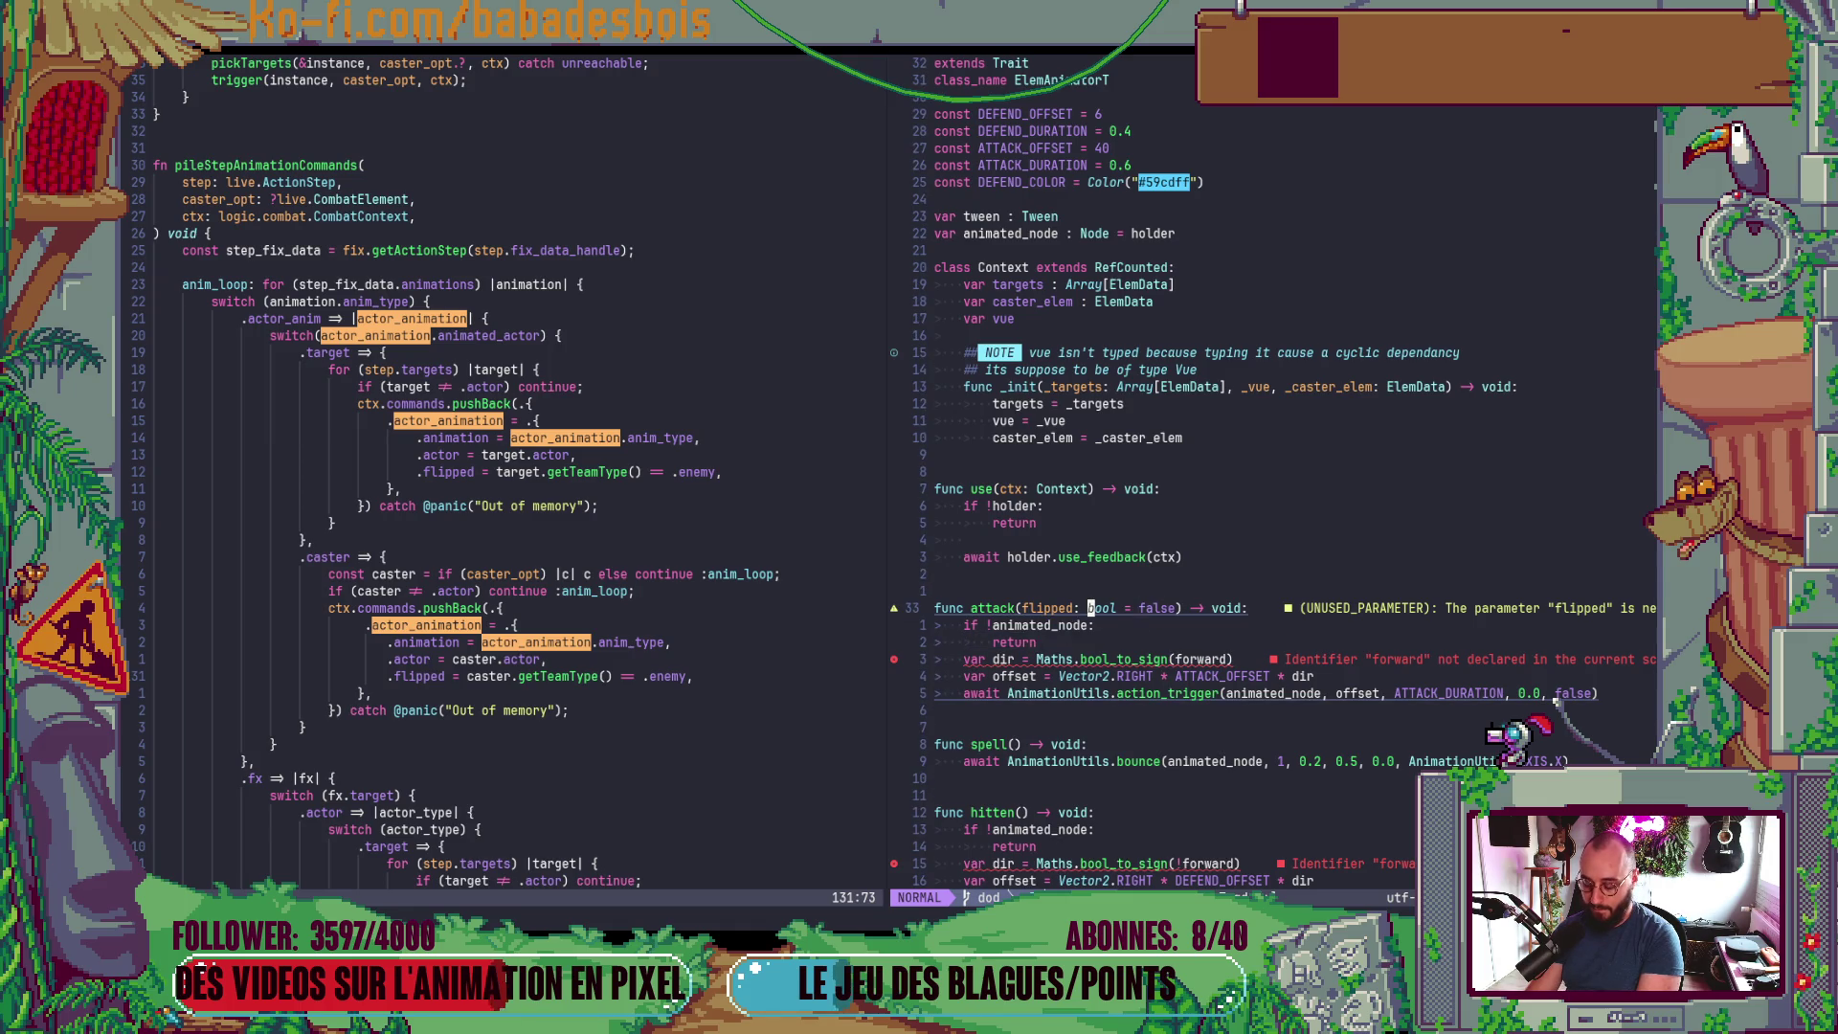
{"action": "key", "text": "b"}
{"action": "key", "text": "b"}
{"action": "key", "text": "j"}
{"action": "key", "text": "j"}
{"action": "key", "text": "j"}
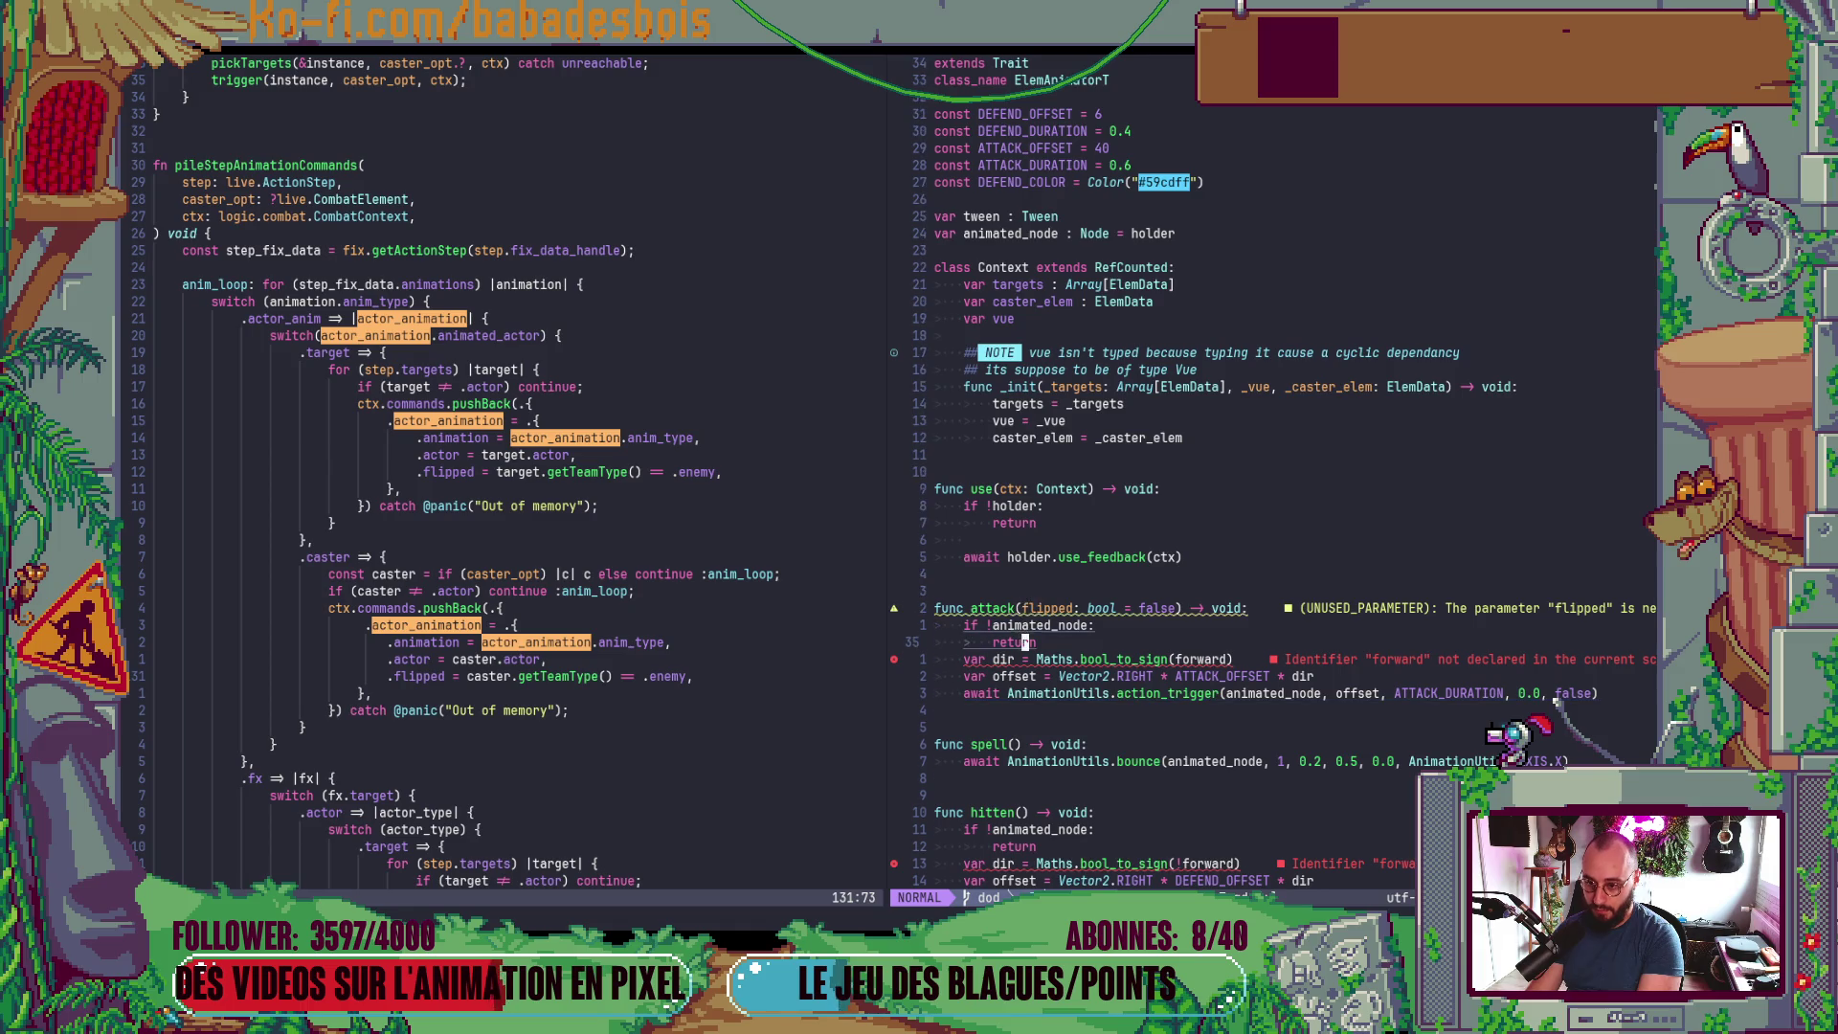
{"action": "key", "text": "$"}
{"action": "key", "text": "c"}
{"action": "key", "text": "i"}
{"action": "key", "text": "("}
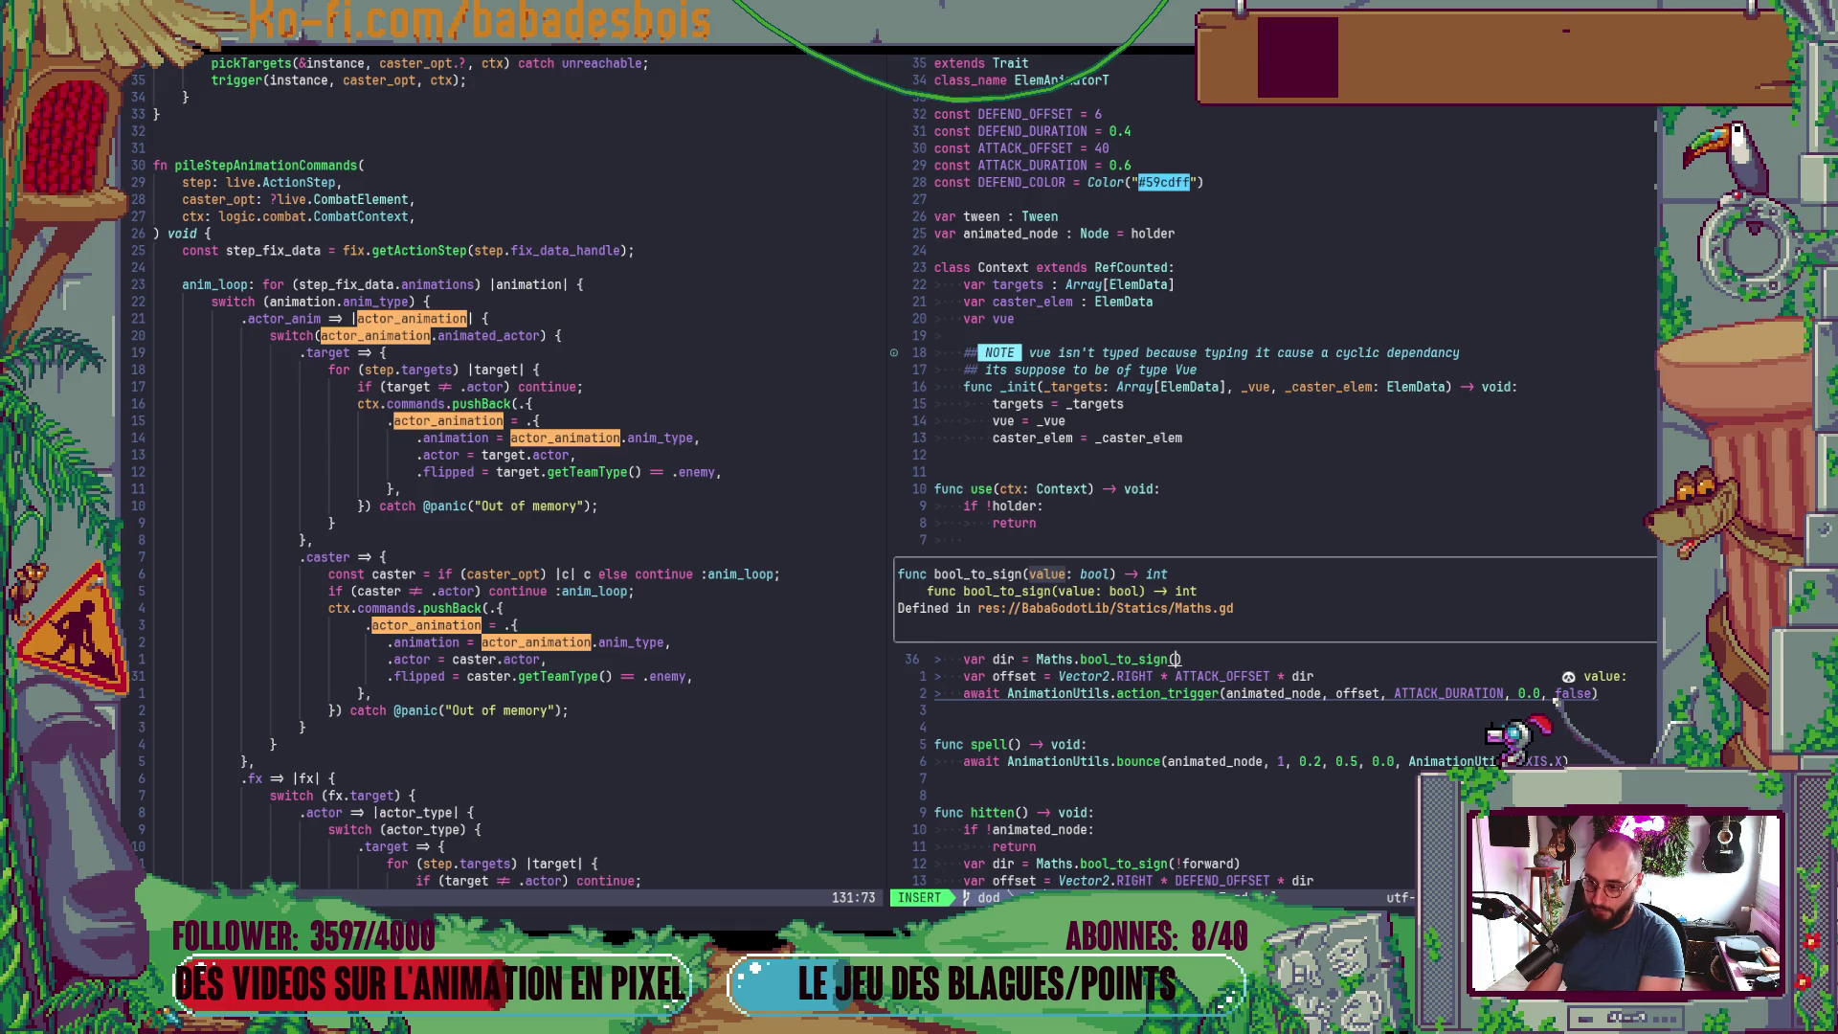
{"action": "type", "text": "!"}
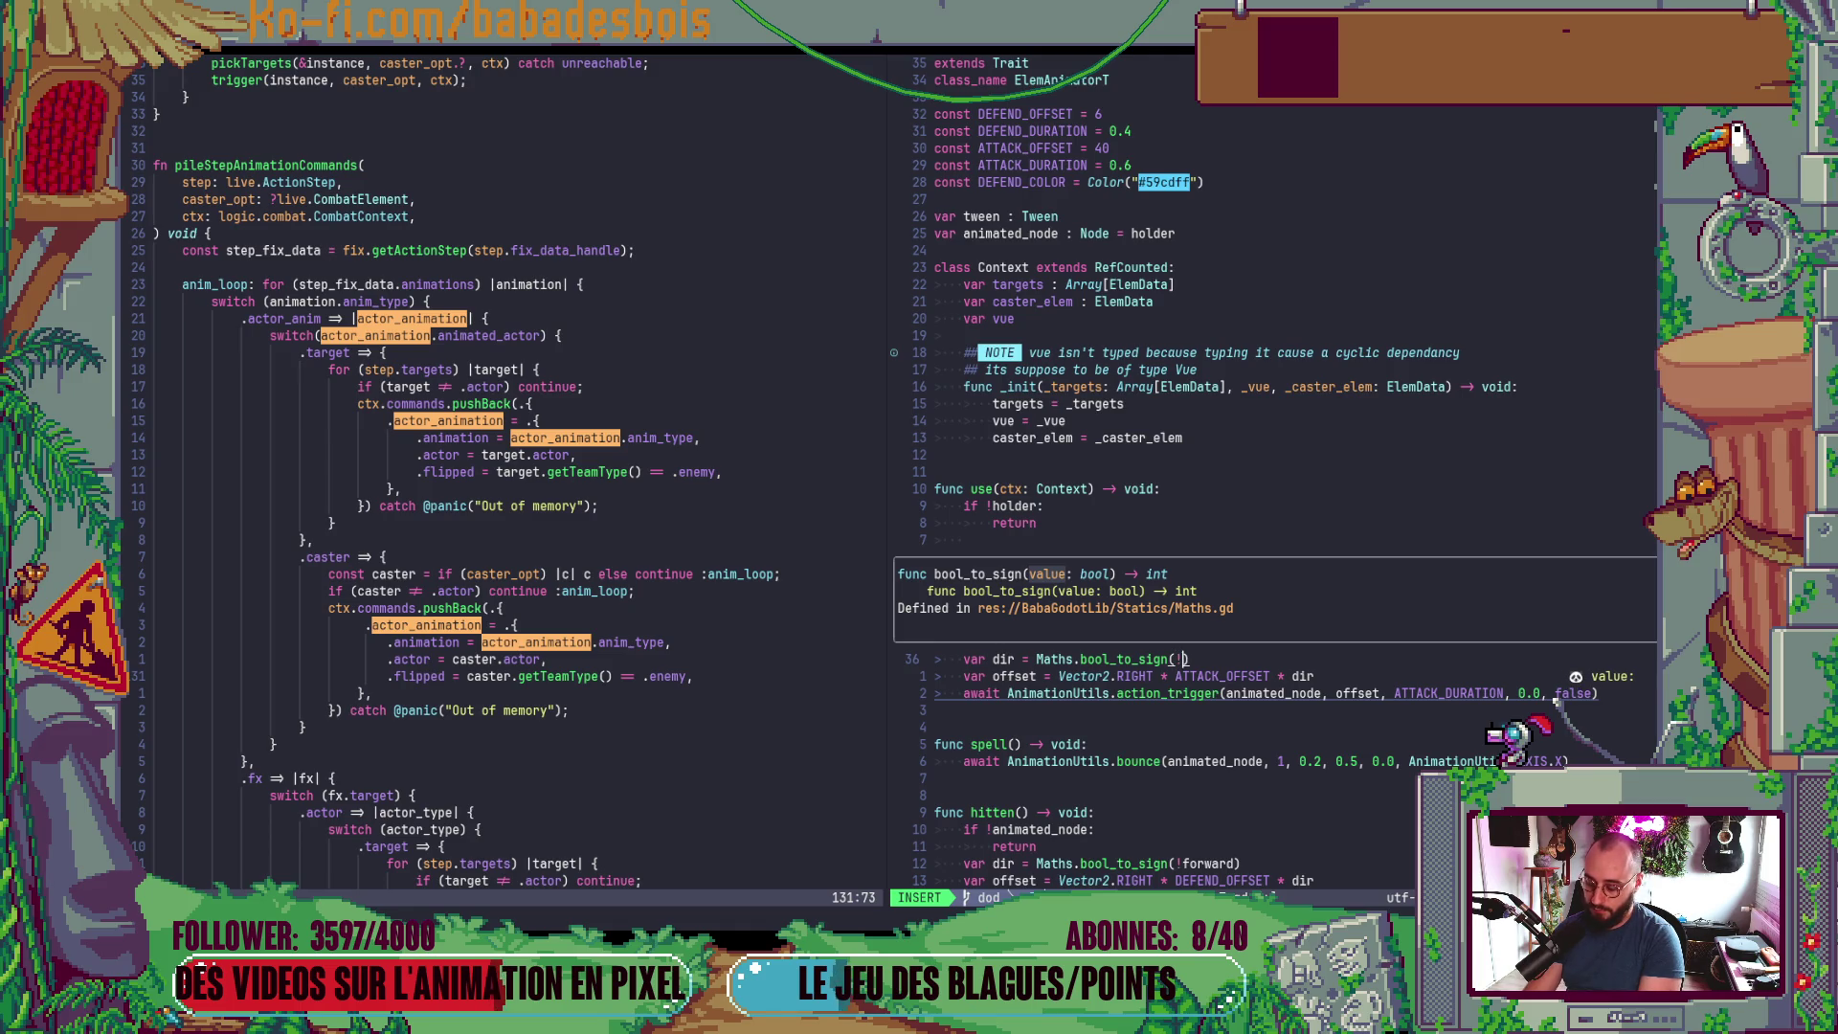
{"action": "type", "text": "flipped"}
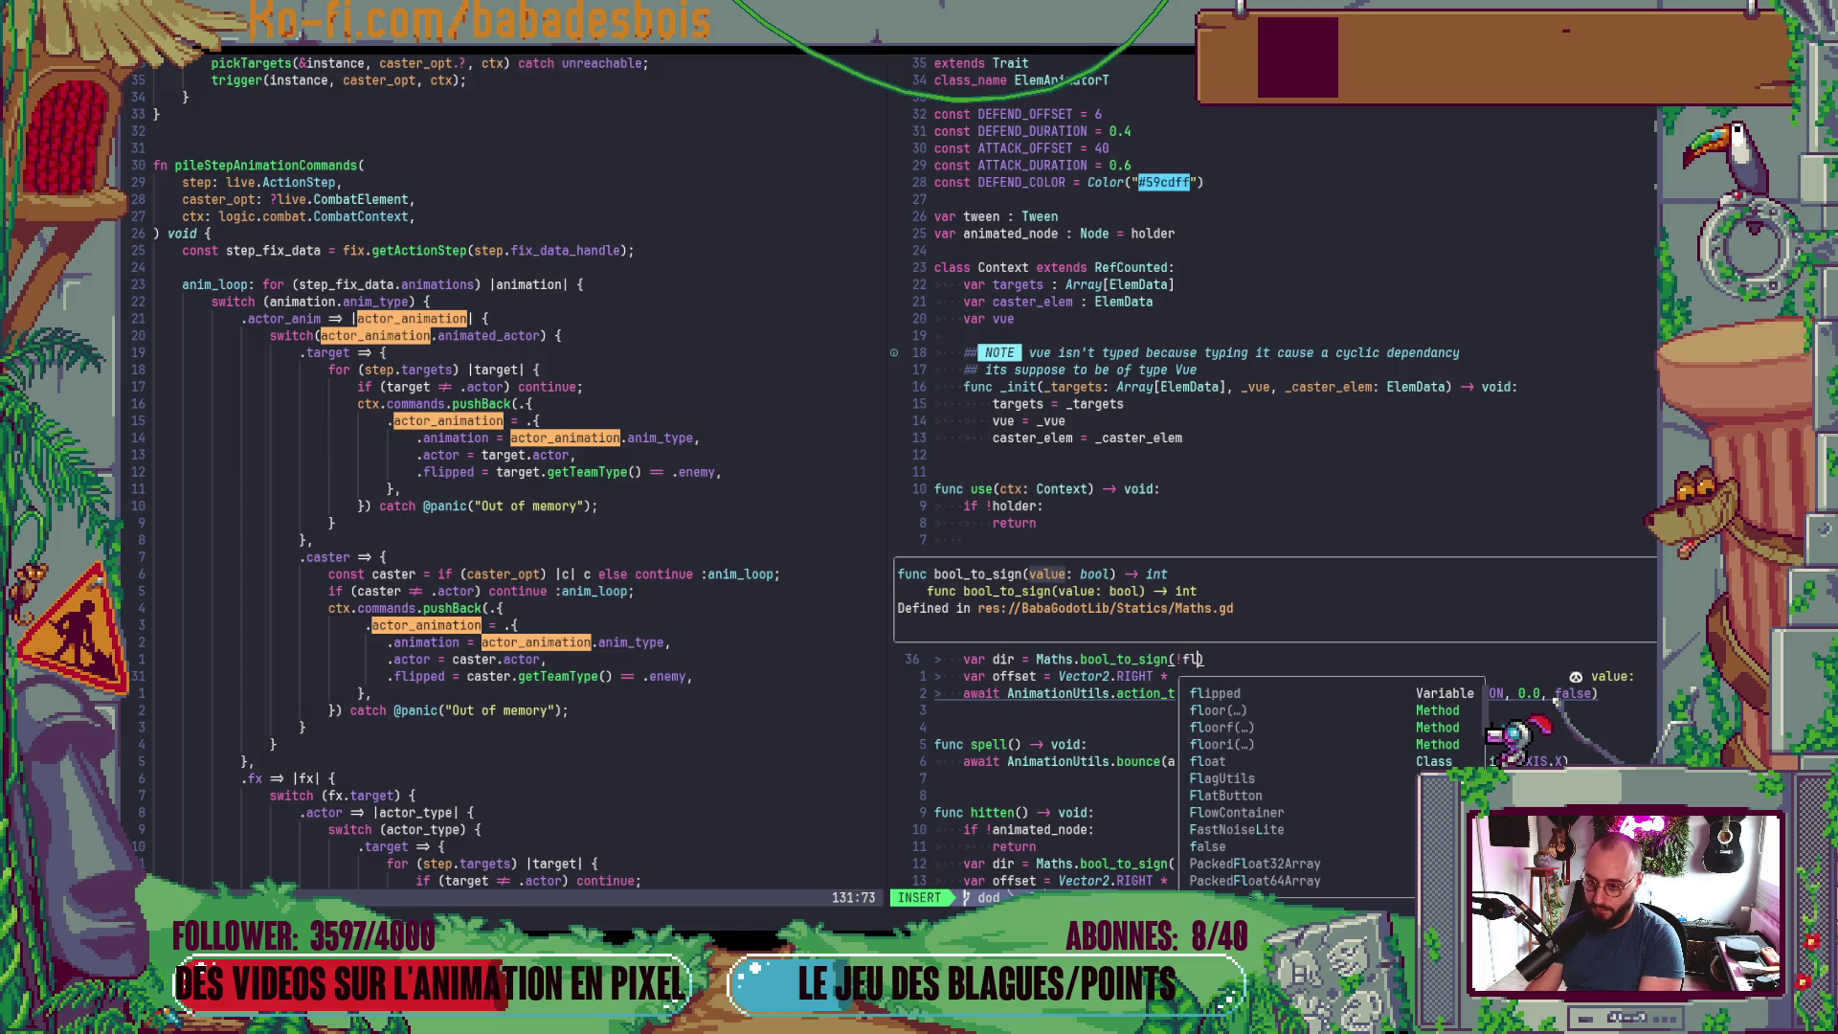
{"action": "key", "text": "Escape"}
{"action": "key", "text": "j"}
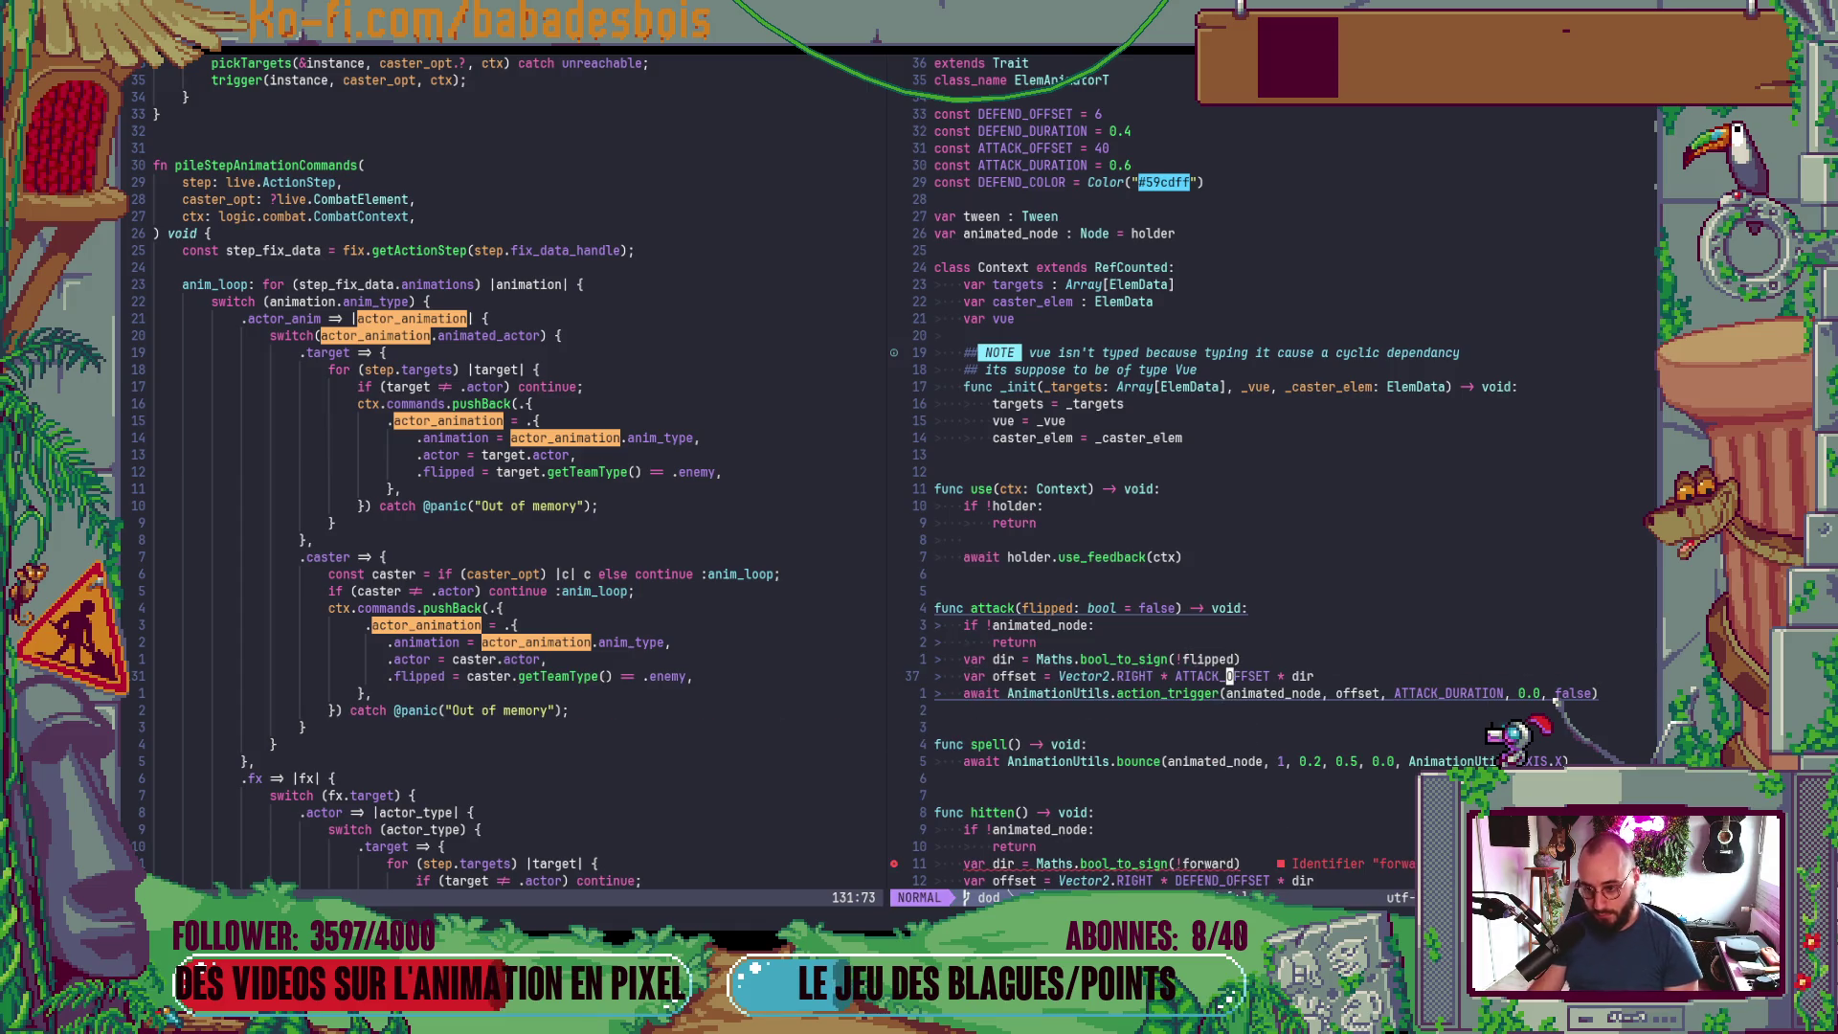
{"action": "scroll", "coordinate": [1153, 238], "scroll_direction": "down", "scroll_amount": 5}
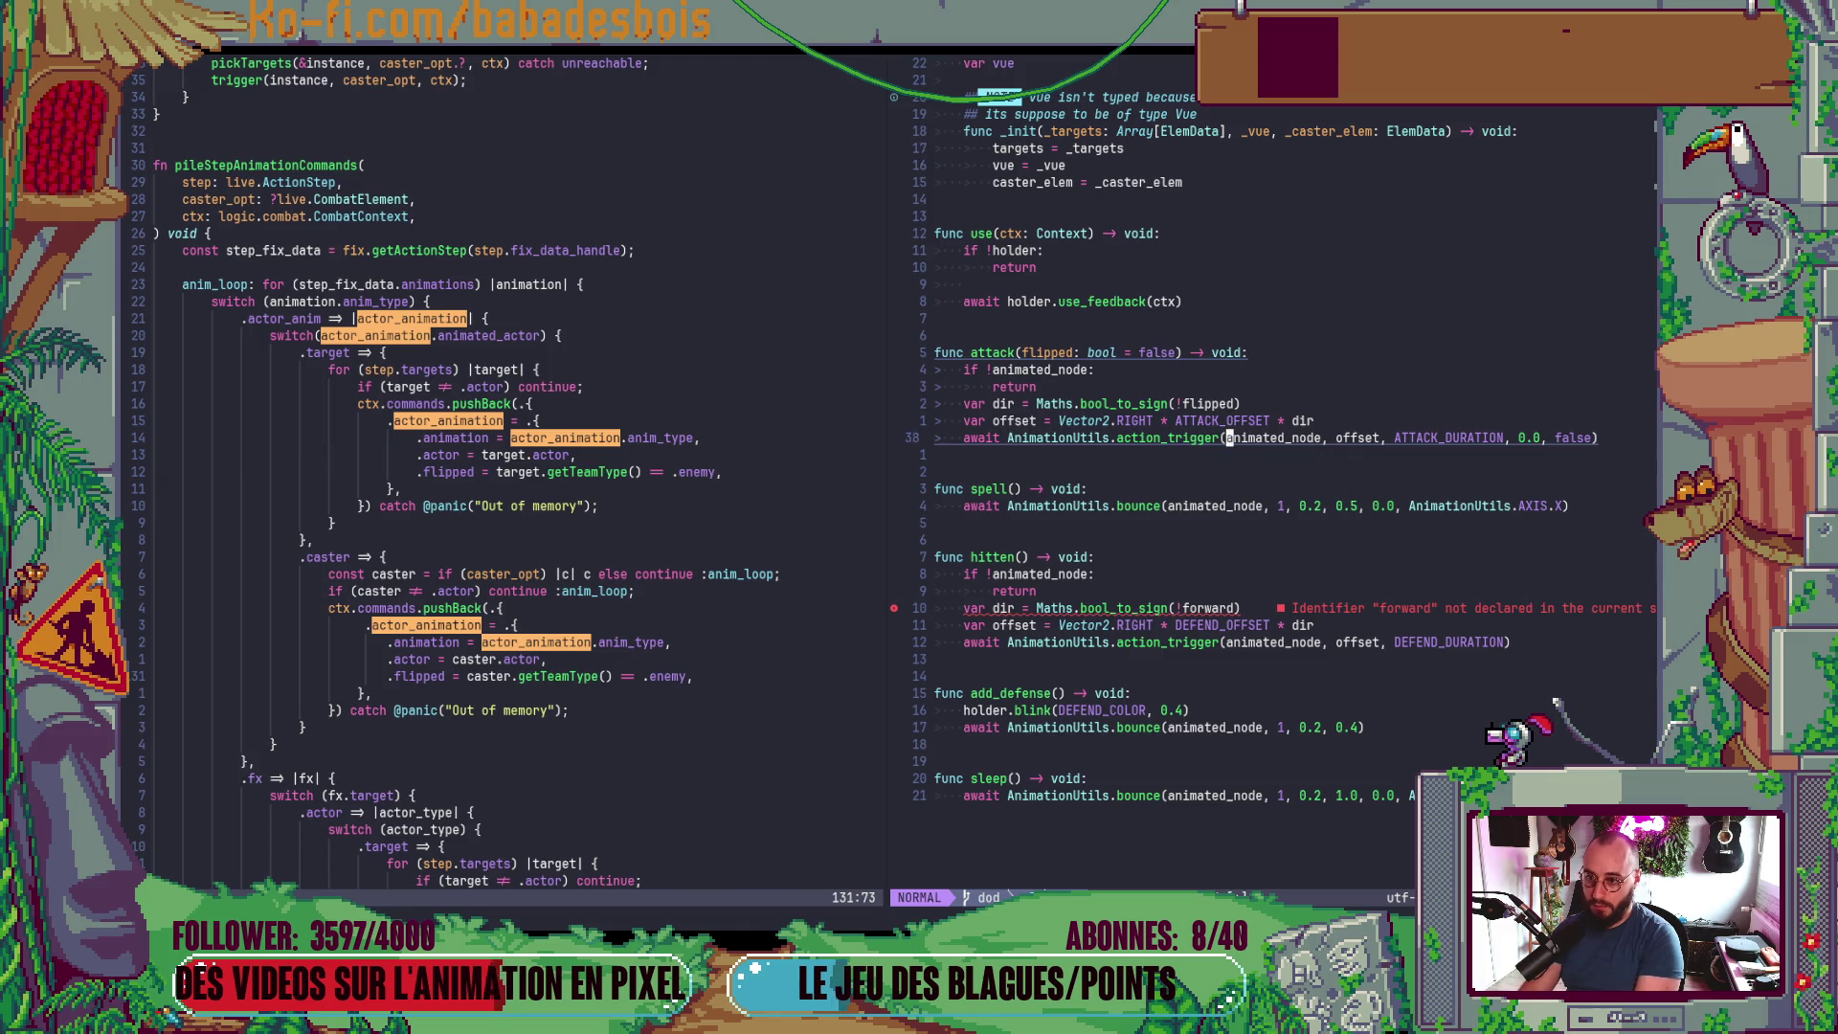
- Add a 'flipped: bool = false' parameter to hitten()
{"action": "key", "text": "j"}
{"action": "key", "text": "j"}
{"action": "key", "text": "j"}
{"action": "key", "text": "j"}
{"action": "key", "text": "j"}
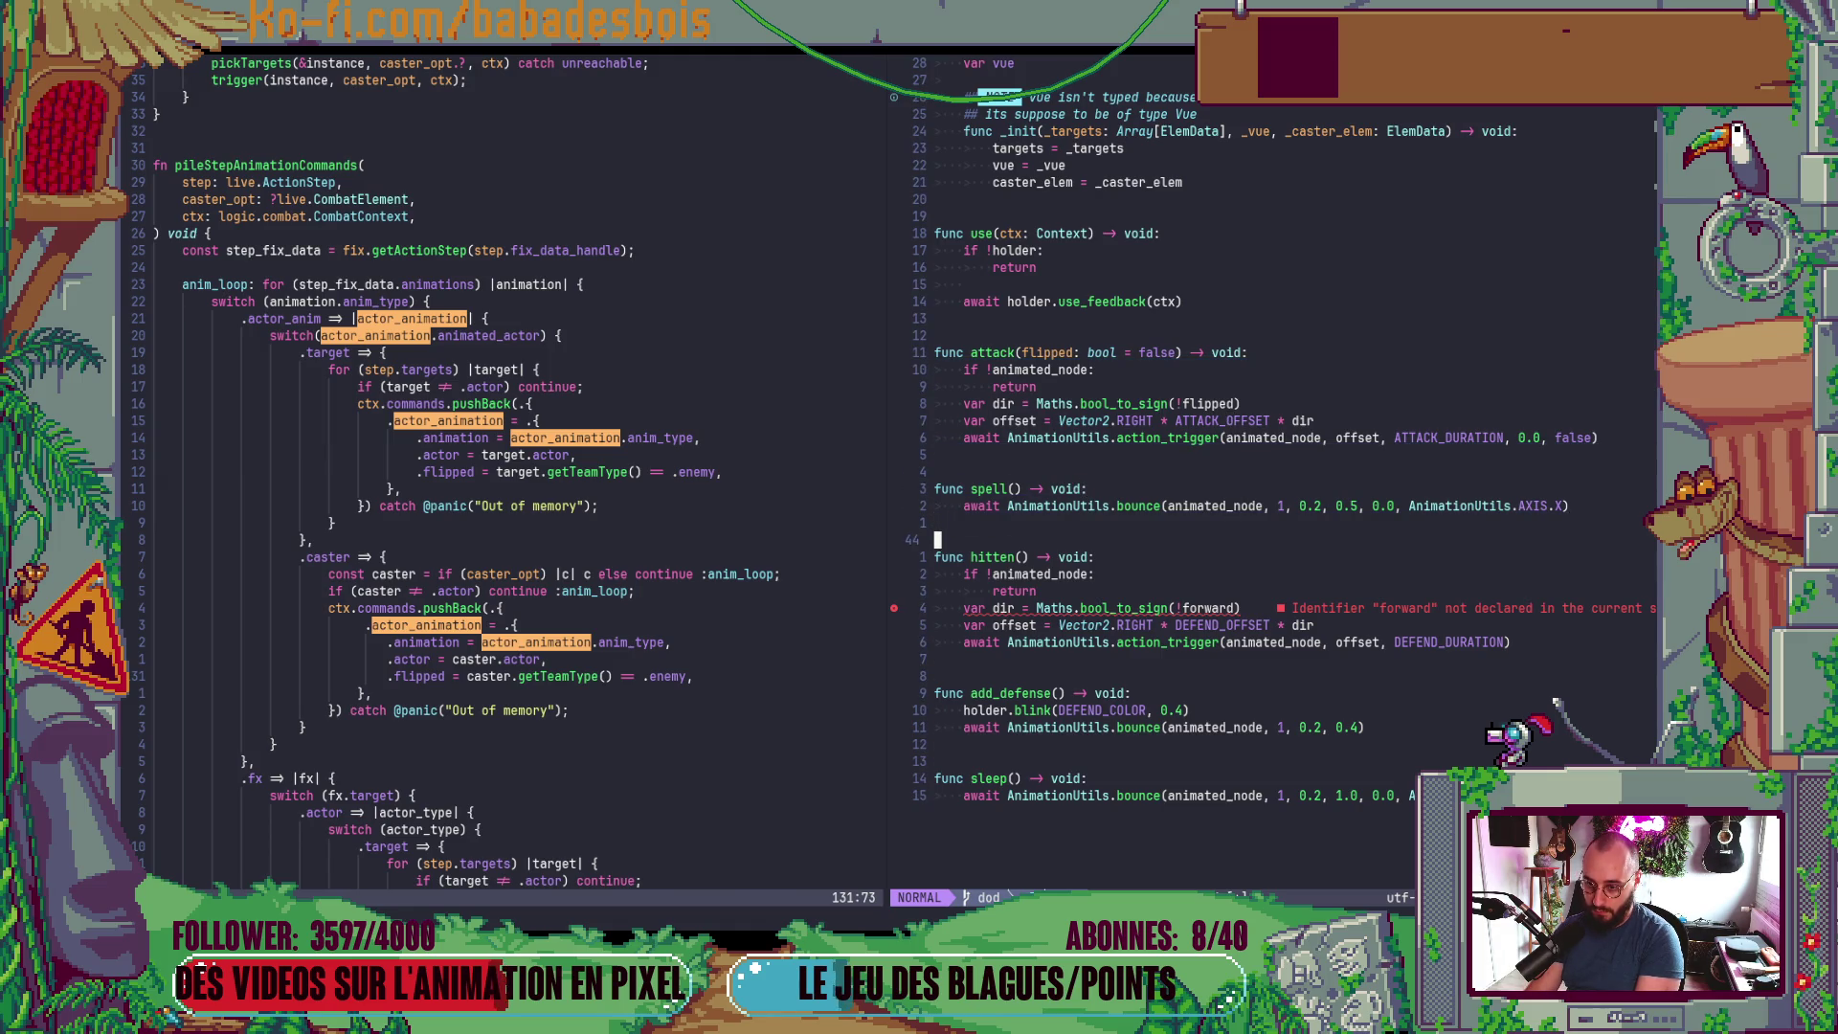
{"action": "key", "text": "dollar"}
{"action": "key", "text": "b"}
{"action": "key", "text": "b"}
{"action": "key", "text": "b"}
{"action": "key", "text": "a"}
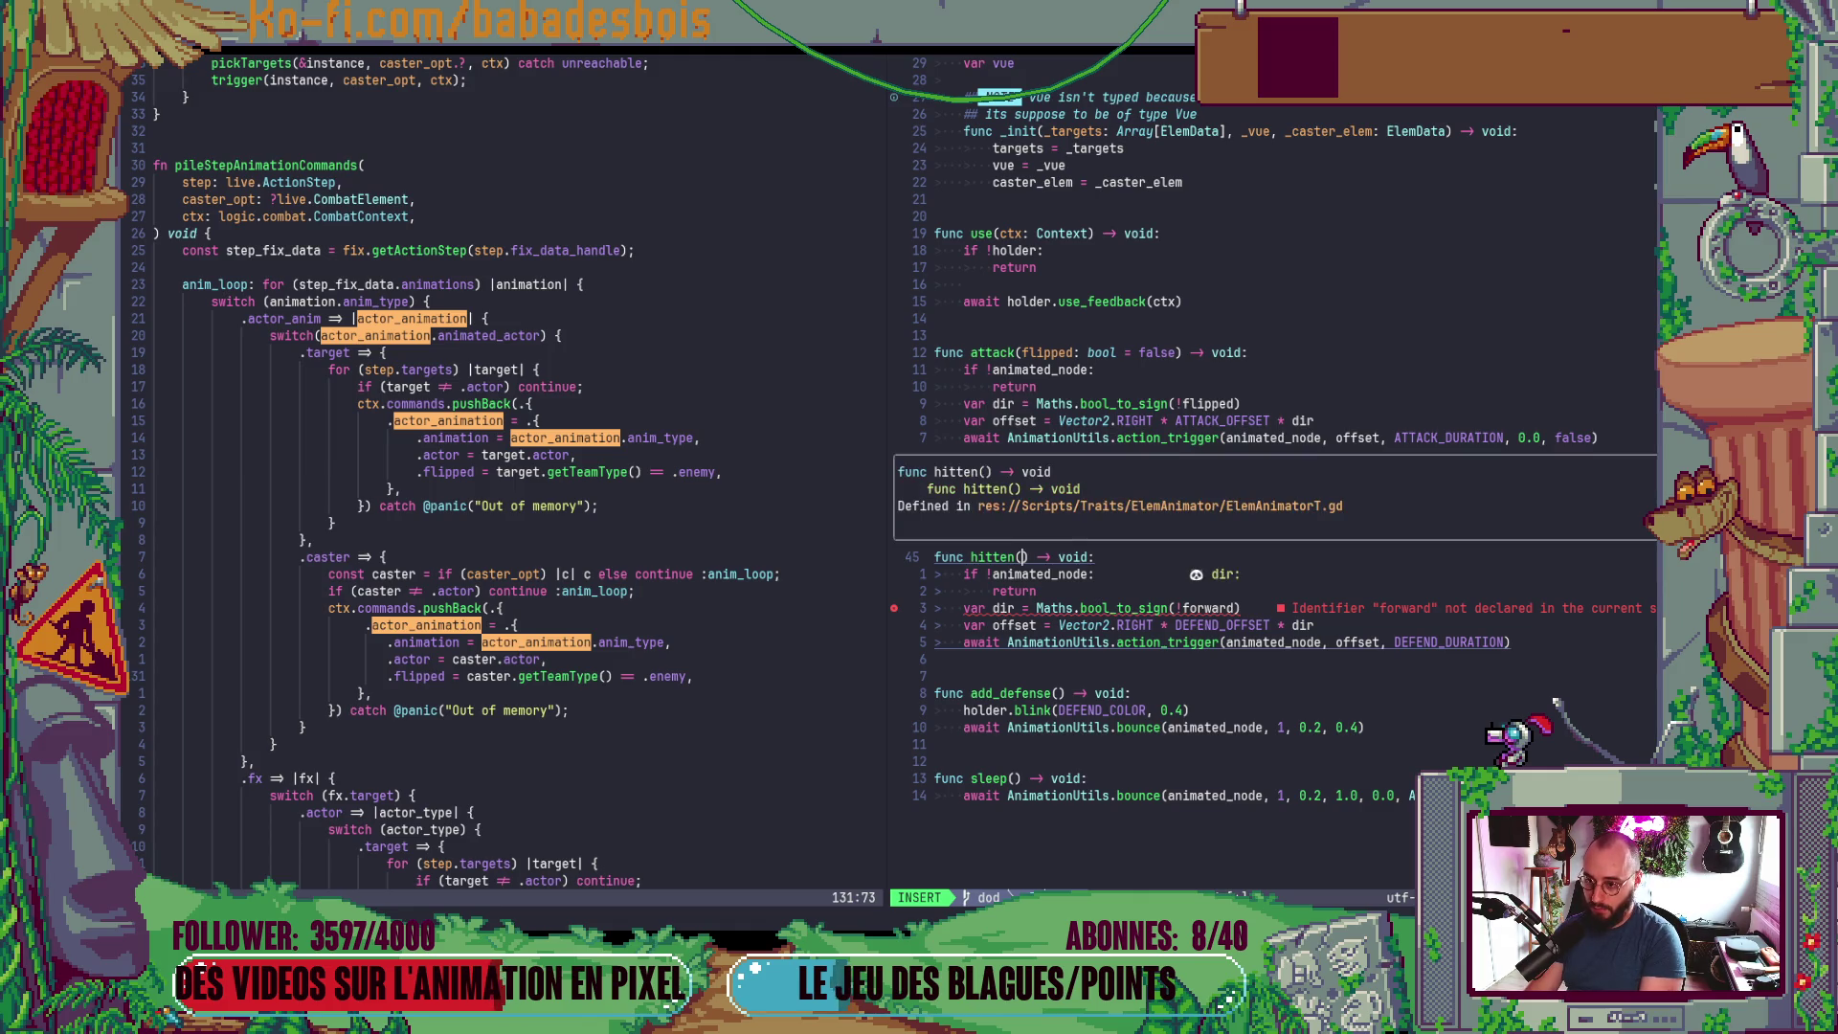
{"action": "type", "text": "flippe"}
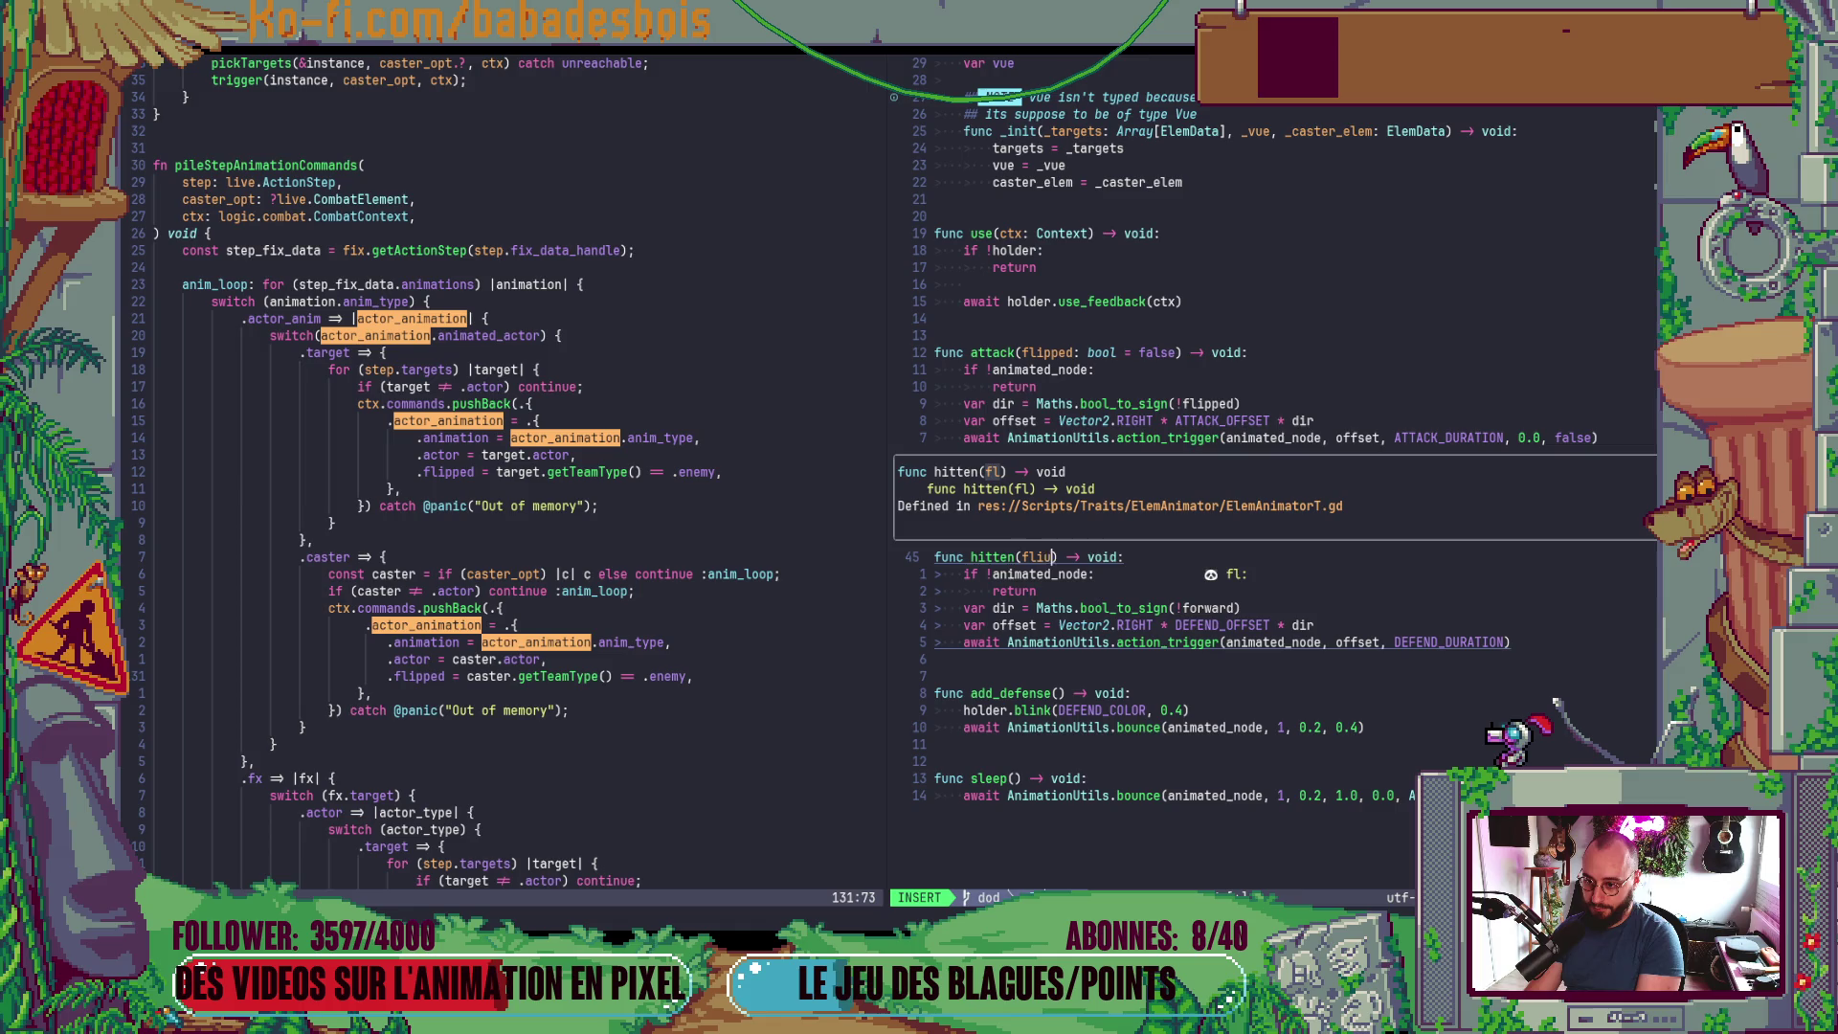
{"action": "type", "text": "d: bool "}
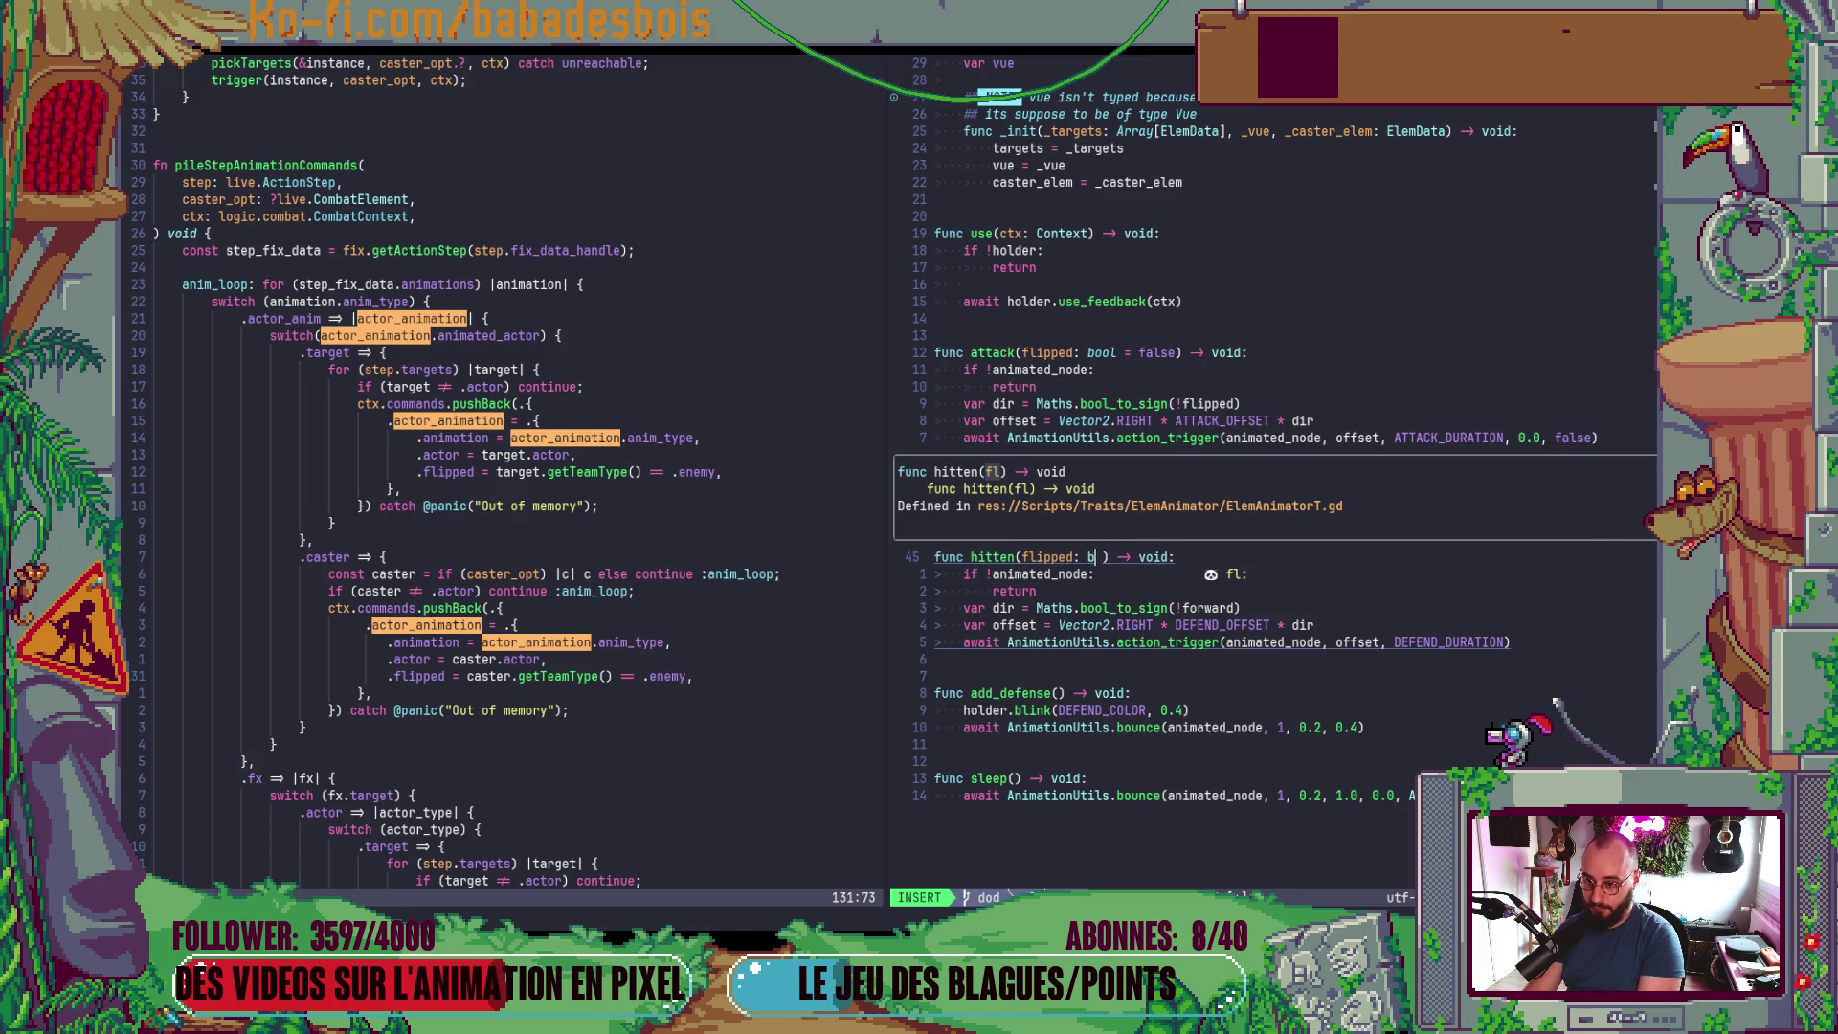
{"action": "type", "text": "= false"}
{"action": "key", "text": "Escape"}
- Replace !forward with flipped in hitten's bool_to_sign call and save ElemAnimatorT.gd
{"action": "key", "text": "j"}
{"action": "key", "text": "j"}
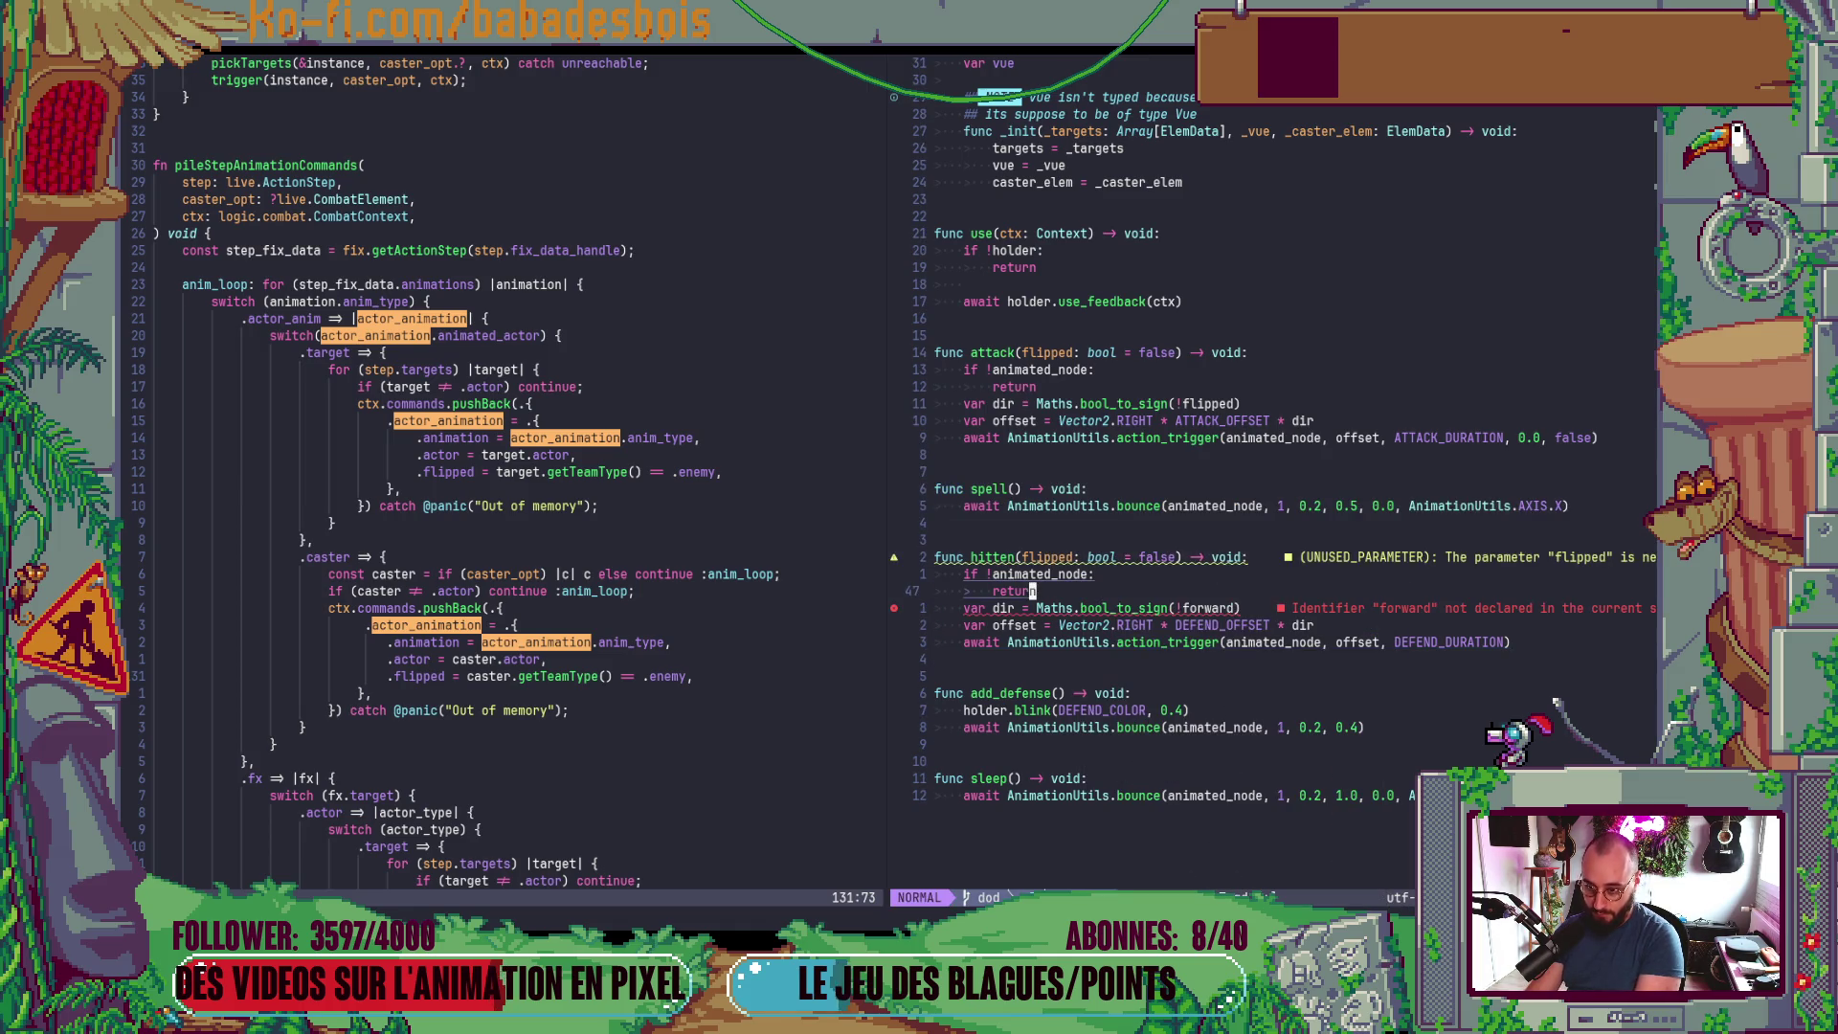
{"action": "key", "text": "l"}
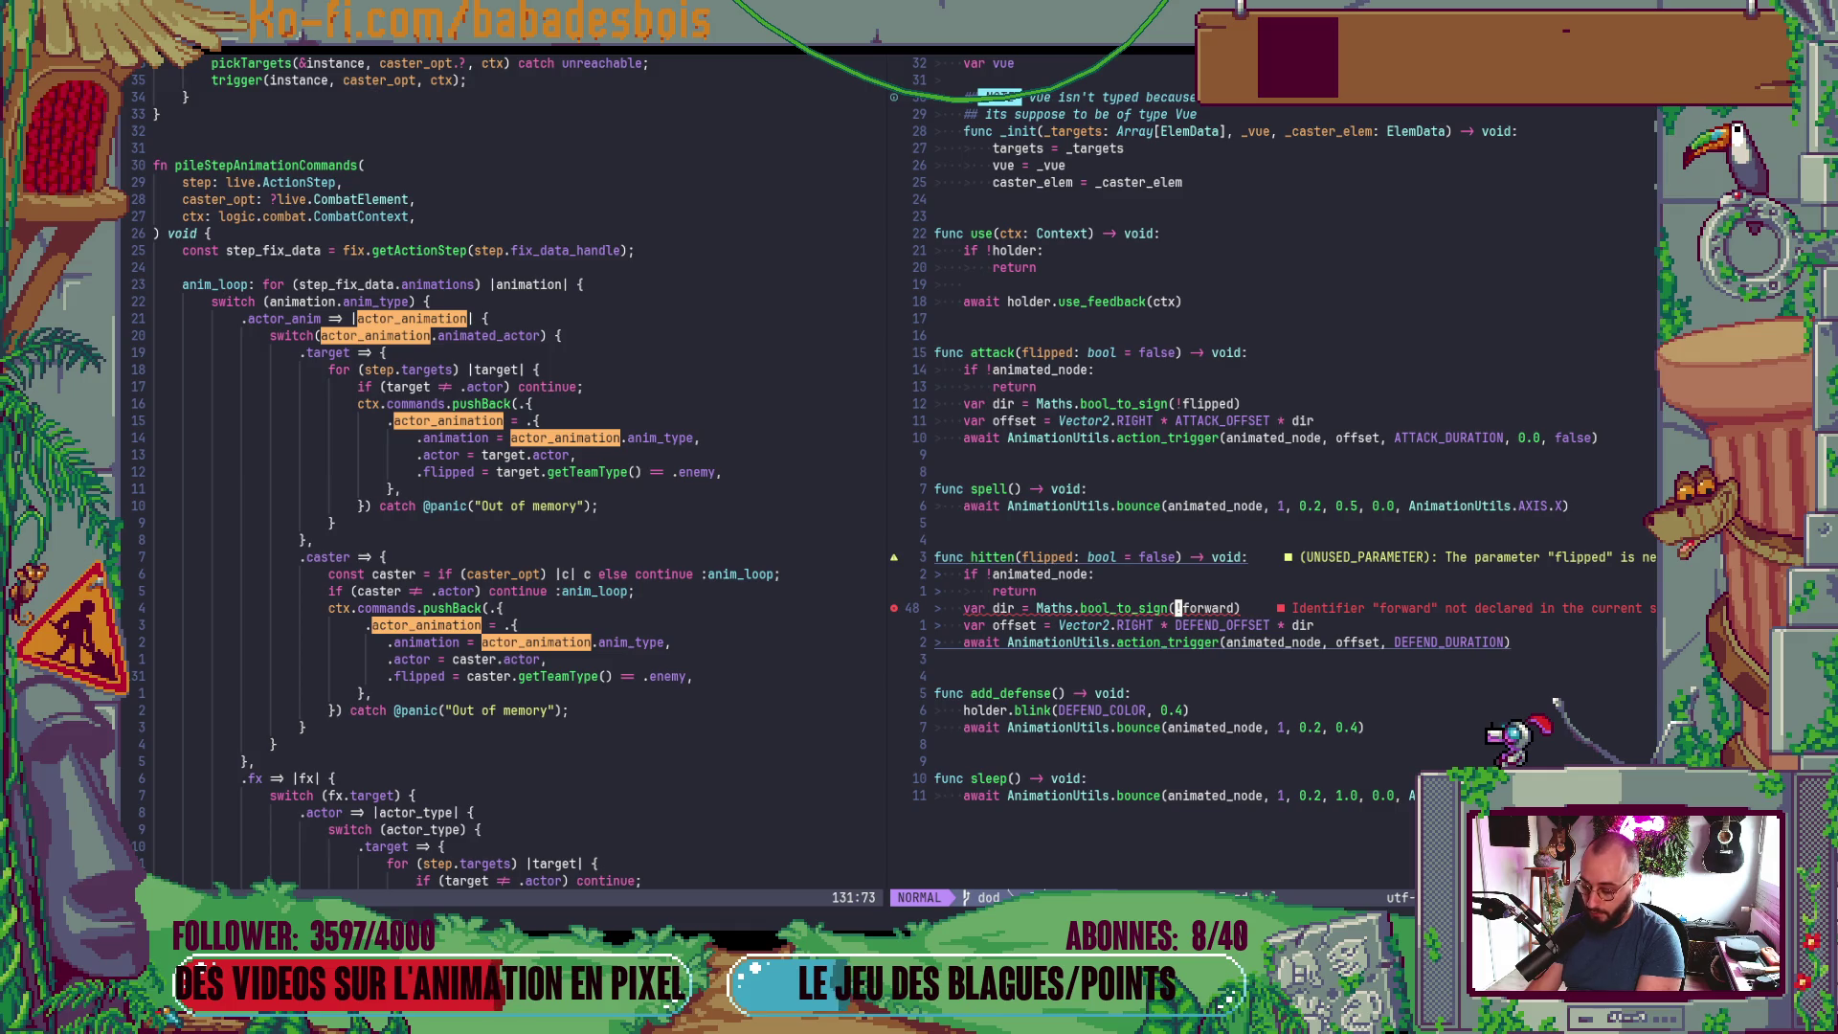
{"action": "key", "text": "shift+c"}
{"action": "type", "text": "dl"}
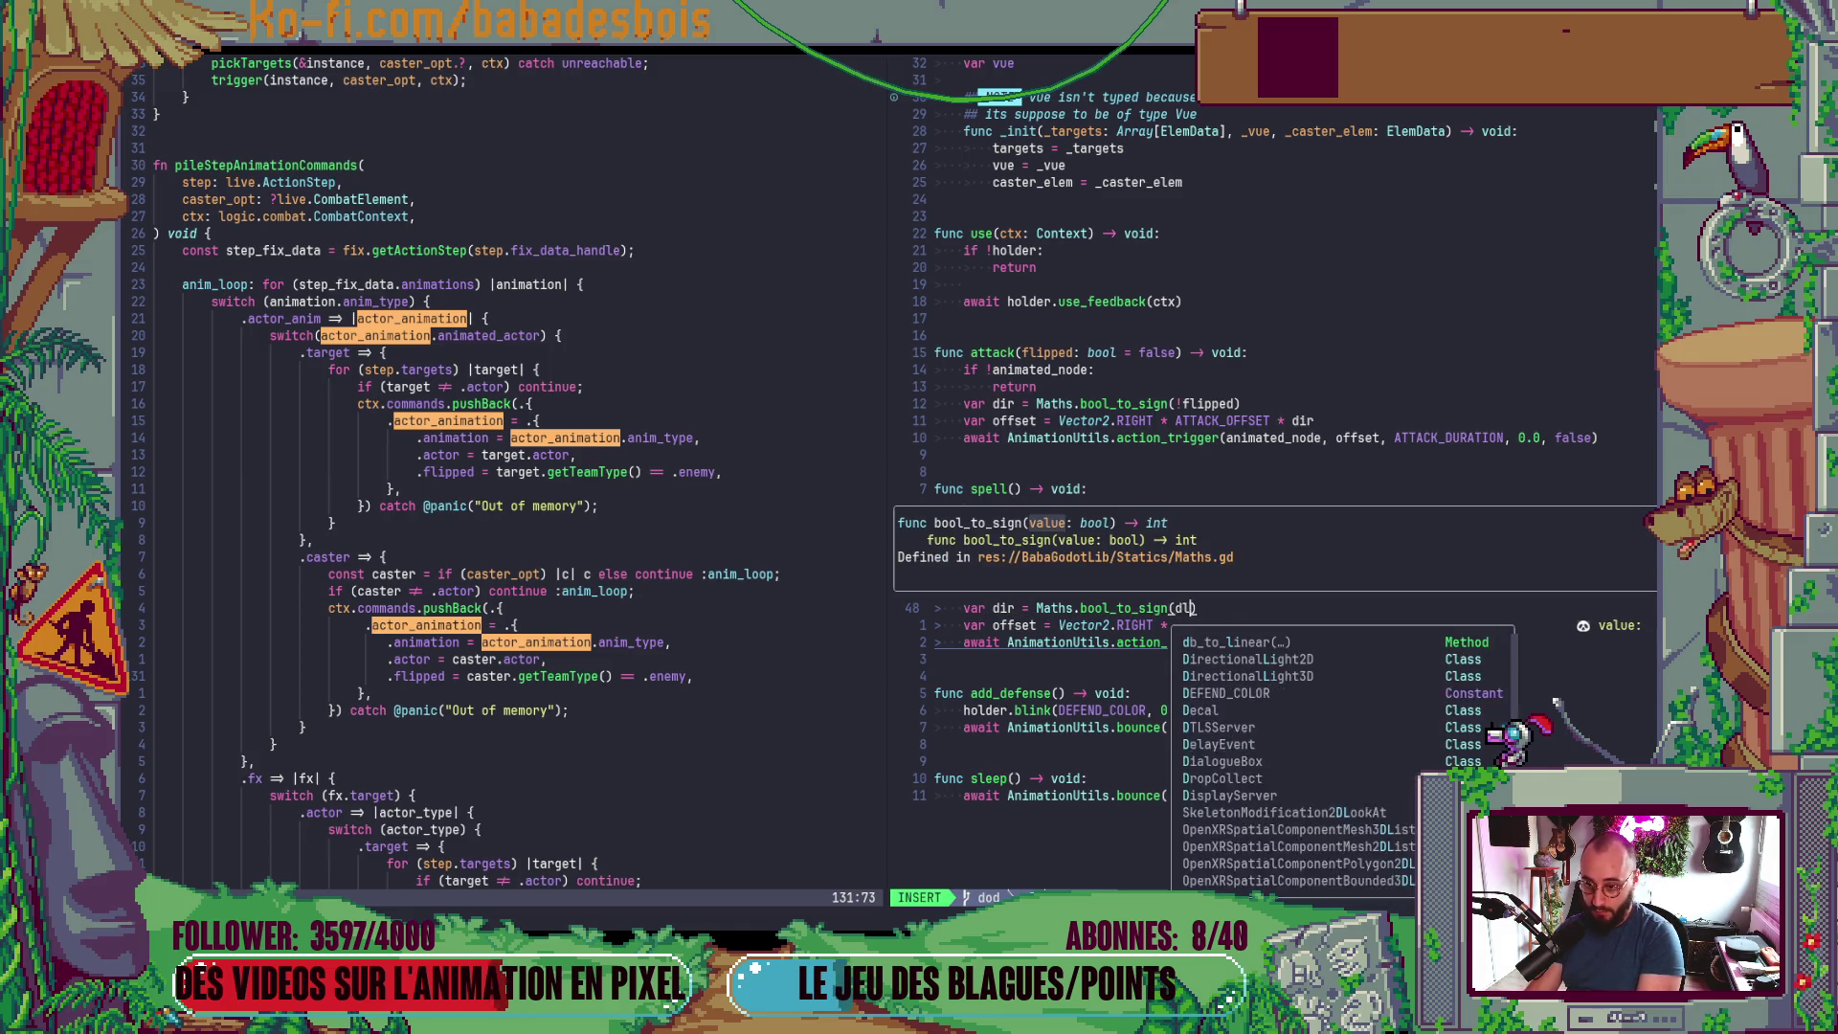
{"action": "key", "text": "BackSpace"}
{"action": "key", "text": "BackSpace"}
{"action": "type", "text": "flipped)"}
{"action": "key", "text": "Escape"}
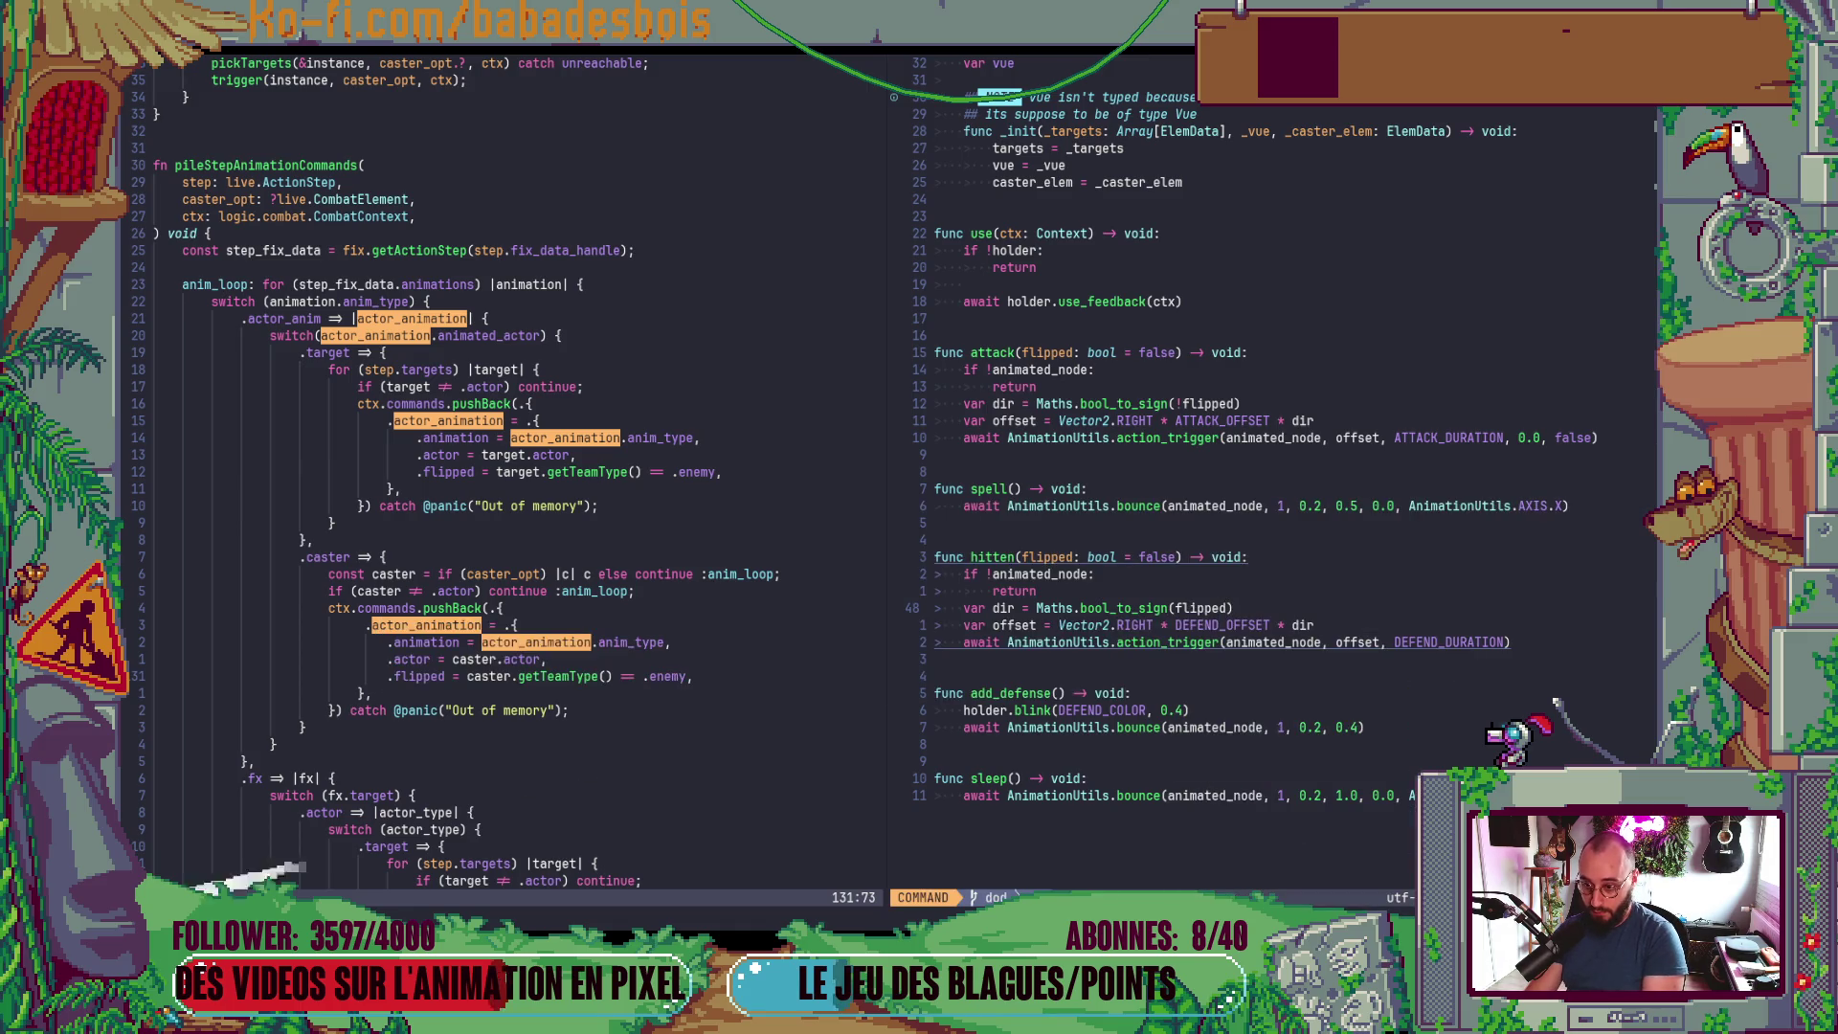
{"action": "type", "text": "w"}
{"action": "key", "text": "Return"}
- Switch focus to the left code pane and bring up the project file finder
{"action": "key", "text": "j"}
{"action": "key", "text": "j"}
{"action": "key", "text": "j"}
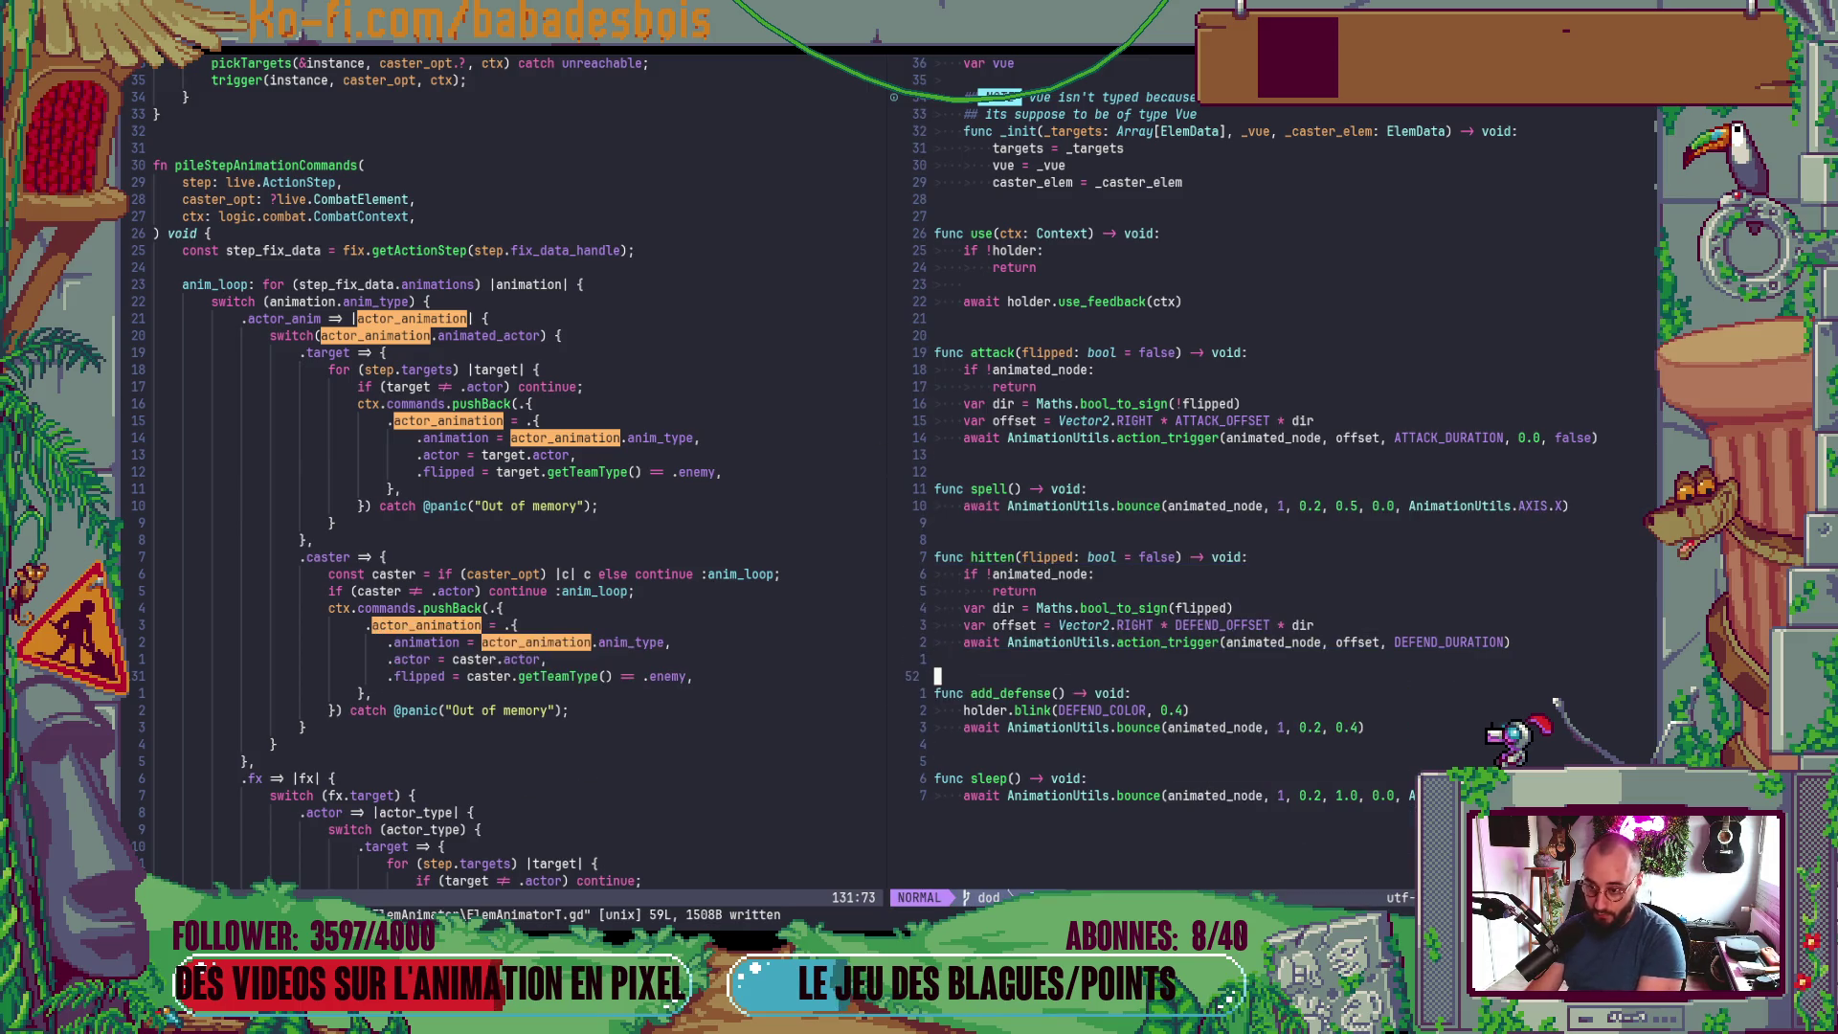
{"action": "key", "text": "j"}
{"action": "key", "text": "j"}
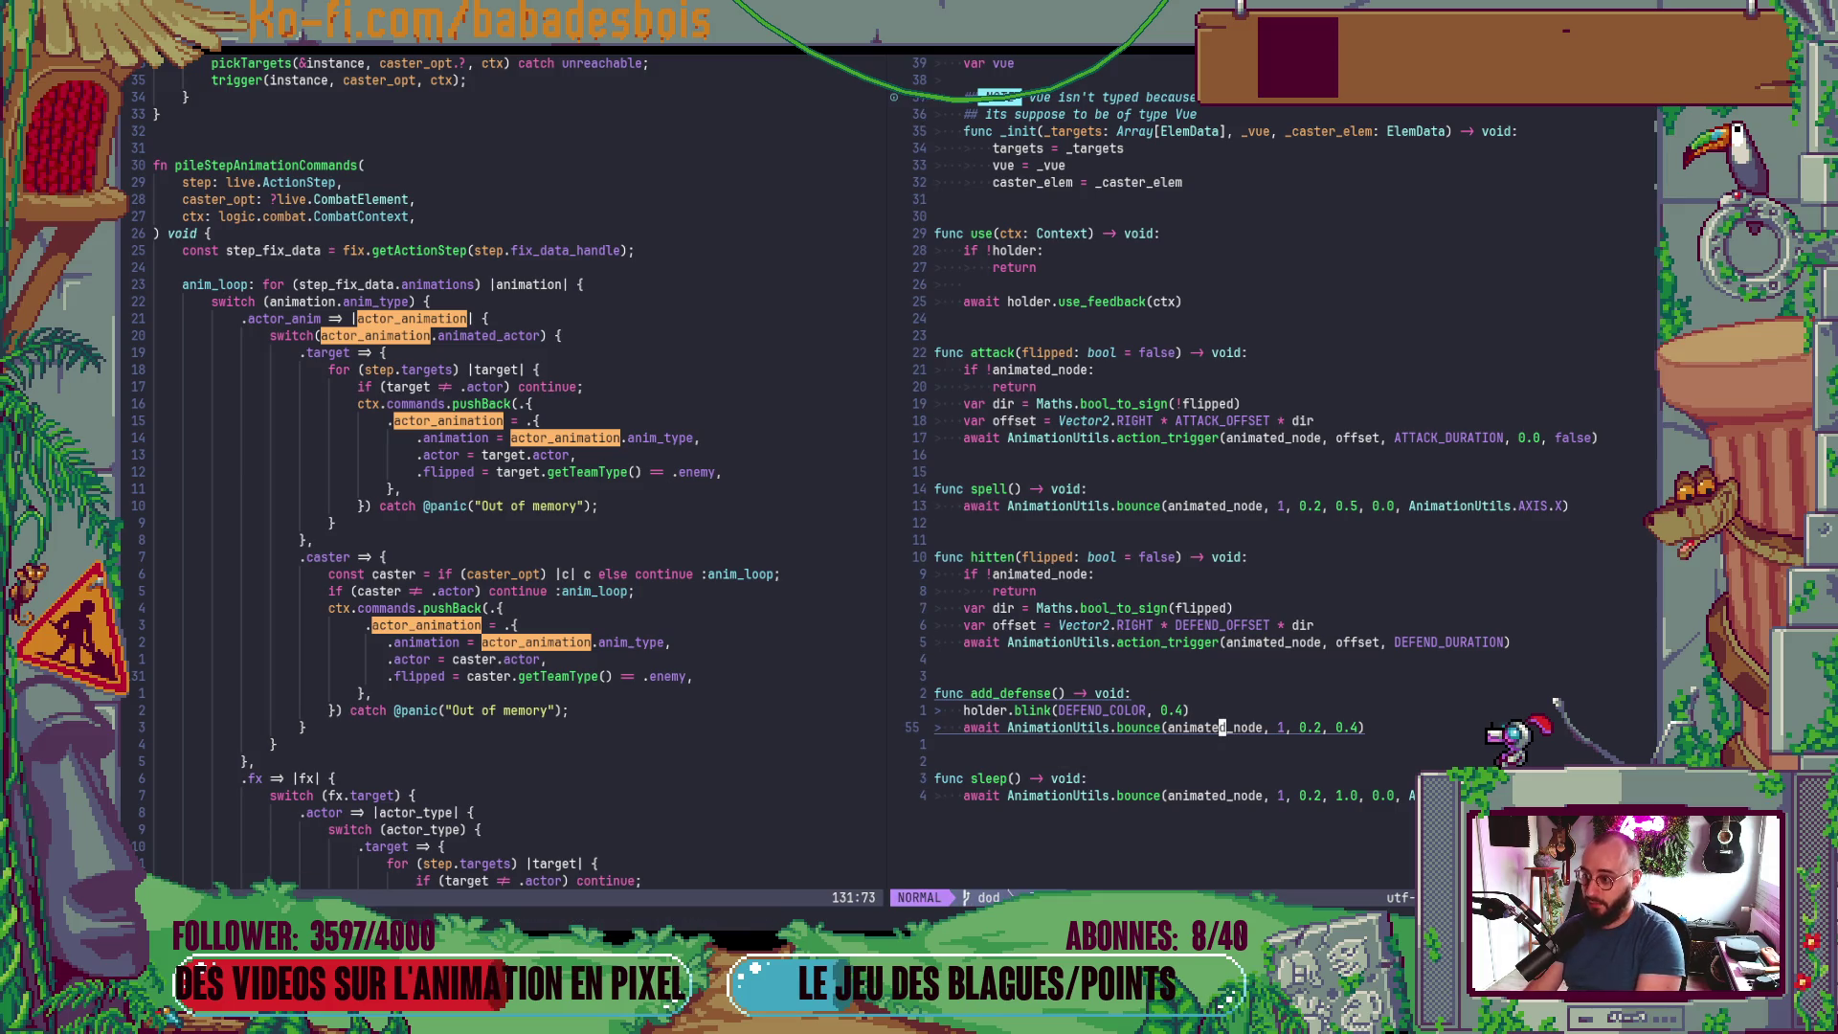
{"action": "key", "text": "ctrl+w"}
{"action": "key", "text": "h"}
{"action": "key", "text": "space"}
- Open Scripts/Controller/Controller.gd from the file finder
{"action": "key", "text": "f"}
{"action": "key", "text": "f"}
{"action": "type", "text": "Controller"}
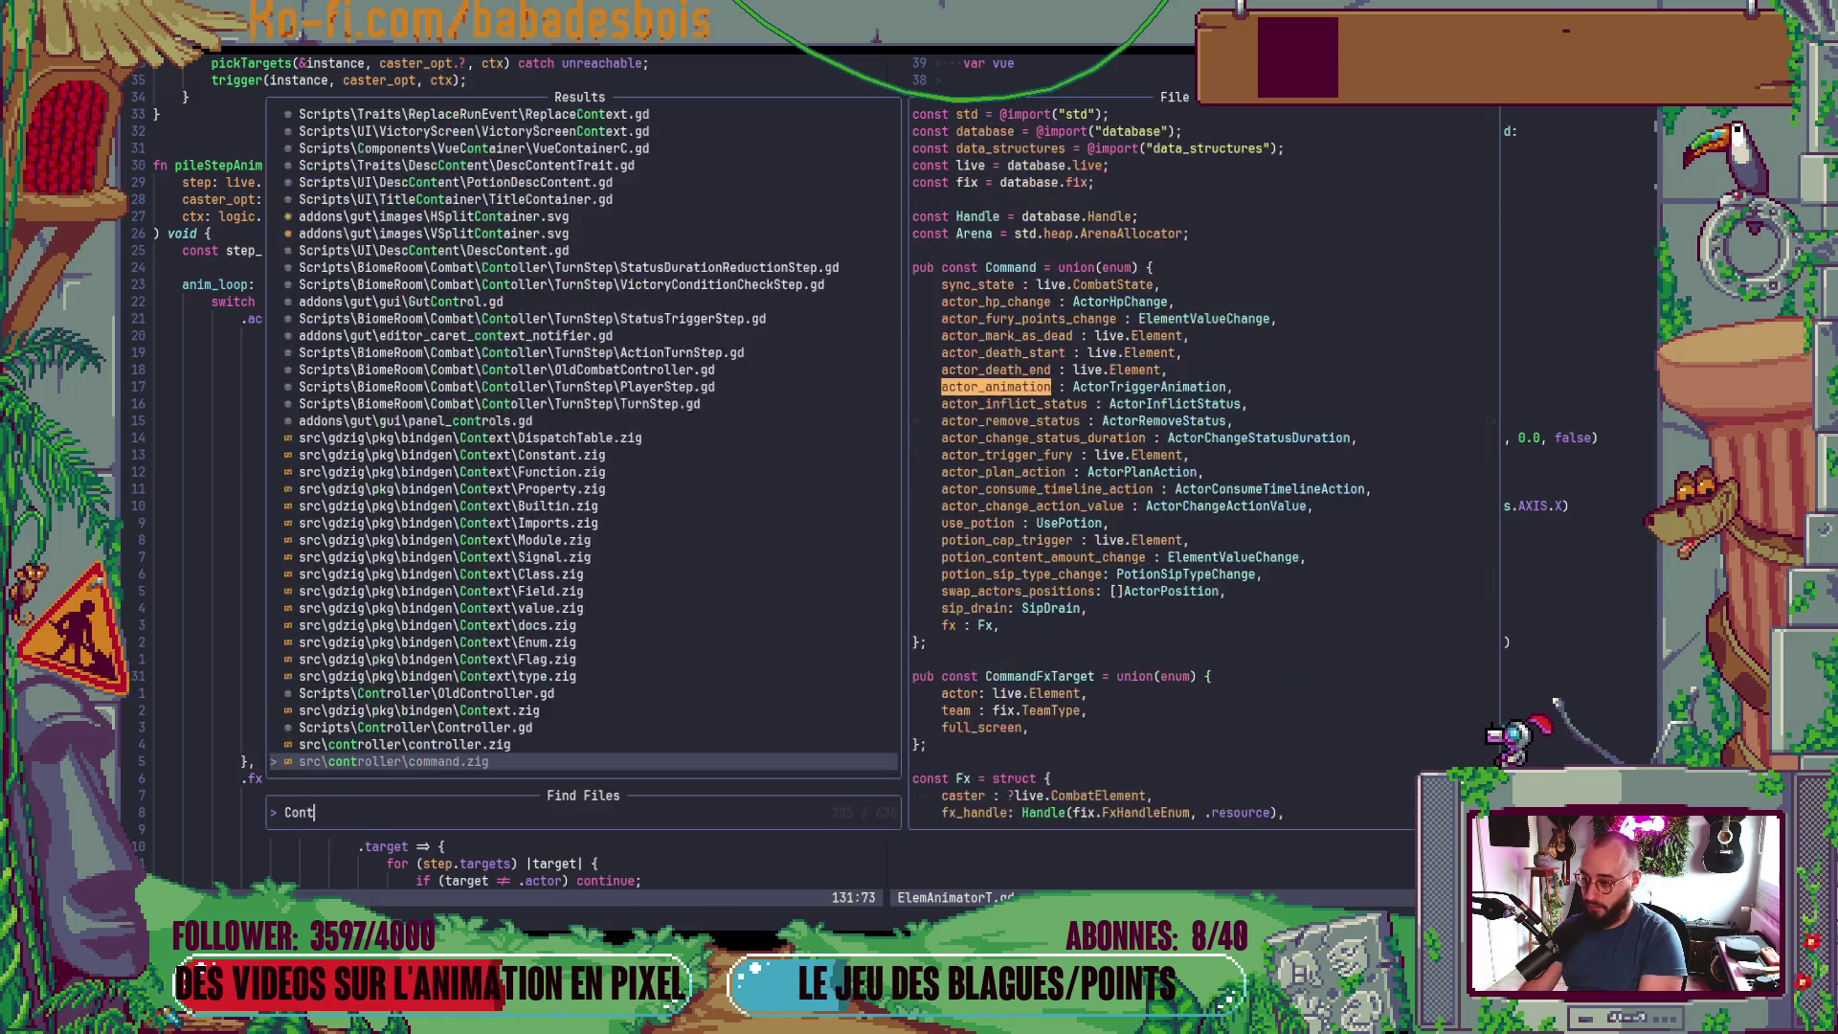
{"action": "key", "text": "Up"}
{"action": "key", "text": "Up"}
{"action": "key", "text": "Return"}
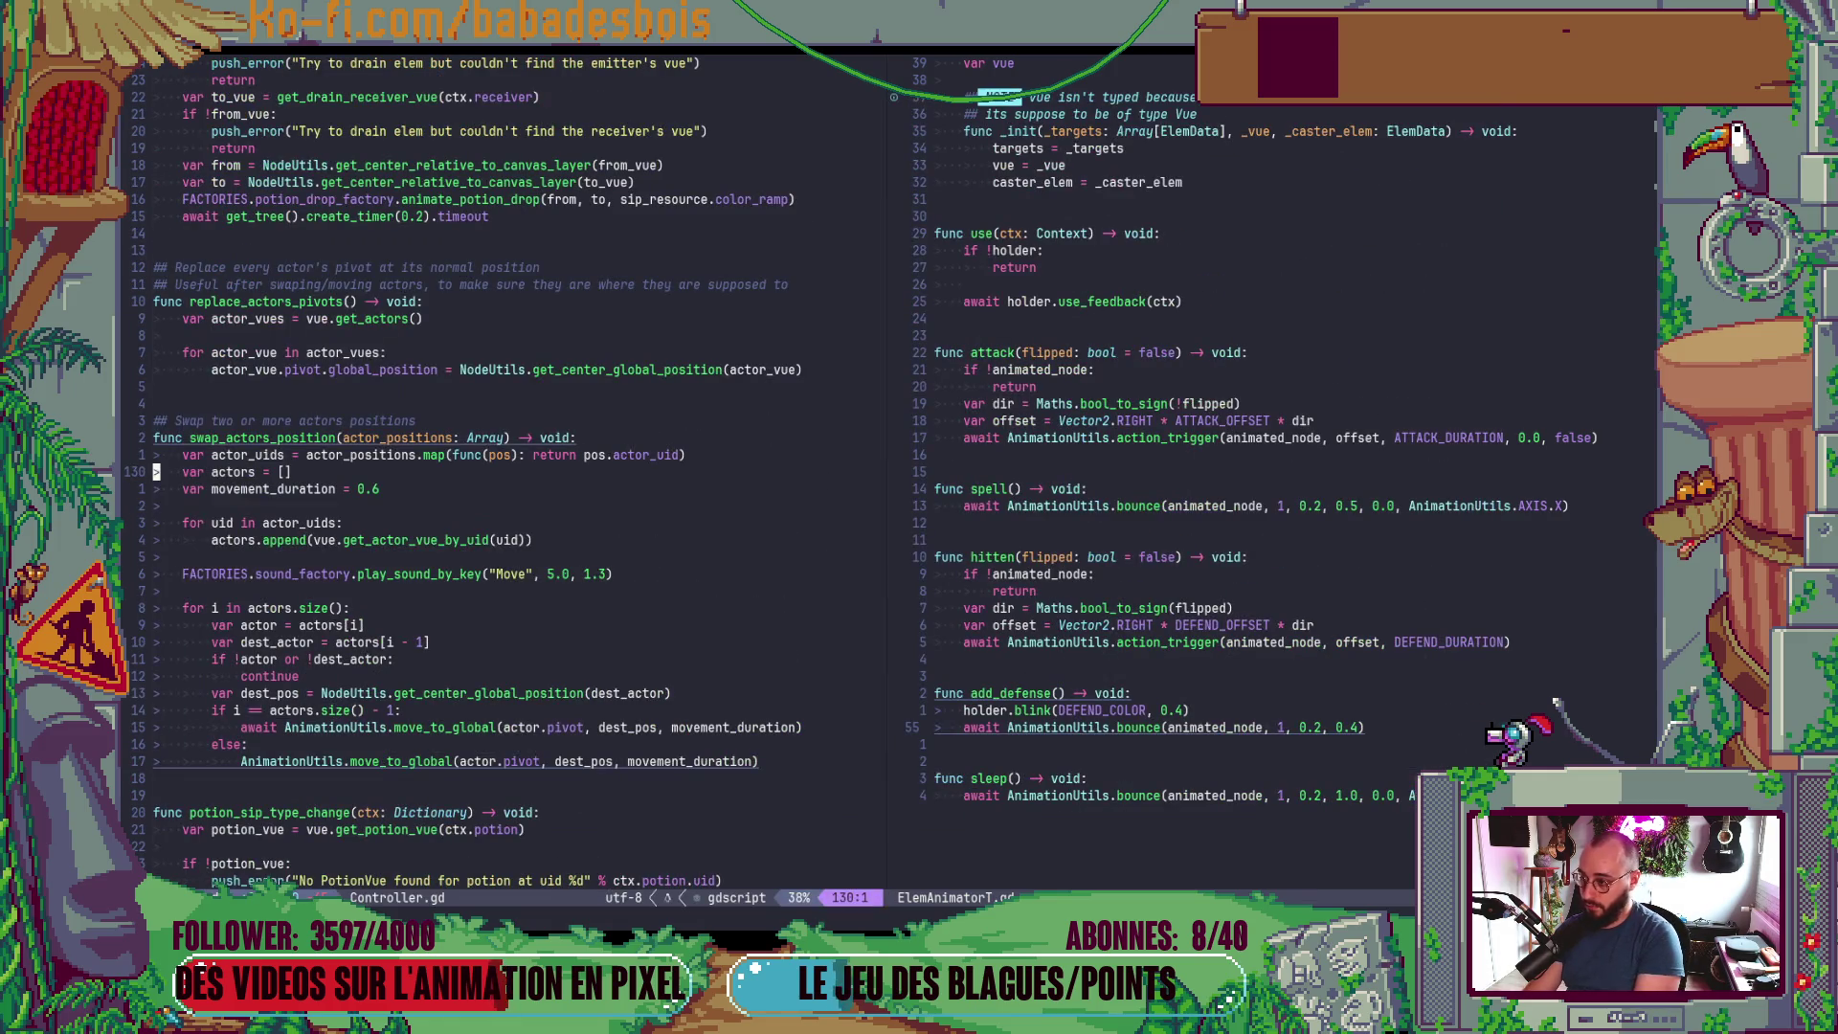
- In actor_animation, pass ctx.flipped as the argument to the attack() call
{"action": "key", "text": "ctrl+u"}
{"action": "key", "text": "ctrl+u"}
{"action": "key", "text": "ctrl+u"}
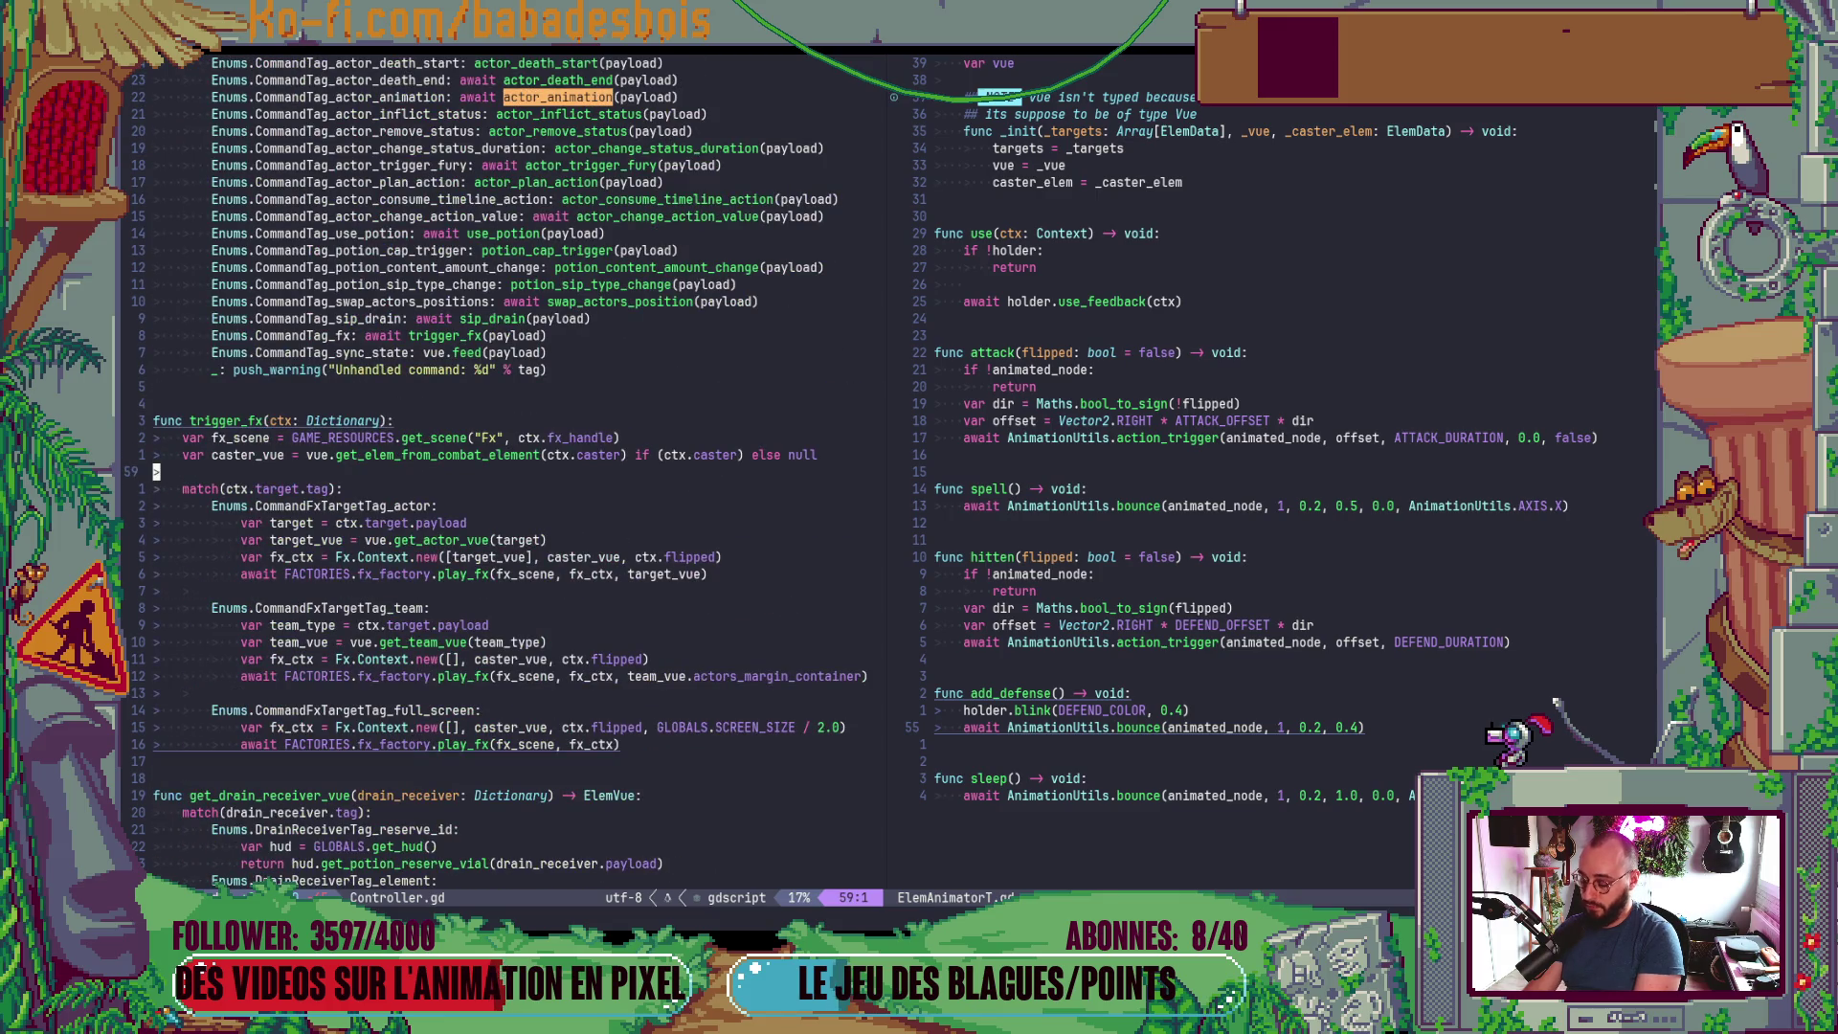
{"action": "key", "text": "j"}
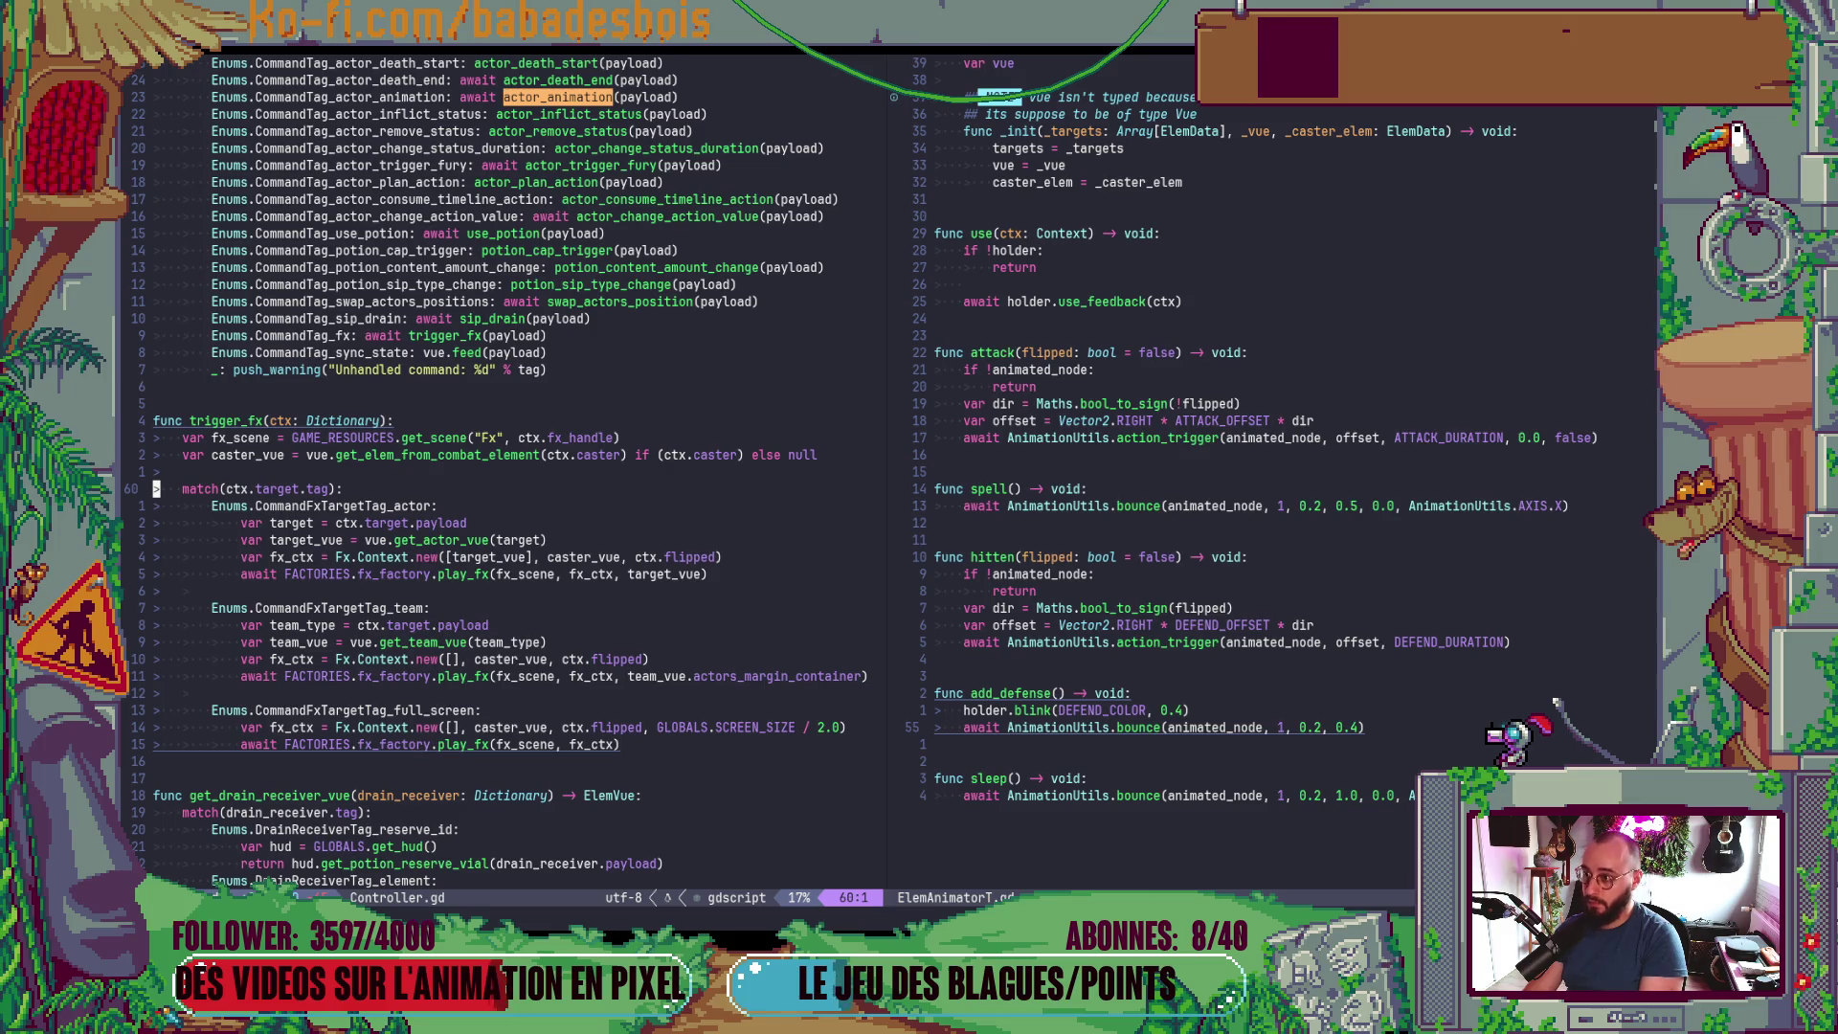
{"action": "key", "text": "n"}
{"action": "key", "text": "j"}
{"action": "key", "text": "j"}
{"action": "key", "text": "j"}
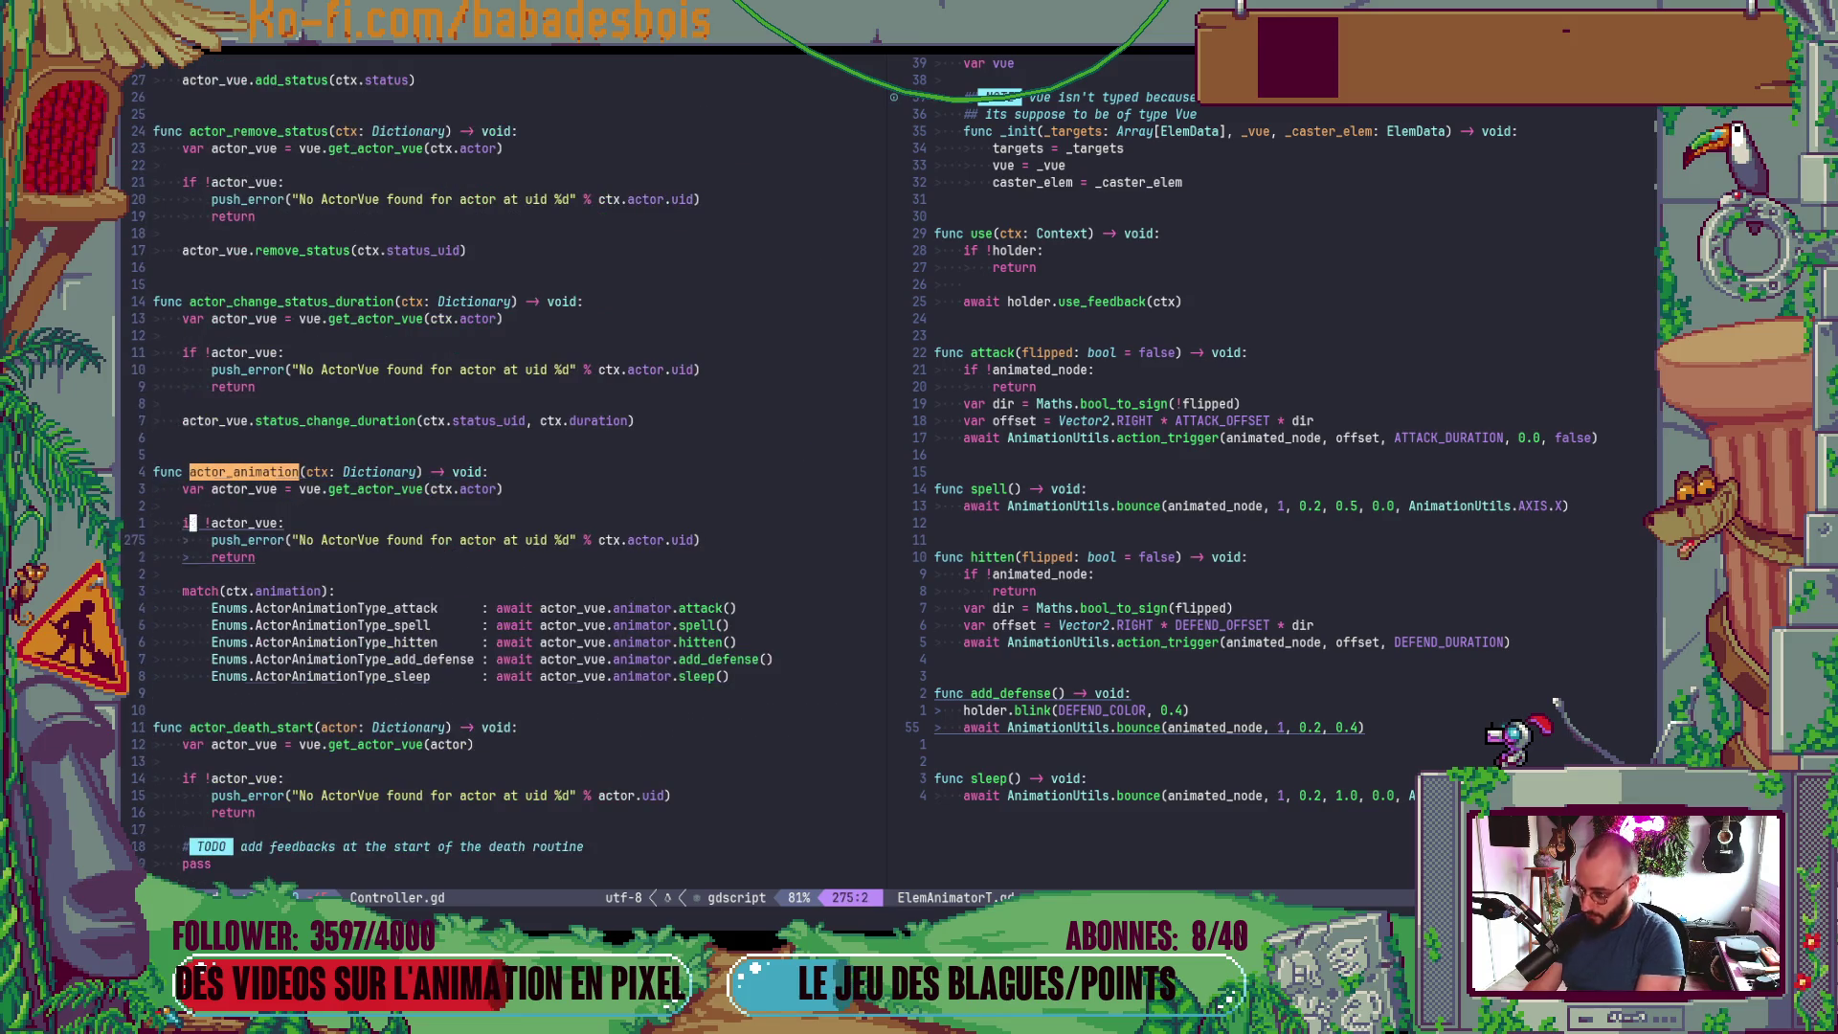
{"action": "key", "text": "t"}
{"action": "key", "text": "parenleft"}
{"action": "type", "text": "la"}
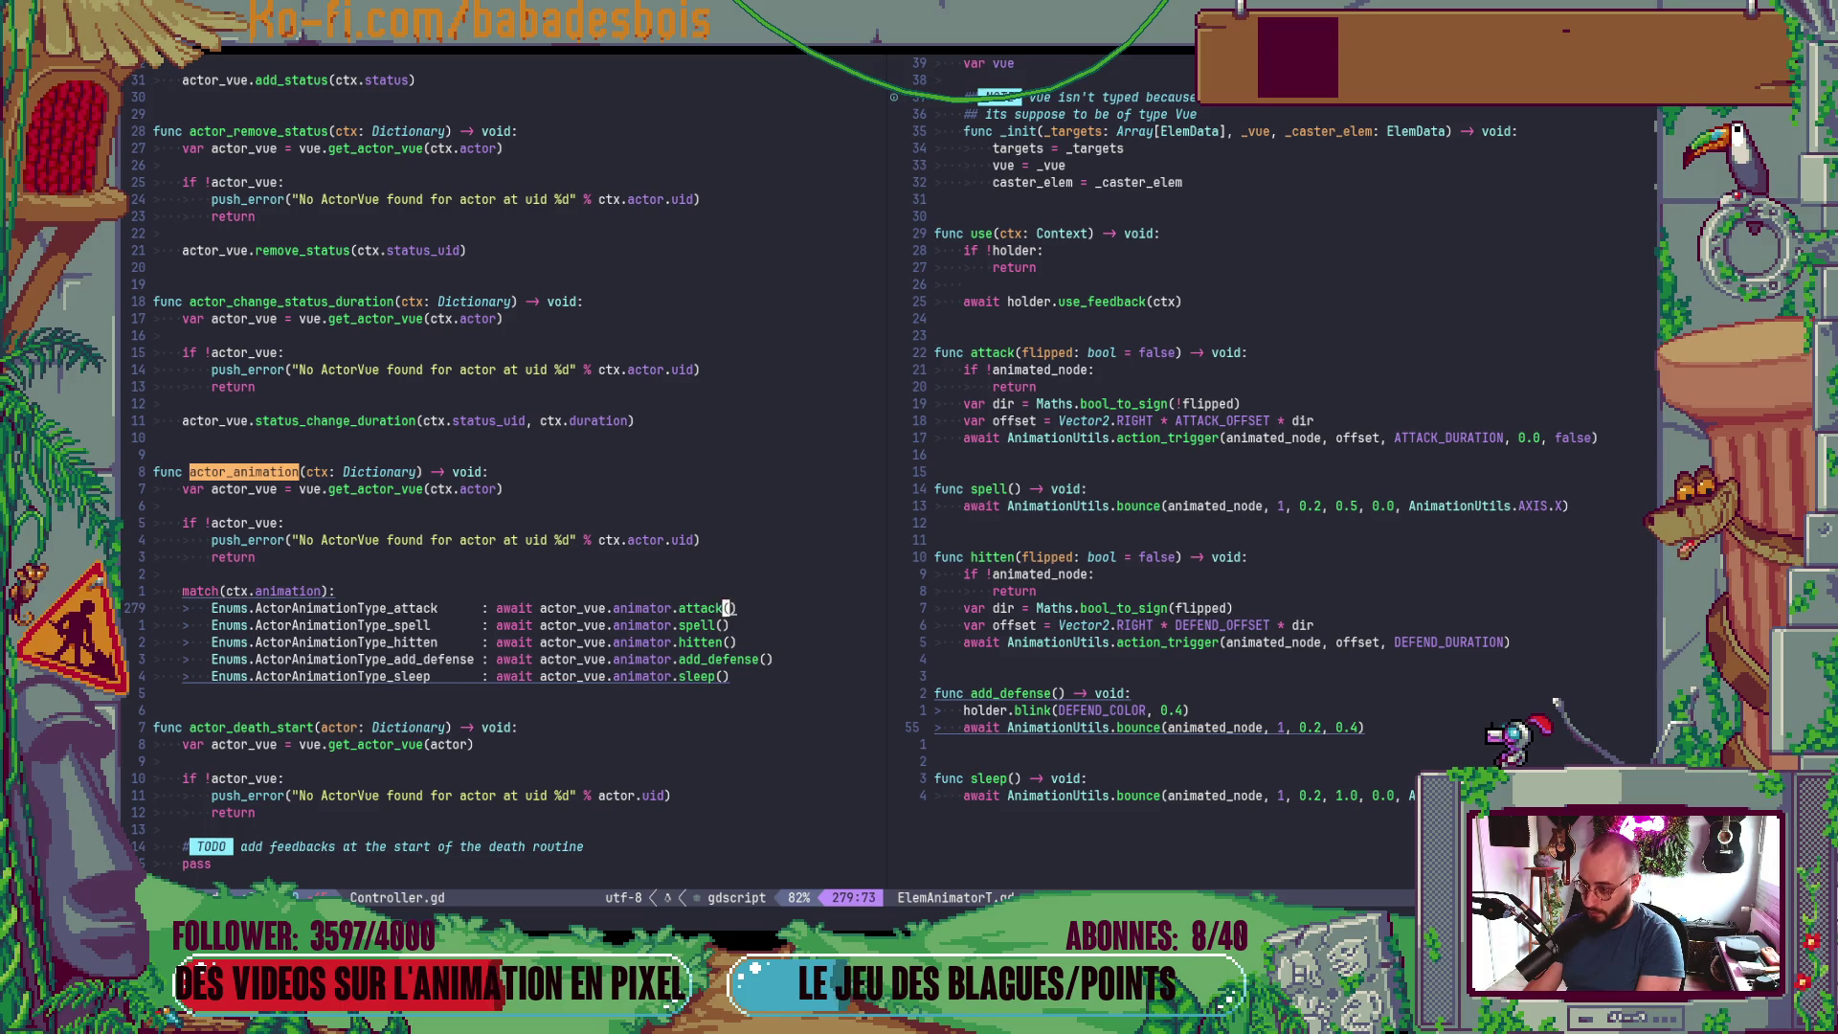
{"action": "type", "text": "ctx."}
{"action": "type", "text": "flipped"}
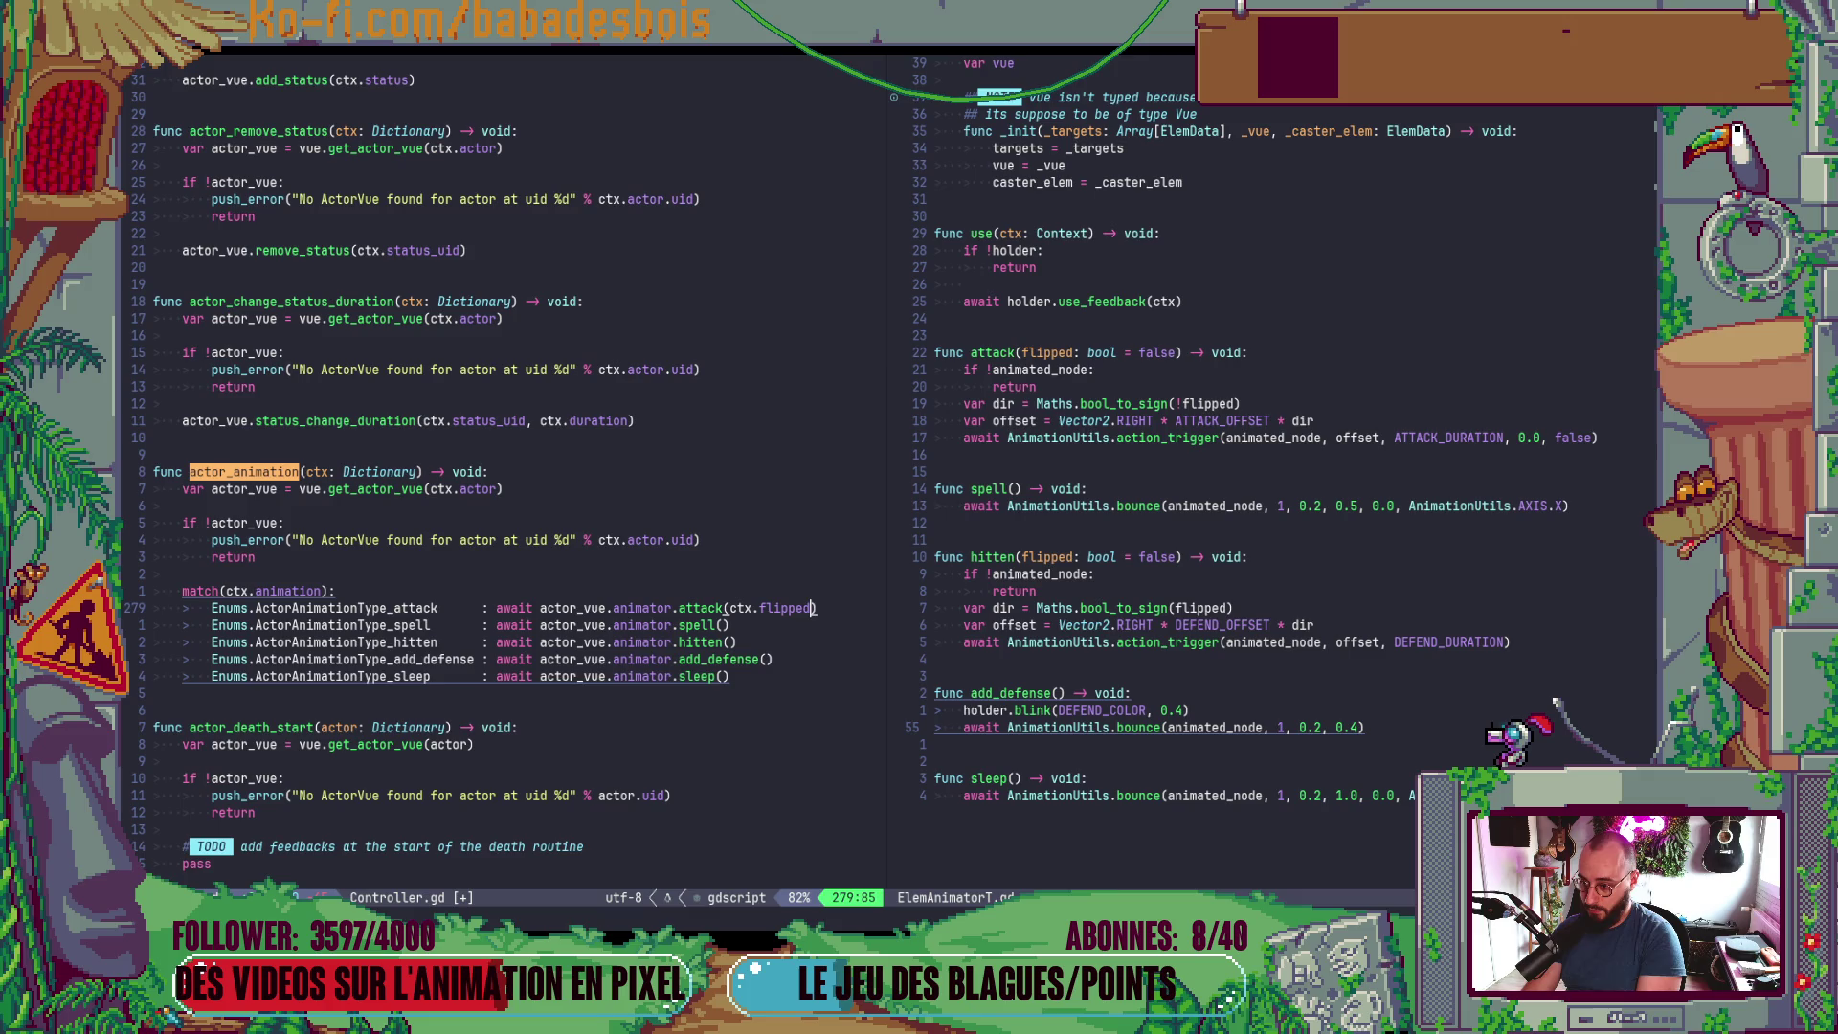
{"action": "key", "text": "Escape"}
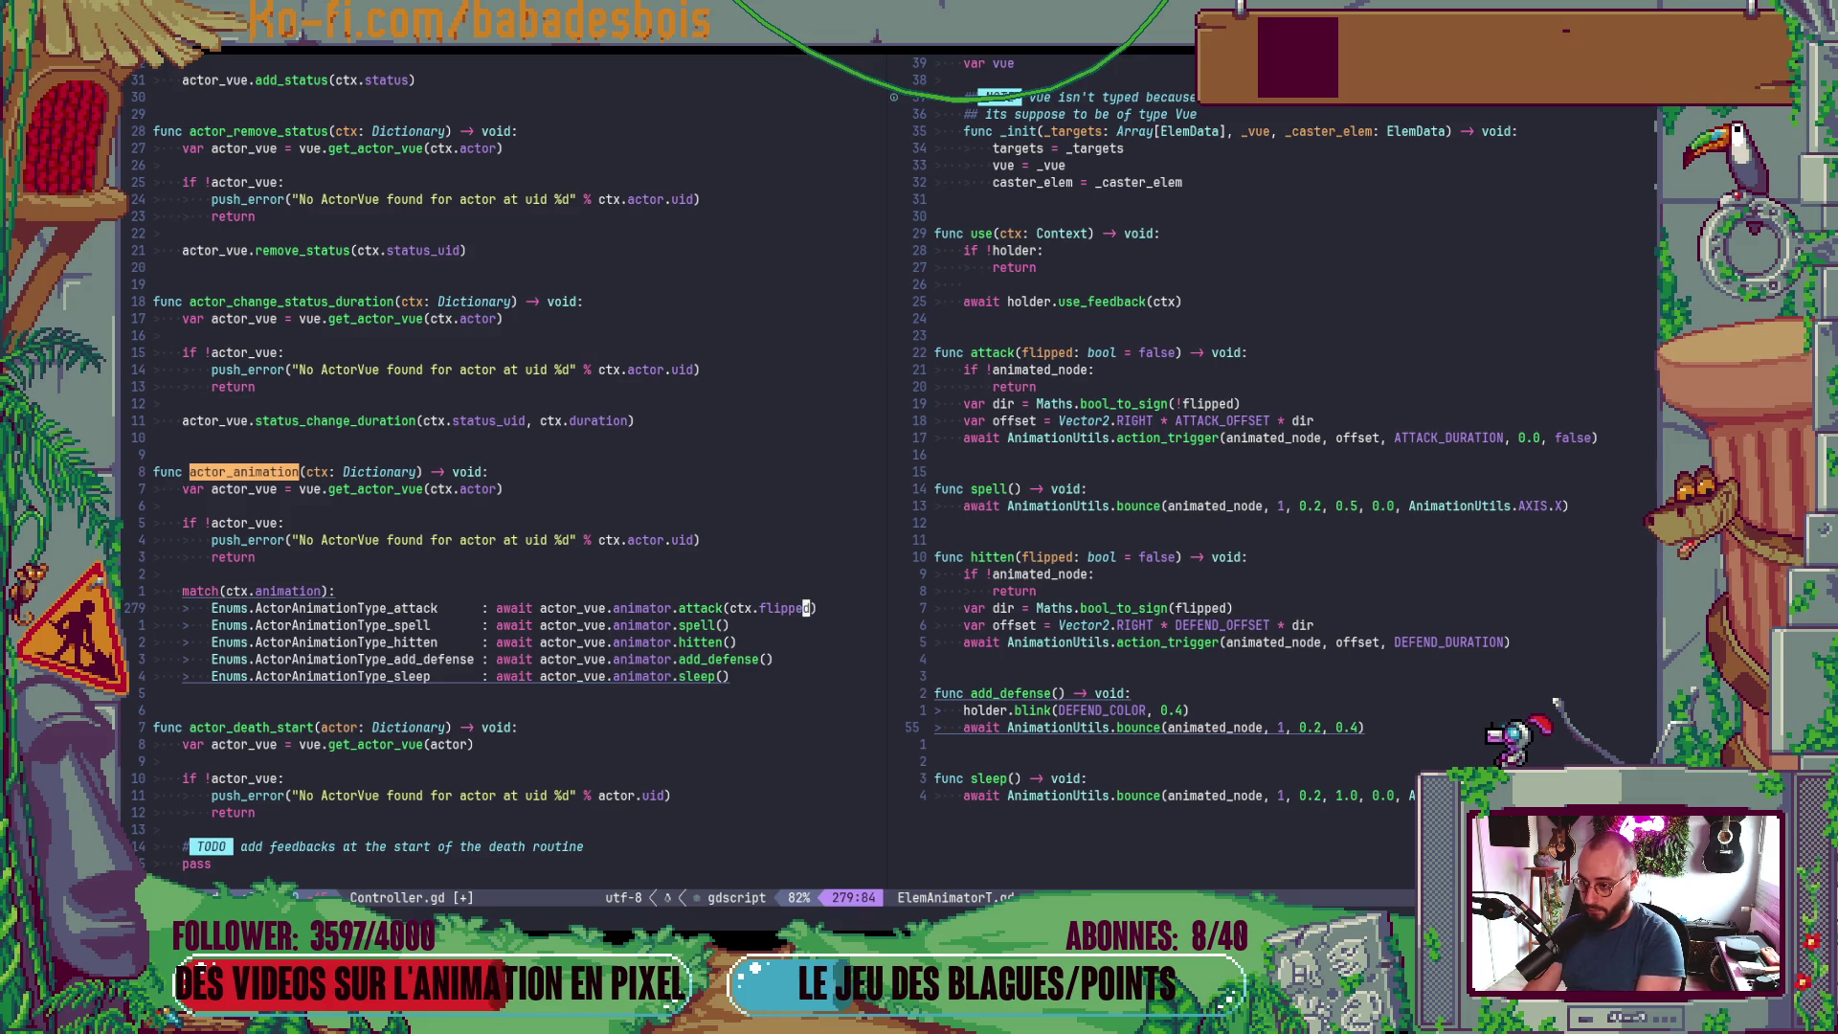
- Add ctx.flipped to the hitten() call, save Controller.gd, and run the game from Godot
{"action": "key", "text": "j"}
{"action": "key", "text": "j"}
{"action": "key", "text": "j"}
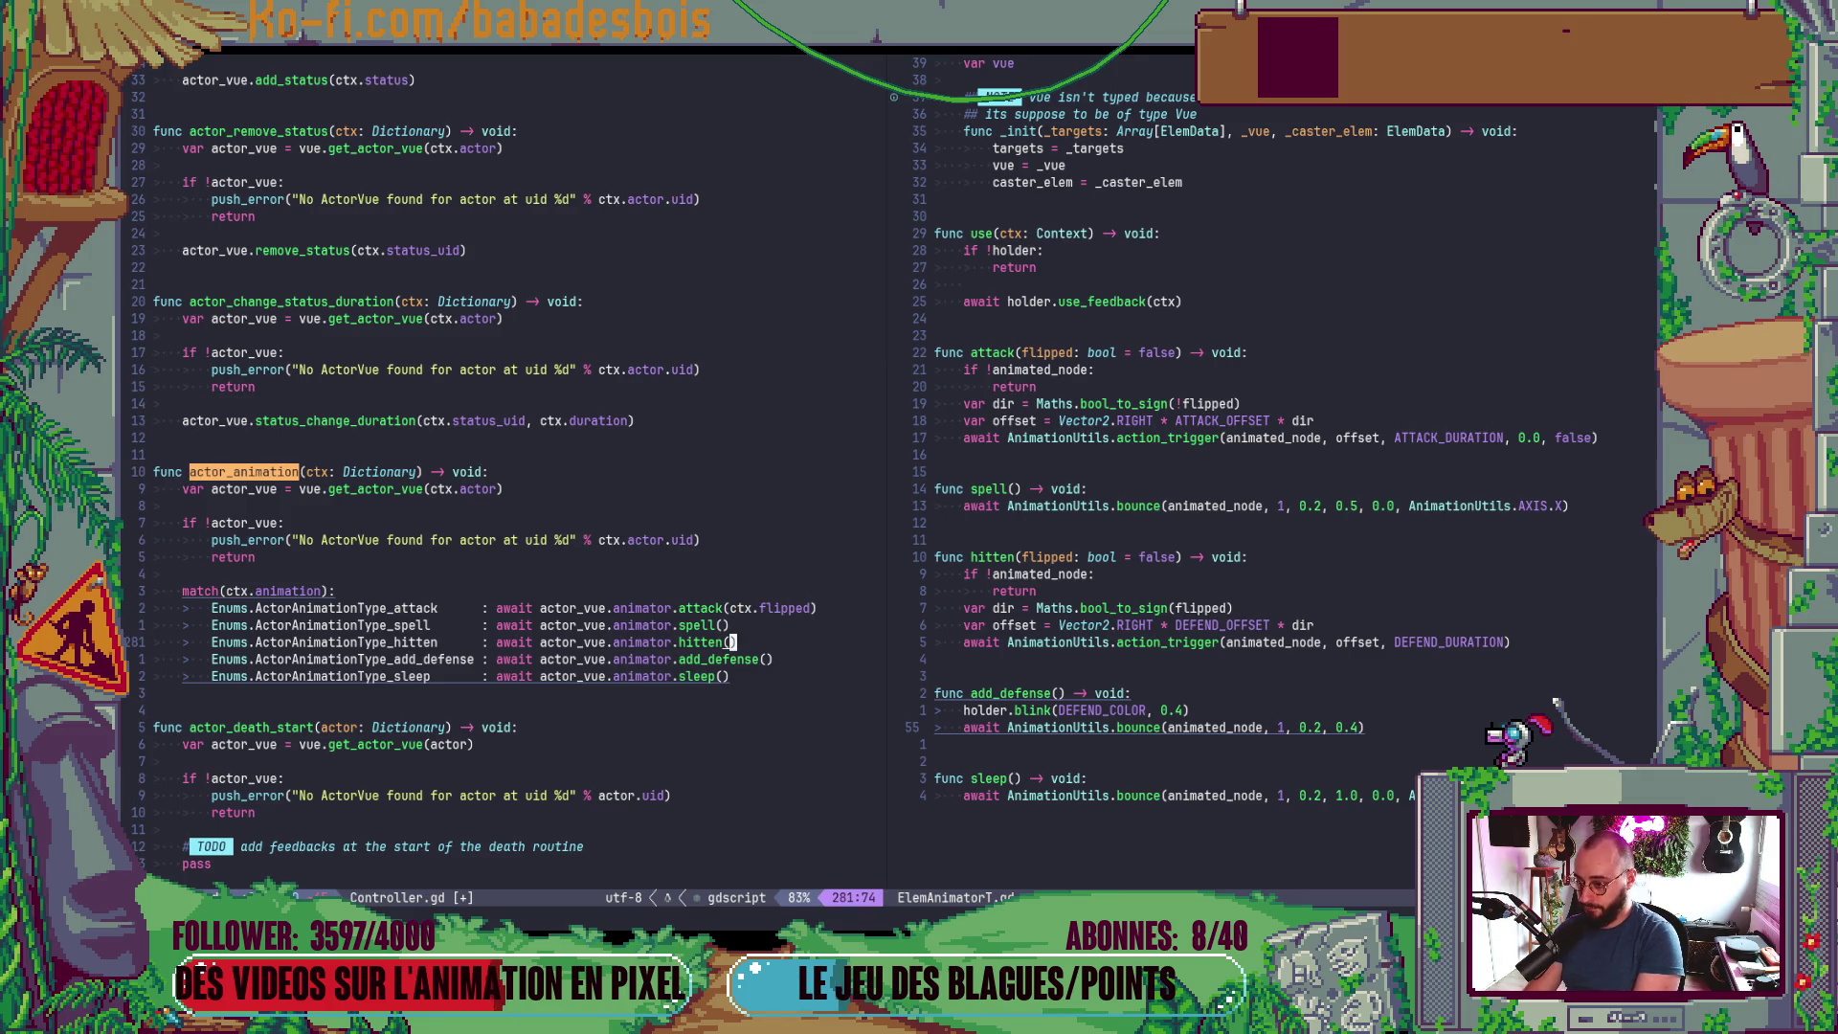
{"action": "key", "text": "k"}
{"action": "key", "text": "period"}
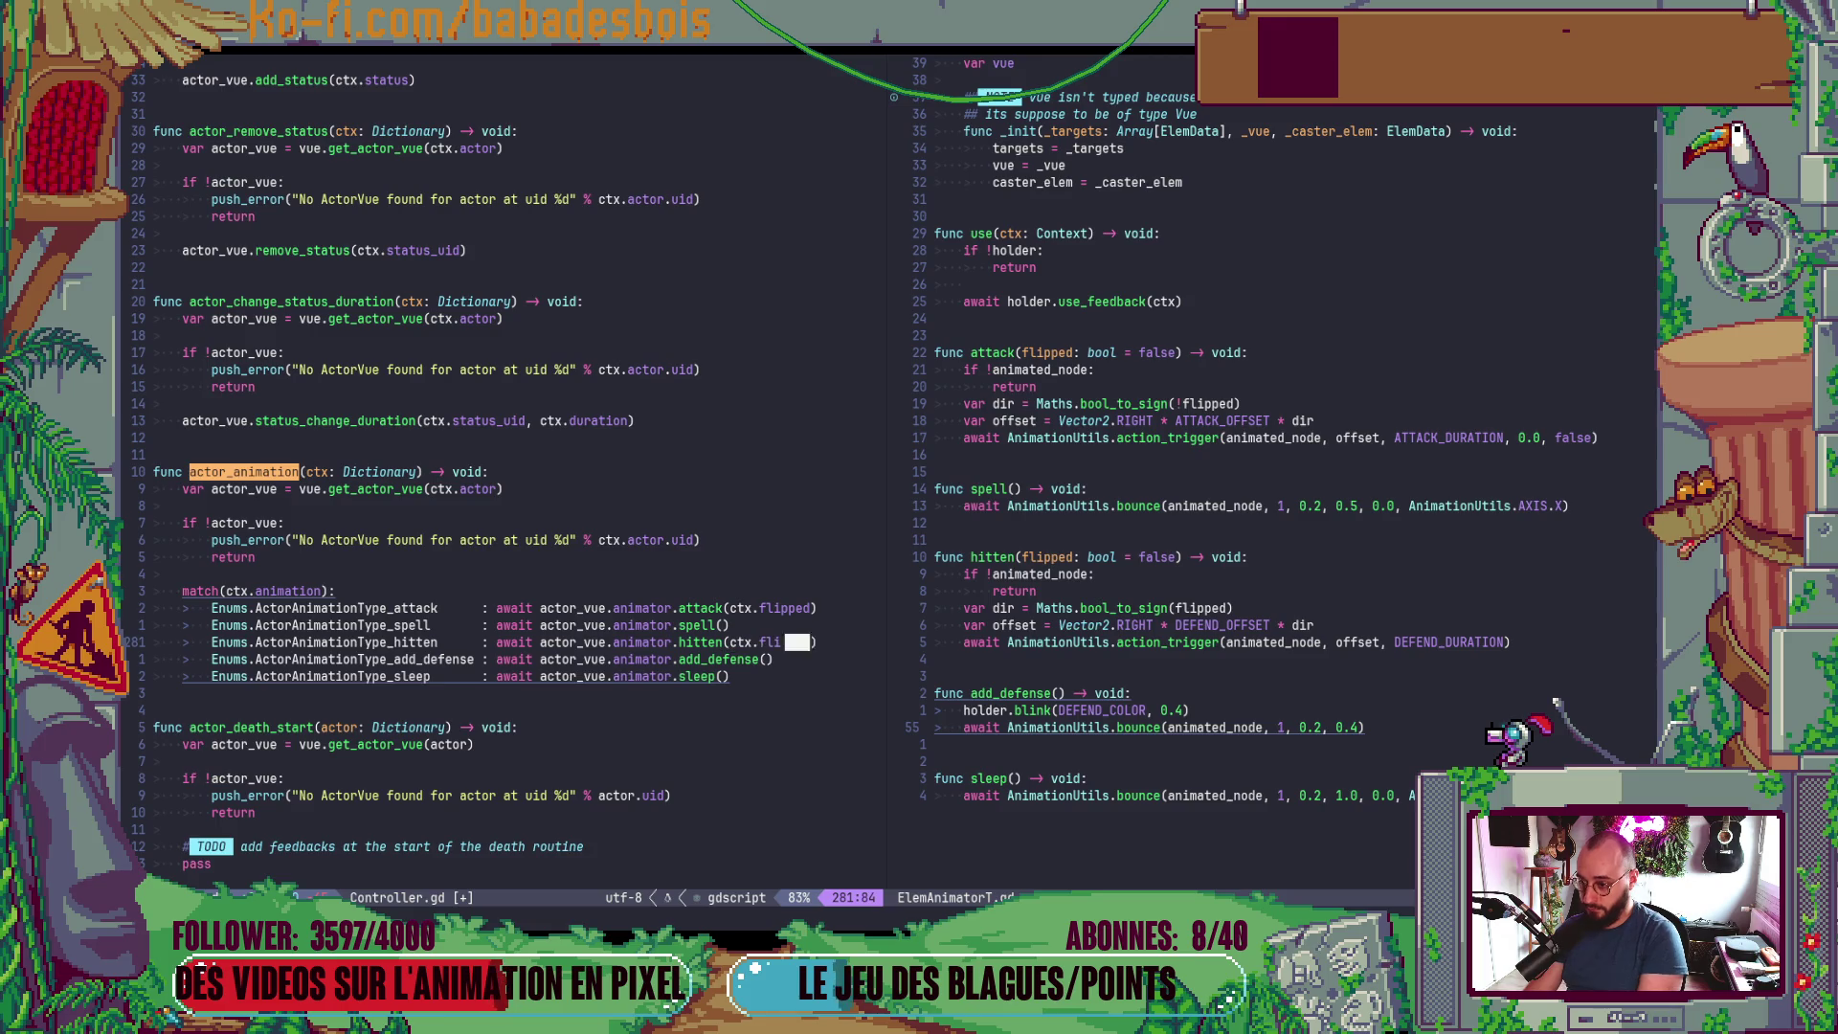
{"action": "type", "text": ":w"}
{"action": "key", "text": "Return"}
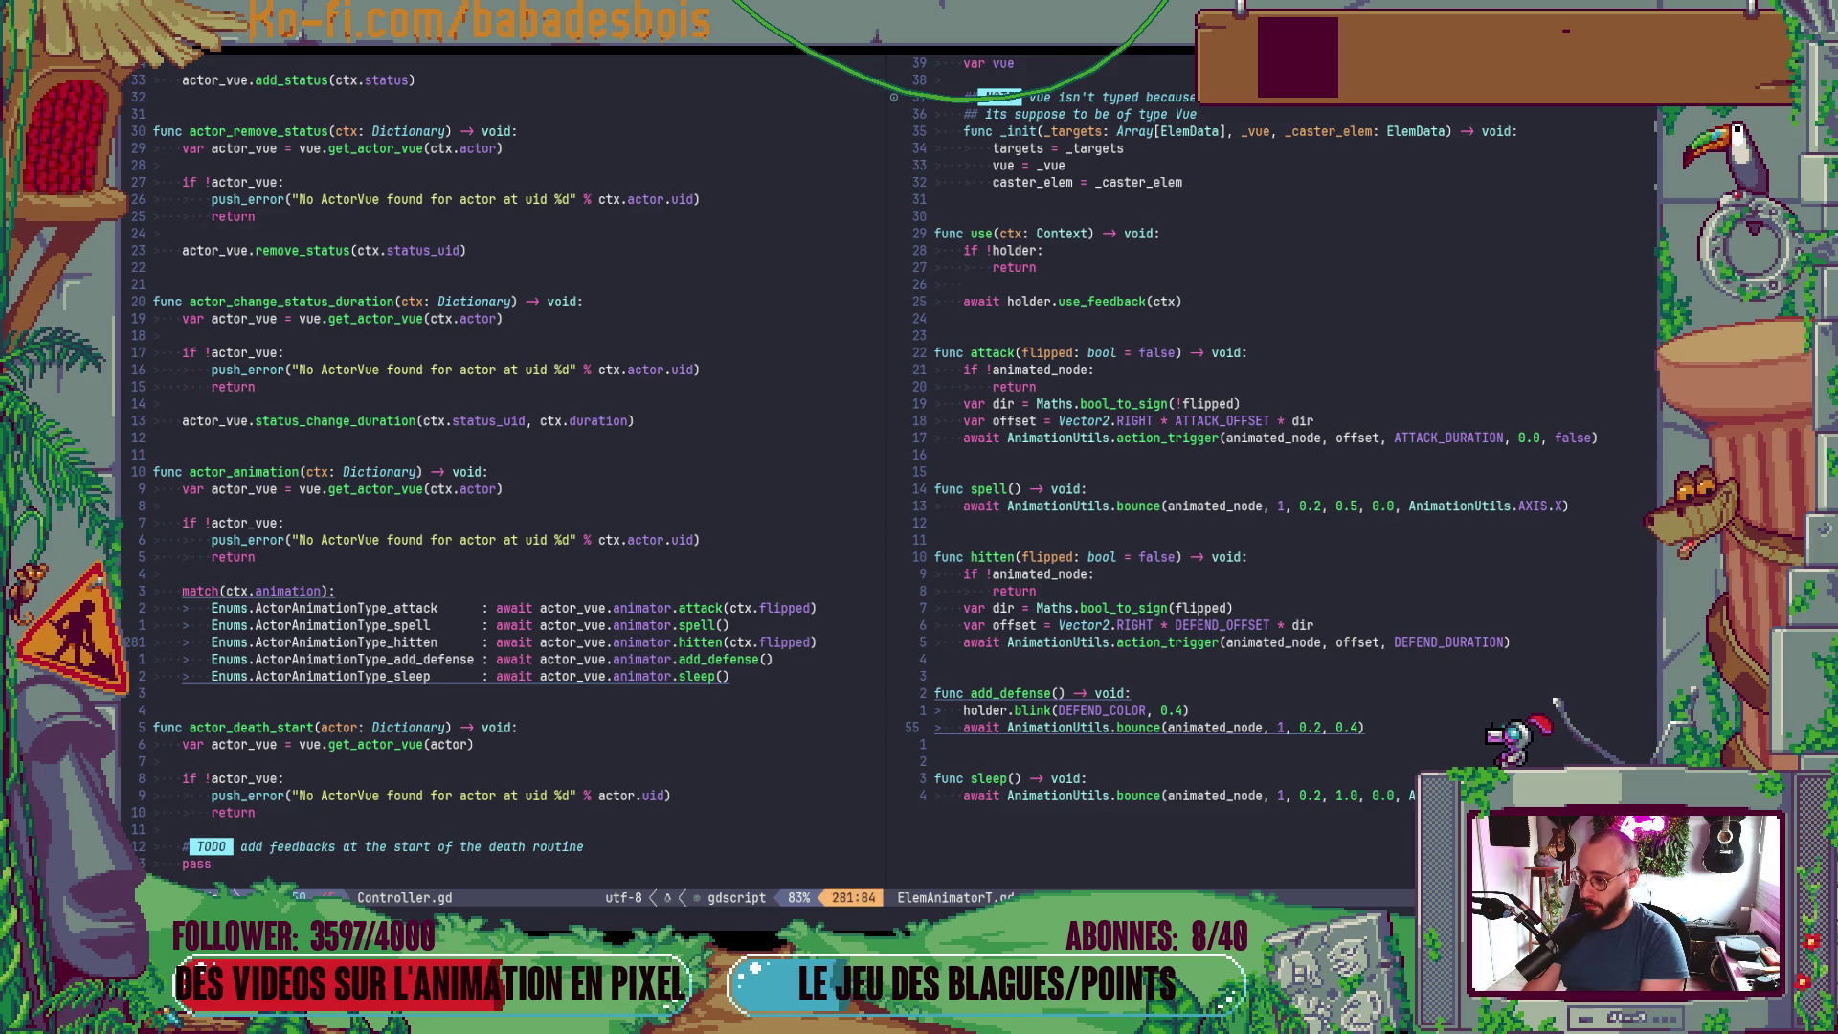
{"action": "key", "text": "alt+Tab"}
{"action": "key", "text": "F5"}
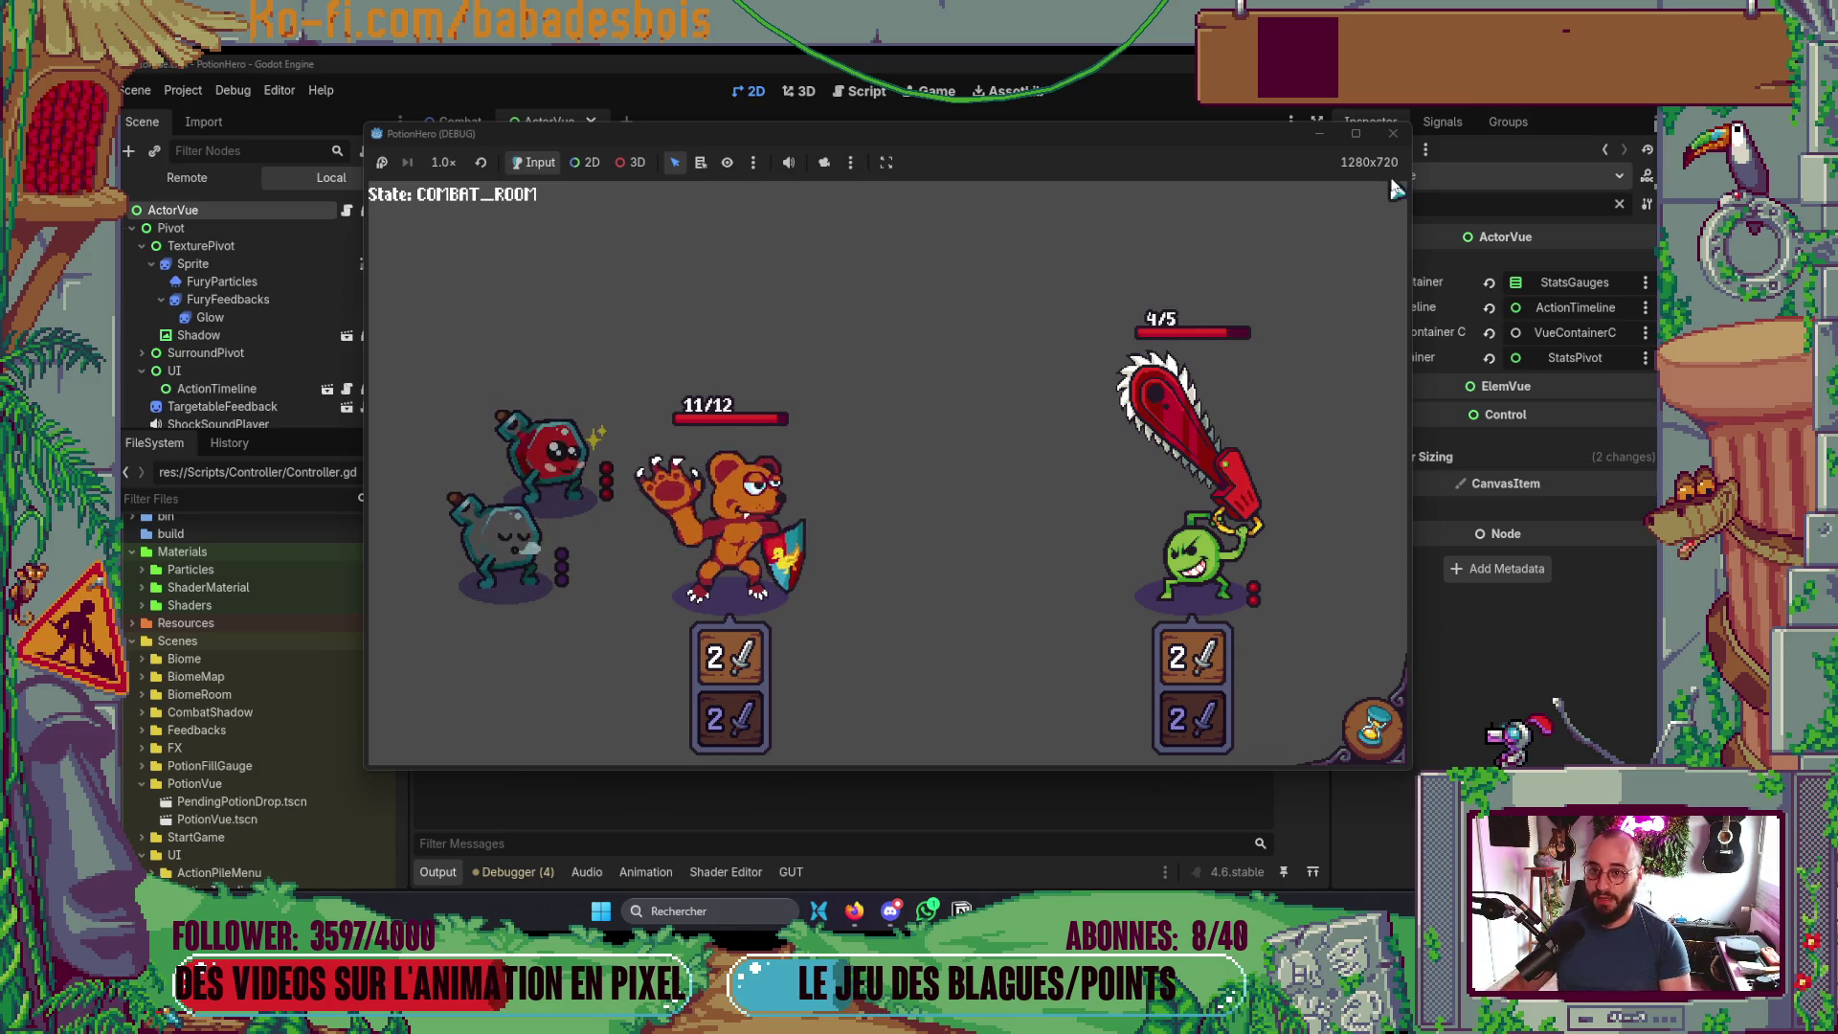
- Stop the running game and relaunch it with F5
{"action": "left_click", "coordinate": [1393, 133]}
{"action": "left_click", "coordinate": [444, 871]}
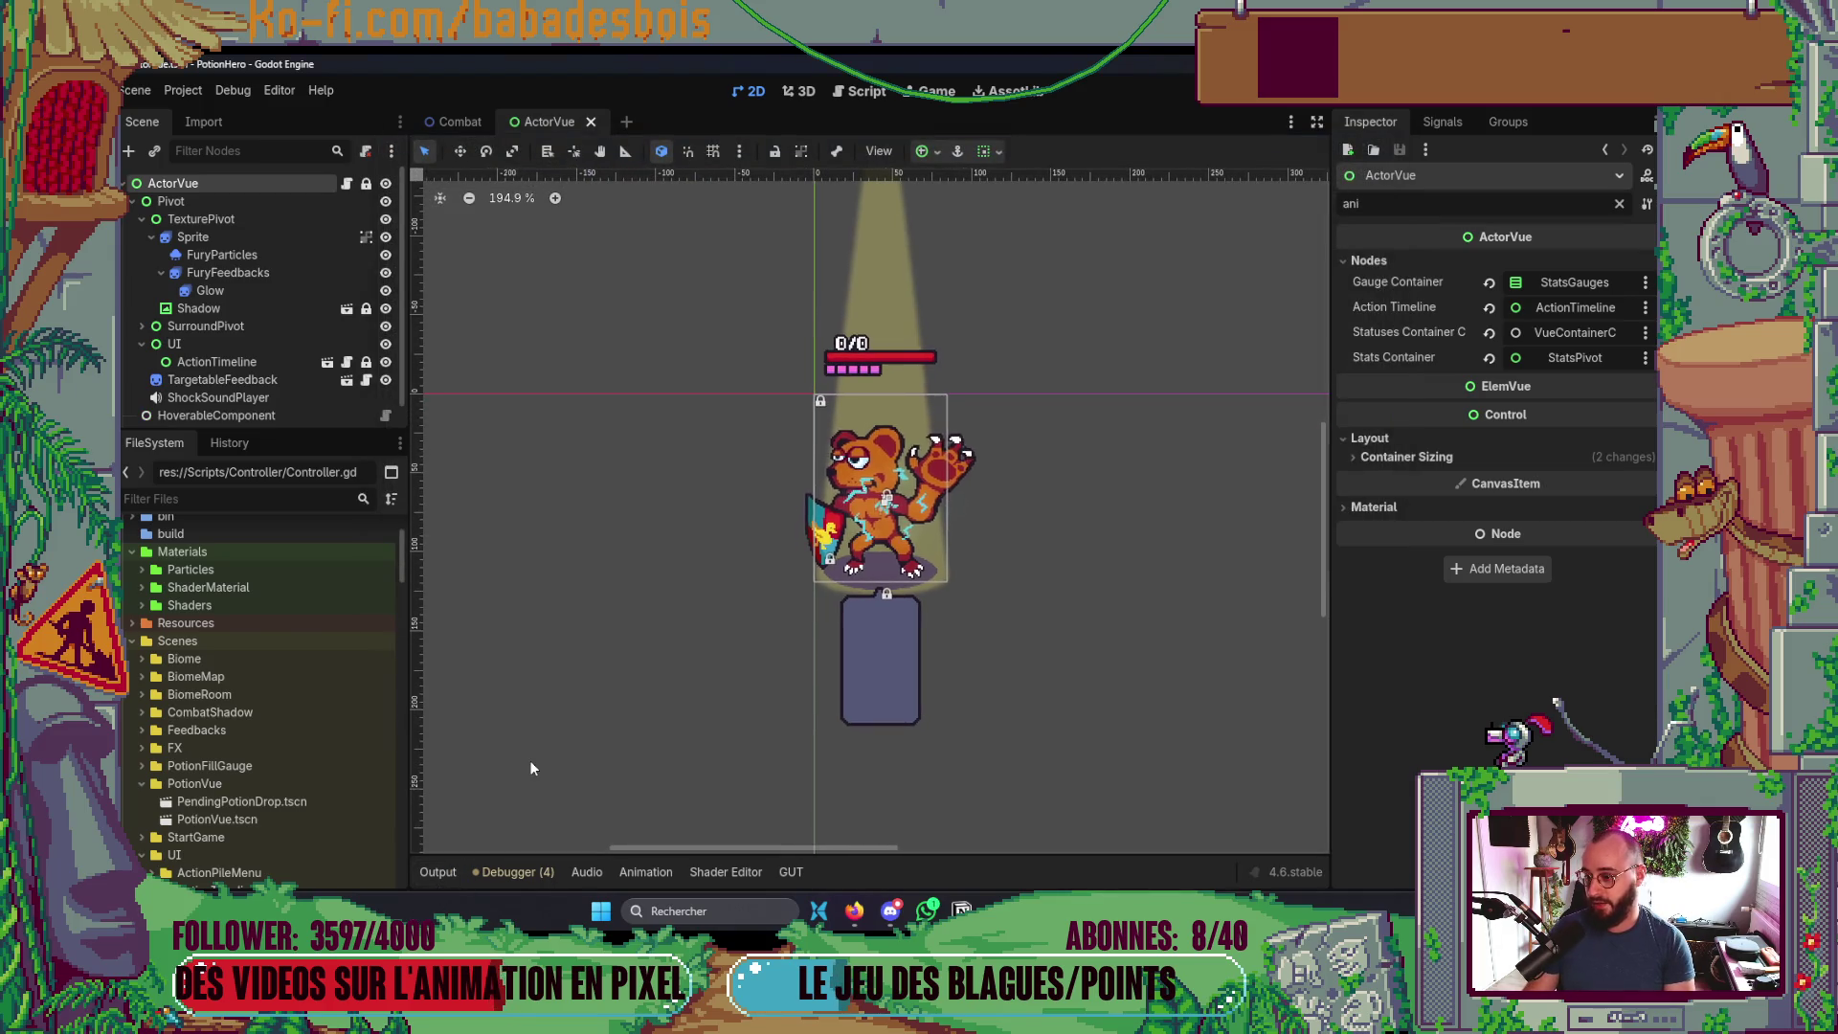
{"action": "key", "text": "F5"}
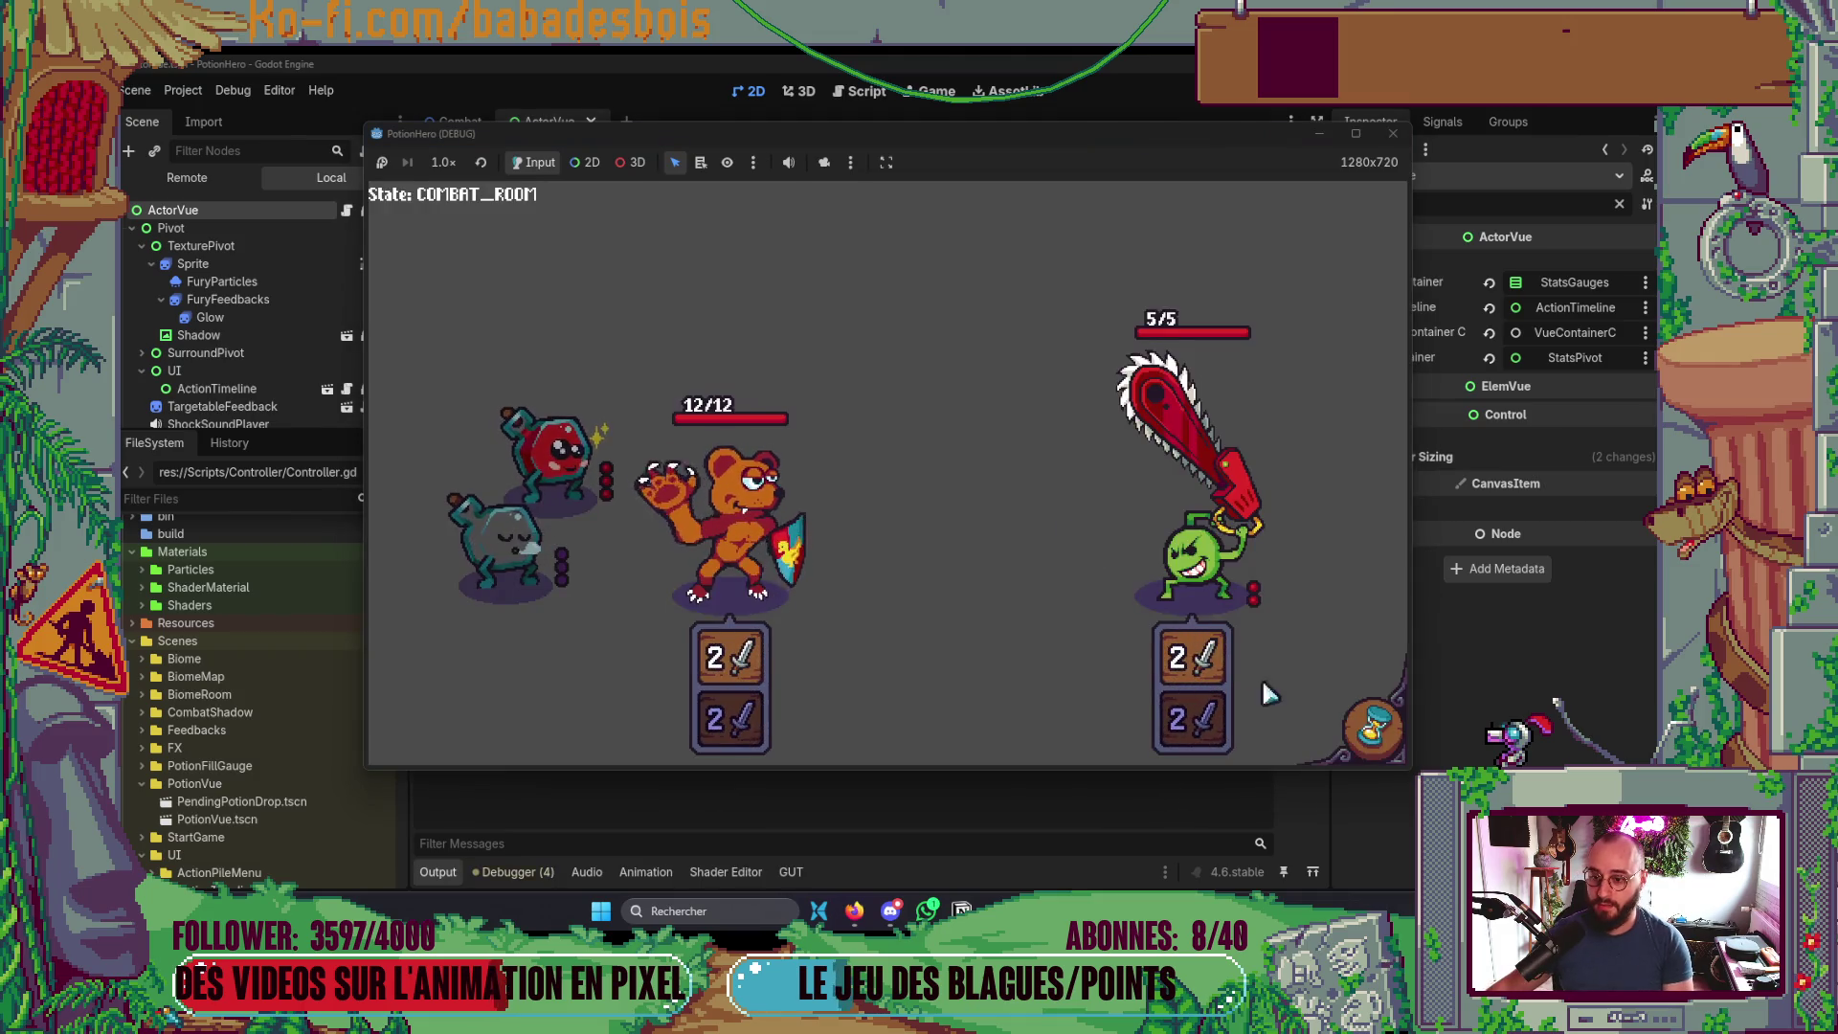
- End five turns until the pea dies, then stop the game and hide the Output panel
{"action": "left_click", "coordinate": [1374, 728]}
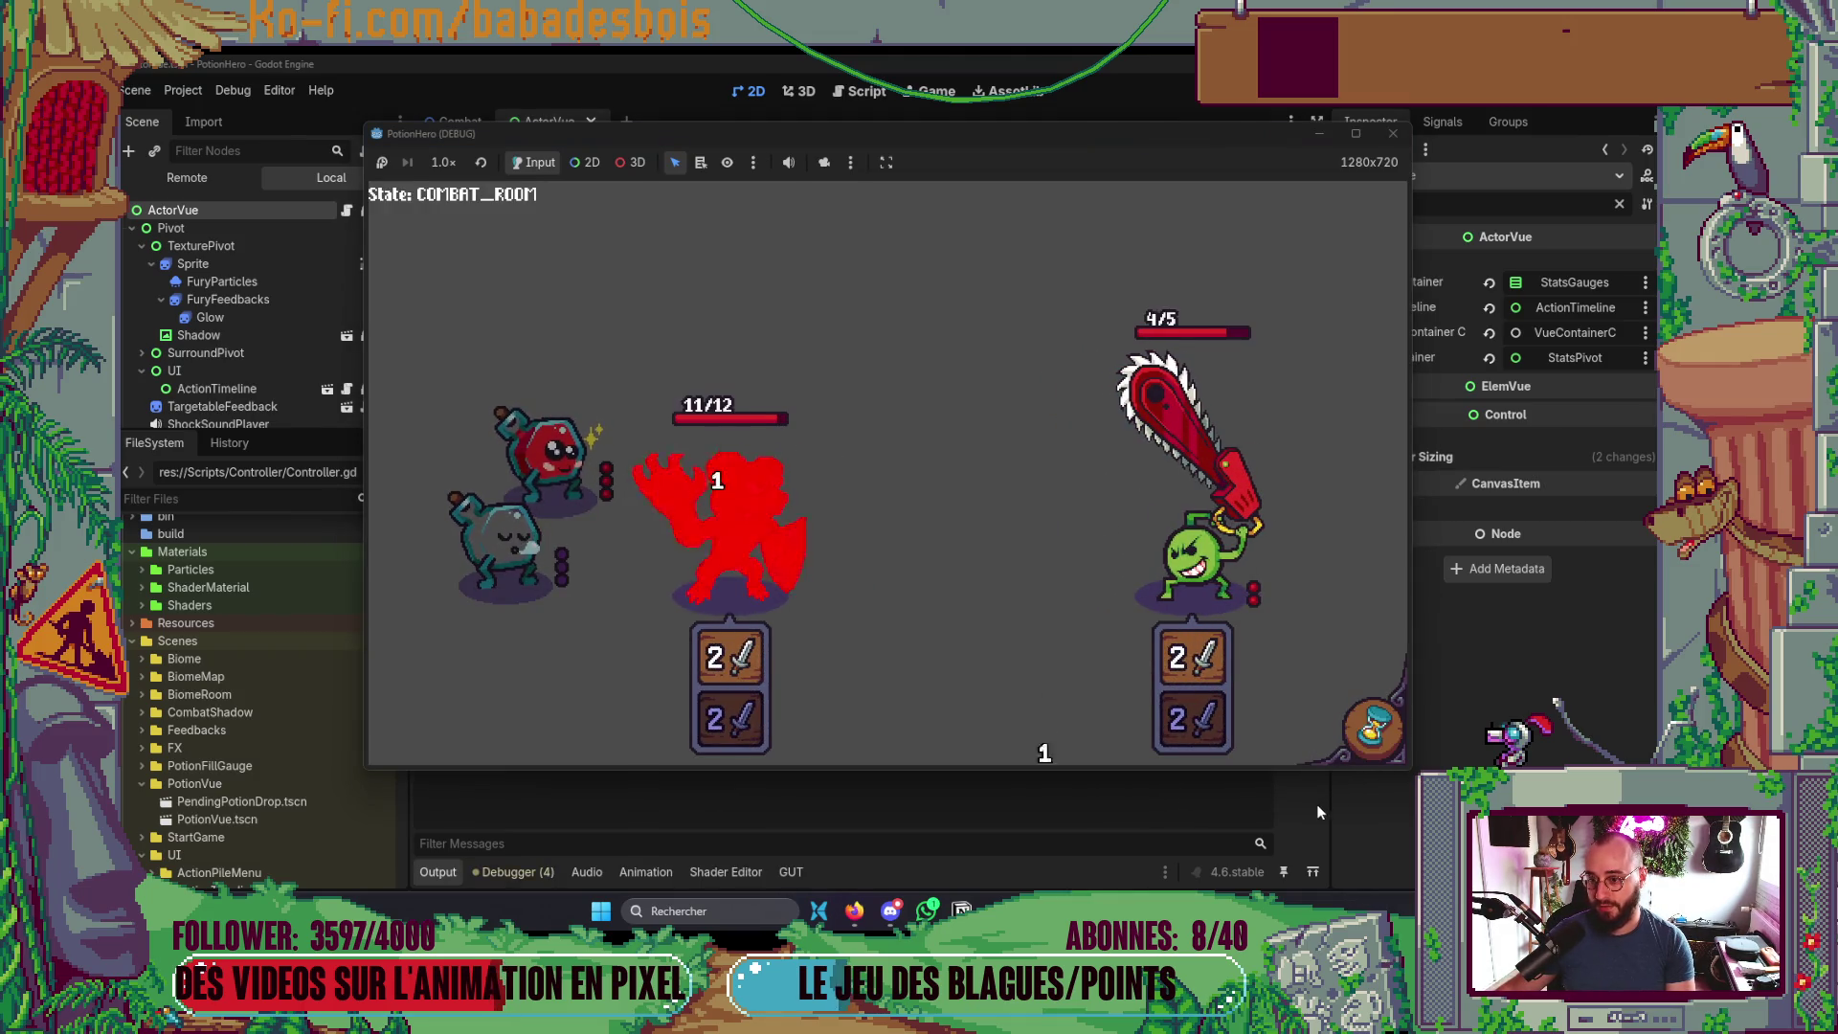
{"action": "left_click", "coordinate": [1374, 728]}
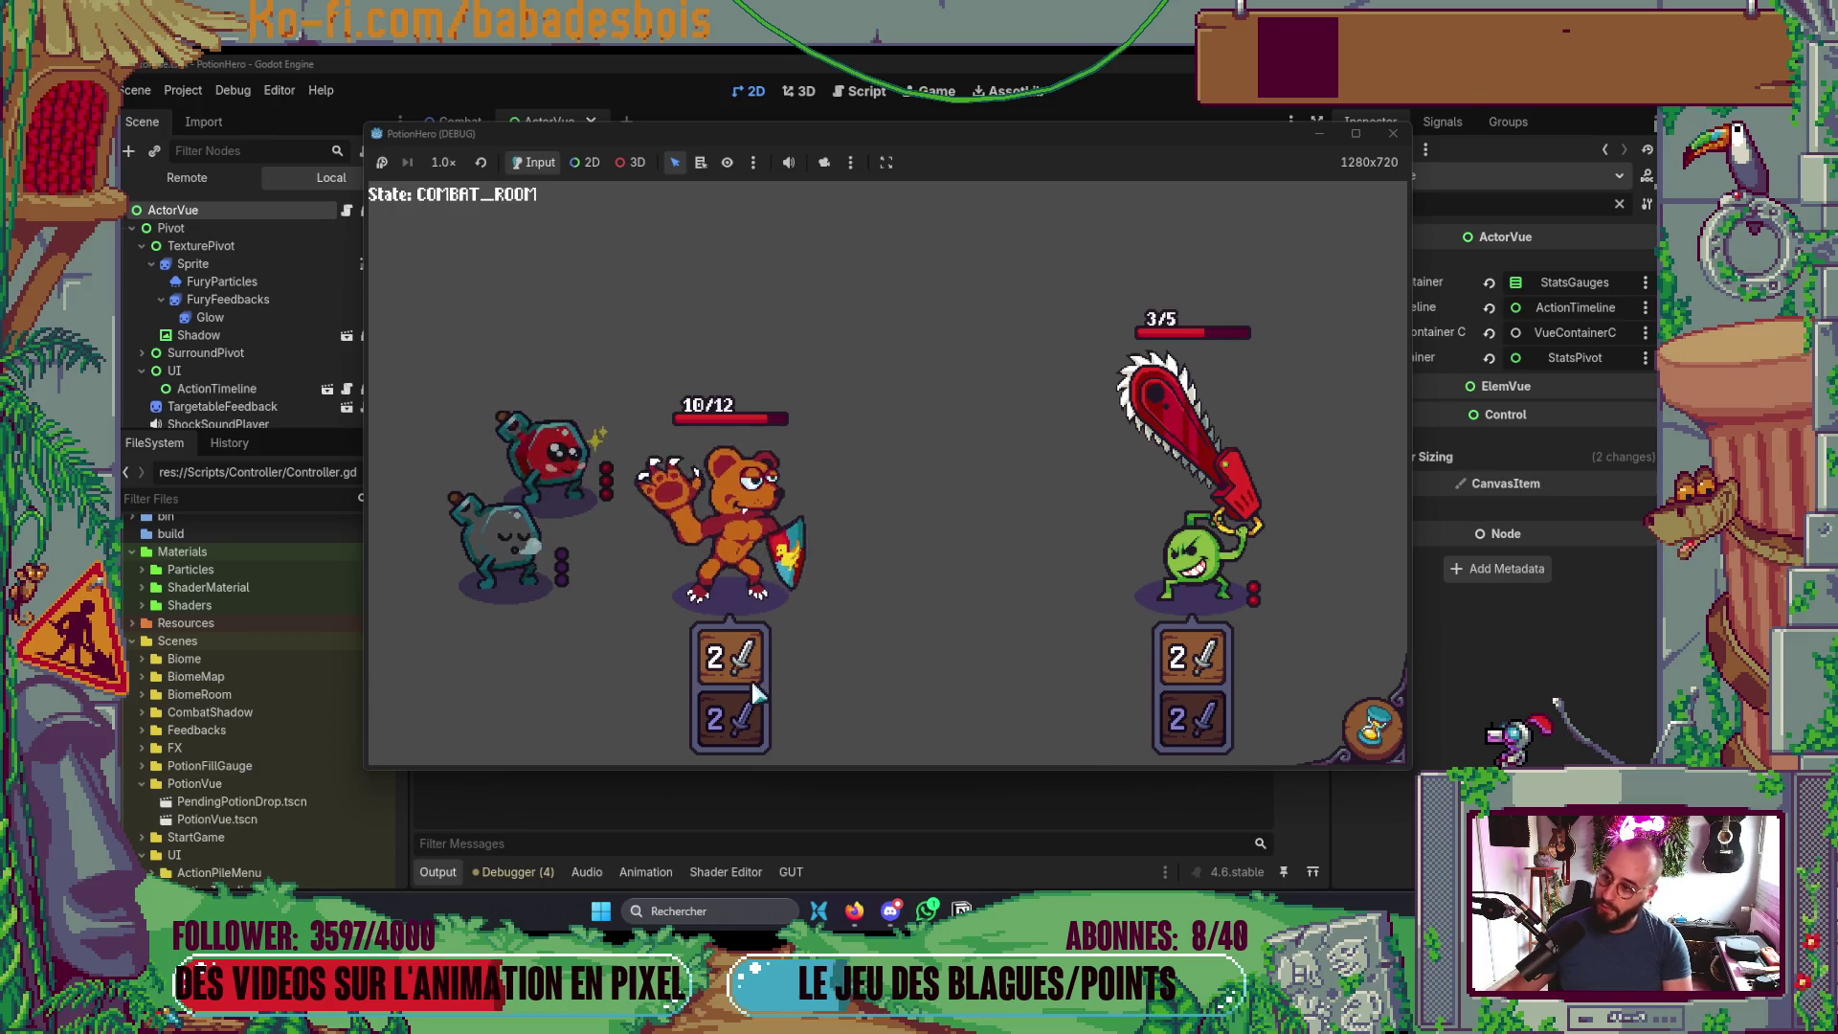
{"action": "left_click", "coordinate": [1374, 728]}
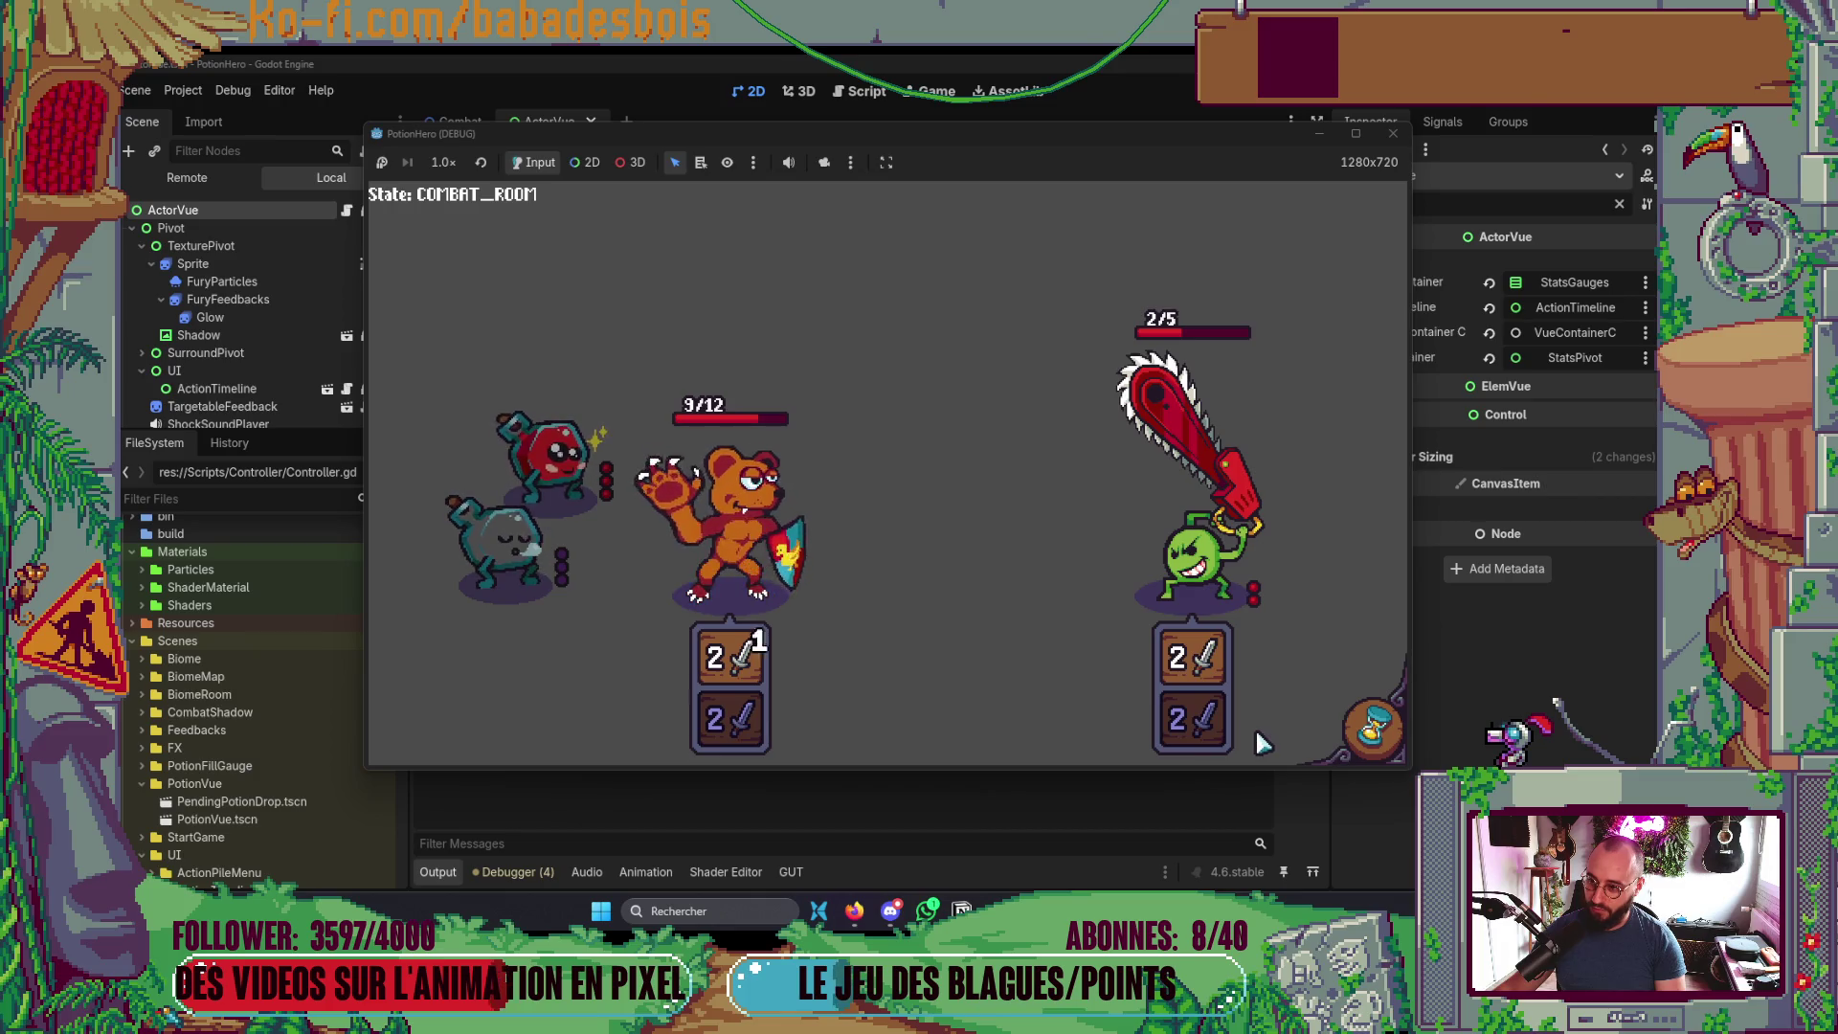
{"action": "left_click", "coordinate": [1379, 737]}
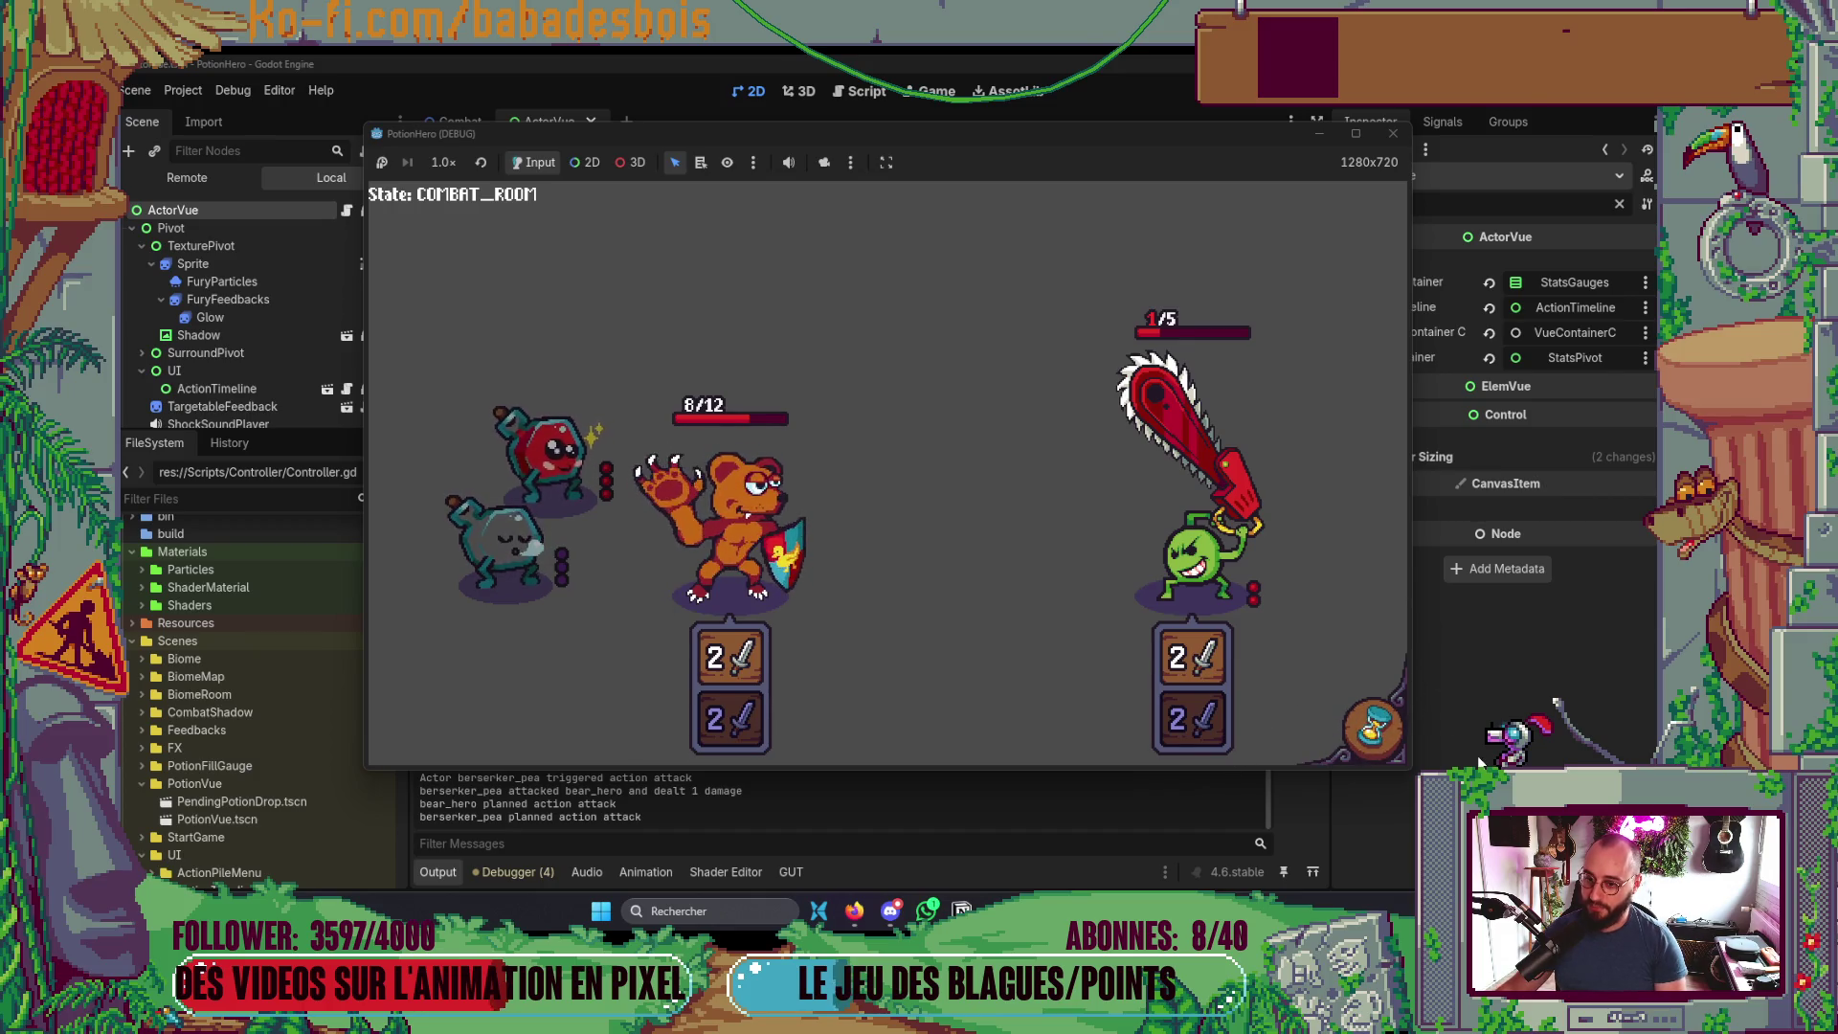
{"action": "left_click", "coordinate": [1376, 732]}
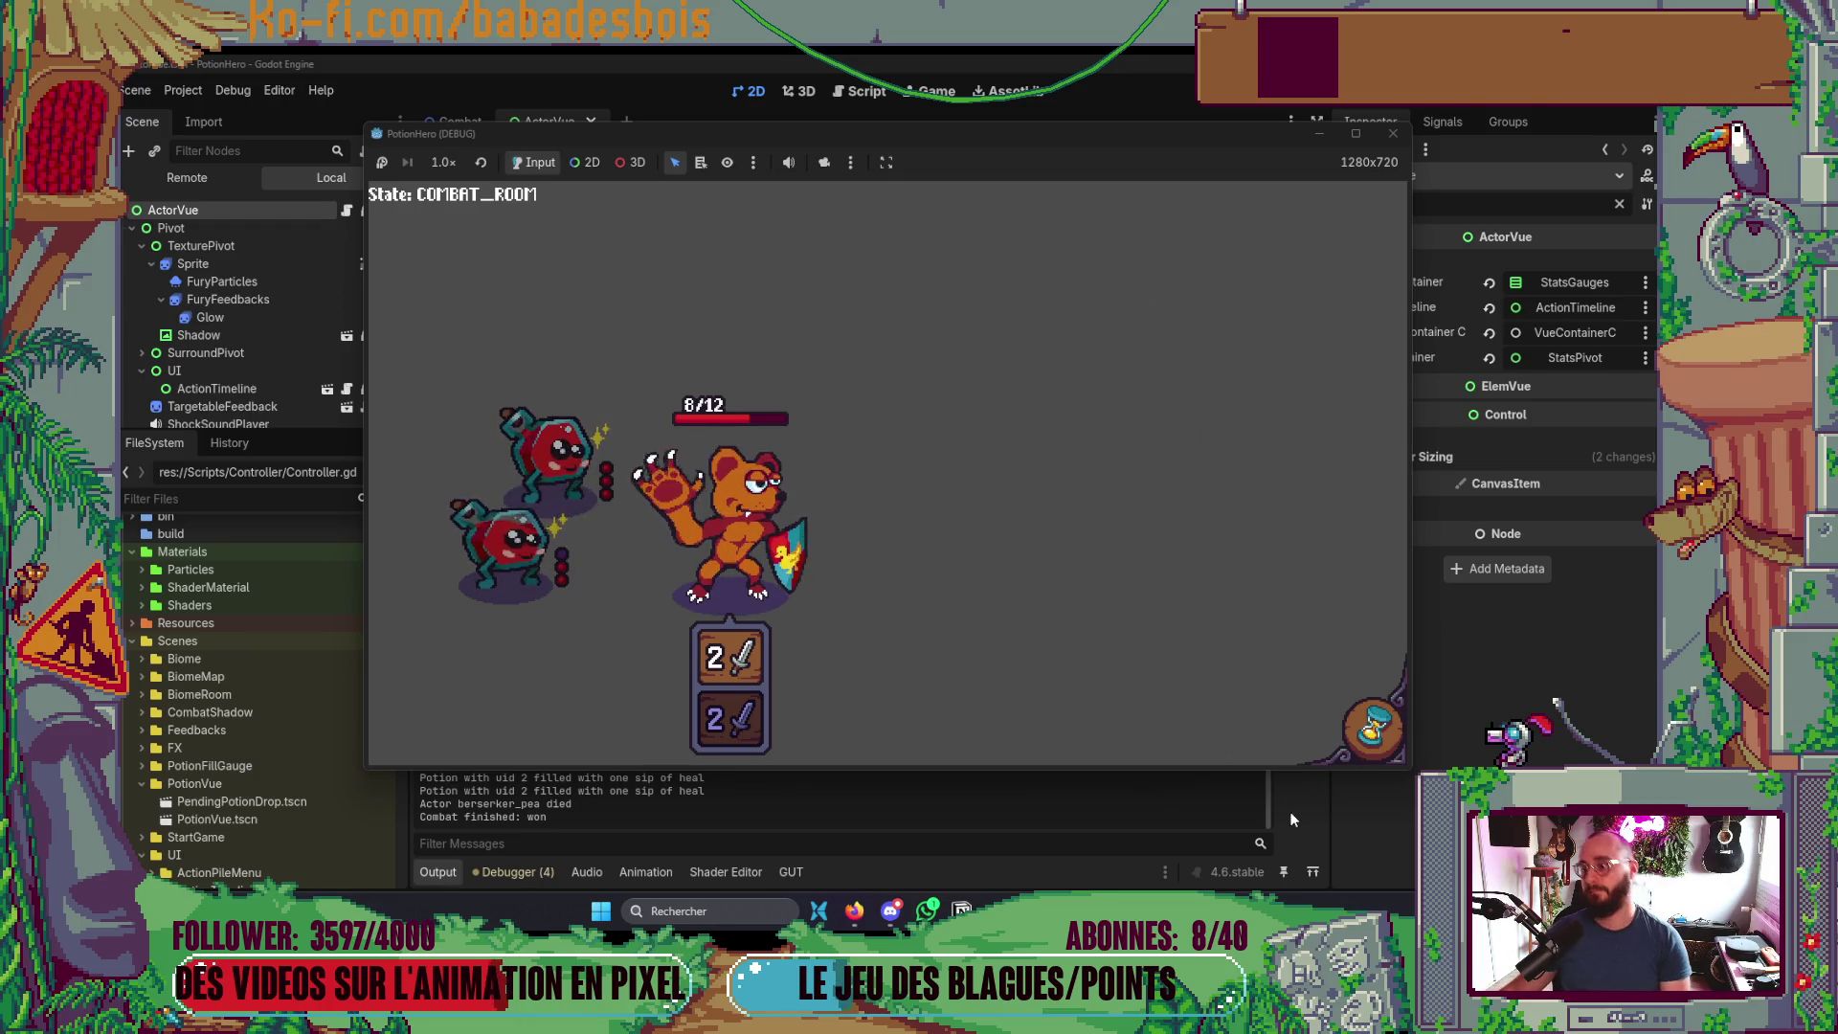
{"action": "left_click", "coordinate": [1393, 133]}
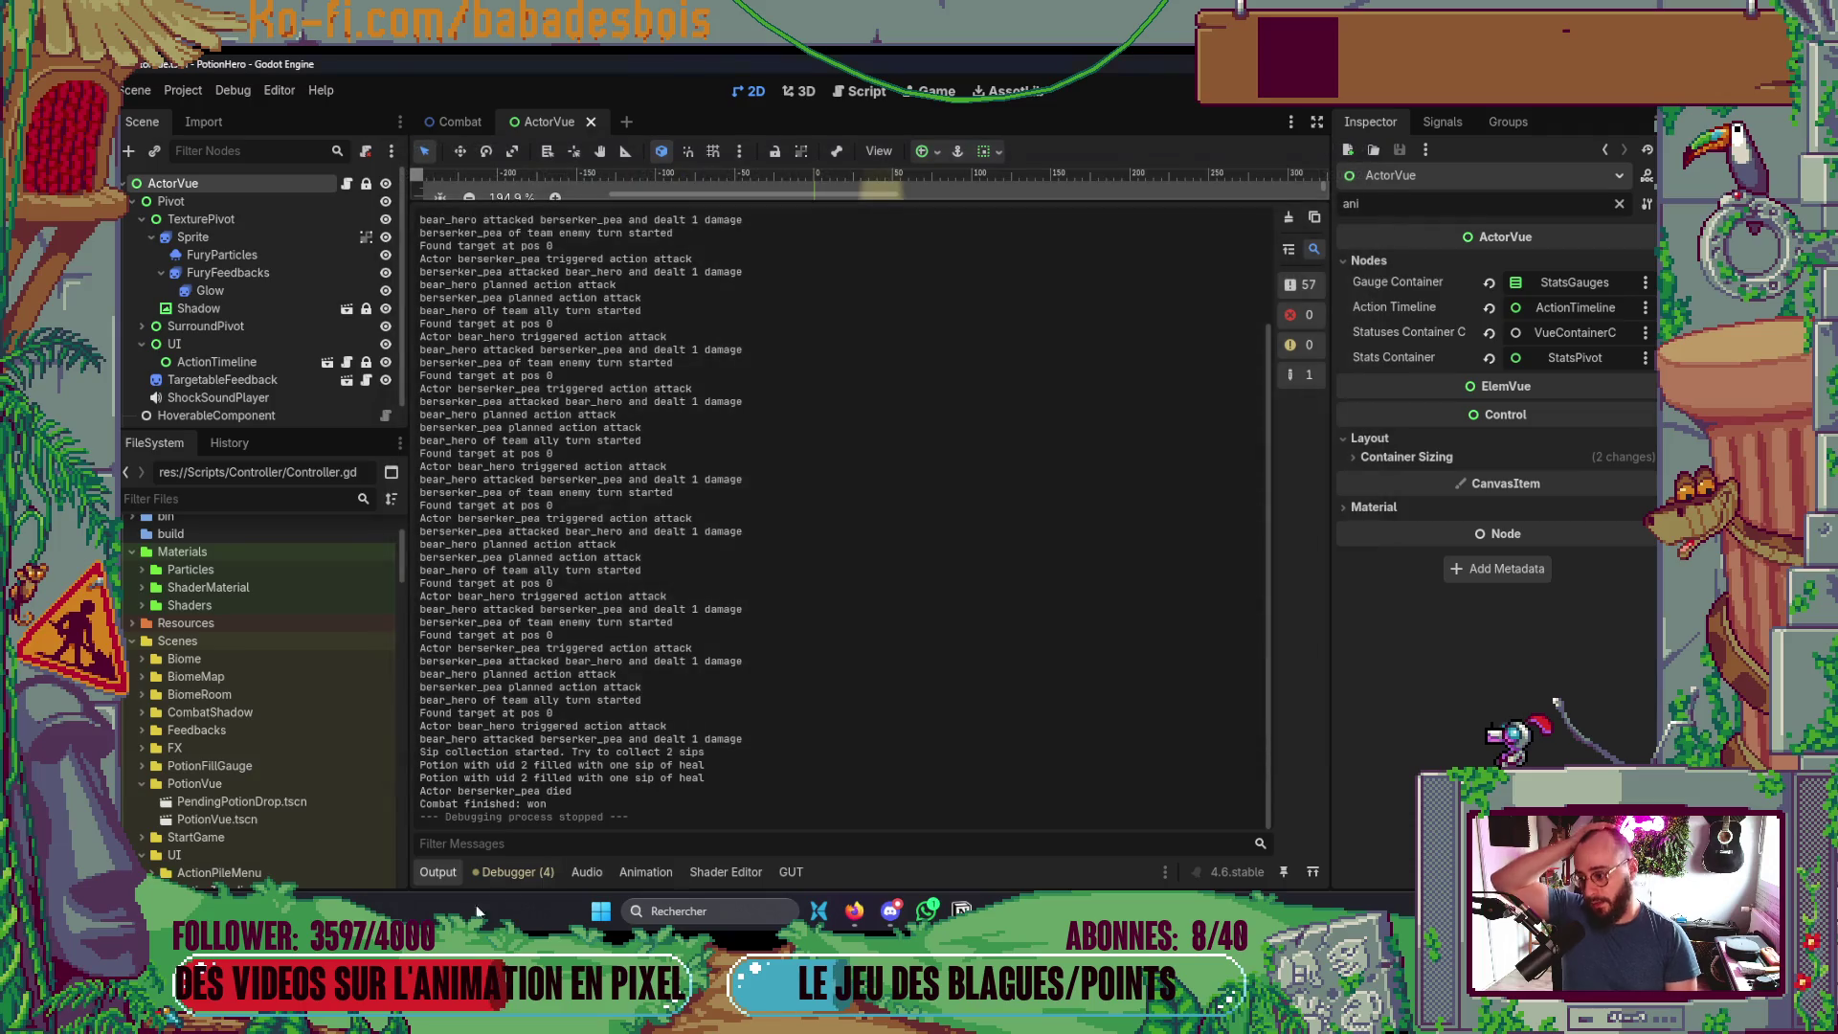
{"action": "left_click", "coordinate": [438, 871]}
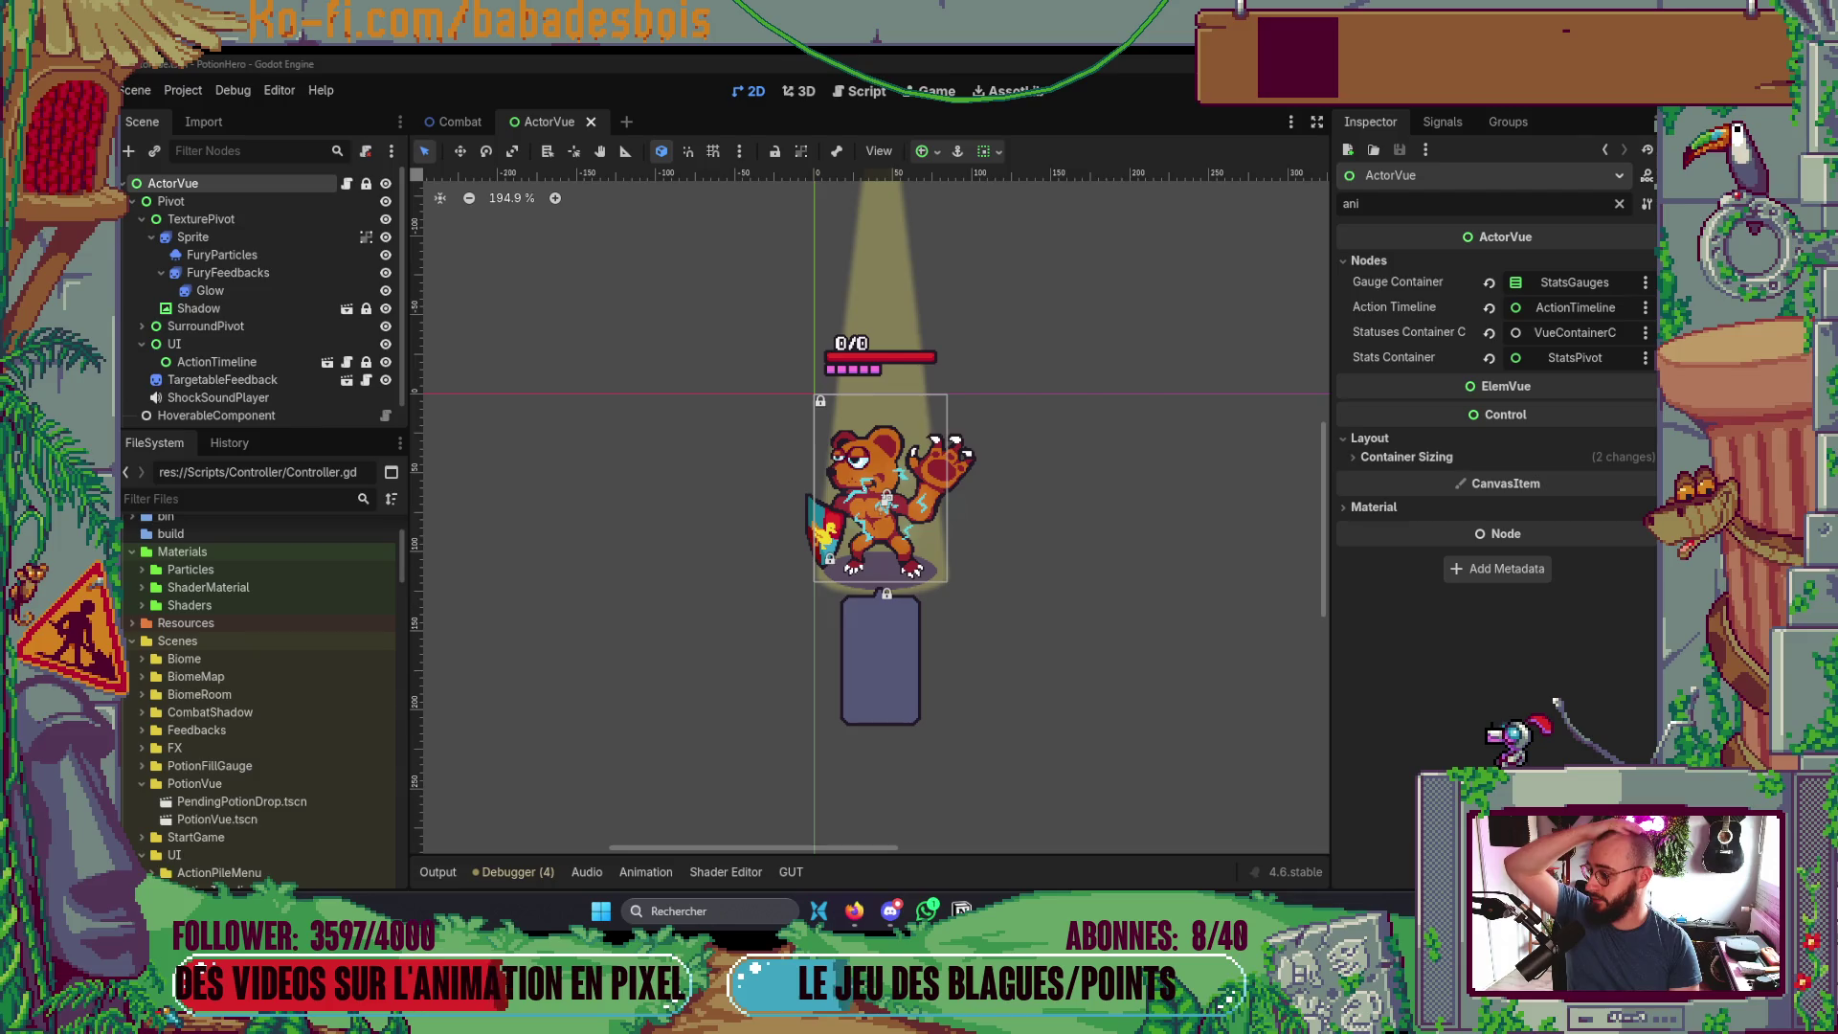
- Pan the 2D viewport, then return to Helix showing Controller.gd's updated actor_animation
{"action": "scroll", "coordinate": [944, 578], "scroll_direction": "right", "scroll_amount": 2}
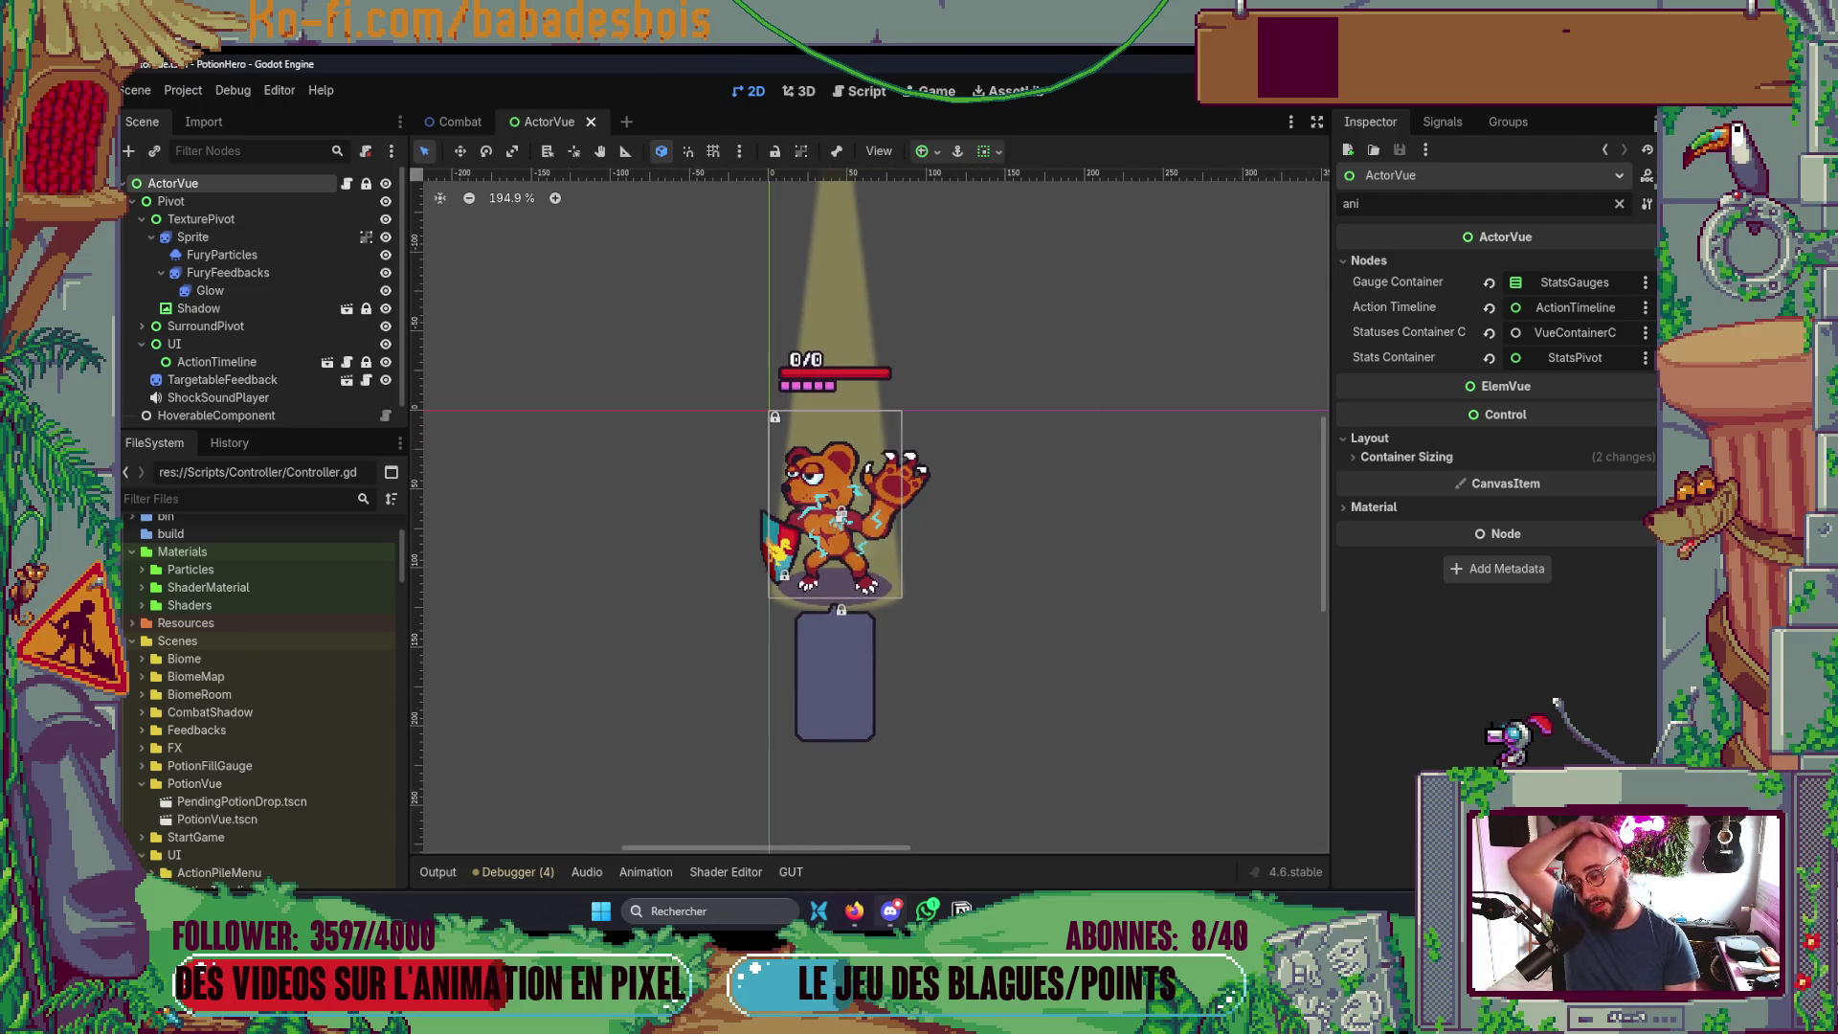
{"action": "scroll", "coordinate": [613, 766], "scroll_direction": "down", "scroll_amount": 1}
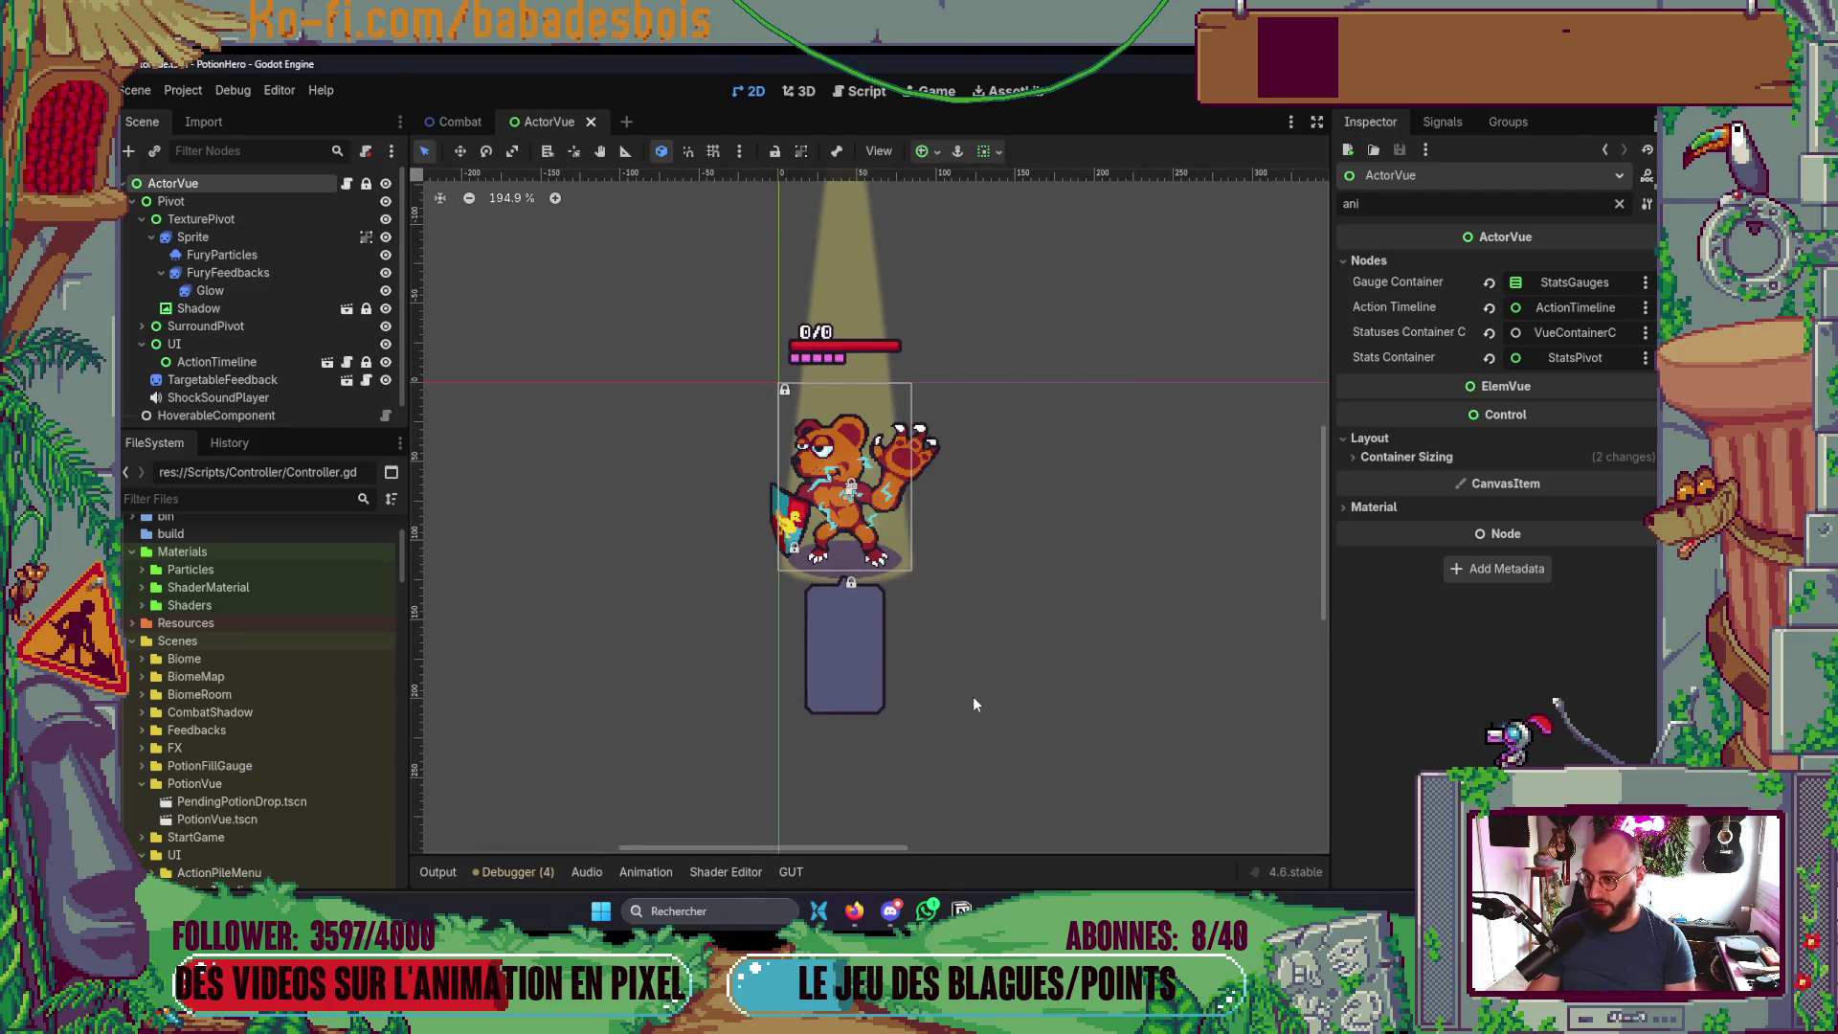
{"action": "key", "text": "alt+Tab"}
{"action": "scroll", "coordinate": [590, 705], "scroll_direction": "down", "scroll_amount": 7}
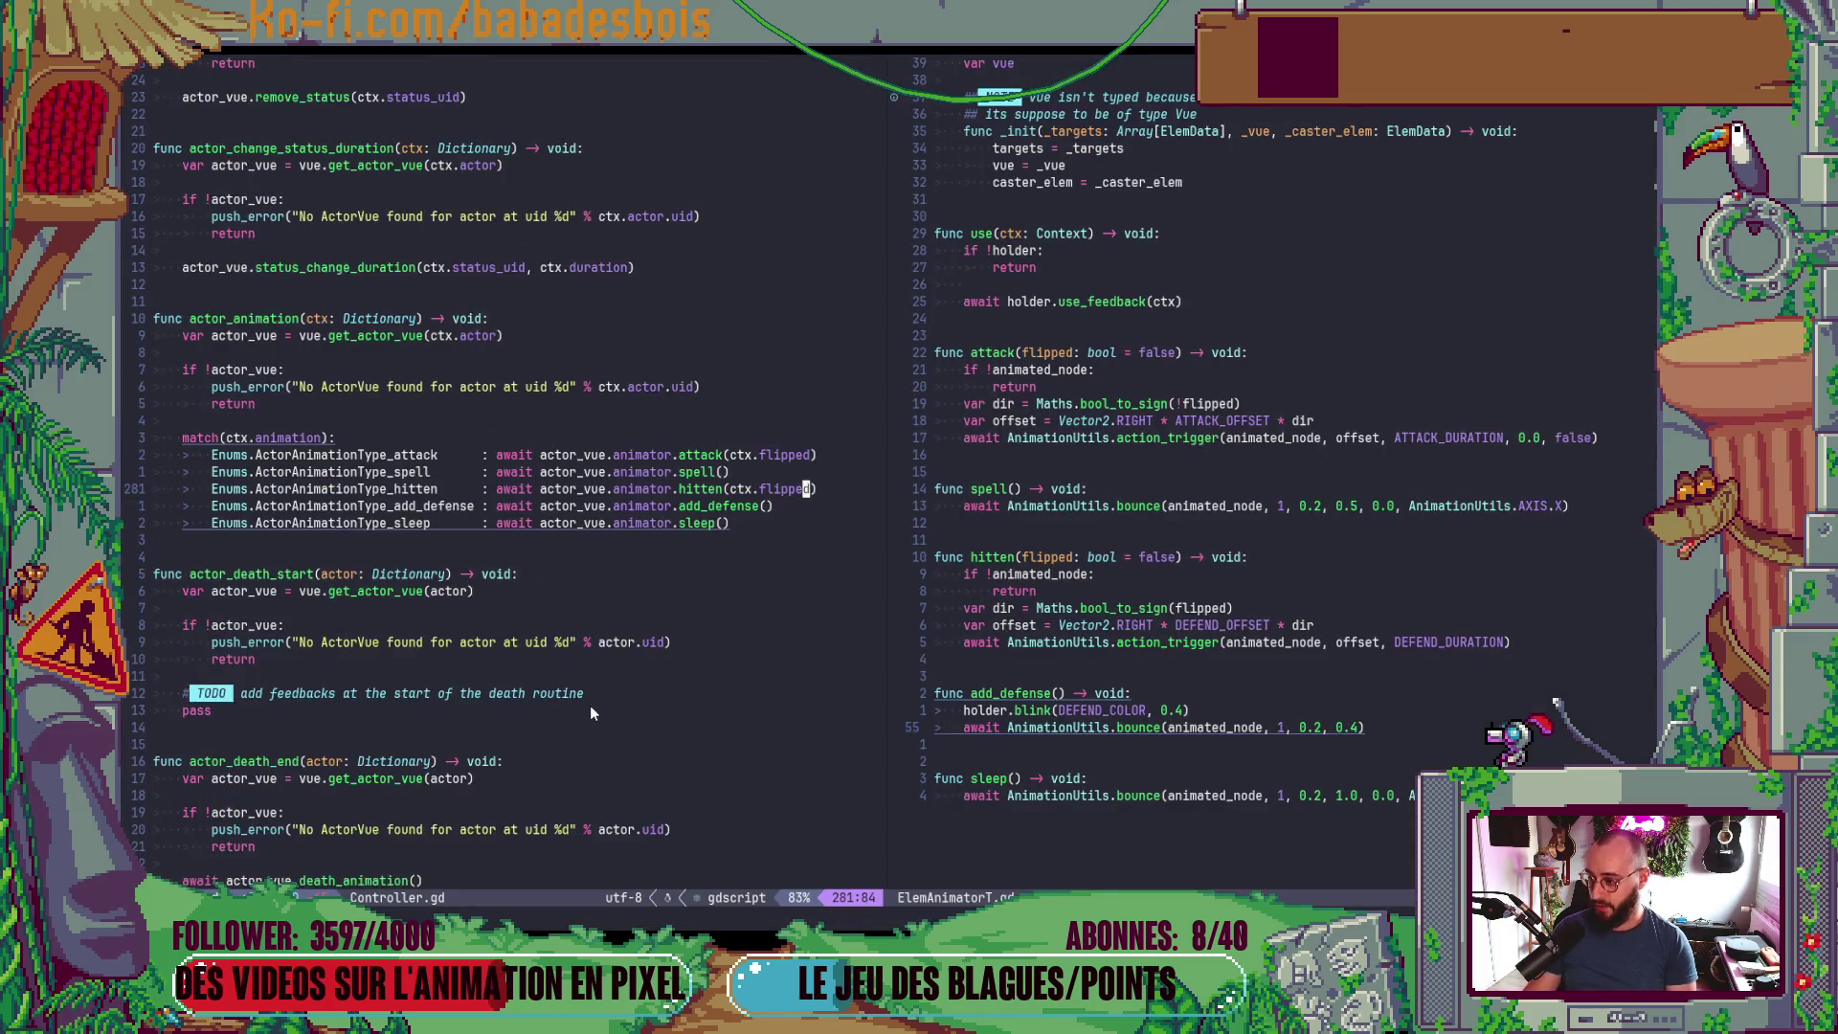
{"action": "scroll", "coordinate": [595, 674], "scroll_direction": "up", "scroll_amount": 9}
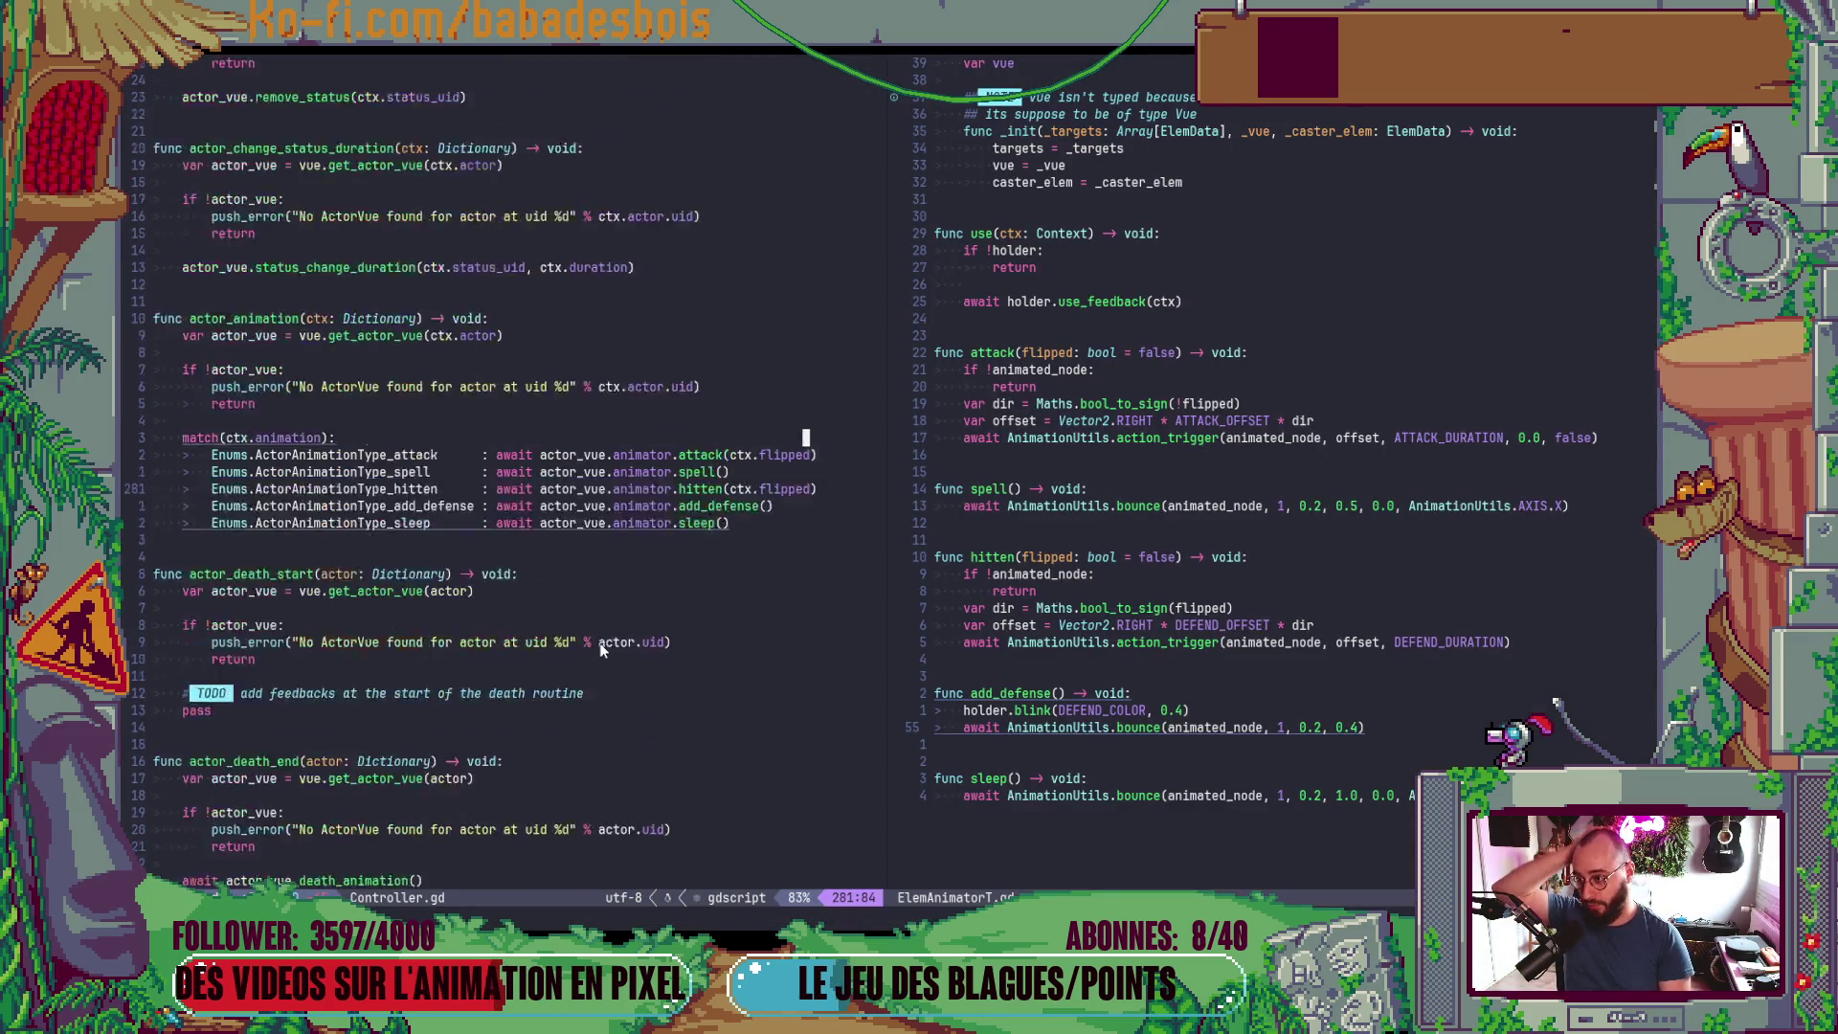
{"action": "scroll", "coordinate": [600, 641], "scroll_direction": "down", "scroll_amount": 3}
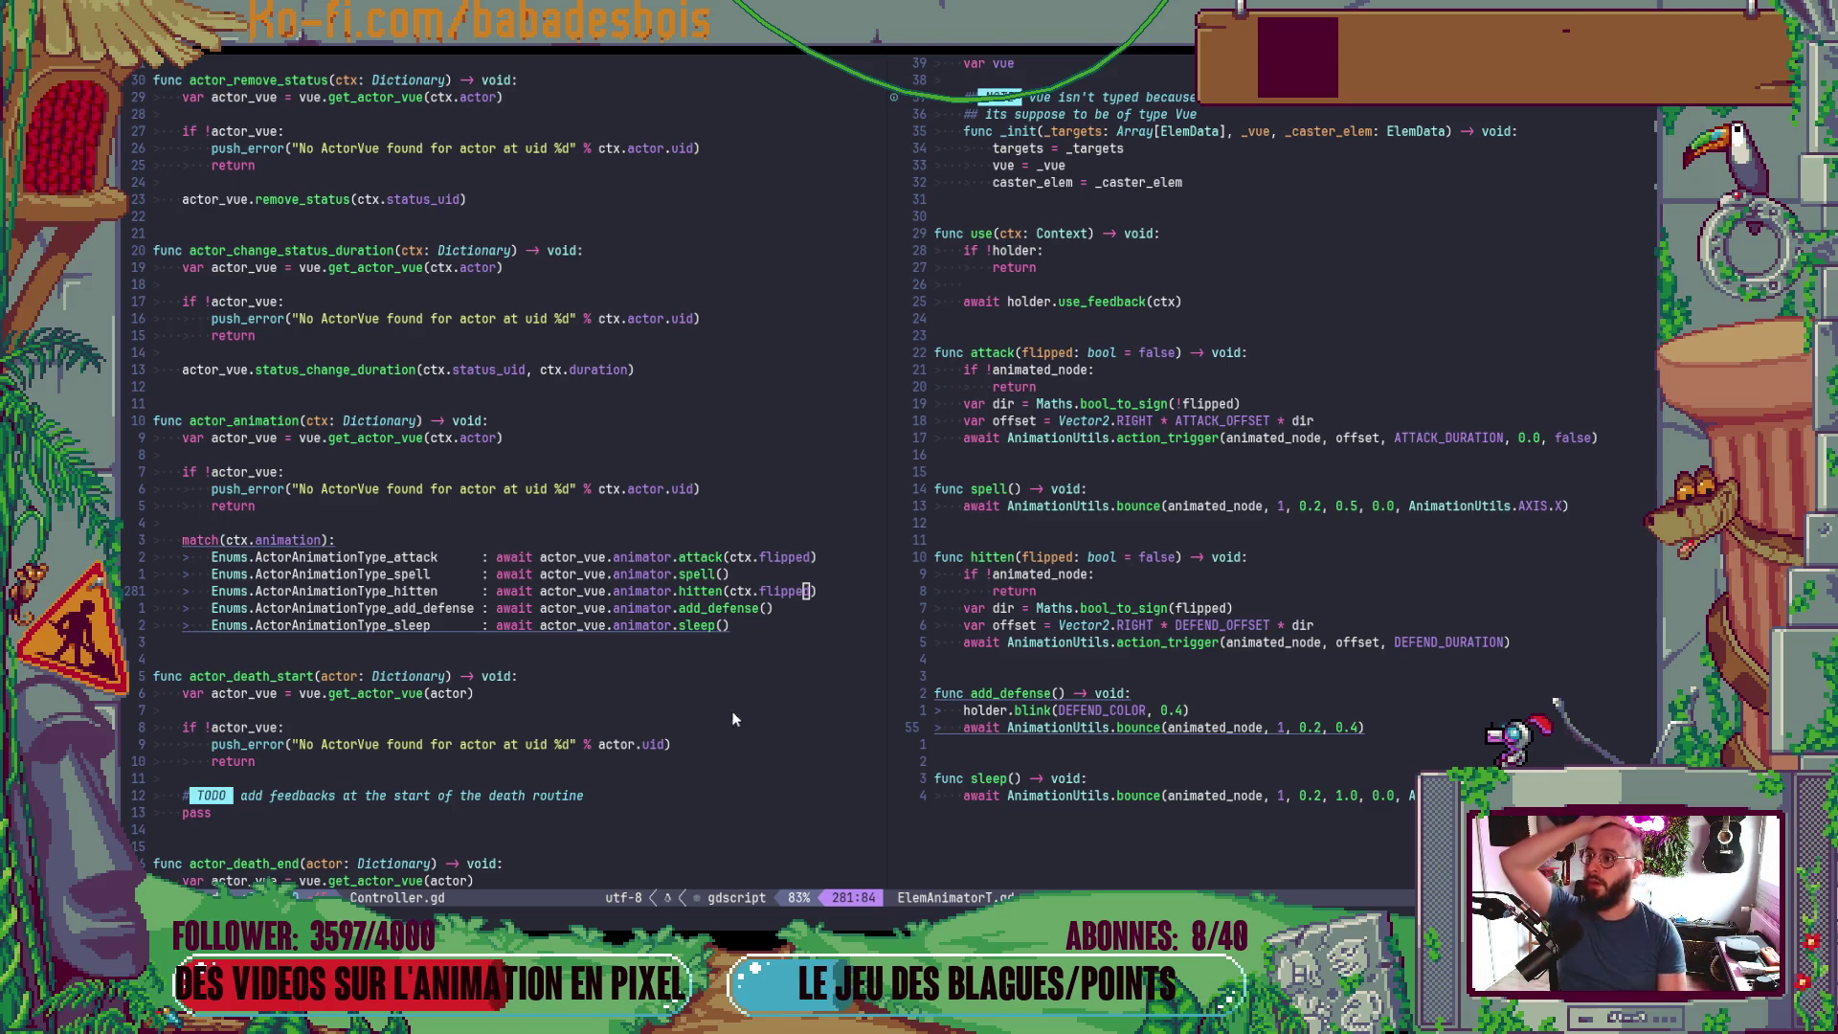
{"action": "scroll", "coordinate": [735, 718], "scroll_direction": "up", "scroll_amount": 2}
{"action": "scroll", "coordinate": [1285, 513], "scroll_direction": "up", "scroll_amount": 5}
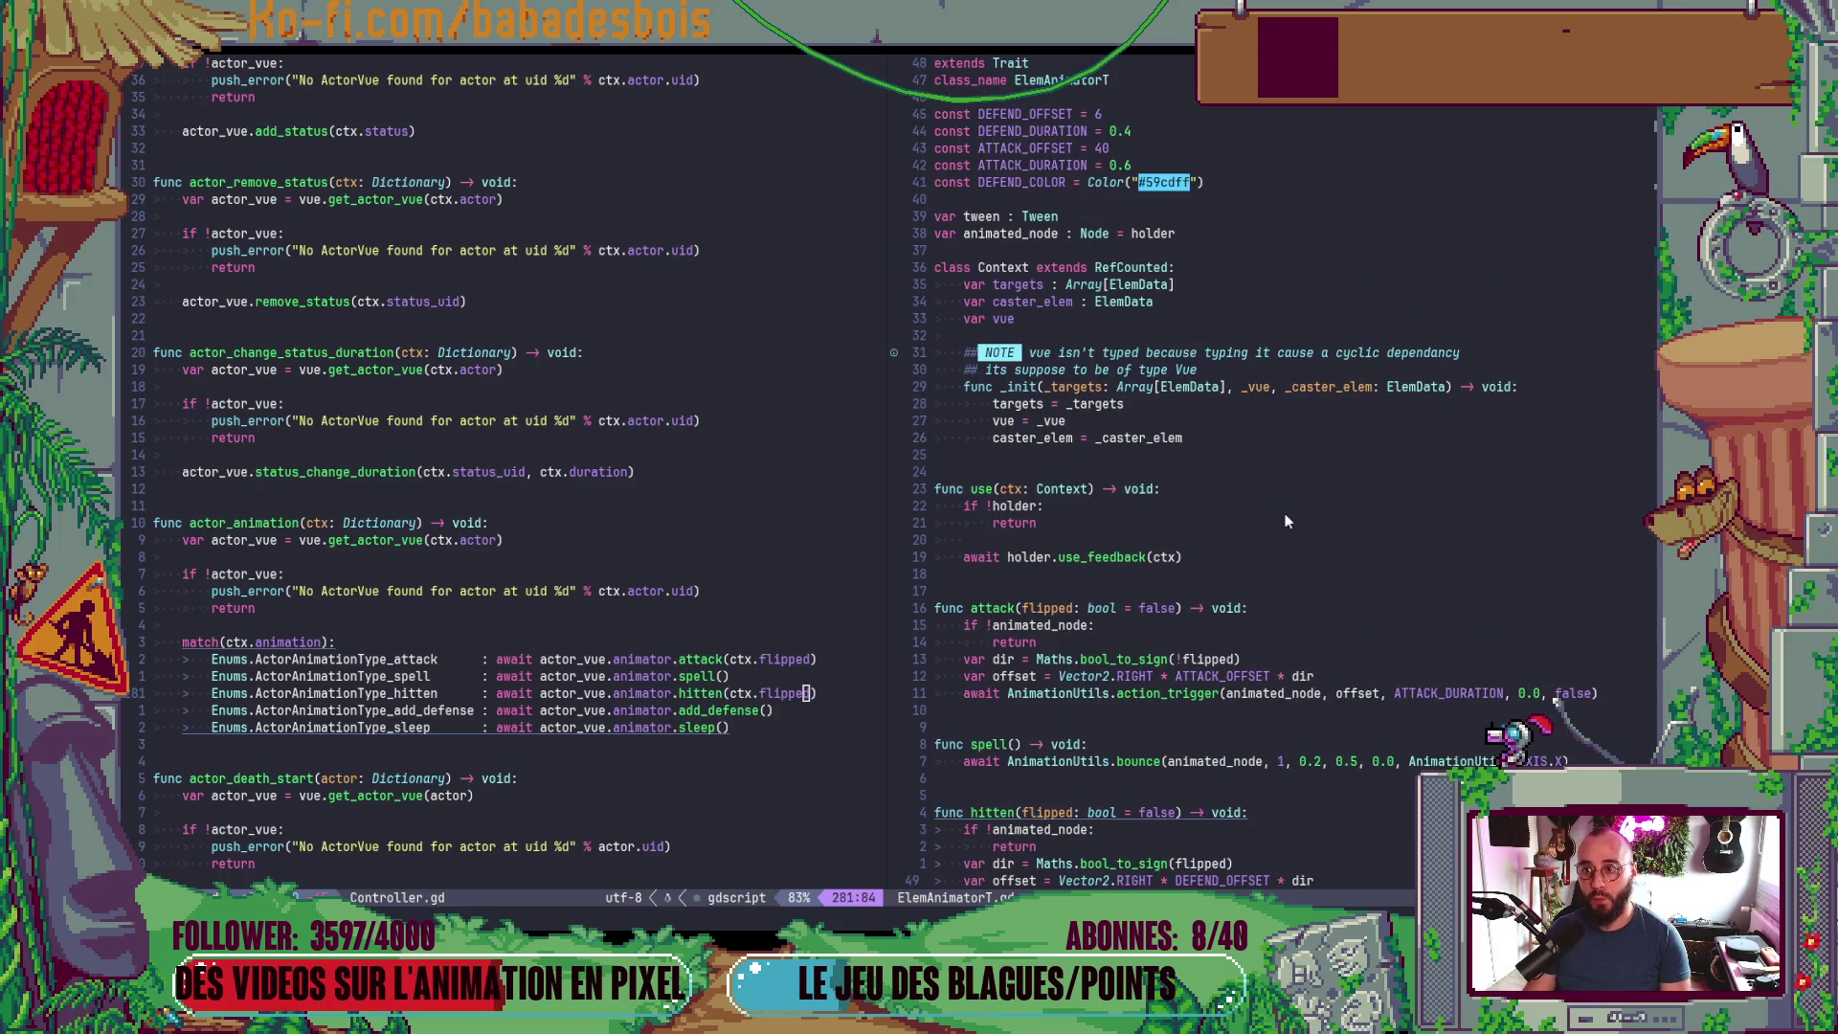
{"action": "left_click", "coordinate": [1285, 514]}
{"action": "key", "text": "colon"}
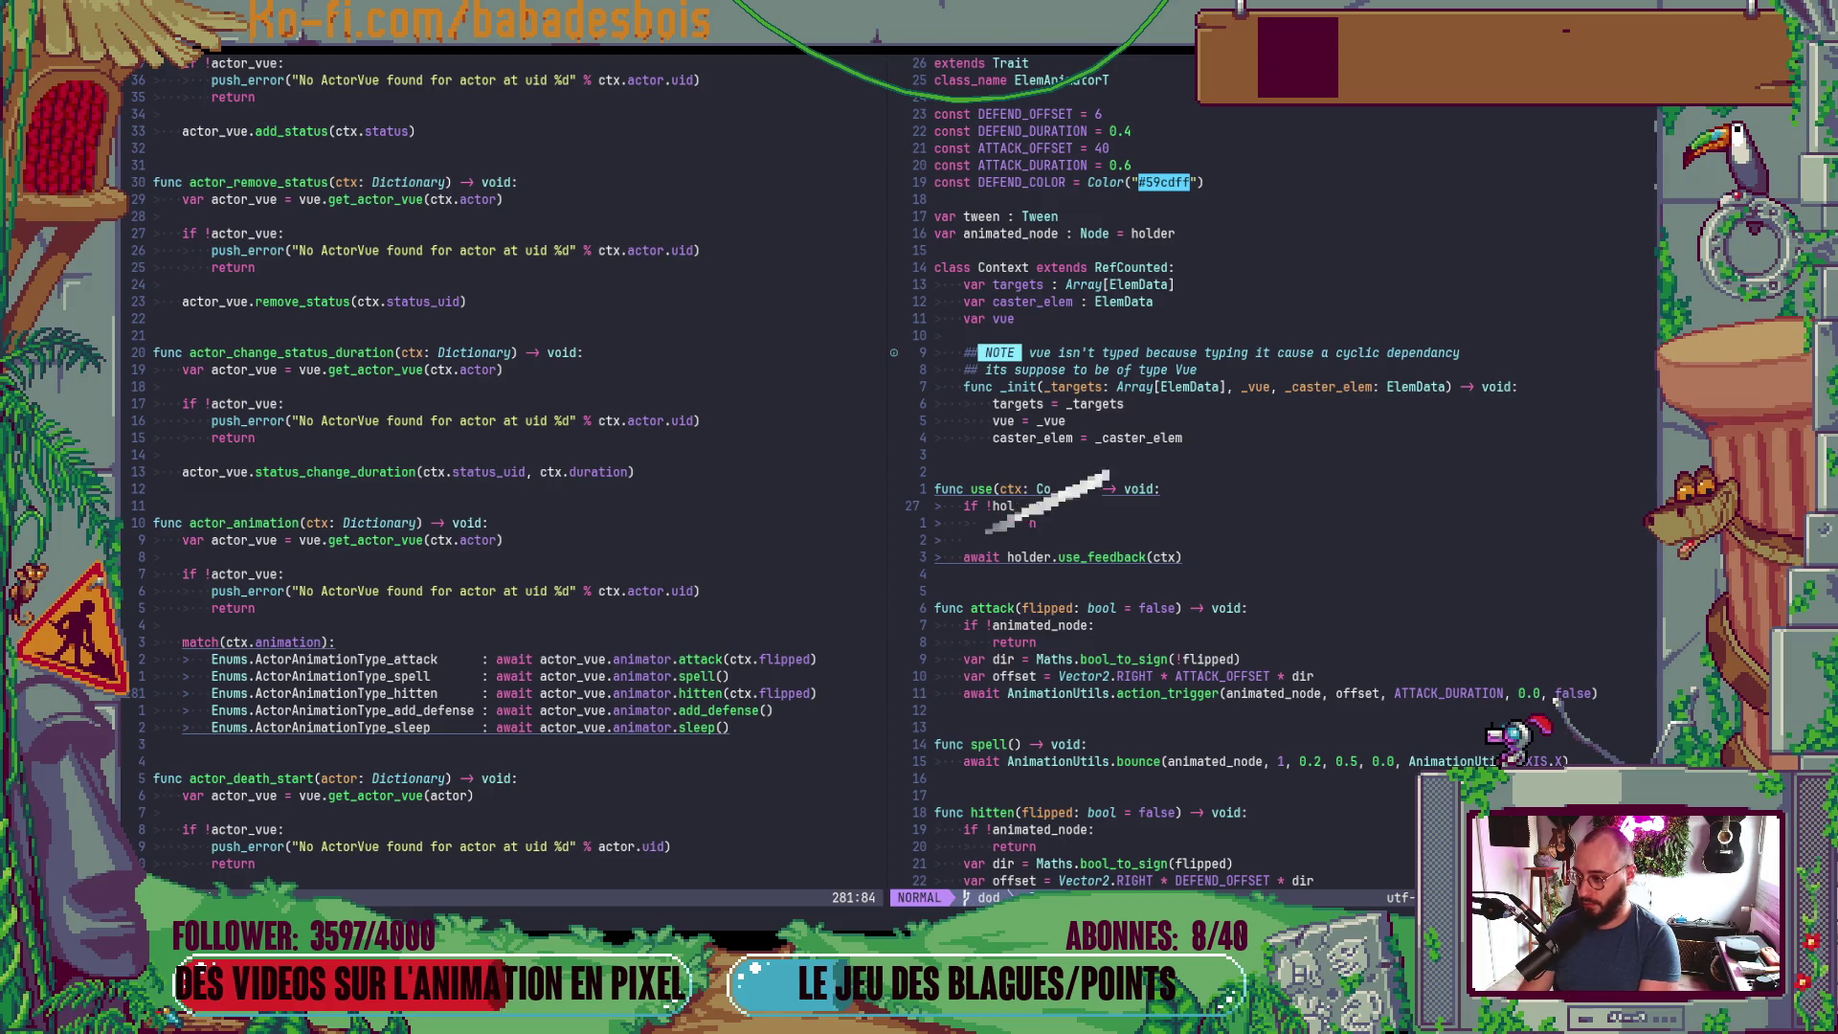
{"action": "key", "text": "Escape"}
{"action": "key", "text": "ctrl+w"}
{"action": "key", "text": "h"}
{"action": "key", "text": "ctrl+w"}
{"action": "key", "text": "l"}
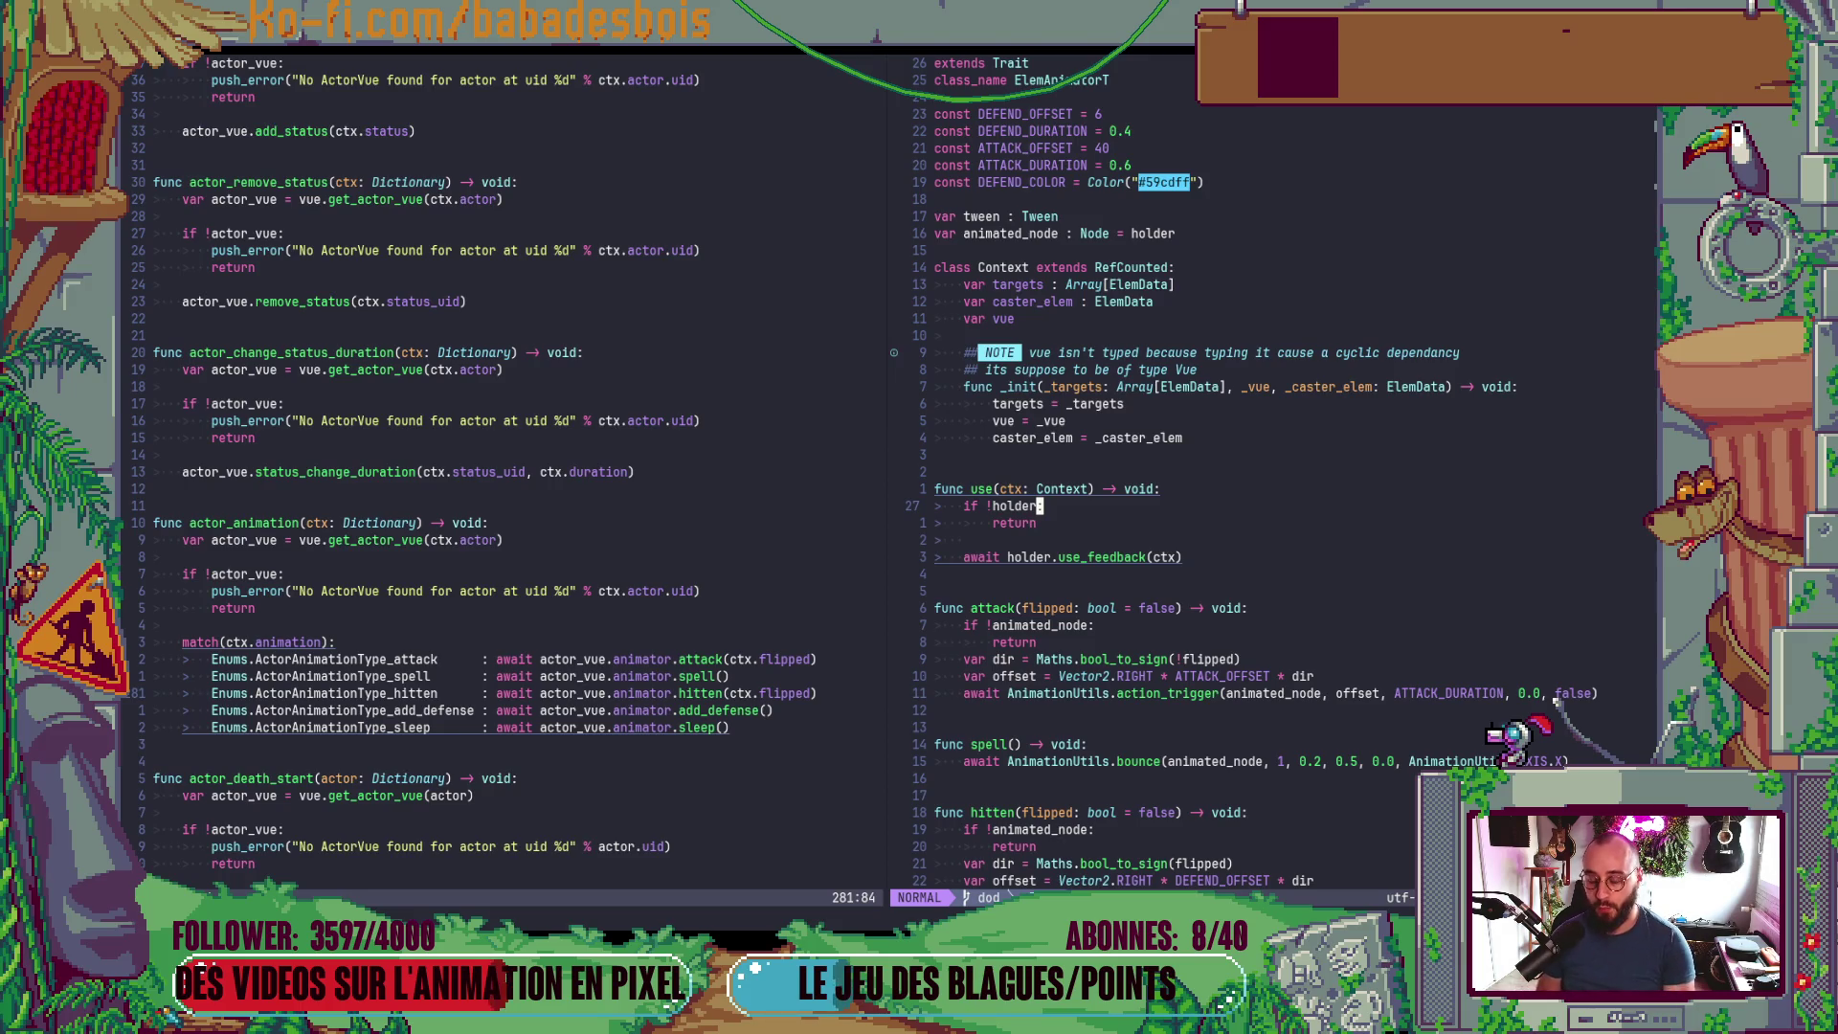
{"action": "scroll", "coordinate": [1357, 566], "scroll_direction": "down", "scroll_amount": 1}
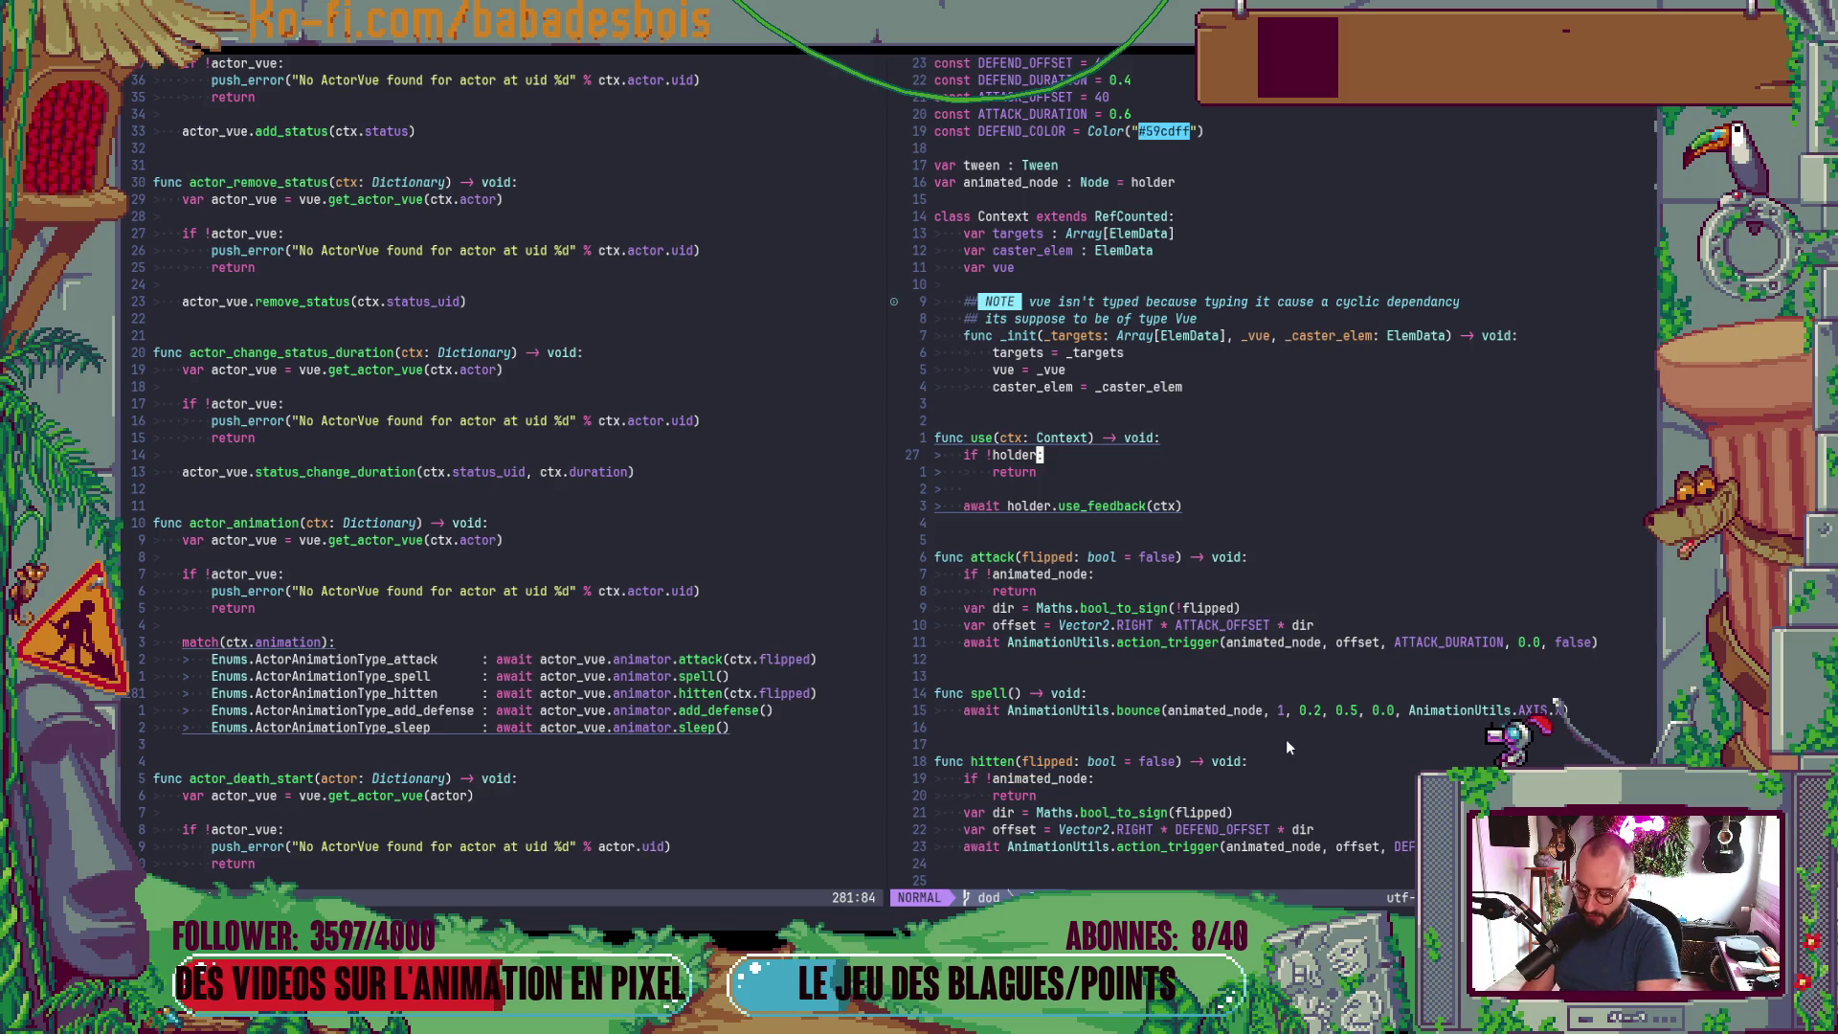
{"action": "key", "text": "alt+Tab"}
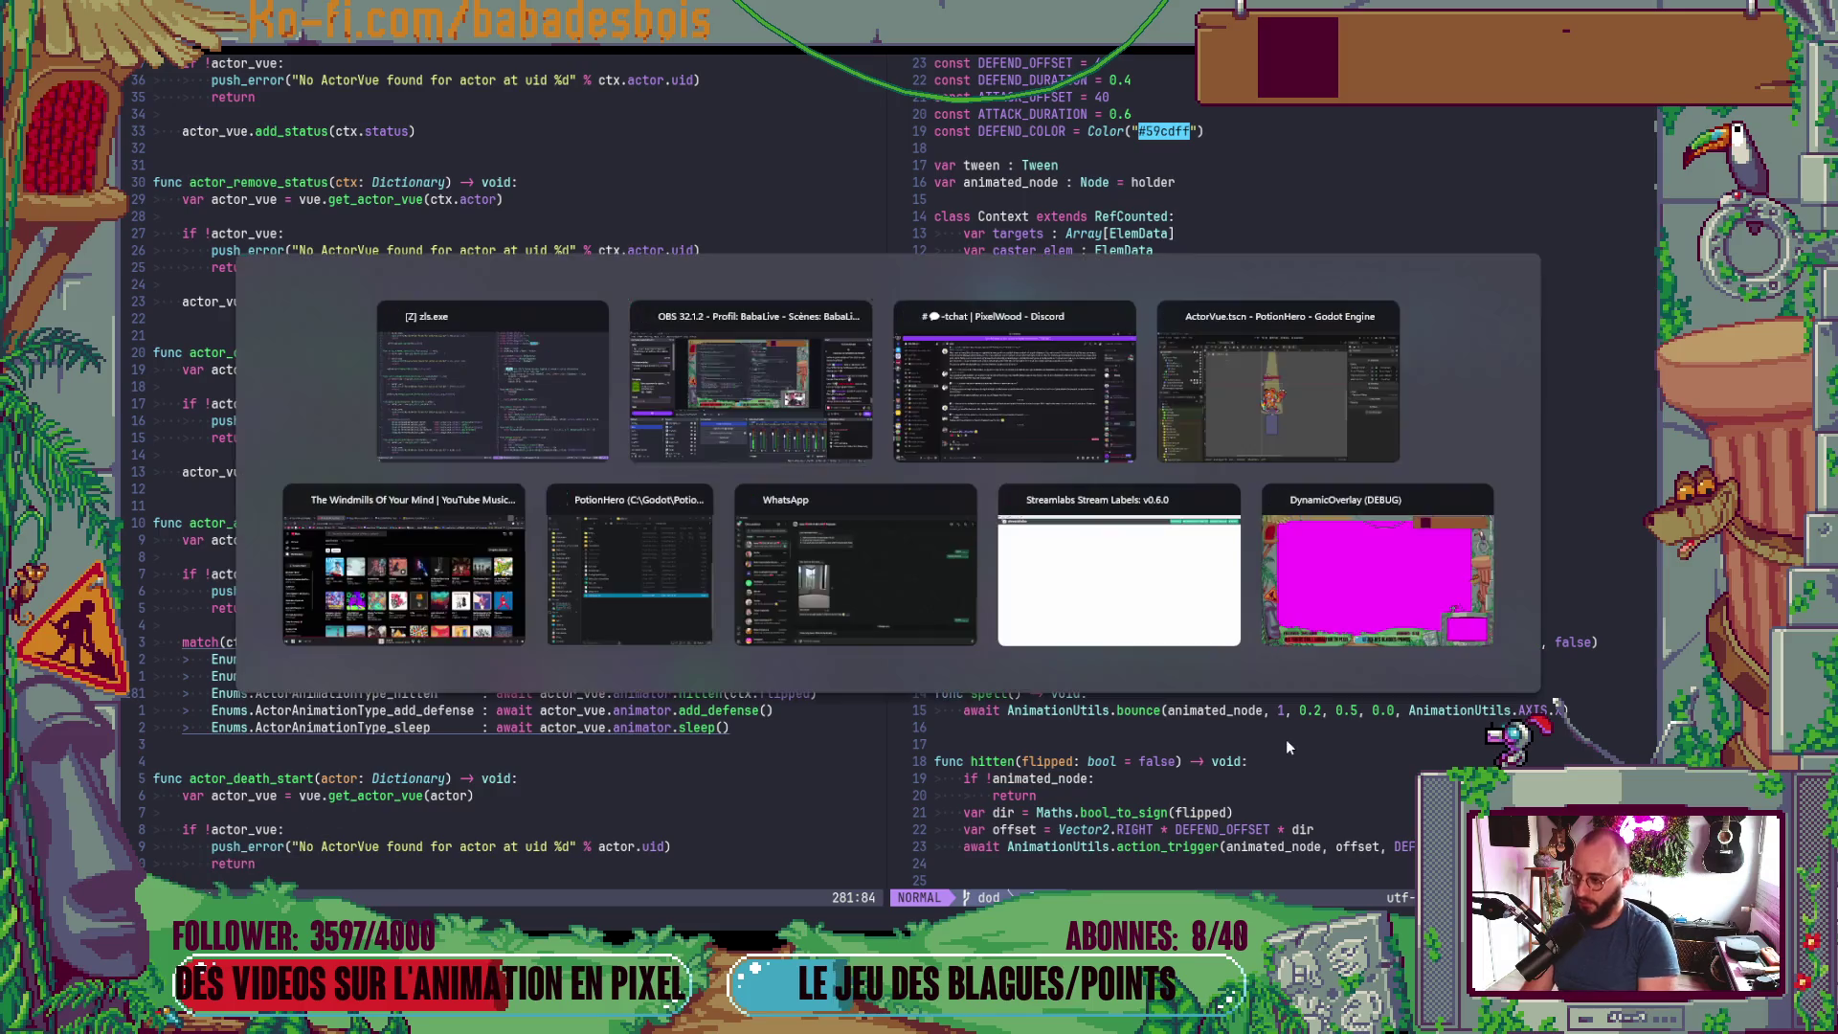
- Launch PotionHero from Godot, relaunching after it stalls on an empty combat room
{"action": "key", "text": "alt+Tab"}
{"action": "key", "text": "F5"}
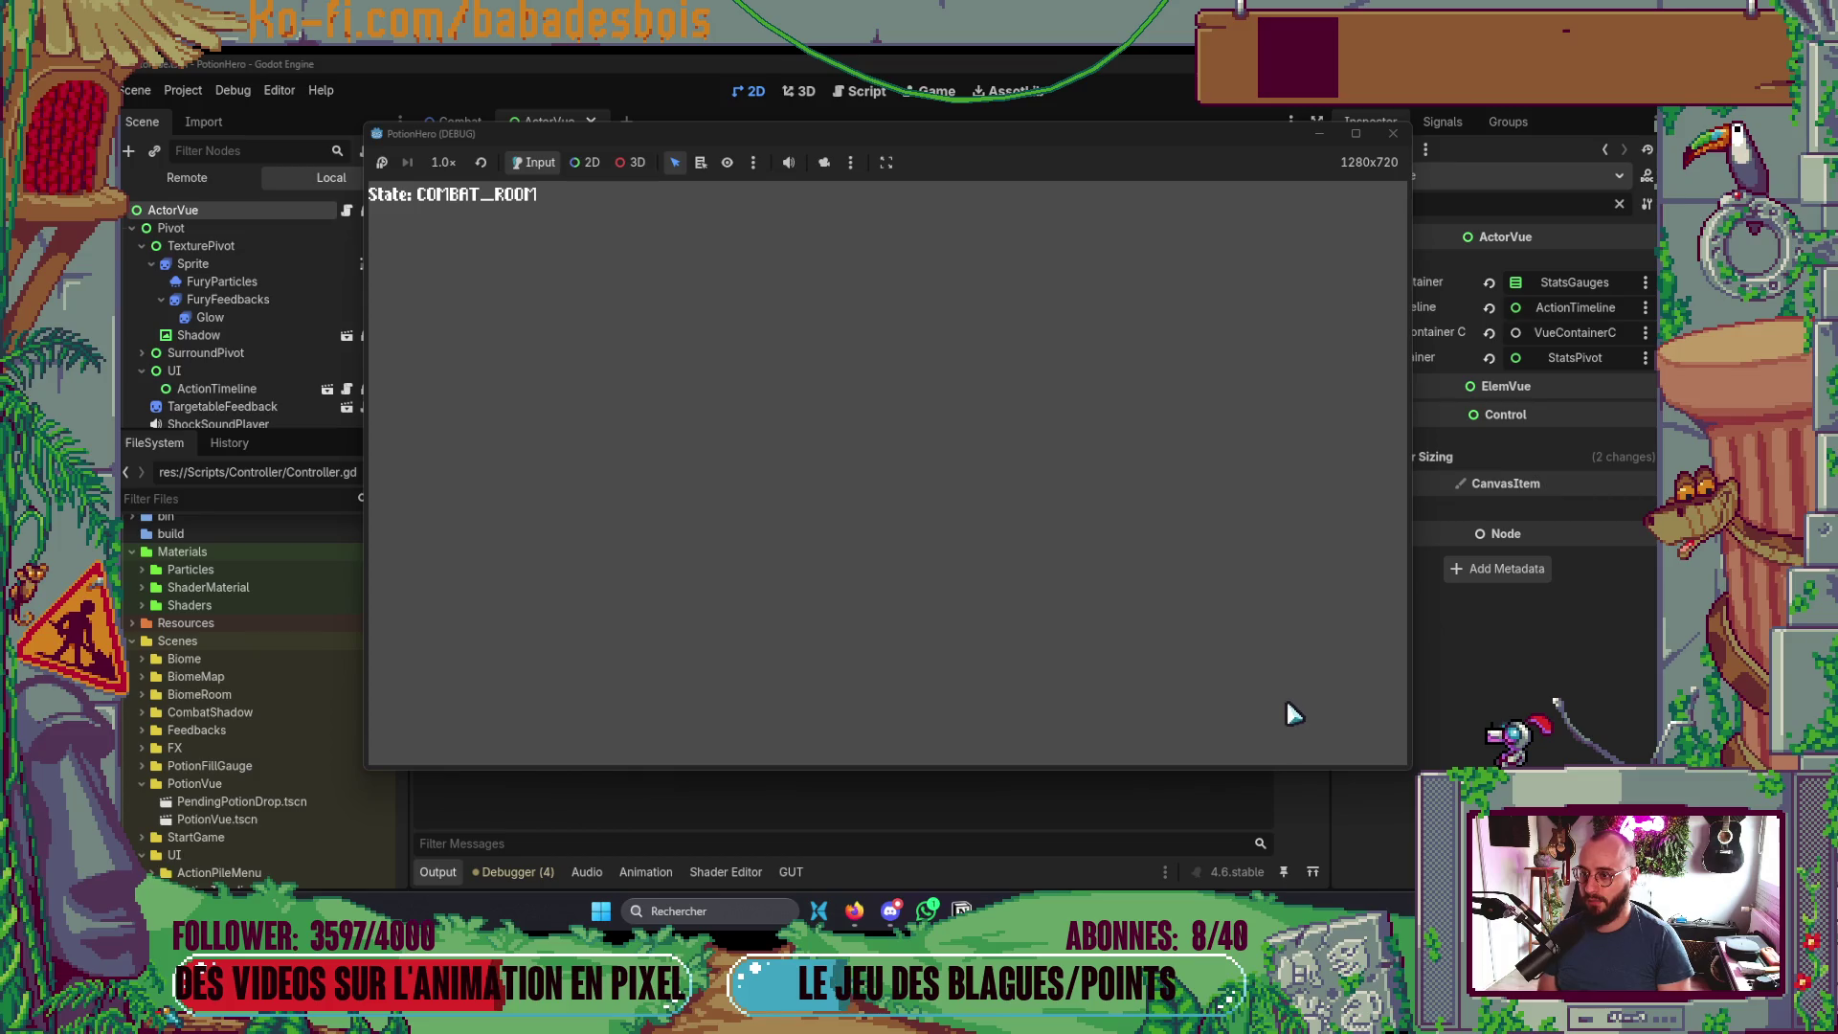
{"action": "left_click", "coordinate": [1393, 133]}
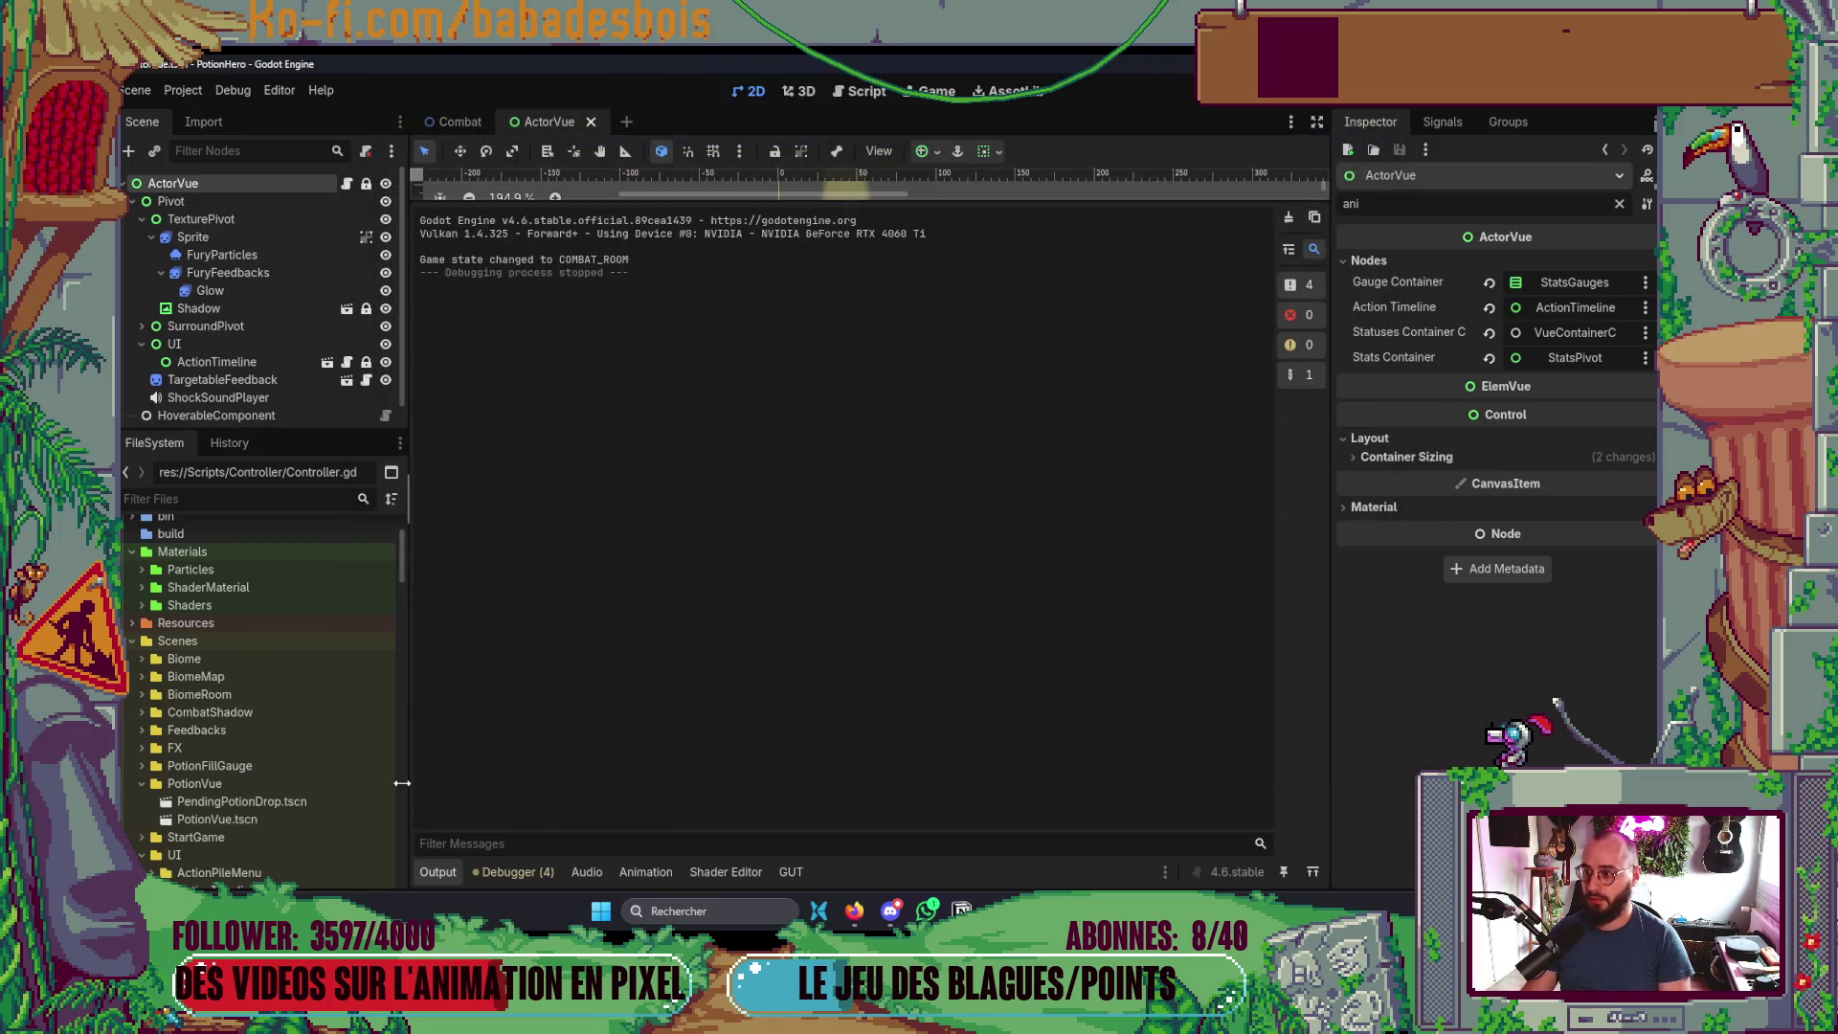
{"action": "key", "text": "F5"}
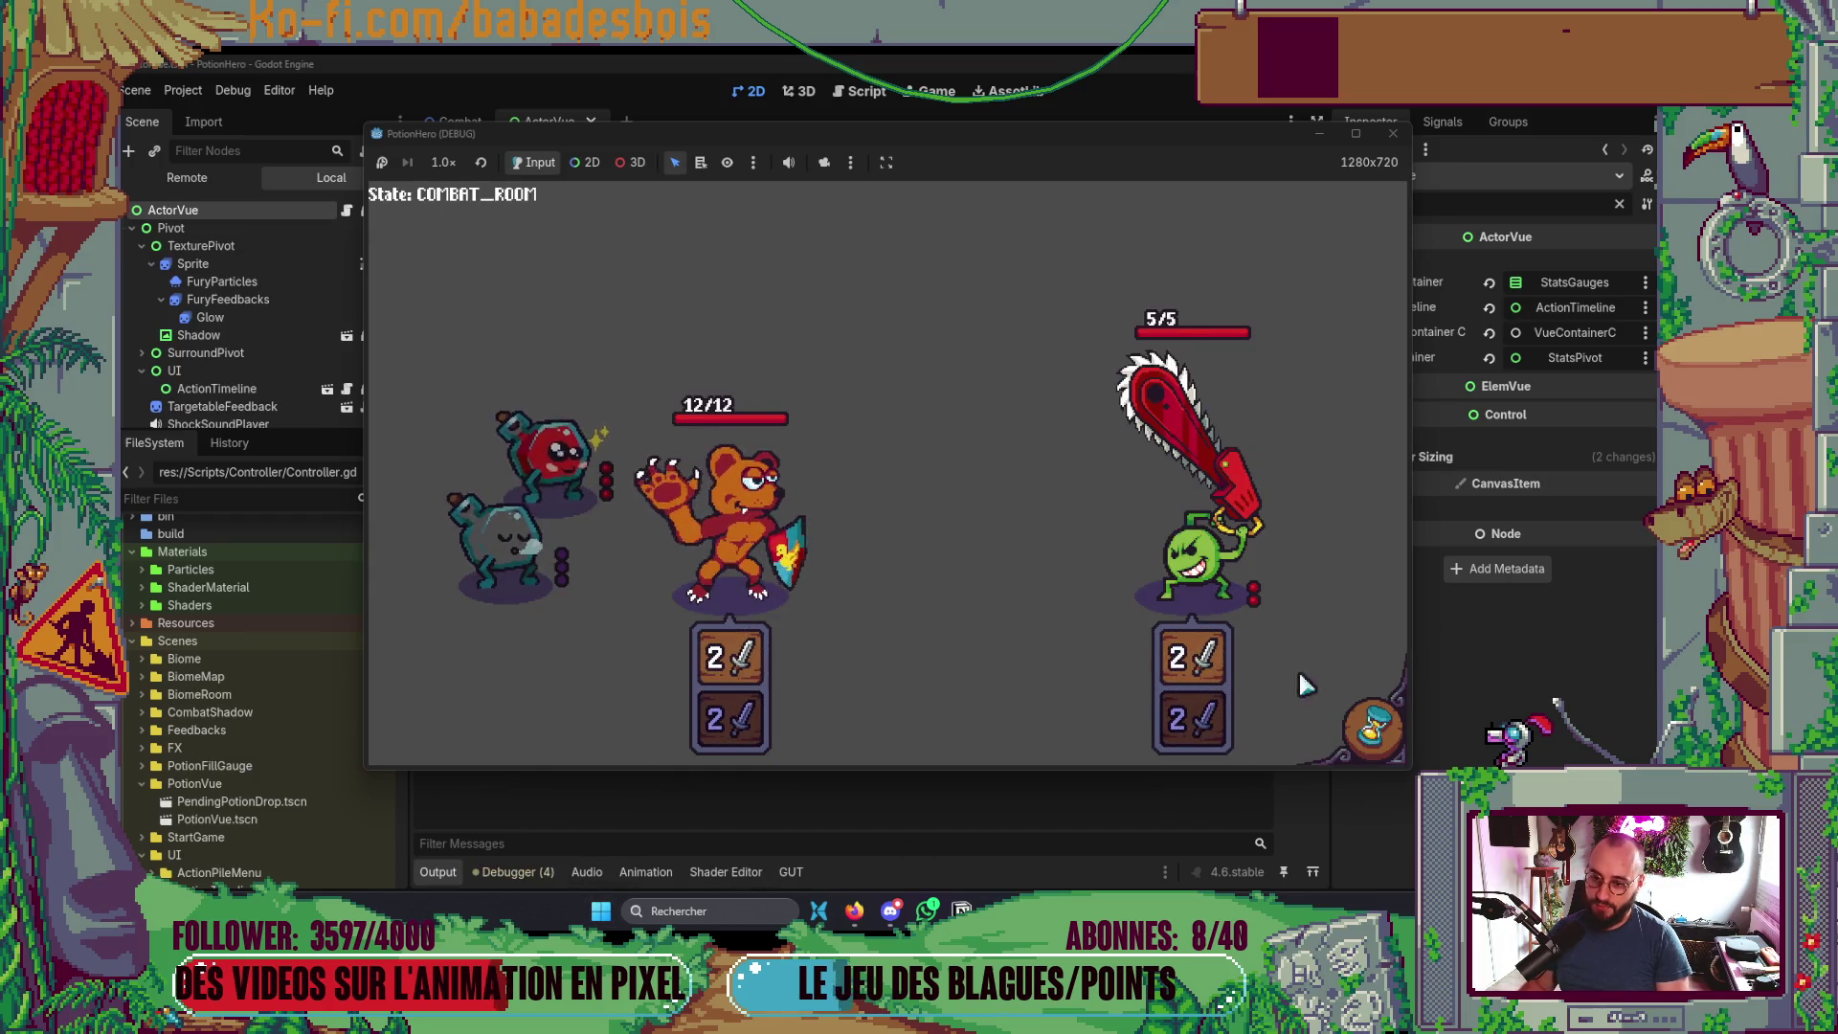
{"action": "key", "text": "F8"}
{"action": "key", "text": "alt+Tab"}
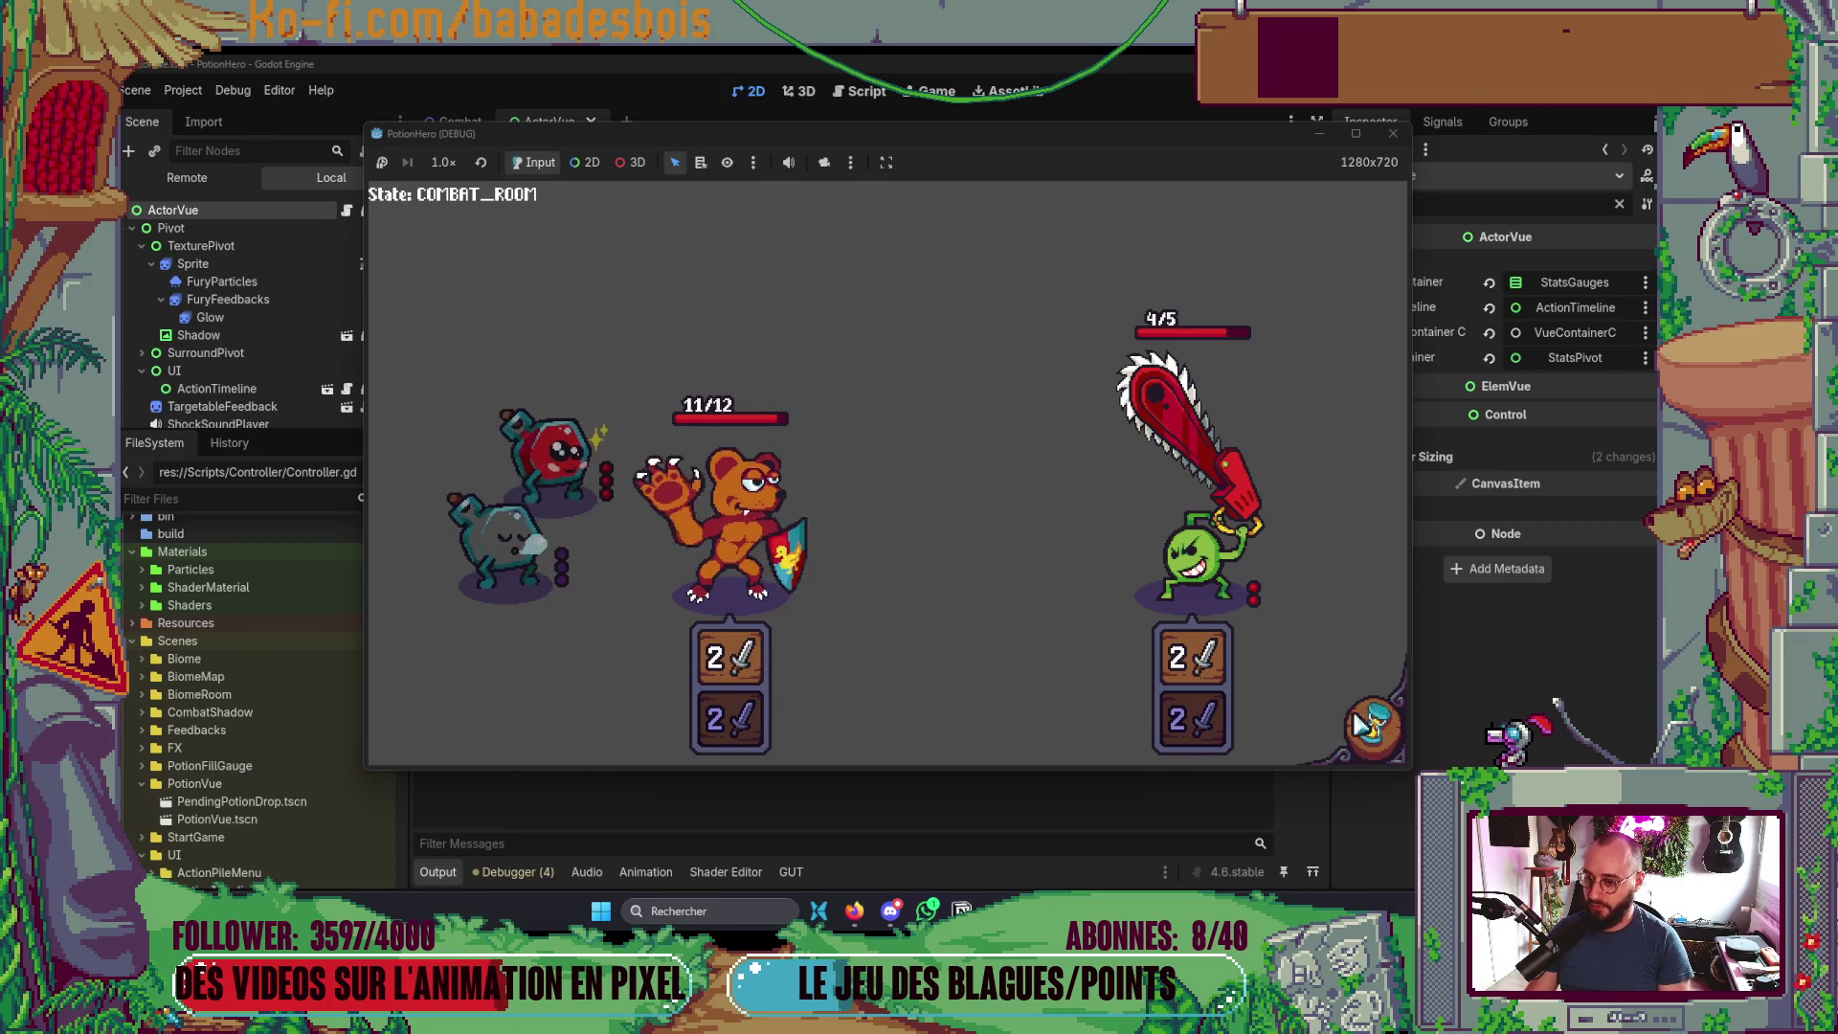
- End three turns until victory (bear at 8/12, pea dead), then close the game back to Controller.gd
{"action": "left_click", "coordinate": [1378, 723]}
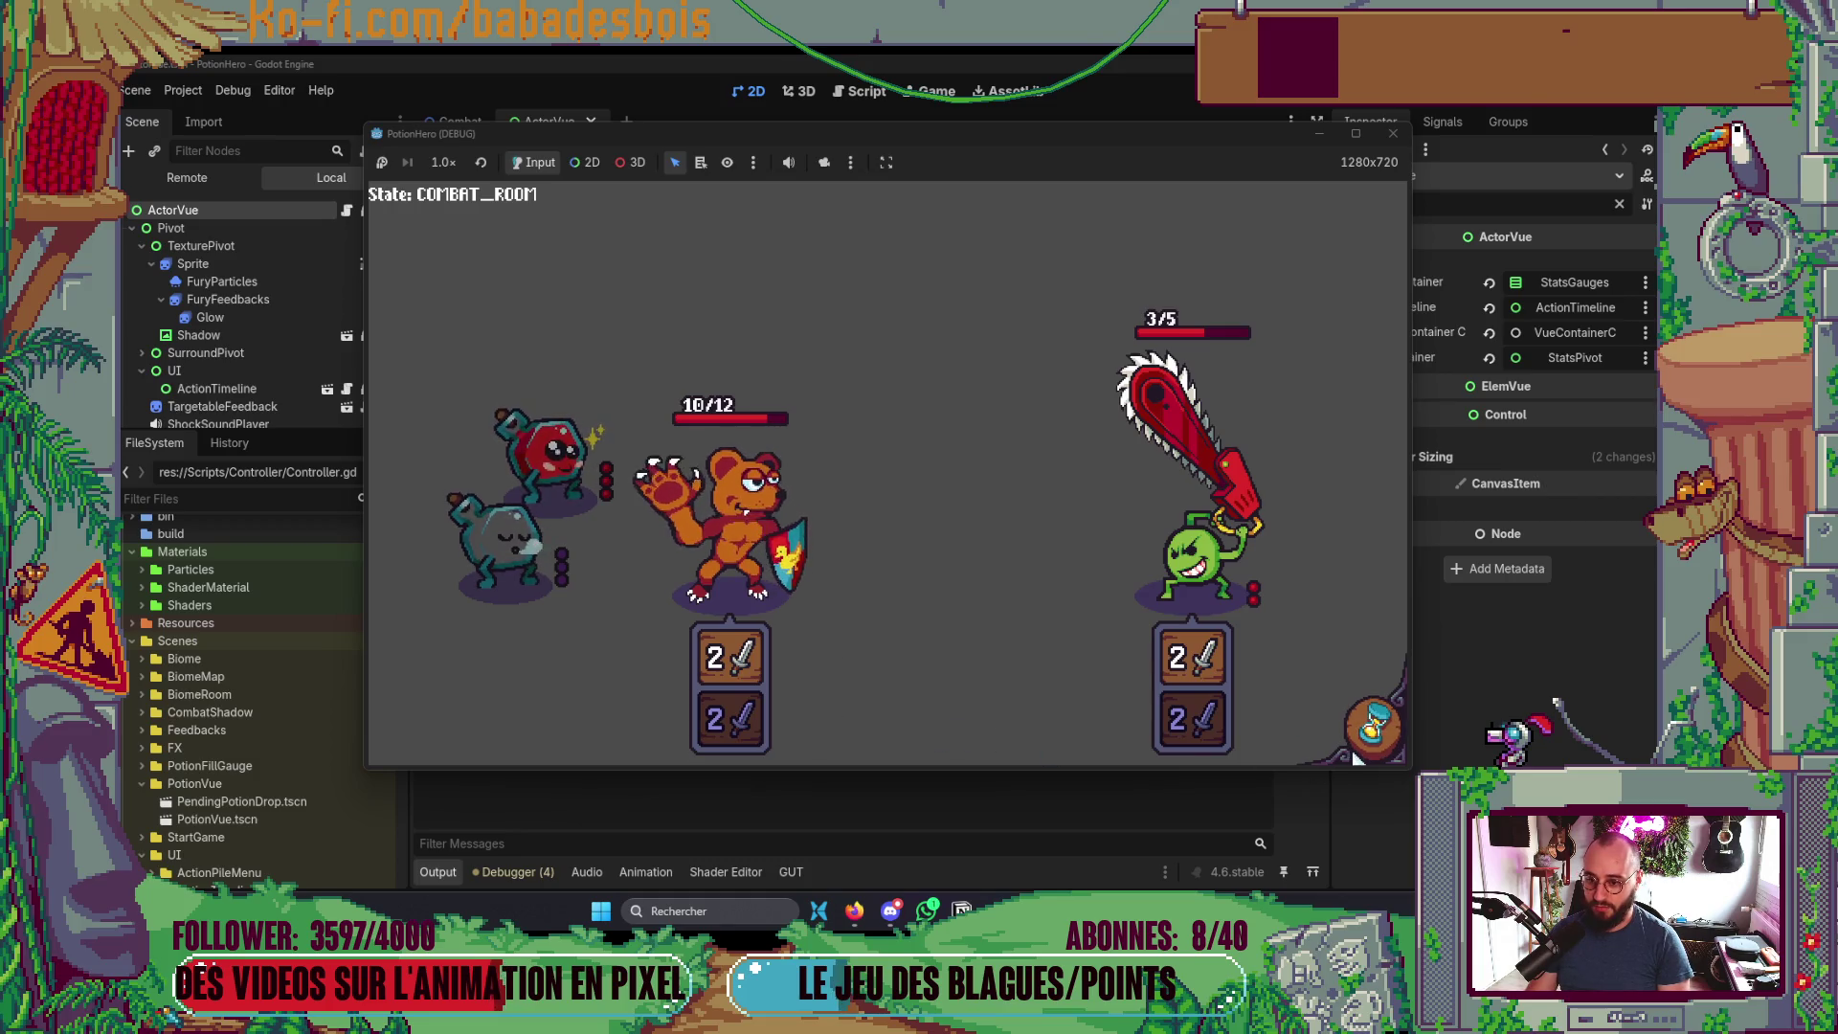
{"action": "left_click", "coordinate": [1374, 747]}
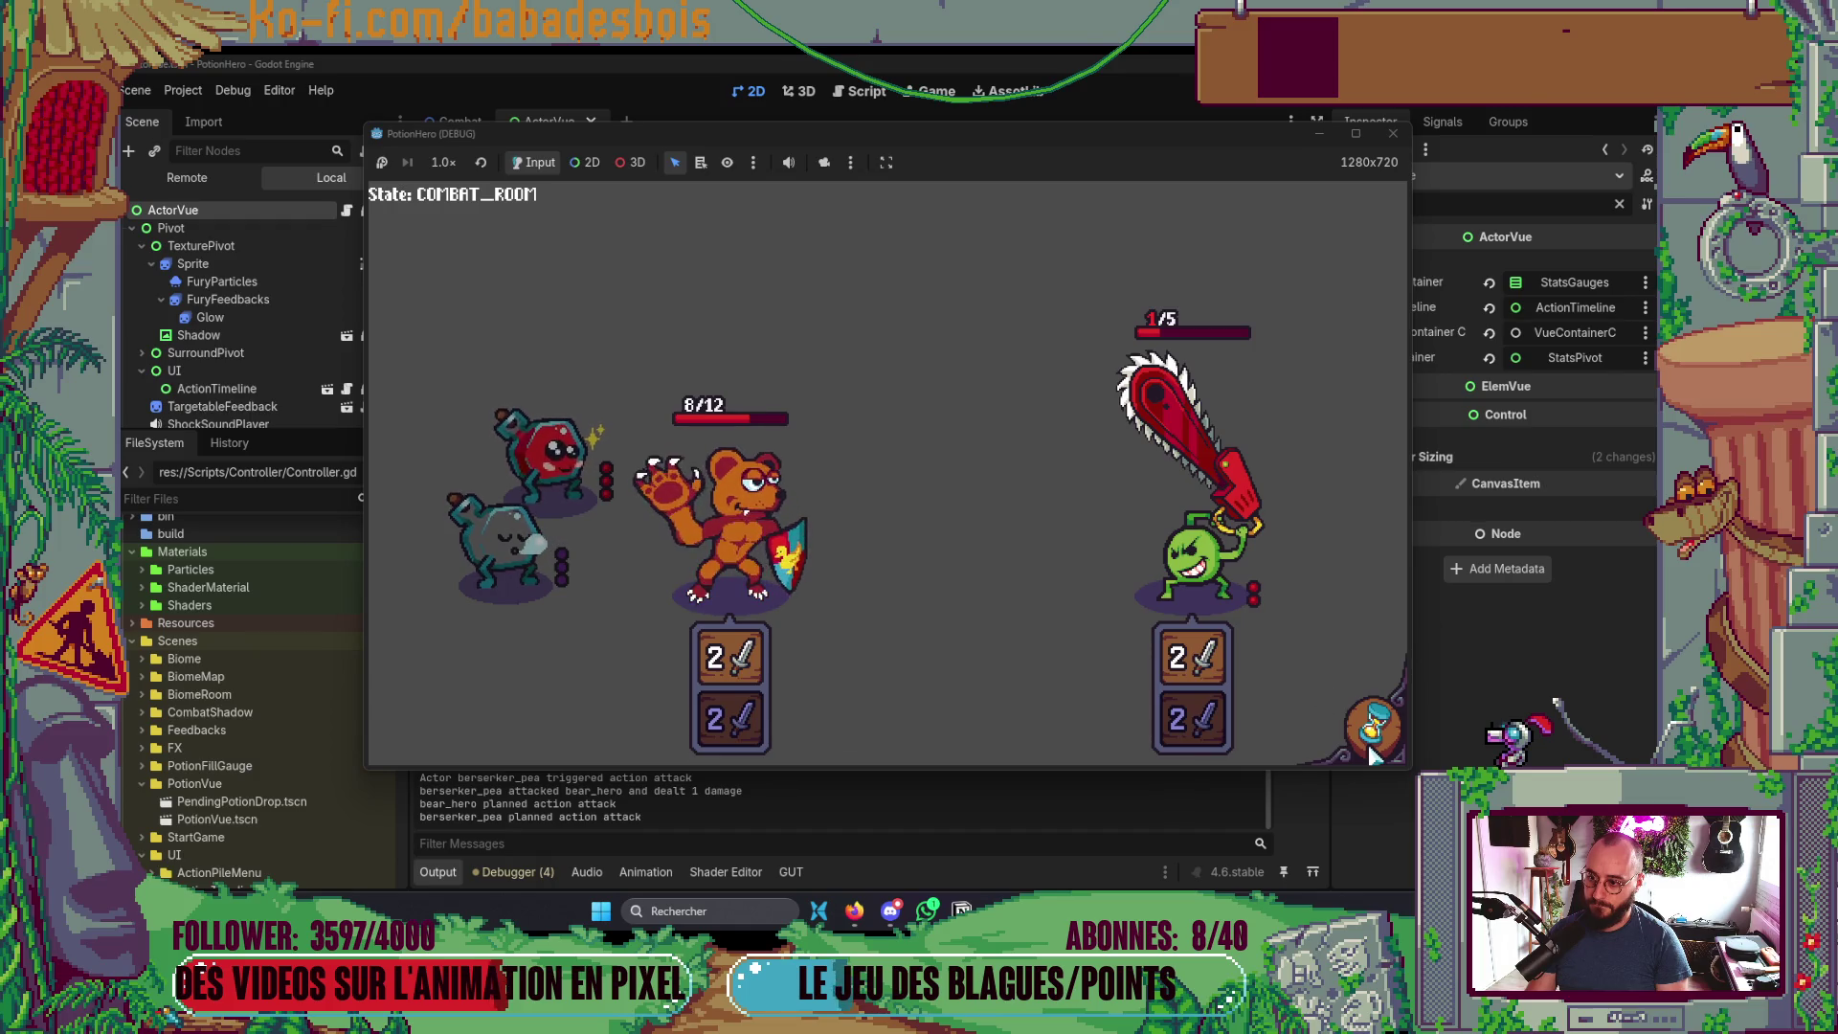
{"action": "left_click", "coordinate": [1374, 752]}
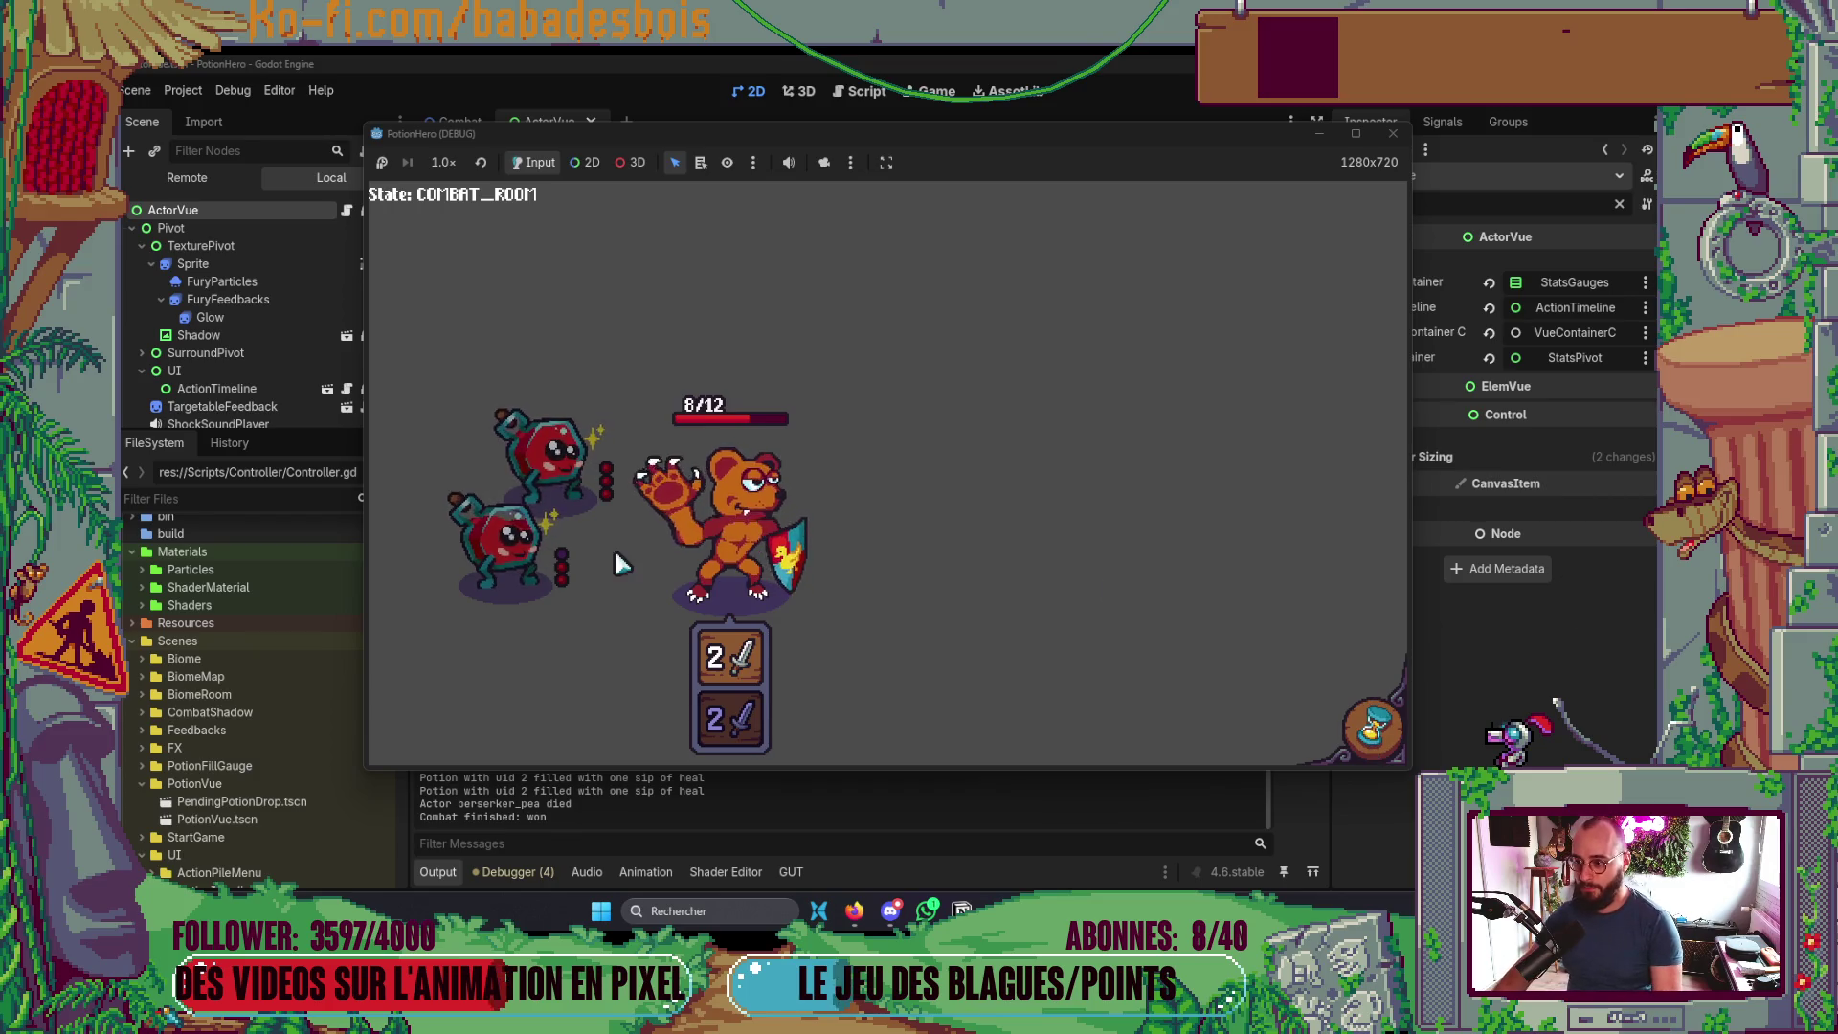
{"action": "left_click", "coordinate": [1393, 133]}
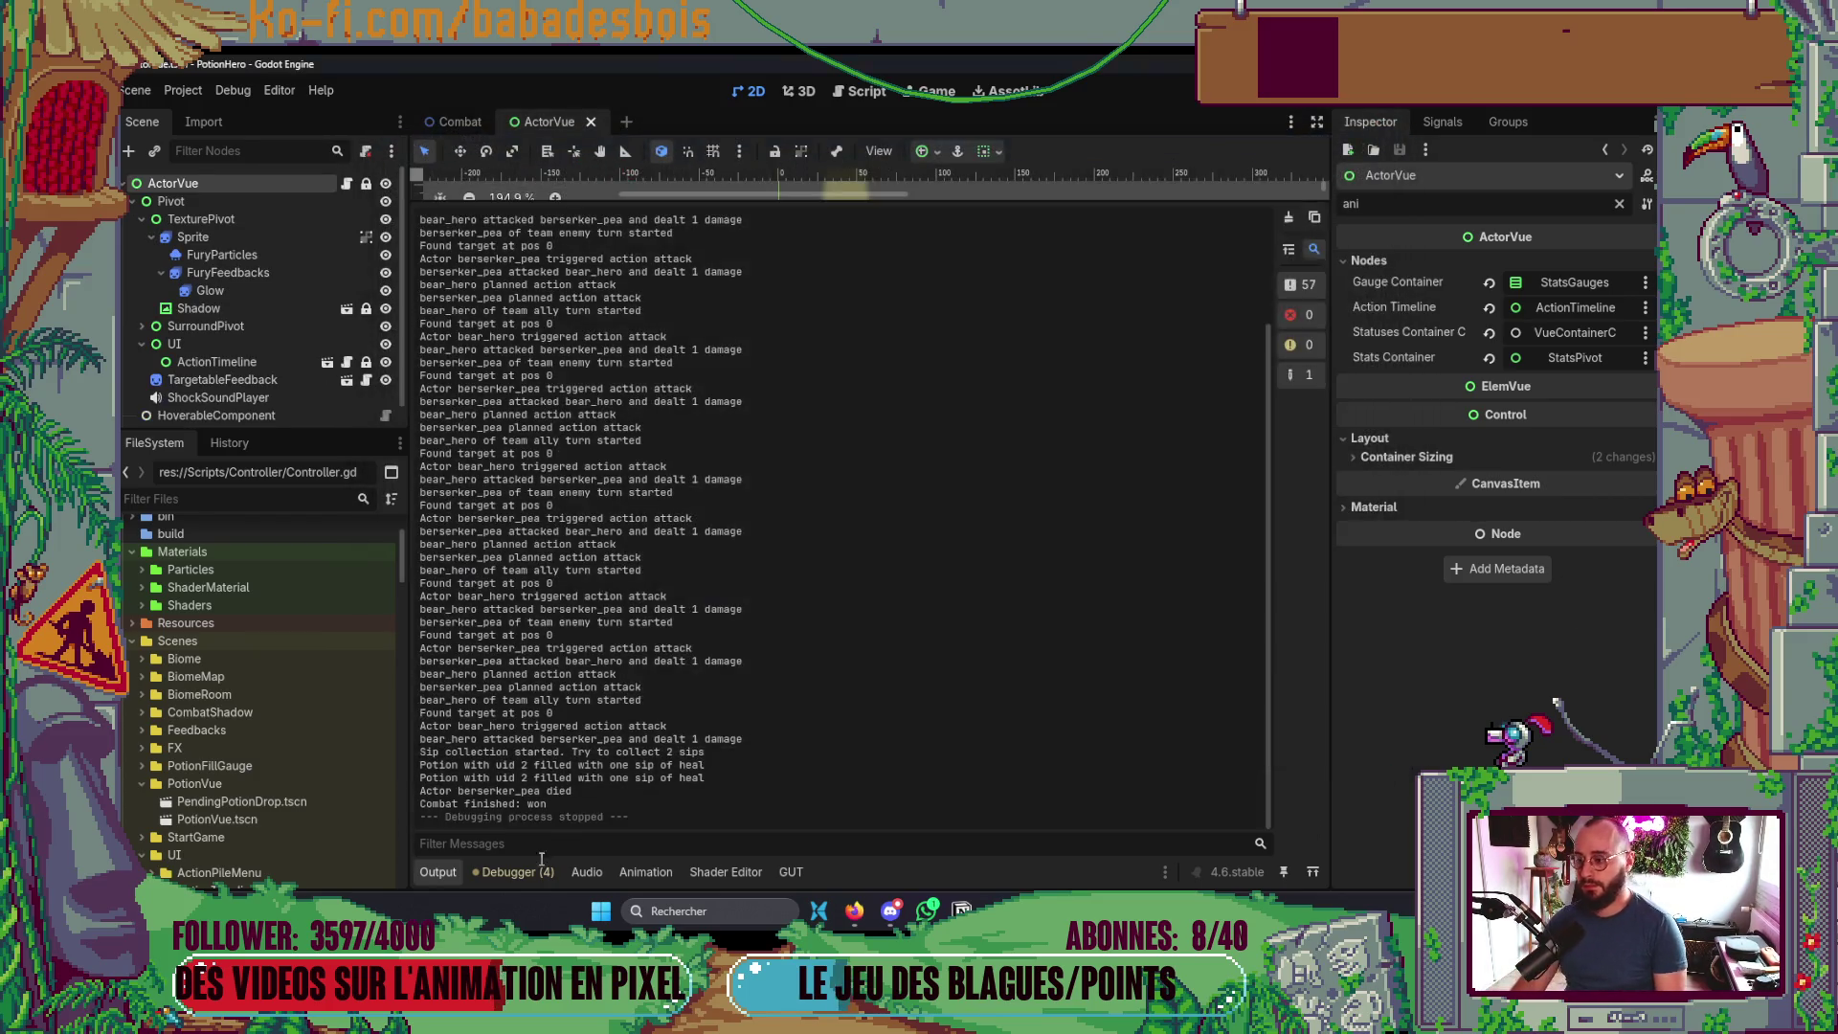
{"action": "left_click", "coordinate": [452, 871]}
{"action": "key", "text": "alt+Tab"}
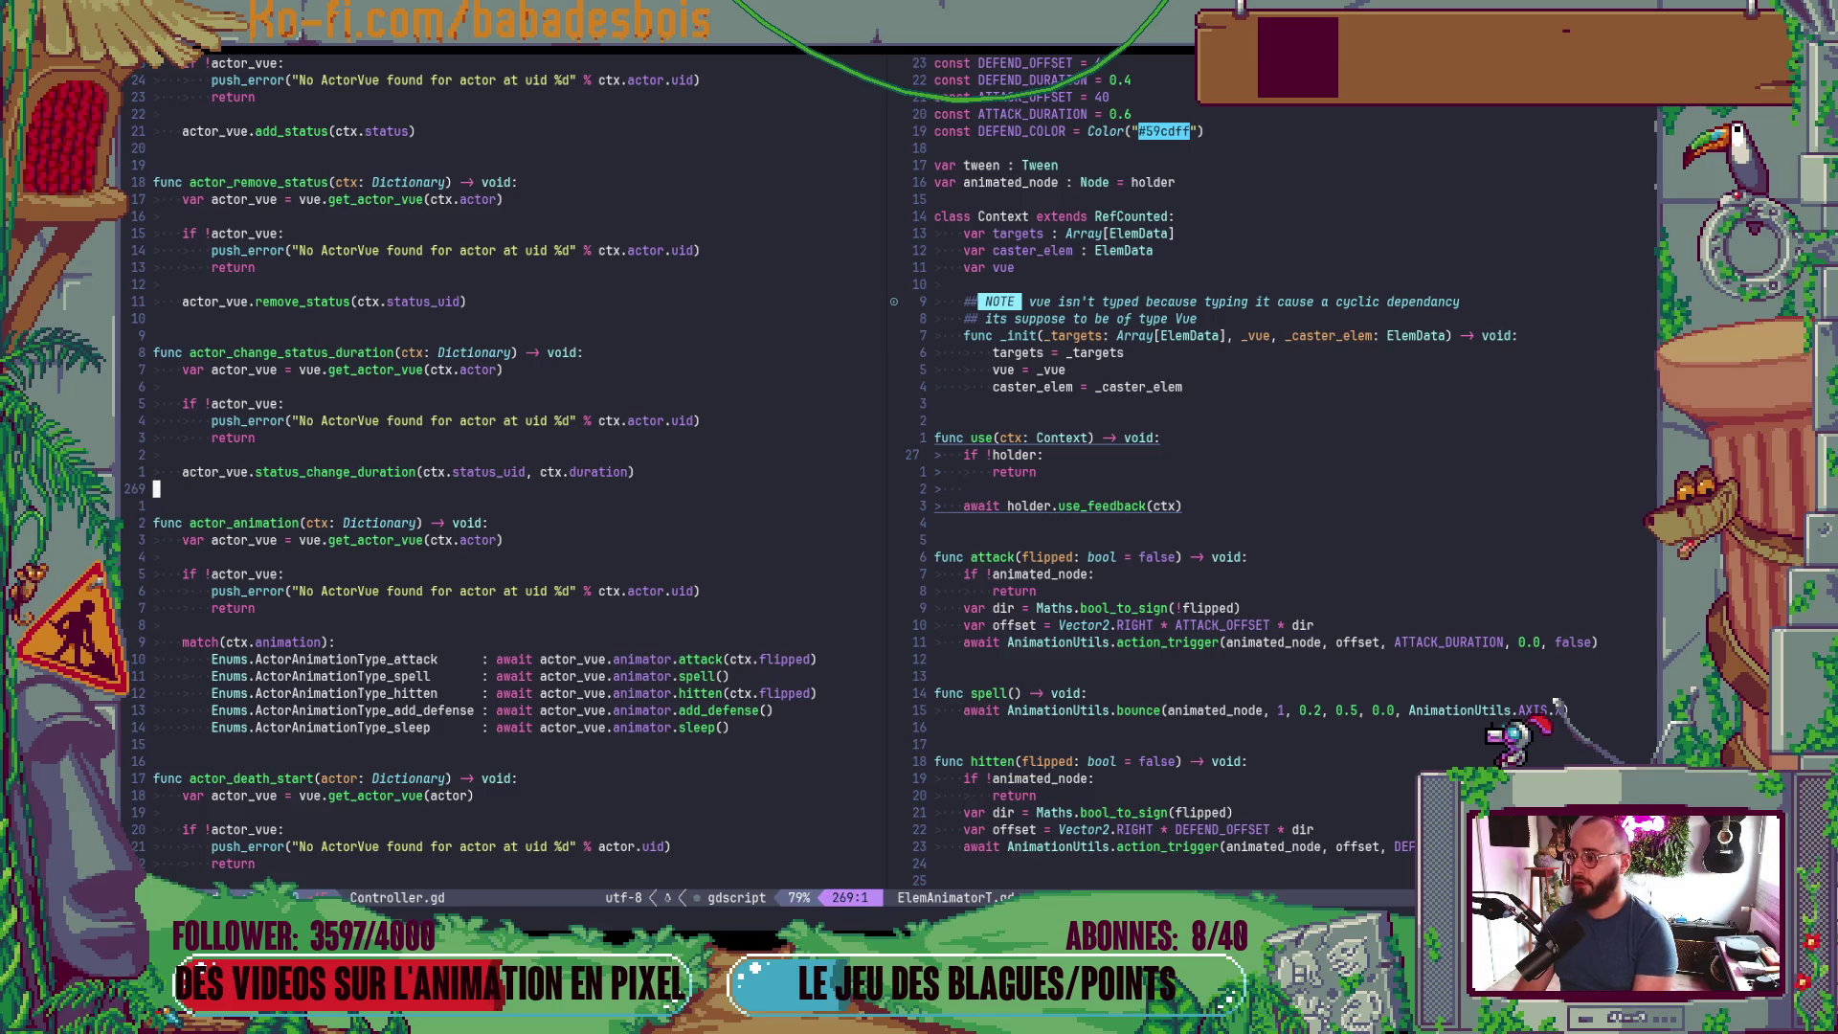
{"action": "key", "text": "ctrl+w"}
{"action": "key", "text": "w"}
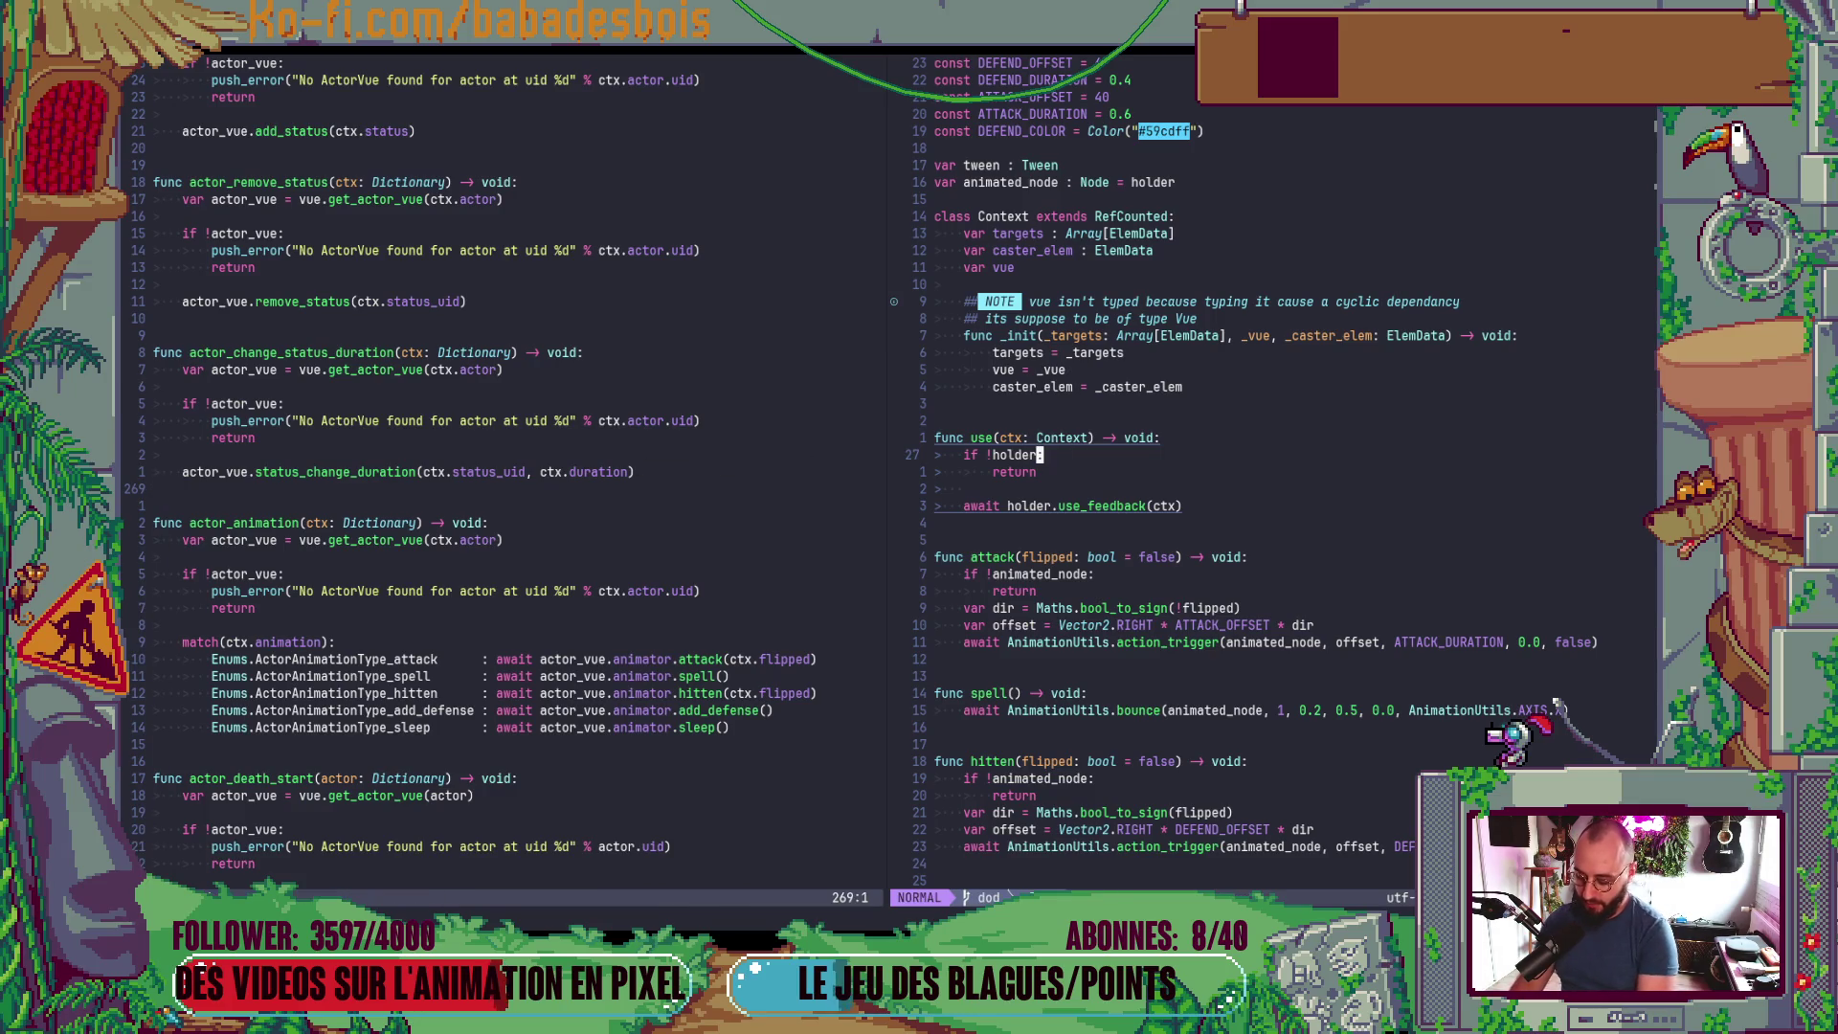
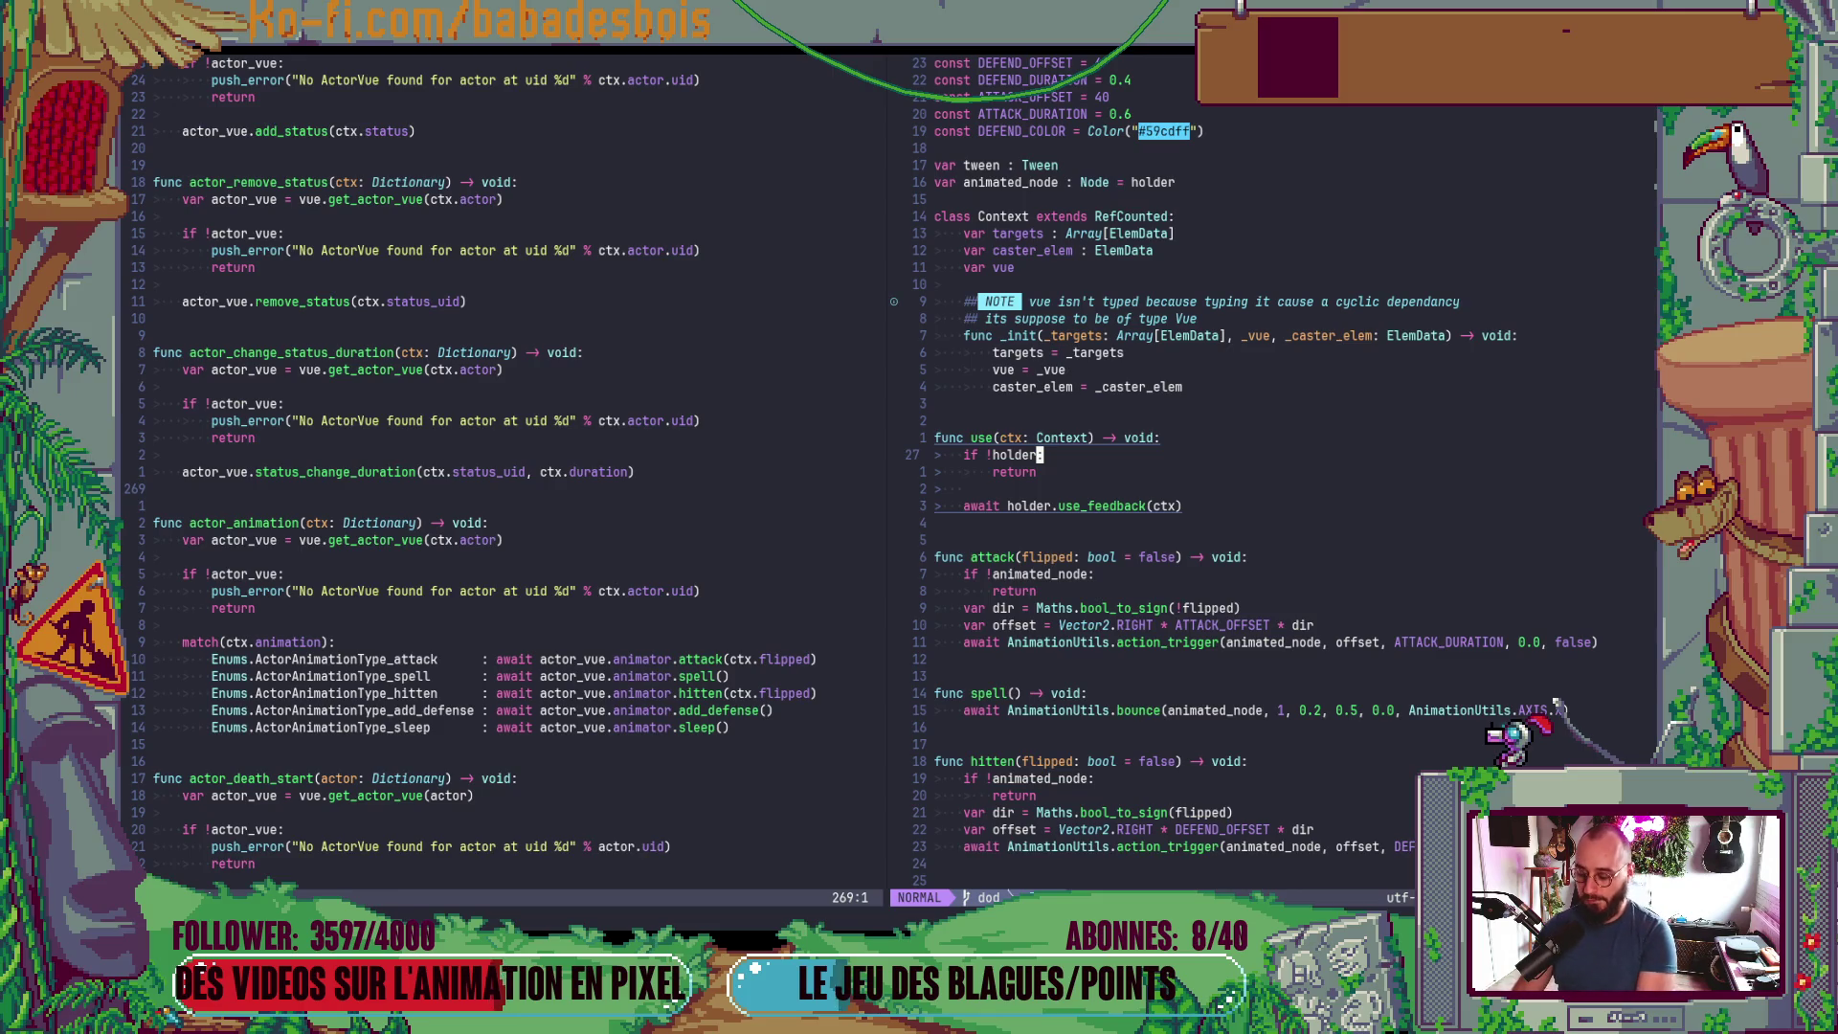
- Open command.zig with the file finder and move to the sip_drain member line
{"action": "key", "text": "space"}
{"action": "key", "text": "f"}
{"action": "key", "text": "f"}
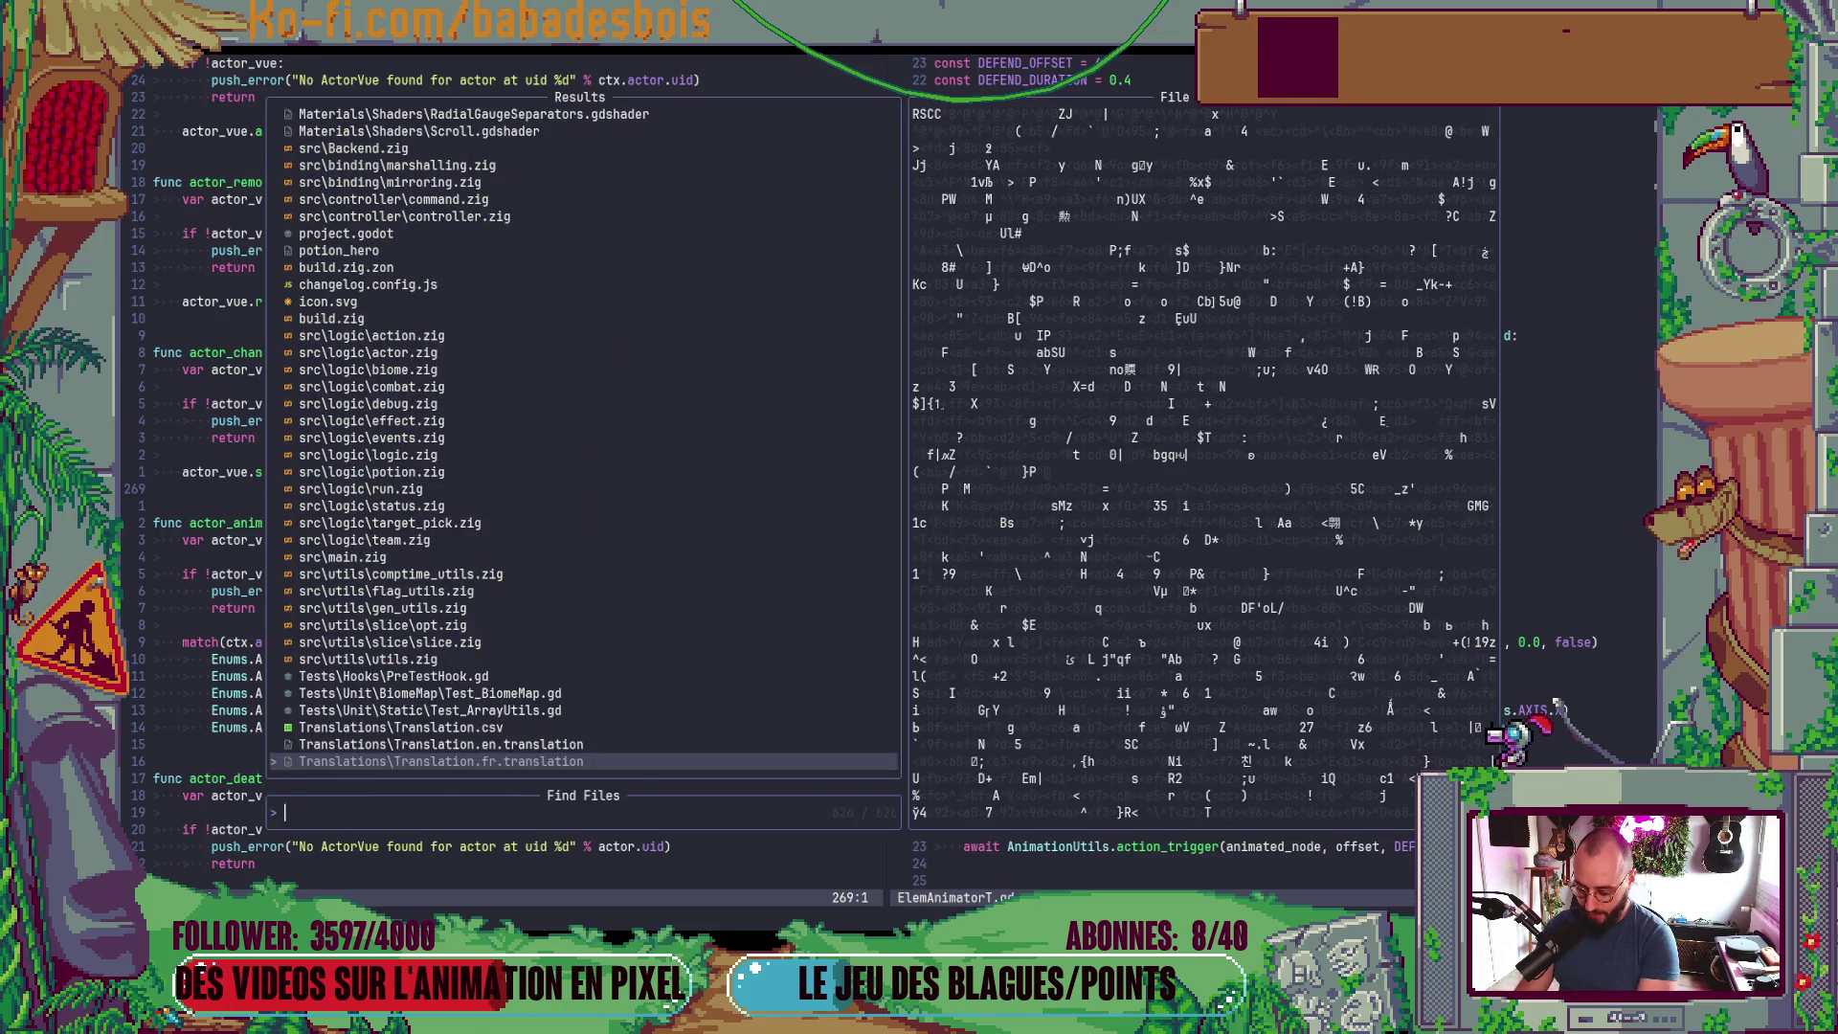
{"action": "type", "text": "command"}
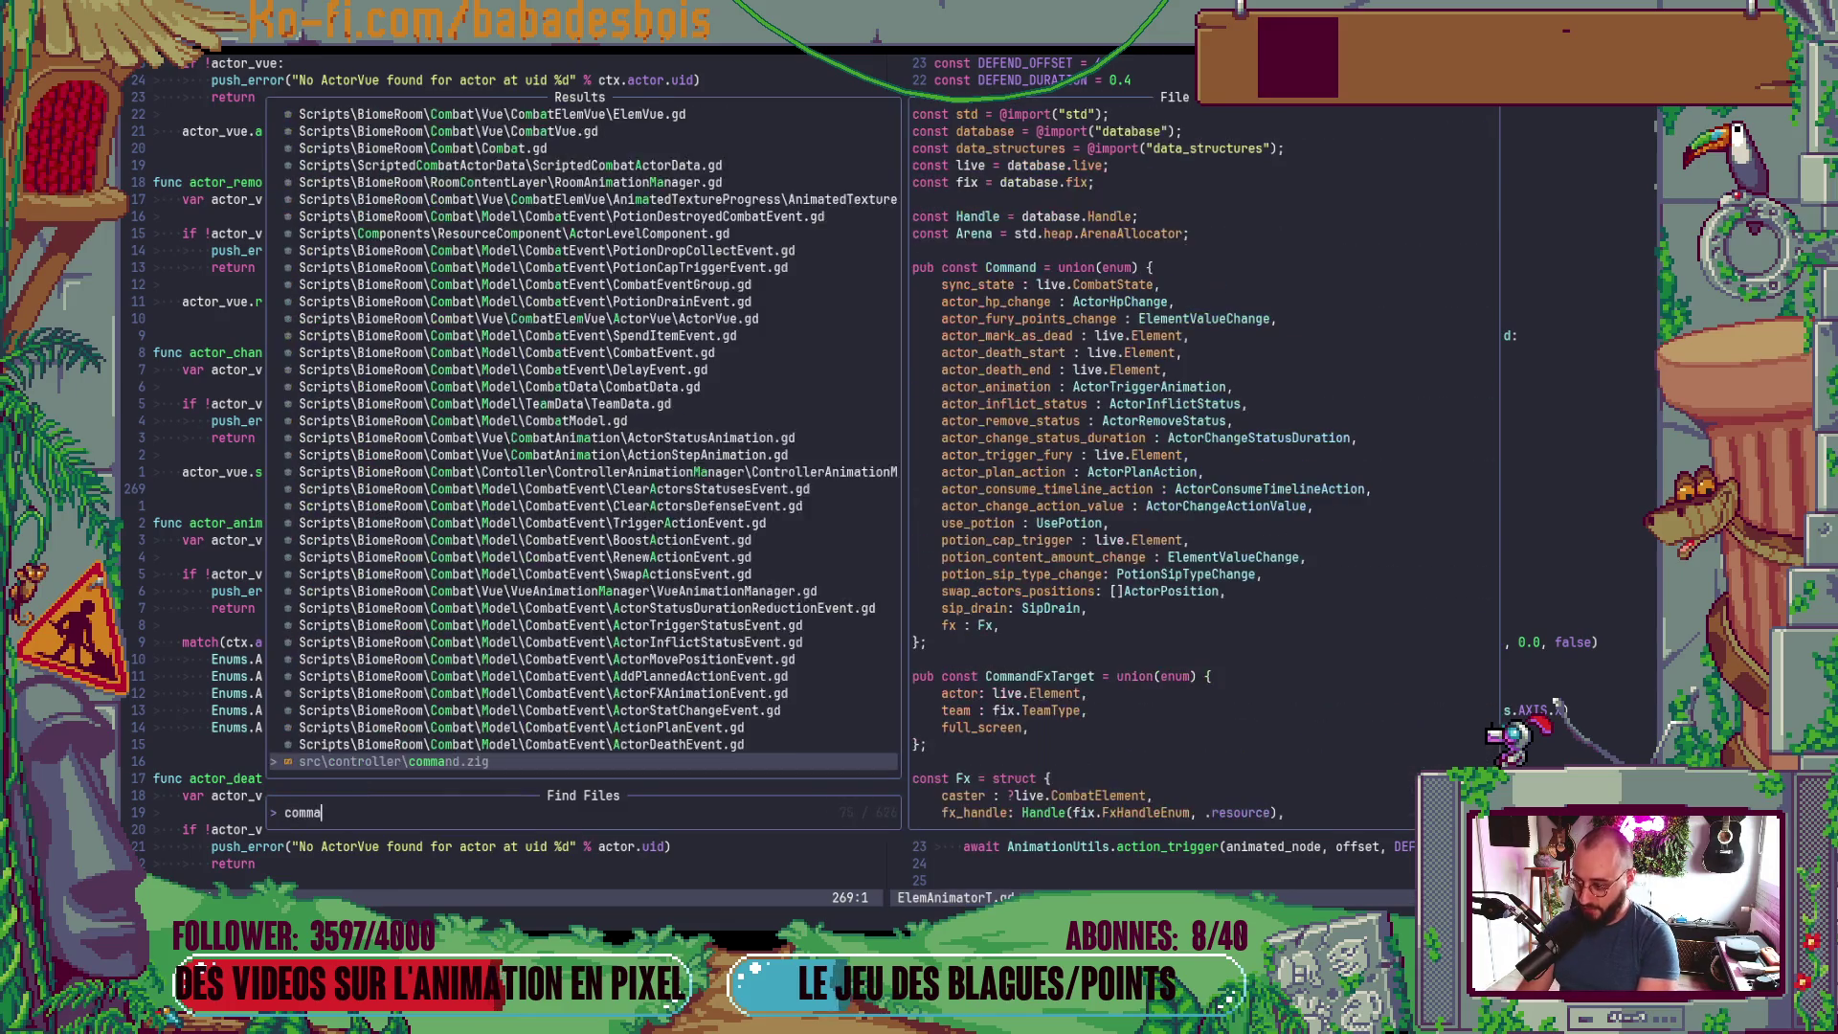
{"action": "key", "text": "Return"}
{"action": "key", "text": "j"}
{"action": "key", "text": "j"}
{"action": "key", "text": "j"}
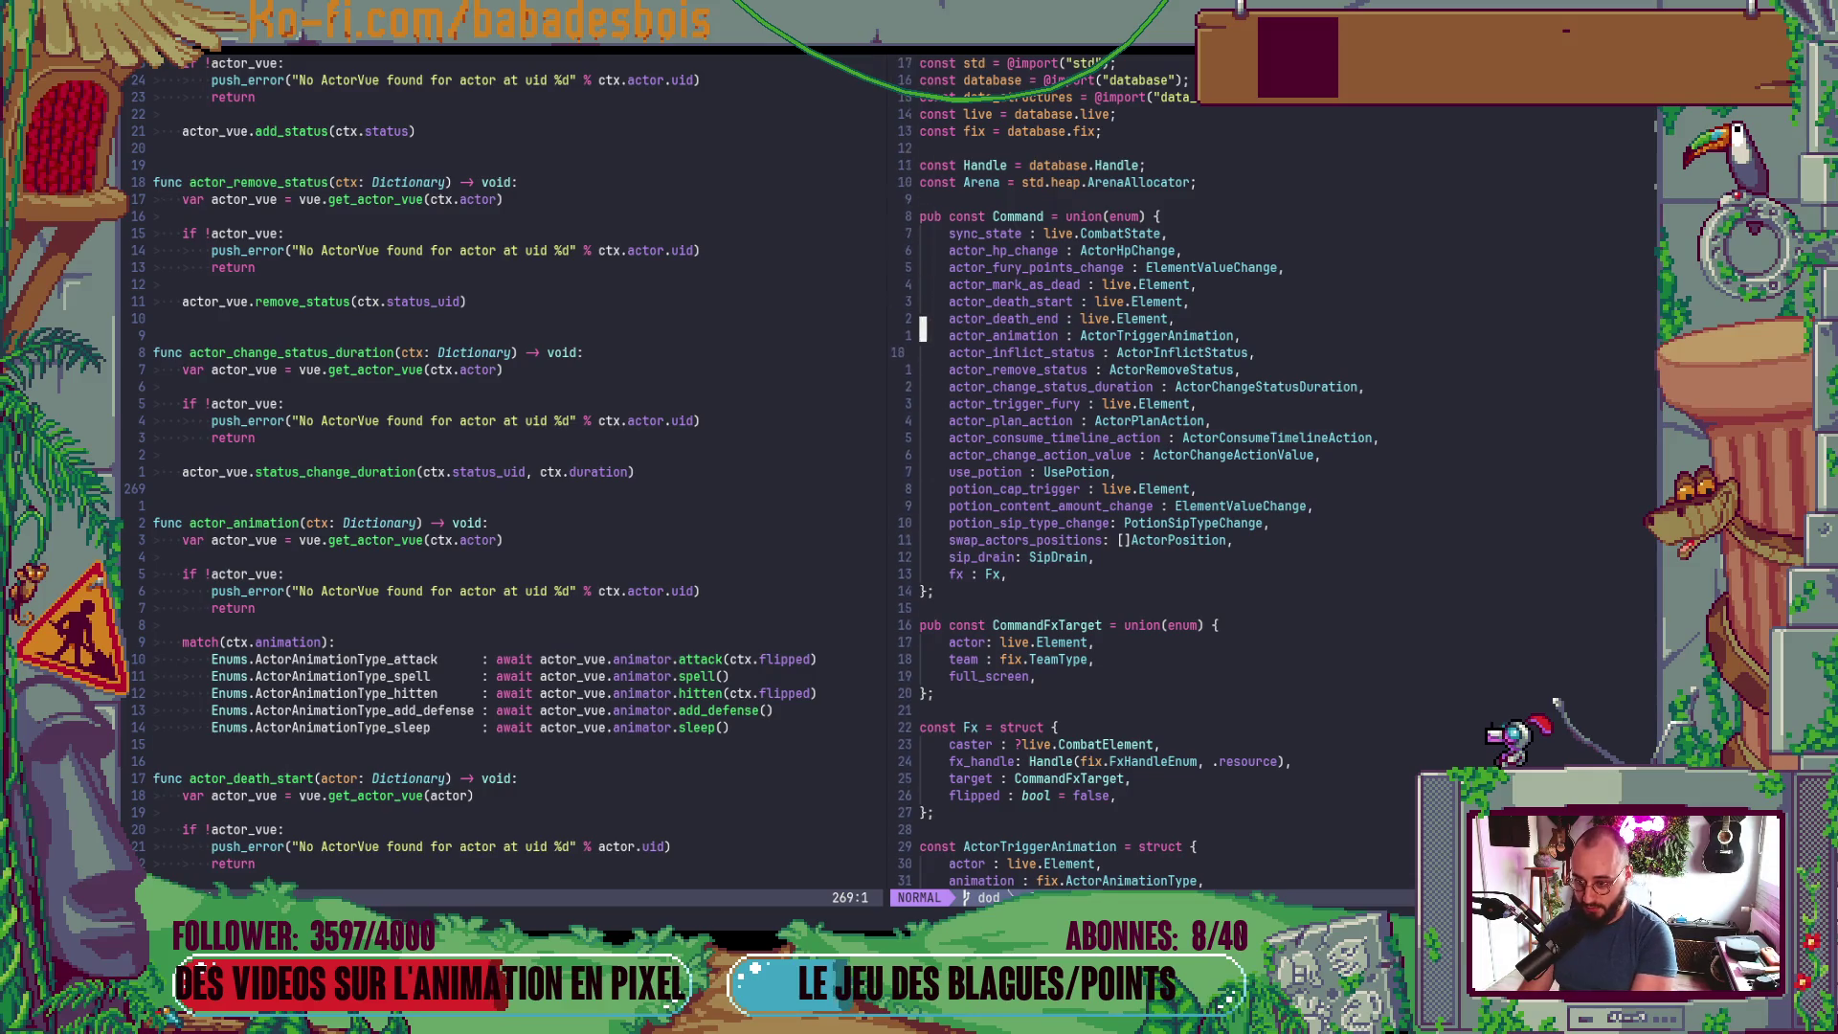
- Insert an 'action_finished,' member below sip_drain and save command.zig
{"action": "type", "text": "oactor_turn"}
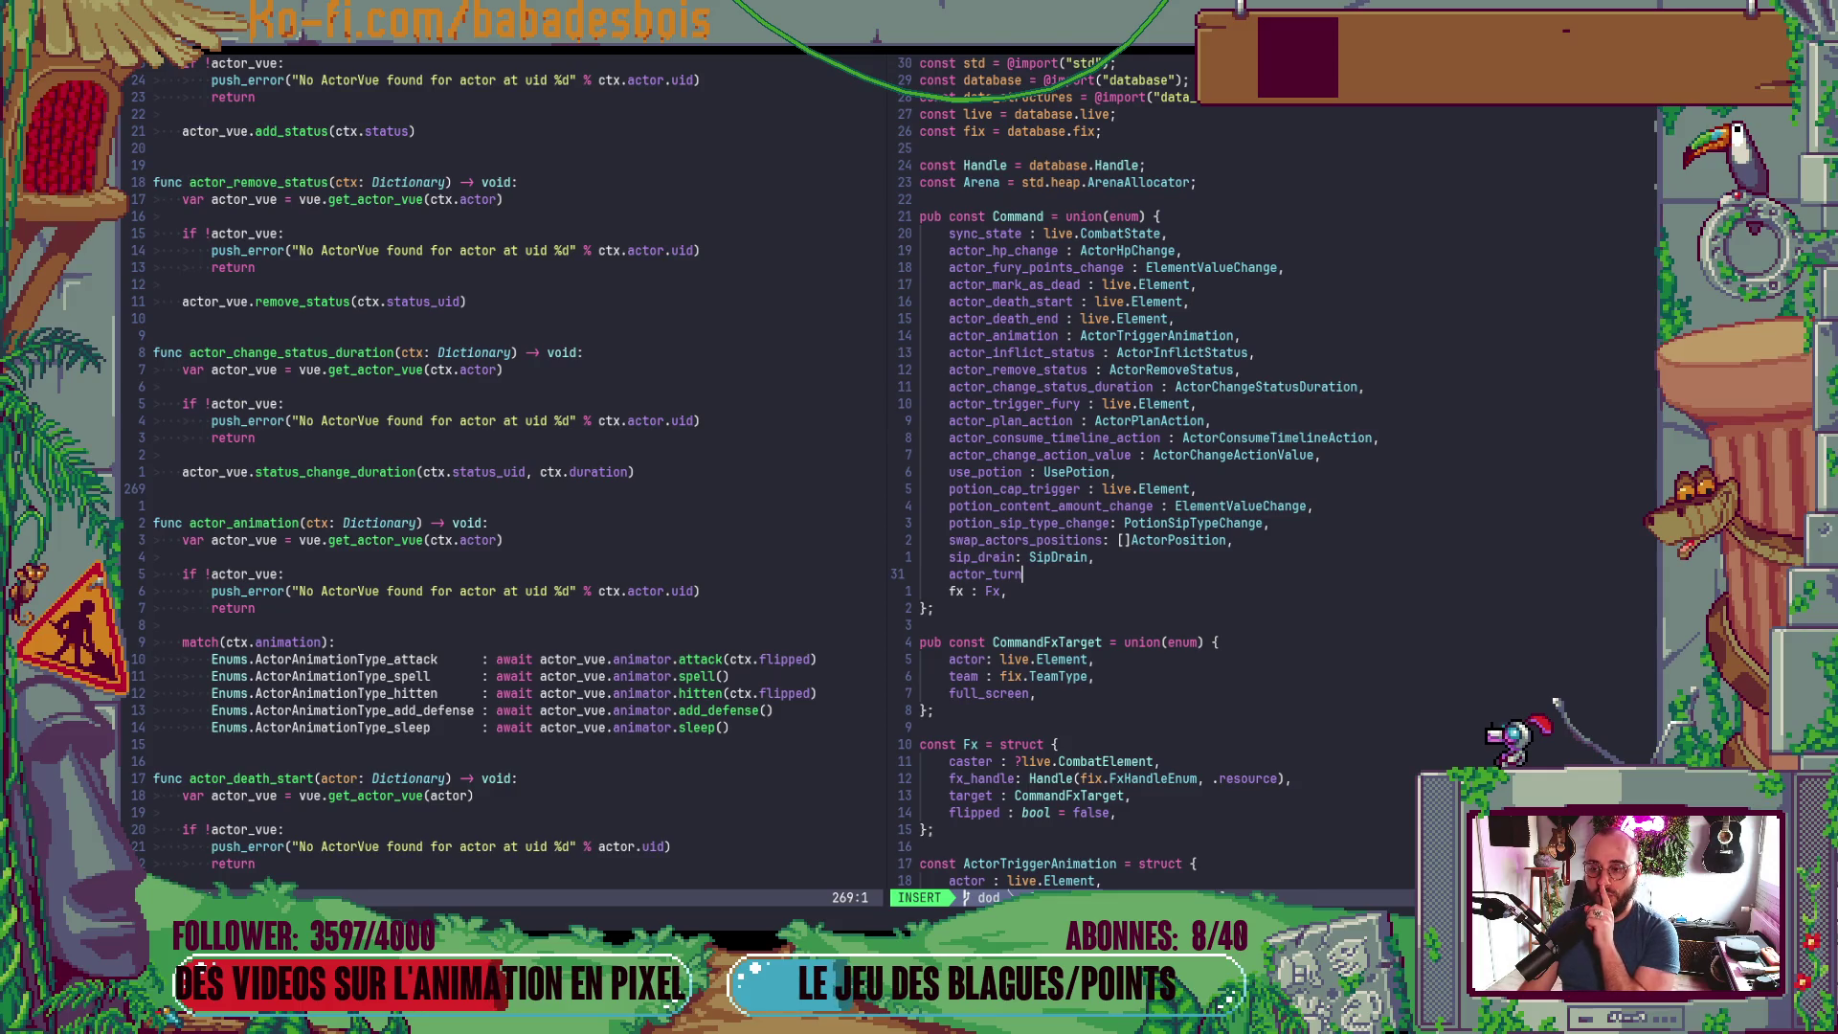
{"action": "key", "text": "ctrl+w"}
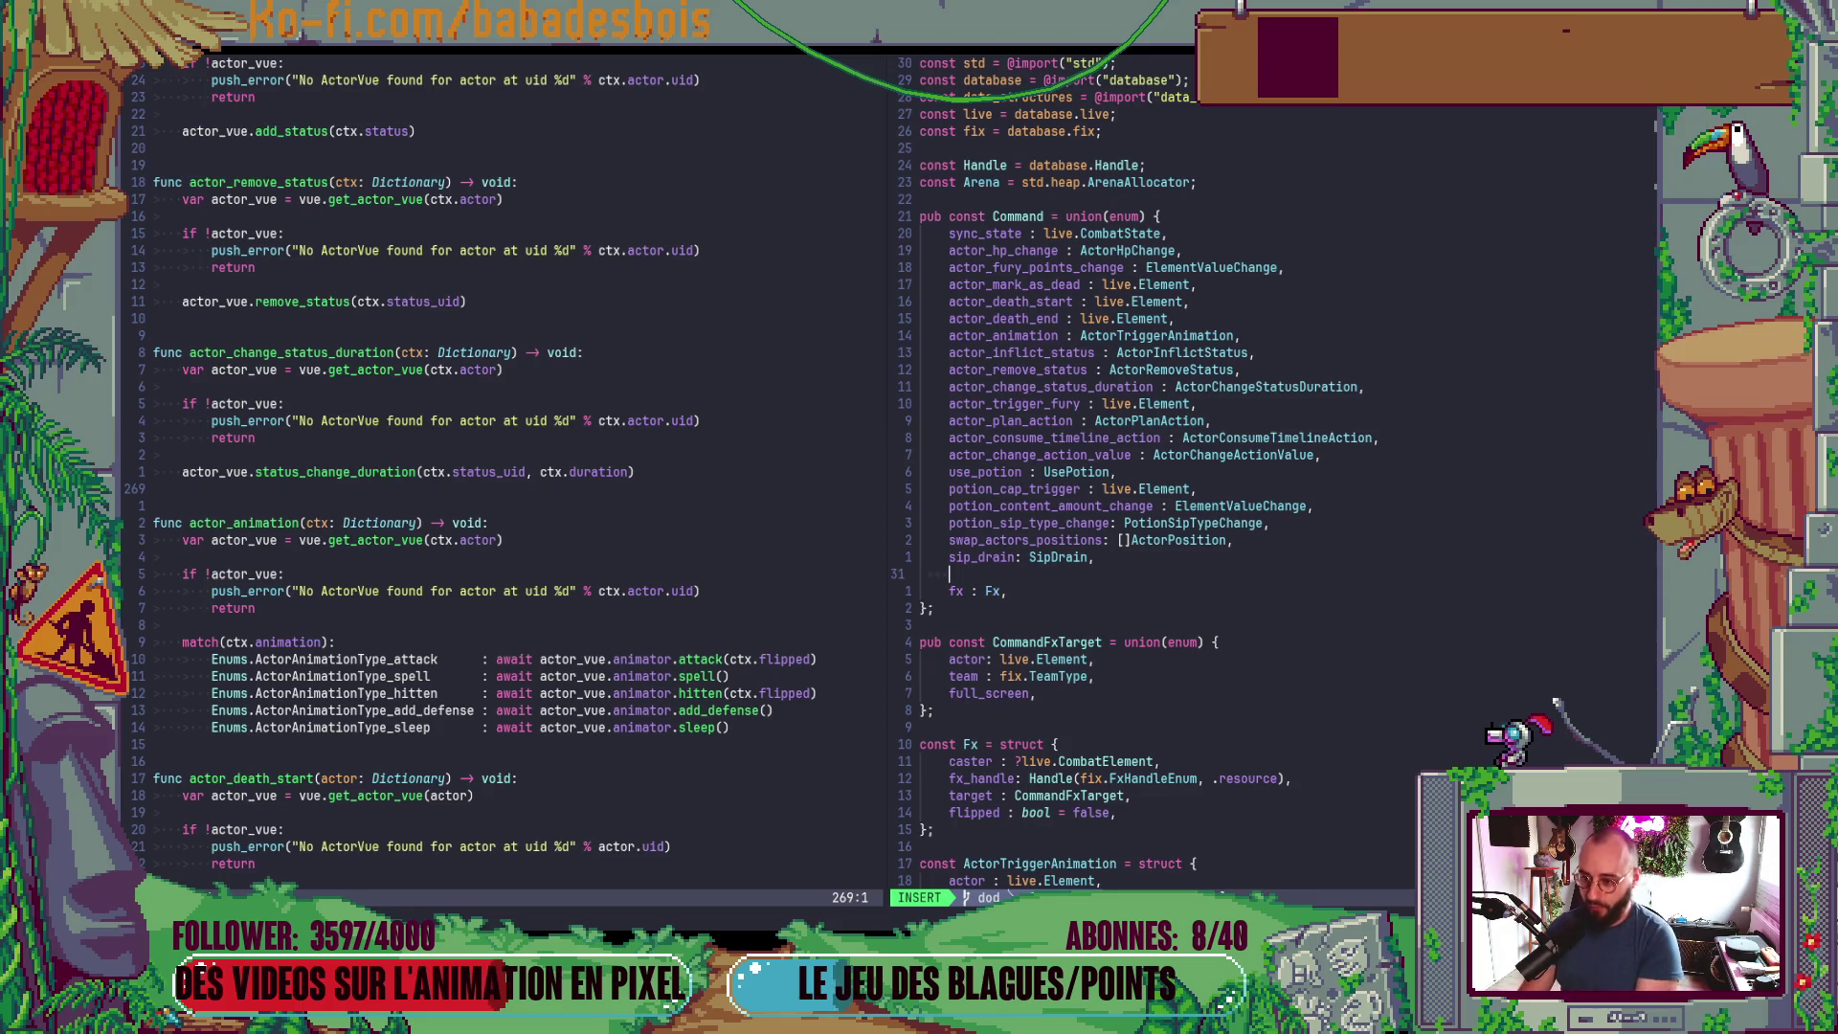
{"action": "type", "text": "action_finished"}
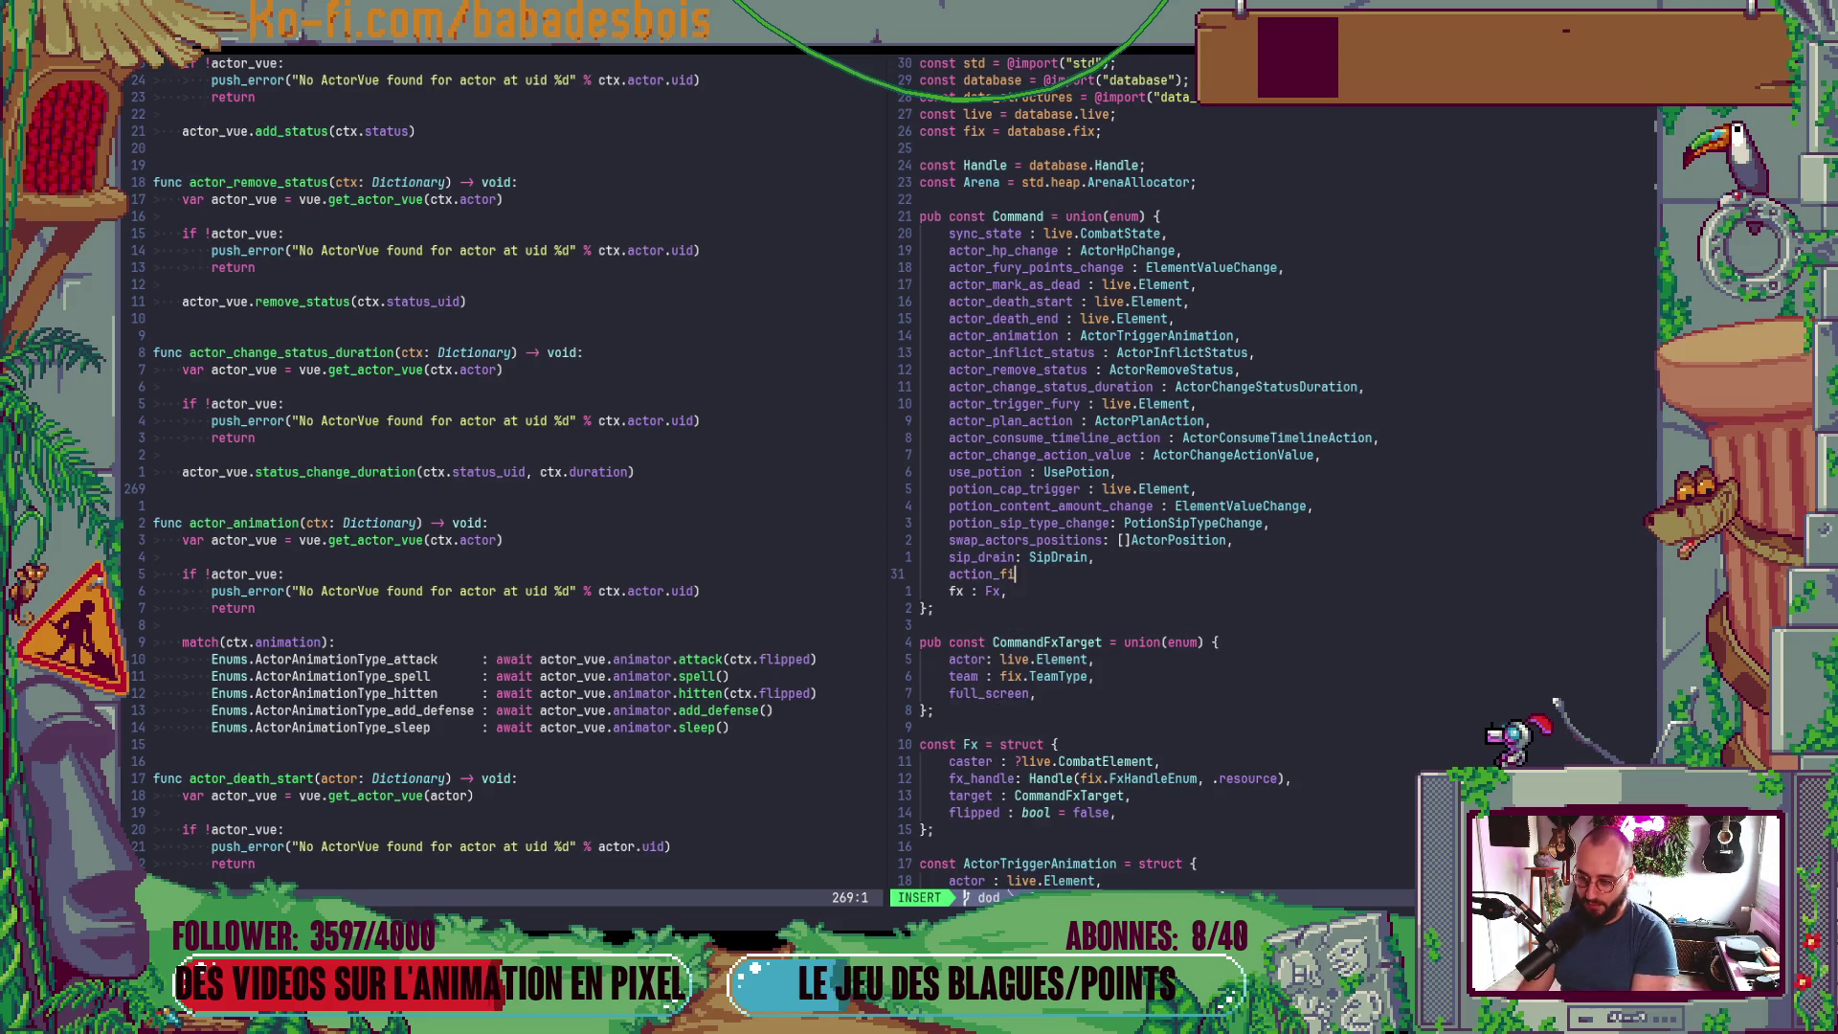
{"action": "type", "text": ","}
{"action": "key", "text": "Escape"}
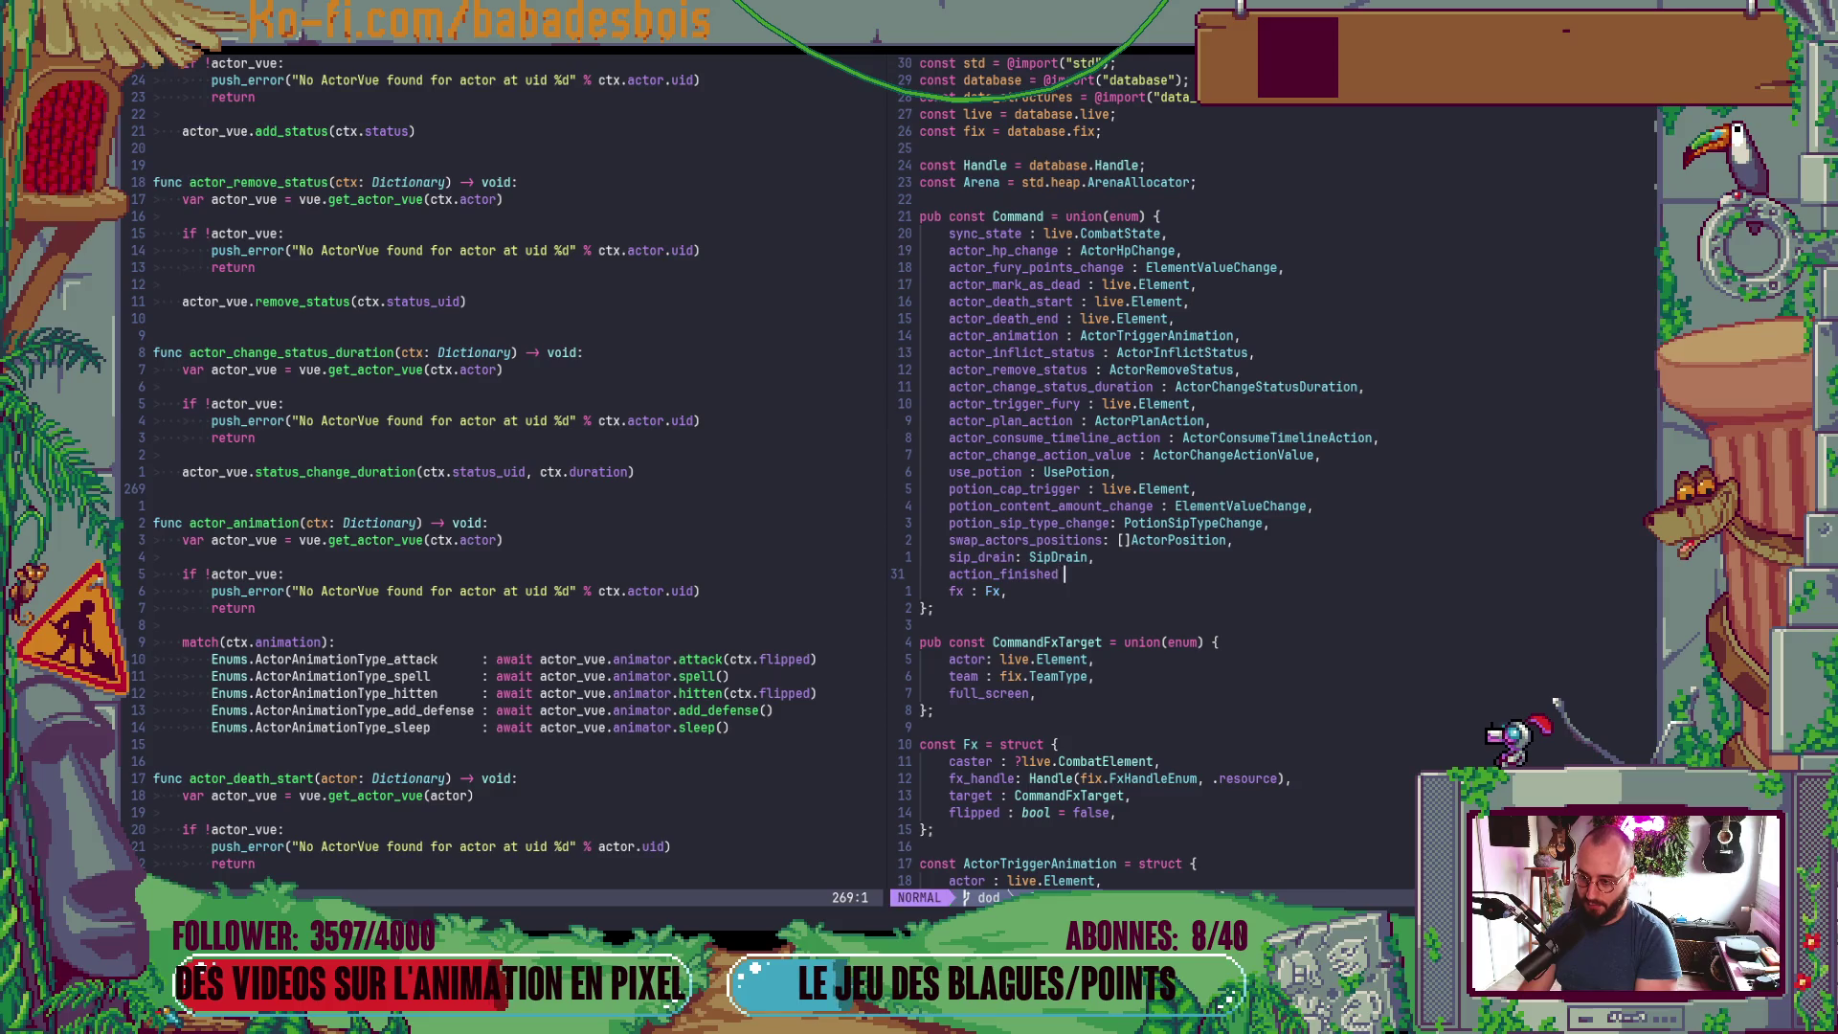
{"action": "type", "text": ":w"}
{"action": "key", "text": "Return"}
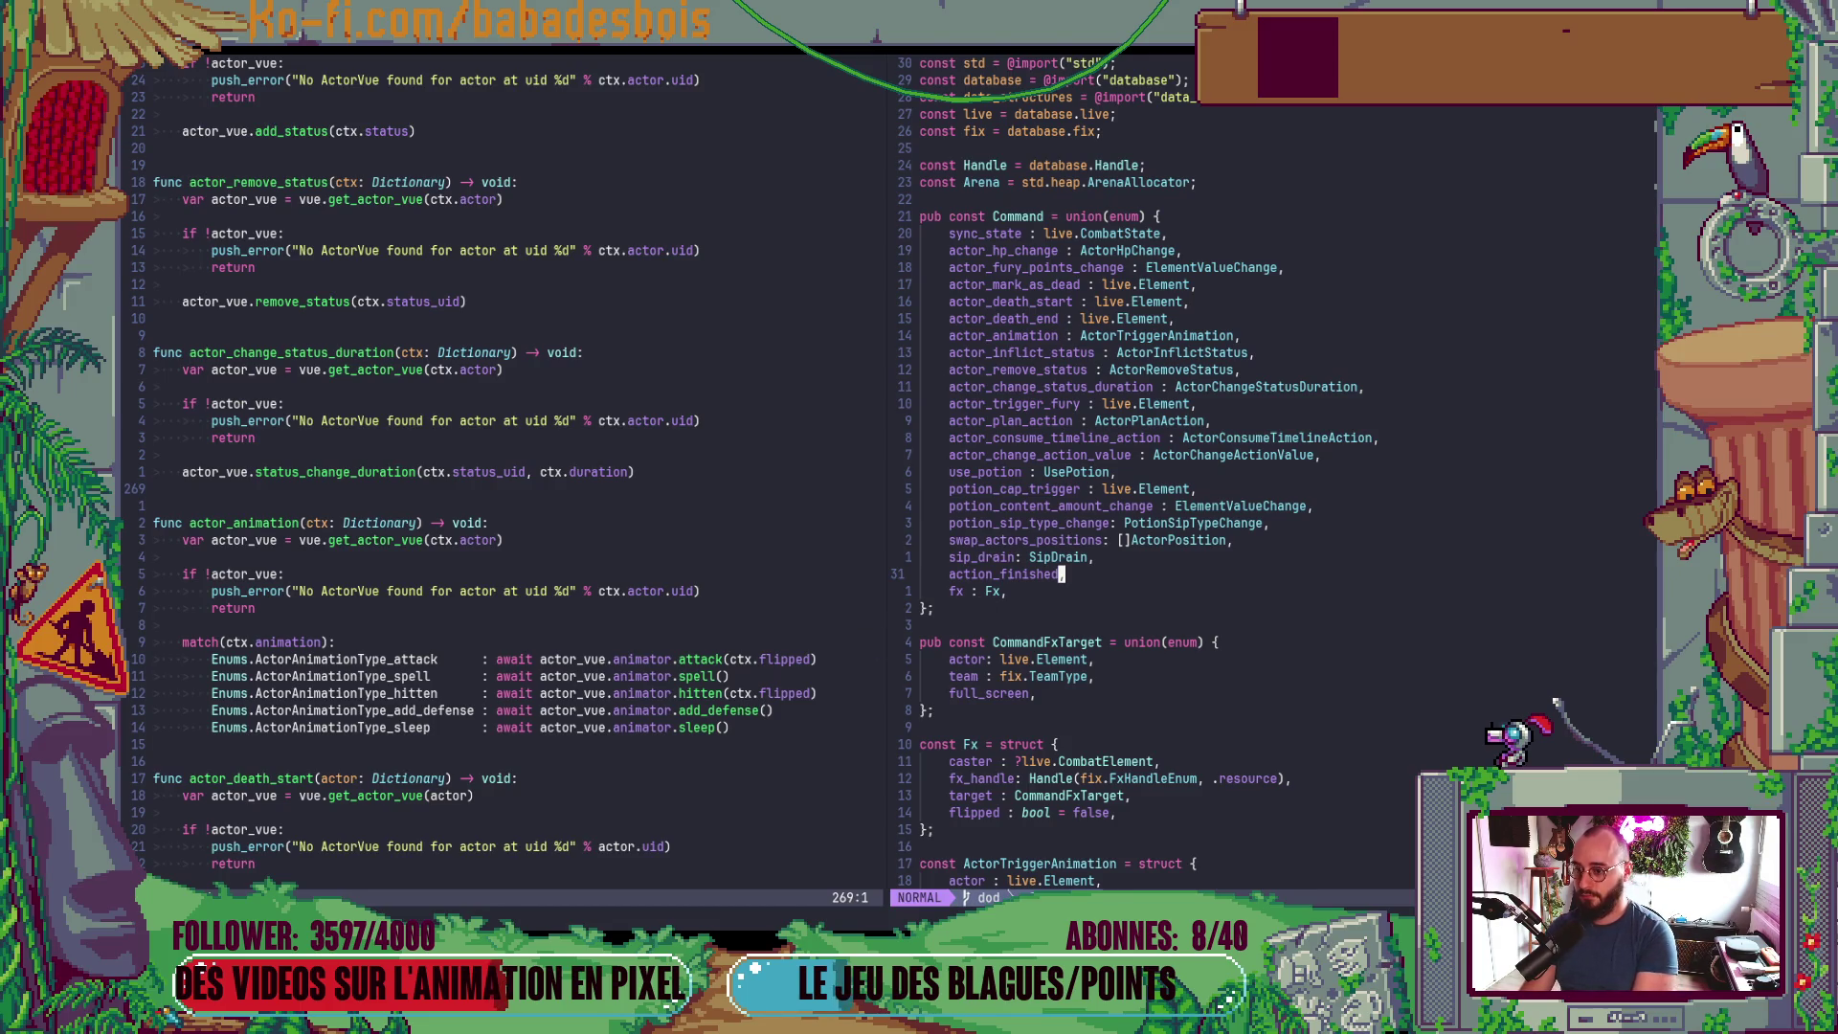
- Briefly select the action_finished line, then switch focus to the left pane and back
{"action": "key", "text": "h"}
{"action": "key", "text": "shift+v"}
{"action": "key", "text": "Escape"}
{"action": "key", "text": "shift+v"}
{"action": "key", "text": "Escape"}
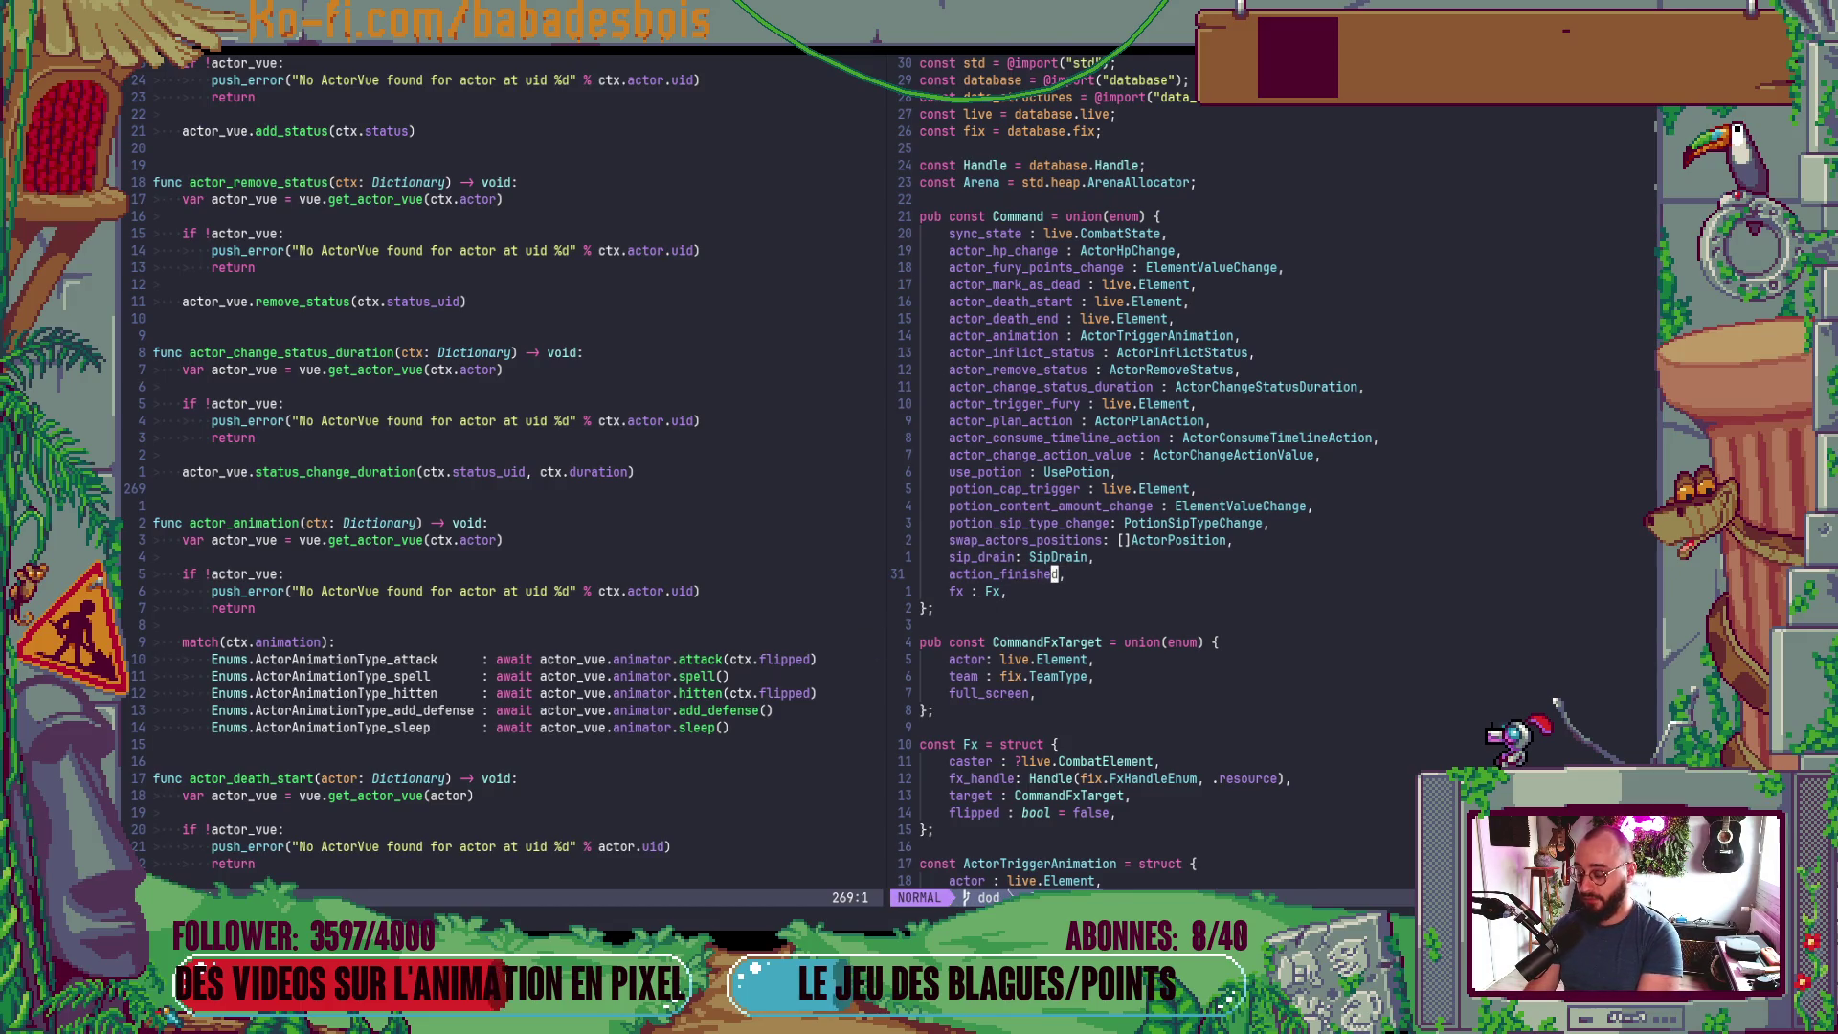
{"action": "key", "text": "ctrl+w"}
{"action": "key", "text": "h"}
{"action": "key", "text": "ctrl+w"}
{"action": "key", "text": "l"}
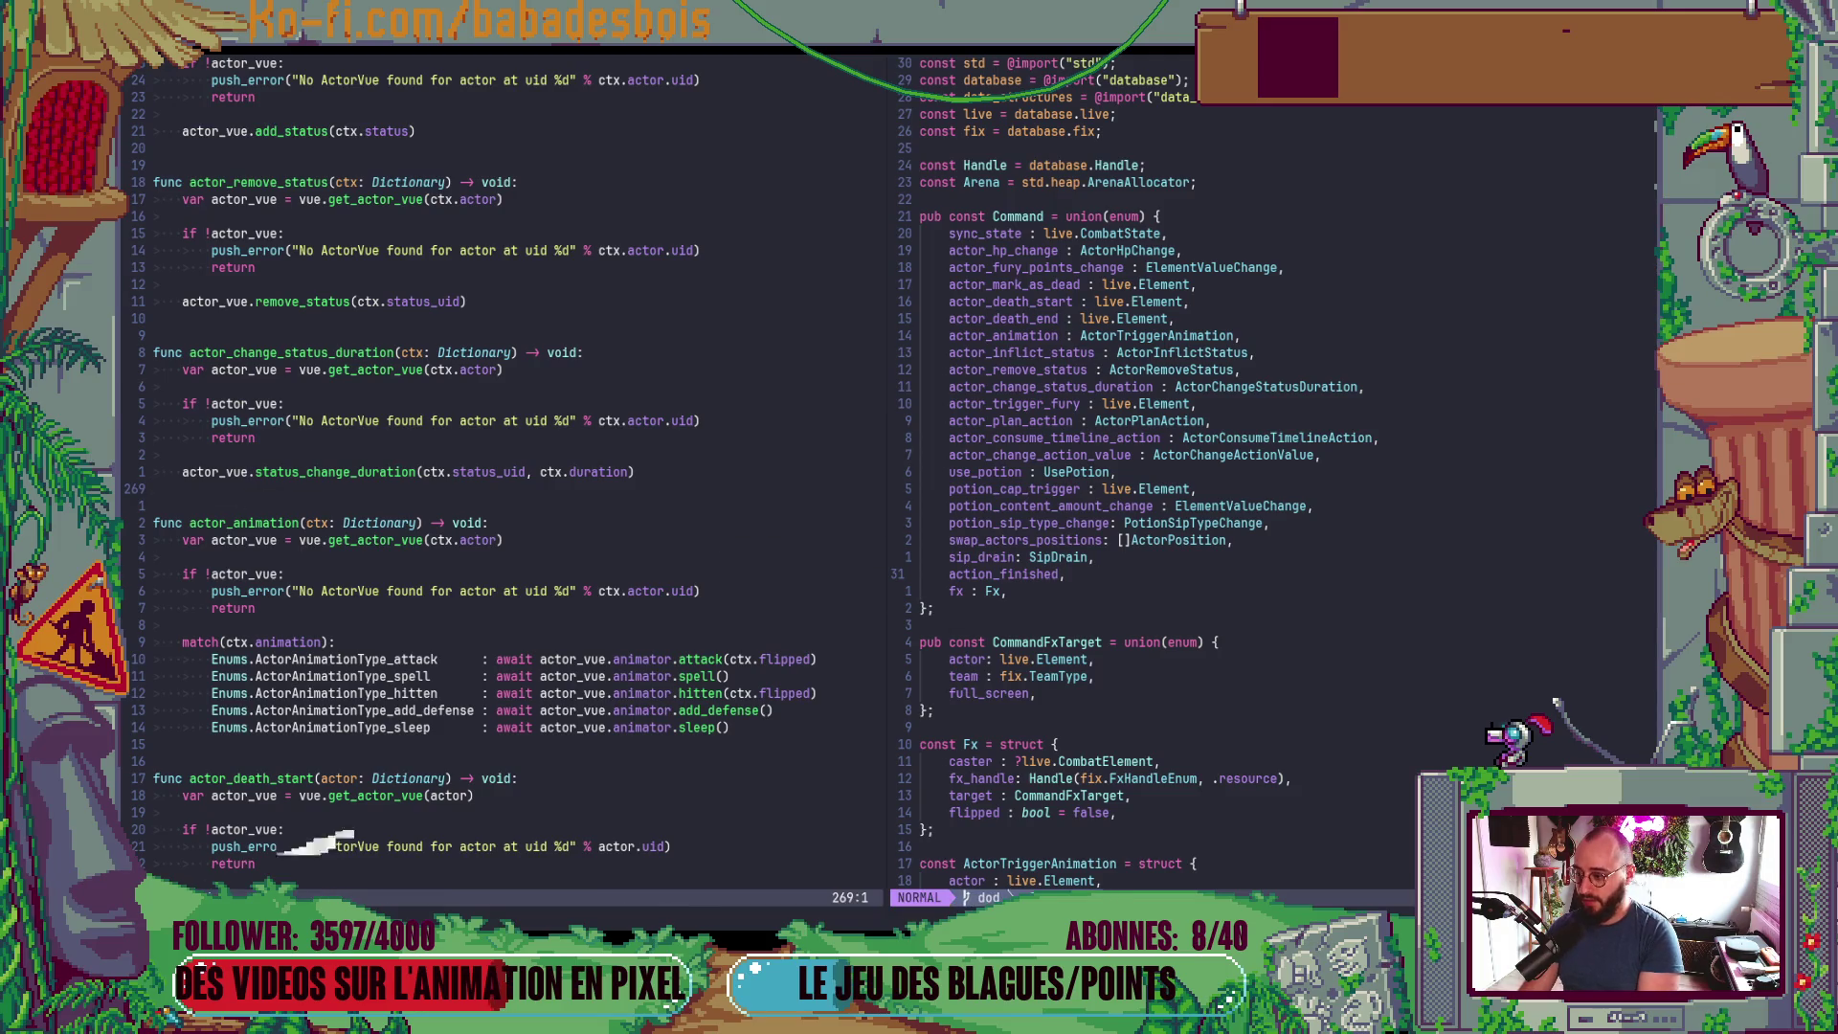
- Open the combat logic file by searching 'combat' in the file finder
{"action": "key", "text": "space"}
{"action": "key", "text": "f"}
{"action": "key", "text": "f"}
{"action": "type", "text": "Con"}
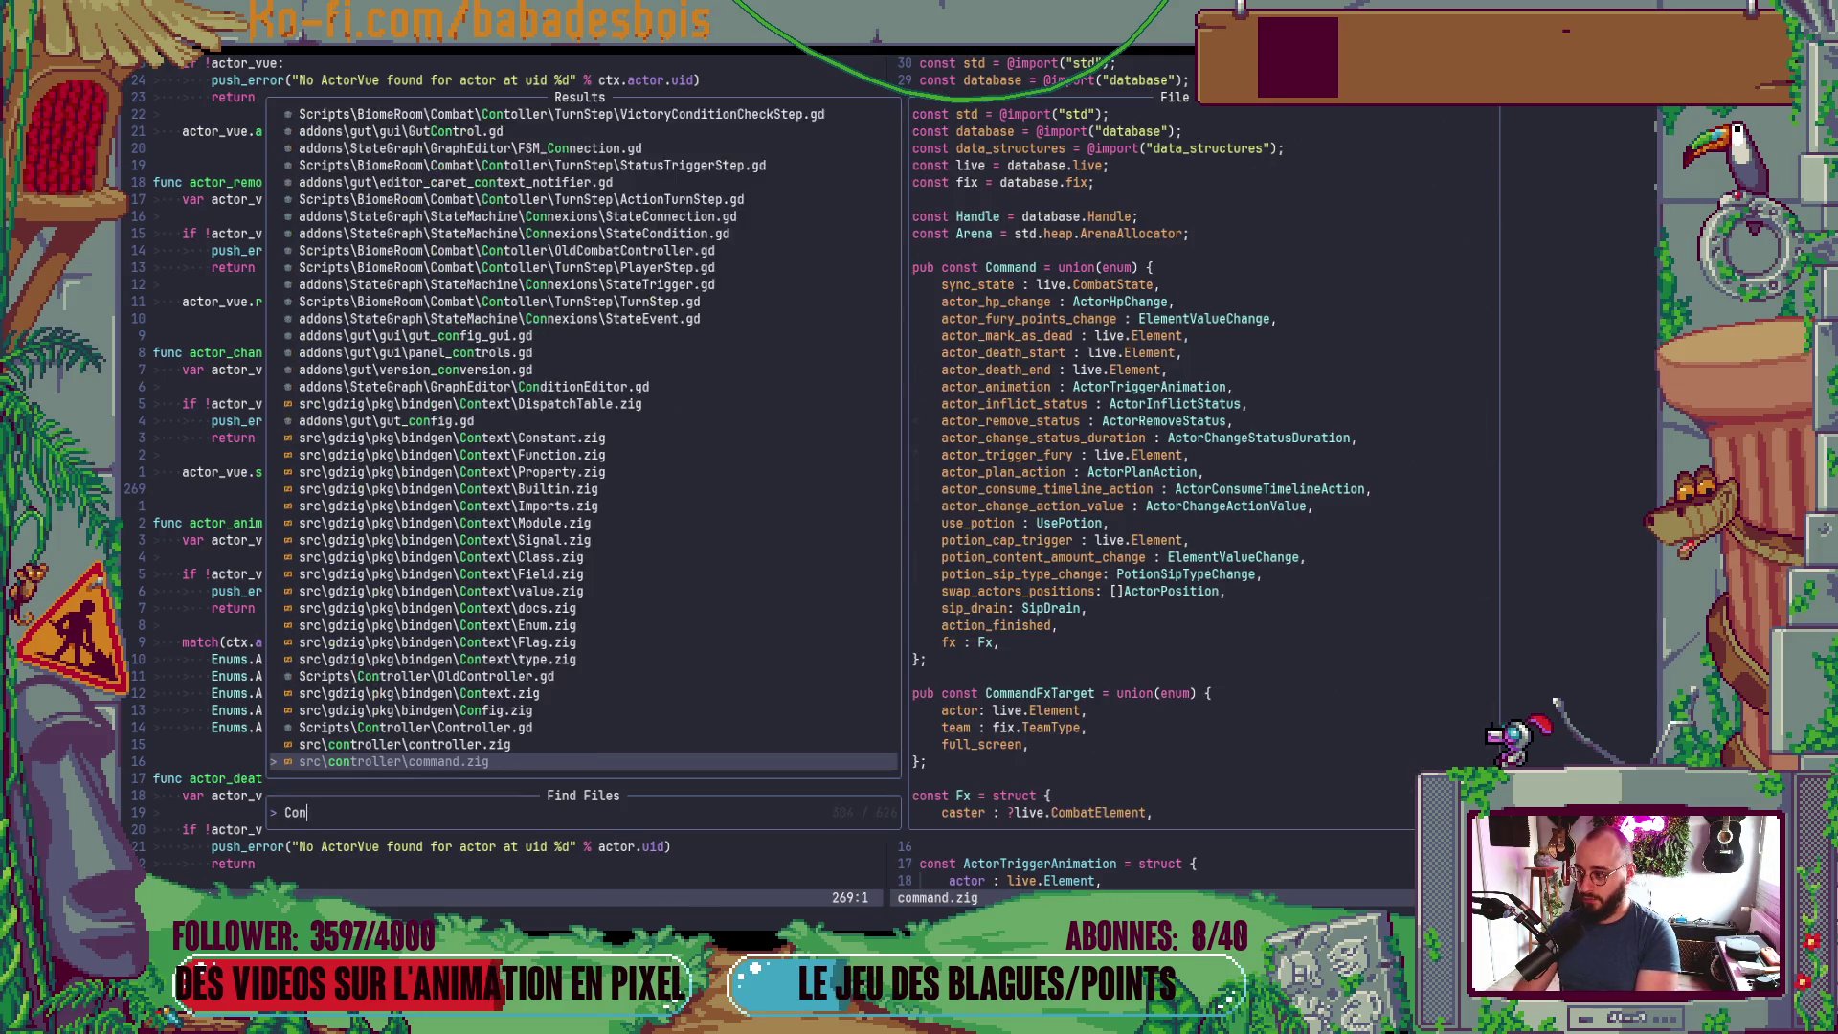
{"action": "type", "text": "tr"}
{"action": "key", "text": "BackSpace"}
{"action": "key", "text": "BackSpace"}
{"action": "key", "text": "BackSpace"}
{"action": "type", "text": "mbat"}
{"action": "key", "text": "Return"}
- In endPlayersTurn, jump to the triggerFury definition and return to its call site
{"action": "key", "text": "ctrl+d"}
{"action": "key", "text": "ctrl+d"}
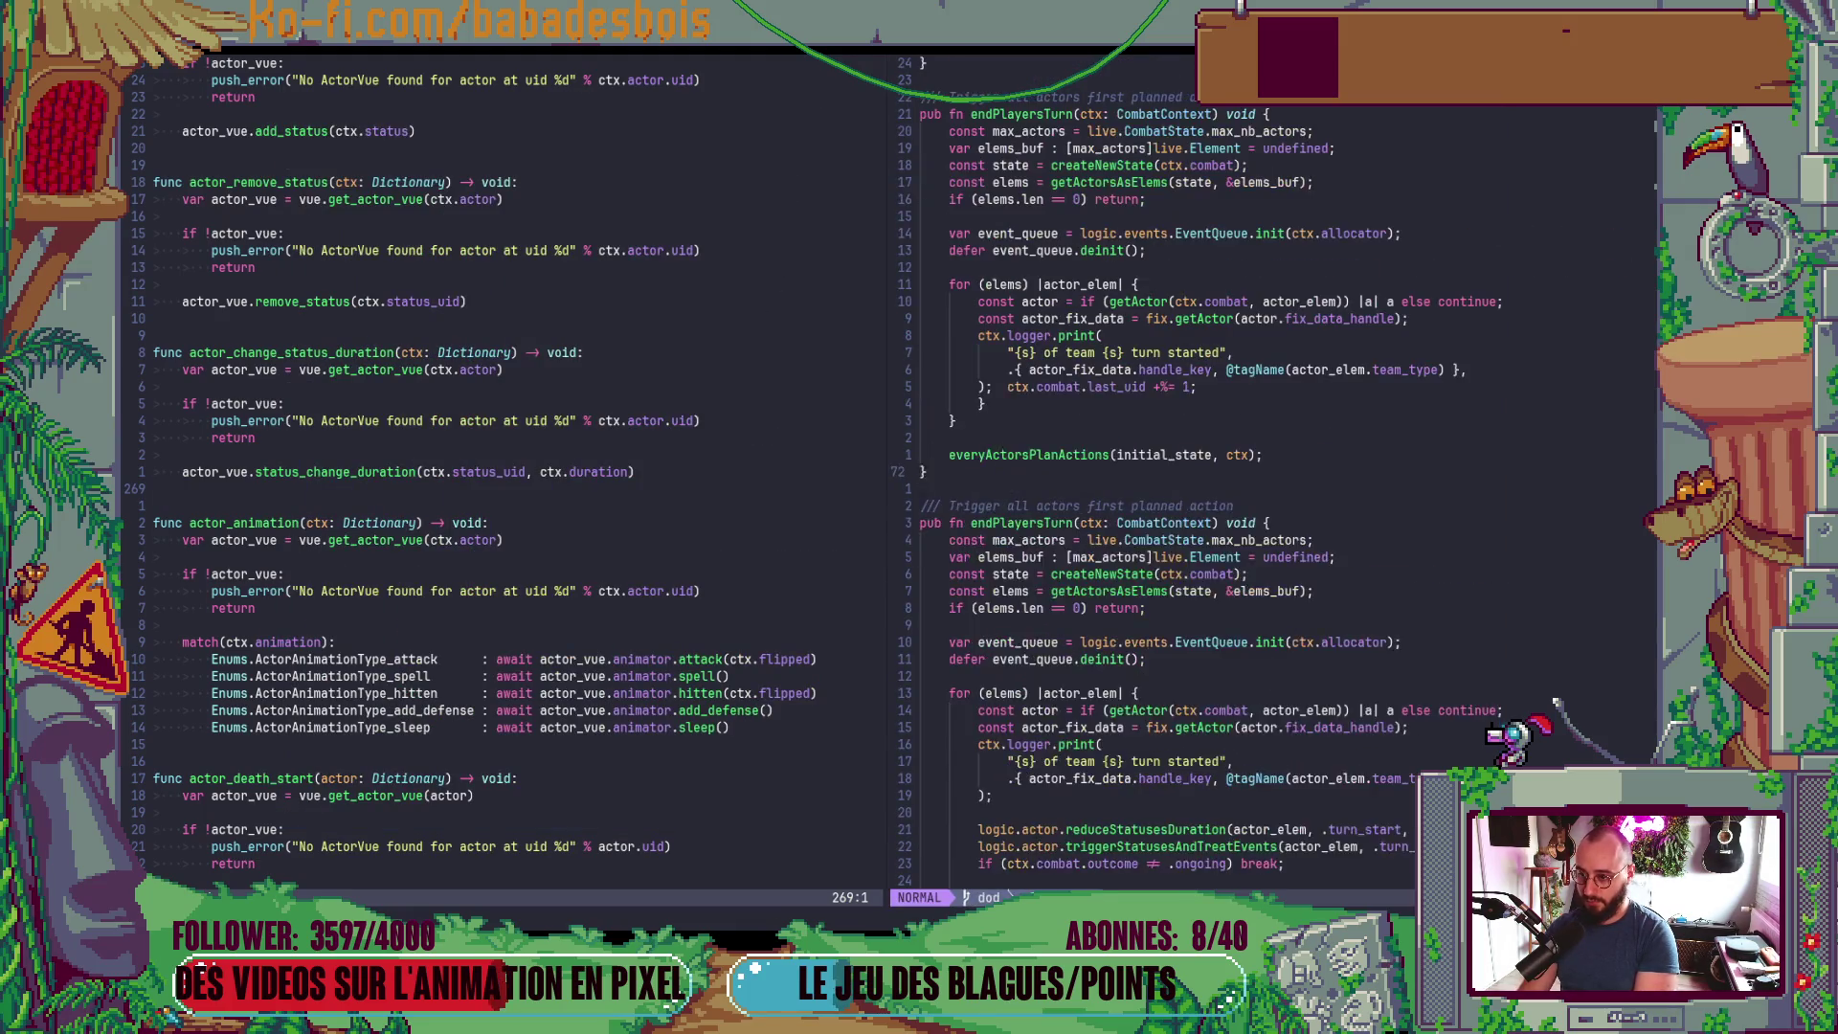
{"action": "key", "text": "j"}
{"action": "key", "text": "j"}
{"action": "key", "text": "j"}
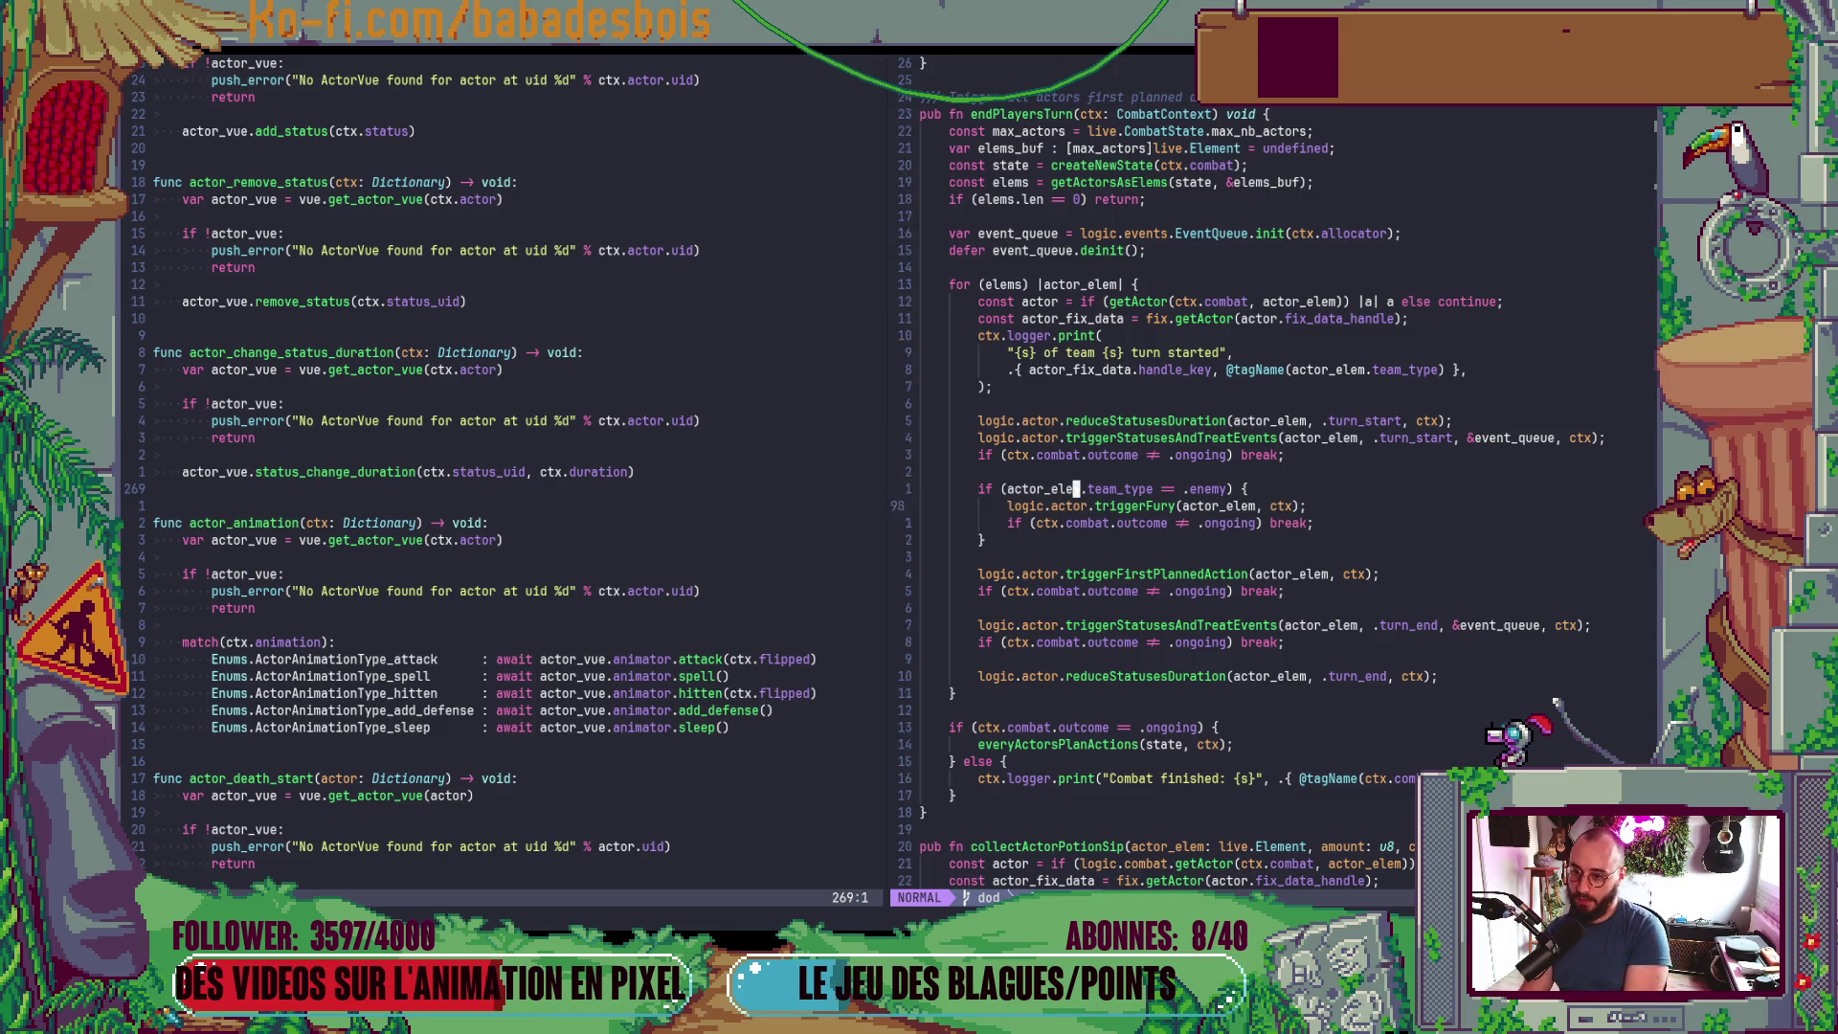
{"action": "key", "text": "k"}
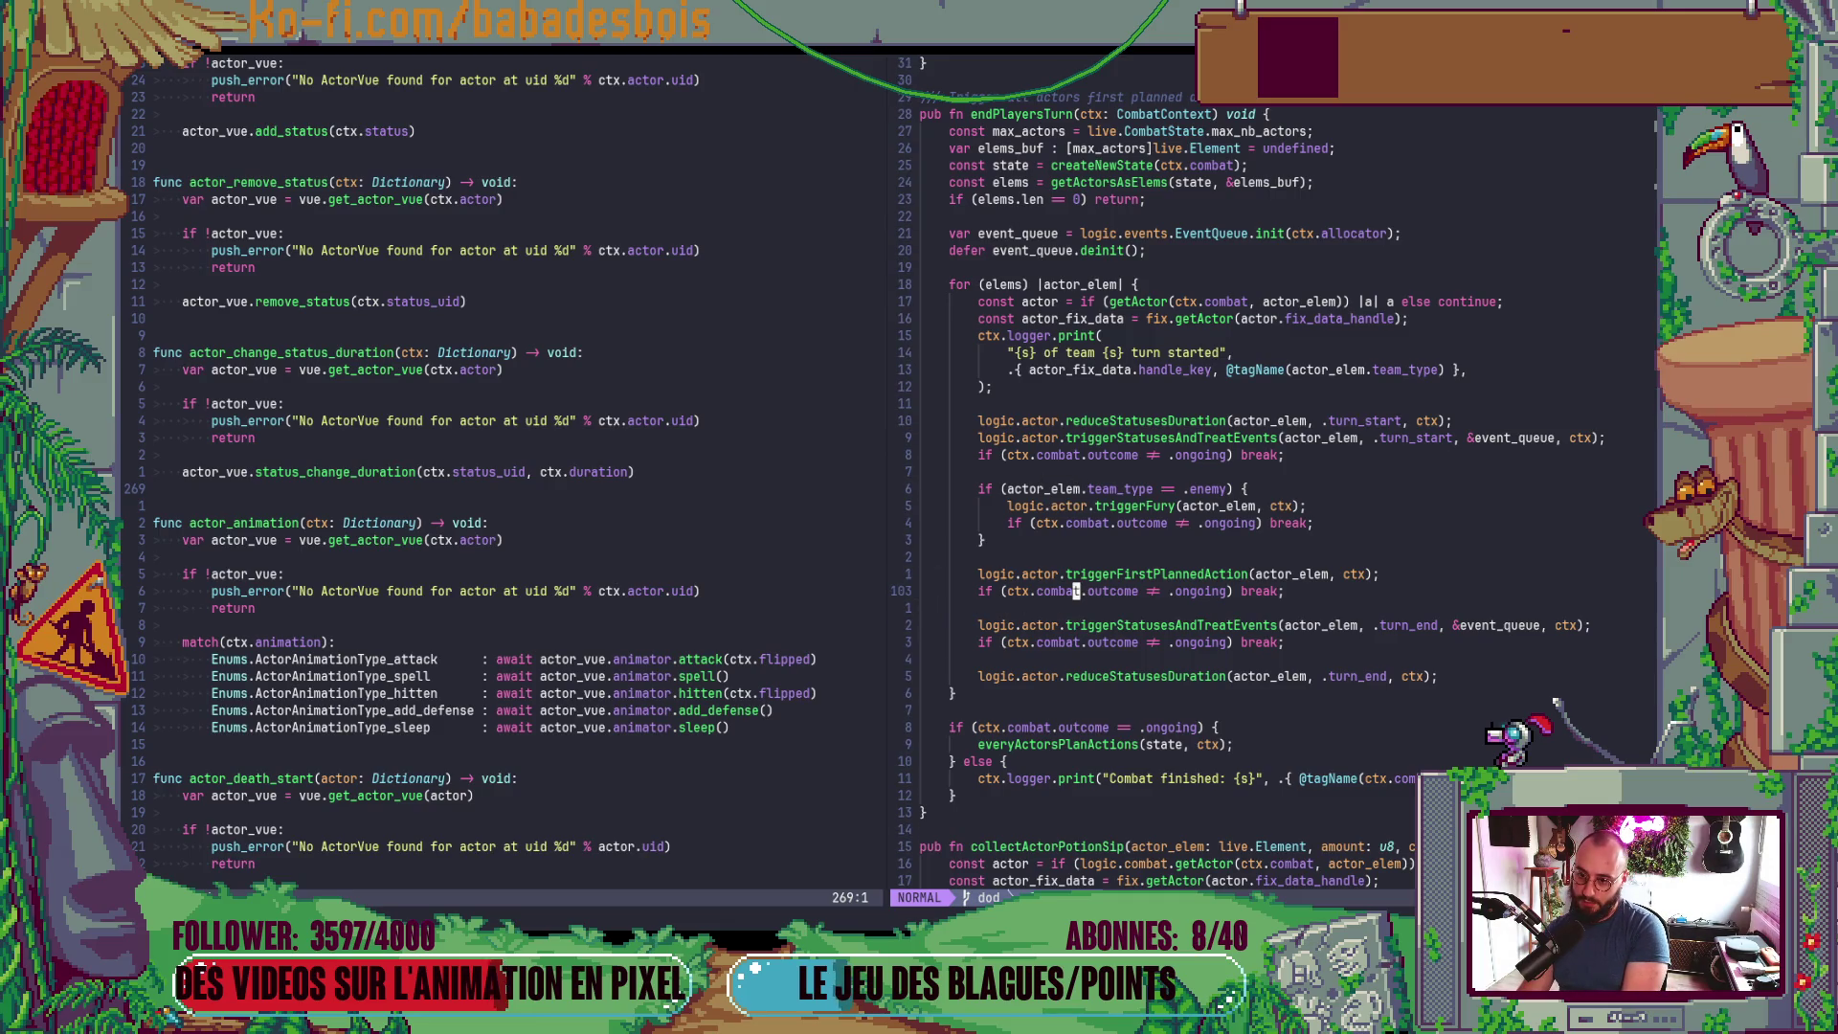
{"action": "key", "text": "k"}
{"action": "key", "text": "k"}
{"action": "key", "text": "k"}
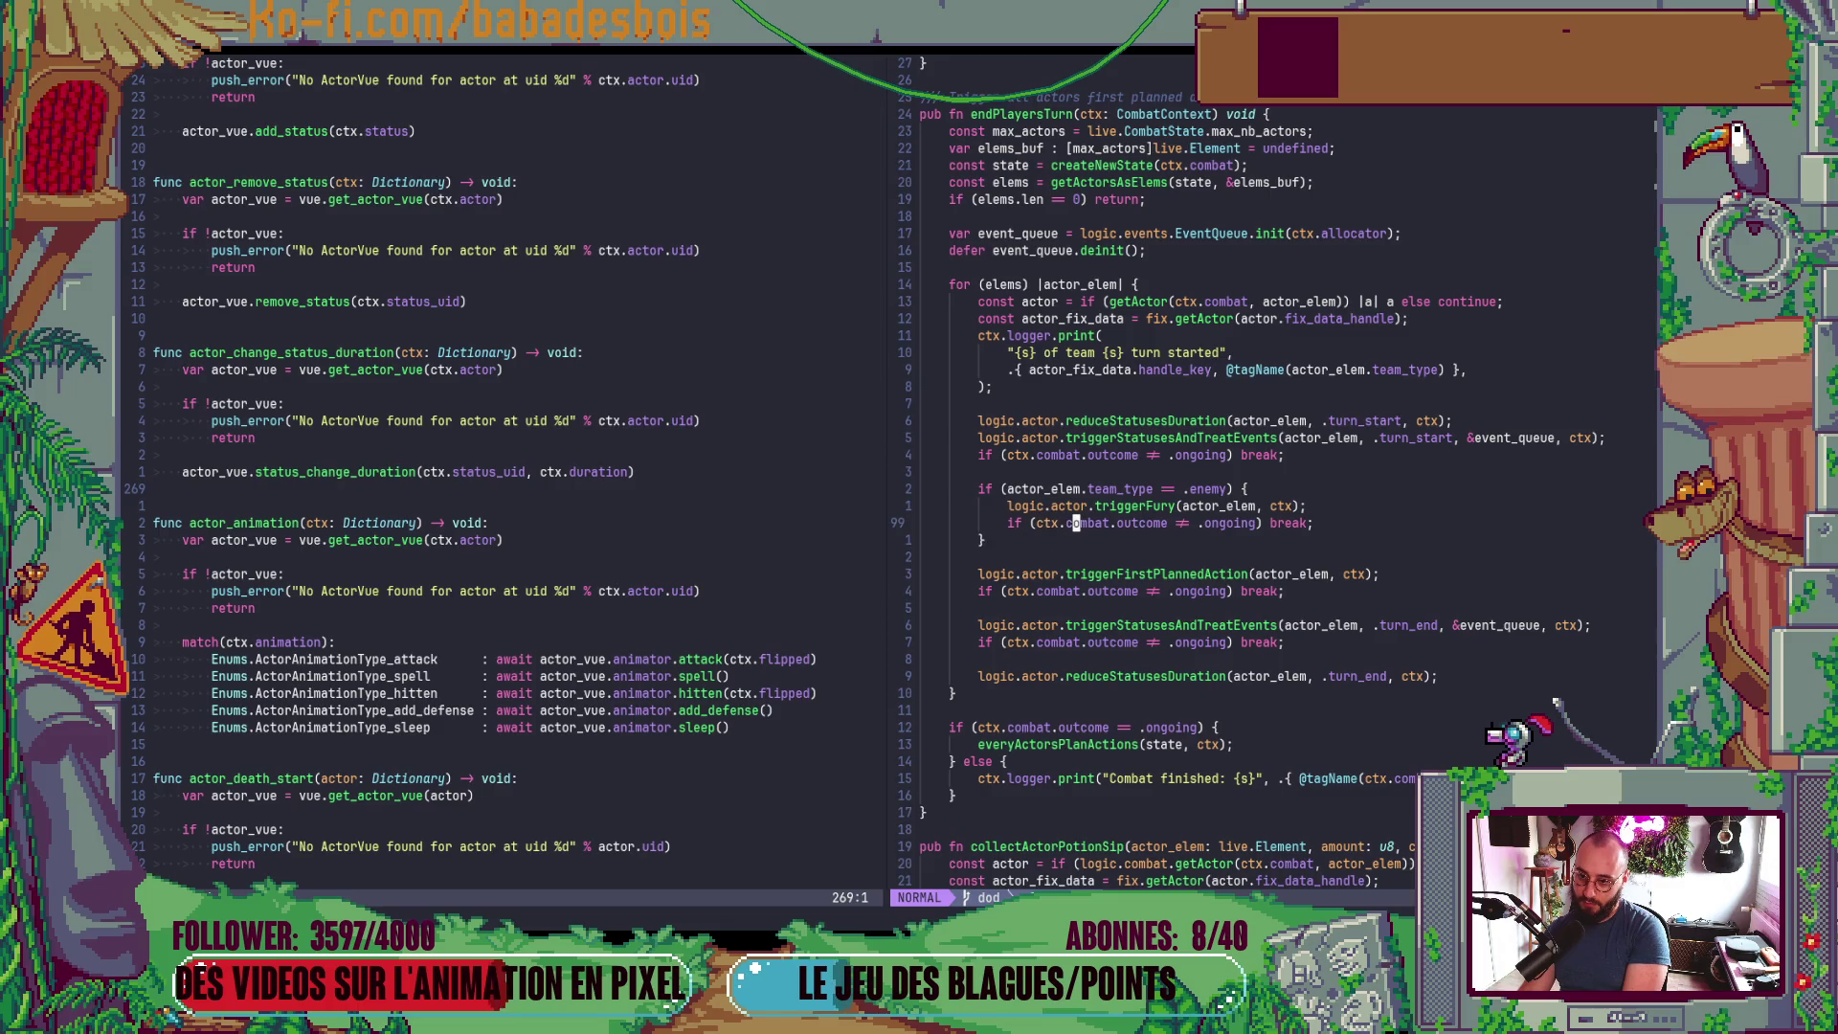
{"action": "key", "text": "k"}
{"action": "key", "text": "w"}
{"action": "key", "text": "w"}
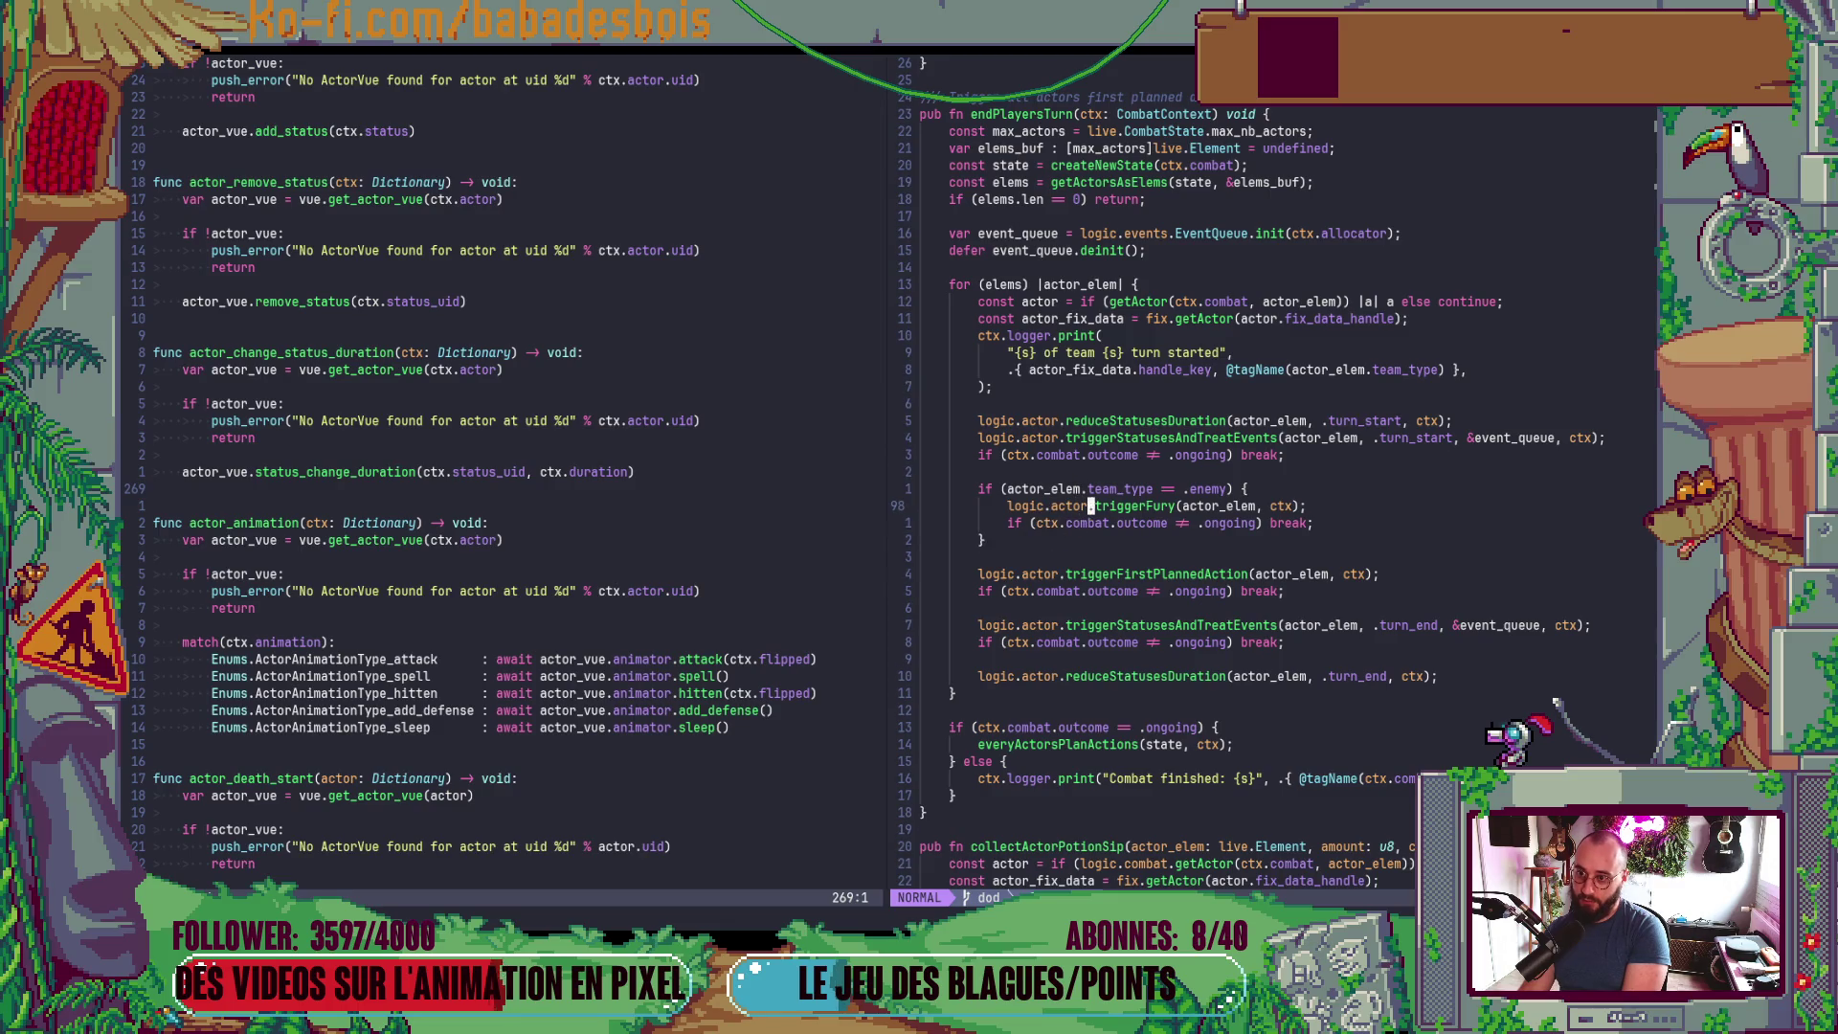
{"action": "key", "text": "g"}
{"action": "key", "text": "d"}
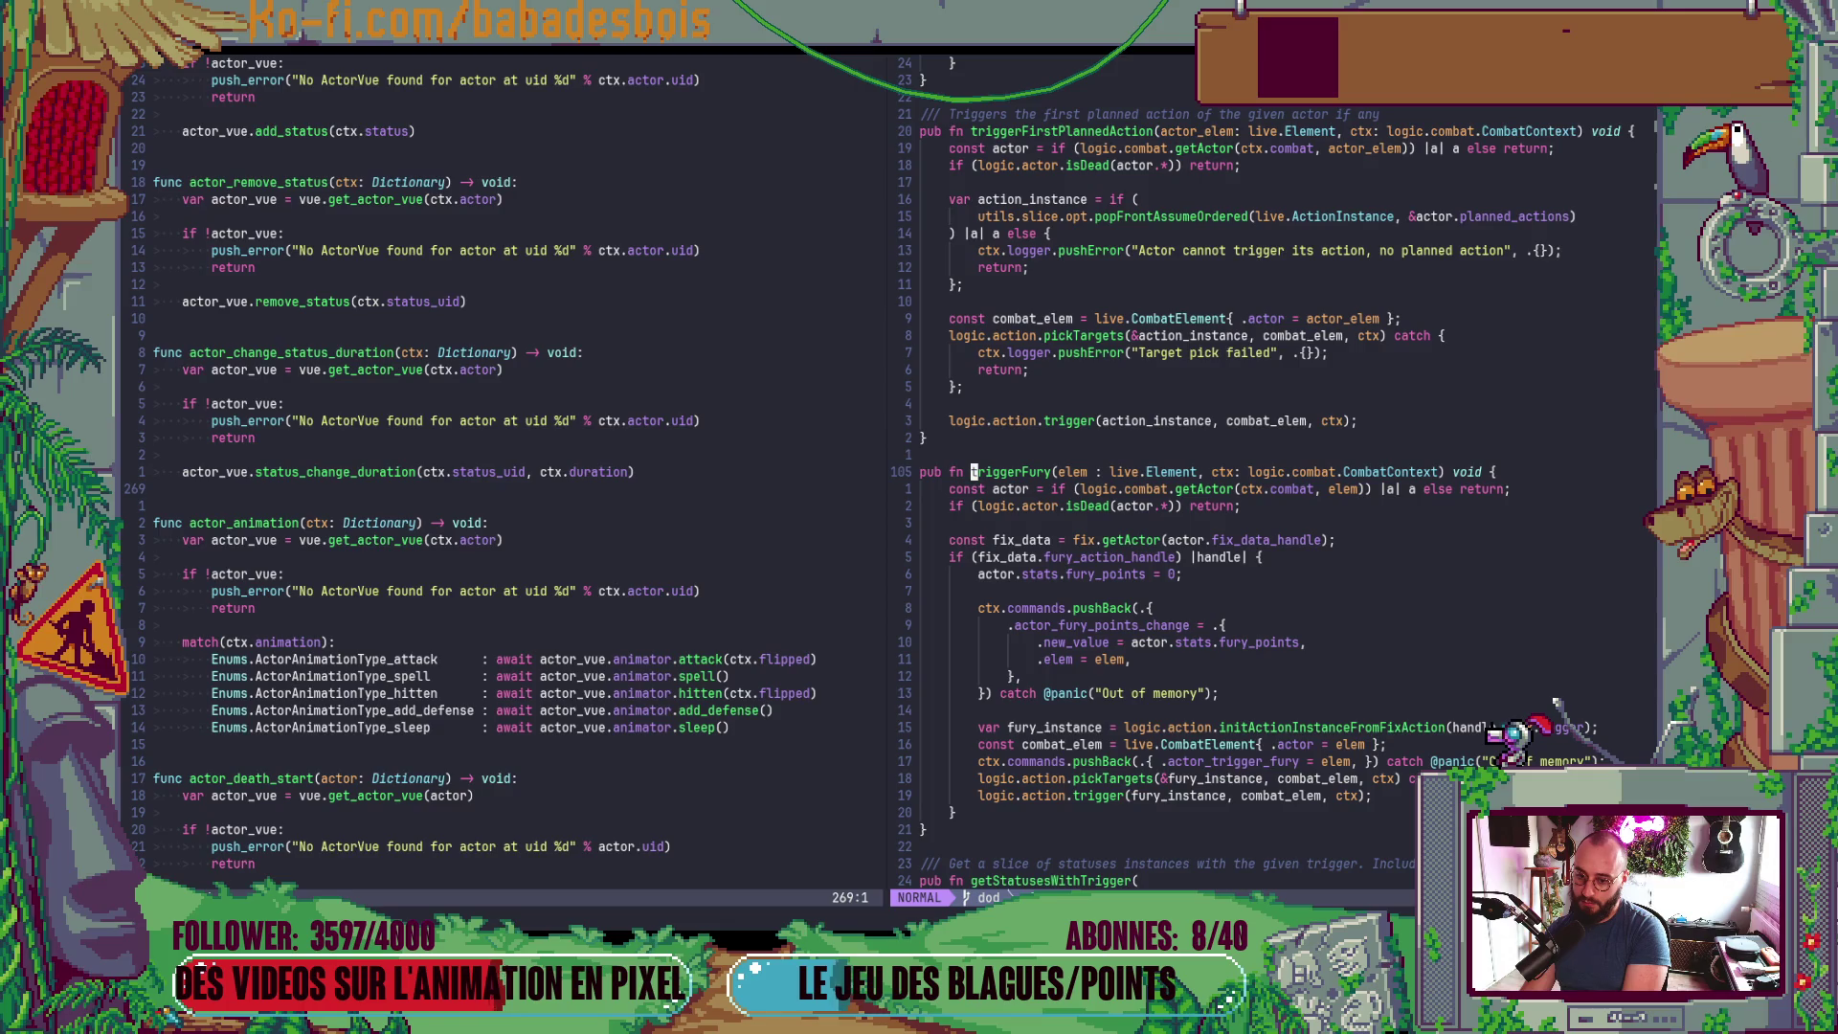
{"action": "key", "text": "ctrl+o"}
{"action": "key", "text": "j"}
{"action": "key", "text": "j"}
{"action": "key", "text": "j"}
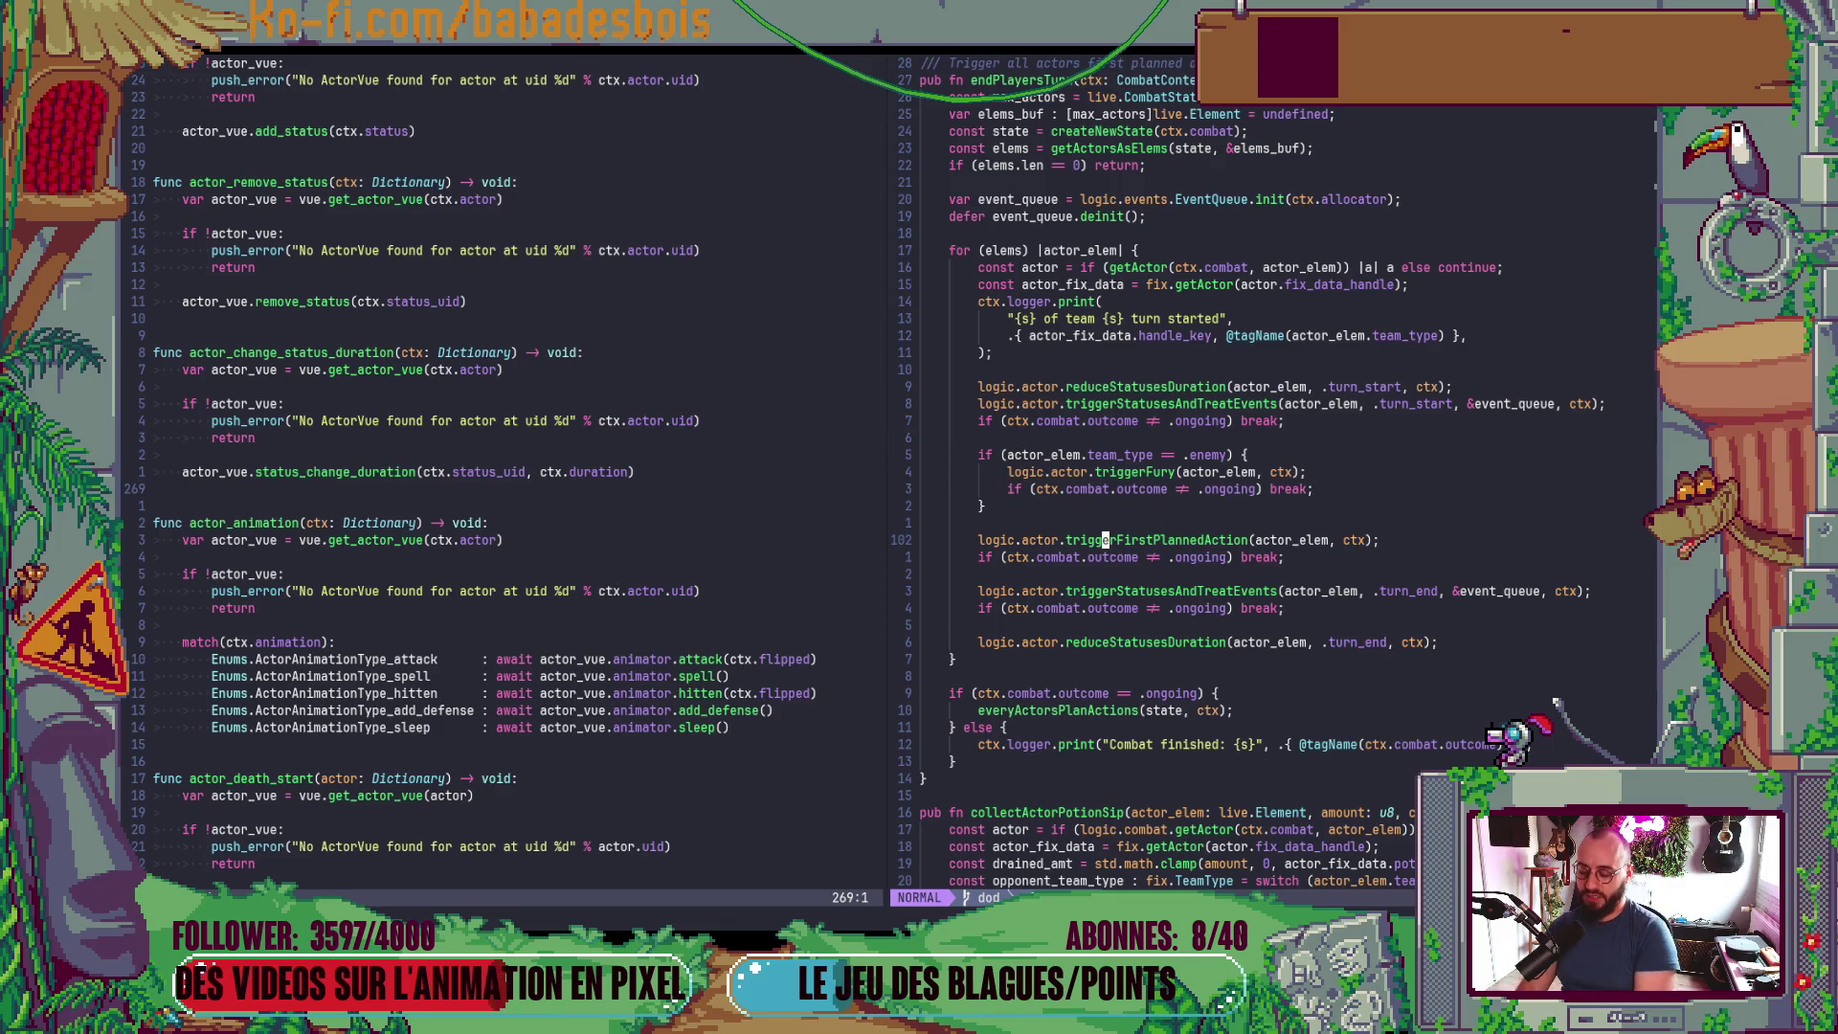
- Return to the Command union and duplicate the action_finished line
{"action": "key", "text": "ctrl+o"}
{"action": "key", "text": "y"}
{"action": "key", "text": "y"}
{"action": "key", "text": "p"}
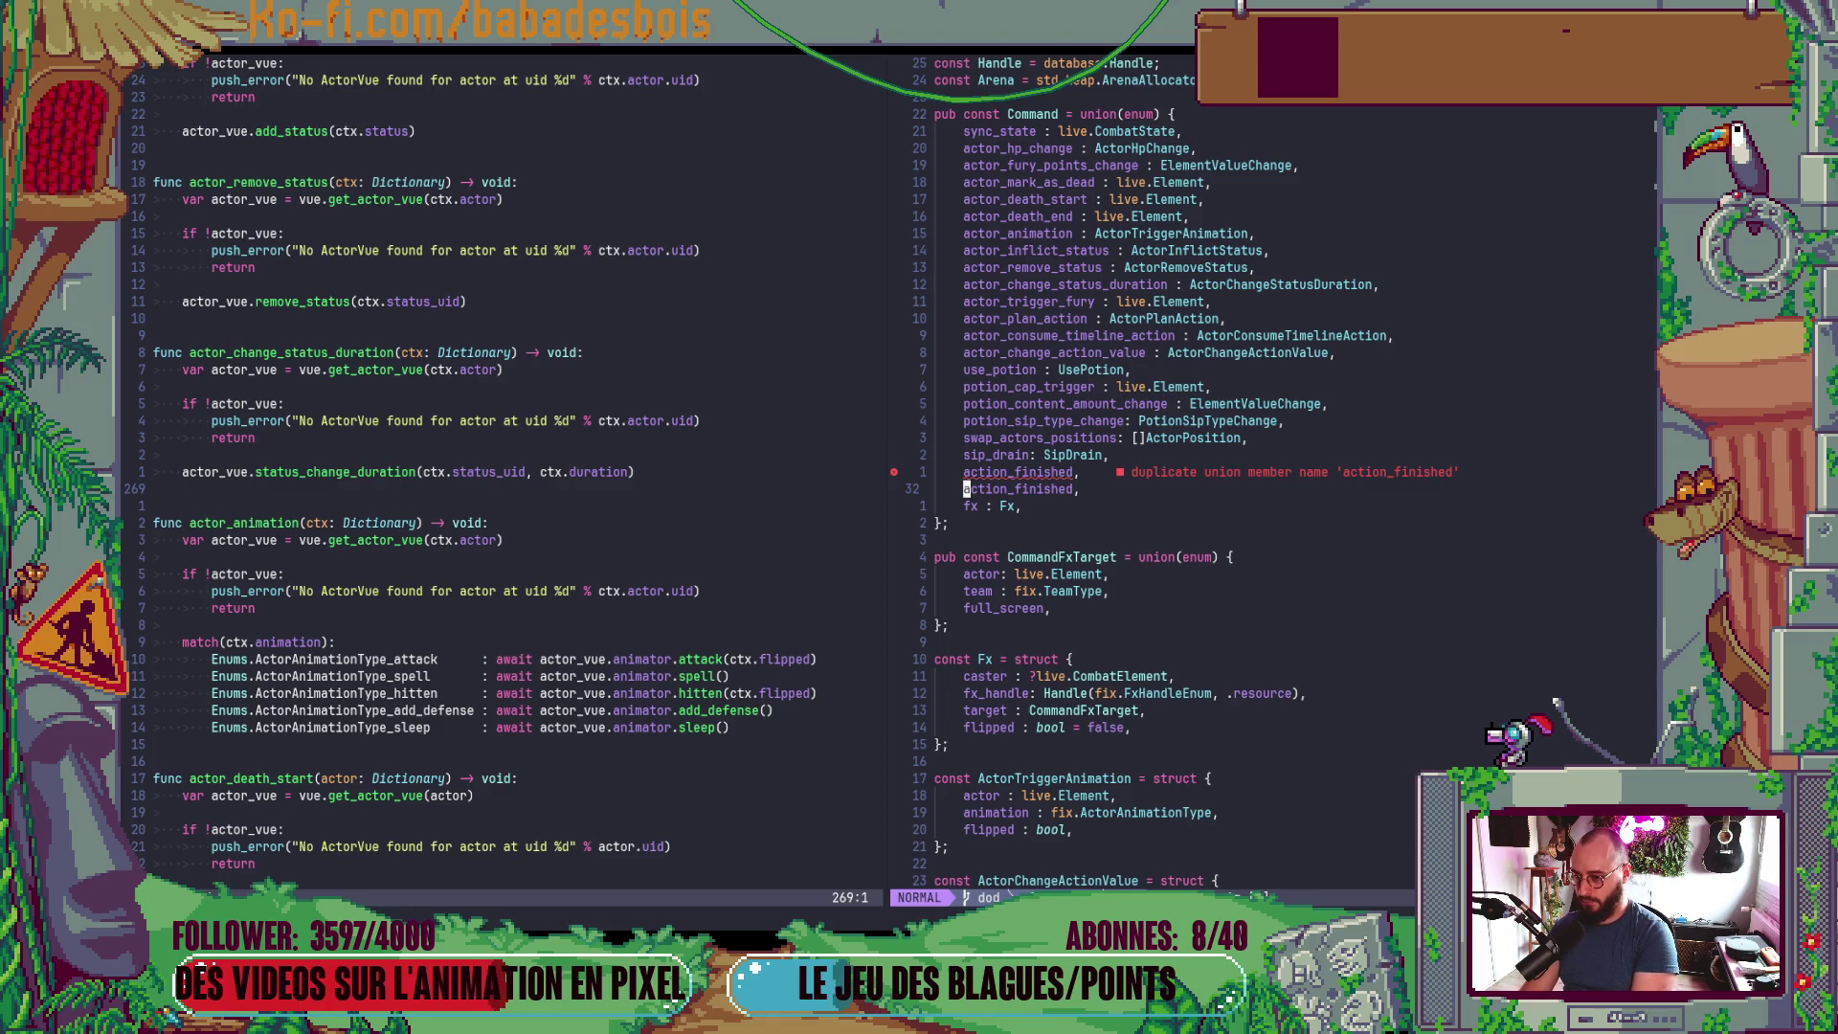
- Delete the duplicate action_finished line and save command.zig
{"action": "key", "text": "d"}
{"action": "key", "text": "d"}
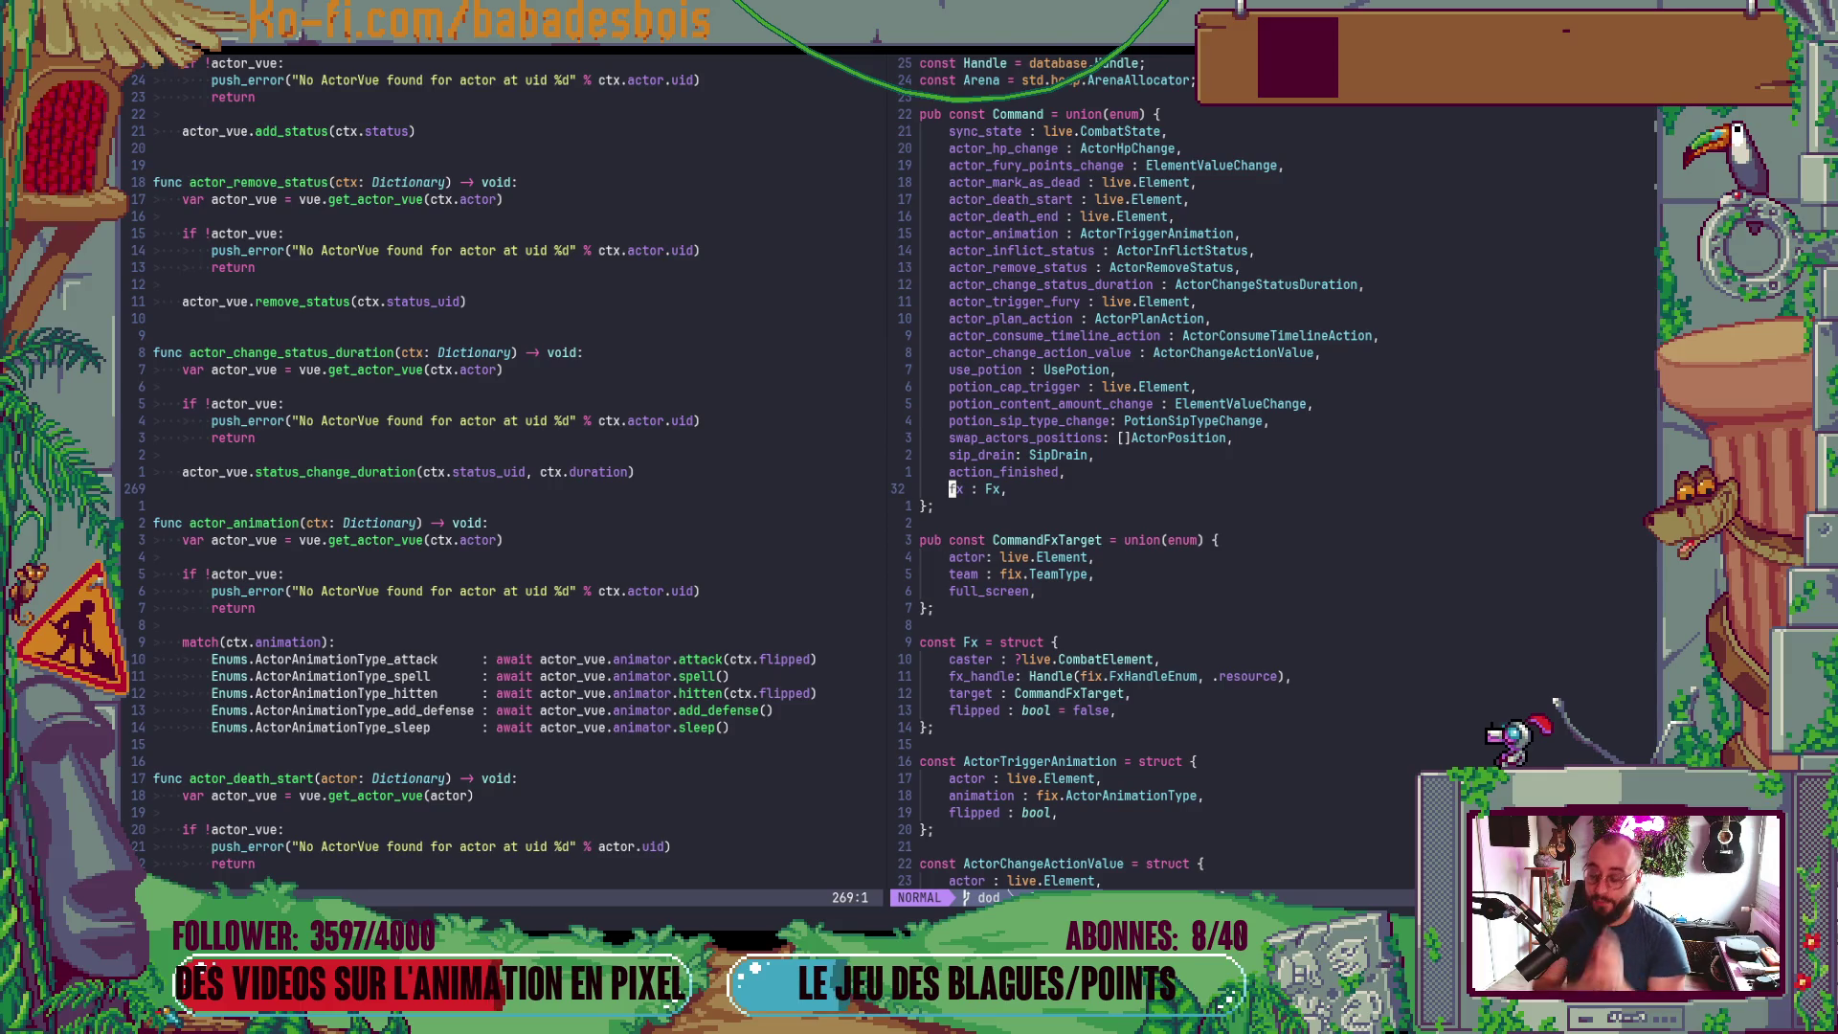
{"action": "type", "text": ":w"}
{"action": "key", "text": "Return"}
- Jump back to the animated_node declaration in the GDScript animator file
{"action": "key", "text": "ctrl+o"}
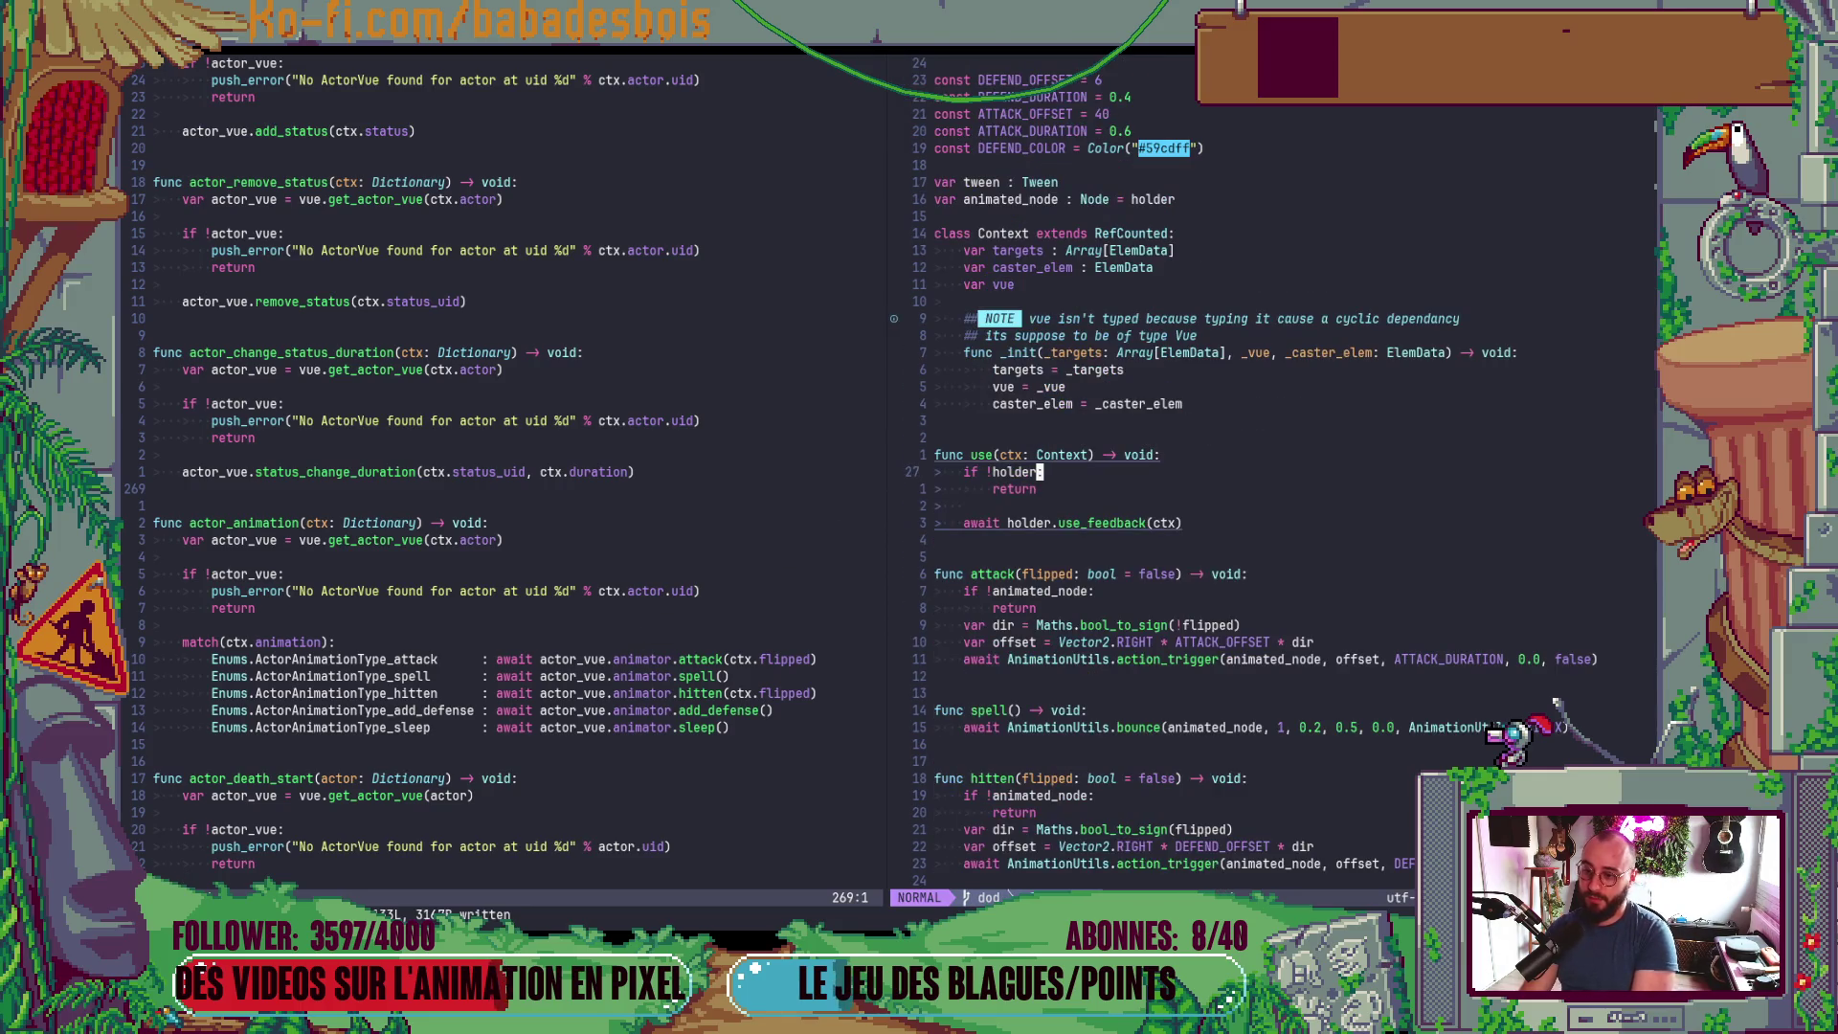
{"action": "key", "text": "ctrl+o"}
{"action": "key", "text": "ctrl+o"}
{"action": "key", "text": "ctrl+o"}
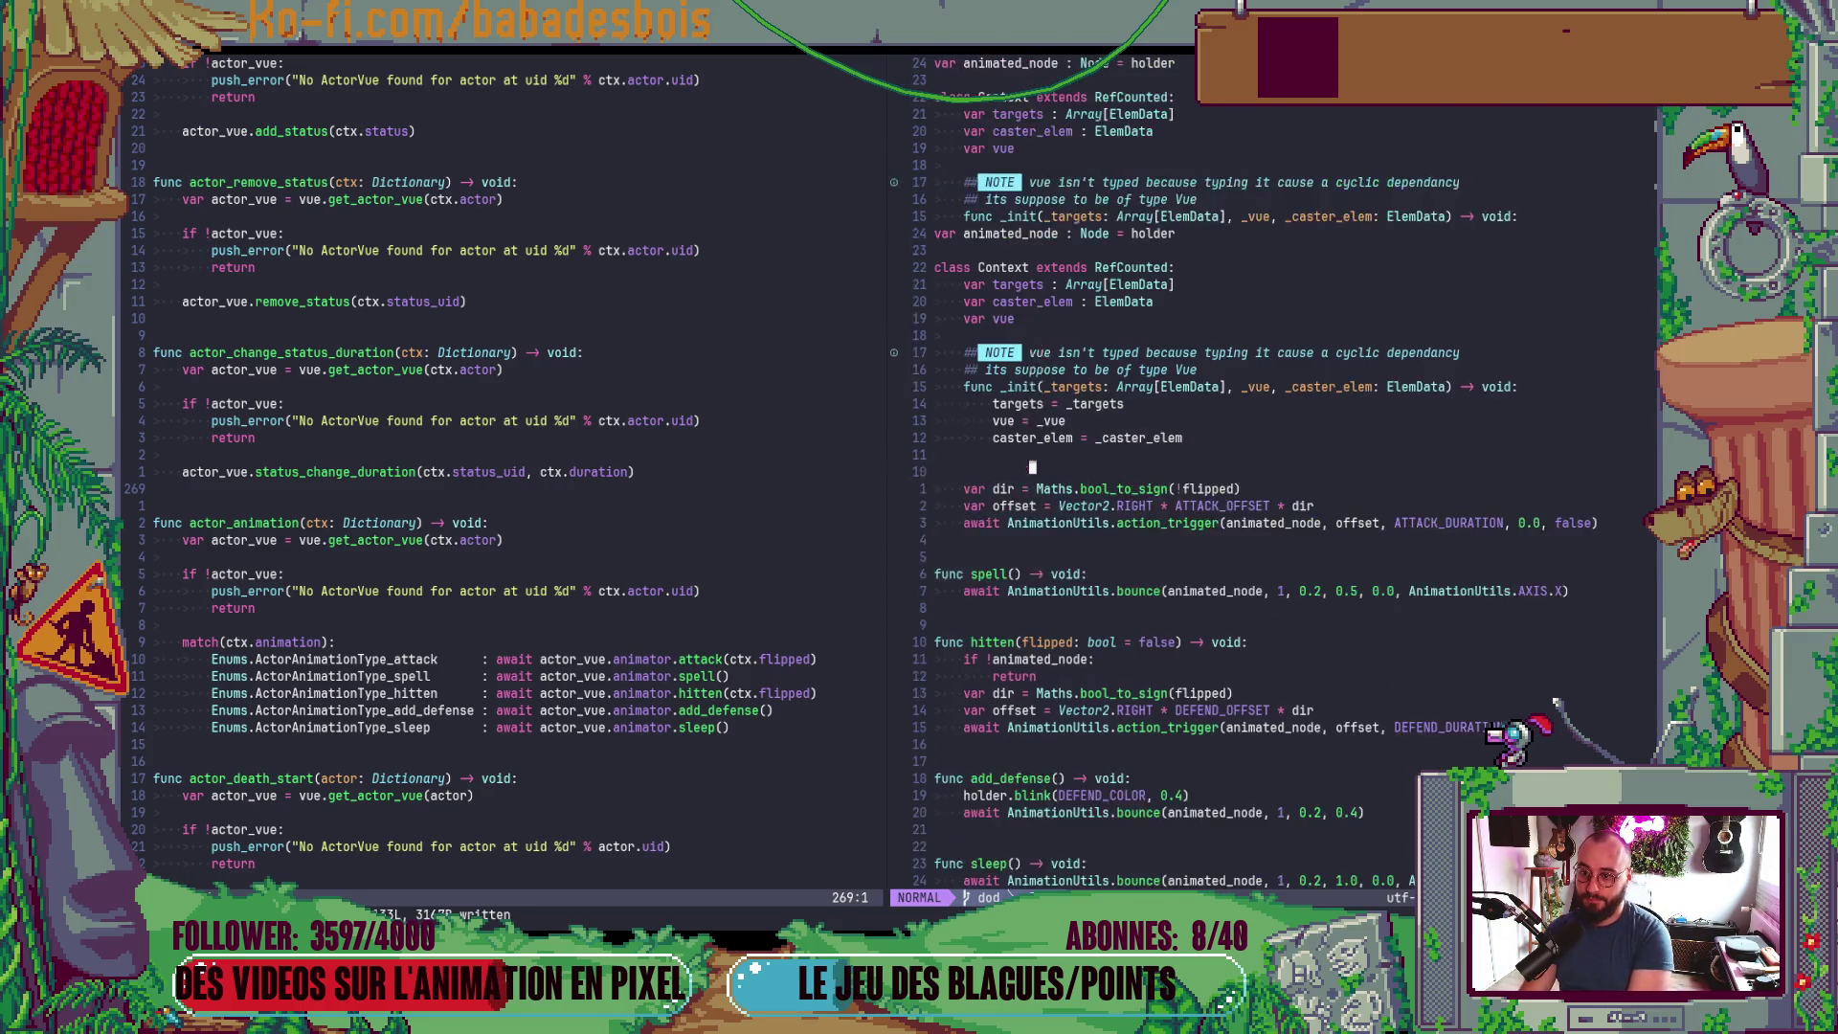
{"action": "key", "text": "space"}
- Open command.zig and then action.zig through the file finder
{"action": "key", "text": "f"}
{"action": "key", "text": "f"}
{"action": "type", "text": "command"}
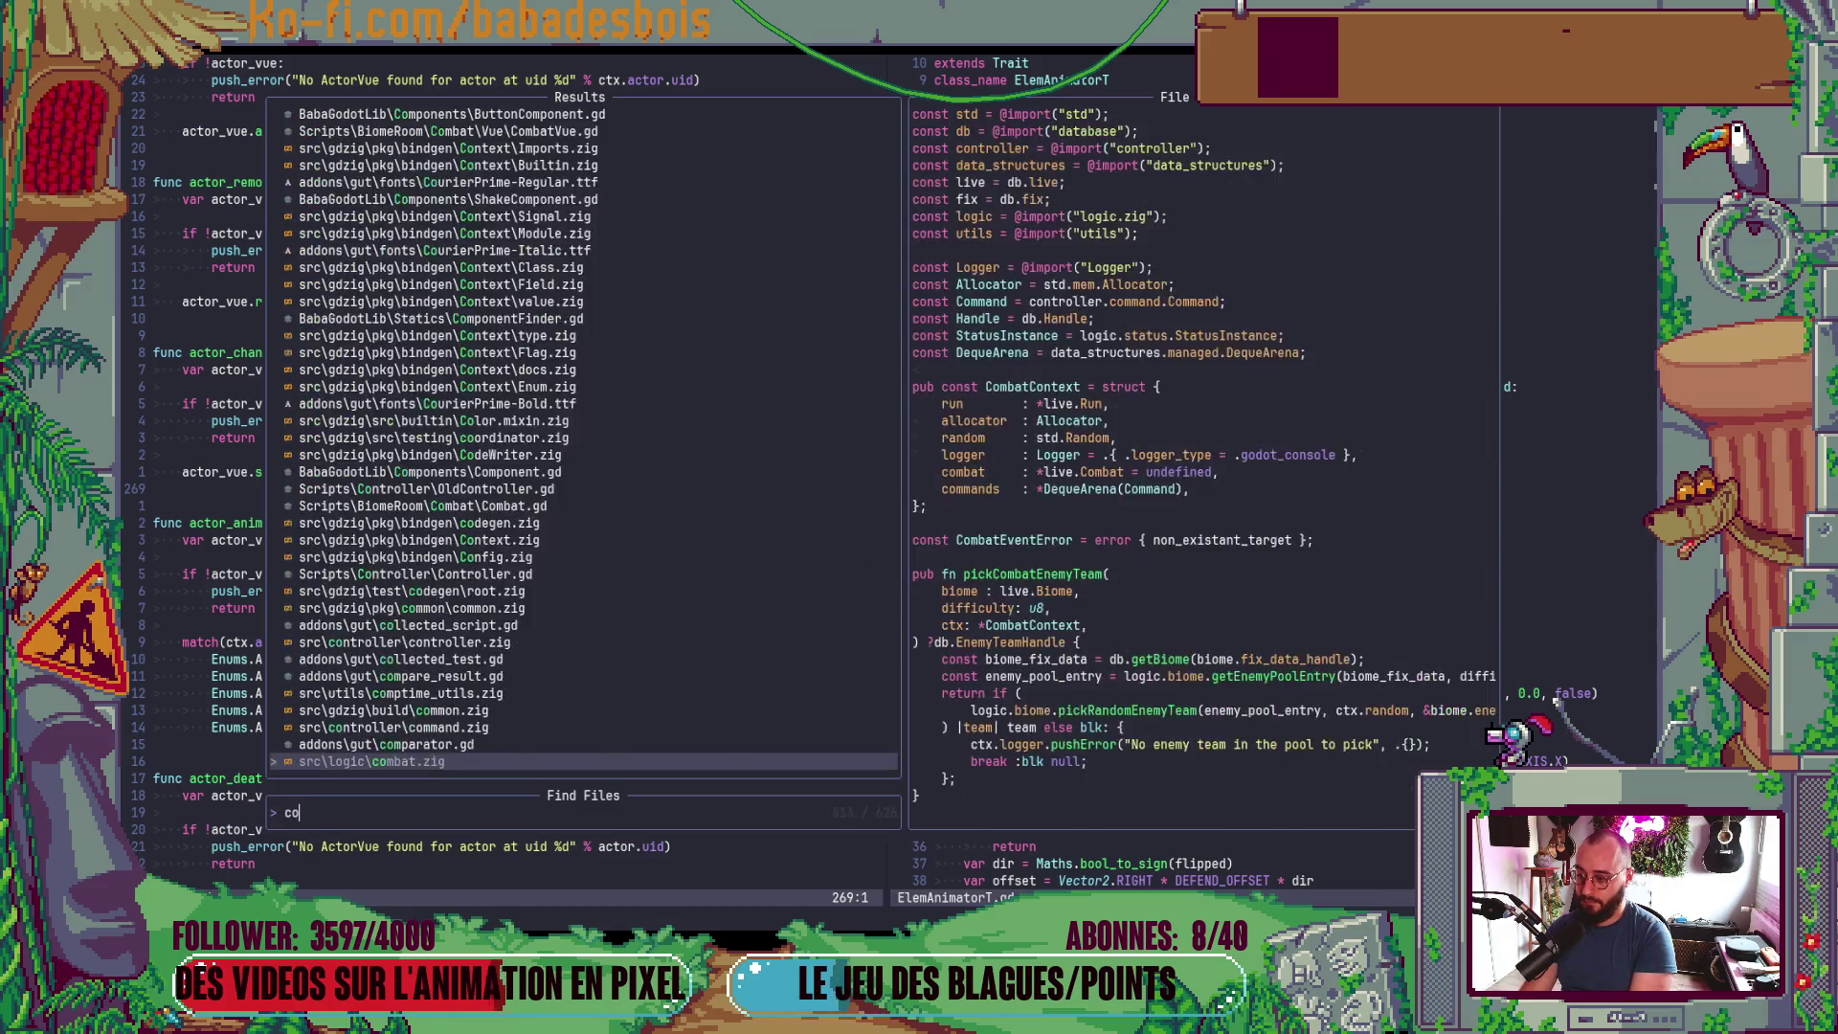
{"action": "key", "text": "Return"}
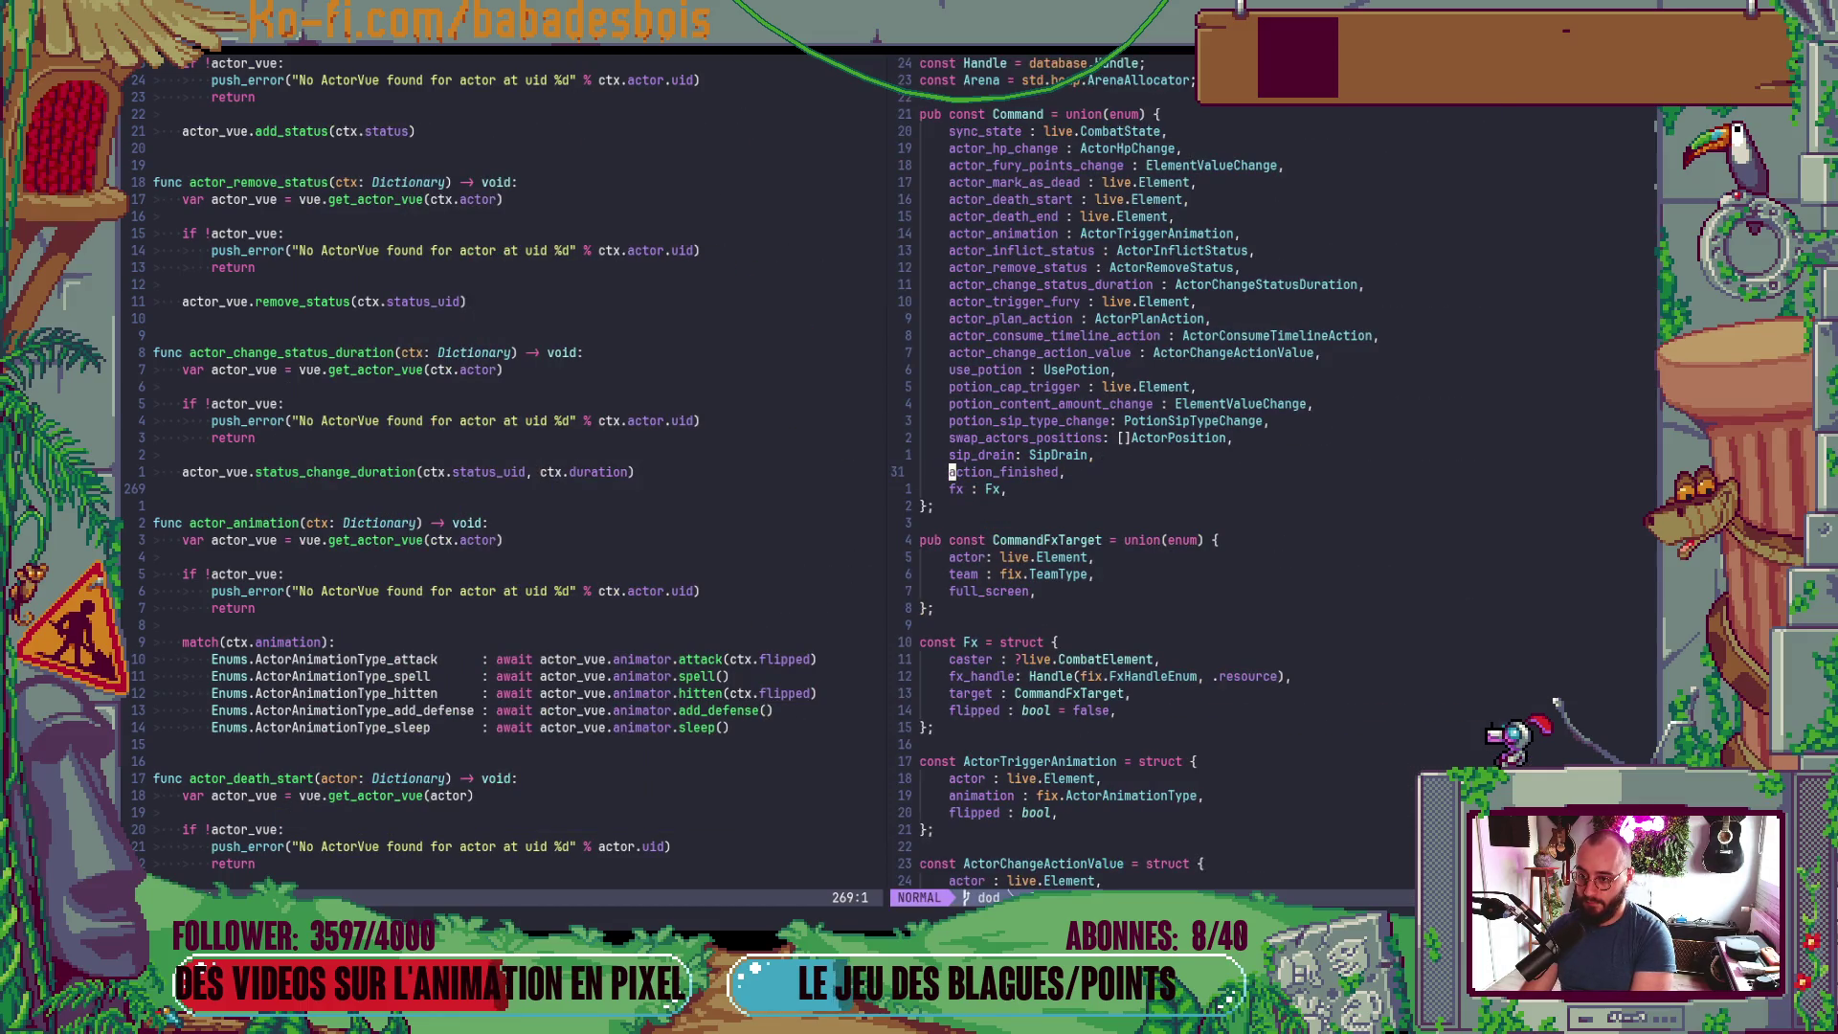
{"action": "key", "text": "space"}
{"action": "key", "text": "f"}
{"action": "key", "text": "f"}
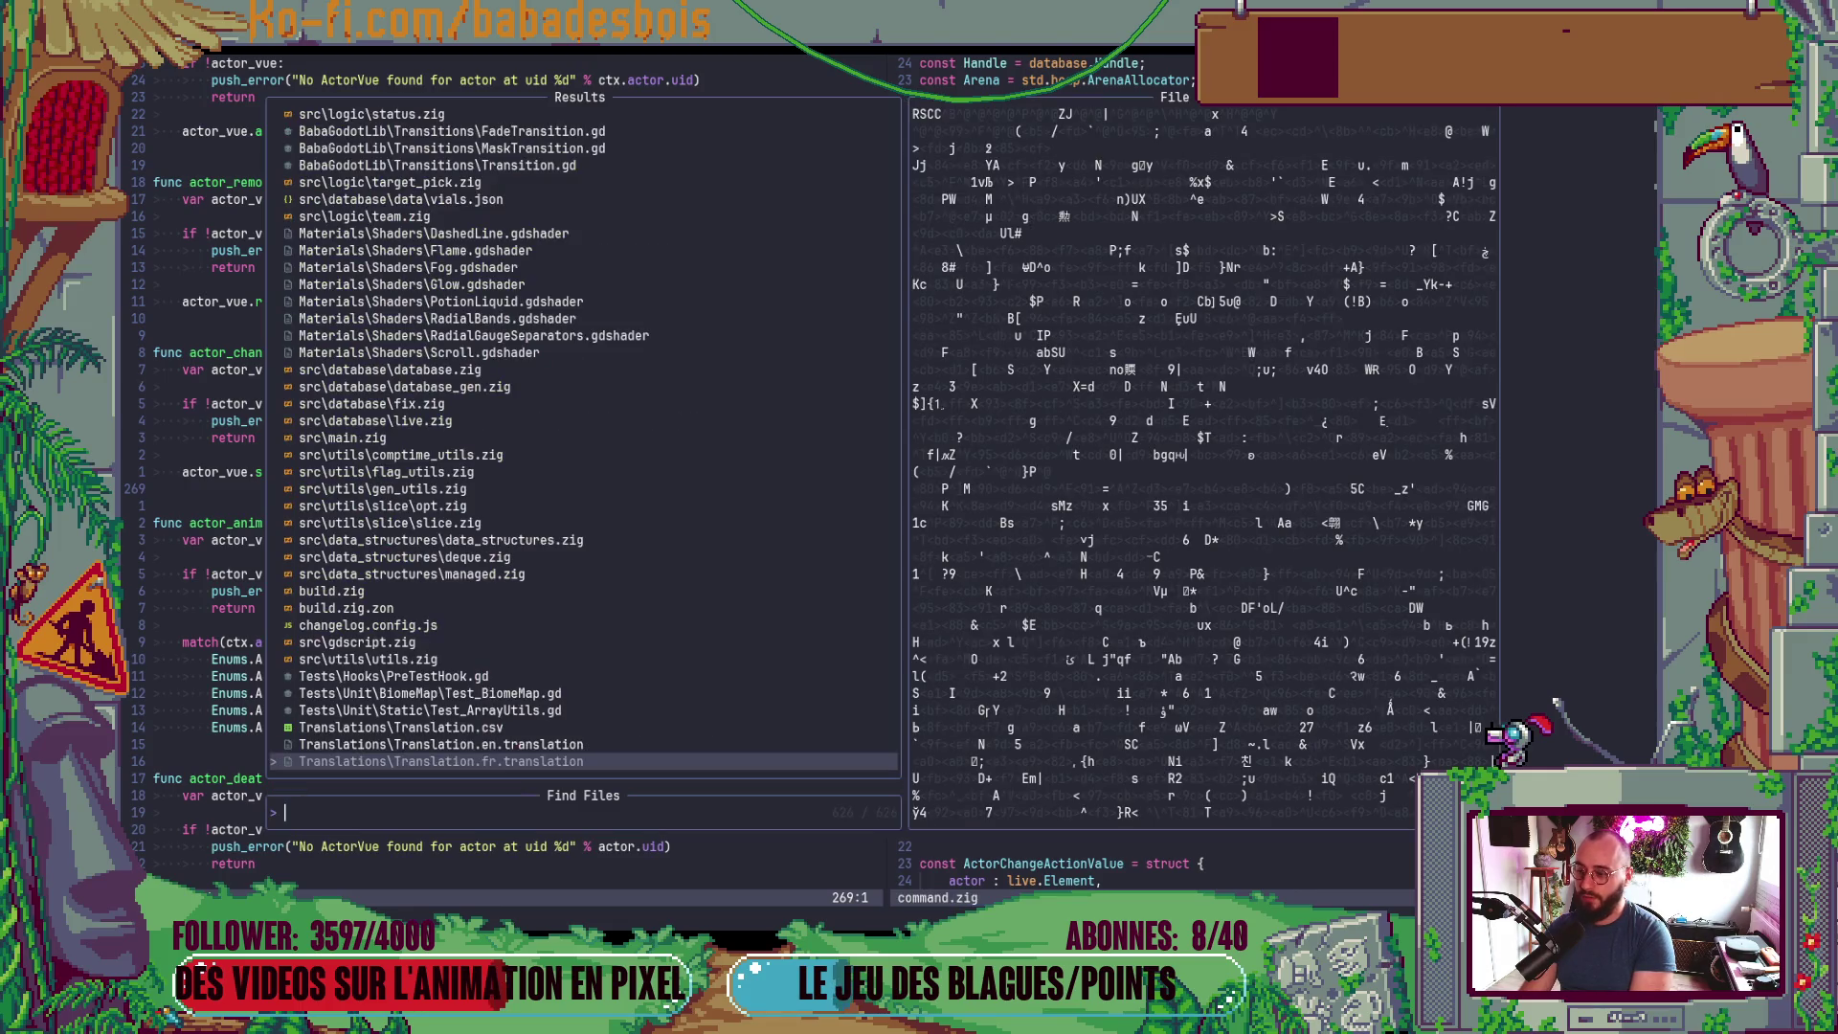
{"action": "type", "text": "action"}
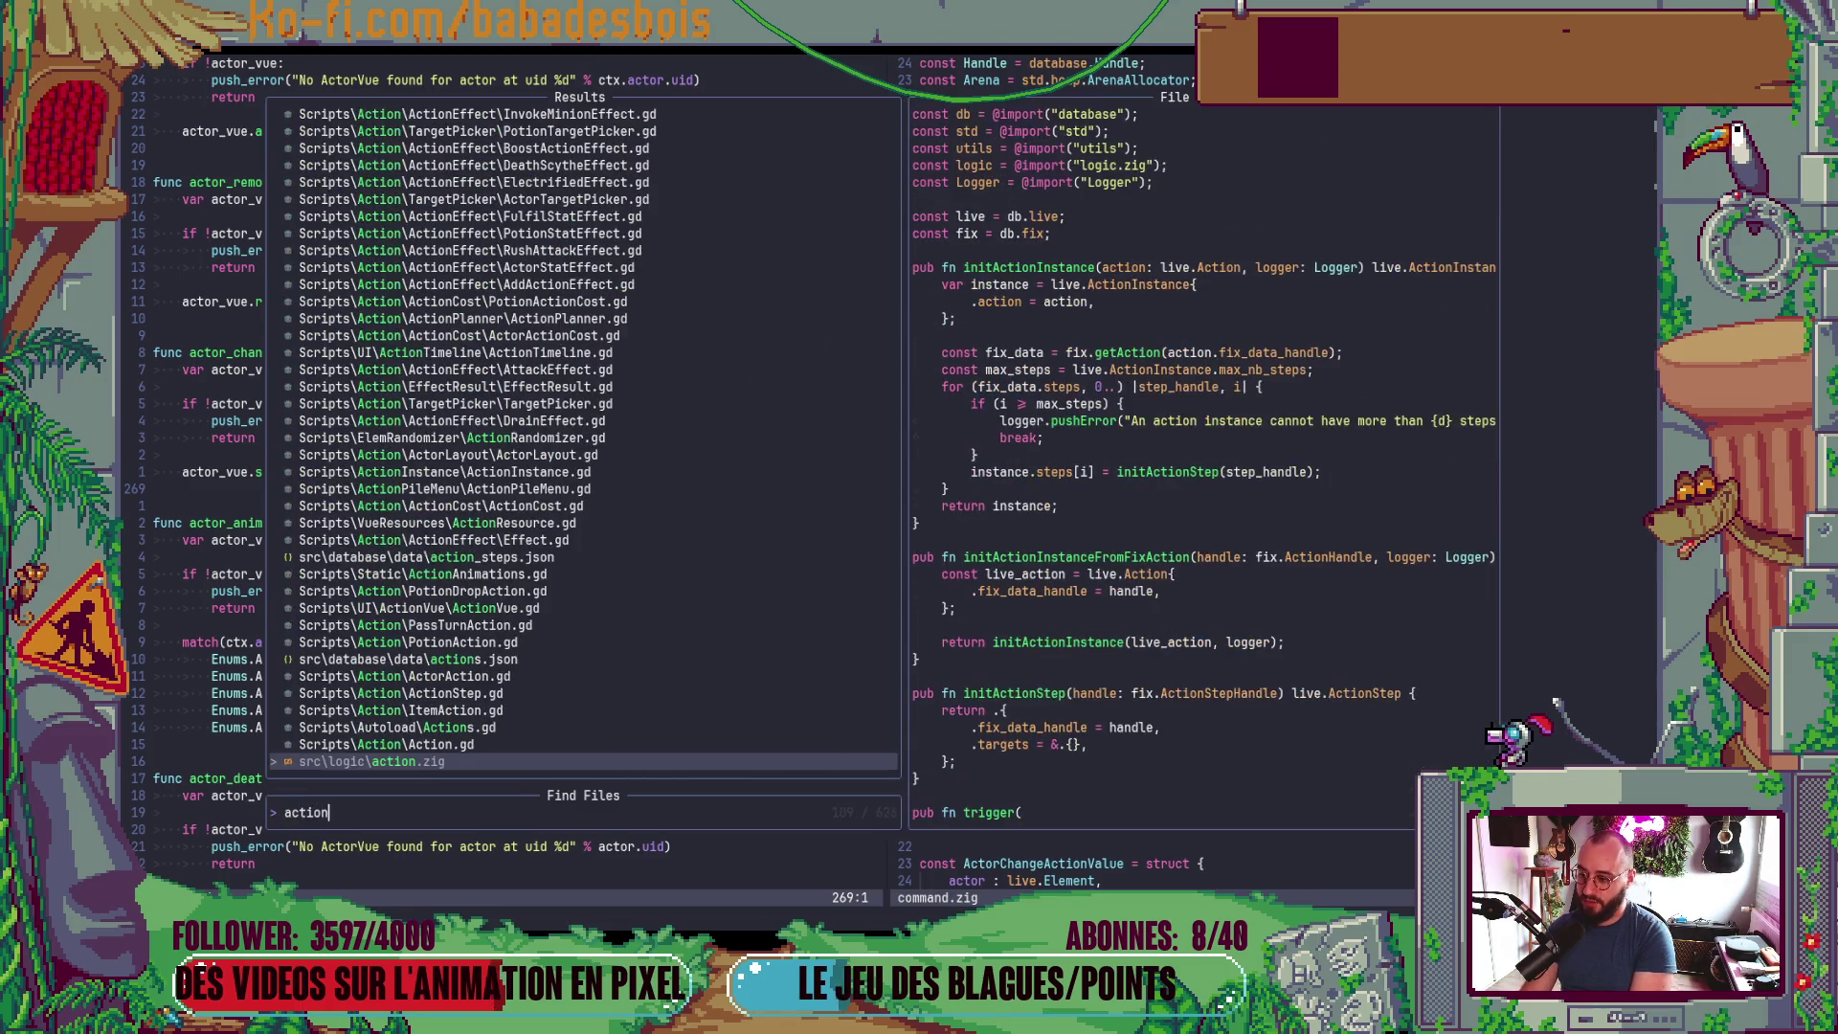
{"action": "key", "text": "Return"}
- Jump to the trigger function via document symbols and scroll down to the must_repeat block
{"action": "key", "text": "space"}
{"action": "key", "text": "s"}
{"action": "key", "text": "s"}
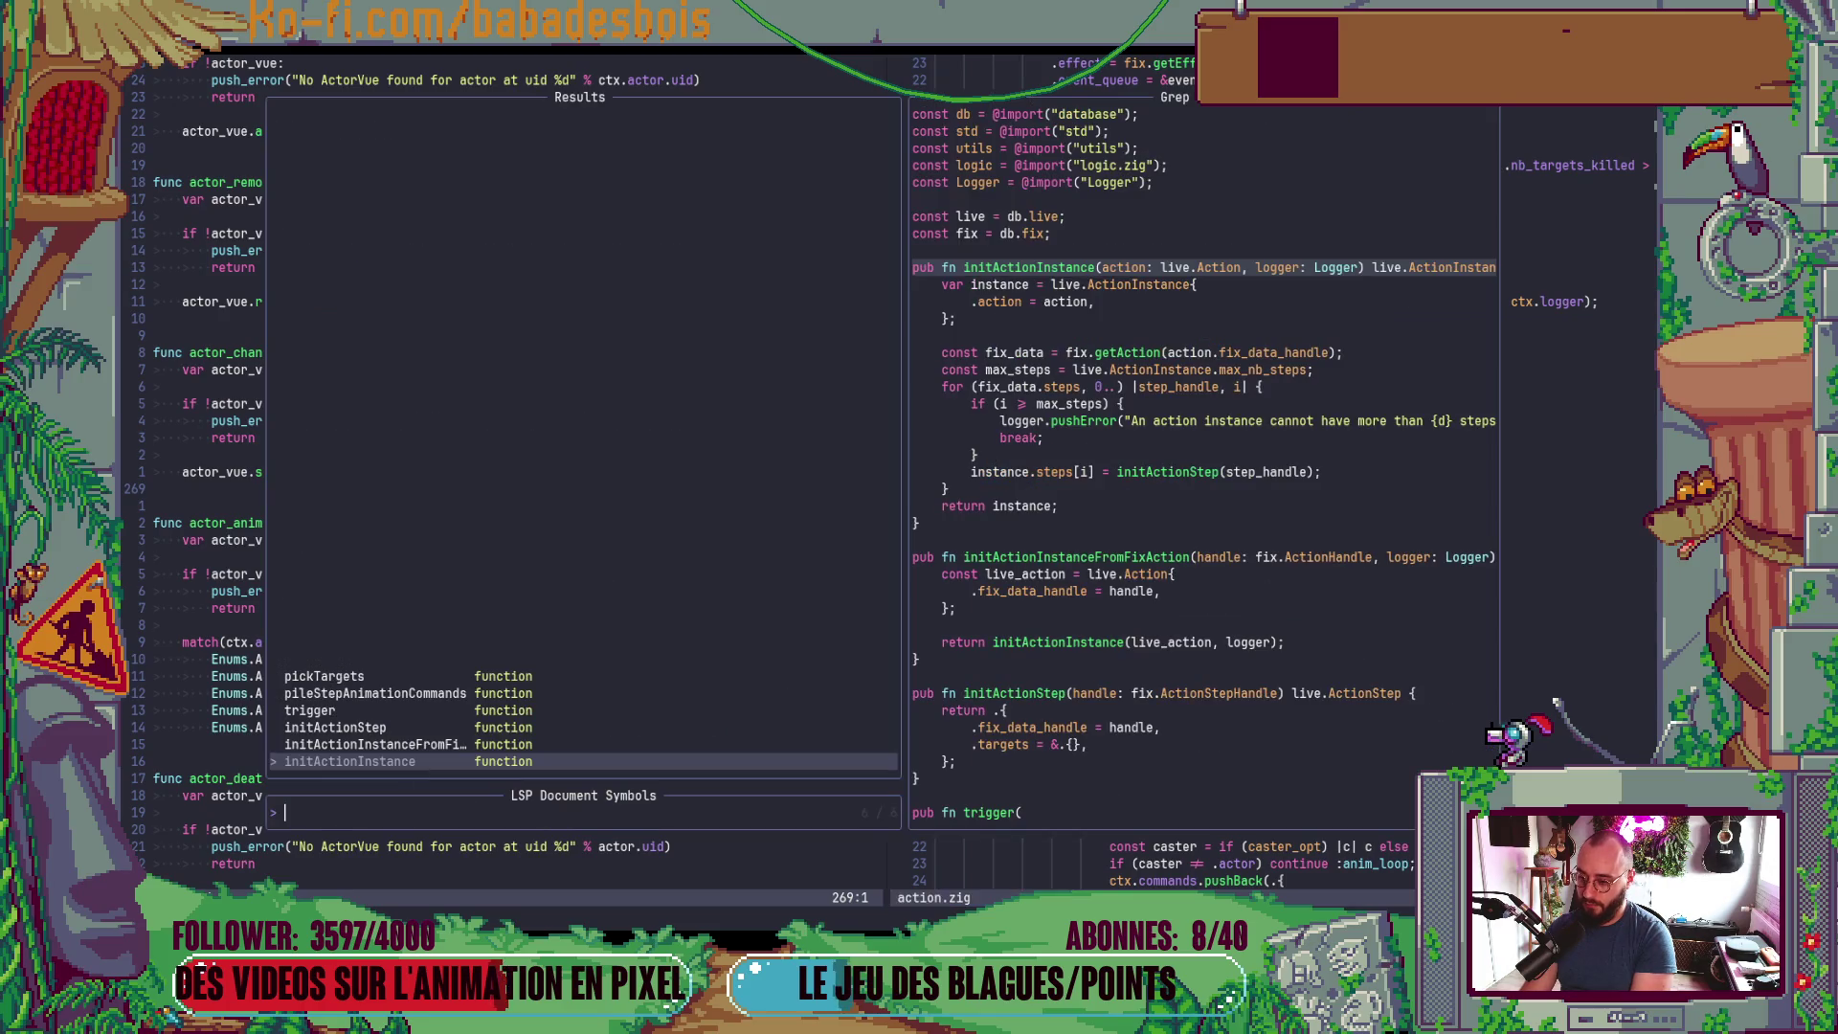
{"action": "type", "text": "trigger"}
{"action": "key", "text": "Return"}
{"action": "key", "text": "ctrl+d"}
{"action": "key", "text": "ctrl+d"}
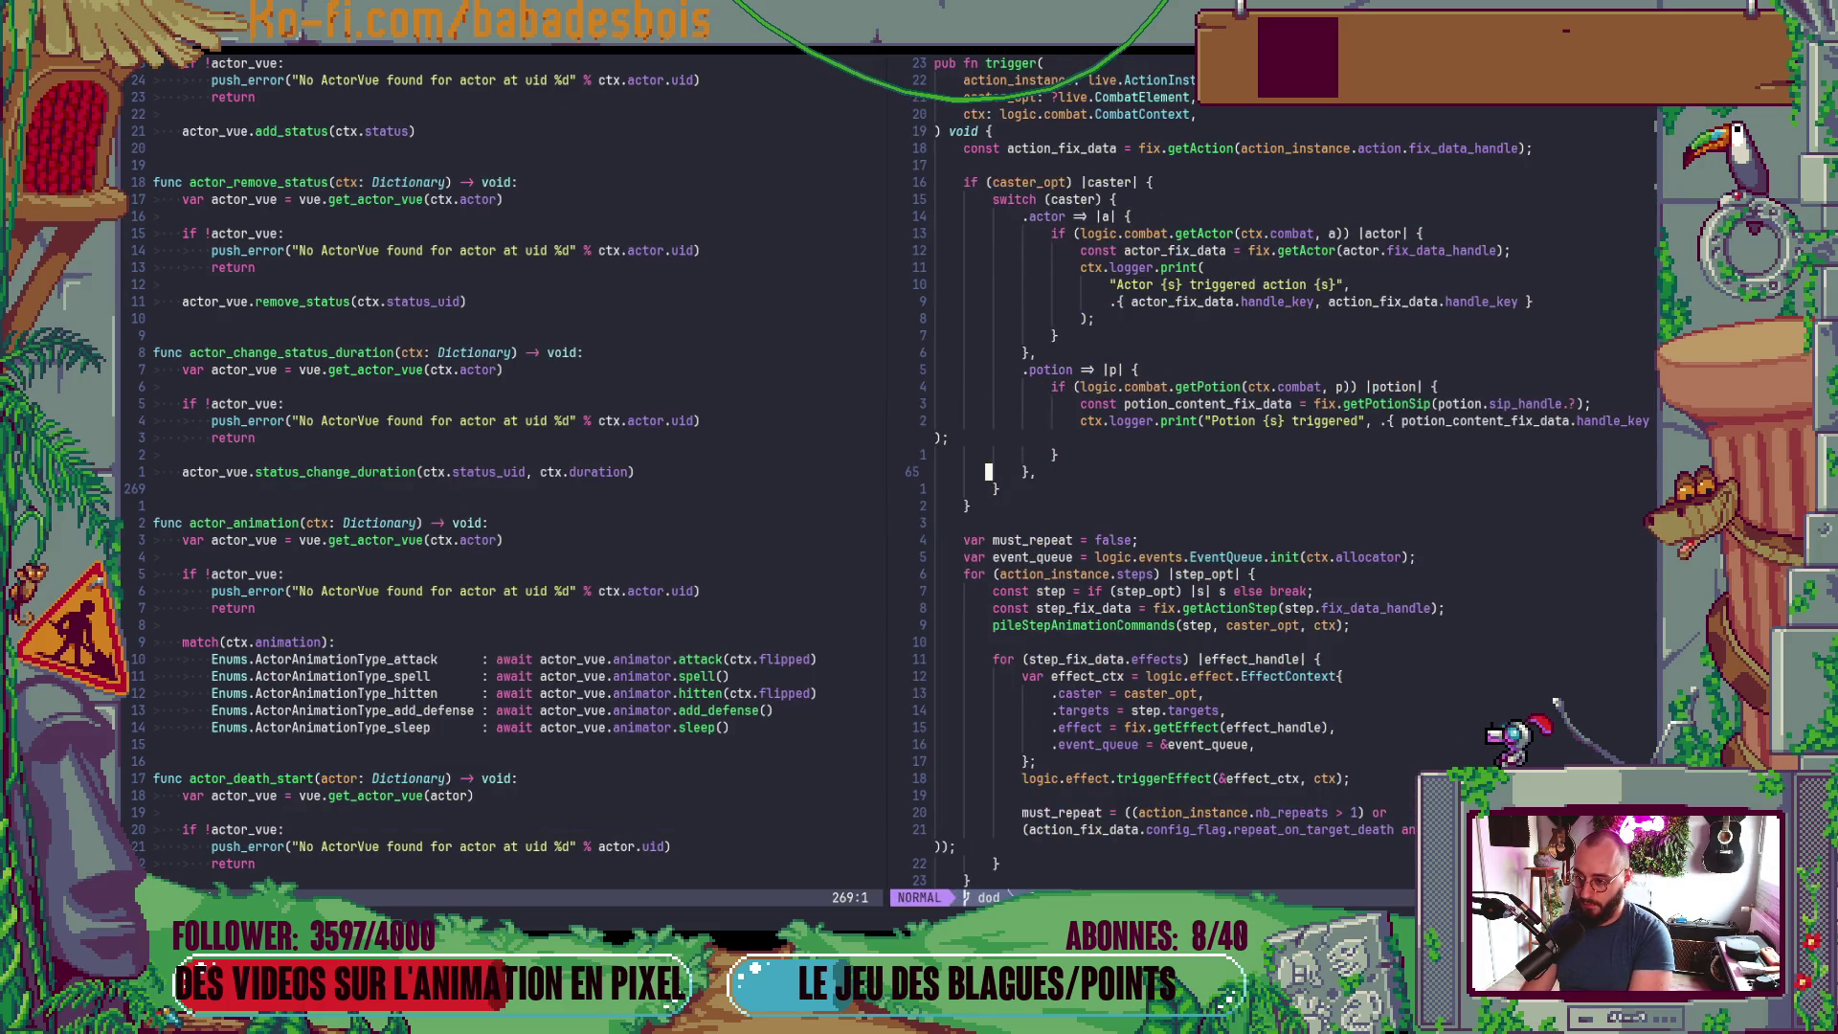
{"action": "key", "text": "w"}
{"action": "key", "text": "j"}
{"action": "key", "text": "j"}
{"action": "key", "text": "j"}
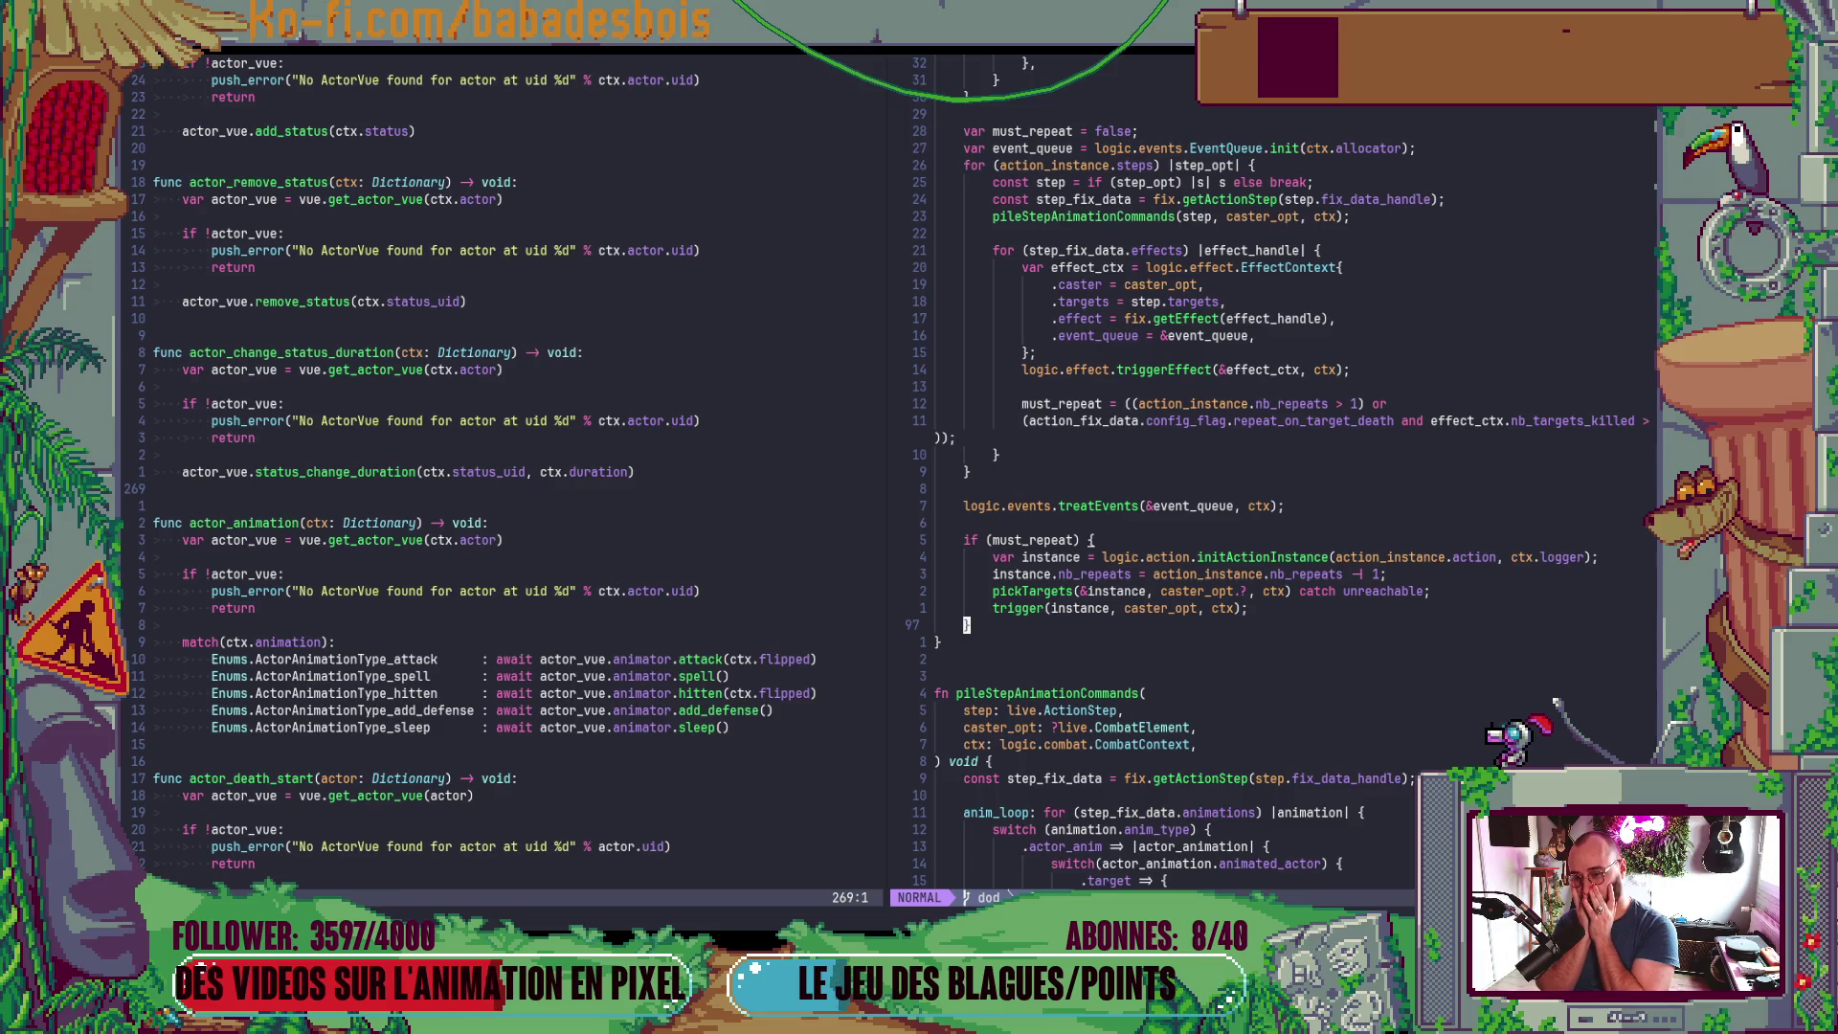
- Turn the must_repeat if block's closing brace into an empty, indented else branch
{"action": "key", "text": "o"}
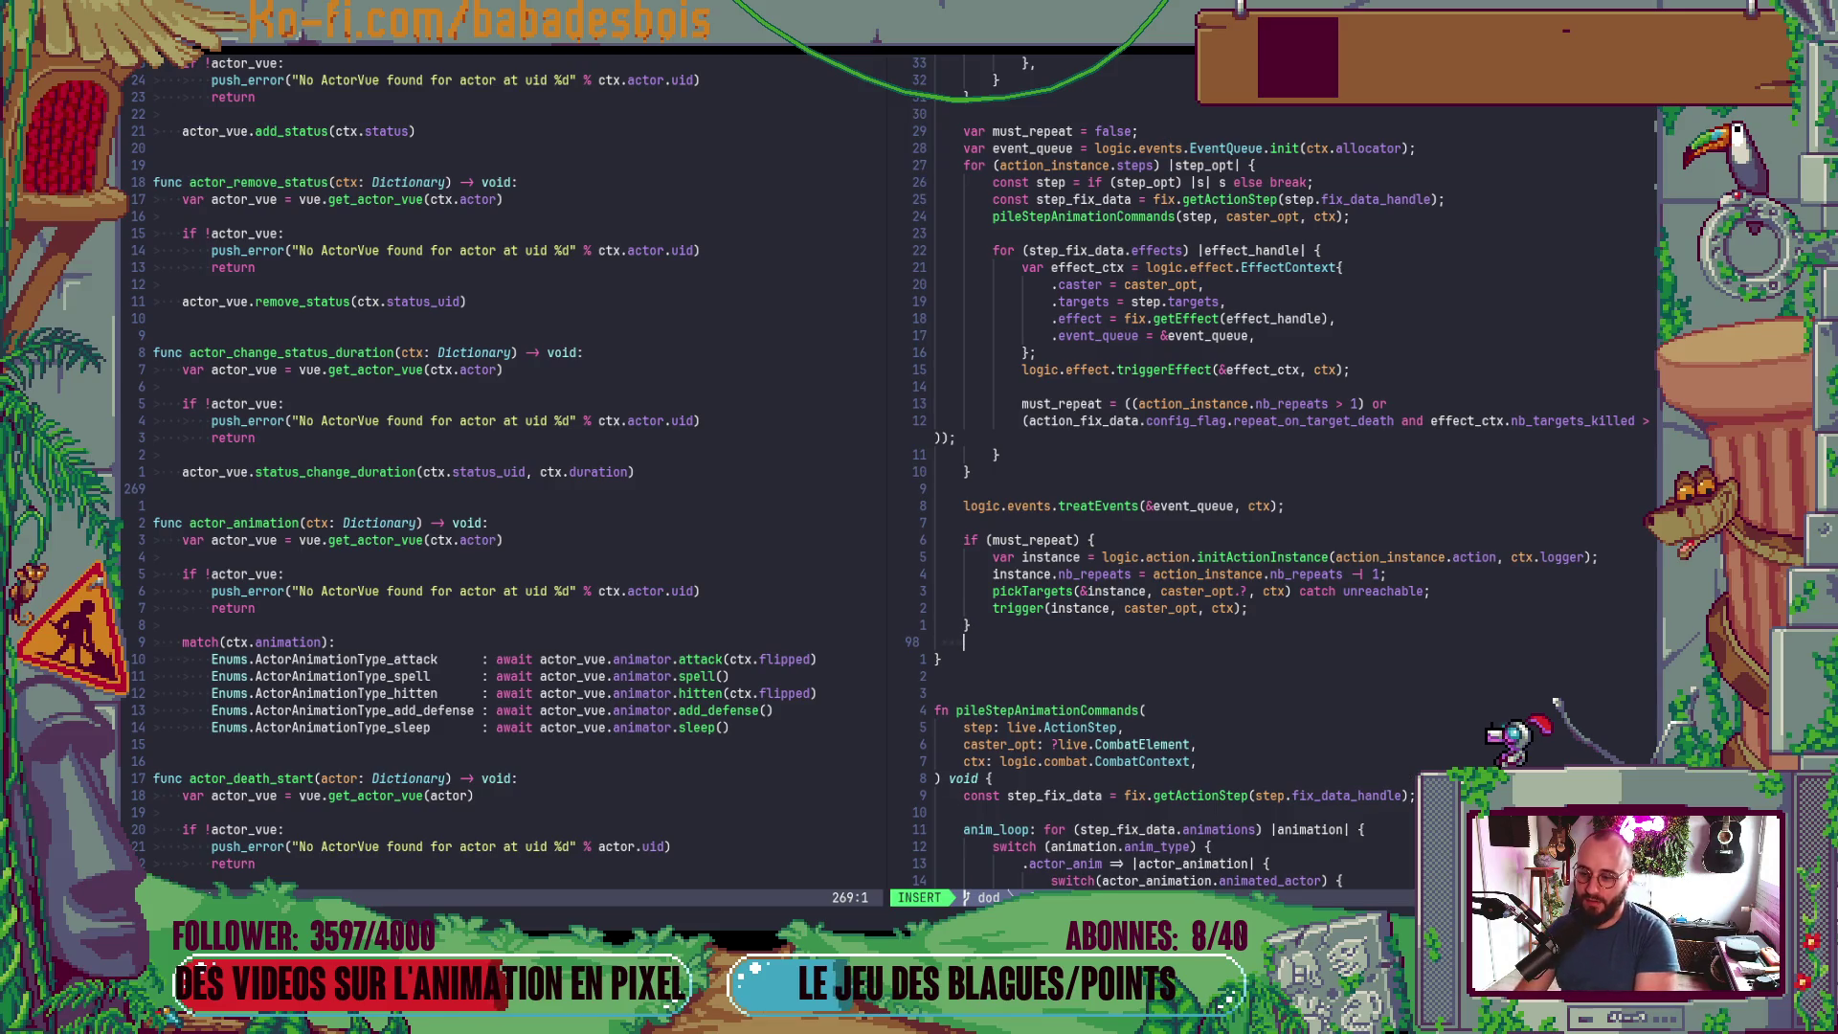
{"action": "key", "text": "Return"}
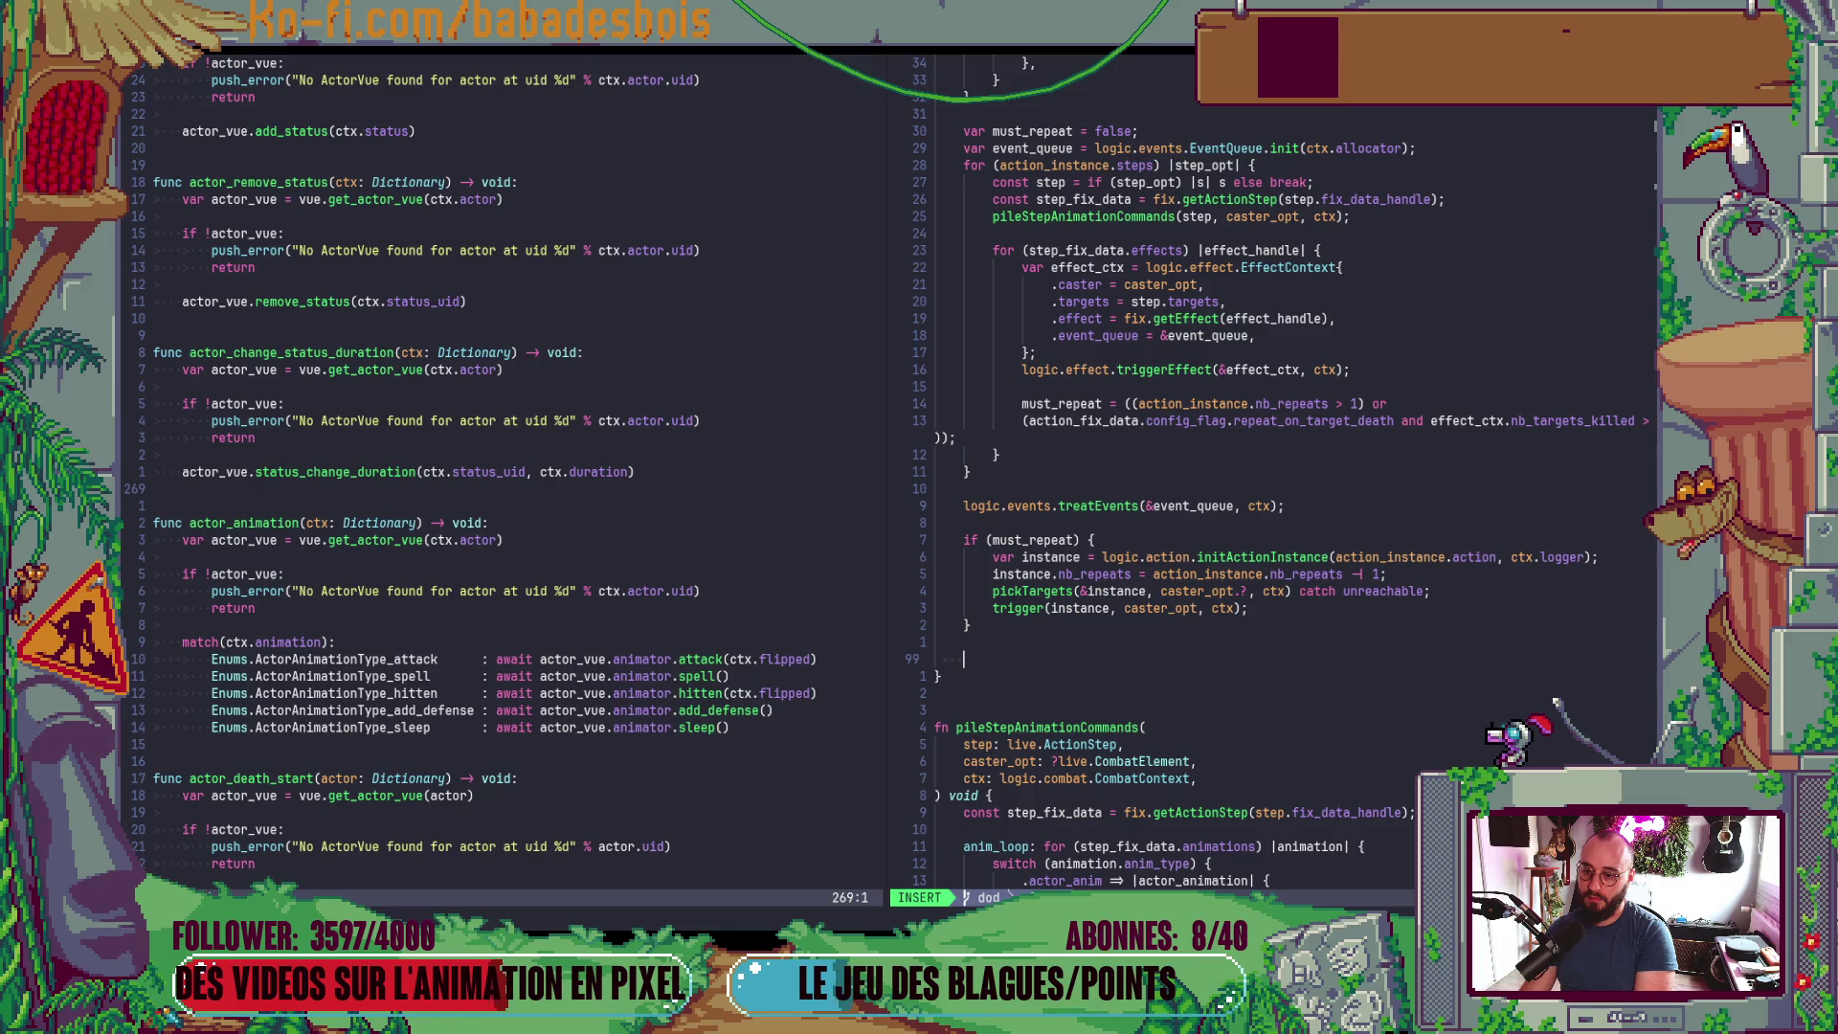
{"action": "key", "text": "Escape"}
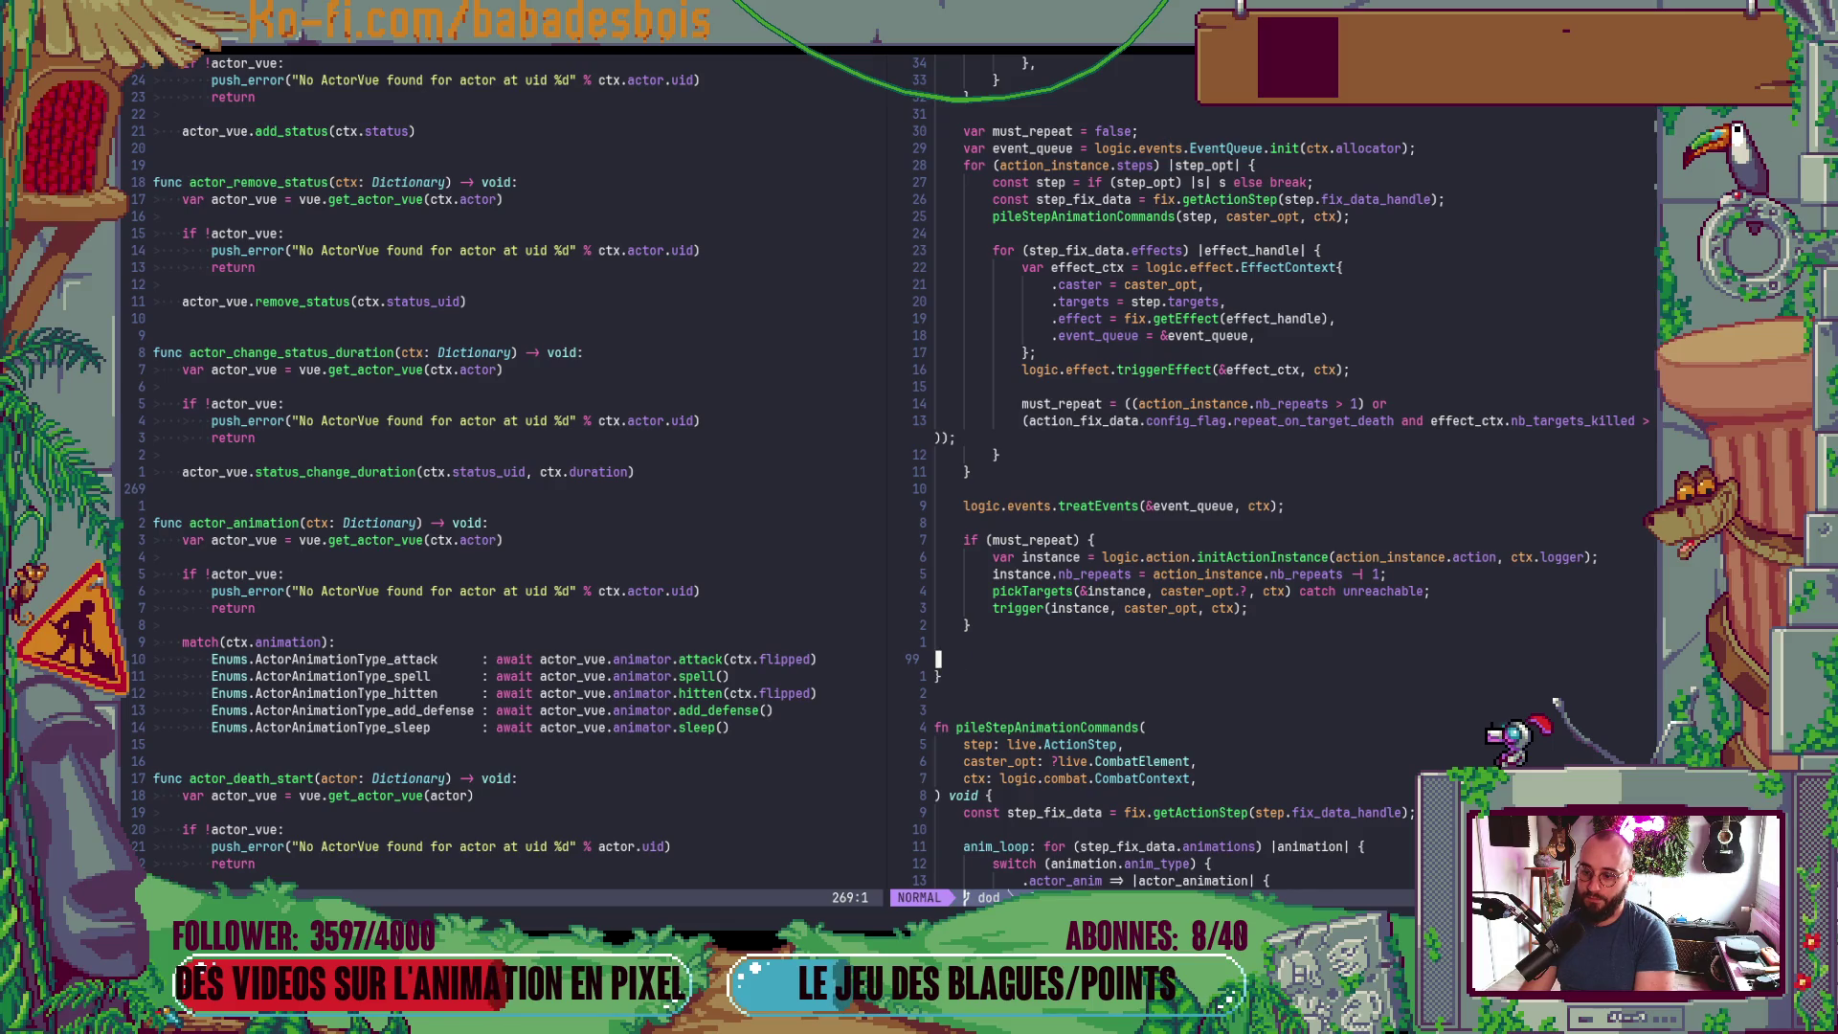
{"action": "key", "text": "d"}
{"action": "key", "text": "d"}
{"action": "key", "text": "k"}
{"action": "key", "text": "d"}
{"action": "key", "text": "d"}
{"action": "type", "text": "kA else {"}
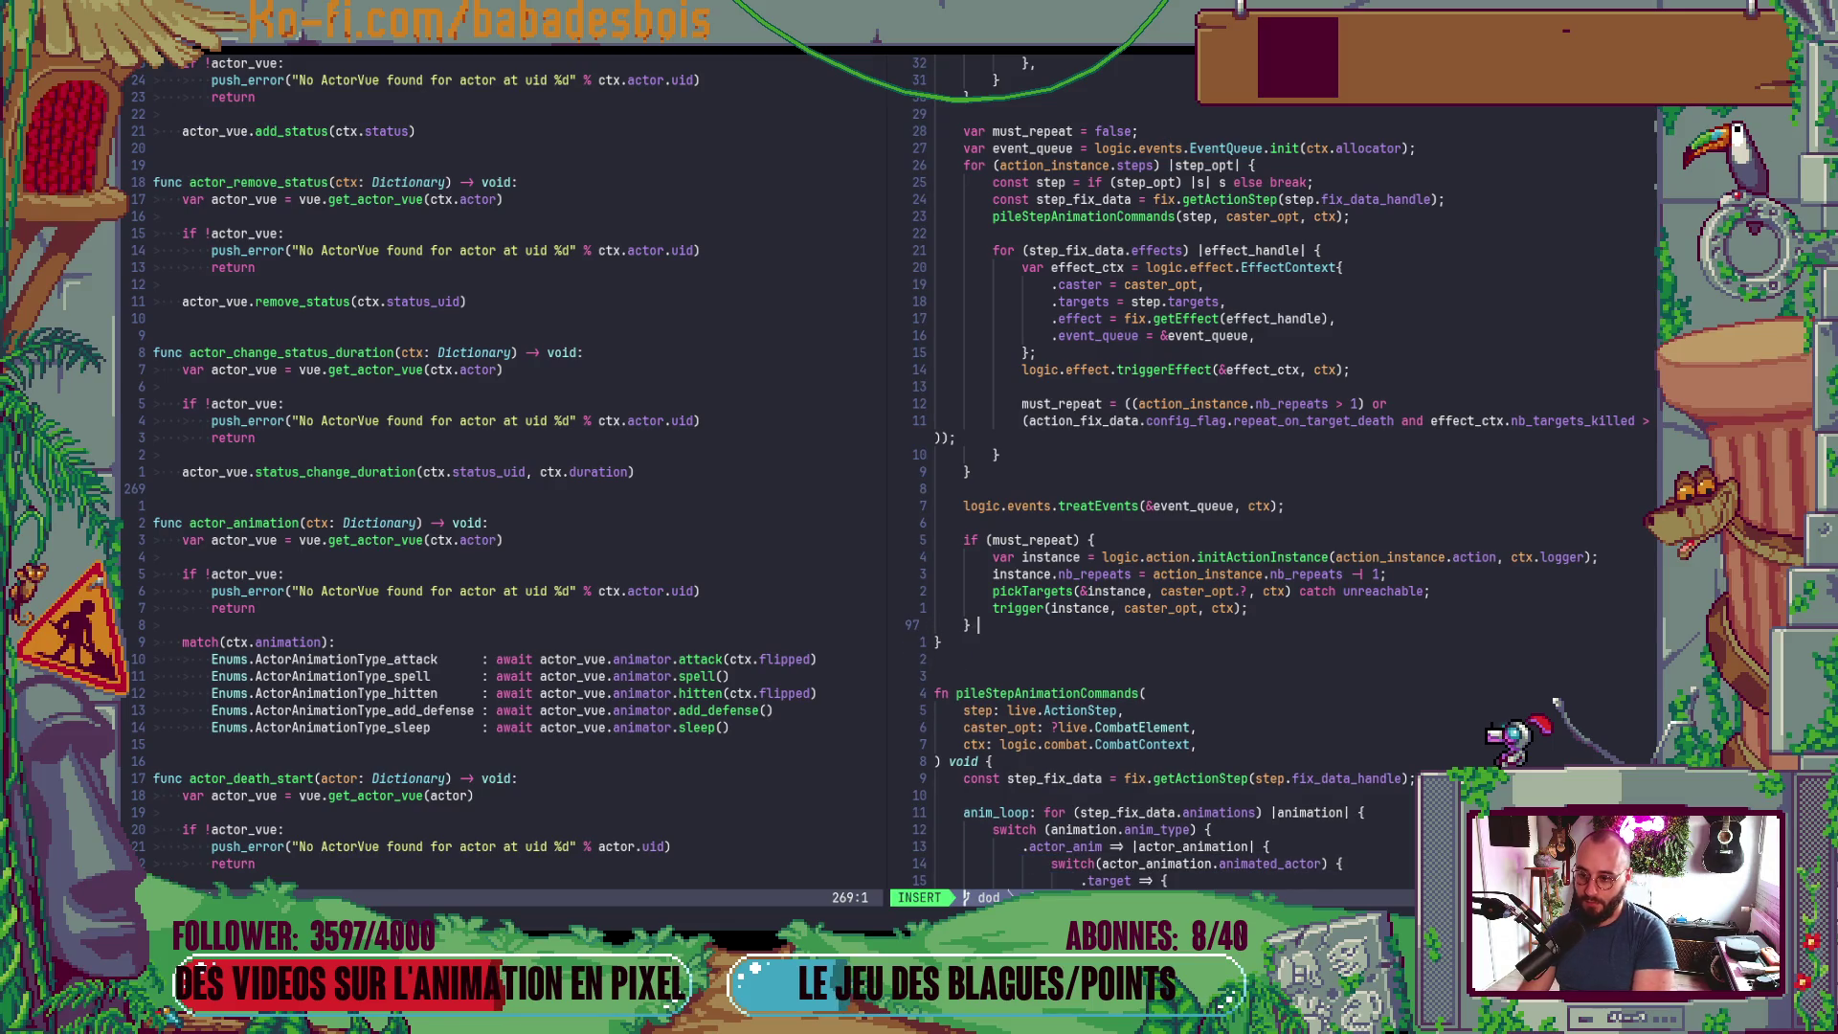
{"action": "key", "text": "Return"}
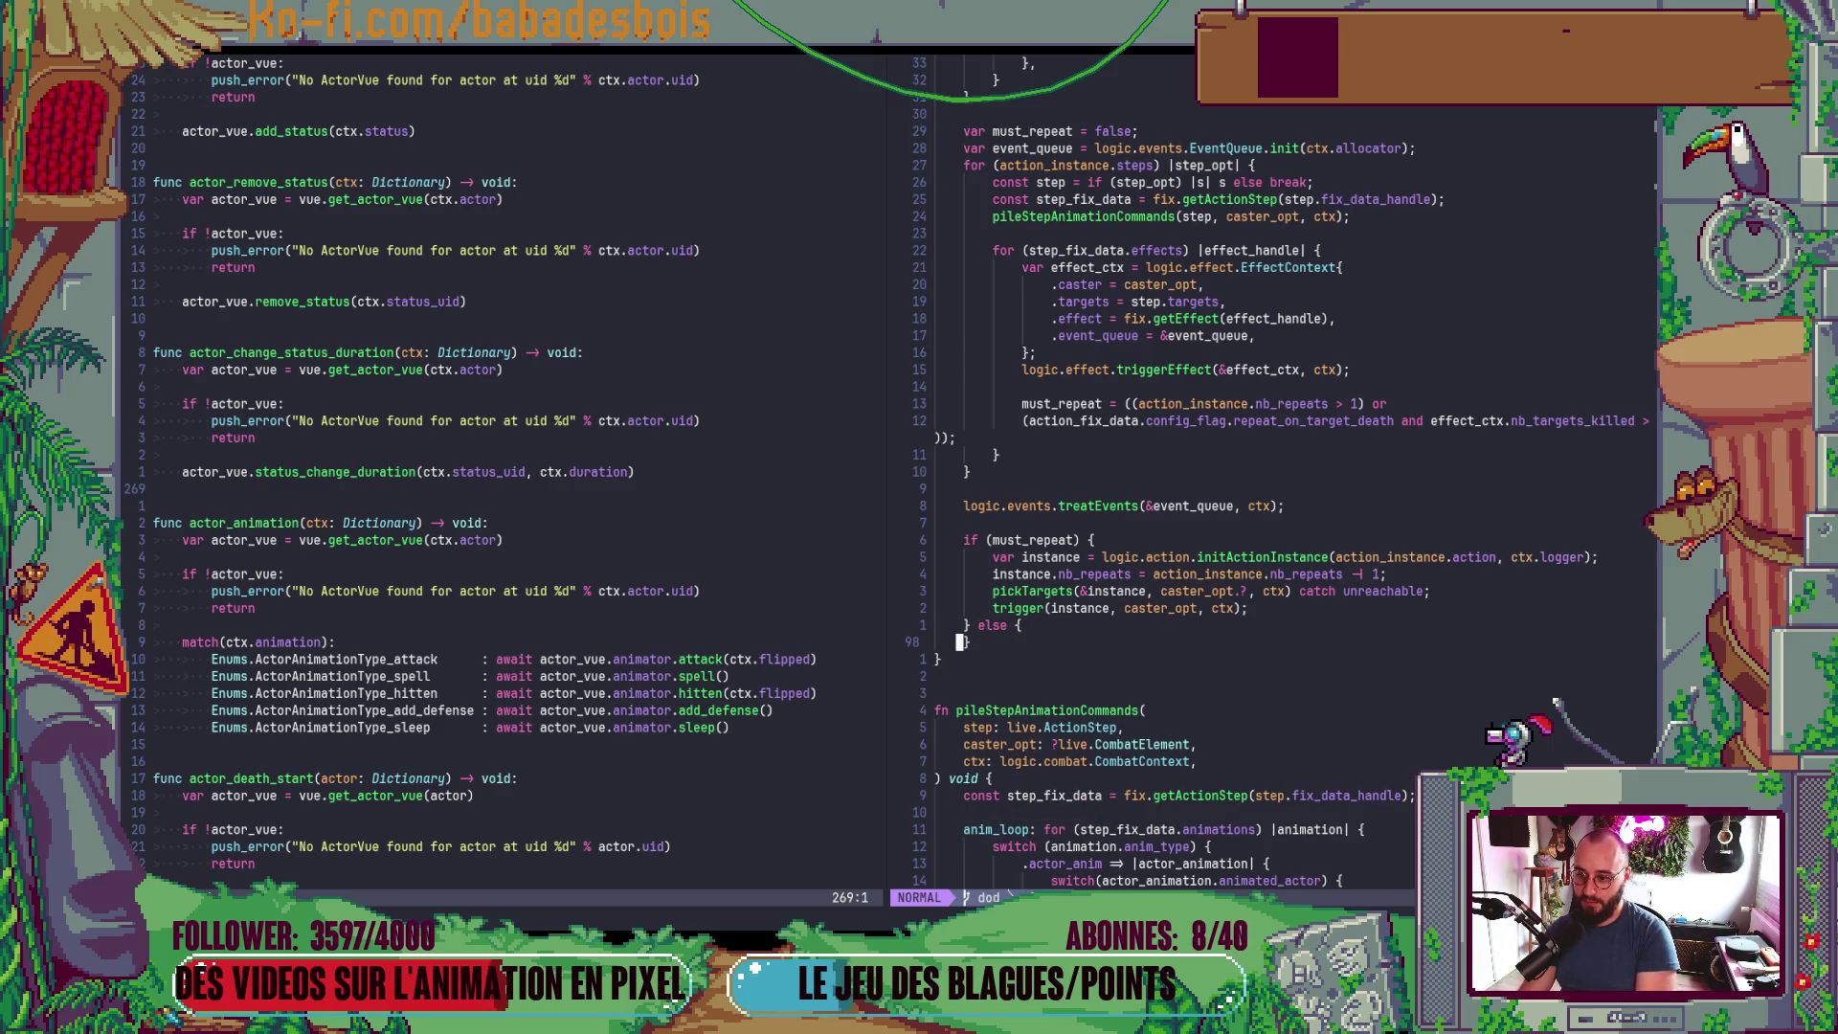
{"action": "key", "text": "Return"}
{"action": "key", "text": "Escape"}
{"action": "key", "text": "i"}
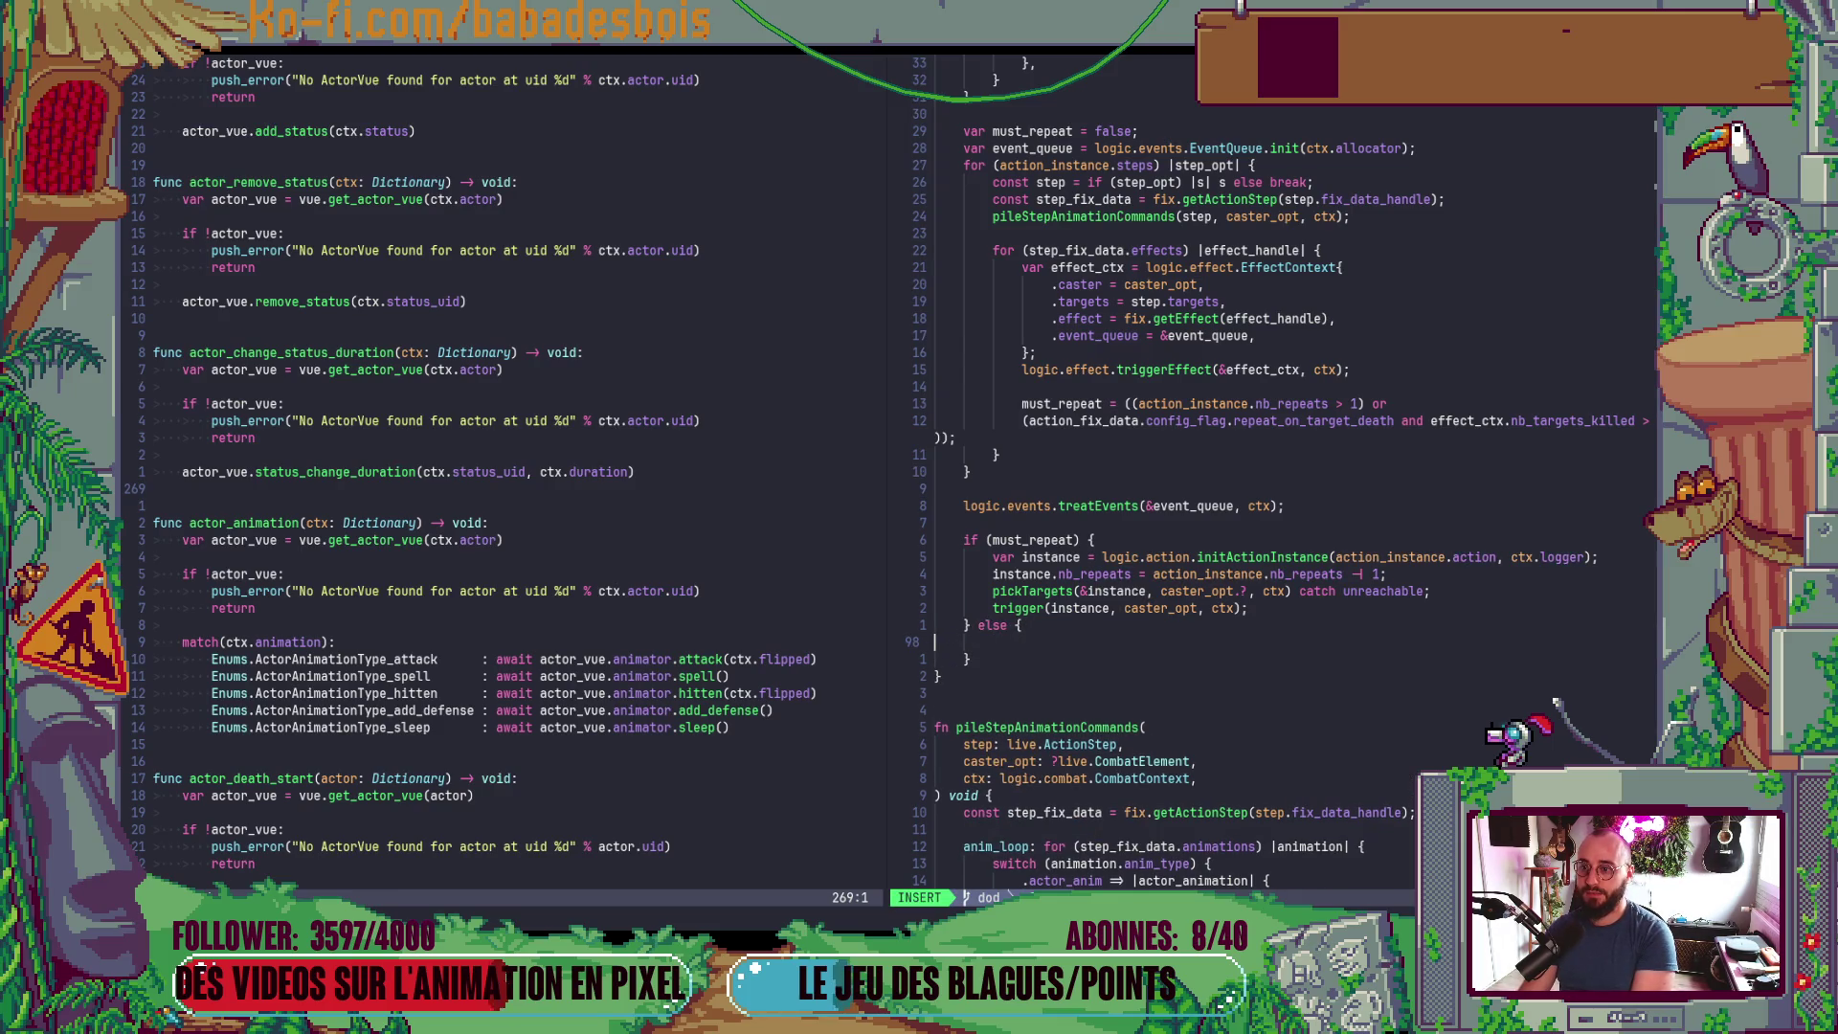
{"action": "key", "text": "Tab"}
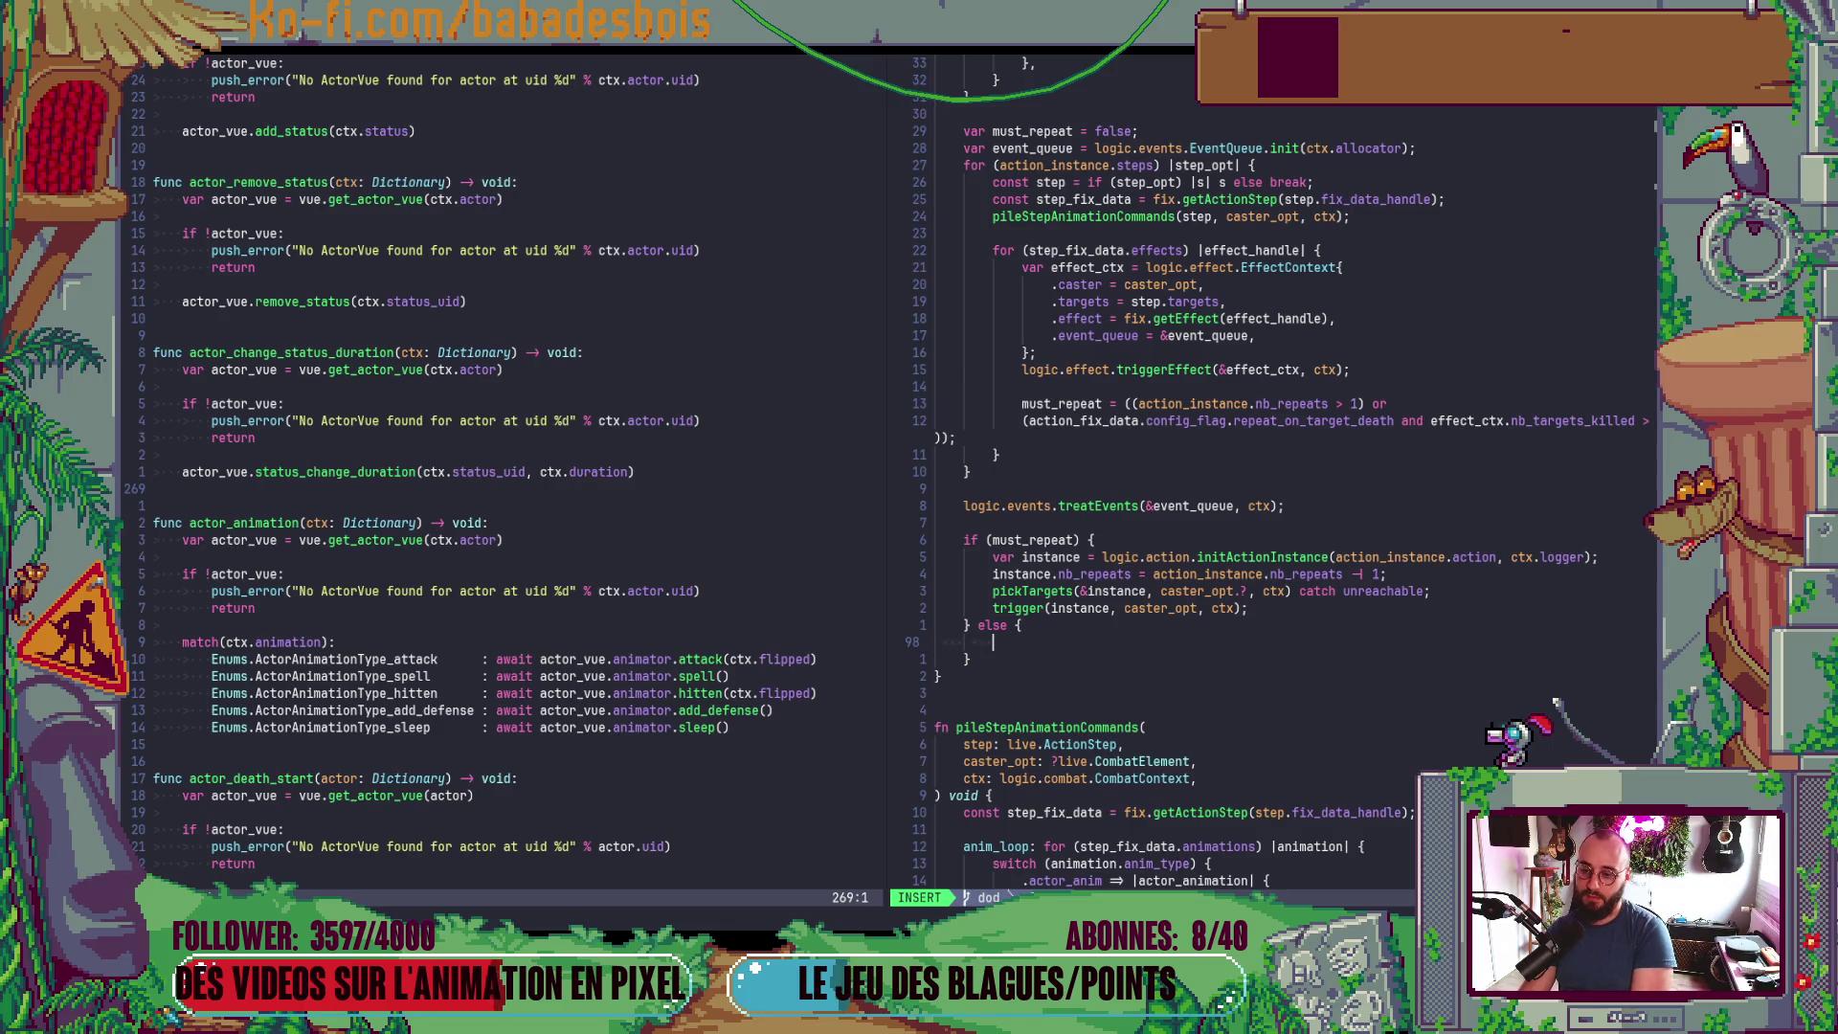
{"action": "key", "text": "Escape"}
- Write a ctx.commands.pushBack call on the else line using the autocomplete suggestion
{"action": "scroll", "coordinate": [720, 493], "scroll_direction": "up", "scroll_amount": 4}
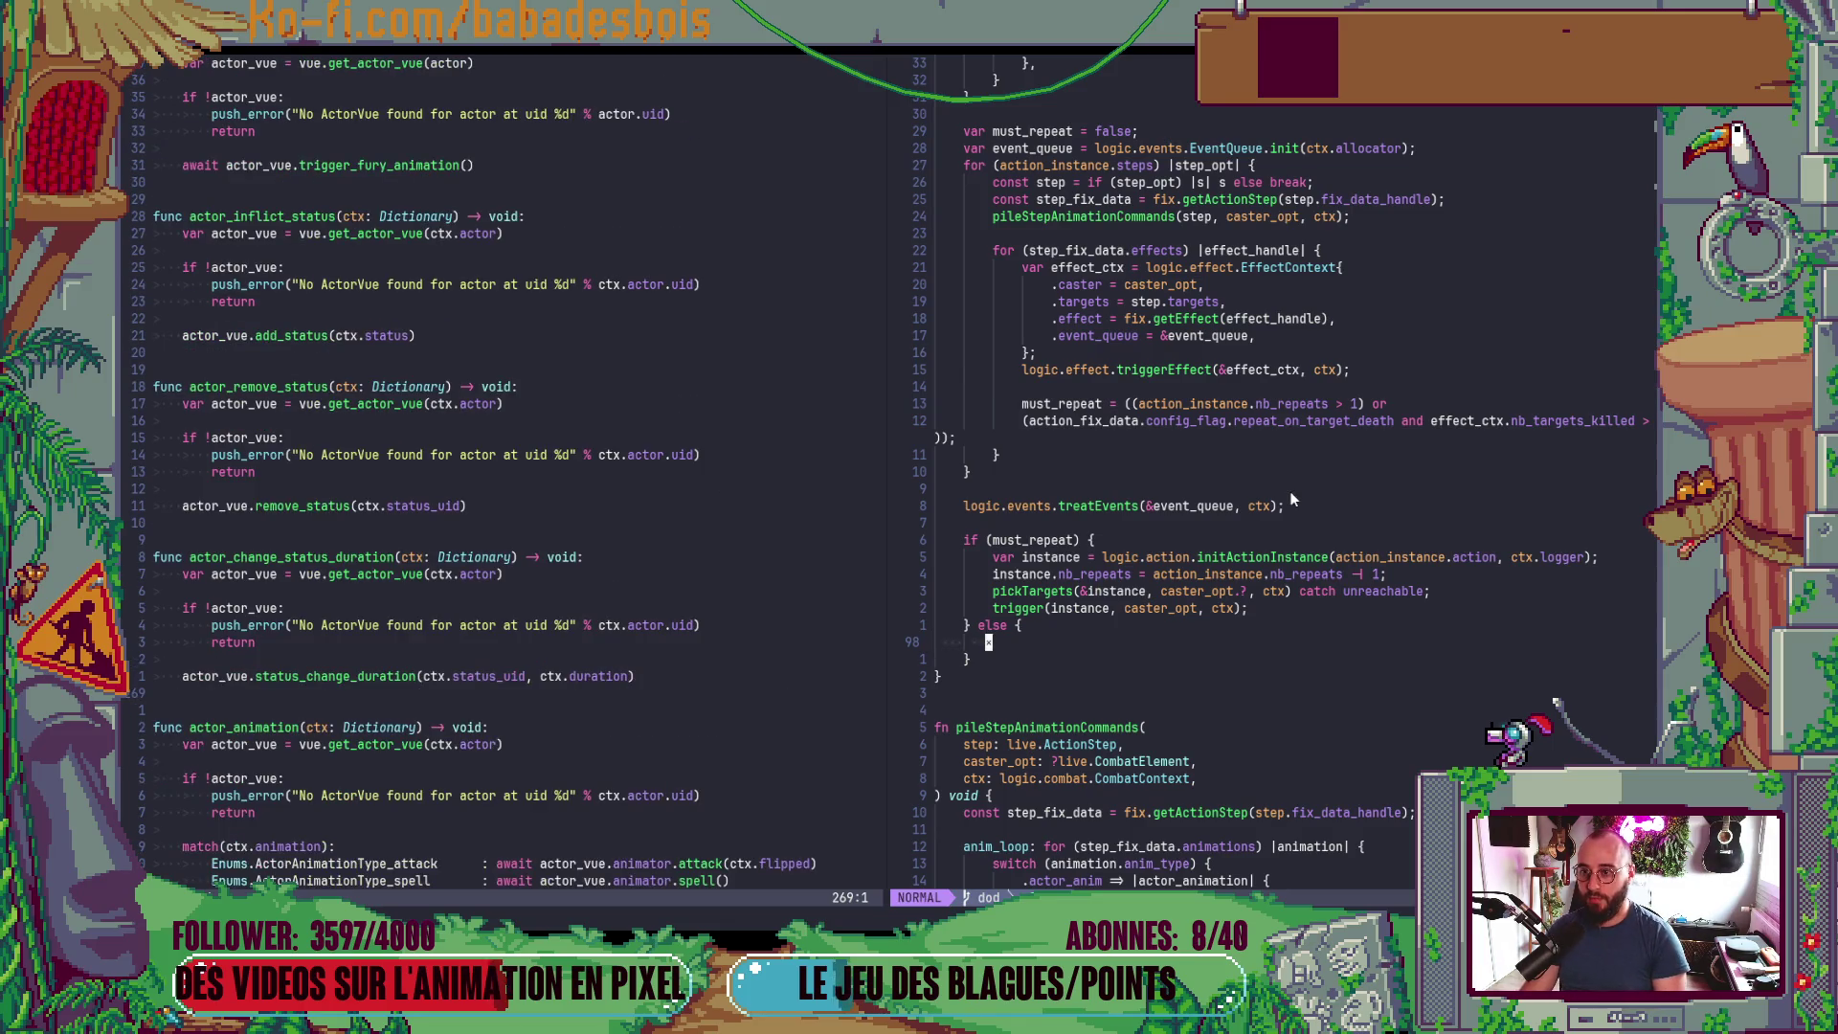
{"action": "scroll", "coordinate": [1291, 494], "scroll_direction": "up", "scroll_amount": 8}
{"action": "scroll", "coordinate": [1291, 498], "scroll_direction": "up", "scroll_amount": 4}
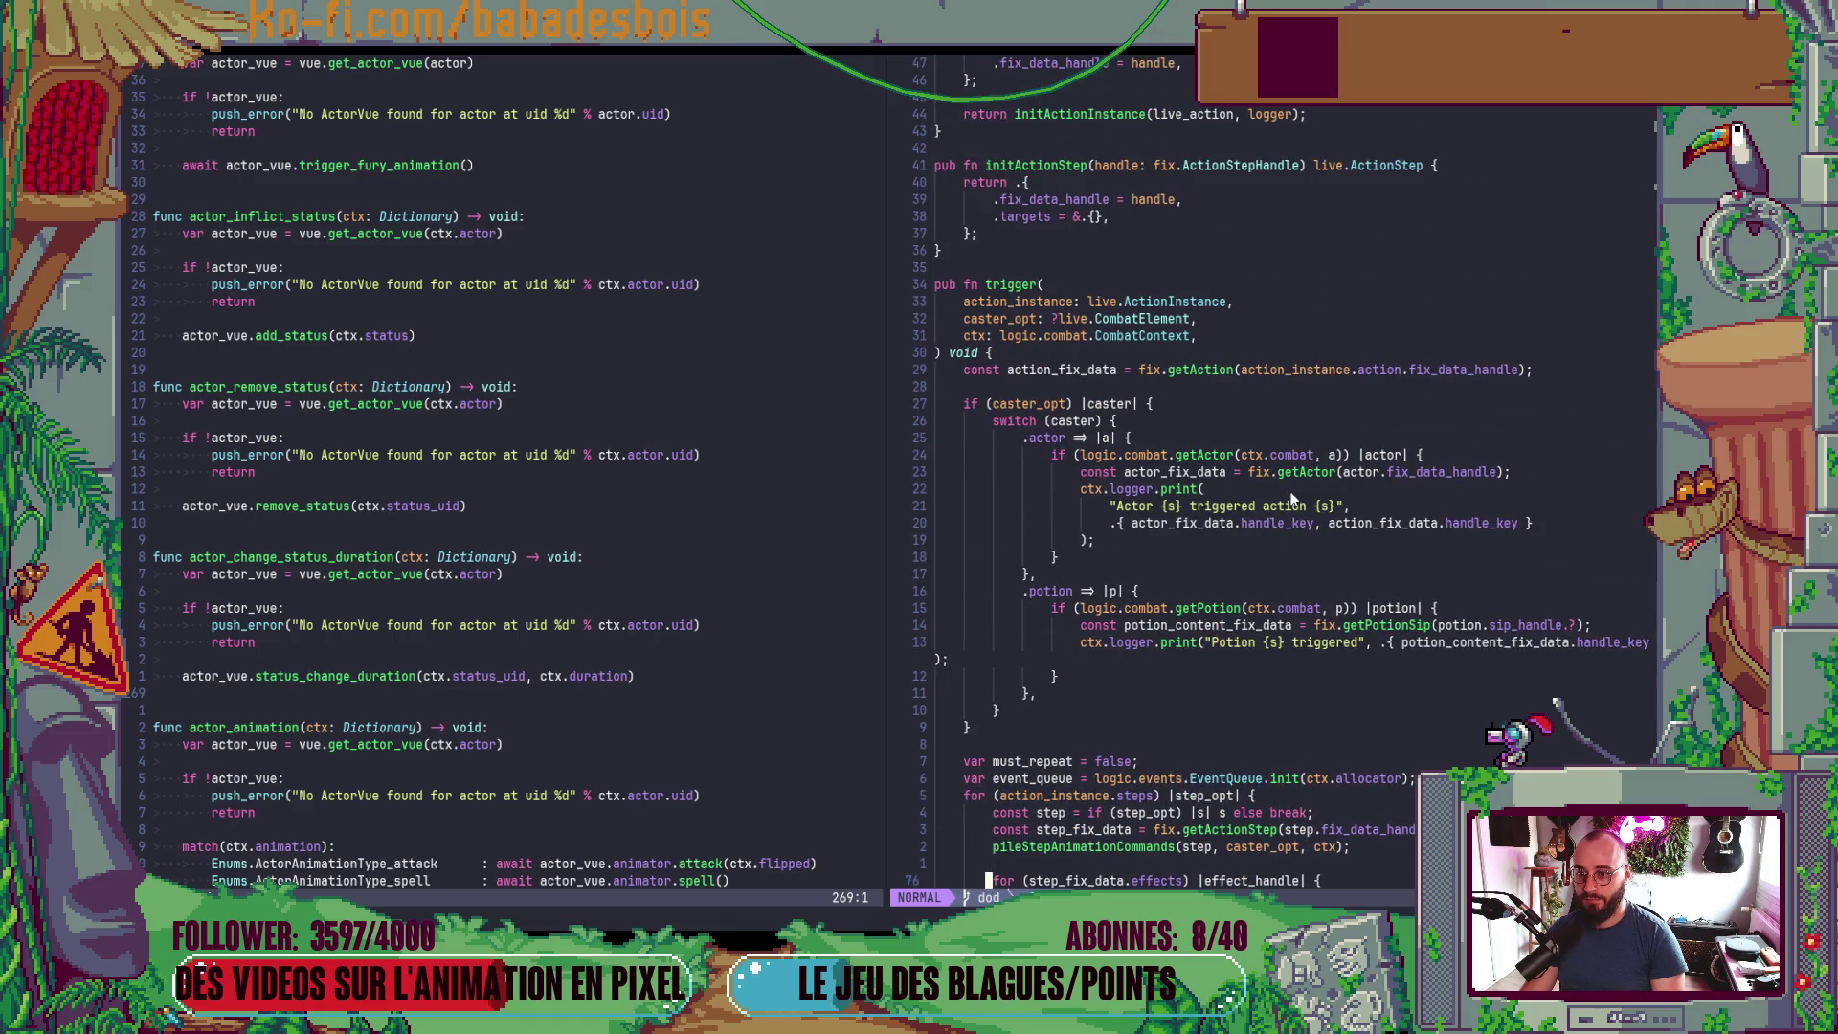
{"action": "scroll", "coordinate": [1291, 499], "scroll_direction": "down", "scroll_amount": 12}
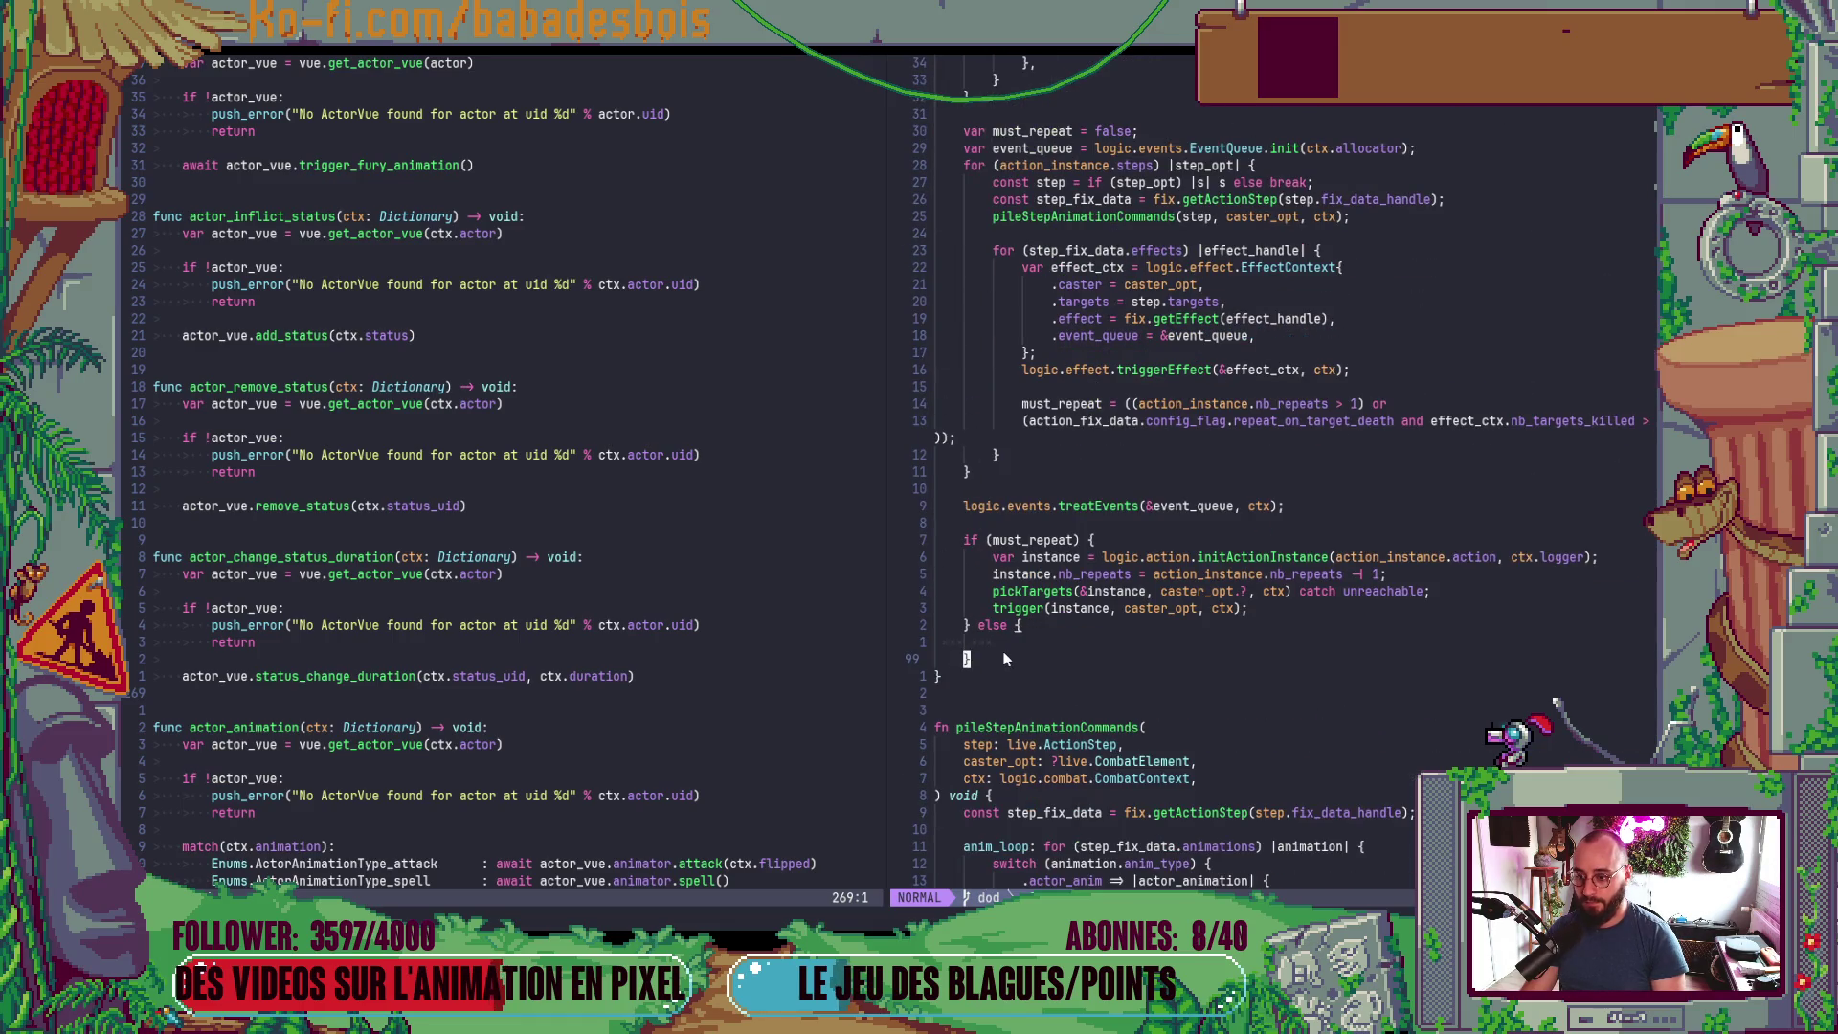
{"action": "left_click", "coordinate": [1022, 644]}
{"action": "type", "text": "Actx."}
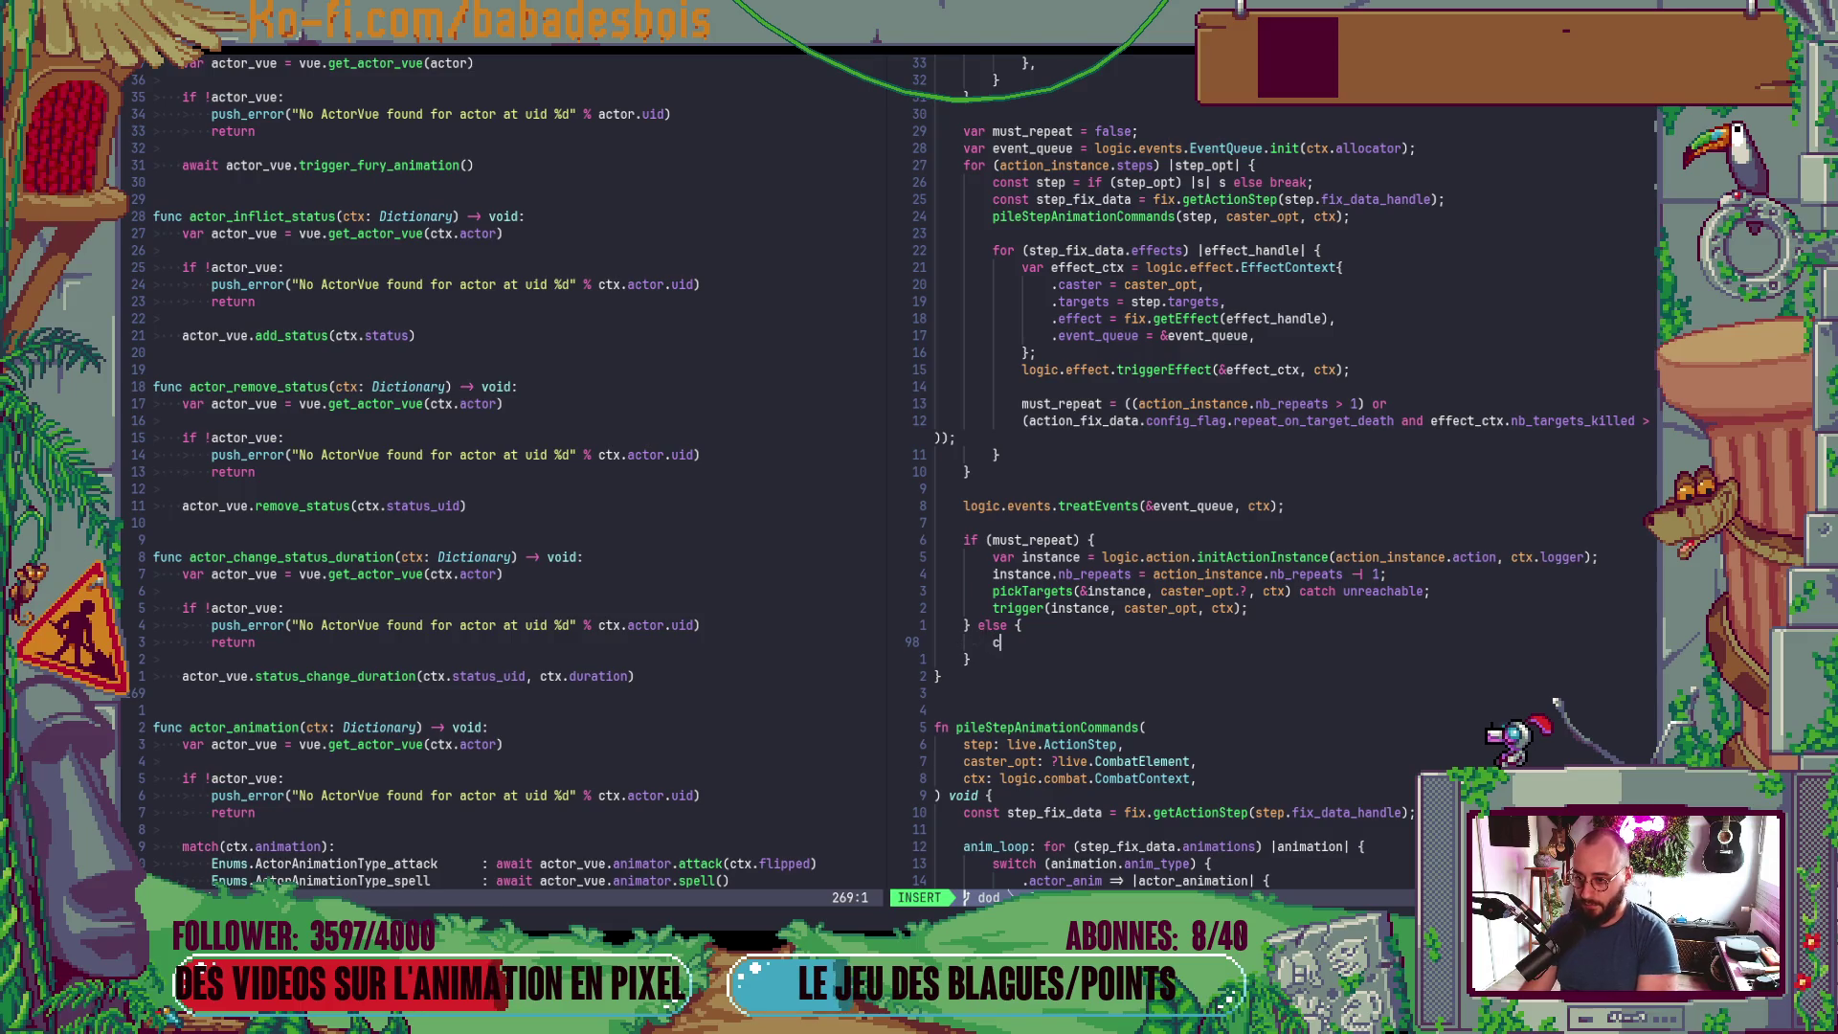
{"action": "type", "text": "commands."}
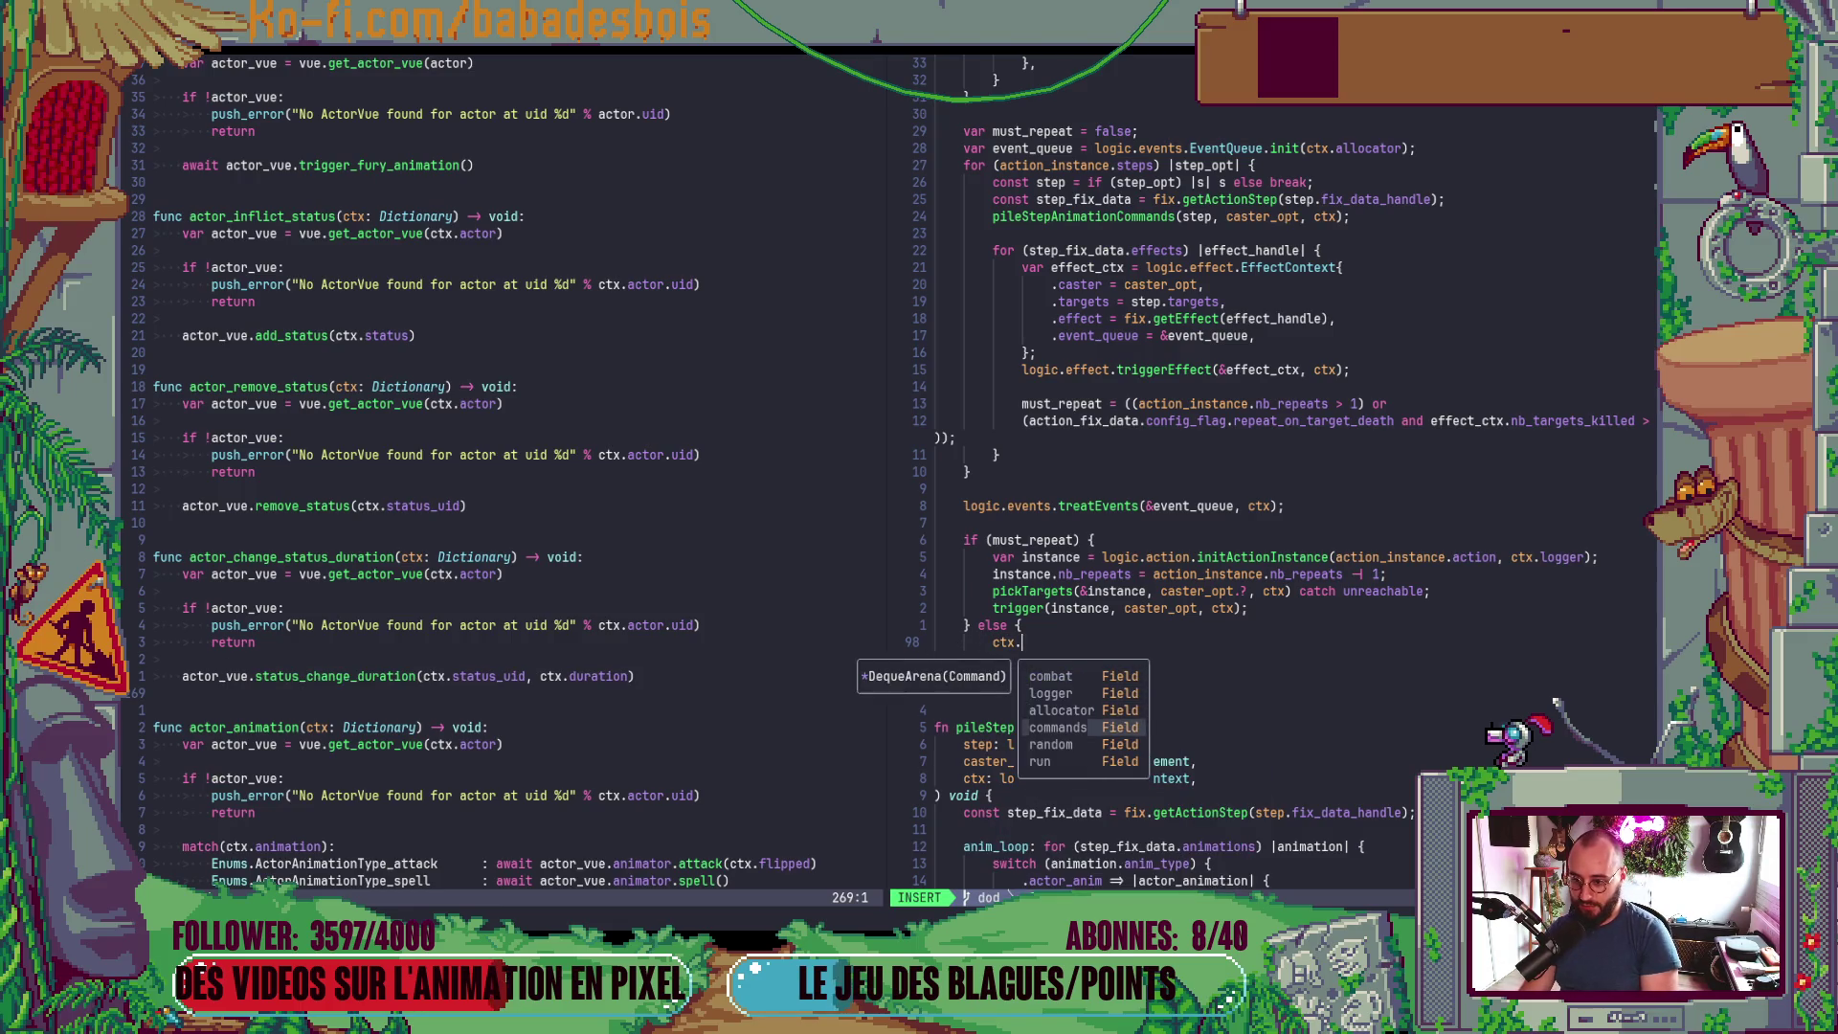
{"action": "type", "text": "pu"}
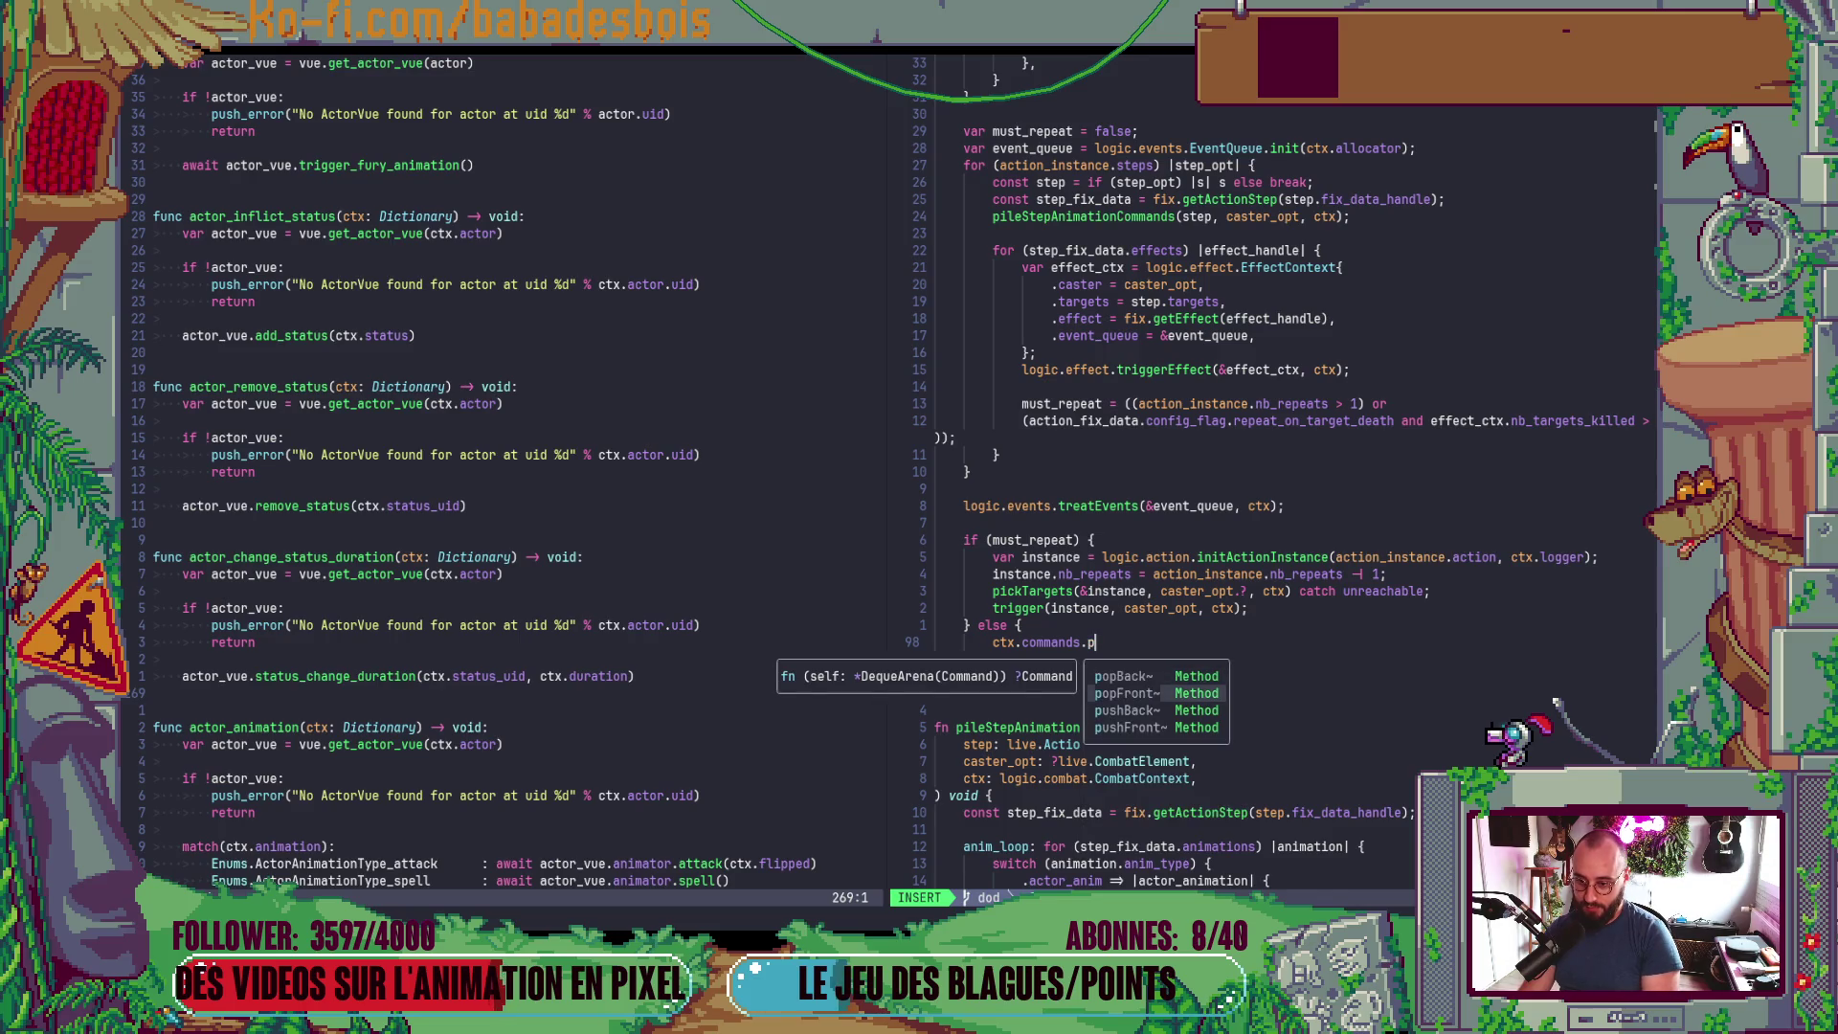
{"action": "key", "text": "Return"}
{"action": "type", "text": "."}
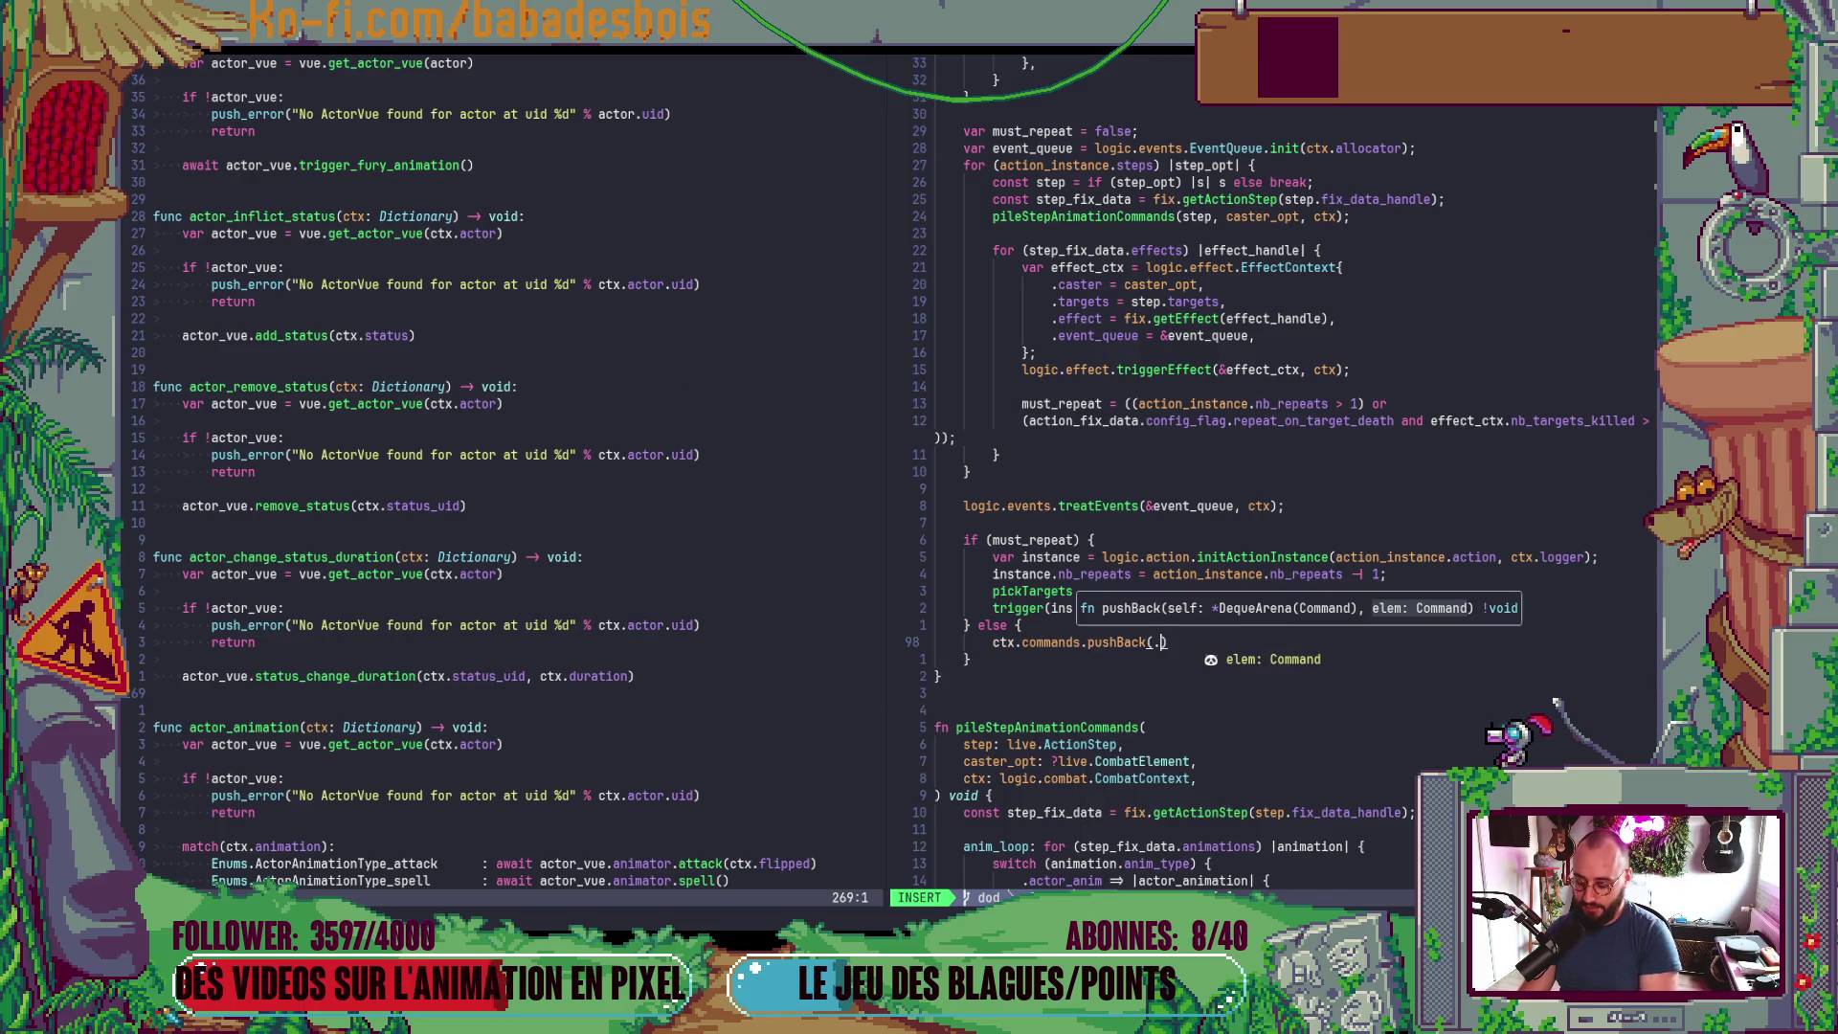
{"action": "key", "text": "Escape"}
{"action": "key", "text": "ctrl+w"}
{"action": "key", "text": "h"}
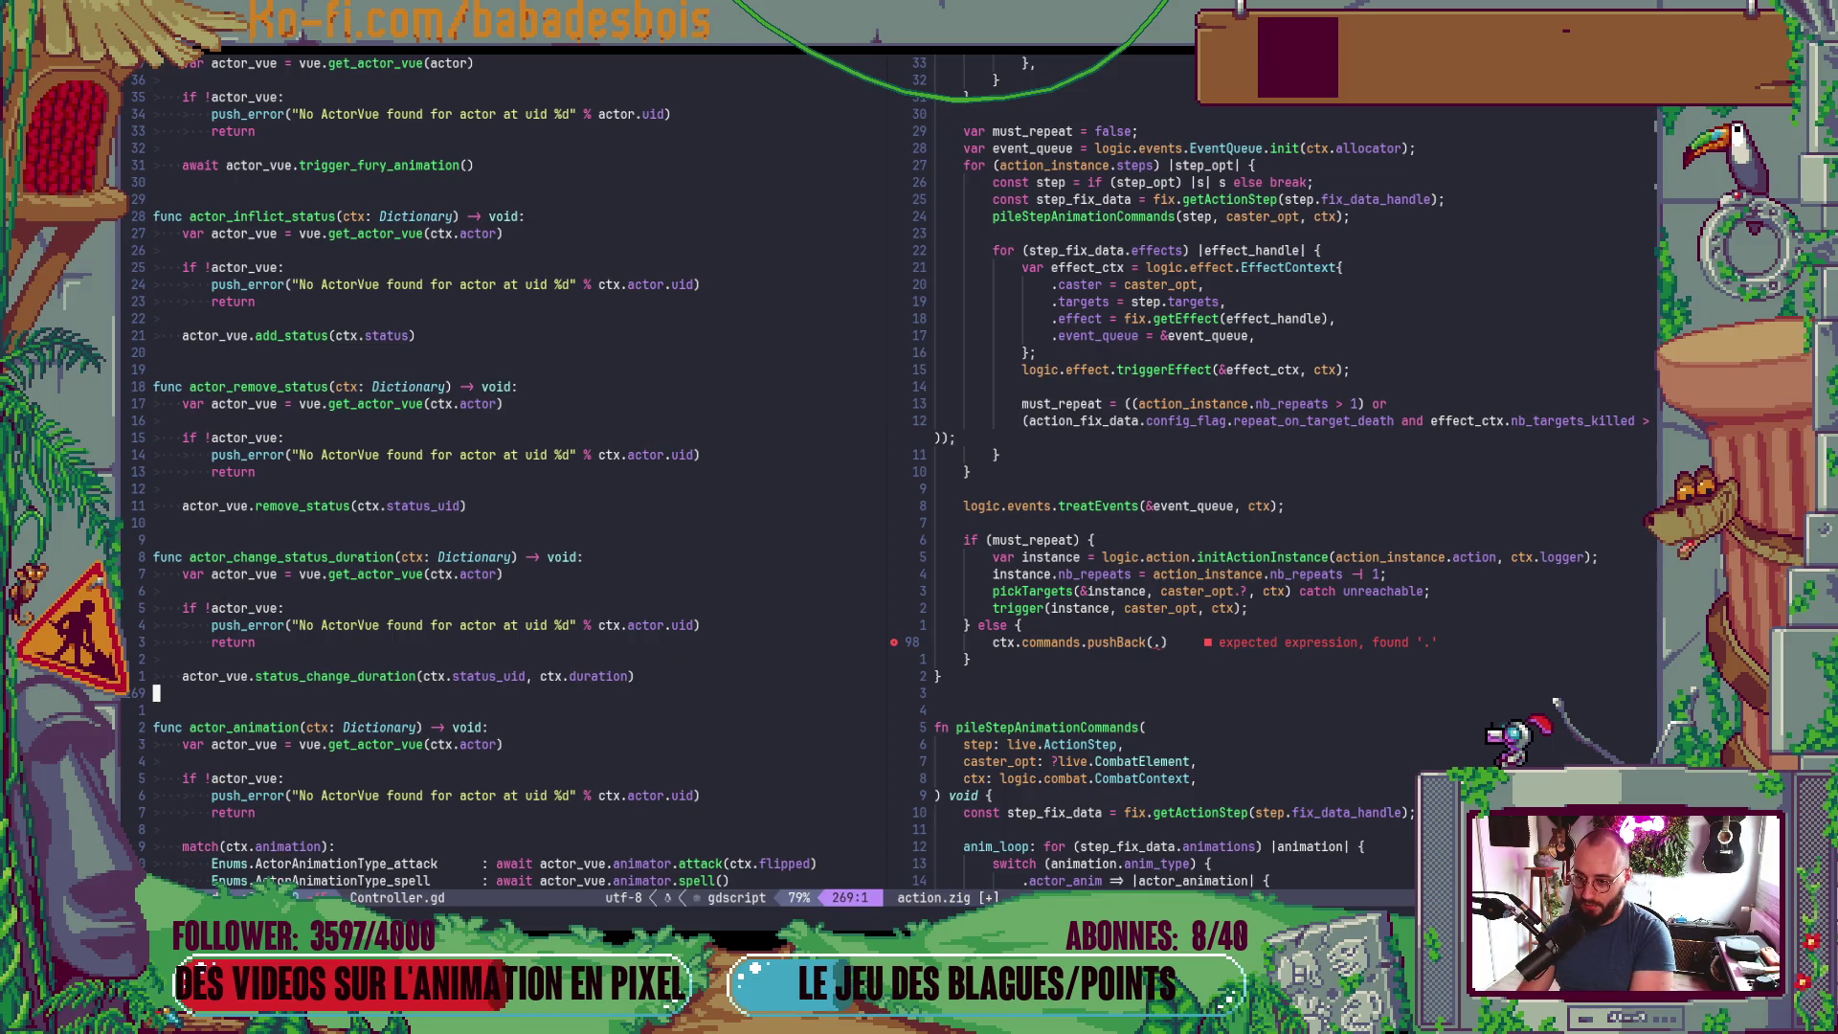
{"action": "key", "text": "ctrl+w"}
{"action": "key", "text": "l"}
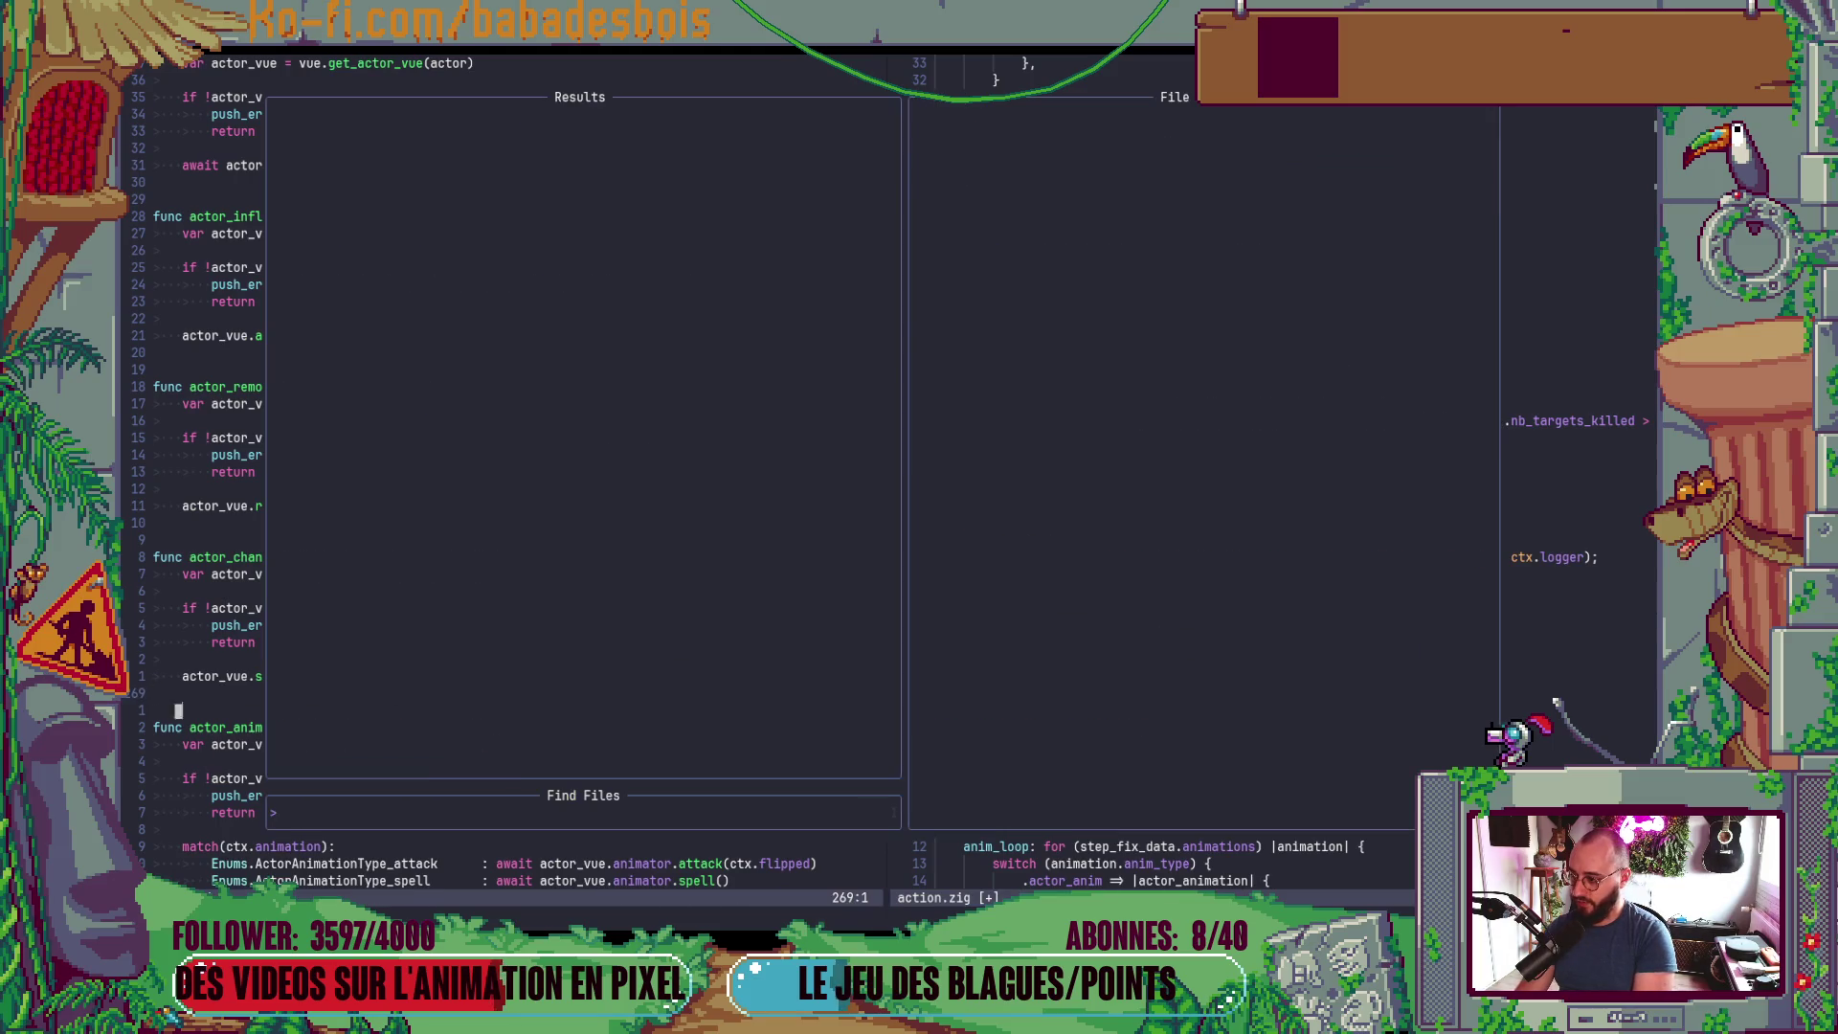
- Pass .action_finished as the pushBack argument
{"action": "key", "text": "space"}
{"action": "type", "text": "fc"}
{"action": "key", "text": "Escape"}
{"action": "type", "text": "i"}
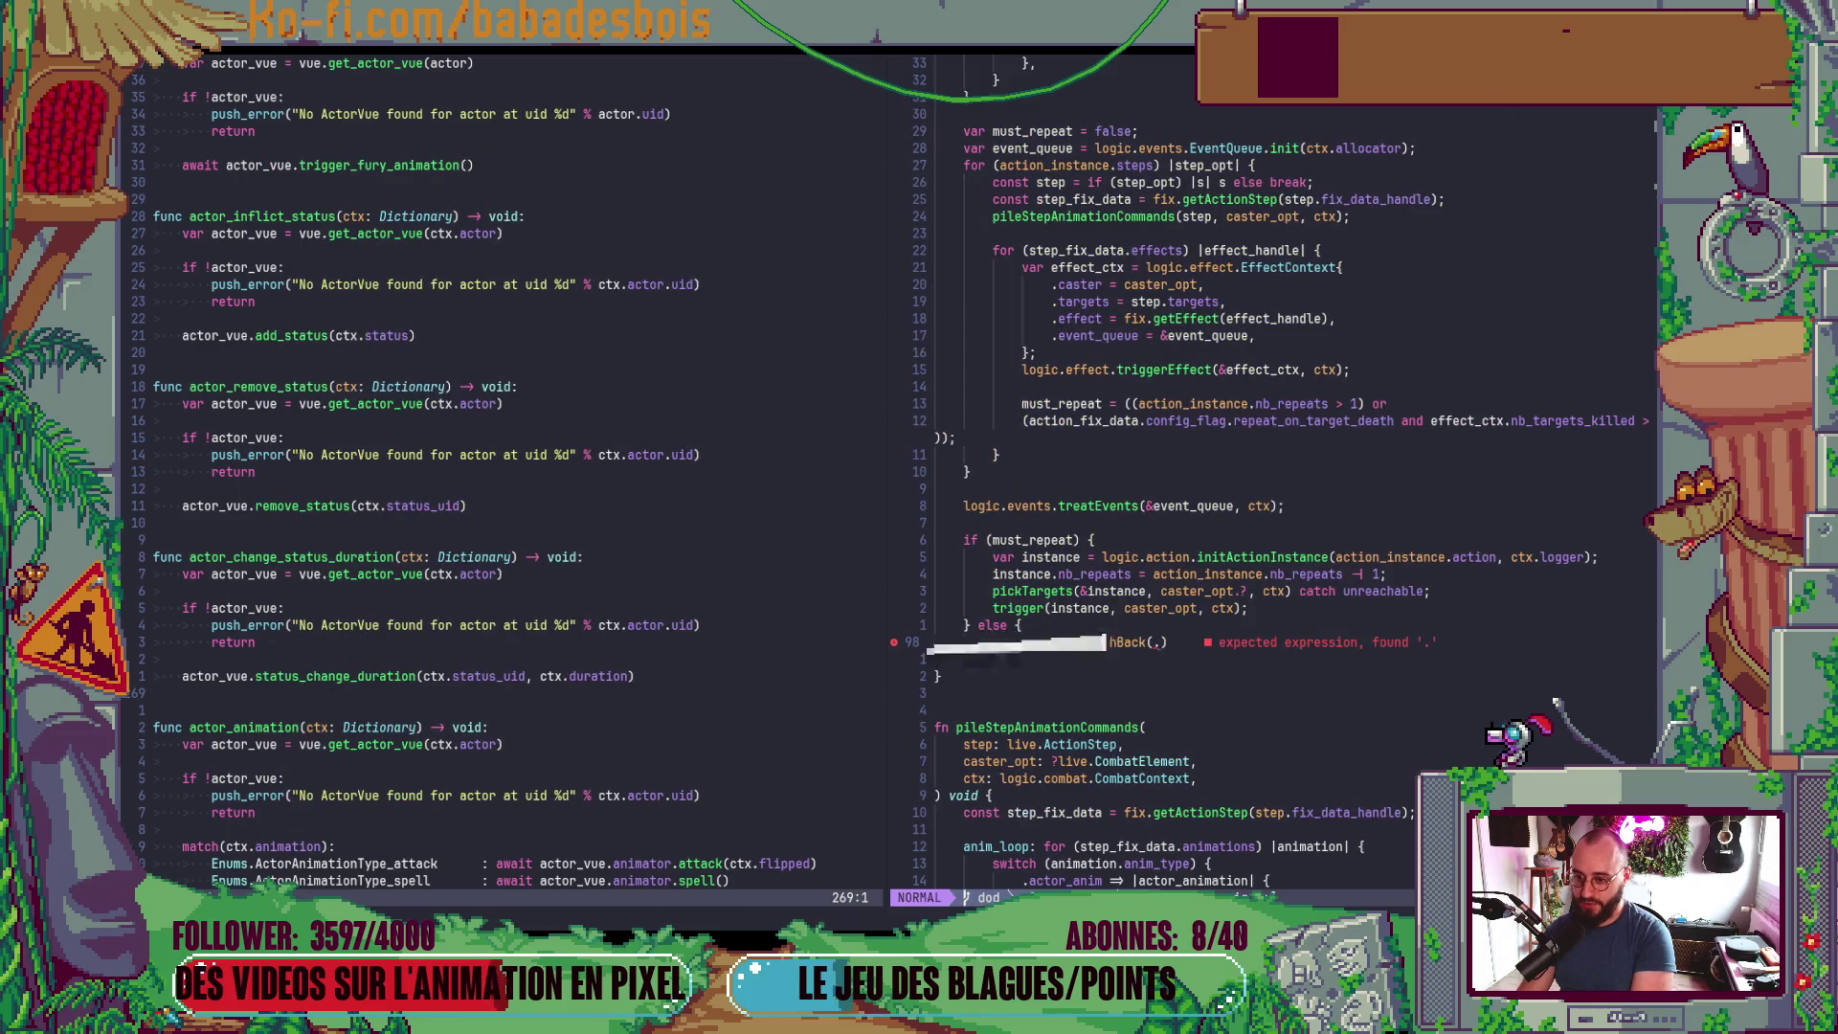
{"action": "type", "text": ".action"}
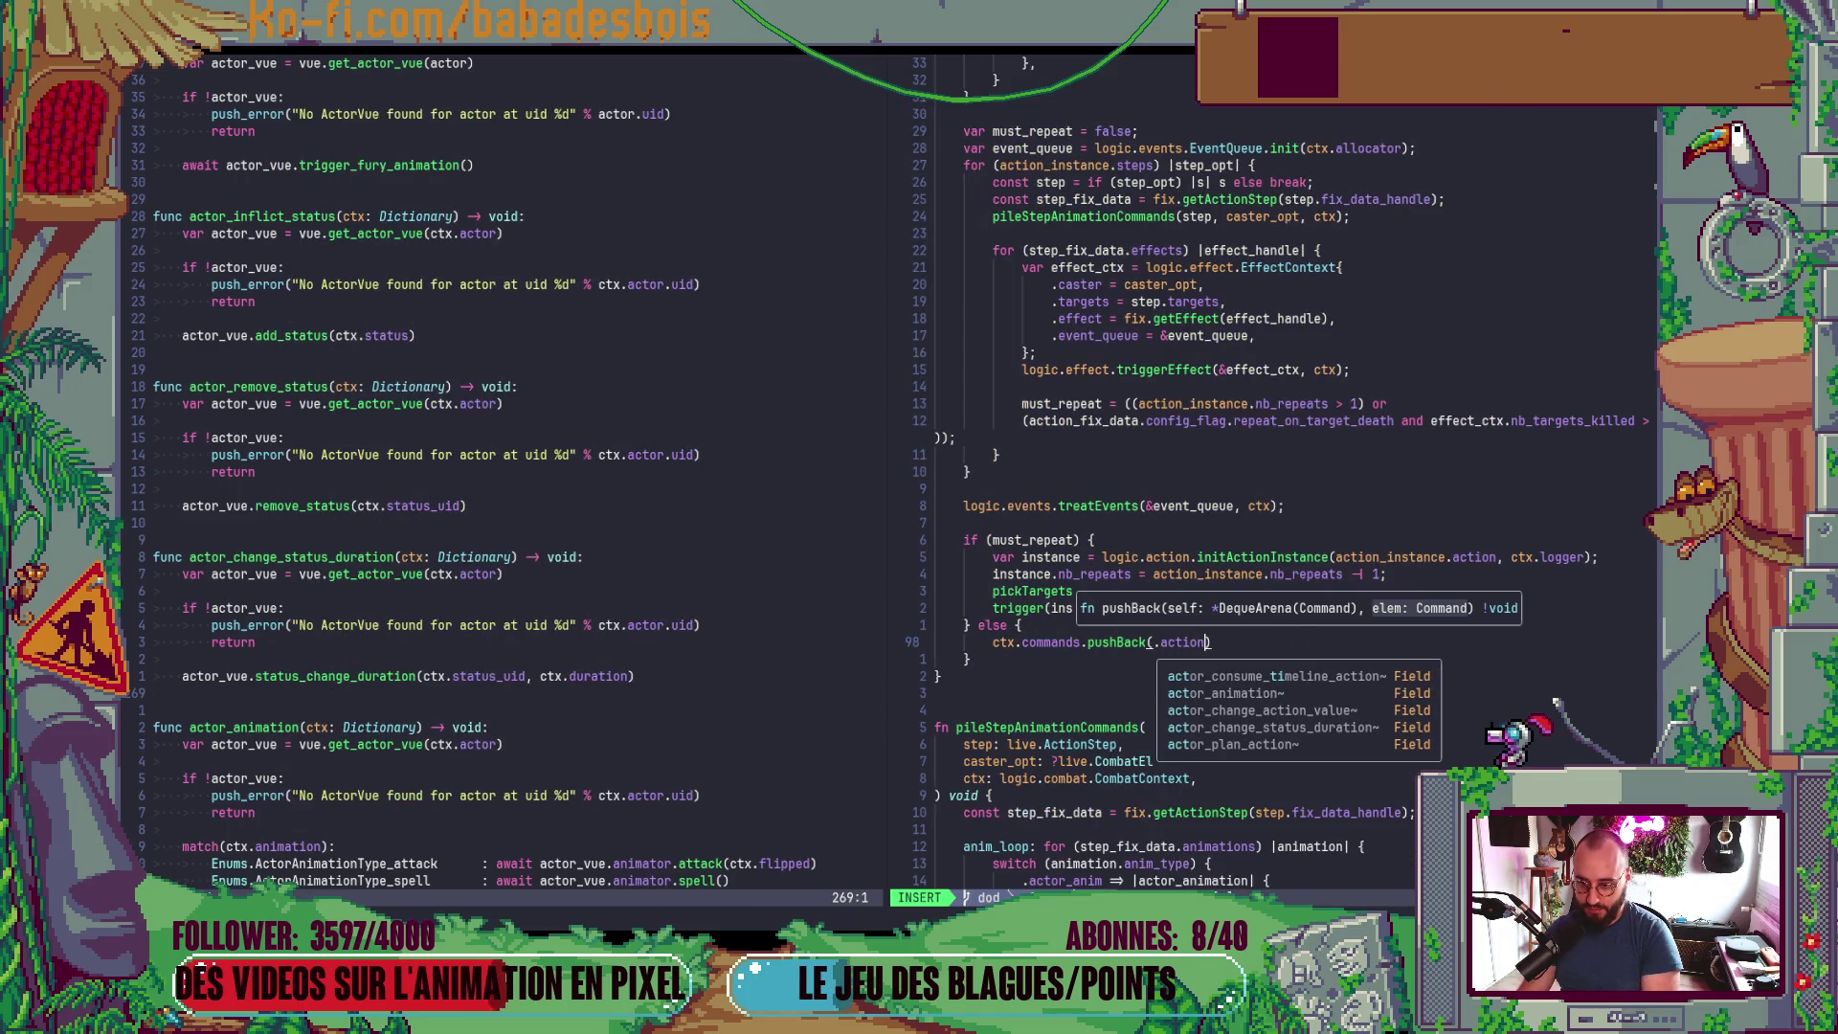
{"action": "key", "text": "Tab"}
{"action": "key", "text": "Tab"}
{"action": "type", "text": "_finished"}
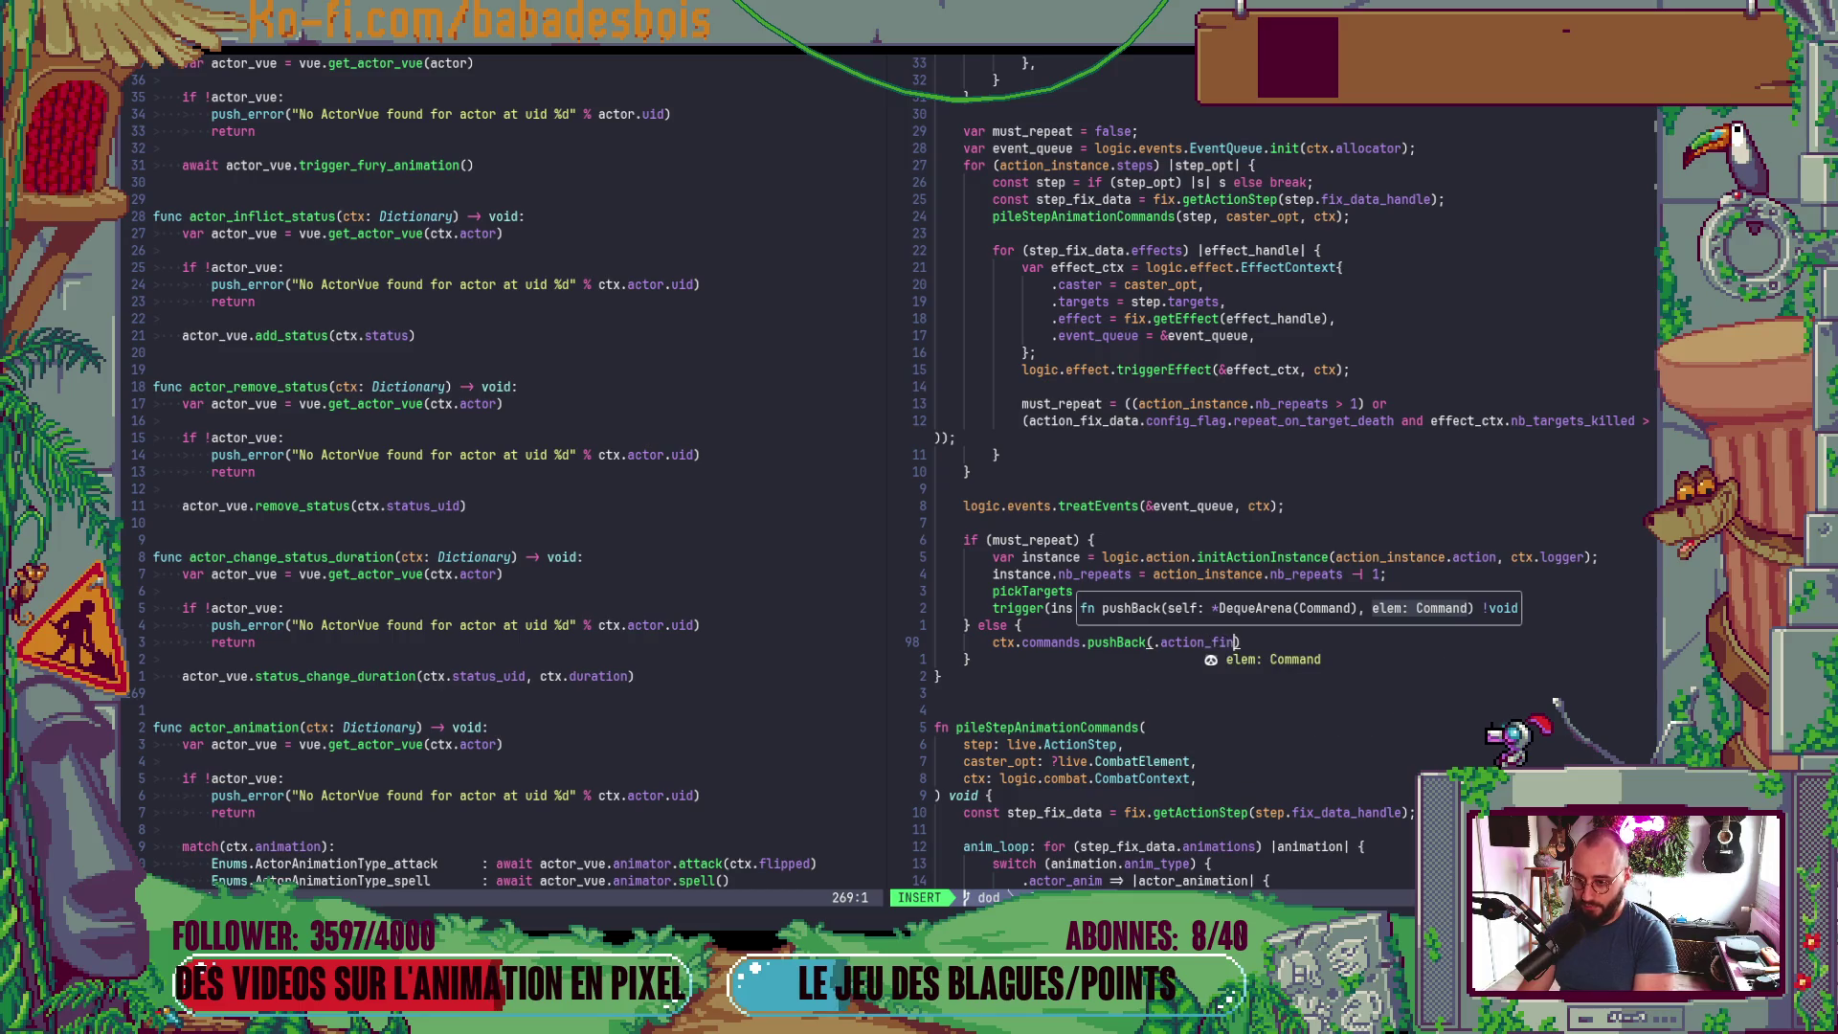
{"action": "key", "text": "Escape"}
{"action": "type", "text": "action_finished) "}
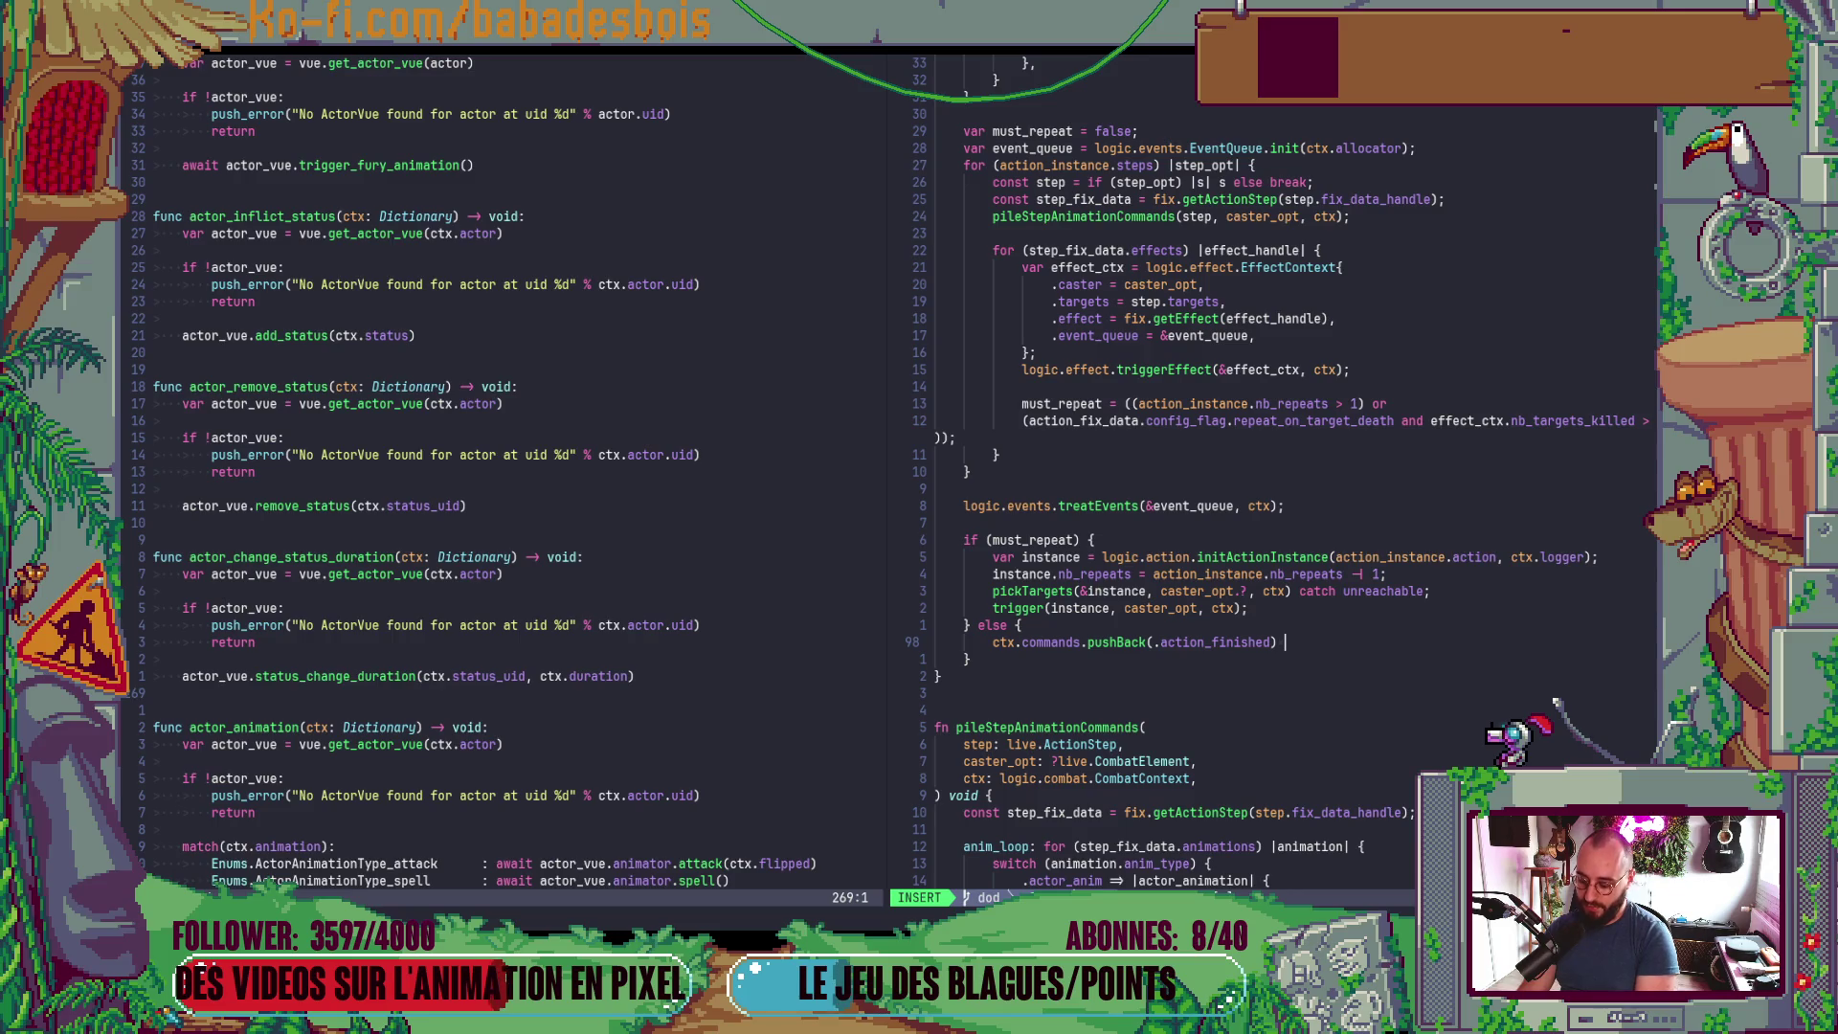
{"action": "type", "text": "catch "}
{"action": "type", "text": "@panic"}
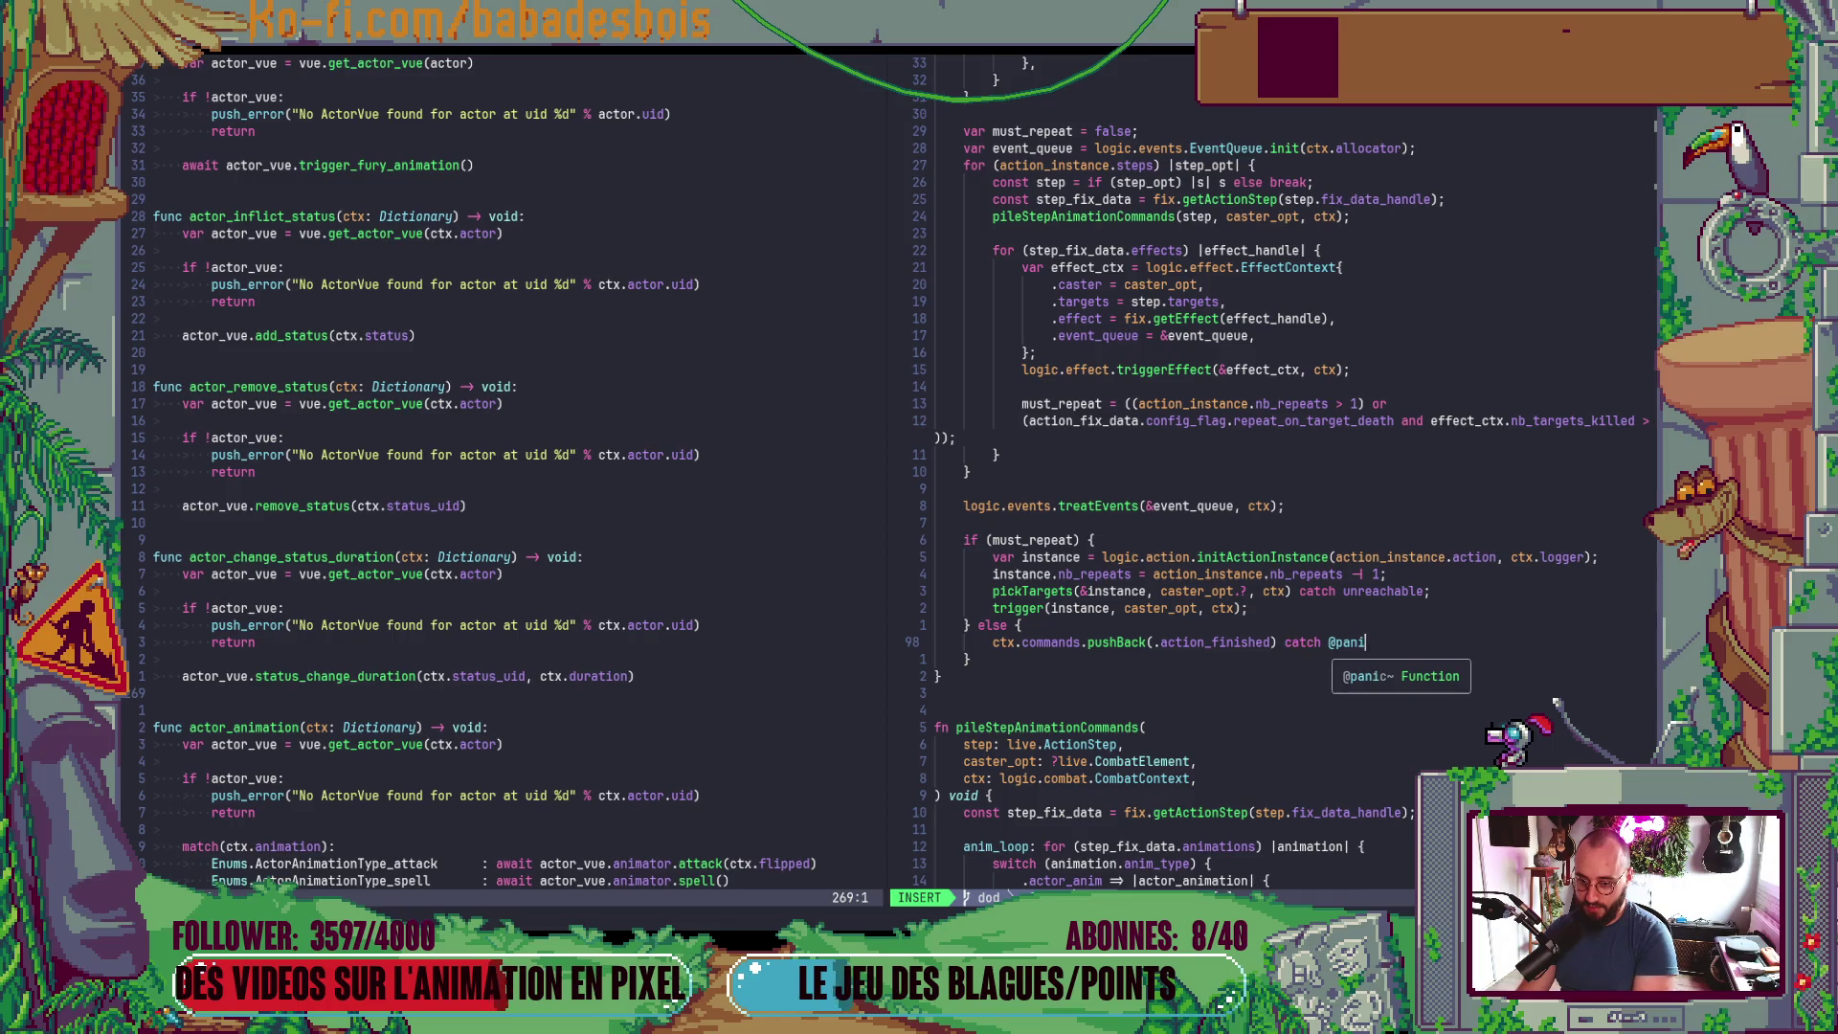
{"action": "type", "text": "(\""}
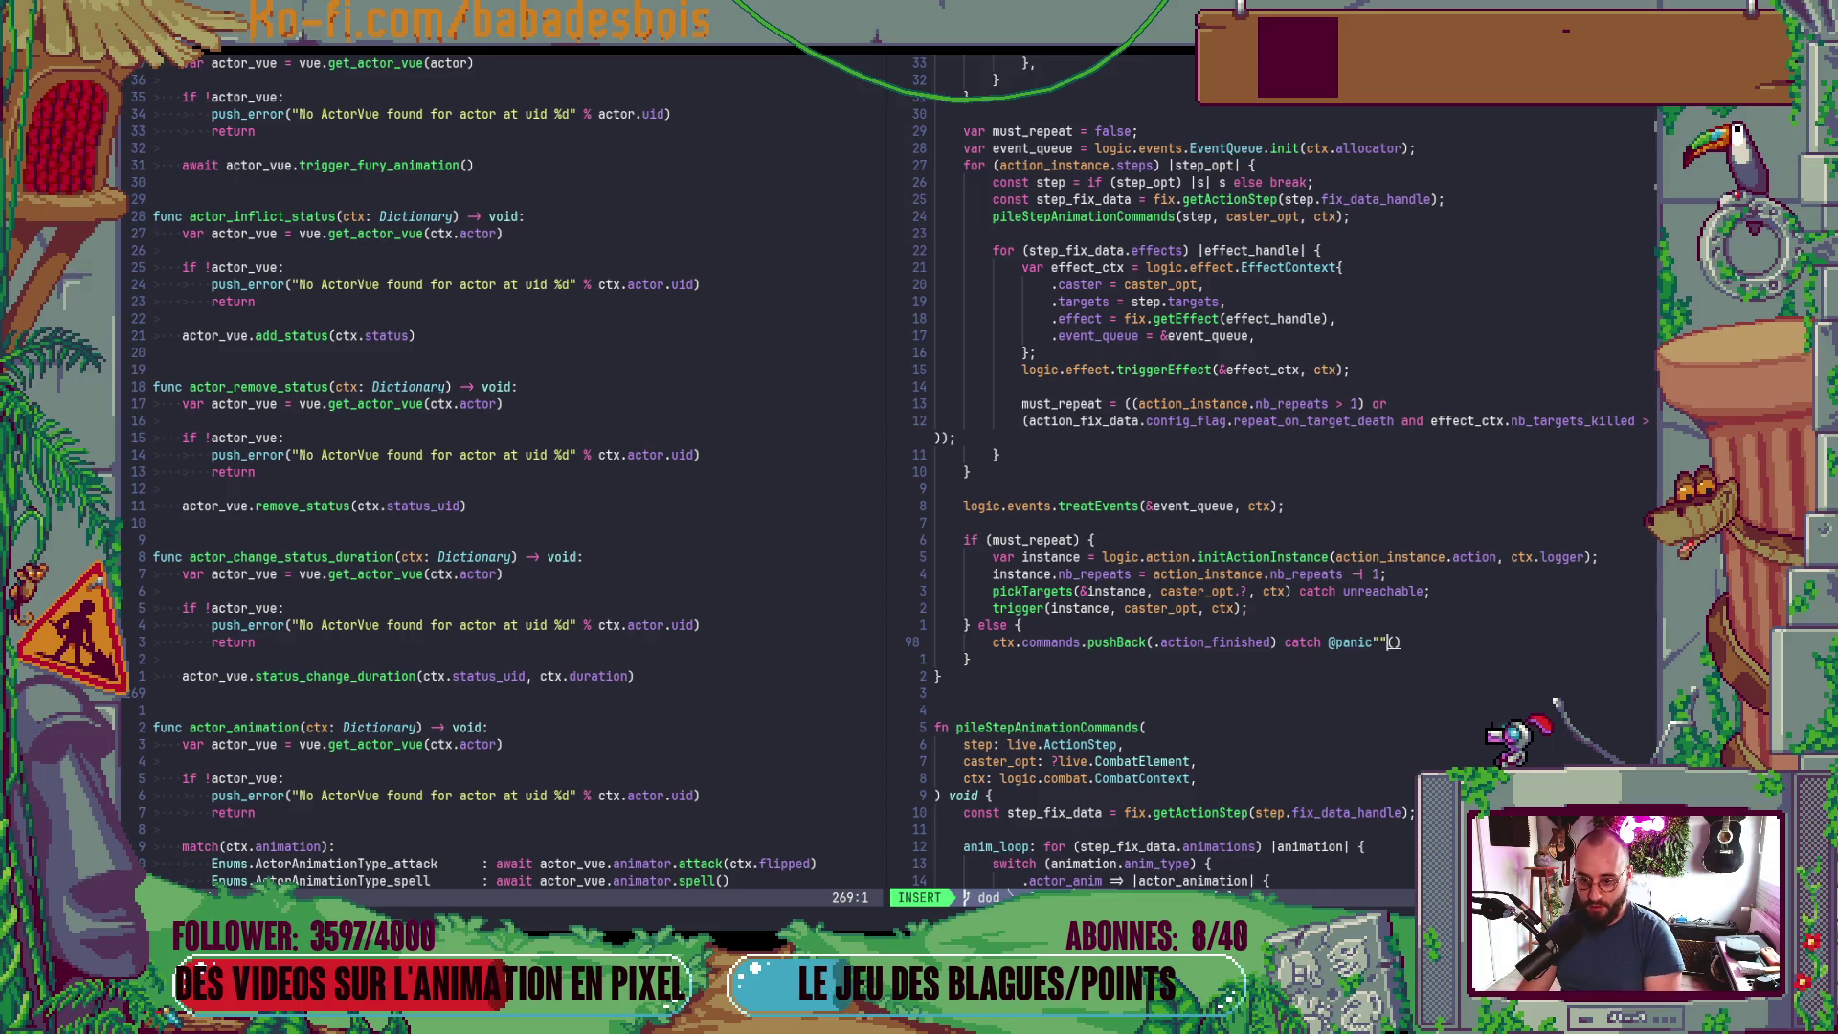
{"action": "type", "text": "Out "}
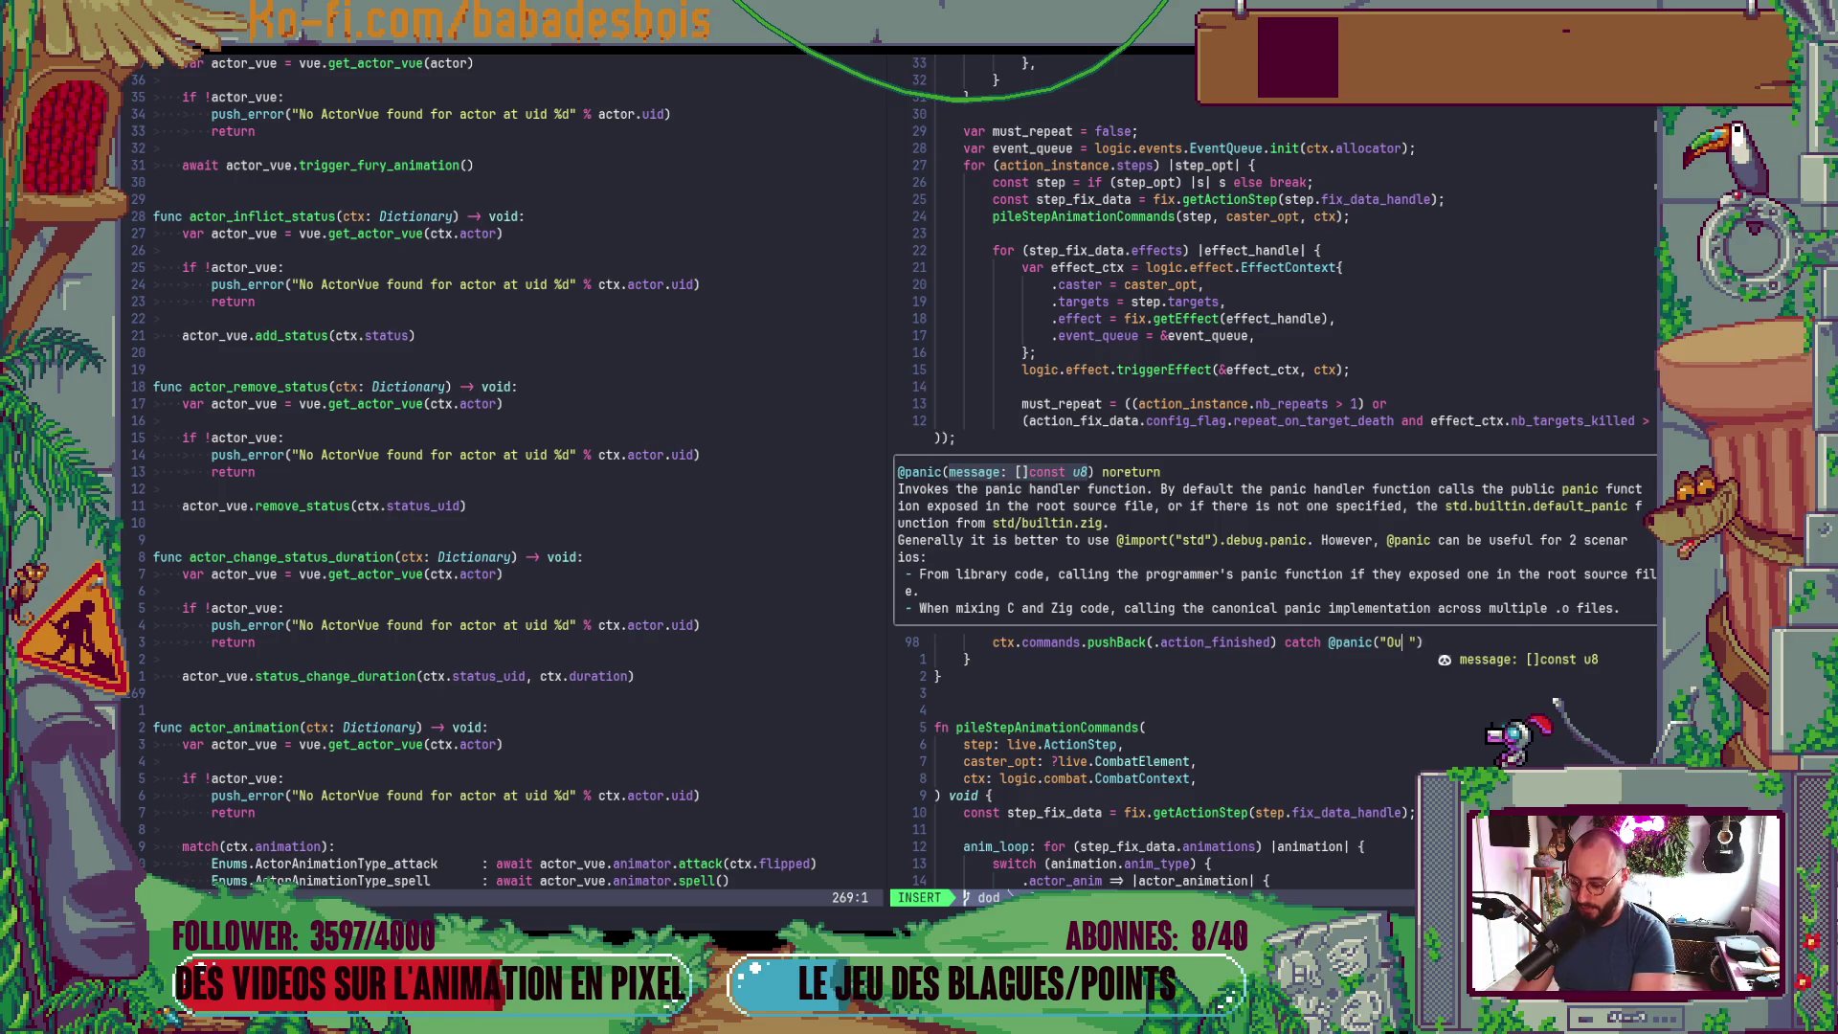
{"action": "type", "text": "of "}
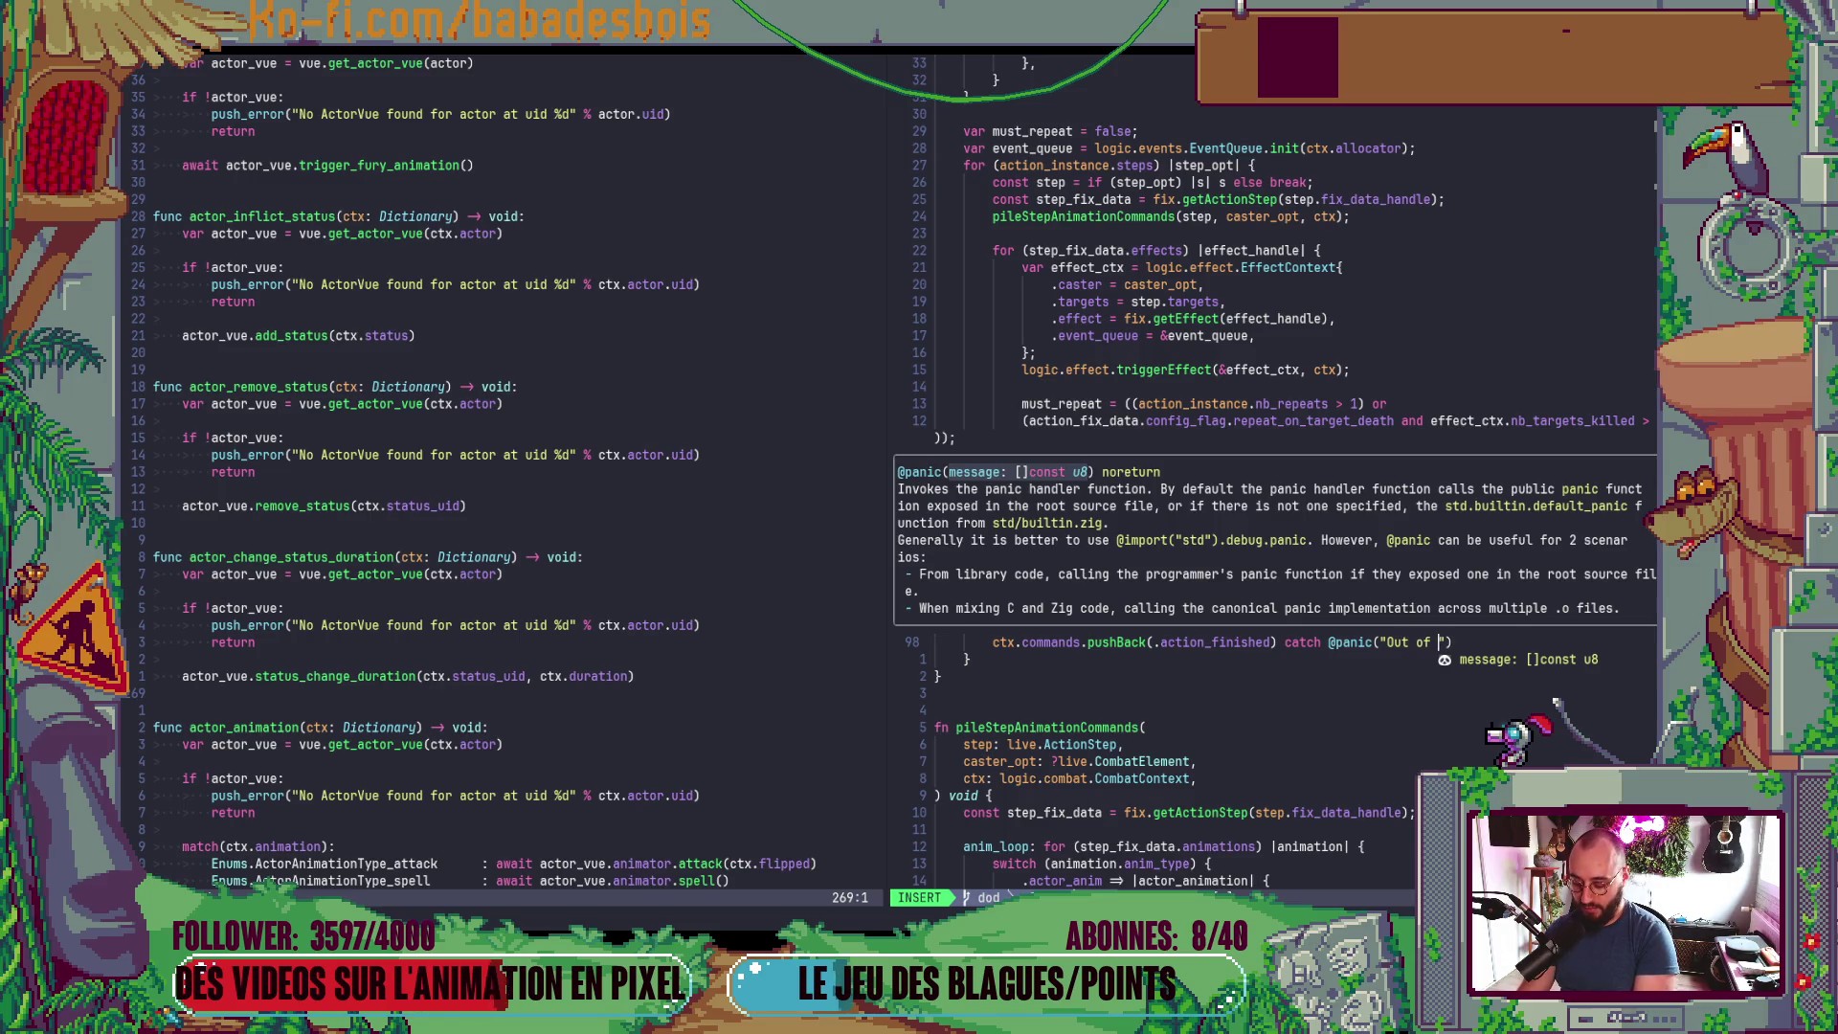
{"action": "type", "text": "memory"}
{"action": "key", "text": "Escape"}
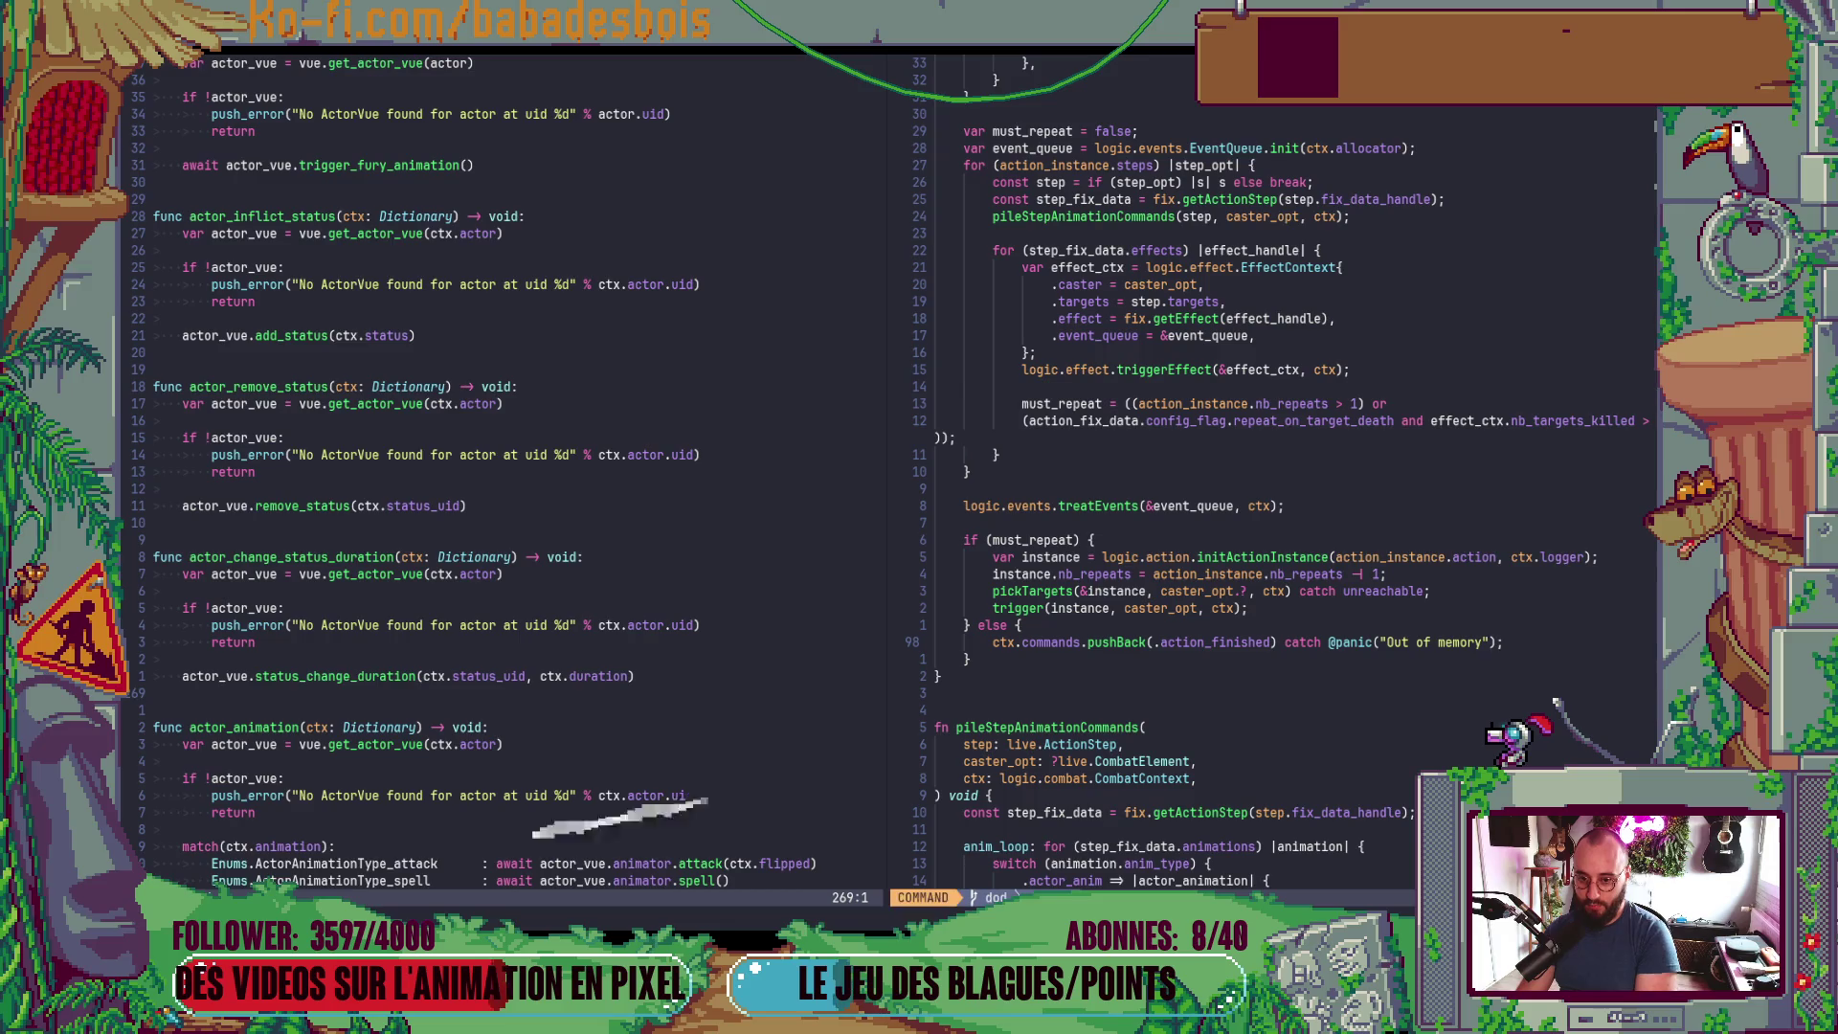
{"action": "type", "text": "w"}
{"action": "key", "text": "Return"}
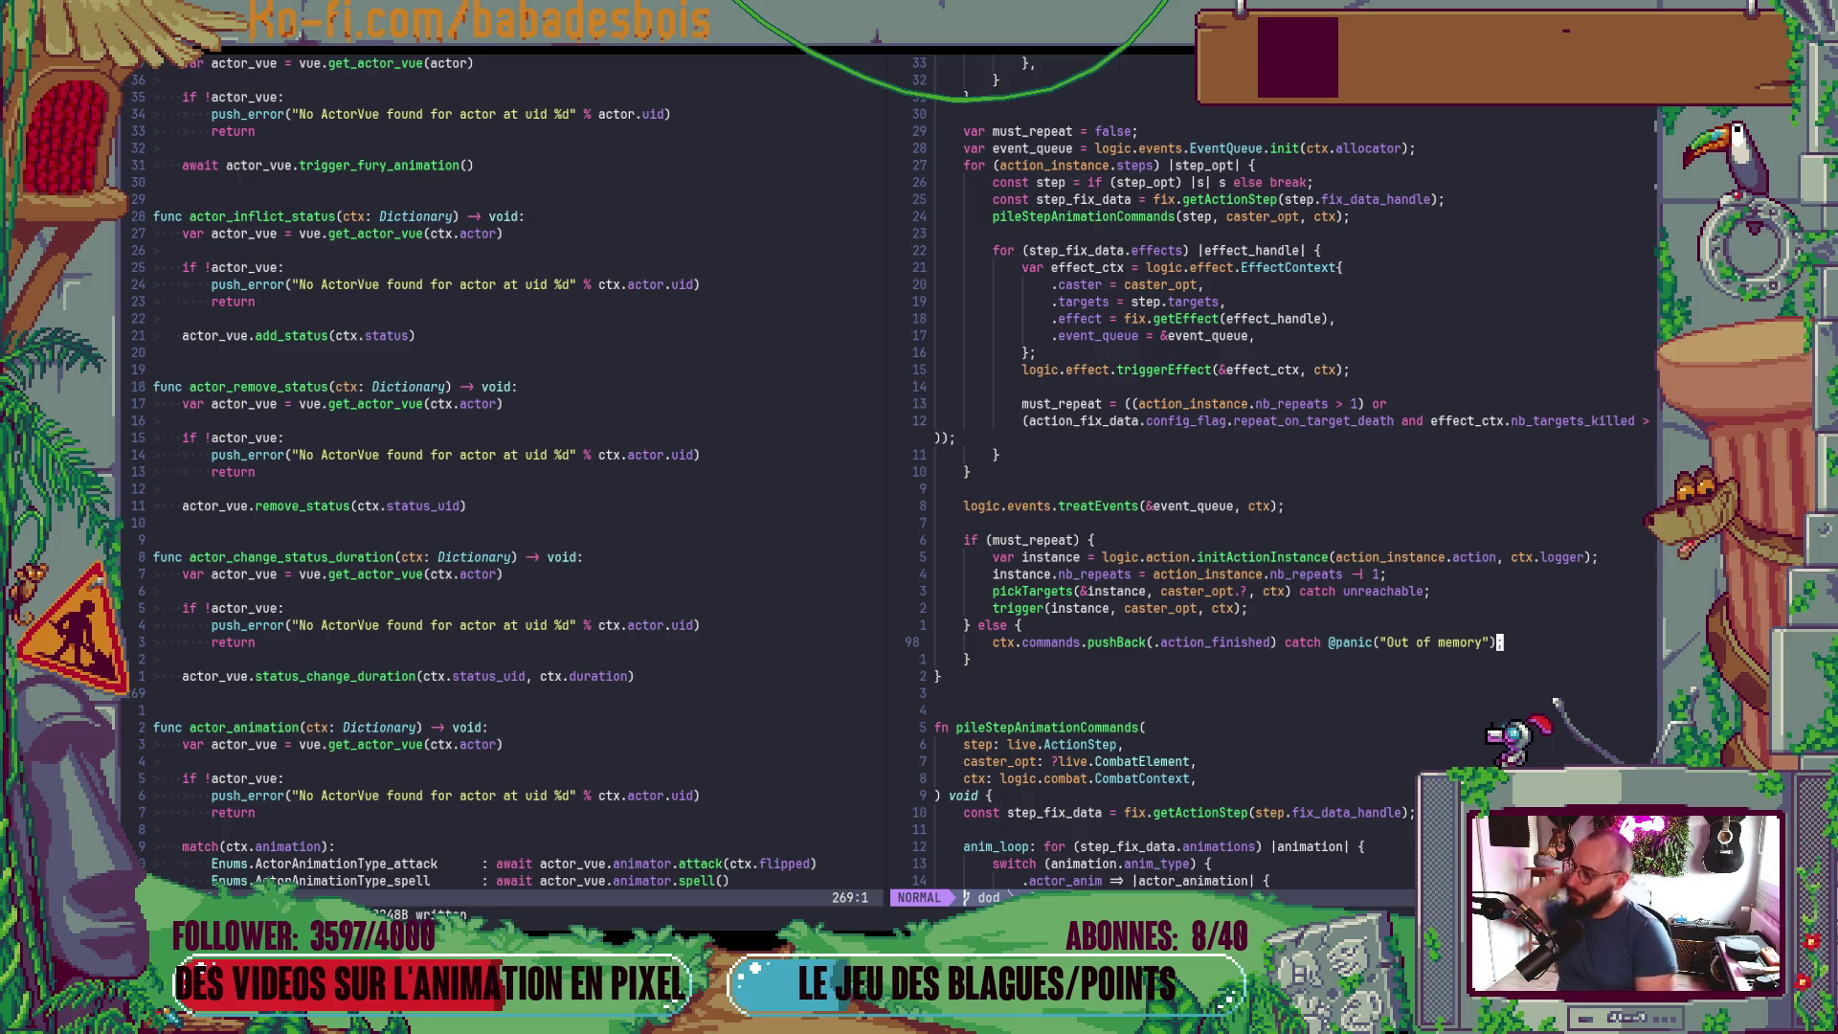
{"action": "type", "text": "A;"}
{"action": "key", "text": "Escape"}
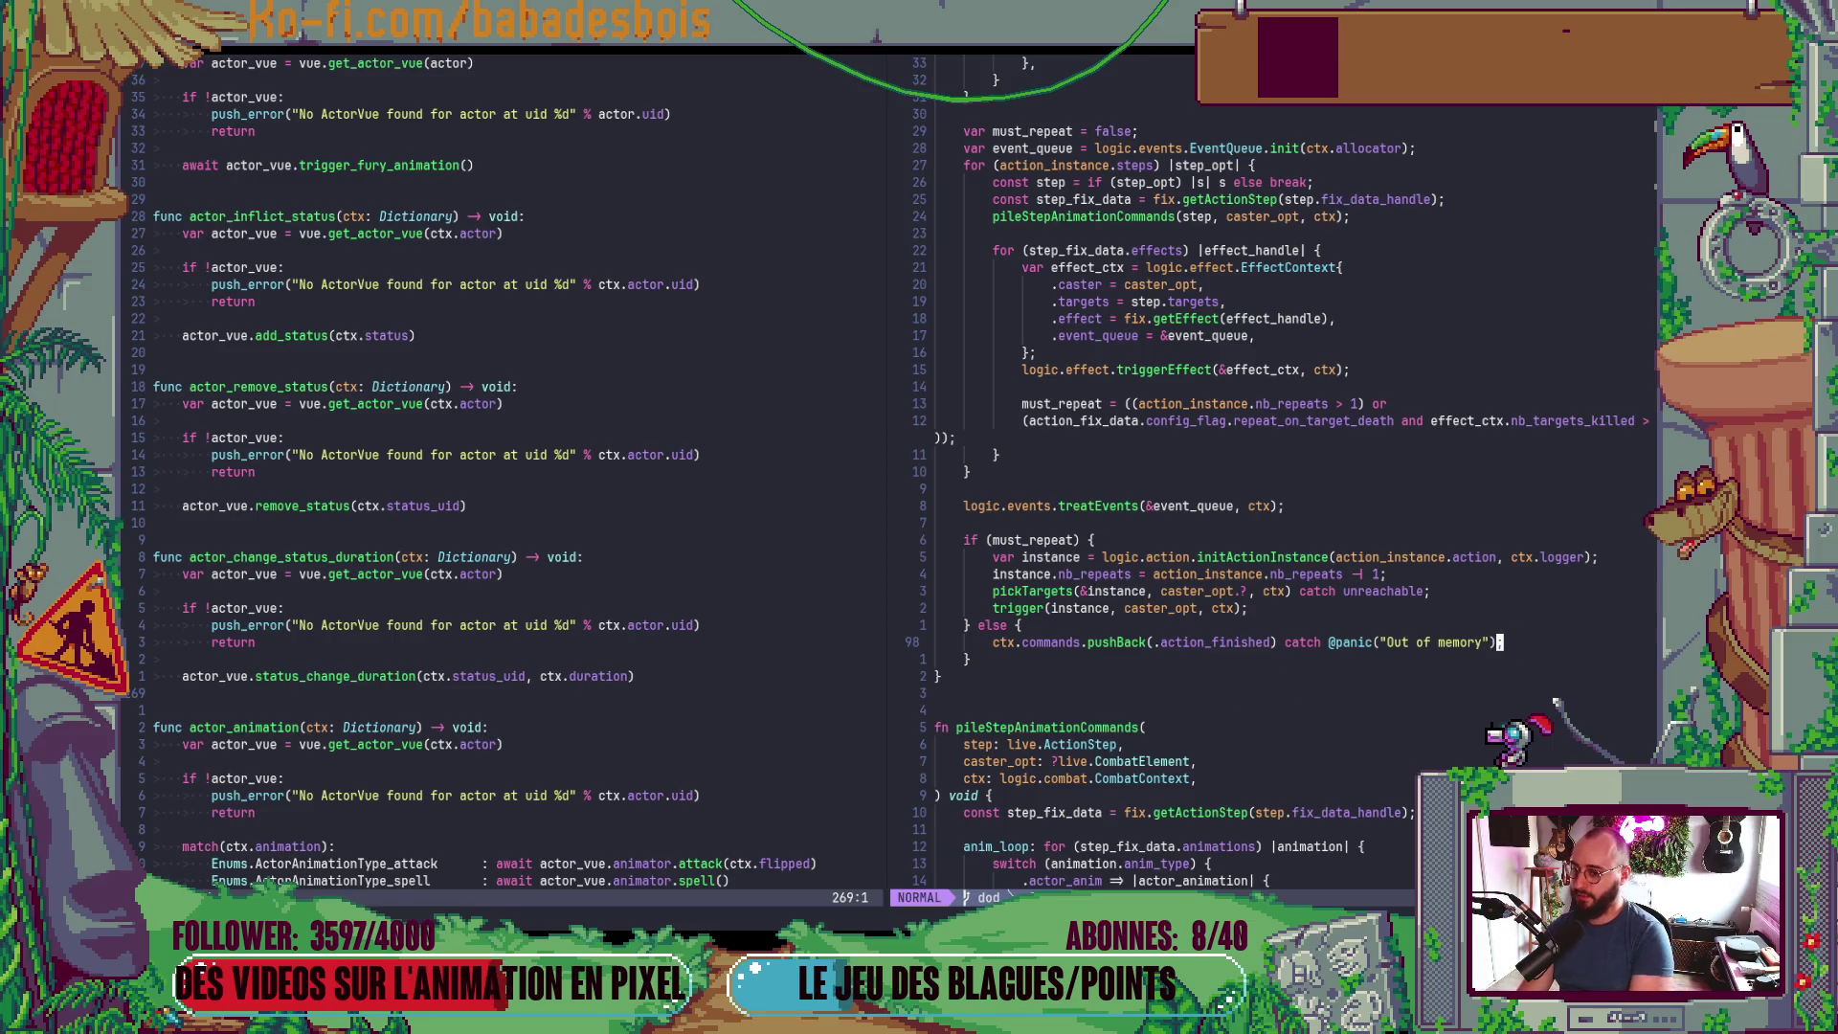
- In Controller.gd, duplicate the sync_state line in the command match
{"action": "key", "text": "ctrl+w"}
{"action": "key", "text": "h"}
{"action": "key", "text": "ctrl+u"}
{"action": "key", "text": "ctrl+u"}
{"action": "key", "text": "ctrl+u"}
{"action": "key", "text": "ctrl+u"}
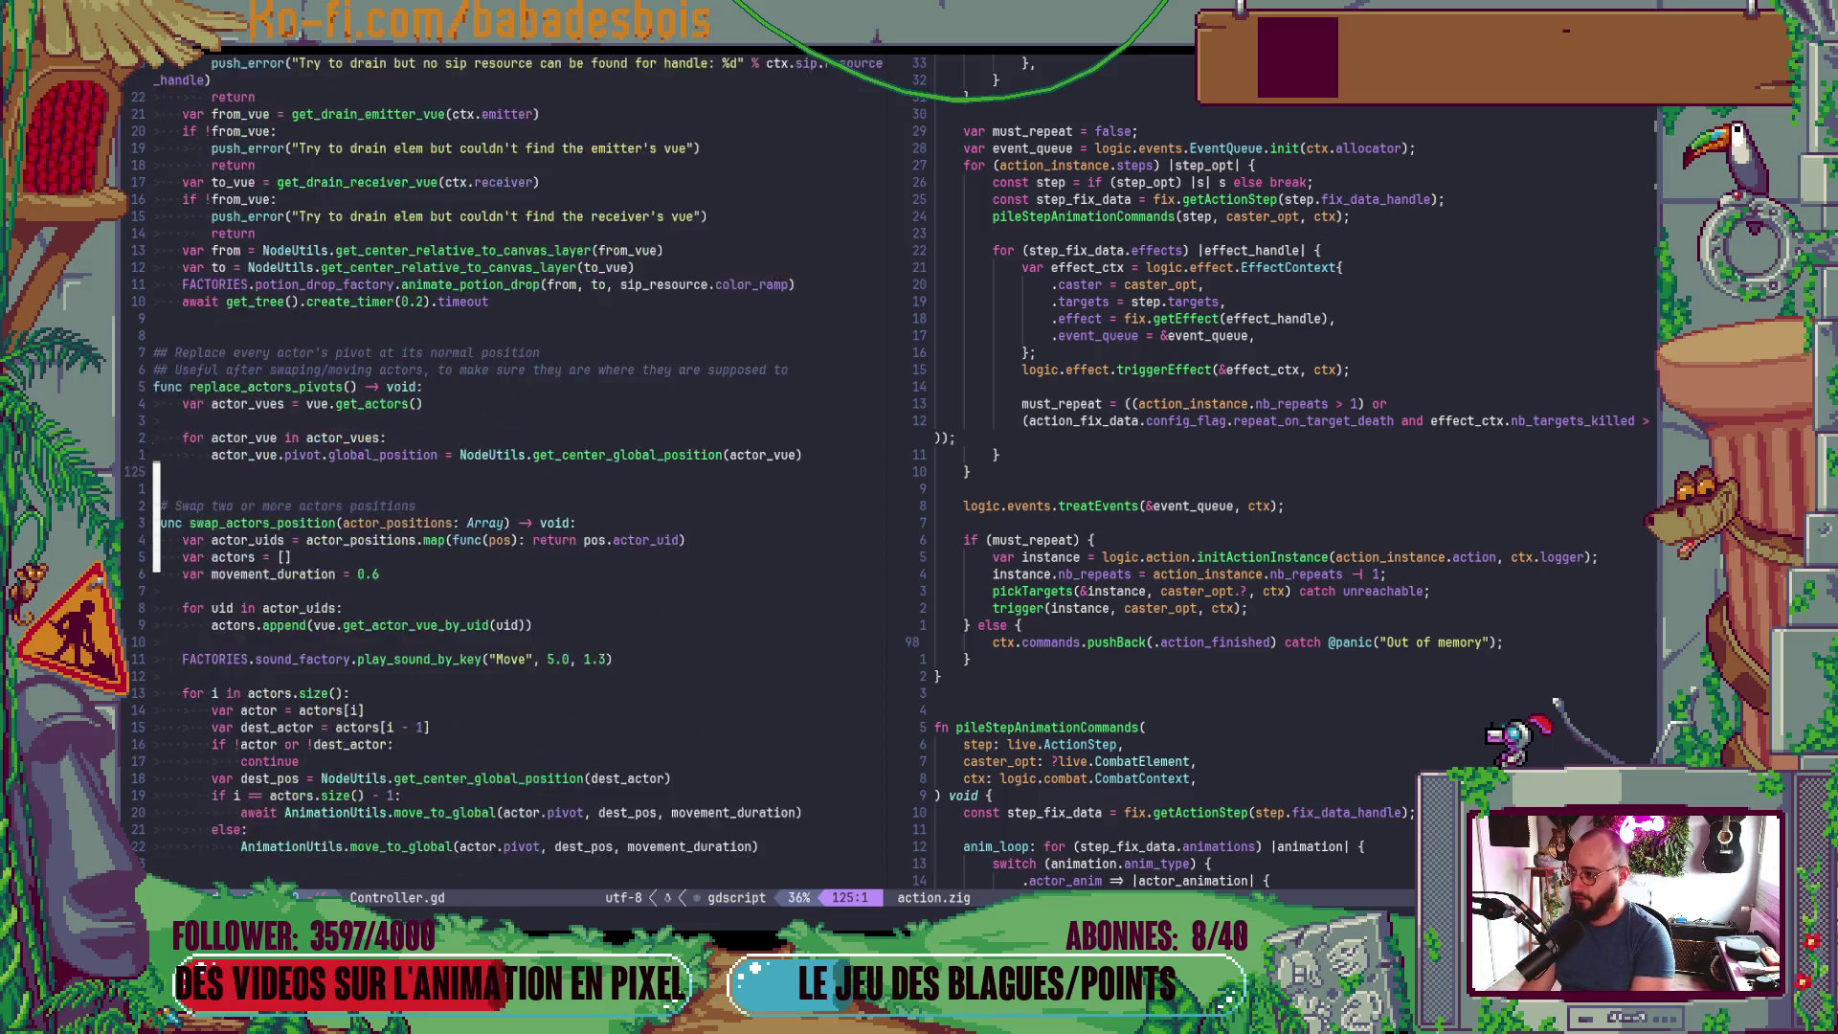
{"action": "key", "text": "j"}
{"action": "key", "text": "j"}
{"action": "key", "text": "j"}
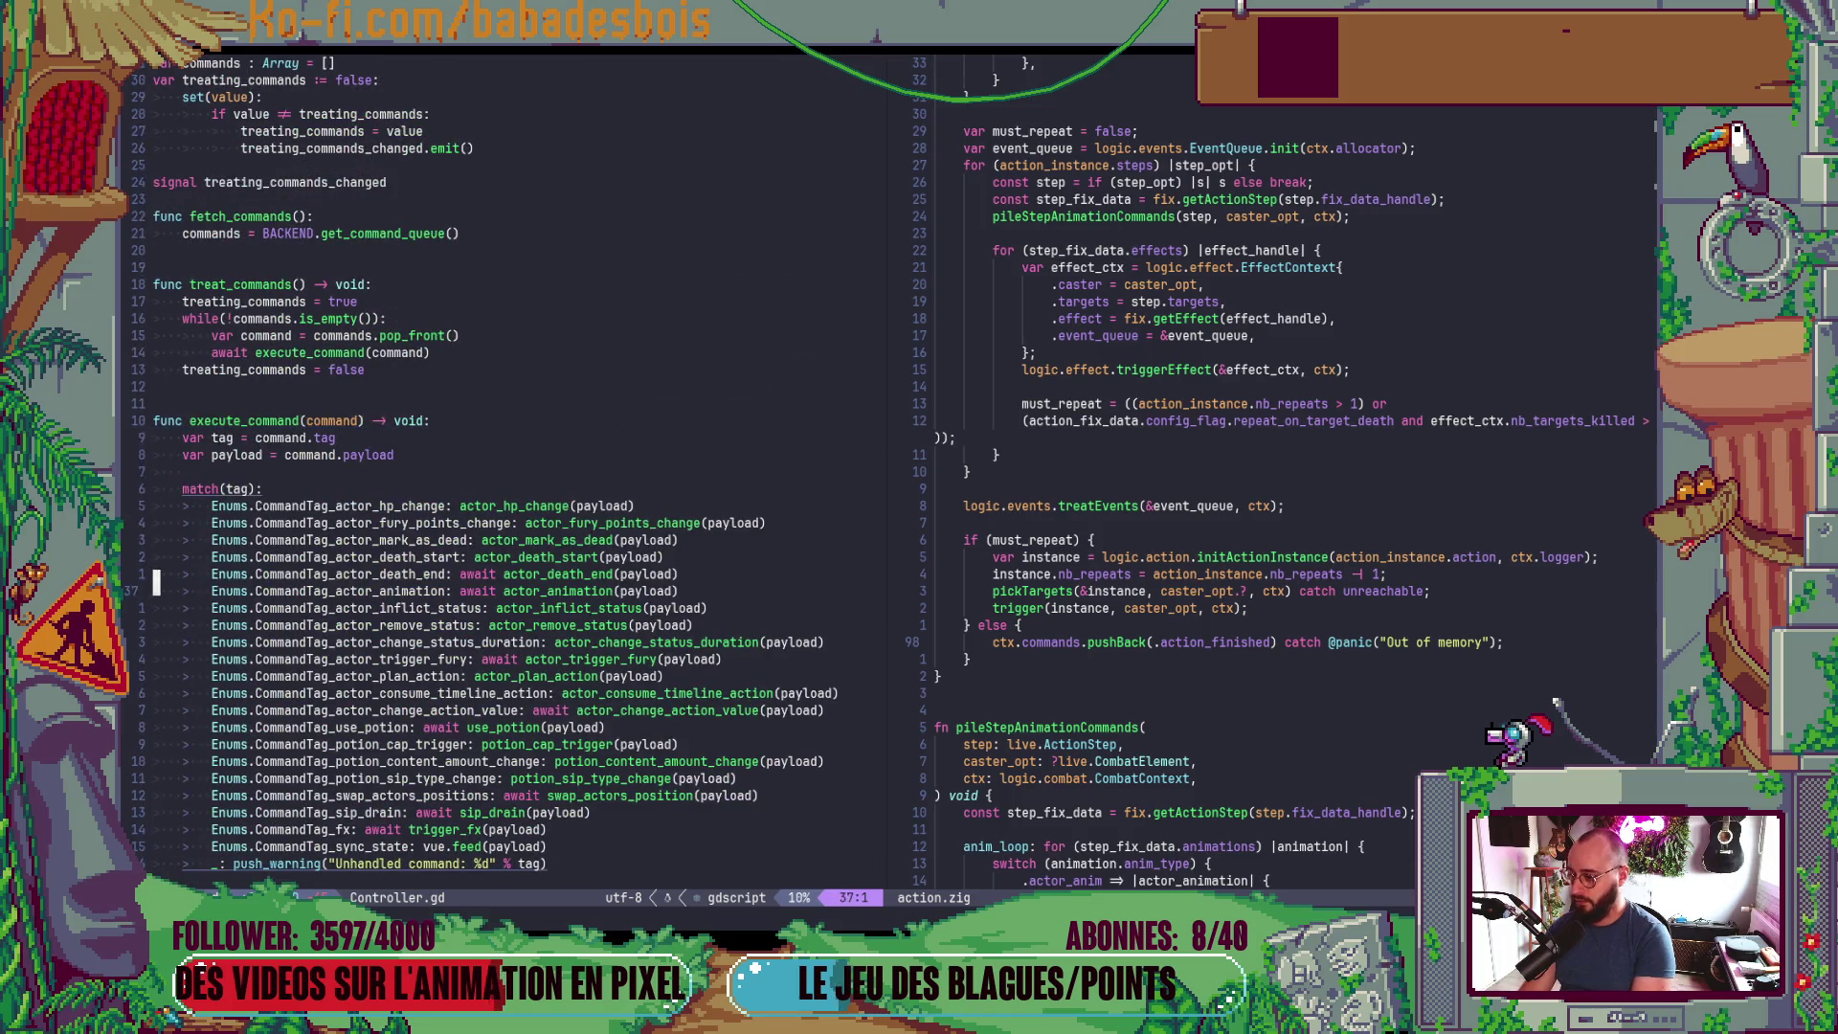
{"action": "key", "text": "k"}
{"action": "key", "text": "k"}
{"action": "key", "text": "k"}
{"action": "key", "text": "y"}
{"action": "key", "text": "y"}
{"action": "key", "text": "p"}
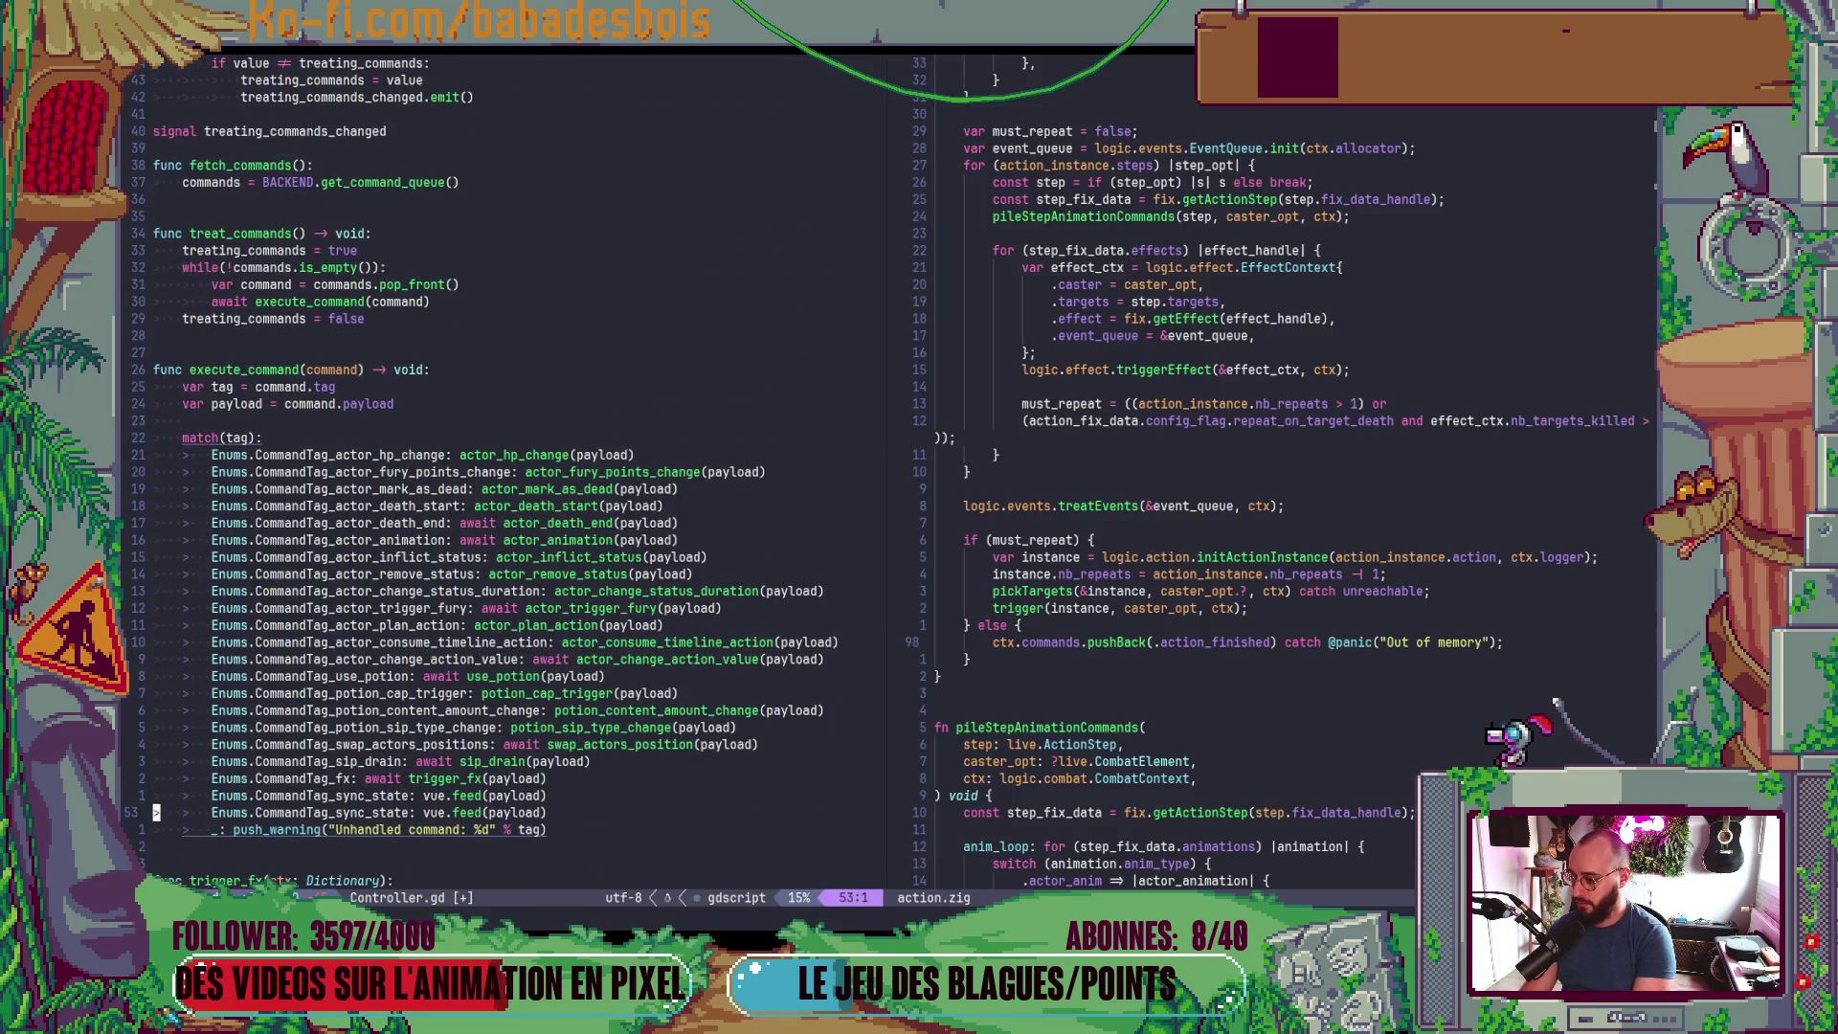
{"action": "key", "text": "l"}
{"action": "key", "text": "l"}
{"action": "key", "text": "l"}
{"action": "key", "text": "l"}
{"action": "key", "text": "l"}
{"action": "key", "text": "l"}
{"action": "key", "text": "c"}
{"action": "key", "text": "w"}
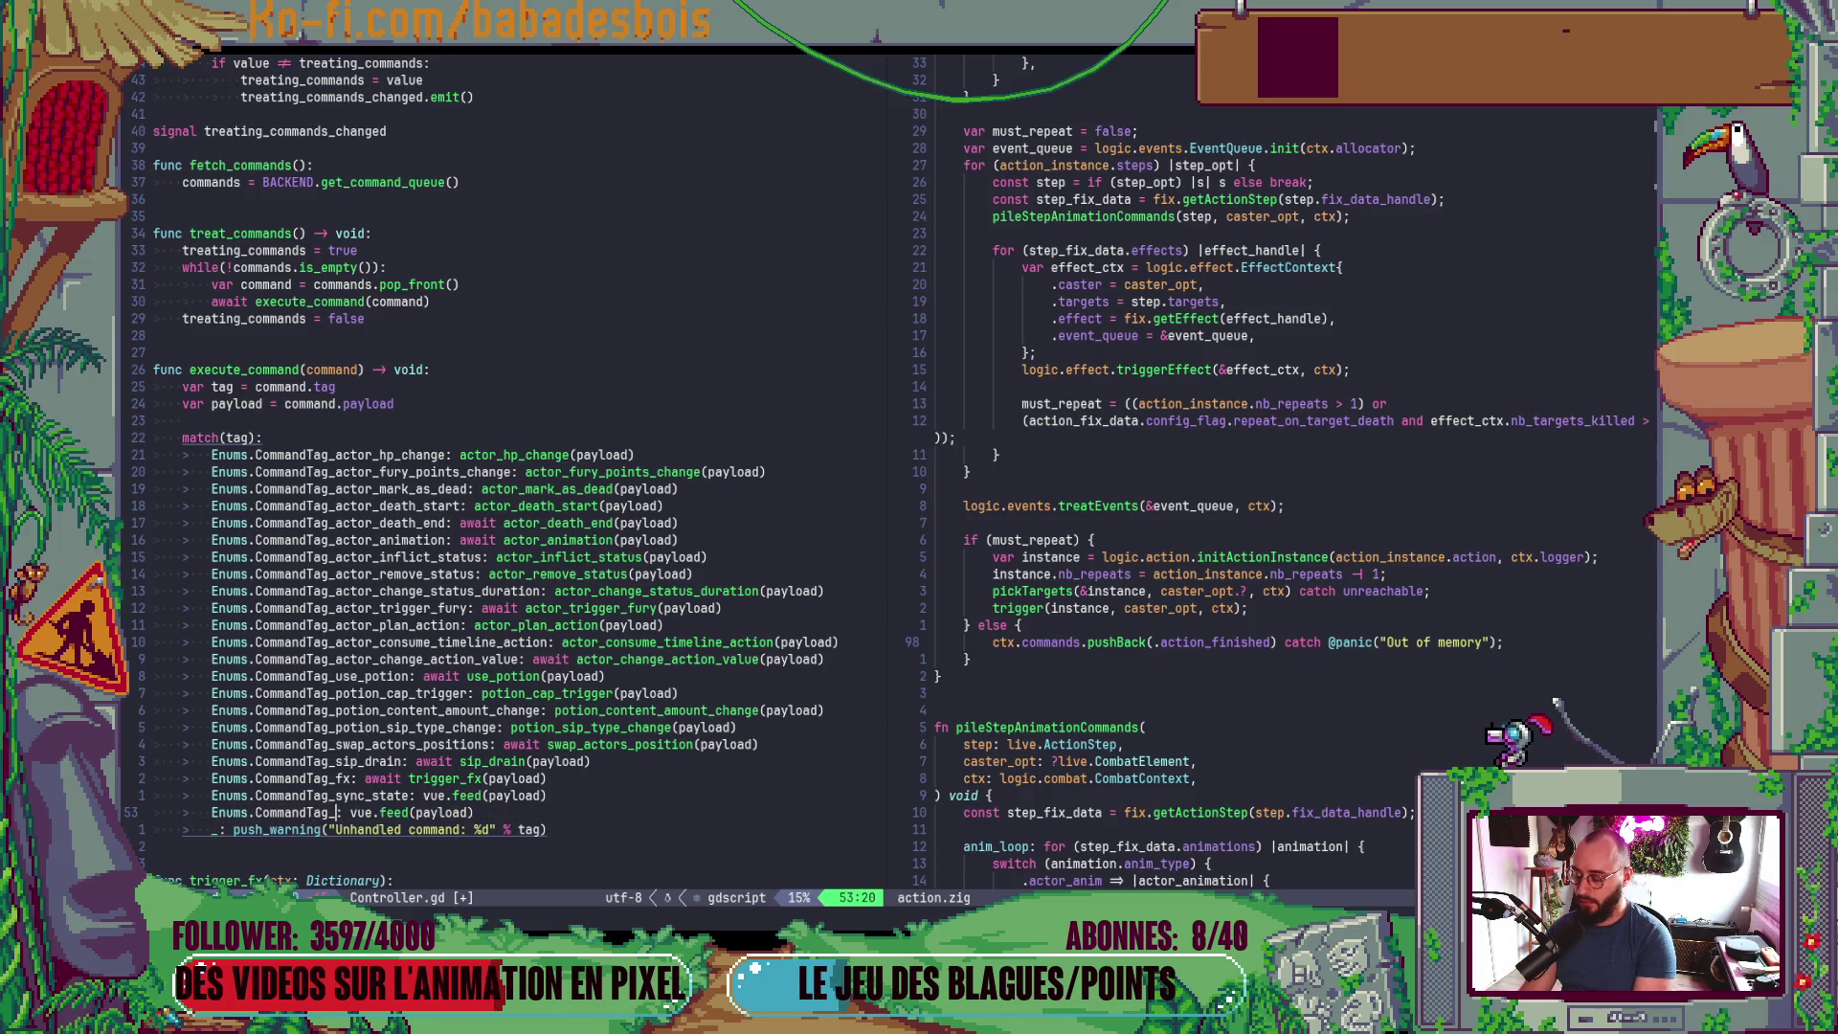
- Move the copy above sync_state, rename it action_finished, and replace its handler with await
{"action": "key", "text": "alt+k"}
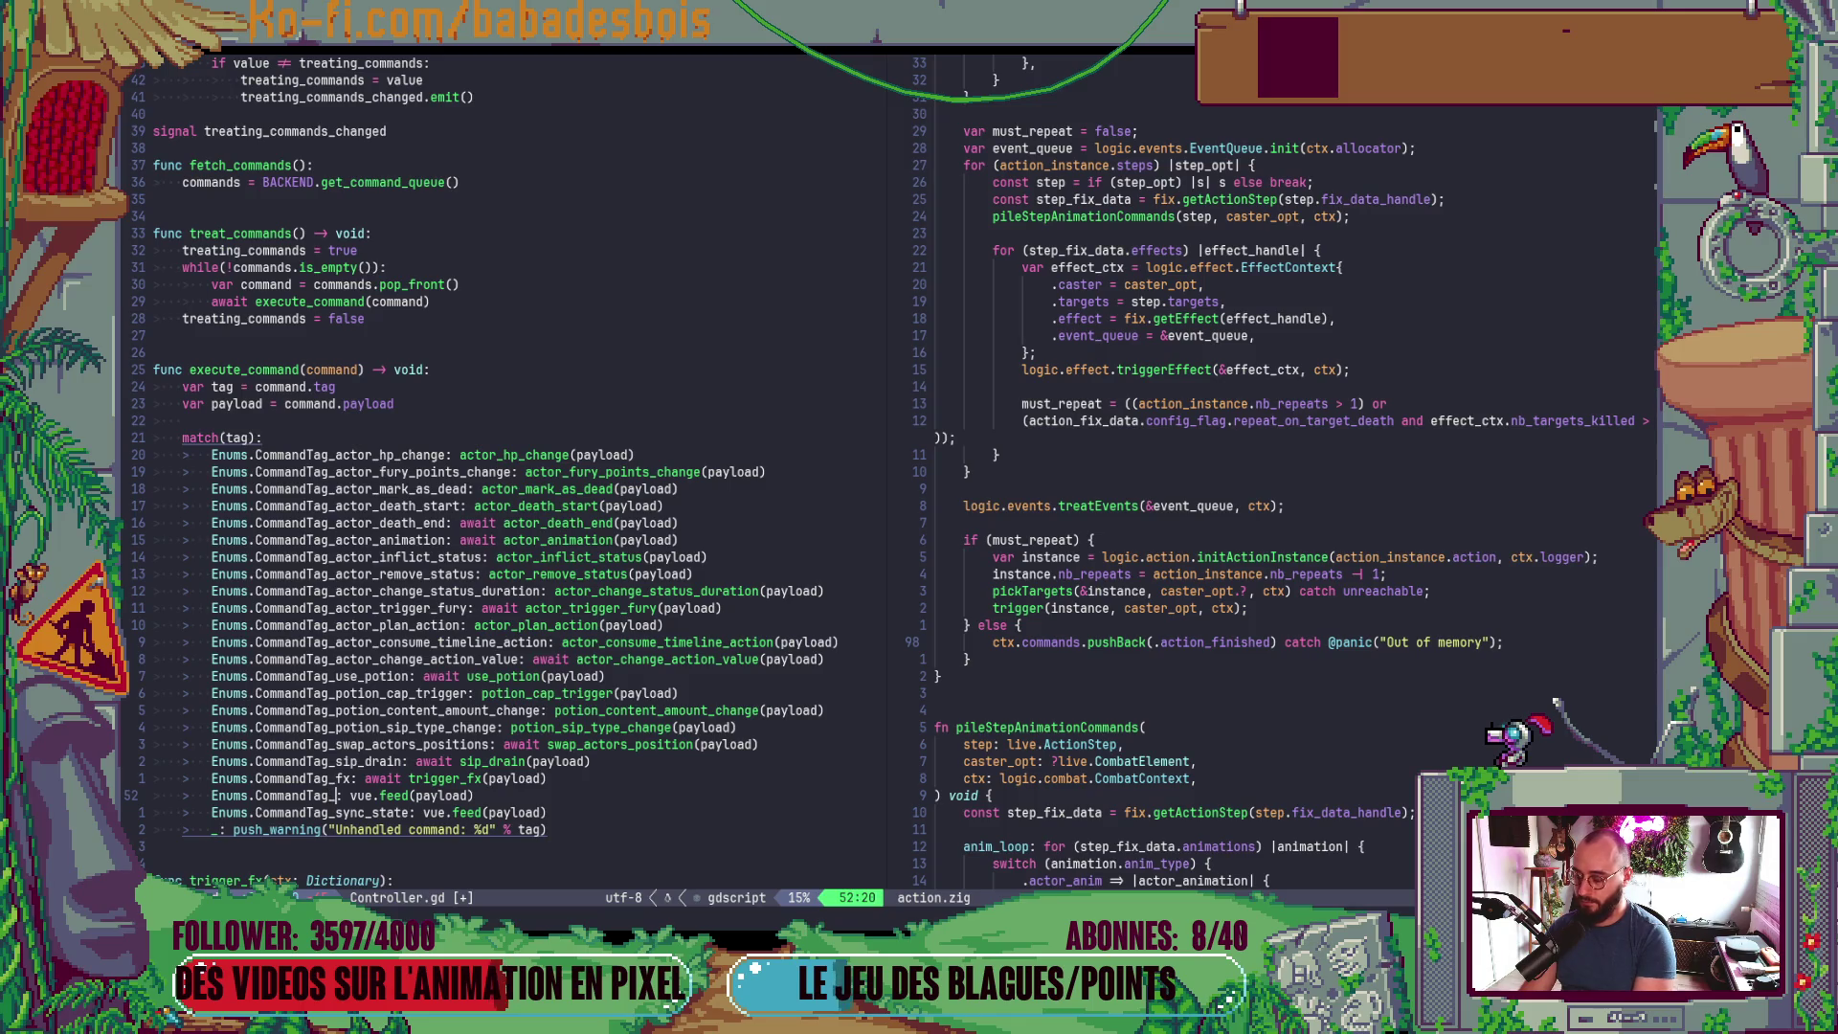
{"action": "type", "text": "action_"}
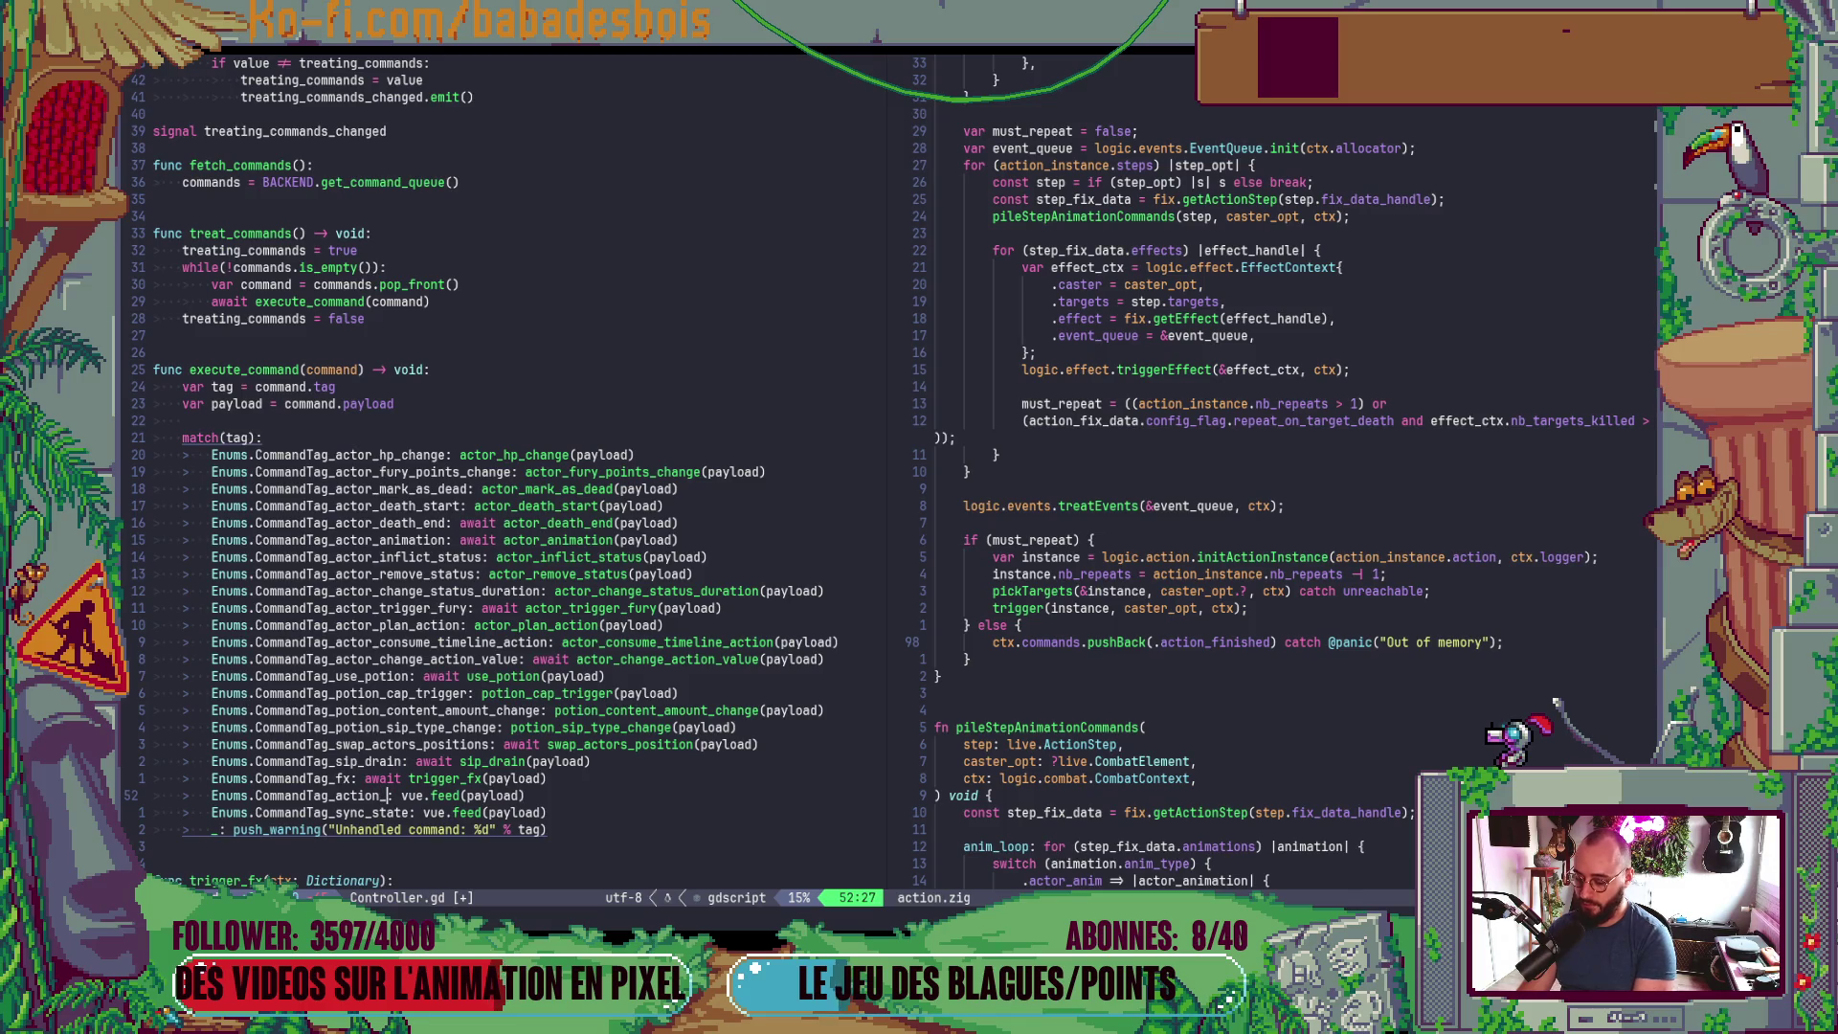
{"action": "type", "text": "finished"}
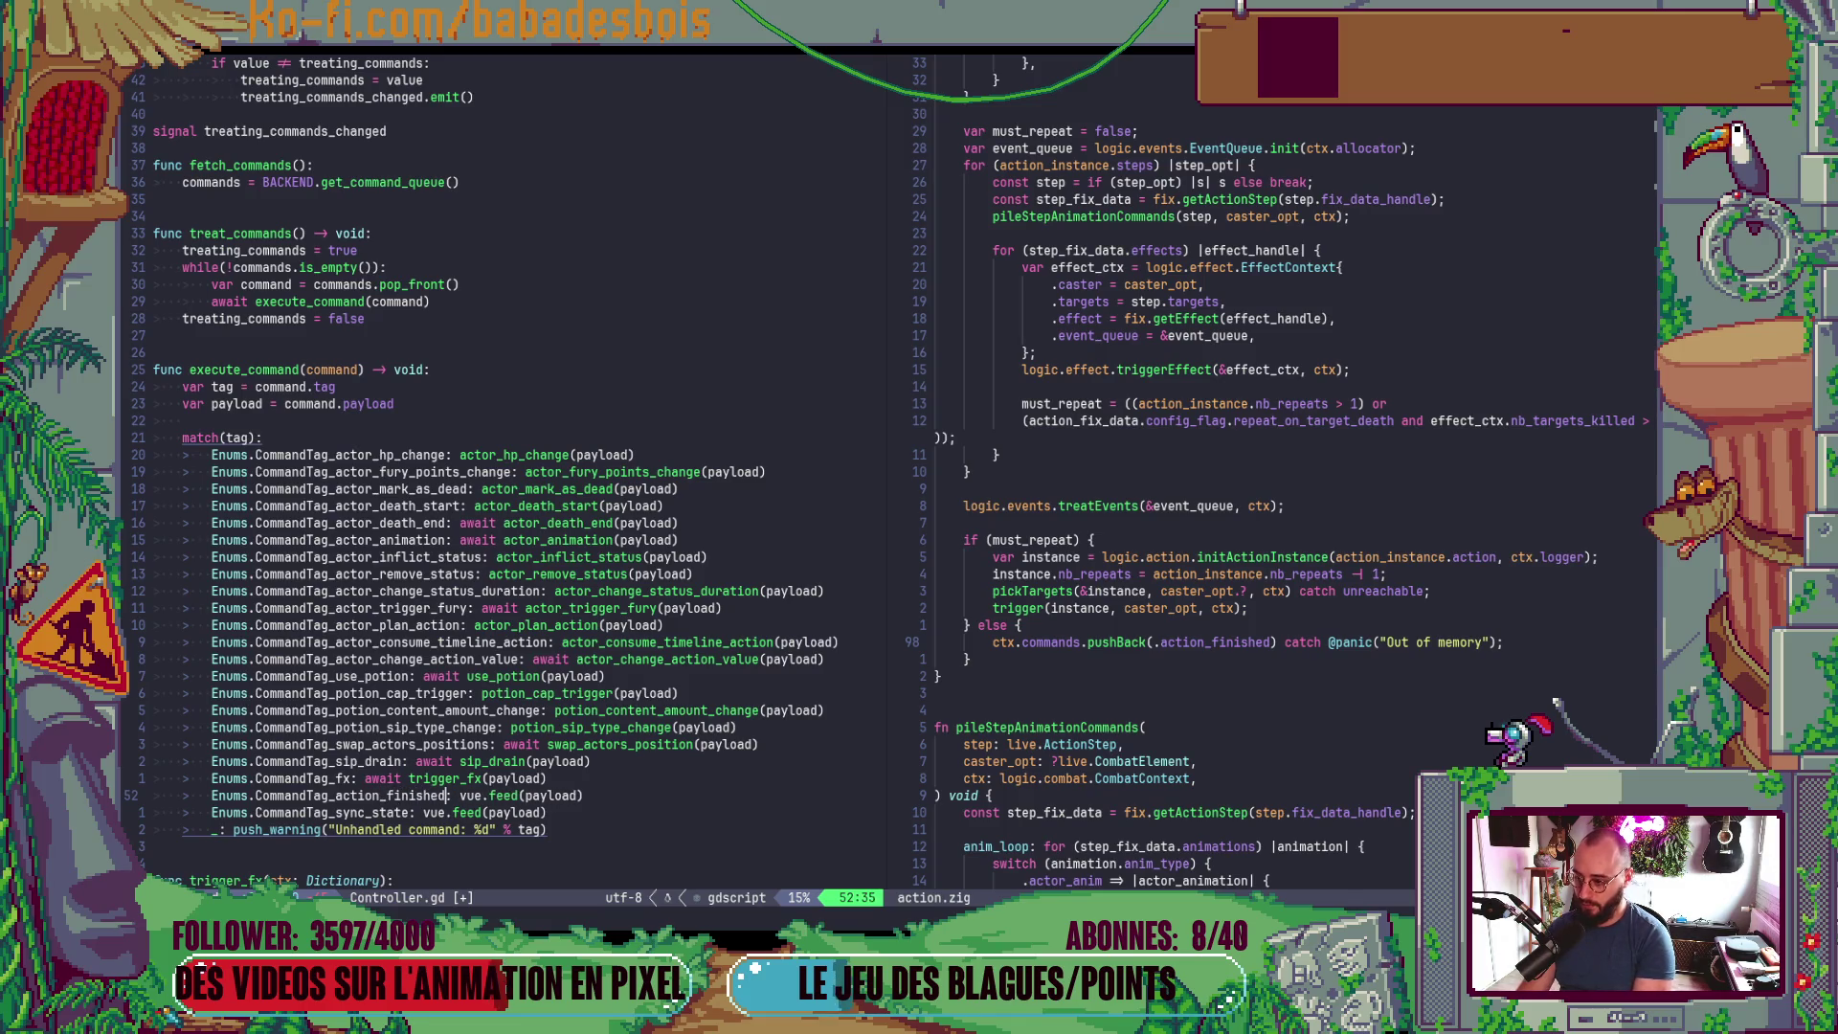
{"action": "key", "text": "Escape"}
{"action": "key", "text": "w"}
{"action": "key", "text": "w"}
{"action": "key", "text": "shift+c"}
{"action": "type", "text": "await"}
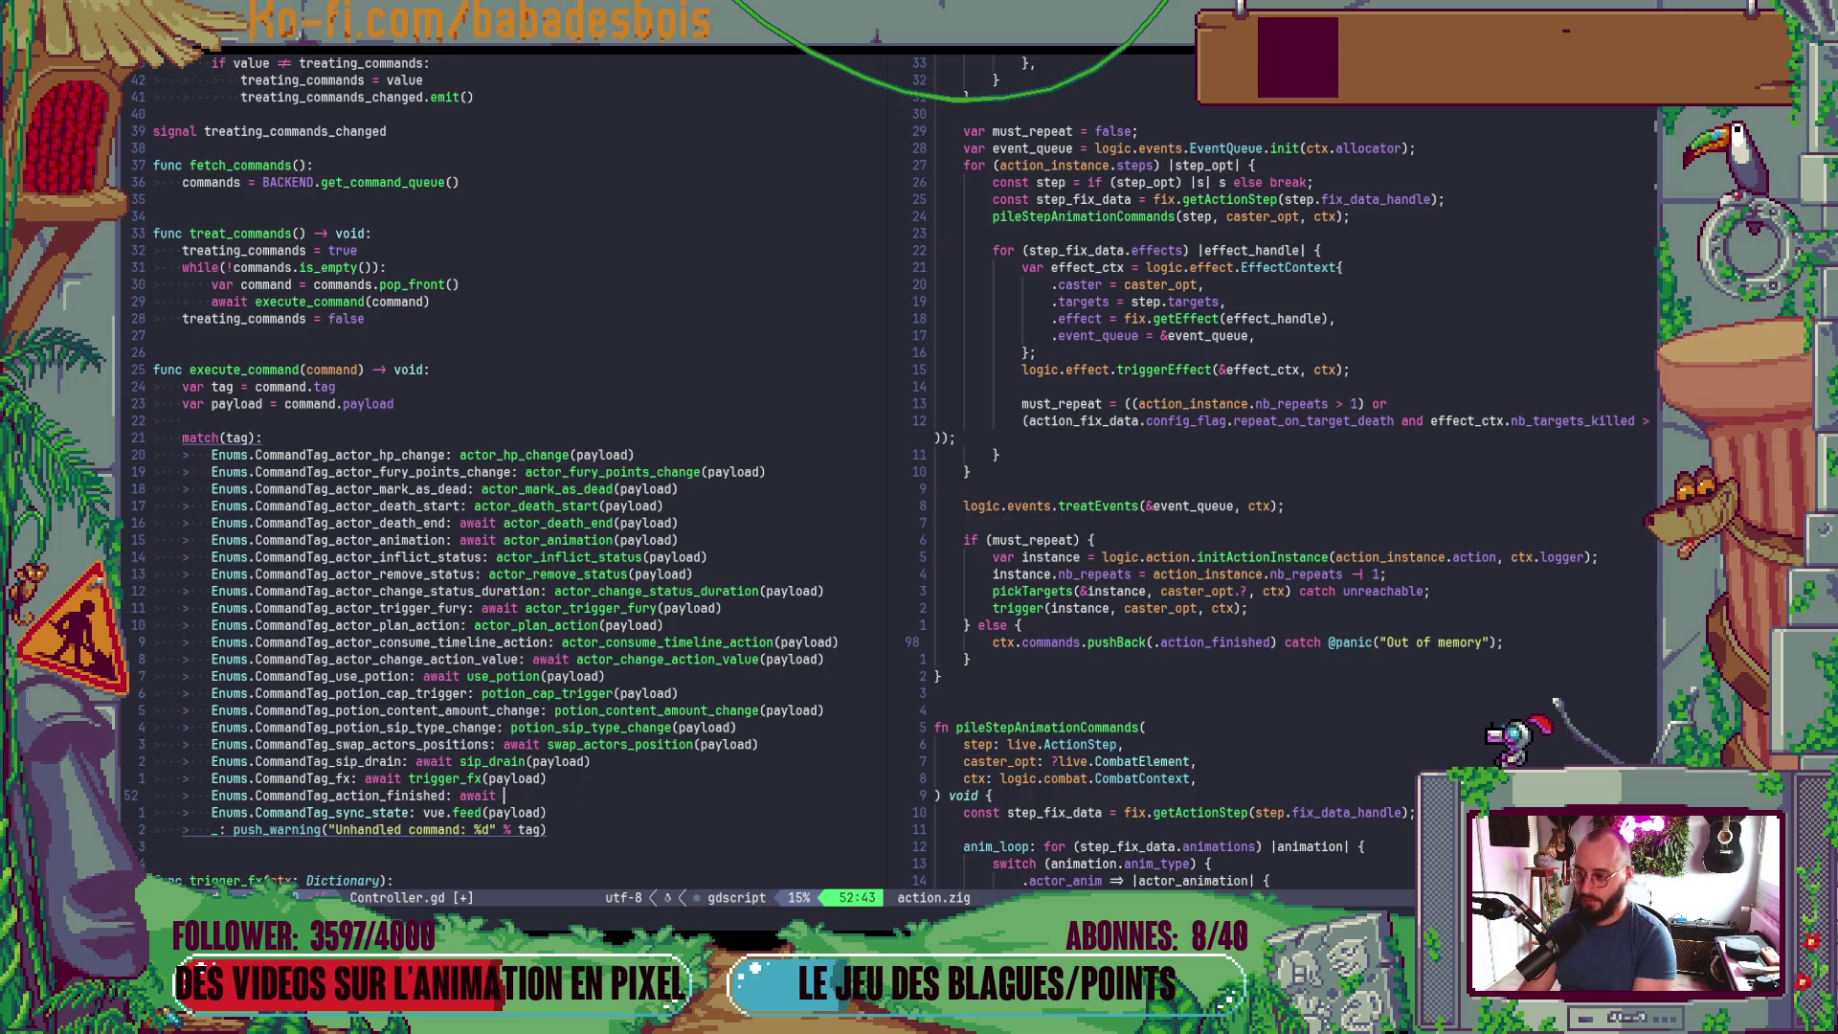
{"action": "key", "text": "Escape"}
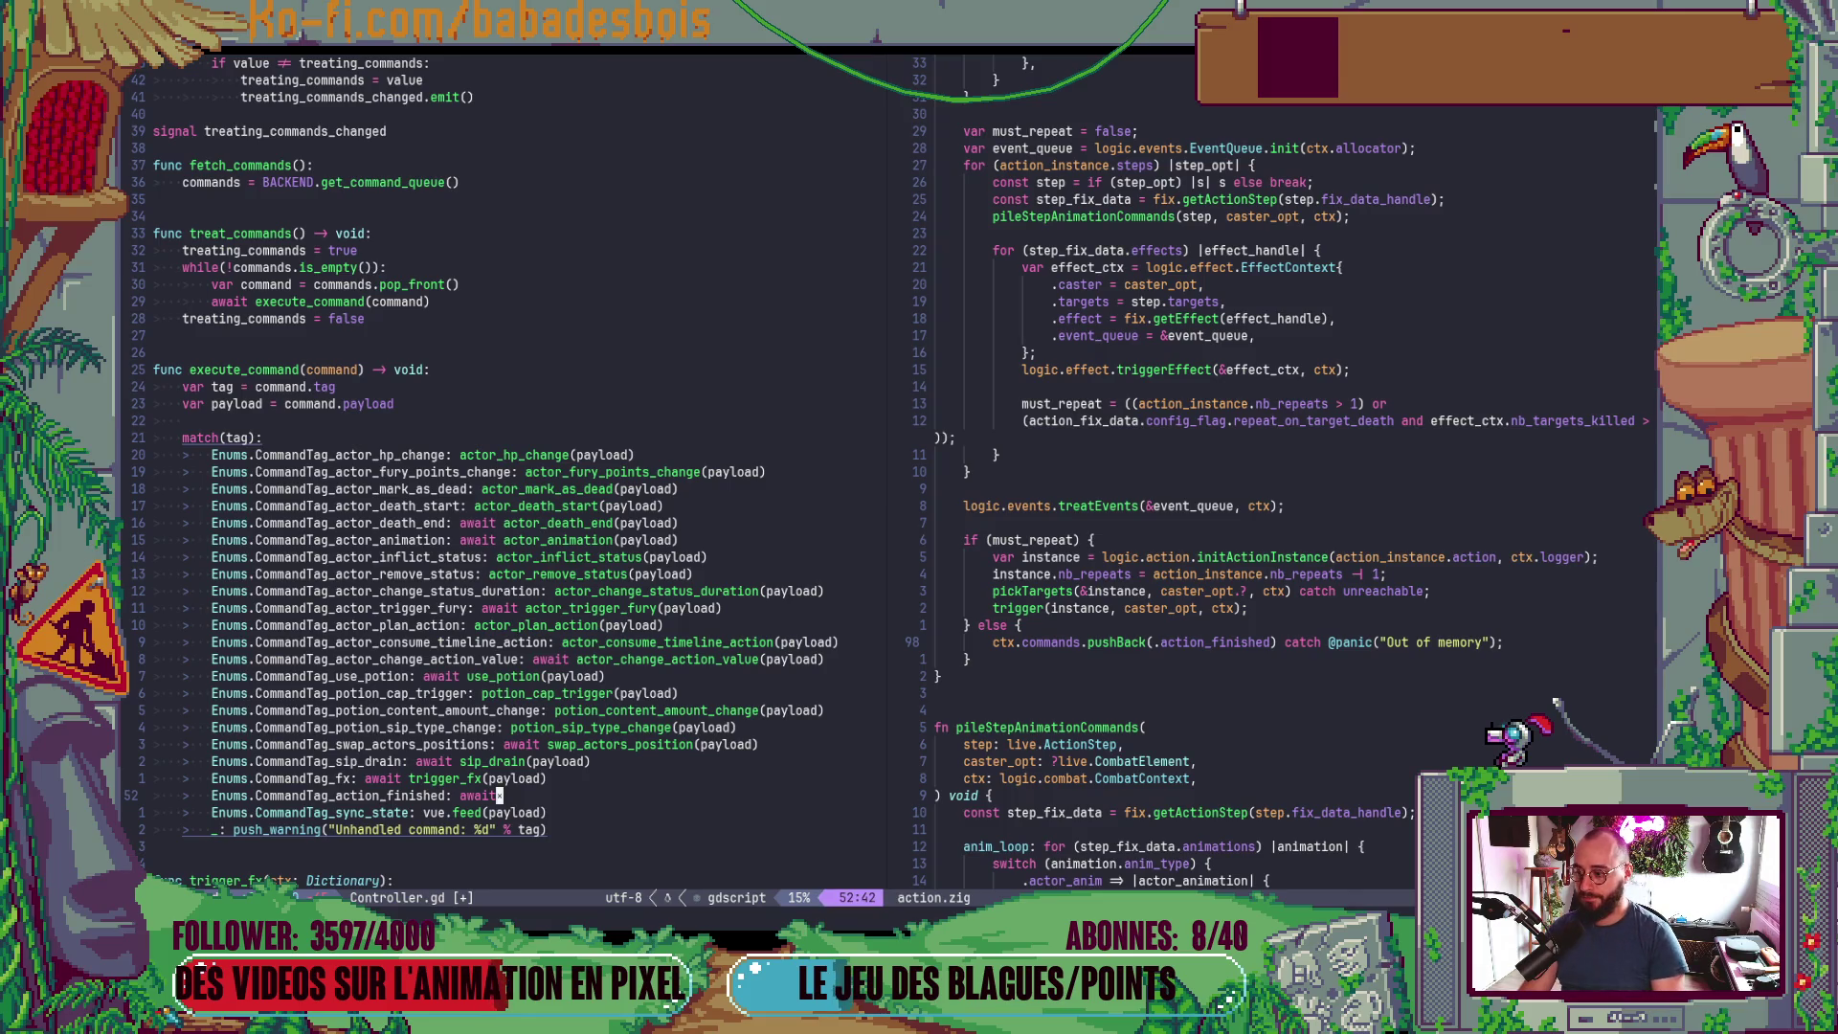
- Return to the end of the action_finished line, then move into the right-hand split
{"action": "scroll", "coordinate": [460, 785], "scroll_direction": "down", "scroll_amount": 15}
{"action": "scroll", "coordinate": [464, 718], "scroll_direction": "up", "scroll_amount": 15}
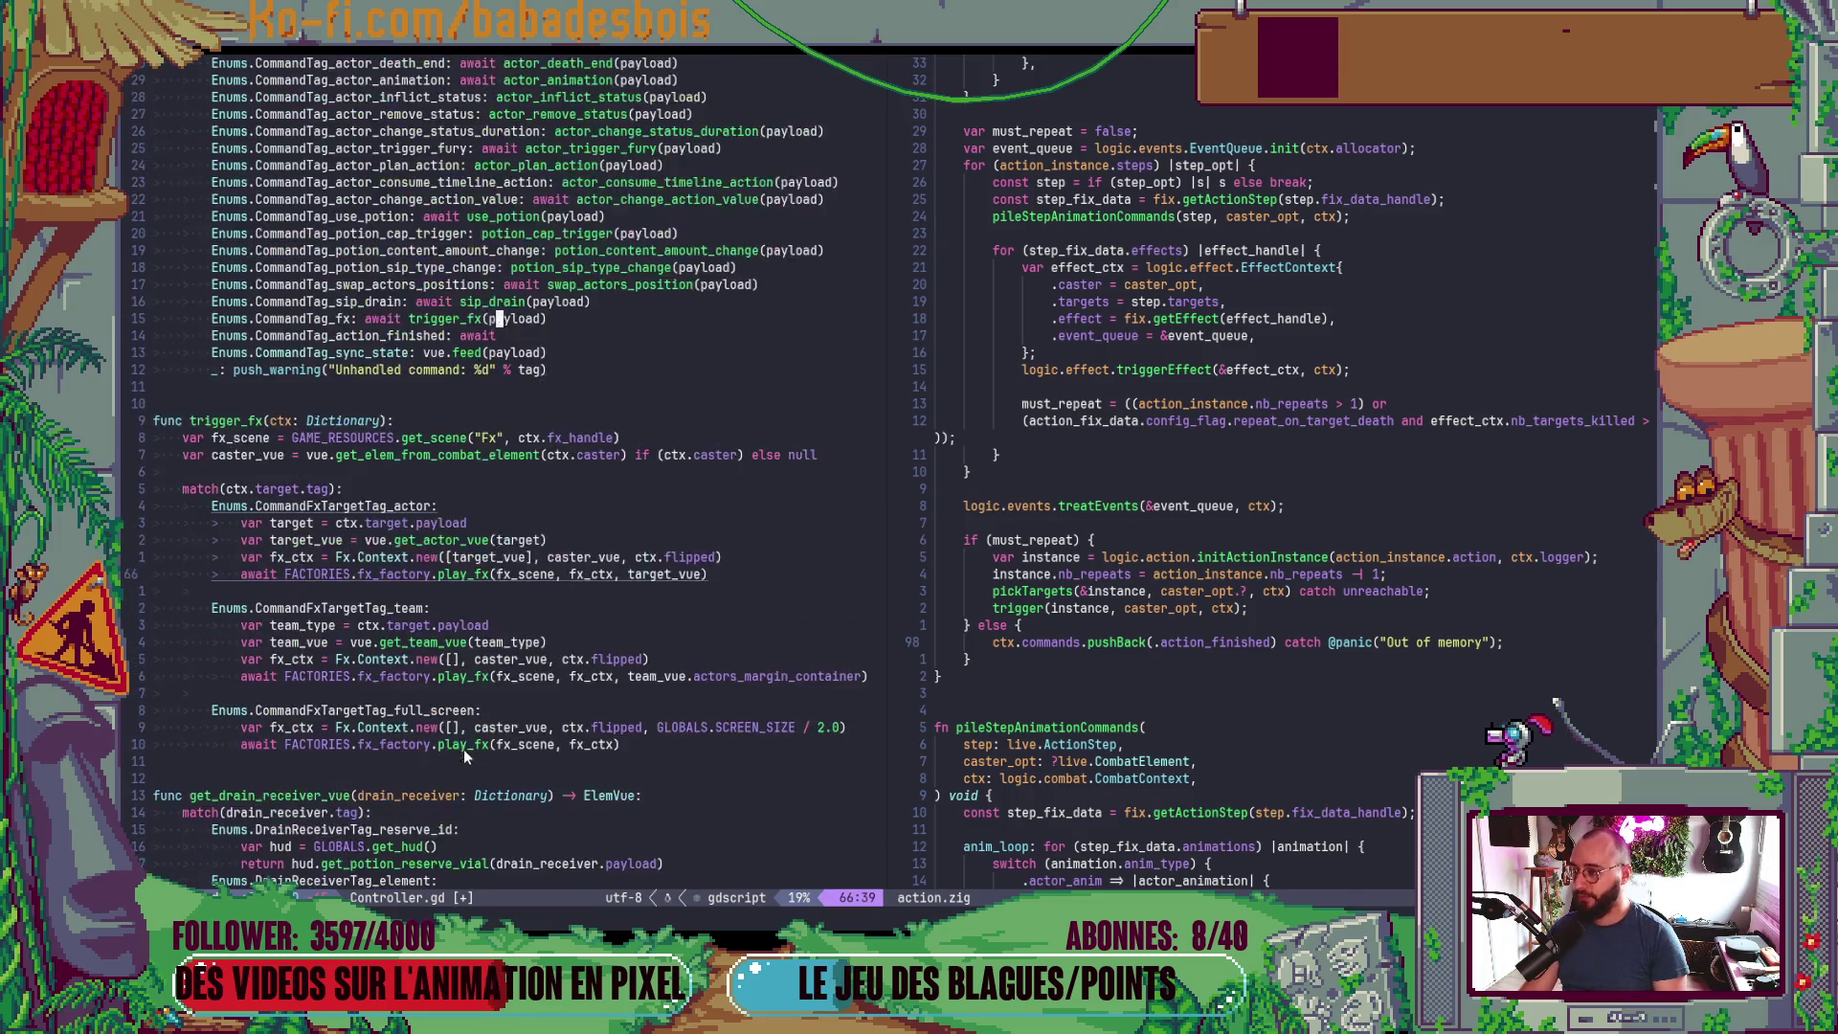
{"action": "scroll", "coordinate": [471, 637], "scroll_direction": "down", "scroll_amount": 4}
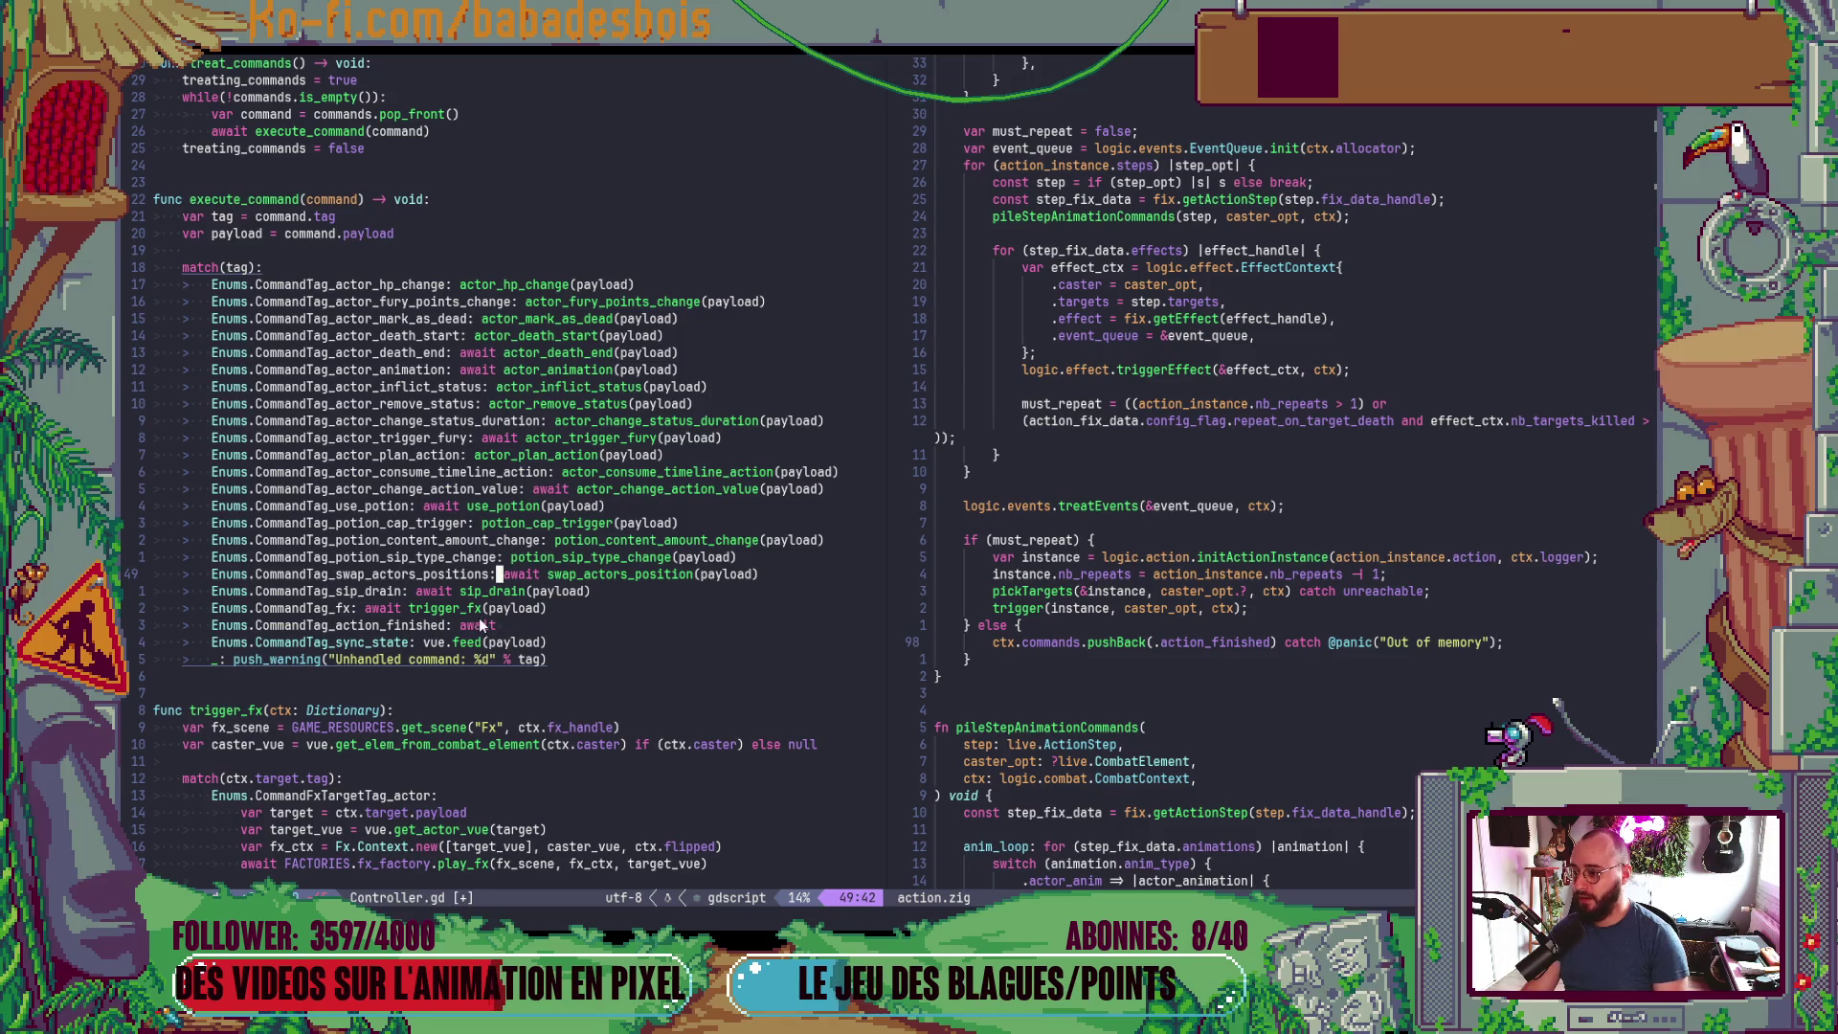
{"action": "left_click", "coordinate": [525, 632]}
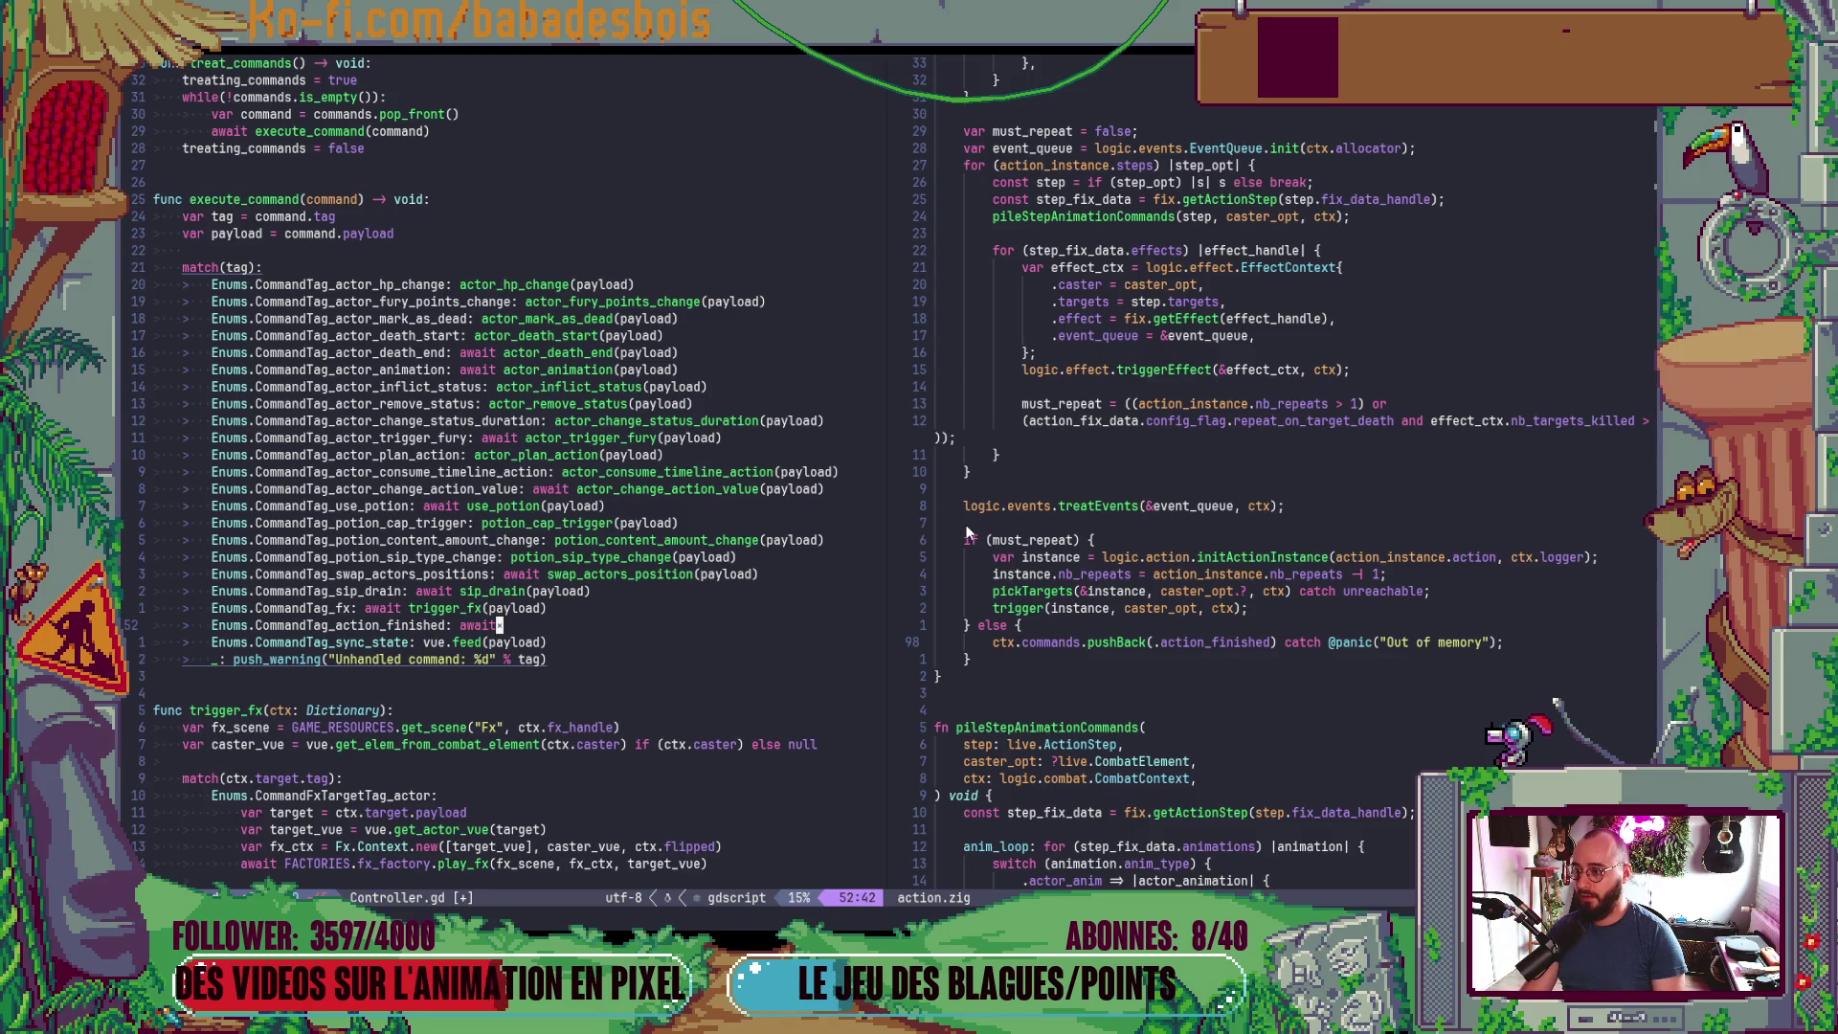
{"action": "left_click", "coordinate": [939, 524]}
{"action": "key", "text": "space"}
- Open Globals.gd in the right split with the project file finder
{"action": "key", "text": "f"}
{"action": "type", "text": "globals"}
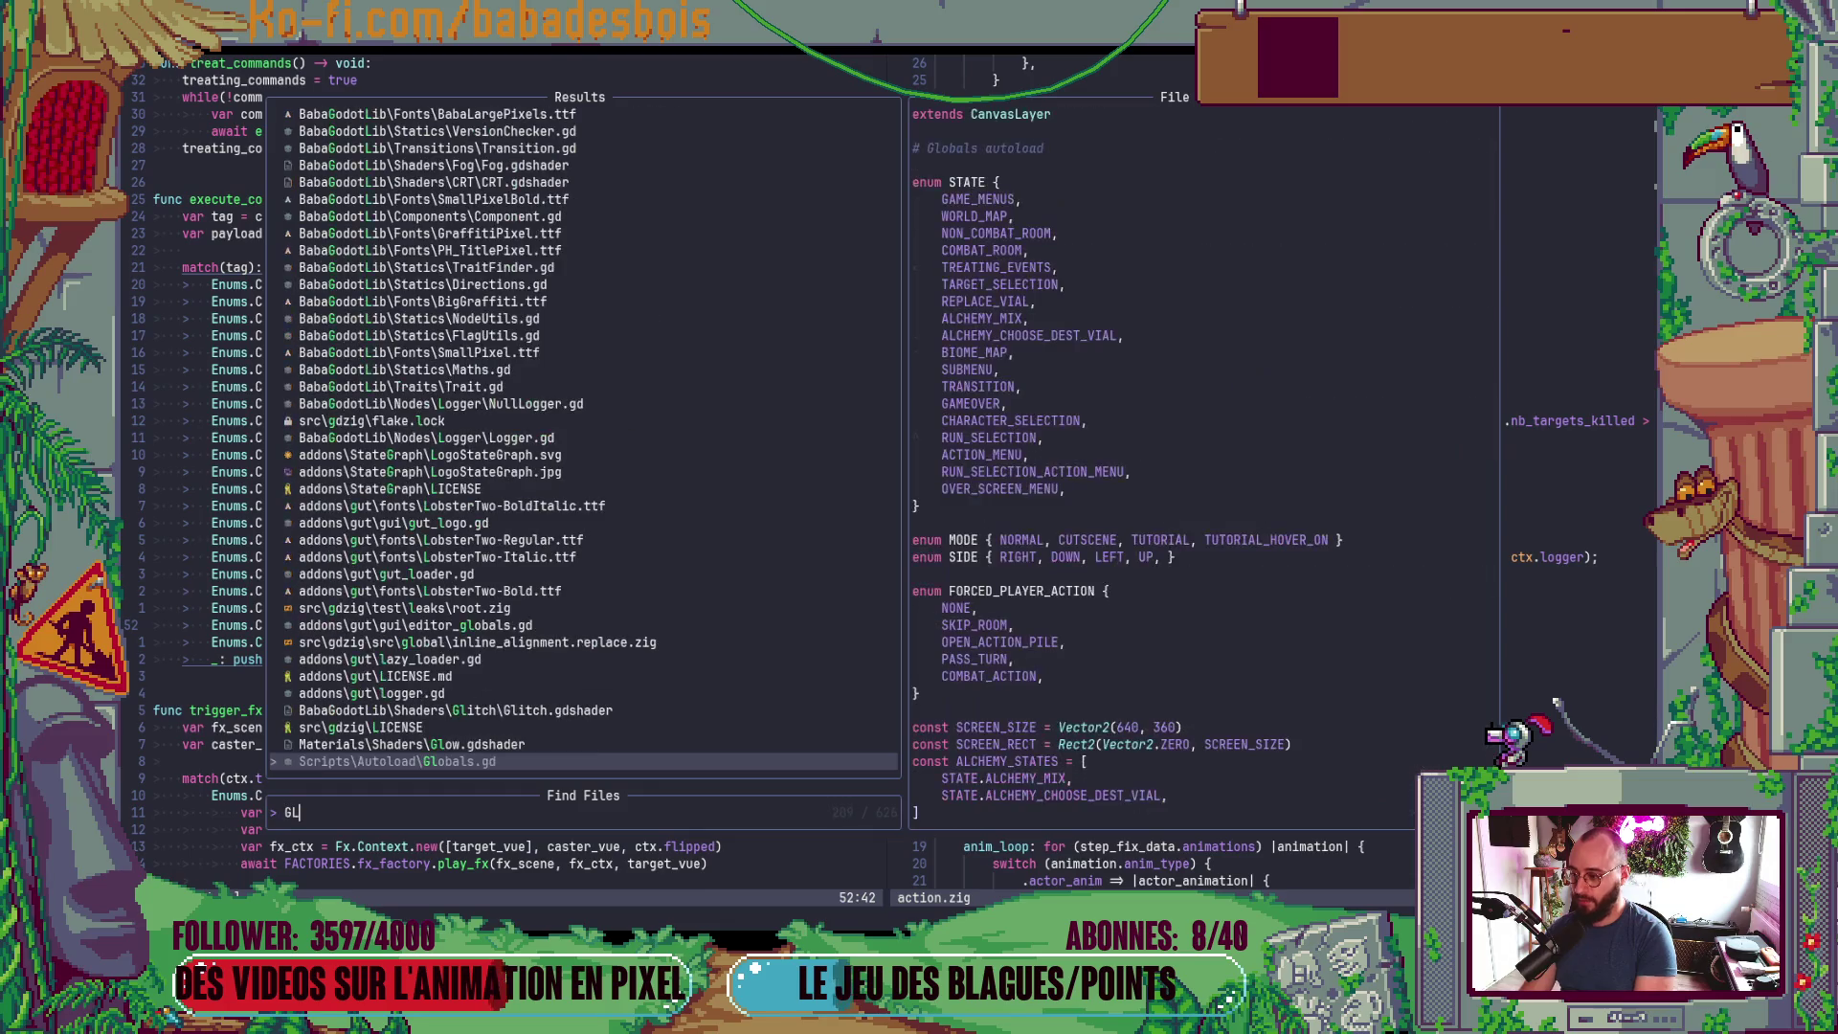
{"action": "key", "text": "Return"}
{"action": "key", "text": "j"}
{"action": "key", "text": "j"}
{"action": "key", "text": "j"}
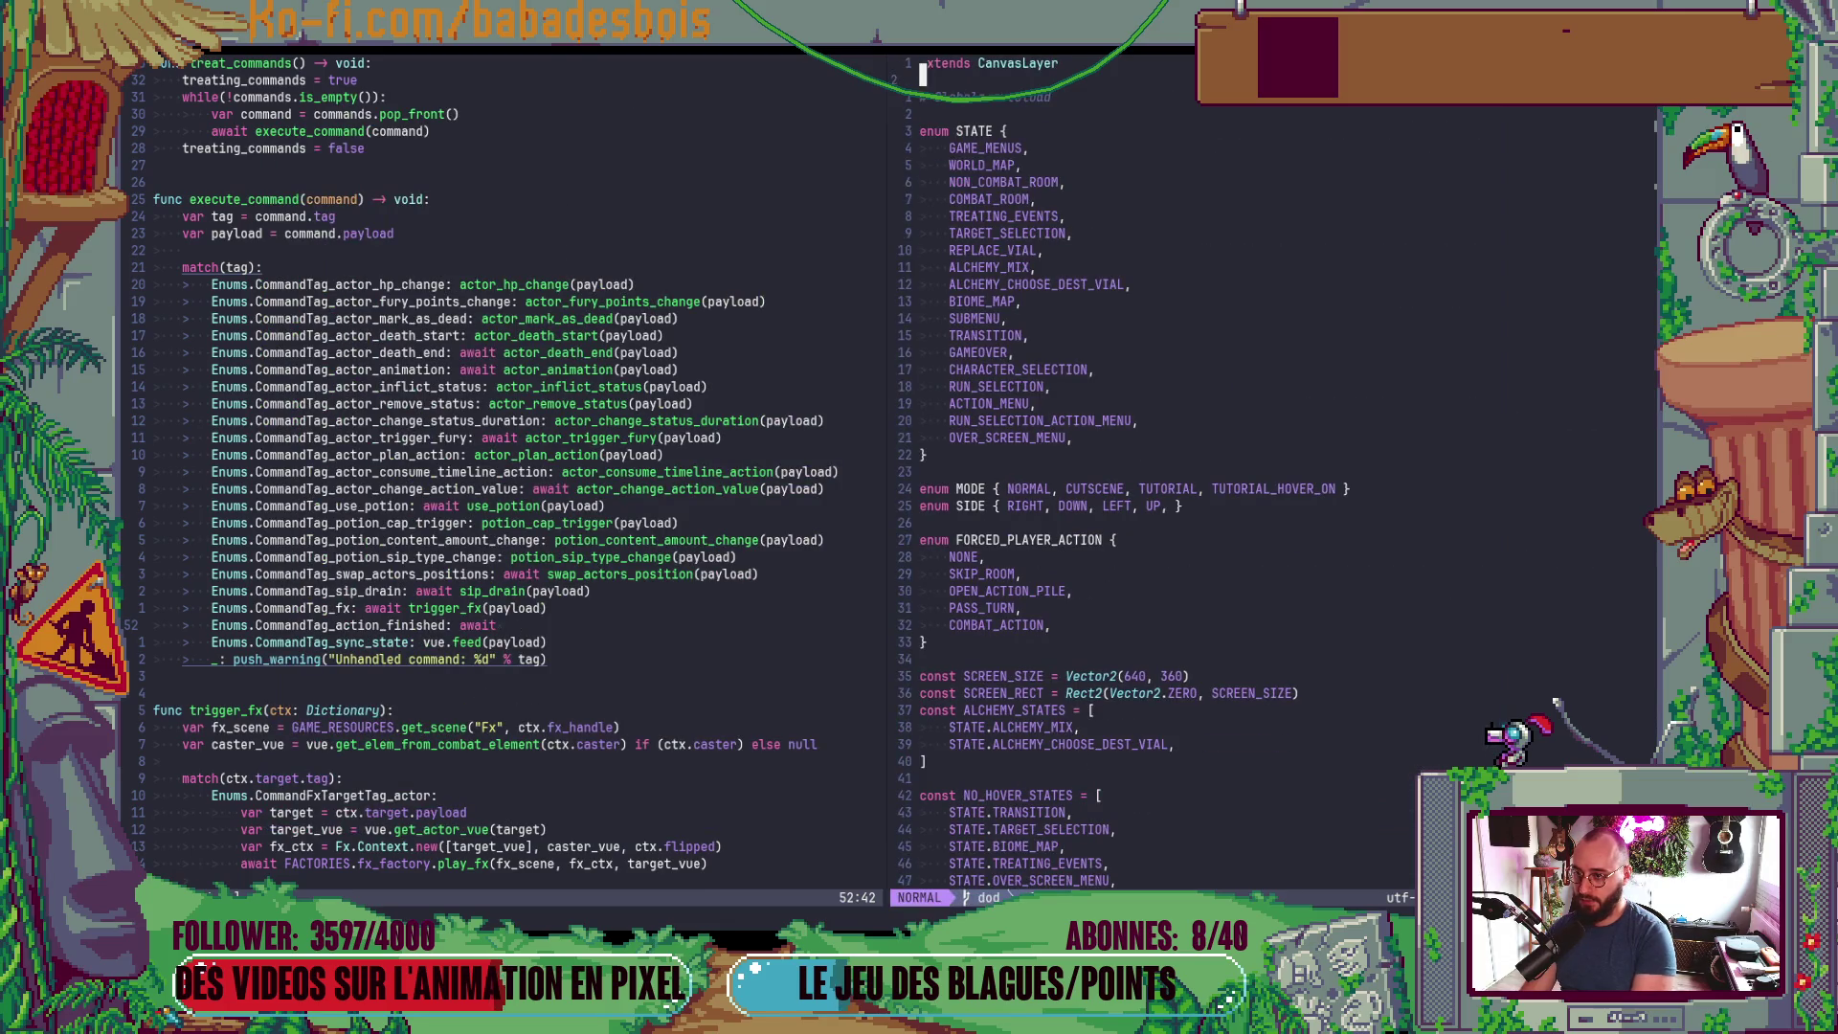
{"action": "scroll", "coordinate": [1340, 661], "scroll_direction": "down", "scroll_amount": 17}
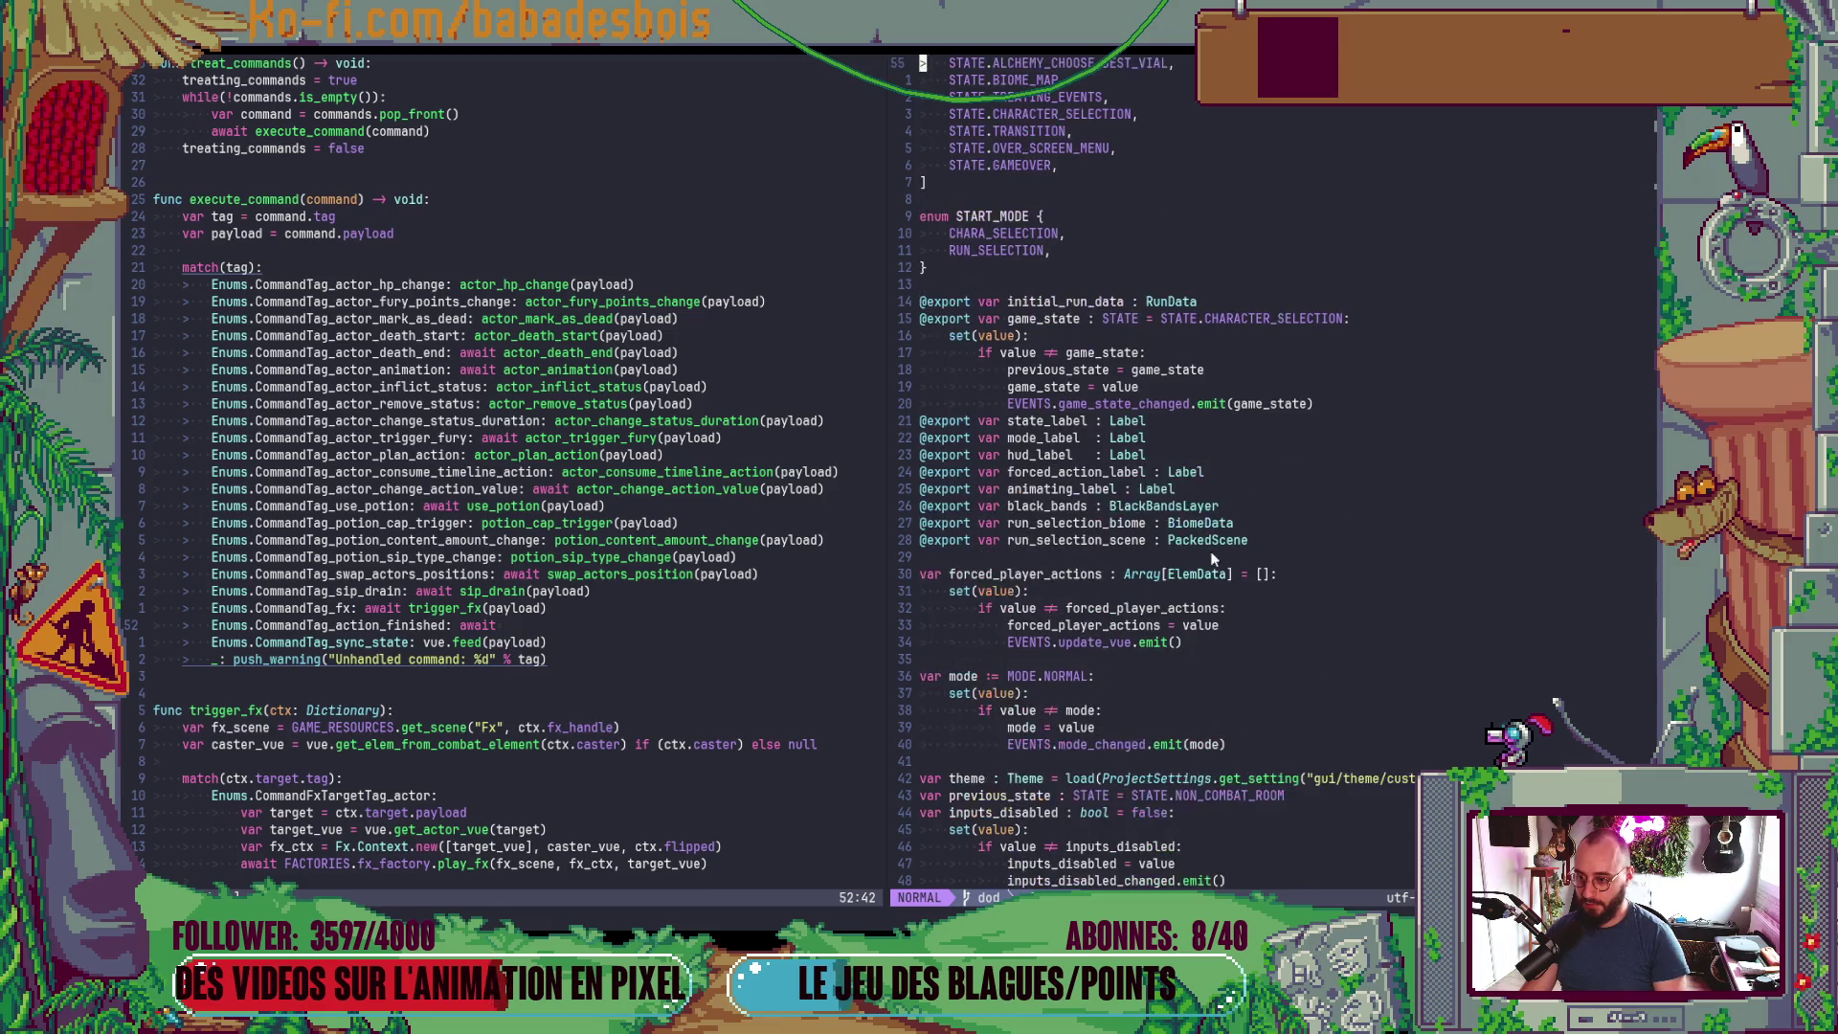
{"action": "left_click", "coordinate": [1090, 554]}
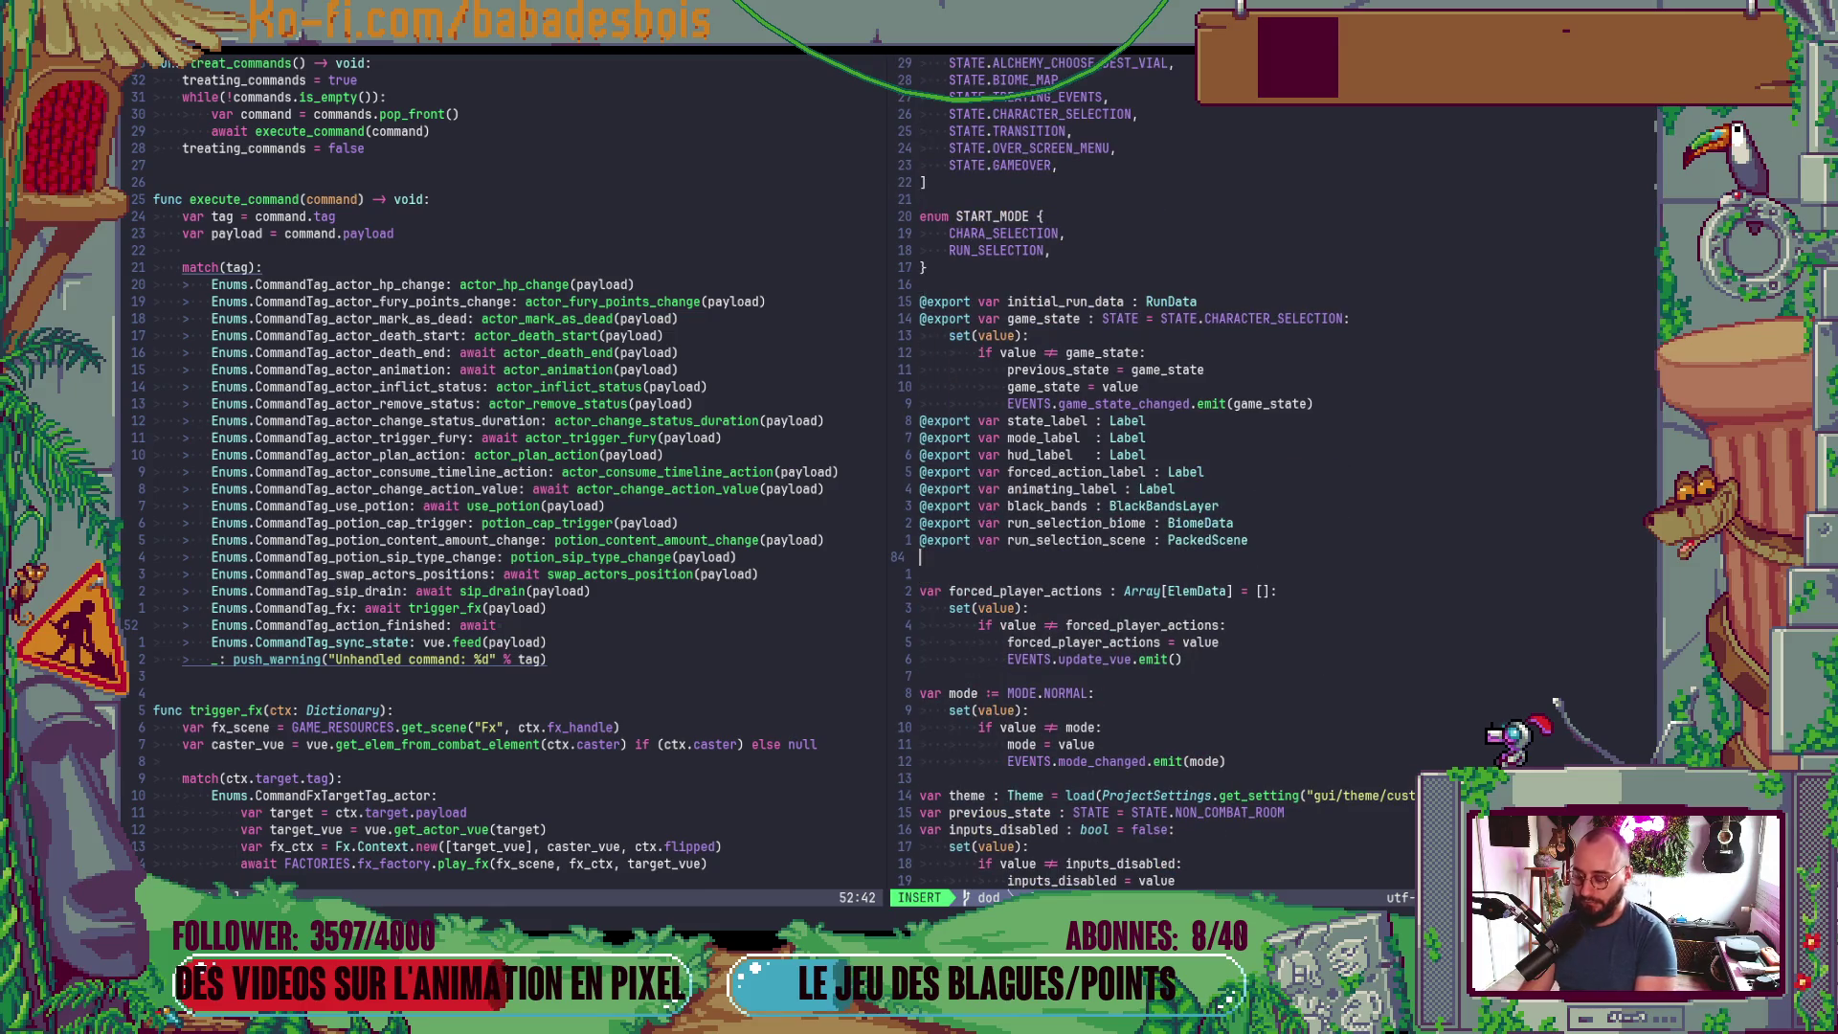
{"action": "key", "text": "o"}
{"action": "key", "text": "Return"}
{"action": "key", "text": "Up"}
{"action": "type", "text": "@export p"}
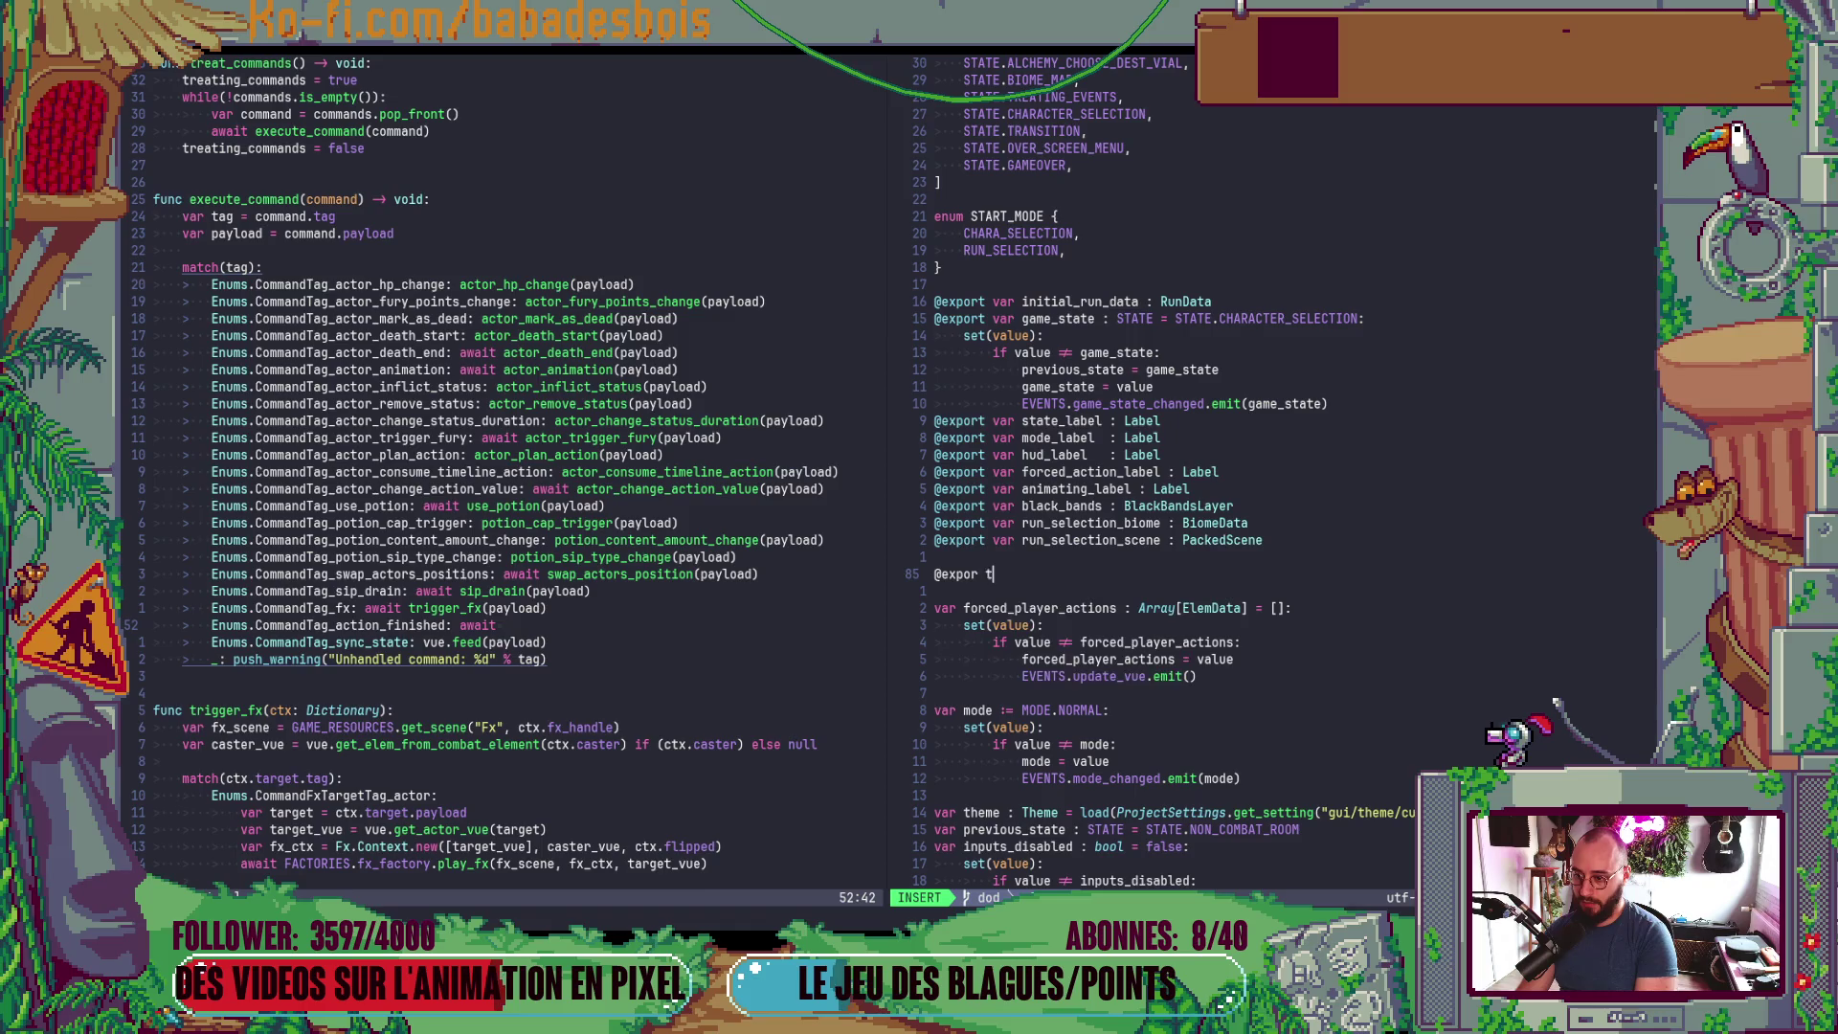
{"action": "key", "text": "BackSpace"}
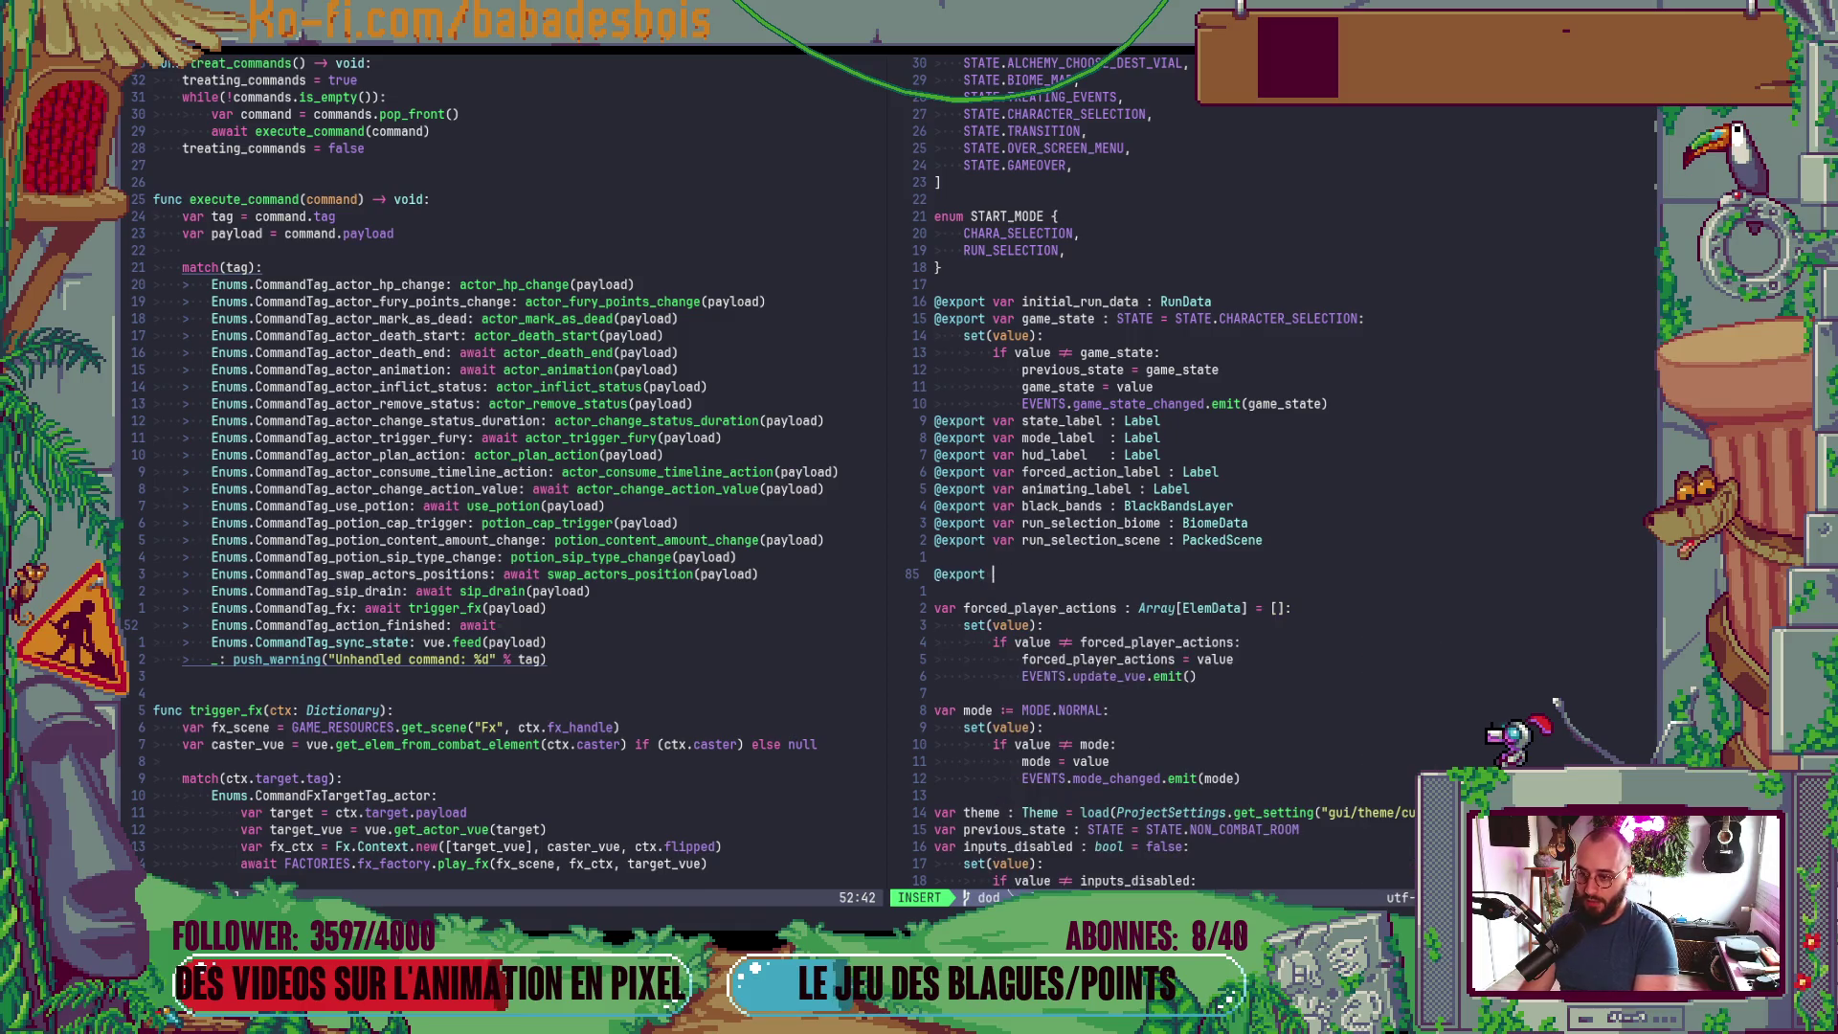
{"action": "type", "text": "var"}
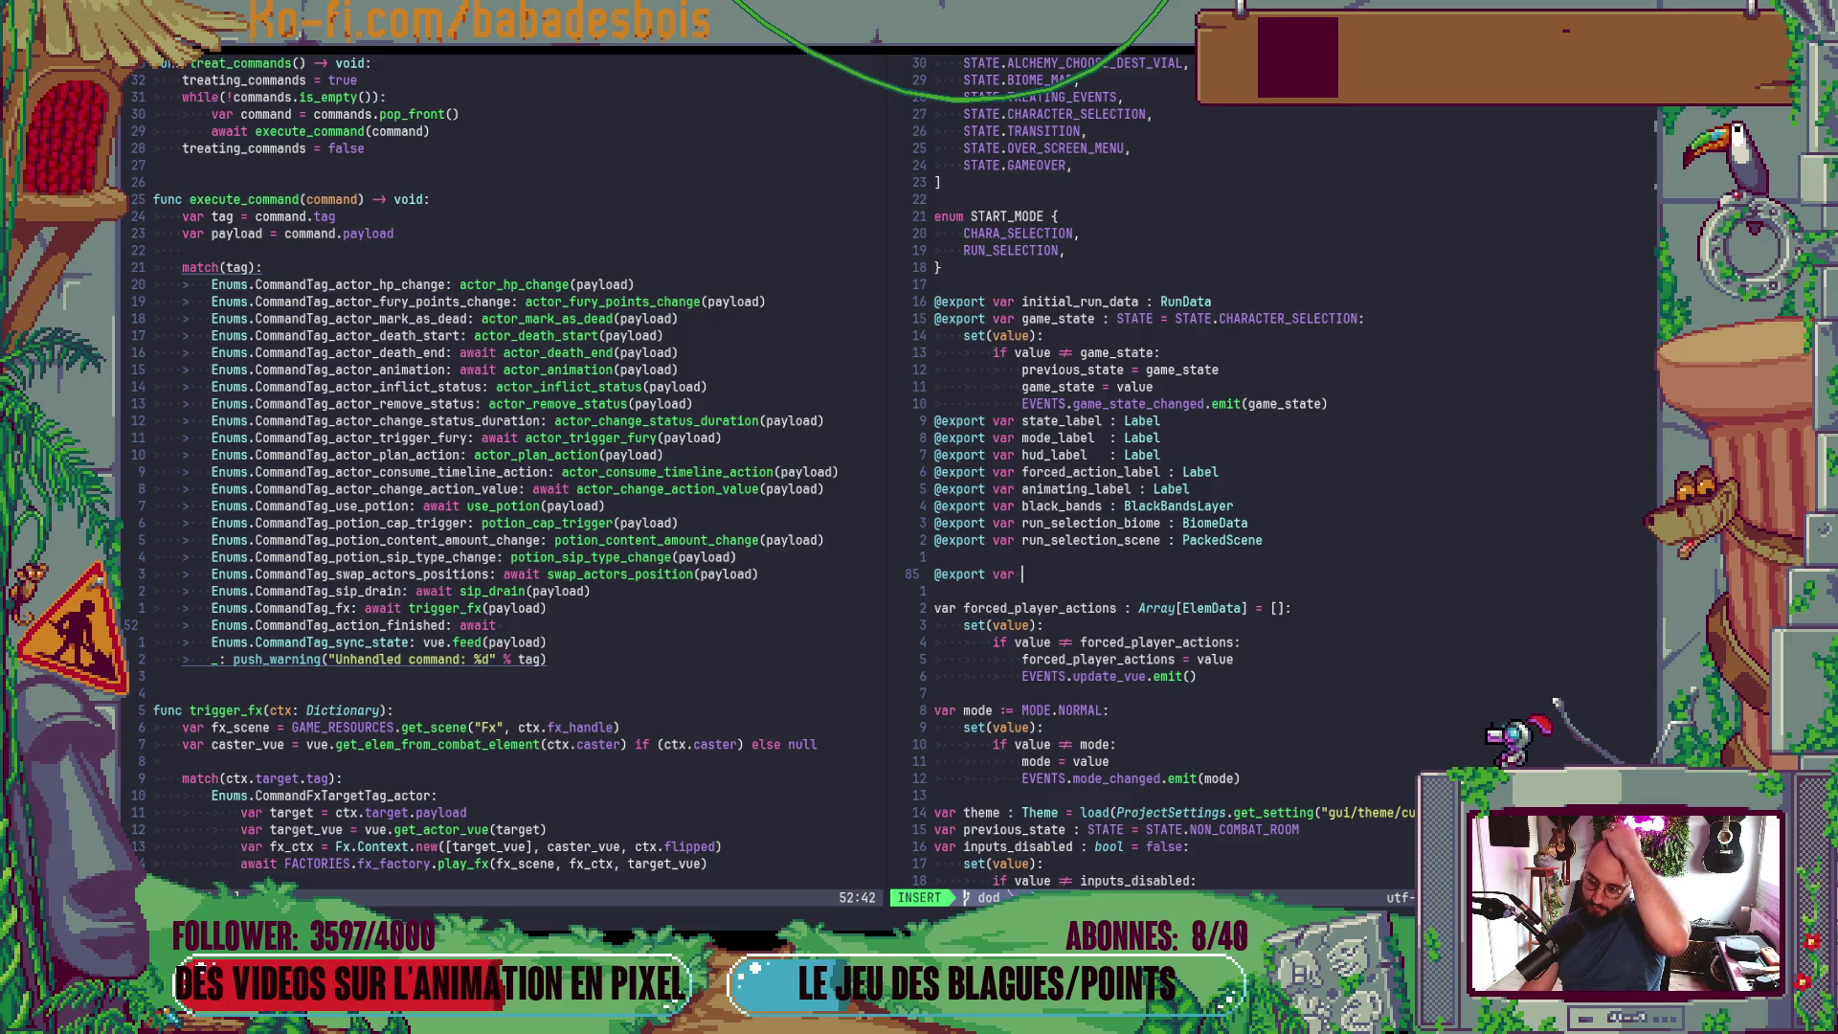
- Name the variable animation_speed_ratio, set it to 1.0, and save Globals.gd
{"action": "type", "text": "speed_"}
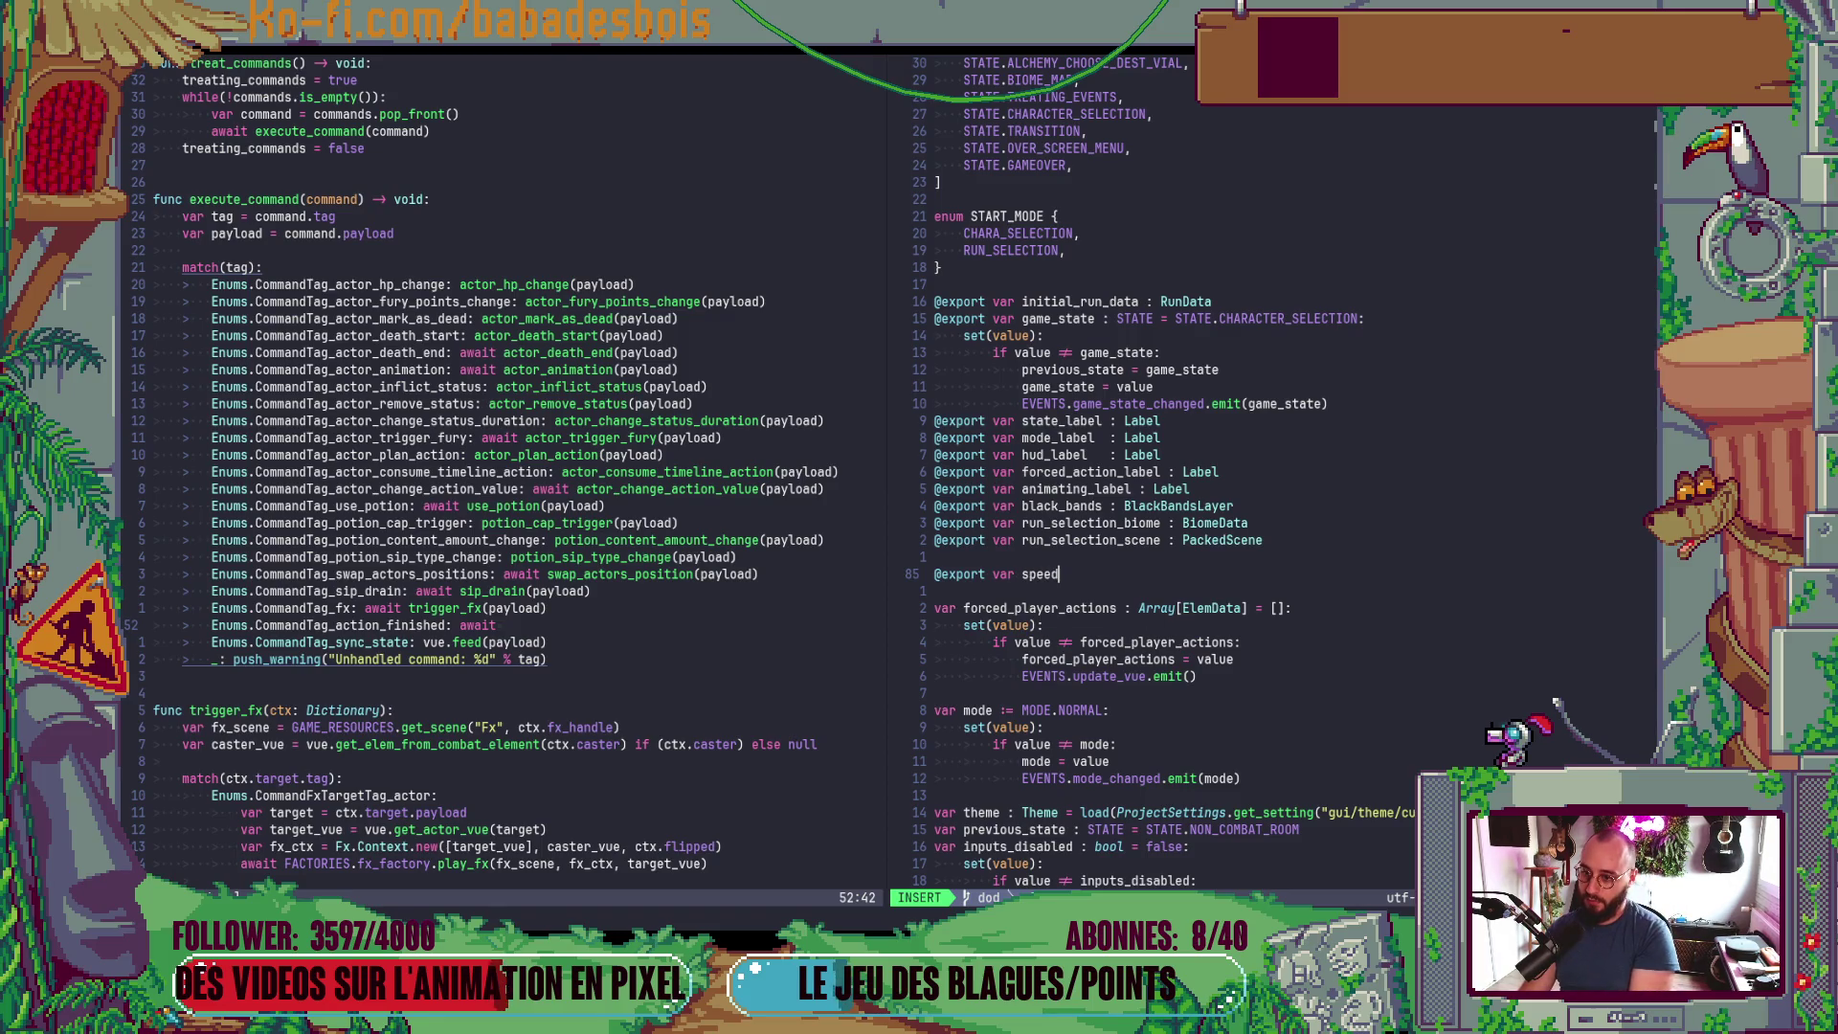
{"action": "type", "text": "p"}
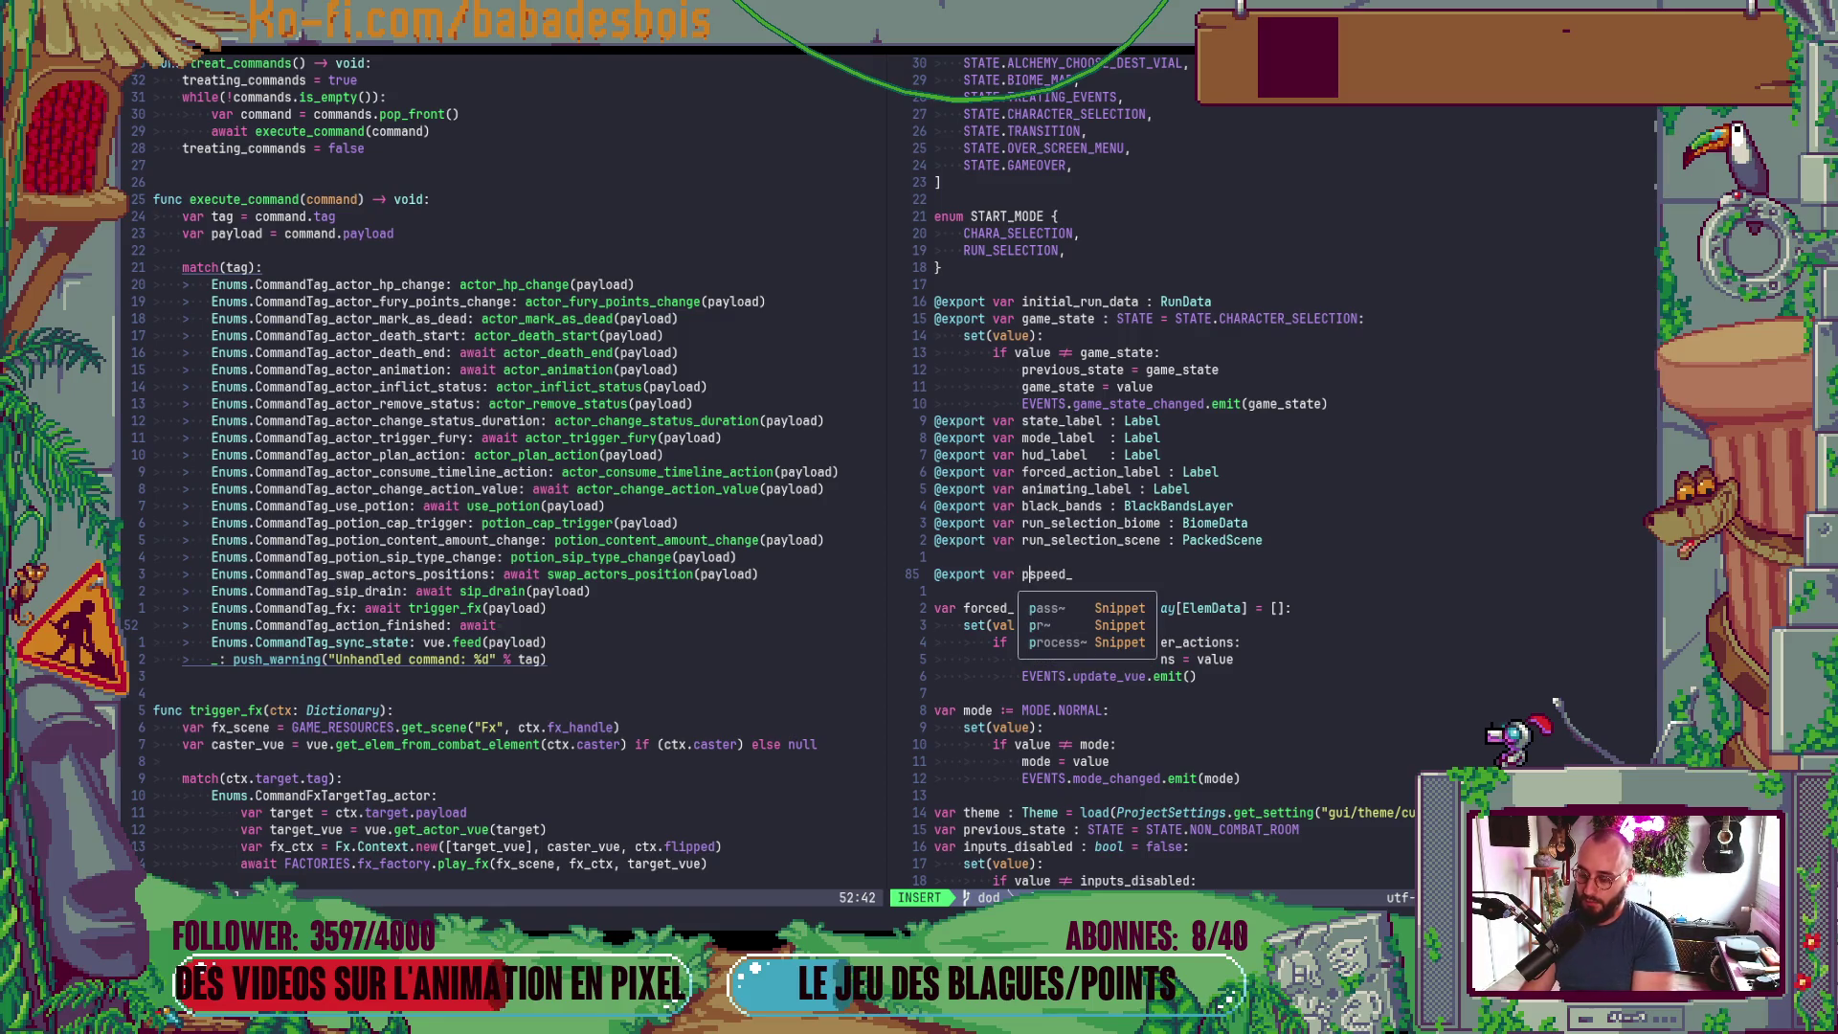
{"action": "key", "text": "BackSpace"}
{"action": "type", "text": "anima"}
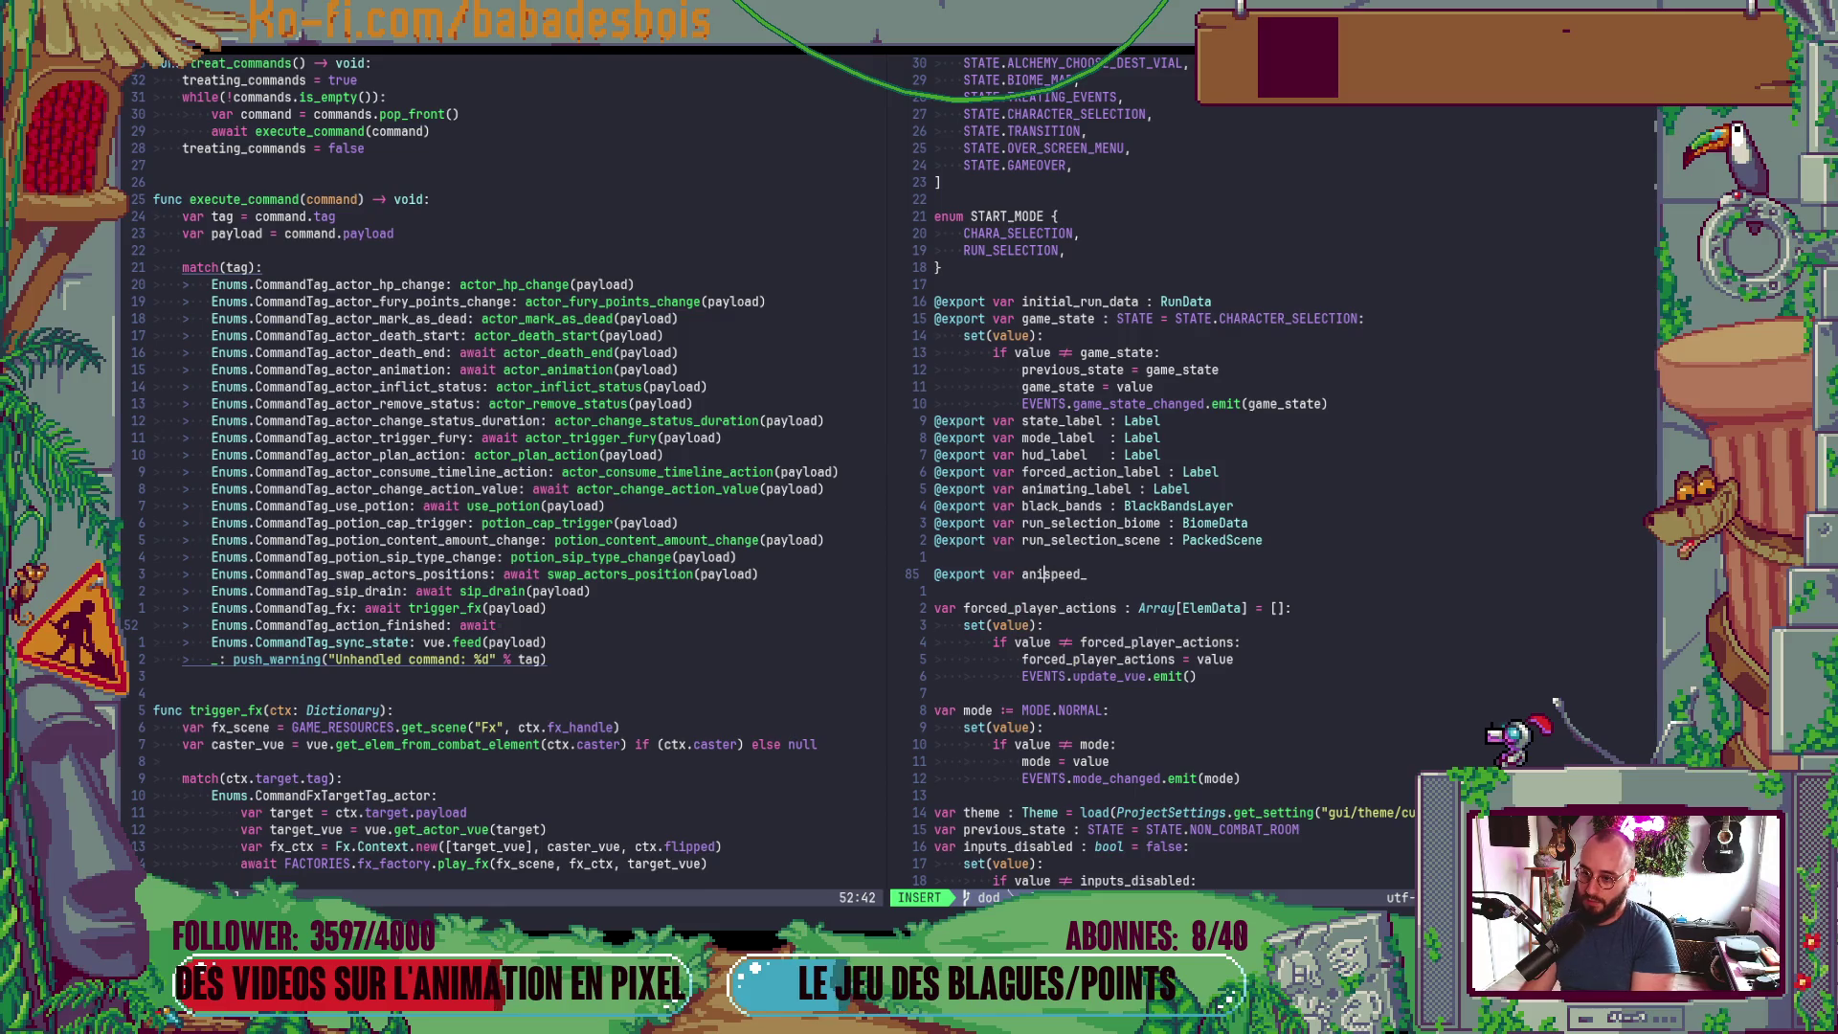
{"action": "type", "text": "tion_"}
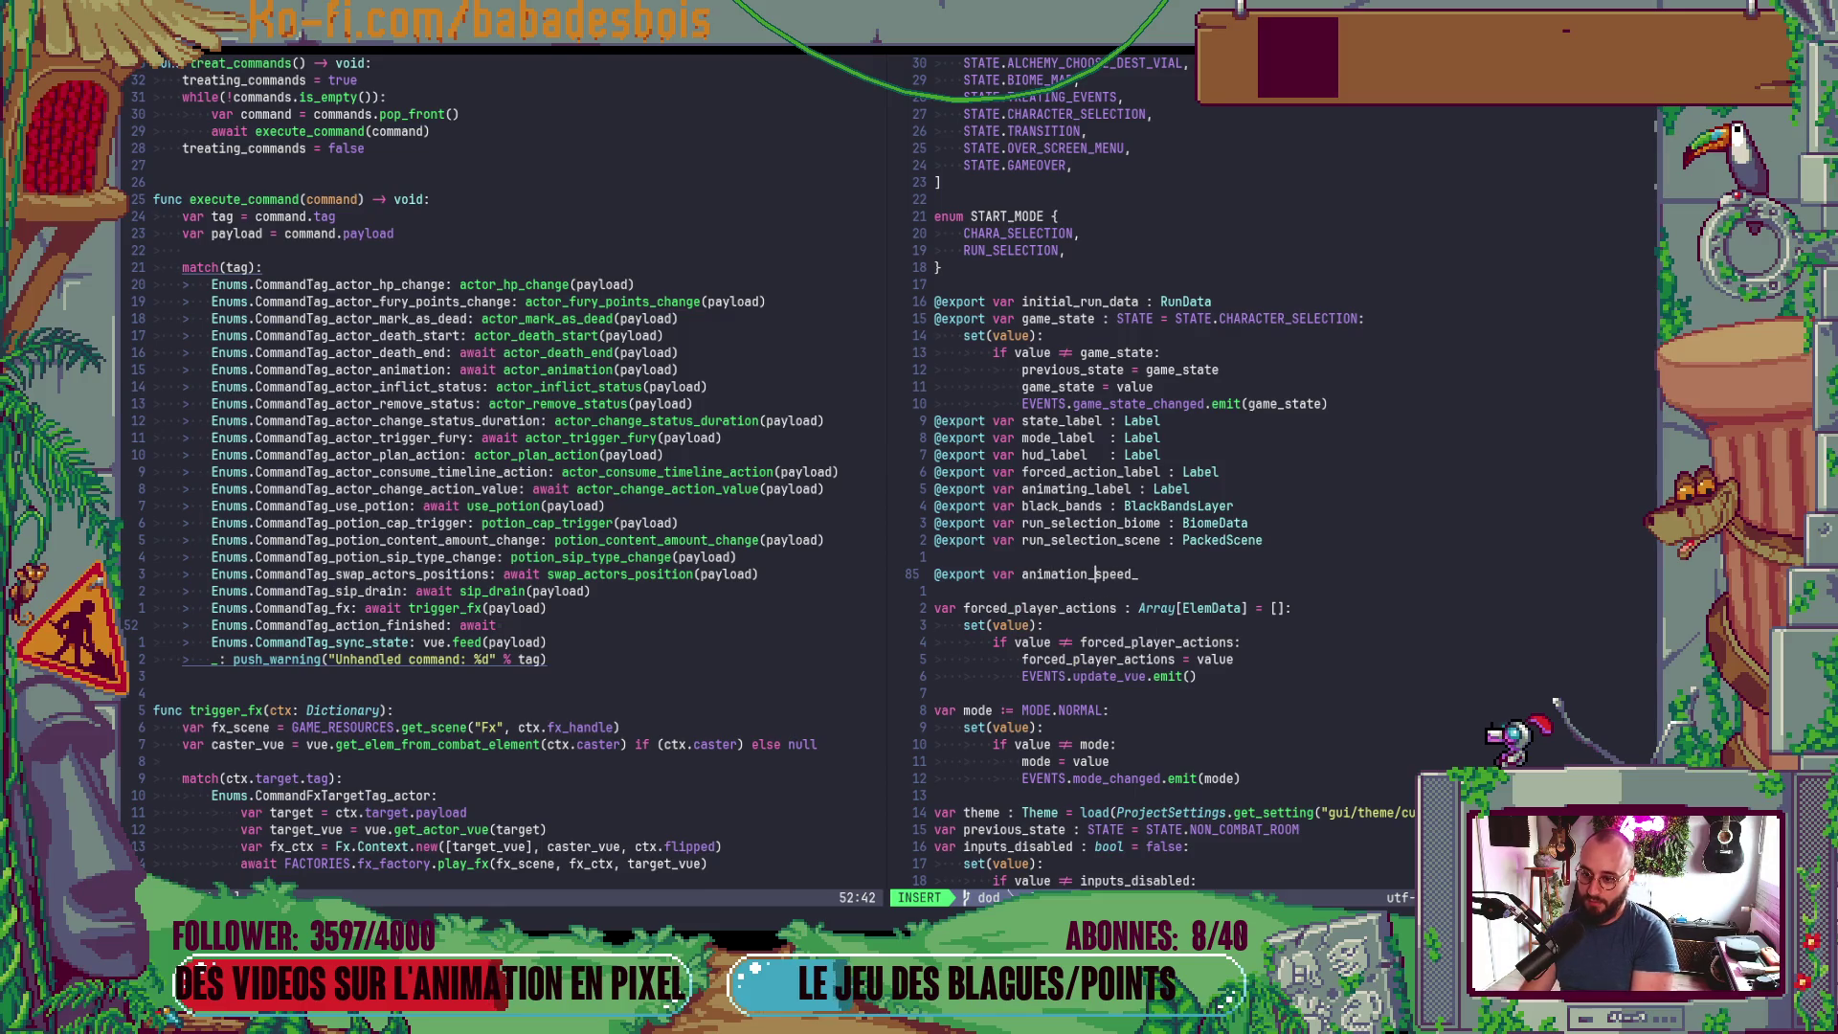
{"action": "key", "text": "Escape"}
{"action": "type", "text": "Ara"}
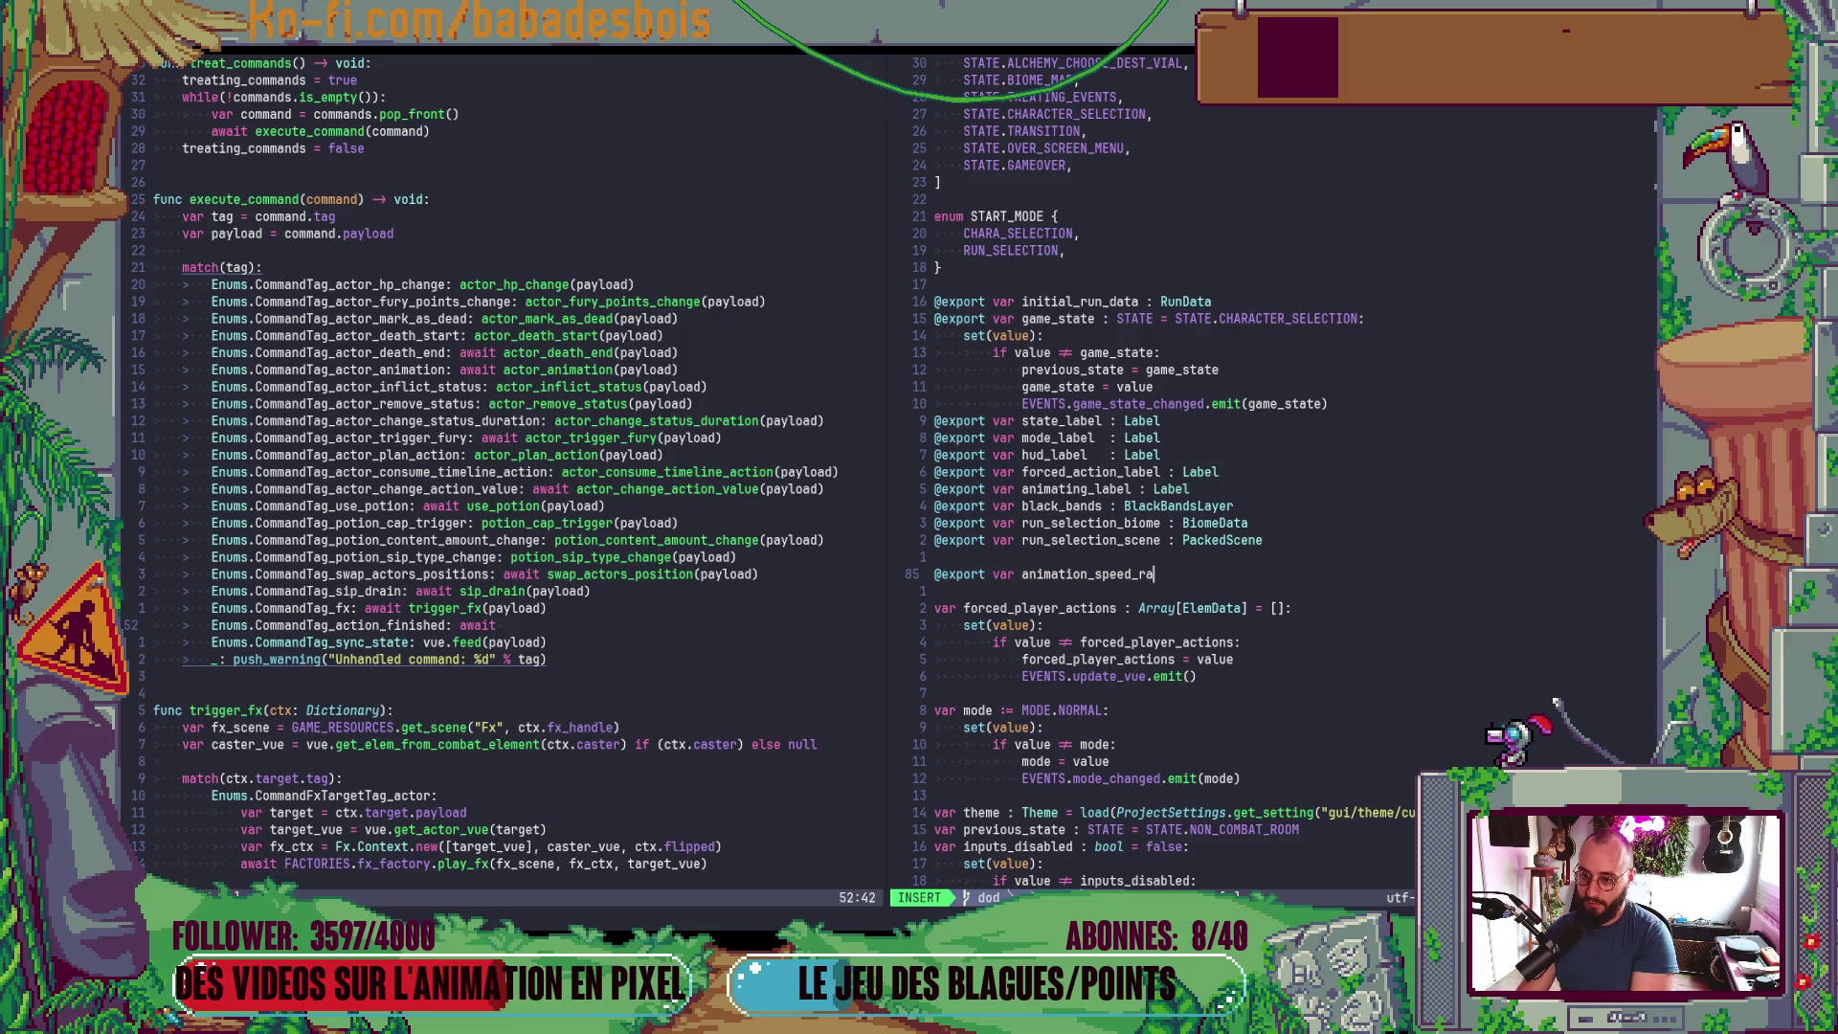
{"action": "type", "text": "tio = 1.0"}
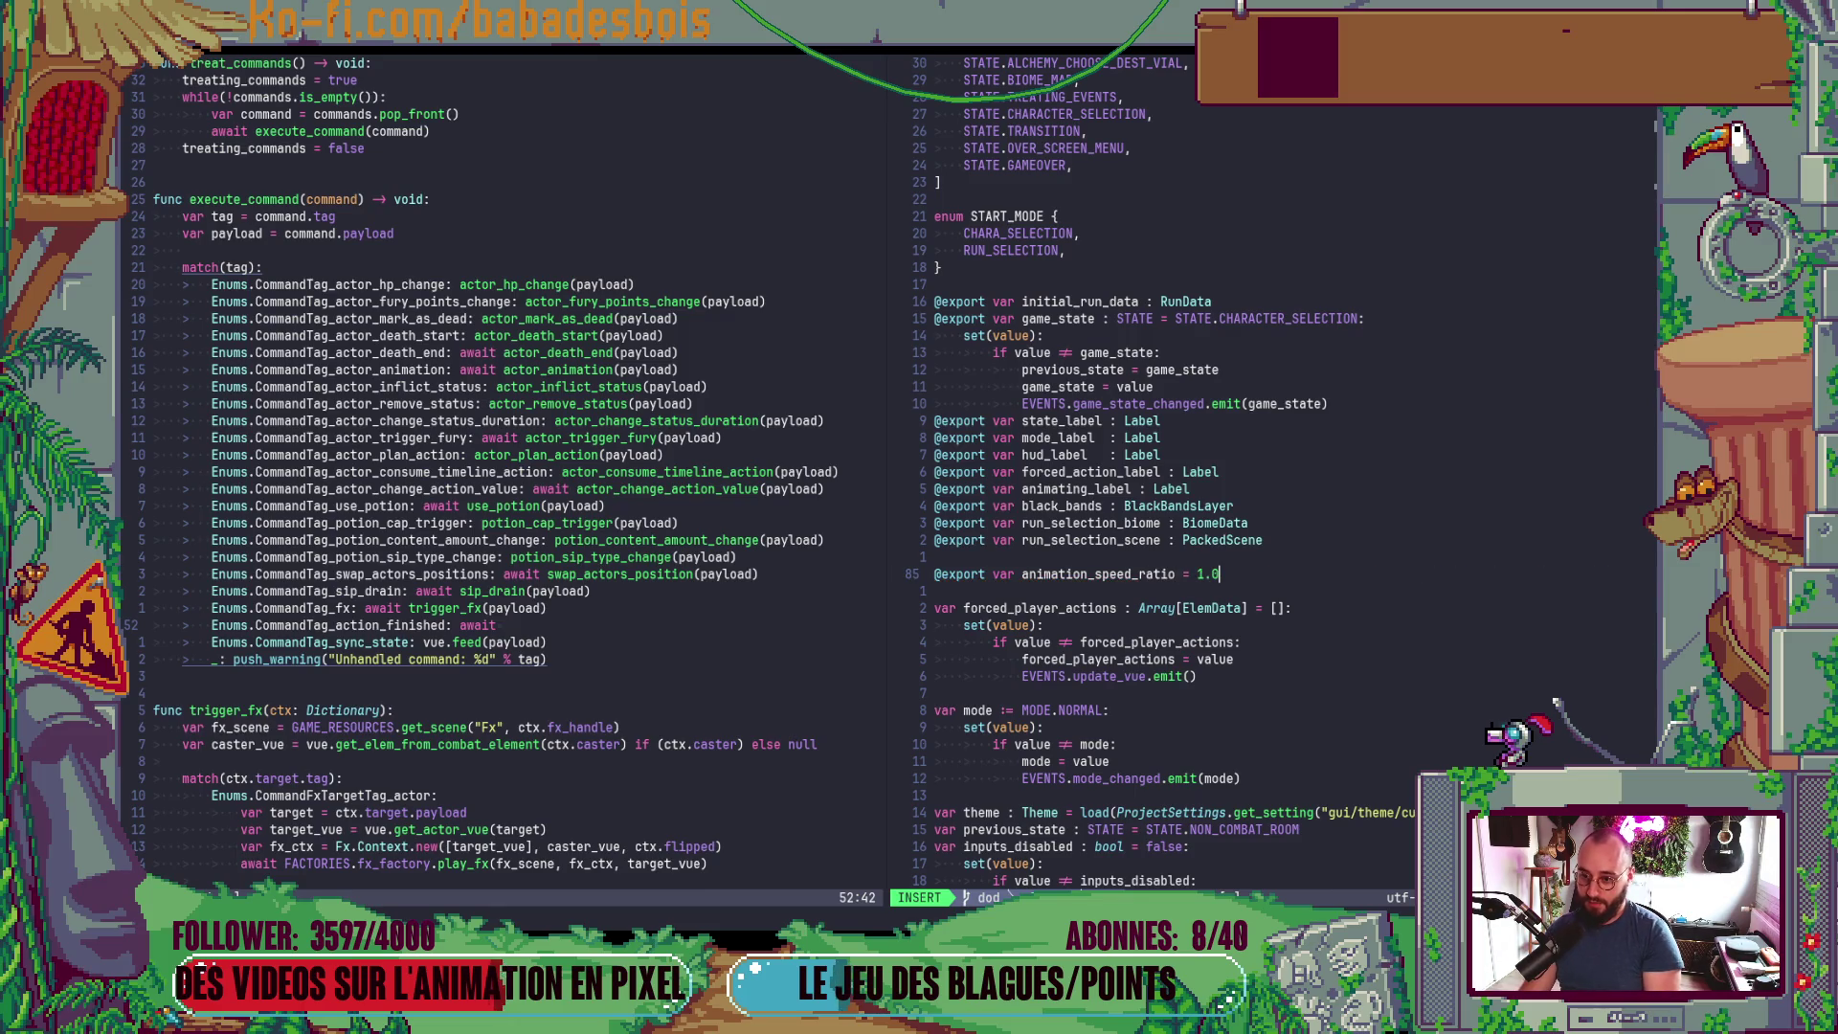
{"action": "key", "text": "Escape"}
{"action": "type", "text": ":w"}
{"action": "key", "text": "Return"}
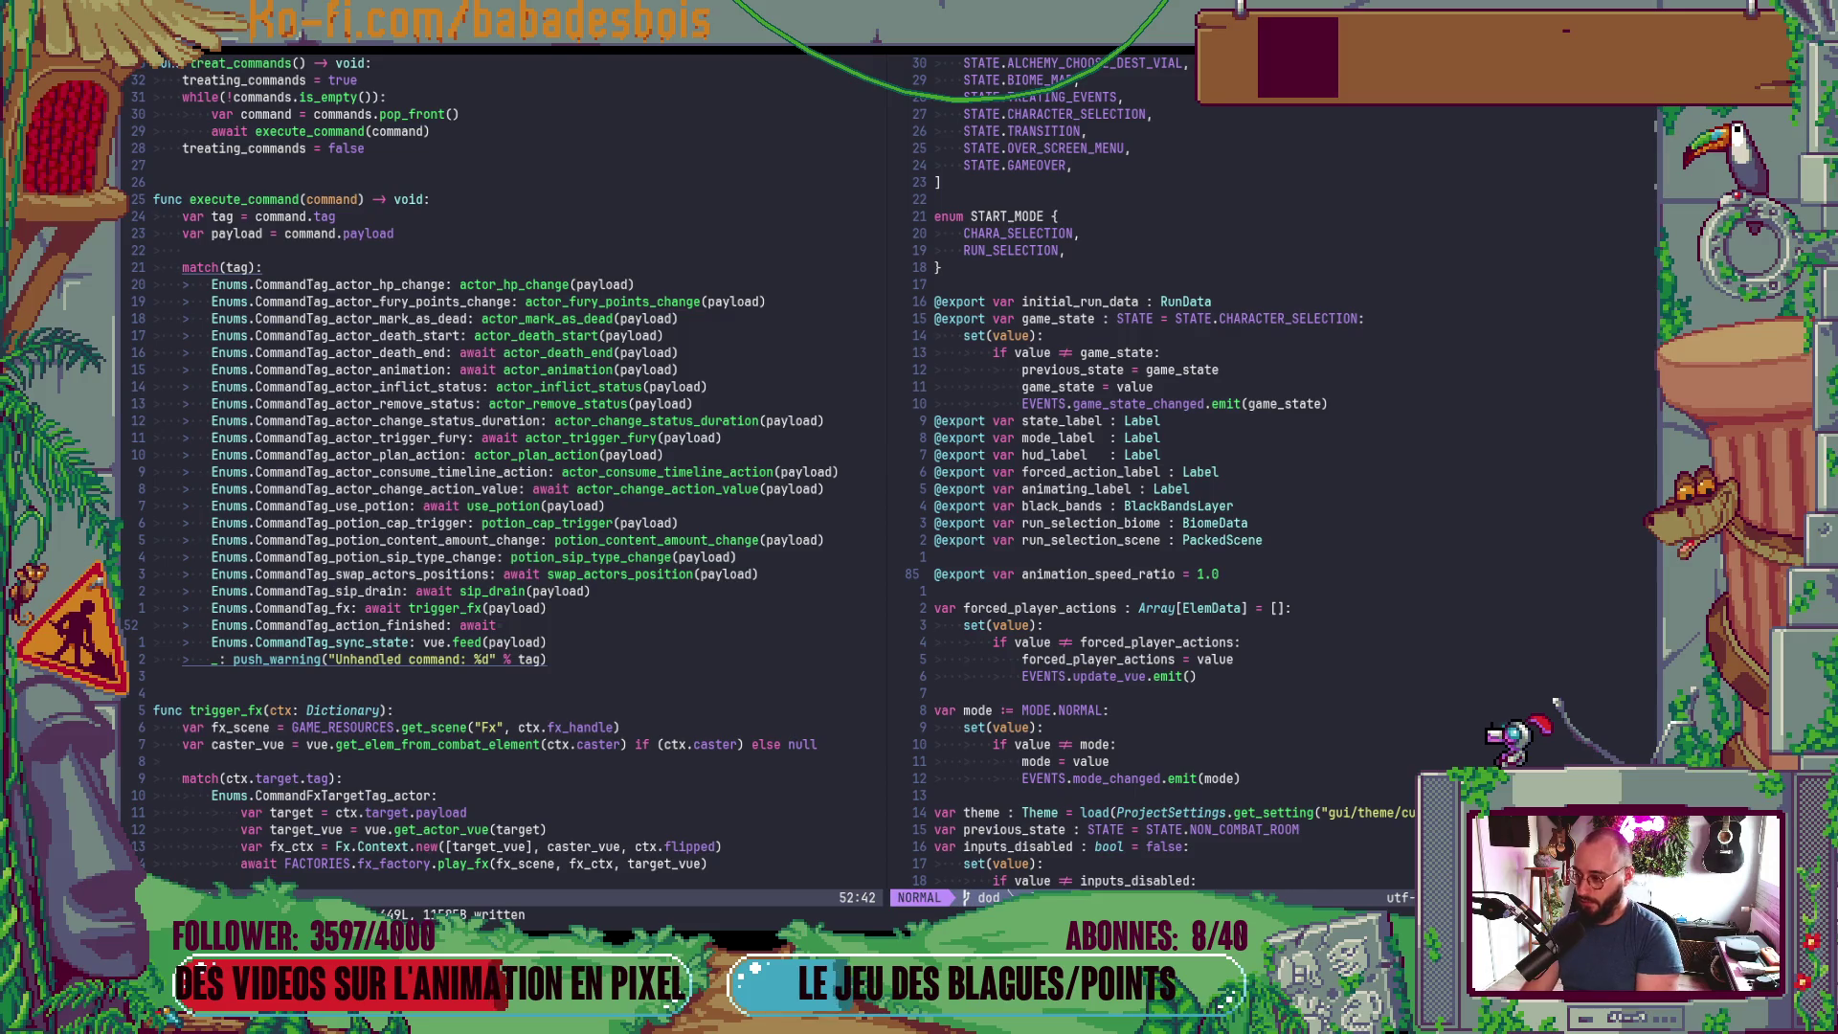
- Copy the animation_speed_ratio name and switch back to the Controller.gd split
{"action": "key", "text": "h"}
{"action": "key", "text": "h"}
{"action": "key", "text": "b"}
{"action": "key", "text": "b"}
{"action": "key", "text": "y"}
{"action": "key", "text": "i"}
{"action": "key", "text": "w"}
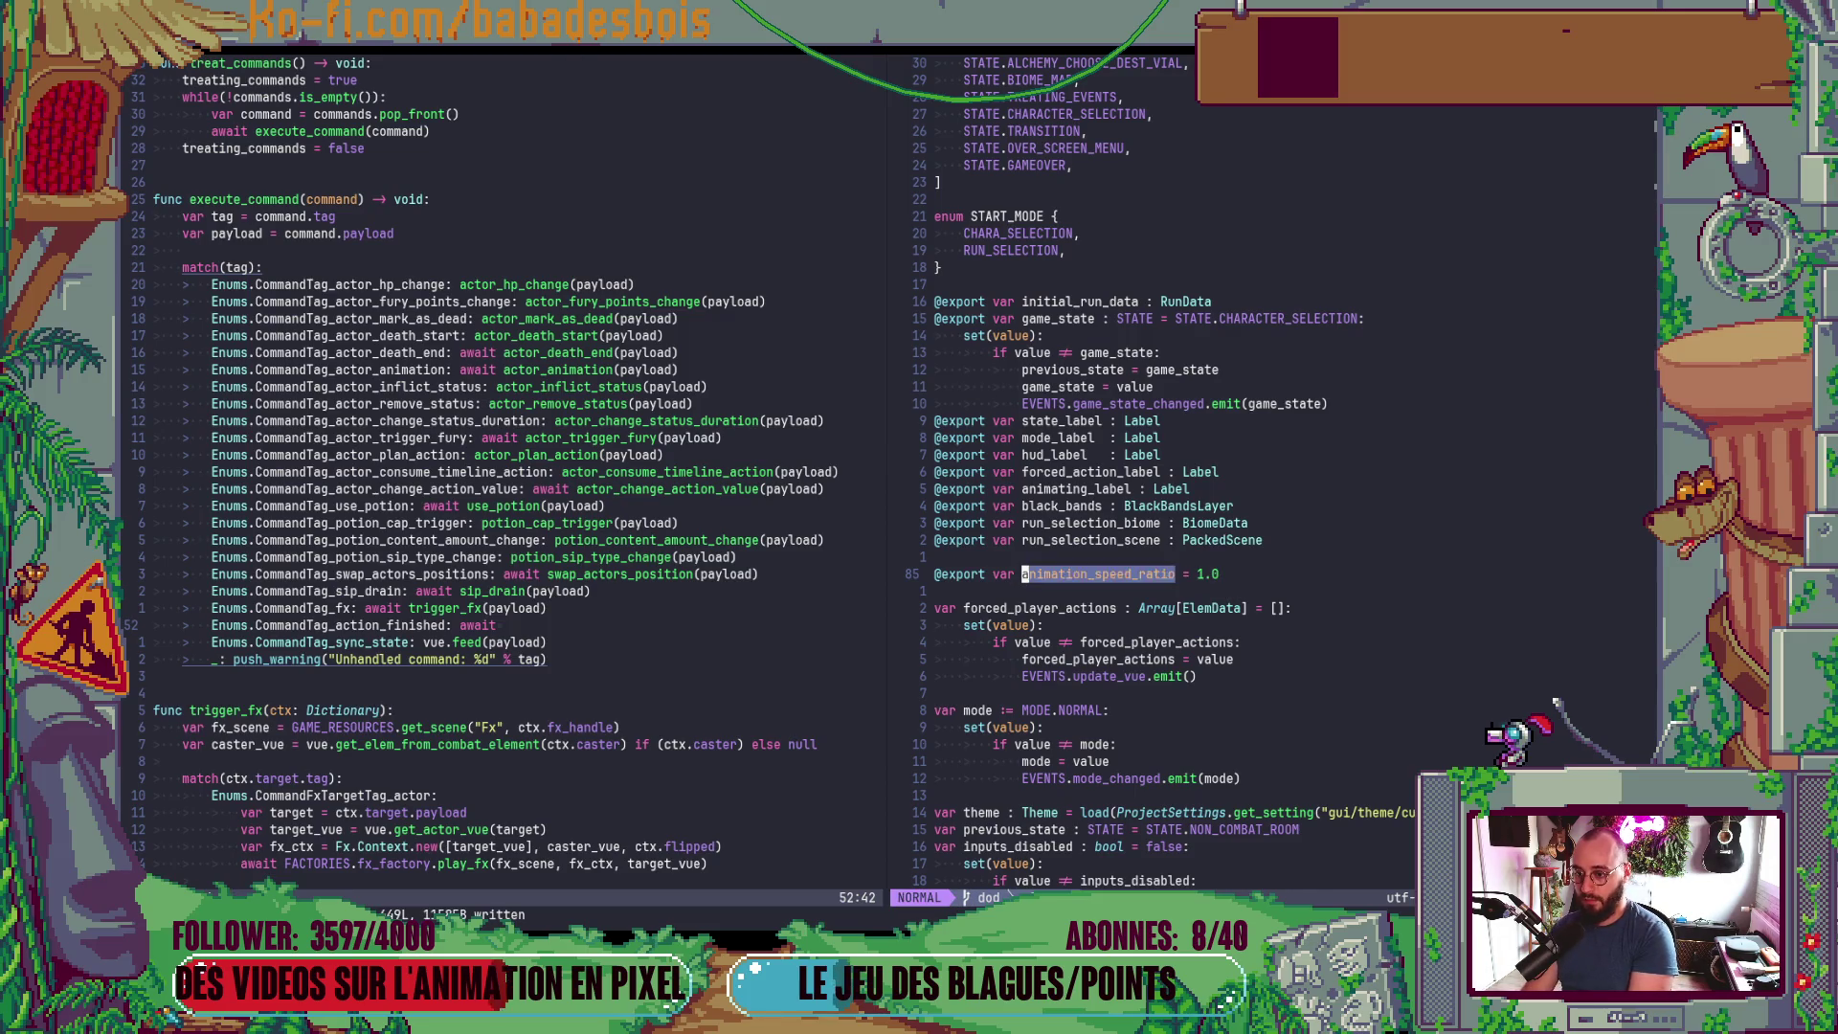
{"action": "key", "text": "ctrl+w"}
- Write 'await get_tree().create_timer(0.4 * GLOBALS.)' on the action_finished line
{"action": "key", "text": "h"}
{"action": "type", "text": "ait "}
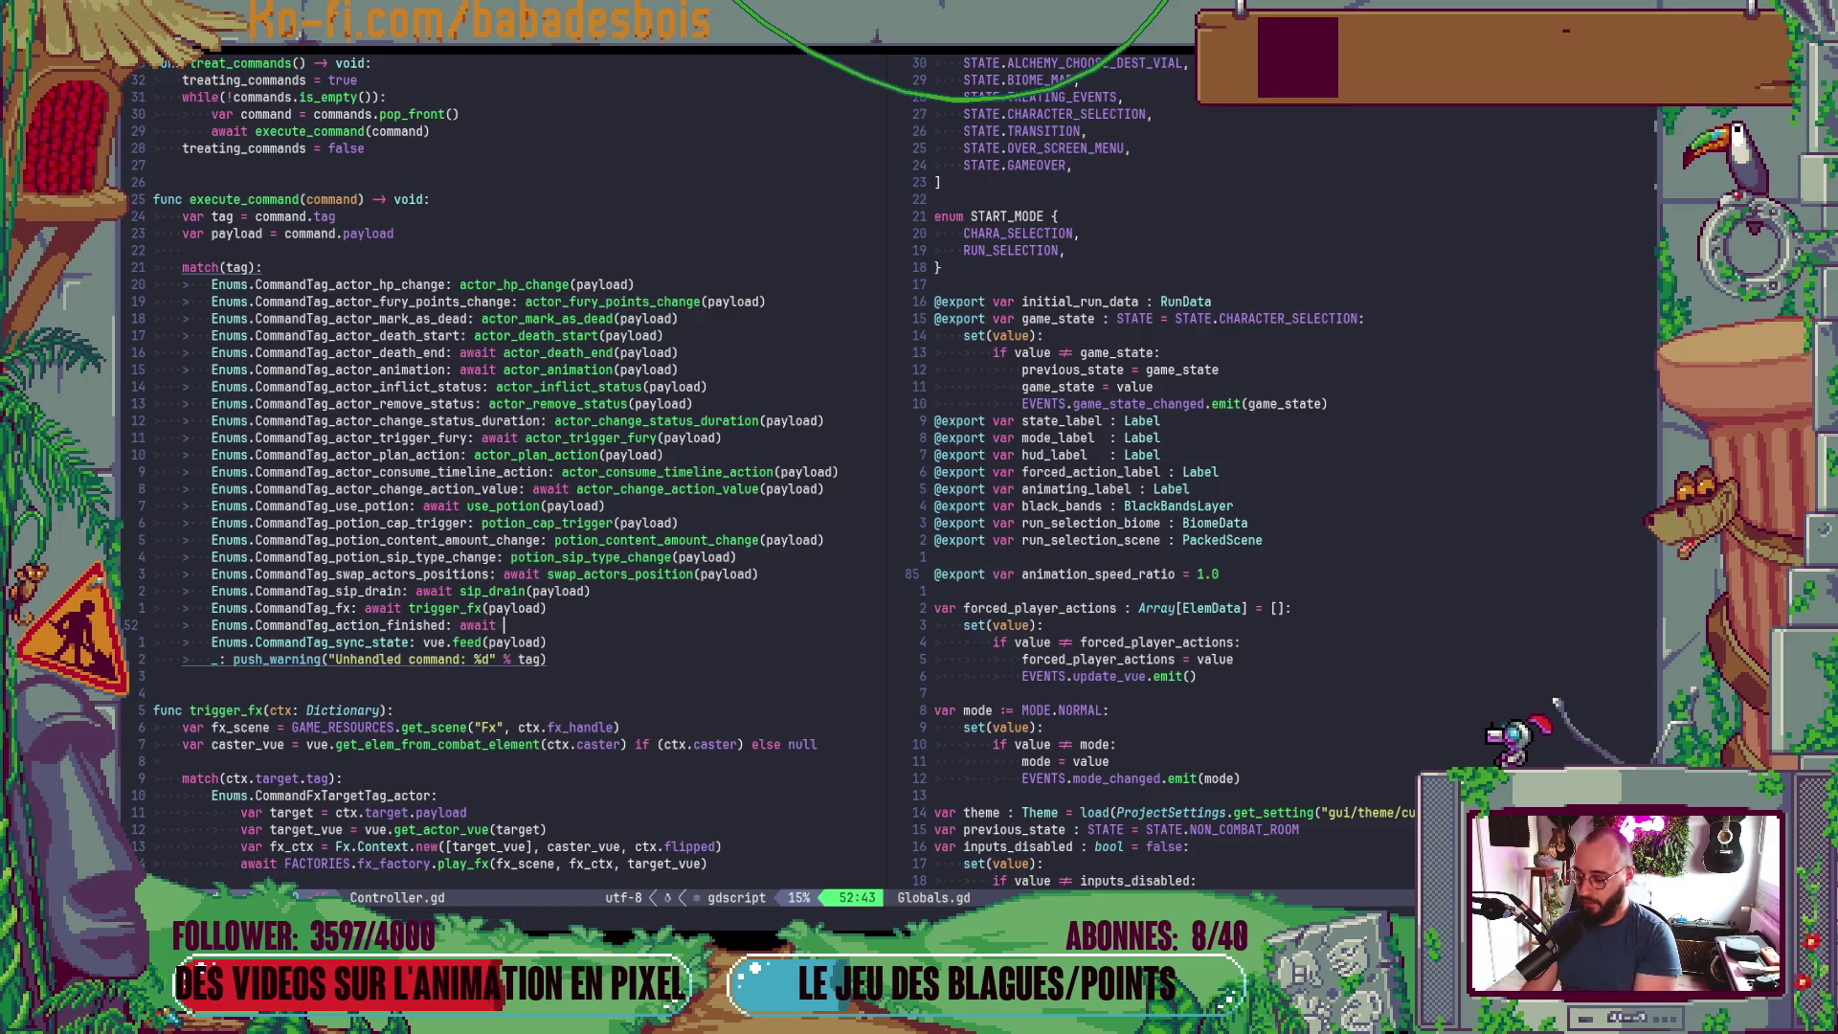
{"action": "type", "text": "get_tree"}
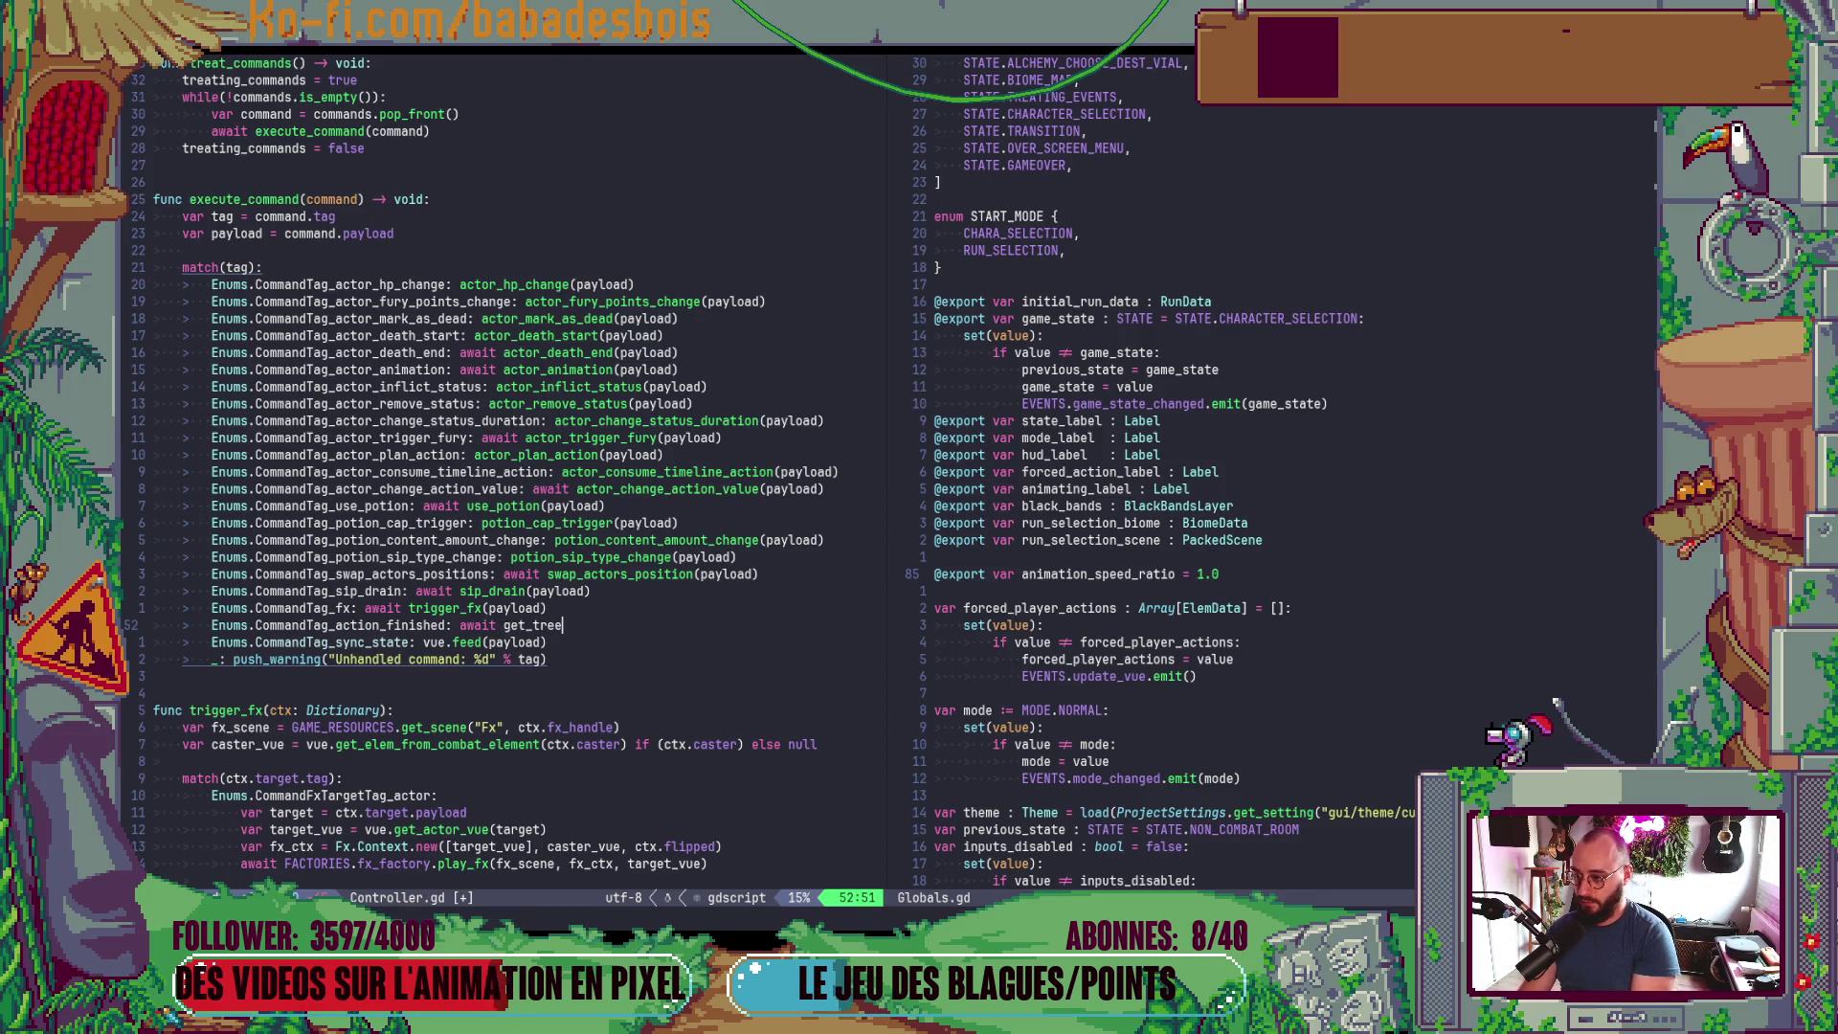
{"action": "type", "text": "().cre"}
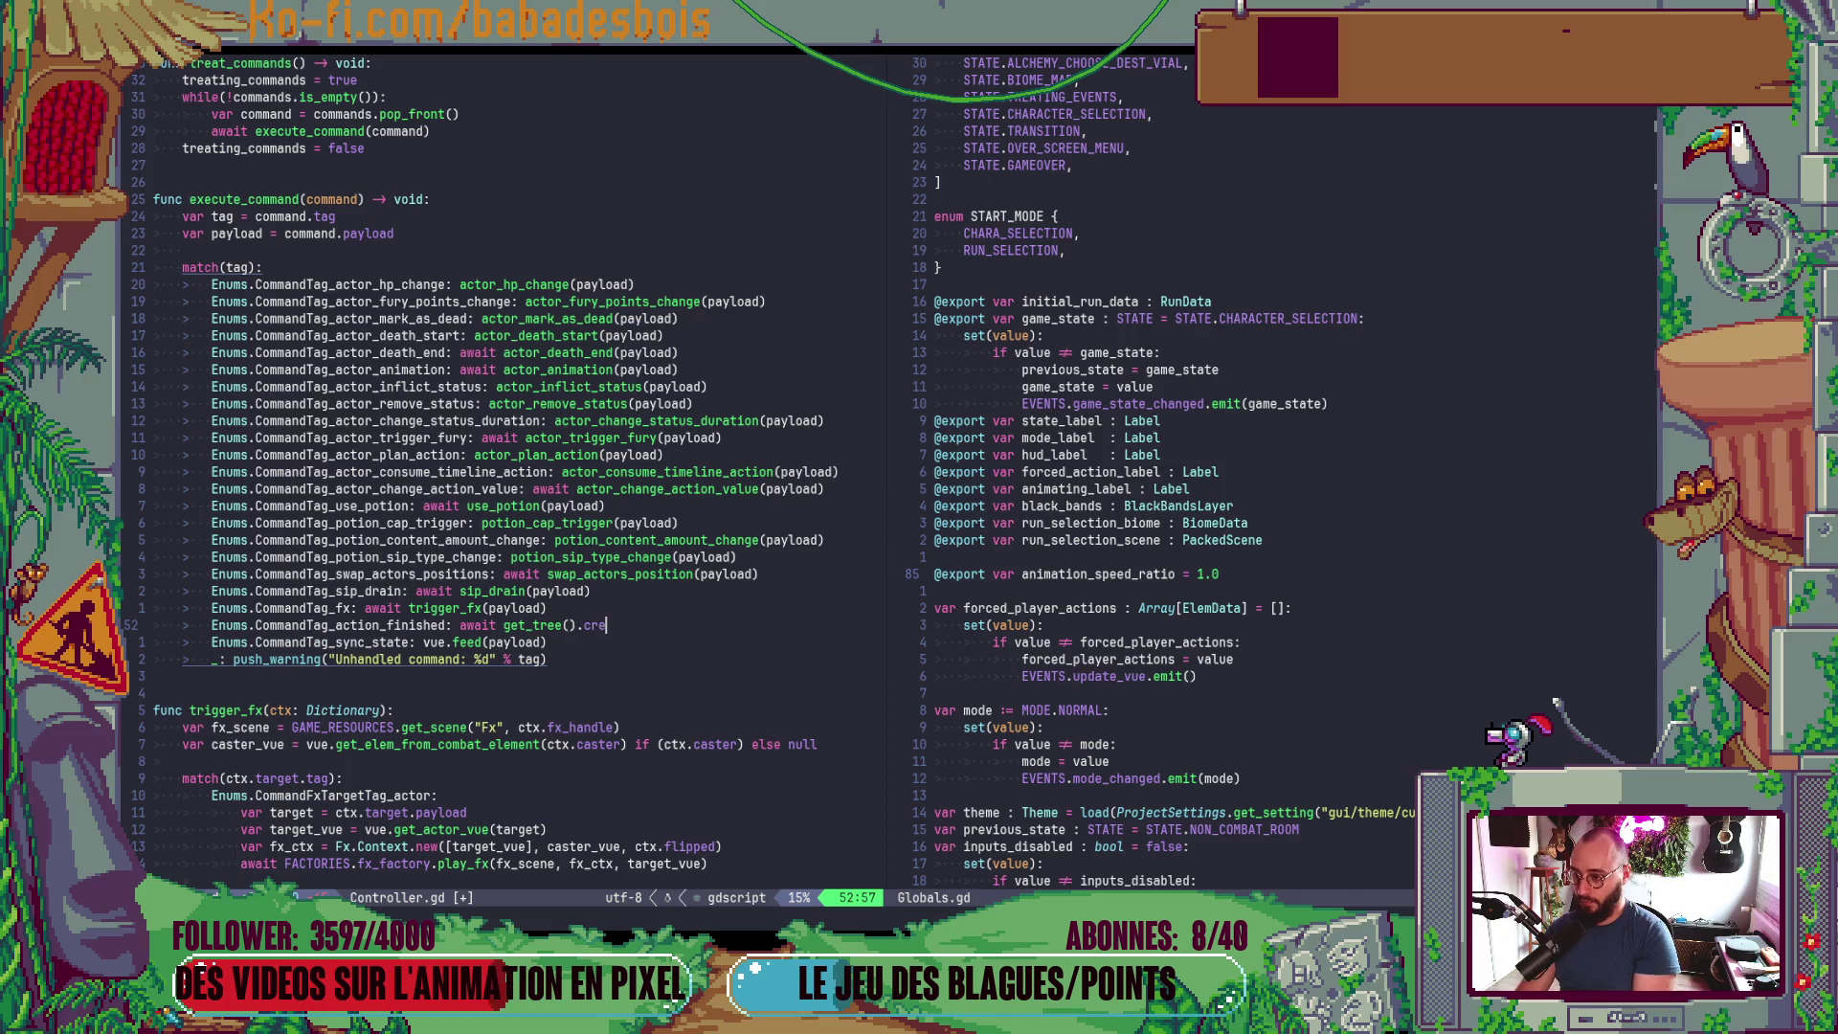
{"action": "type", "text": "ate_time"}
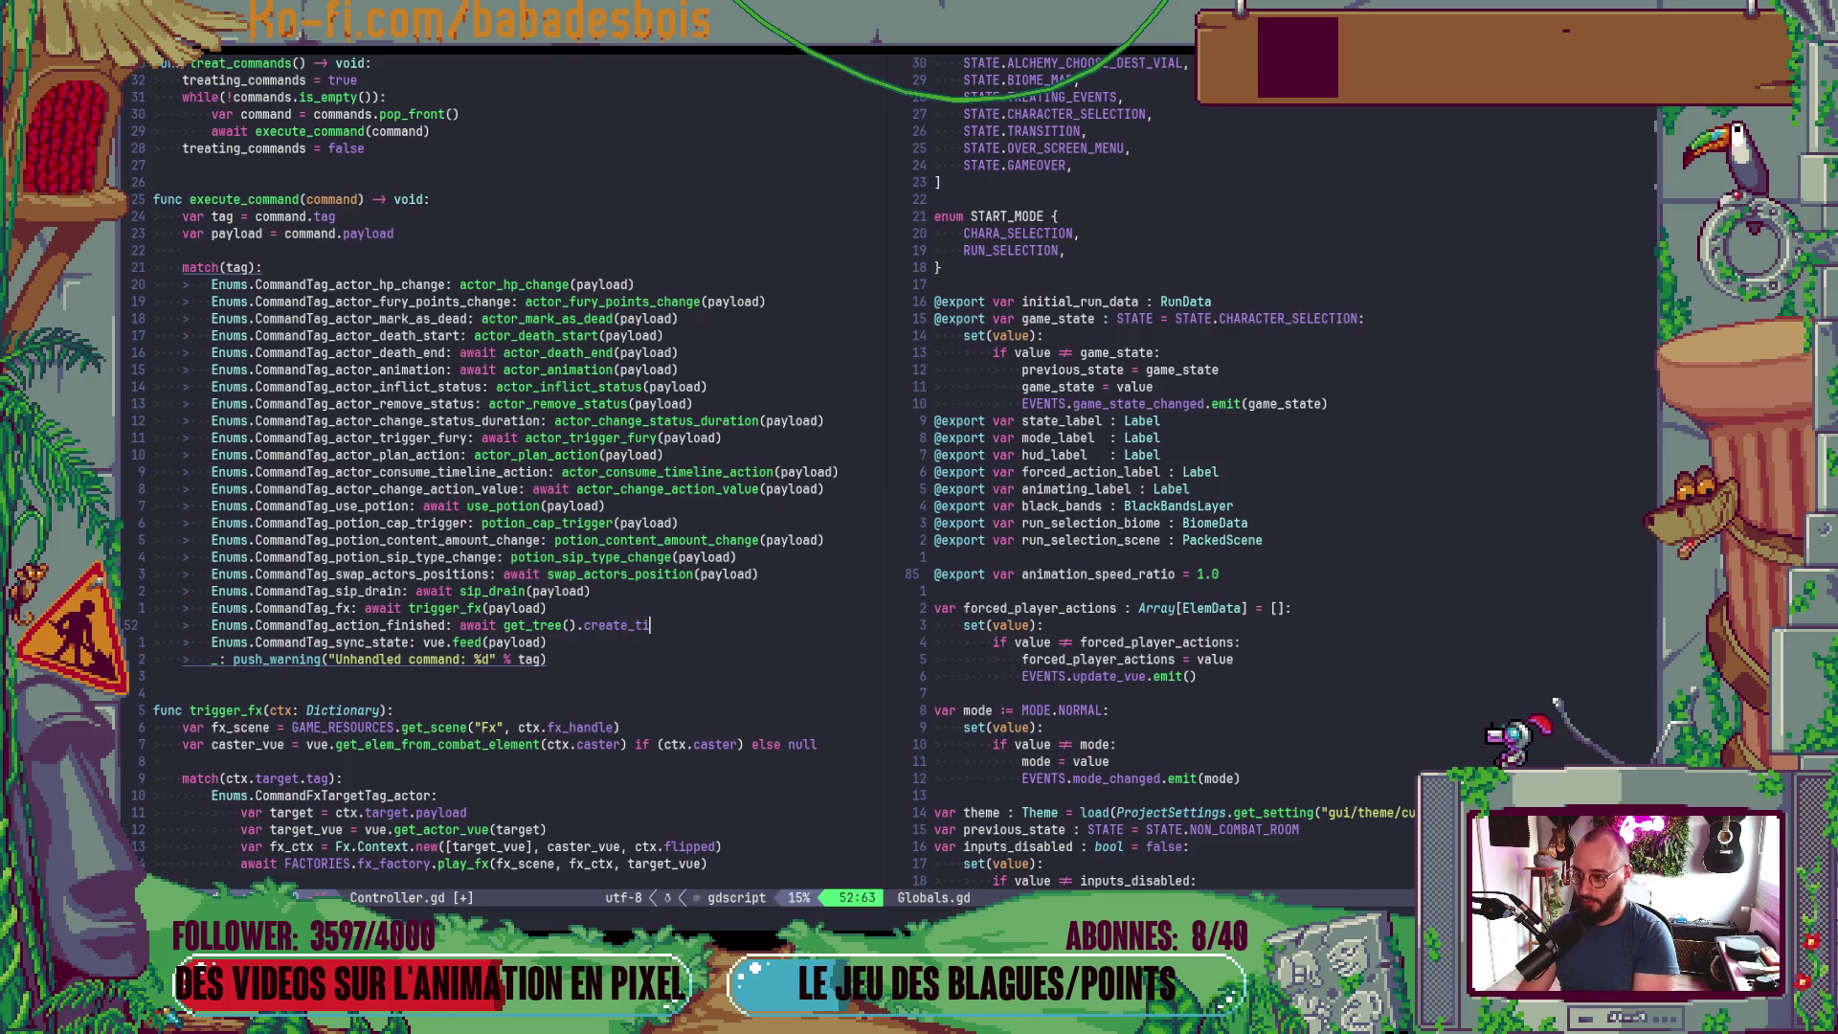
{"action": "type", "text": "r"}
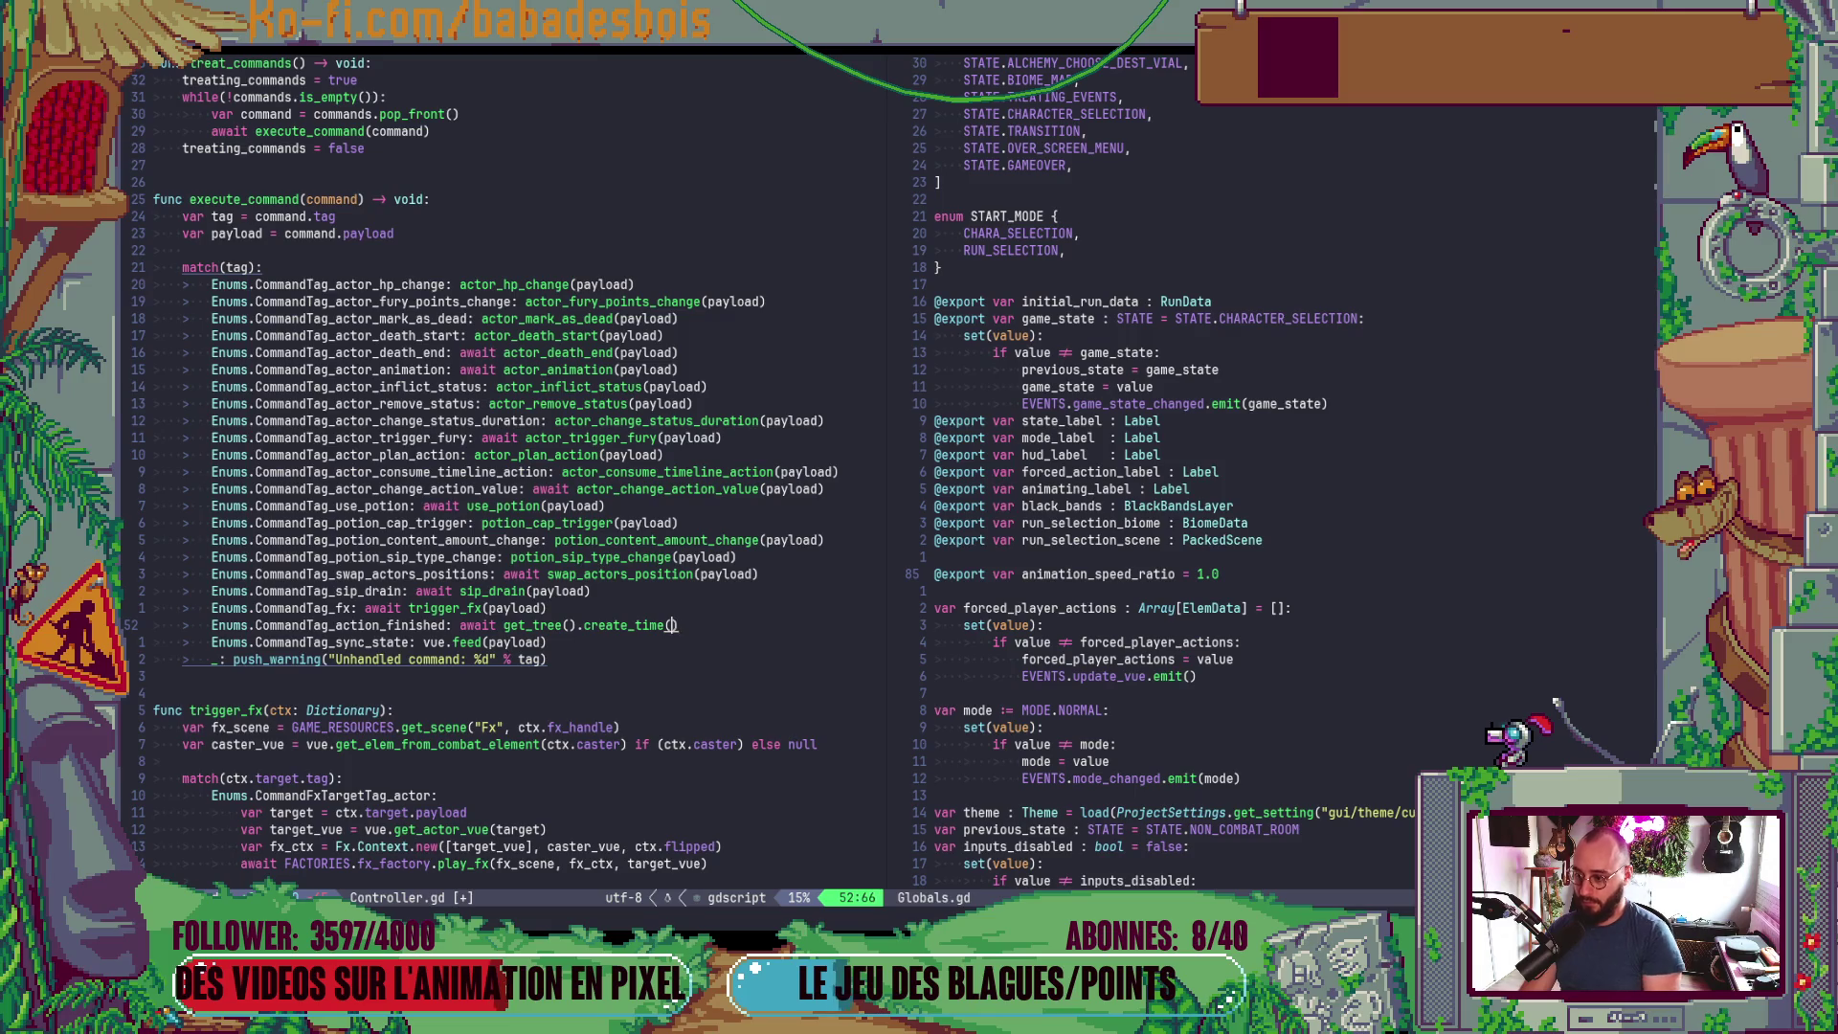
{"action": "type", "text": "()"}
{"action": "key", "text": "Escape"}
{"action": "key", "text": "l"}
{"action": "key", "text": "l"}
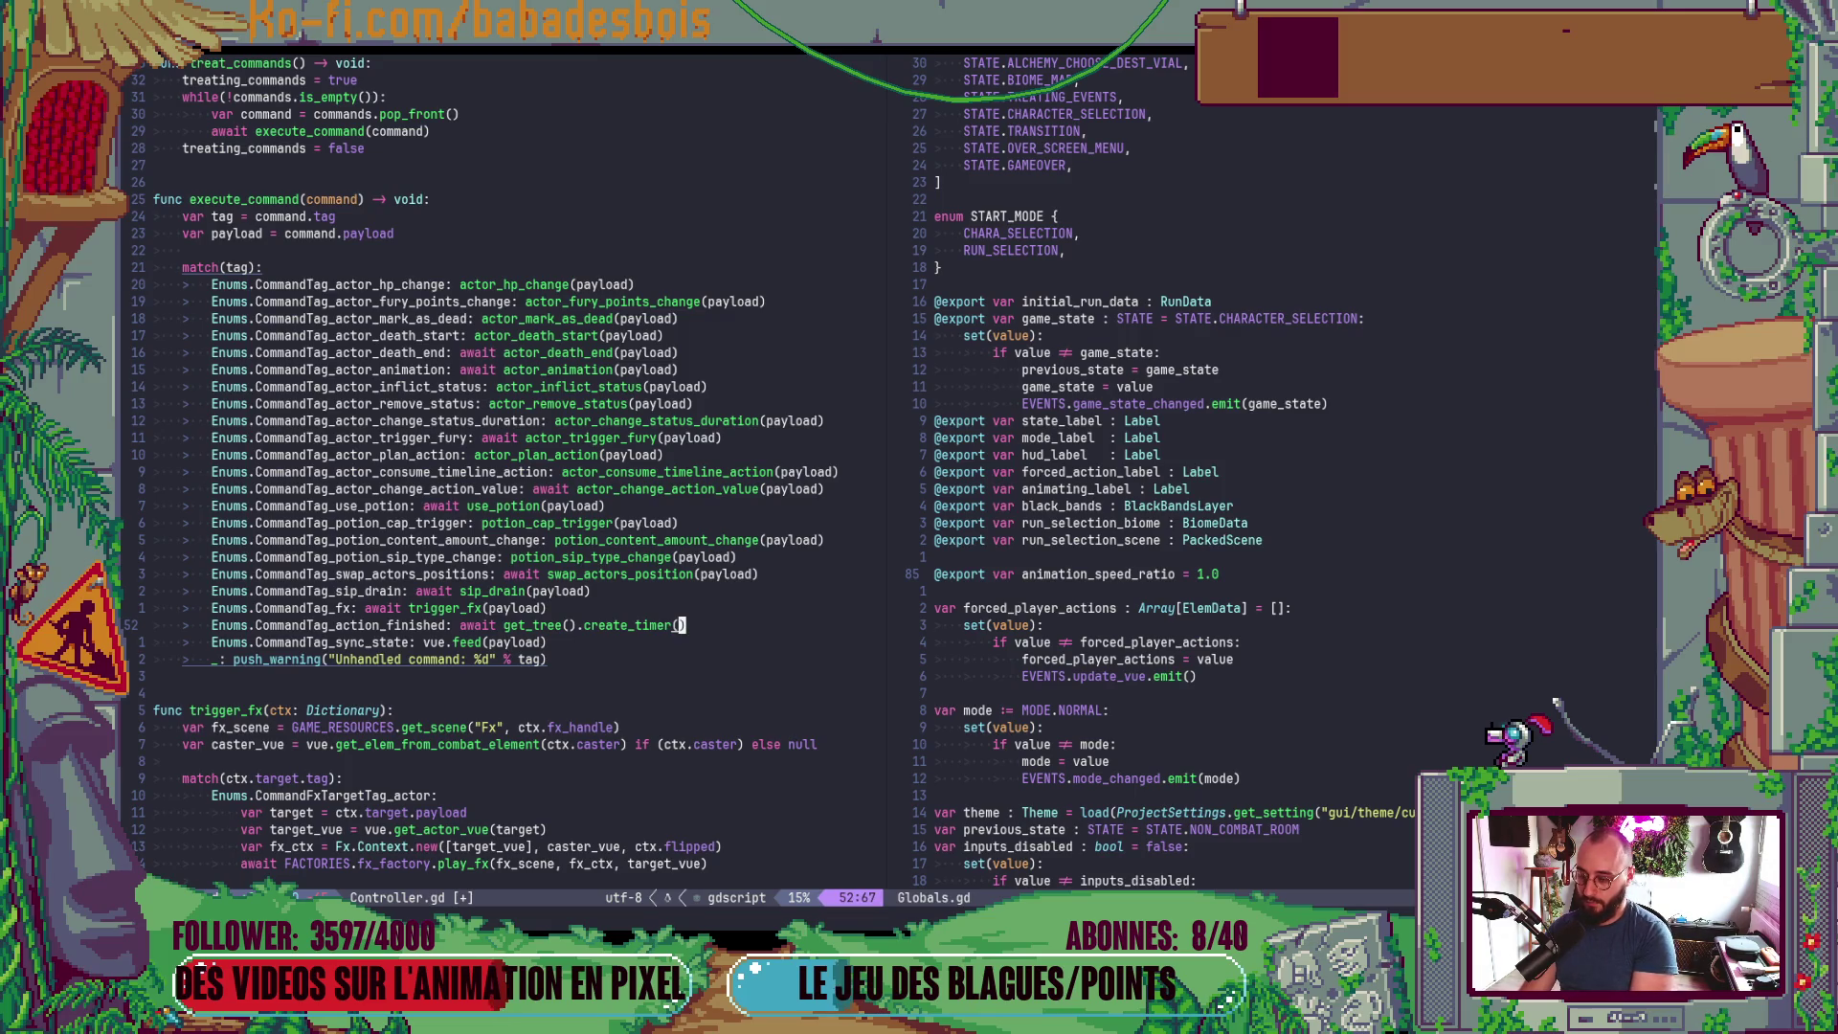
{"action": "key", "text": "a"}
{"action": "key", "text": "Escape"}
{"action": "key", "text": "i"}
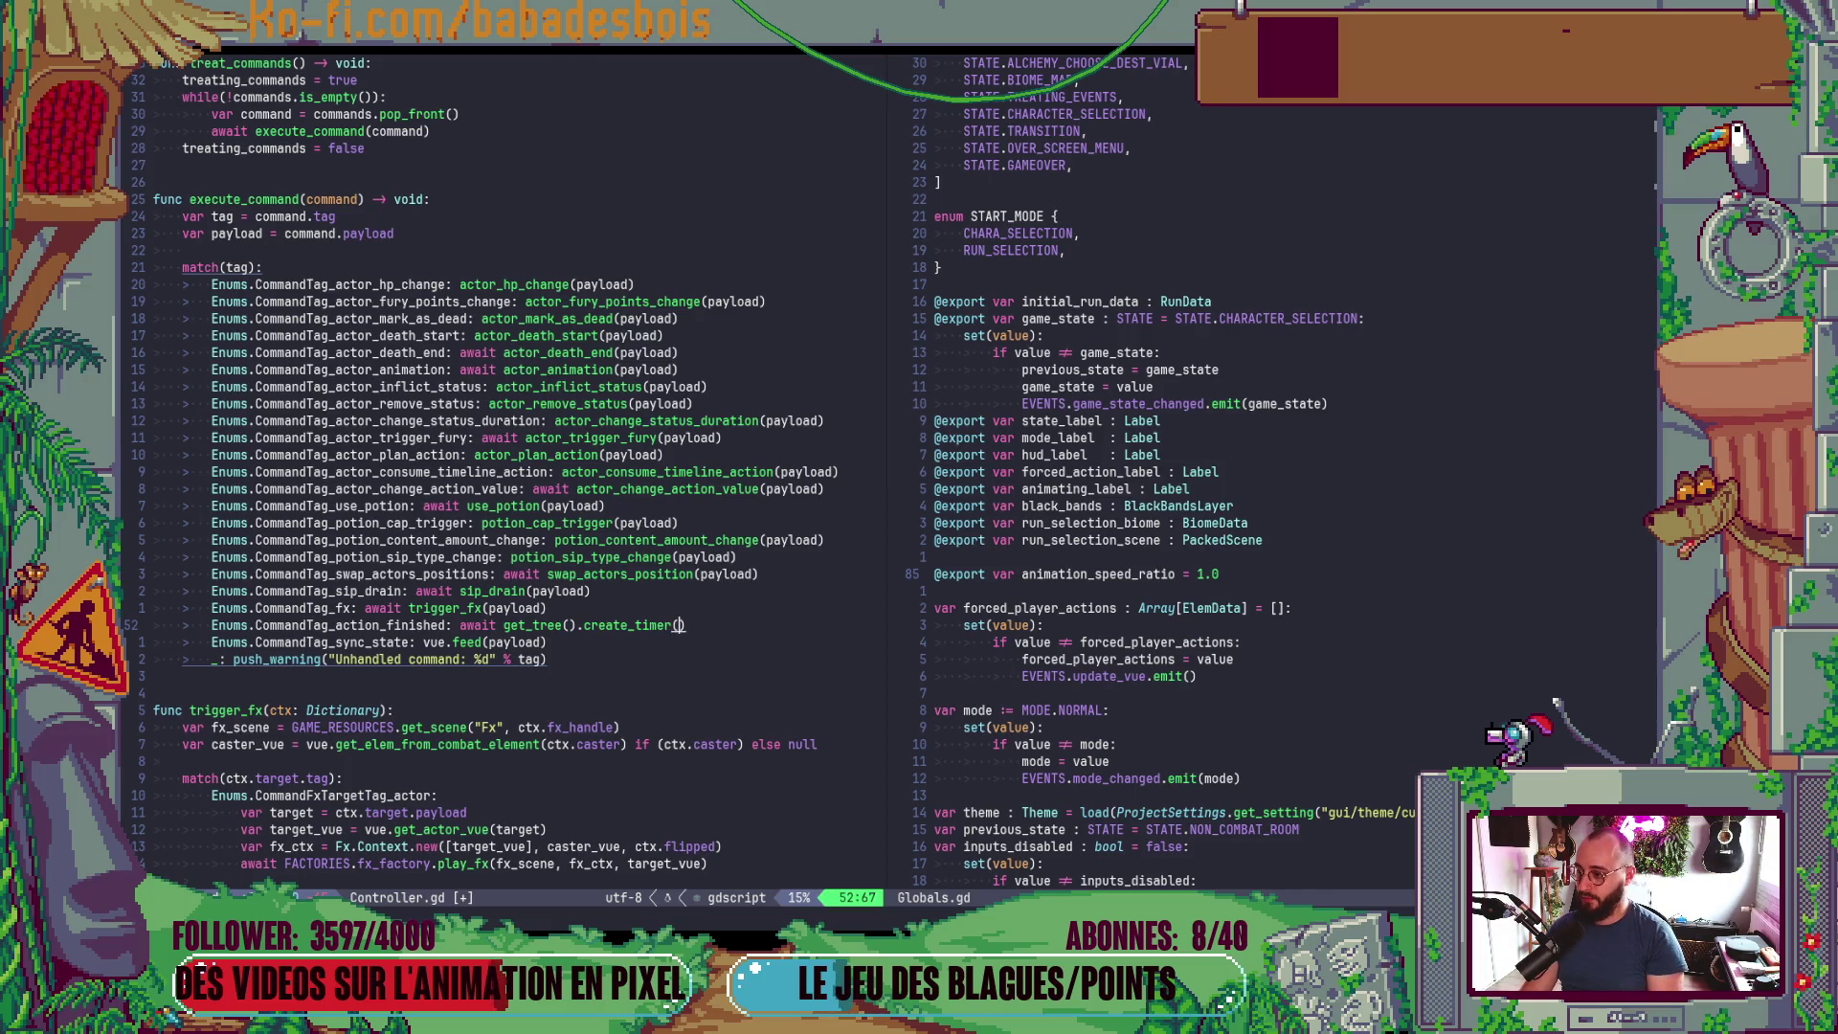
{"action": "type", "text": "0."}
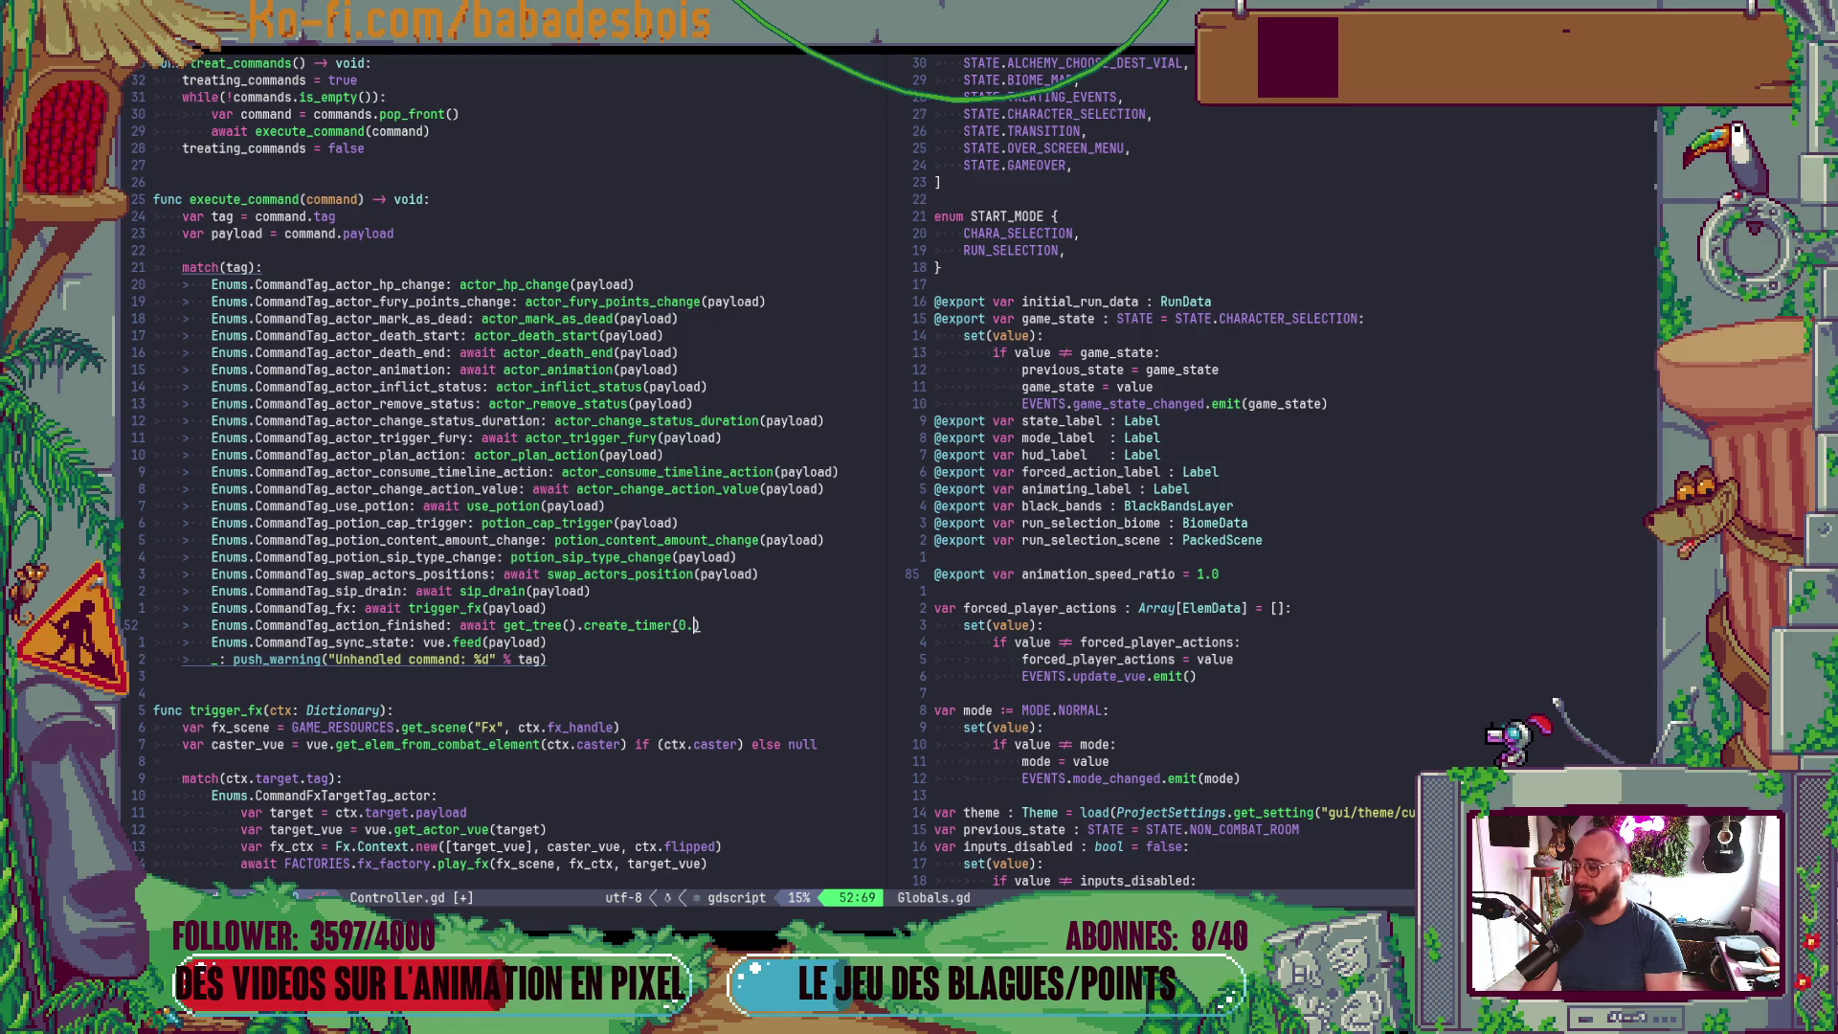
{"action": "type", "text": "4 *"}
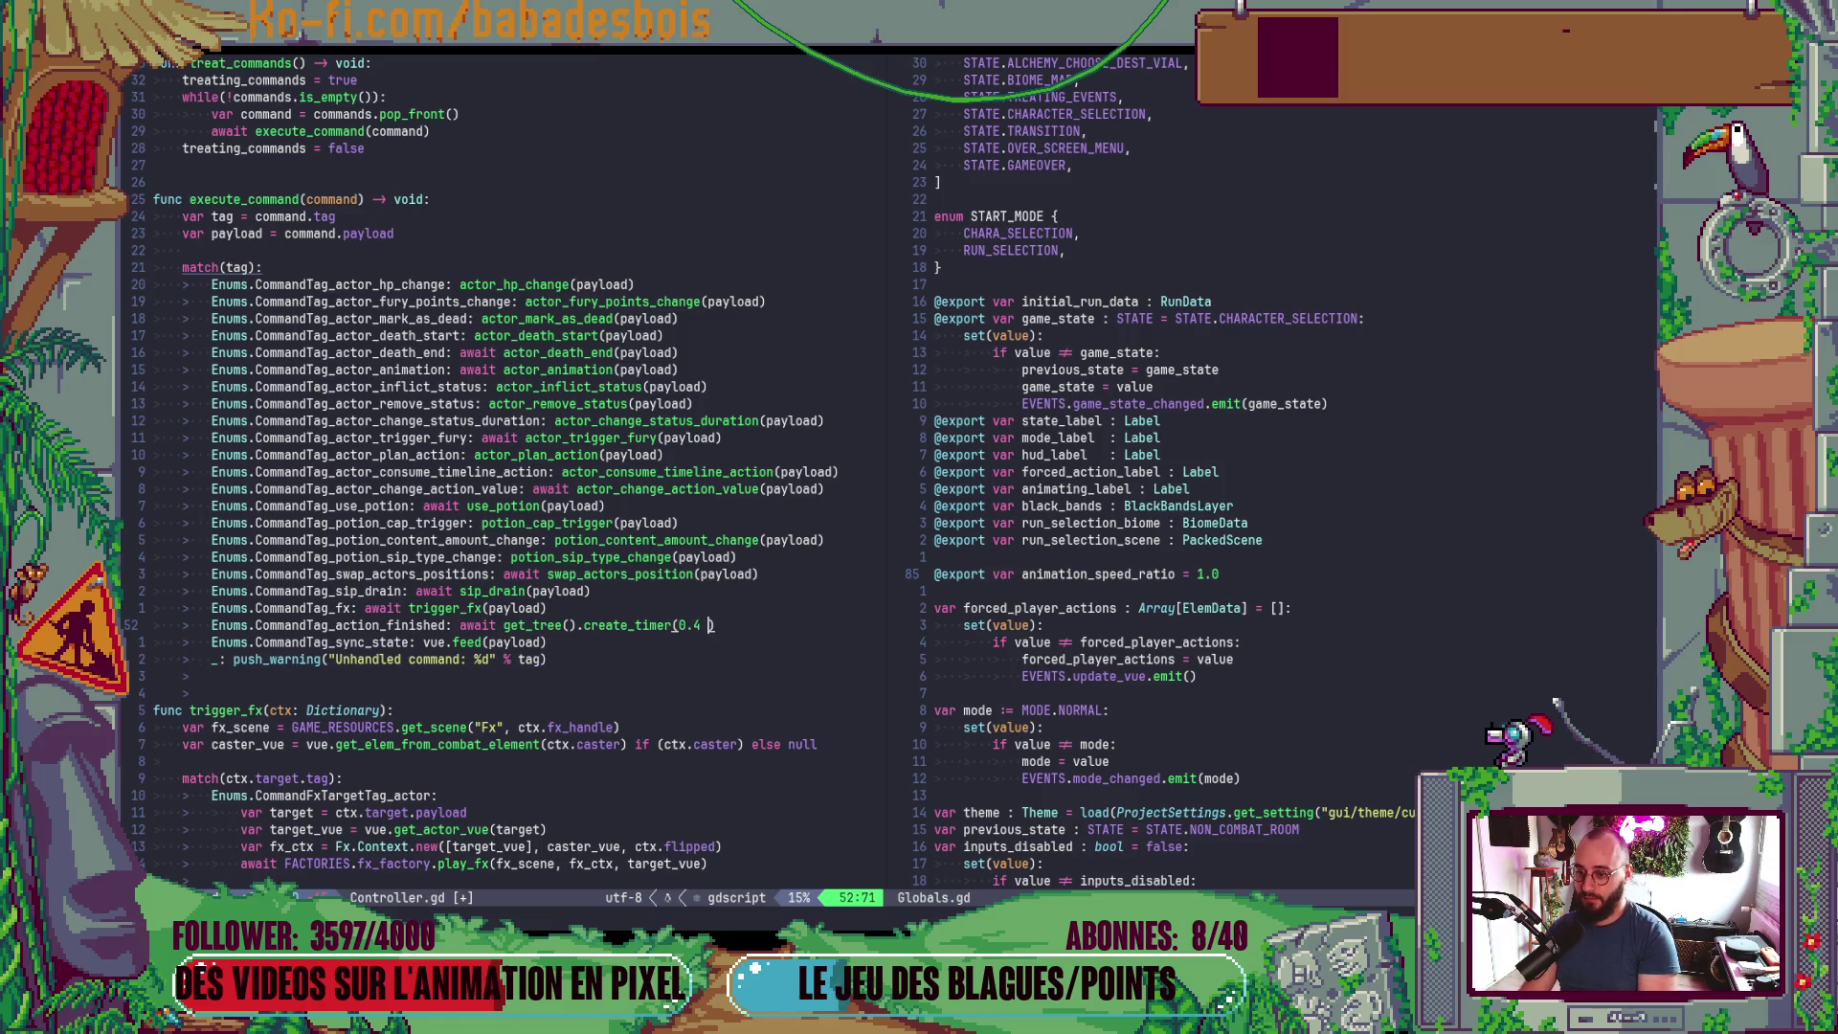
{"action": "type", "text": " GL"}
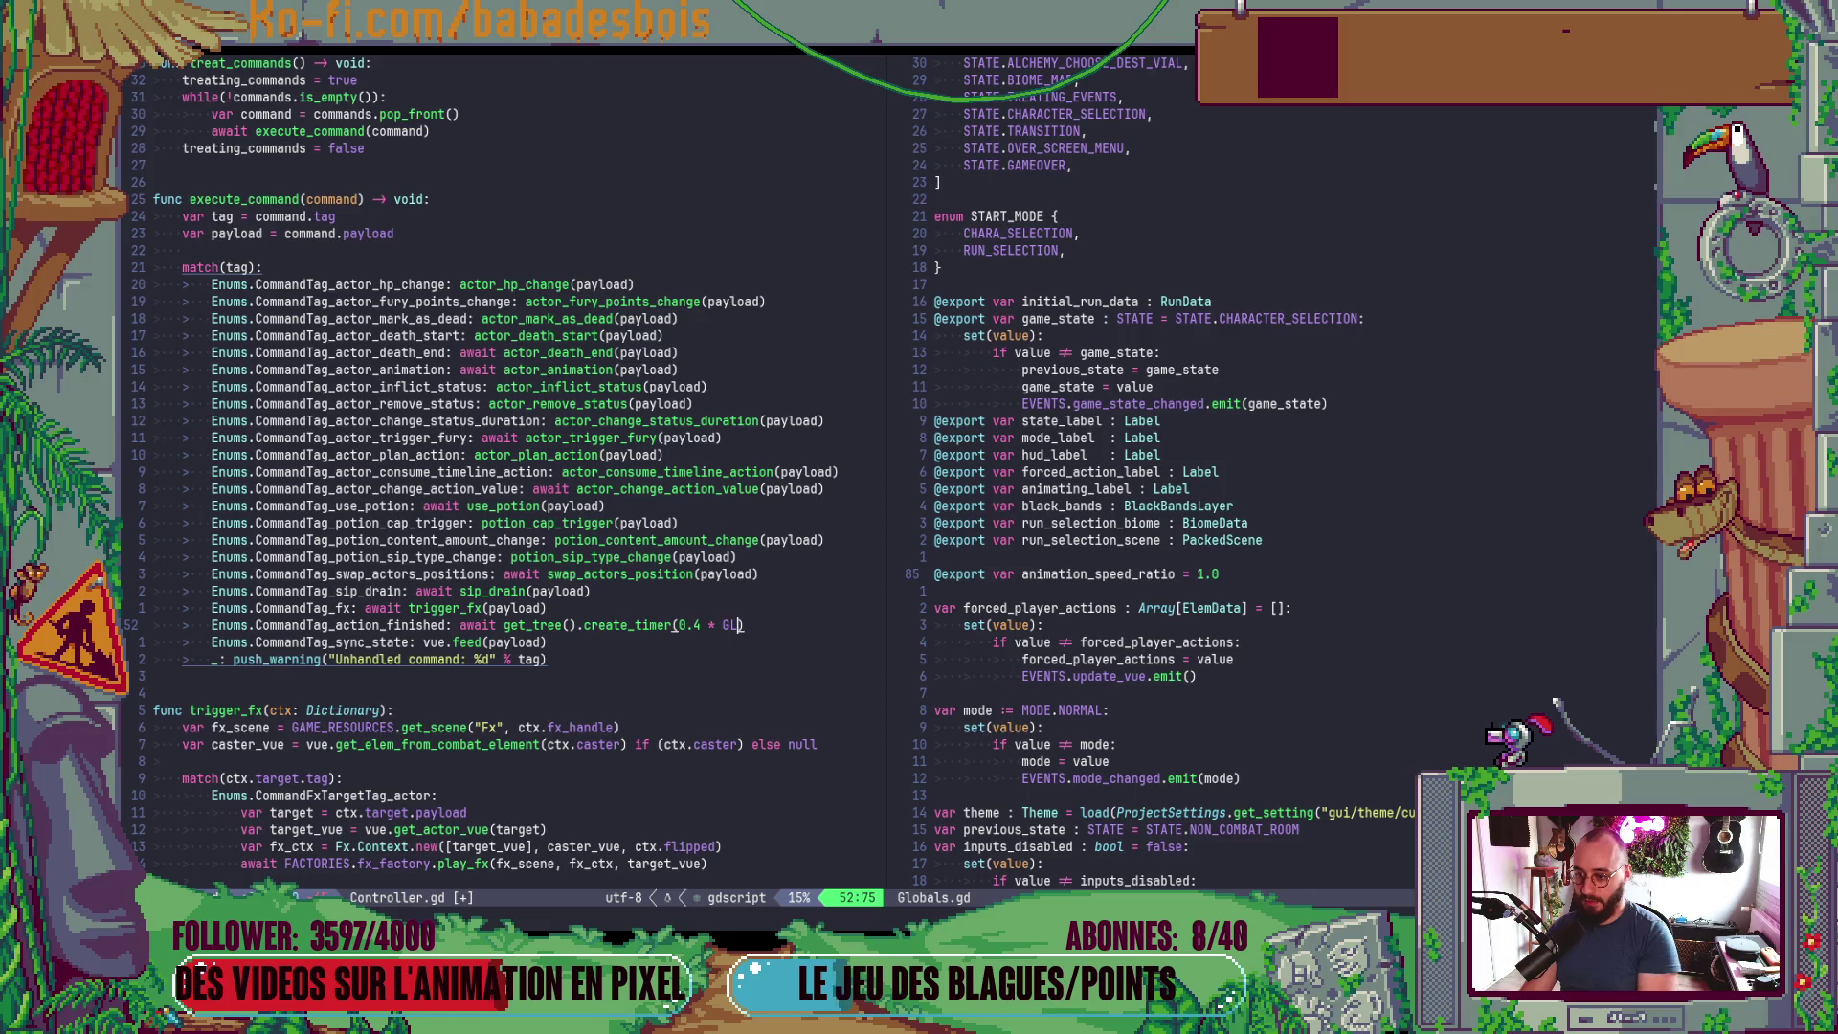
{"action": "type", "text": "OBALS"}
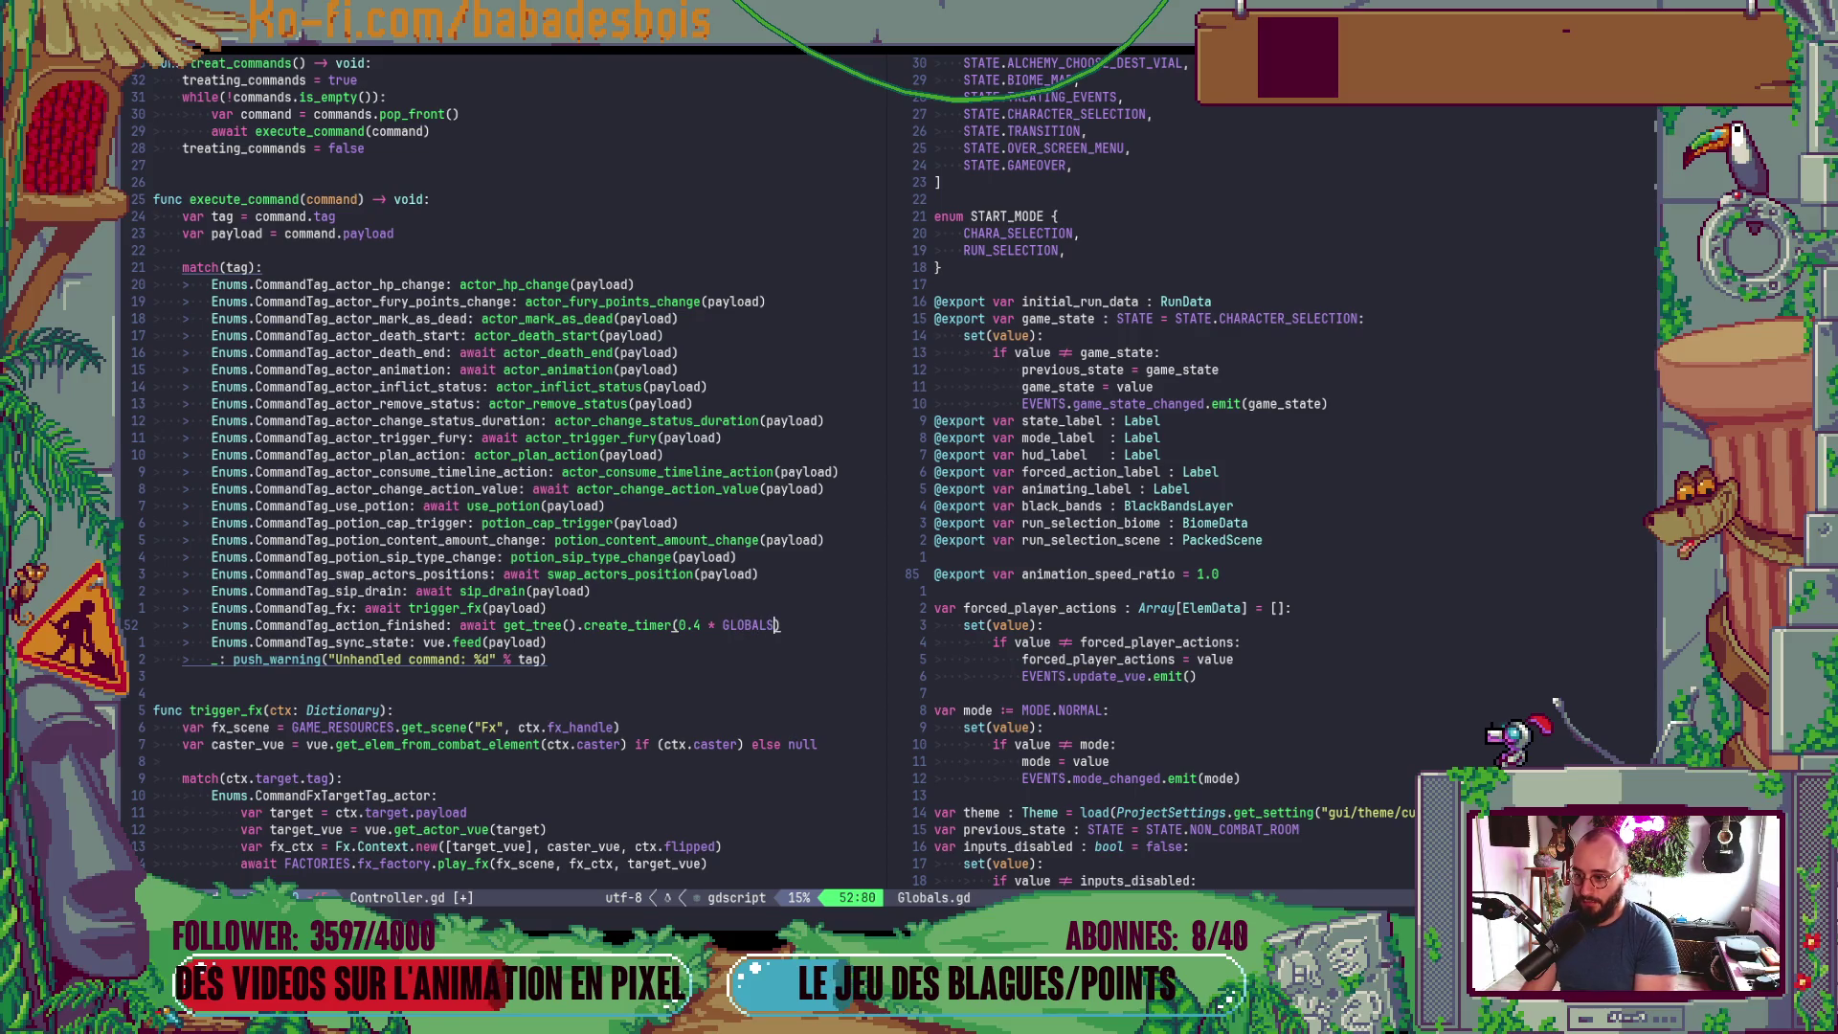
{"action": "type", "text": "."}
{"action": "key", "text": "Escape"}
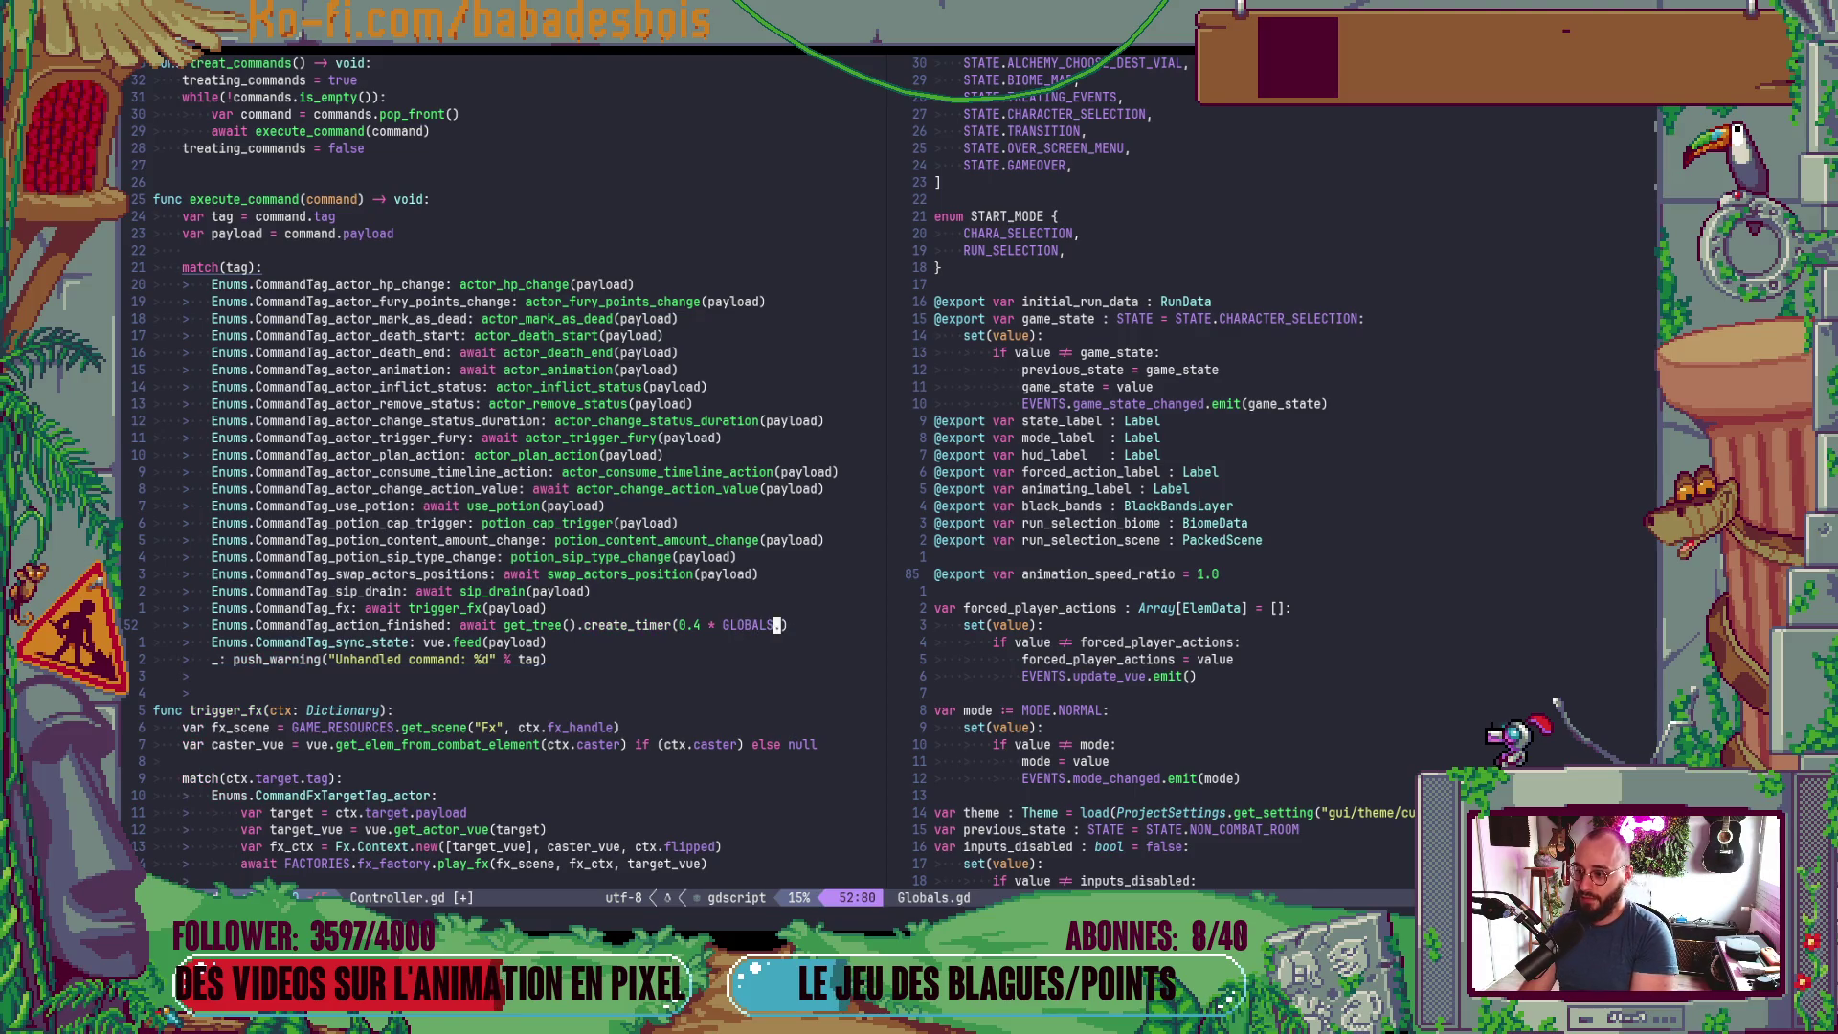
- Briefly delete the timer line, glance at Globals.gd, then undo the deletion
{"action": "key", "text": "b"}
{"action": "key", "text": "b"}
{"action": "key", "text": "b"}
{"action": "key", "text": "B"}
{"action": "key", "text": "b"}
{"action": "key", "text": "l"}
{"action": "key", "text": "l"}
{"action": "key", "text": "l"}
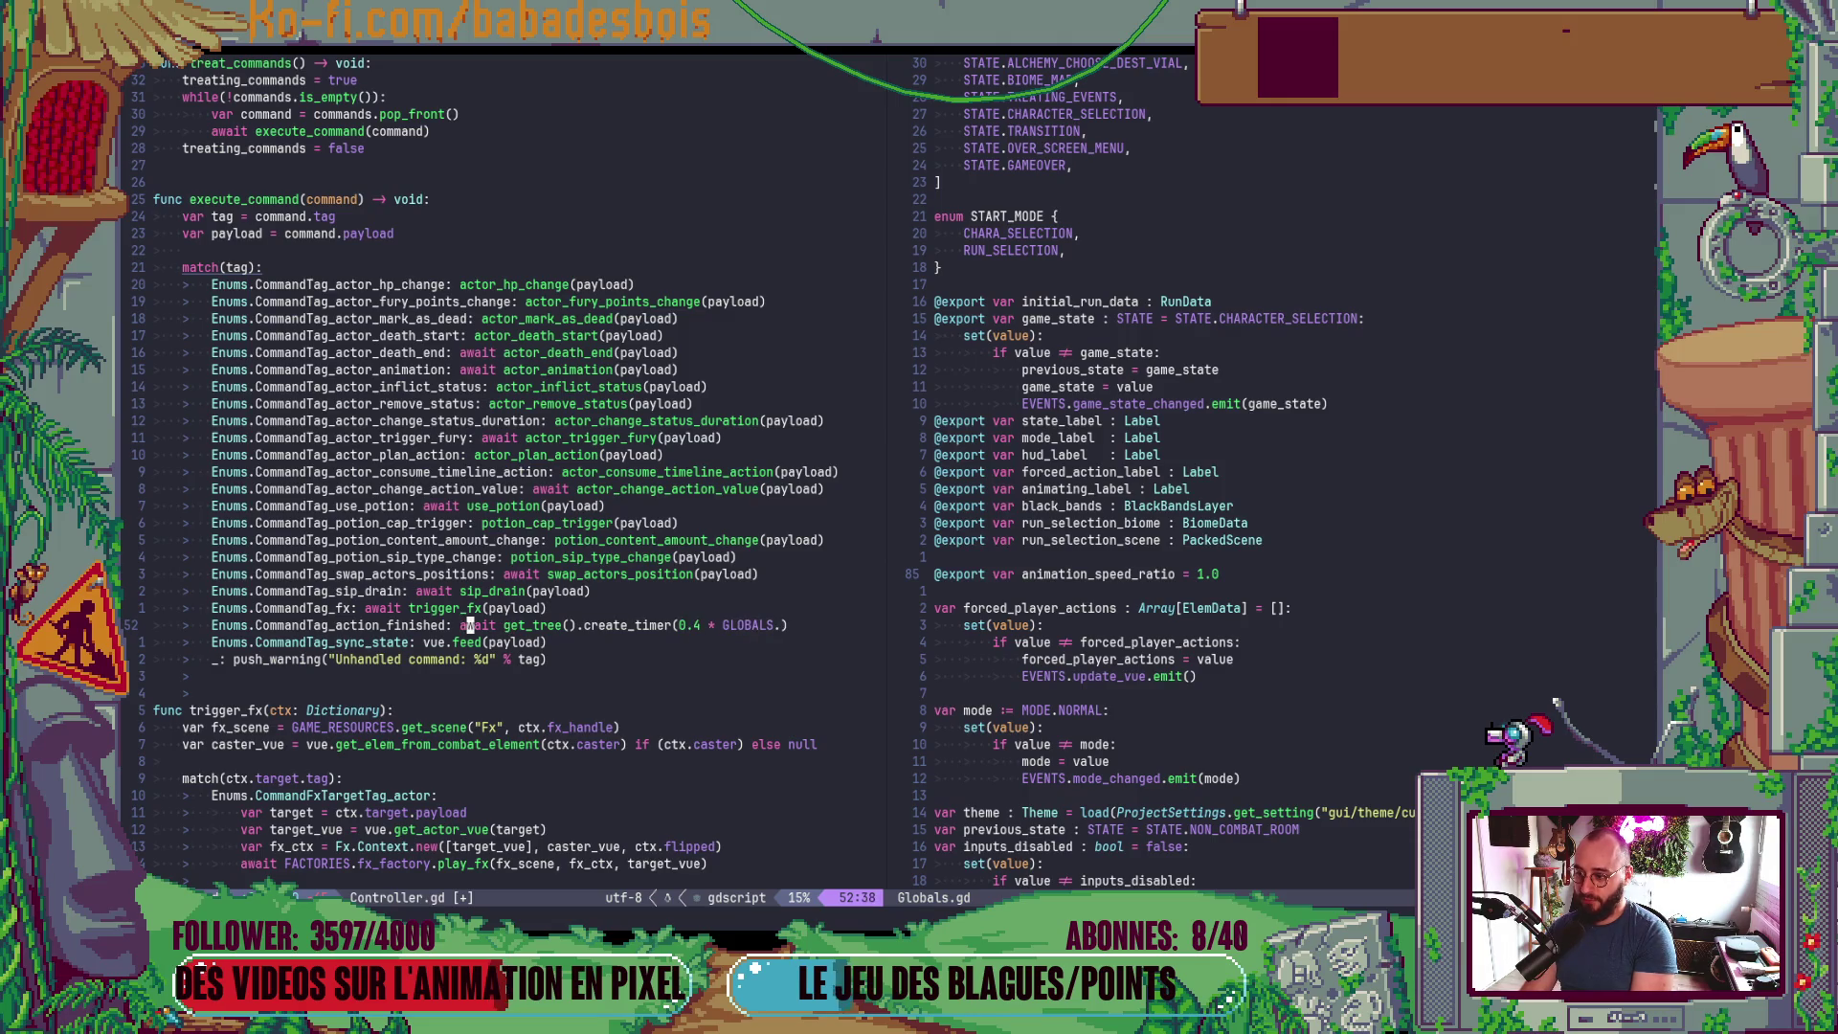
{"action": "key", "text": "d"}
{"action": "key", "text": "d"}
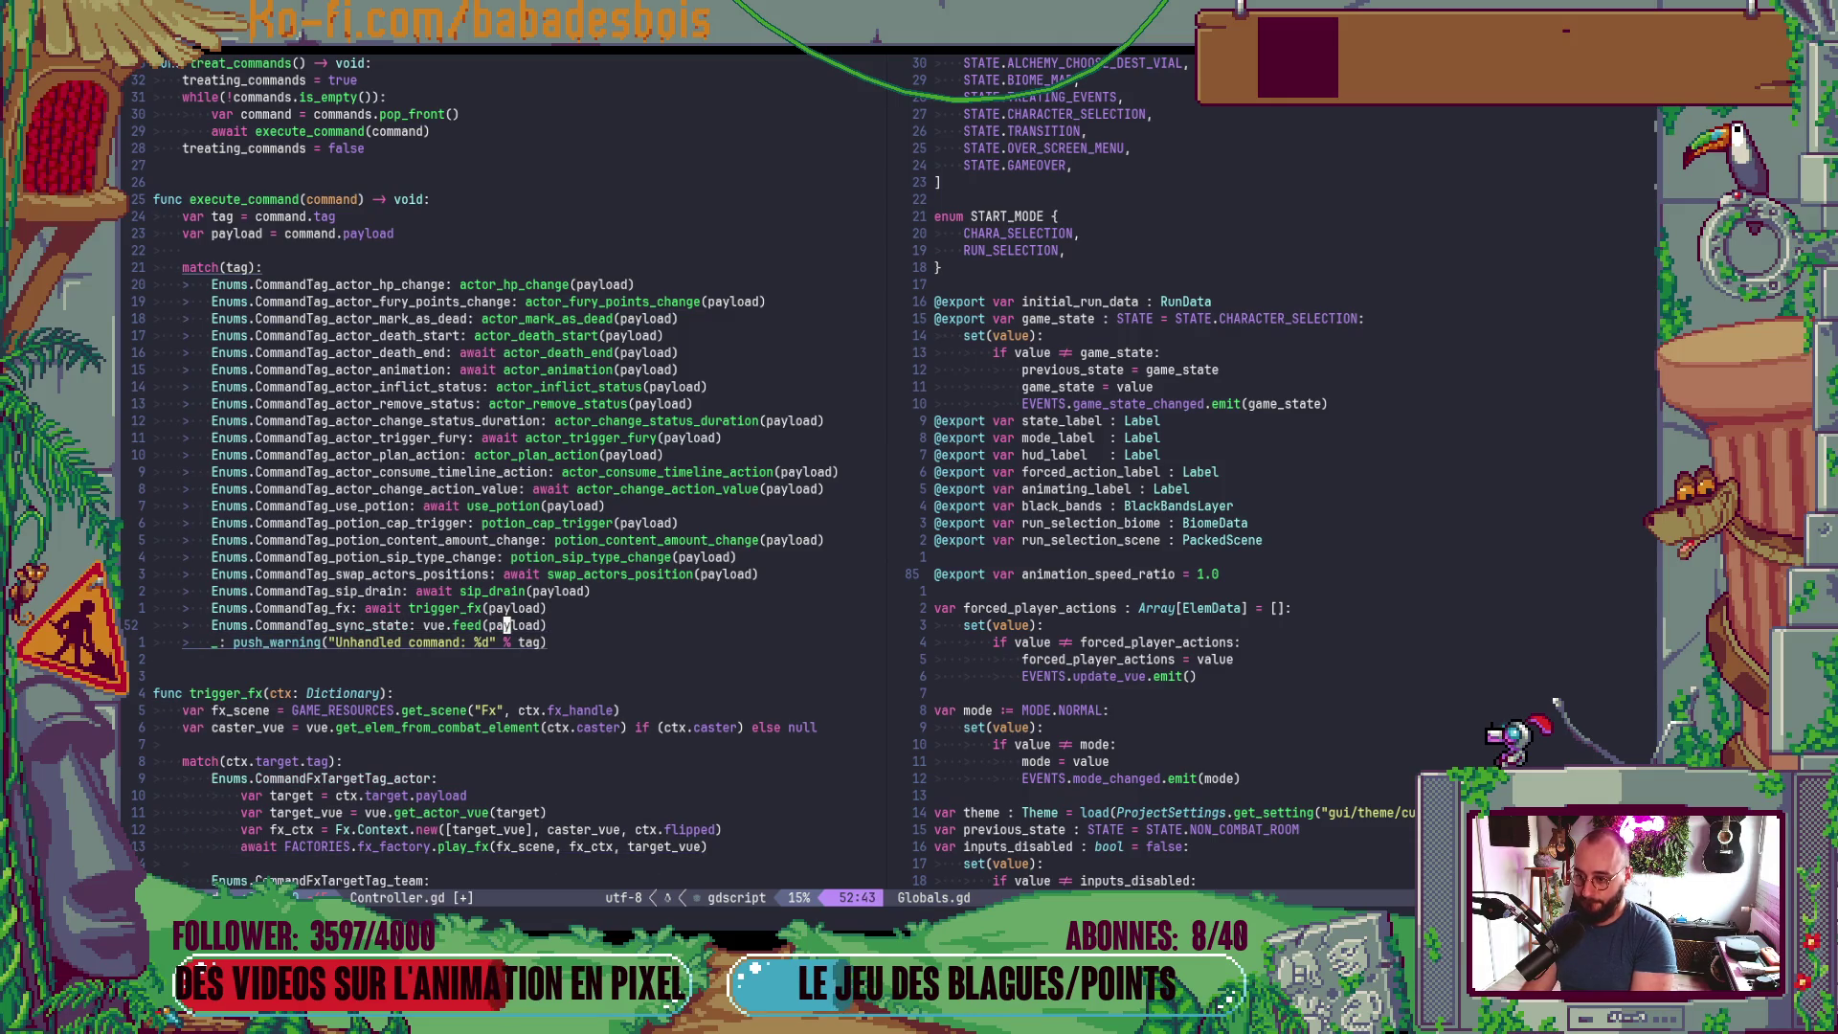
{"action": "key", "text": "ctrl+w"}
{"action": "key", "text": "l"}
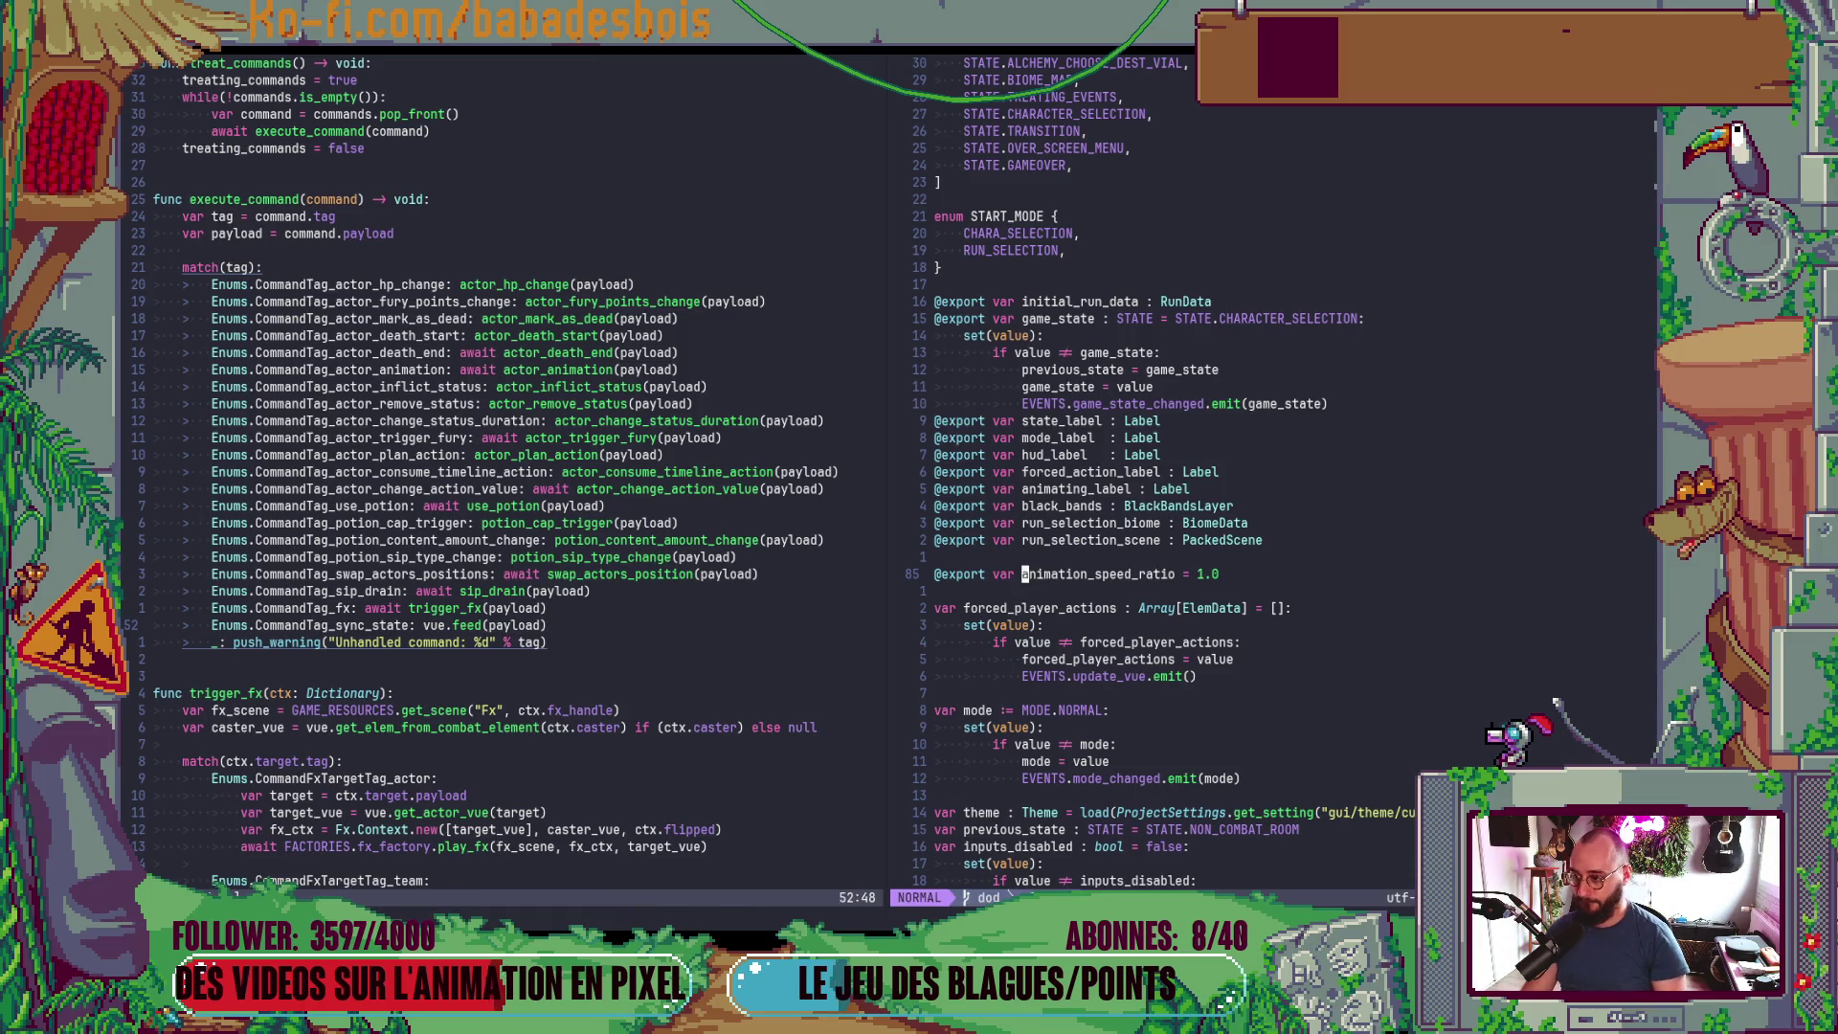
{"action": "key", "text": "ctrl+w"}
{"action": "key", "text": "h"}
{"action": "key", "text": "u"}
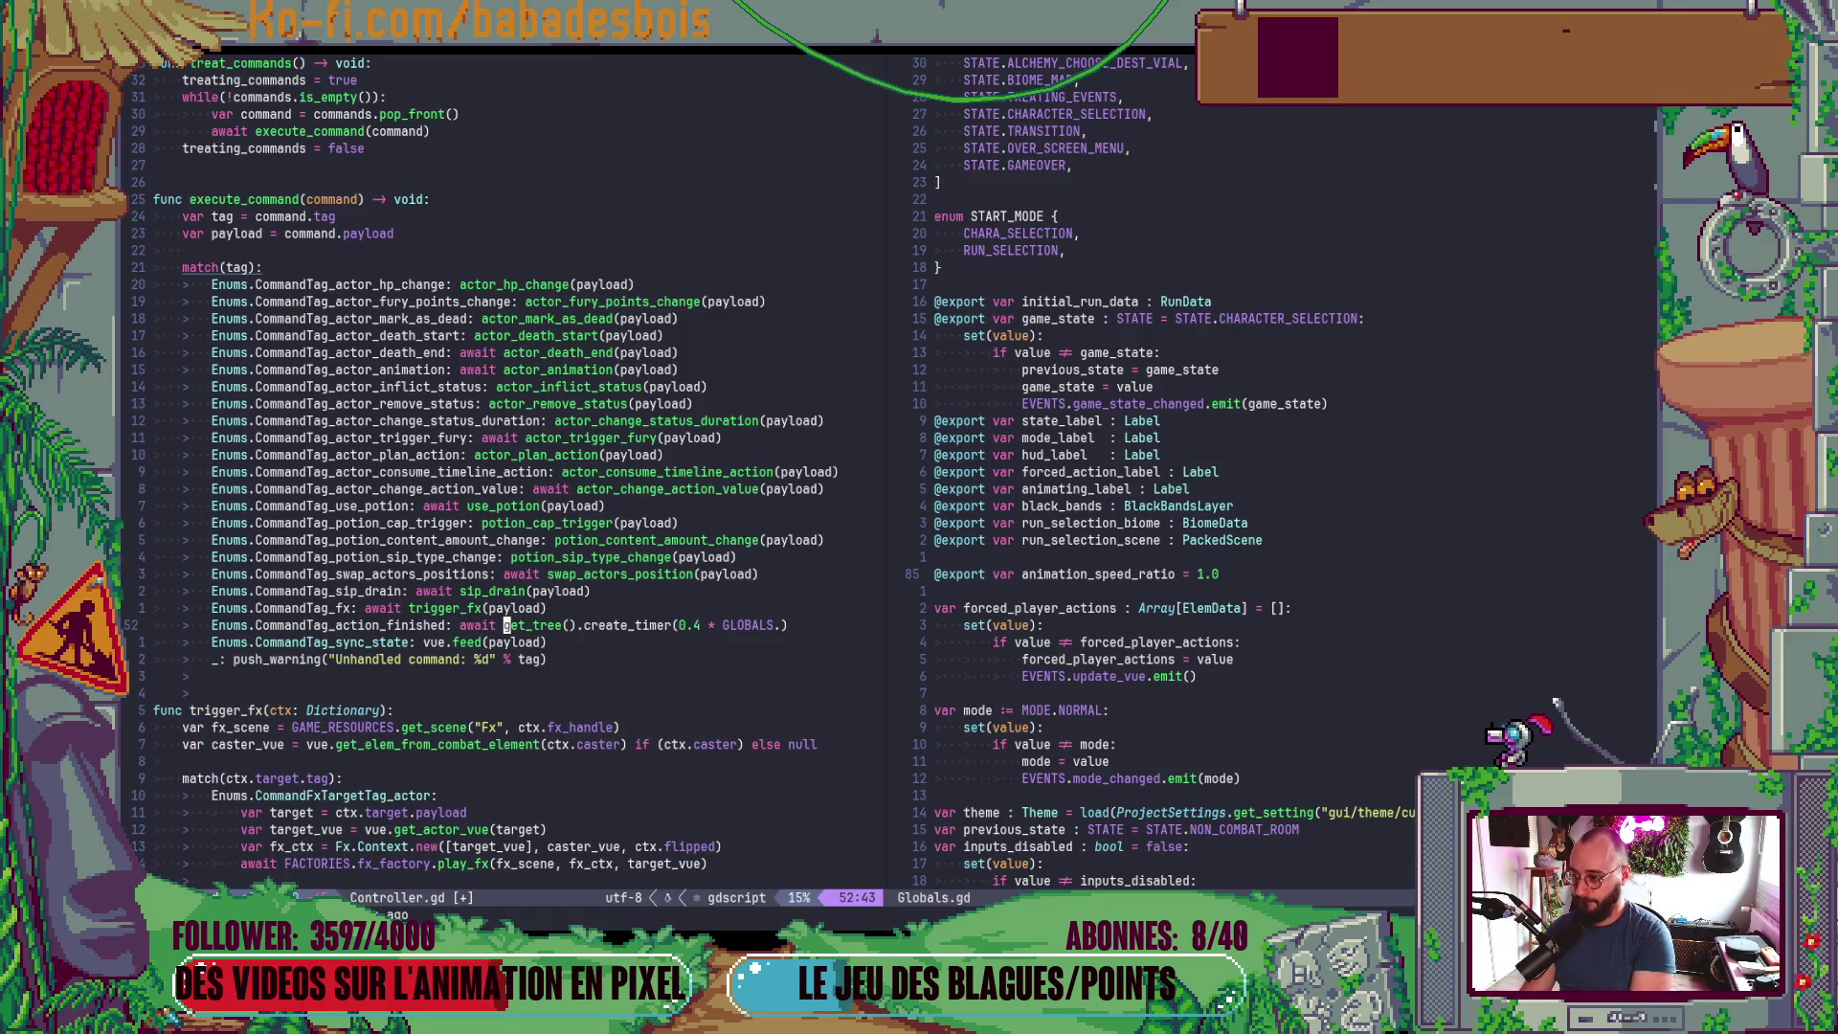
{"action": "key", "text": "ctrl+w"}
- Insert an empty 'func wait()' above _start_game in Globals.gd
{"action": "key", "text": "l"}
{"action": "scroll", "coordinate": [1134, 561], "scroll_direction": "down", "scroll_amount": 15}
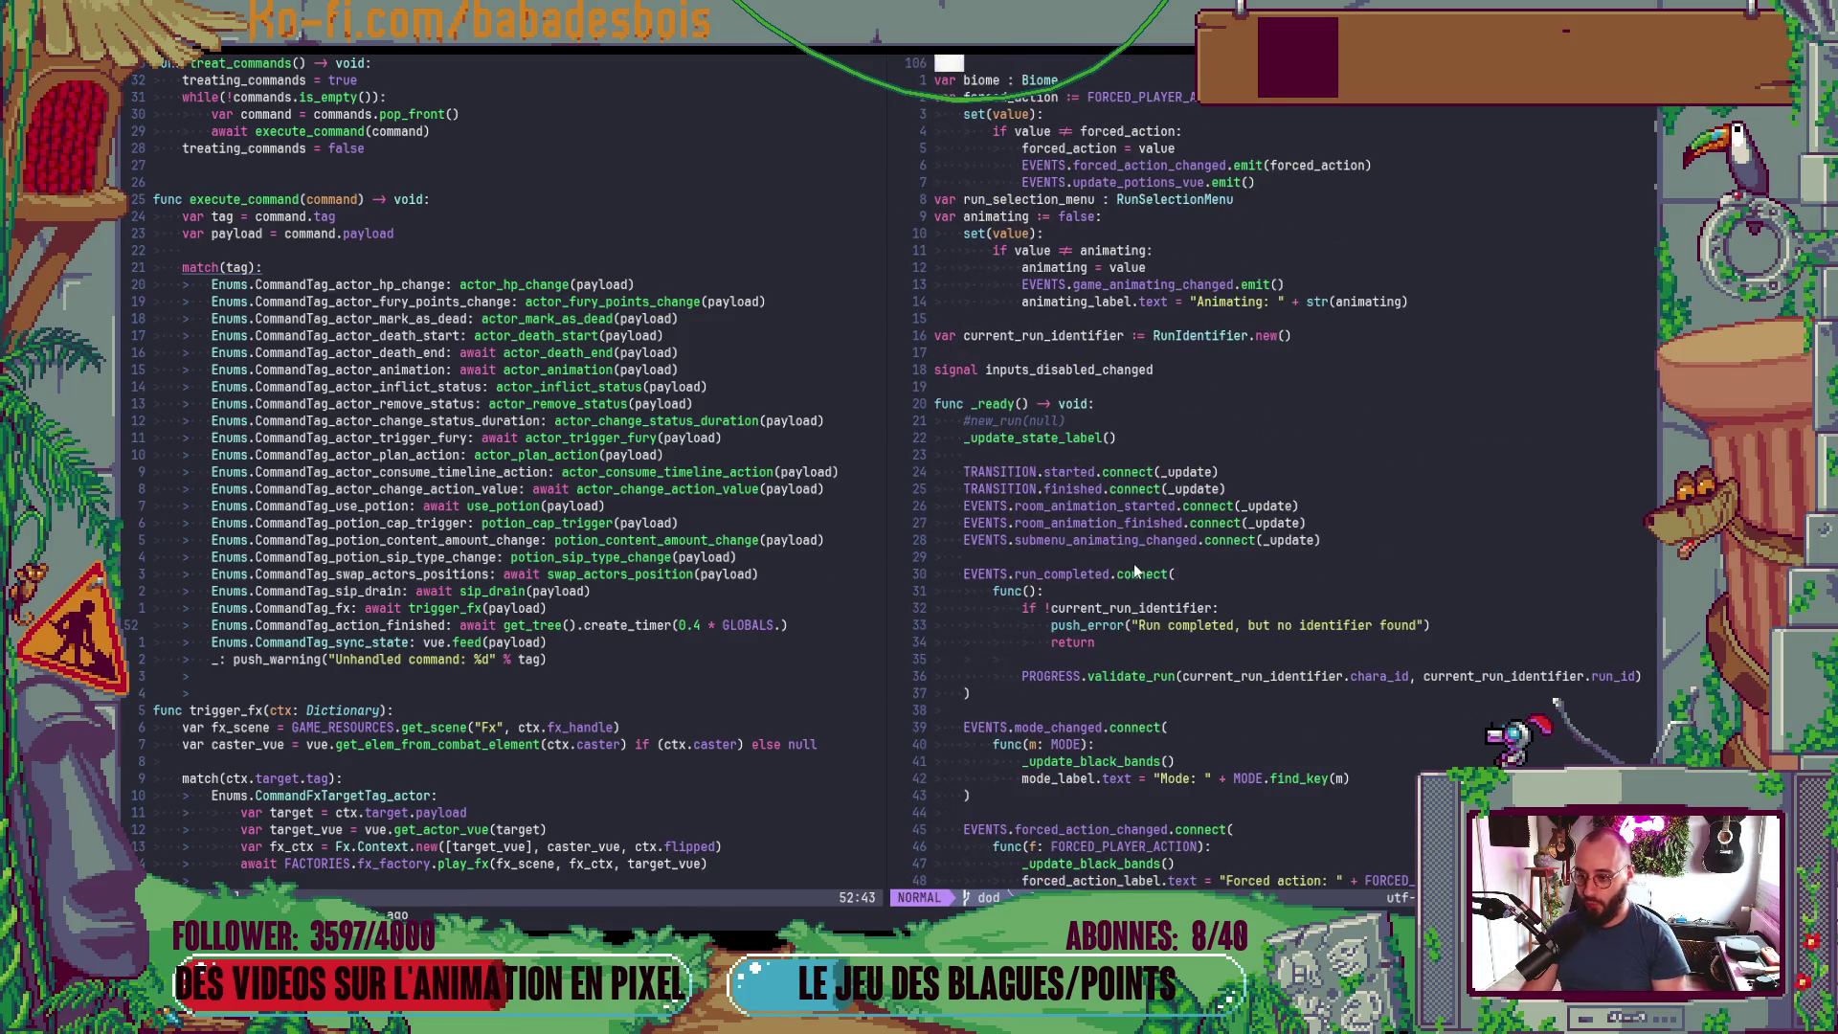
{"action": "scroll", "coordinate": [1083, 373], "scroll_direction": "down", "scroll_amount": 18}
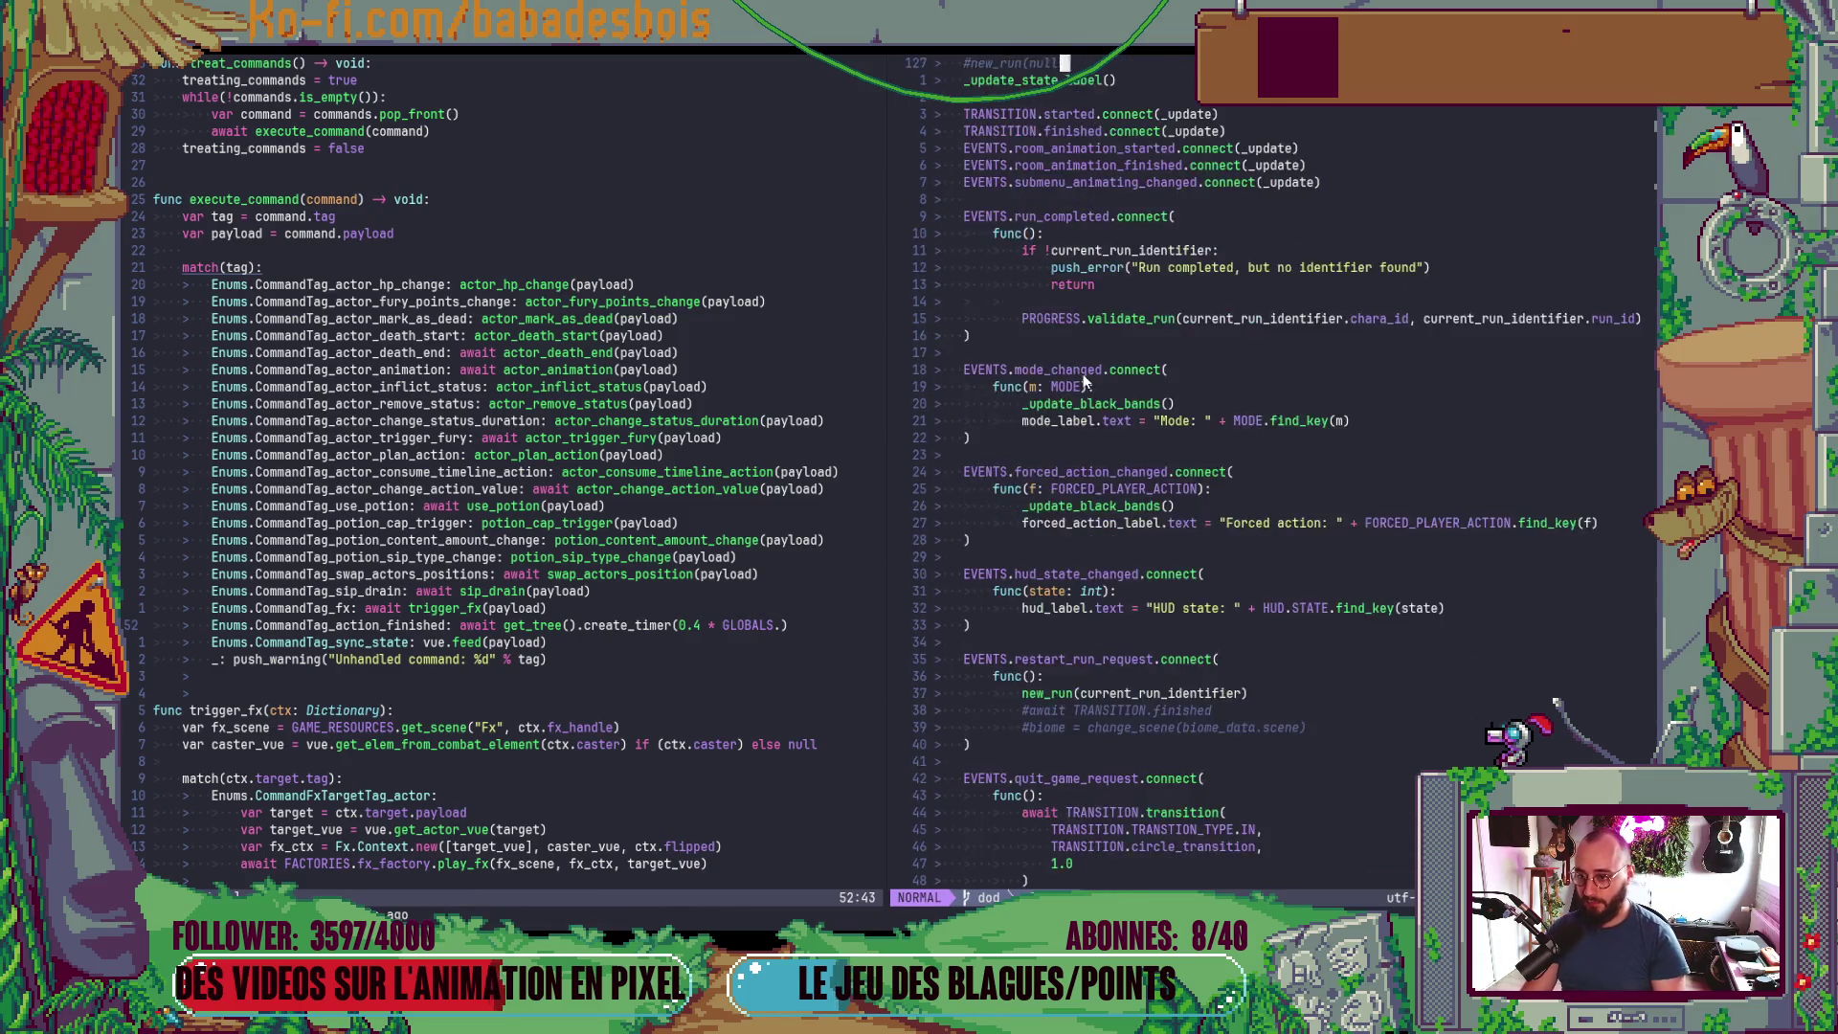
{"action": "key", "text": "u"}
{"action": "scroll", "coordinate": [1066, 490], "scroll_direction": "down", "scroll_amount": 7}
{"action": "left_click", "coordinate": [1055, 440]}
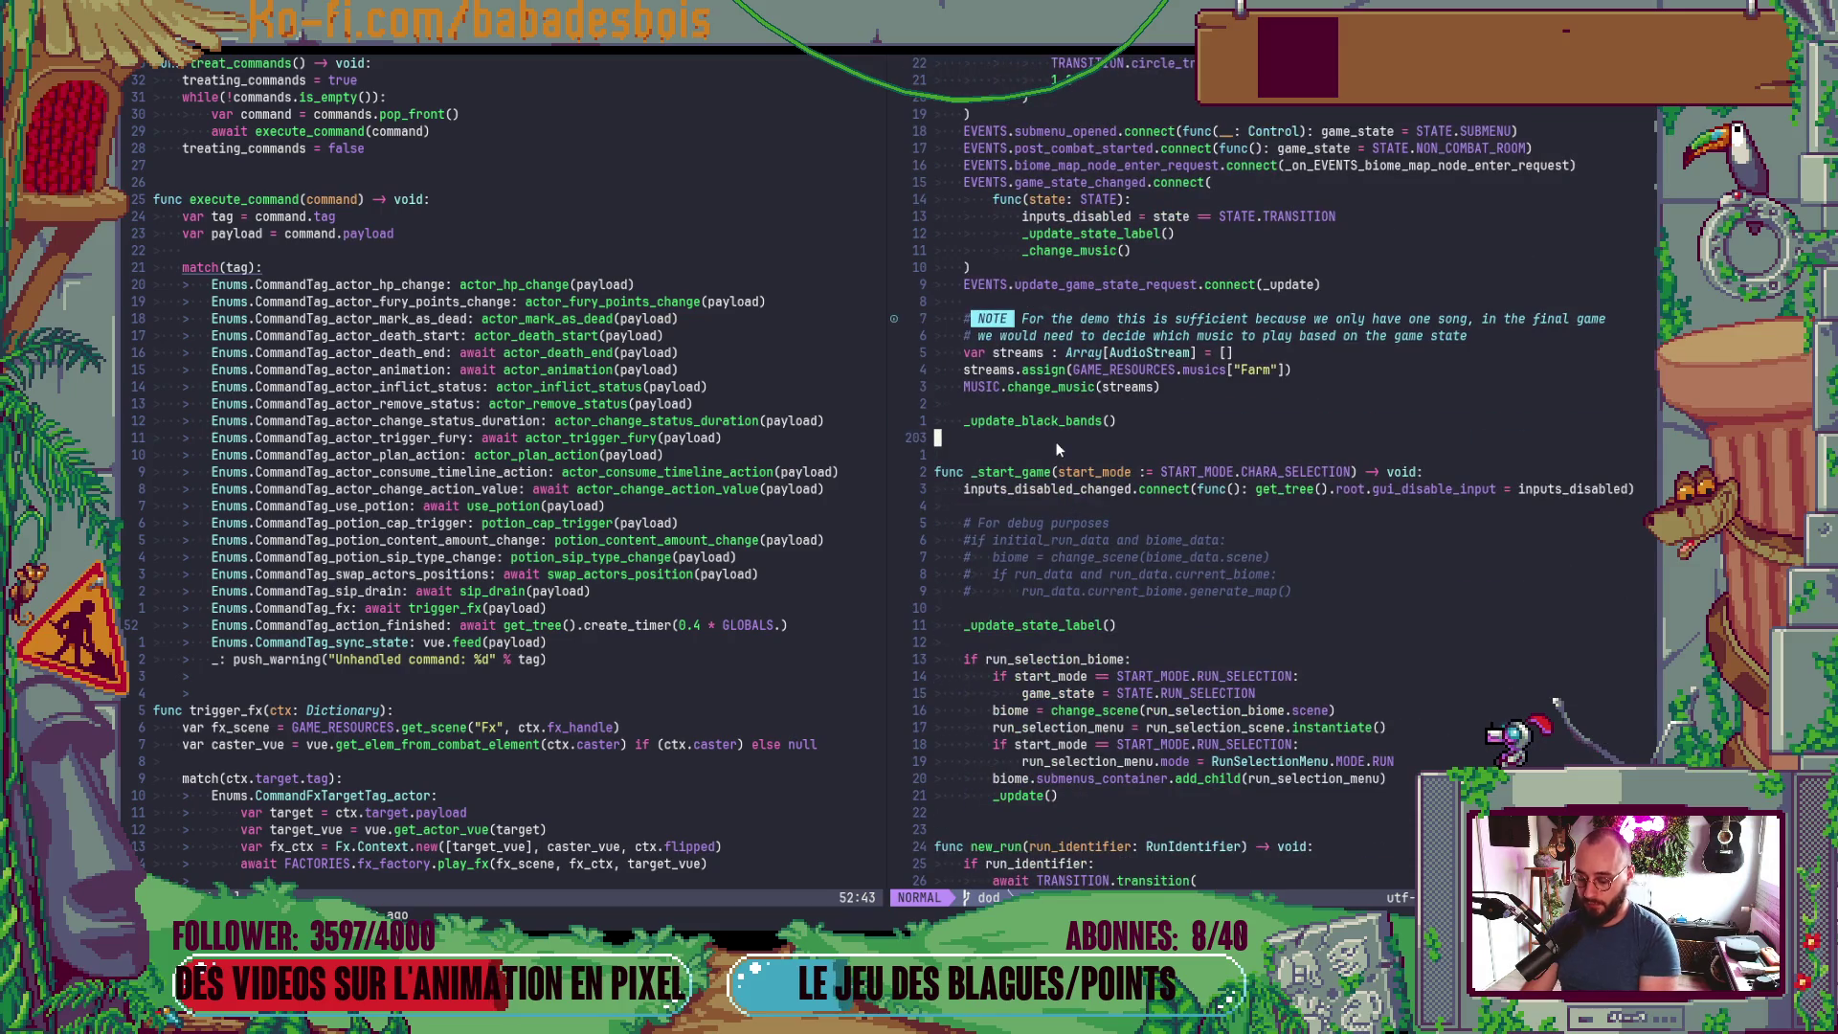
{"action": "key", "text": "shift+o"}
{"action": "key", "text": "Return"}
{"action": "key", "text": "Return"}
{"action": "type", "text": "func wait"}
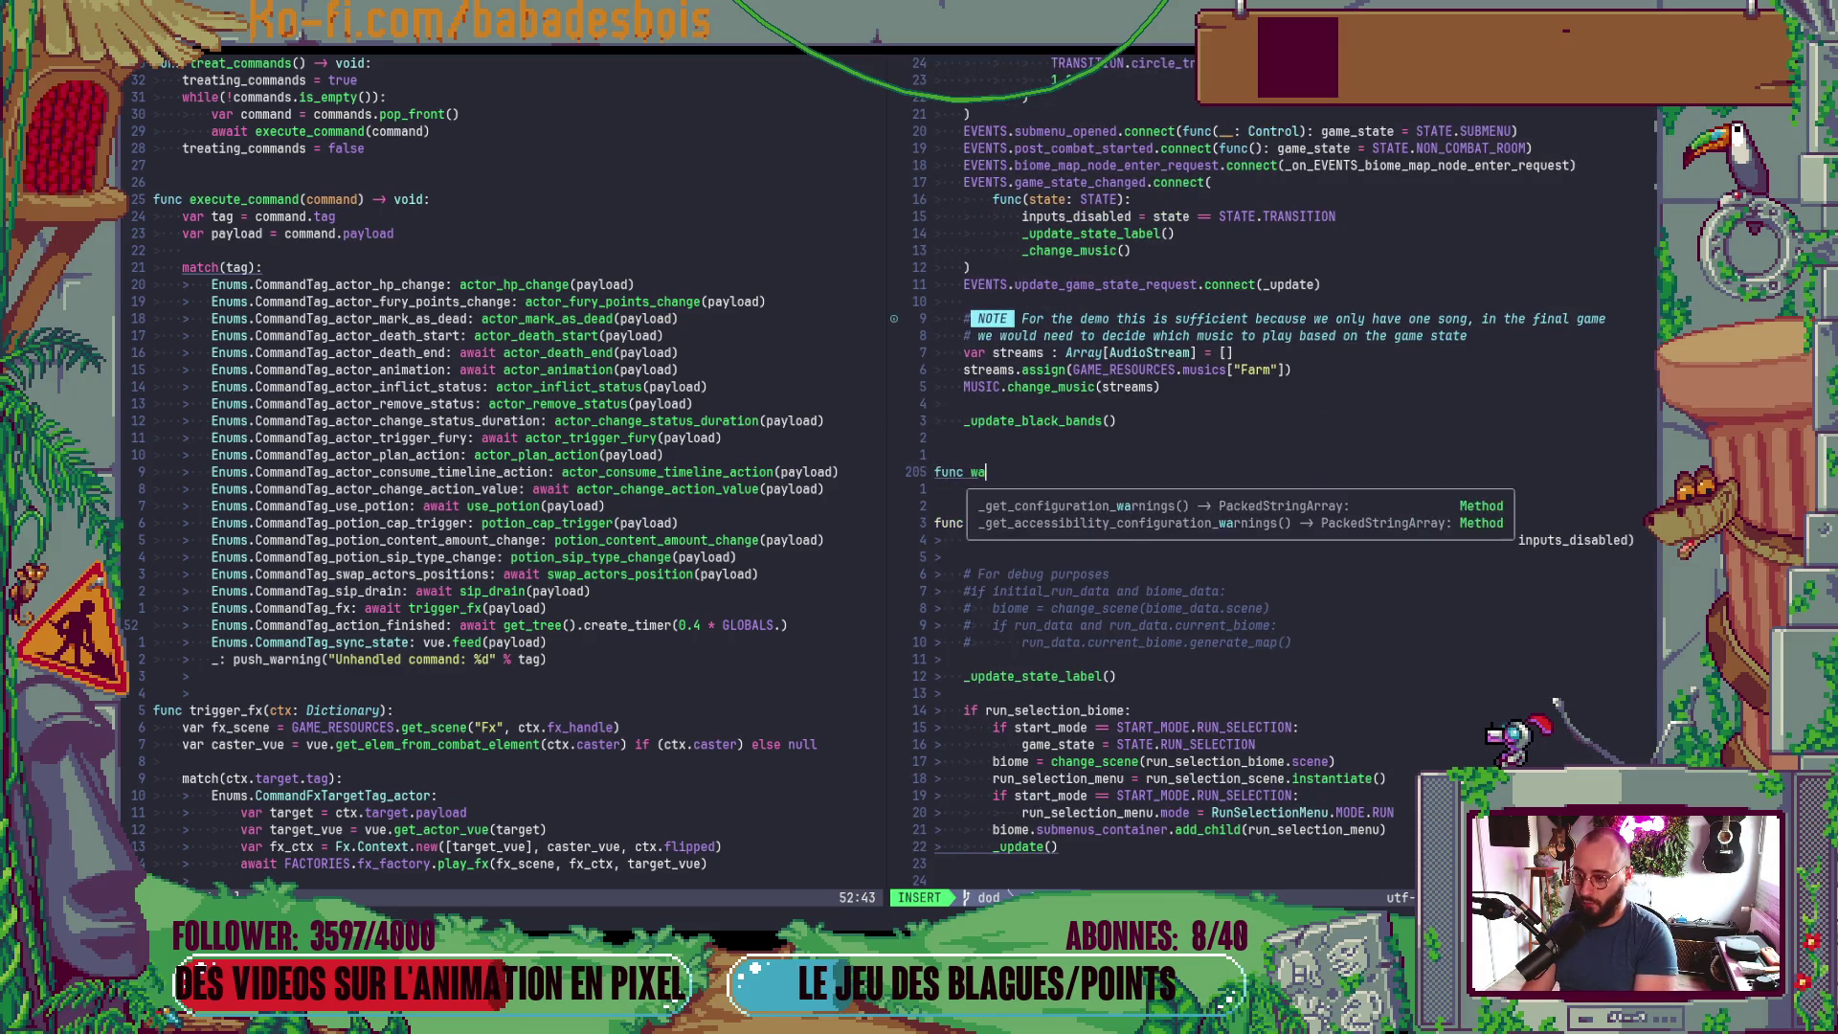
{"action": "type", "text": "("}
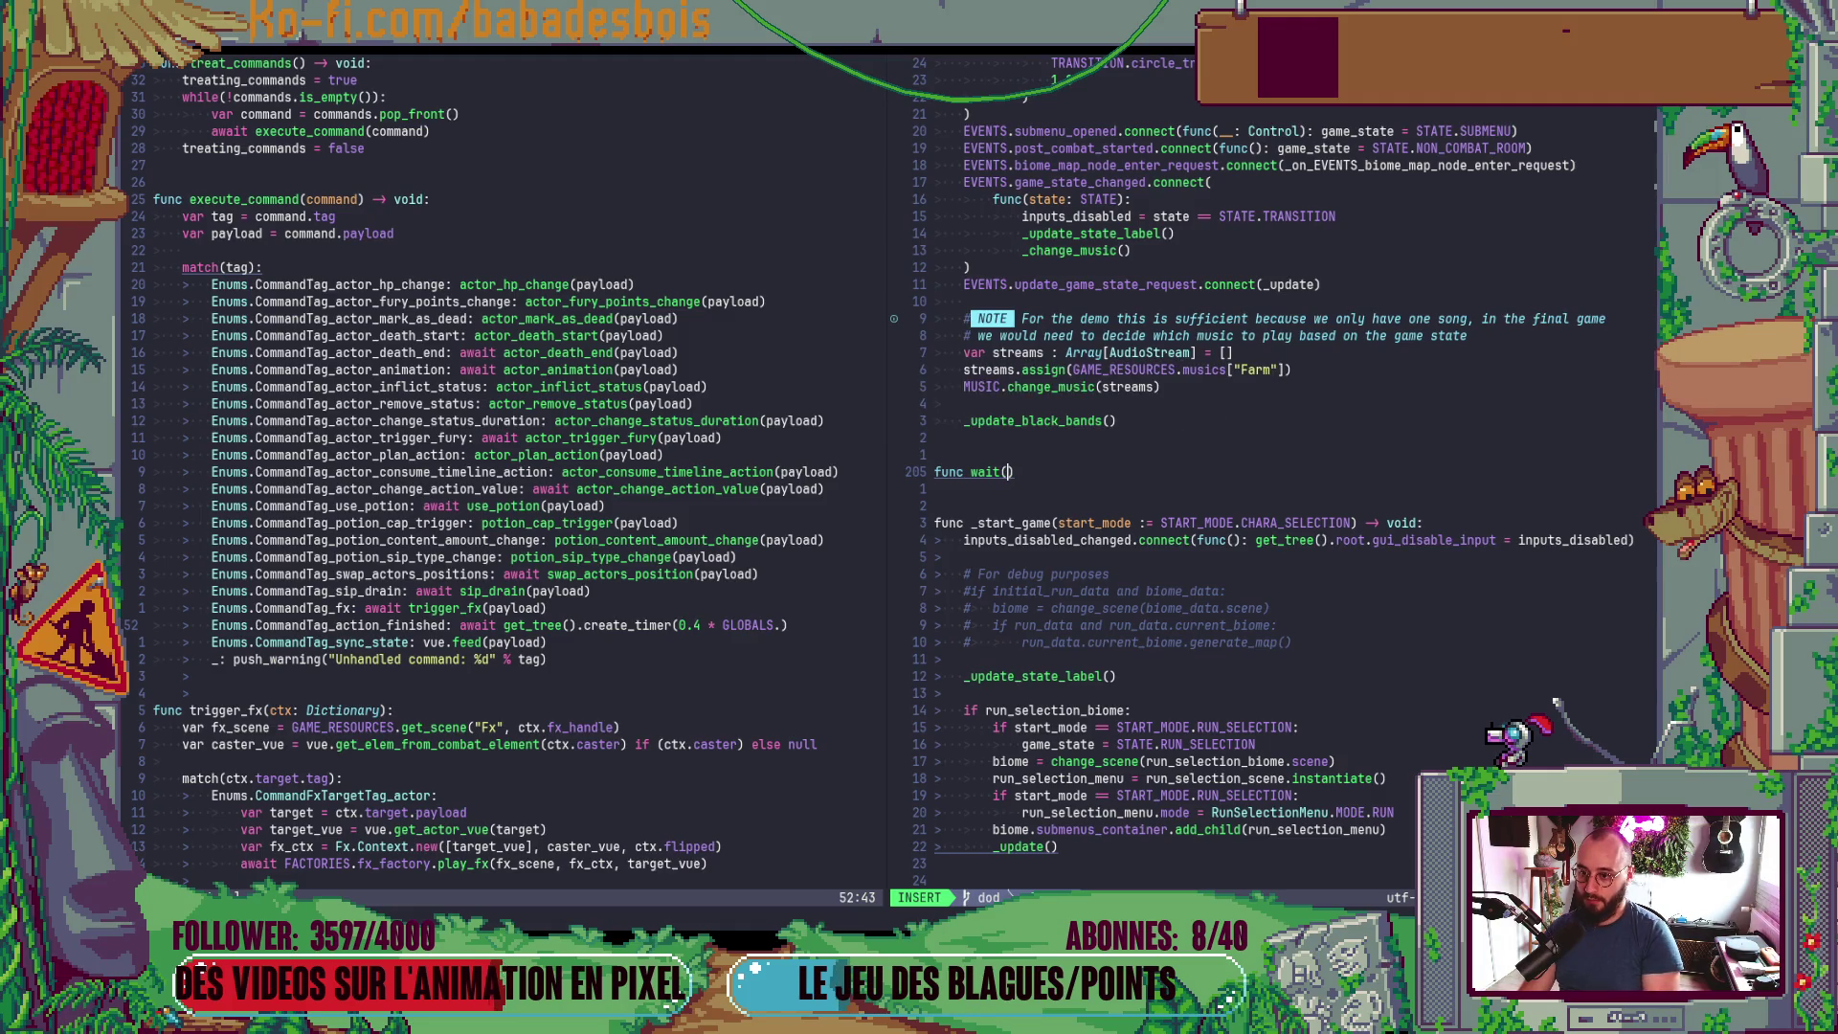
- Add the doc comment '## Wait n seconds, takes animation speed ratio into account' above it
{"action": "key", "text": "Escape"}
{"action": "key", "text": "shift+o"}
{"action": "type", "text": "## "}
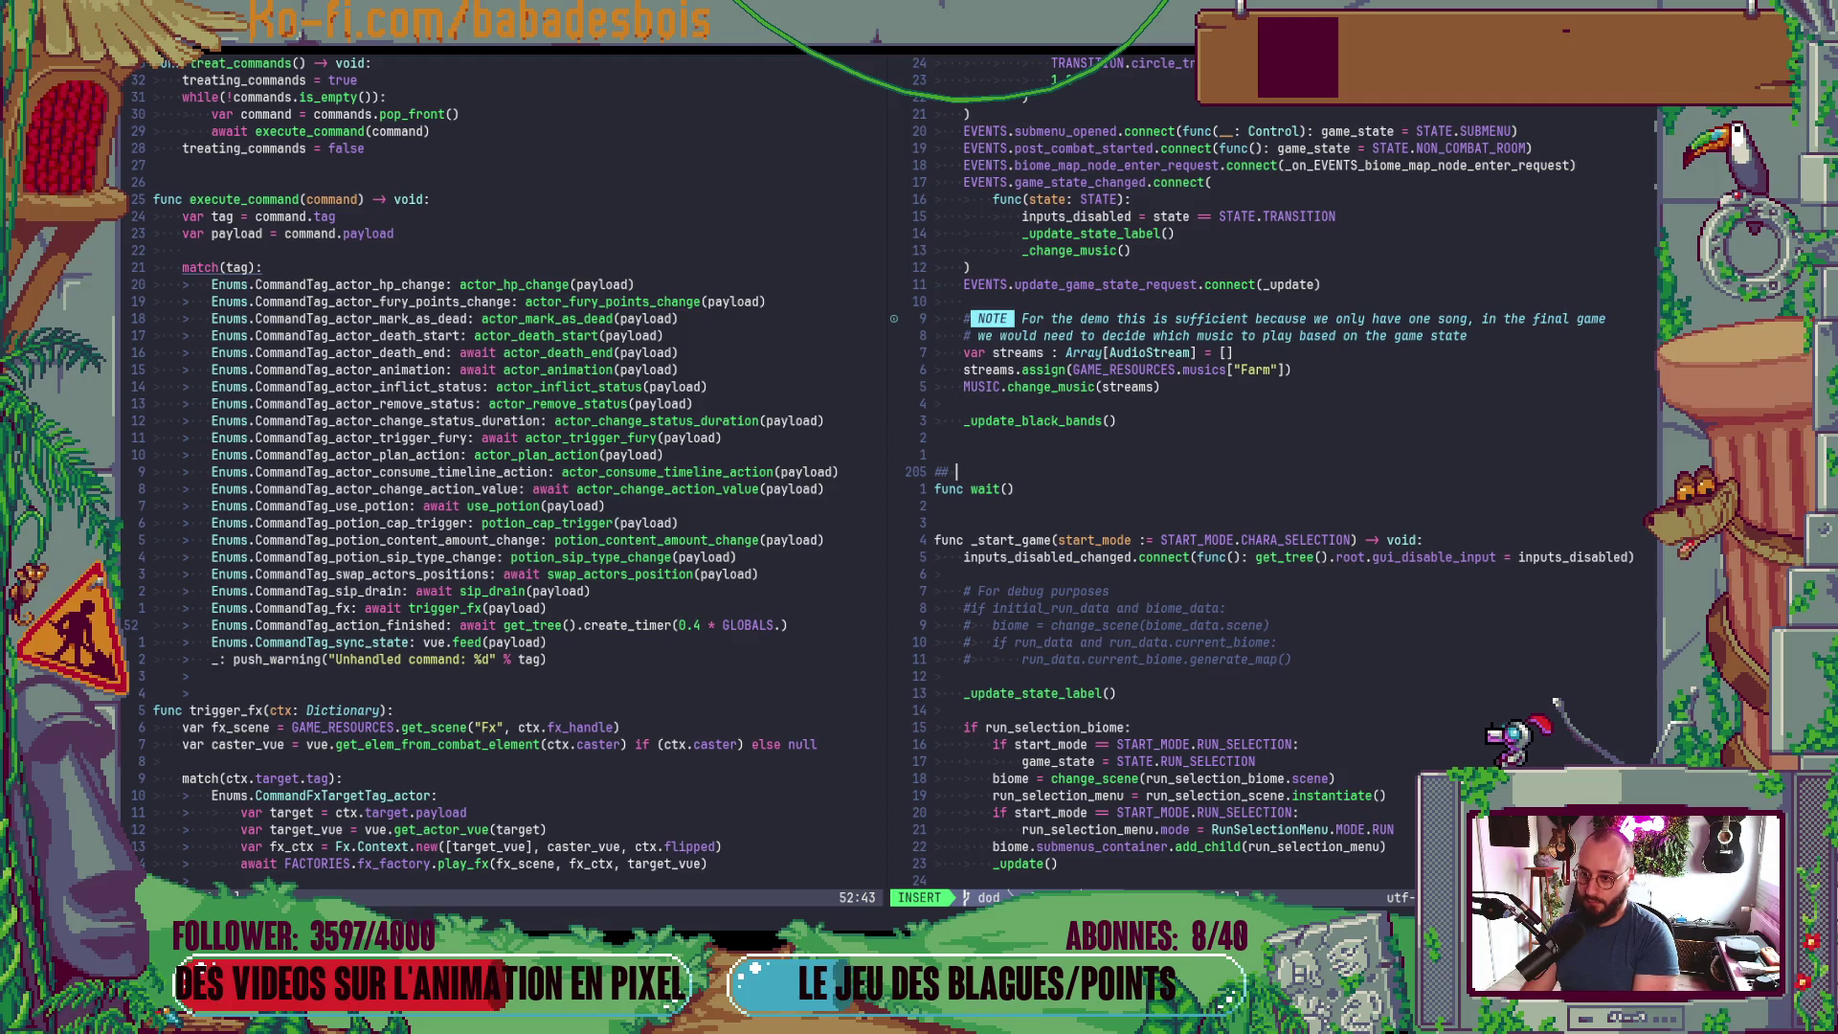
{"action": "type", "text": "Wait "}
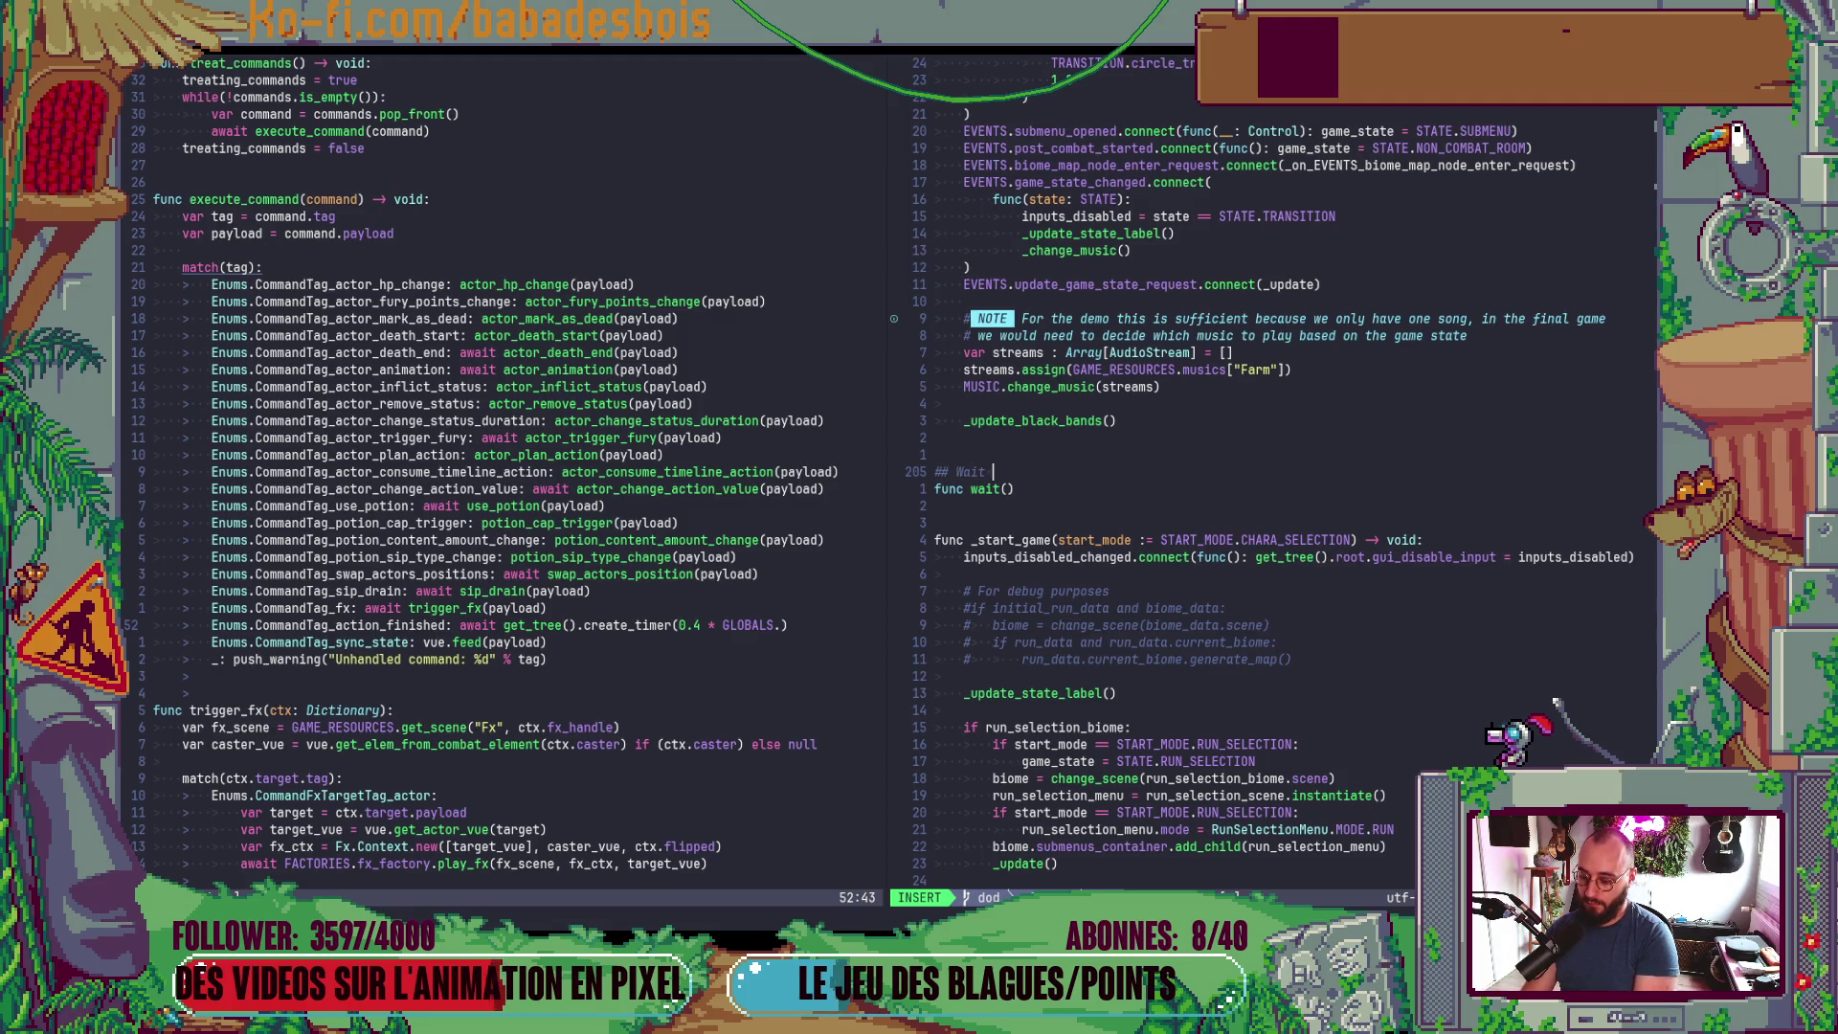
{"action": "type", "text": "n ms"}
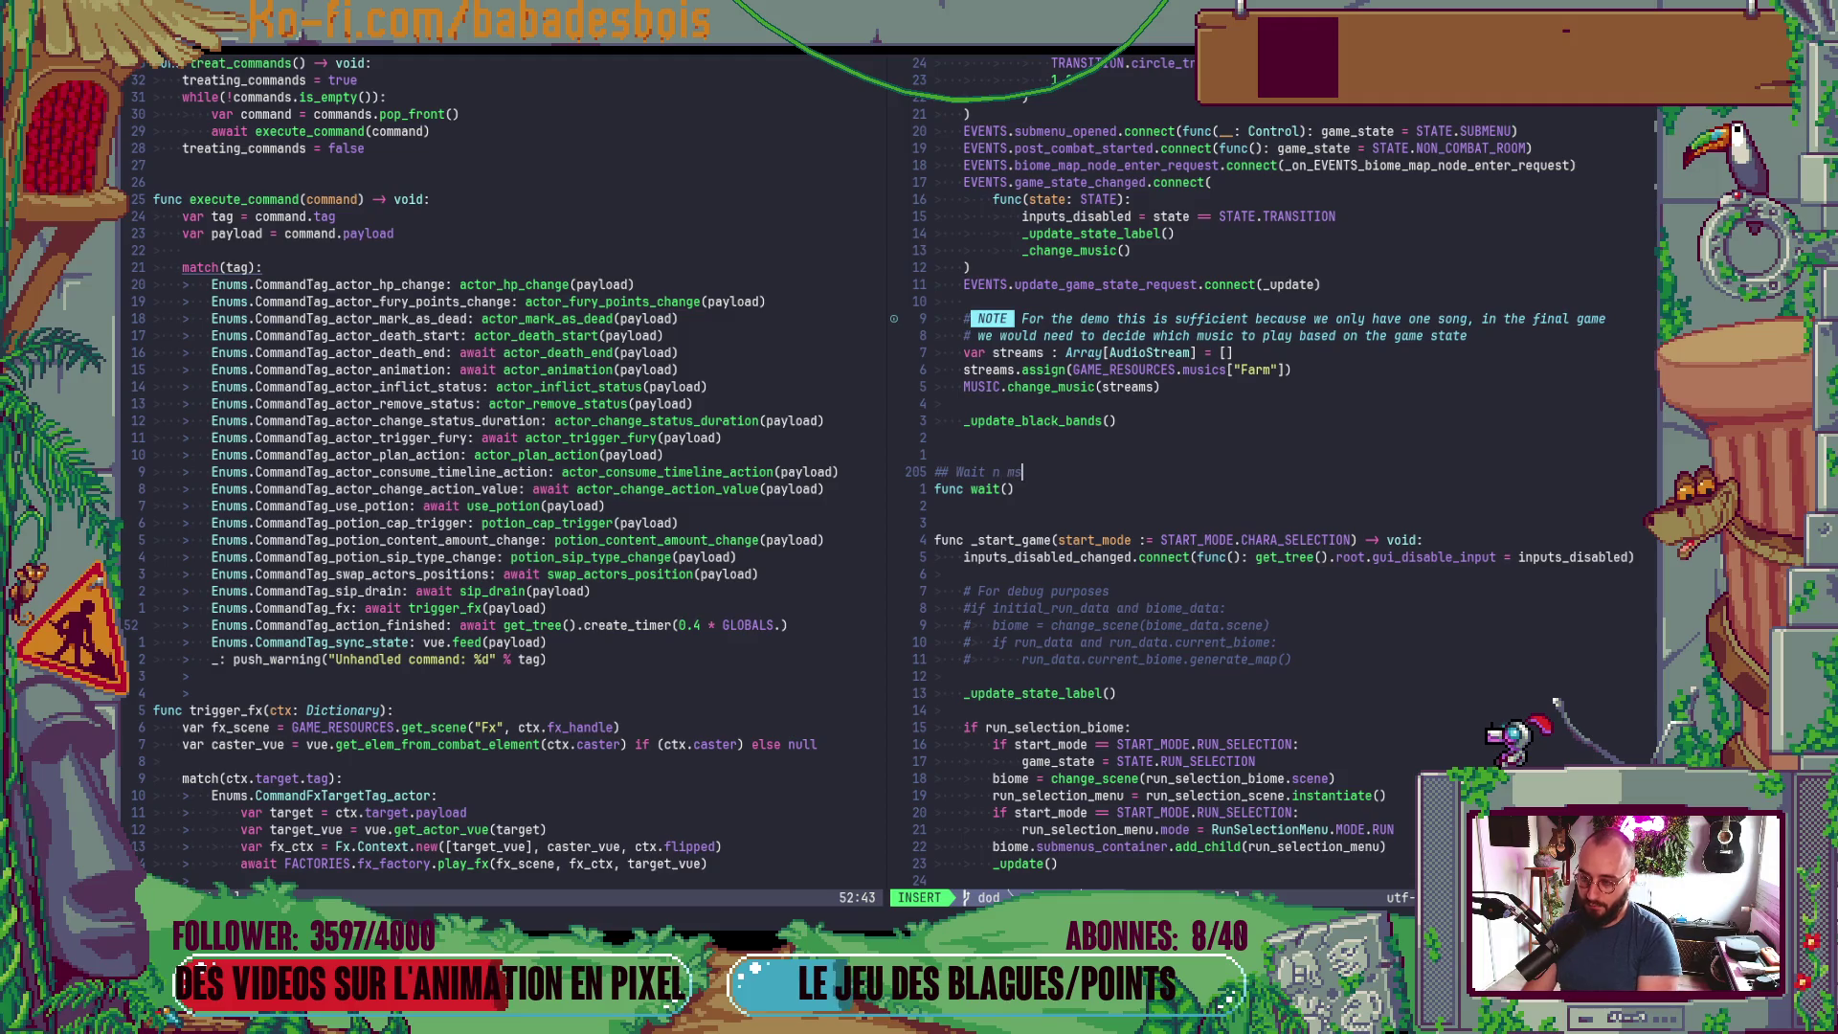
{"action": "key", "text": "BackSpace"}
{"action": "key", "text": "BackSpace"}
{"action": "type", "text": "second"}
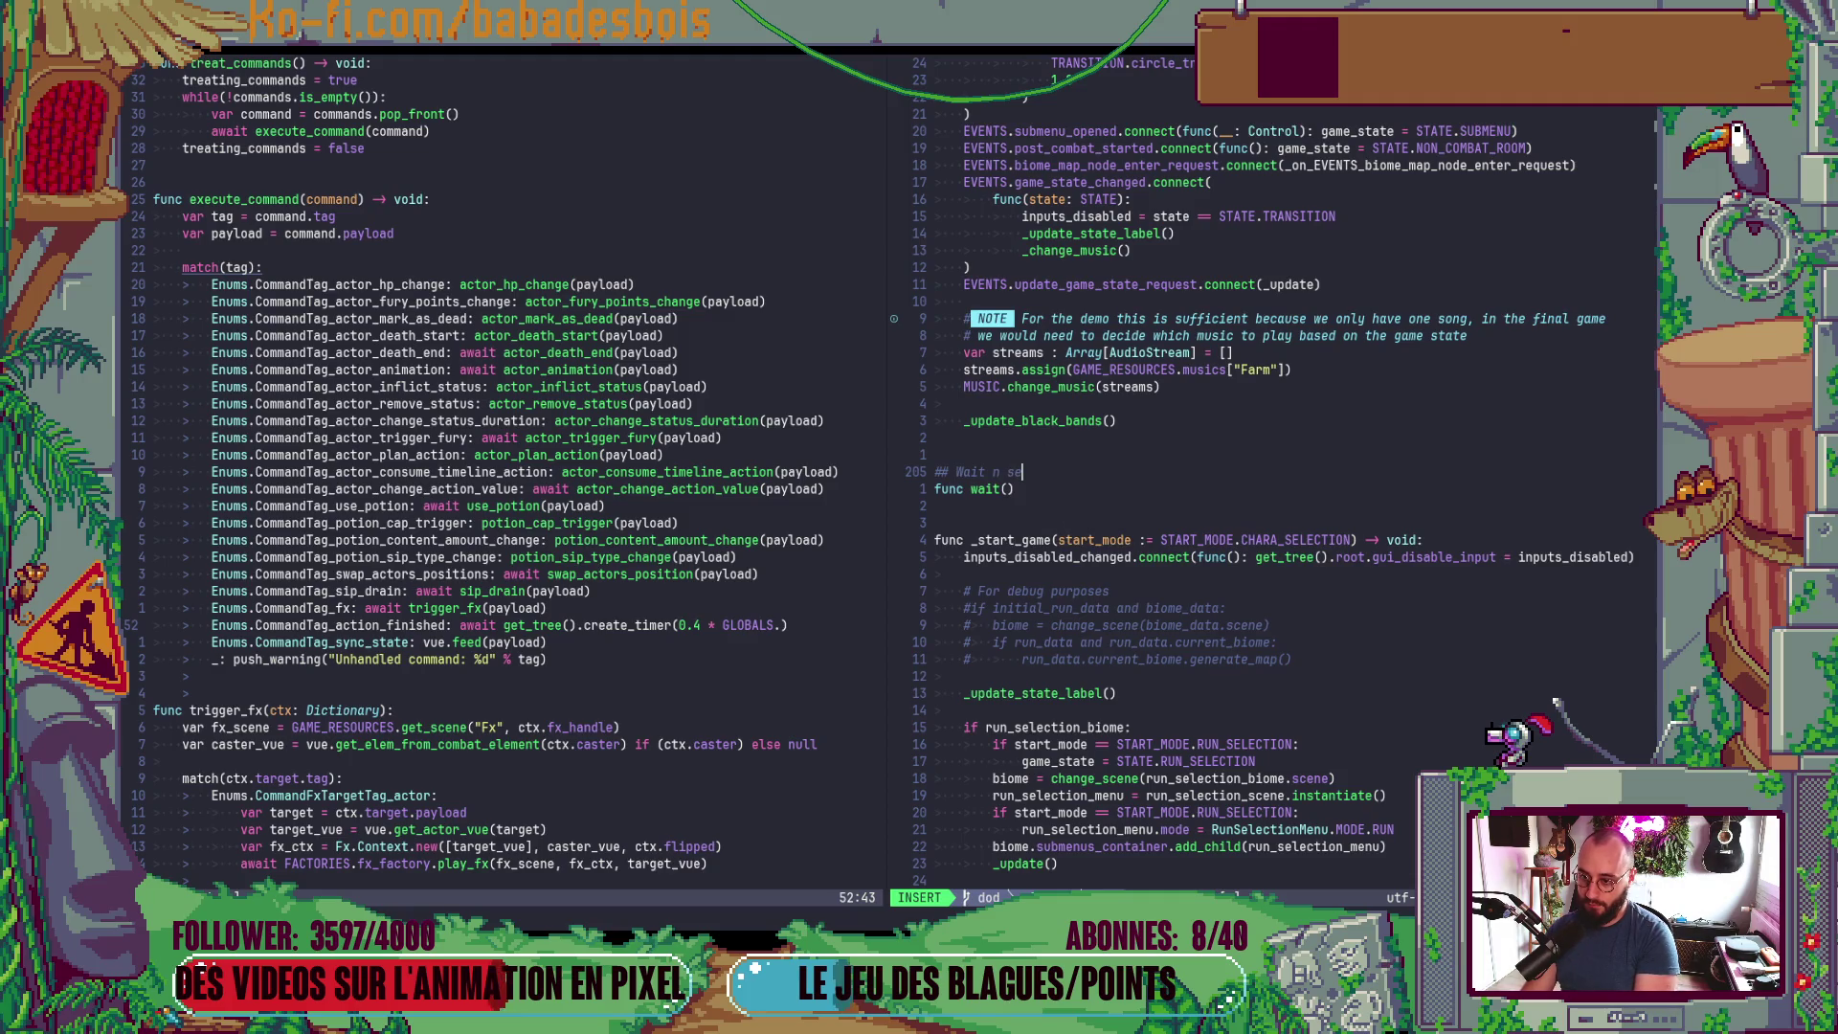
{"action": "type", "text": "s"}
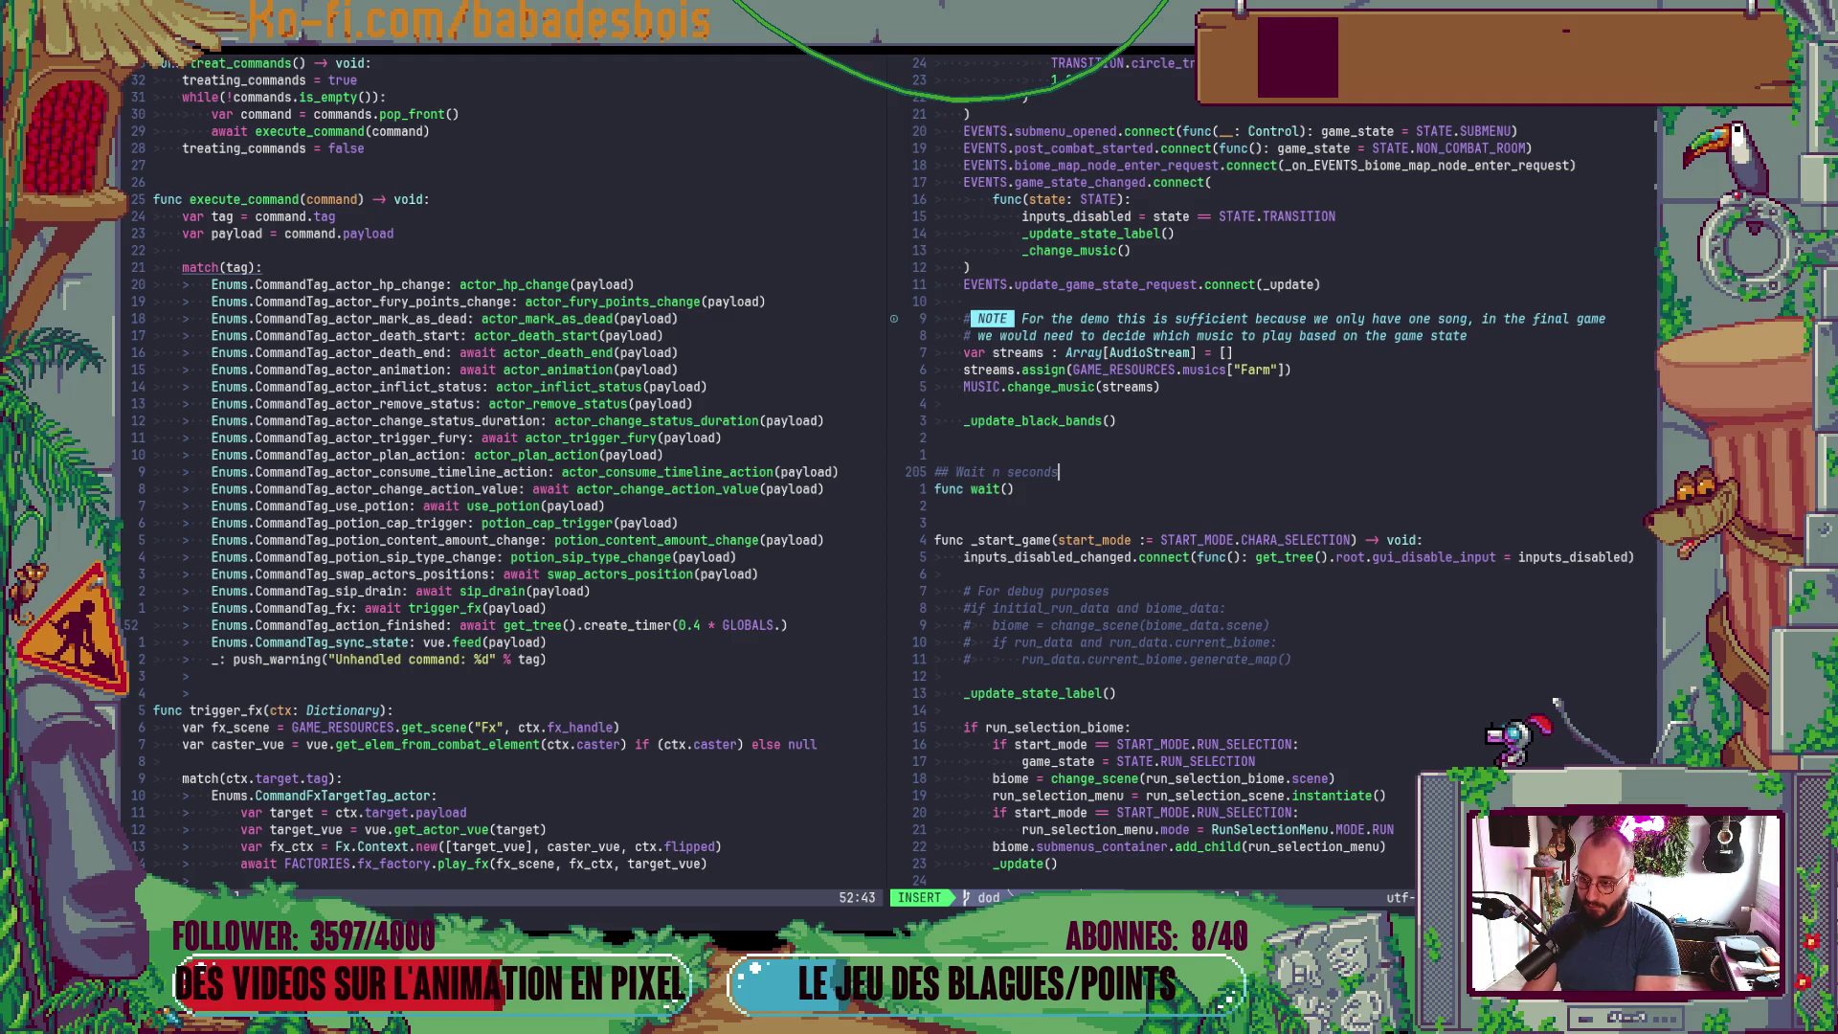
{"action": "type", "text": ", takes "}
{"action": "type", "text": "animation spee"}
{"action": "type", "text": "d ratio int"}
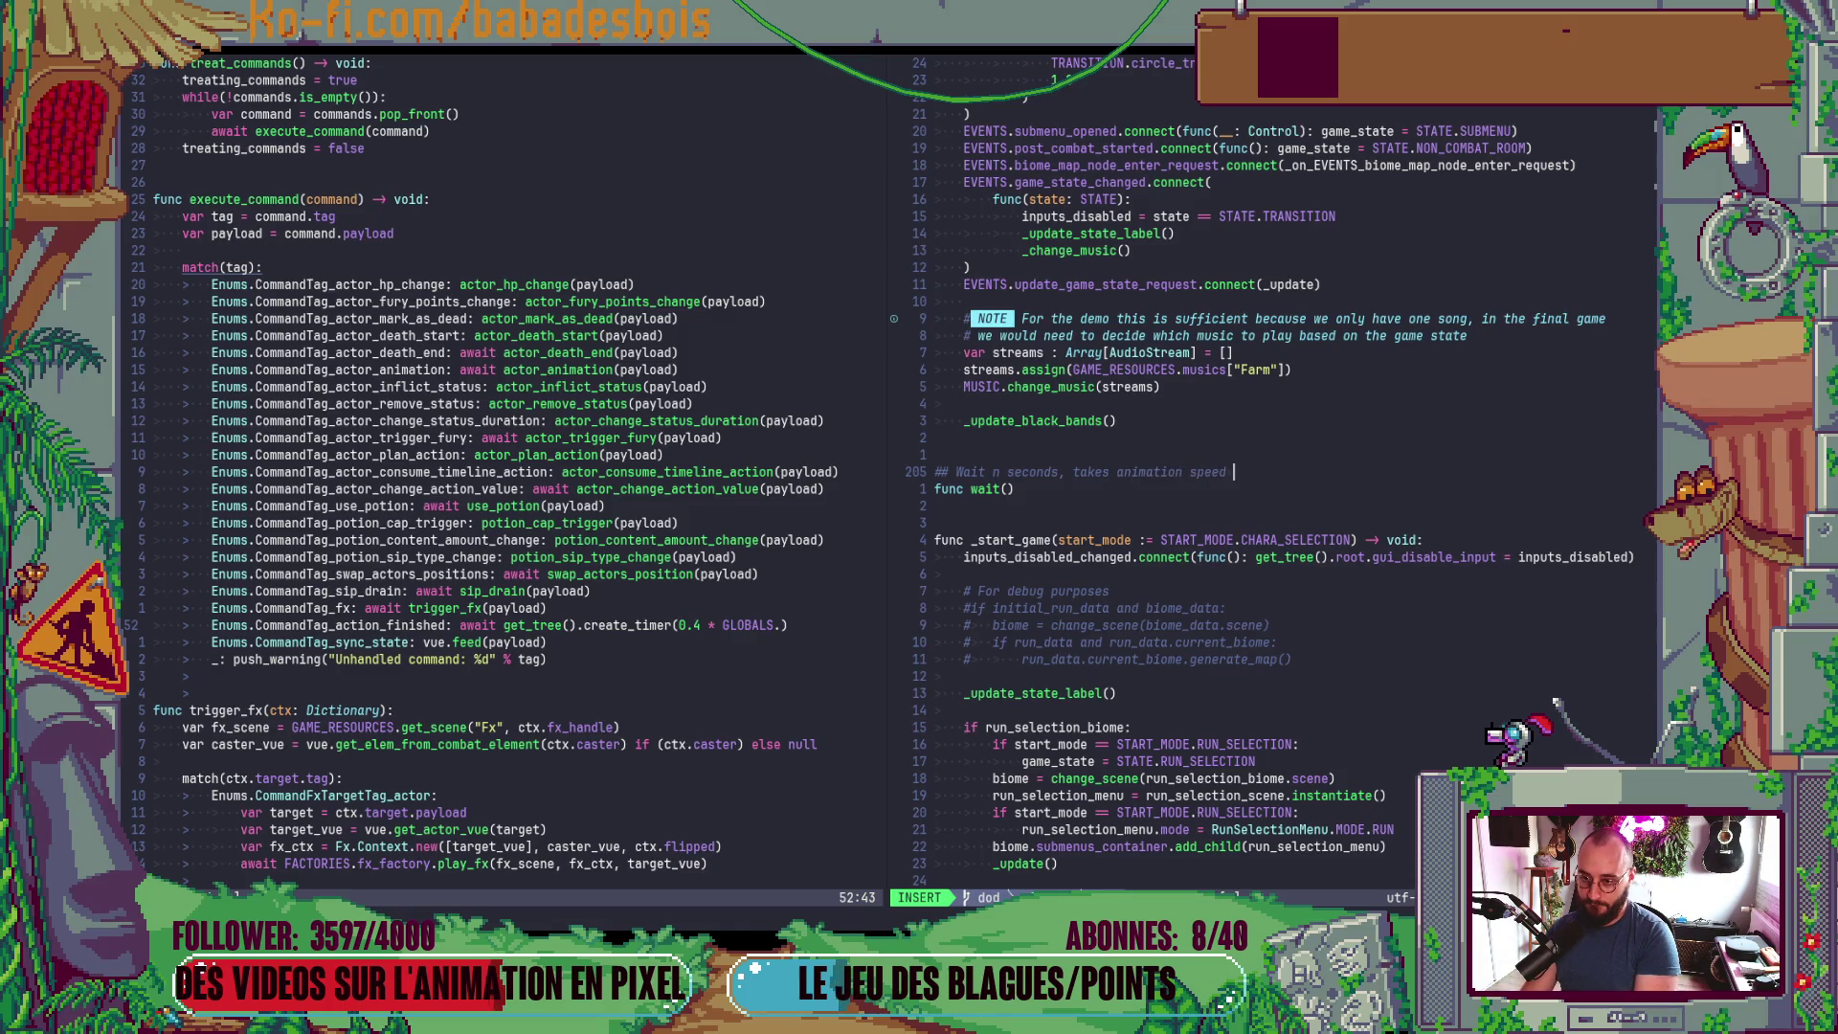
{"action": "type", "text": "o account"}
{"action": "key", "text": "Escape"}
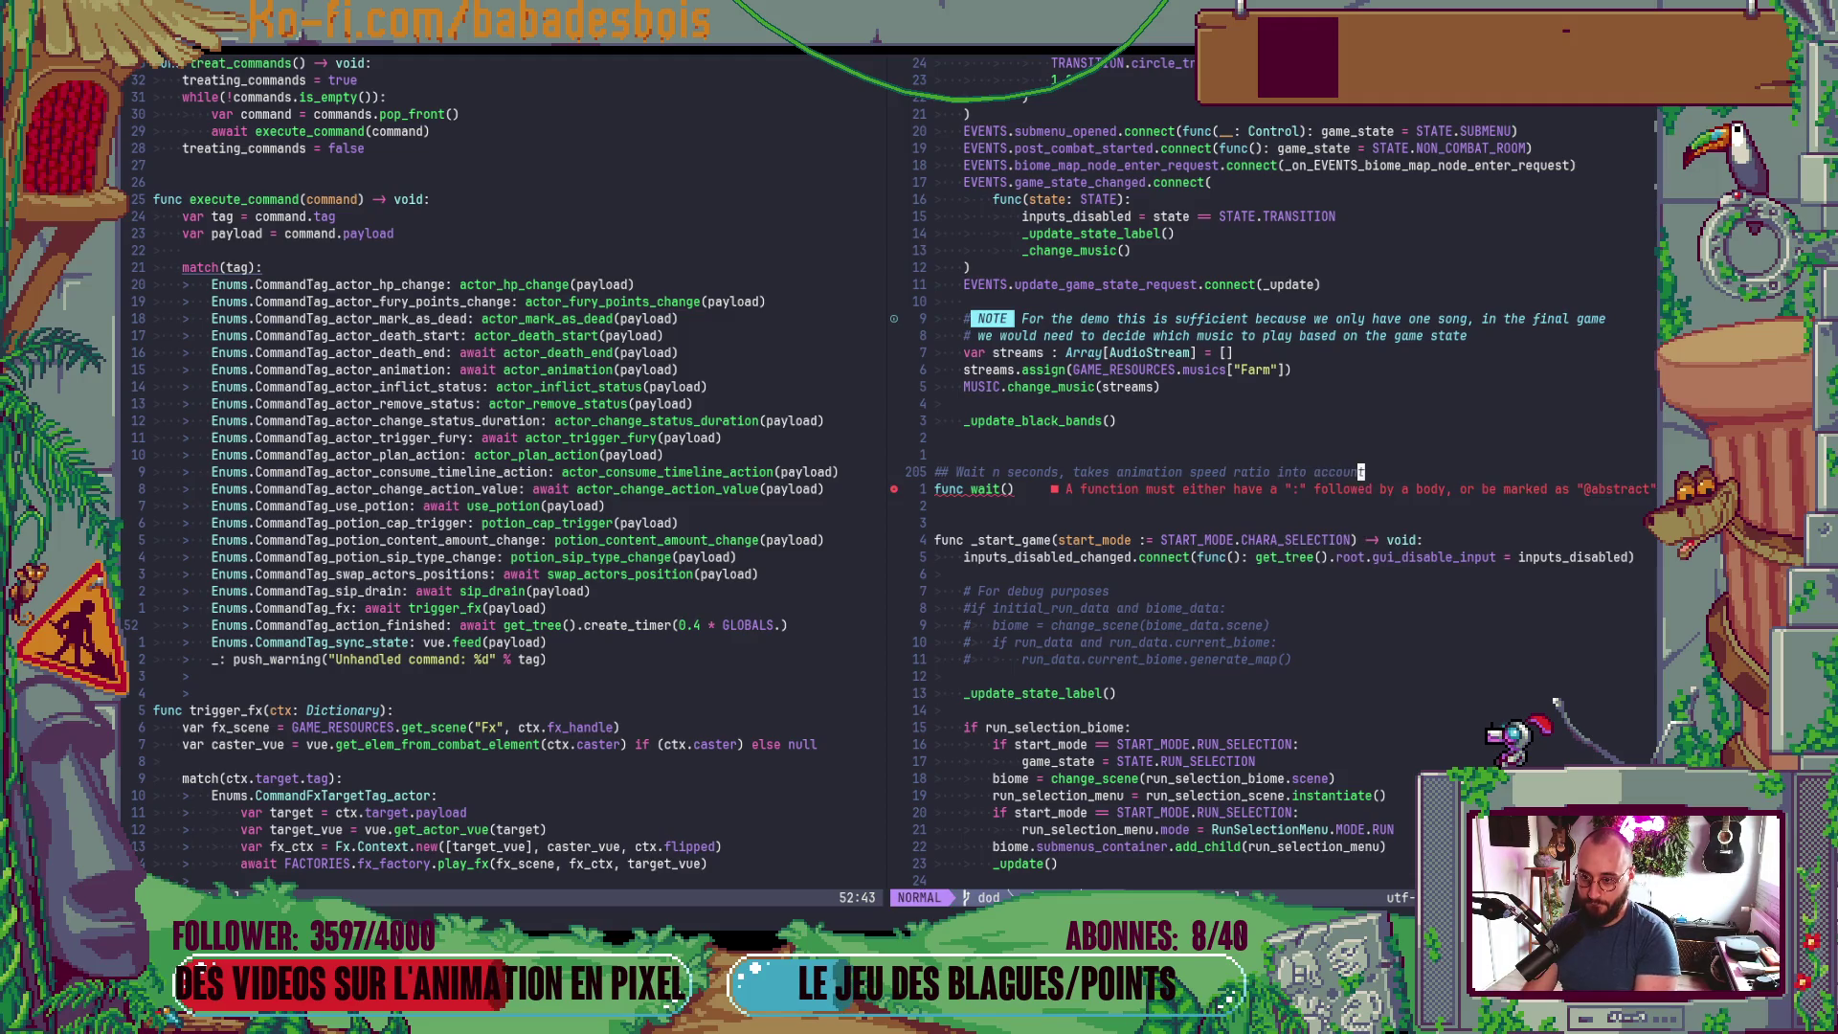
- Give wait a 'time: float' parameter and a body awaiting create_timer(time).timeout
{"action": "key", "text": "j"}
{"action": "type", "text": "it("}
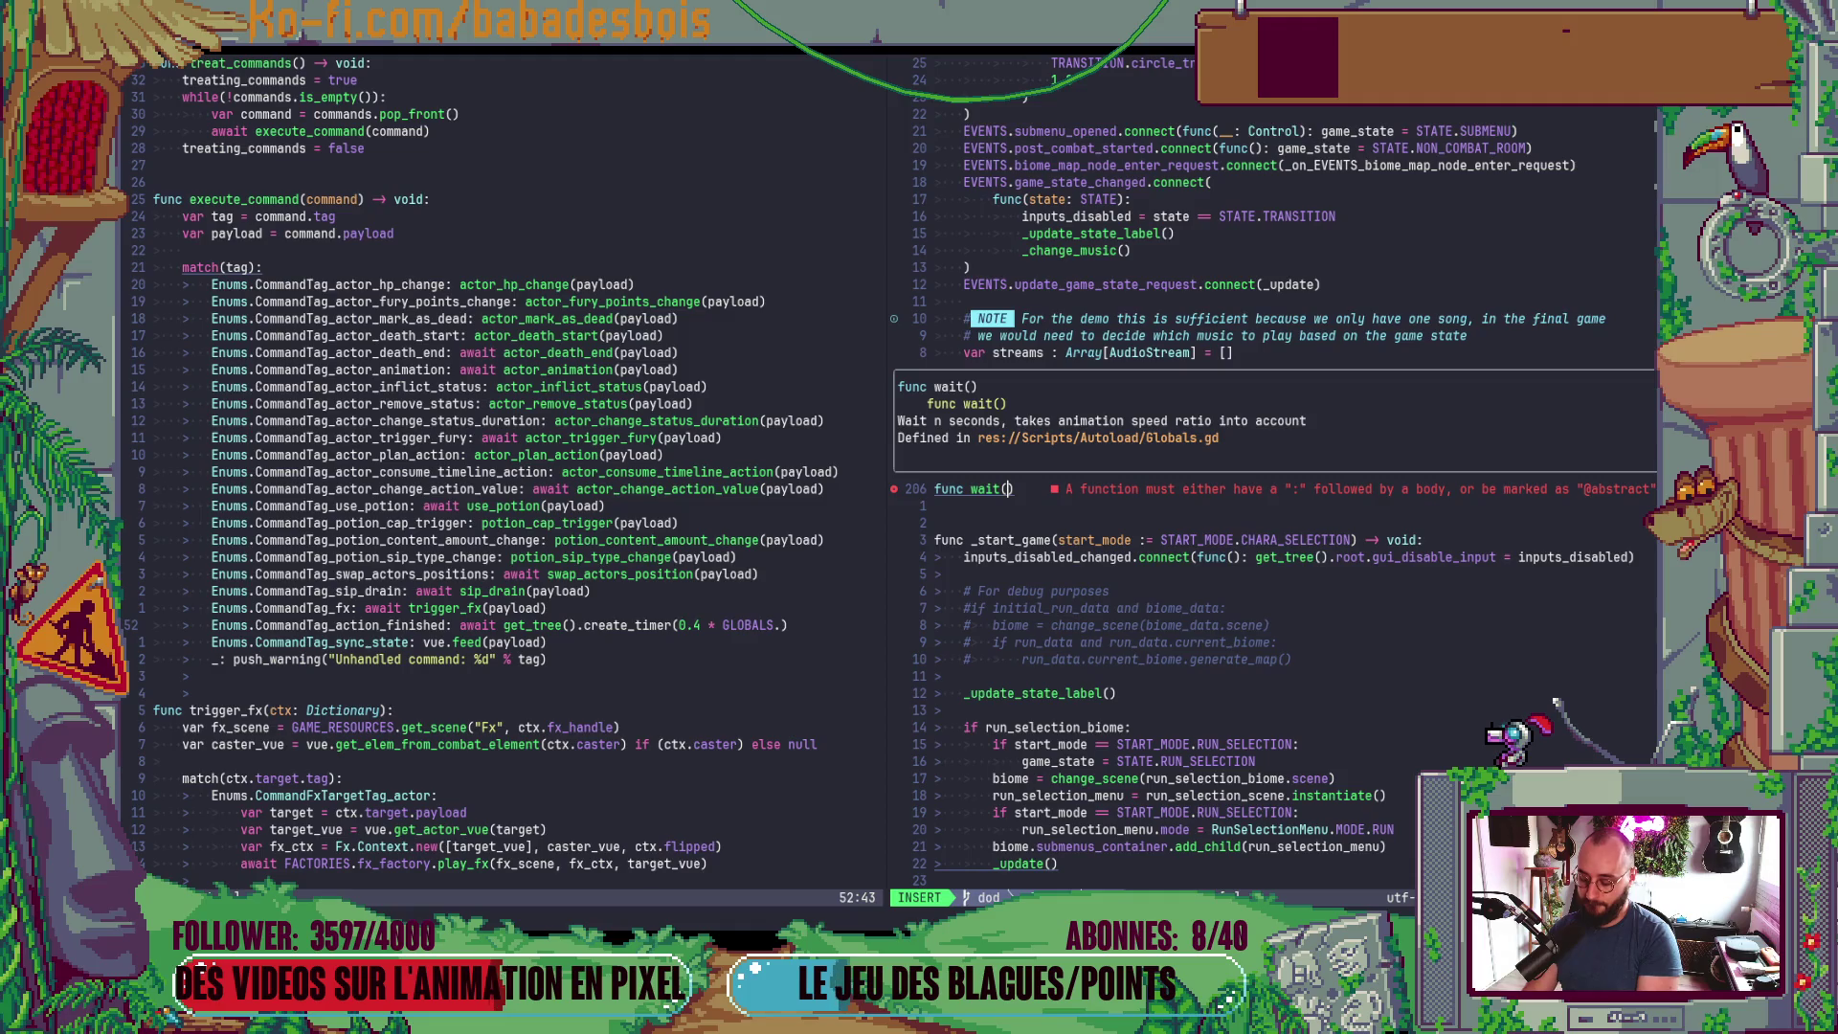
{"action": "type", "text": "n: sec"}
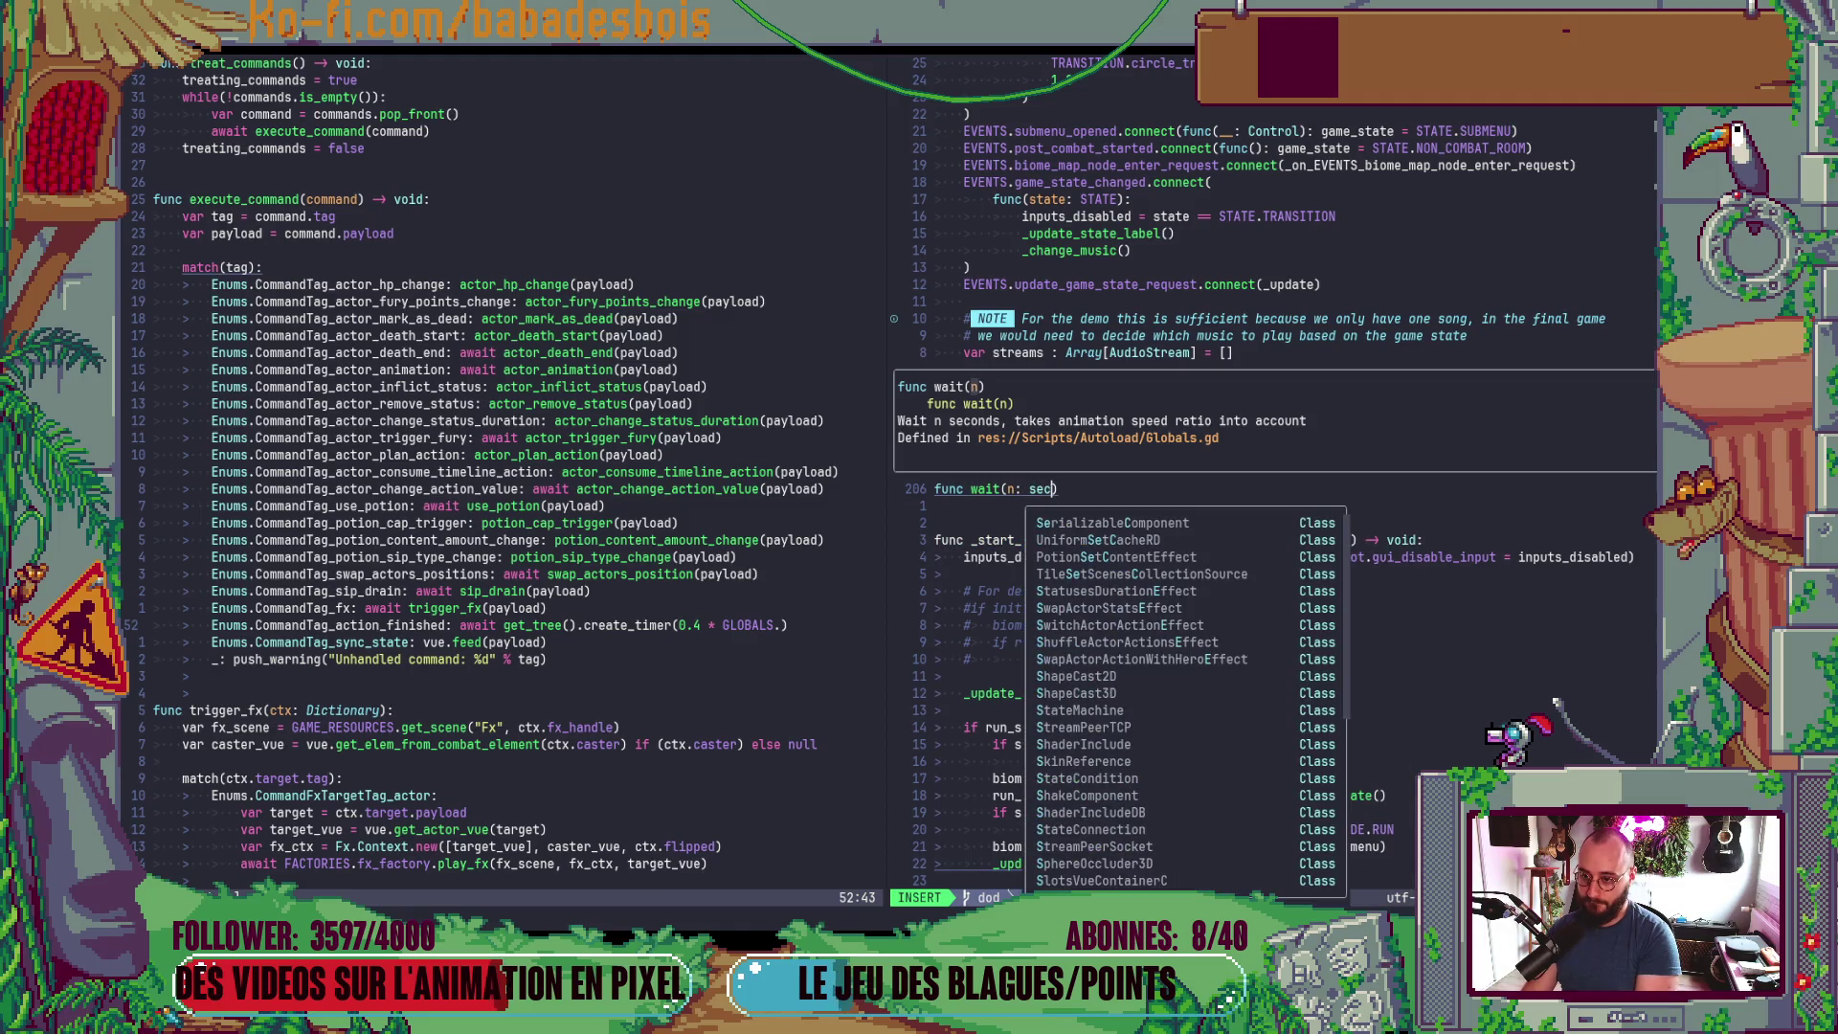
{"action": "key", "text": "BackSpace"}
{"action": "key", "text": "BackSpace"}
{"action": "key", "text": "BackSpace"}
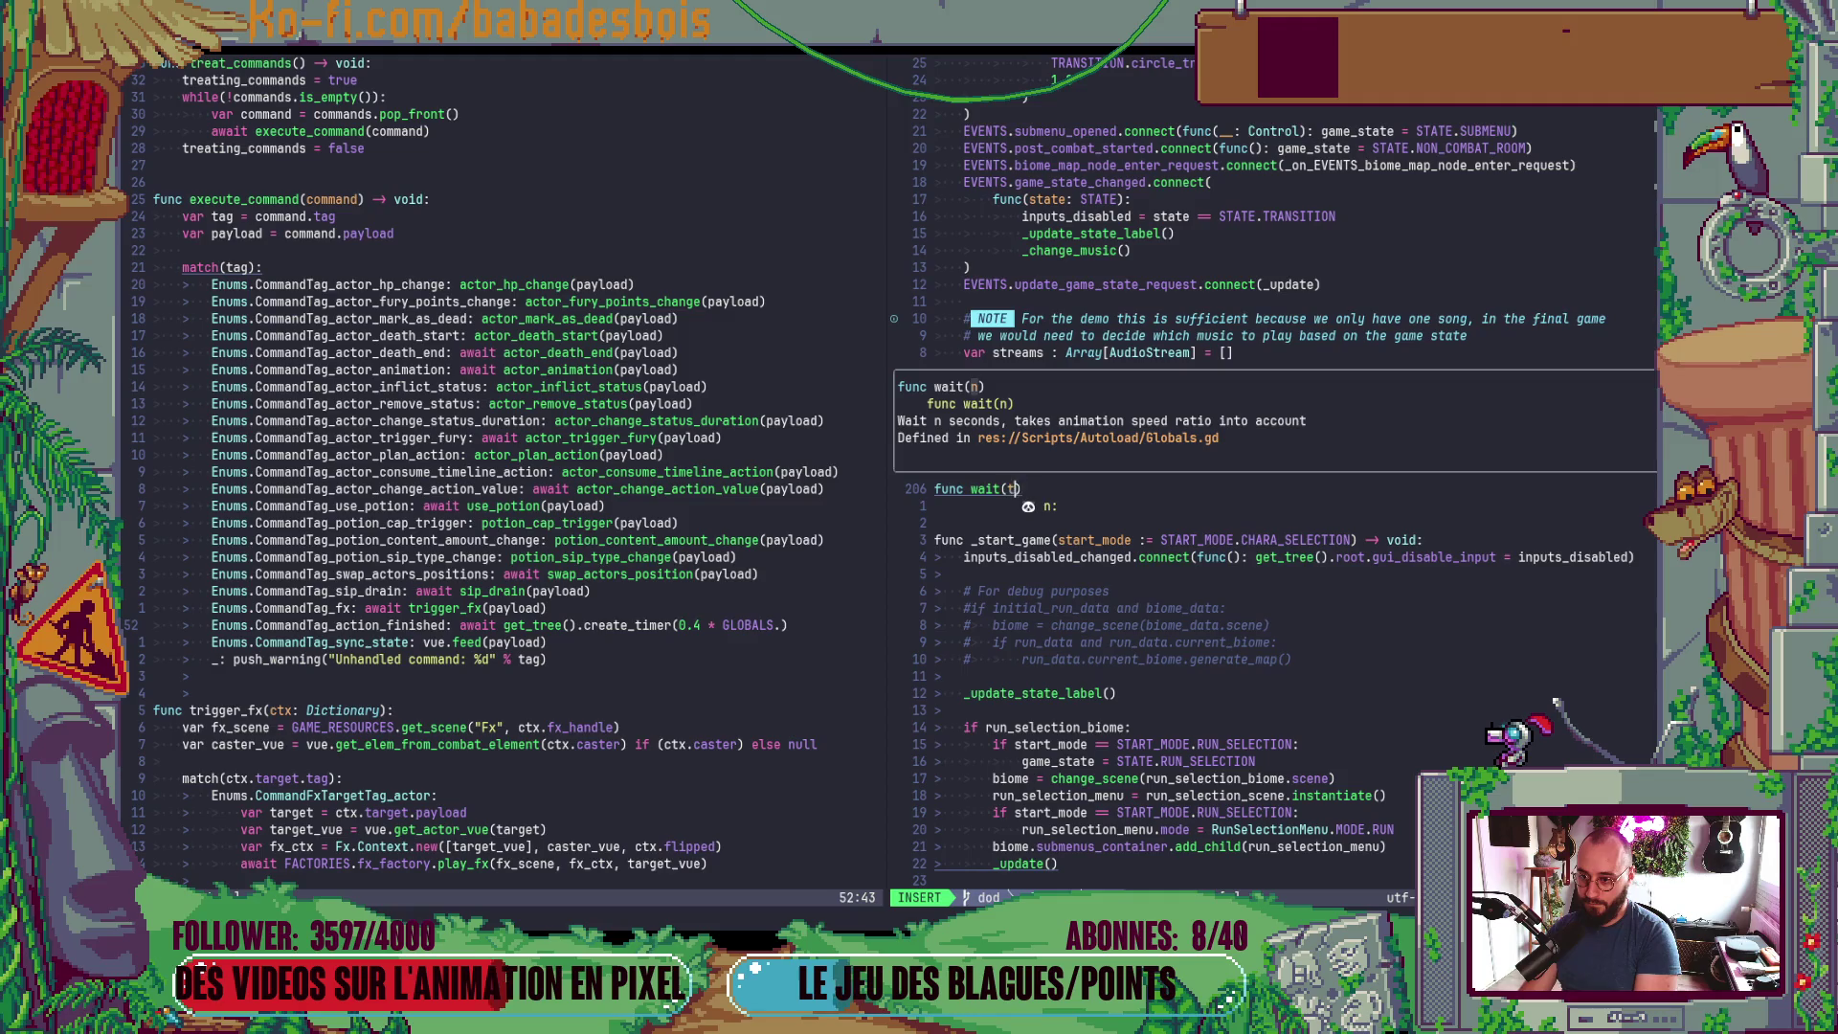
{"action": "type", "text": "to"}
{"action": "key", "text": "BackSpace"}
{"action": "type", "text": "ime: "}
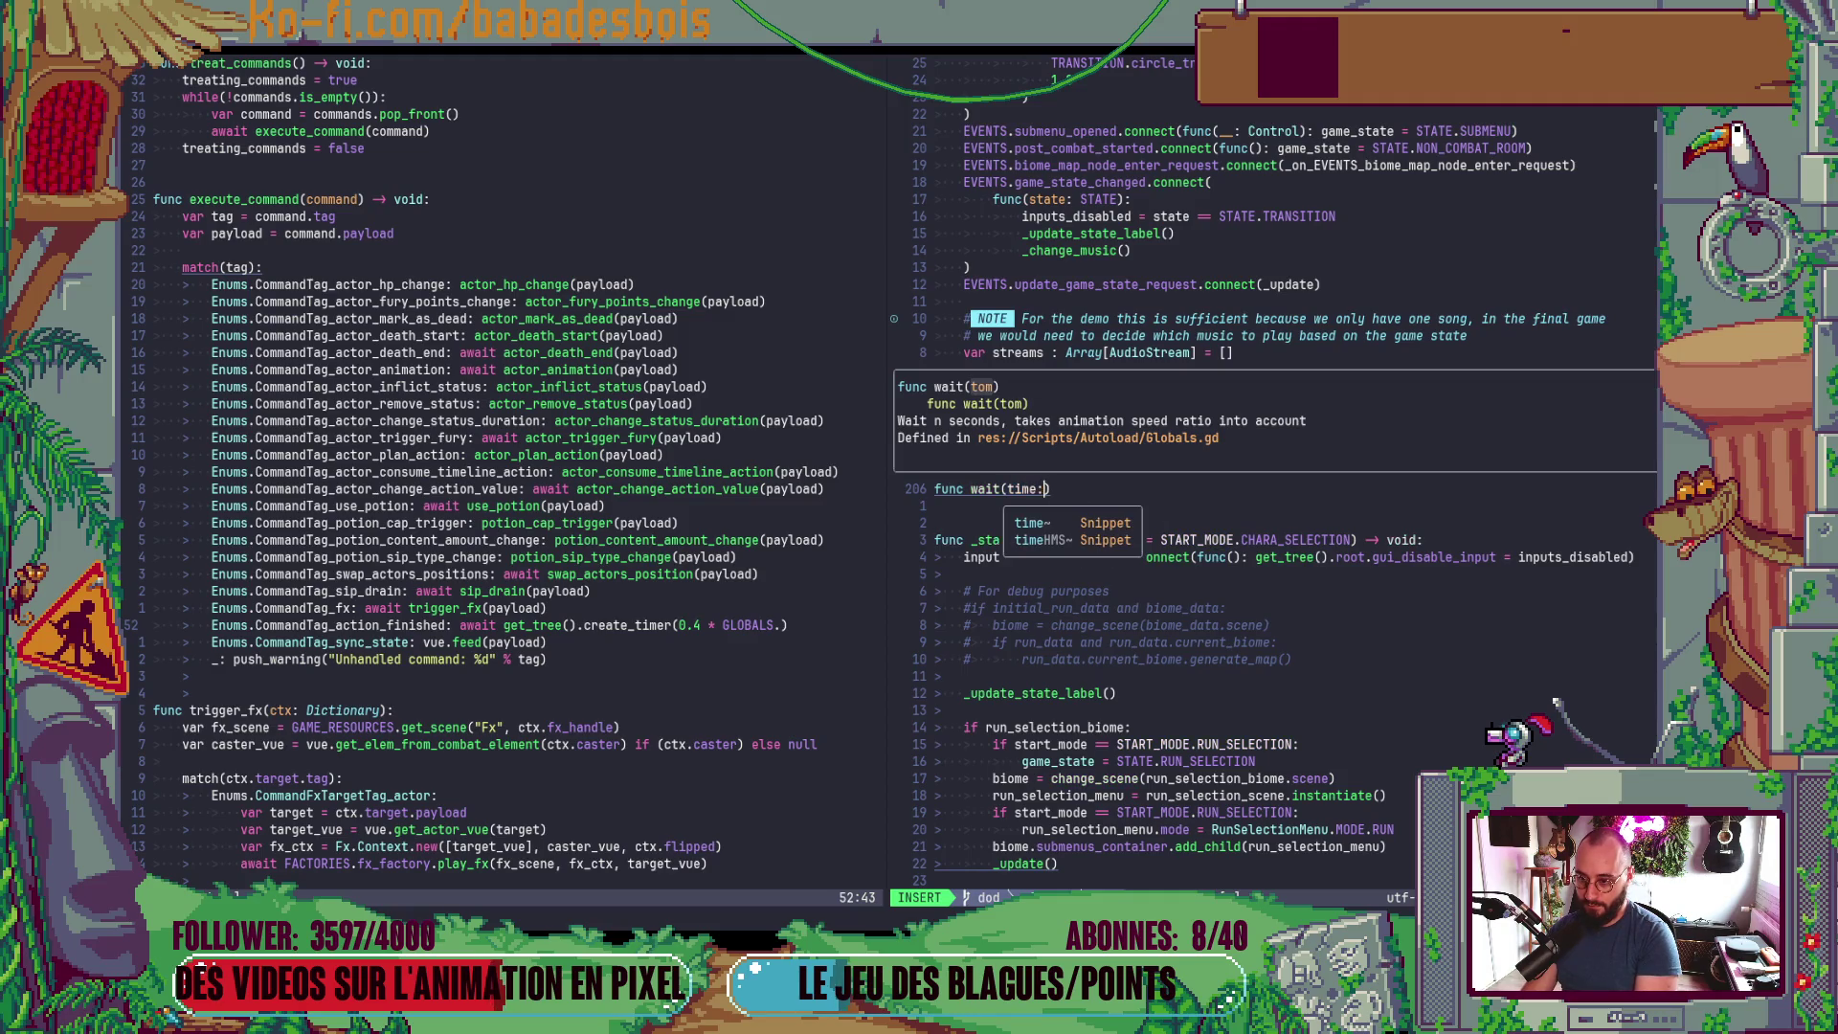
{"action": "type", "text": "float) -"}
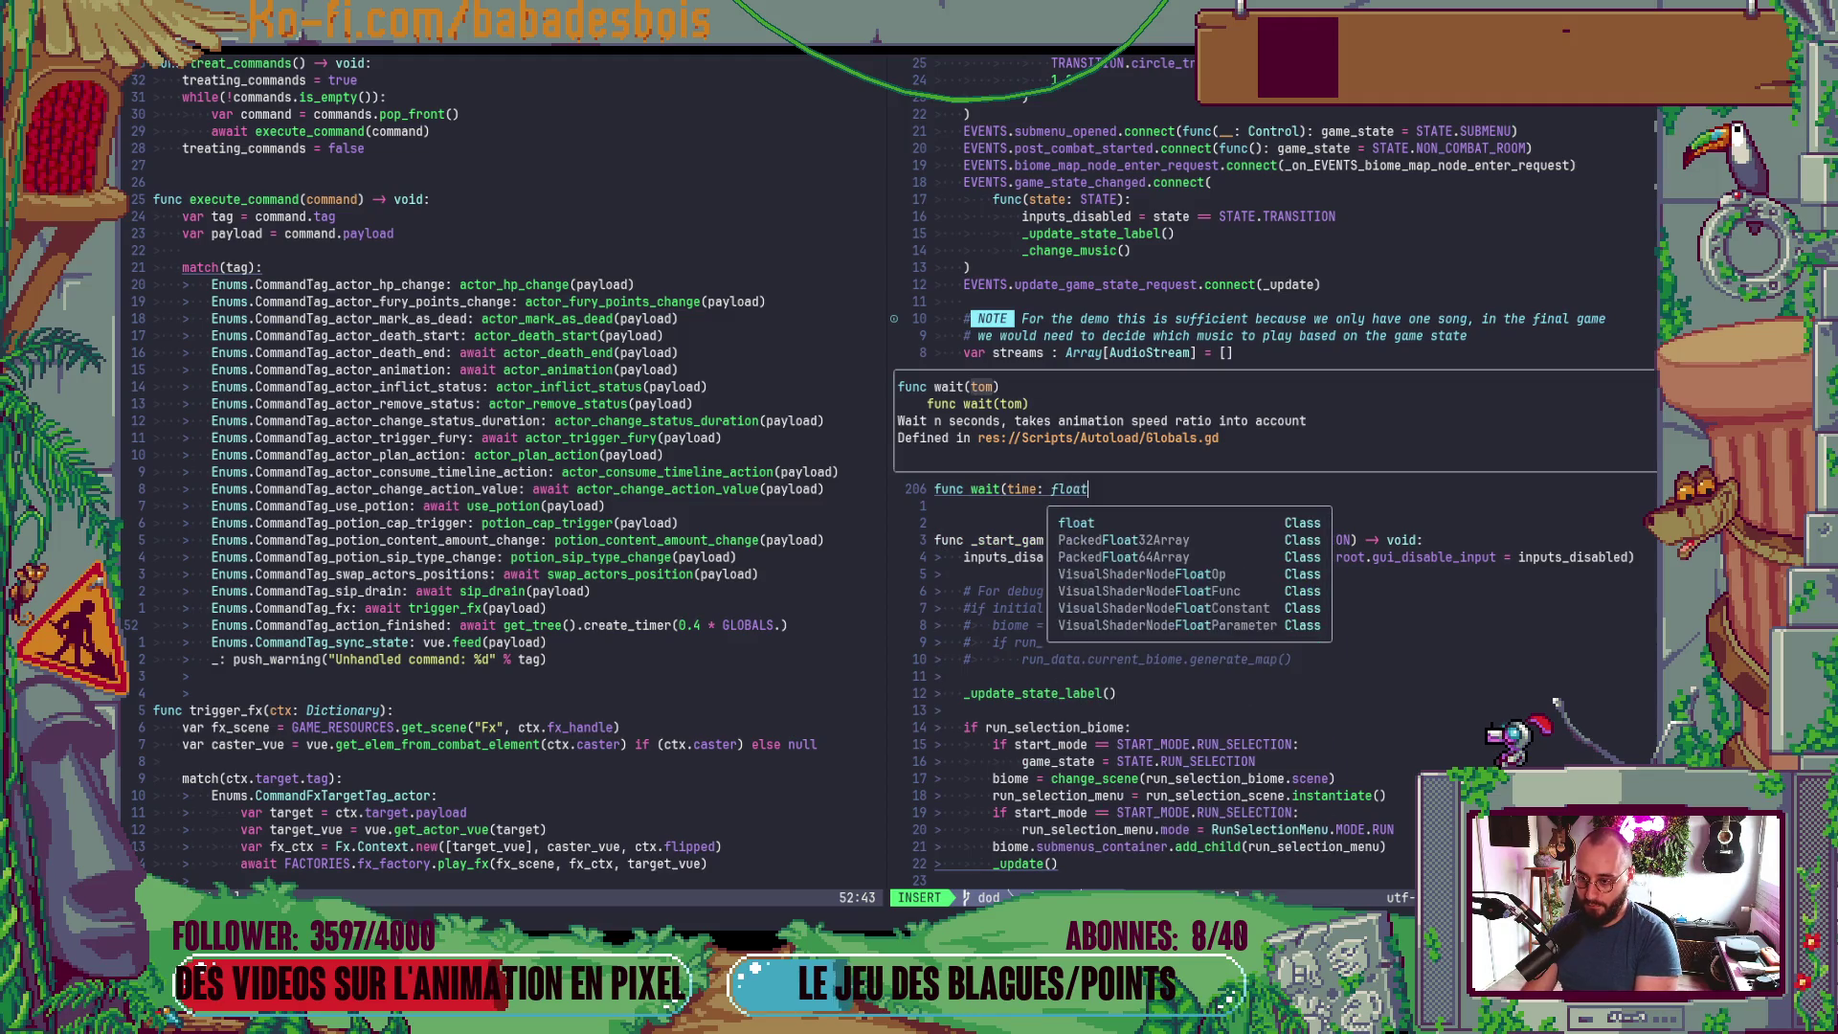
{"action": "type", "text": "> void:"}
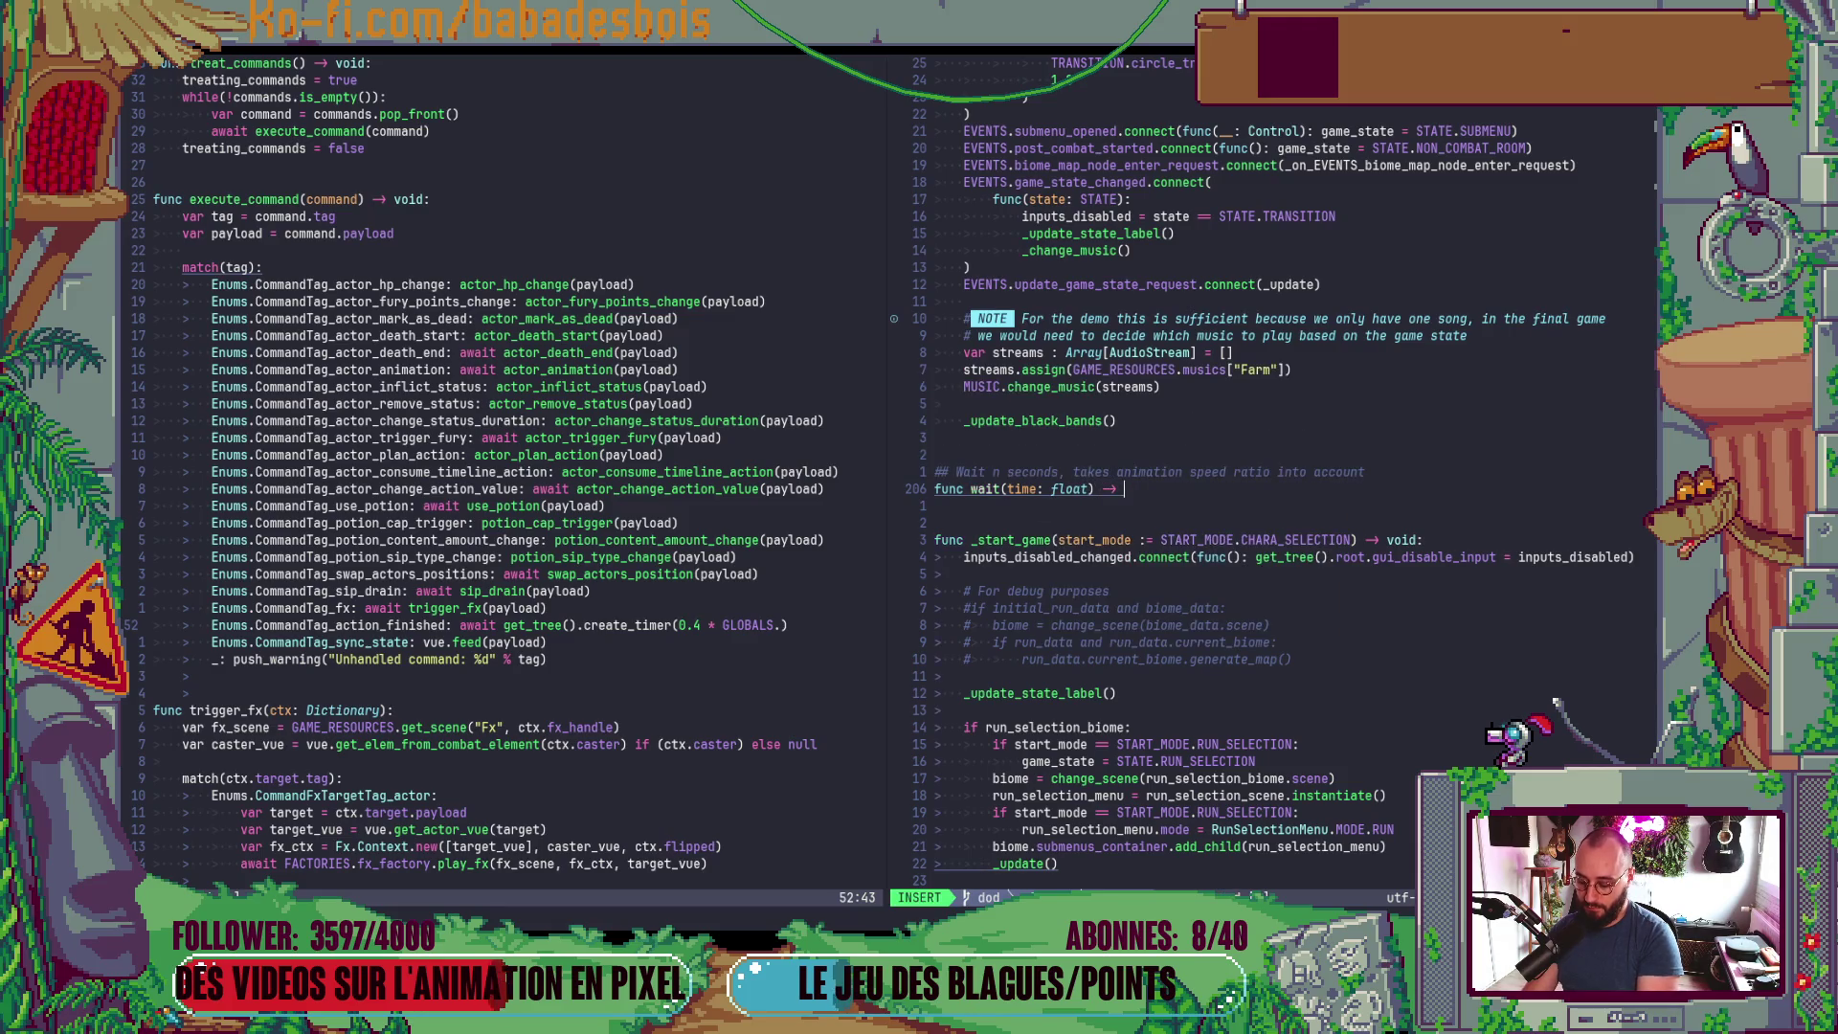
{"action": "key", "text": "Return"}
{"action": "type", "text": "await get_tre"}
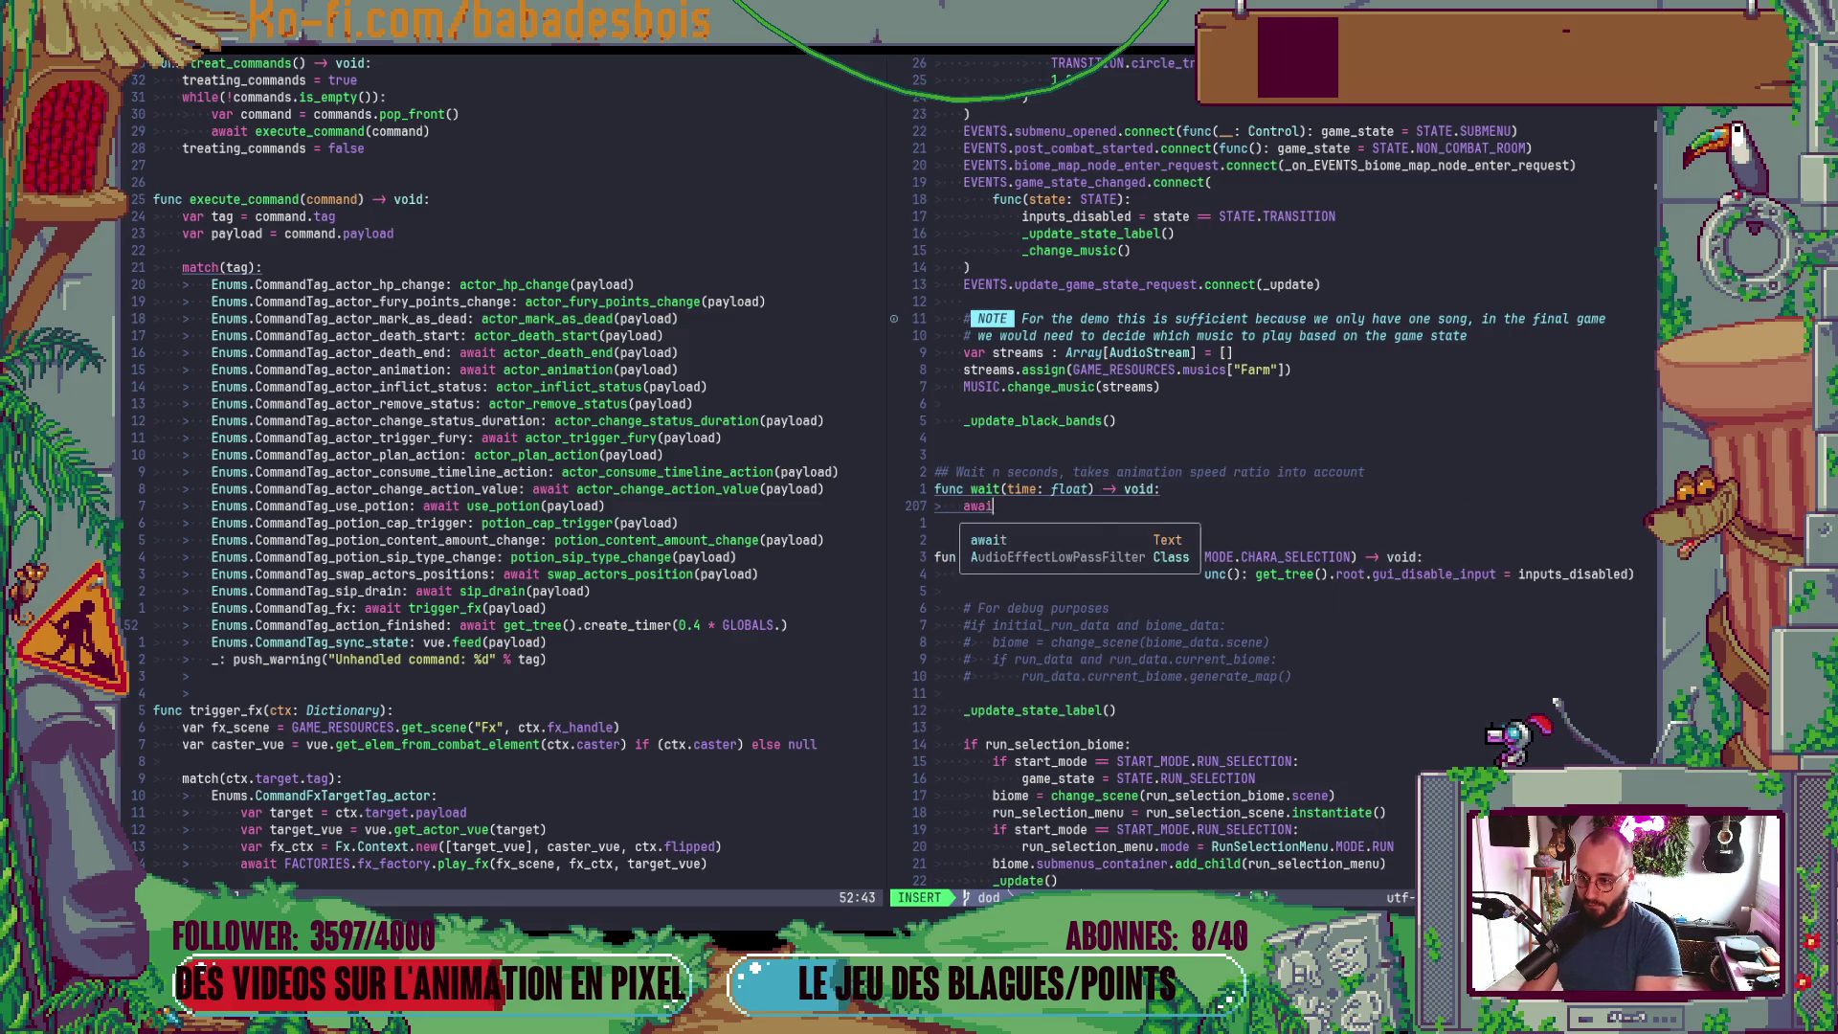
{"action": "type", "text": "e().create_timer("}
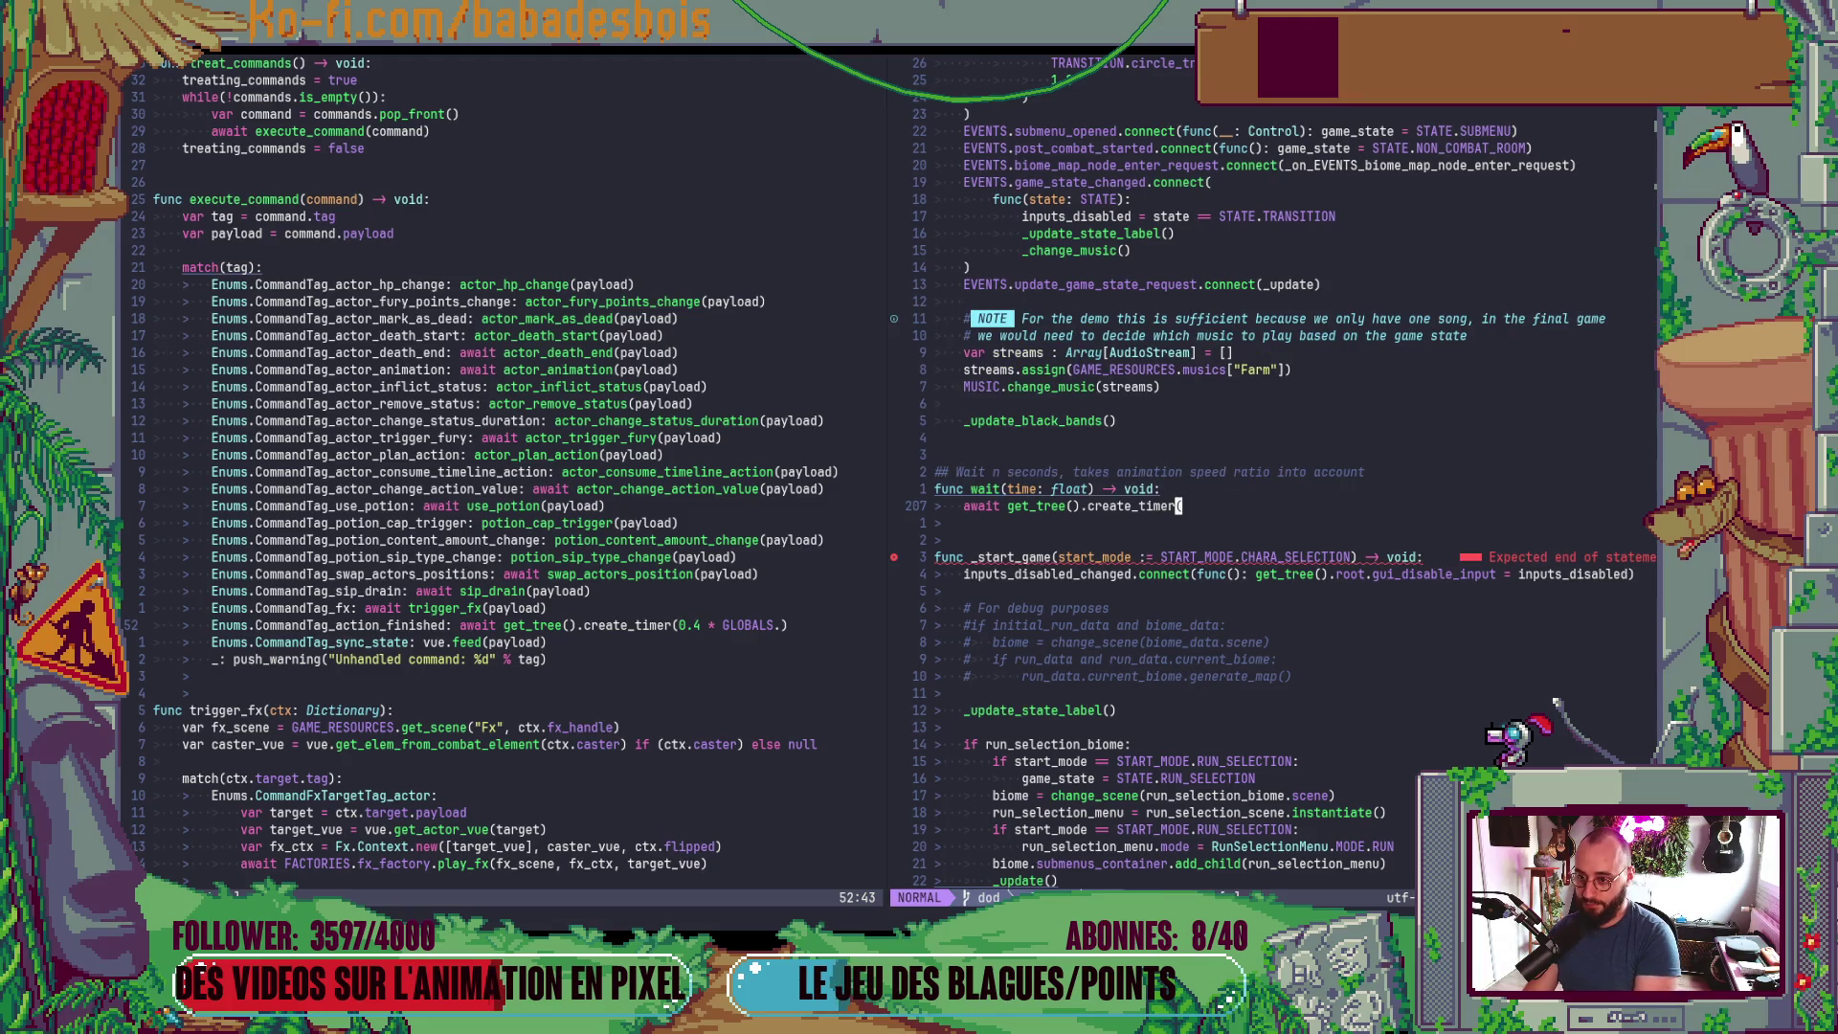
{"action": "type", "text": "time)."}
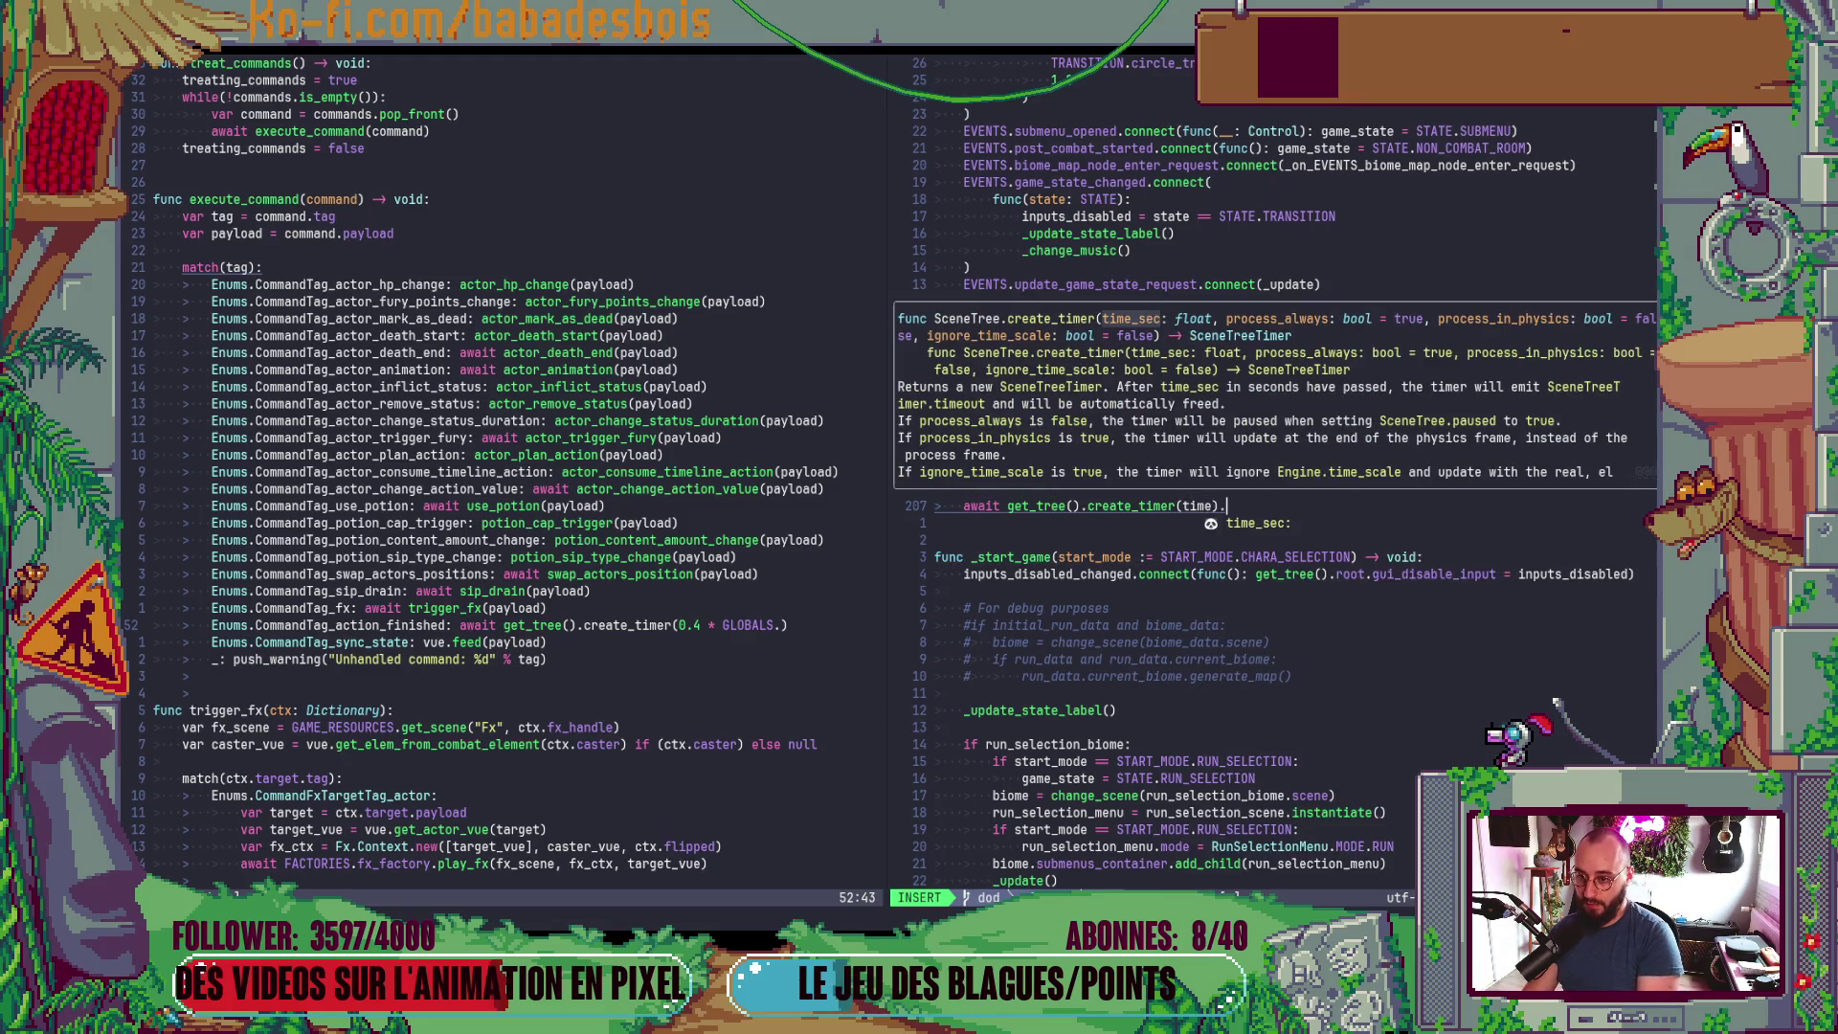
{"action": "type", "text": "timeout"}
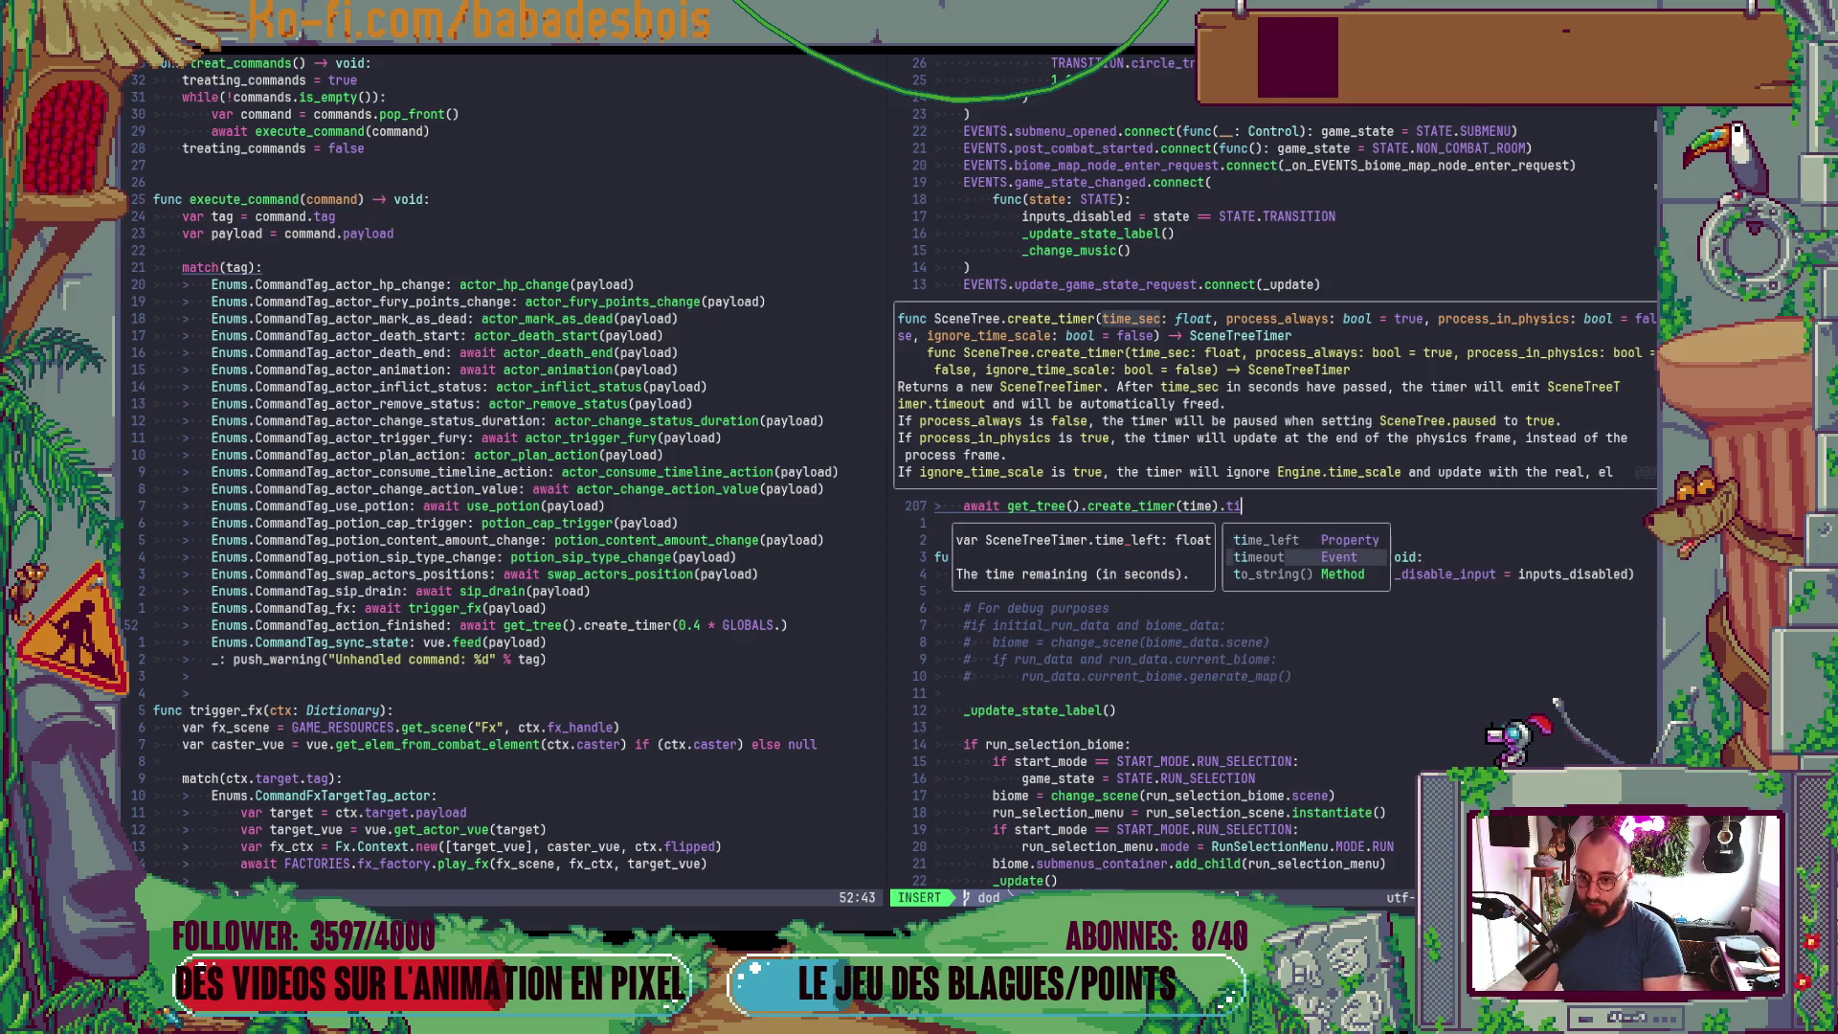
{"action": "key", "text": "Escape"}
- Save, then scale the timer duration to time * animation_speed_ratio
{"action": "type", "text": ":w"}
{"action": "key", "text": "Return"}
{"action": "key", "text": "h"}
{"action": "key", "text": "h"}
{"action": "key", "text": "h"}
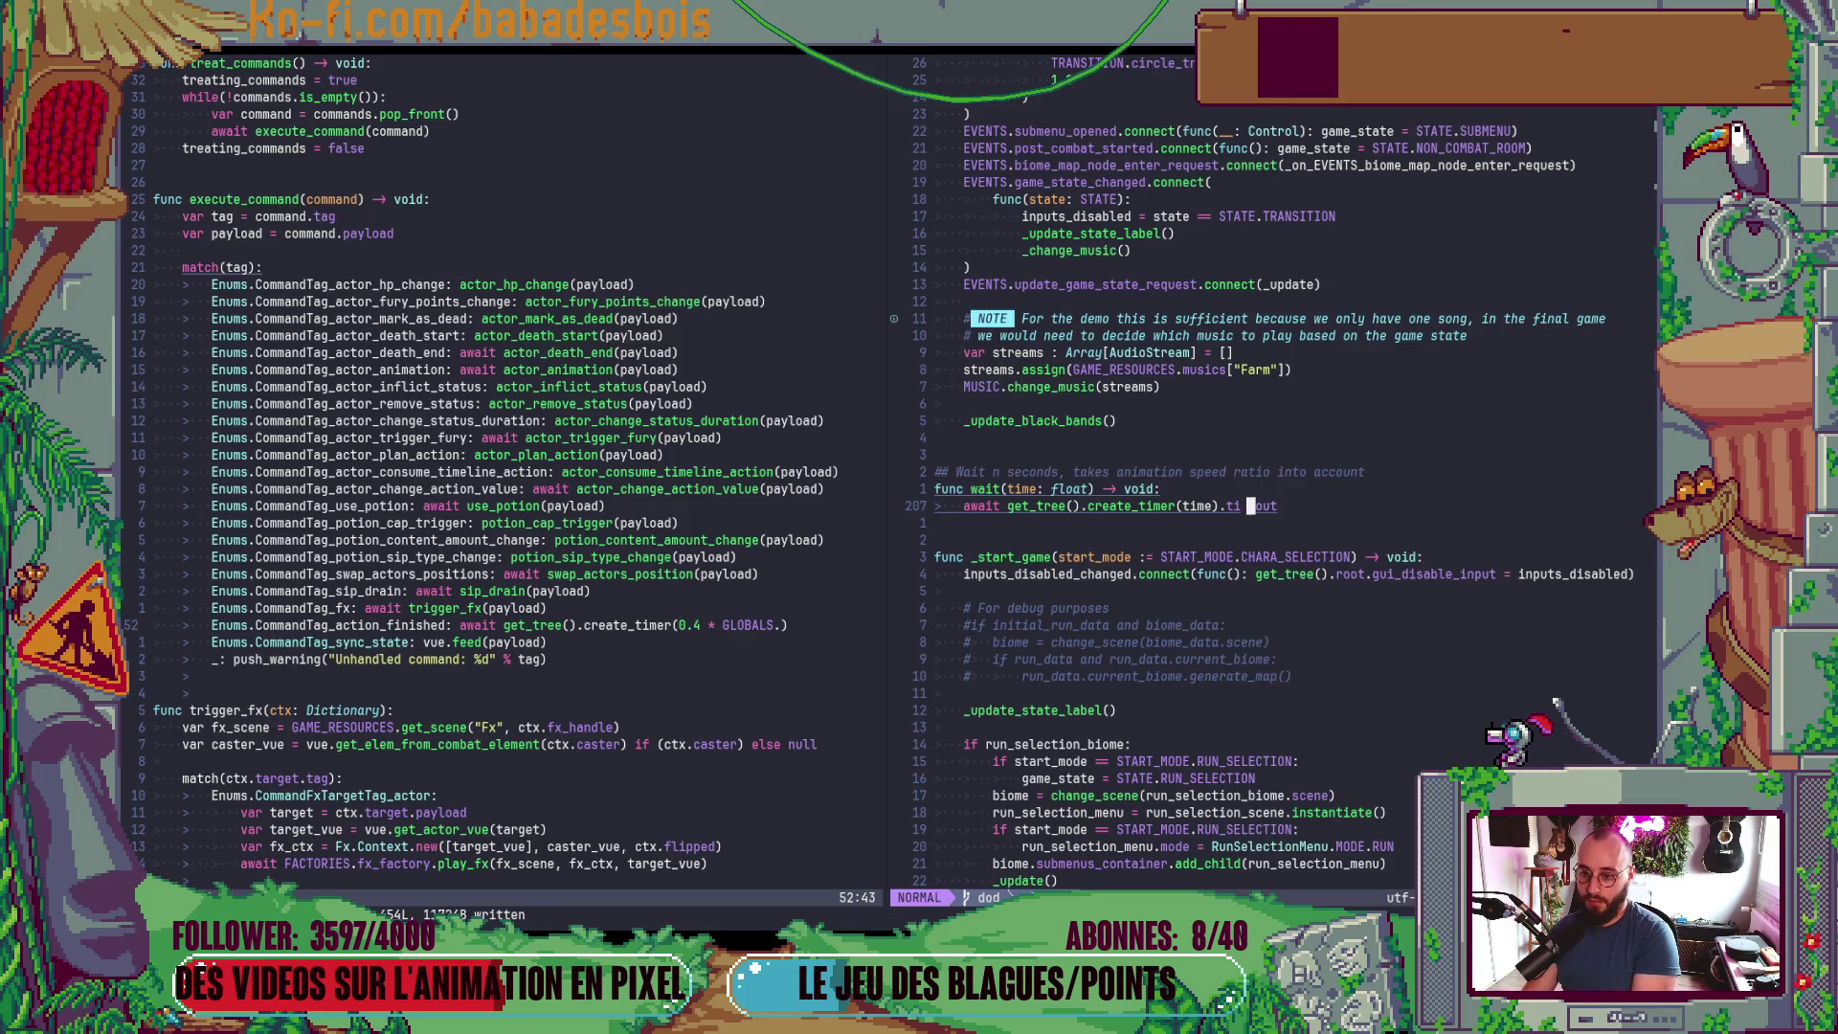
{"action": "type", "text": "ate_timer(time * "}
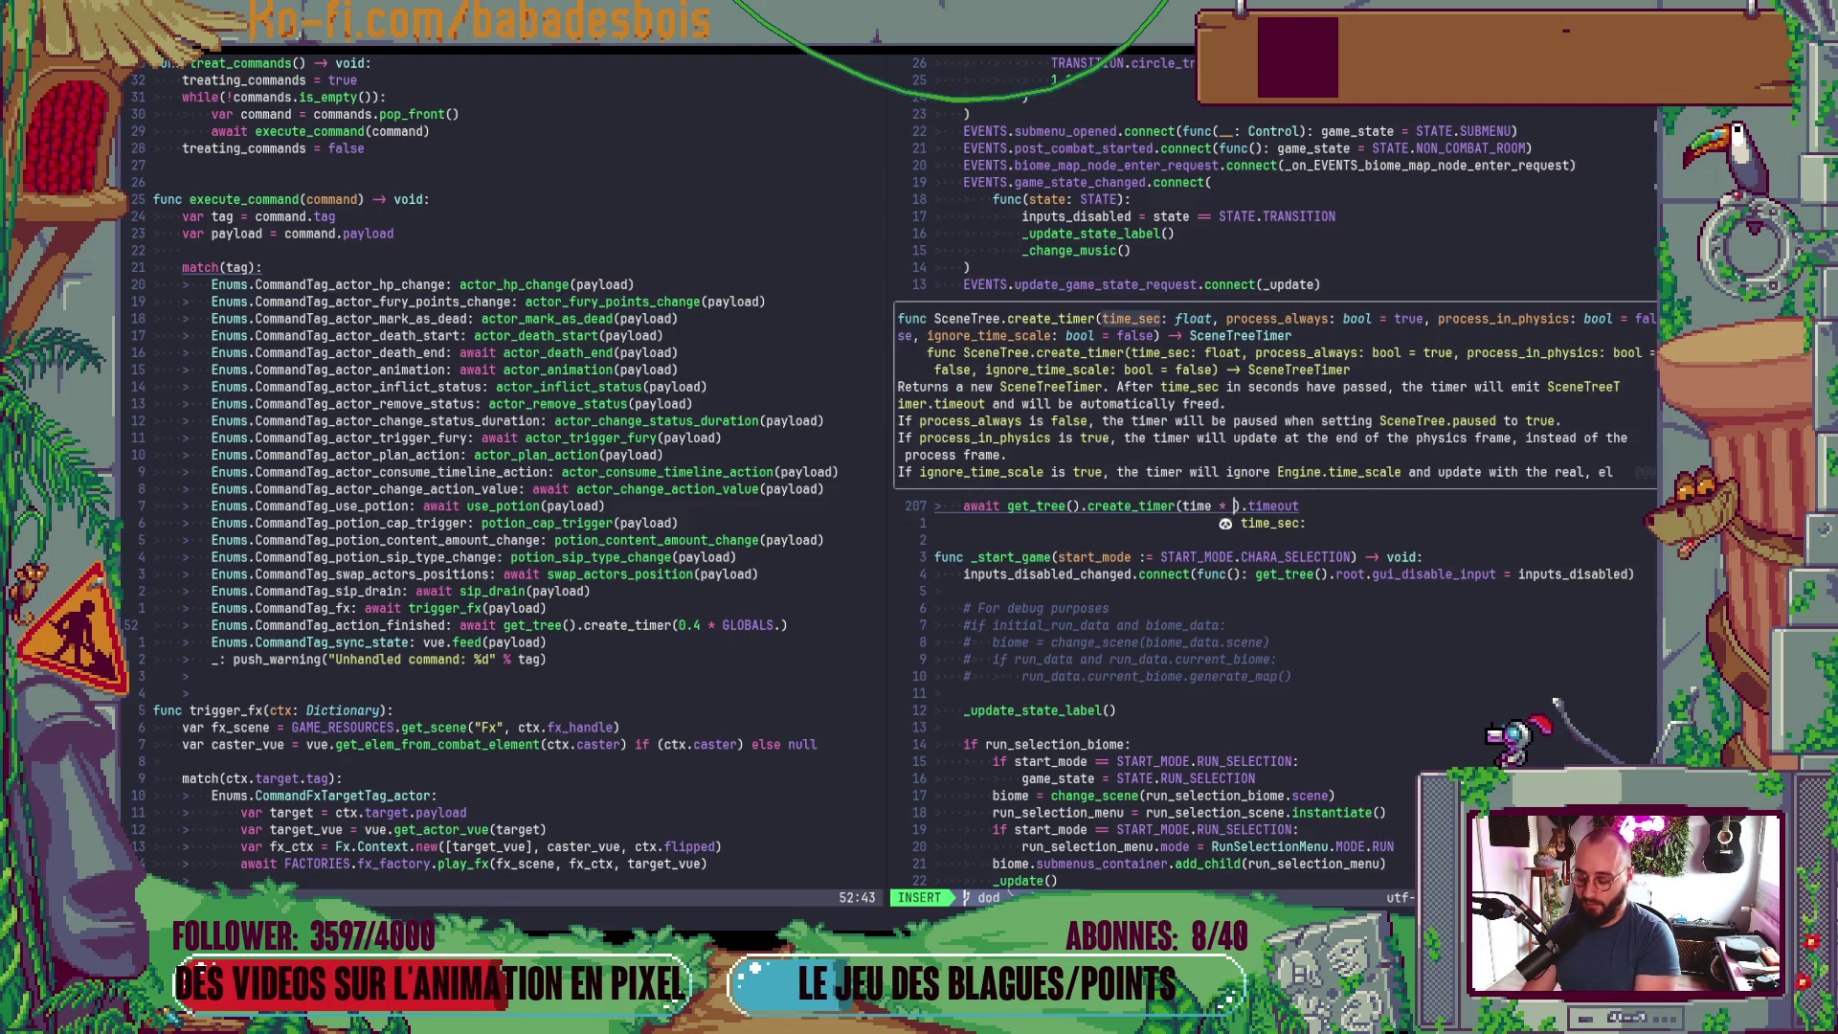
{"action": "type", "text": "animation_speed_ratio"}
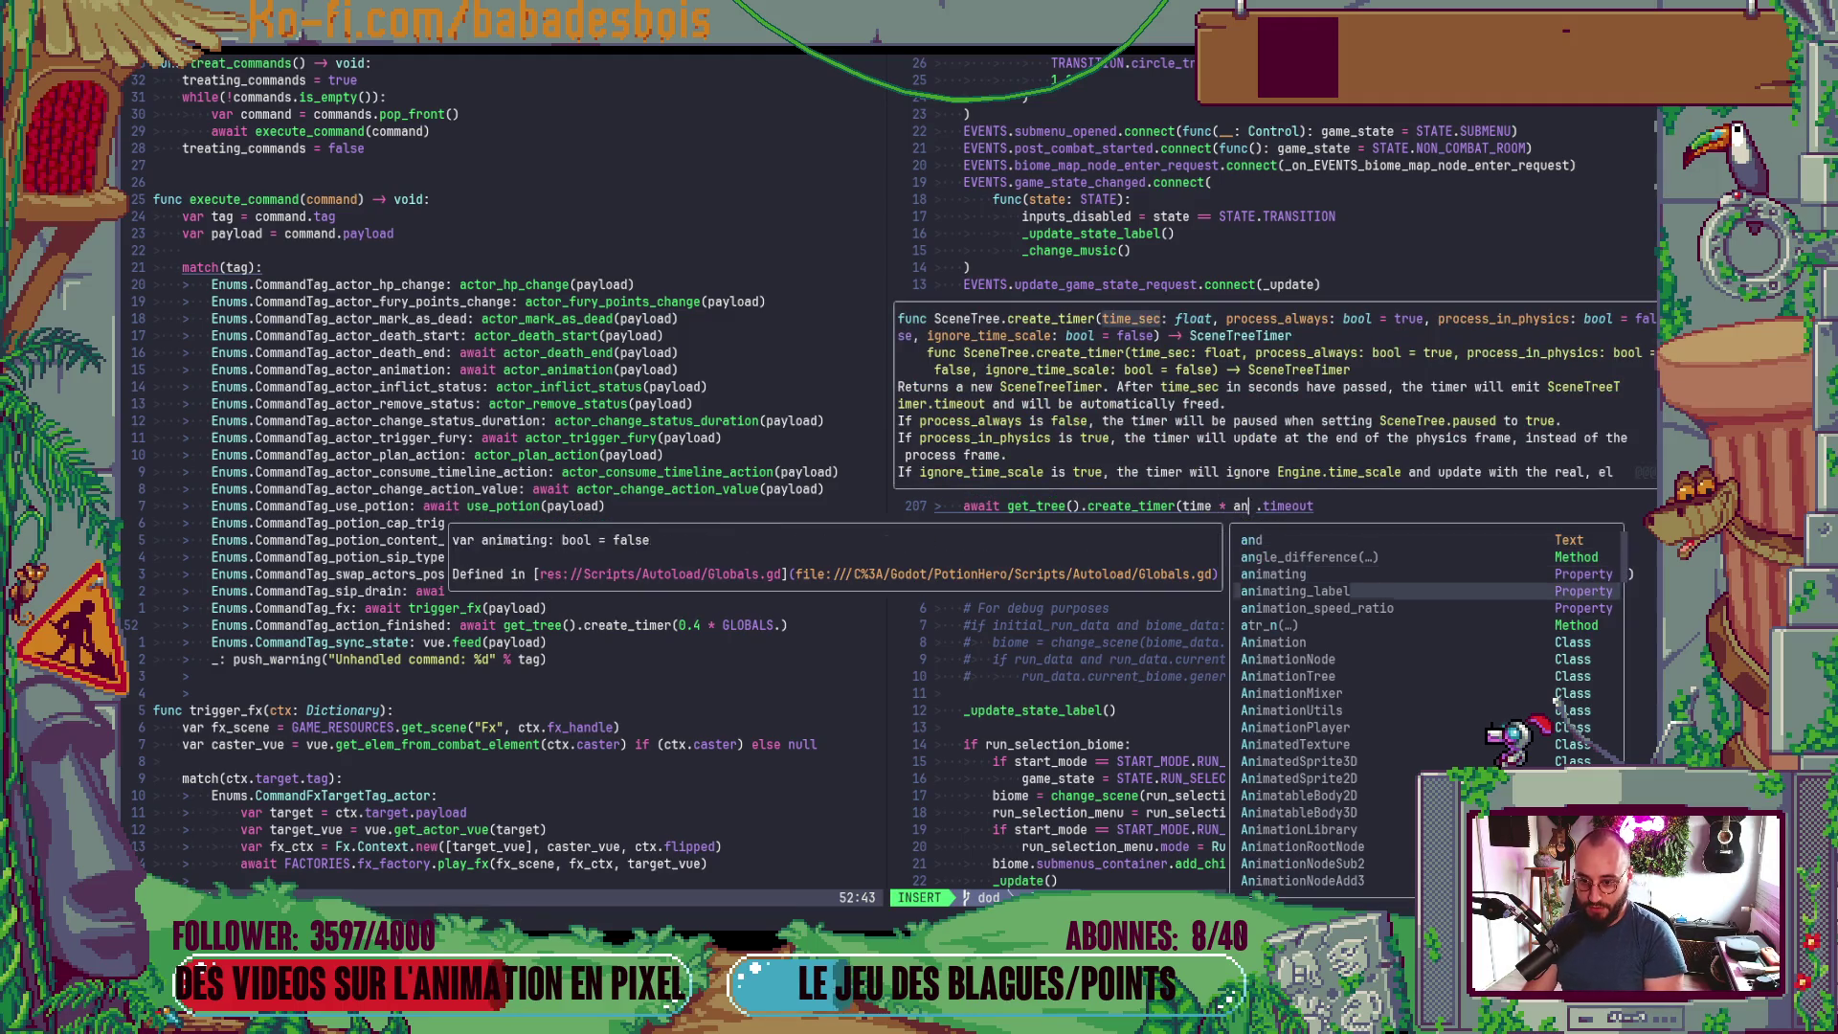
{"action": "key", "text": "Escape"}
{"action": "key", "text": "k"}
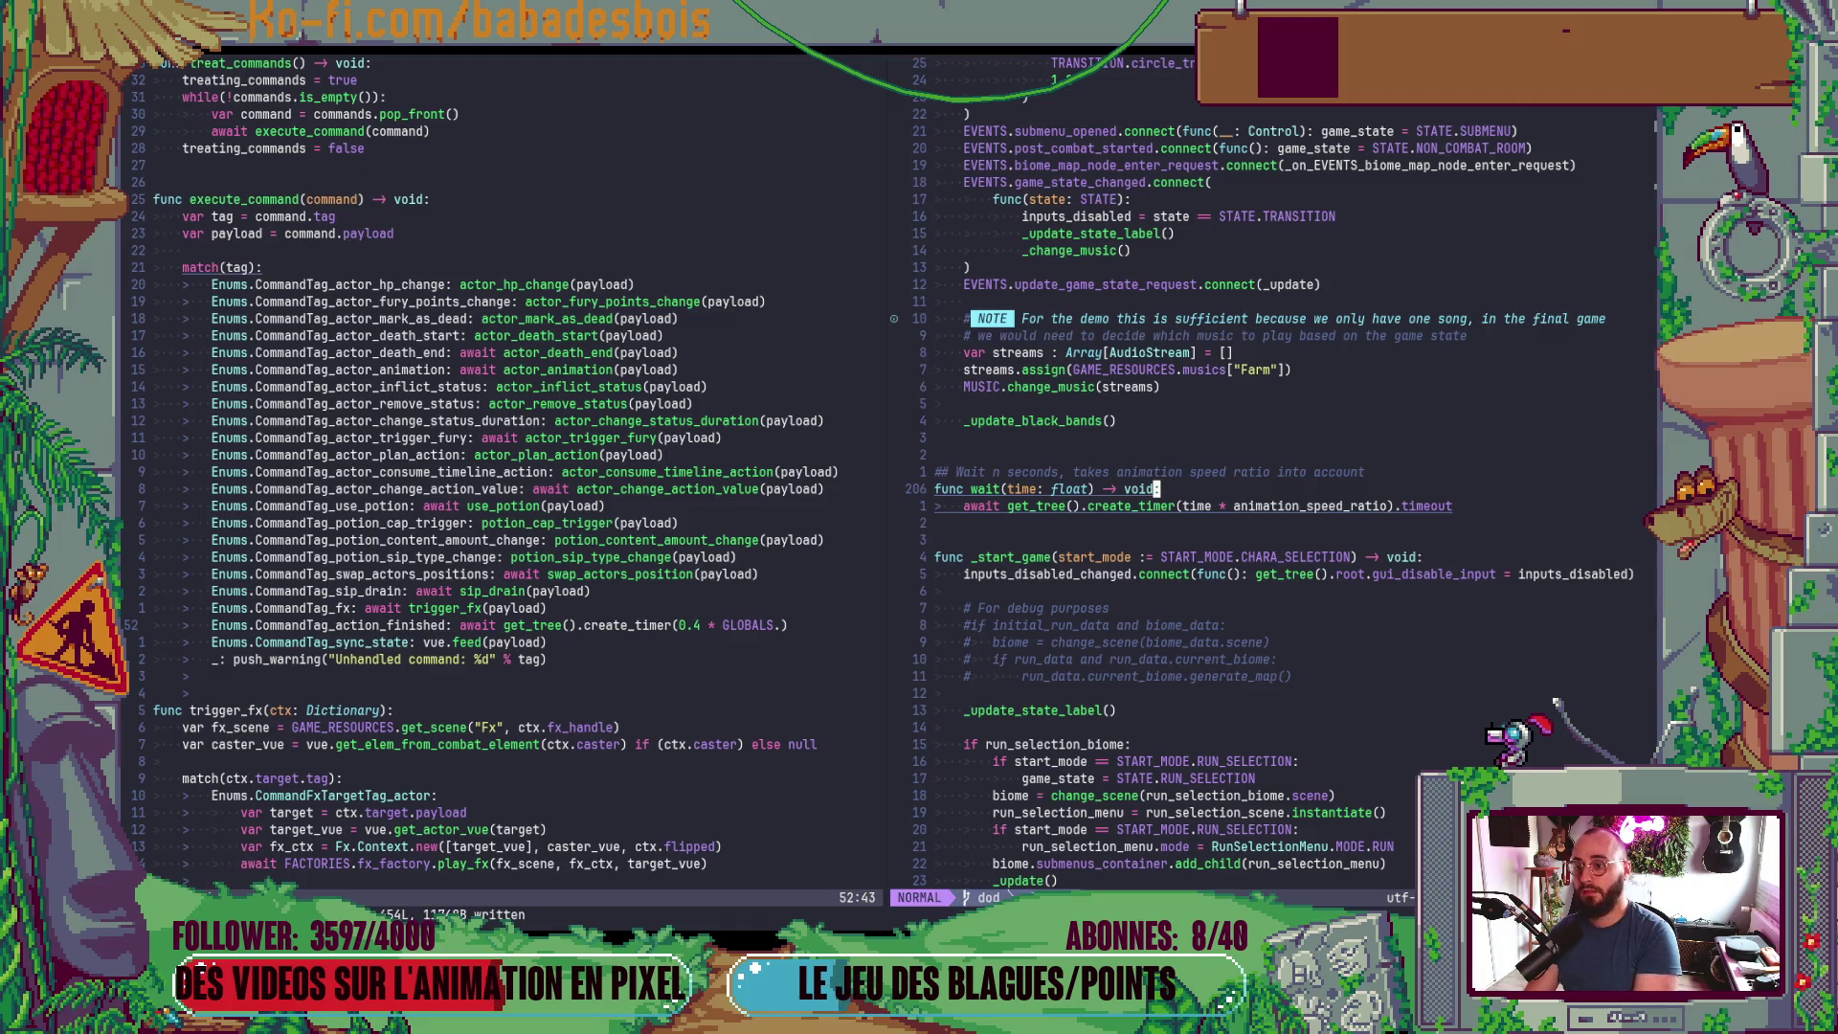
{"action": "key", "text": "ctrl+w"}
- Replace the timer after 'await' on line 52 with GLOBALS.wait(0.4) and save Controller.gd
{"action": "key", "text": "h"}
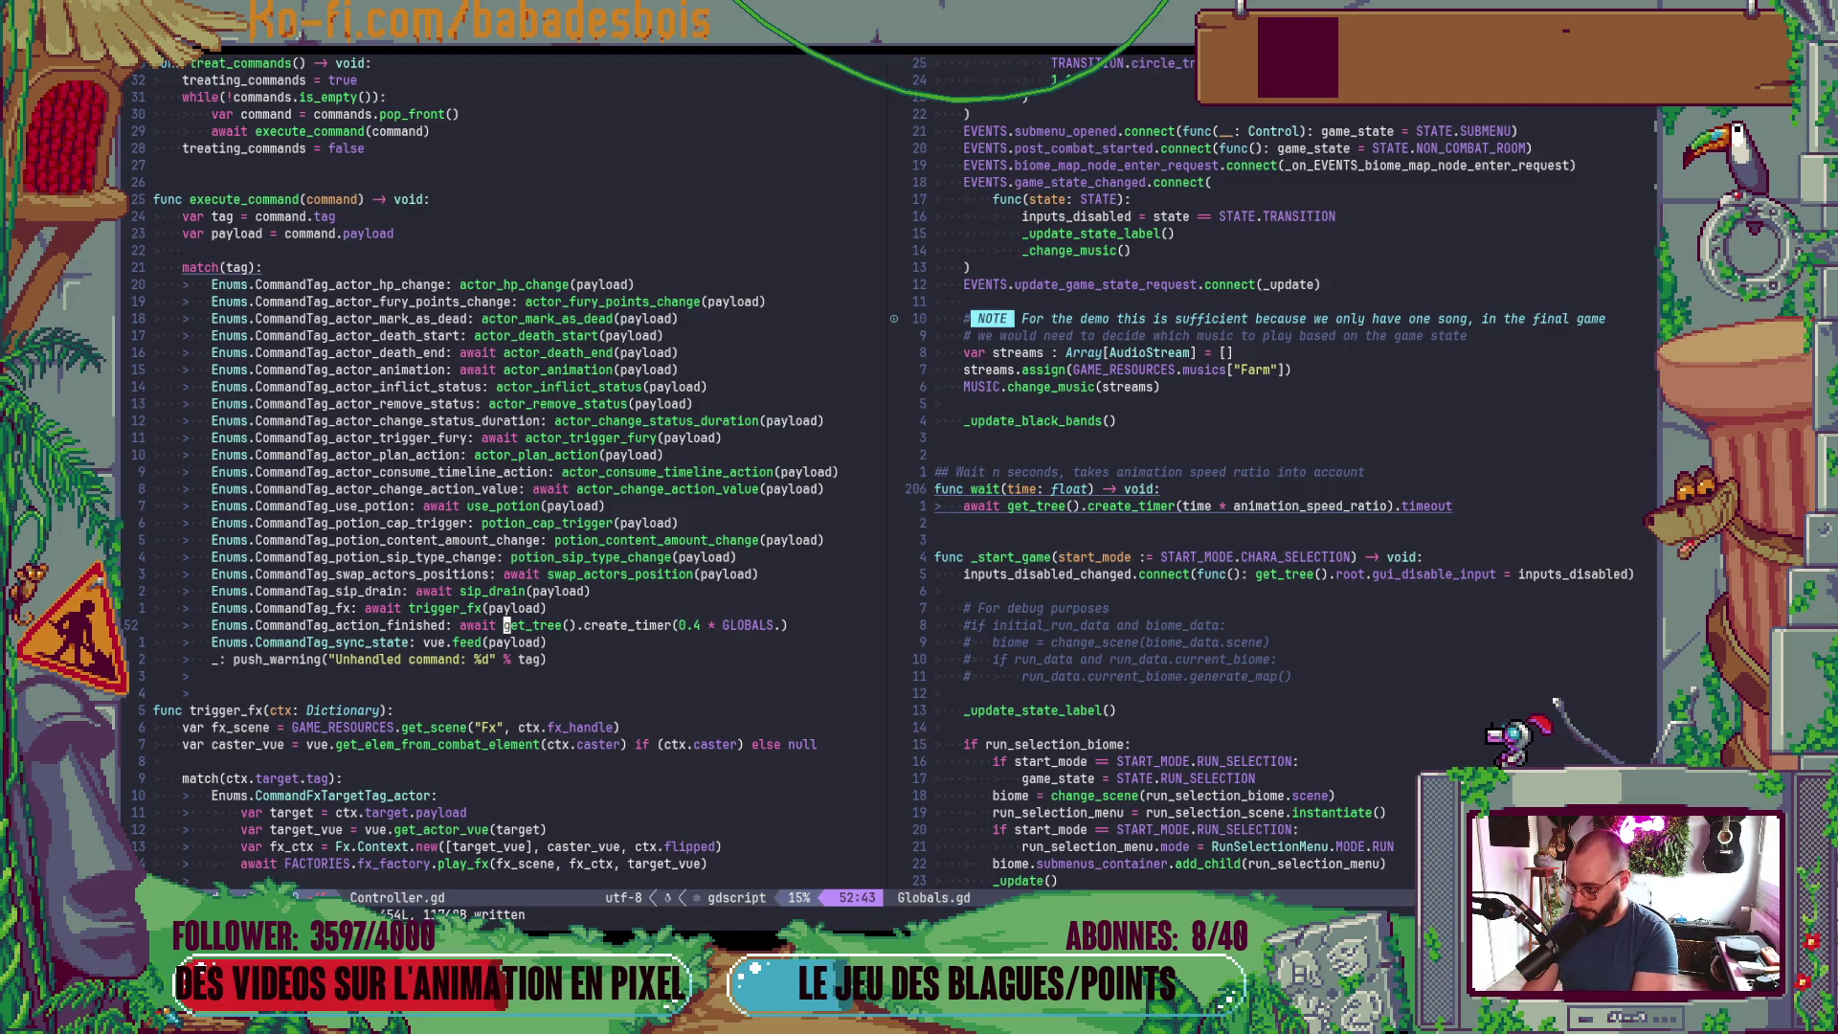
{"action": "key", "text": "j"}
{"action": "key", "text": "O"}
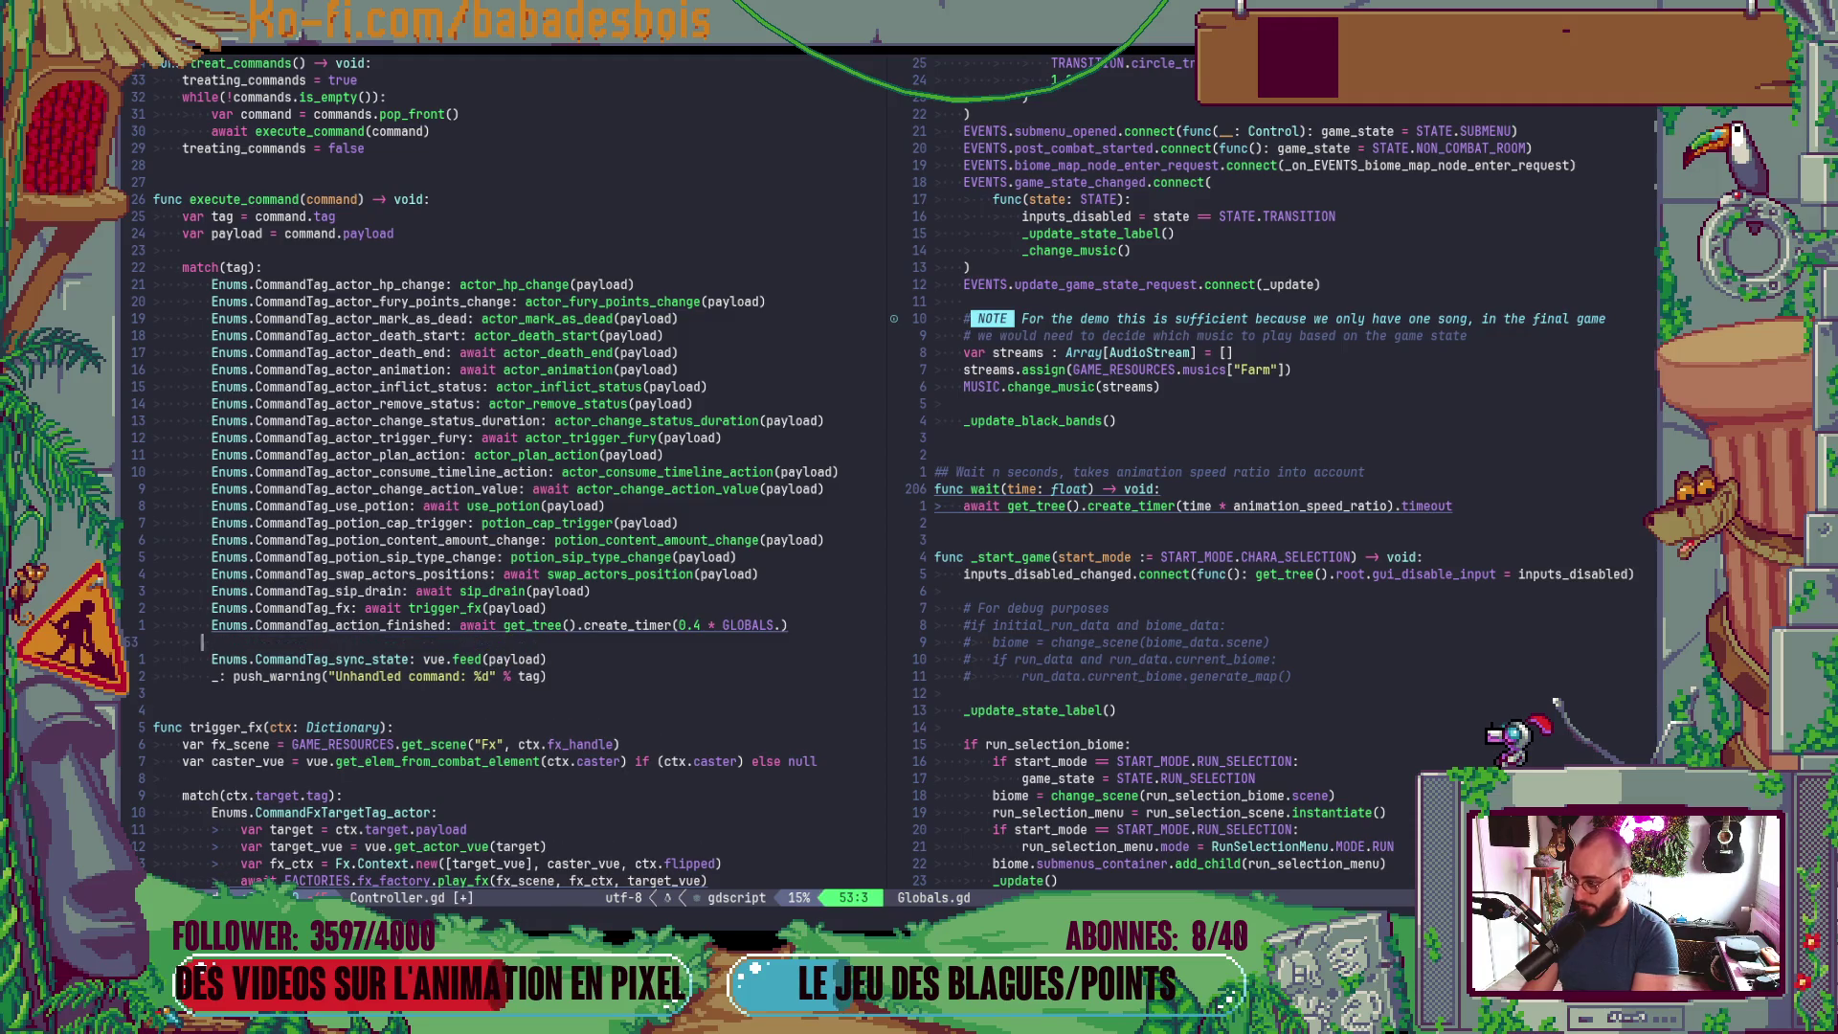
{"action": "key", "text": "Escape"}
{"action": "key", "text": "u"}
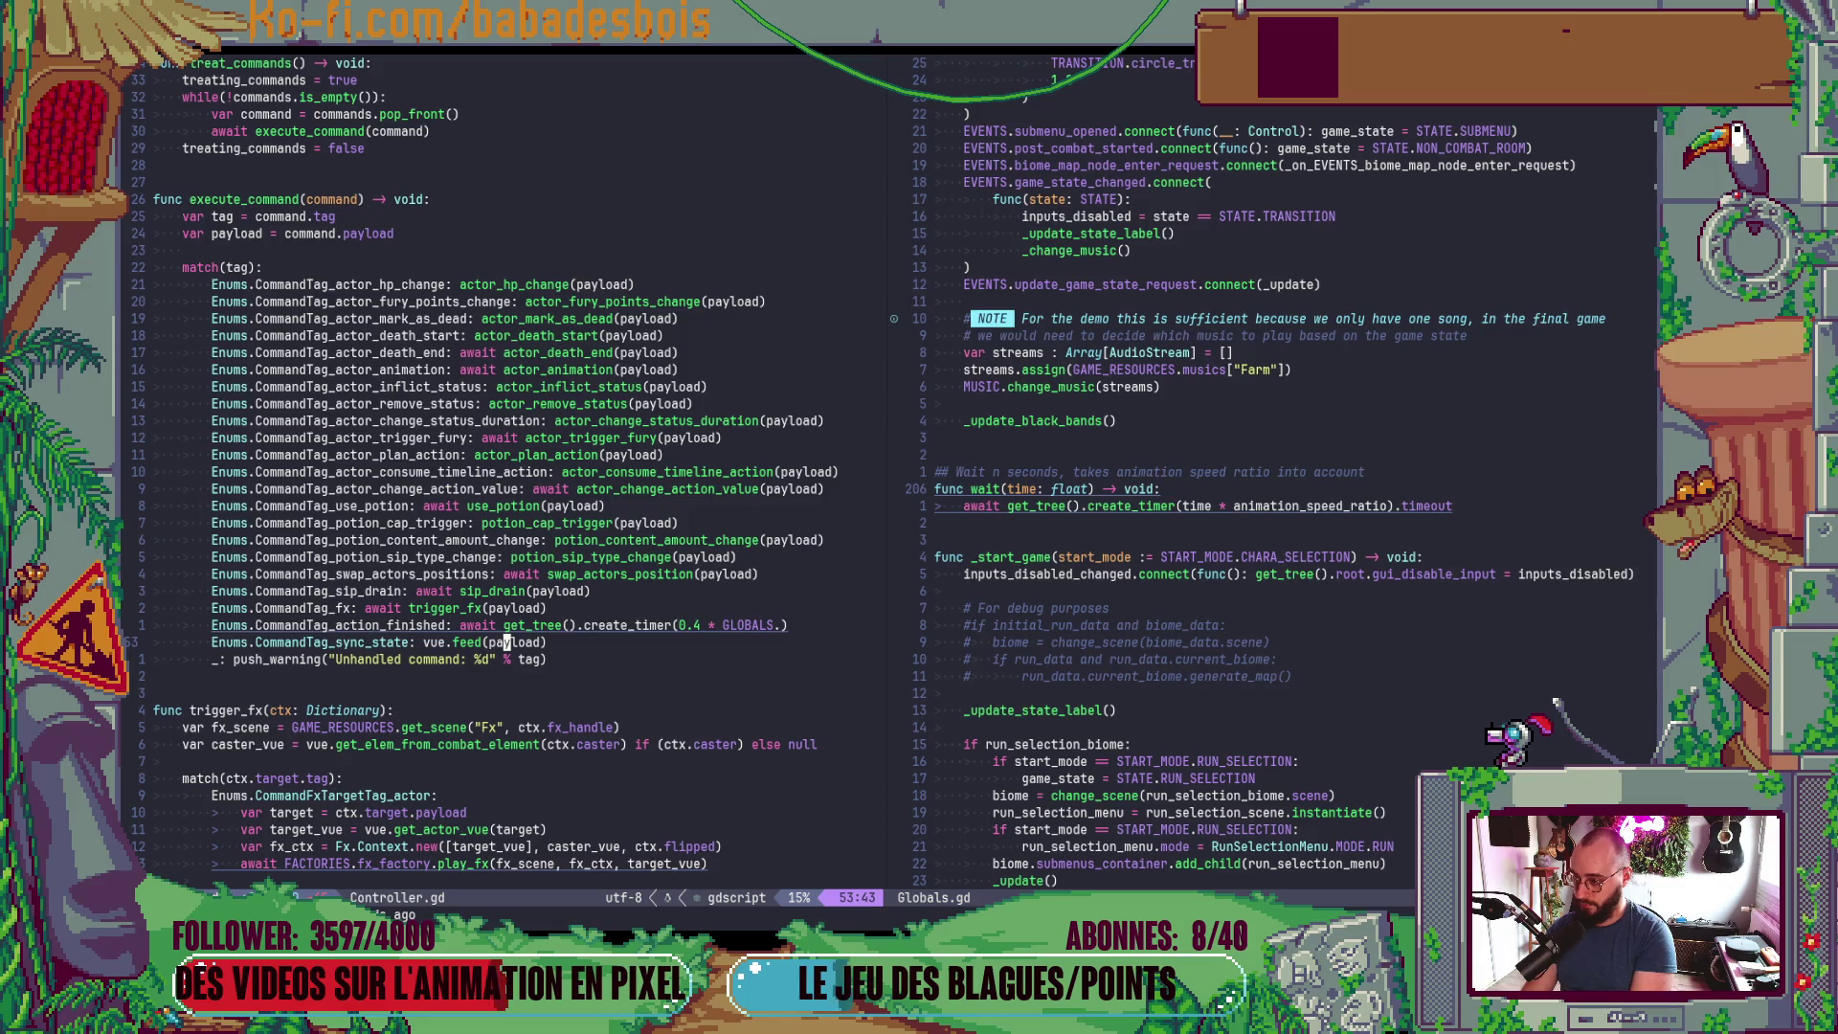
{"action": "key", "text": "k"}
{"action": "key", "text": "shift+c"}
{"action": "type", "text": "GL"}
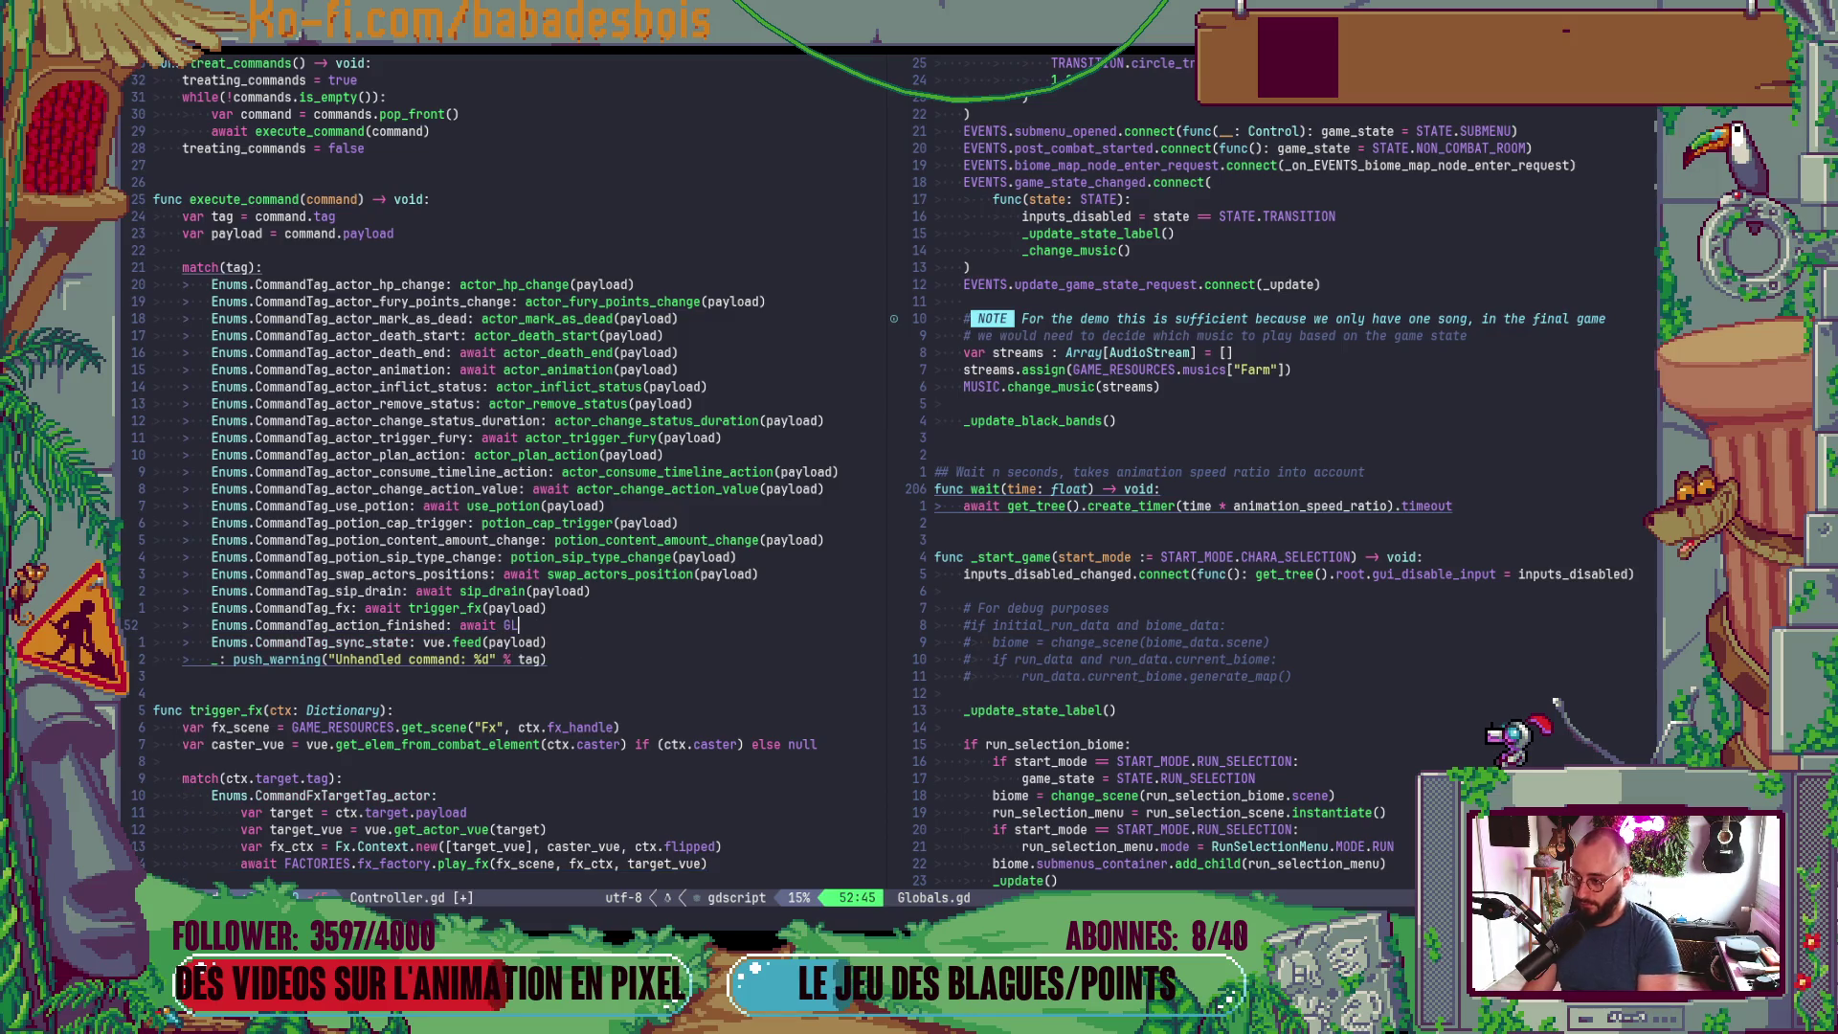
{"action": "type", "text": "OB"}
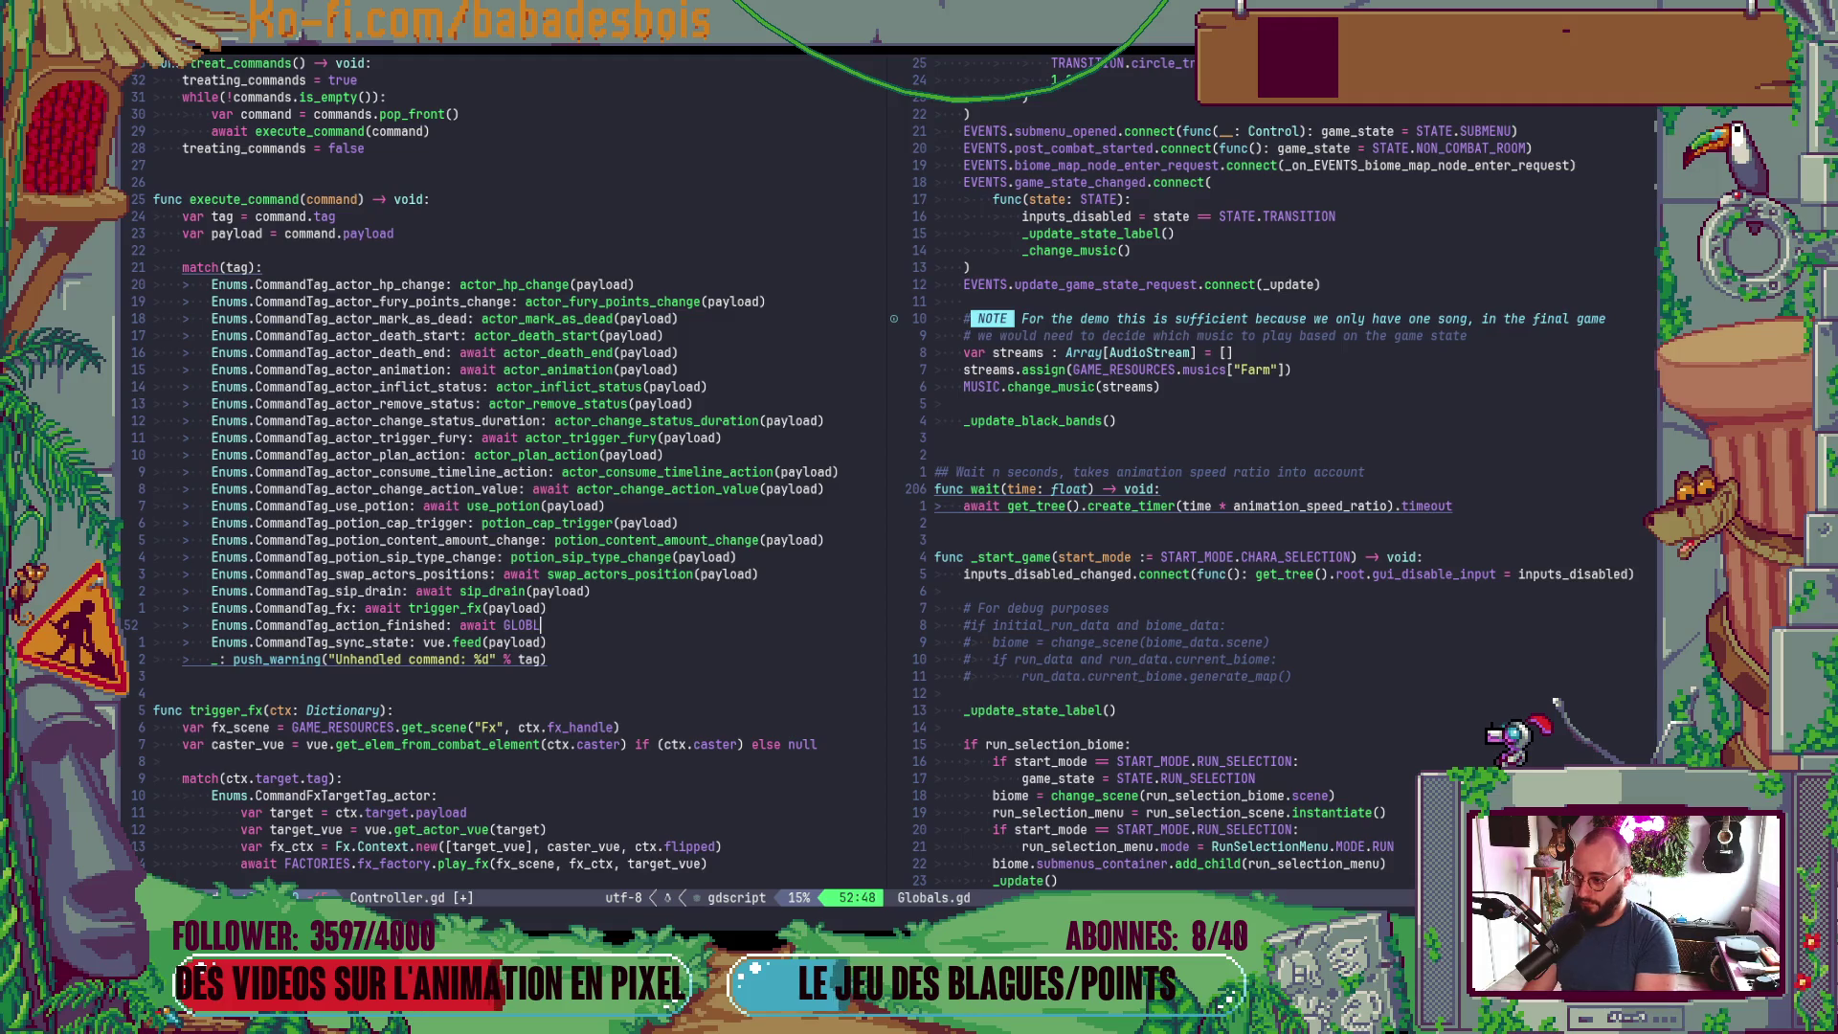
{"action": "type", "text": "ALS.wait"}
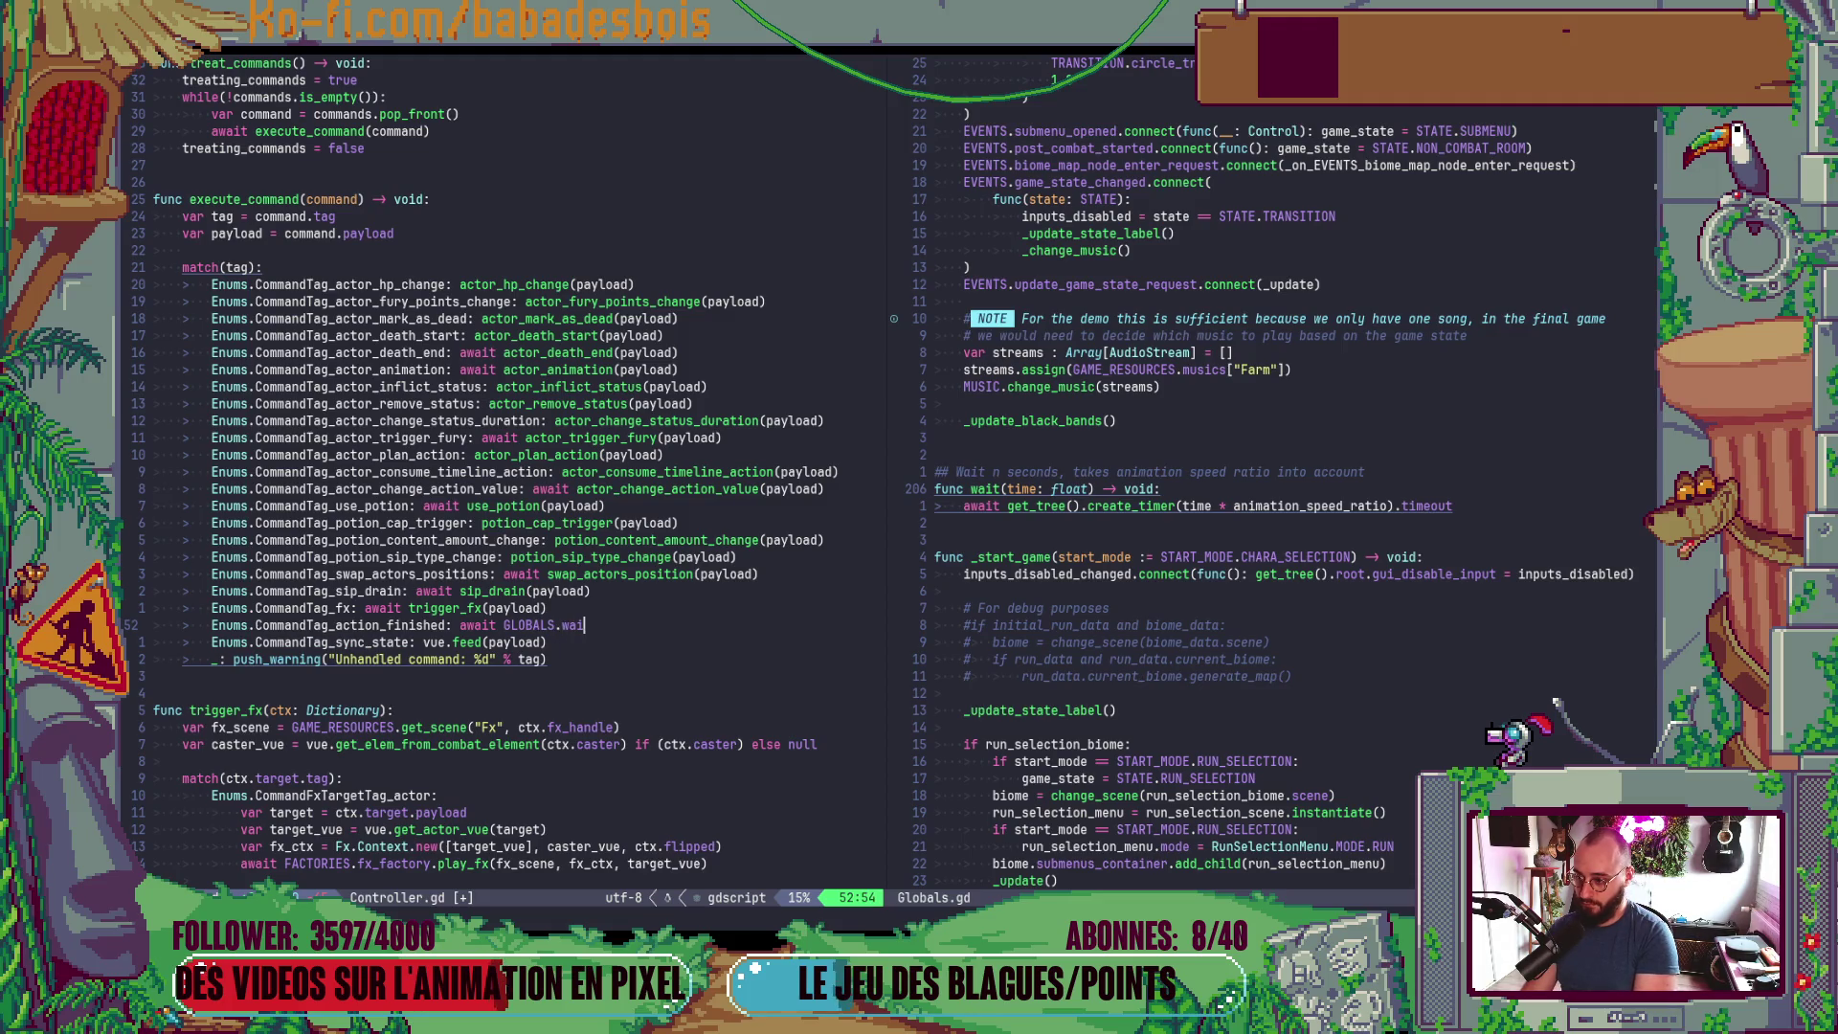
{"action": "type", "text": "("}
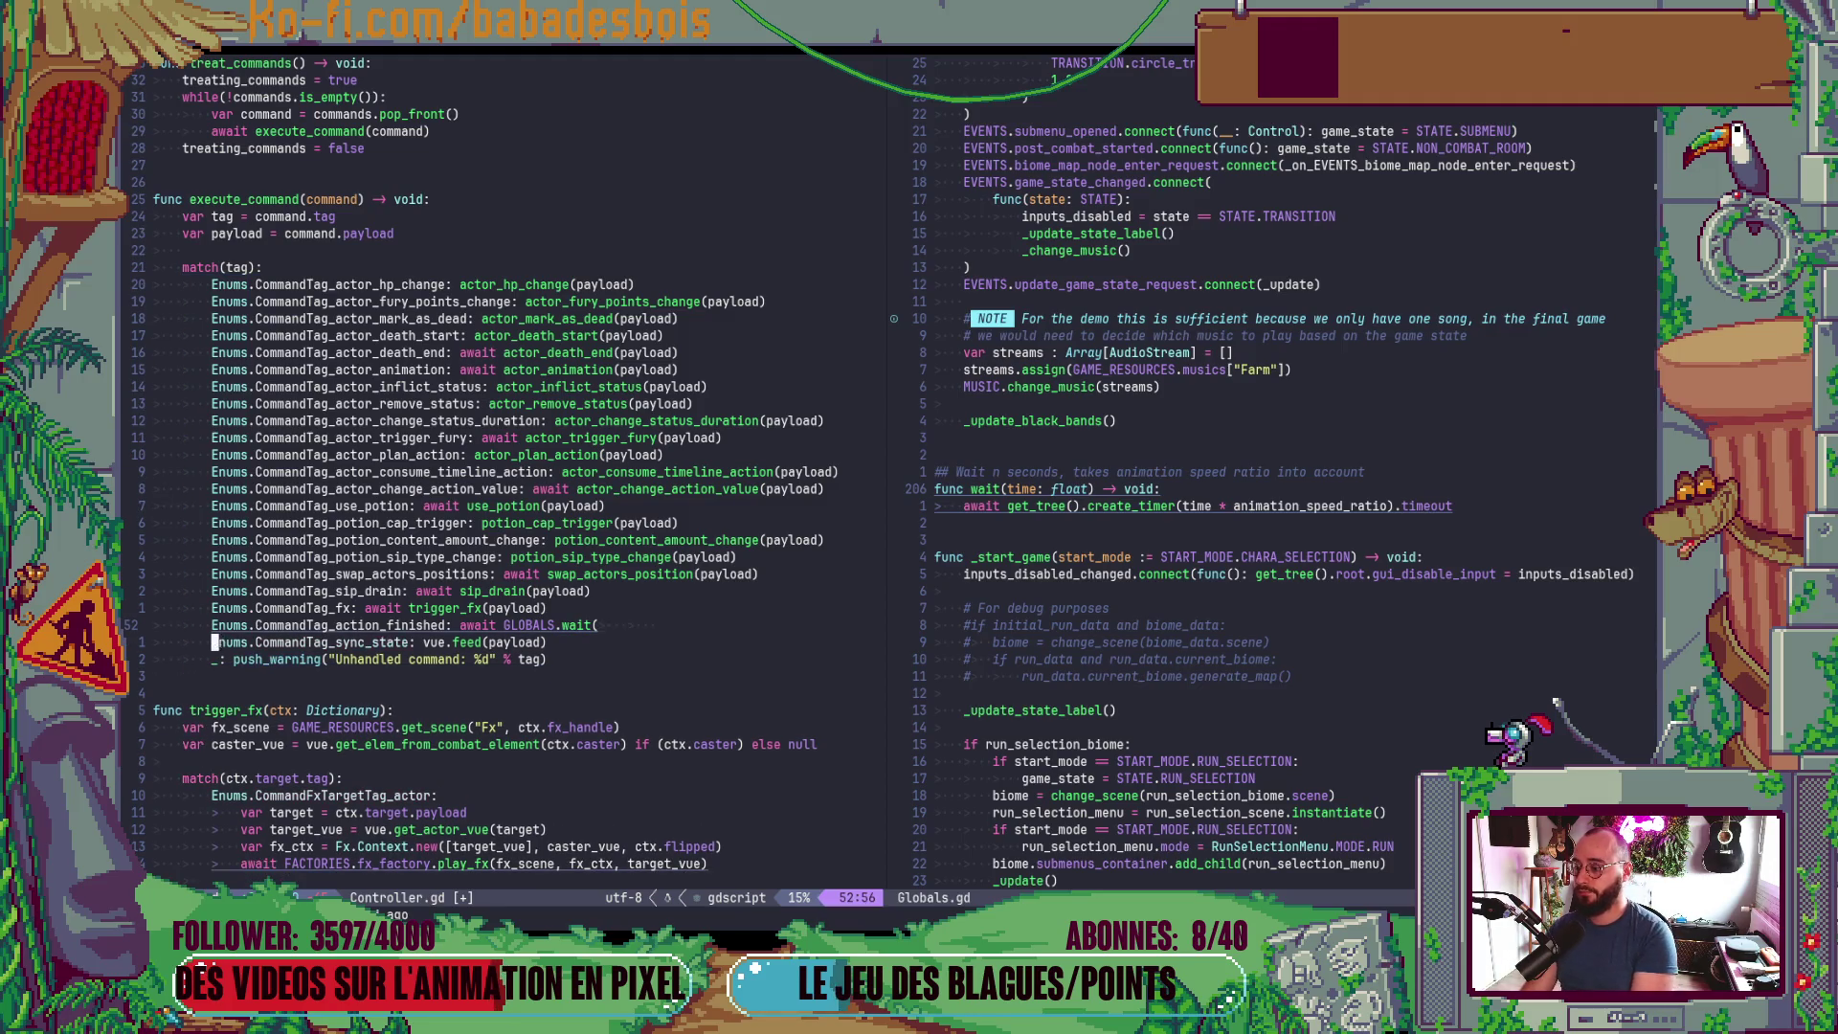
{"action": "type", "text": "0.4)"}
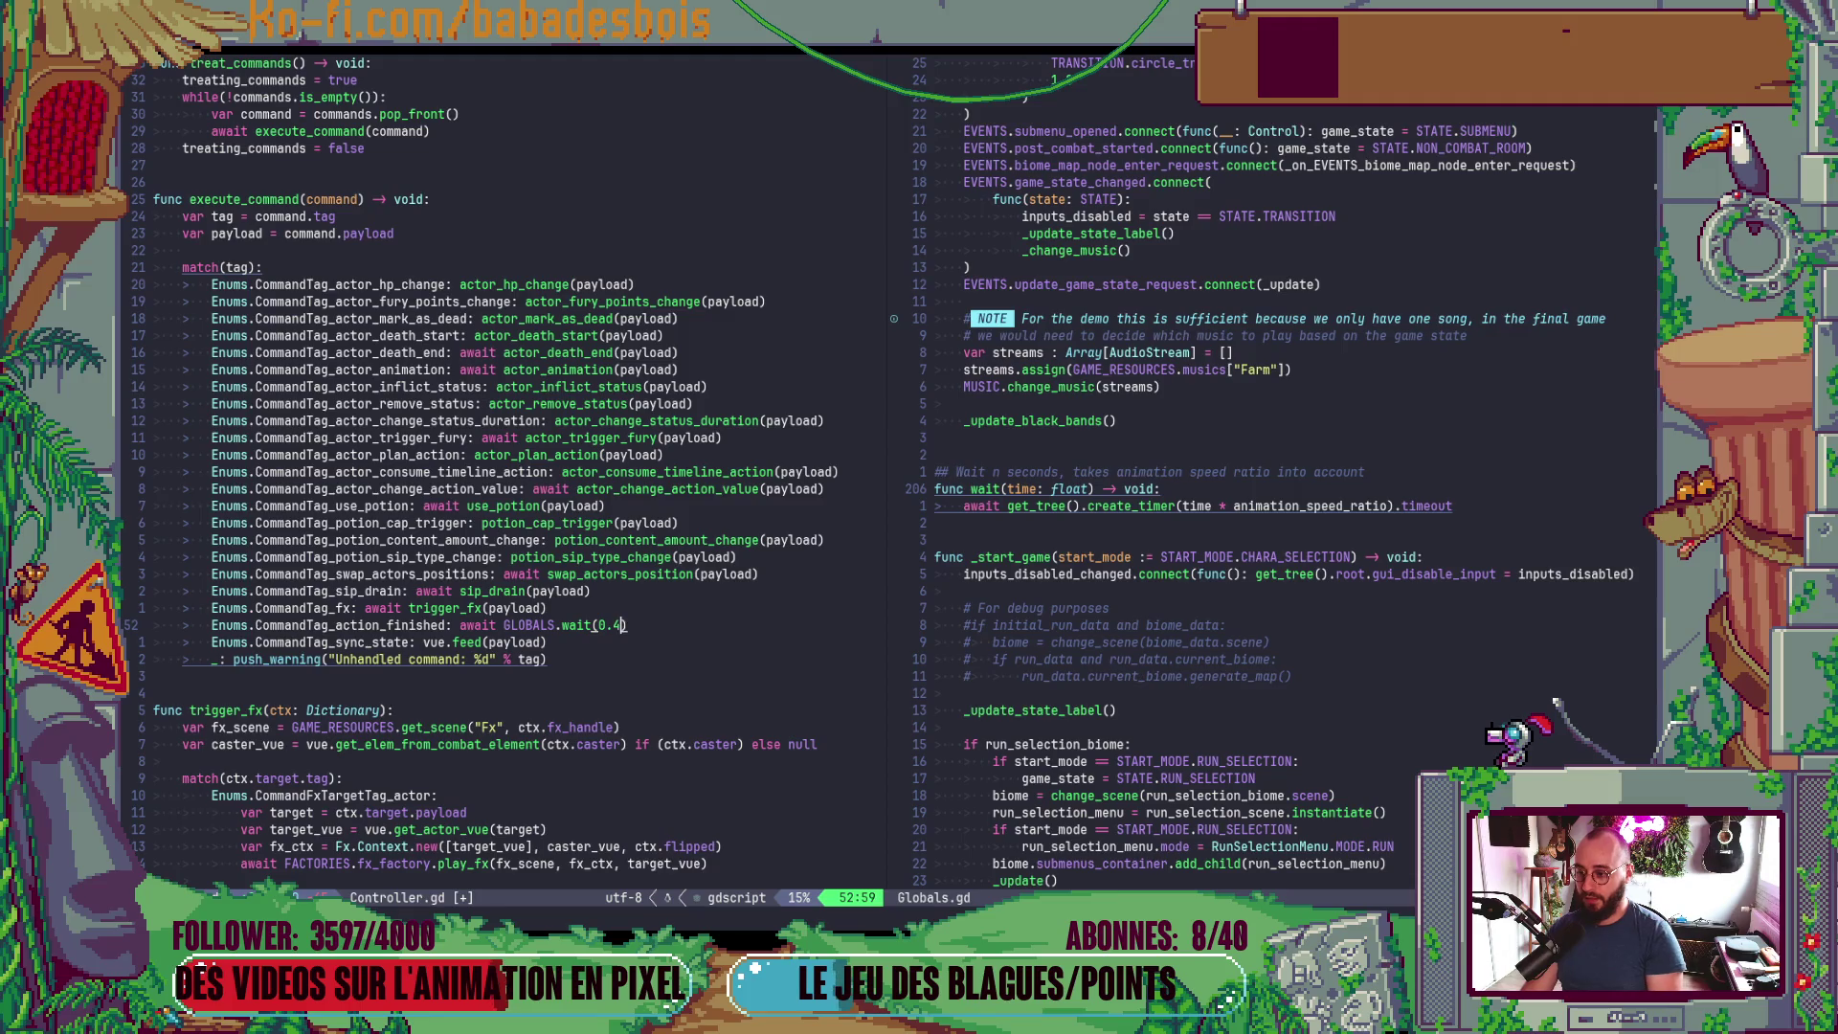
{"action": "key", "text": "Escape"}
{"action": "type", "text": ":w"}
{"action": "key", "text": "Return"}
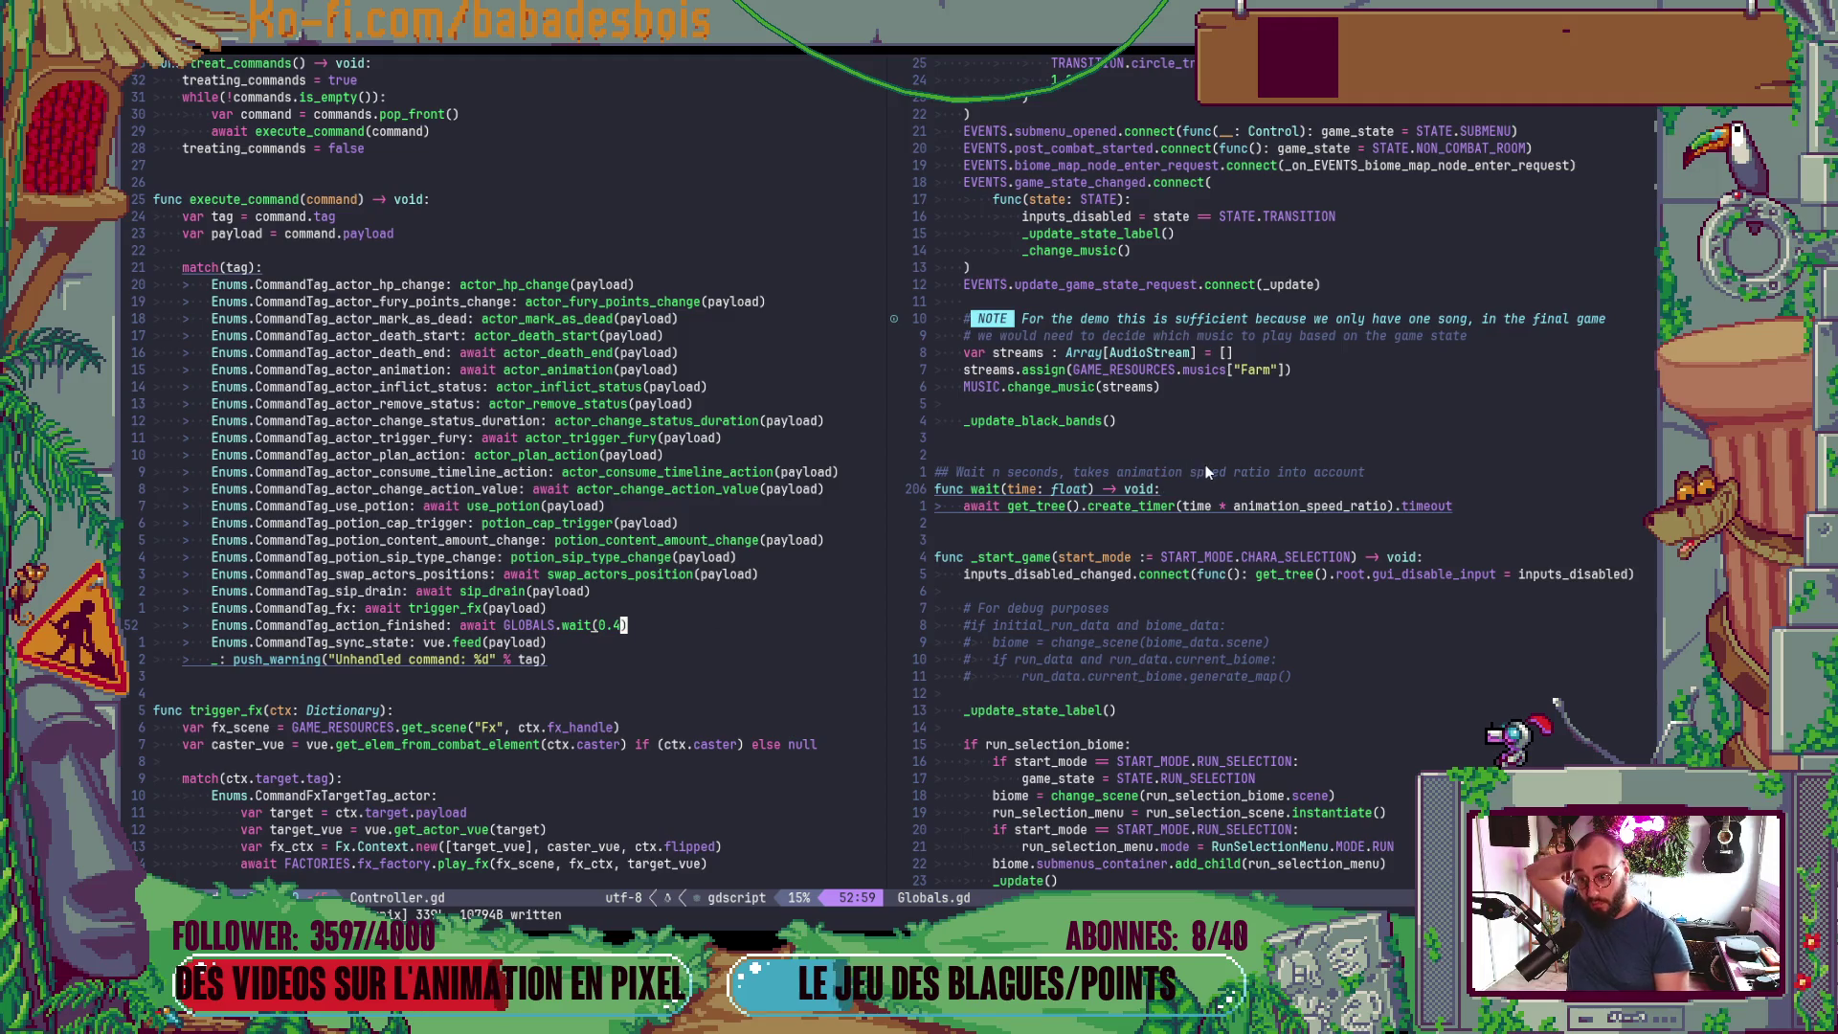
{"action": "left_click", "coordinate": [1200, 507]}
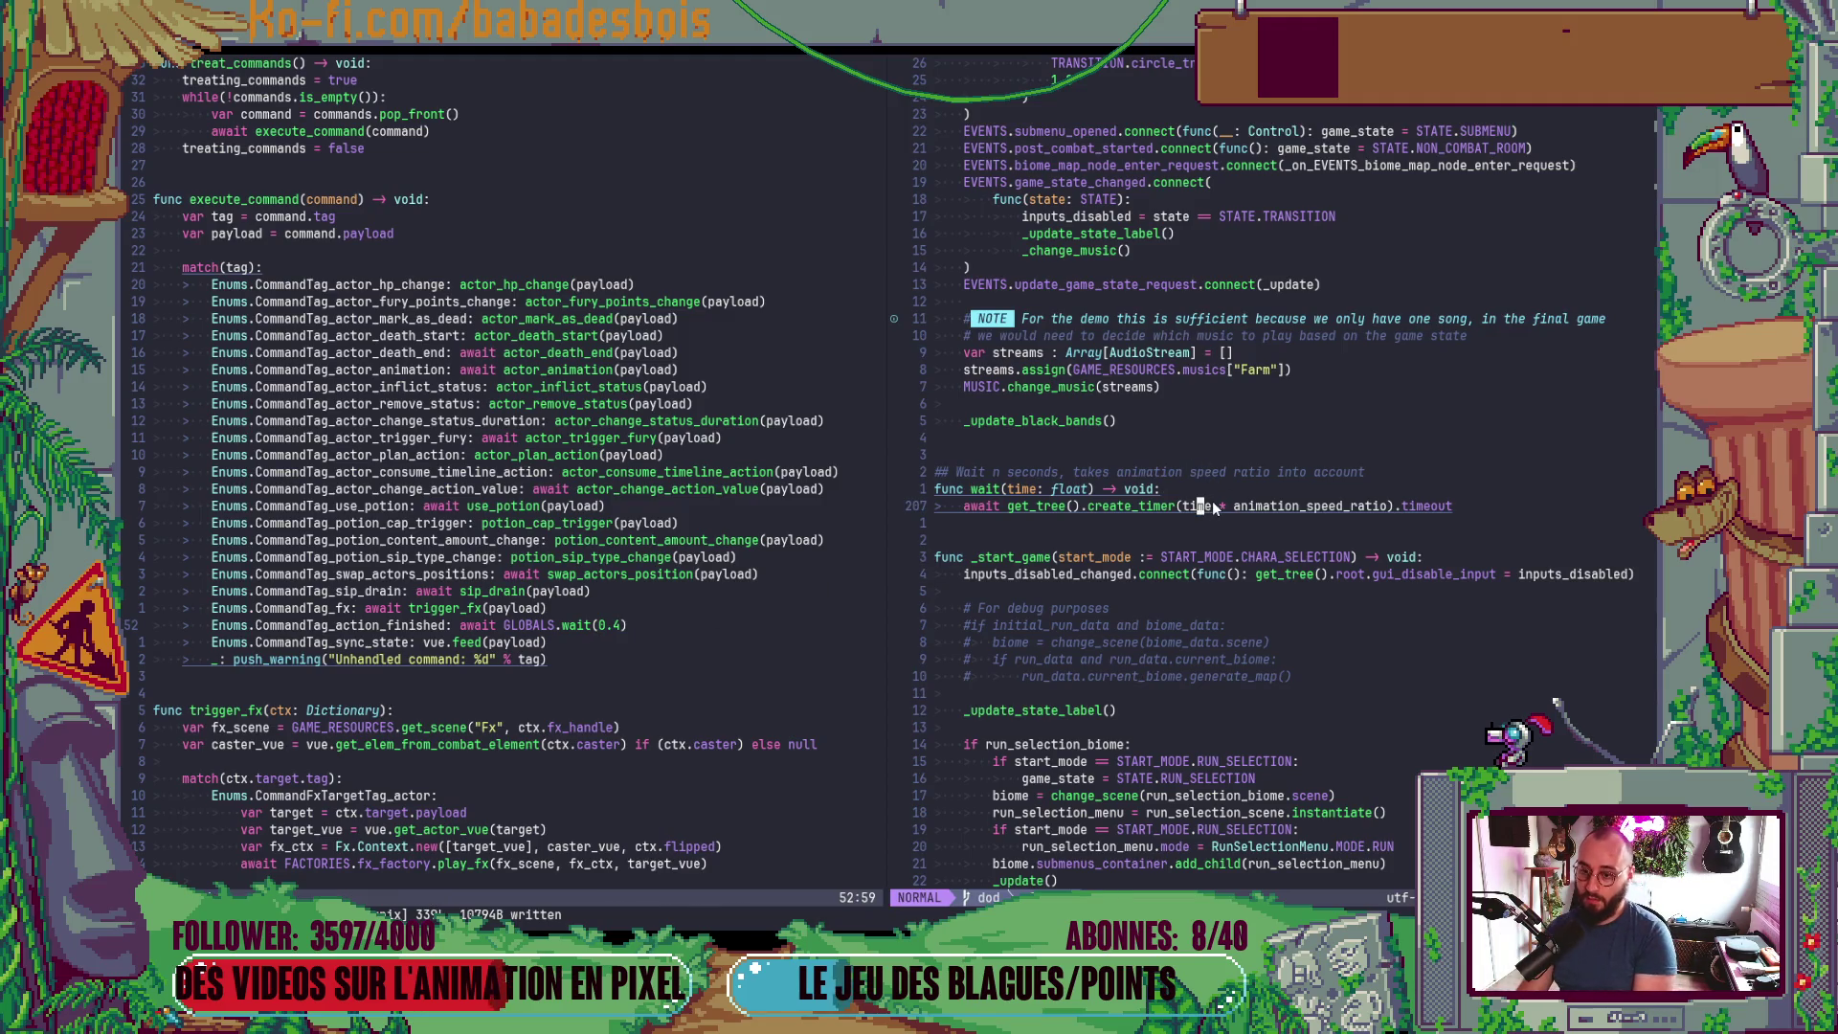
- Add 'var result_time = time * animation_speed_ratio' above the timer line
{"action": "type", "text": "di("}
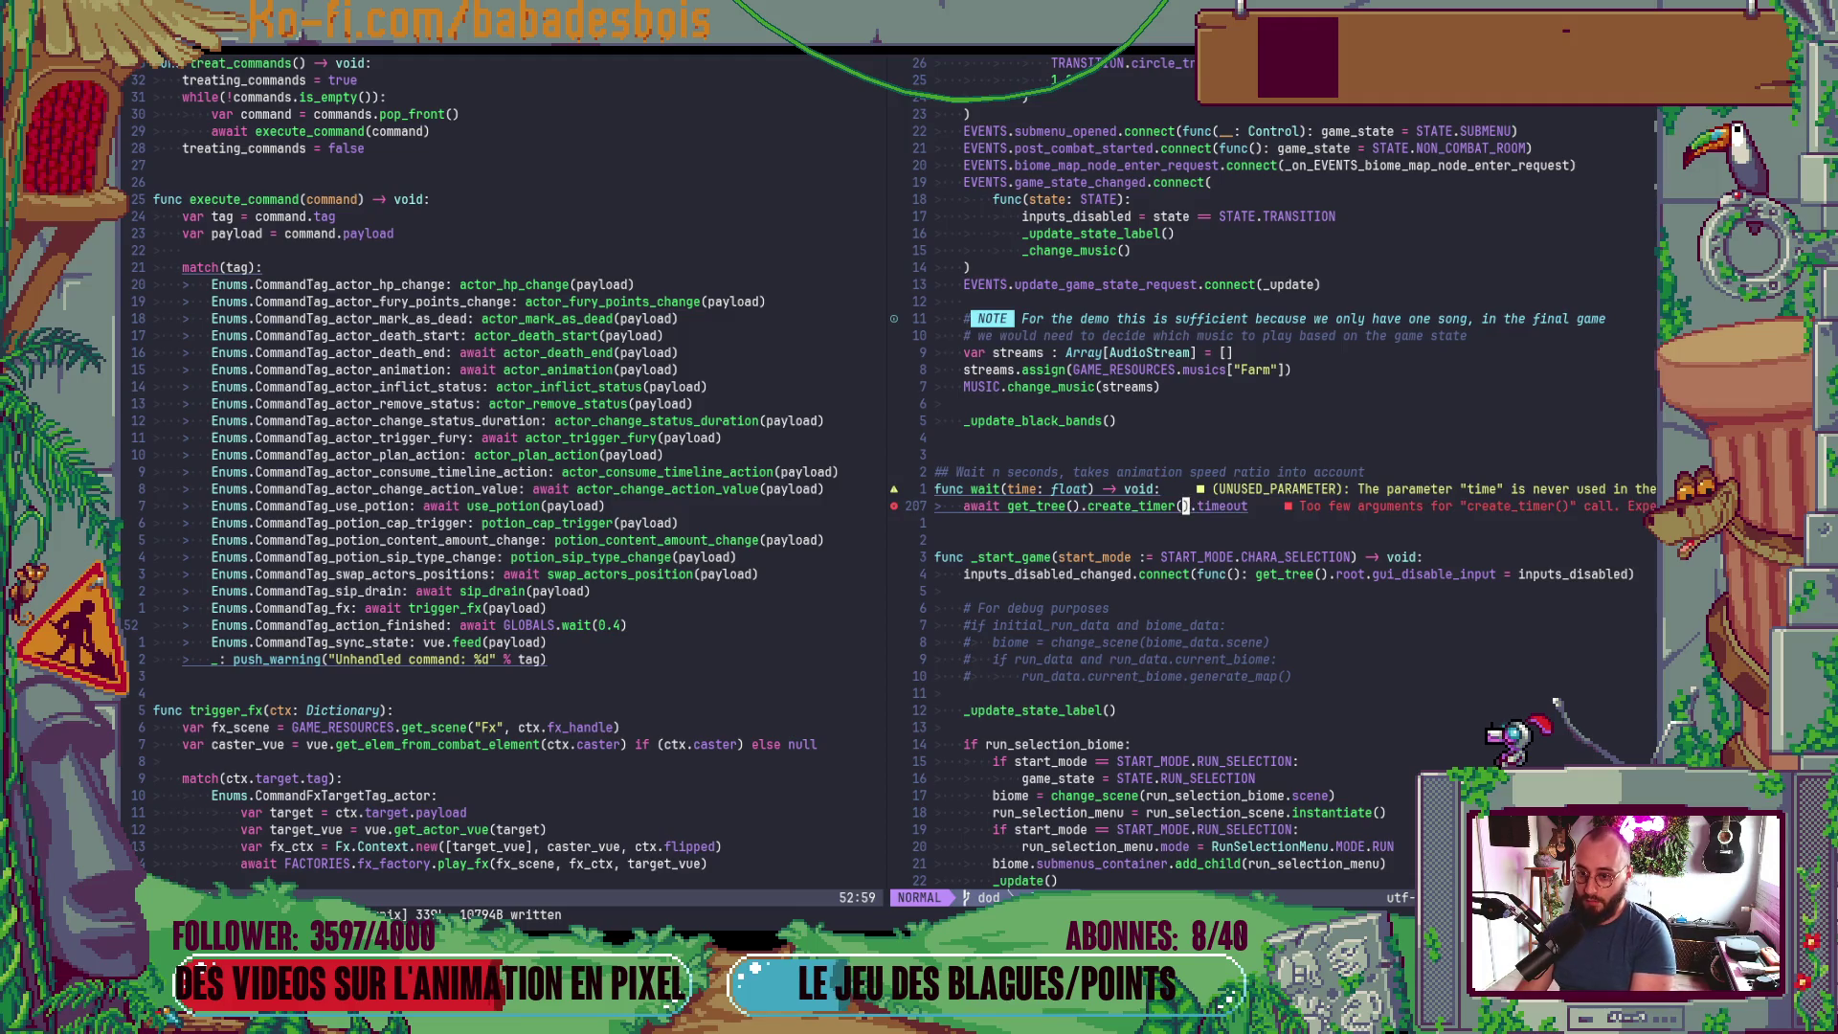
{"action": "key", "text": "shift+o"}
{"action": "type", "text": "var "}
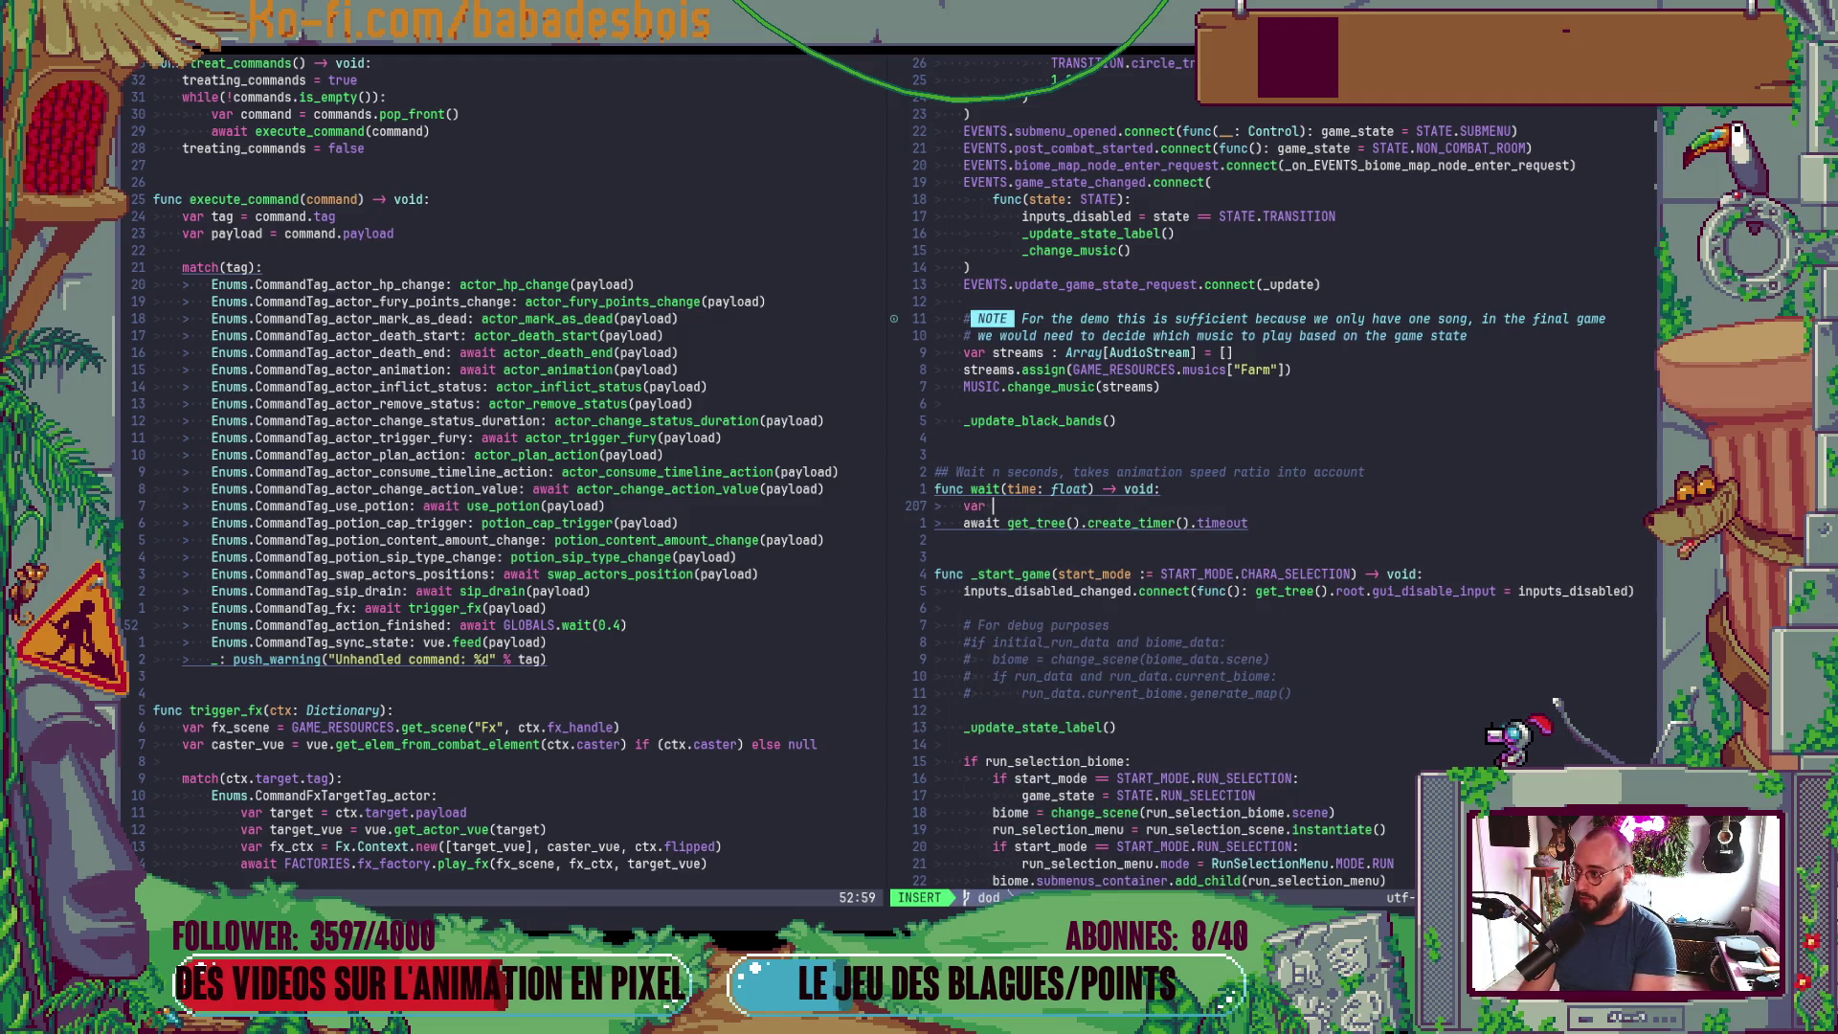
{"action": "type", "text": "result"}
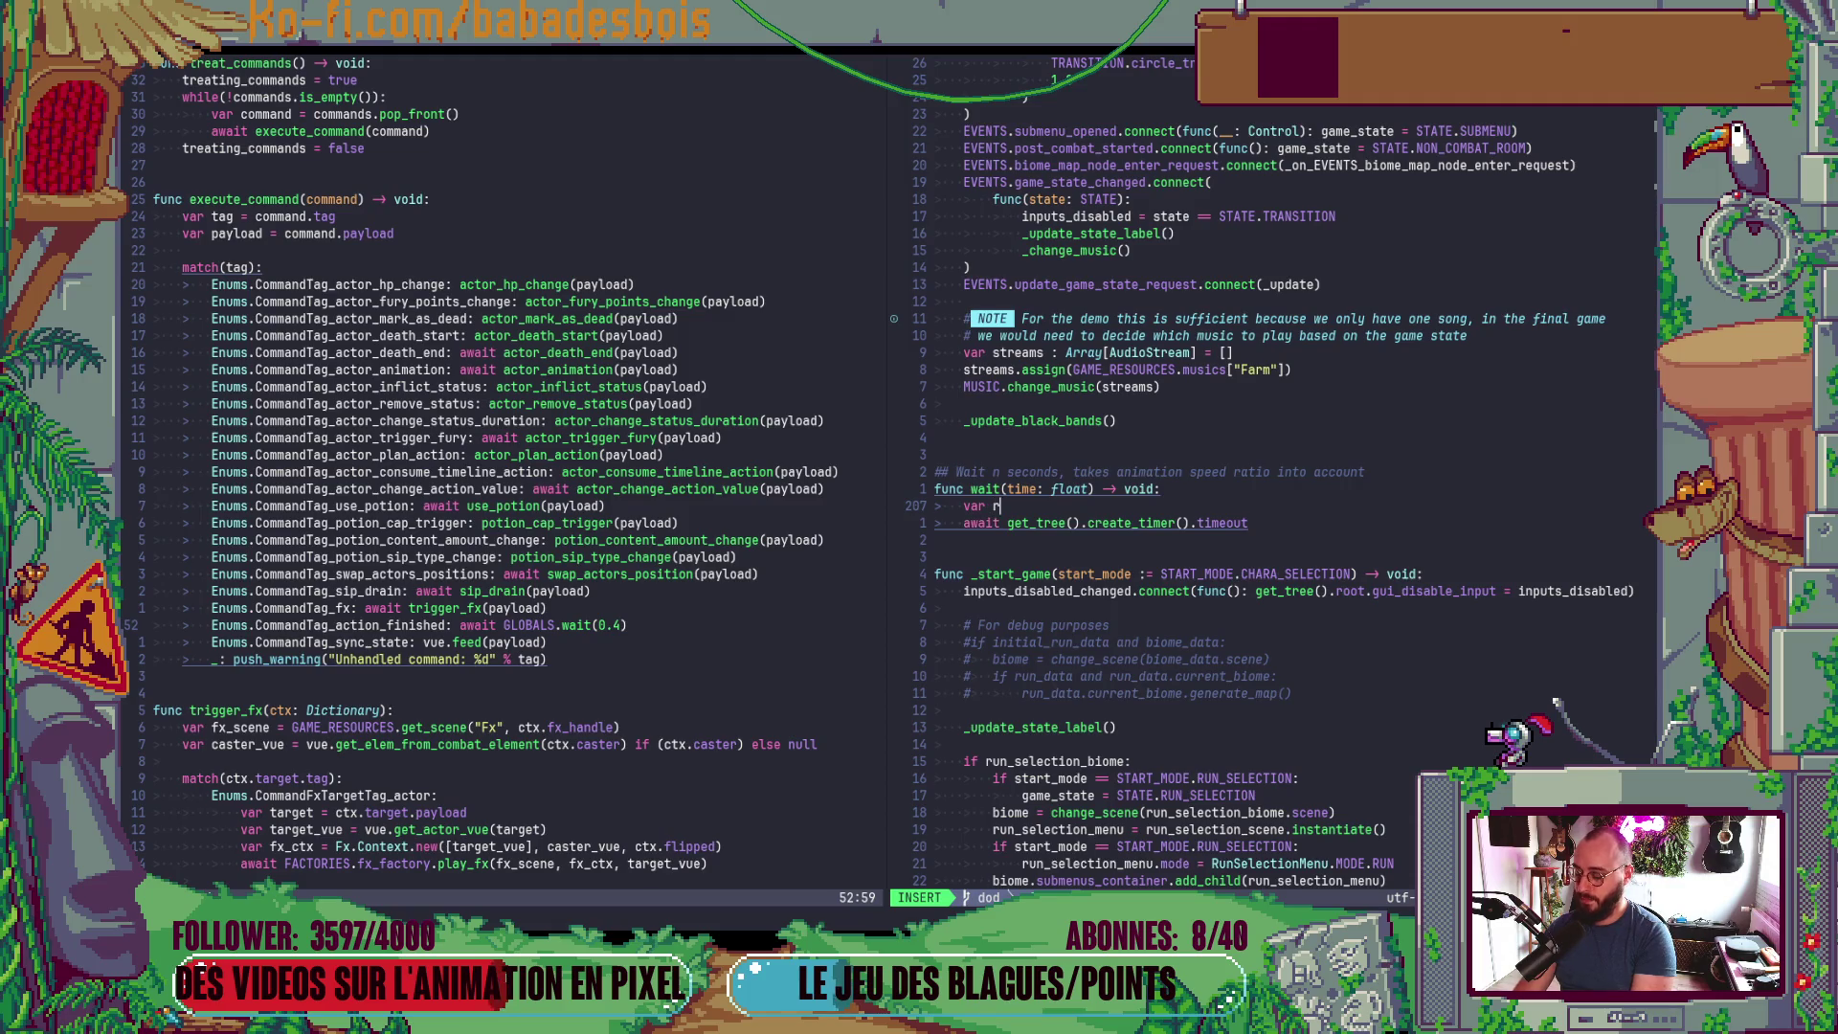
{"action": "type", "text": "_time = "}
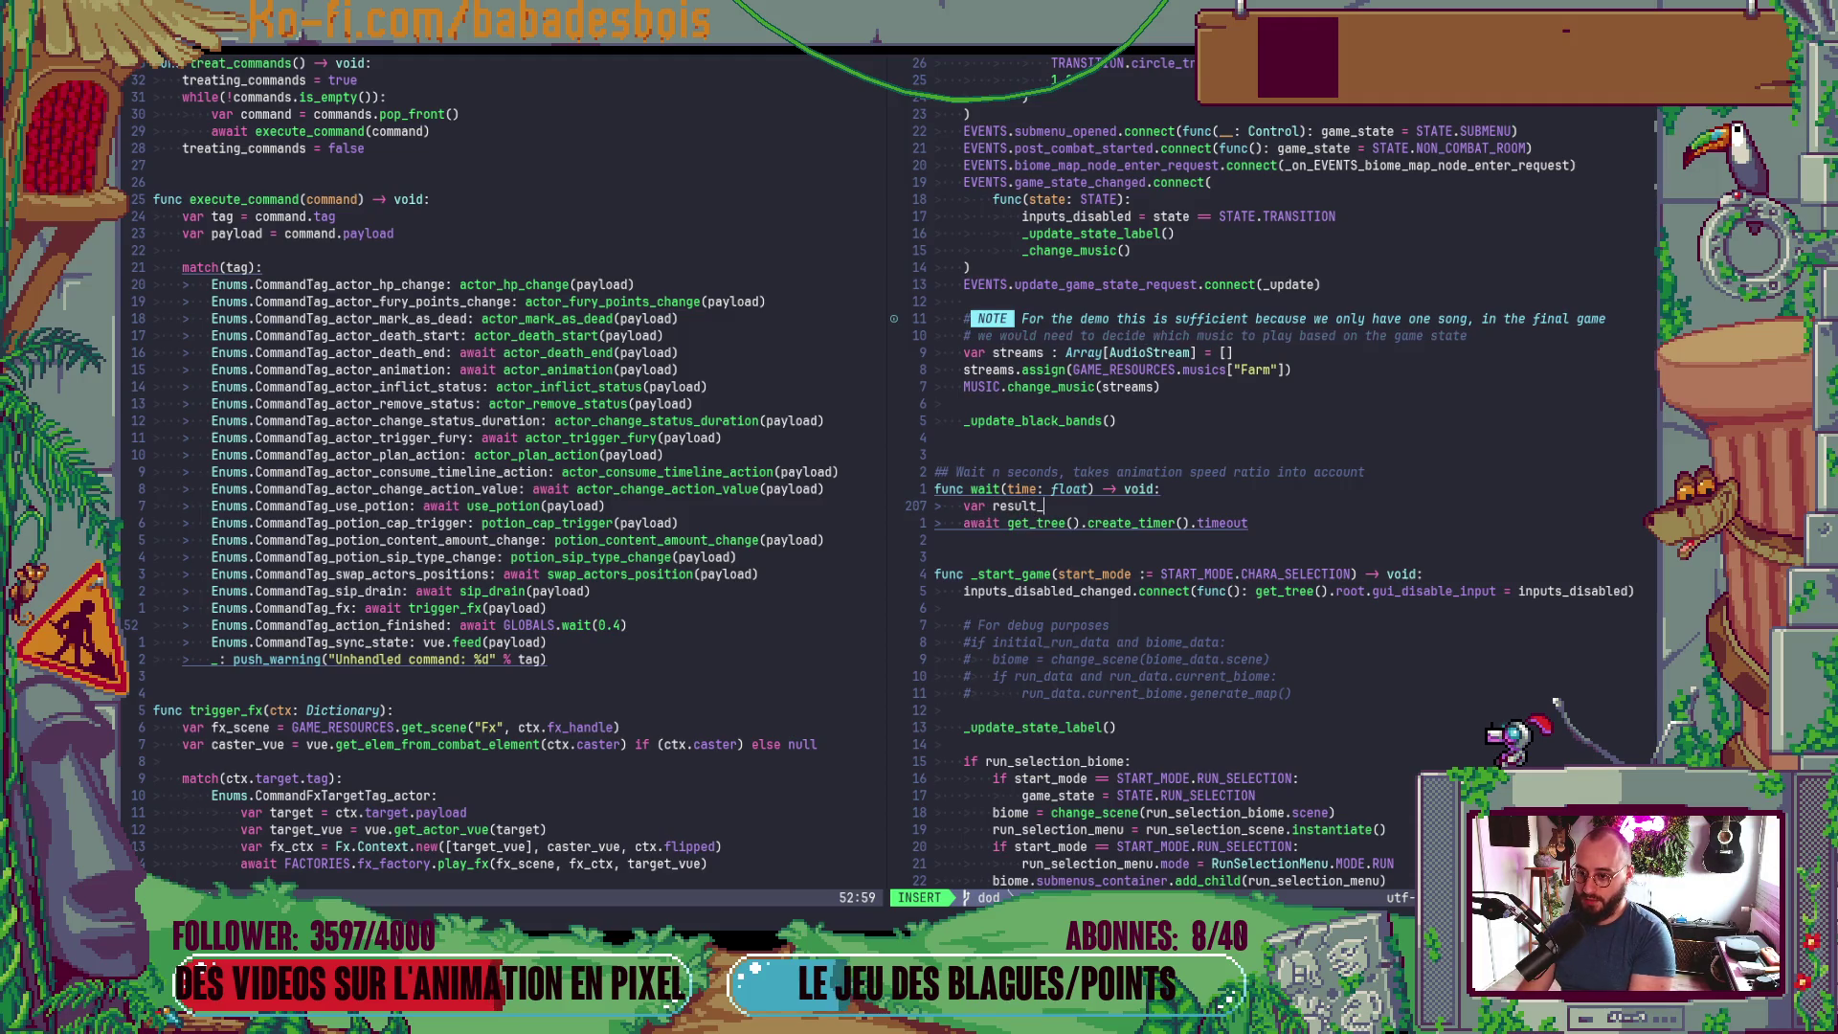
{"action": "type", "text": "time * animation_speed_ratio"}
{"action": "key", "text": "Escape"}
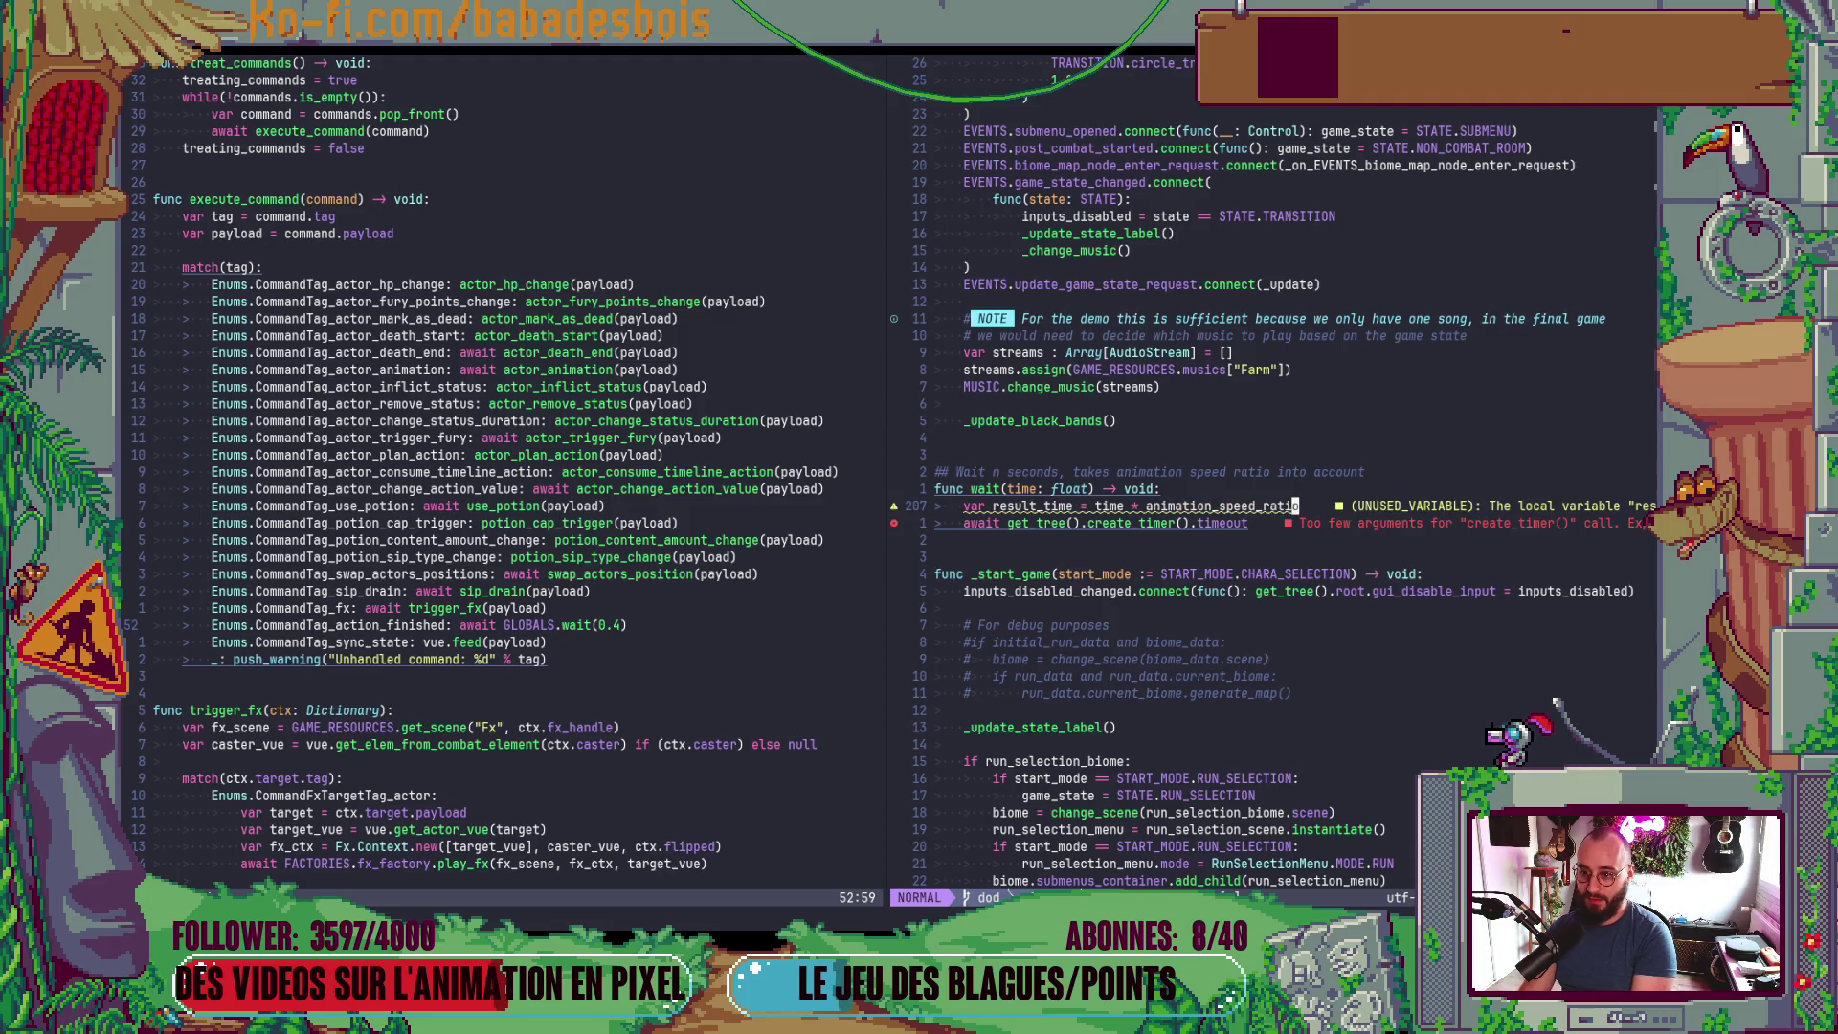
- Wrap result_time's value in clamp with bounds 0.02 and INF, and save
{"action": "key", "text": "b"}
{"action": "key", "text": "b"}
{"action": "key", "text": "b"}
{"action": "type", "text": "ime = clamp("}
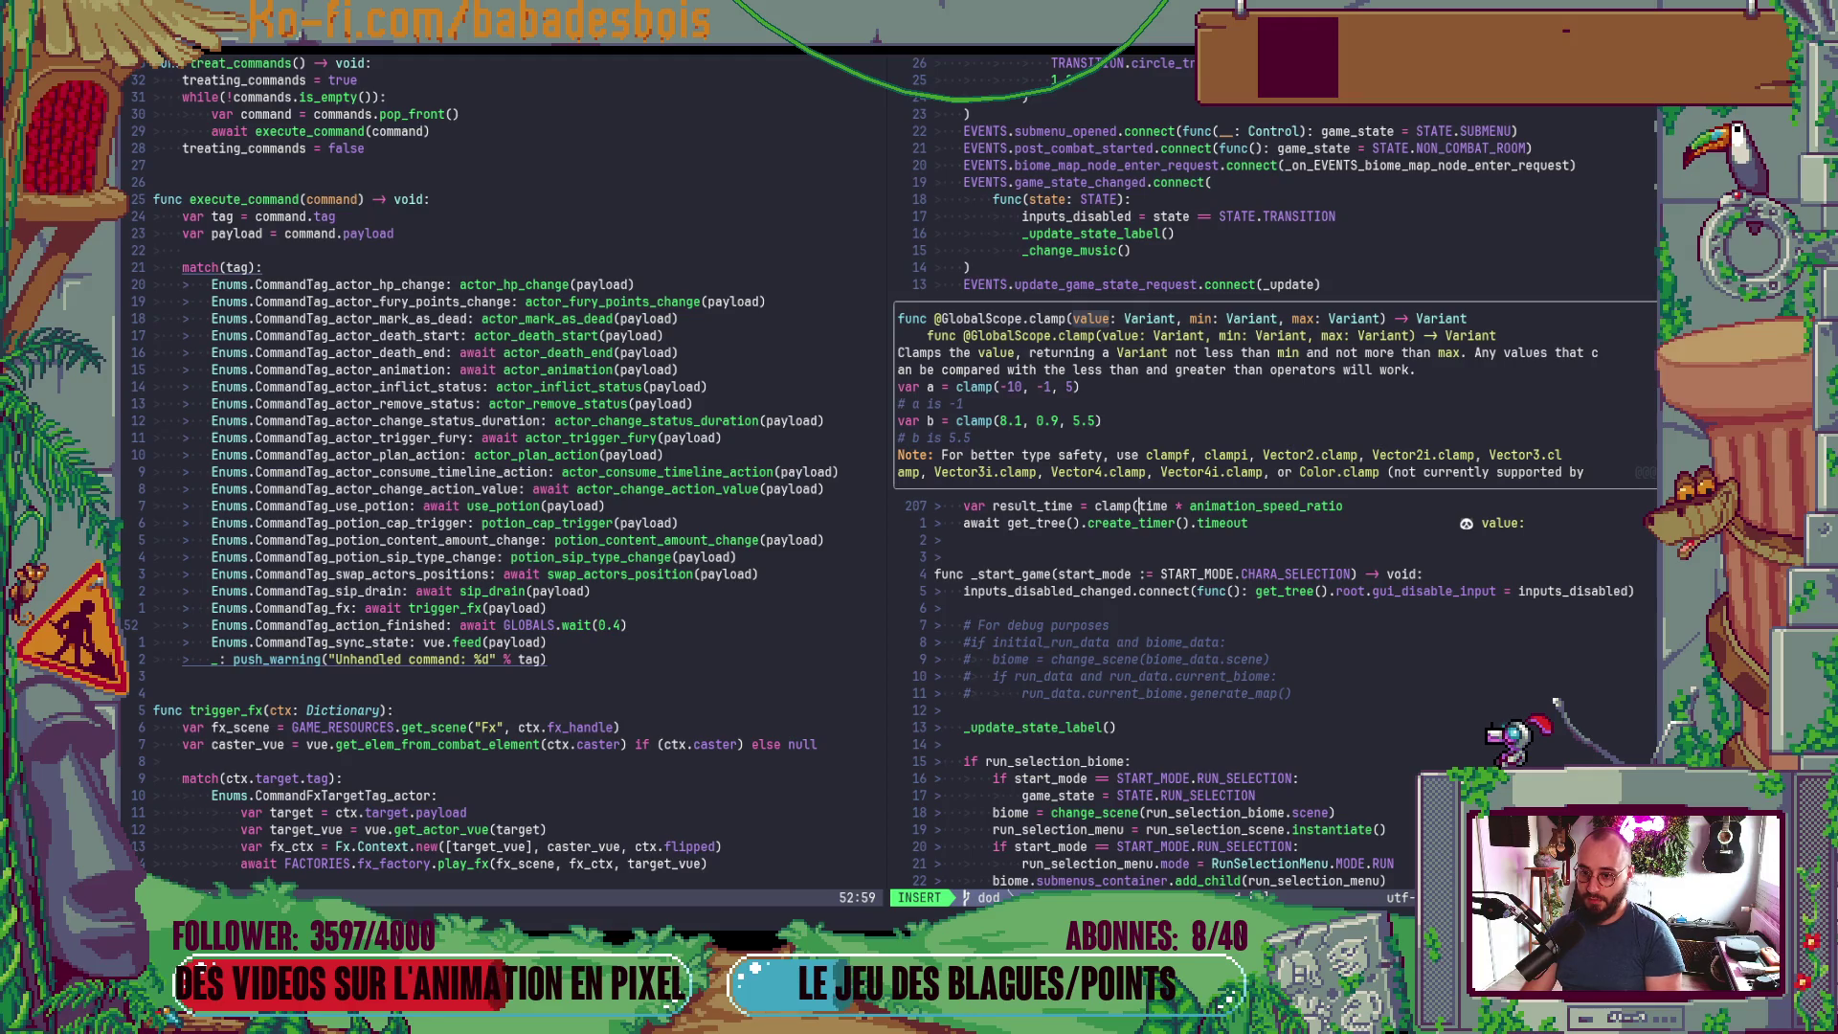
{"action": "key", "text": "Escape"}
{"action": "key", "text": "l"}
{"action": "key", "text": "l"}
{"action": "key", "text": "l"}
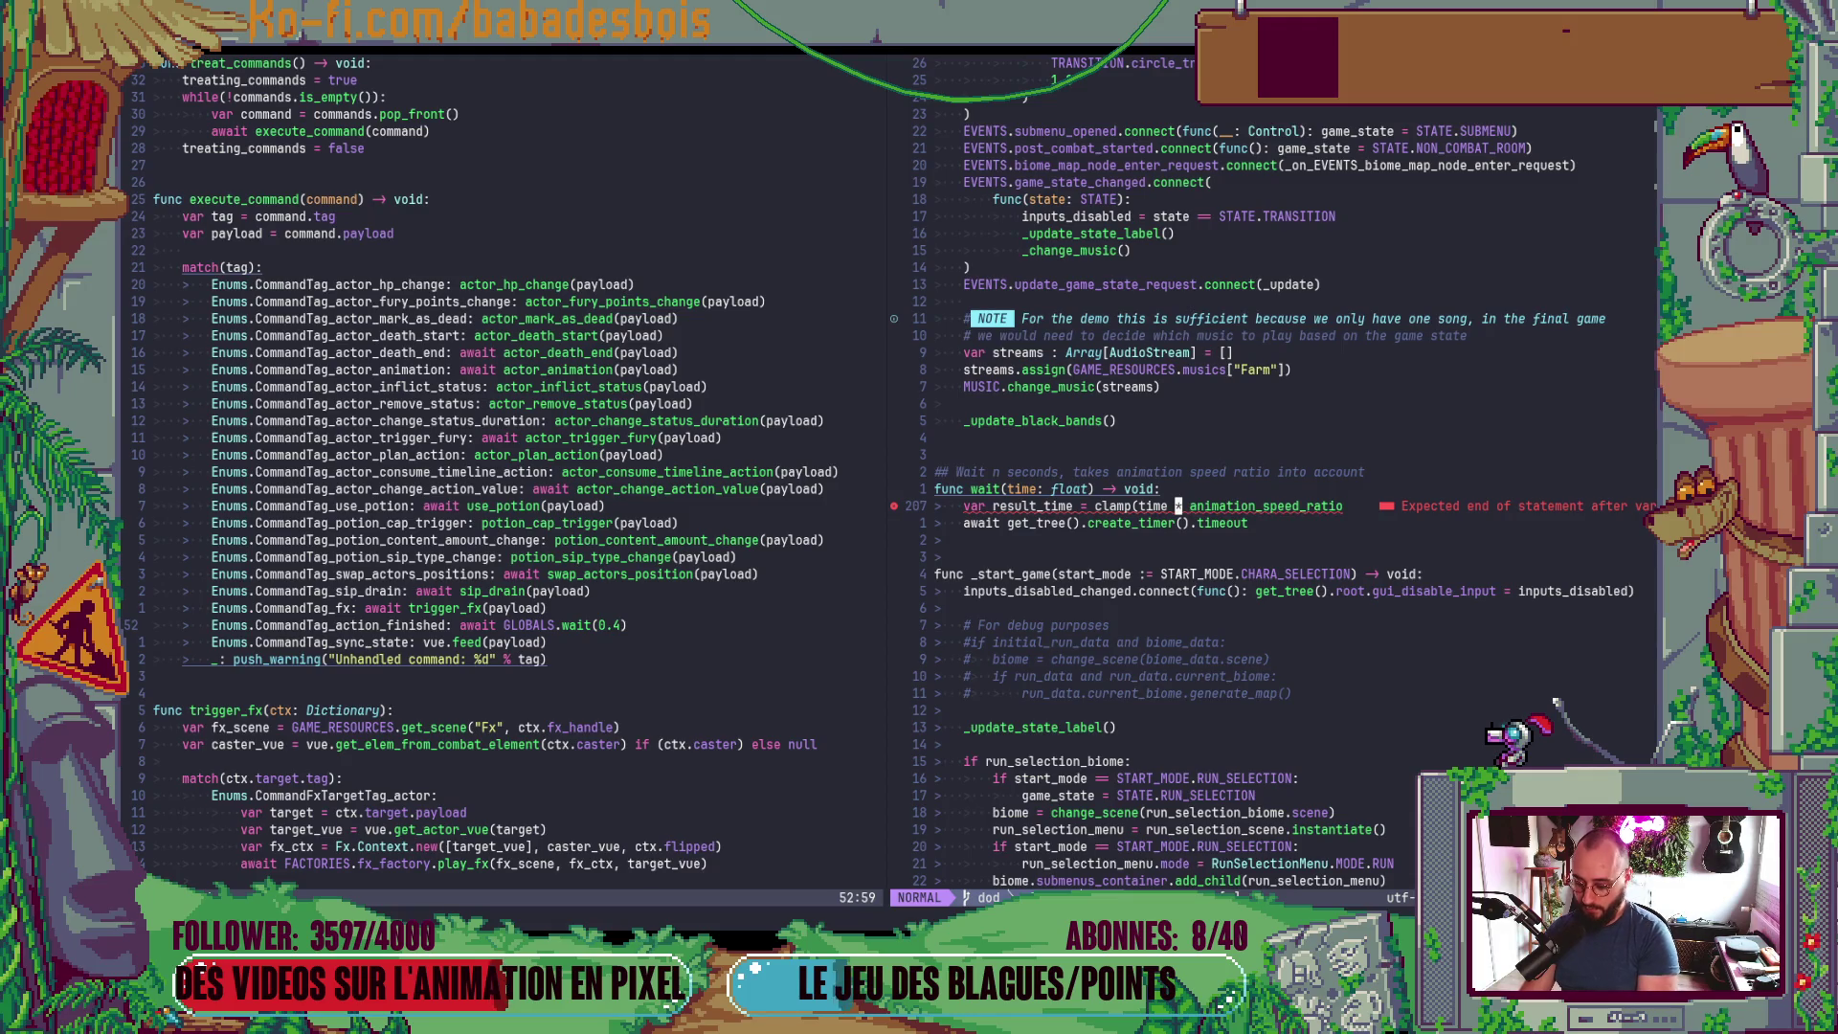
{"action": "key", "text": "b"}
{"action": "key", "text": "b"}
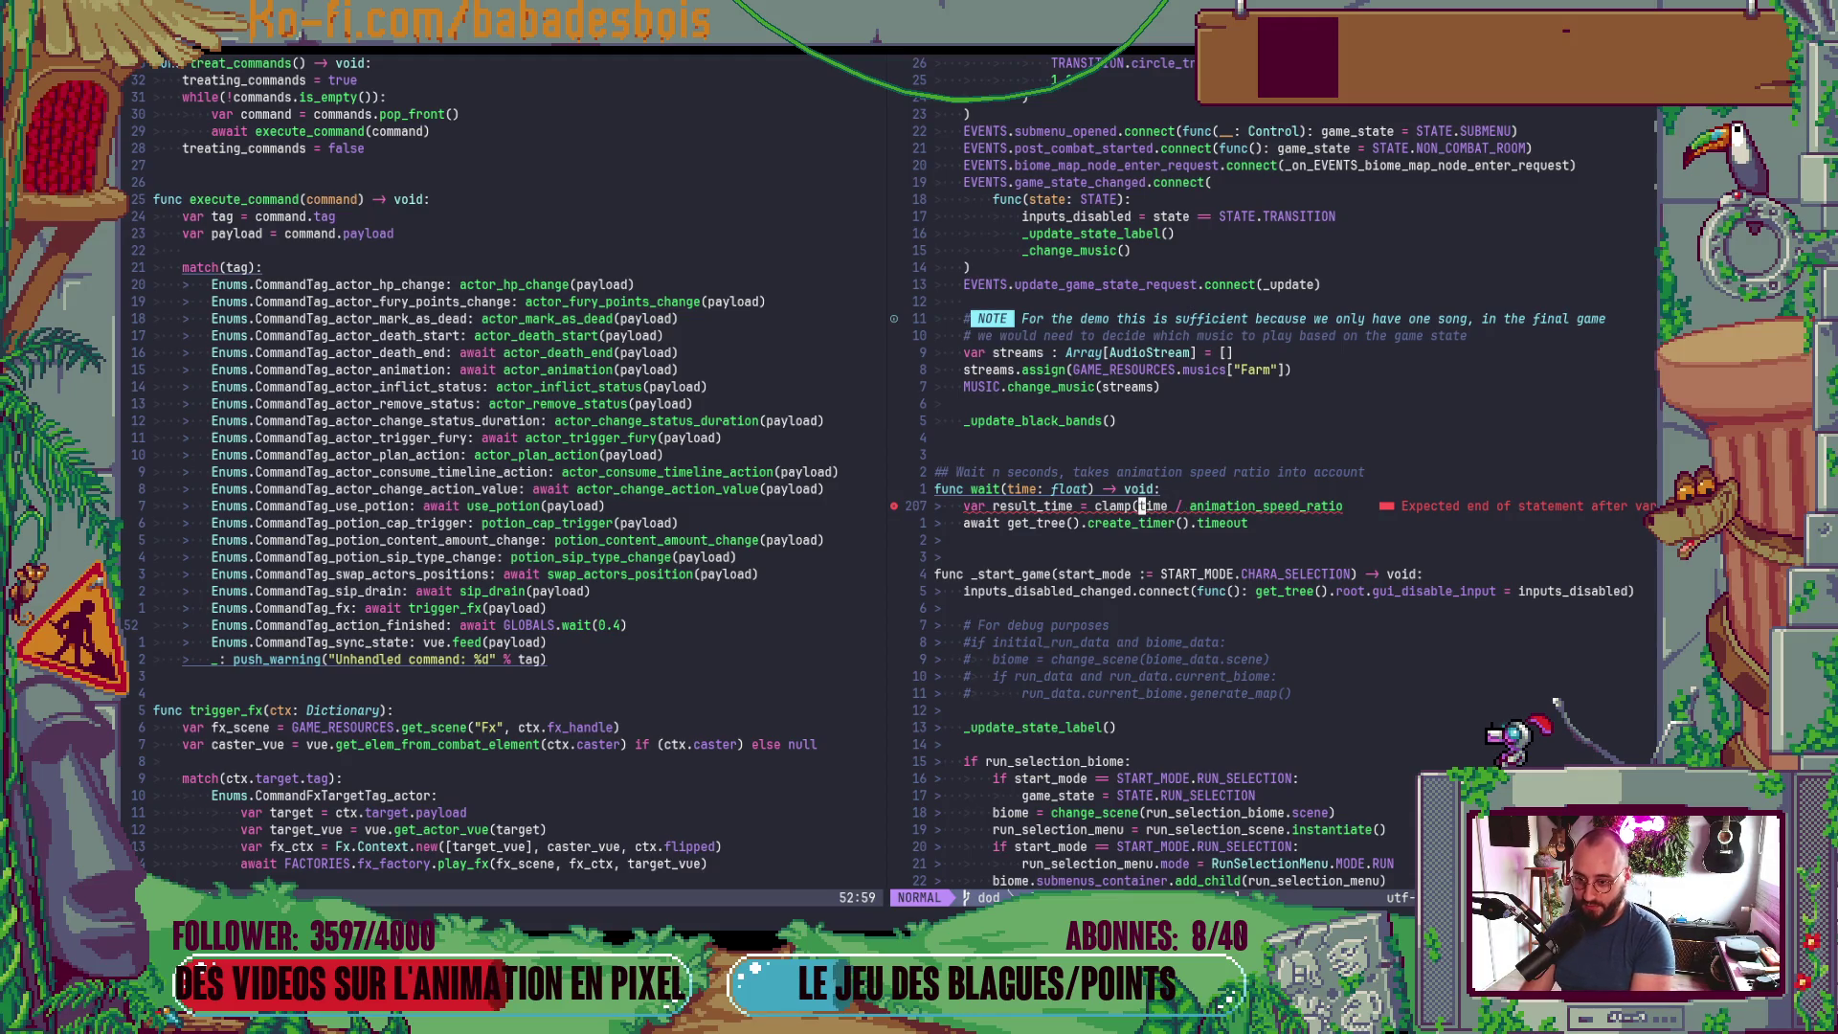
{"action": "type", "text": "hKA"}
{"action": "type", "text": ","}
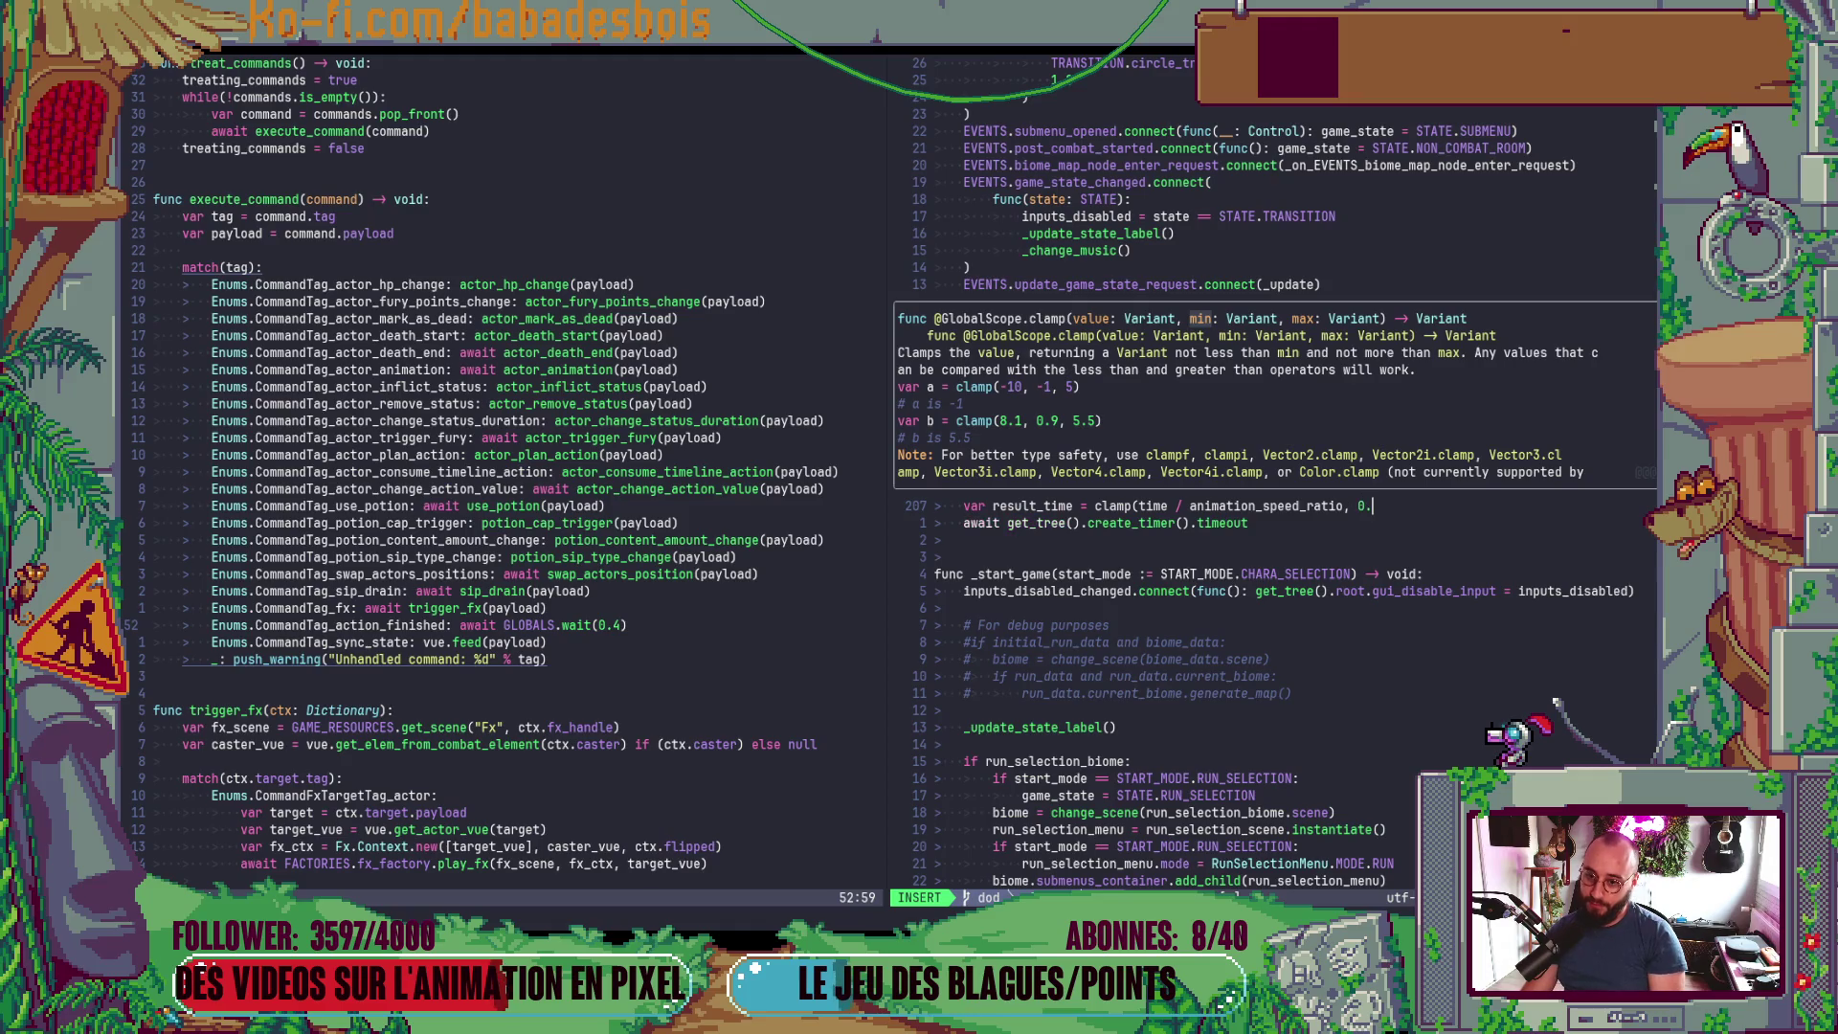
{"action": "type", "text": "0.0"}
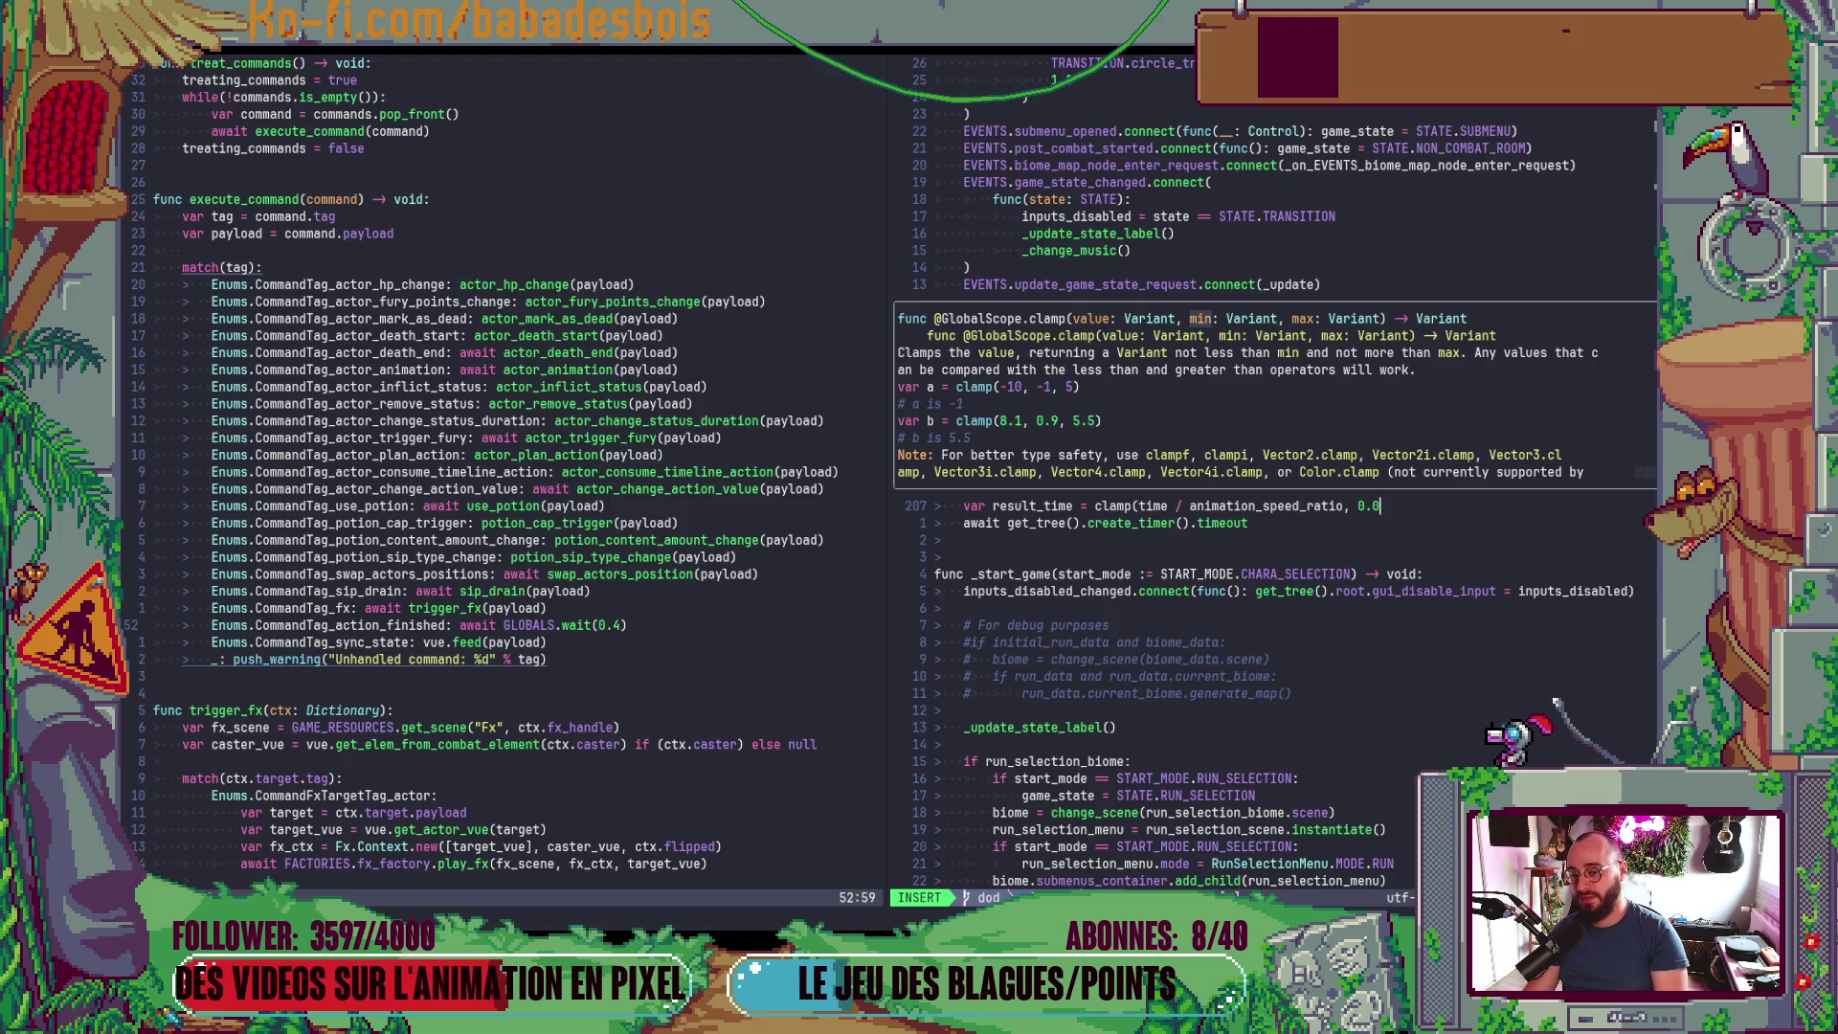
{"action": "type", "text": "2, "}
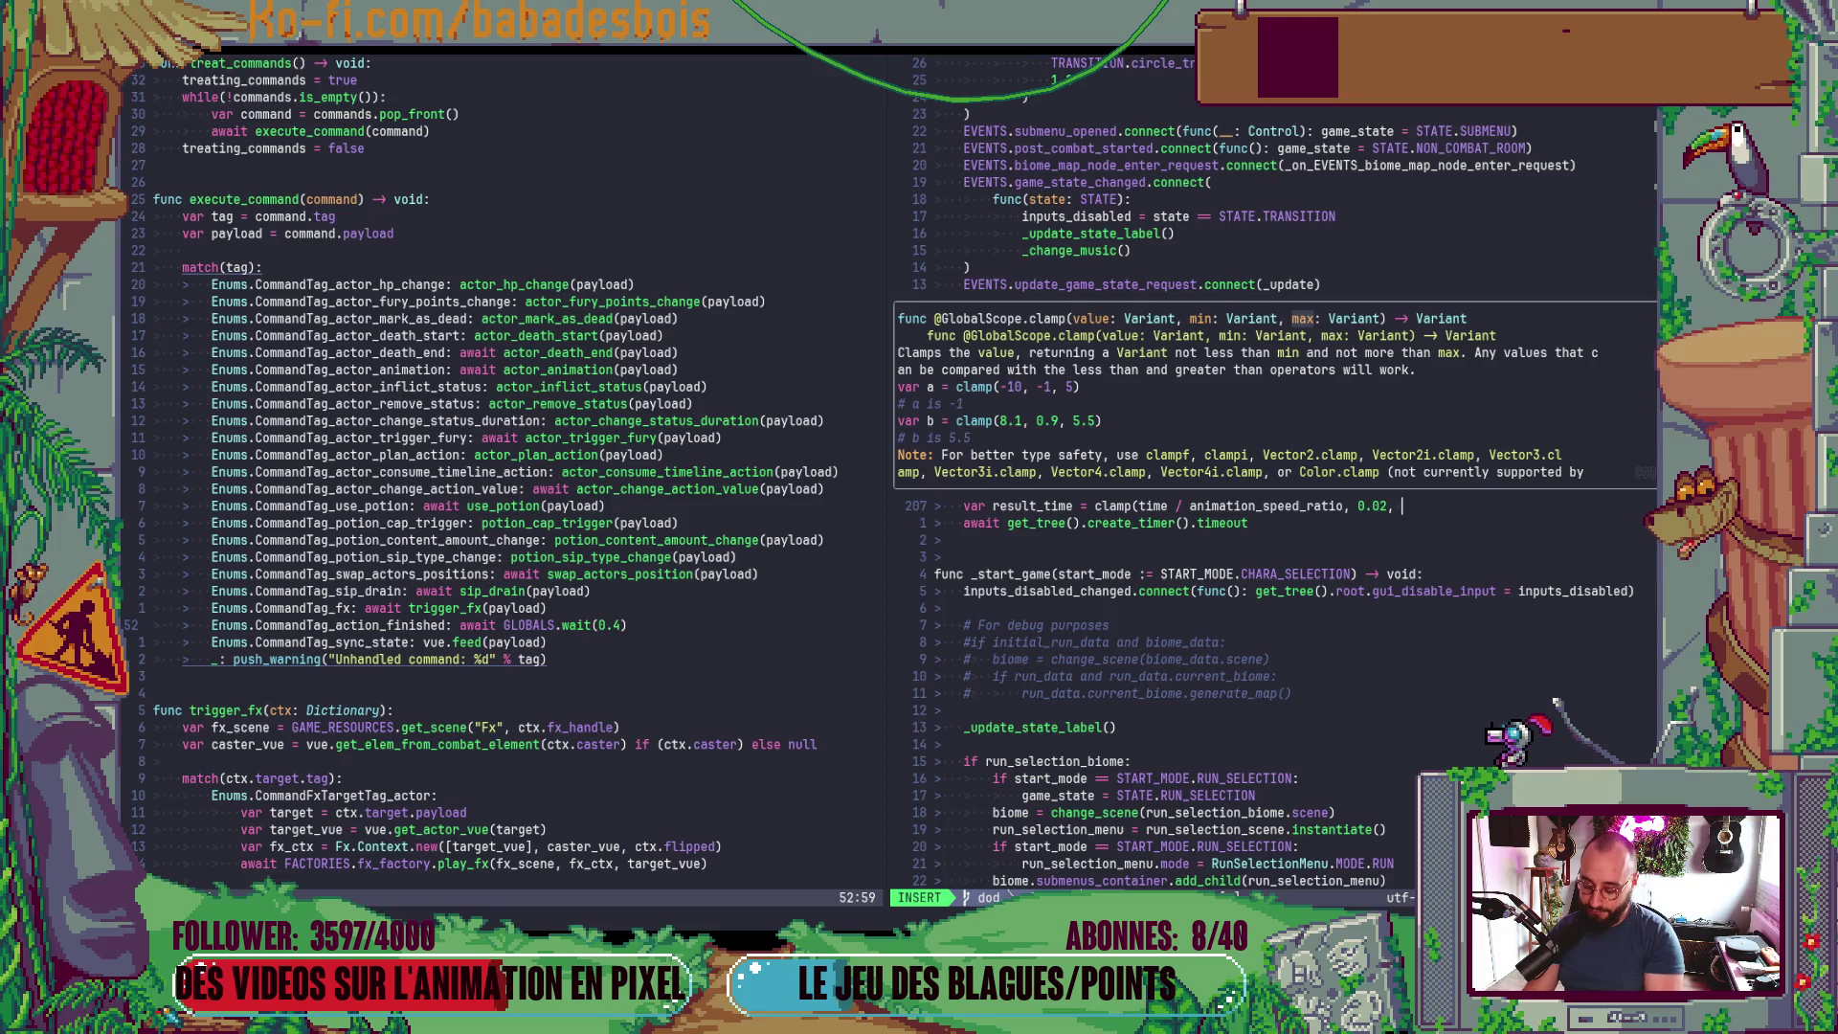
{"action": "type", "text": "INF)"}
{"action": "key", "text": "Escape"}
{"action": "type", "text": ":w"}
{"action": "key", "text": "Return"}
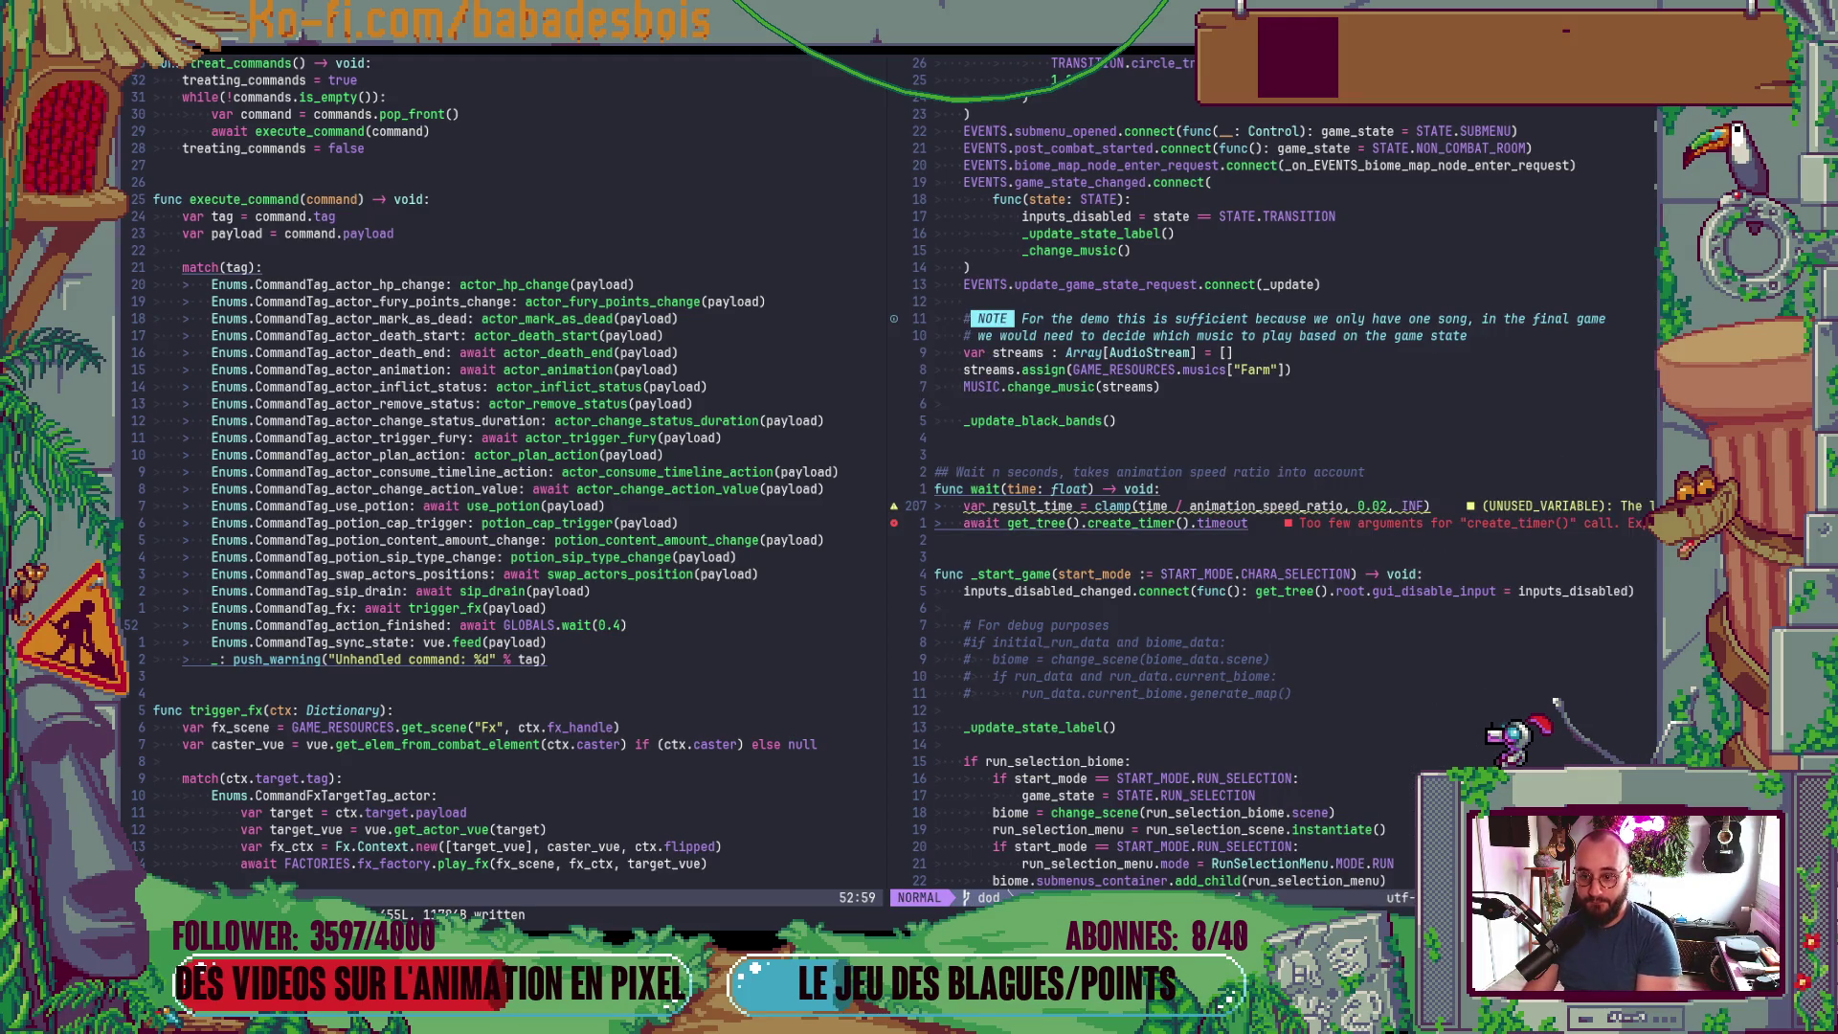
- Pass result_time as the create_timer argument and save Globals.gd
{"action": "key", "text": "j"}
{"action": "key", "text": "b"}
{"action": "key", "text": "b"}
{"action": "key", "text": "b"}
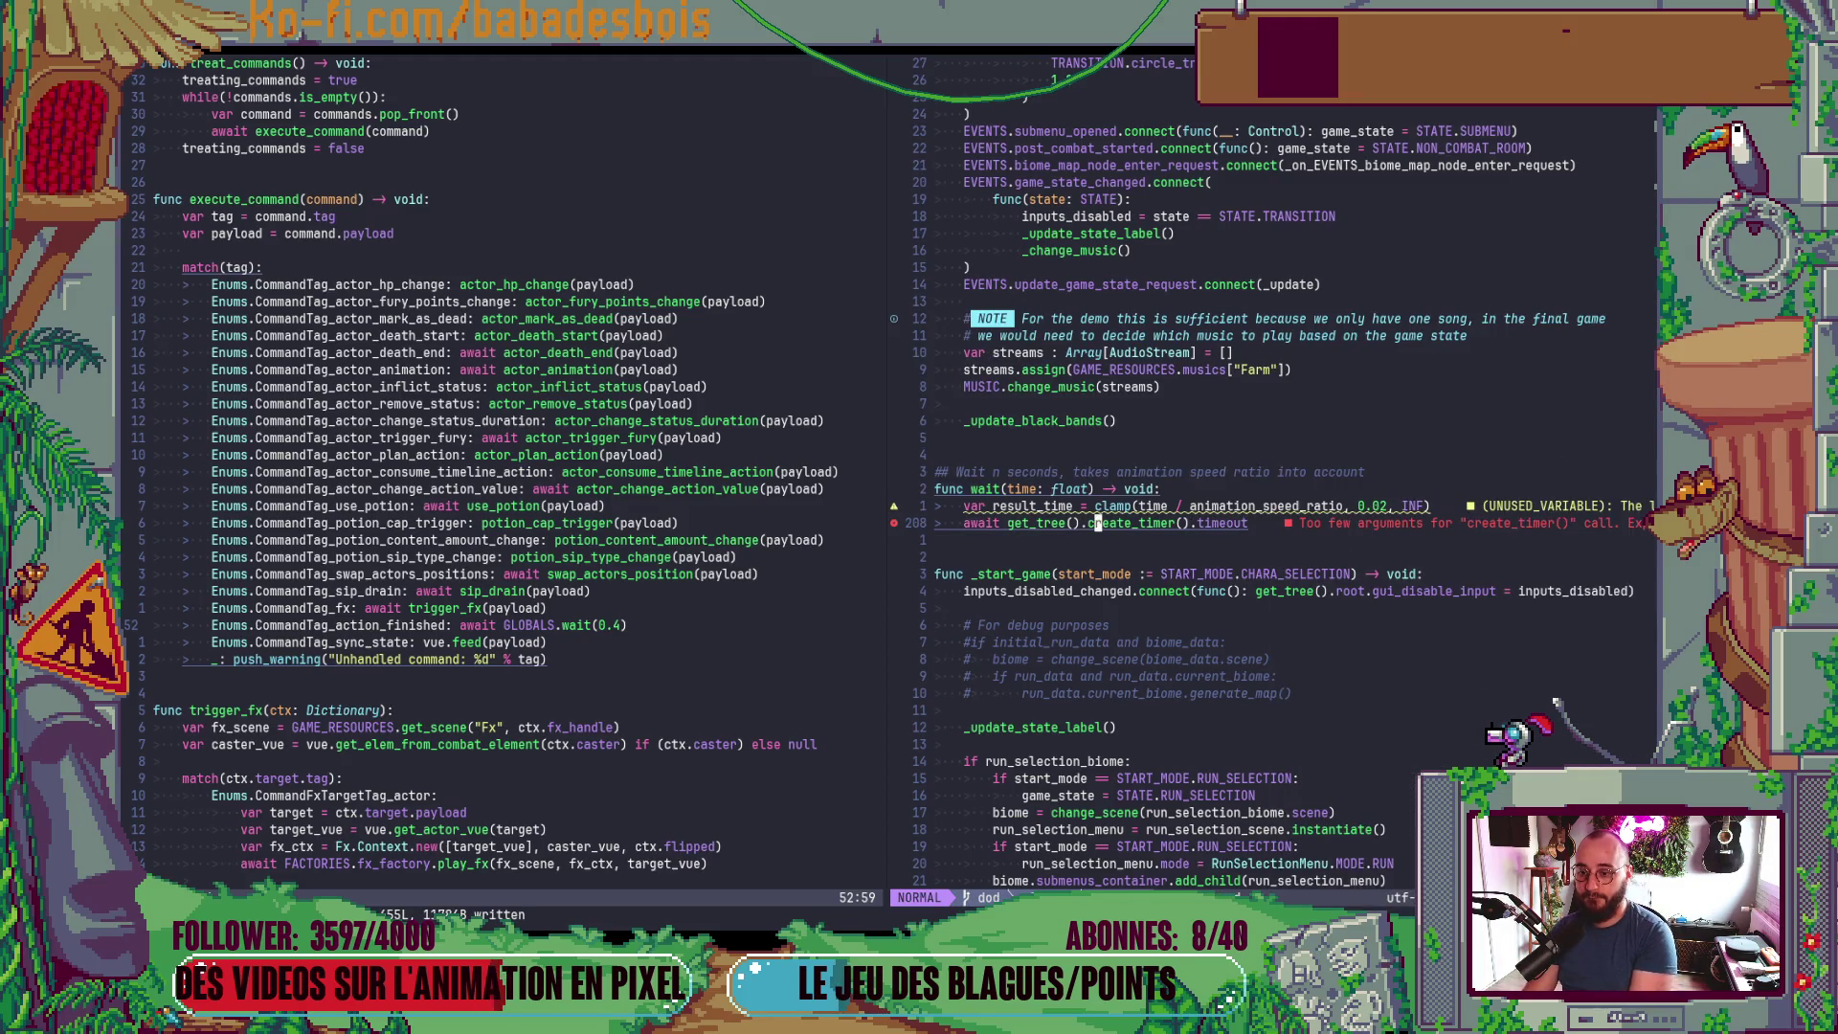
{"action": "key", "text": "f("}
{"action": "type", "text": "aresl"}
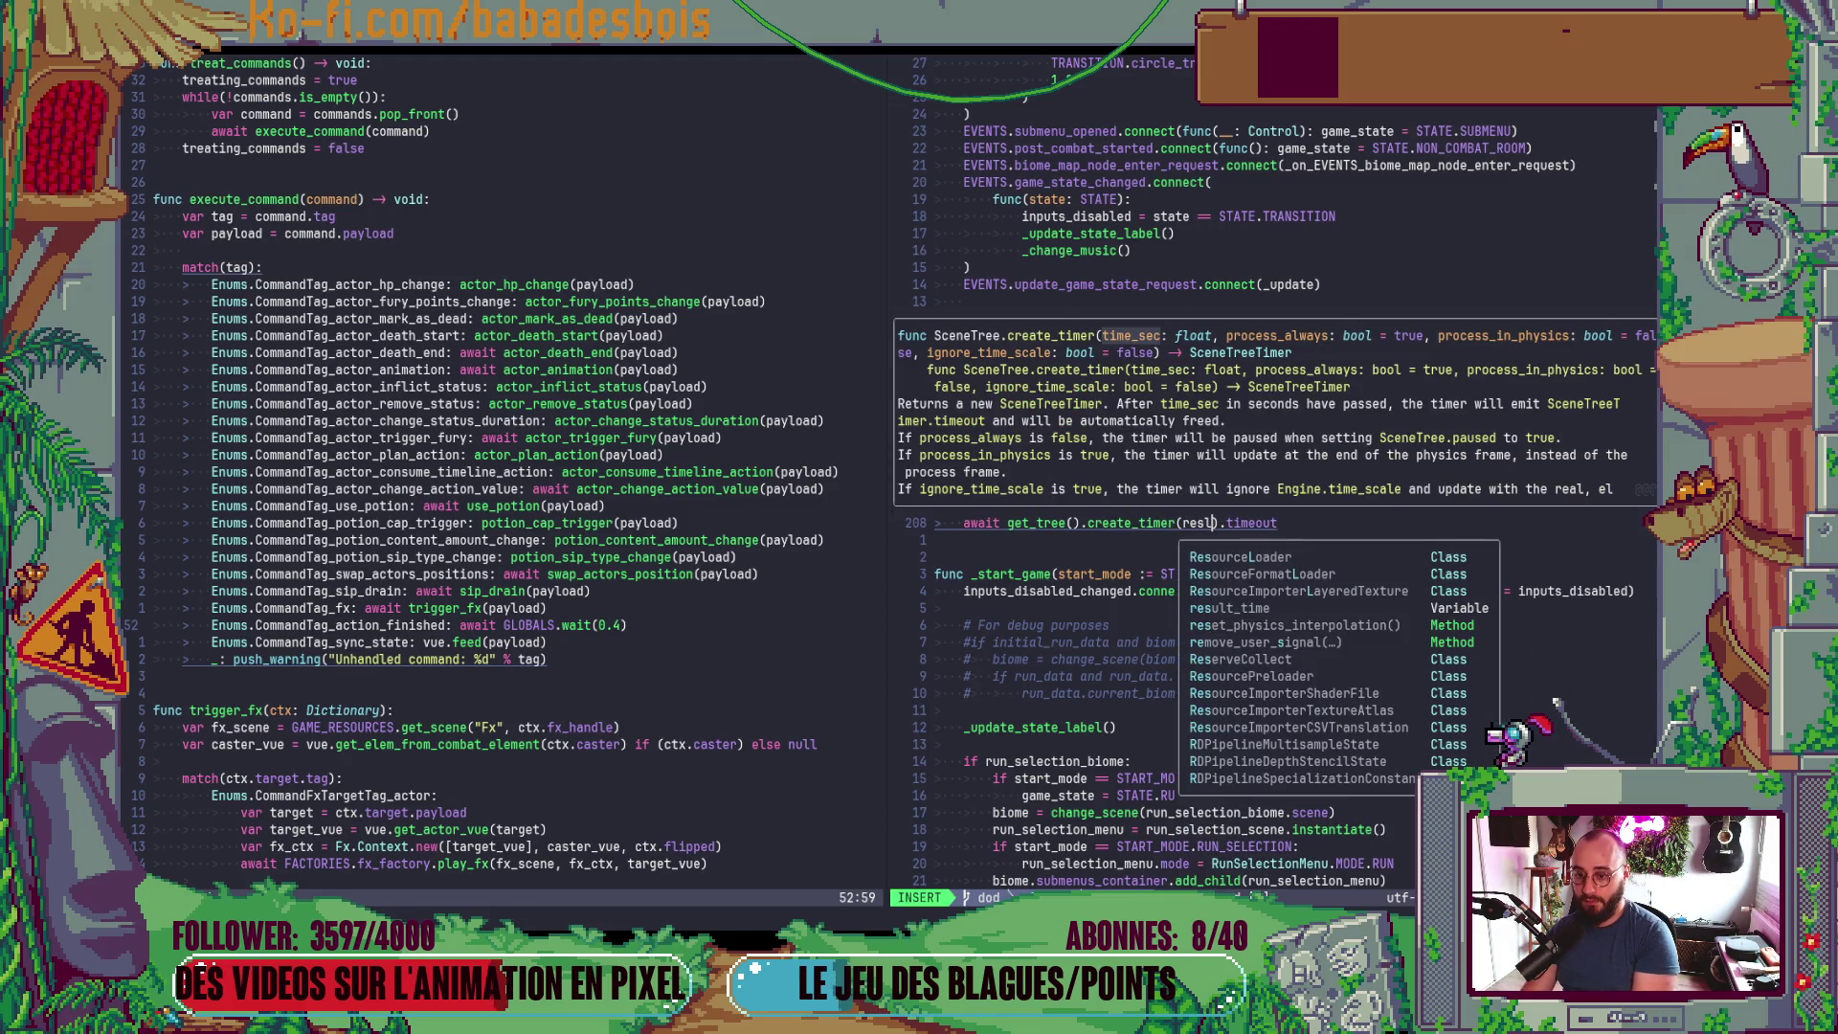
{"action": "key", "text": "Down"}
{"action": "key", "text": "Down"}
{"action": "key", "text": "Down"}
{"action": "key", "text": "Return"}
{"action": "key", "text": "Escape"}
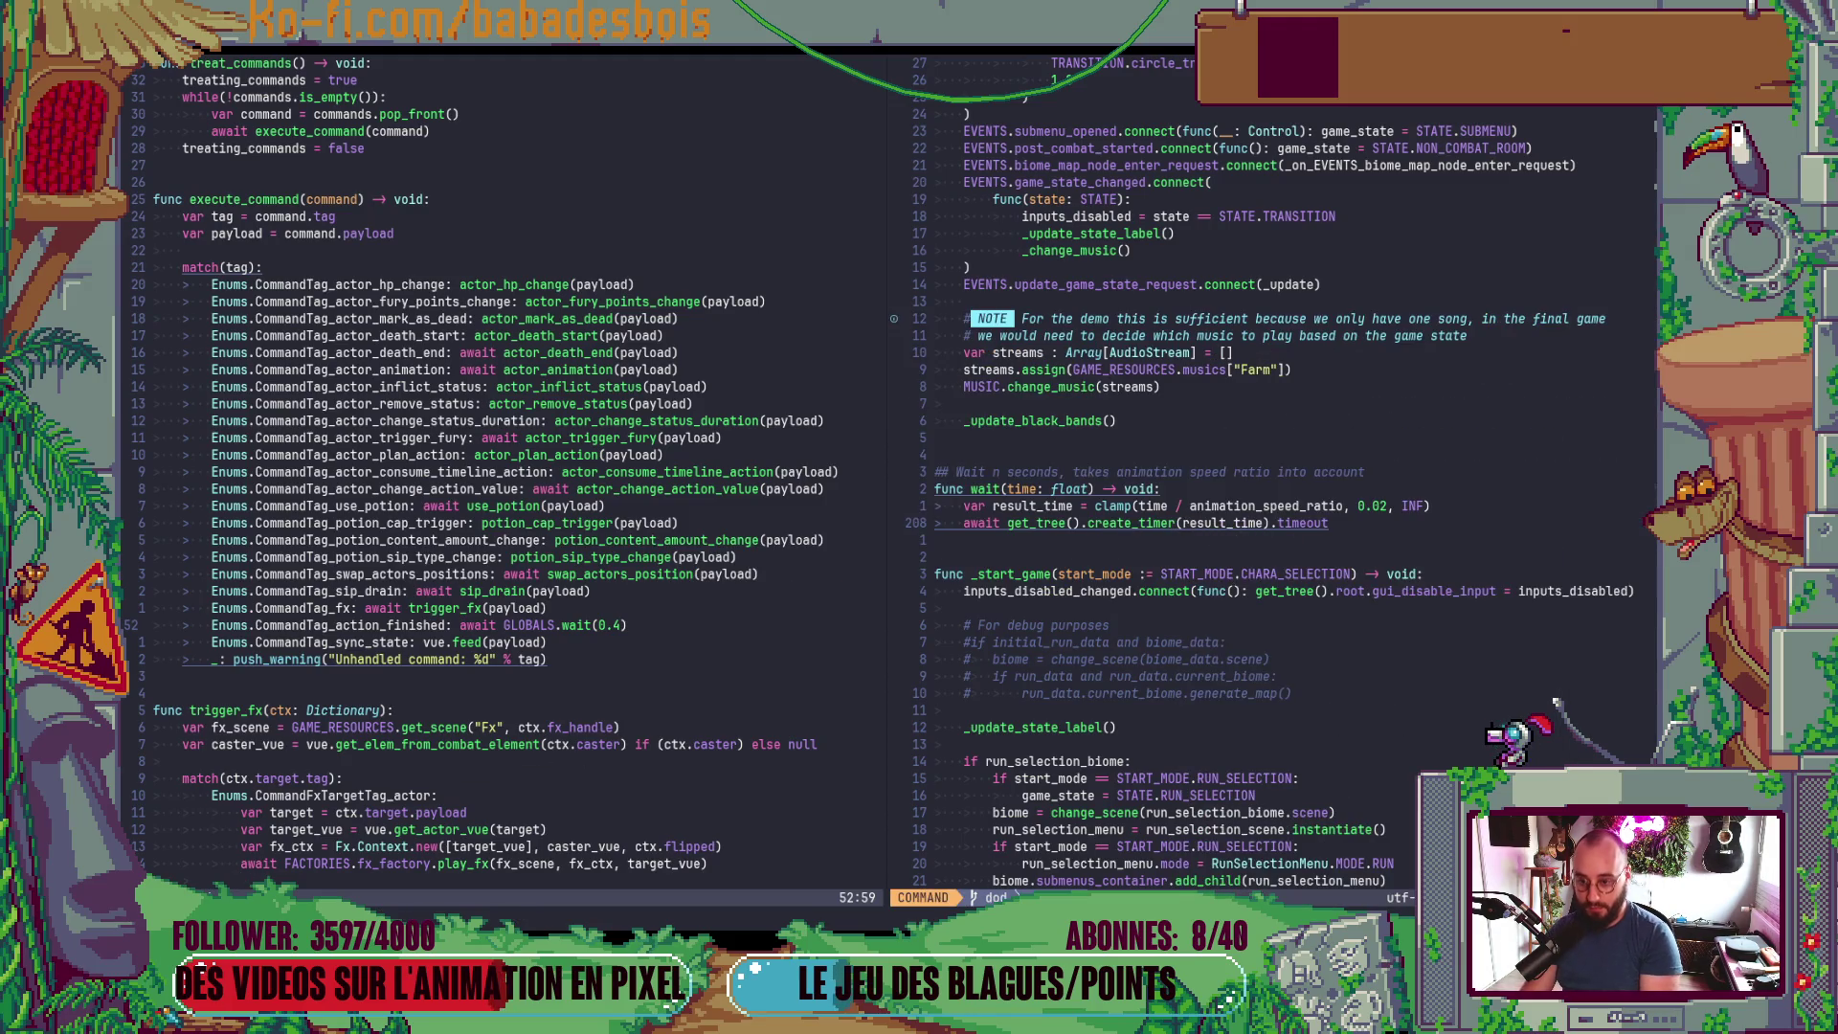
{"action": "type", "text": ":w"}
{"action": "key", "text": "Return"}
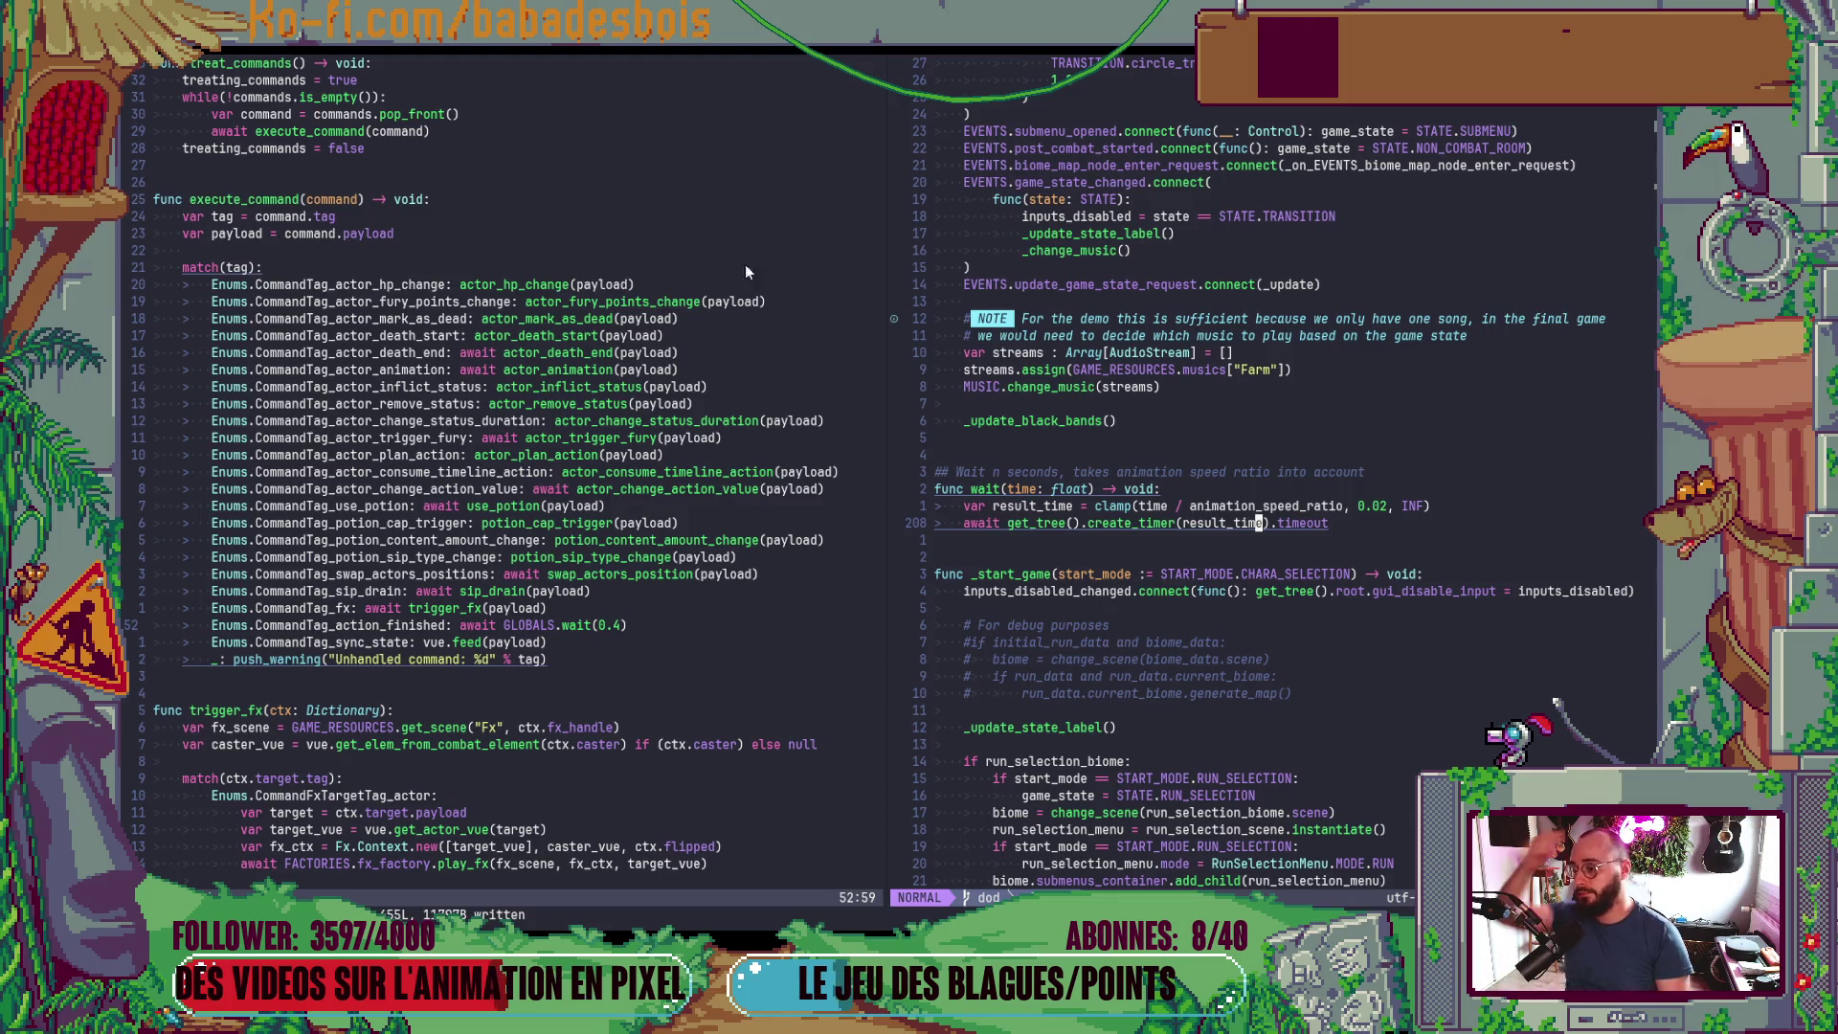
- Rewrite sip_drain's line 116 as 'await GLOBALS.wait(0.2)' and save Controller.gd
{"action": "scroll", "coordinate": [560, 739], "scroll_direction": "down", "scroll_amount": 8}
{"action": "scroll", "coordinate": [604, 664], "scroll_direction": "down", "scroll_amount": 5}
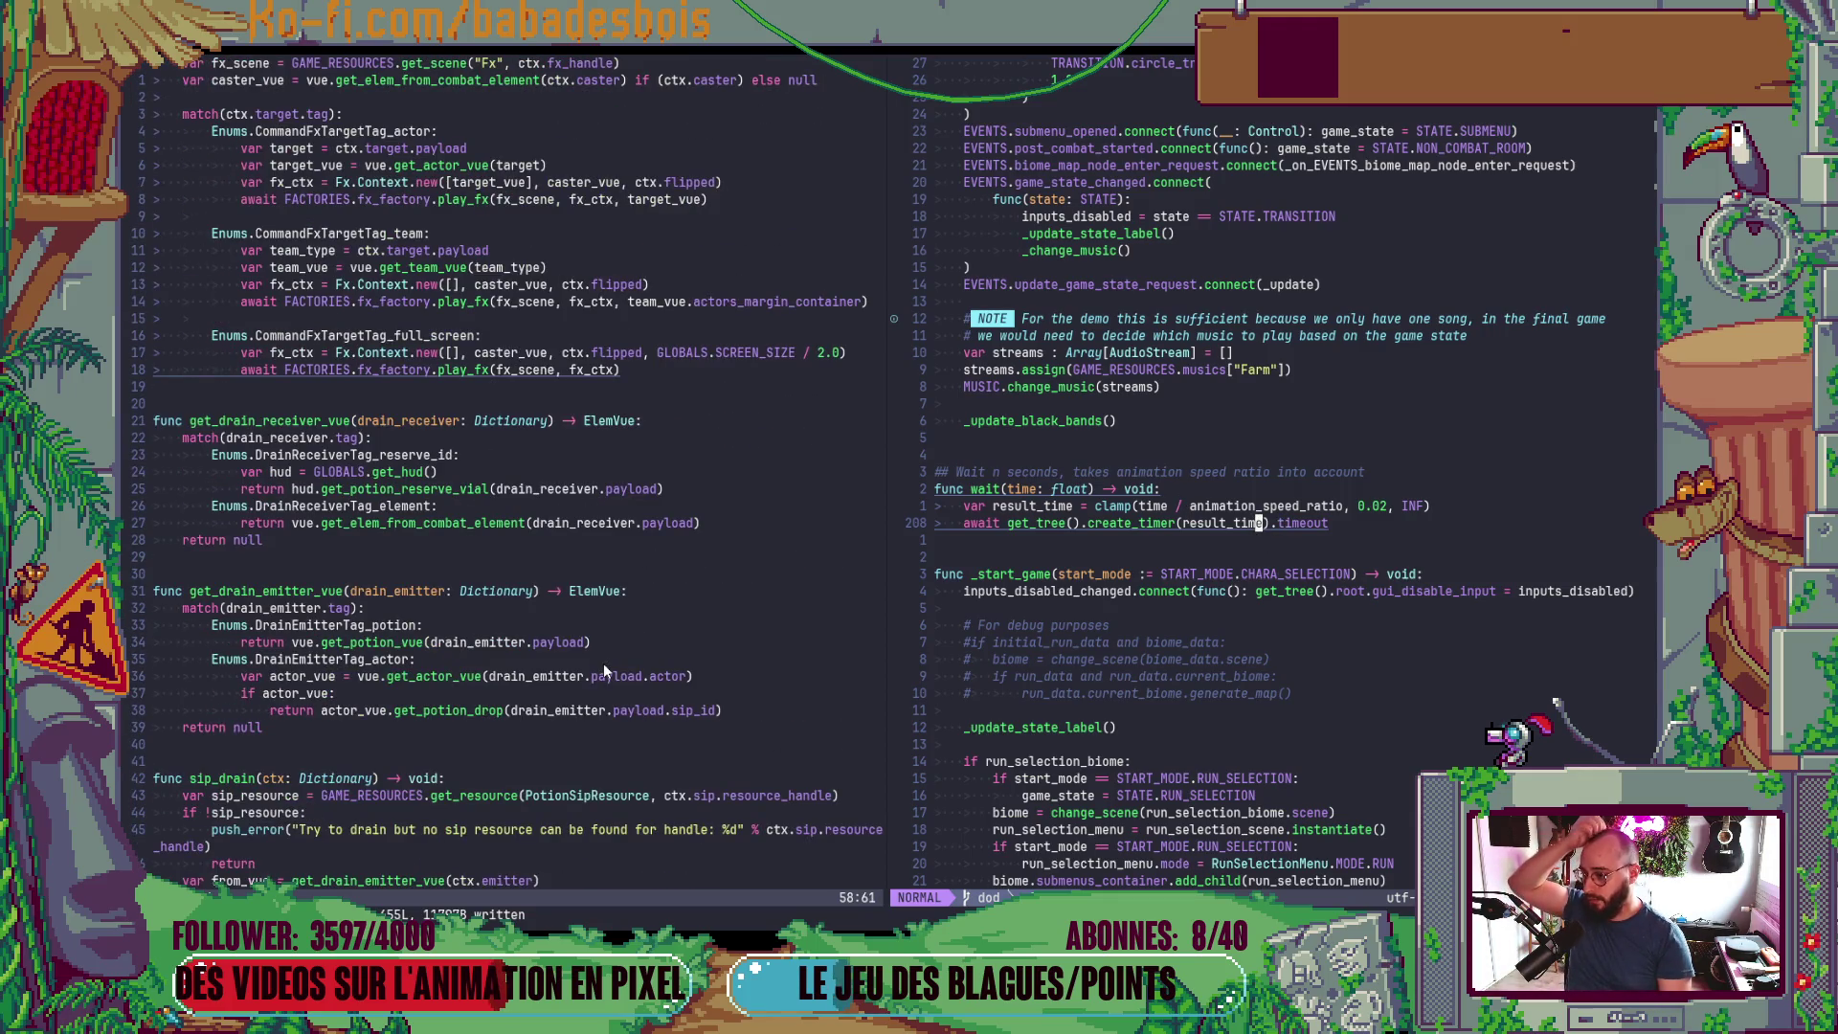
{"action": "scroll", "coordinate": [603, 670], "scroll_direction": "down", "scroll_amount": 6}
{"action": "left_click", "coordinate": [428, 762]}
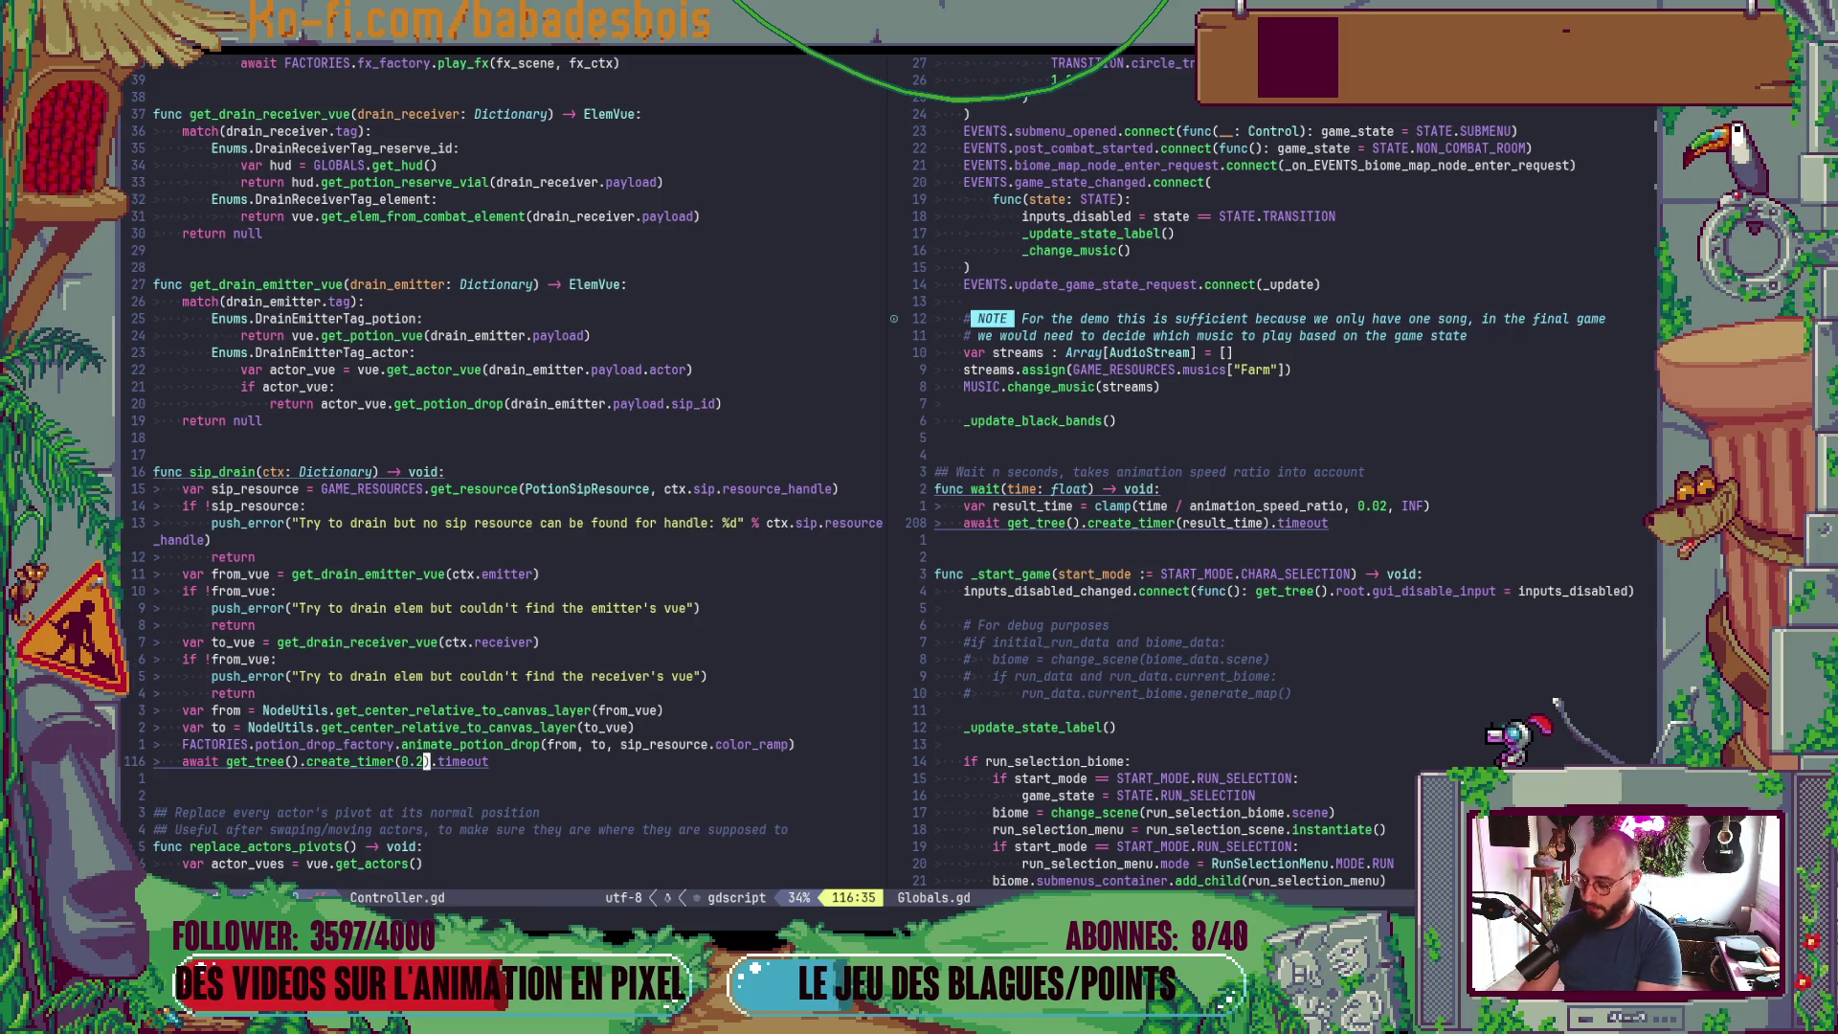
{"action": "key", "text": "c"}
{"action": "key", "text": "c"}
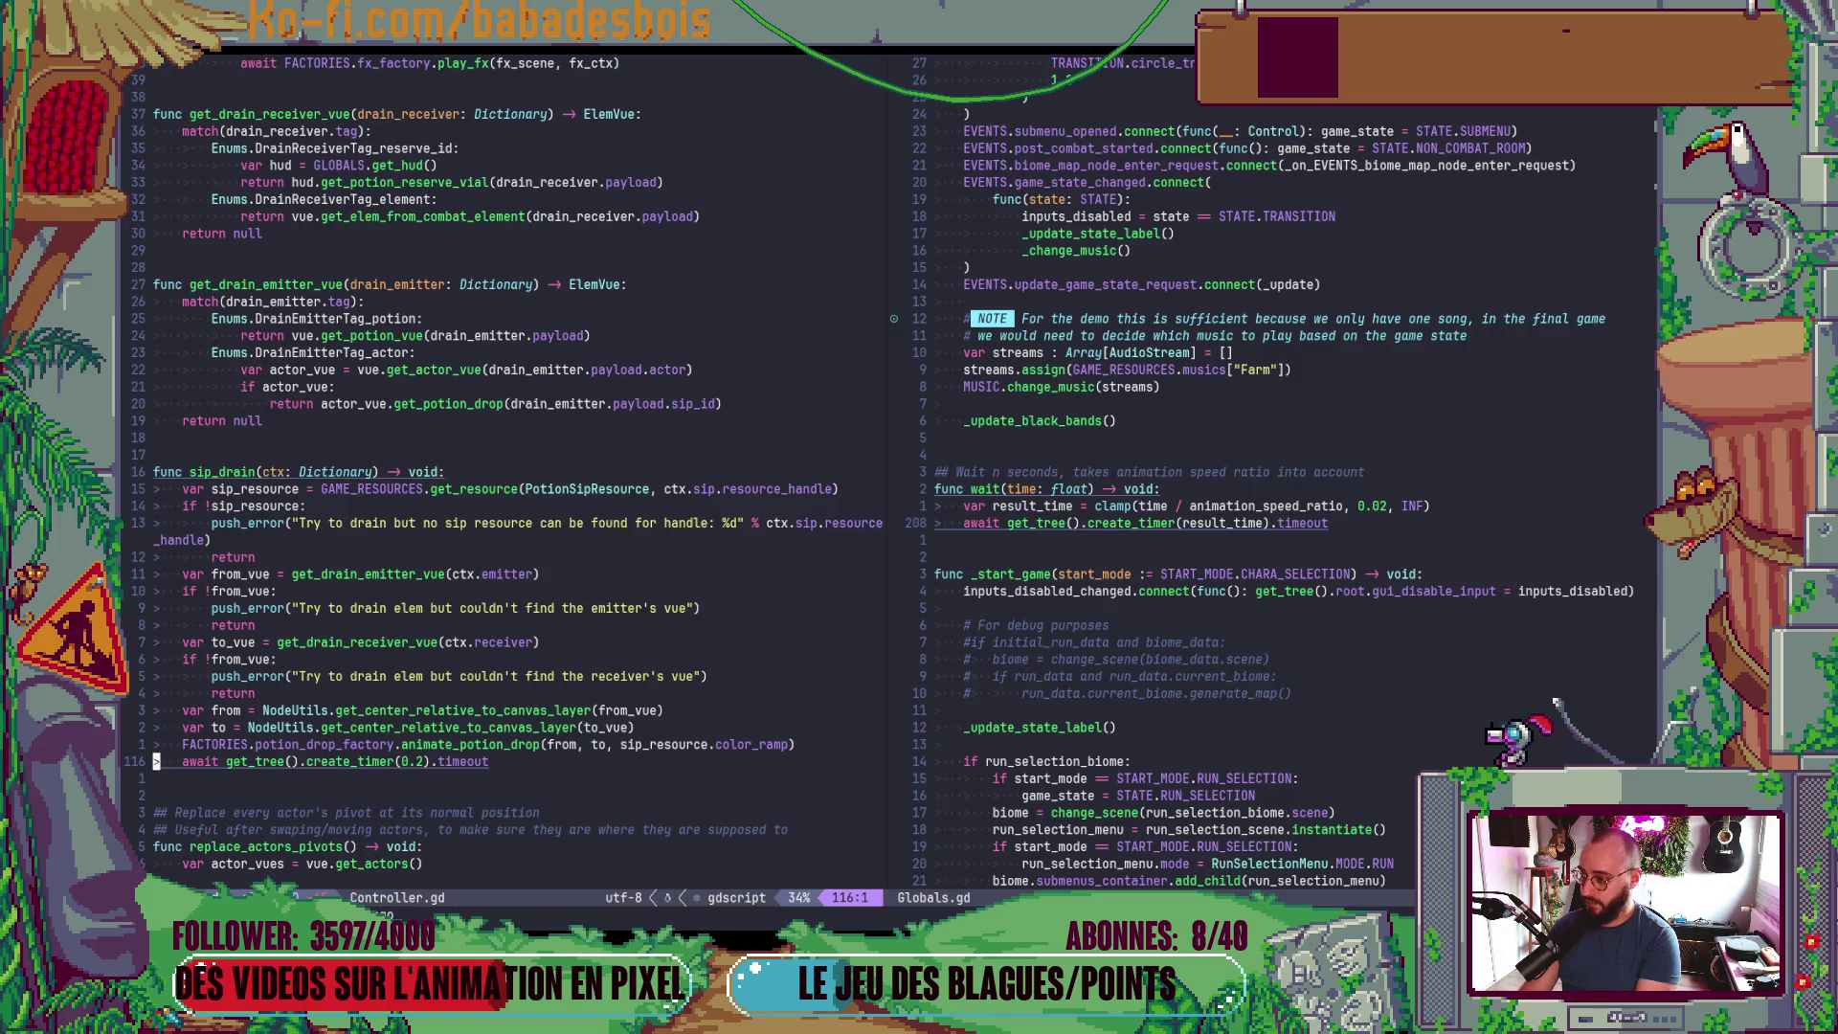
{"action": "type", "text": "await "}
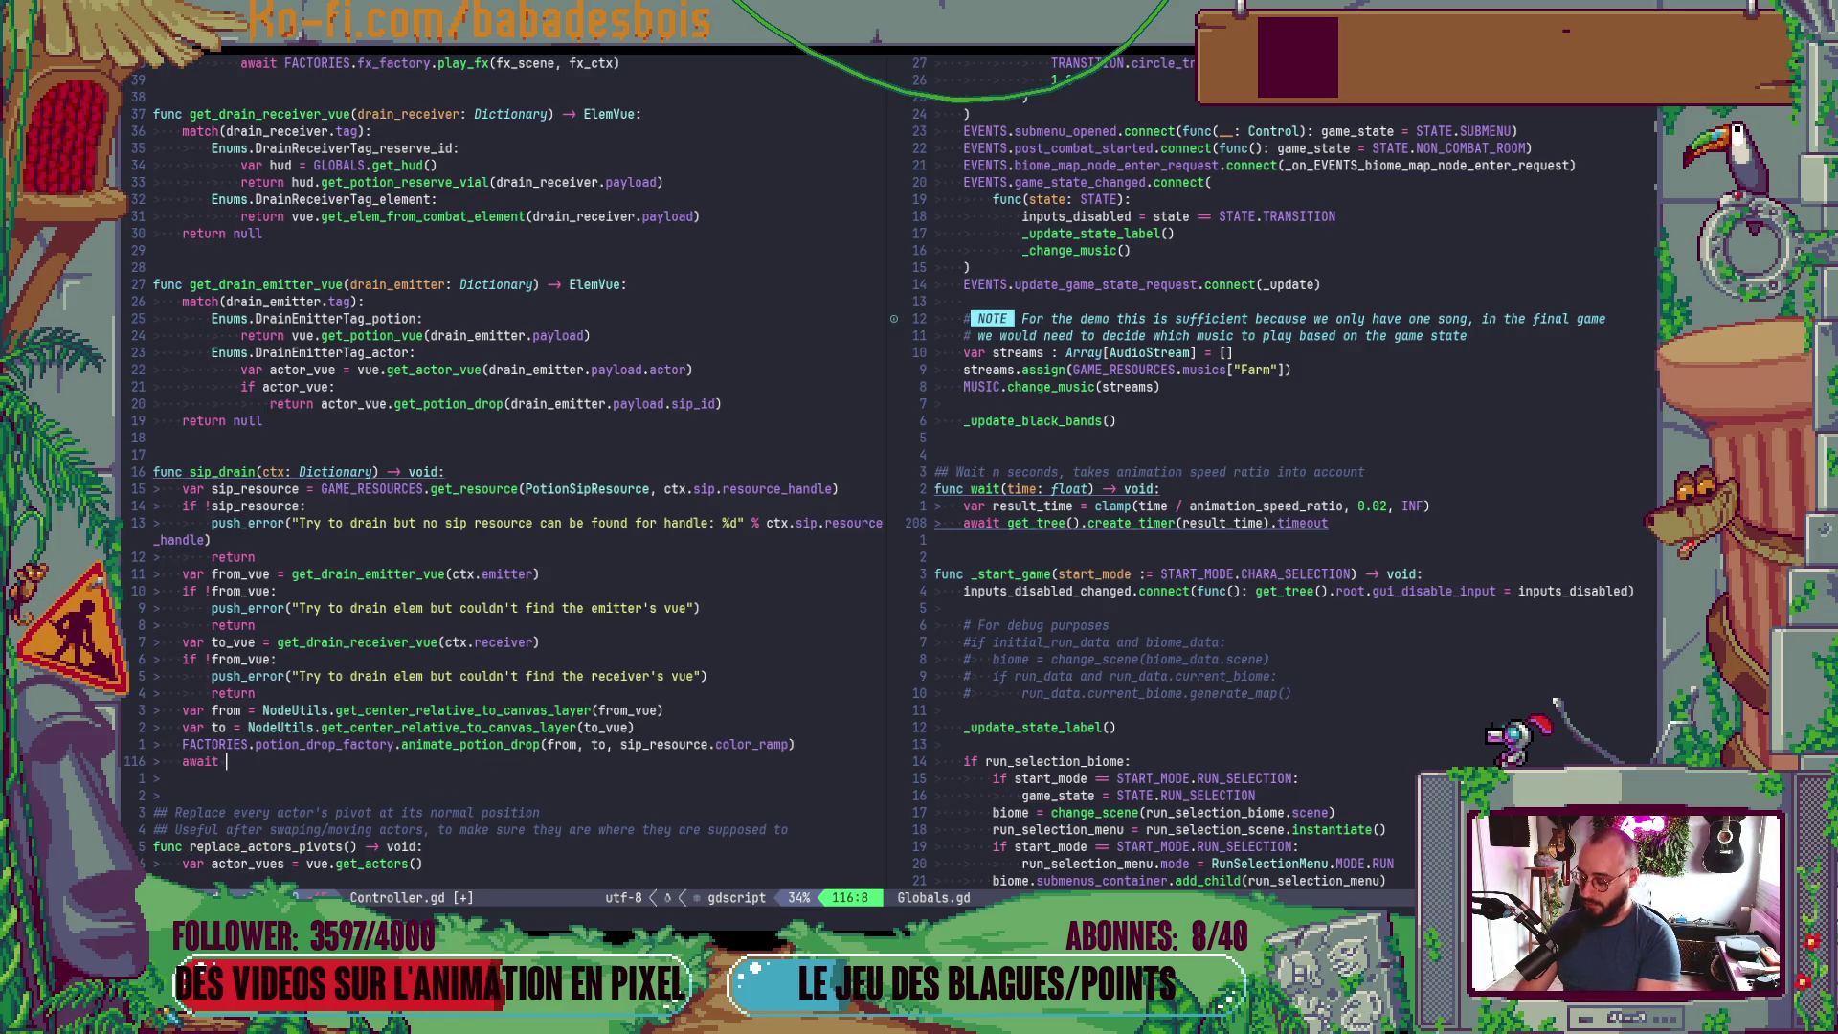
{"action": "type", "text": "GLOBALS."}
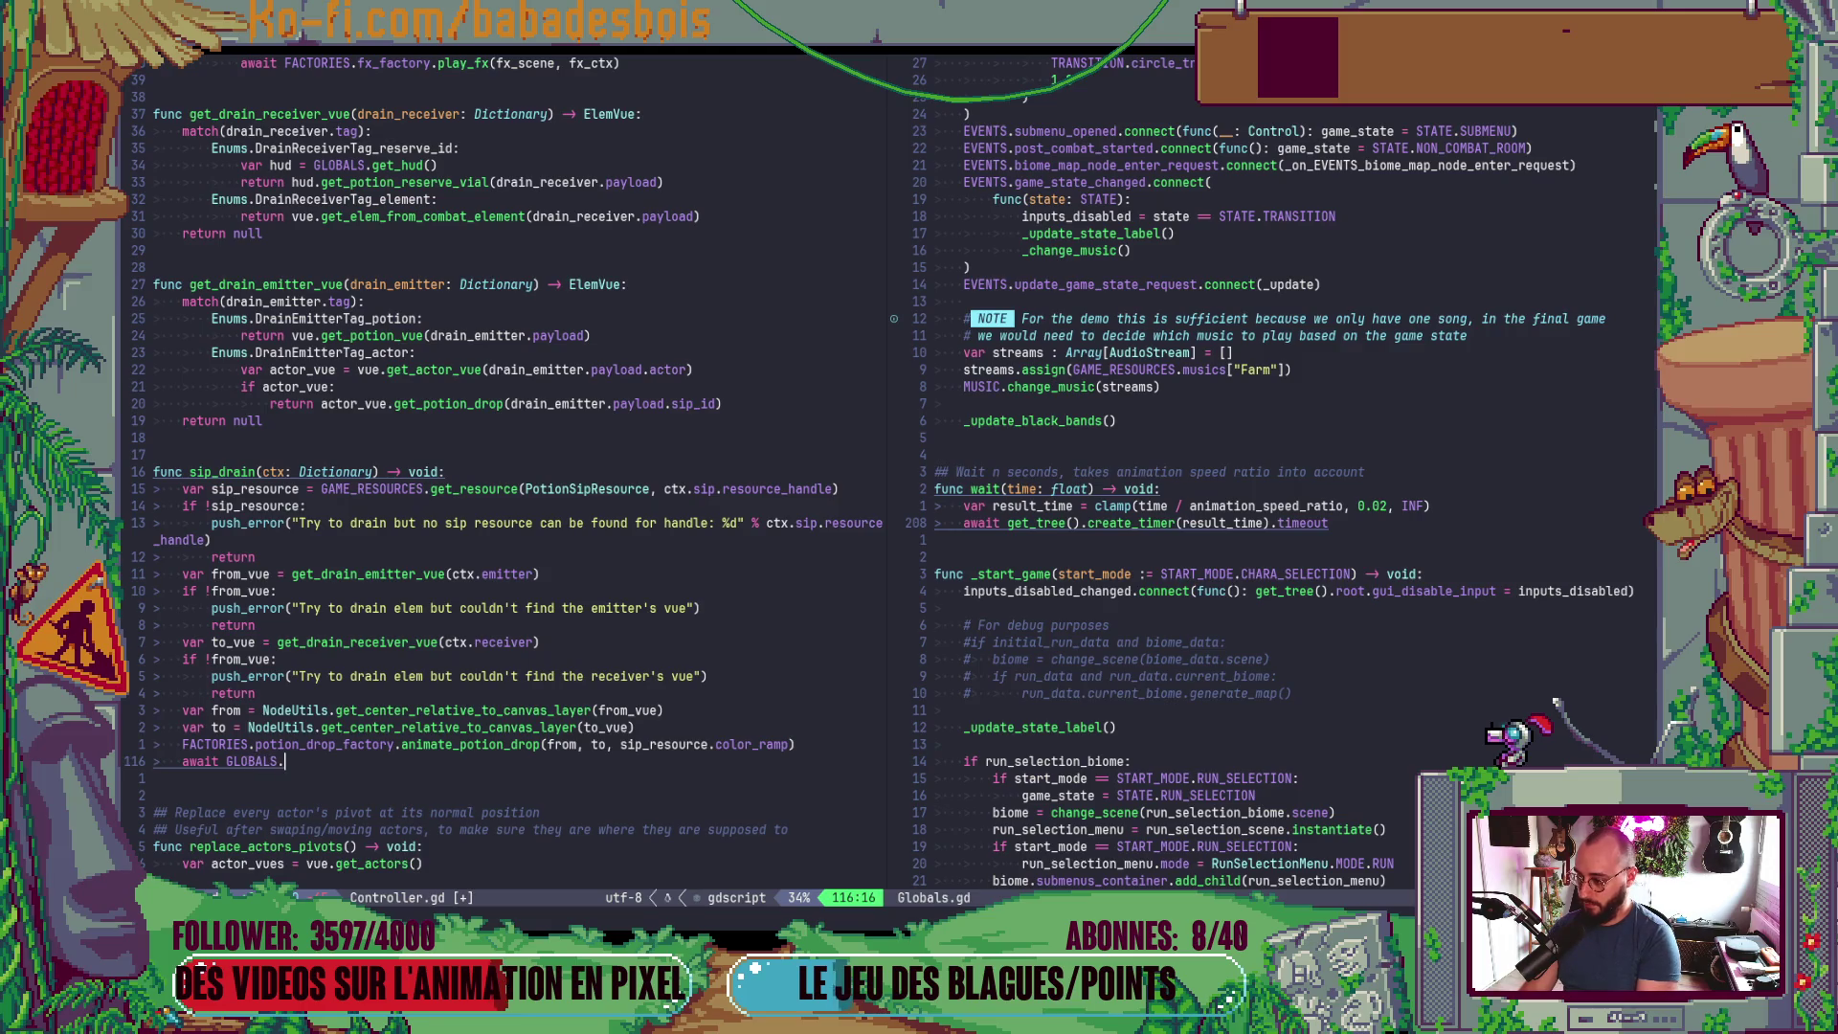
{"action": "type", "text": "wait()"}
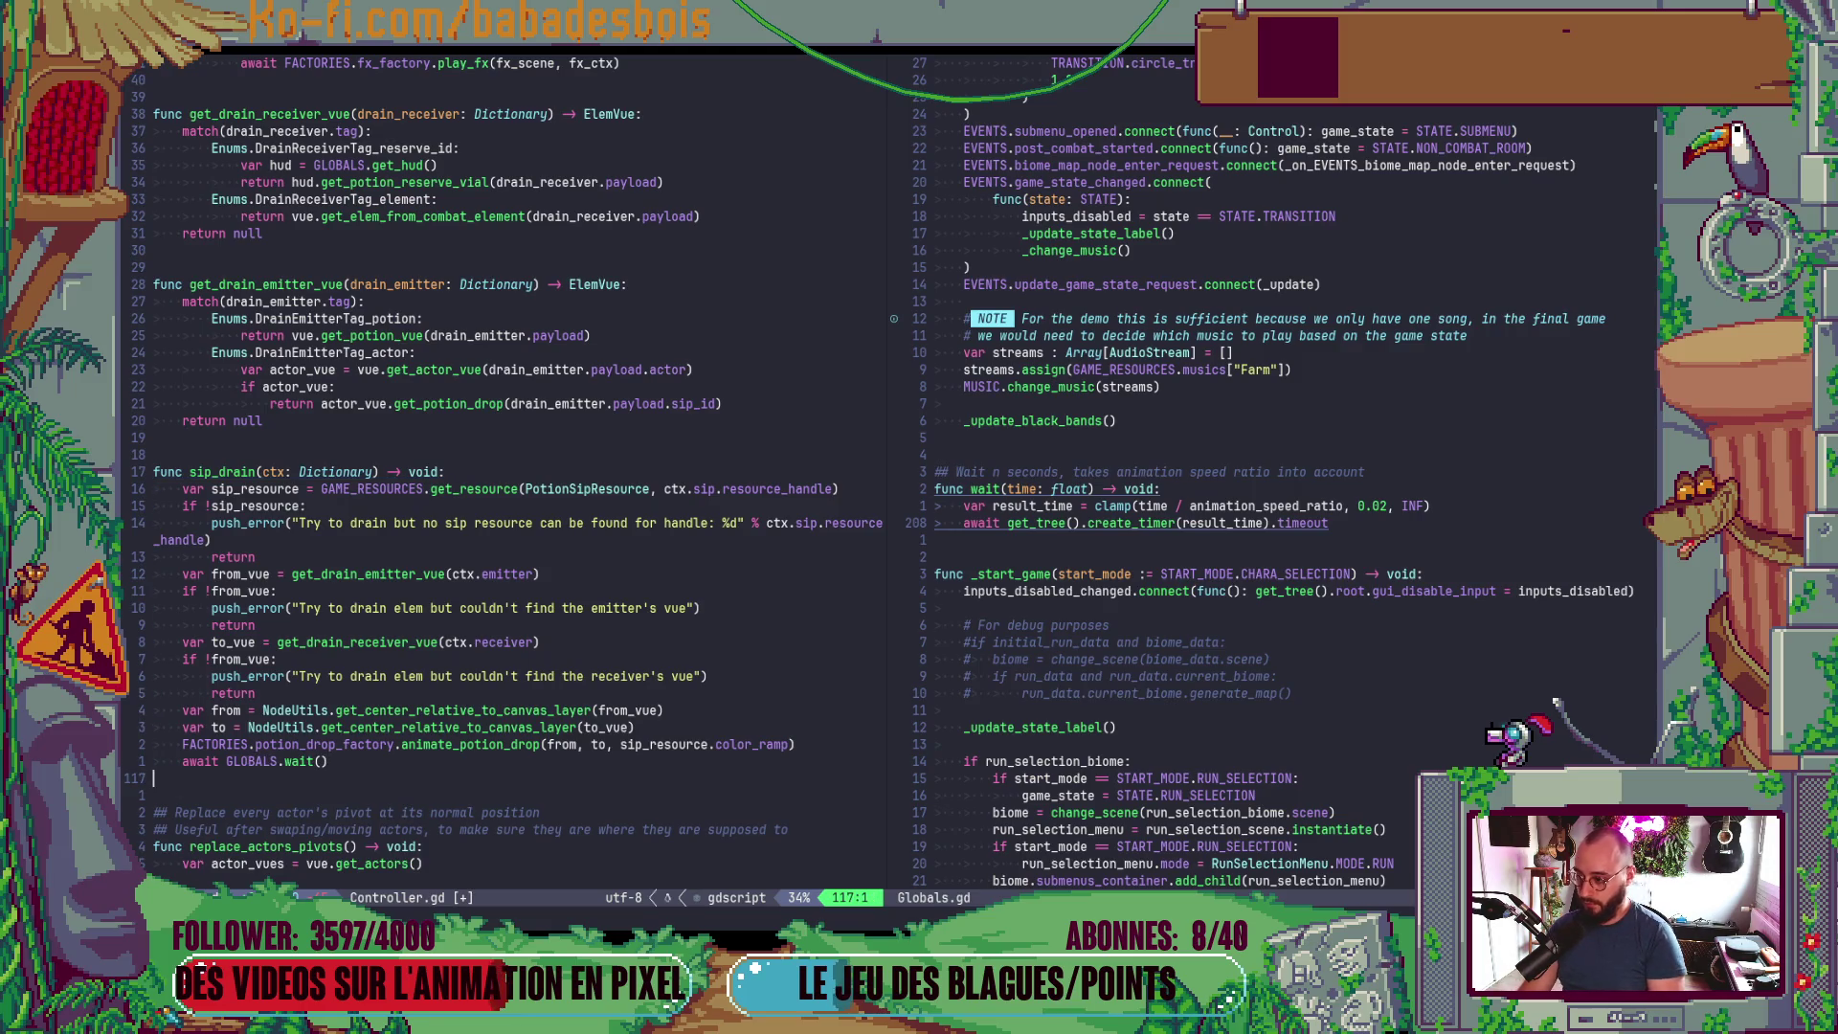
{"action": "type", "text": "0."}
{"action": "key", "text": "ctrl+s"}
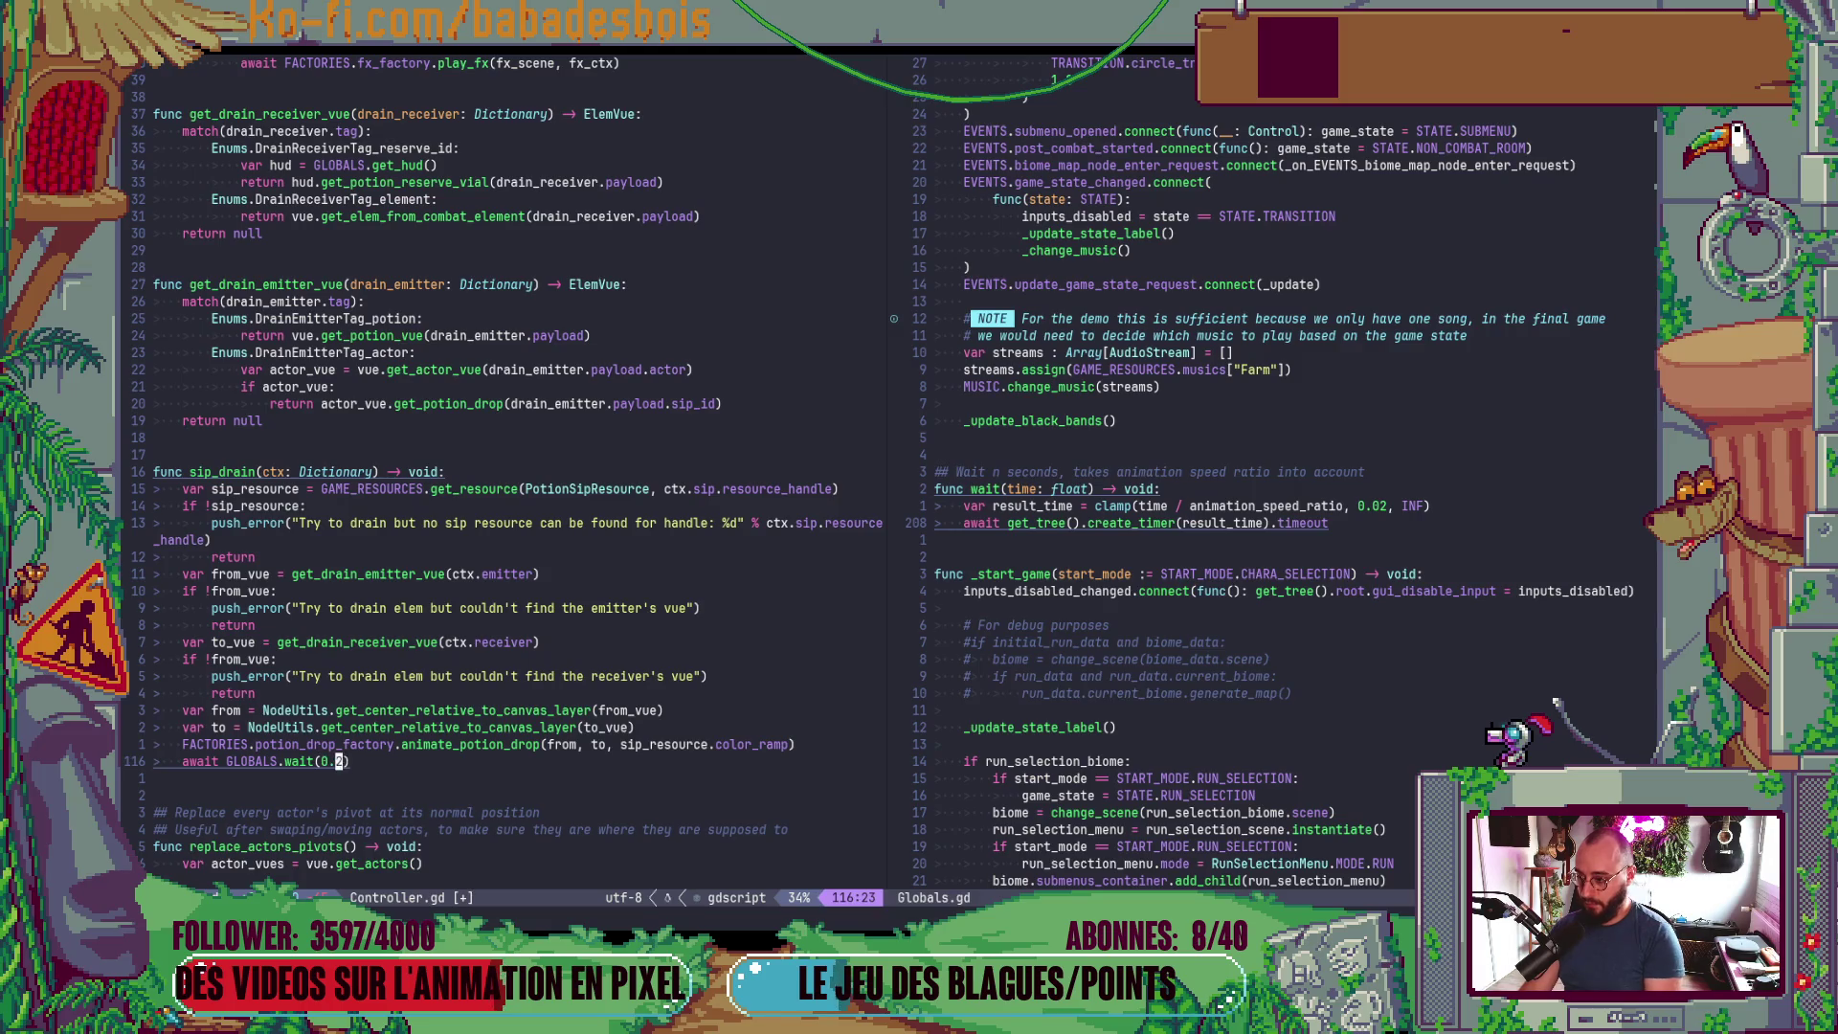
{"action": "key", "text": "ctrl+w"}
{"action": "key", "text": "l"}
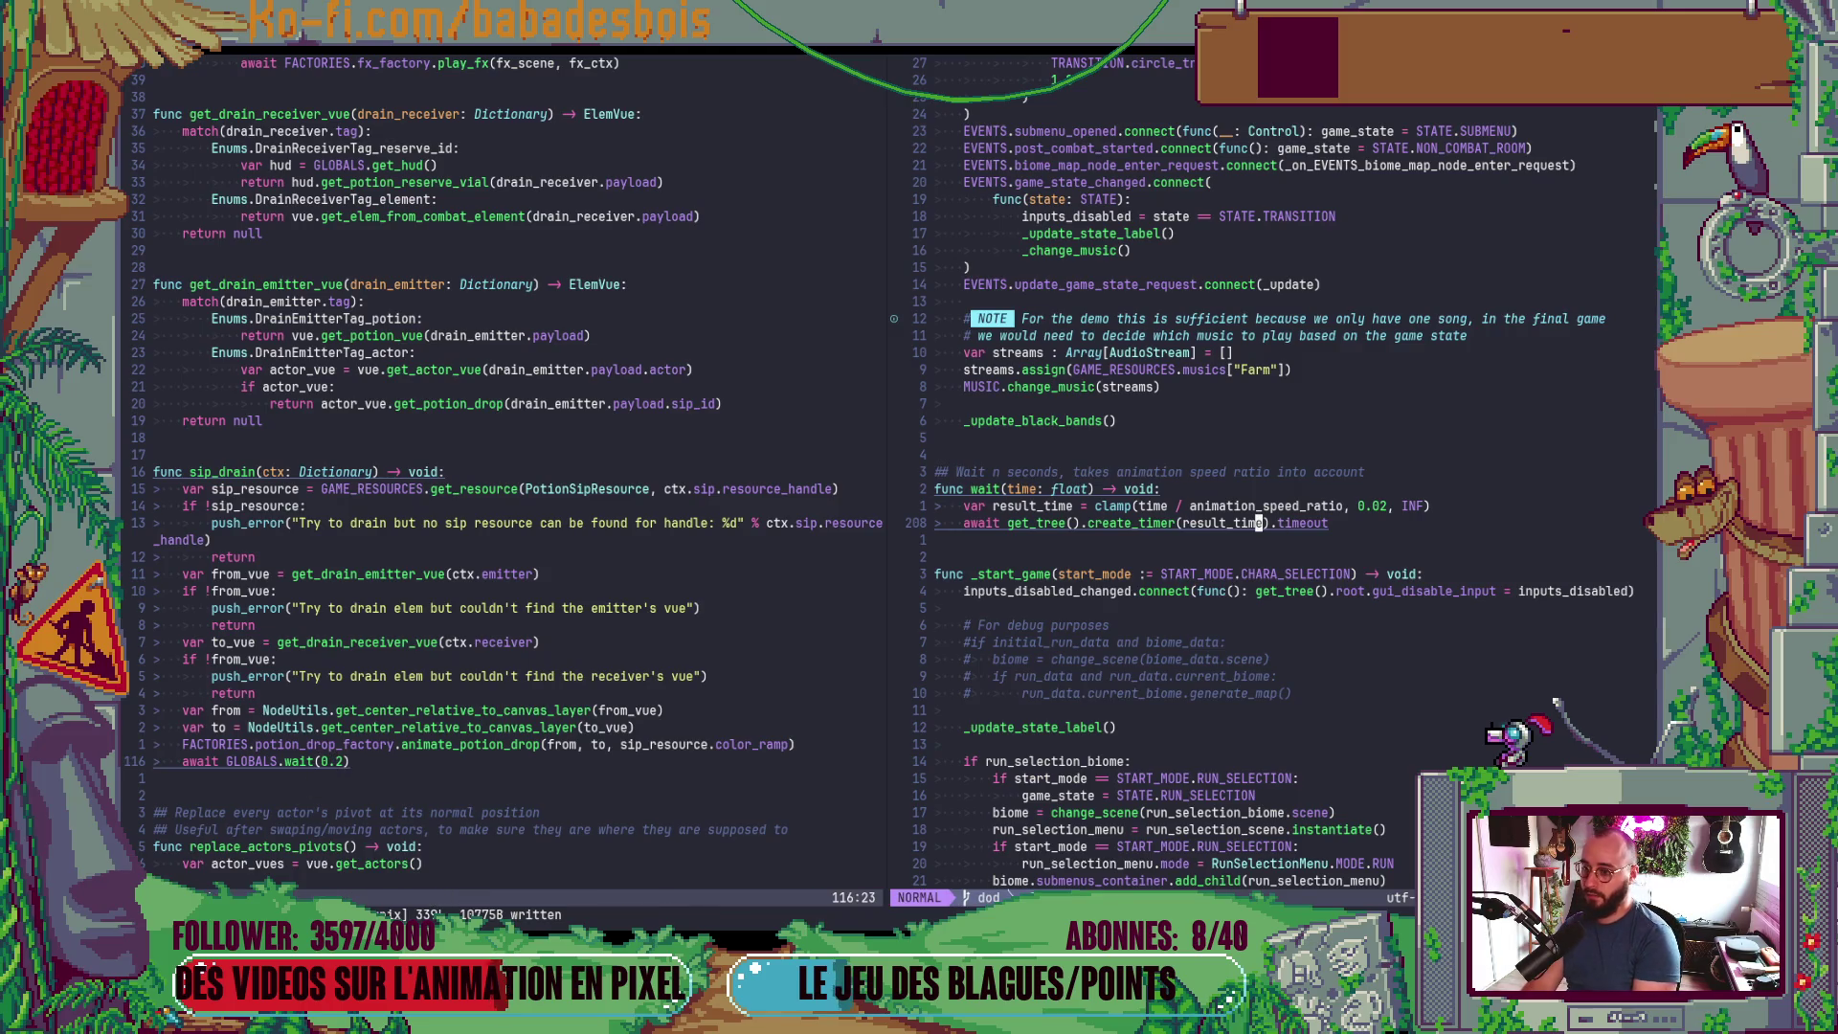
{"action": "key", "text": "alt+Tab"}
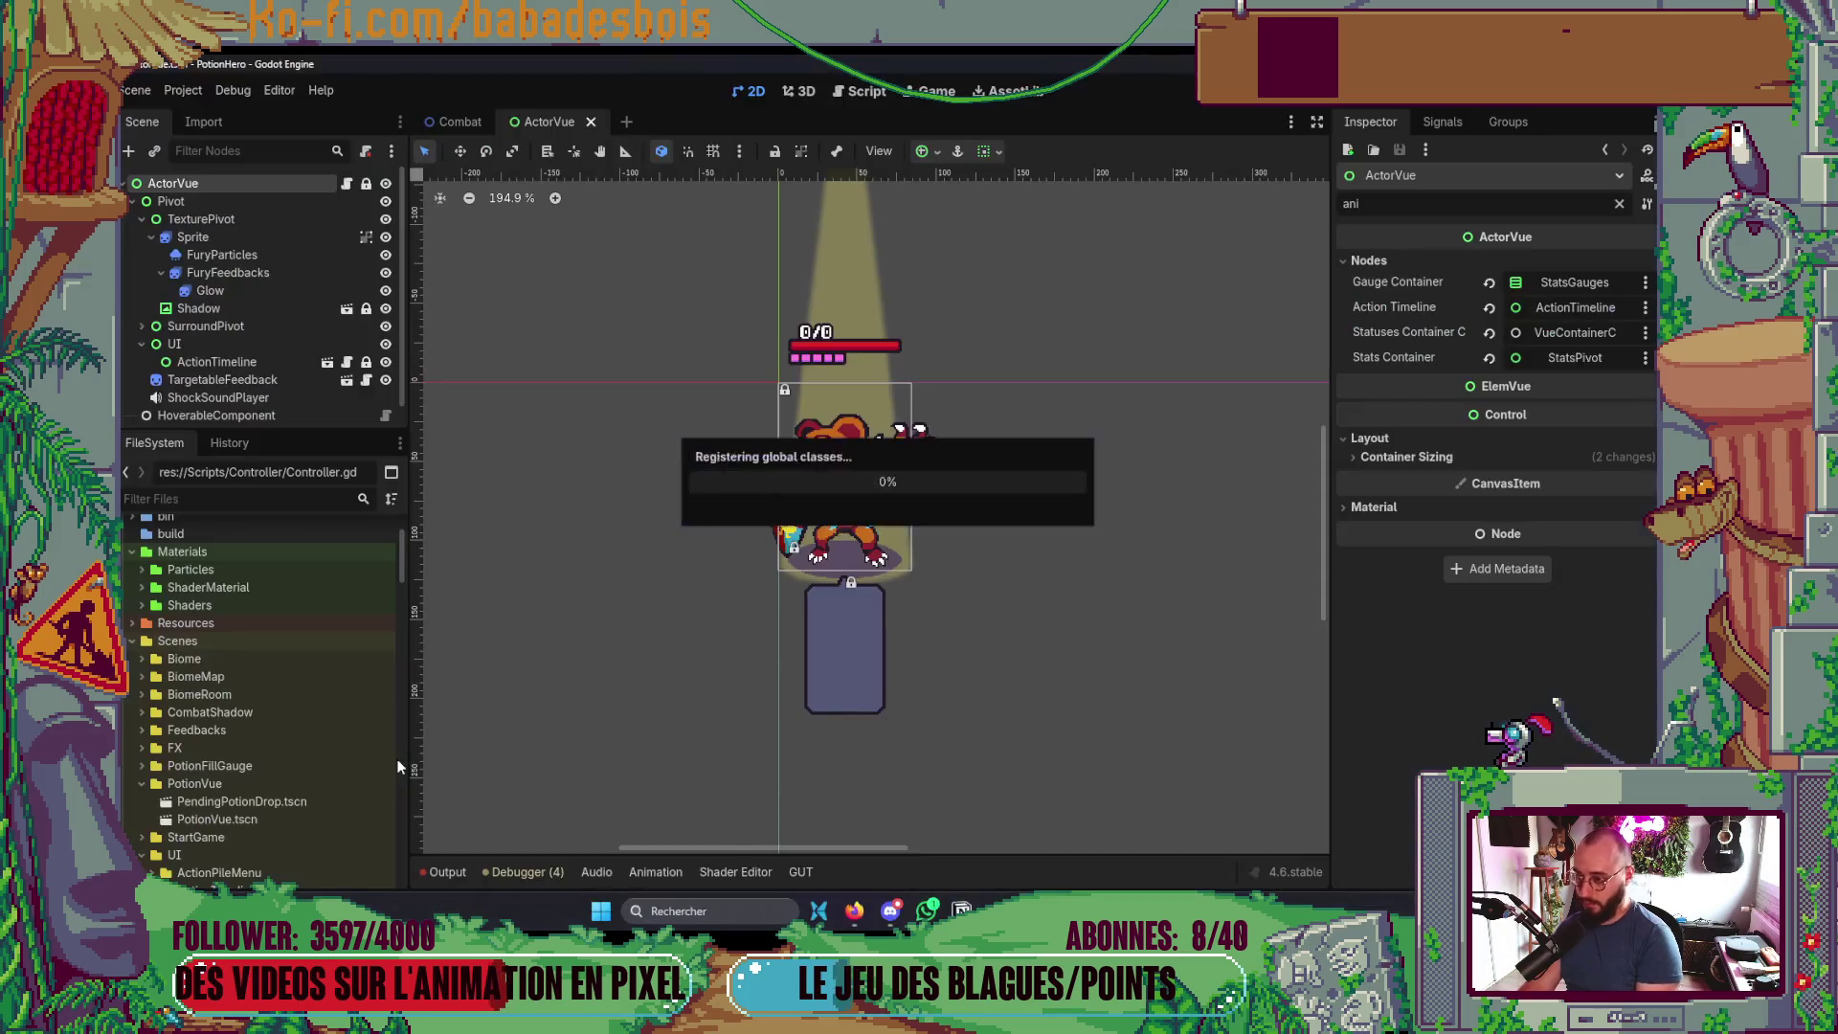
- Run the game with F5 and inspect the CommandTag_action_finished parse error at Controller.gd line 52
{"action": "key", "text": "F5"}
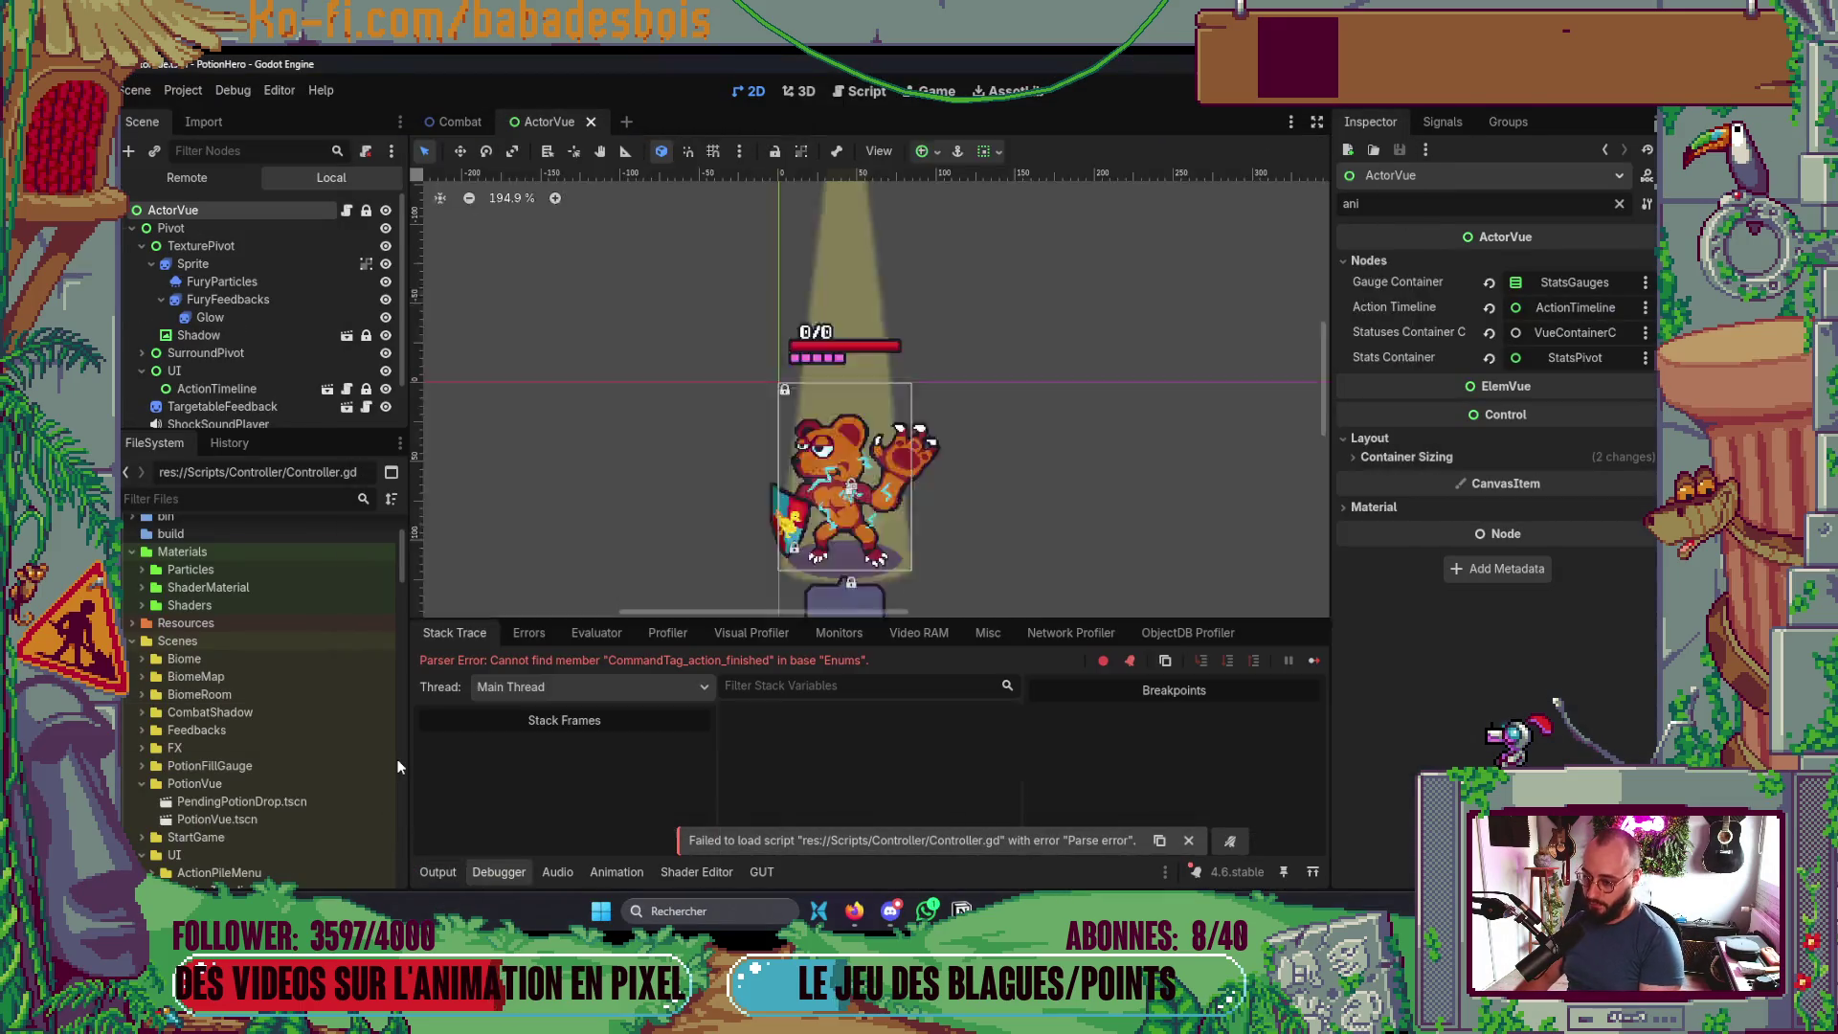
{"action": "scroll", "coordinate": [864, 552], "scroll_direction": "up", "scroll_amount": 4}
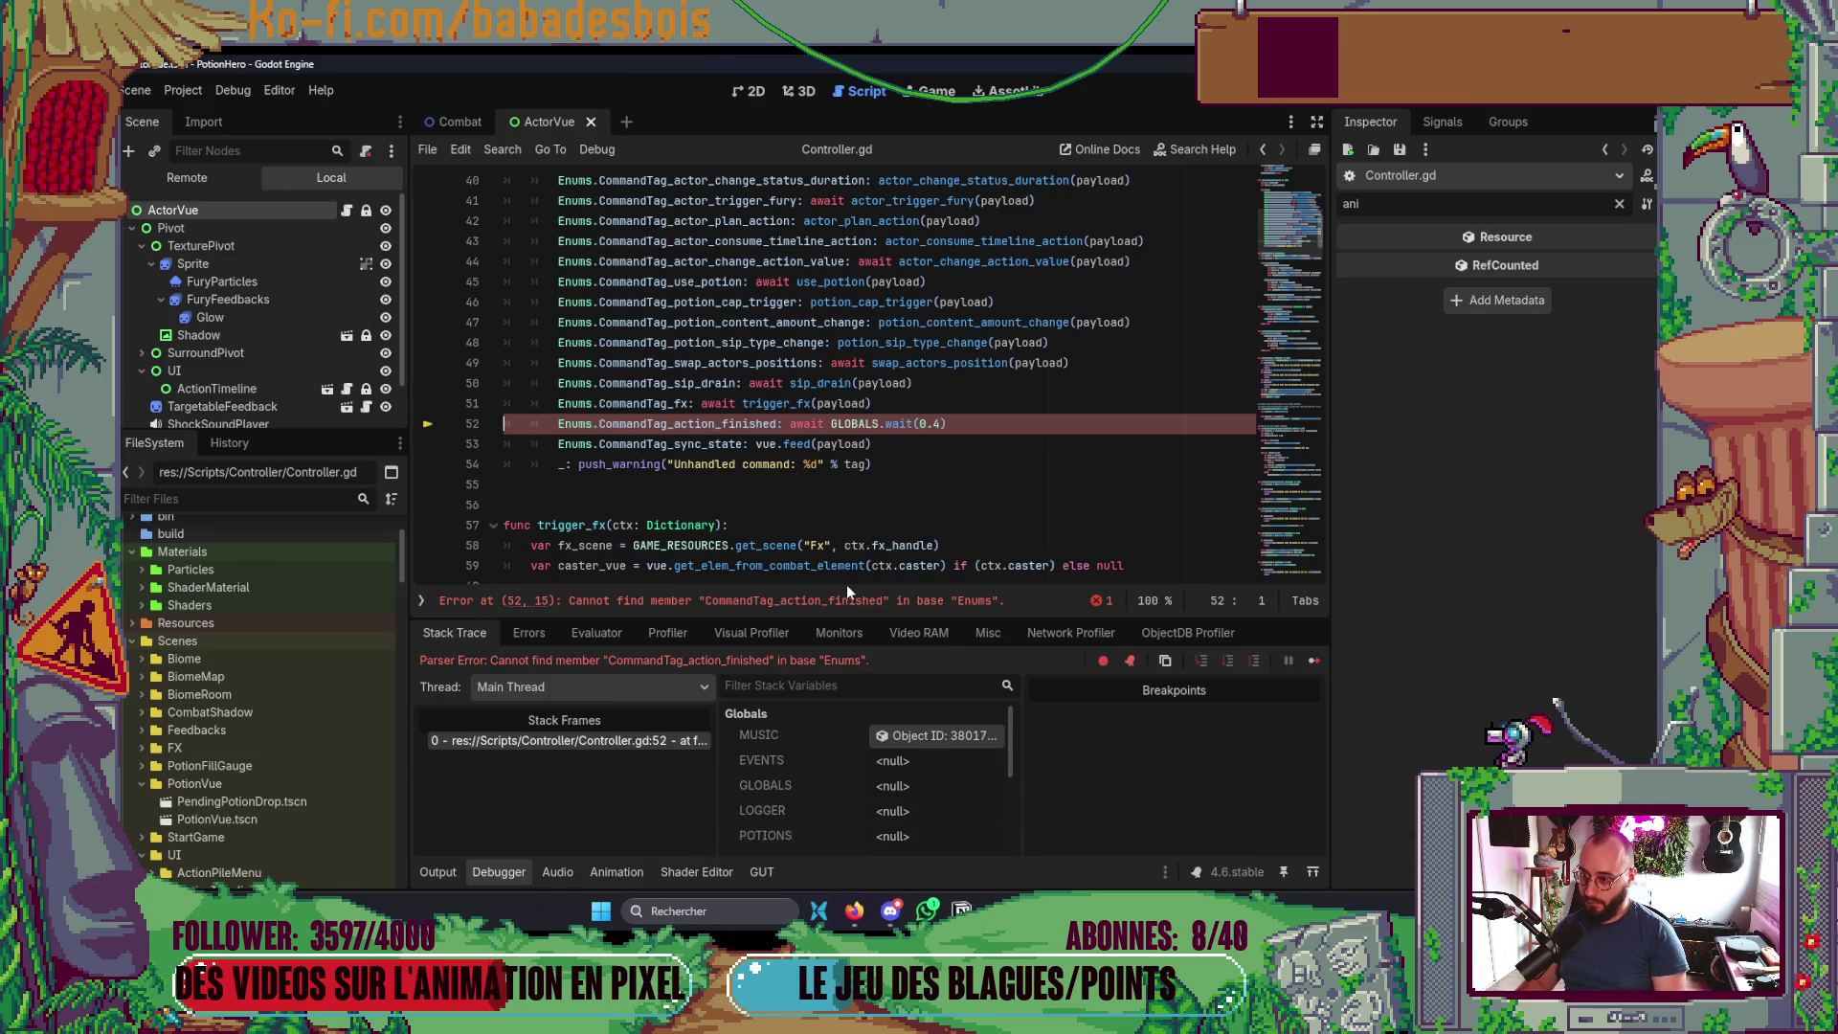
{"action": "left_click", "coordinate": [981, 445]}
{"action": "key", "text": "alt+Tab"}
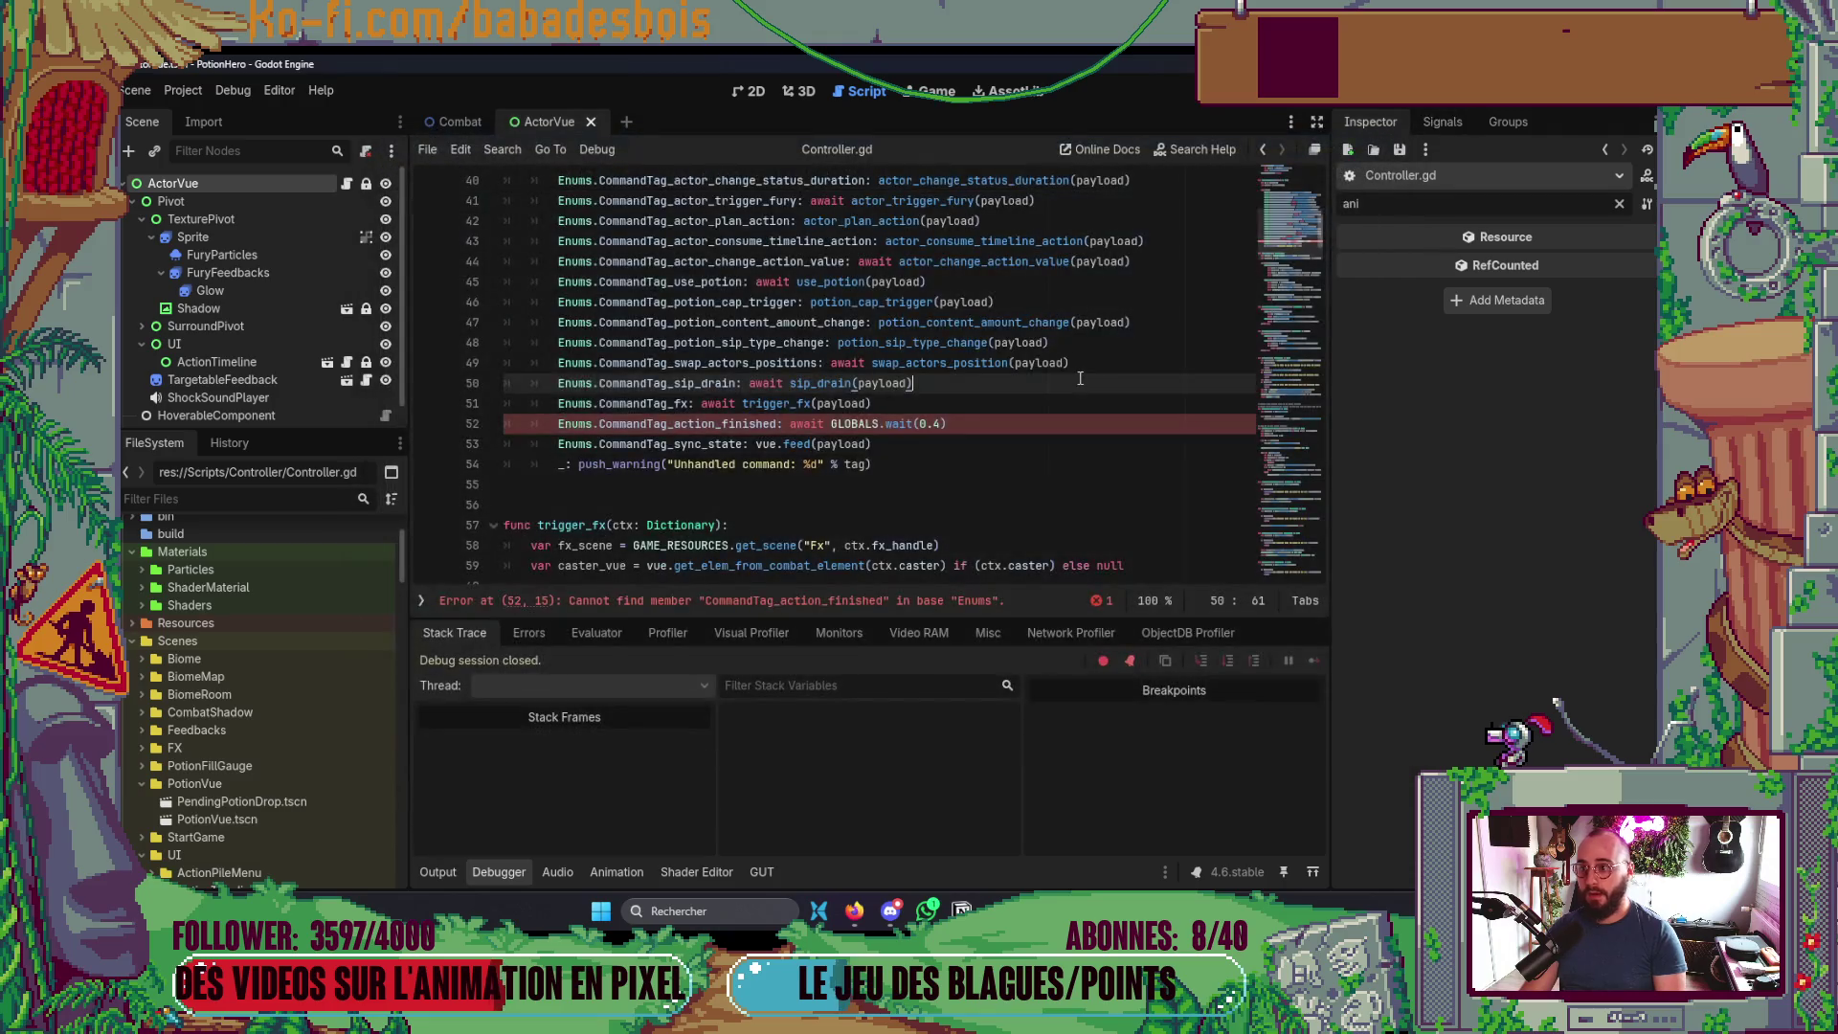
{"action": "key", "text": "ctrl+grave"}
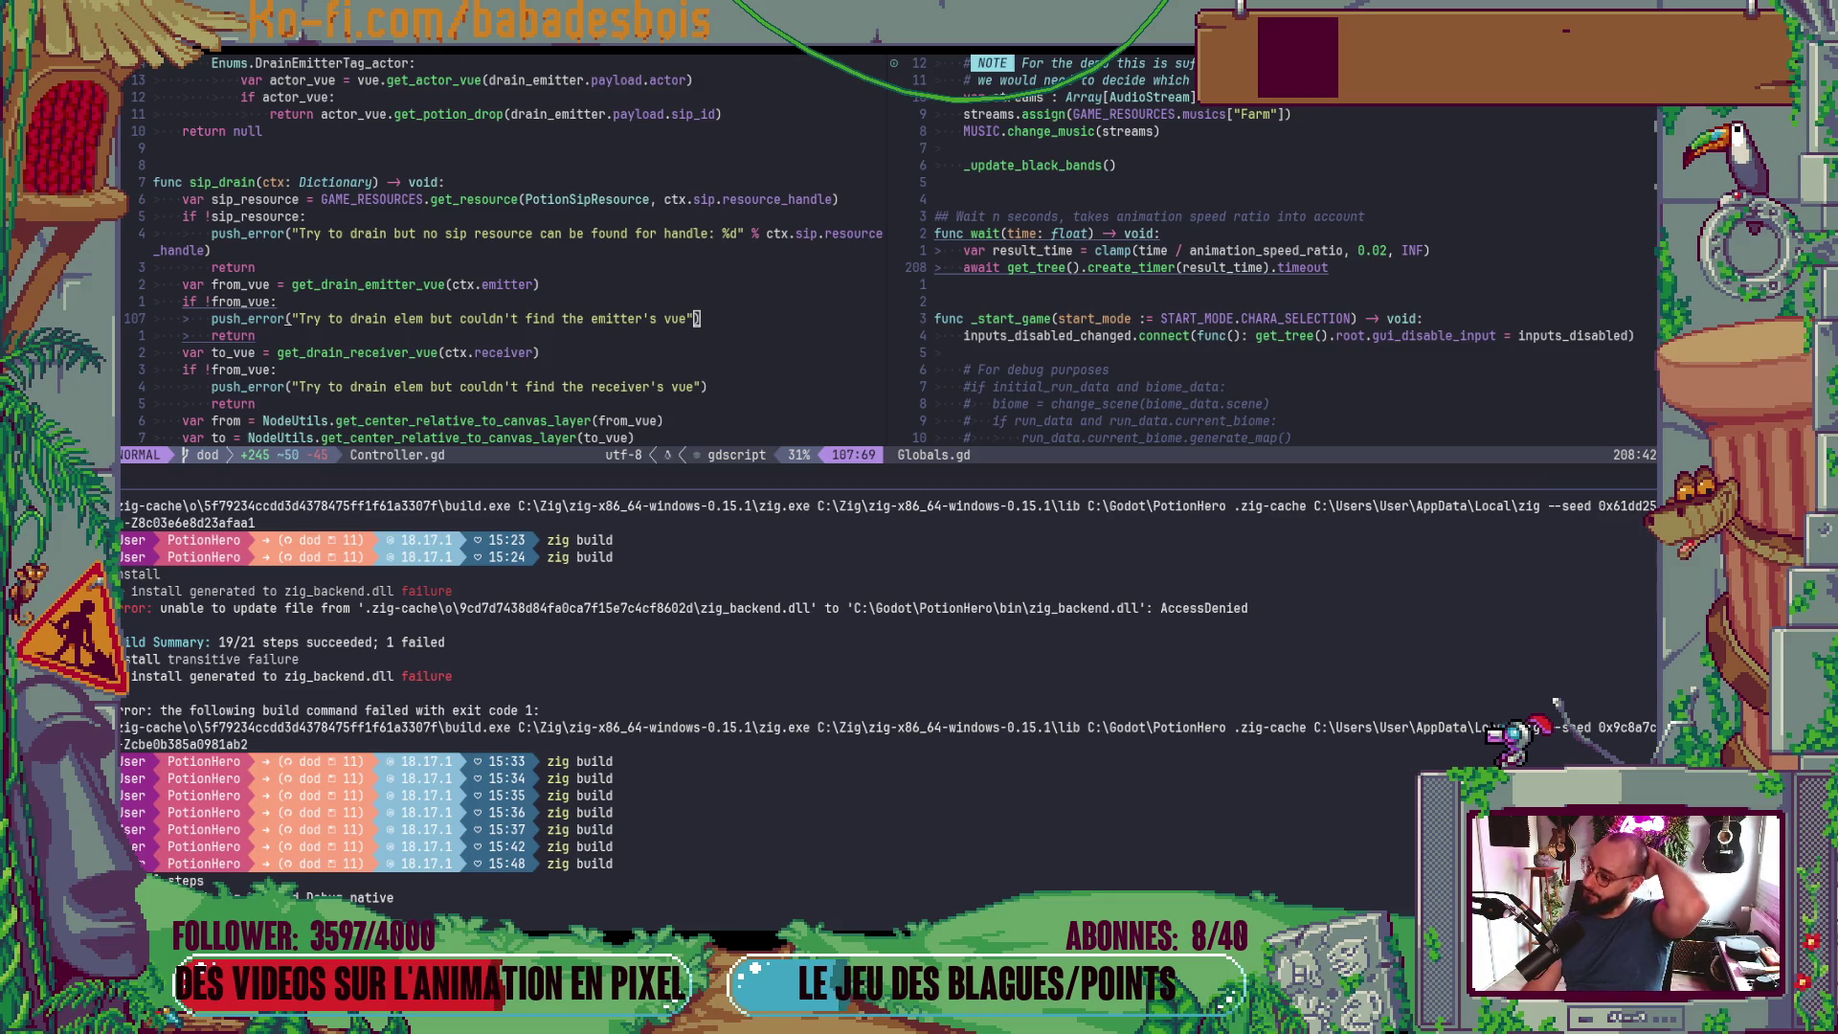
{"action": "key", "text": "alt+Tab"}
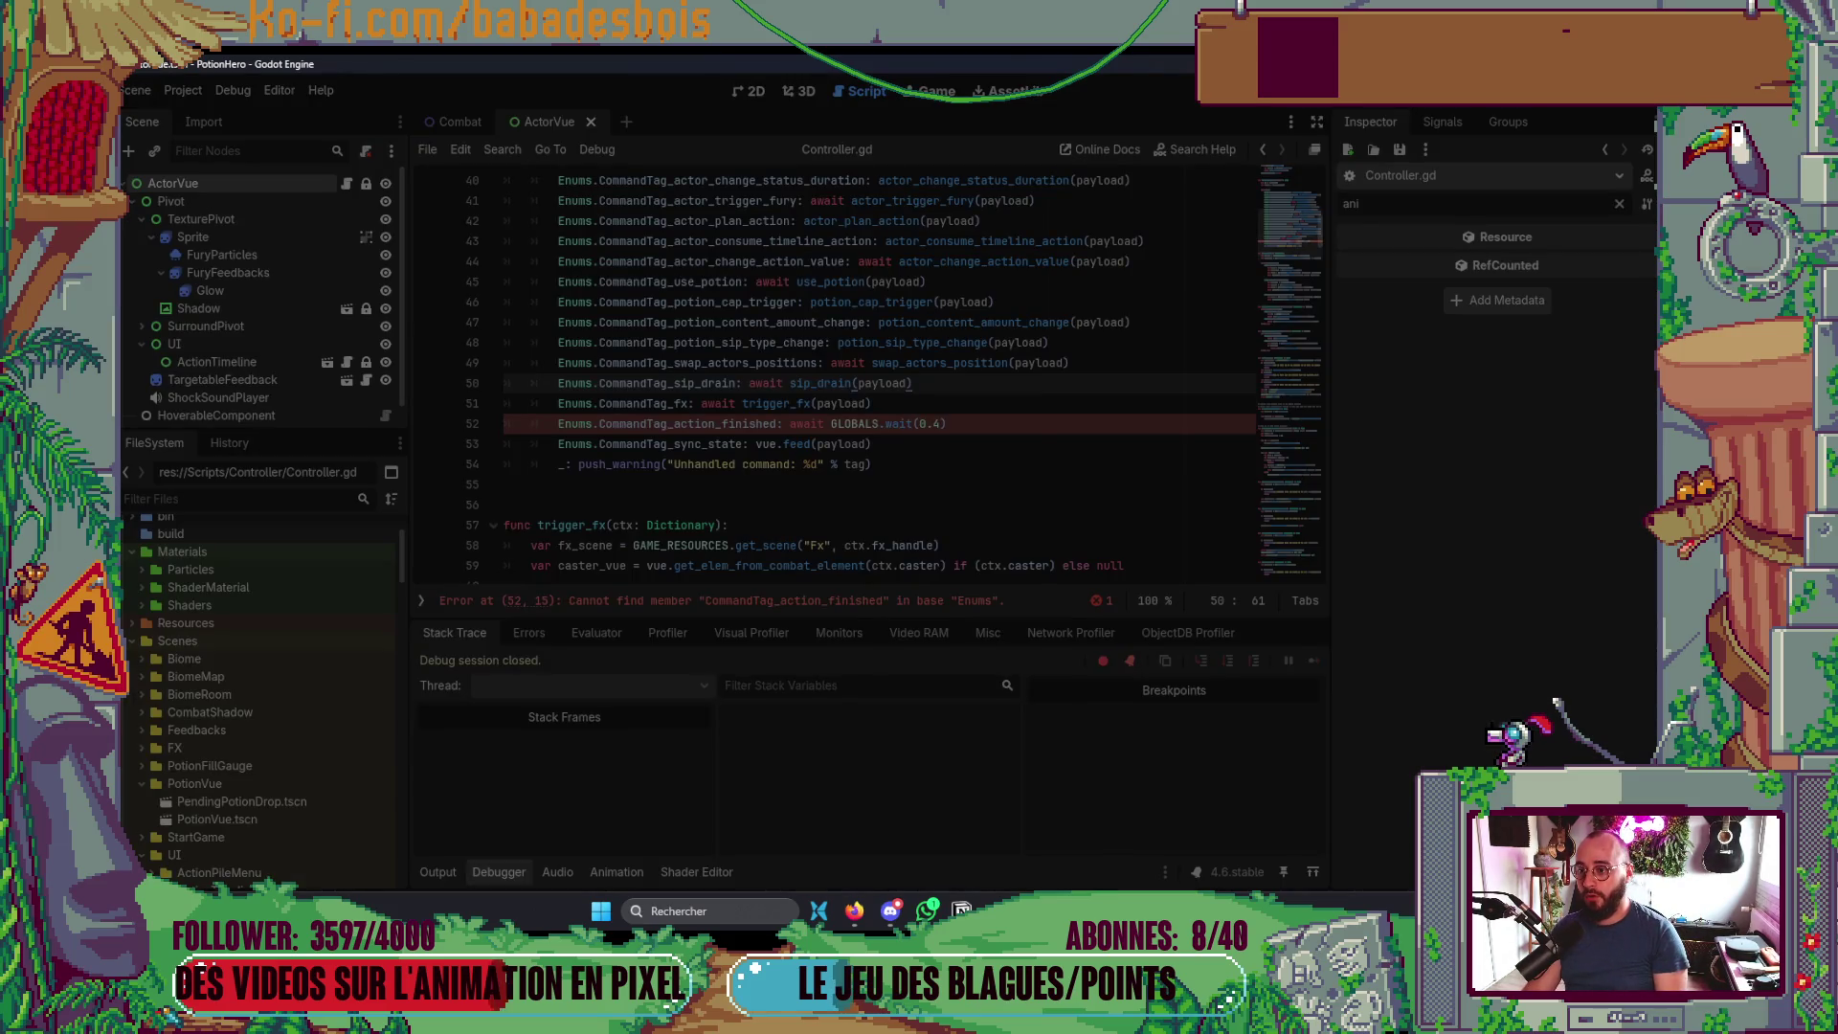
{"action": "key", "text": "alt+Tab"}
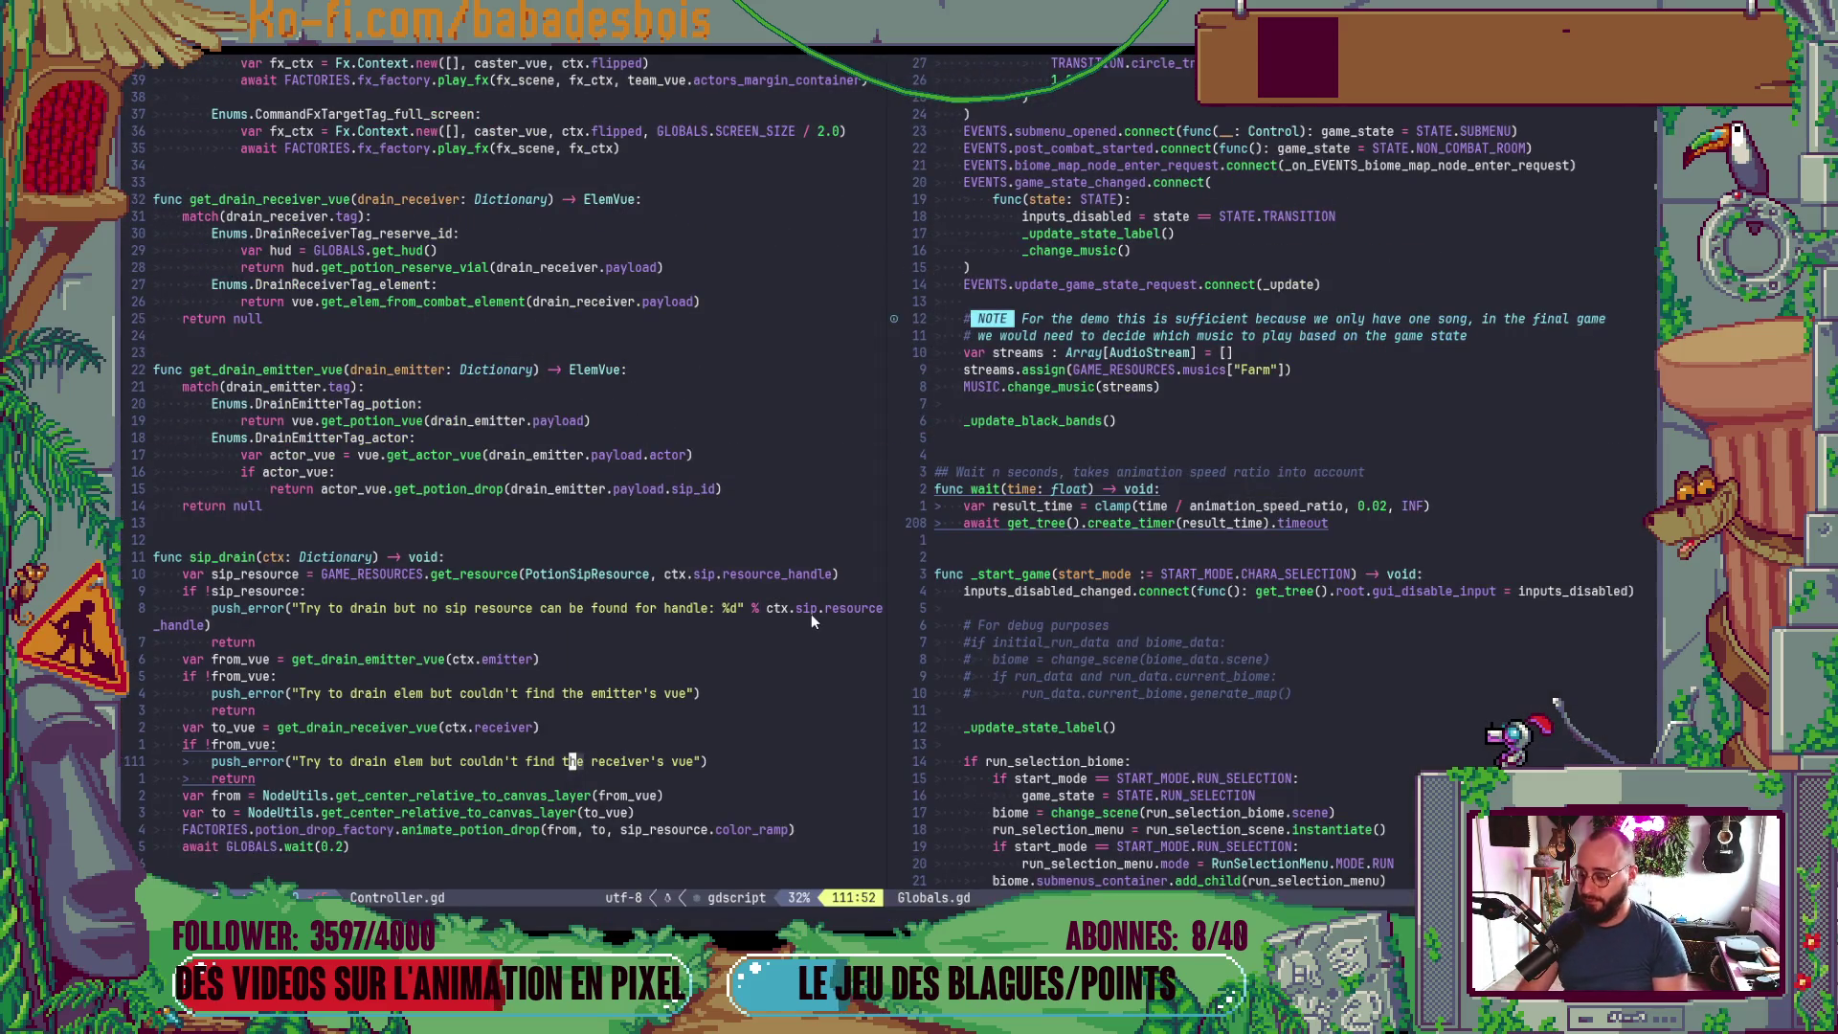
- Launch project.godot from the PotionHero folder to reopen the project in Godot
{"action": "key", "text": "alt+Tab"}
{"action": "key", "text": "alt+shift+Tab"}
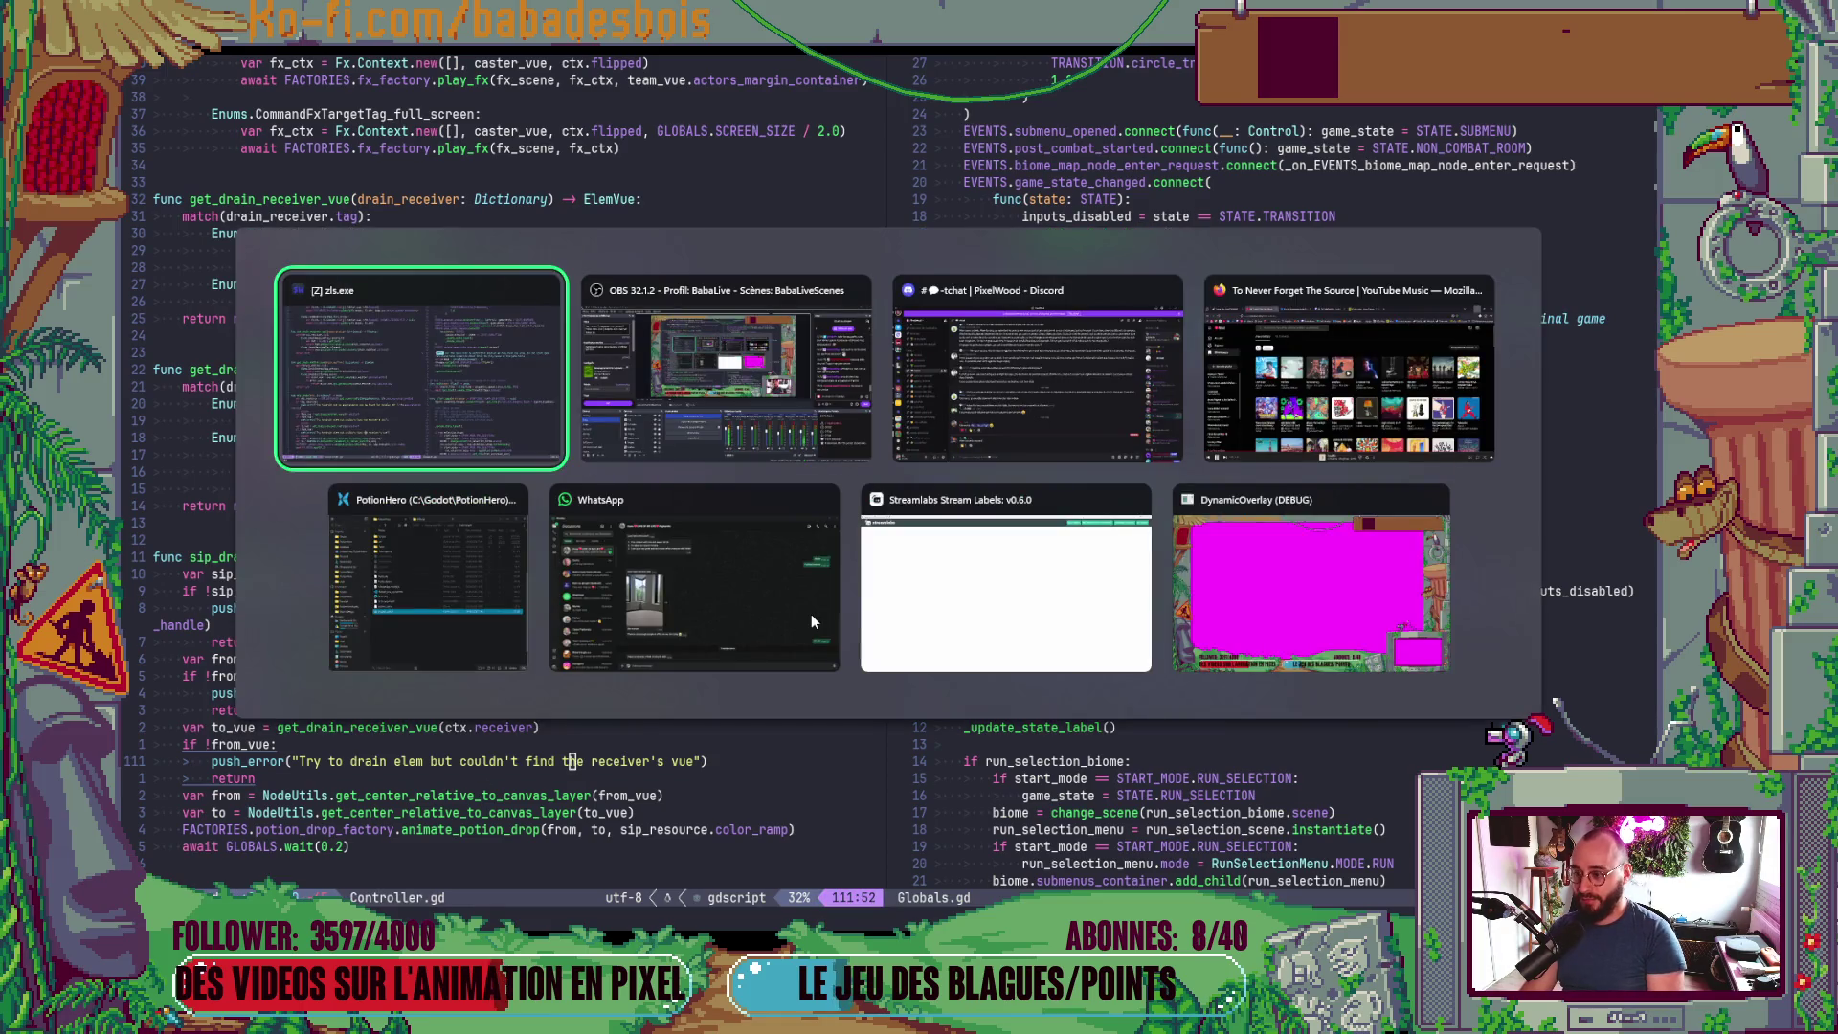
{"action": "key", "text": "alt+Tab"}
{"action": "key", "text": "alt+Tab"}
{"action": "key", "text": "alt+Tab"}
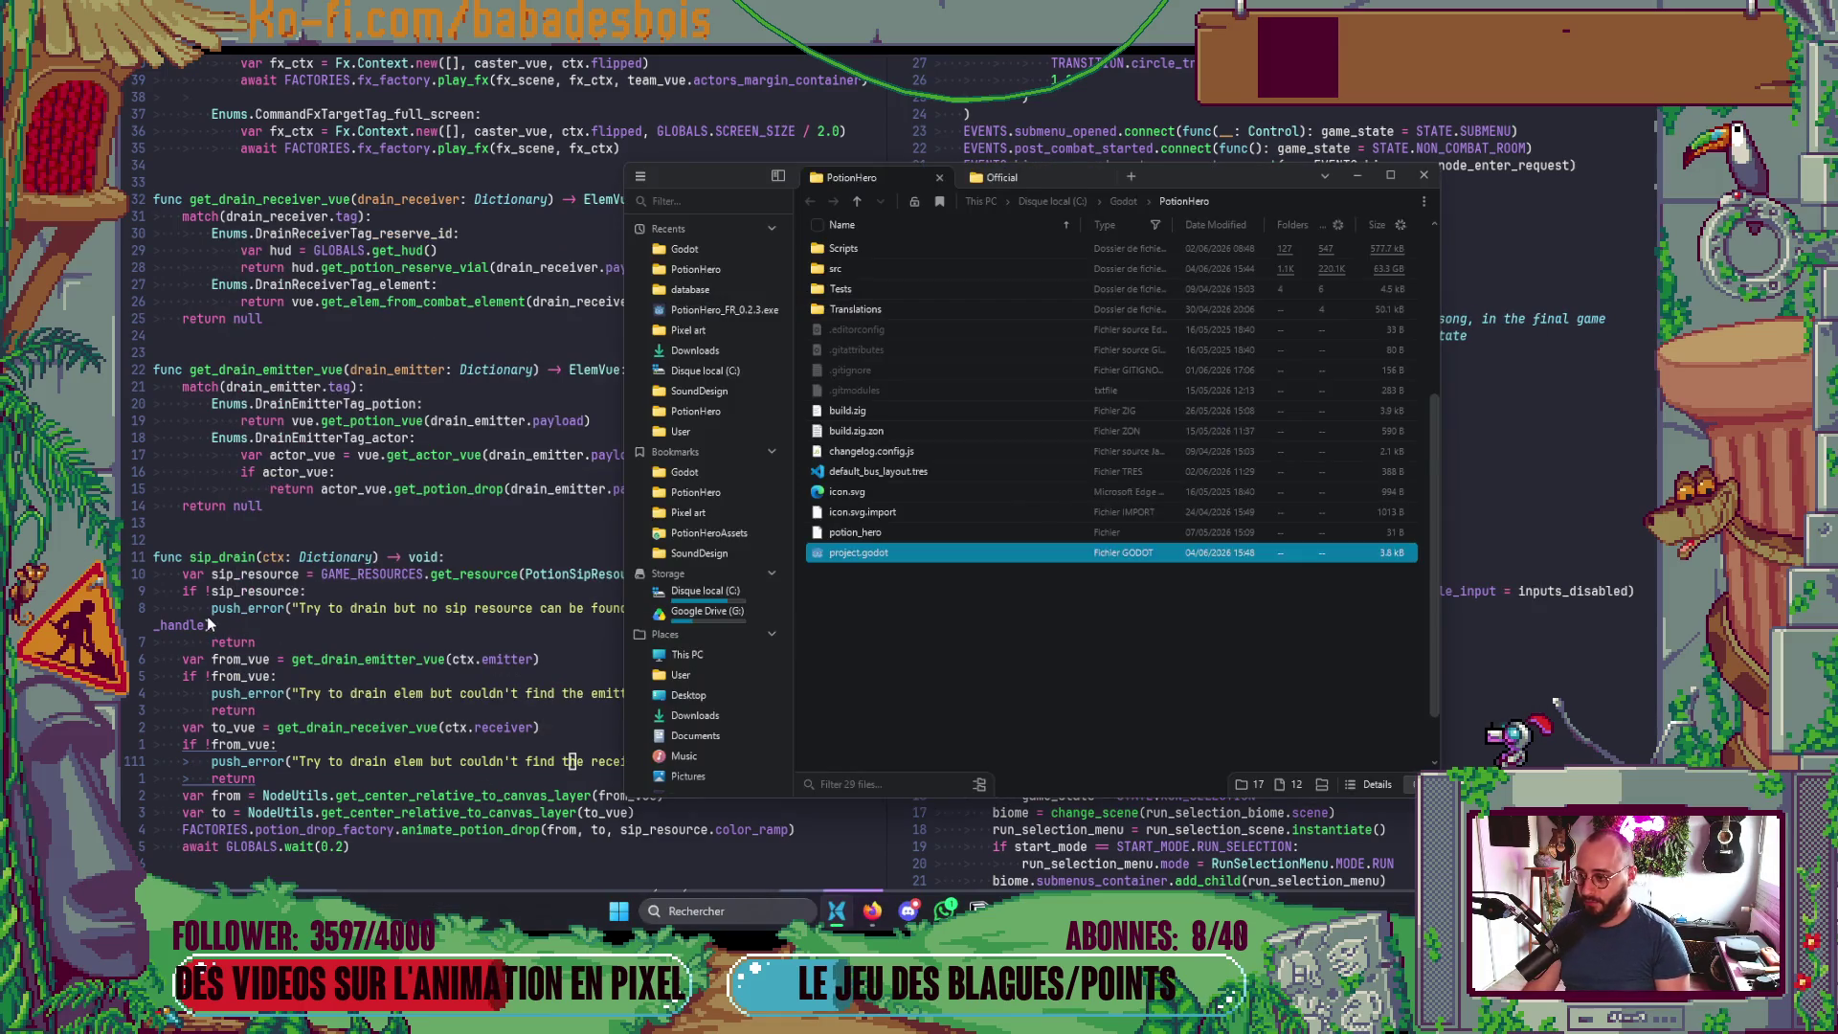
{"action": "left_click", "coordinate": [207, 623]}
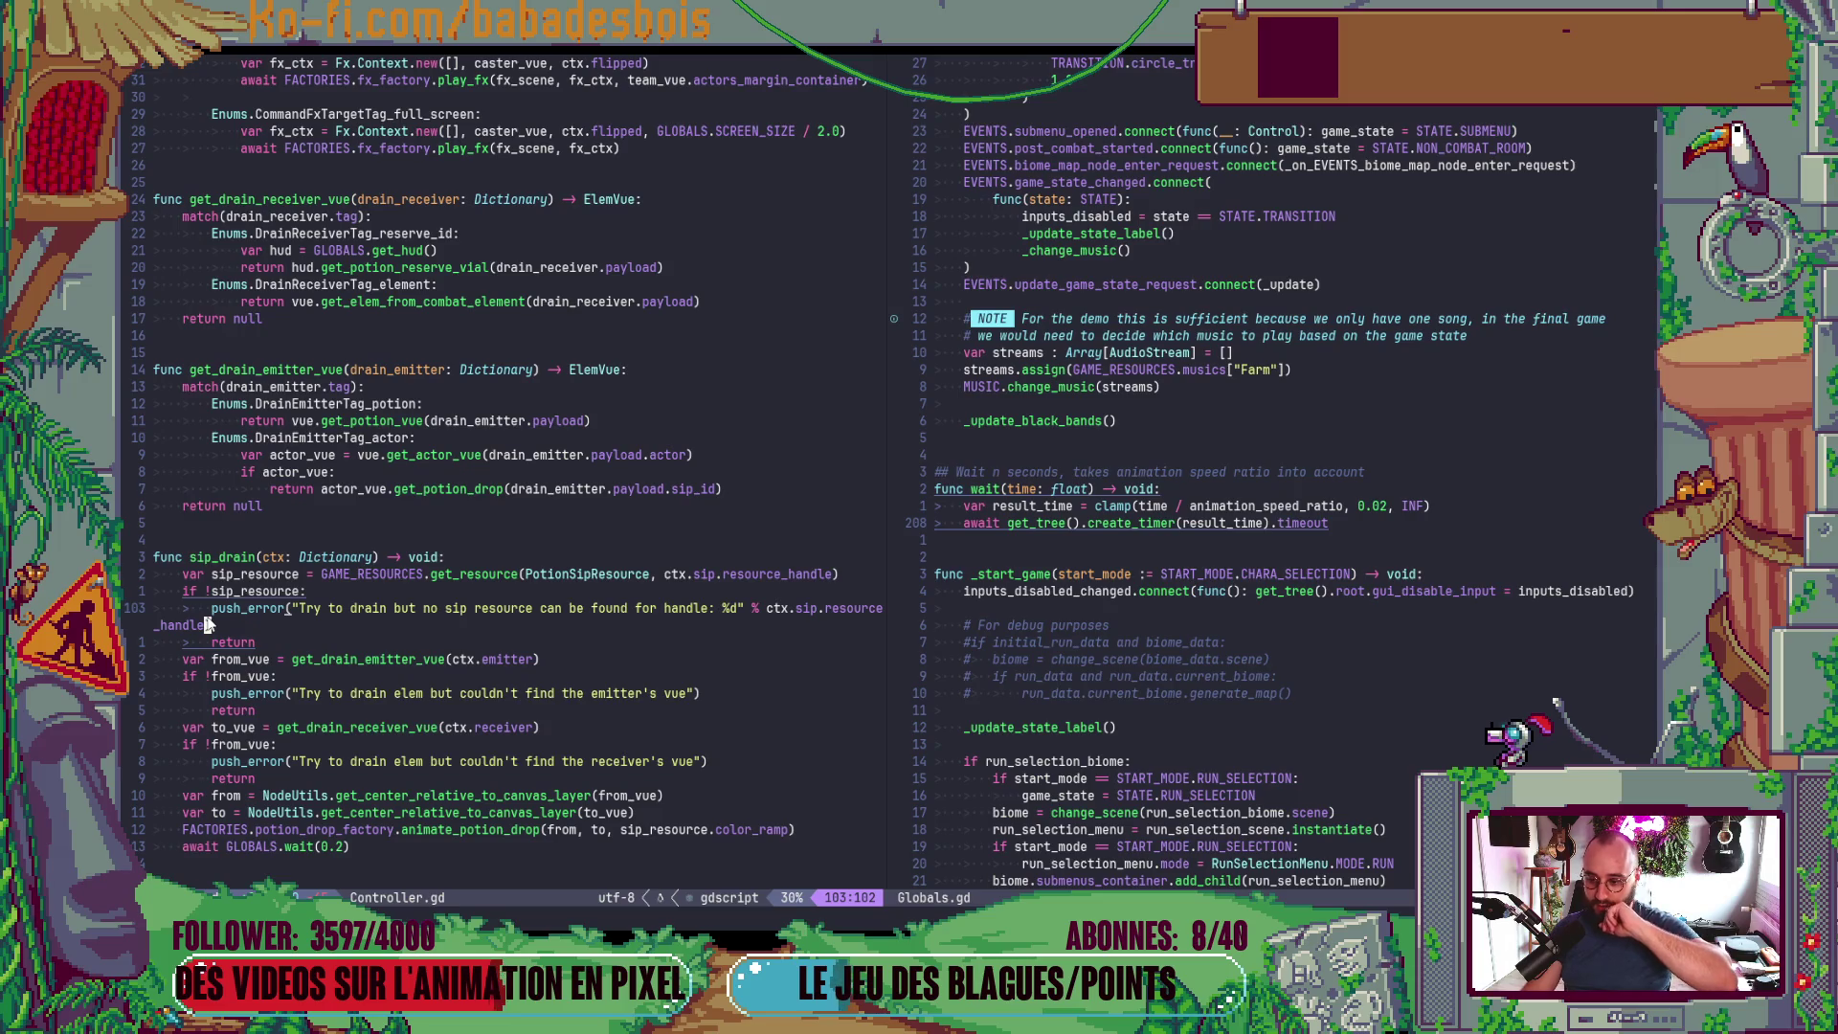
{"action": "key", "text": "super+e"}
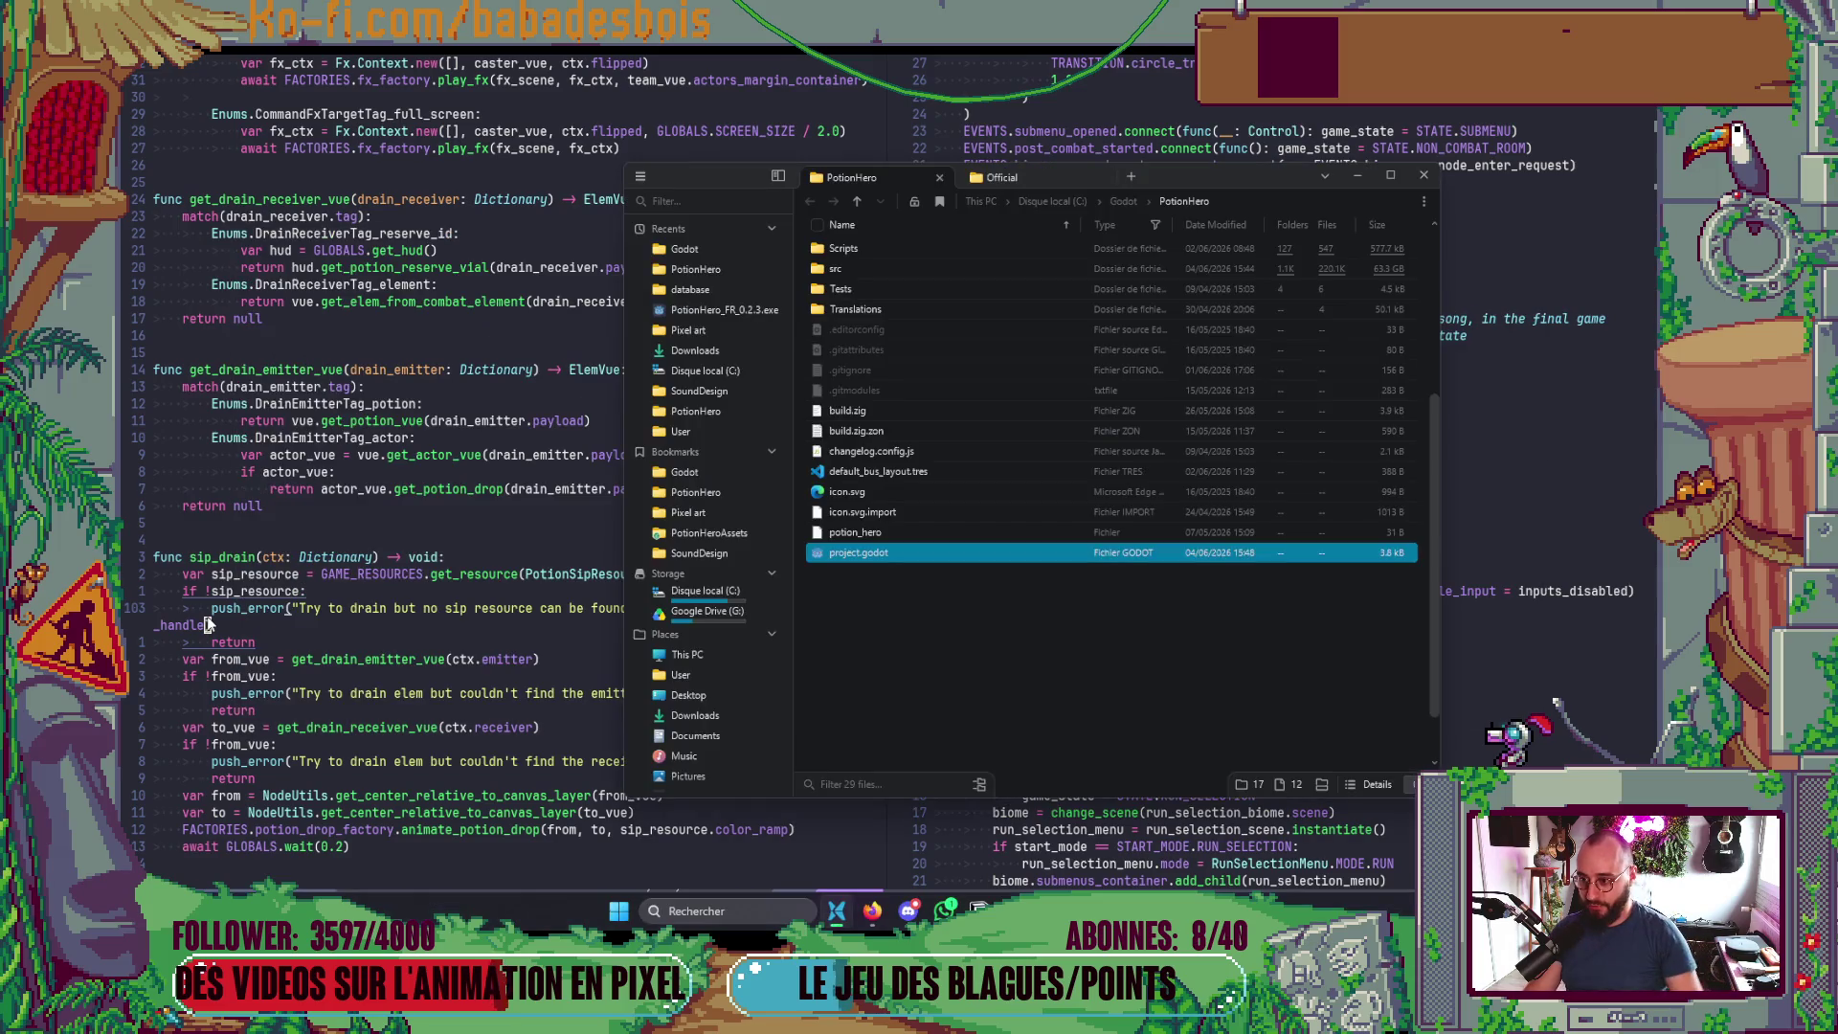
{"action": "double_click", "coordinate": [906, 562]}
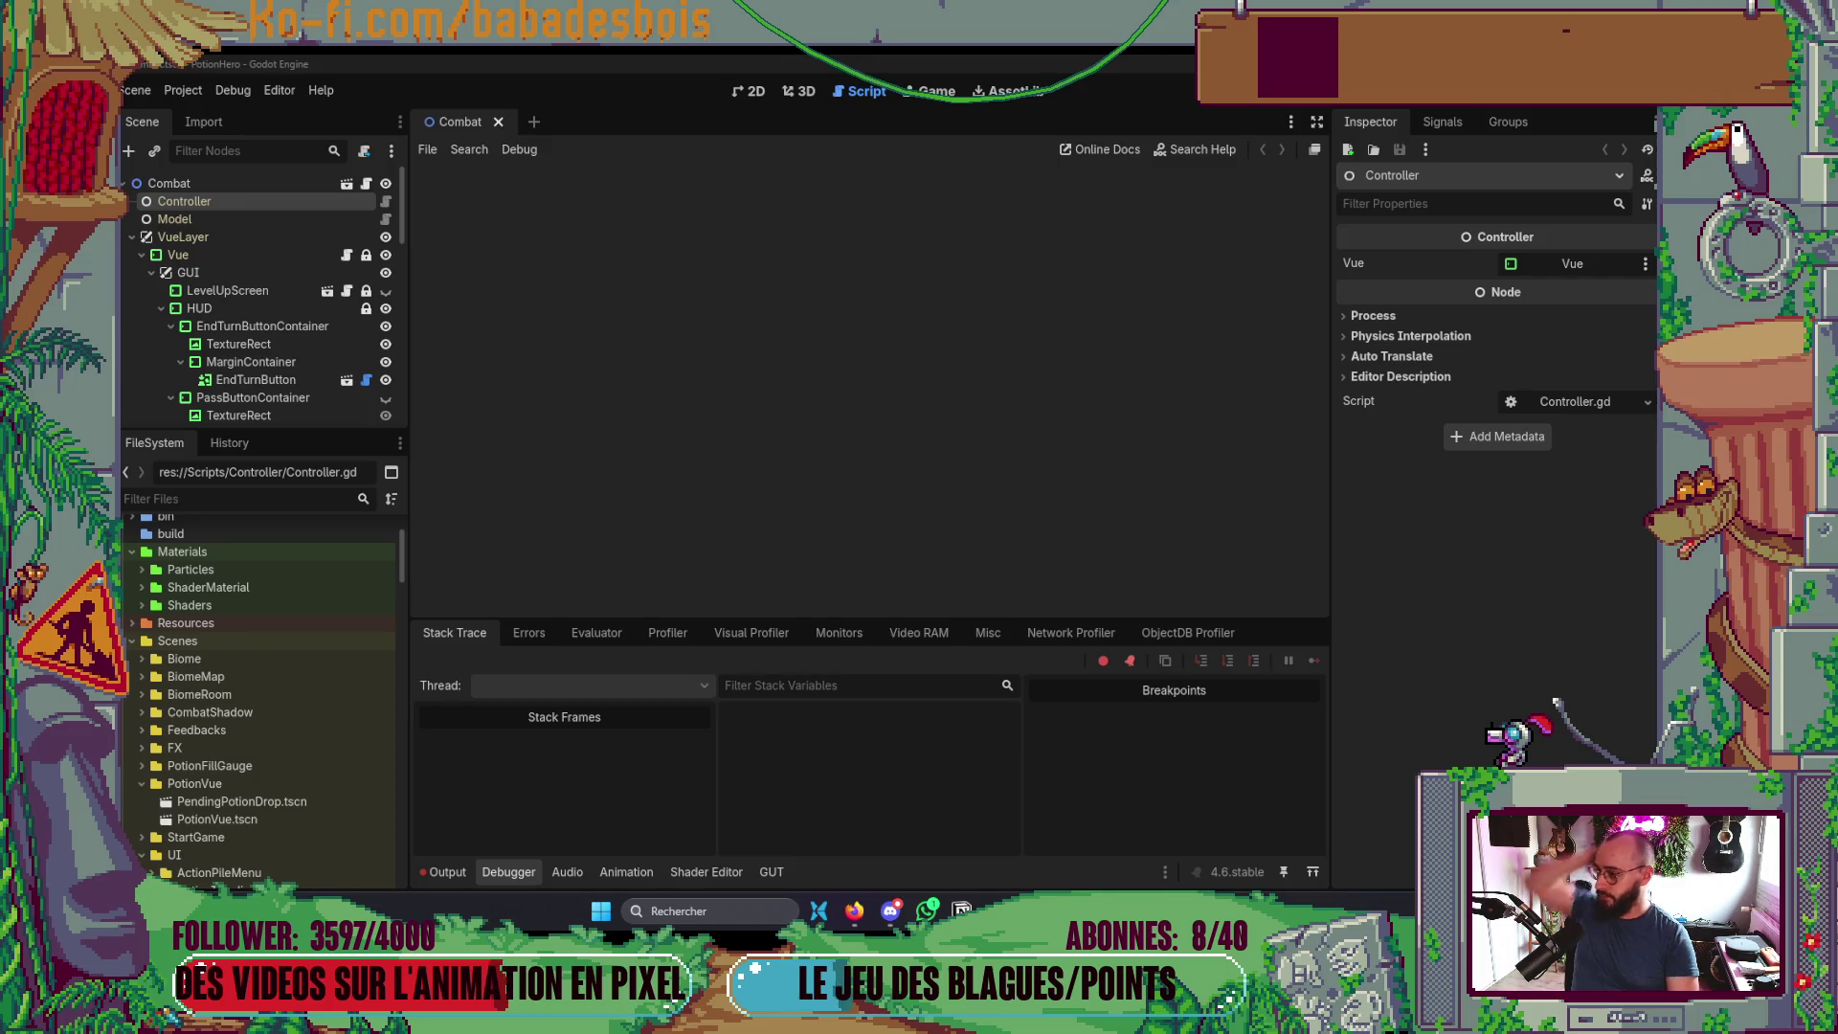
- Run the Combat scene in 2D view to a win, close the game, and return to Controller.gd
{"action": "left_click", "coordinate": [508, 871]}
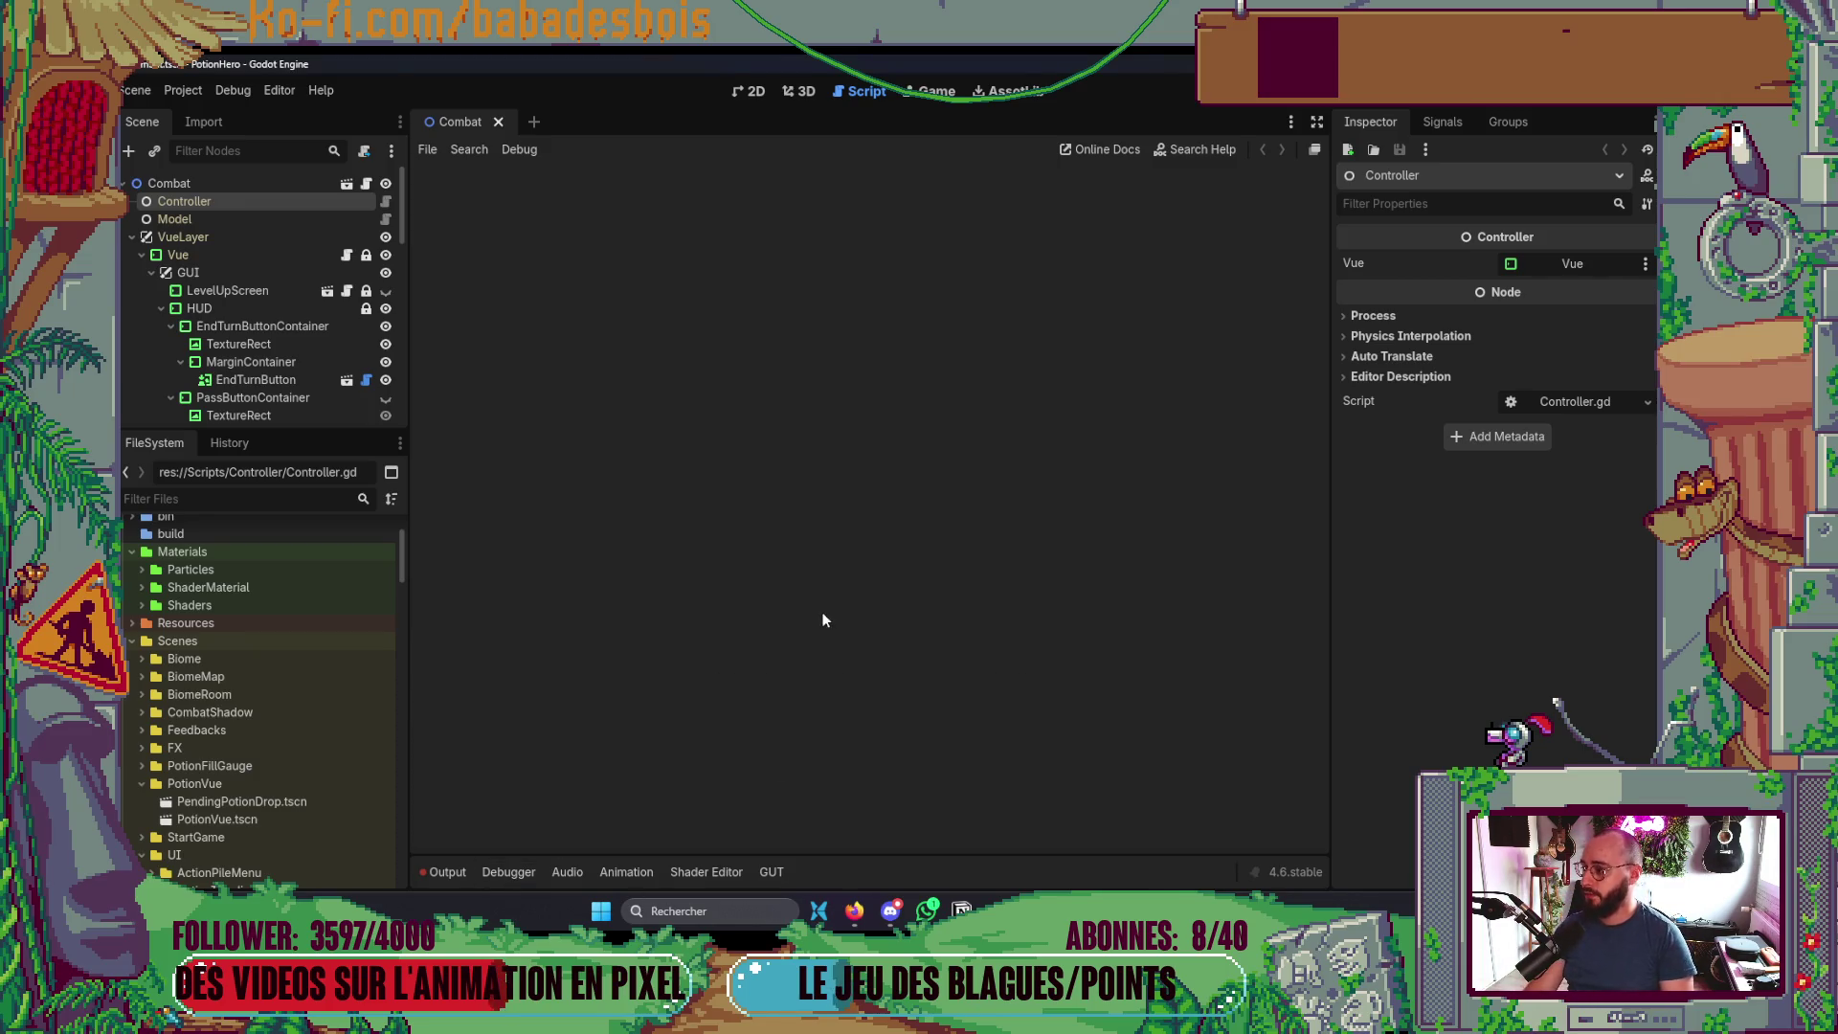
{"action": "left_click", "coordinate": [750, 91]}
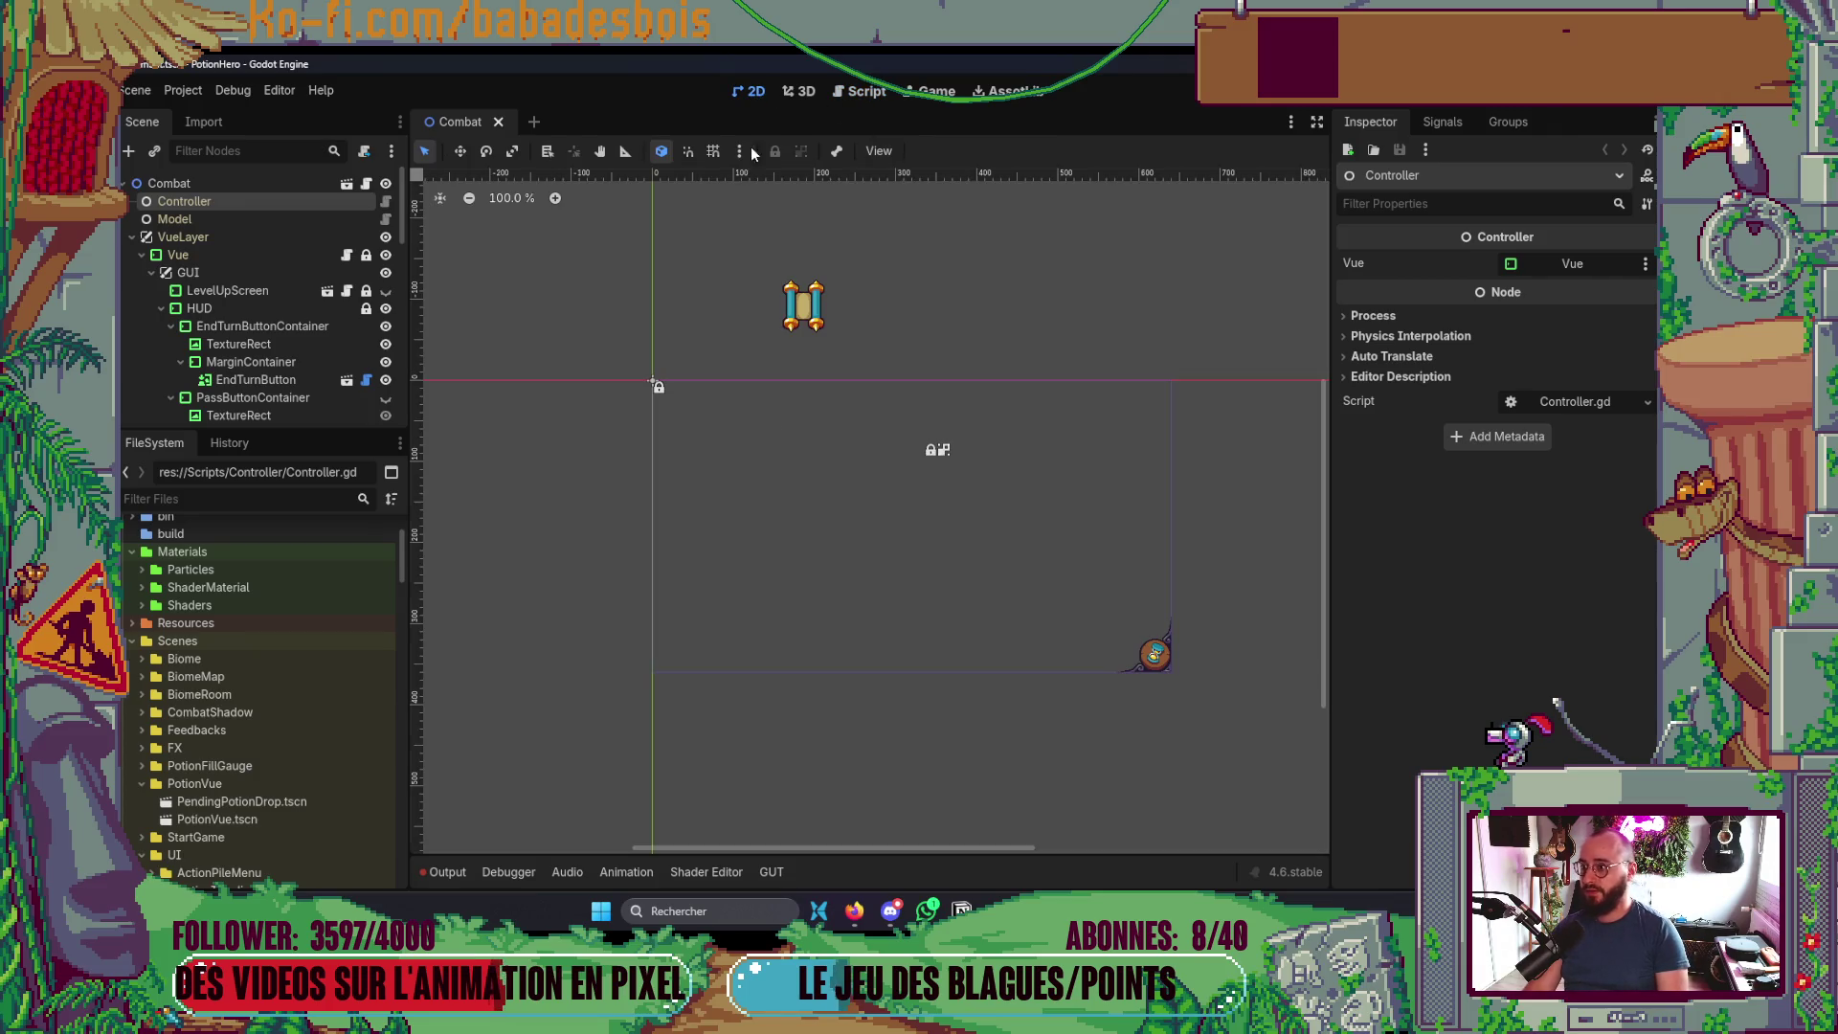
{"action": "key", "text": "ctrl+s"}
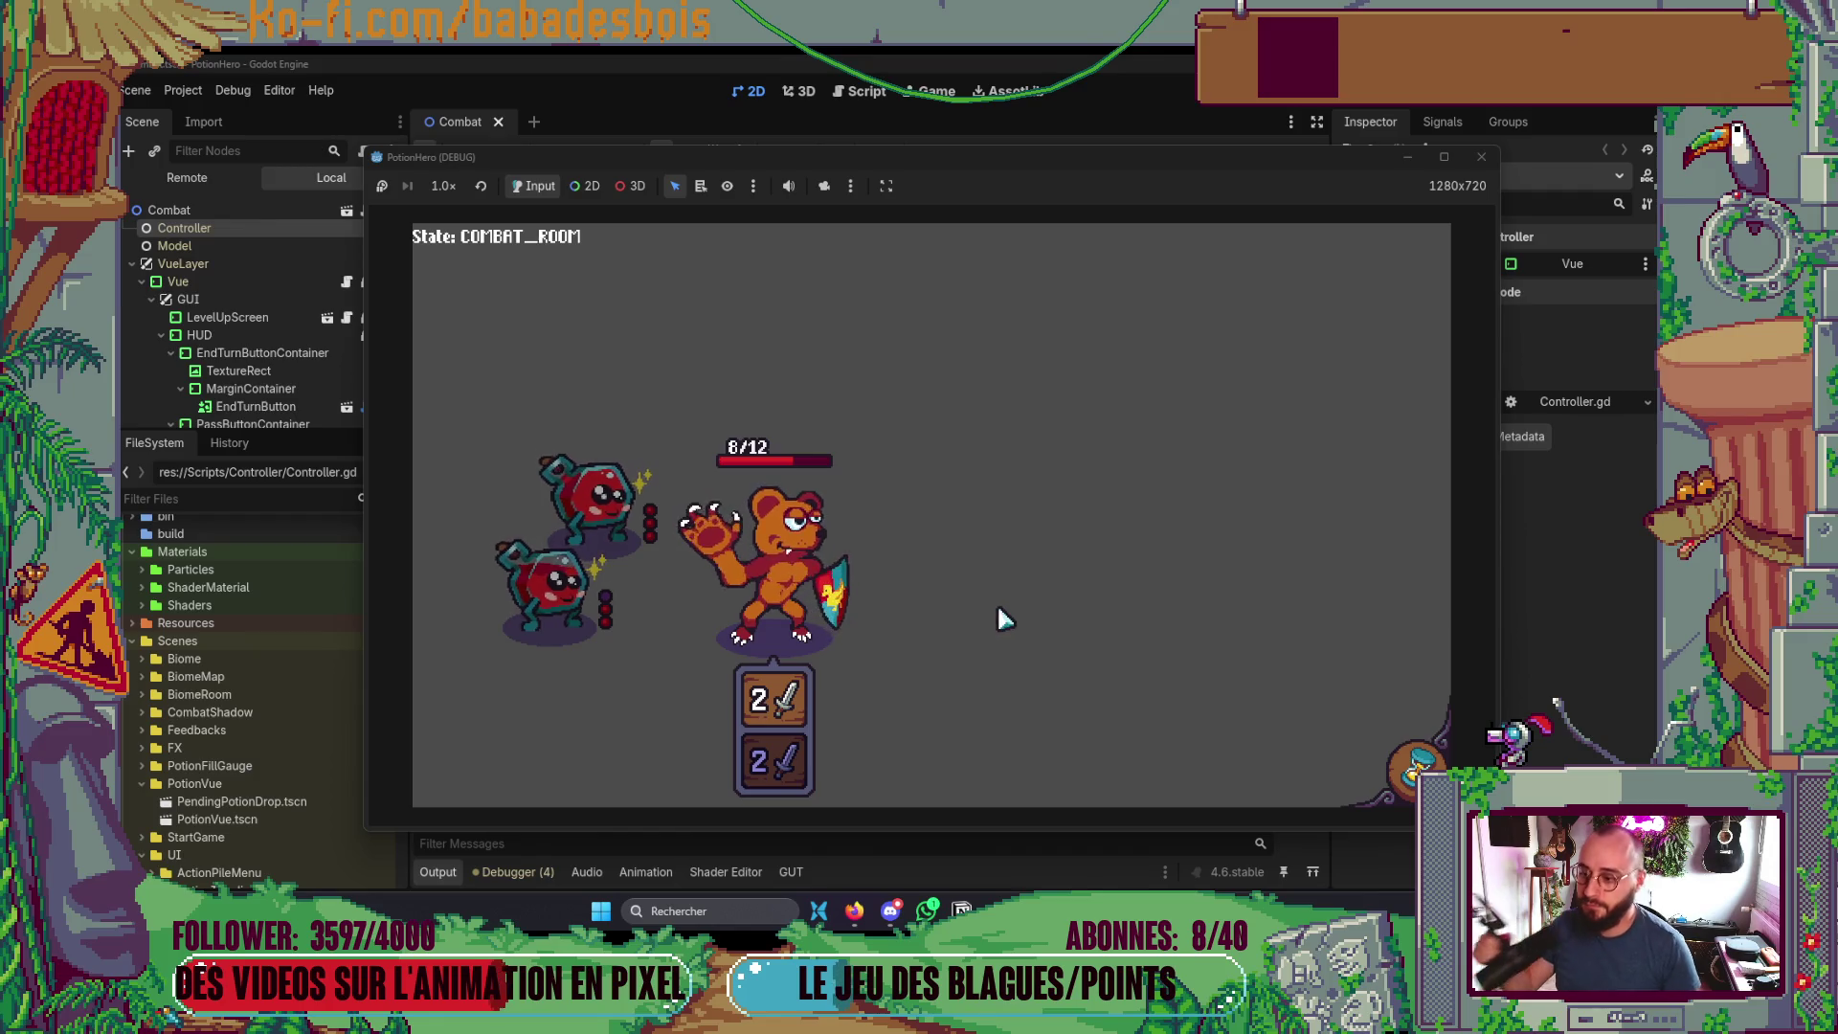
{"action": "left_click", "coordinate": [1481, 157]}
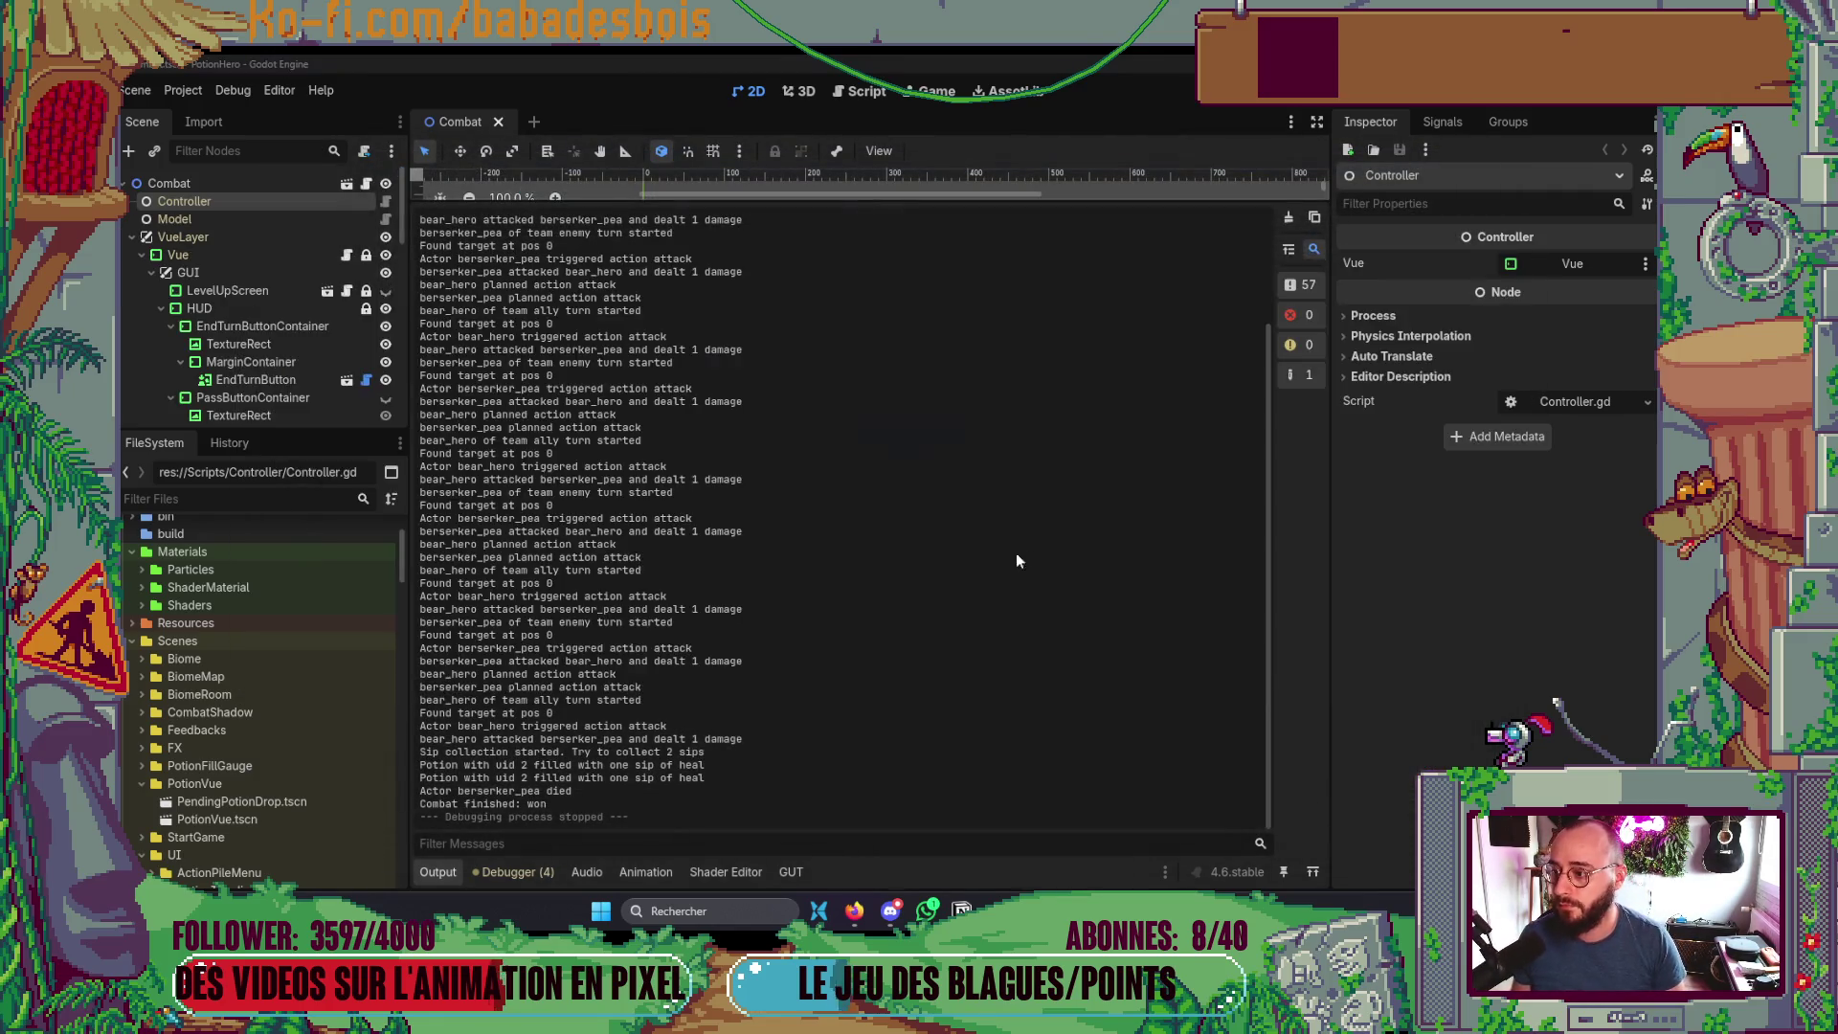
{"action": "key", "text": "alt+Tab"}
{"action": "key", "text": "j"}
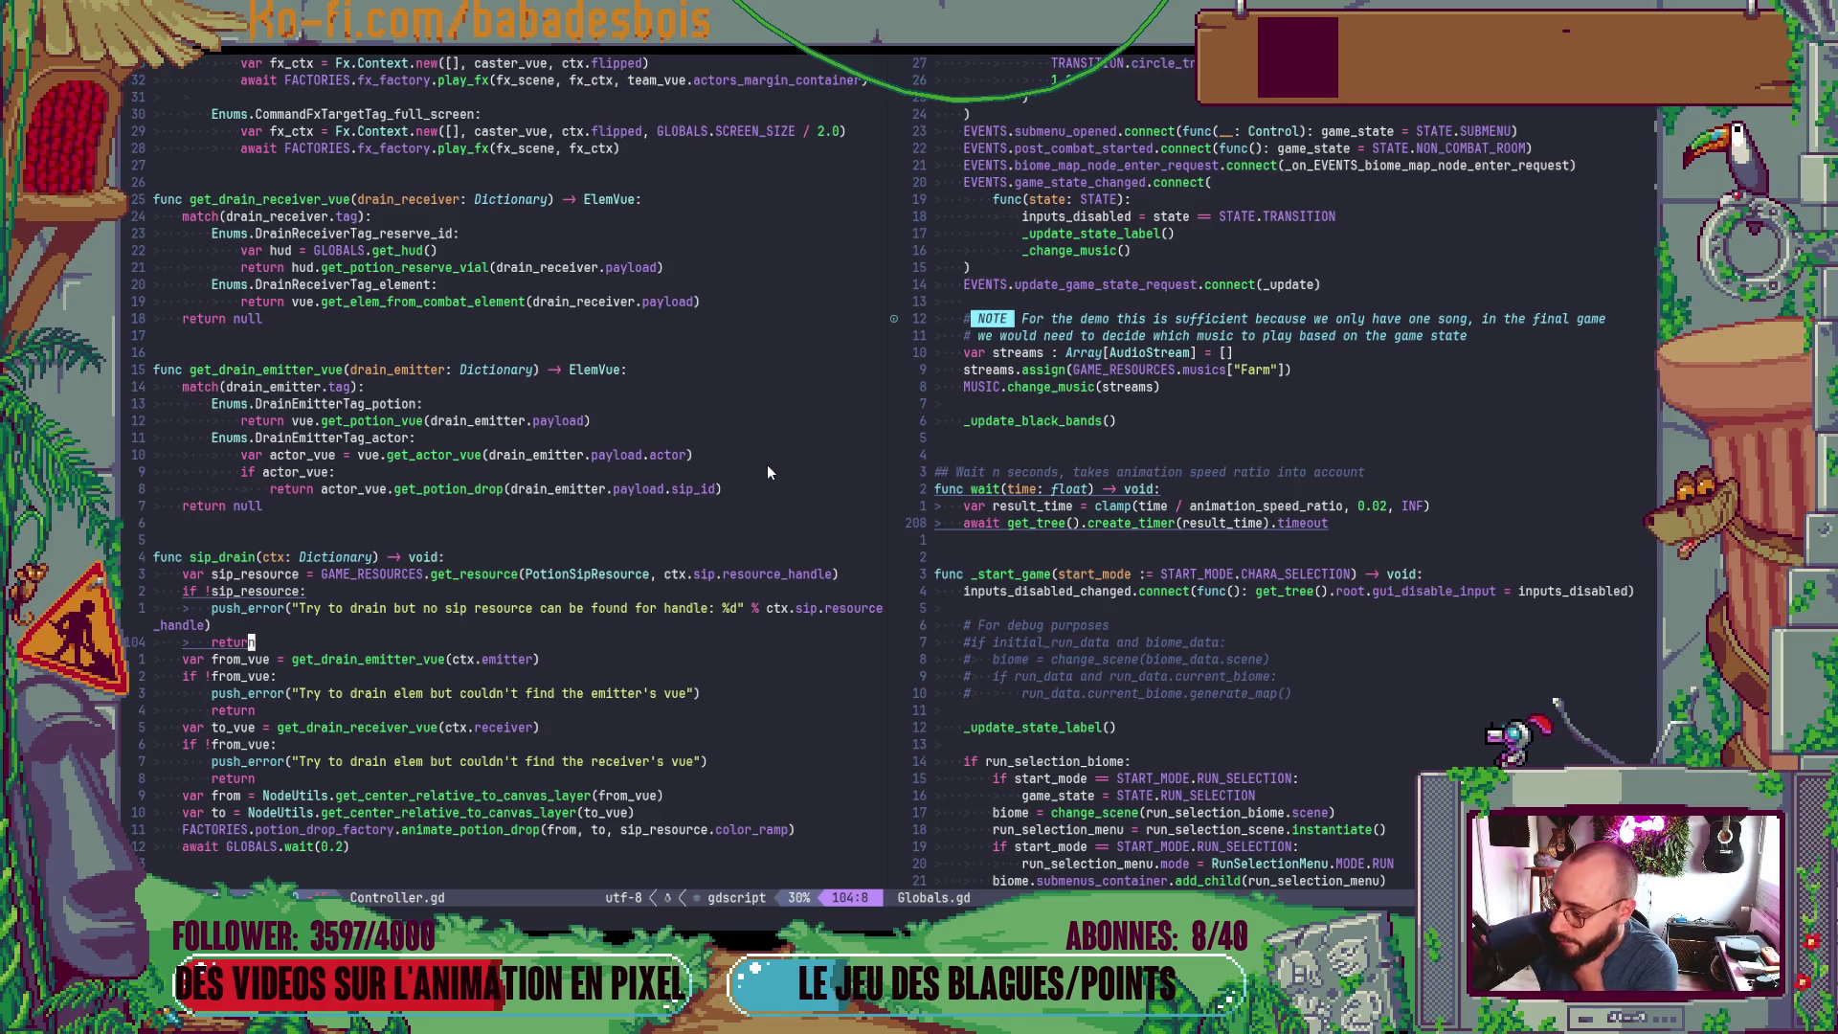
- Scroll Controller.gd up to execute_command and look up the actor_plan_action call's definition
{"action": "scroll", "coordinate": [766, 525], "scroll_direction": "up", "scroll_amount": 15}
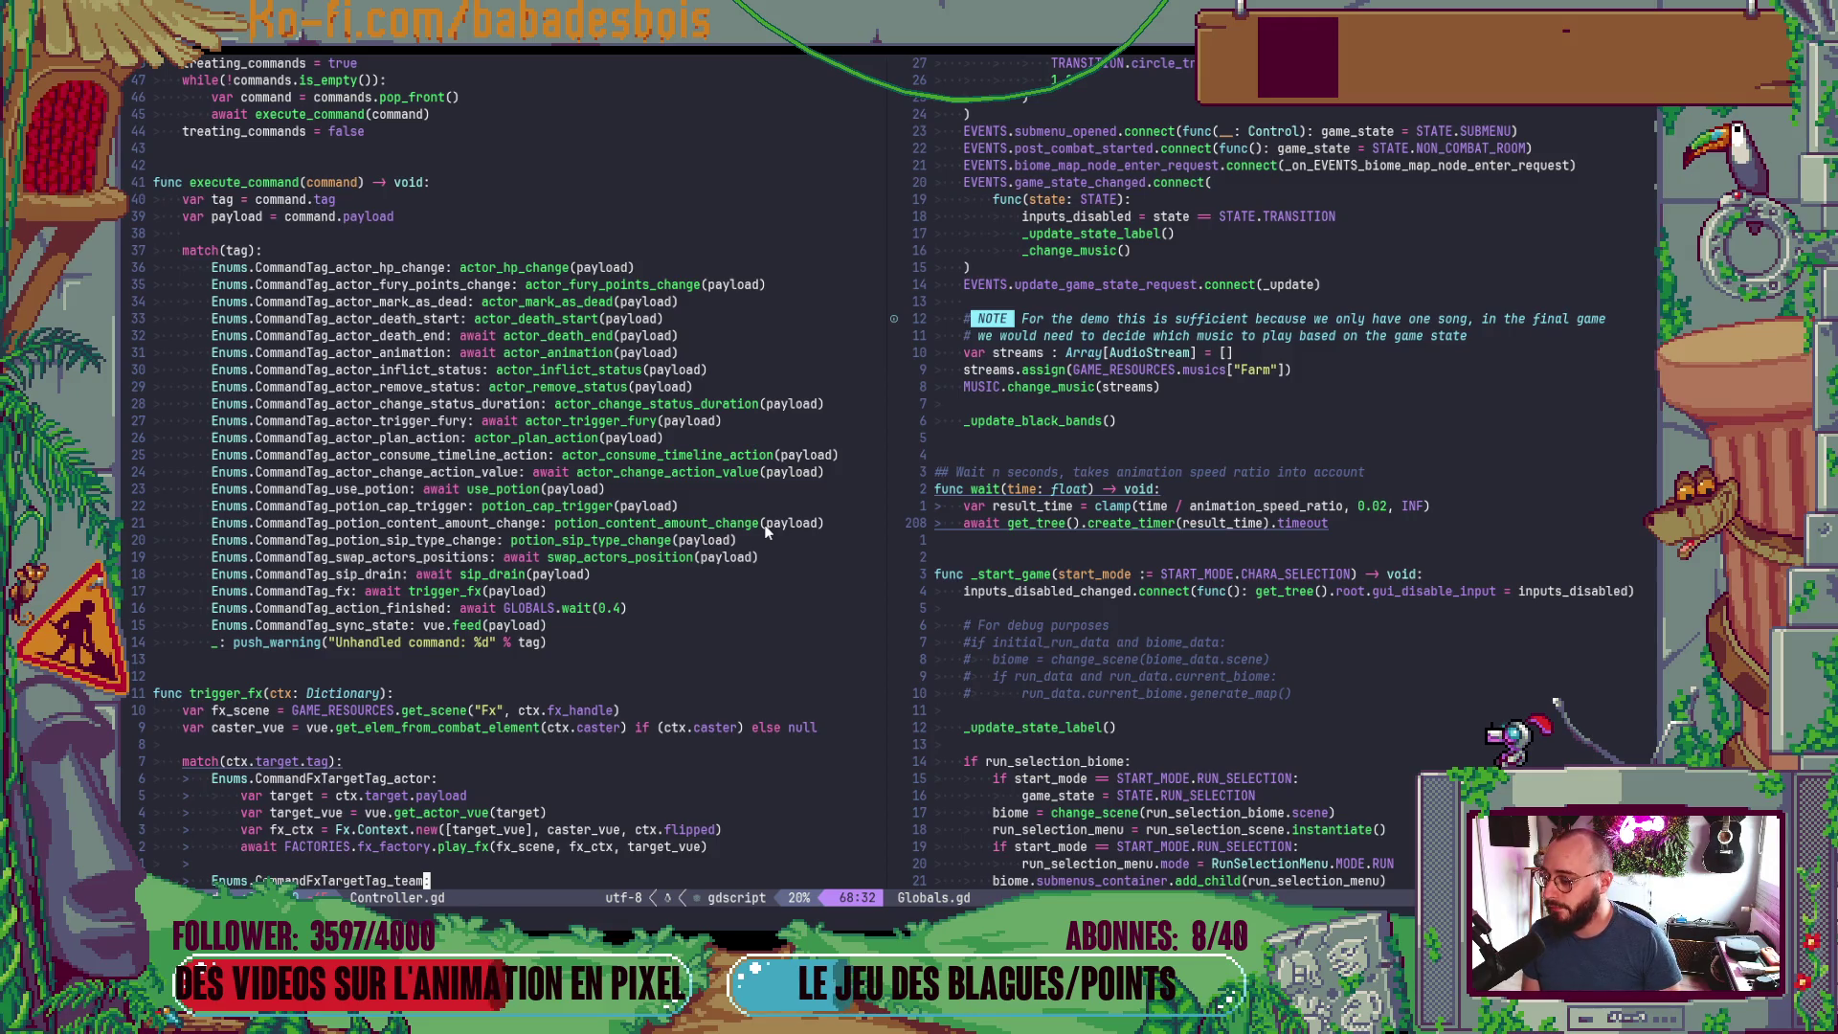
{"action": "scroll", "coordinate": [764, 524], "scroll_direction": "down", "scroll_amount": 18}
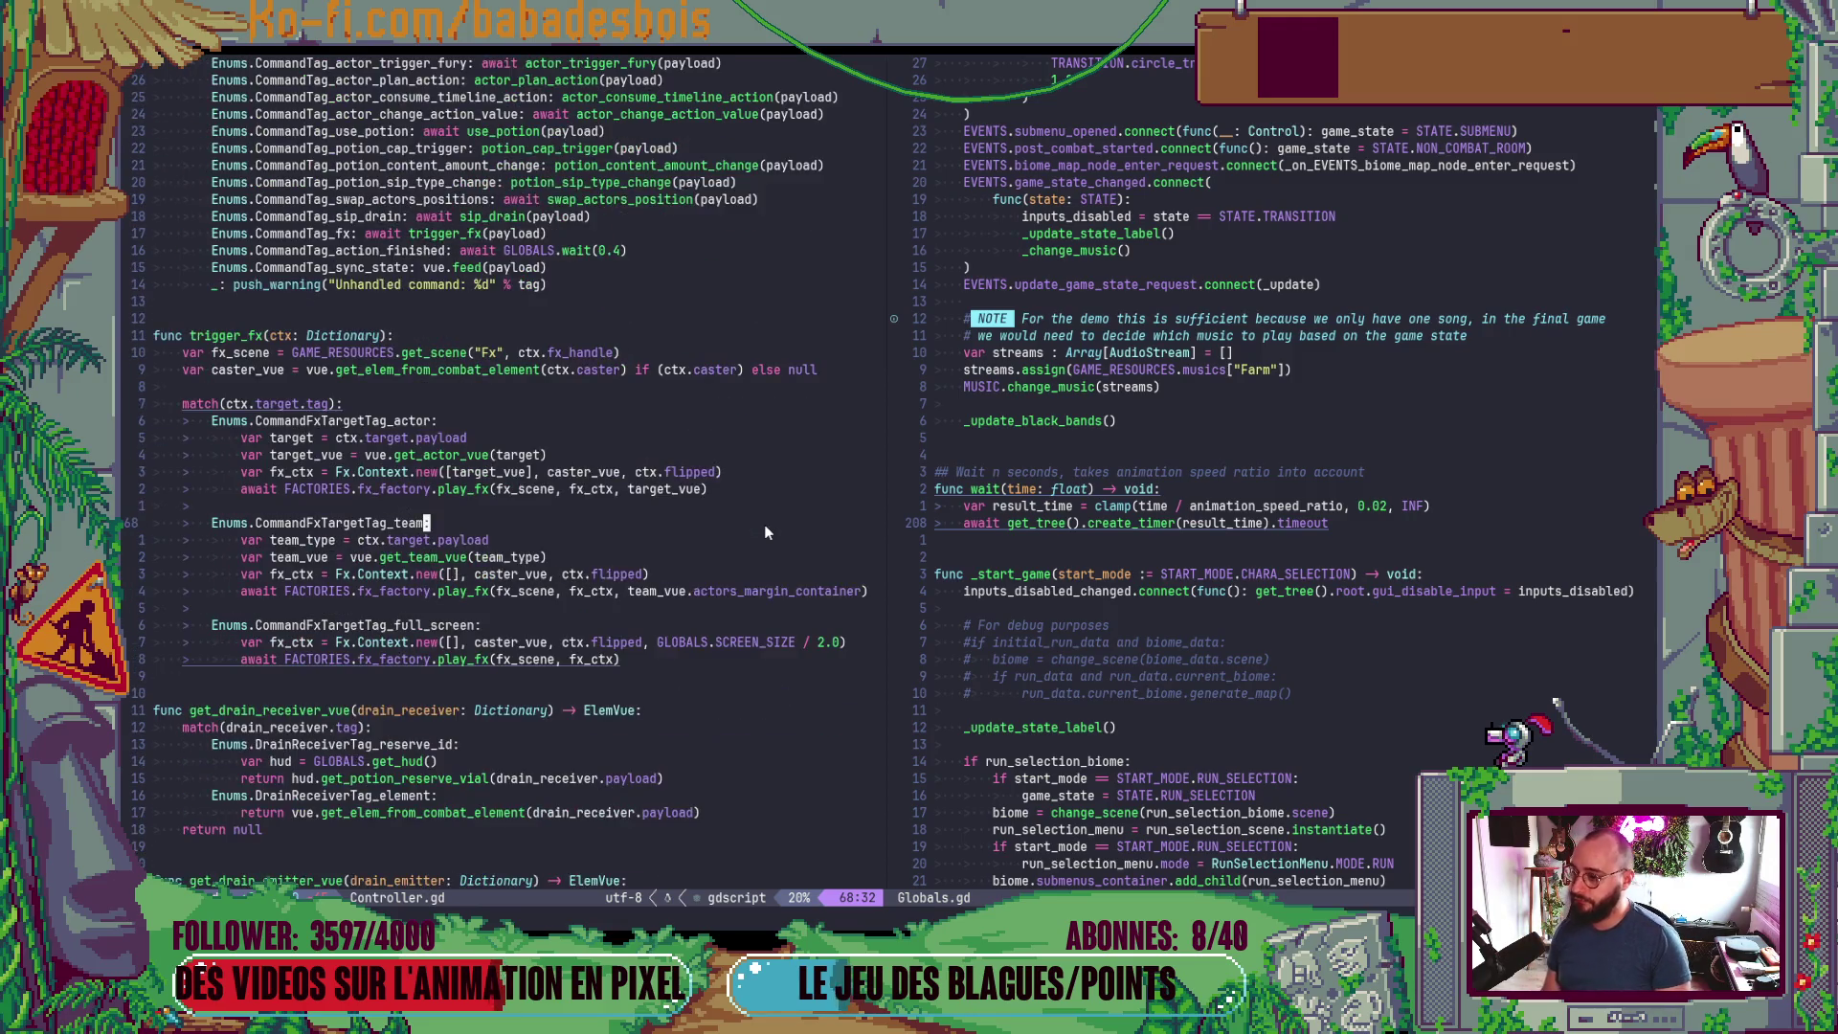
{"action": "scroll", "coordinate": [765, 525], "scroll_direction": "down", "scroll_amount": 5}
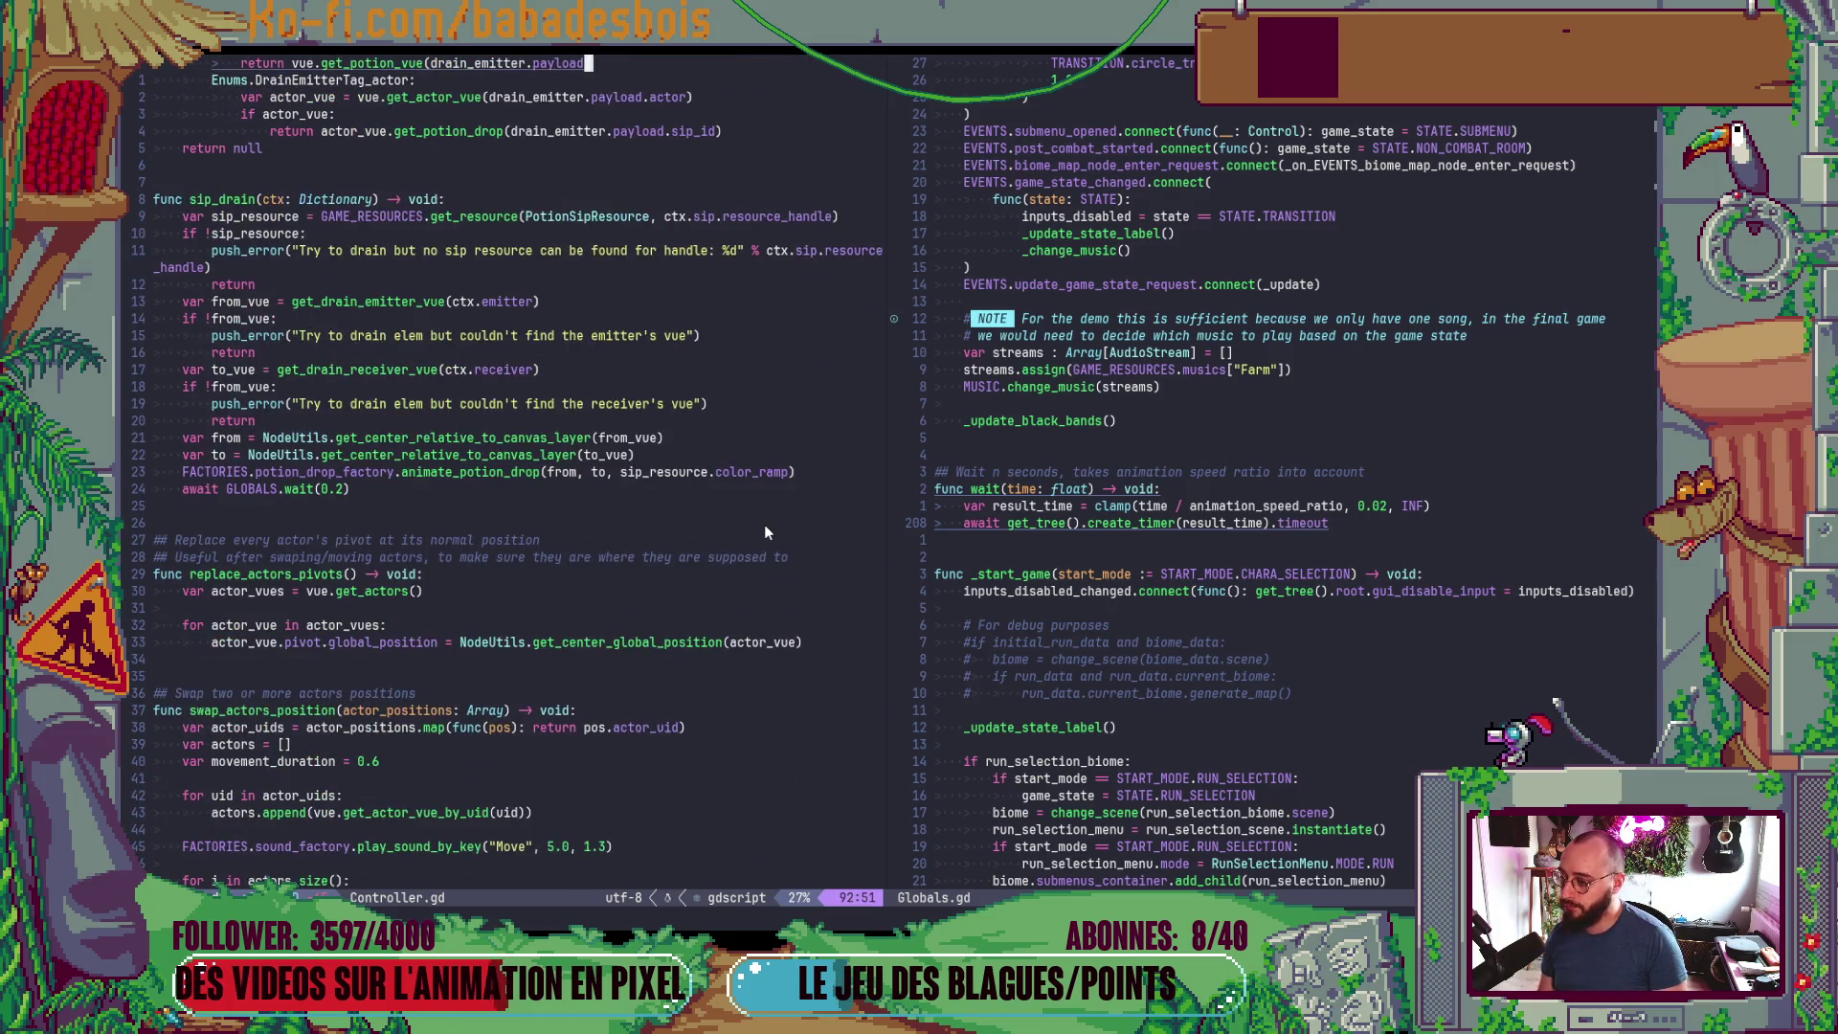
{"action": "scroll", "coordinate": [764, 525], "scroll_direction": "up", "scroll_amount": 13}
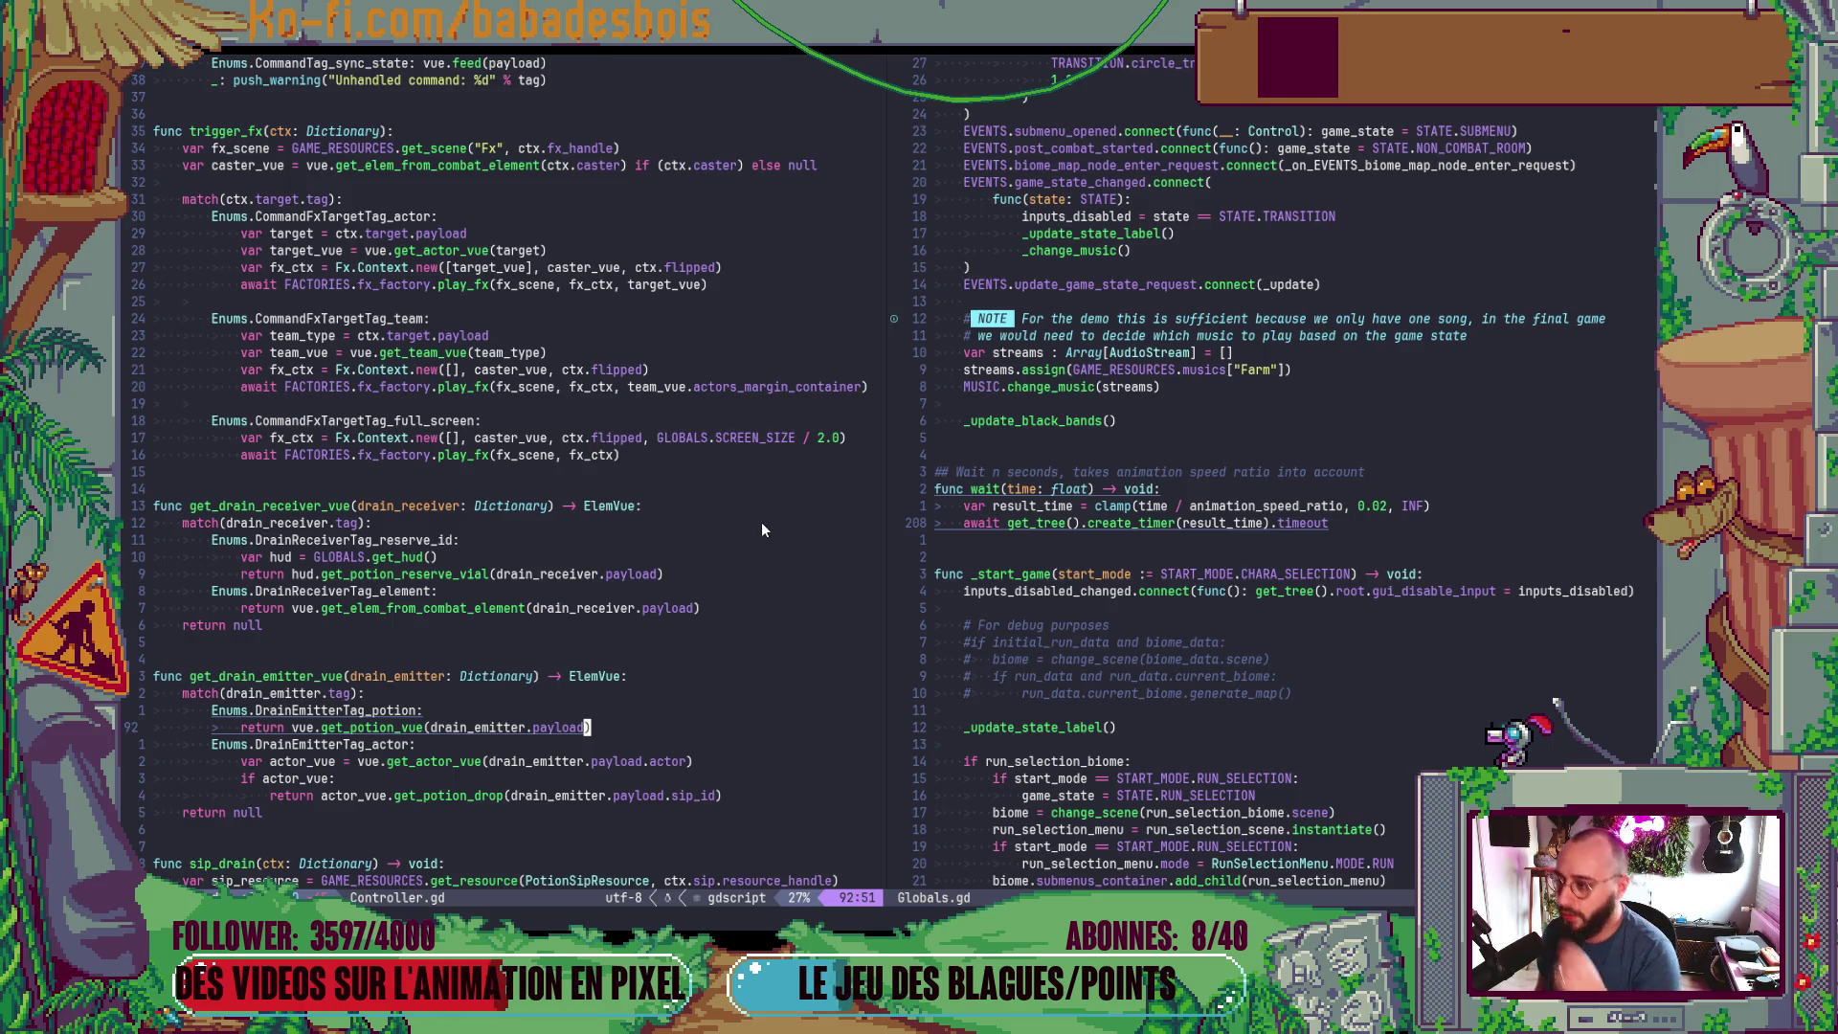
{"action": "scroll", "coordinate": [763, 527], "scroll_direction": "up", "scroll_amount": 10}
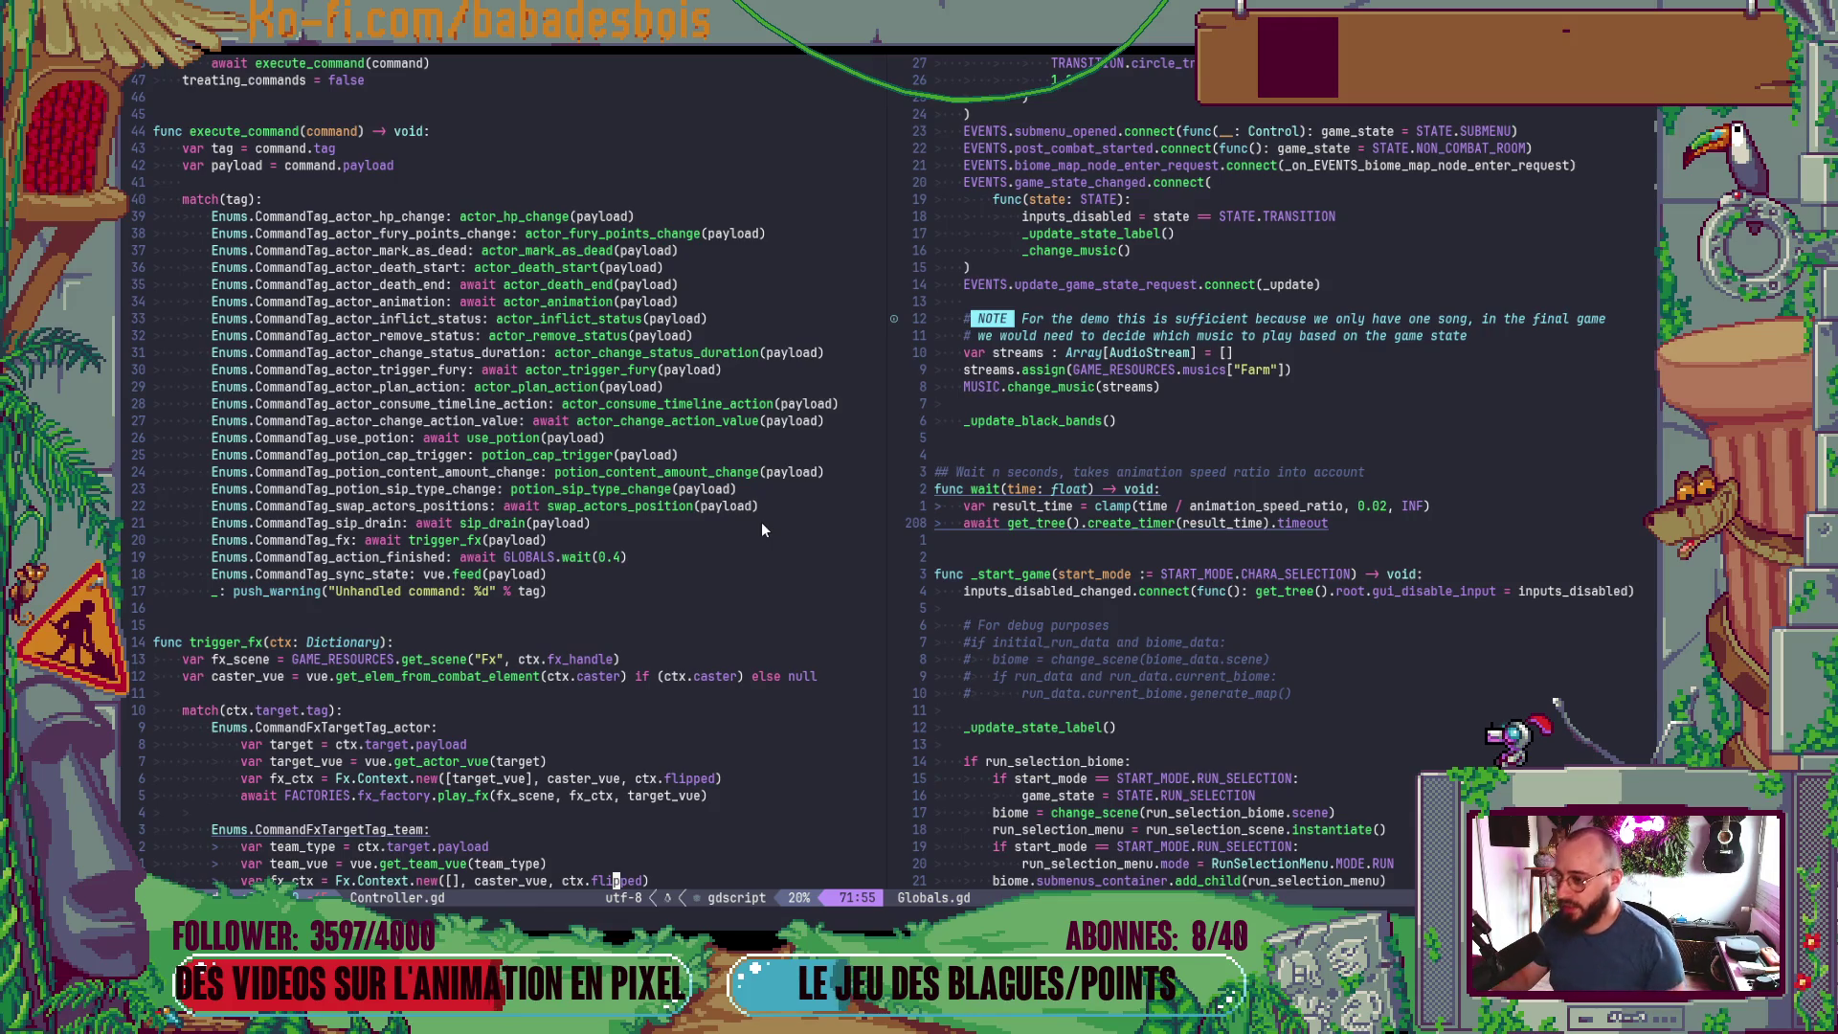
{"action": "left_click", "coordinate": [550, 387]}
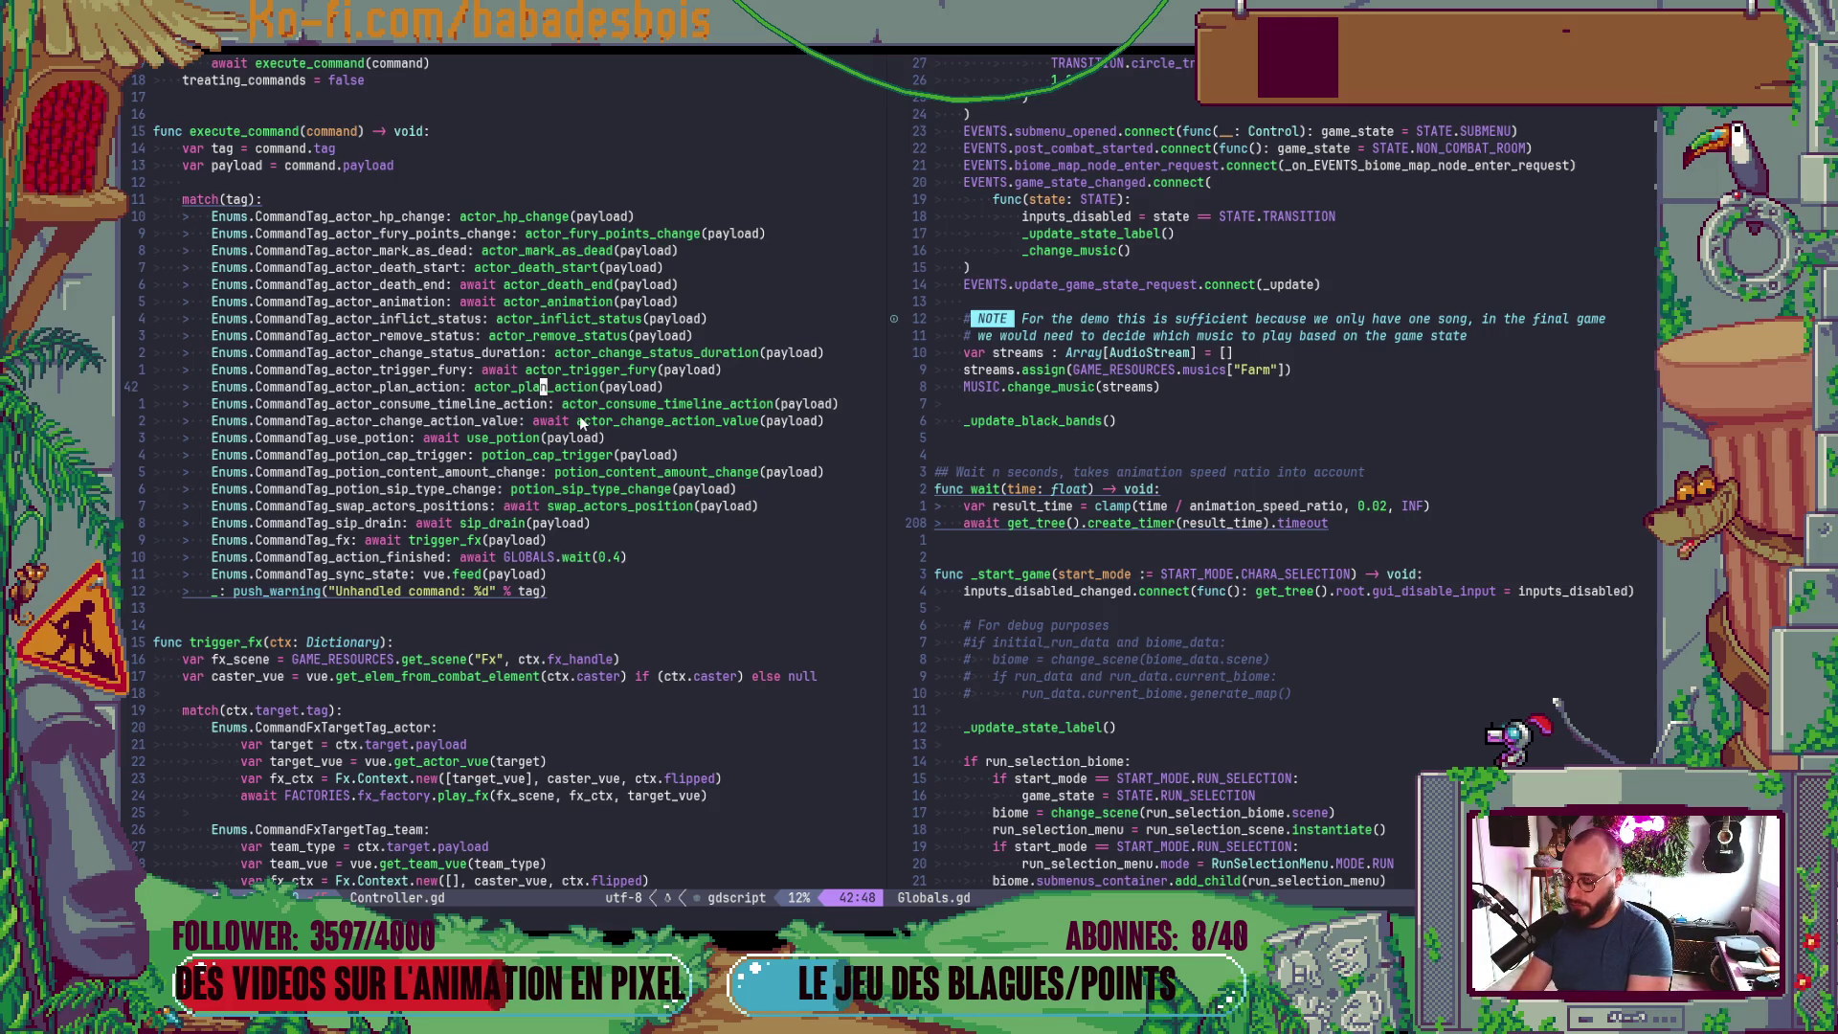
{"action": "key", "text": "K"}
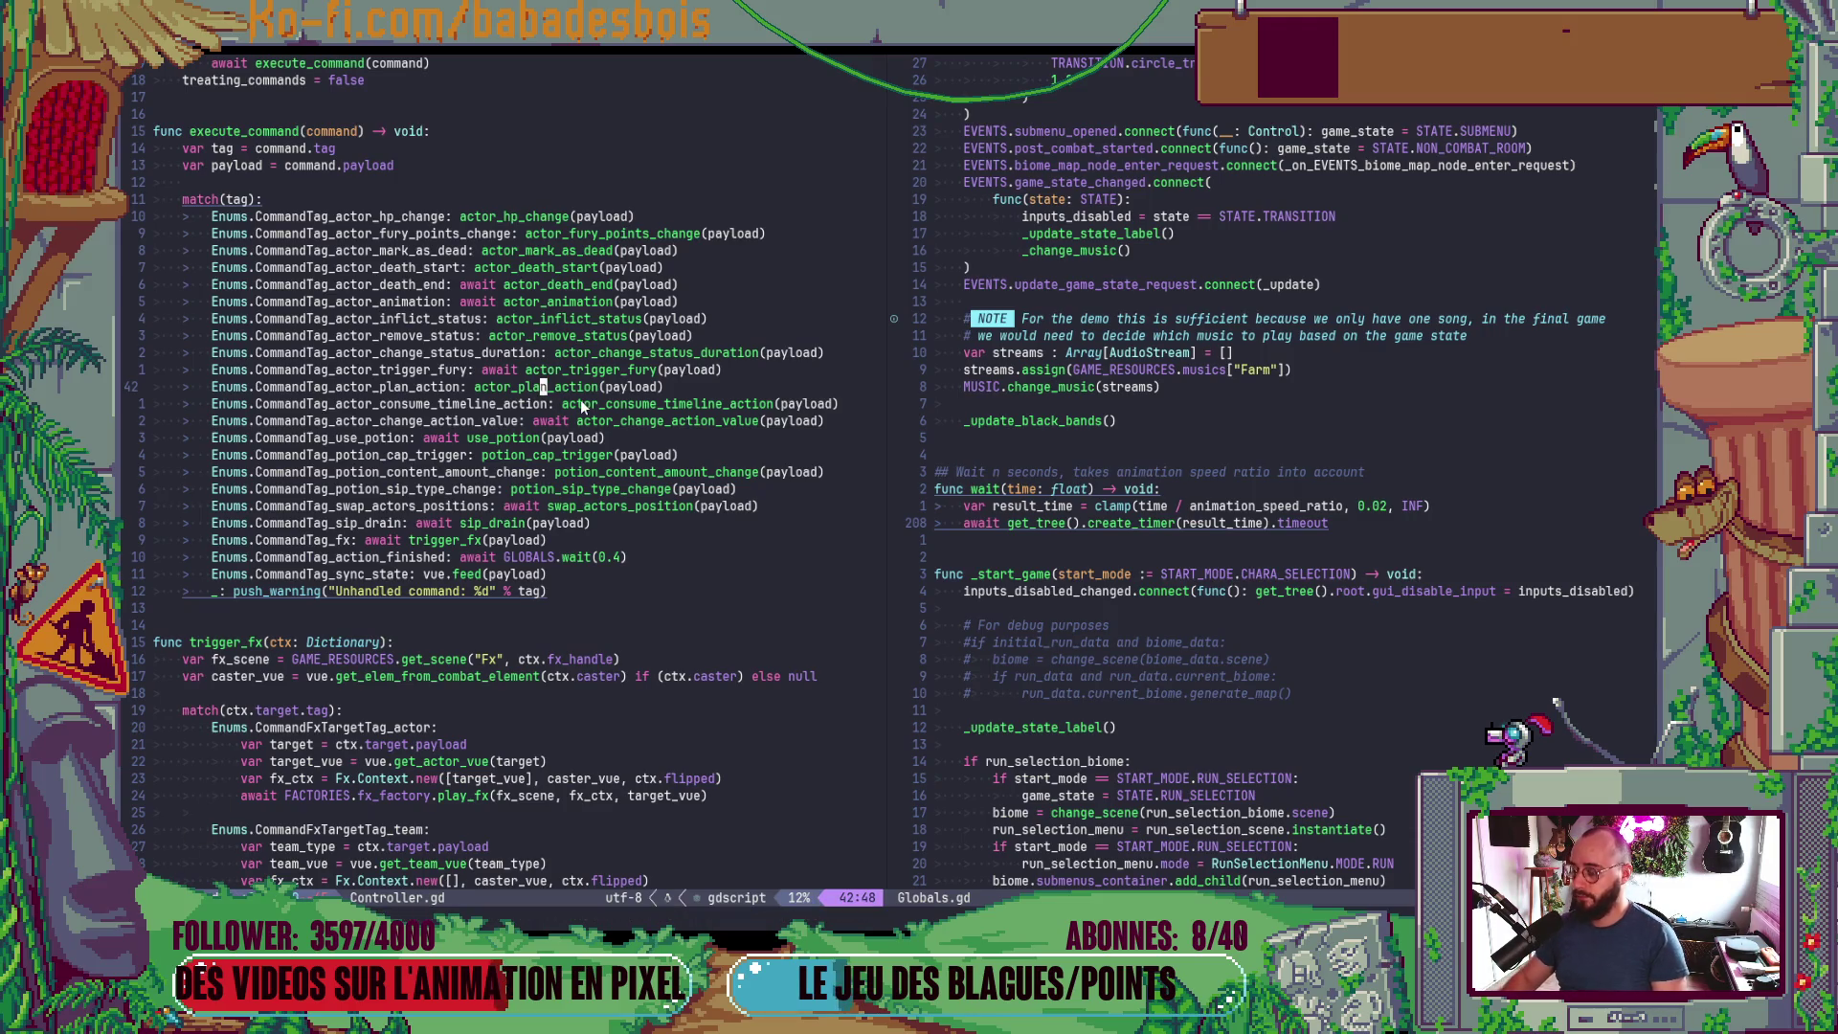
- Select the actor_plan_action line and the next one, then move focus to the Globals.gd split
{"action": "key", "text": "V"}
{"action": "key", "text": "j"}
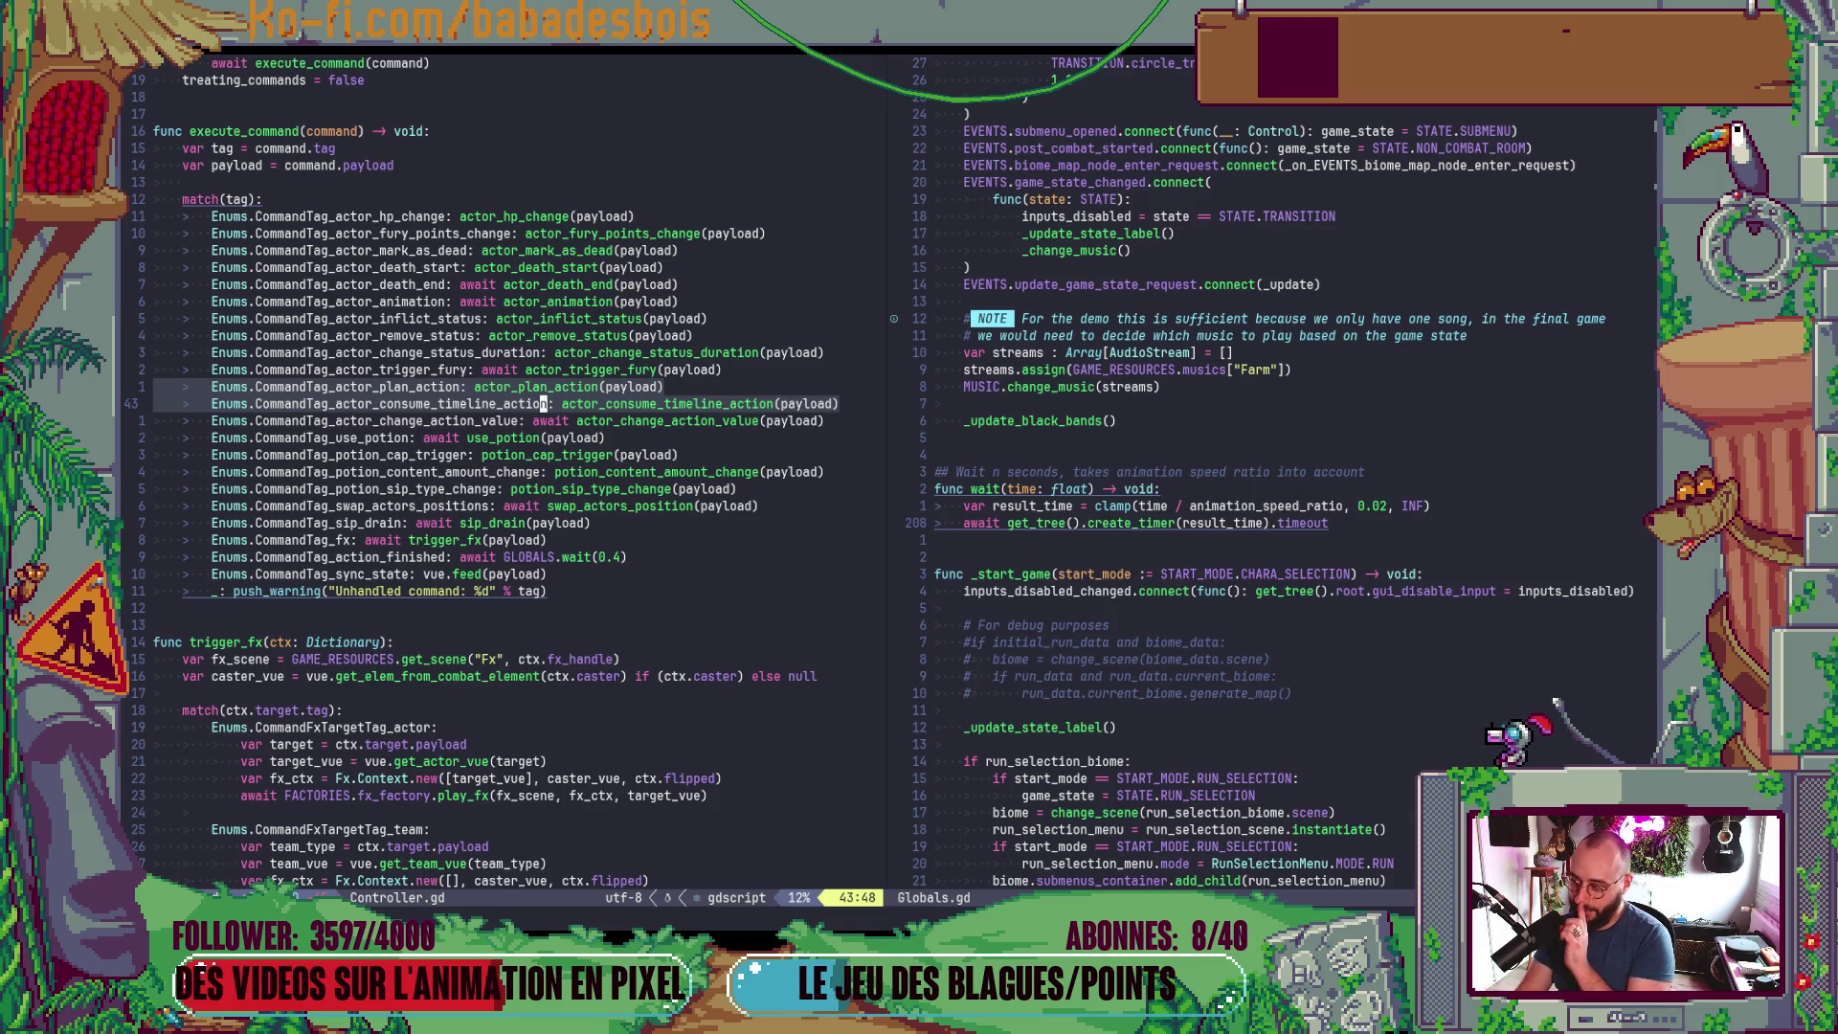
{"action": "key", "text": "alt+Tab"}
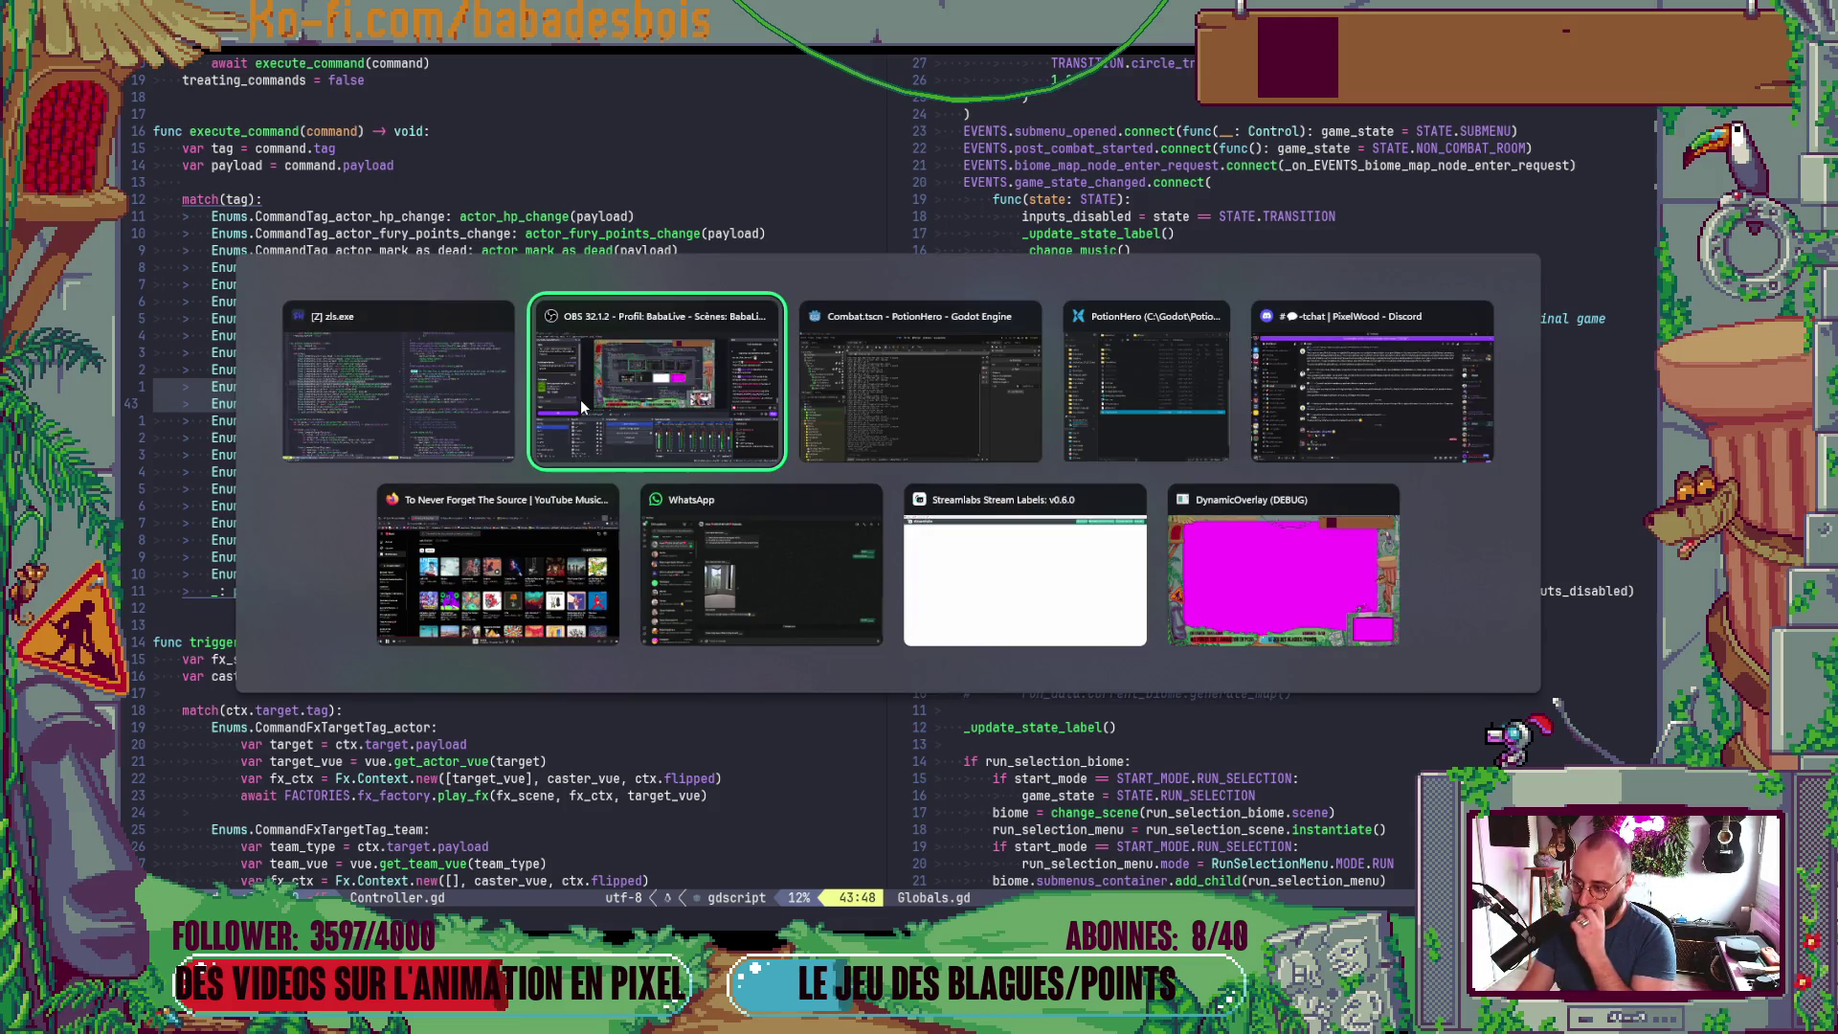
{"action": "key", "text": "alt+shift+Tab"}
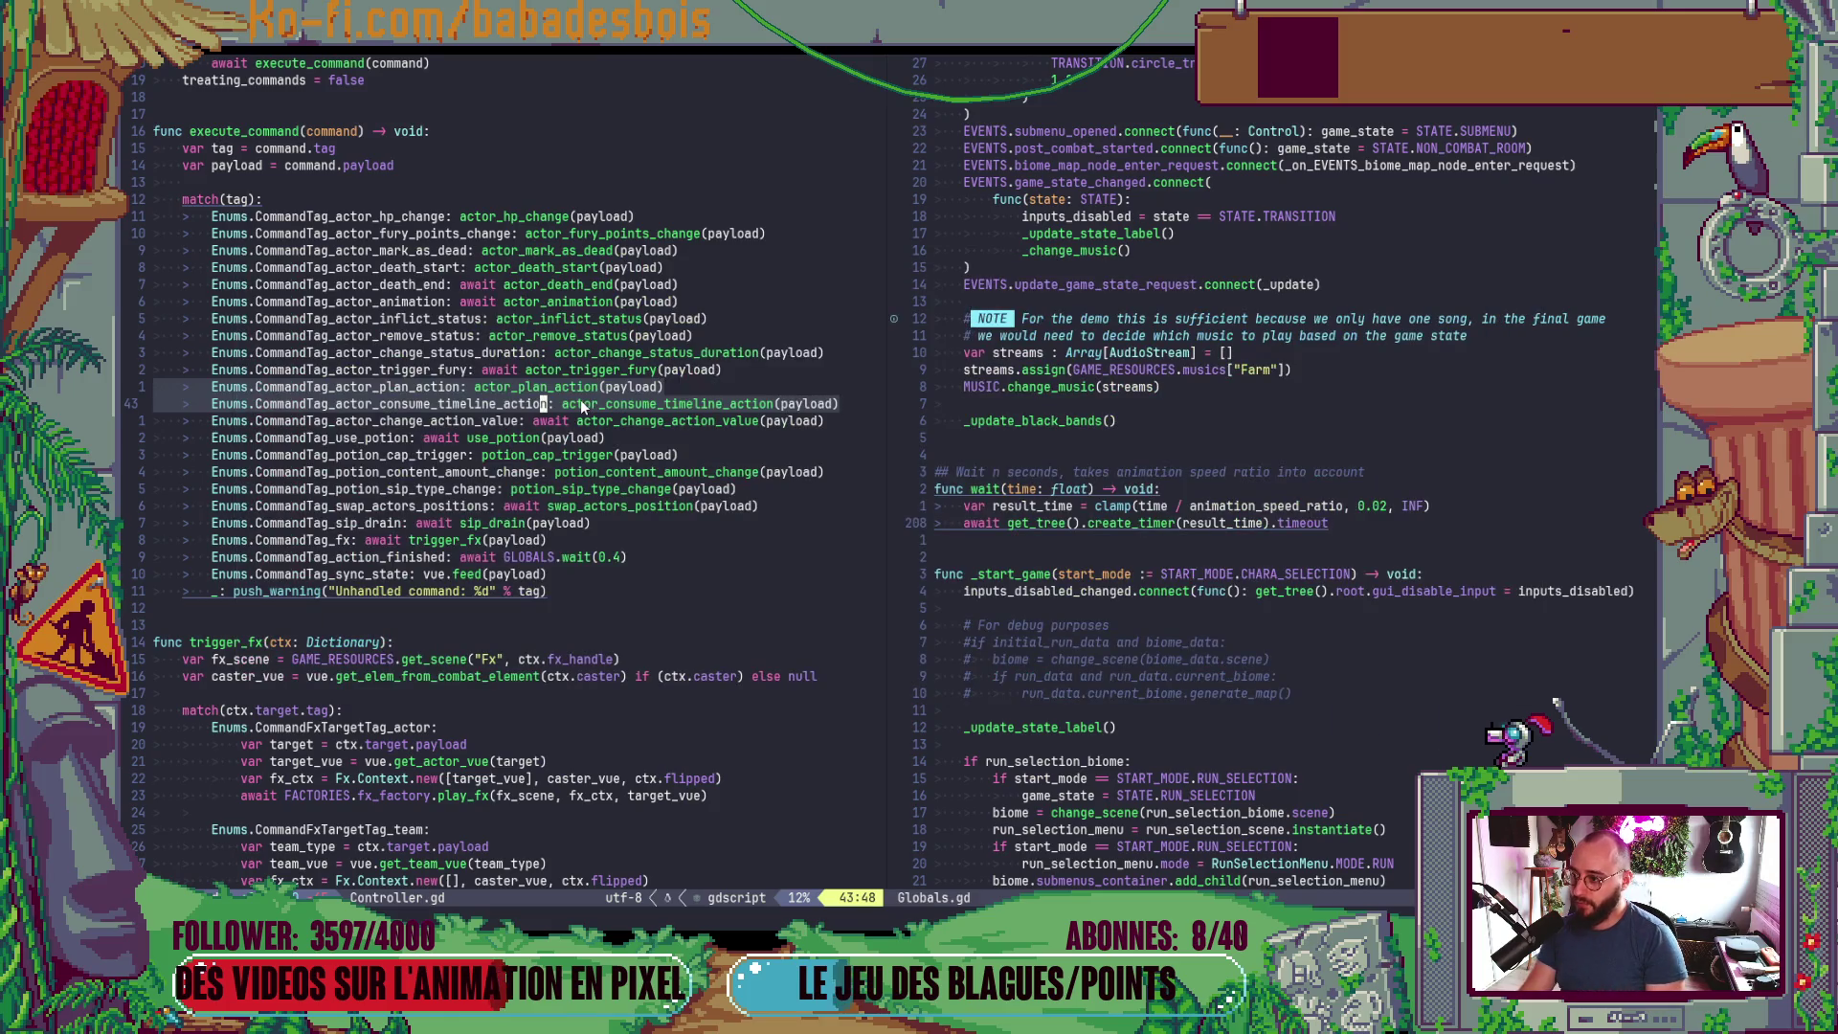
{"action": "key", "text": "ctrl+l"}
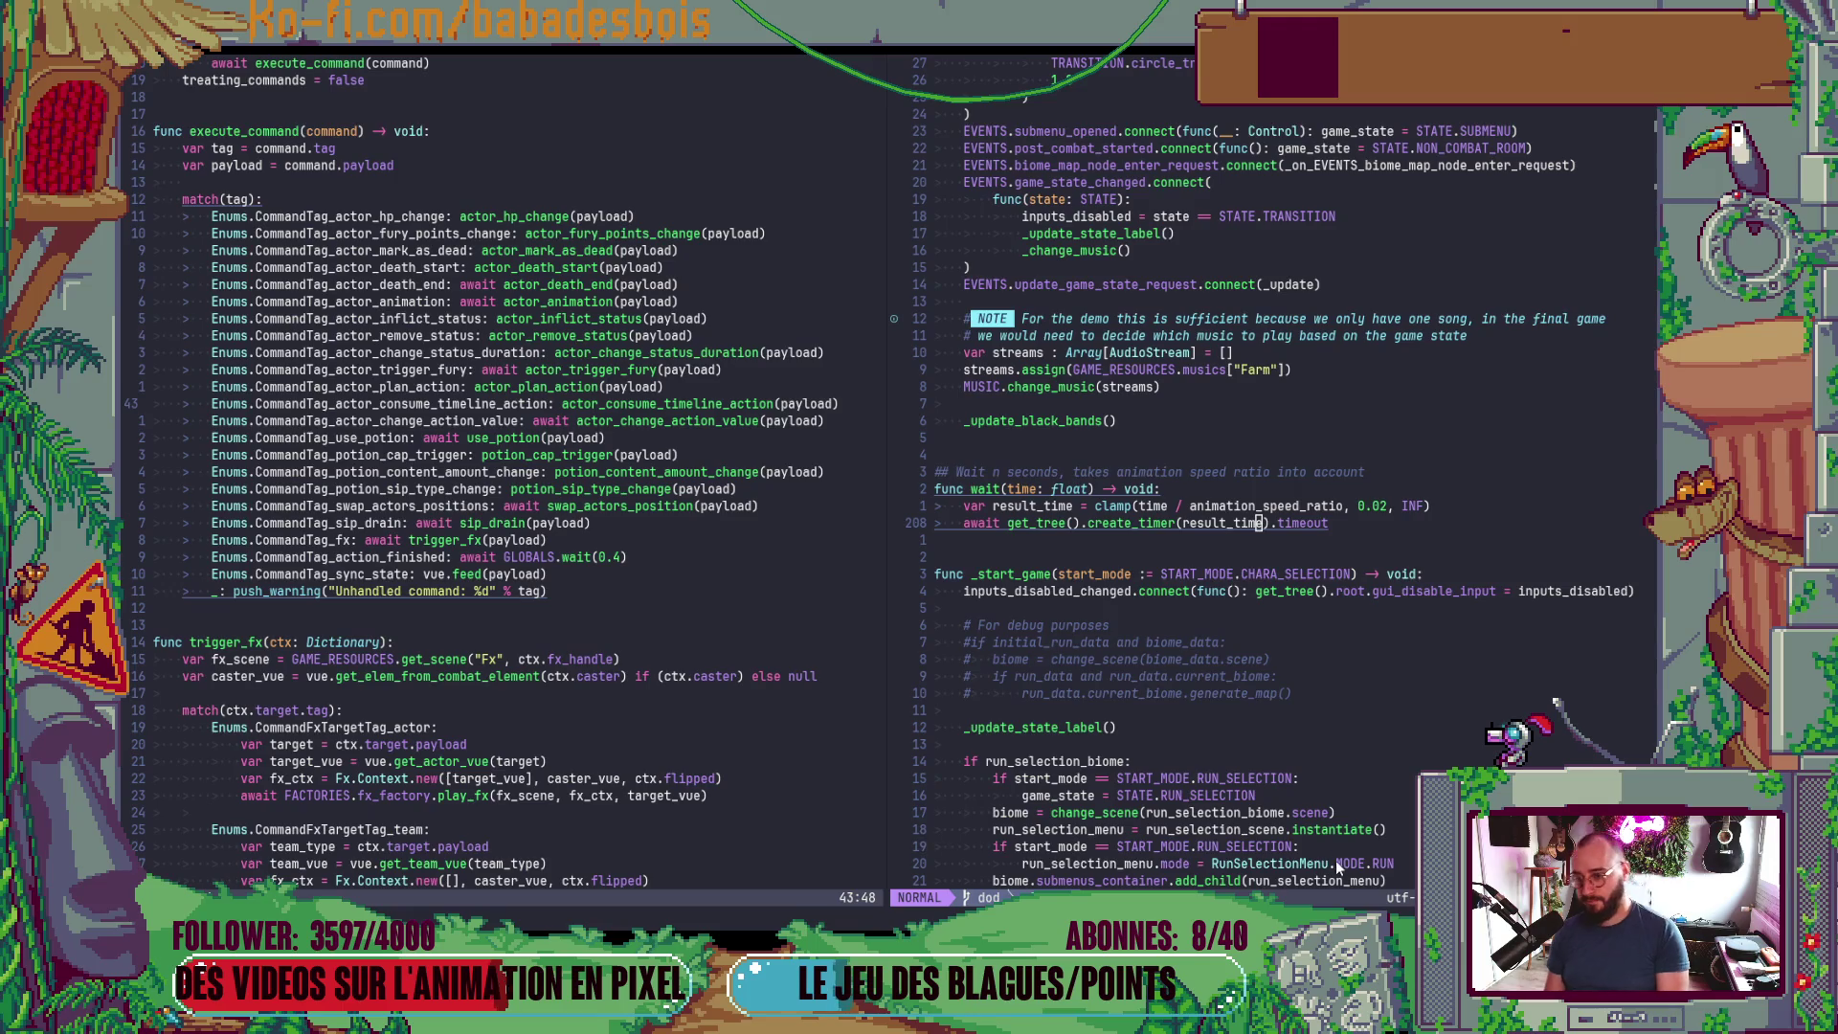
{"action": "scroll", "coordinate": [1308, 535], "scroll_direction": "down", "scroll_amount": 4}
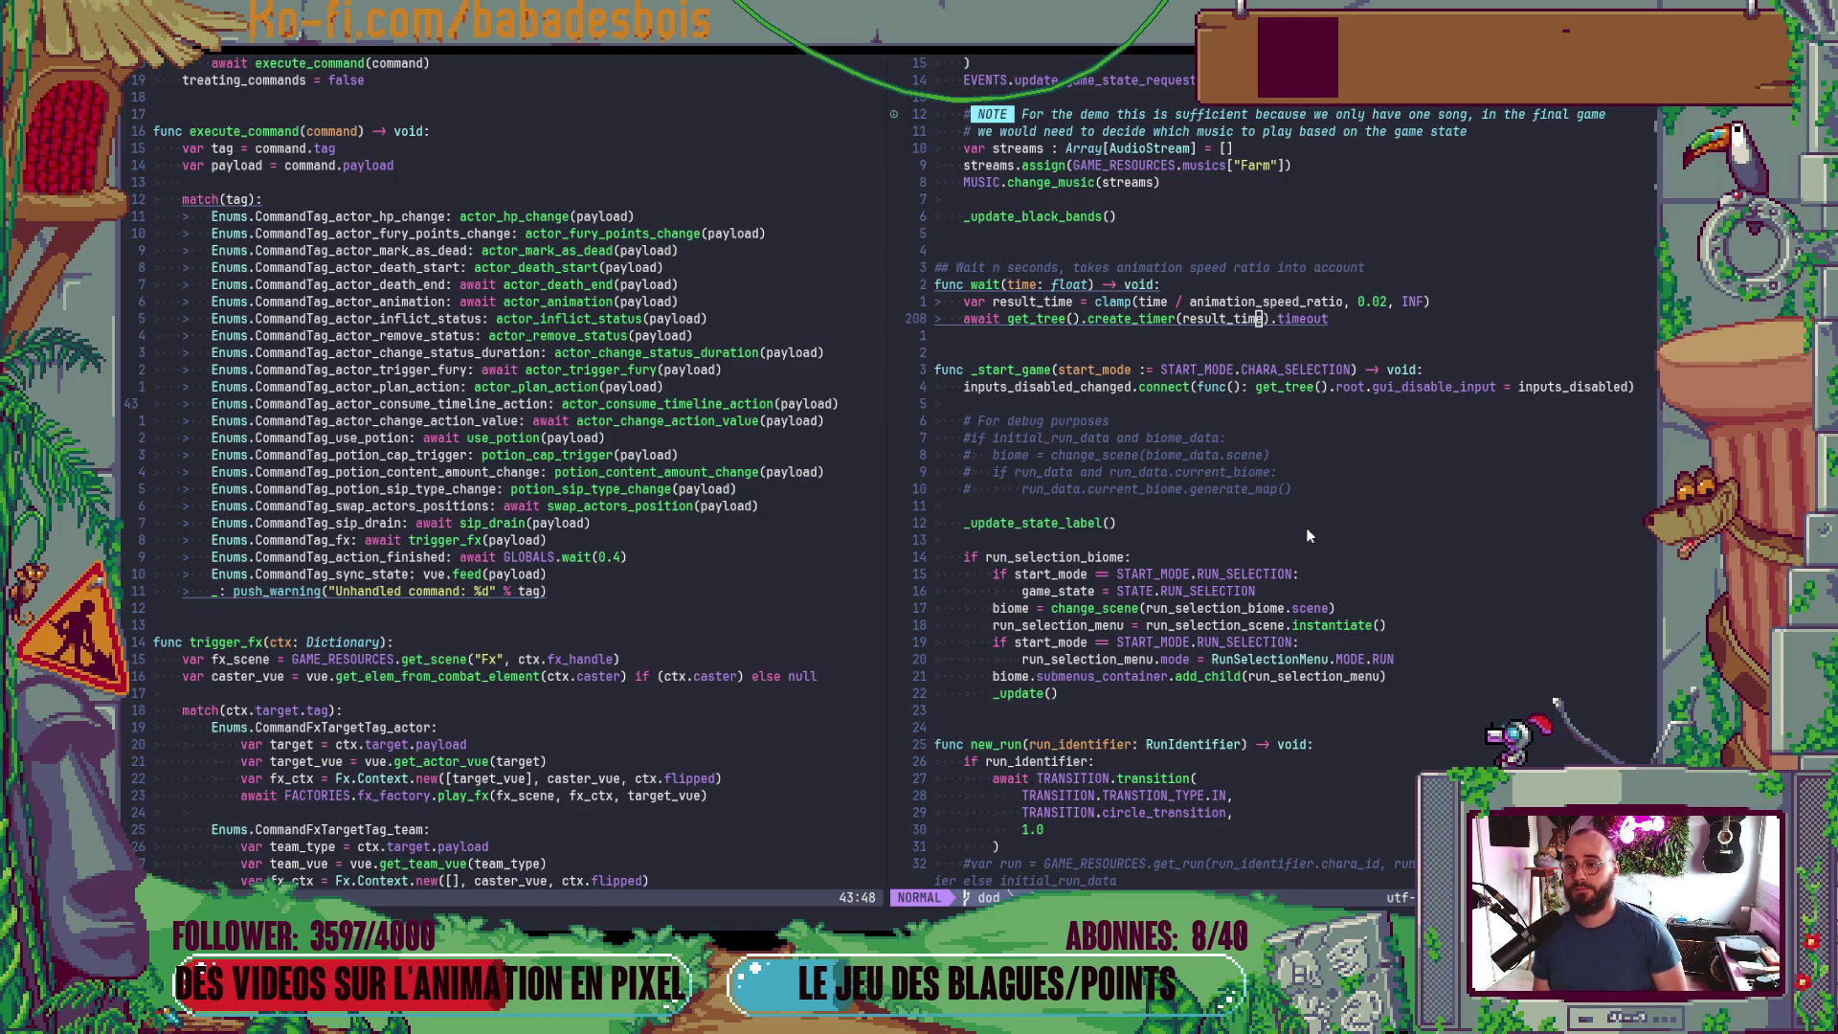
{"action": "scroll", "coordinate": [1308, 536], "scroll_direction": "down", "scroll_amount": 8}
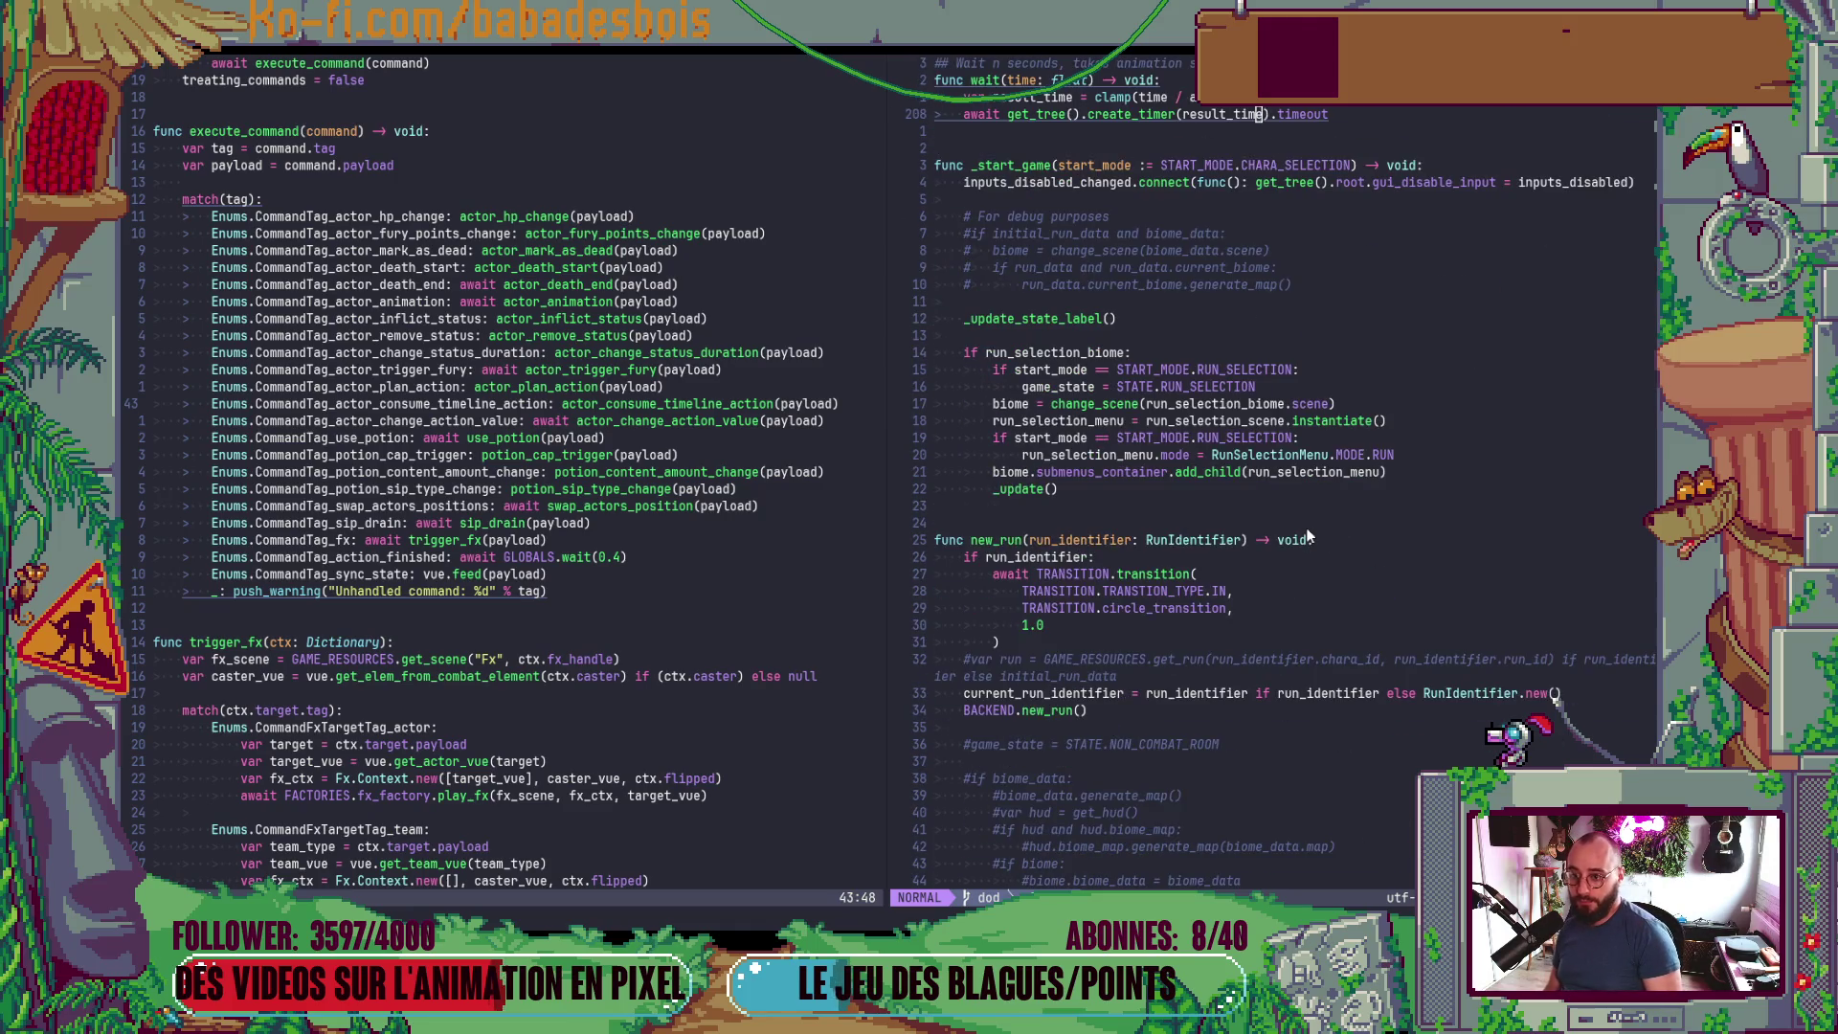
{"action": "scroll", "coordinate": [1306, 526], "scroll_direction": "up", "scroll_amount": 5}
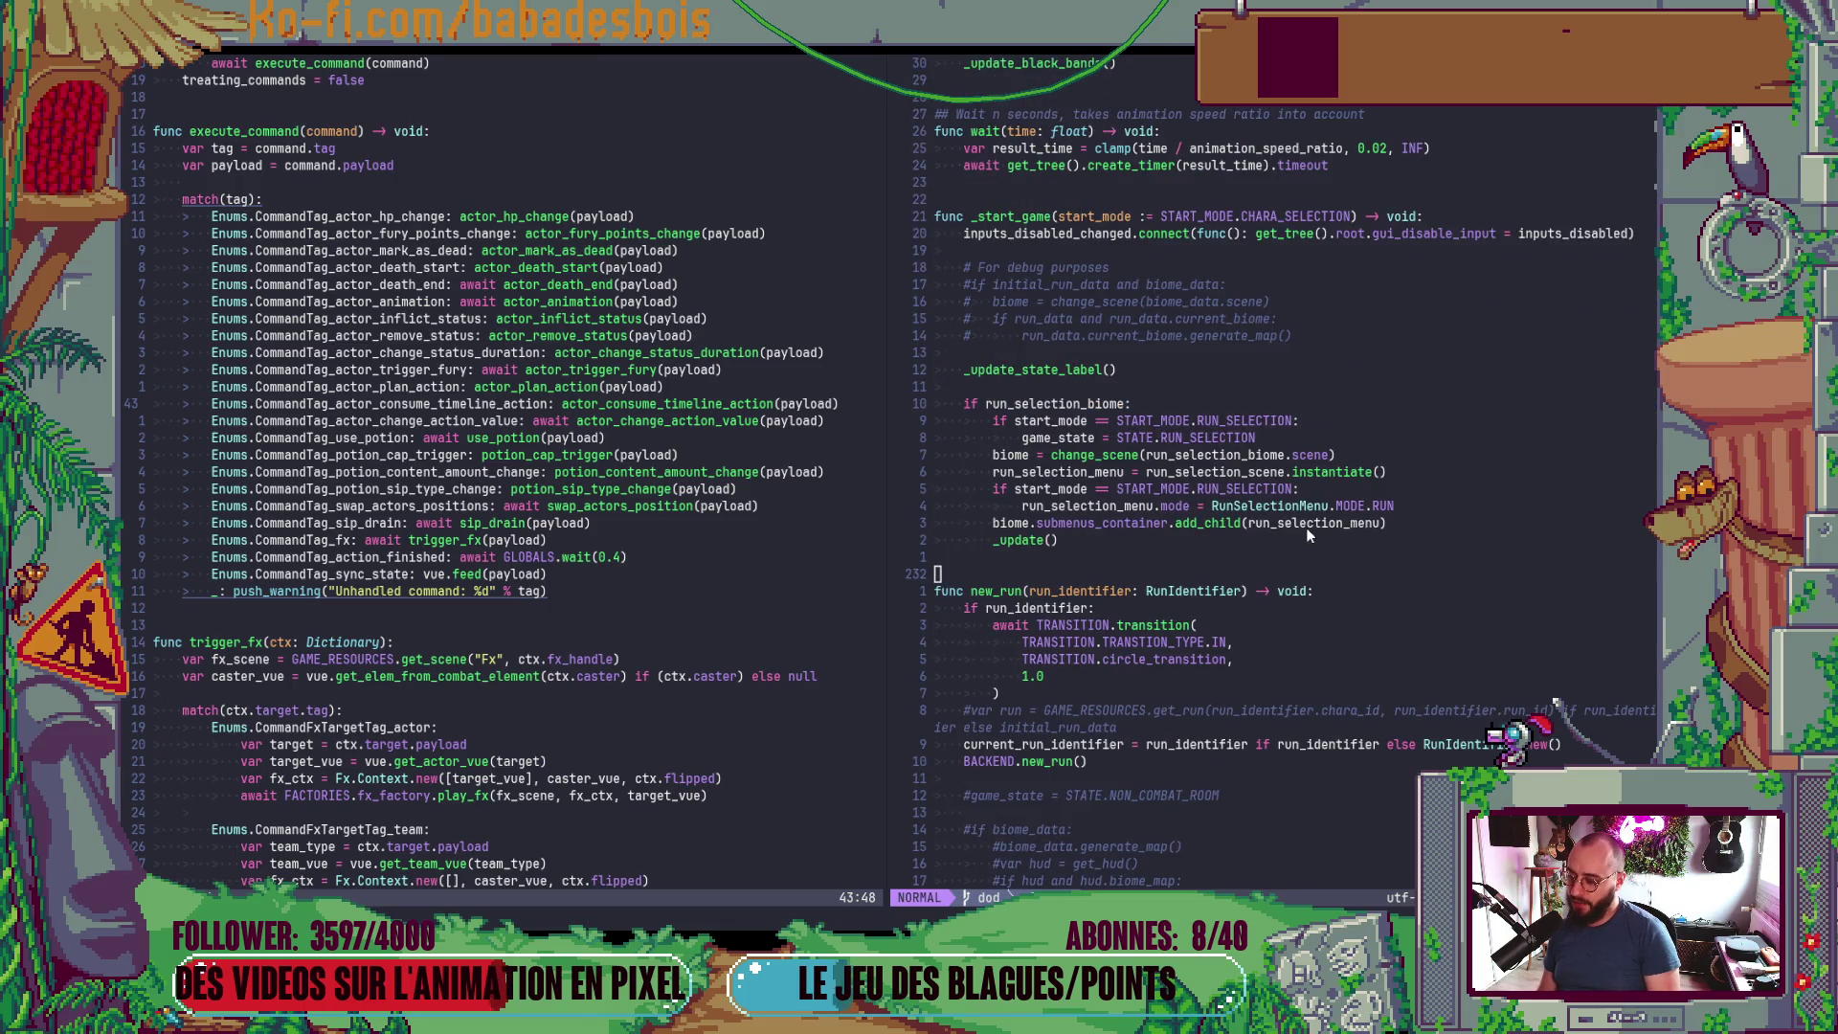
{"action": "scroll", "coordinate": [313, 613], "scroll_direction": "down", "scroll_amount": 8}
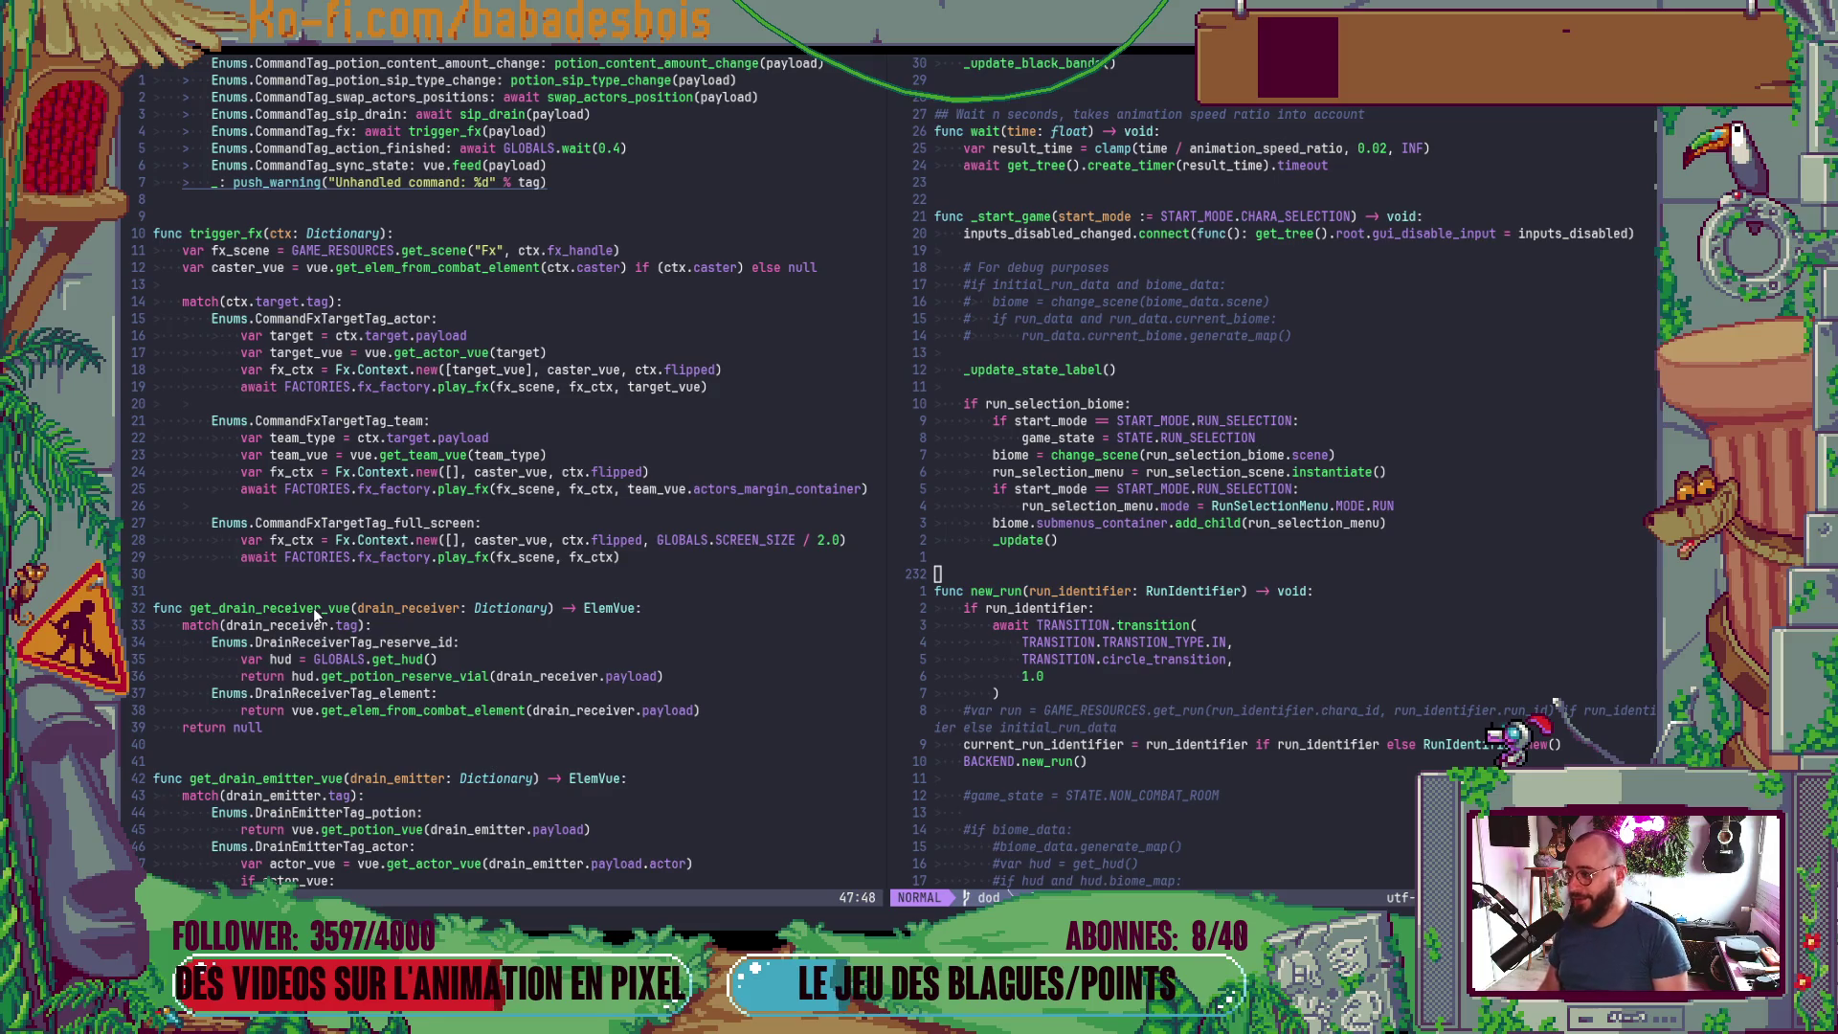
{"action": "scroll", "coordinate": [320, 600], "scroll_direction": "up", "scroll_amount": 8}
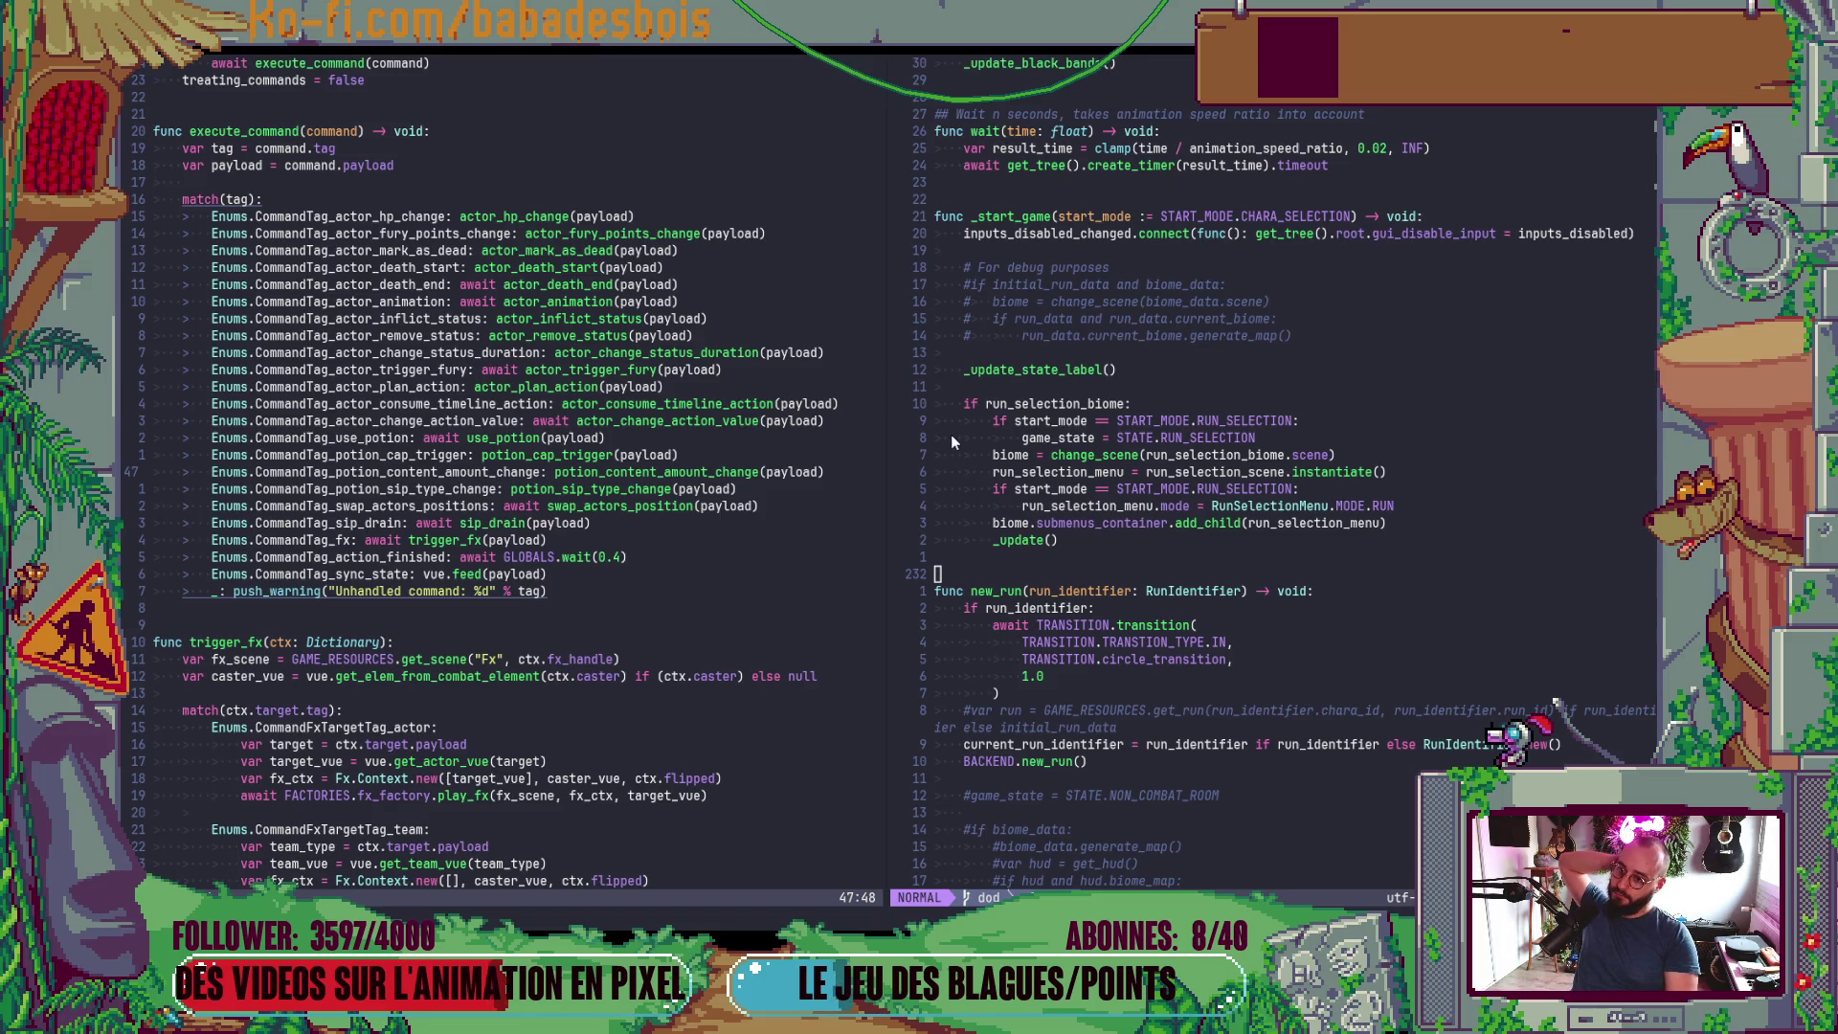
{"action": "scroll", "coordinate": [951, 434], "scroll_direction": "up", "scroll_amount": 12}
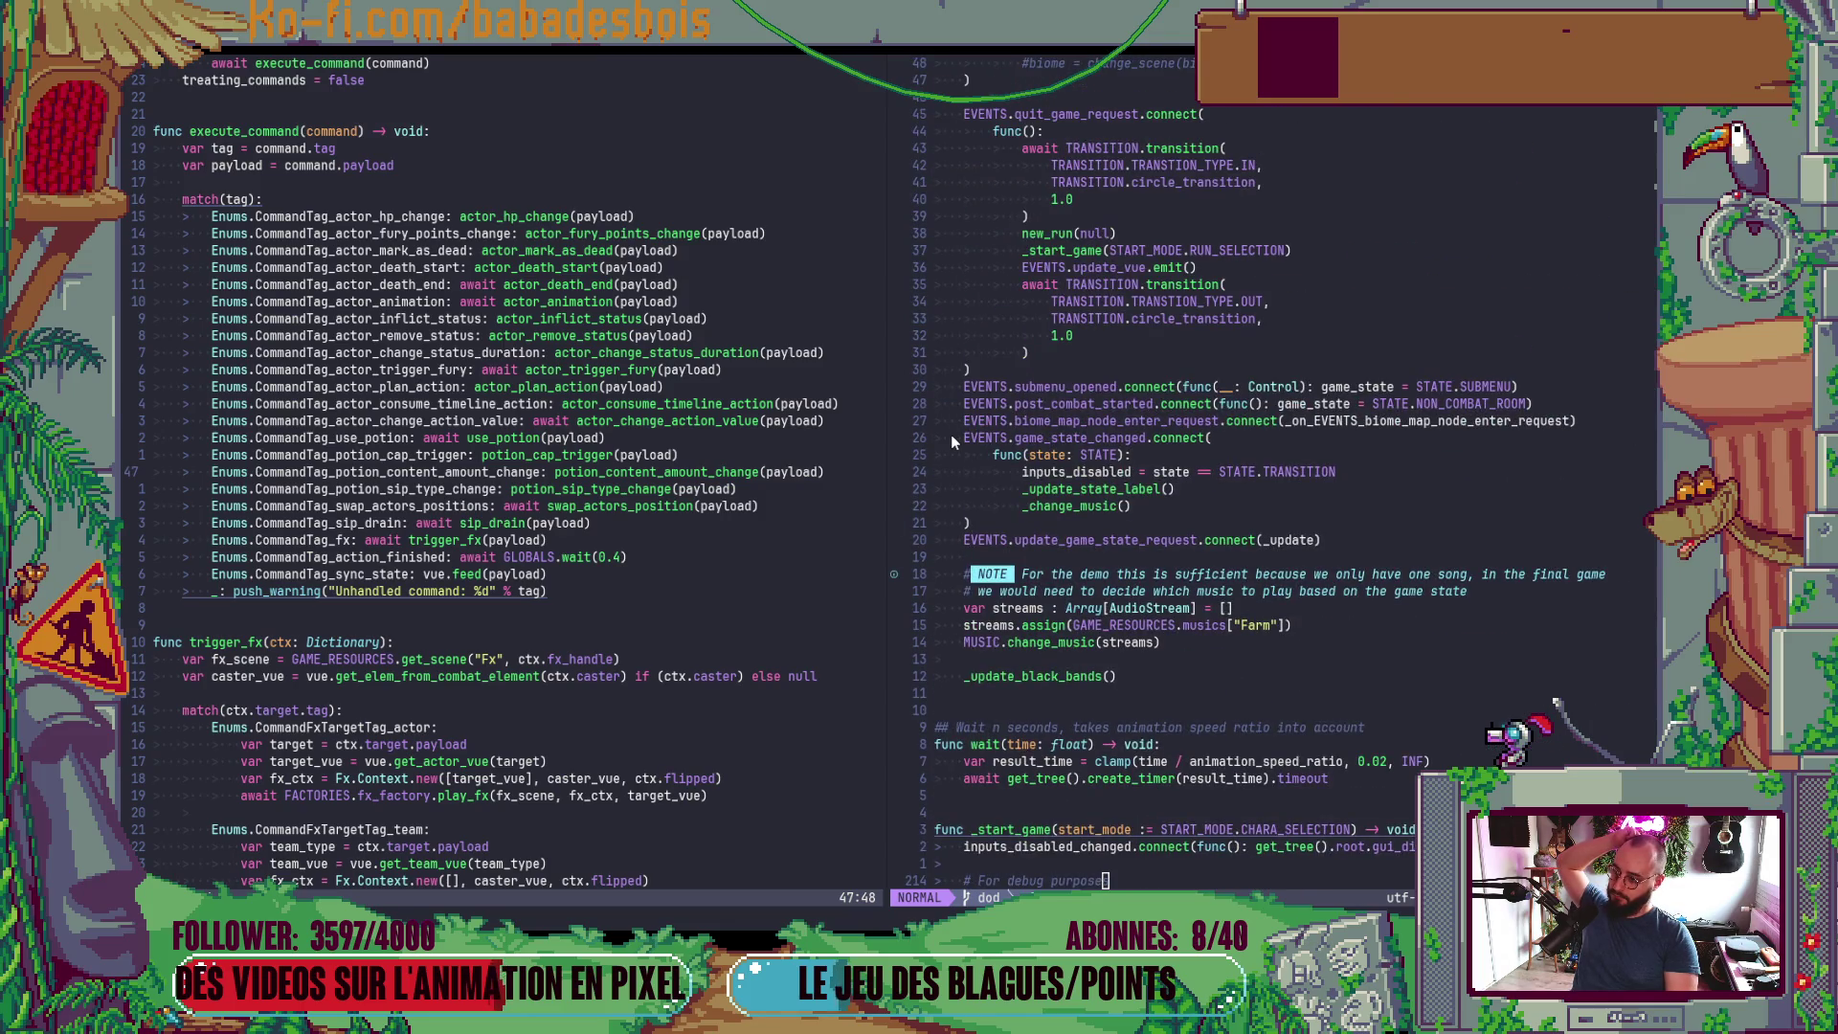
{"action": "left_click", "coordinate": [603, 353]}
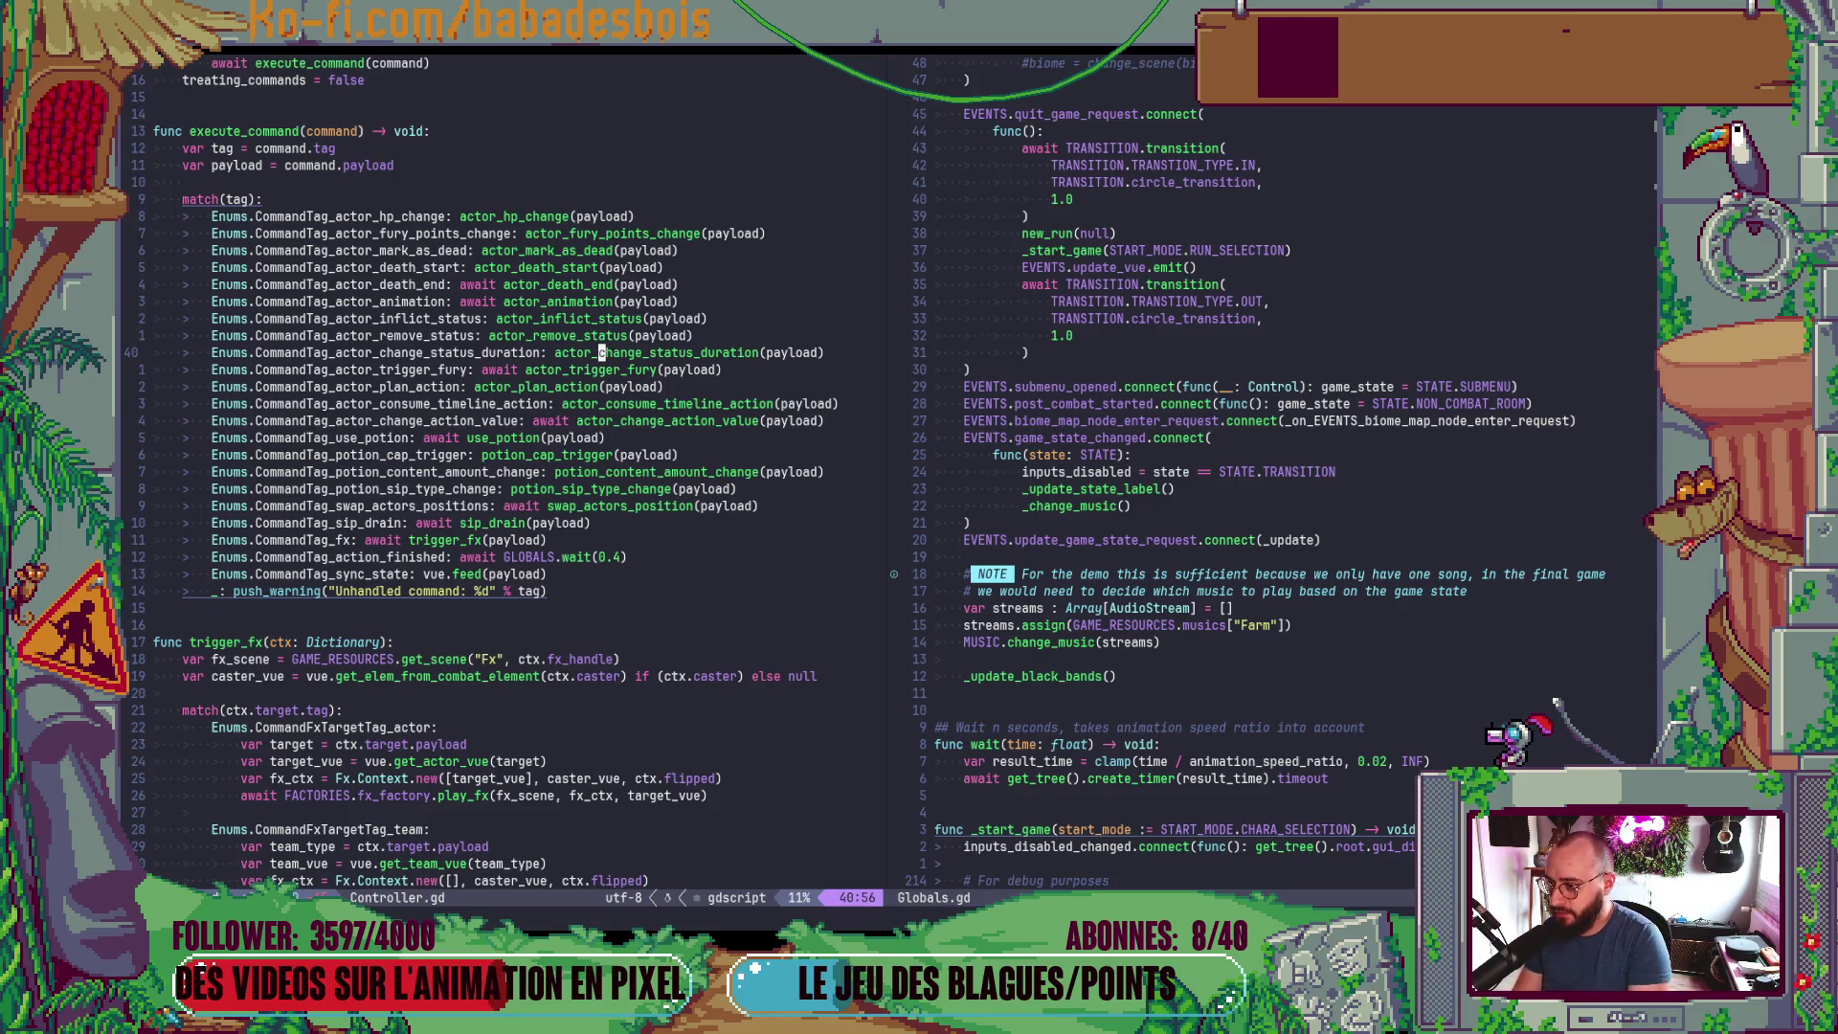
- Quit Neovim with :qa and relaunch it on the project folder with nvim
{"action": "key", "text": "k"}
{"action": "key", "text": "k"}
{"action": "key", "text": "k"}
{"action": "key", "text": "j"}
{"action": "key", "text": "j"}
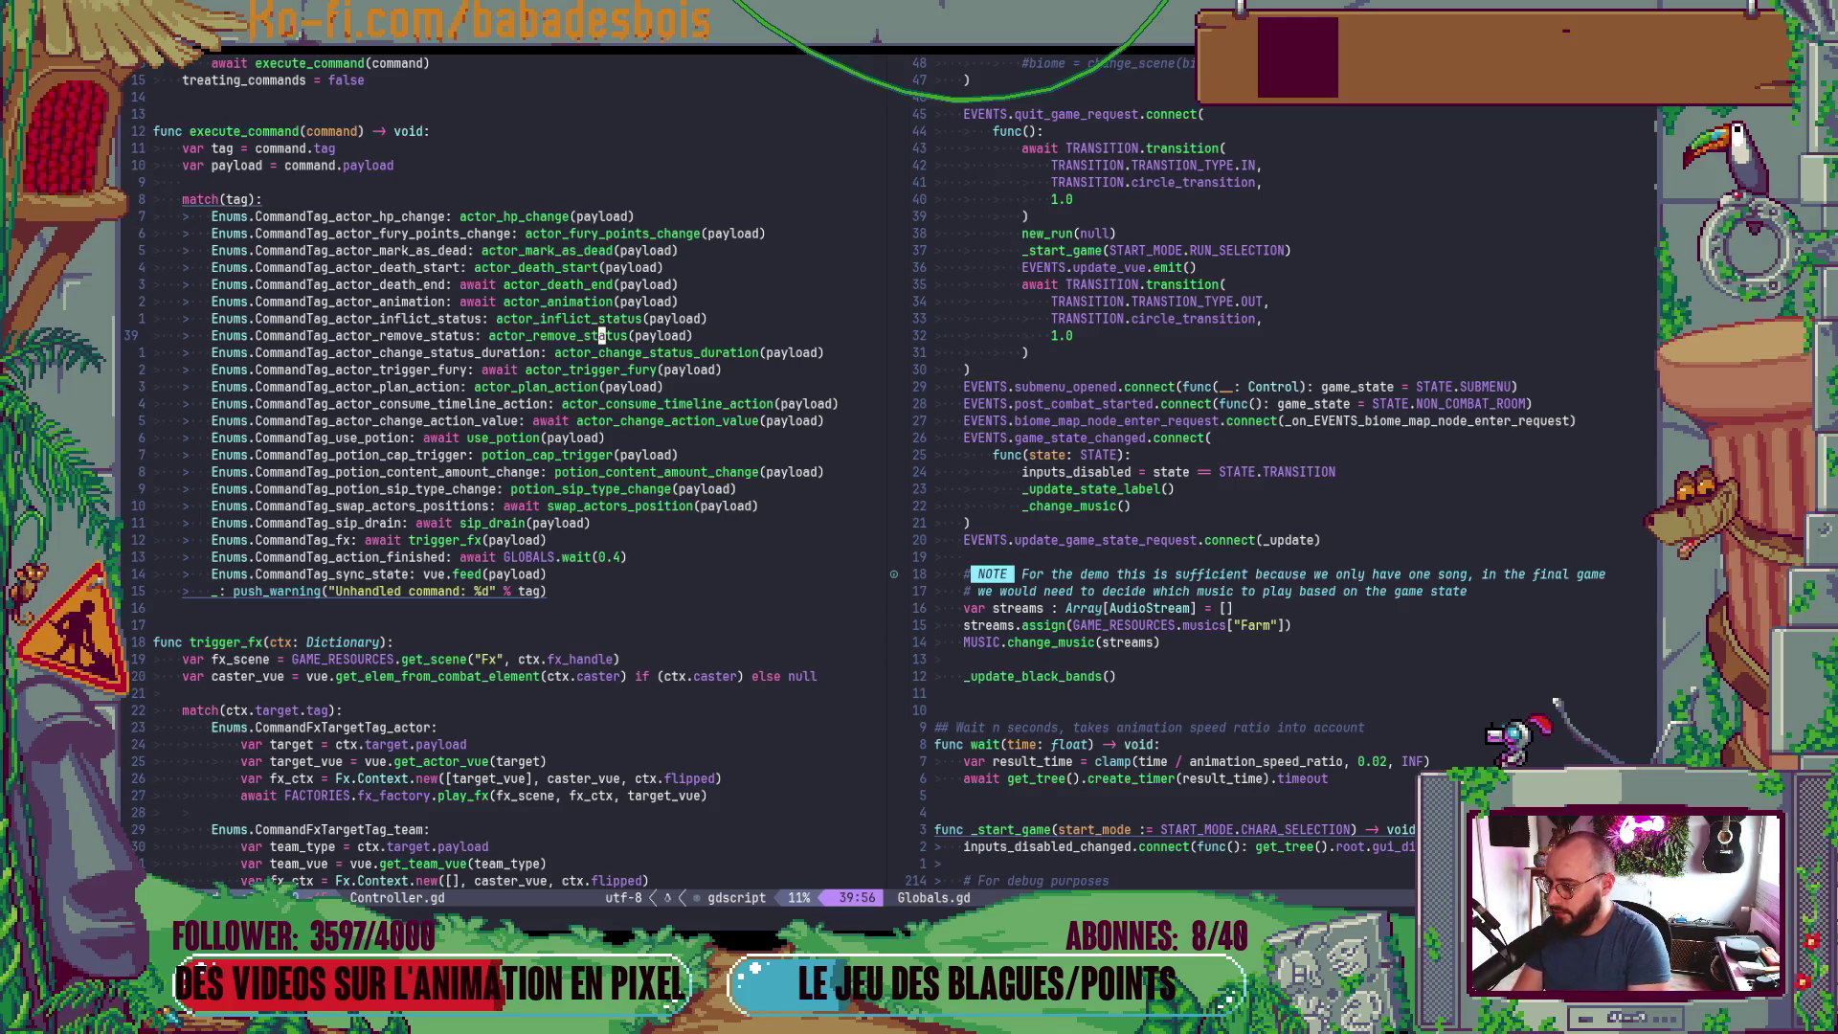
{"action": "key", "text": "j"}
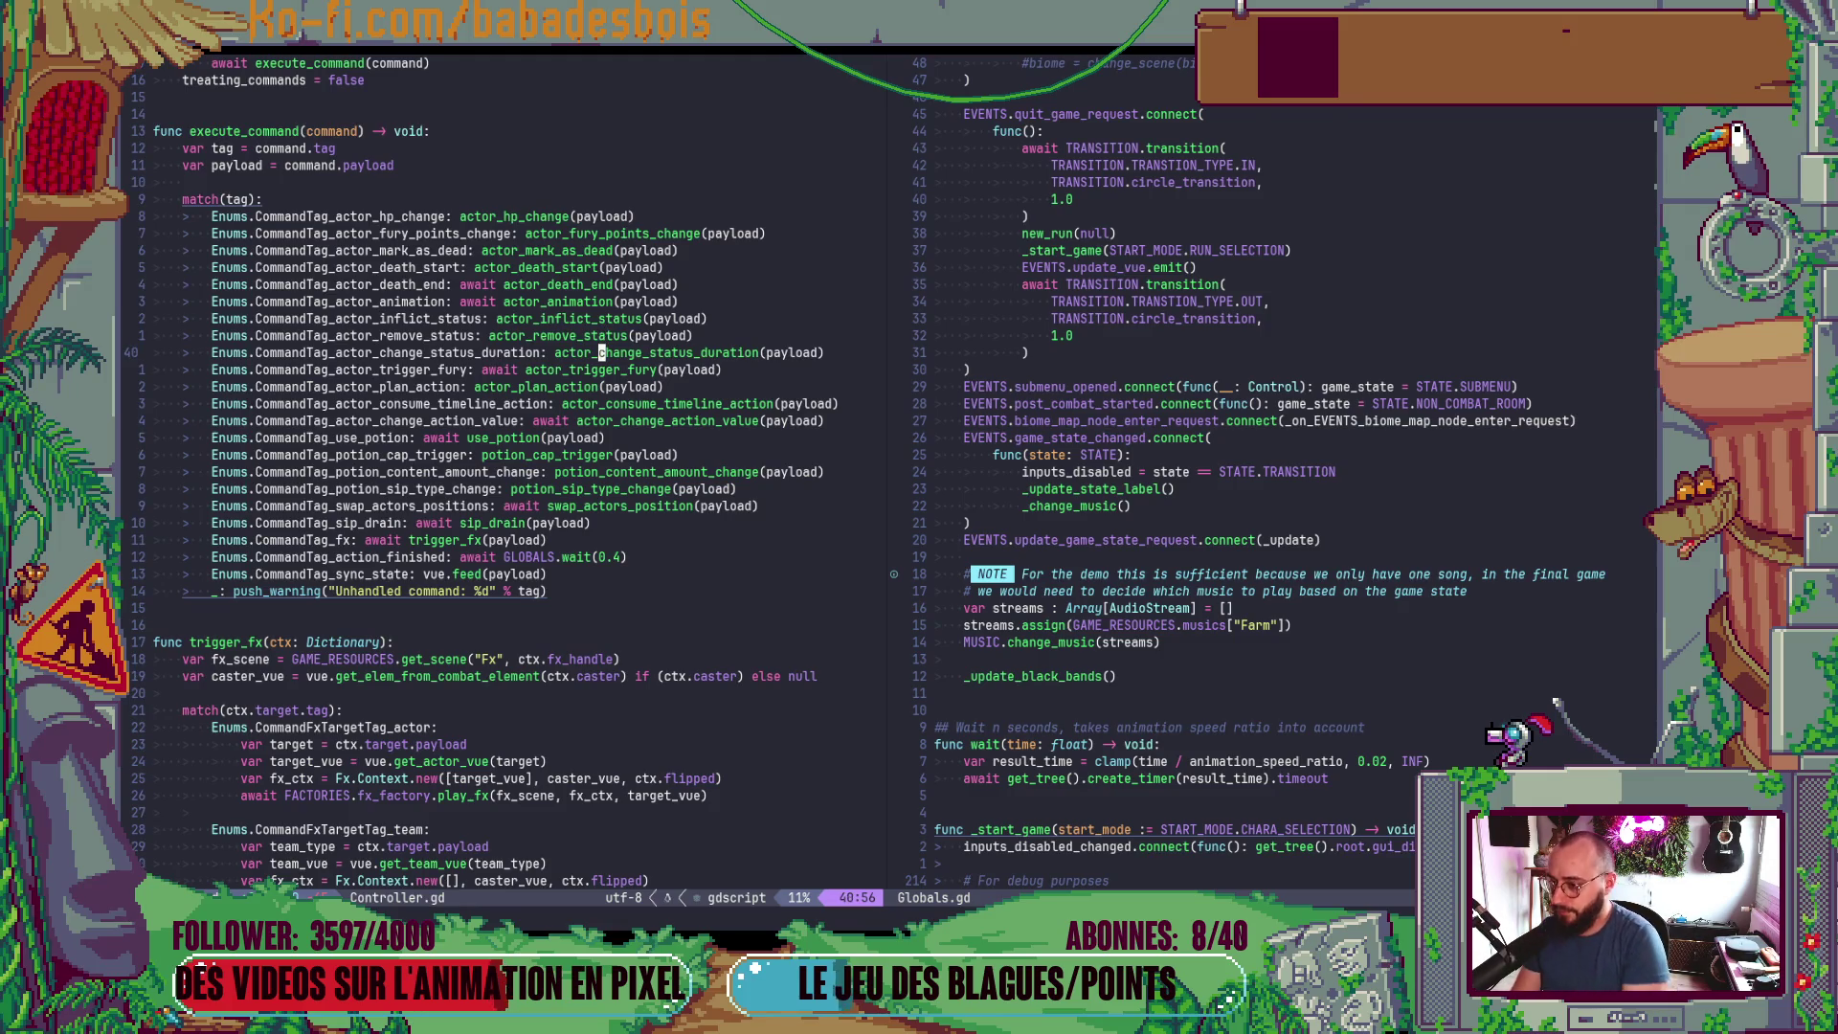
{"action": "key", "text": "j"}
{"action": "key", "text": "j"}
{"action": "key", "text": "h"}
{"action": "key", "text": "h"}
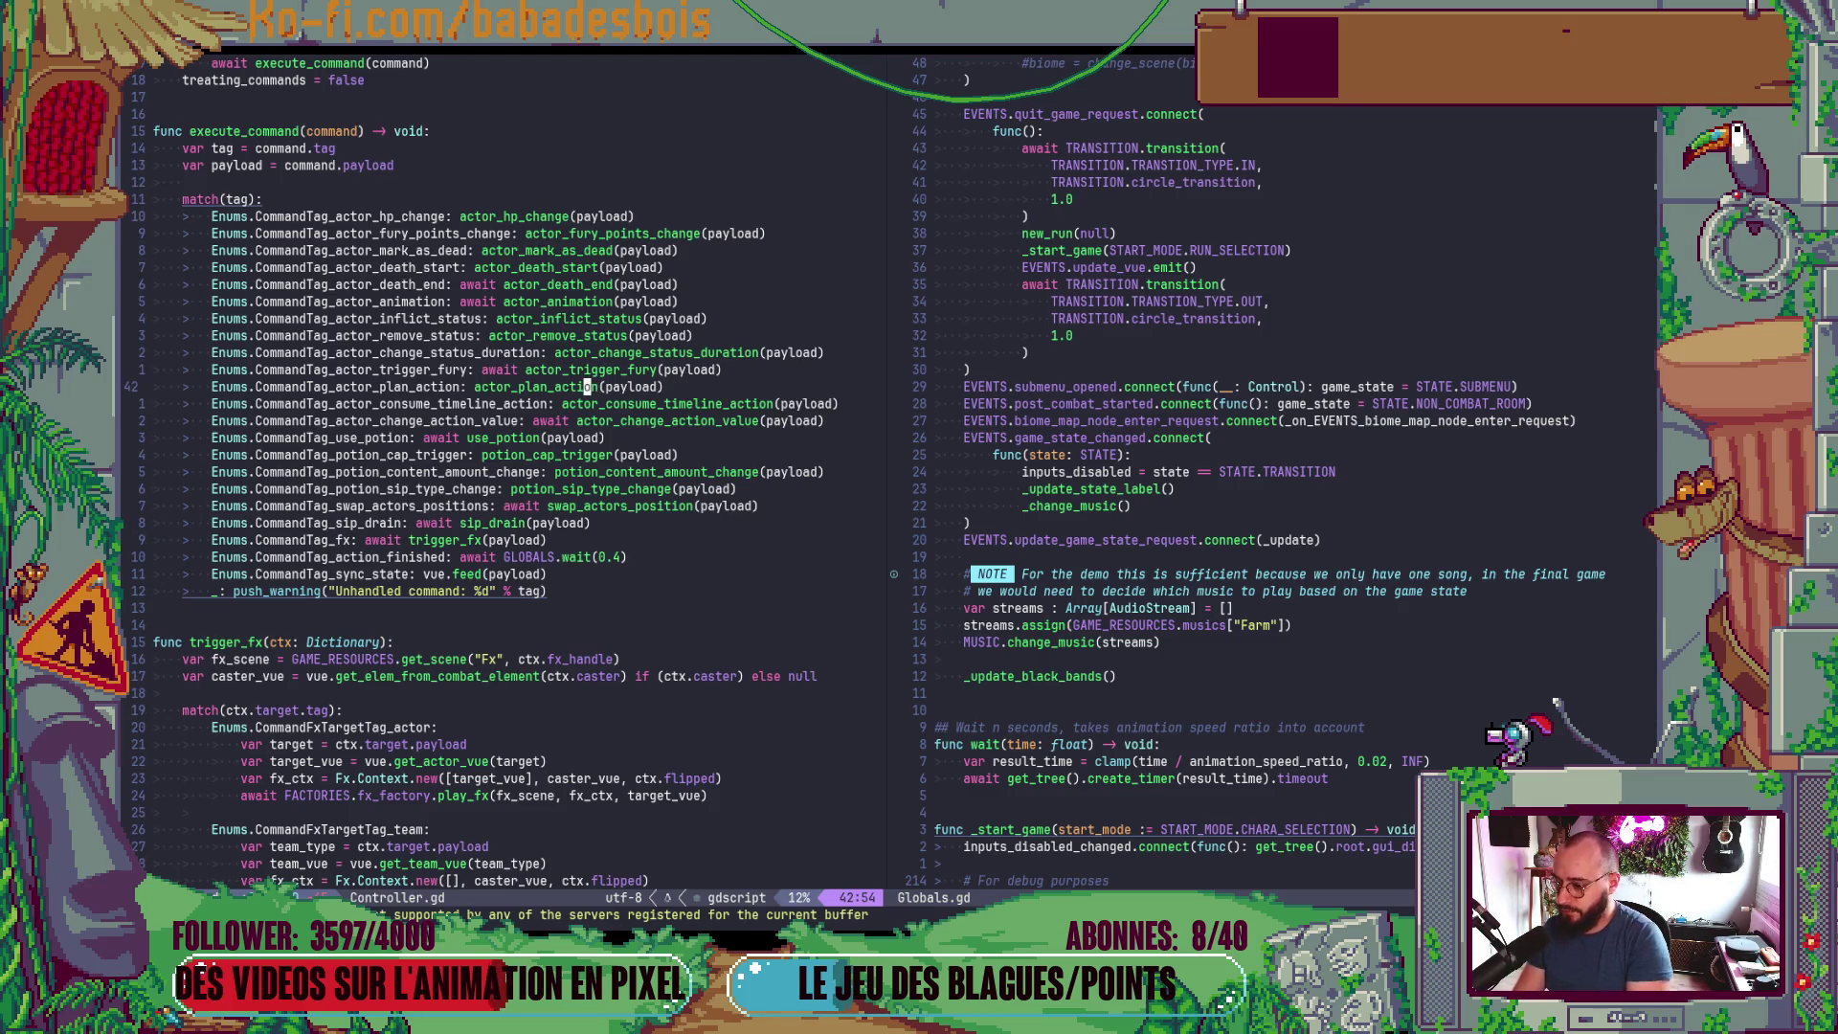
{"action": "type", "text": ":qa"}
{"action": "key", "text": "Return"}
{"action": "key", "text": "ctrl+l"}
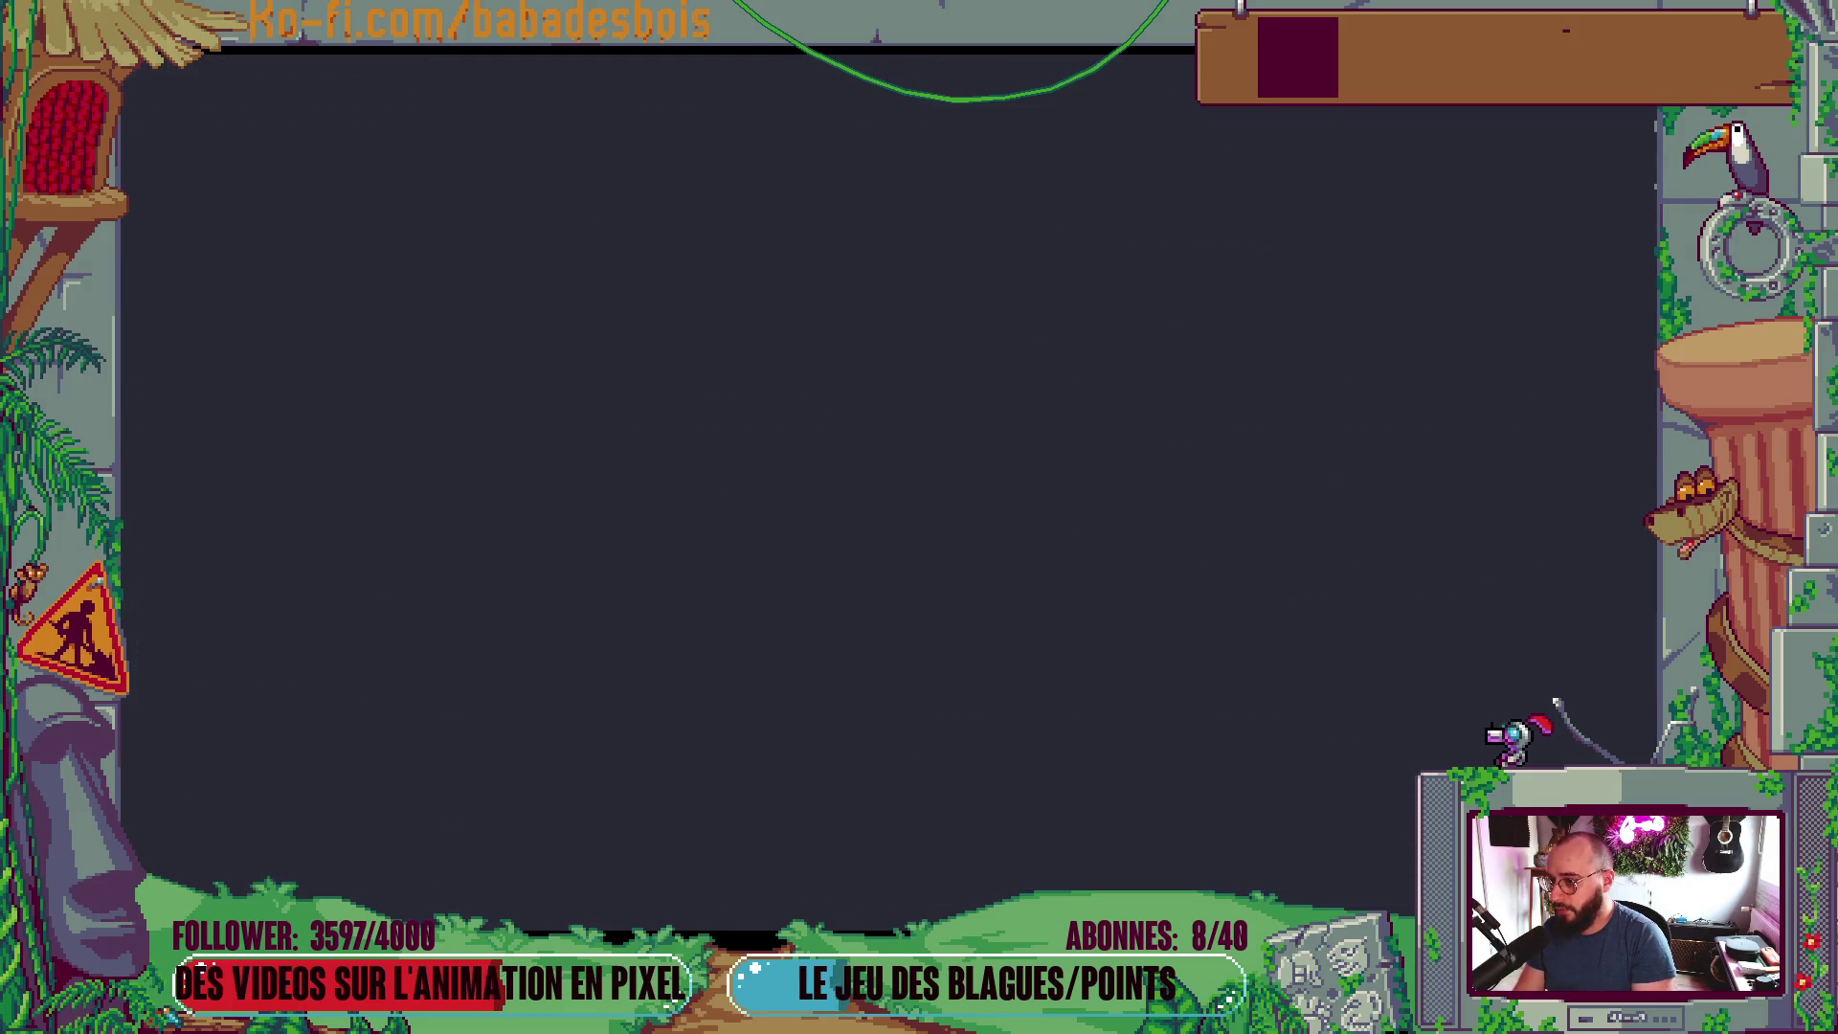
{"action": "type", "text": "nvim ."}
{"action": "key", "text": "Return"}
- Open Controller.gd via Find Files search 'Controller' and page down to the execute_command match
{"action": "key", "text": "space"}
{"action": "key", "text": "f"}
{"action": "key", "text": "f"}
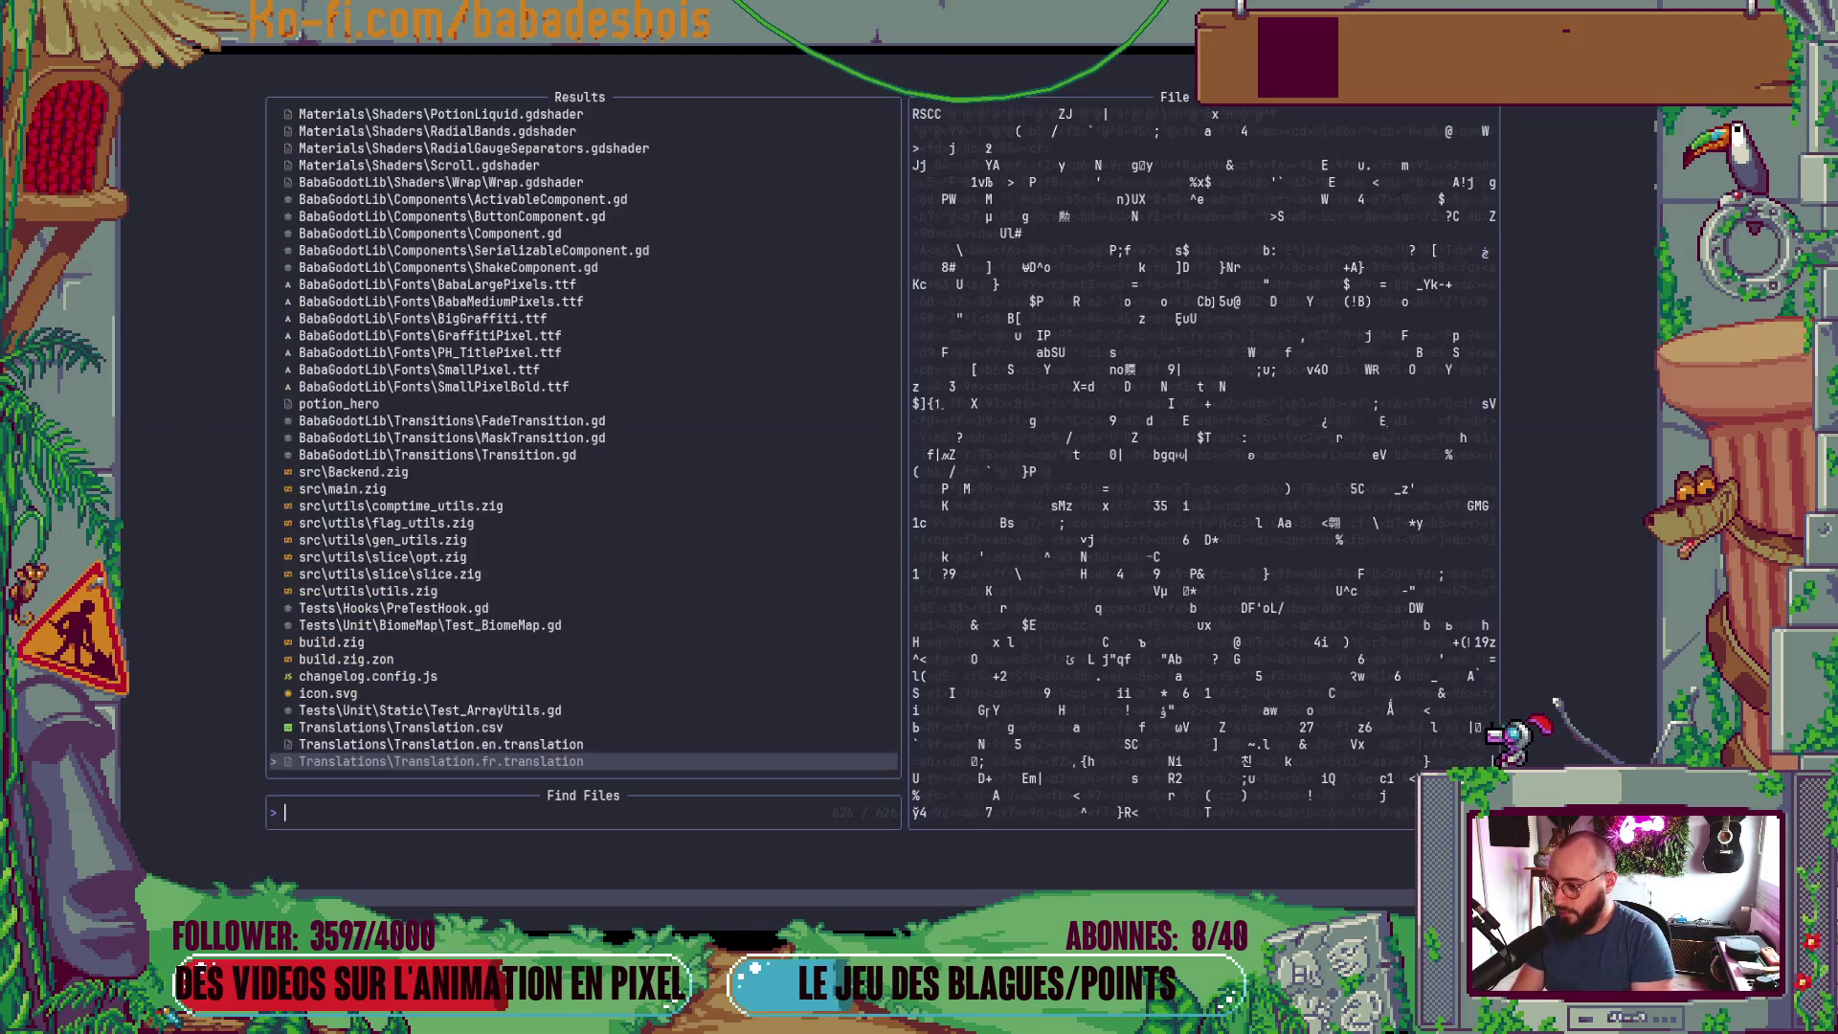
{"action": "type", "text": "comman"}
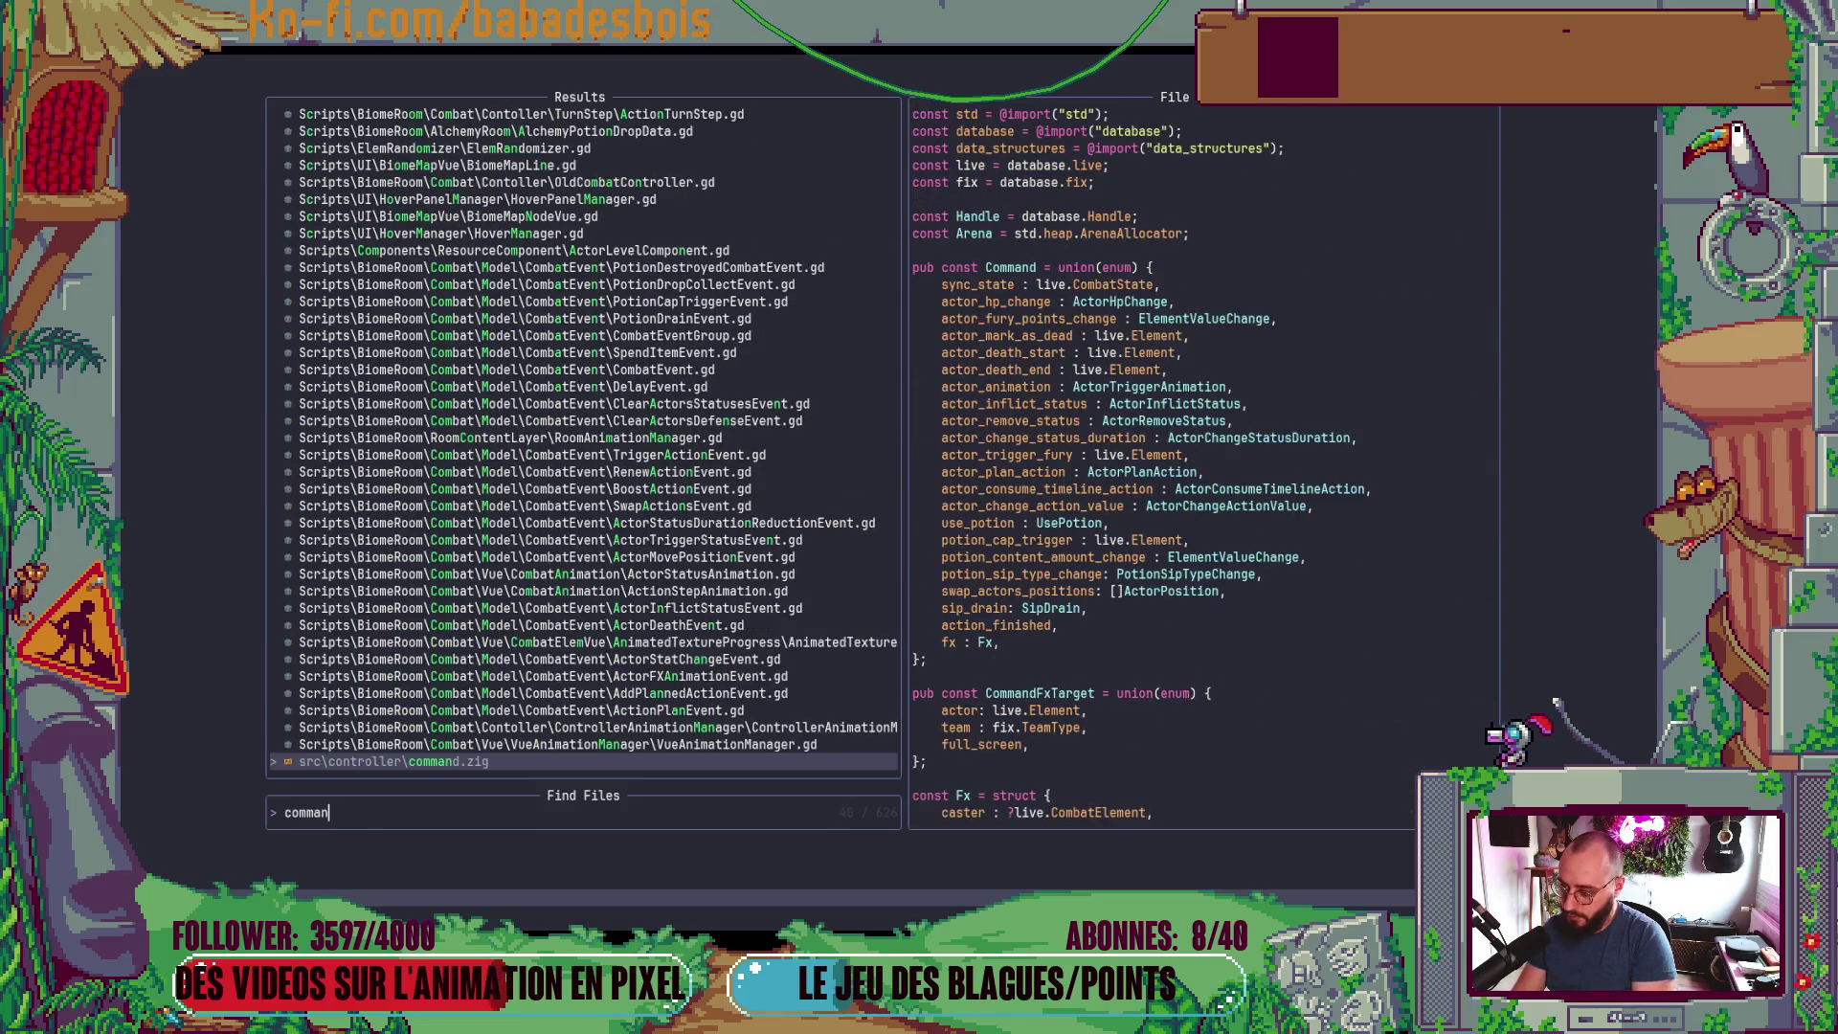
{"action": "key", "text": "BackSpace"}
{"action": "key", "text": "BackSpace"}
{"action": "key", "text": "BackSpace"}
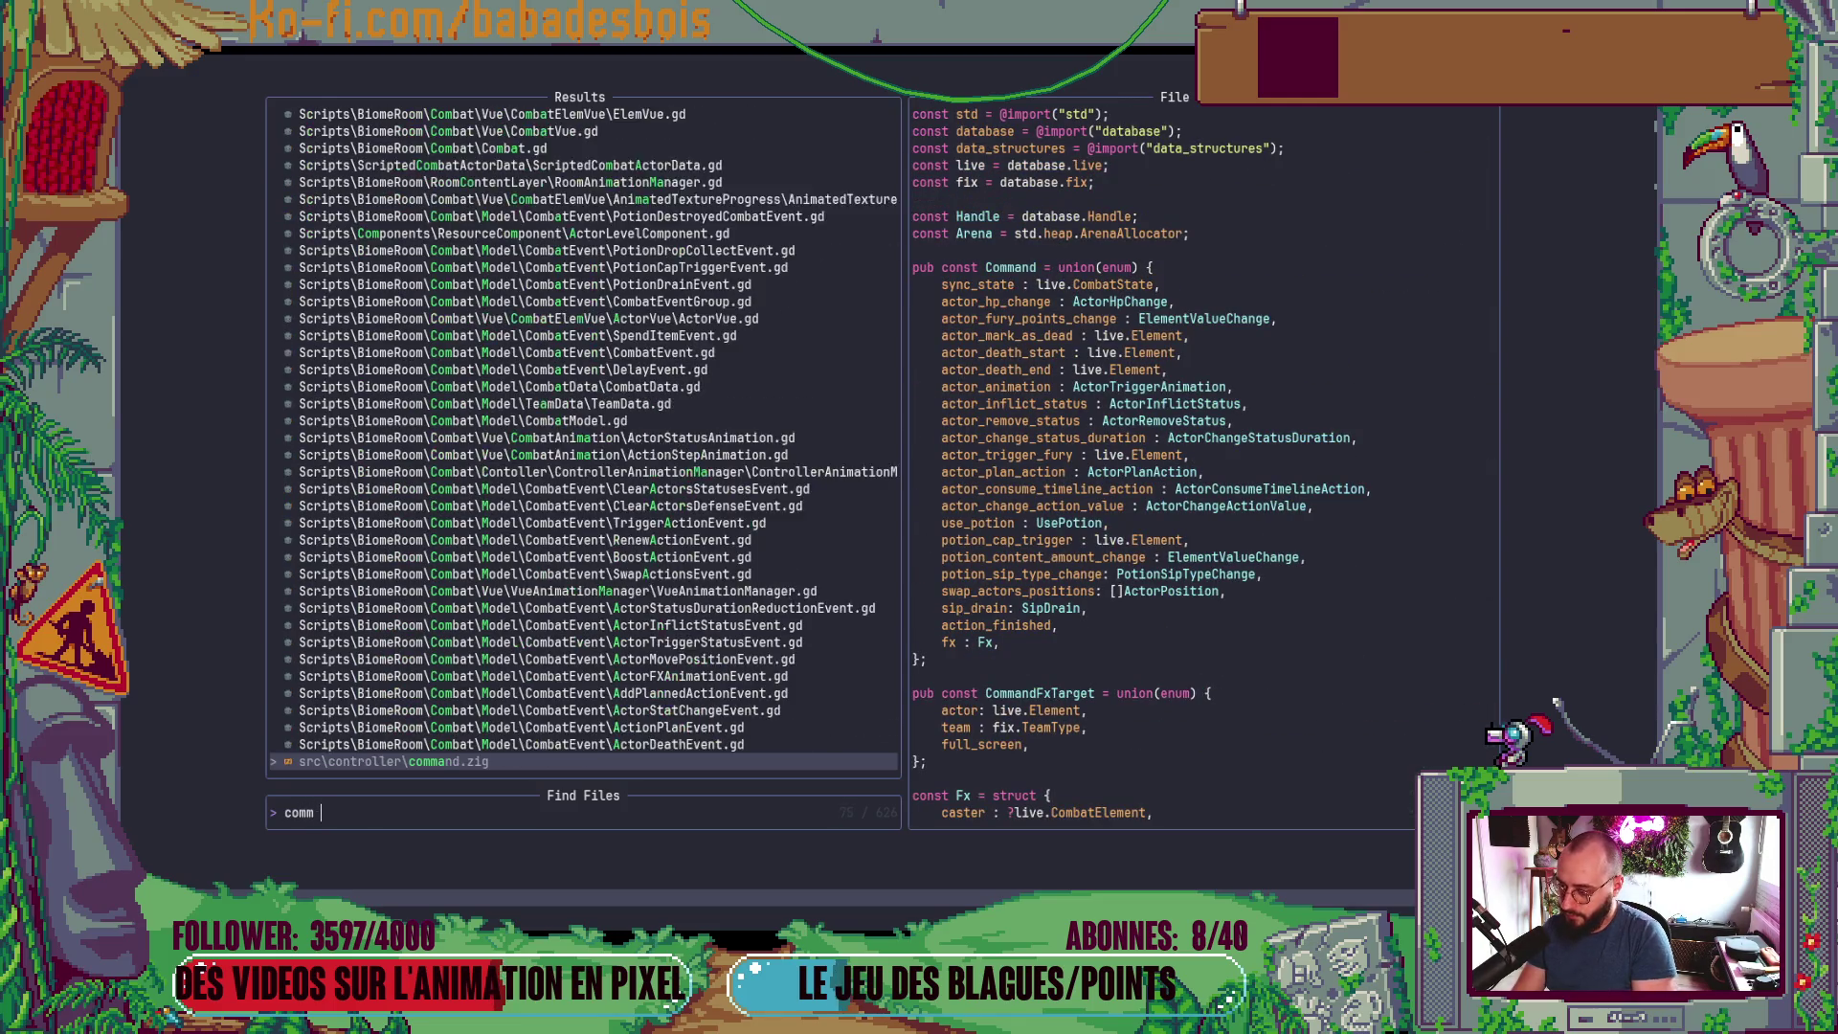
{"action": "type", "text": "Controller"}
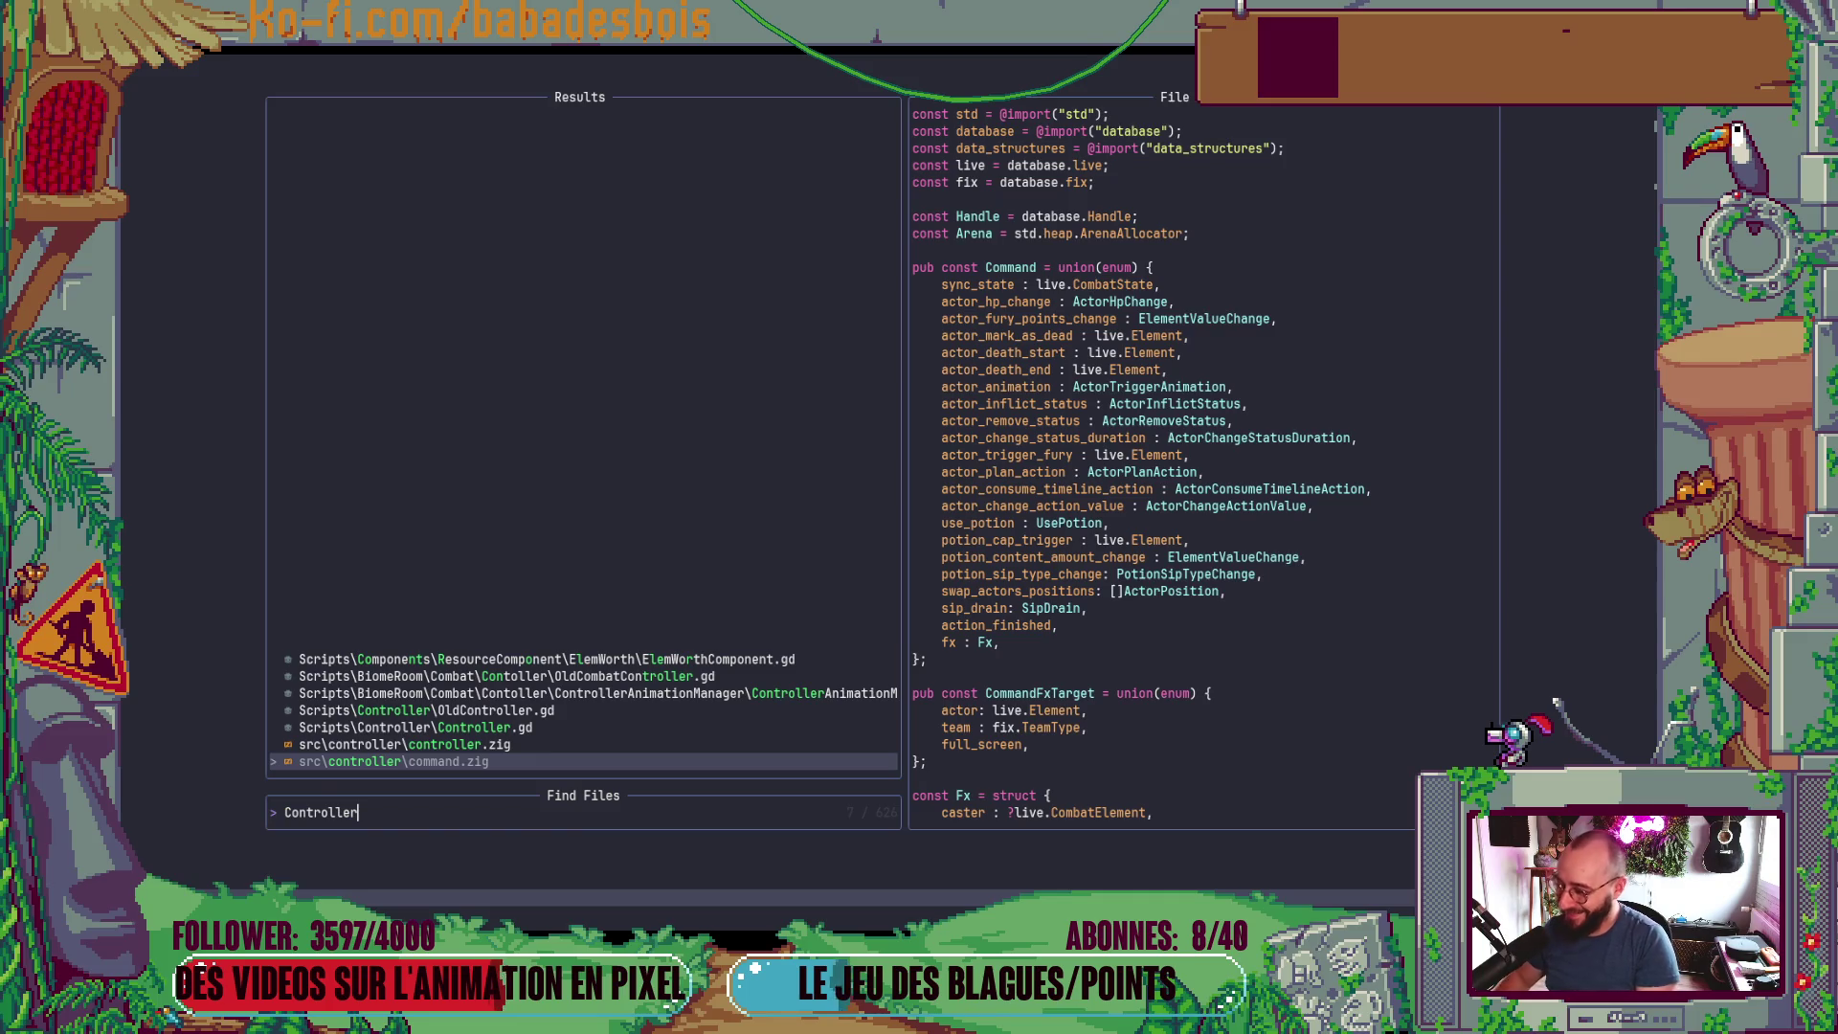
{"action": "key", "text": "Up"}
{"action": "key", "text": "Up"}
{"action": "key", "text": "Return"}
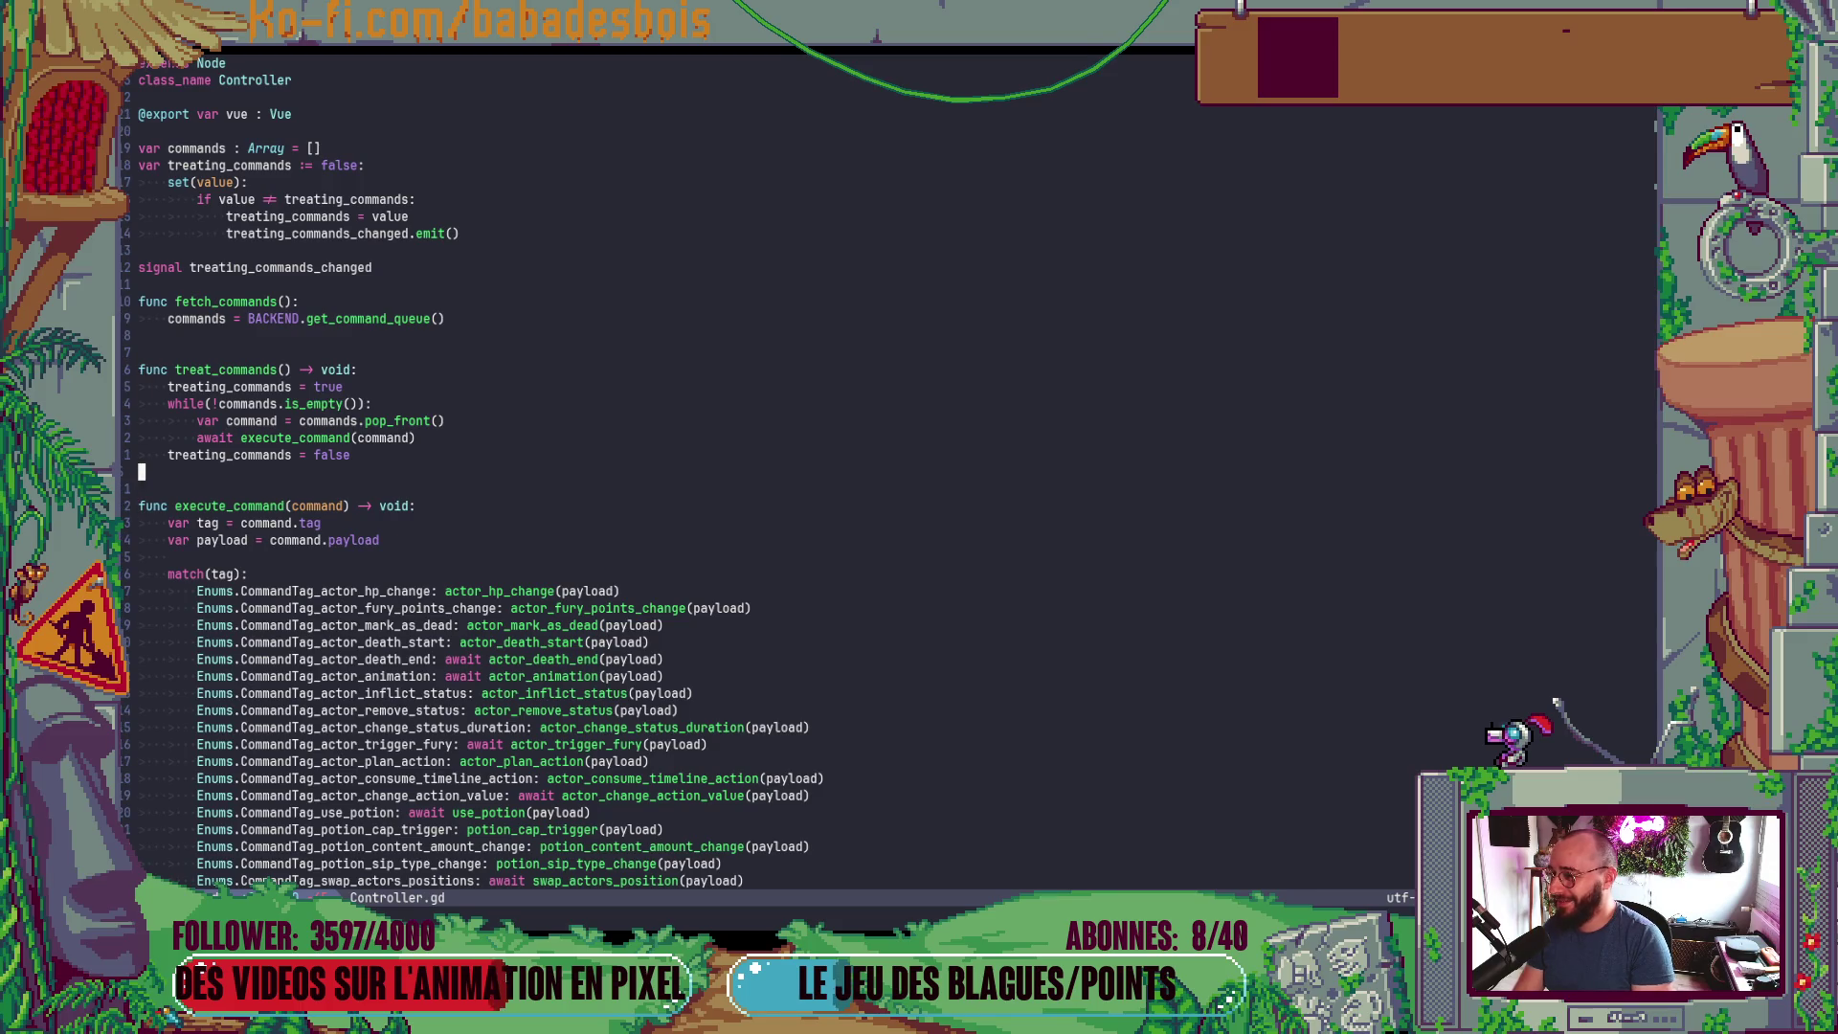
{"action": "key", "text": "ctrl+d"}
{"action": "key", "text": "j"}
{"action": "key", "text": "j"}
{"action": "key", "text": "j"}
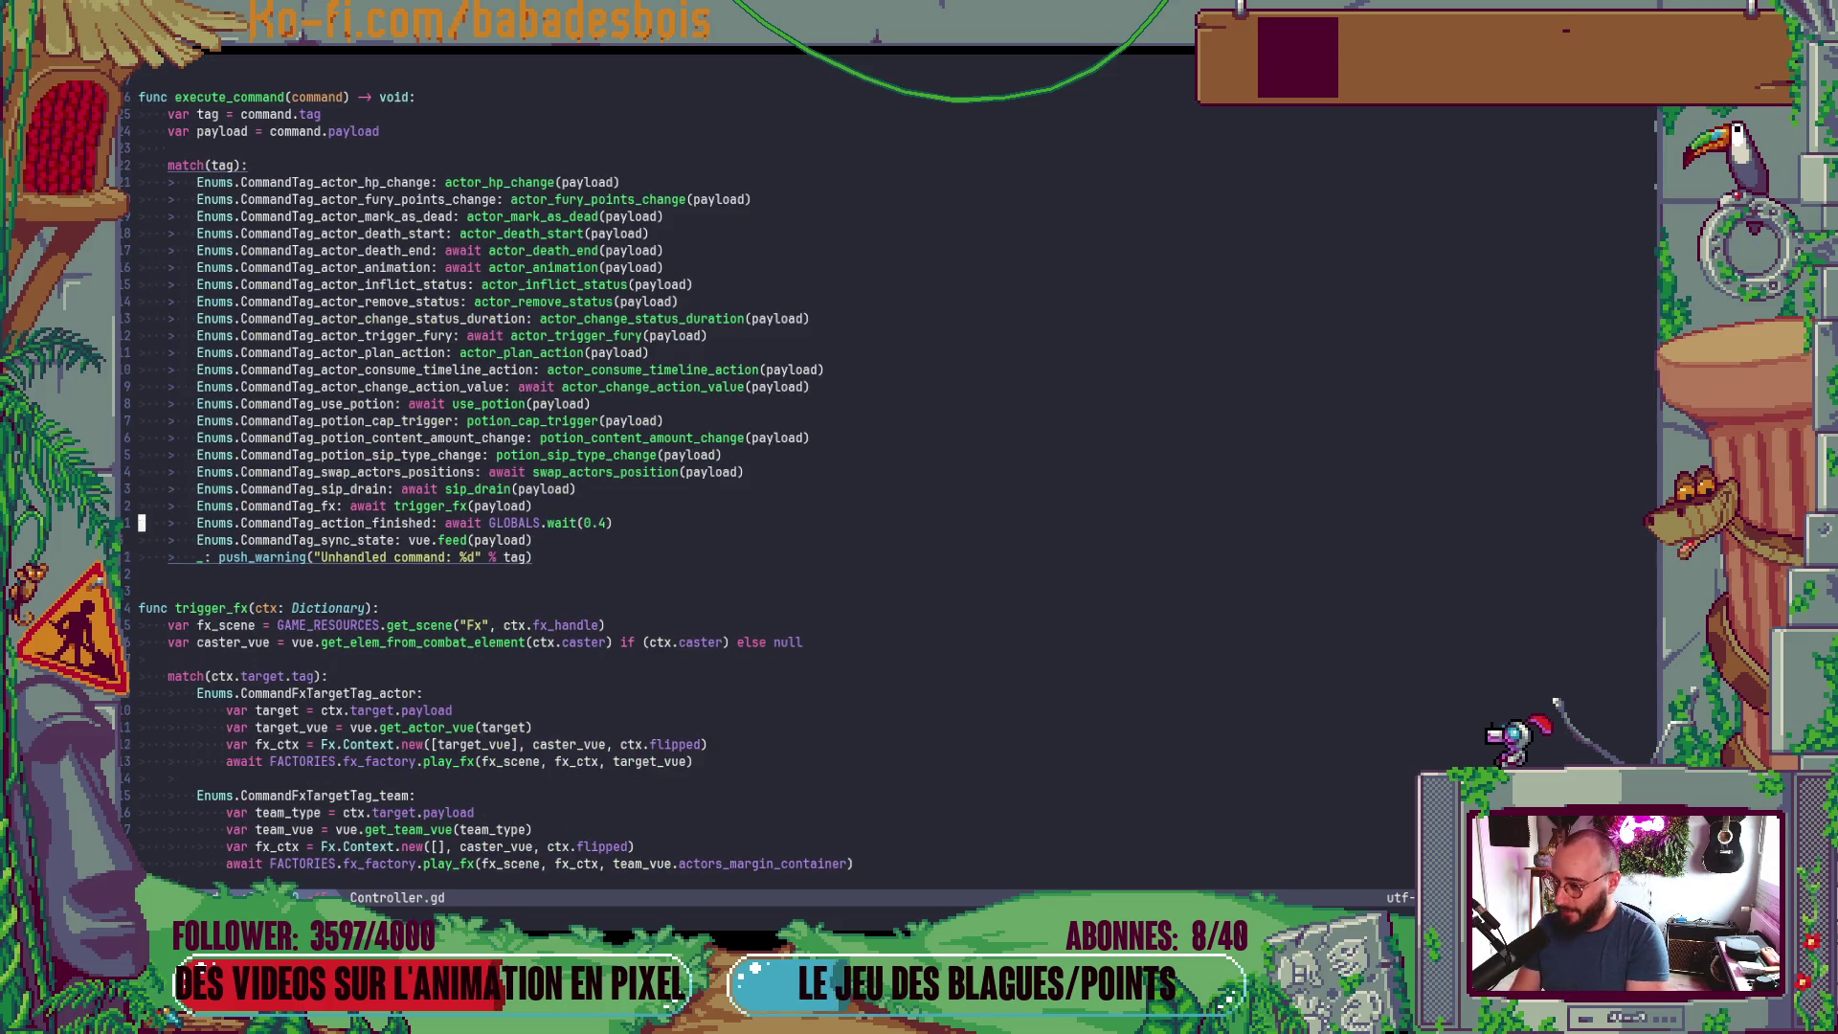
{"action": "key", "text": "ctrl+u"}
{"action": "key", "text": "j"}
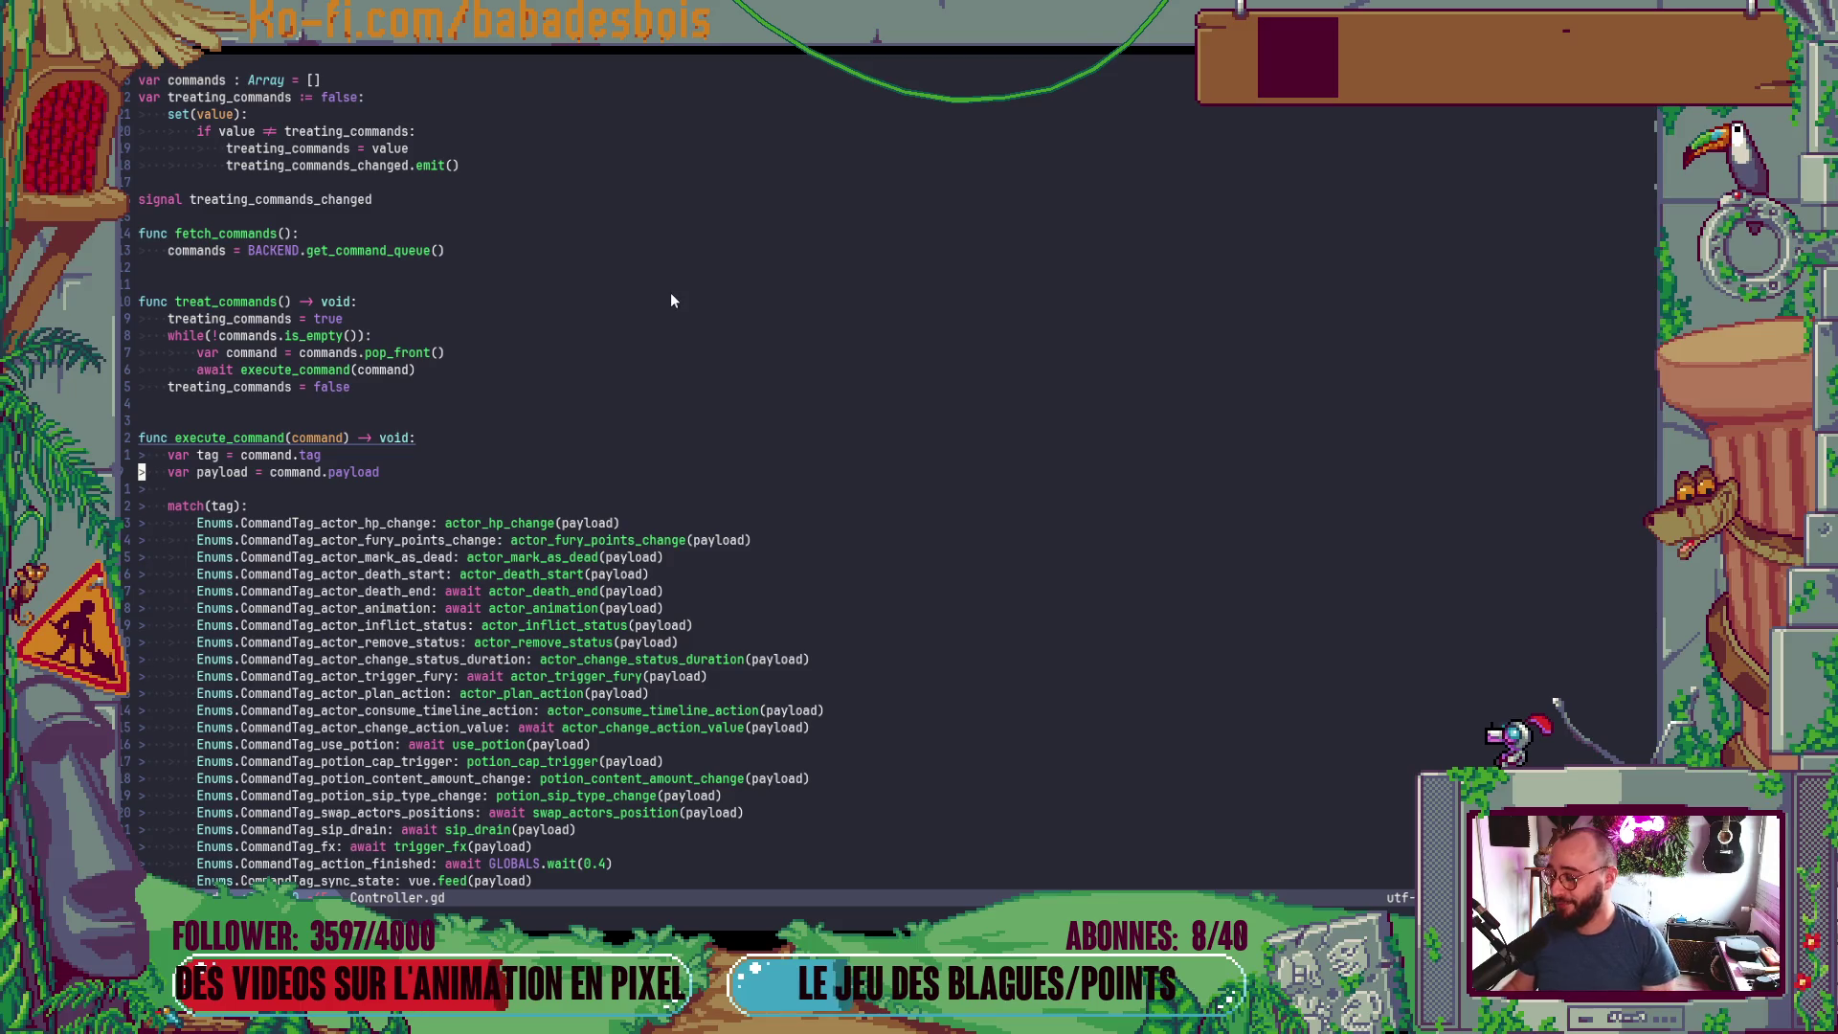
{"action": "scroll", "coordinate": [672, 300], "scroll_direction": "down", "scroll_amount": 10}
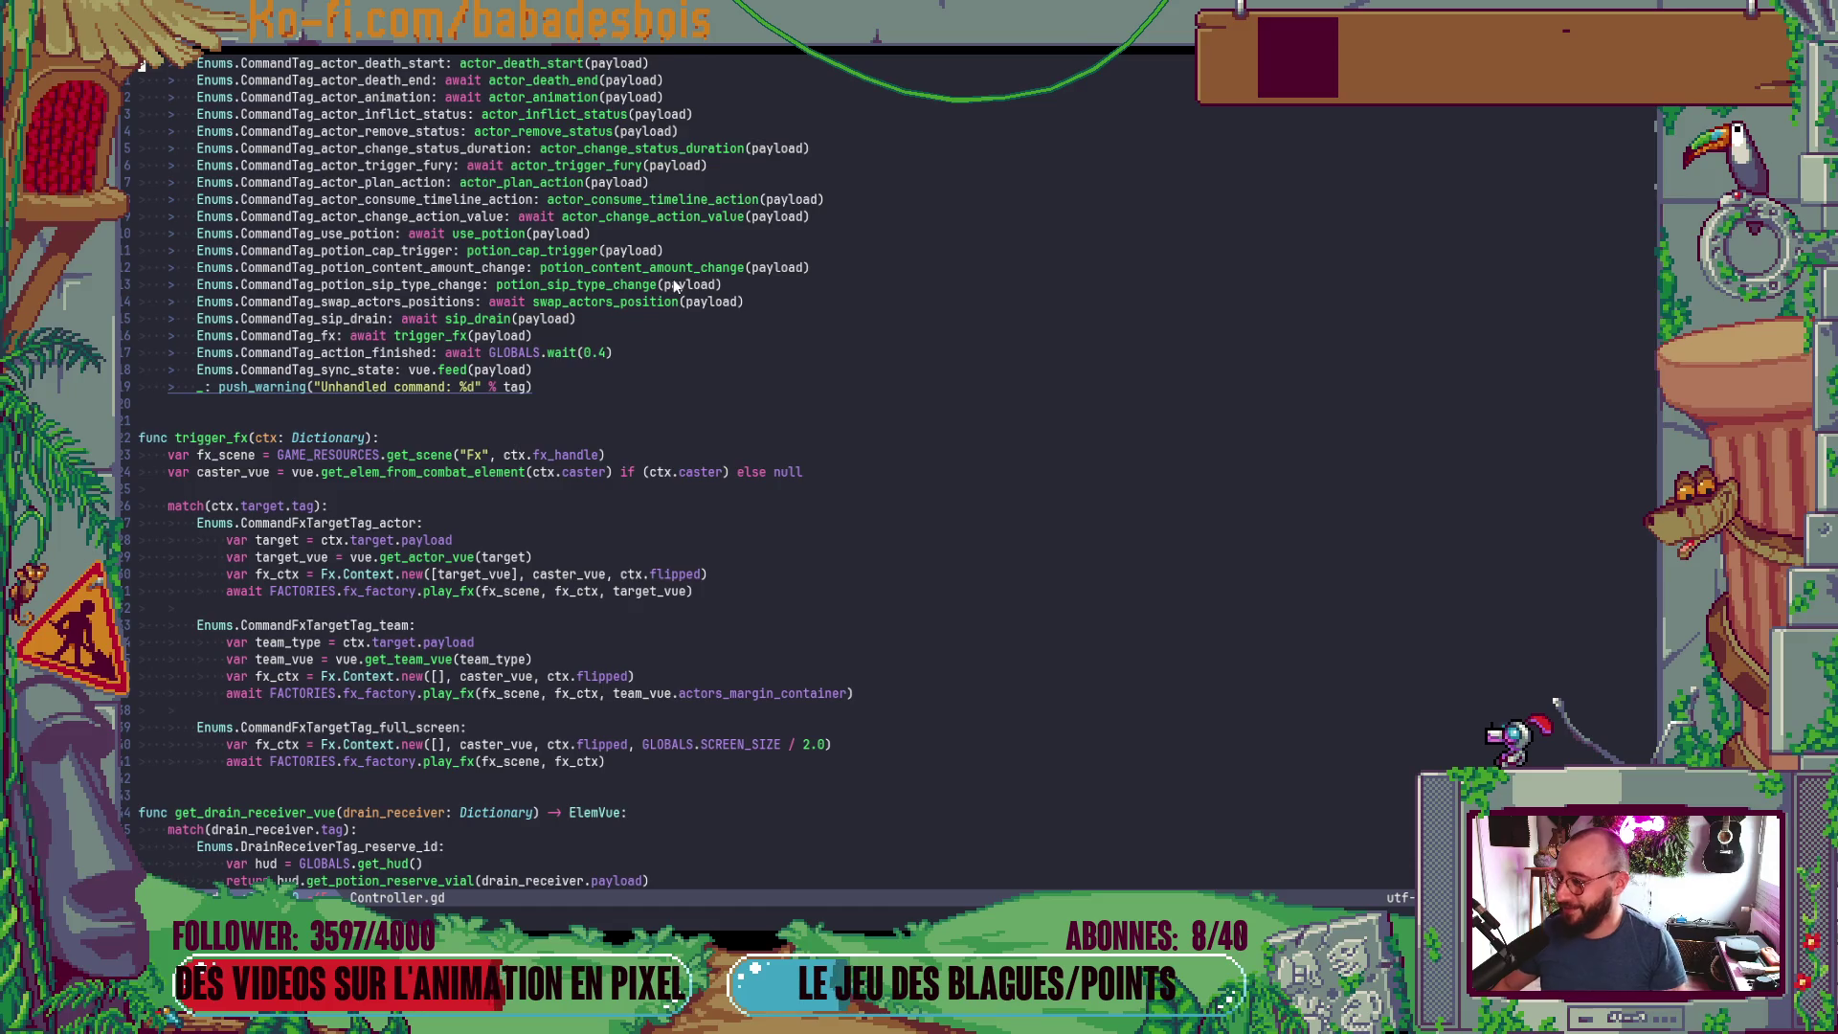
{"action": "scroll", "coordinate": [674, 285], "scroll_direction": "down", "scroll_amount": 2}
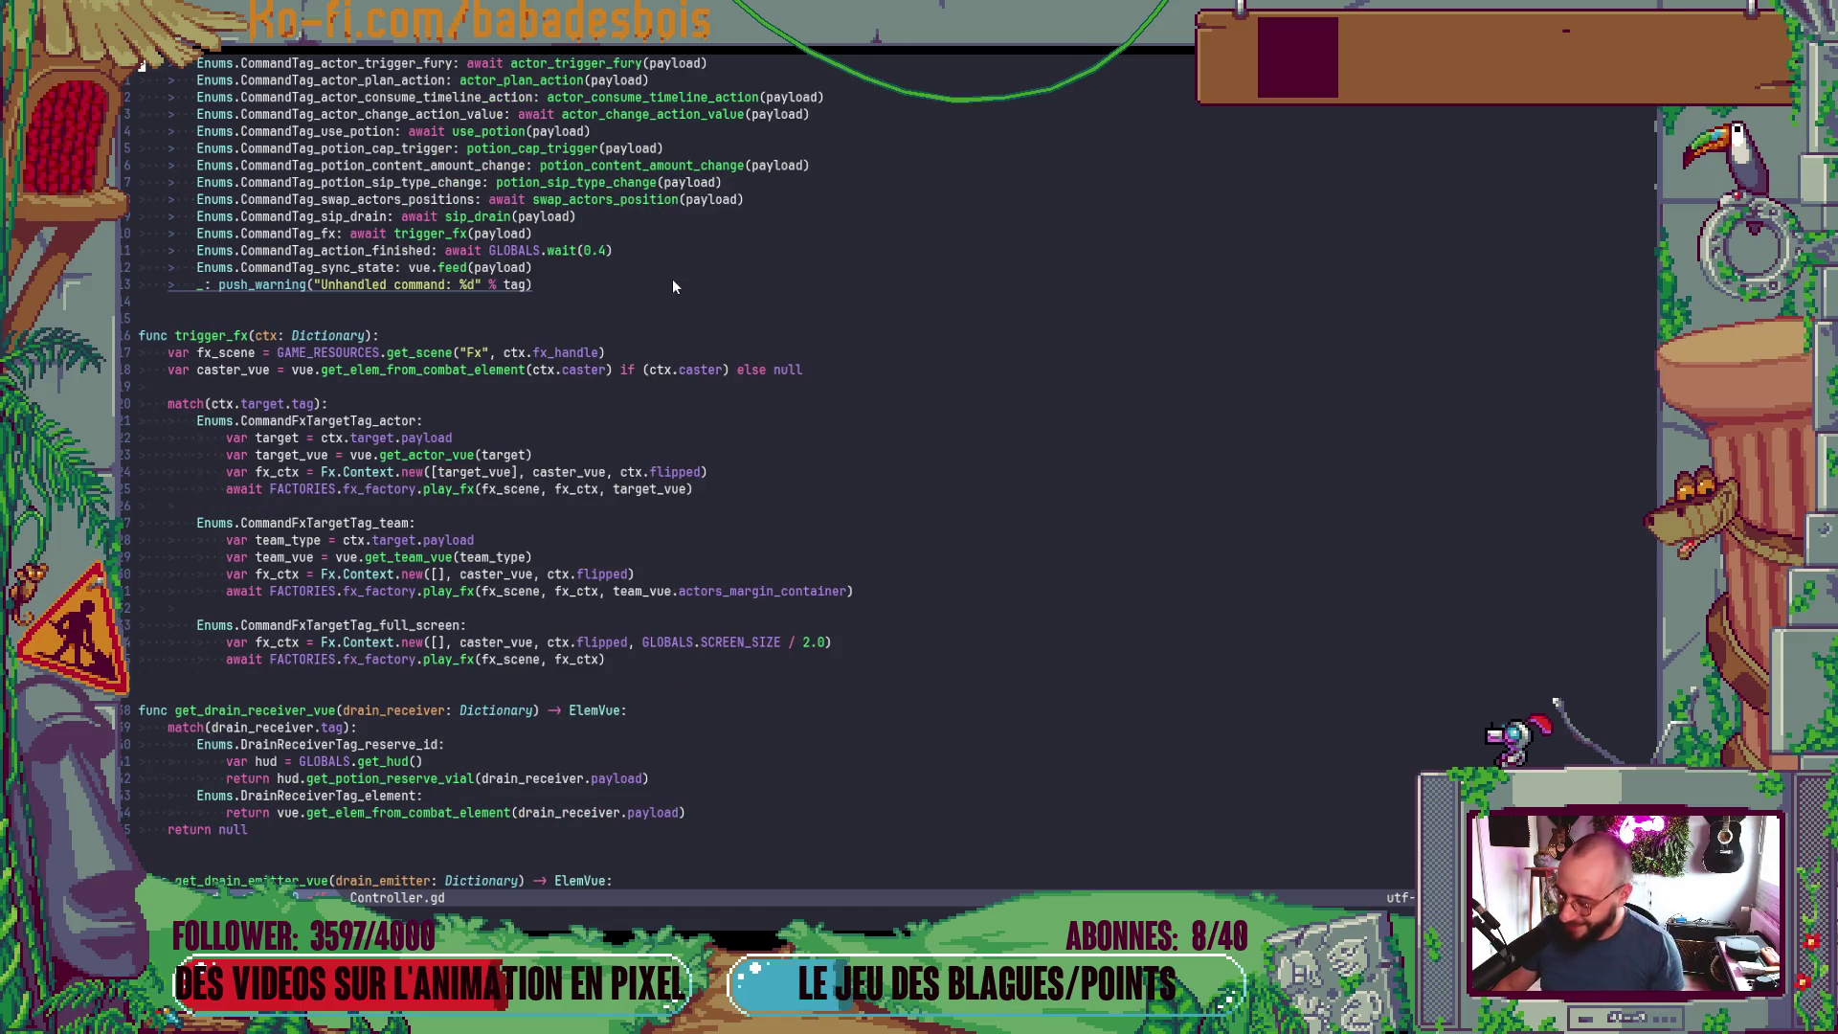
{"action": "scroll", "coordinate": [660, 354], "scroll_direction": "down", "scroll_amount": 2}
{"action": "scroll", "coordinate": [651, 383], "scroll_direction": "up", "scroll_amount": 3}
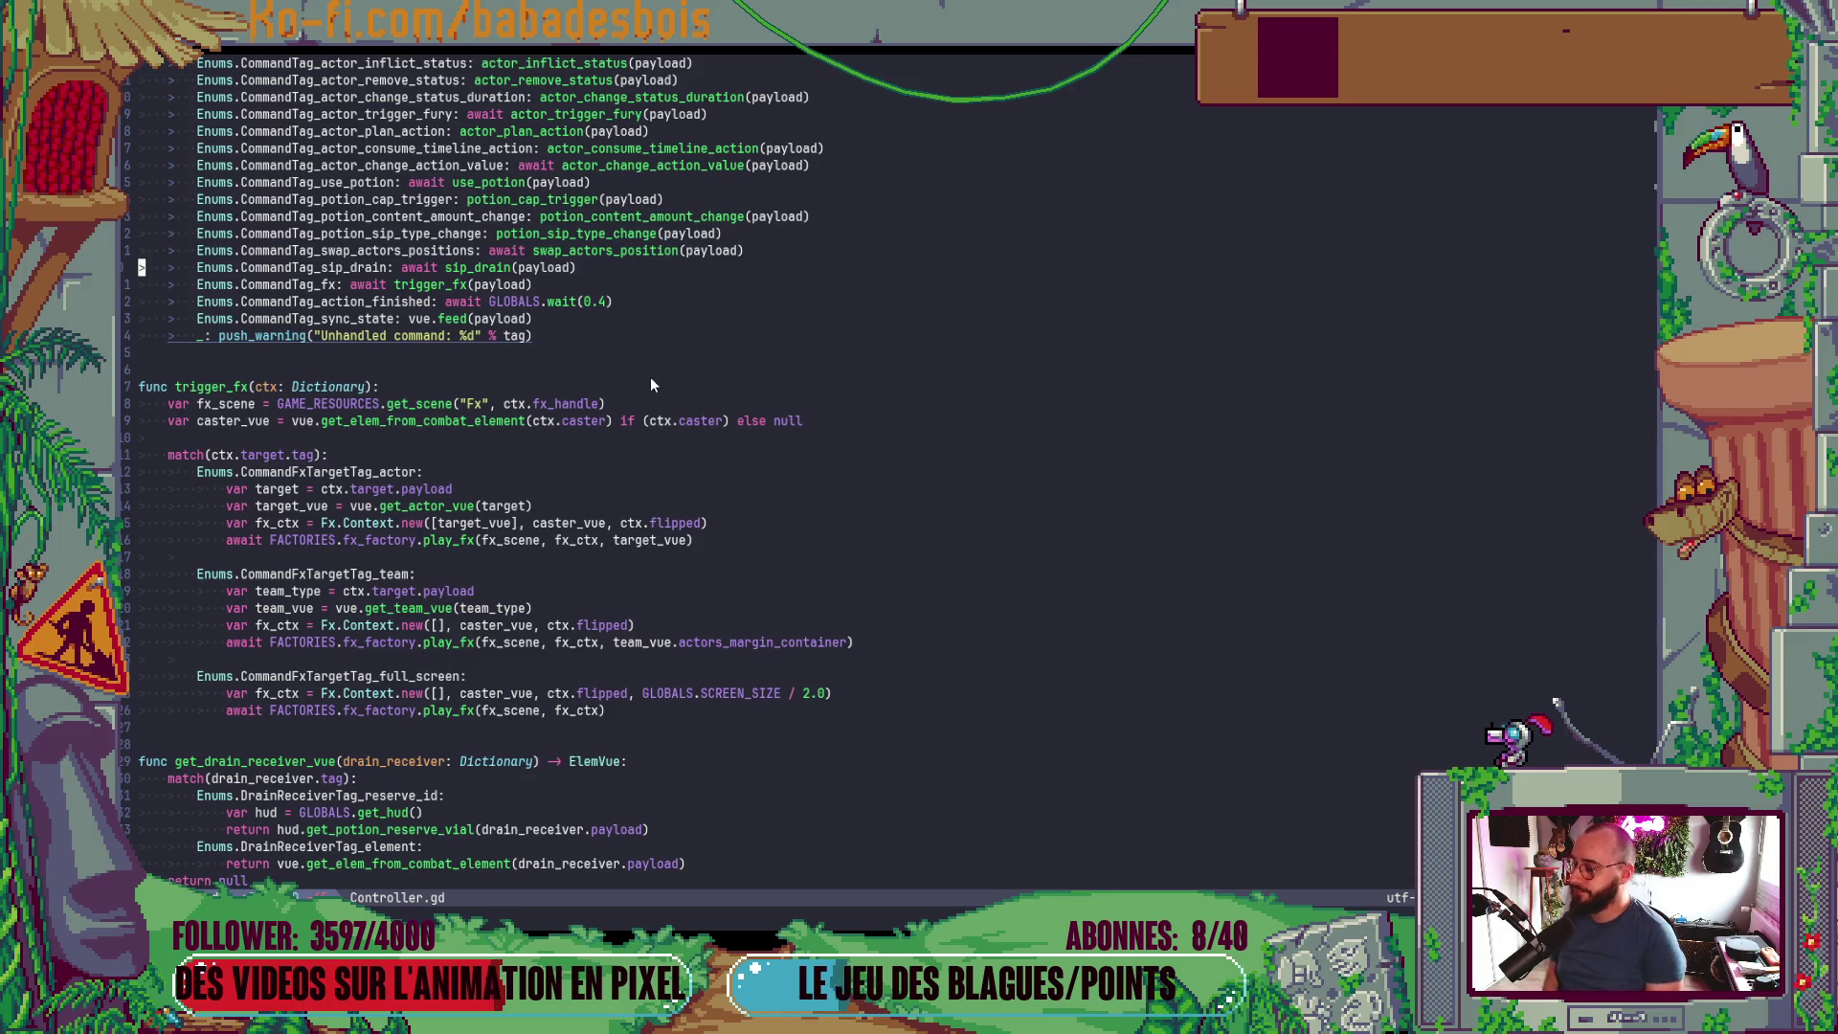
- Scroll Controller.gd until the execute_command match with await GLOBALS.wait(0.4) is visible
{"action": "scroll", "coordinate": [651, 385], "scroll_direction": "down", "scroll_amount": 20}
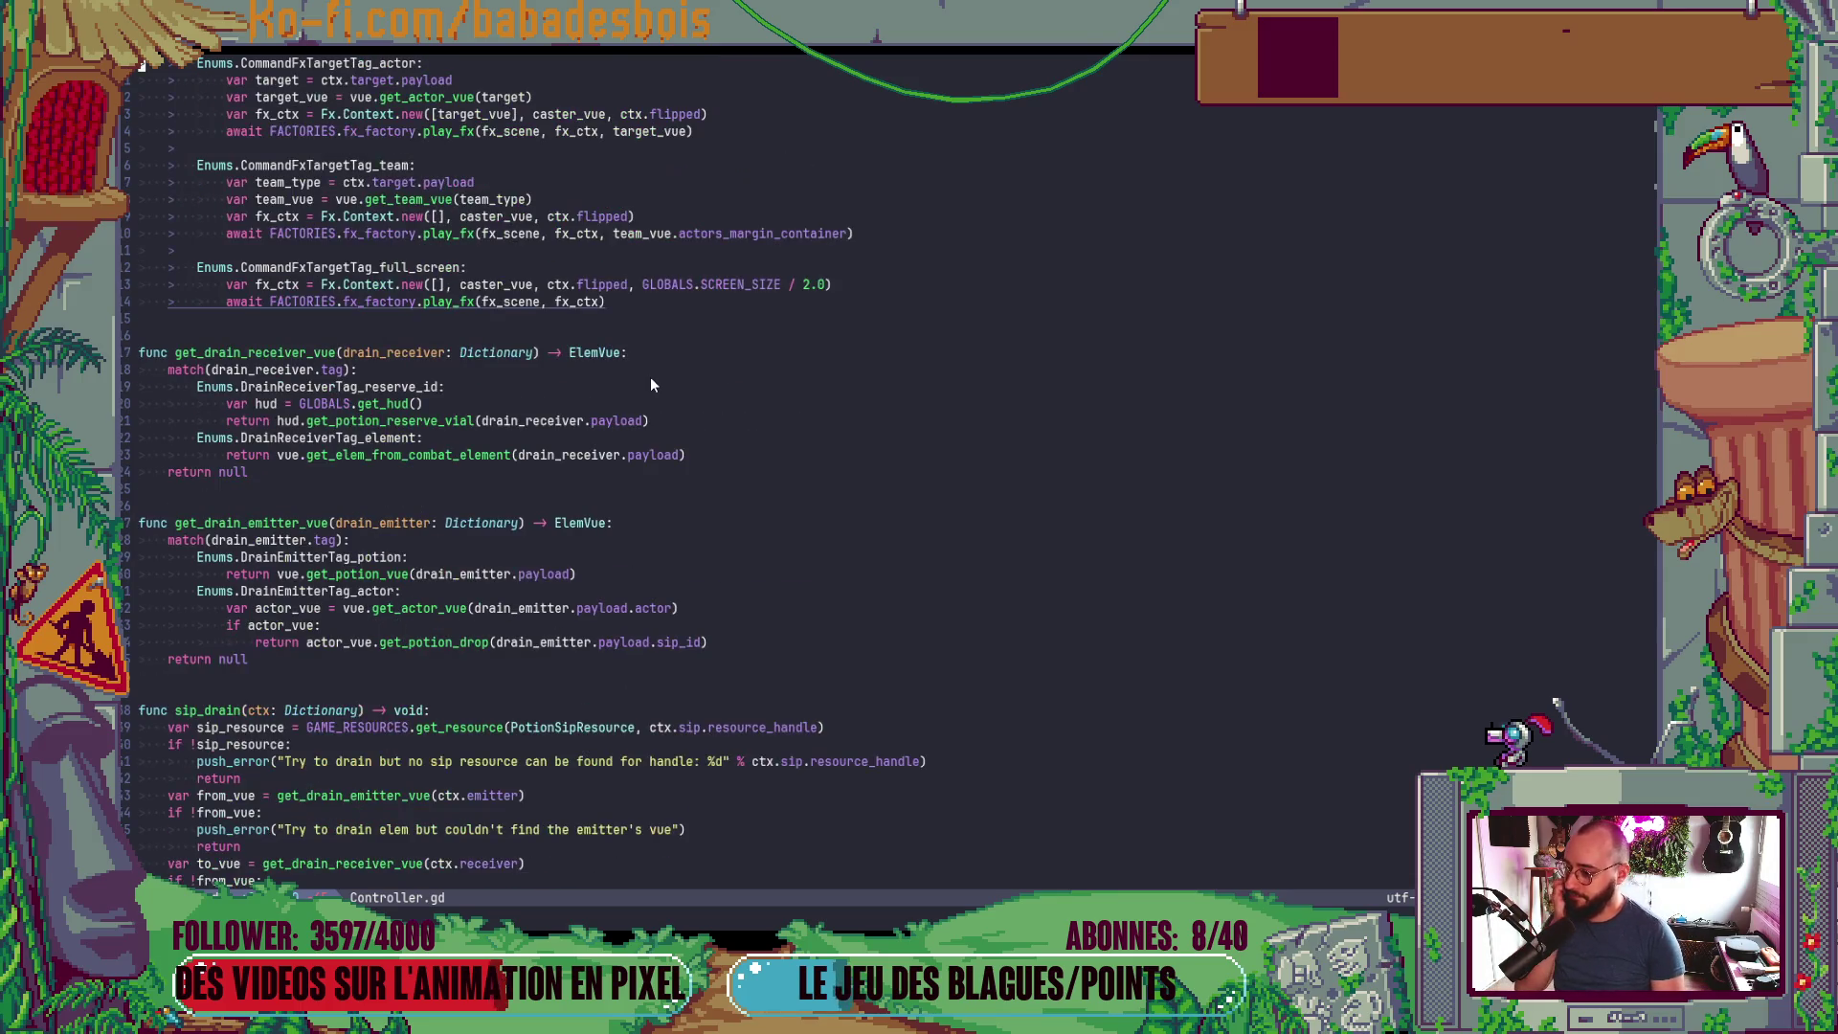
{"action": "scroll", "coordinate": [651, 385], "scroll_direction": "up", "scroll_amount": 20}
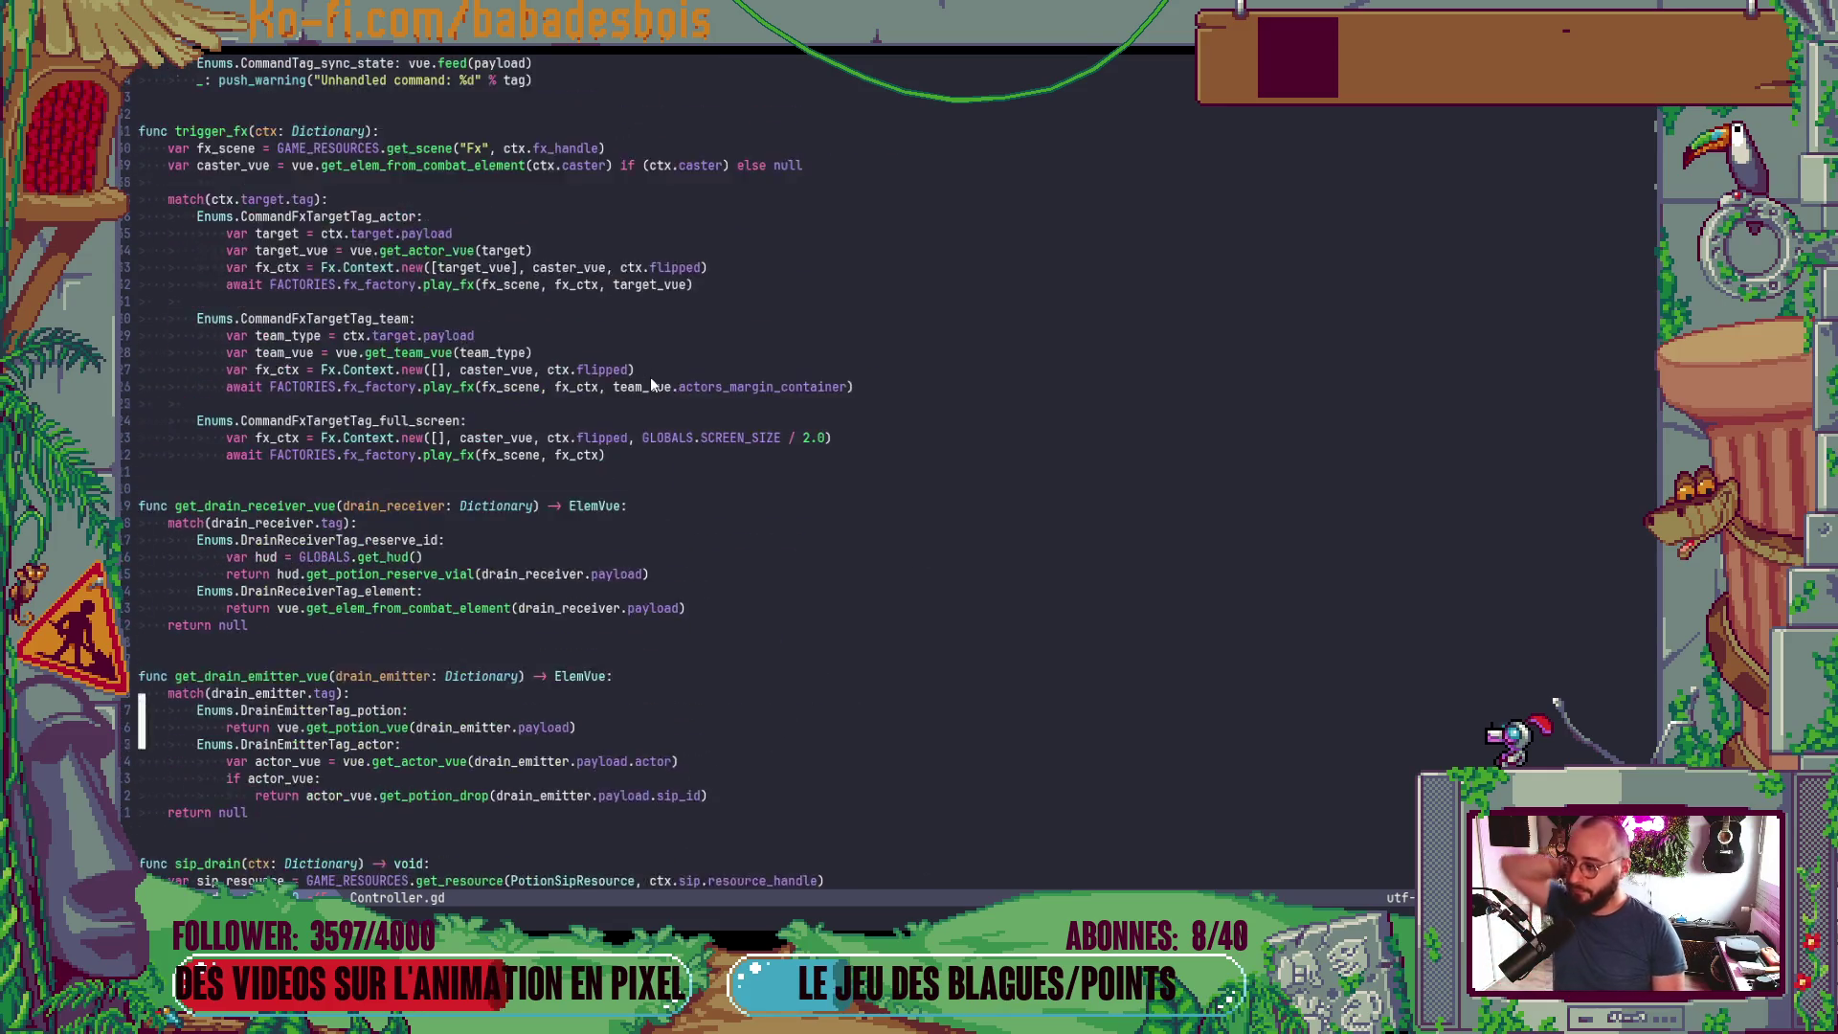
{"action": "scroll", "coordinate": [651, 385], "scroll_direction": "down", "scroll_amount": 4}
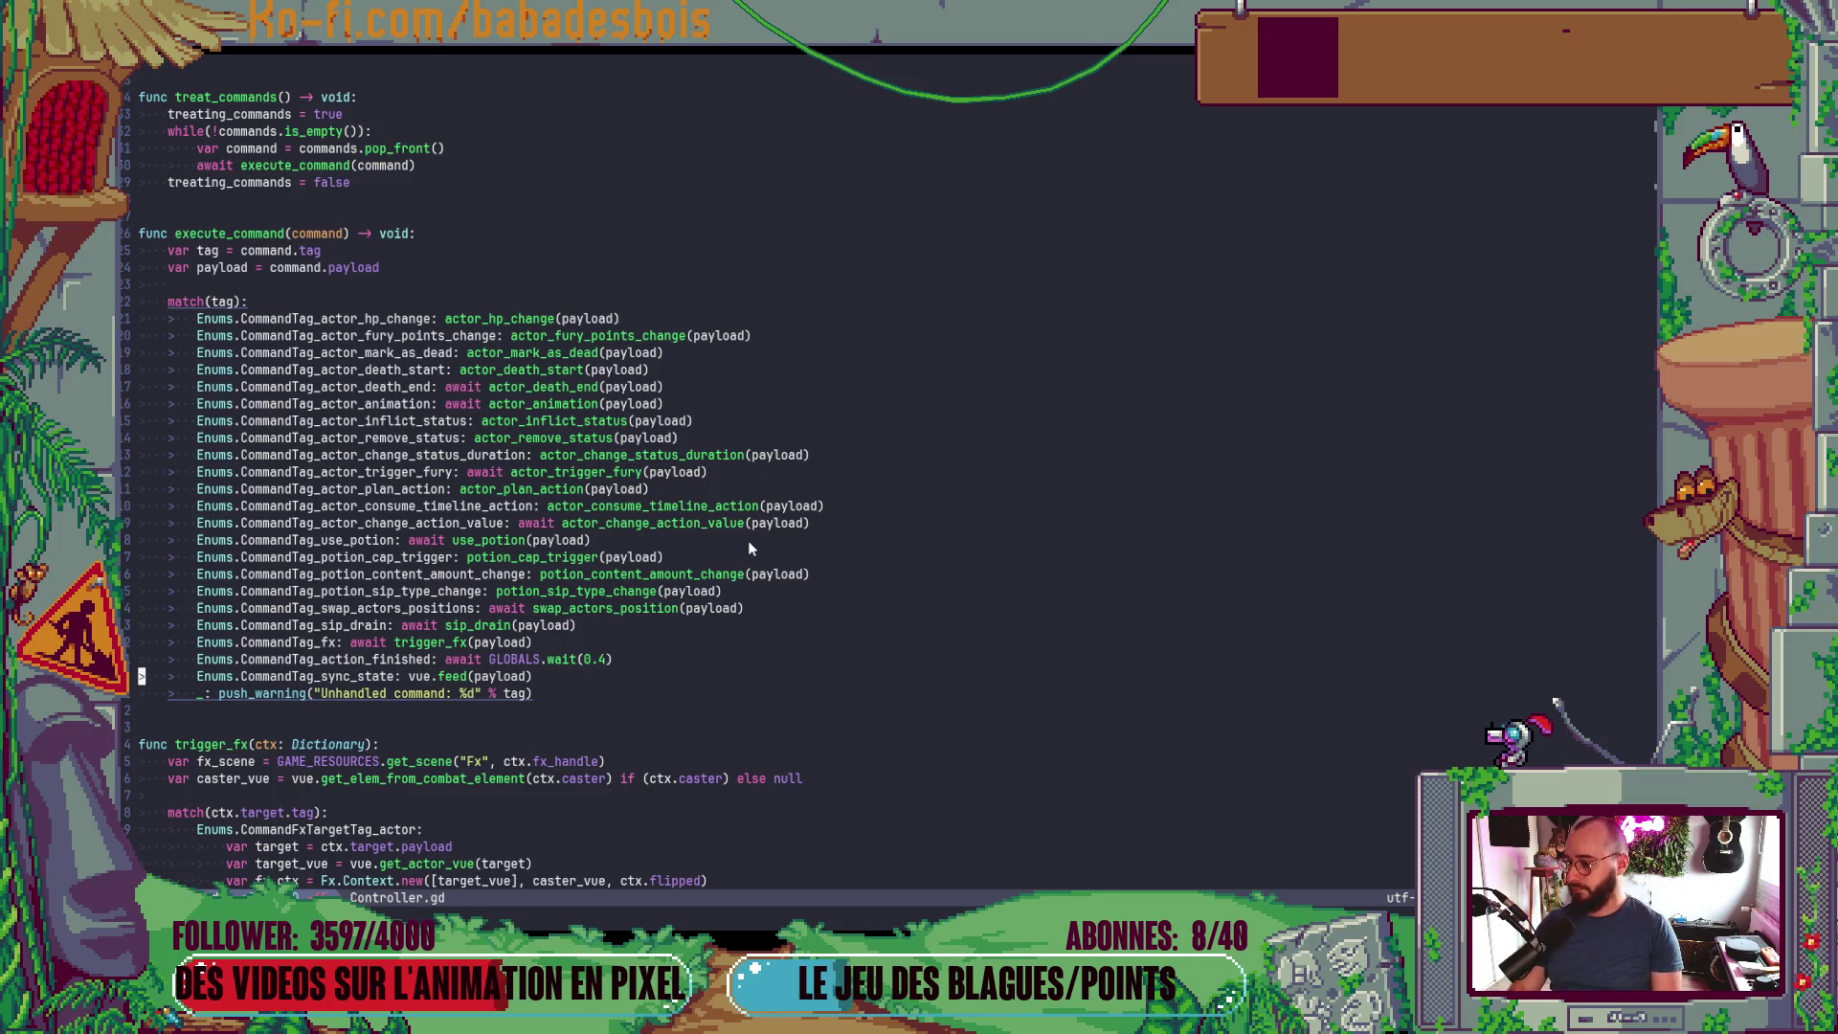
{"action": "scroll", "coordinate": [749, 549], "scroll_direction": "down", "scroll_amount": 2}
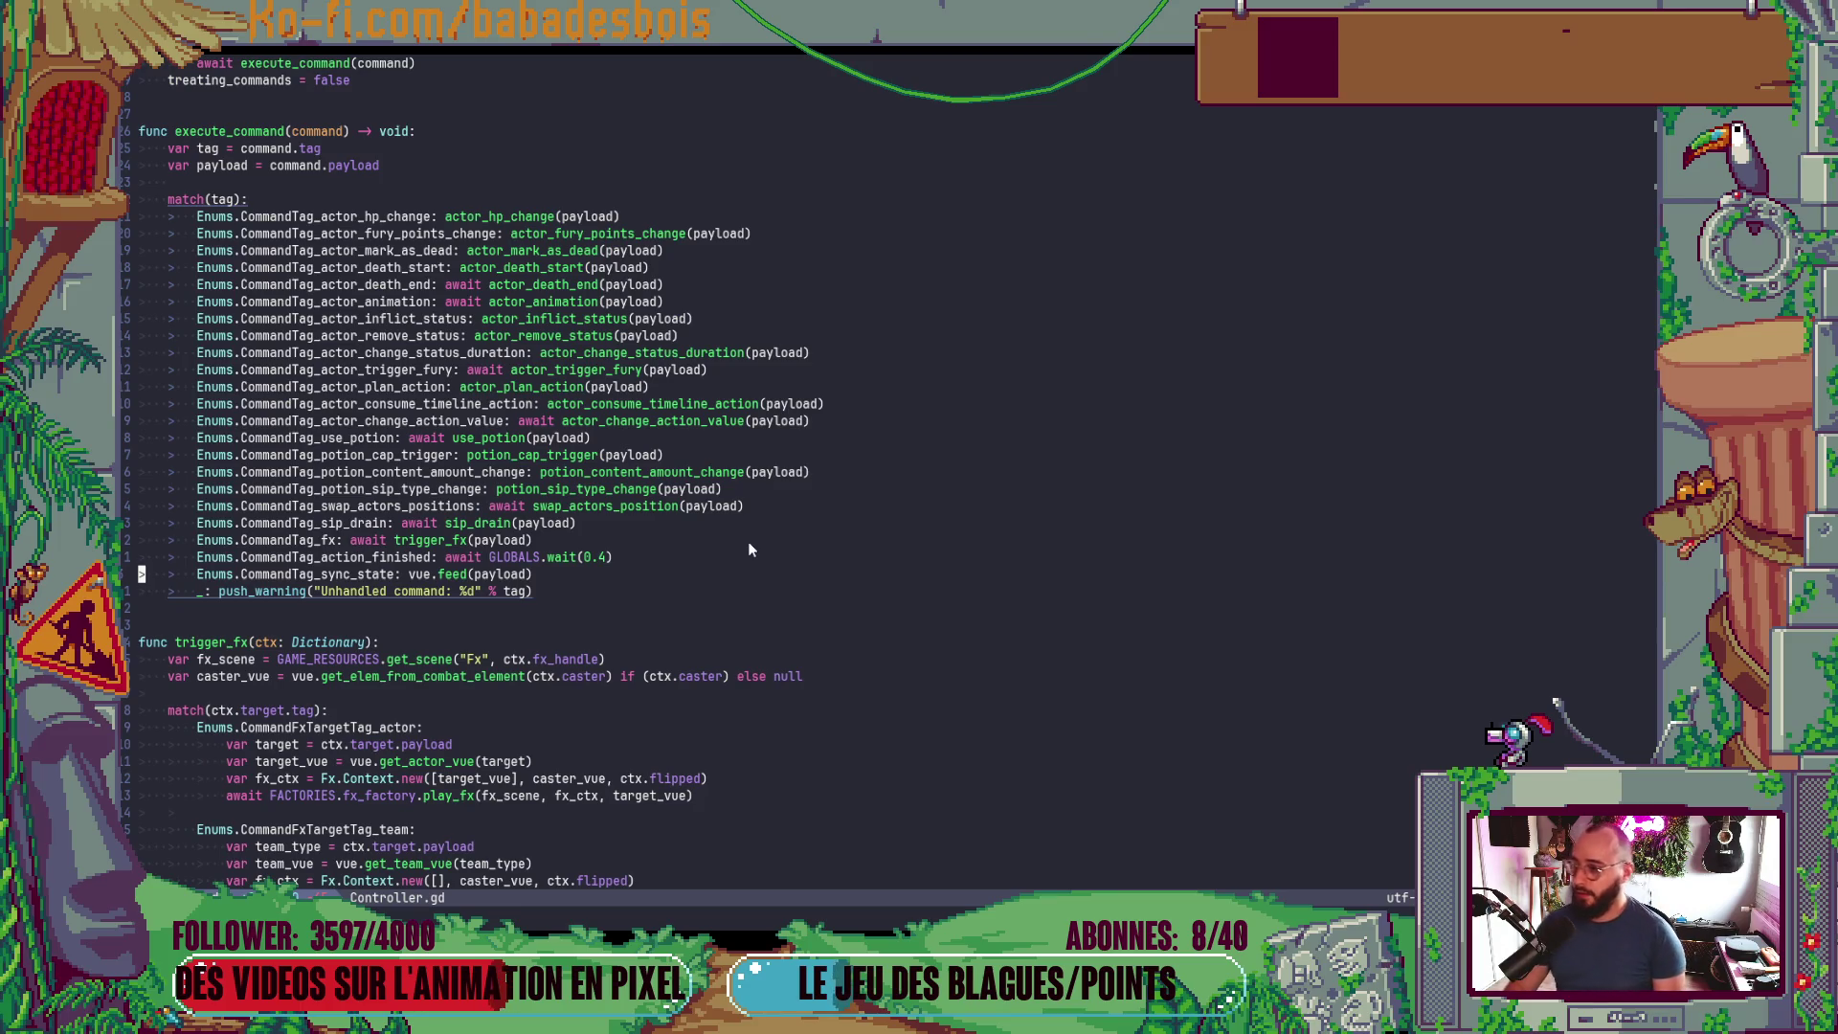
{"action": "key", "text": "alt+Tab"}
{"action": "key", "text": "alt+Tab"}
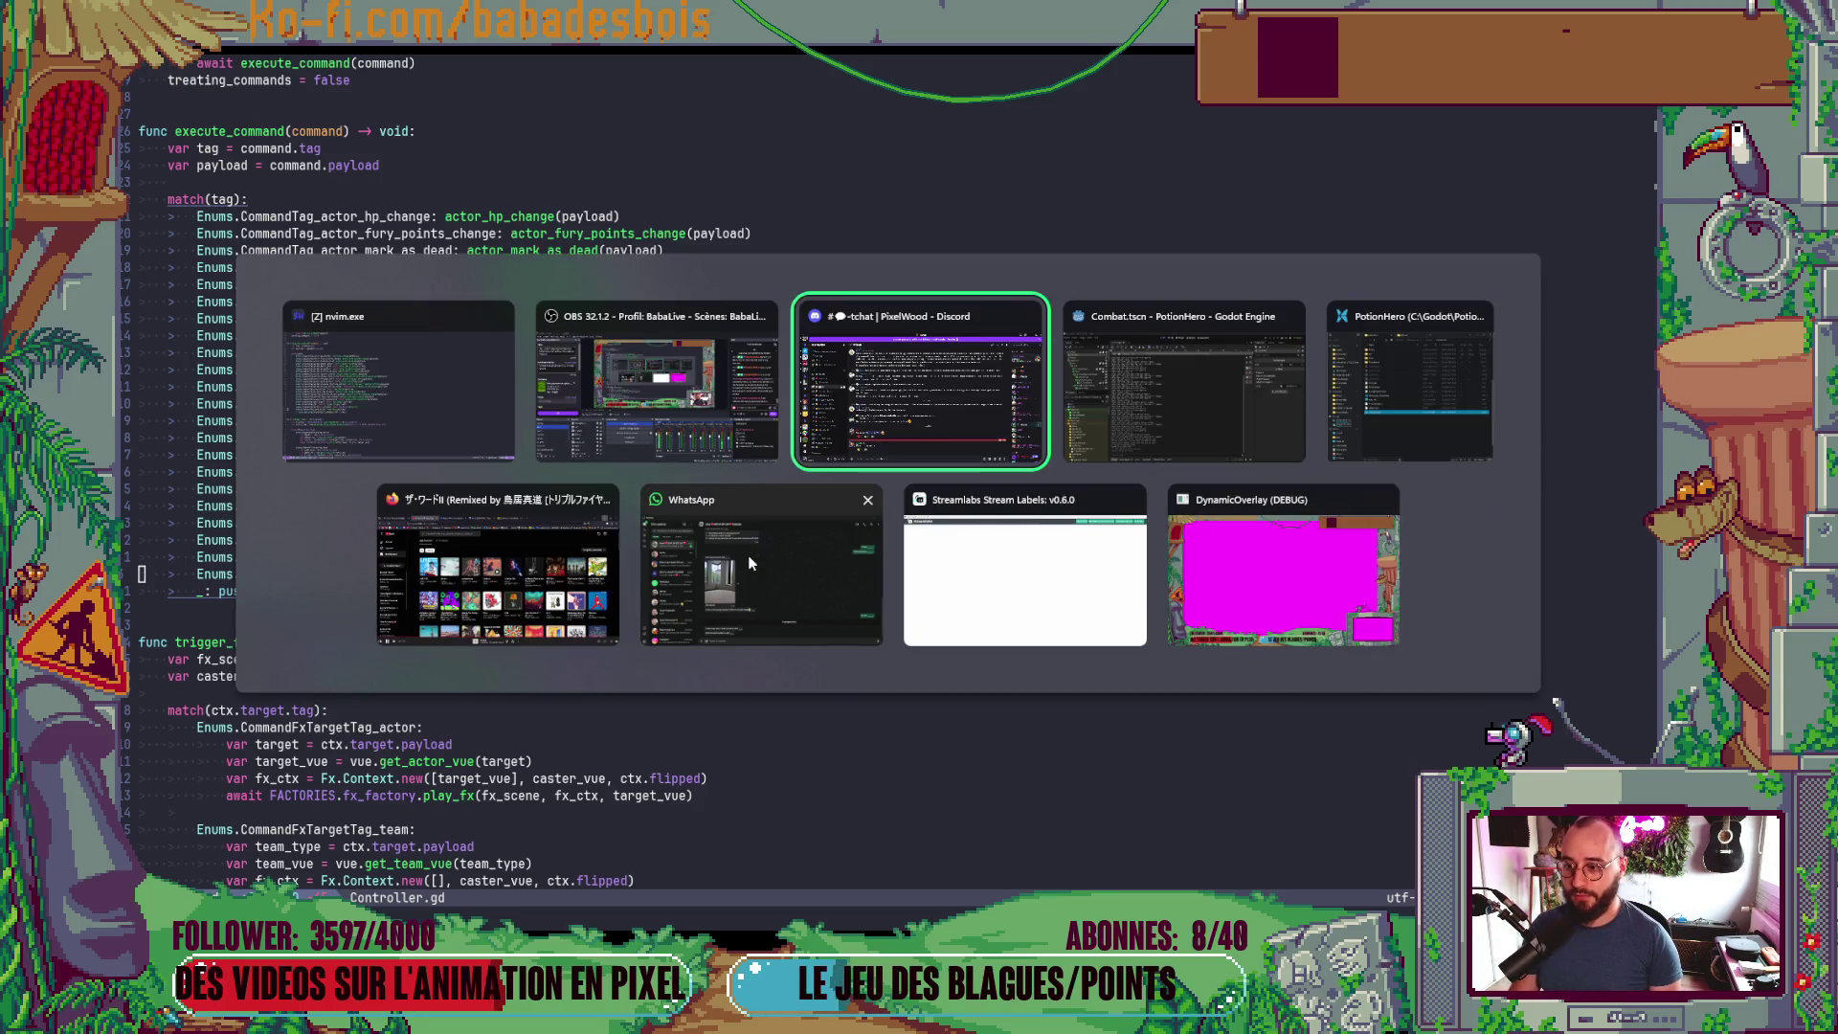
{"action": "key", "text": "alt+Tab"}
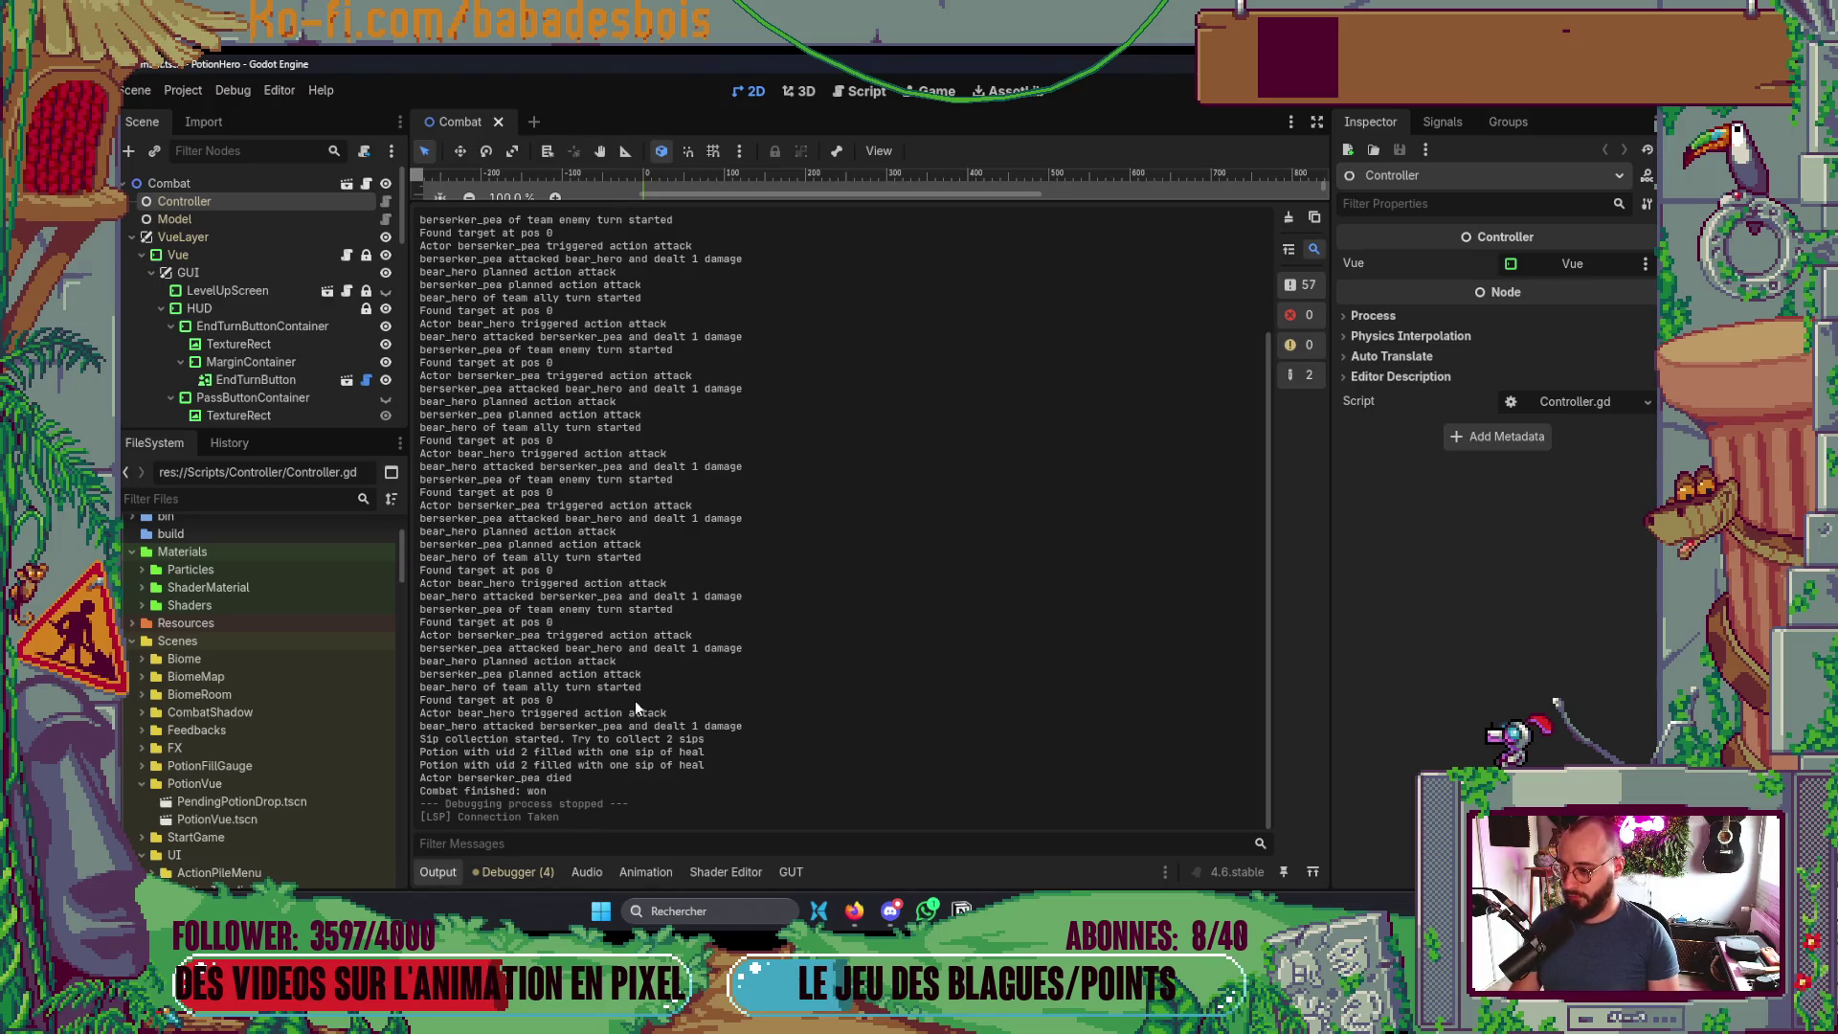
{"action": "key", "text": "alt+Tab"}
{"action": "key", "text": "alt+Tab"}
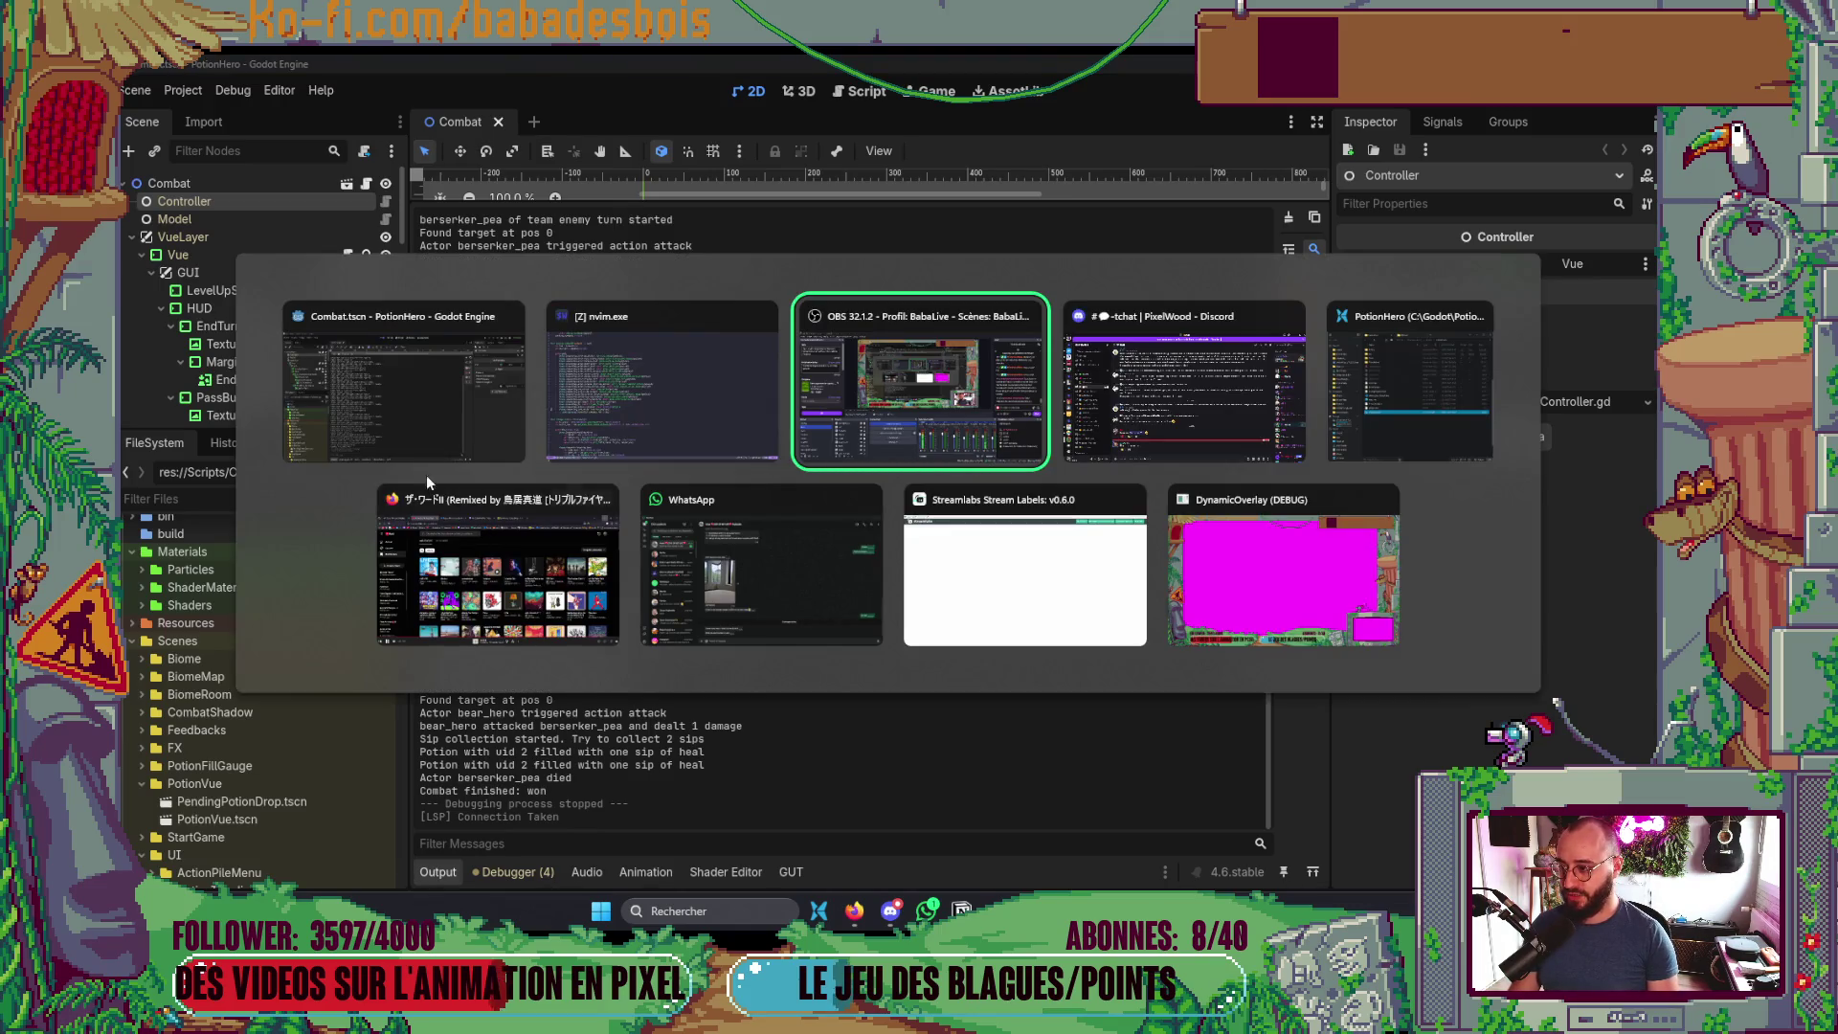
{"action": "key", "text": "alt+Tab"}
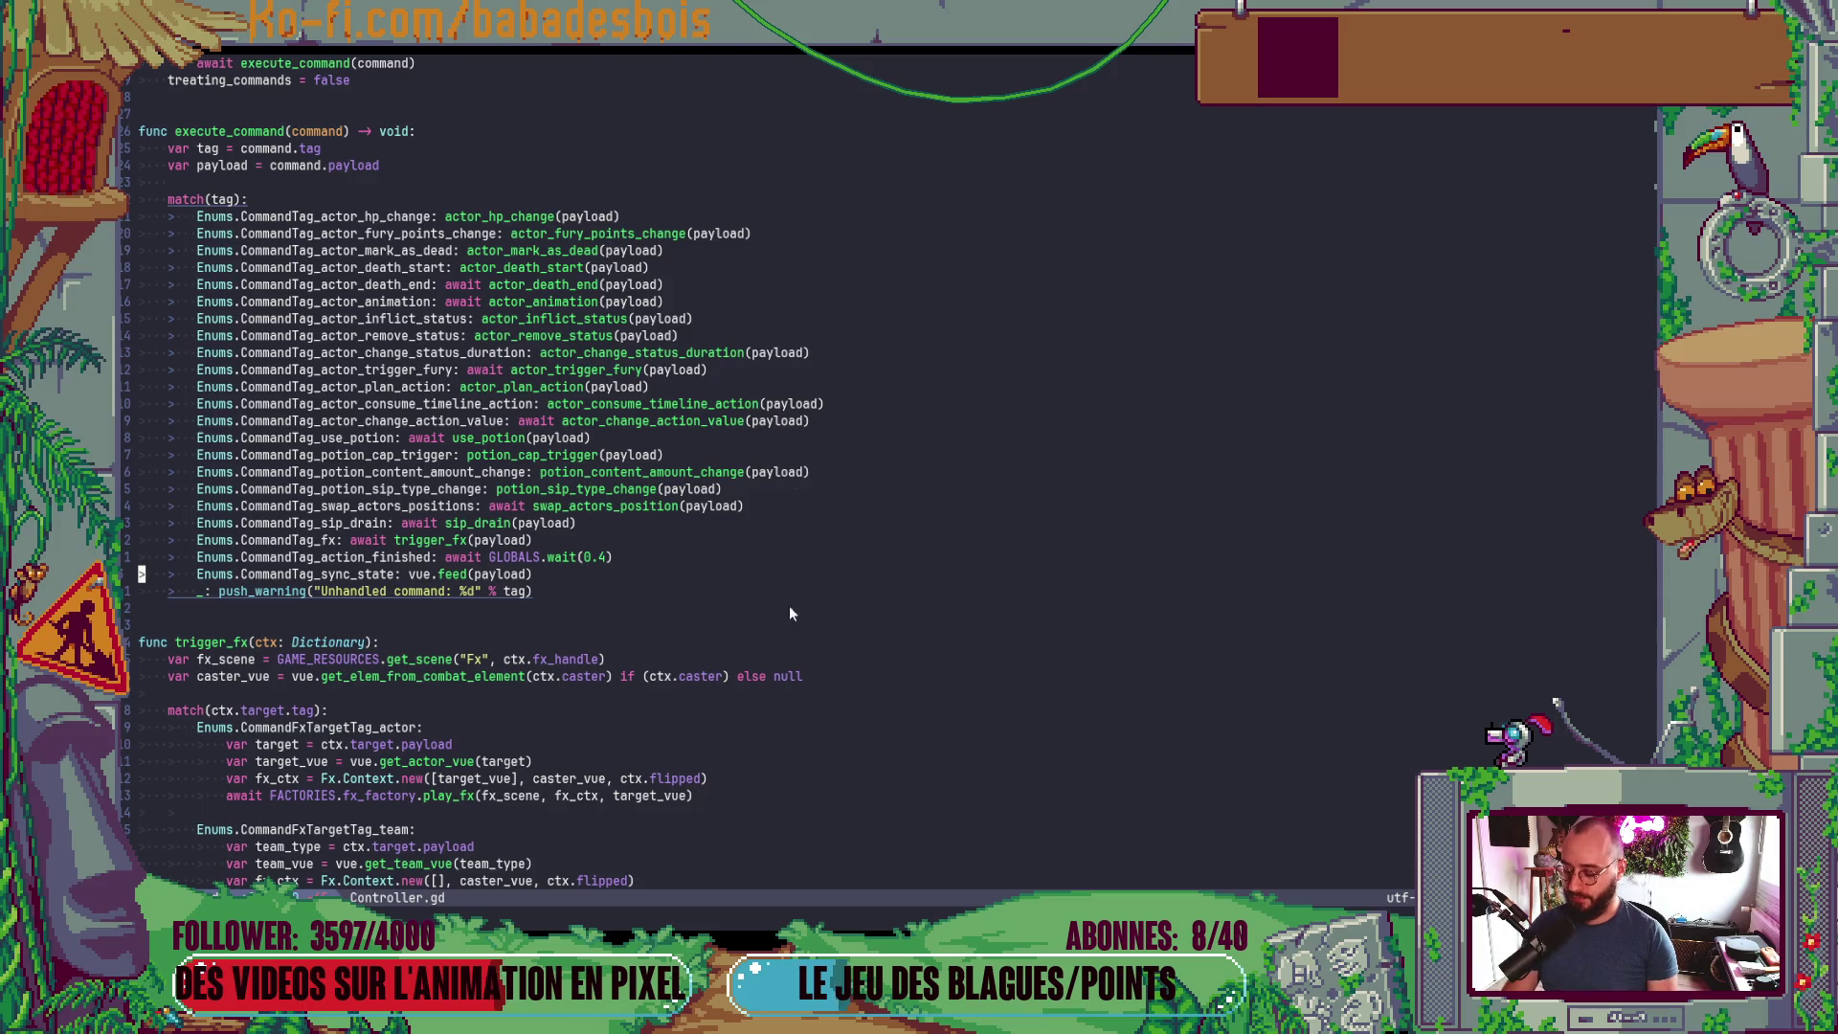
{"action": "key", "text": "alt+Tab"}
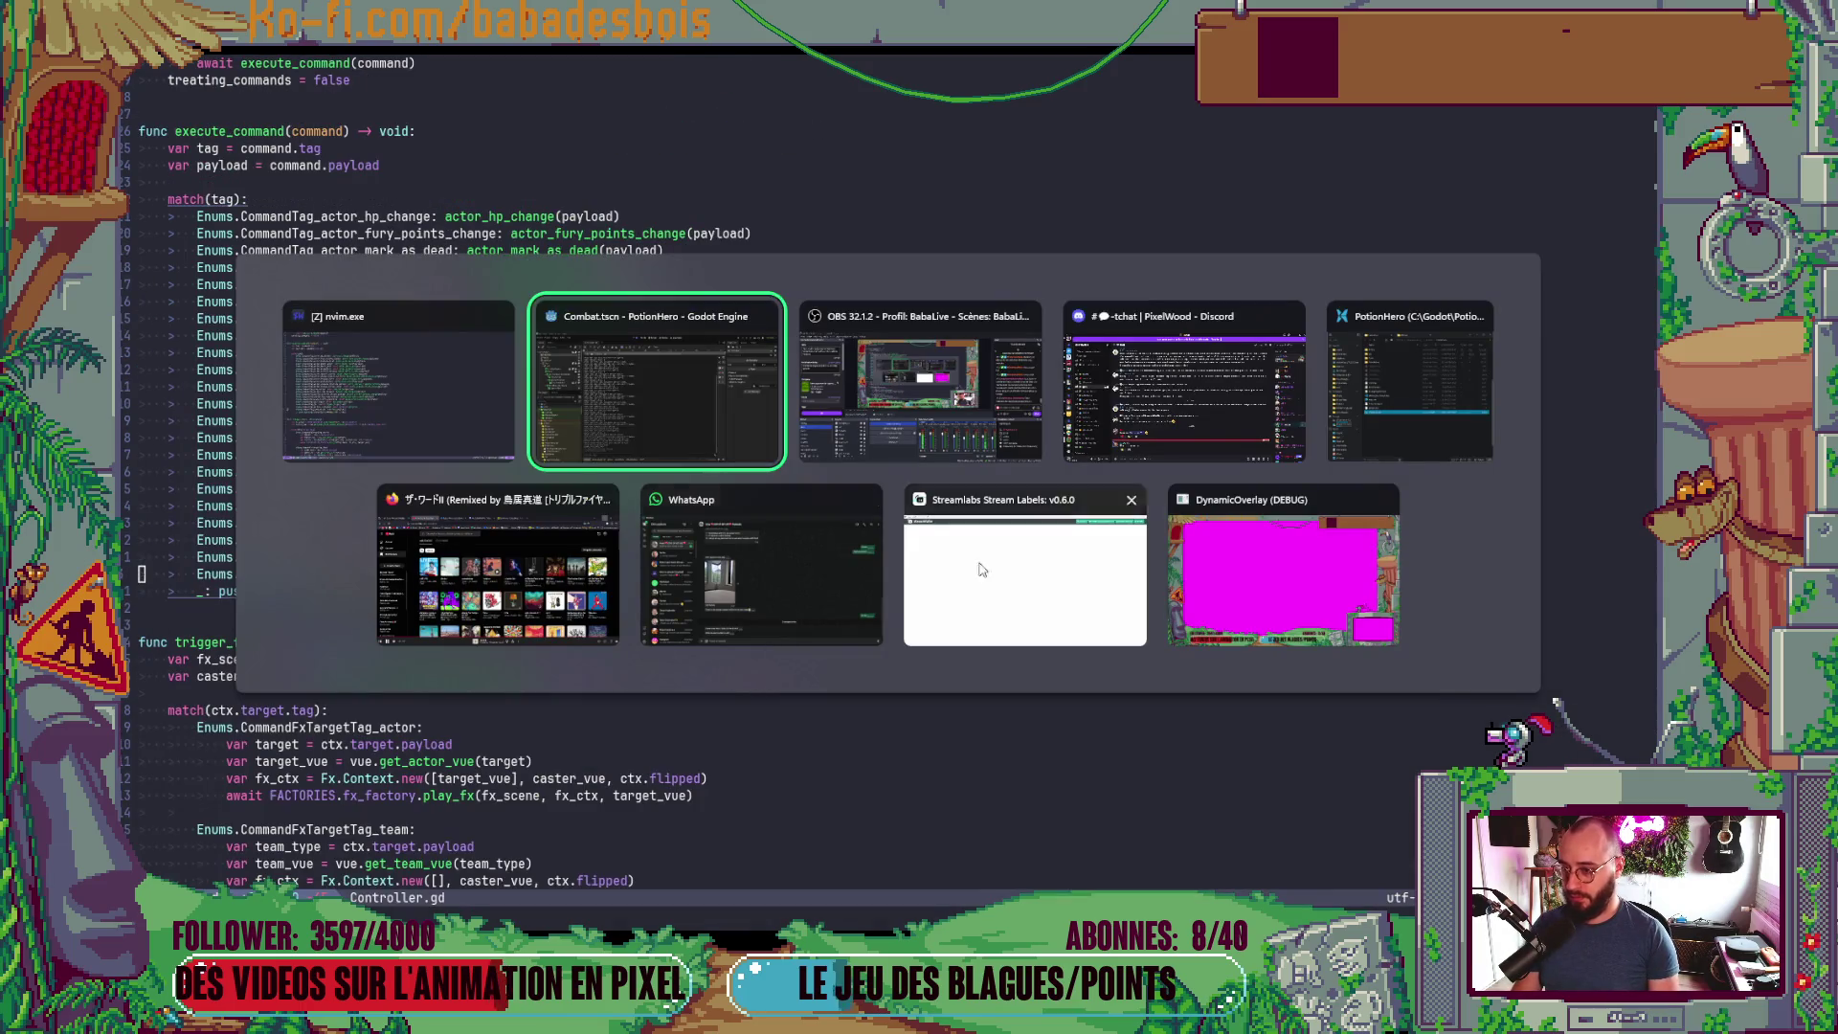
{"action": "key", "text": "Tab"}
{"action": "key", "text": "Tab"}
{"action": "key", "text": "Tab"}
- Launch the PotionHero project by opening project.godot, then return to the Neovim window
{"action": "double_click", "coordinate": [967, 557]}
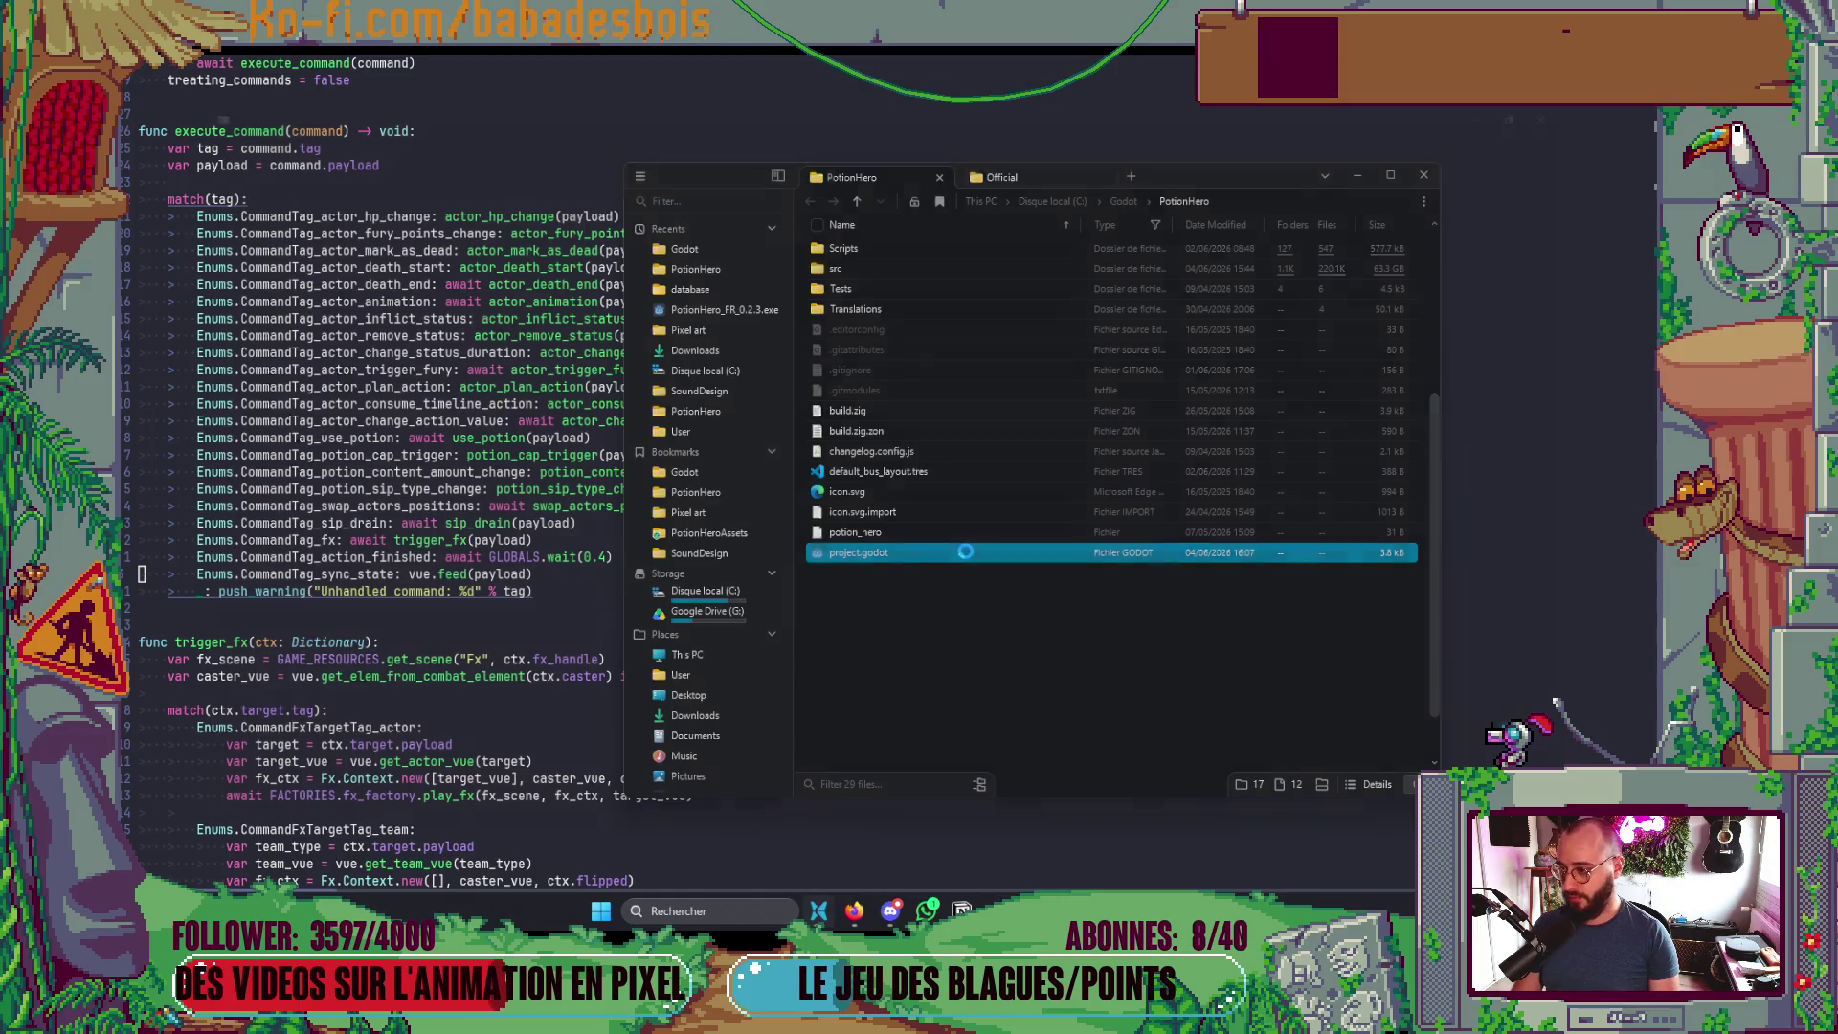
{"action": "key", "text": "alt+Tab"}
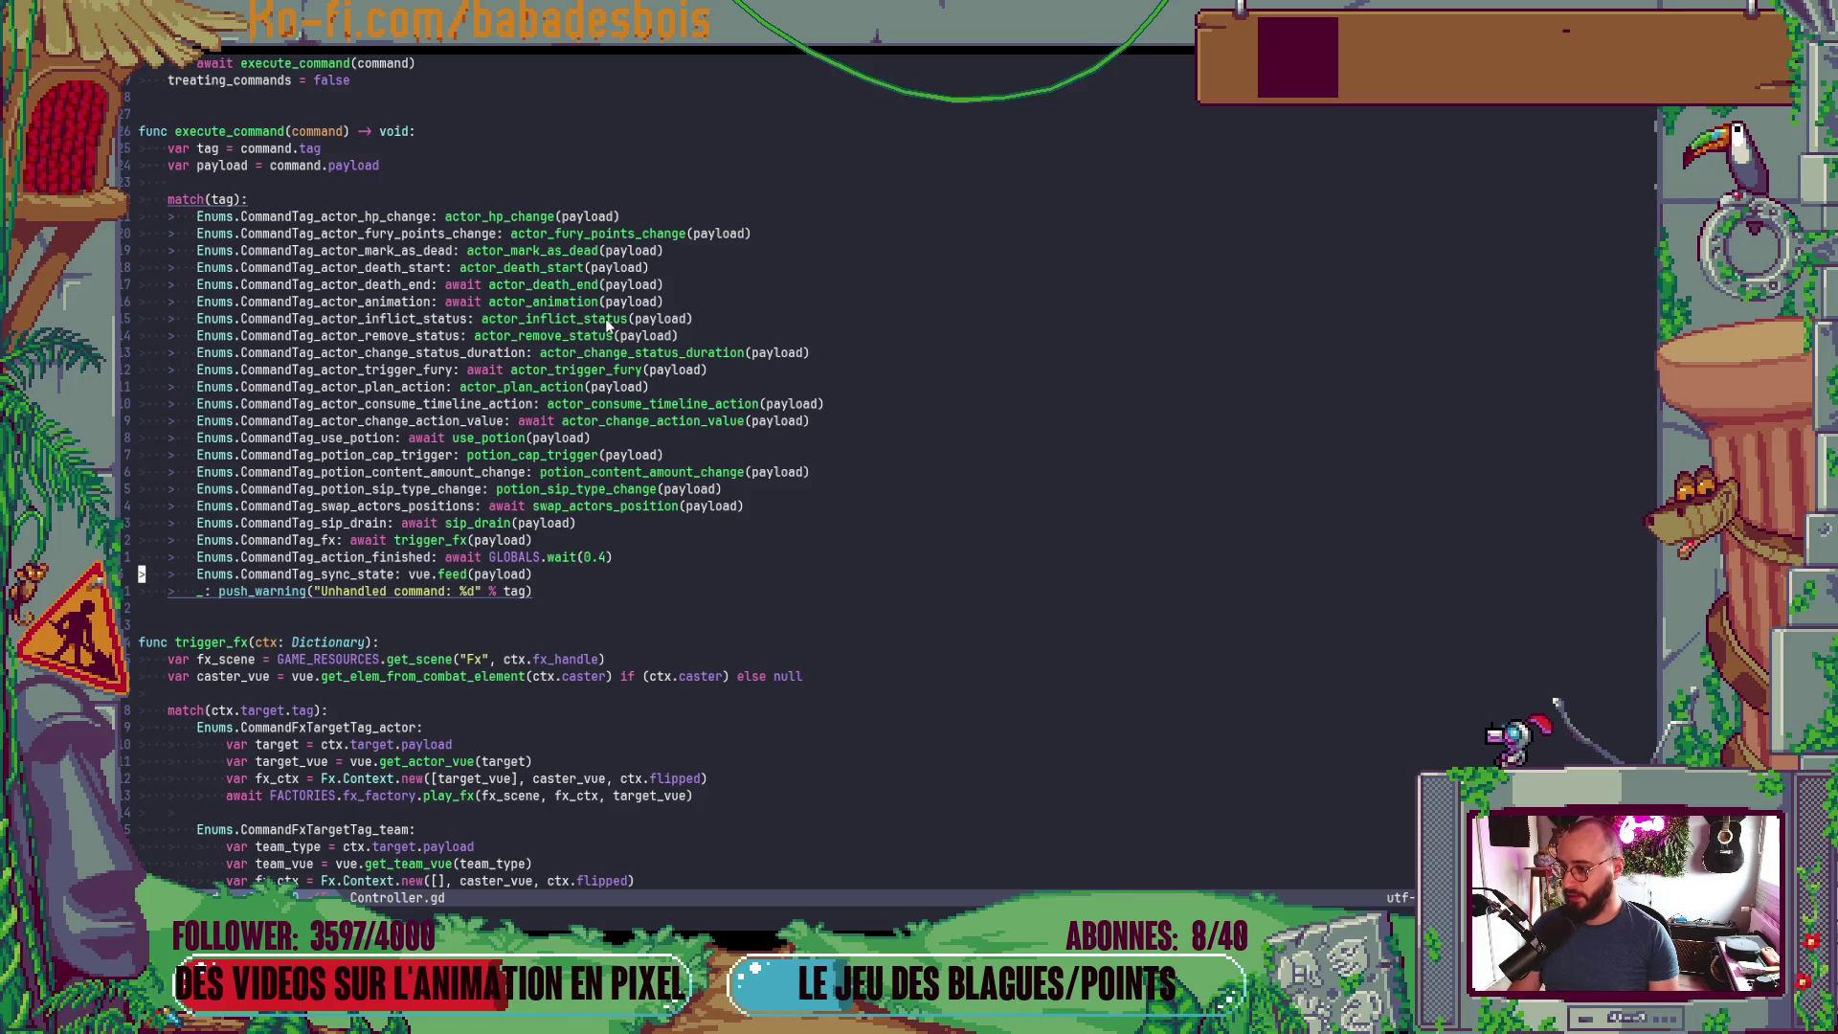
{"action": "key", "text": "alt+Tab"}
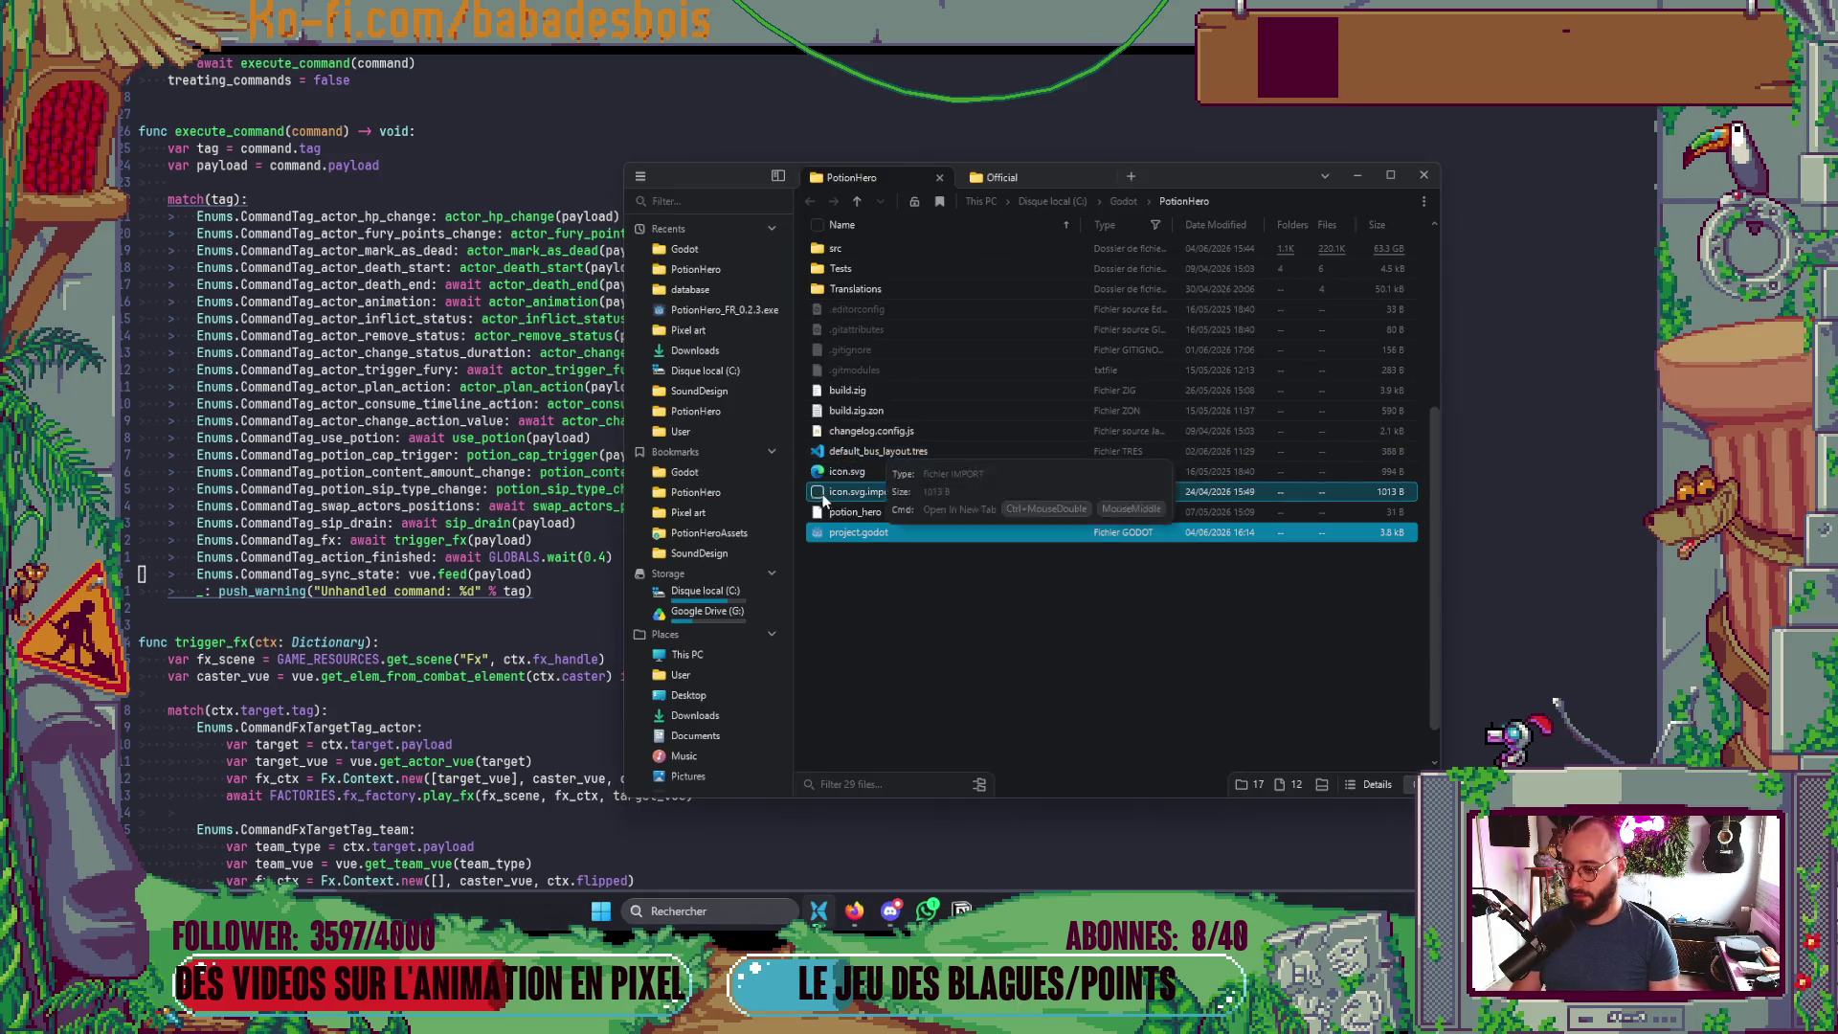
{"action": "left_click", "coordinate": [584, 508]}
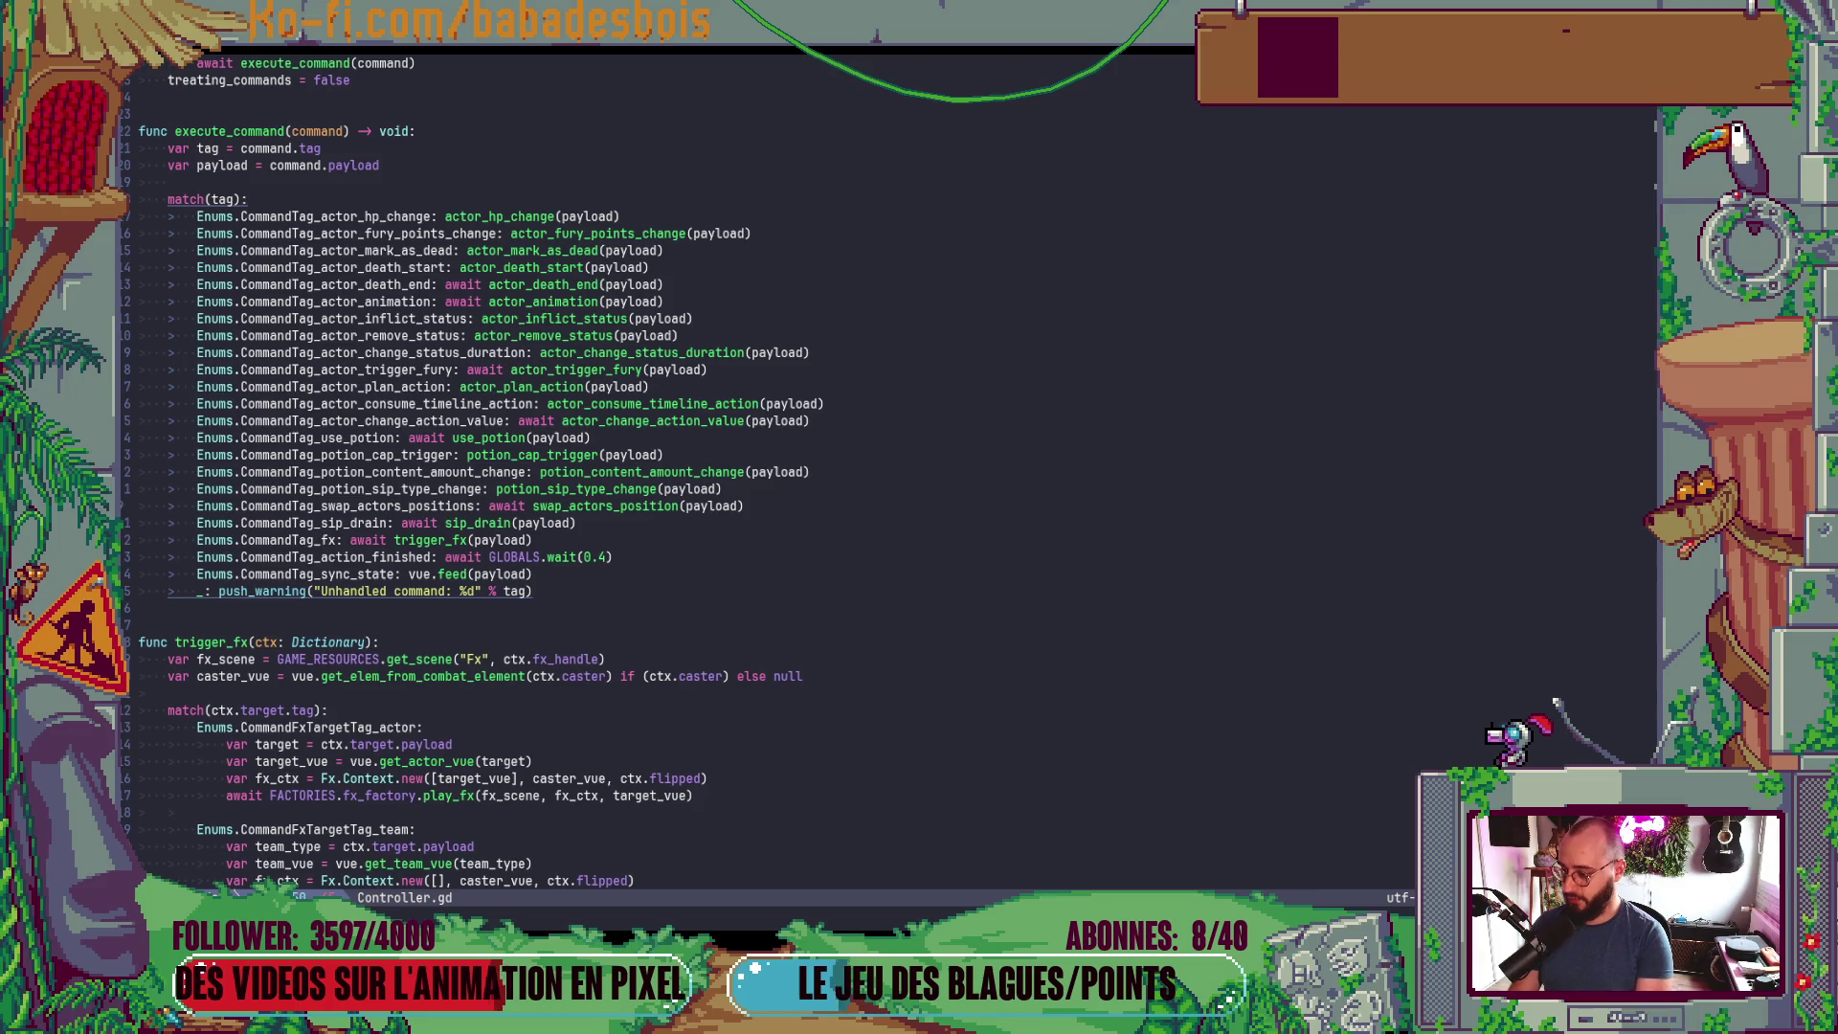
- Relaunch nvim and open Controller.gd through a Find Files search for 'controller'
{"action": "type", "text": "nvim ."}
{"action": "key", "text": "Return"}
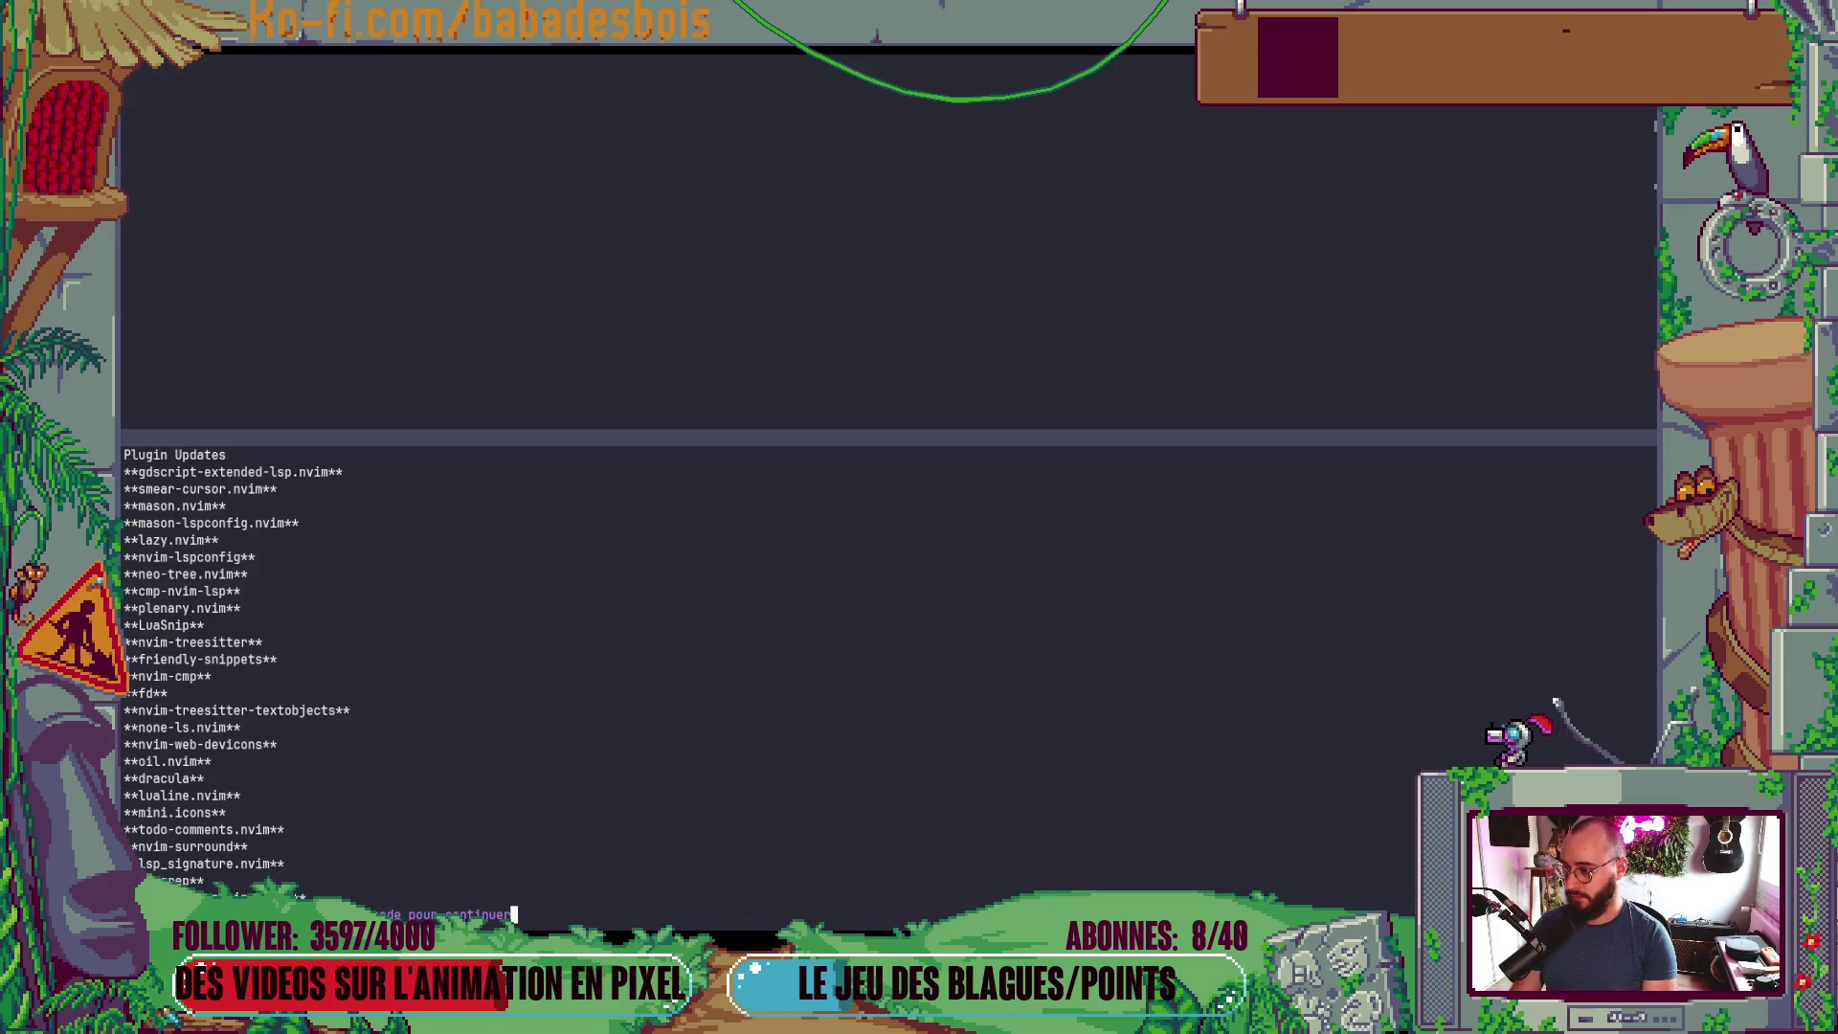
{"action": "key", "text": "alt+Tab"}
{"action": "key", "text": "alt+shift+Tab"}
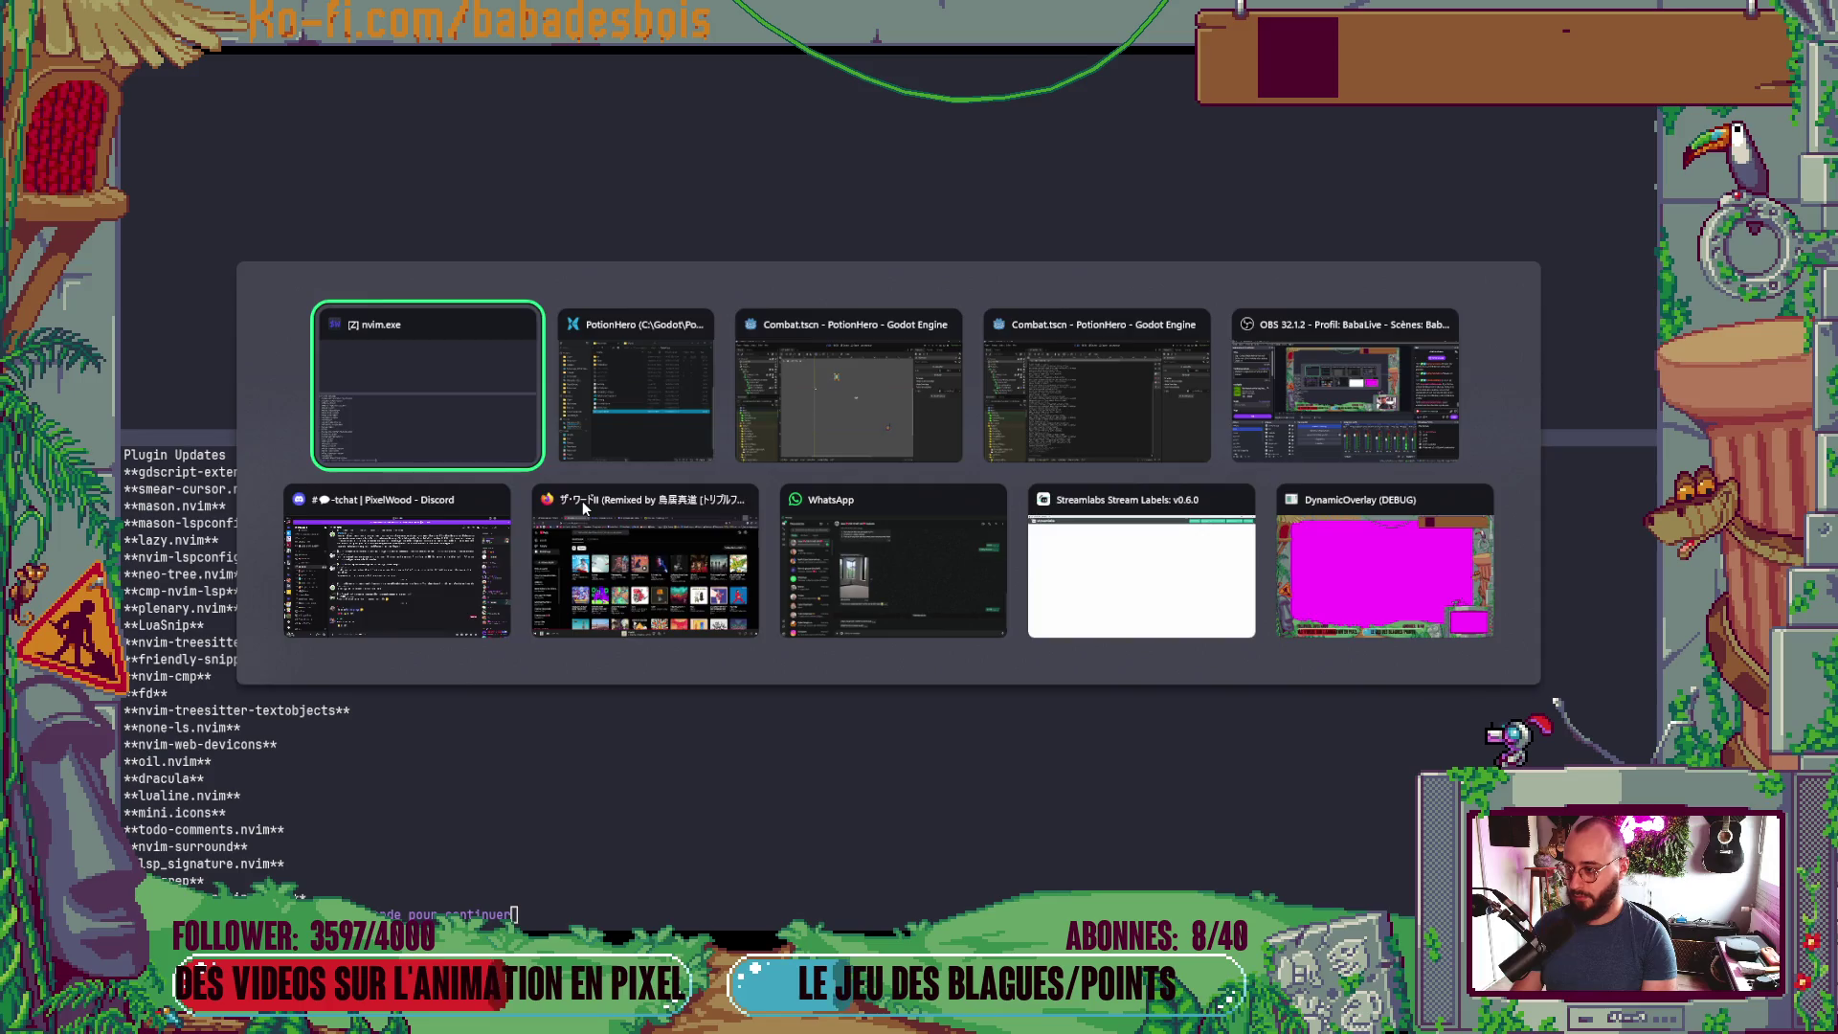
{"action": "key", "text": "space"}
{"action": "key", "text": "f"}
{"action": "key", "text": "f"}
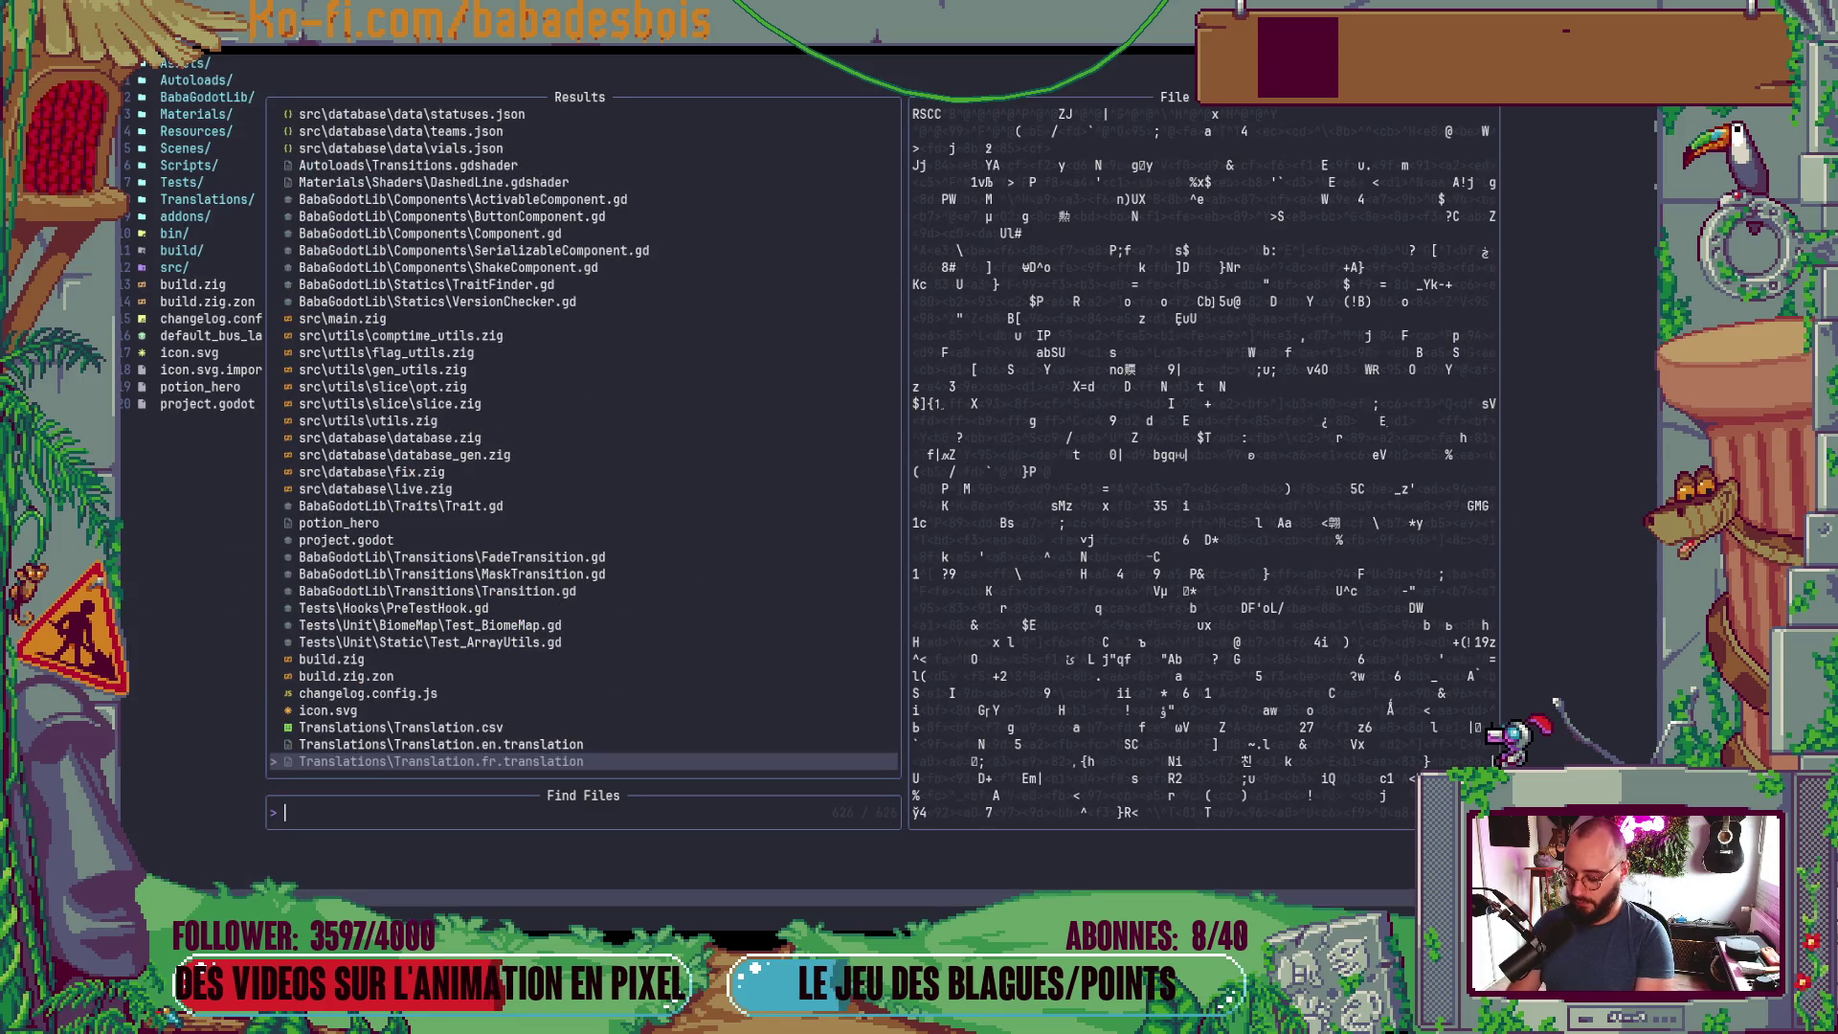
{"action": "type", "text": "controller"}
{"action": "key", "text": "Return"}
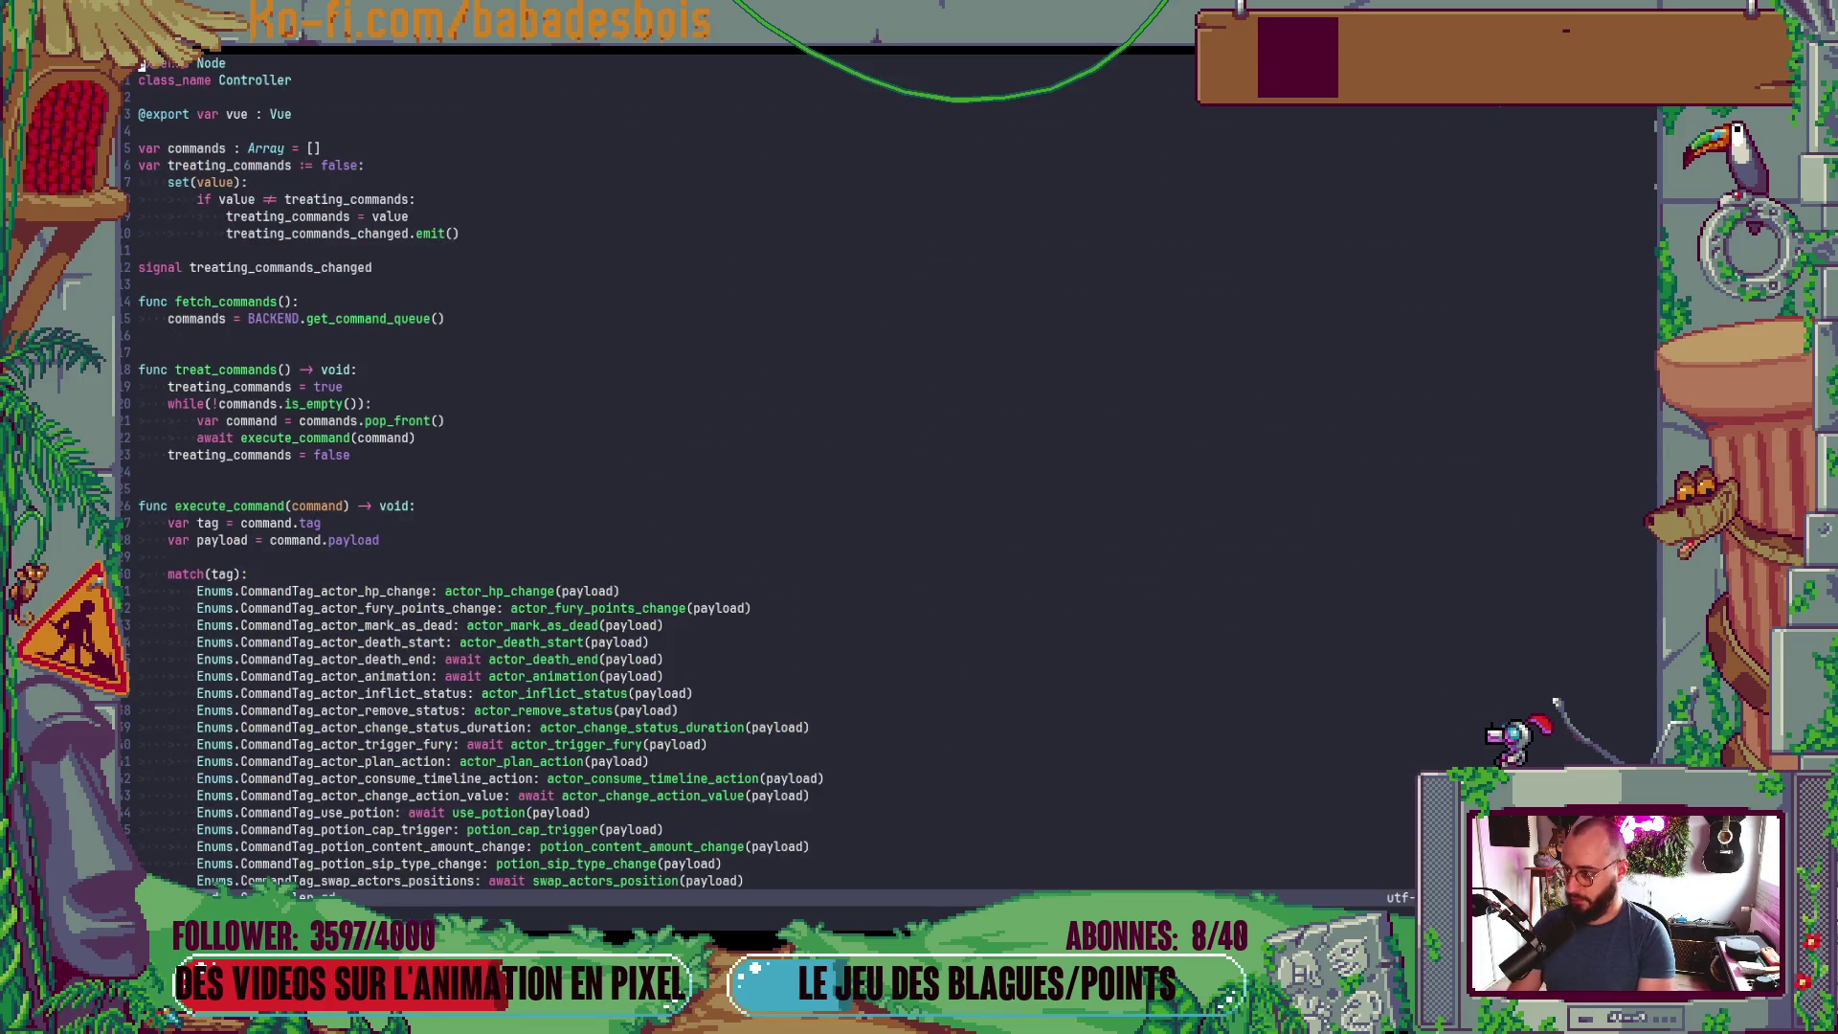
- Move through the command match list to actor_plan_action and jump to its definition with gd
{"action": "key", "text": "j"}
{"action": "key", "text": "j"}
{"action": "key", "text": "j"}
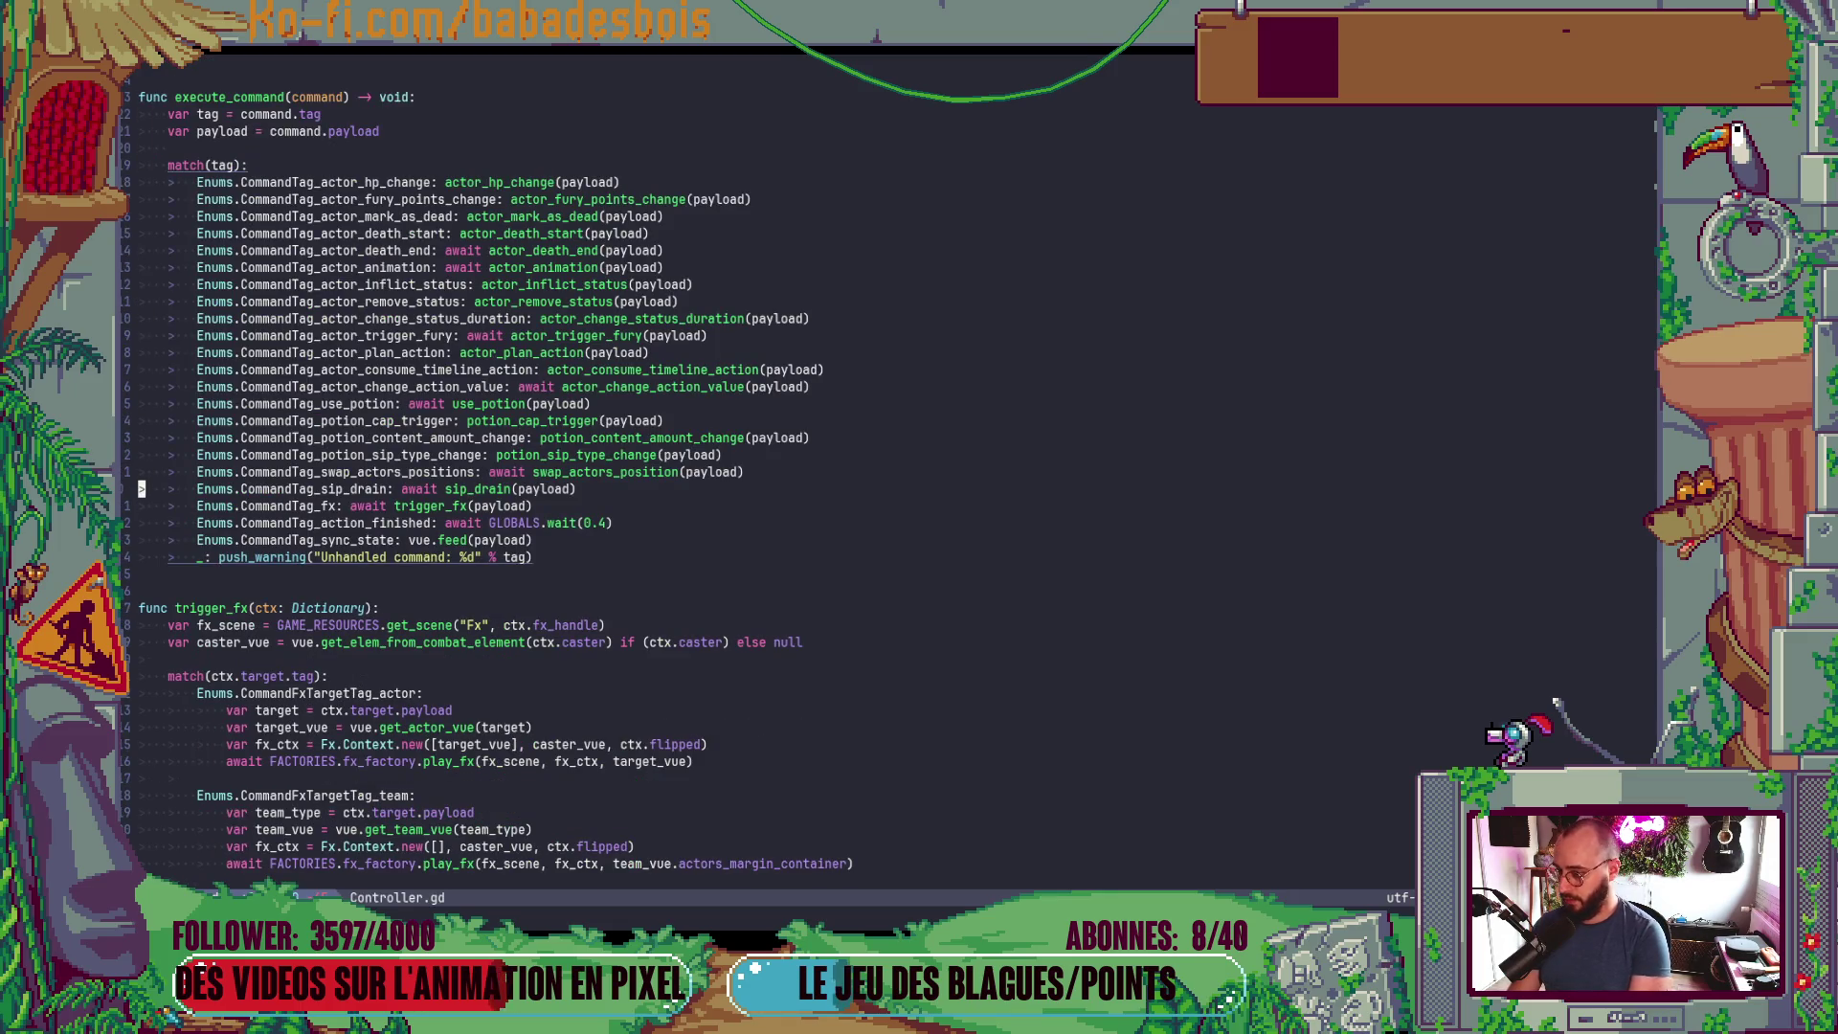
{"action": "key", "text": "k"}
{"action": "key", "text": "k"}
{"action": "key", "text": "k"}
{"action": "key", "text": "dollar"}
{"action": "key", "text": "k"}
{"action": "key", "text": "k"}
{"action": "key", "text": "k"}
{"action": "key", "text": "8"}
{"action": "key", "text": "k"}
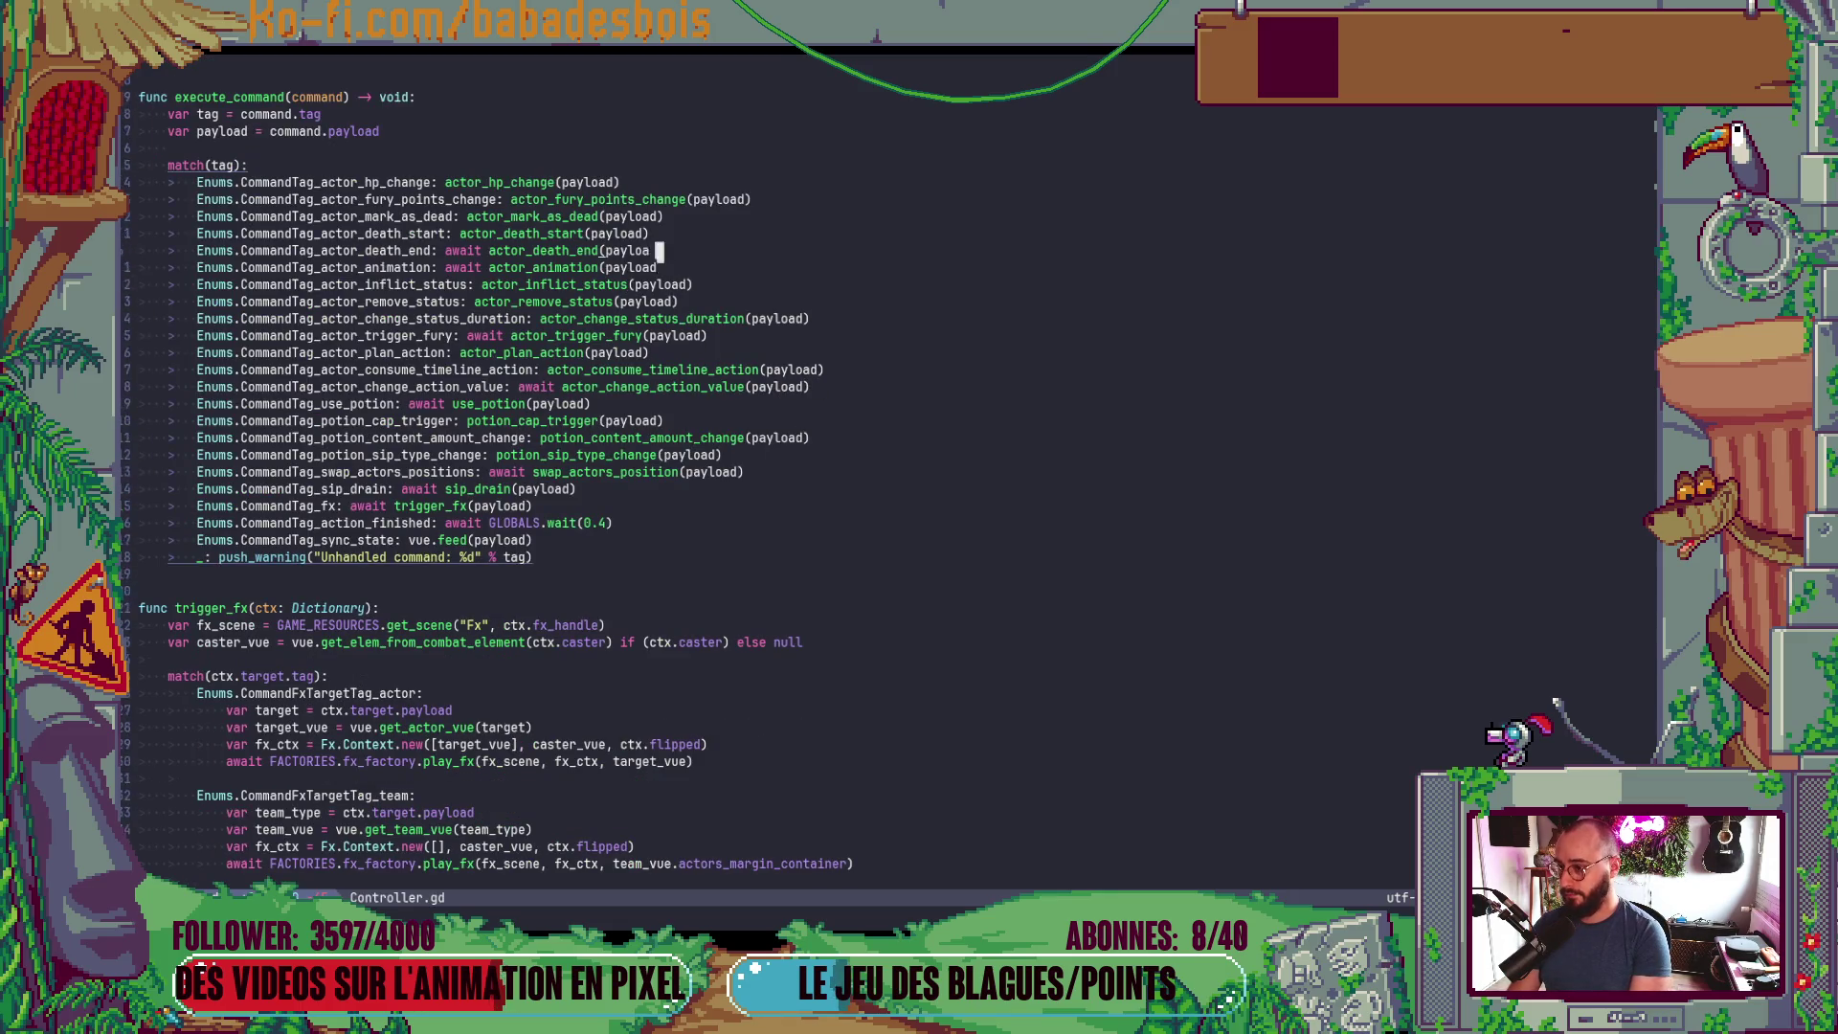
{"action": "key", "text": "k"}
{"action": "key", "text": "k"}
{"action": "key", "text": "k"}
{"action": "key", "text": "j"}
{"action": "key", "text": "j"}
{"action": "key", "text": "j"}
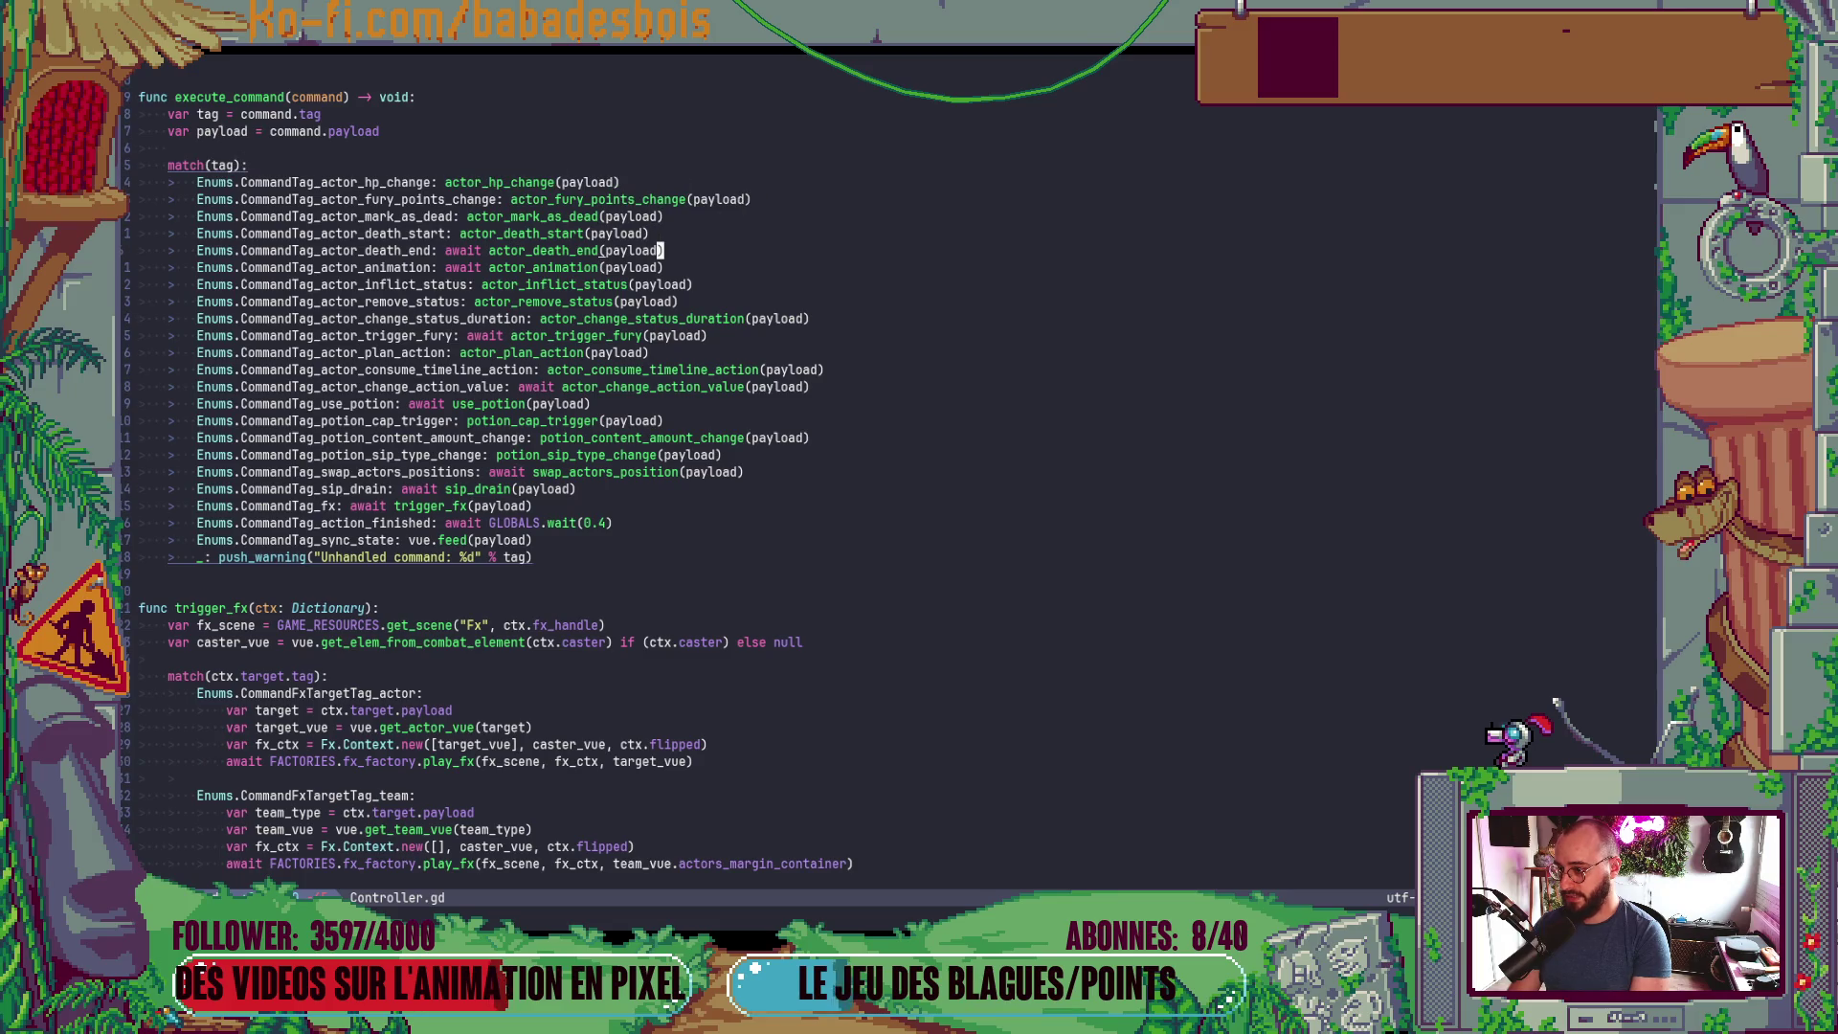
{"action": "key", "text": "b"}
{"action": "key", "text": "b"}
{"action": "key", "text": "b"}
{"action": "key", "text": "j"}
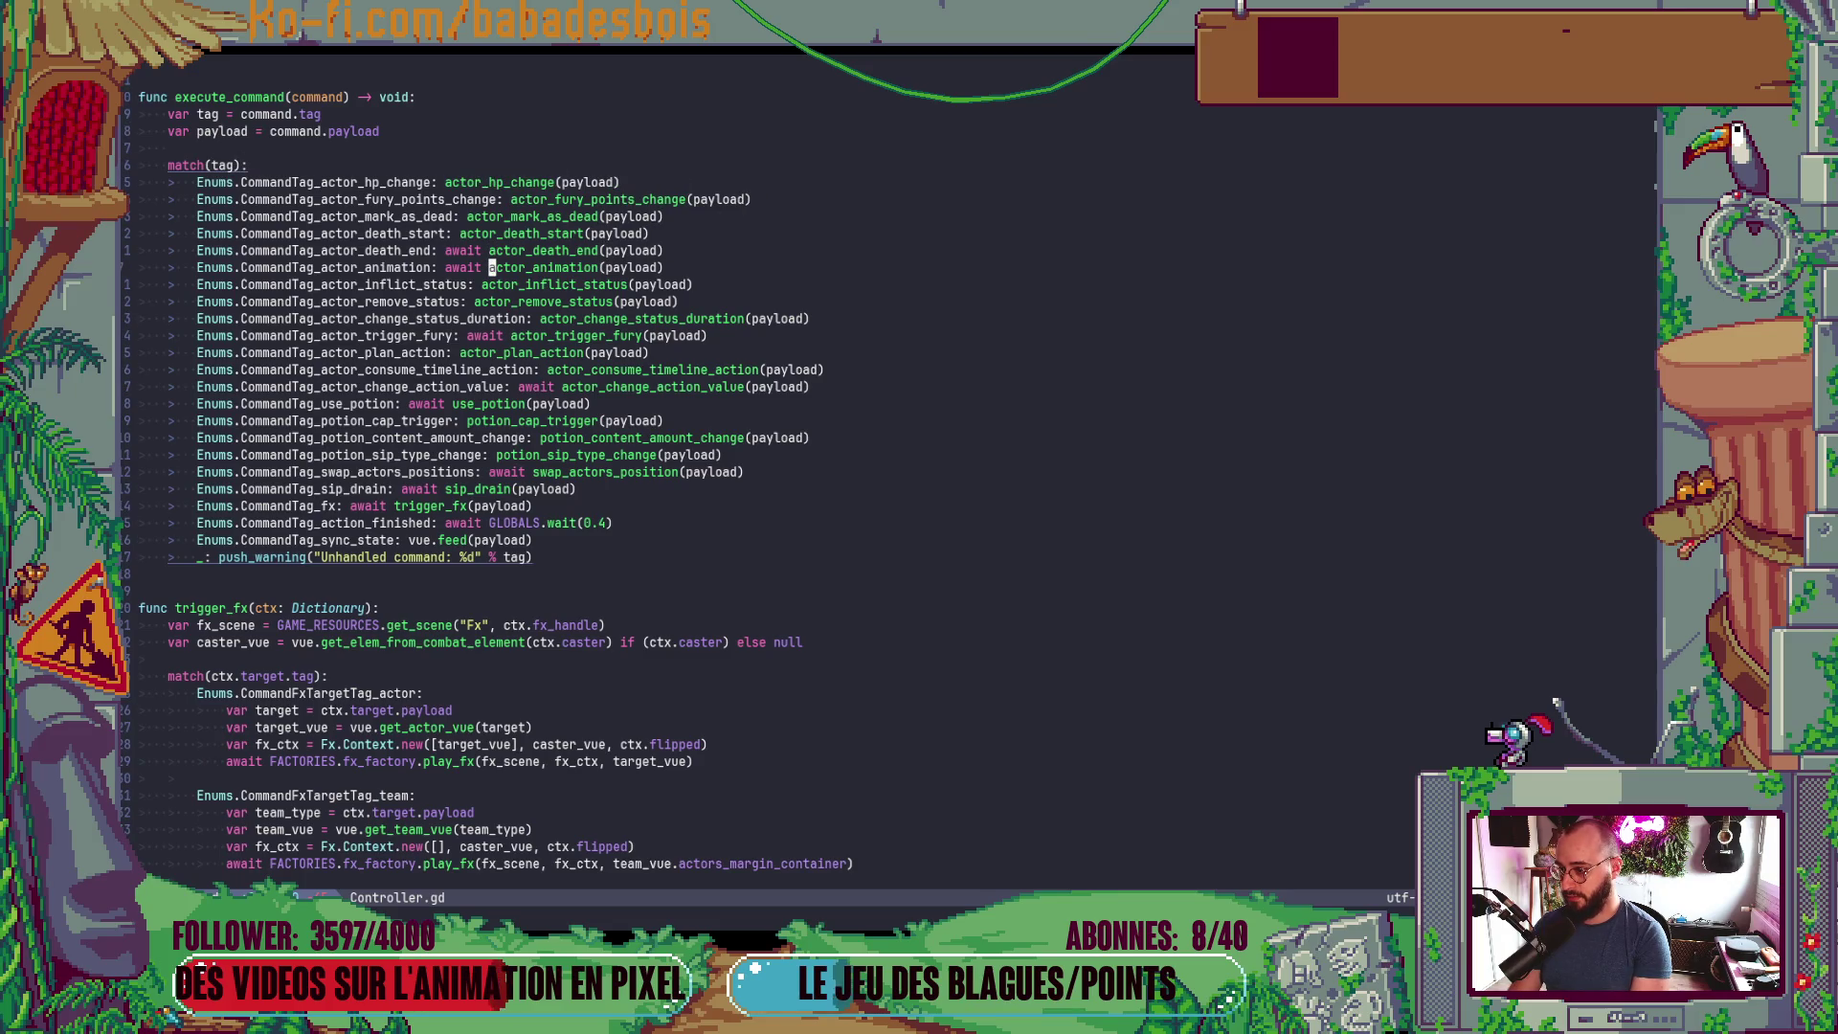
{"action": "key", "text": "j"}
{"action": "key", "text": "j"}
{"action": "key", "text": "j"}
{"action": "key", "text": "j"}
{"action": "key", "text": "j"}
{"action": "key", "text": "g"}
{"action": "key", "text": "d"}
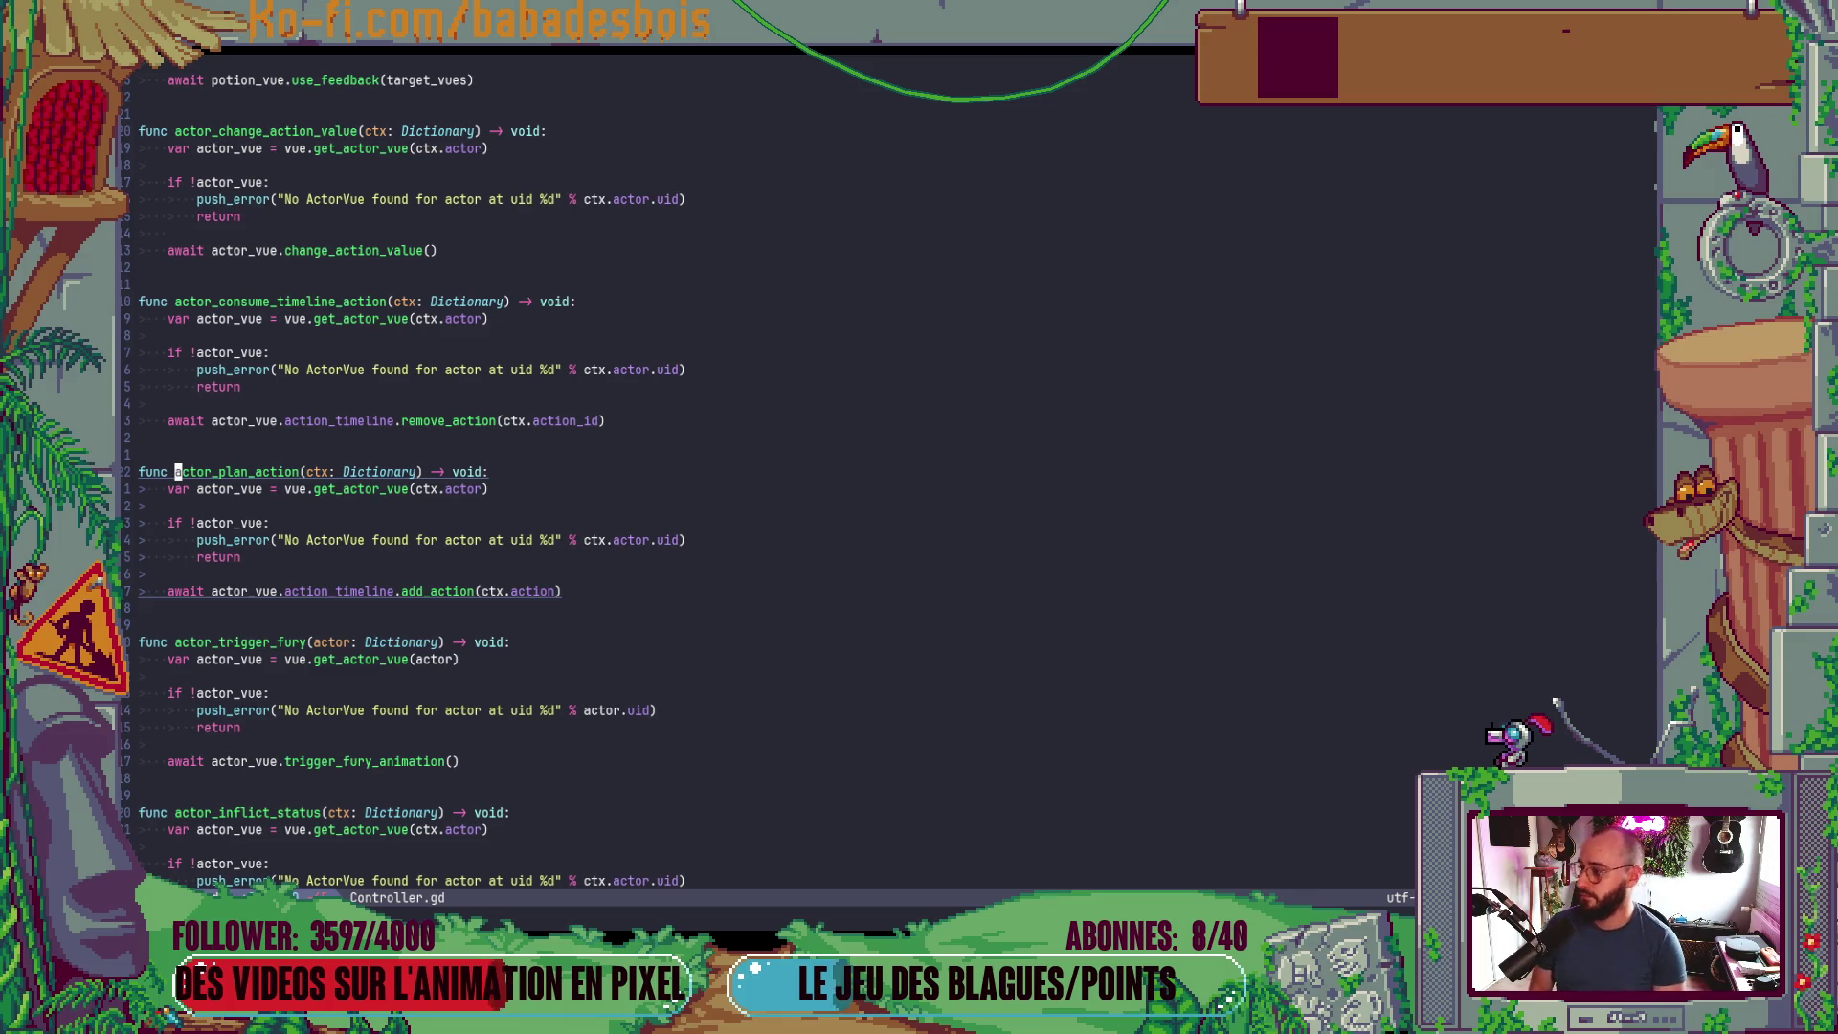
- Scroll through the actor handlers around actor_plan_action's add_action await line
{"action": "scroll", "coordinate": [473, 531], "scroll_direction": "down", "scroll_amount": 5}
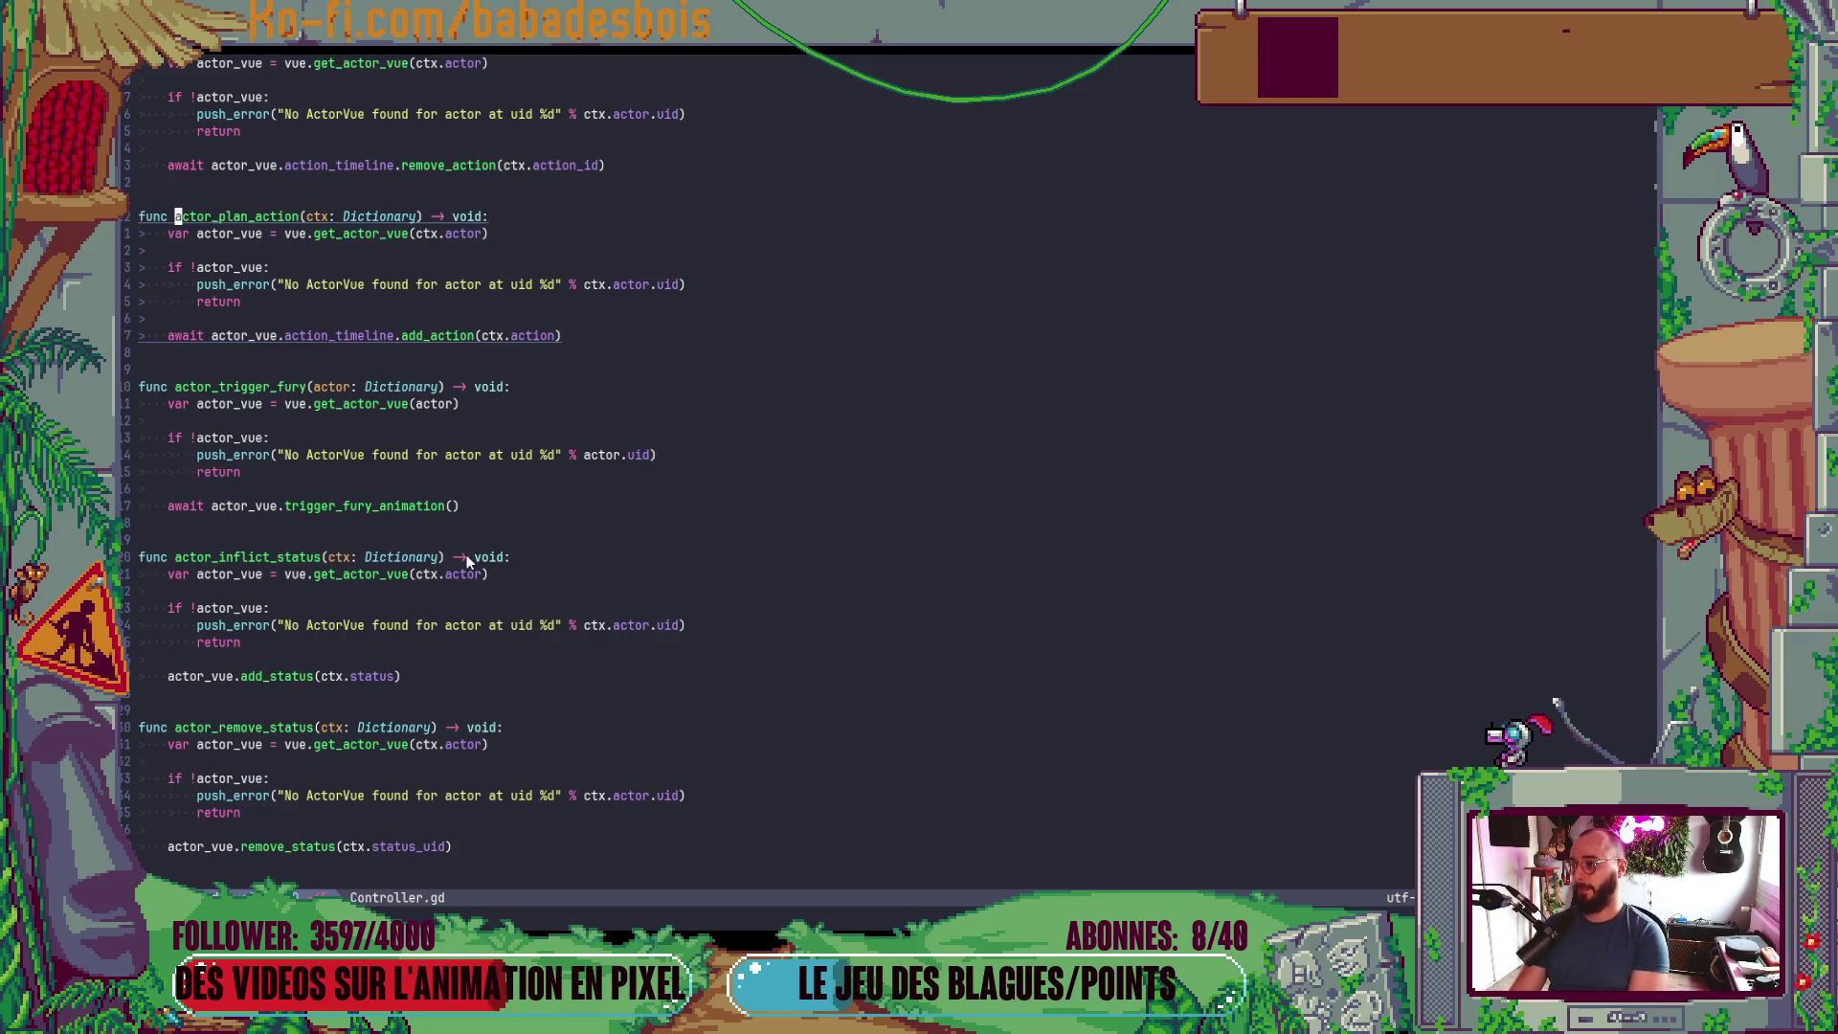
{"action": "key", "text": "j"}
{"action": "key", "text": "j"}
{"action": "key", "text": "j"}
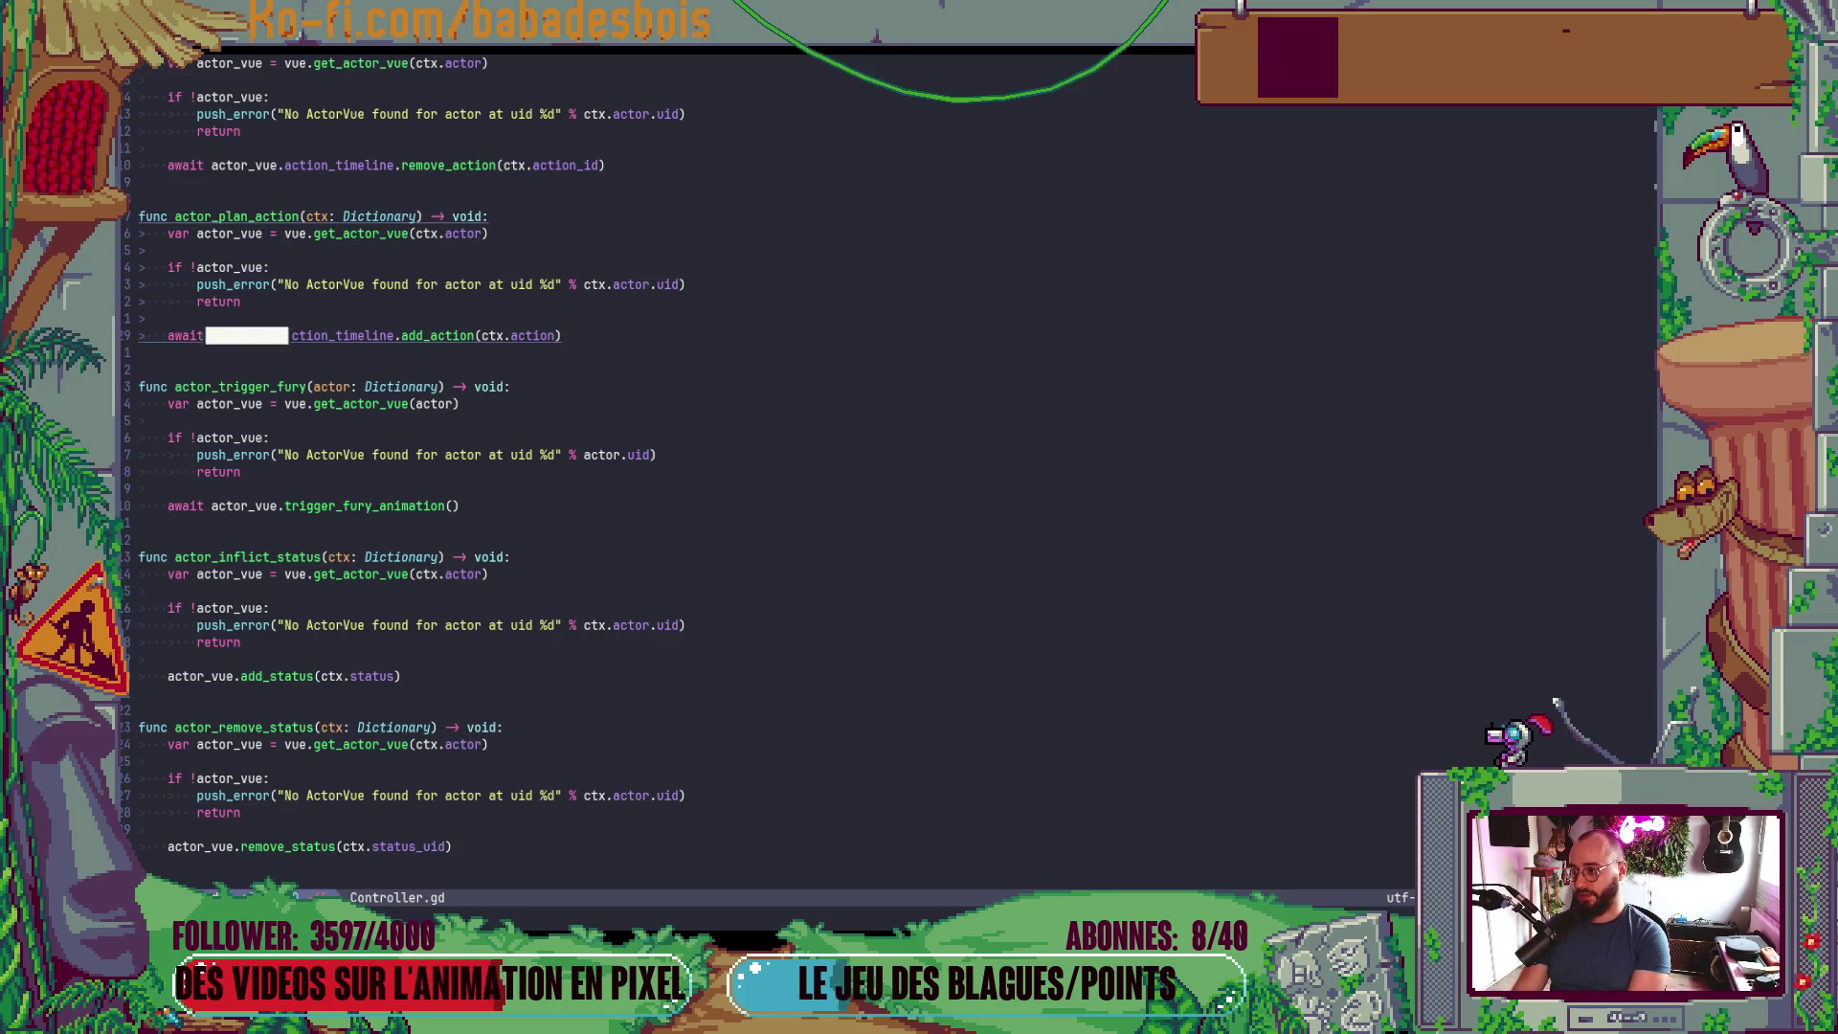
{"action": "key", "text": "v"}
{"action": "key", "text": "l"}
{"action": "key", "text": "l"}
{"action": "key", "text": "l"}
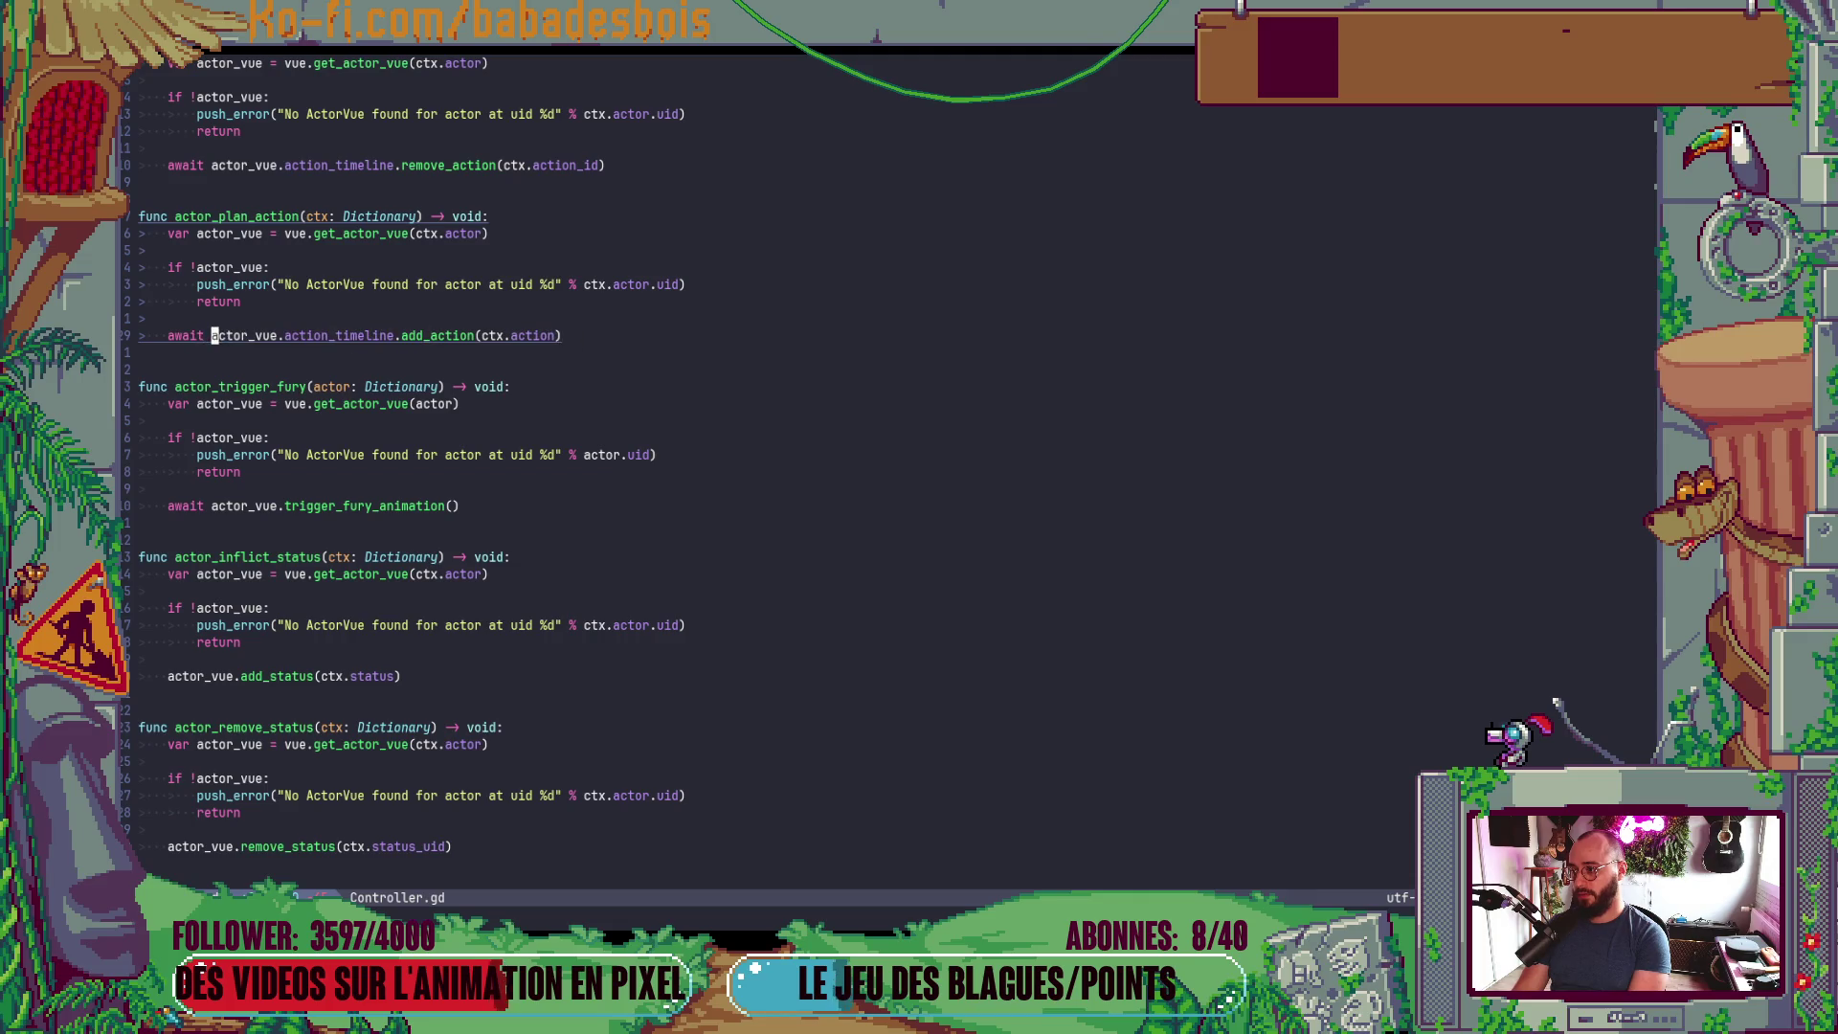
{"action": "key", "text": "ctrl+u"}
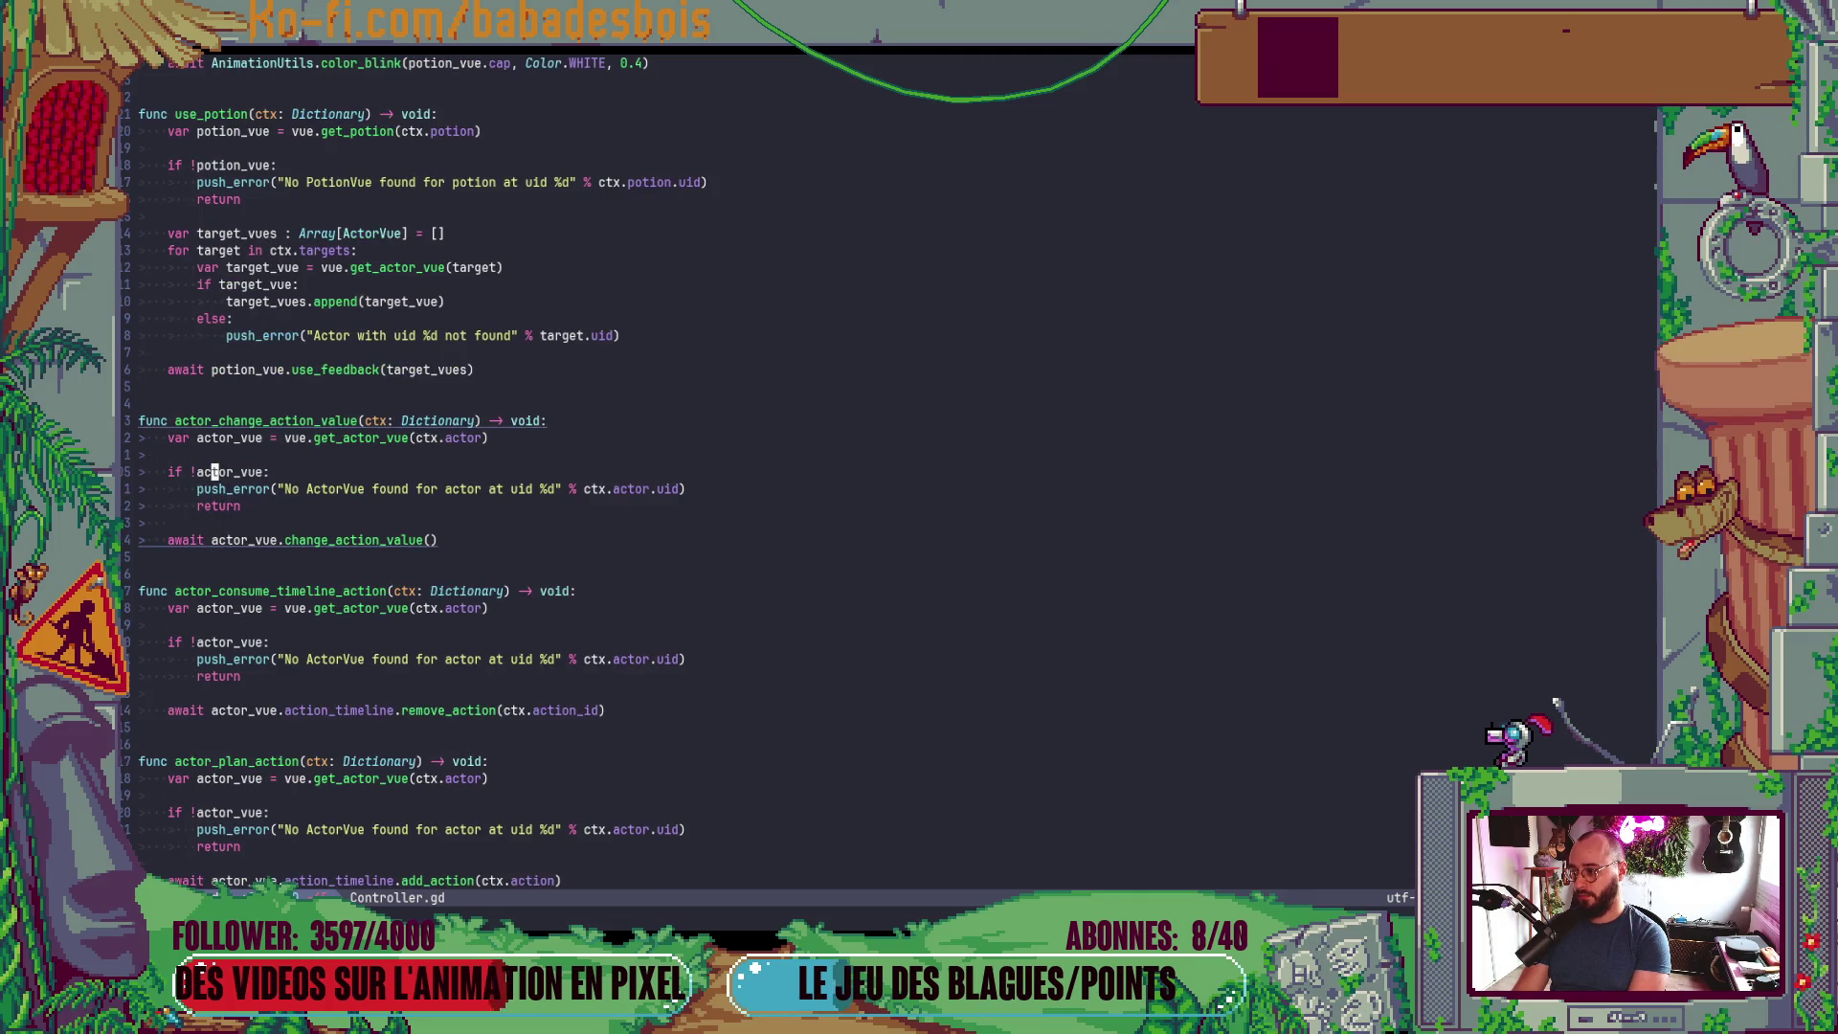
- Add a print("Command actor plan action received") line at the top of actor_plan_action
{"action": "key", "text": "j"}
{"action": "key", "text": "j"}
{"action": "key", "text": "j"}
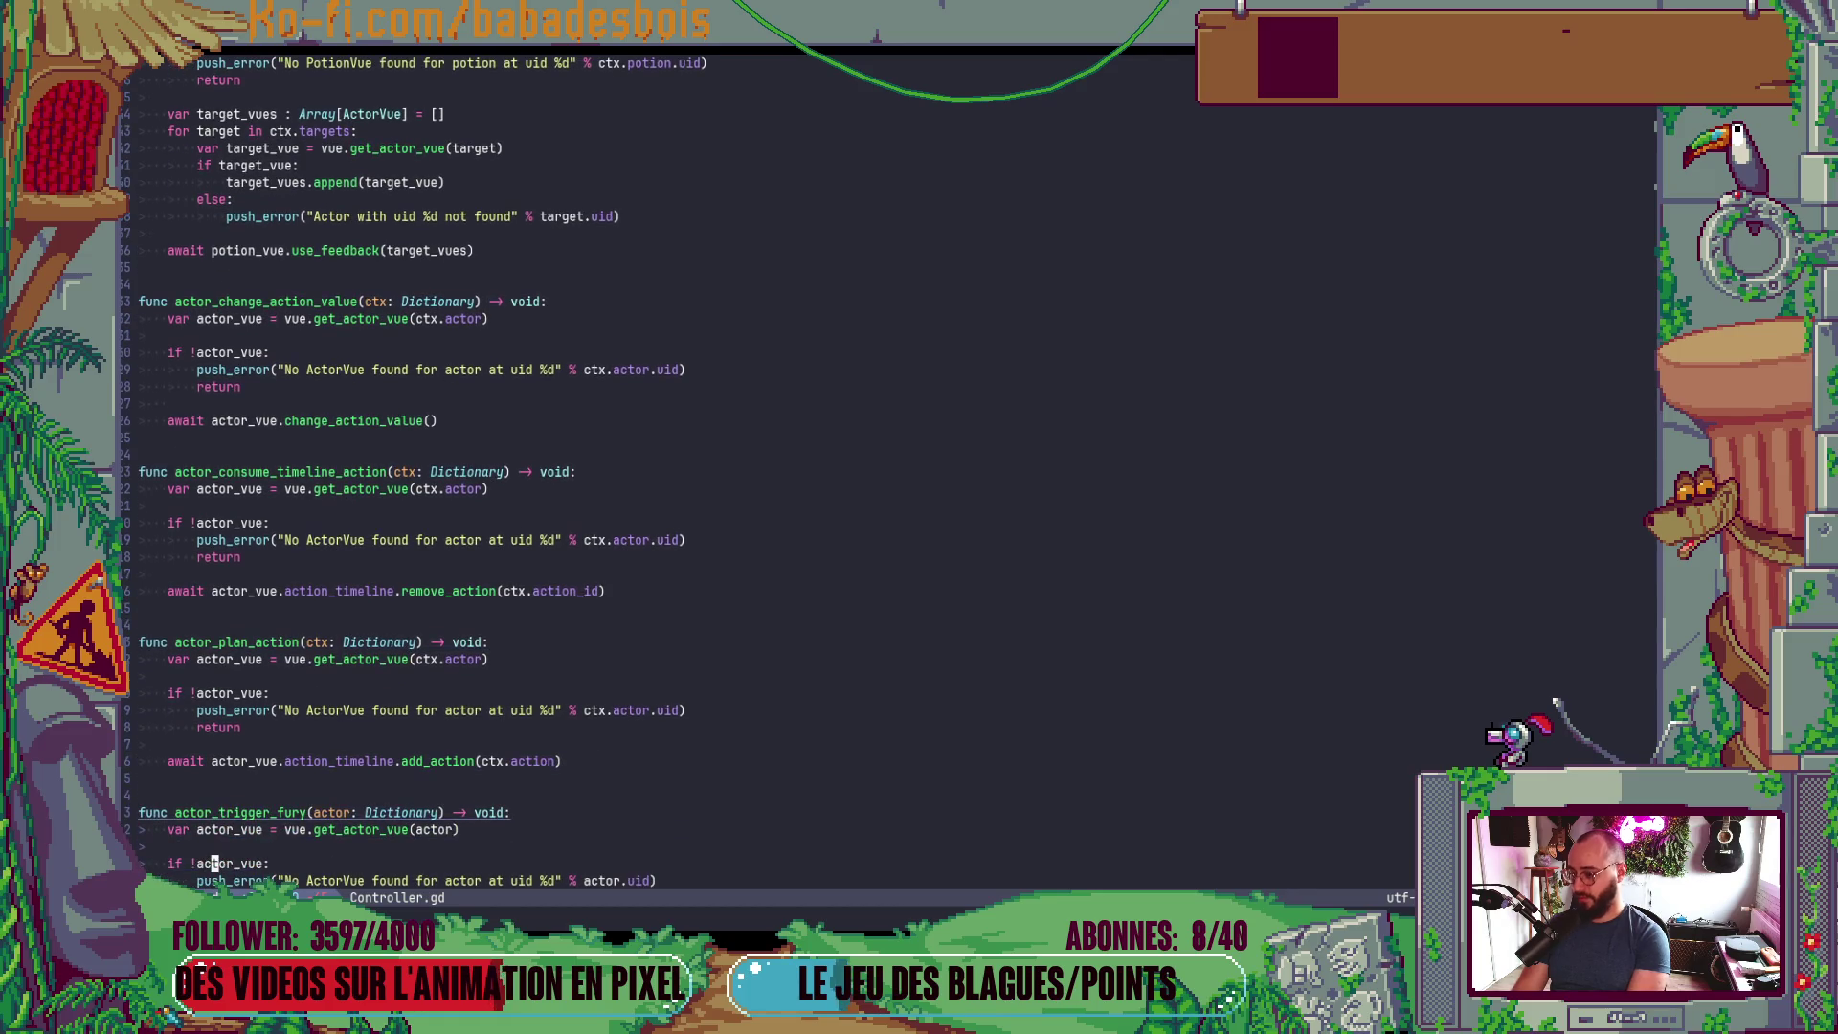
{"action": "key", "text": "k"}
{"action": "key", "text": "k"}
{"action": "key", "text": "k"}
{"action": "type", "text": "Opr"}
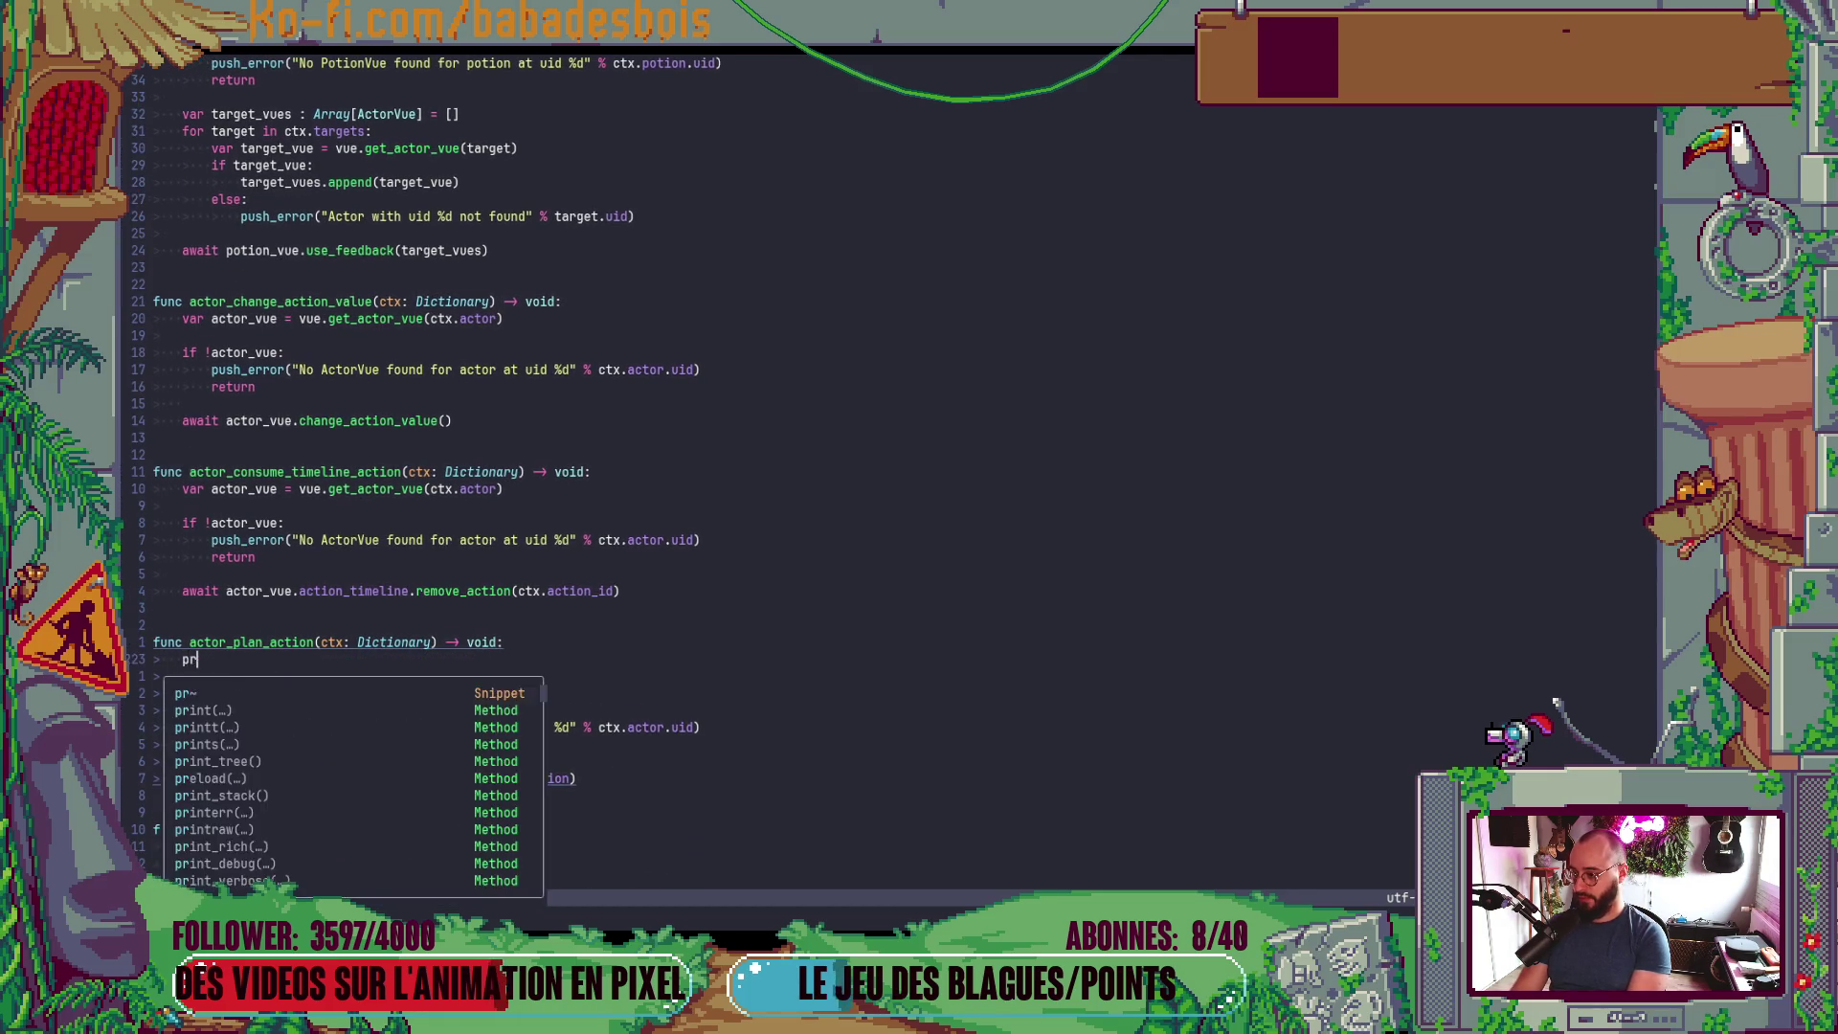
{"action": "type", "text": "int"}
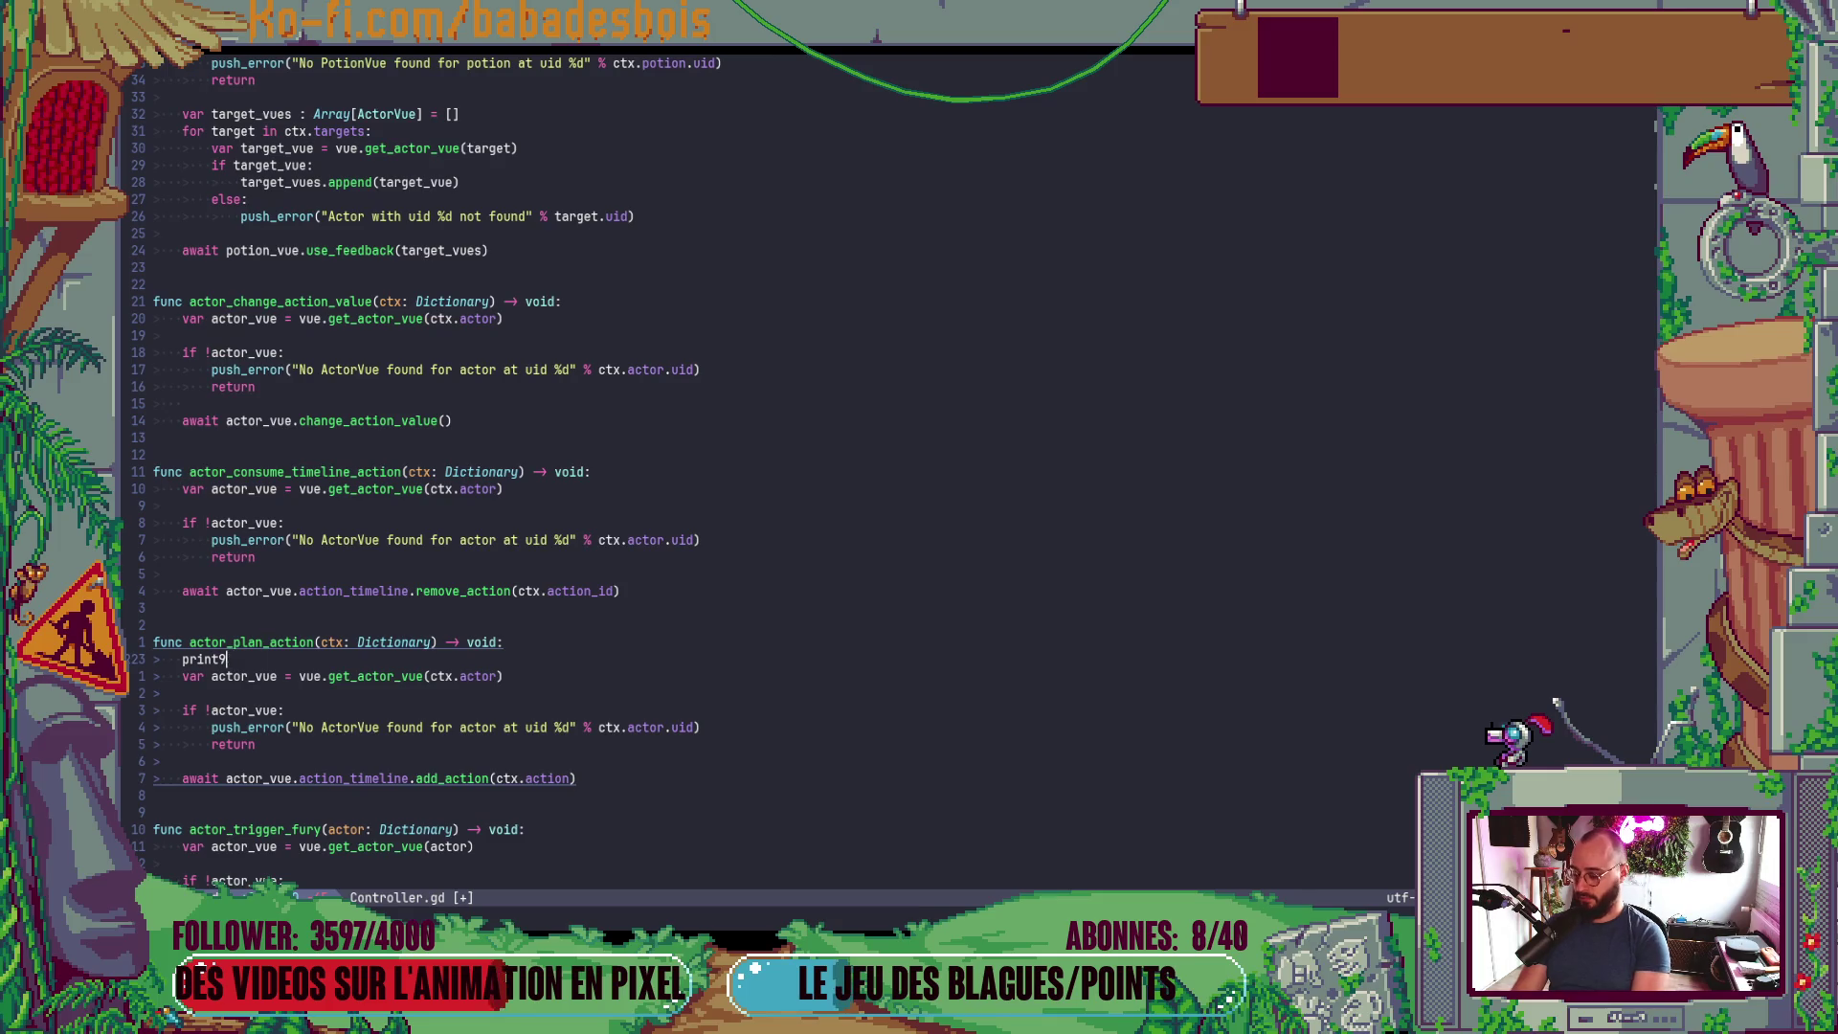
{"action": "type", "text": "(\" "}
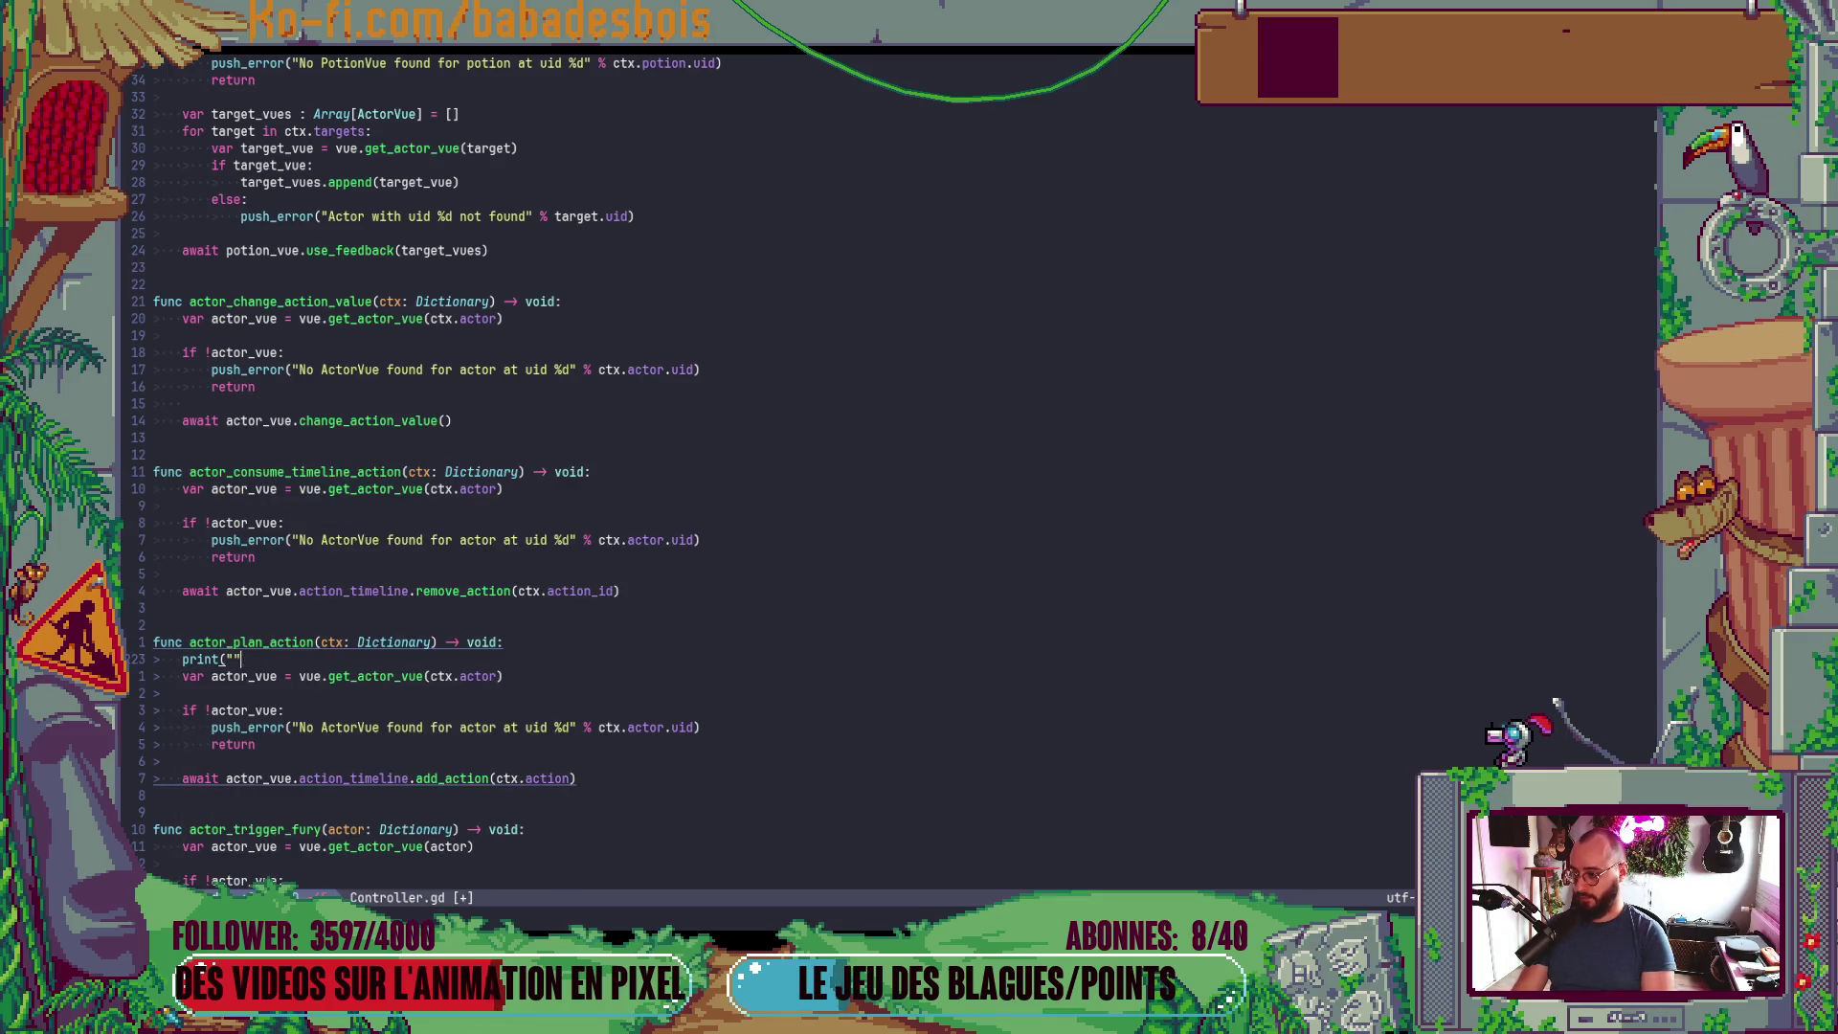
{"action": "type", "text": "Command acto"}
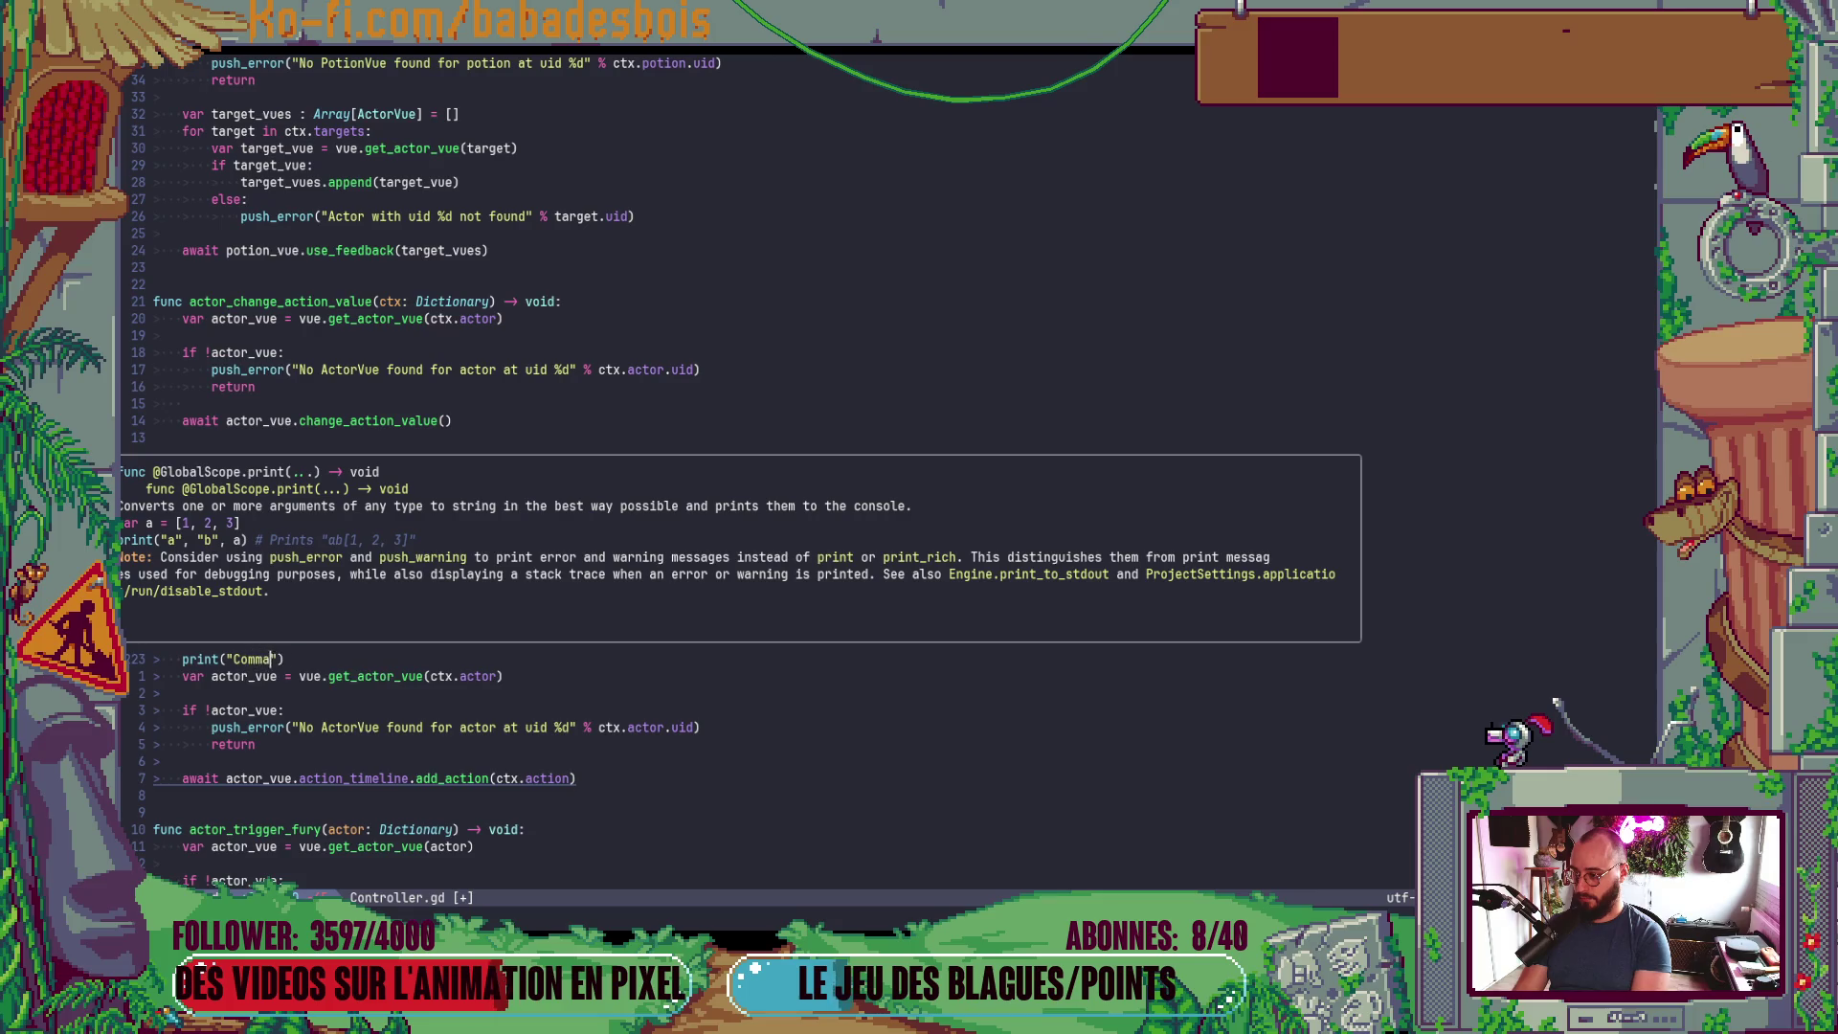
{"action": "type", "text": "r plan act"}
{"action": "type", "text": "ion recei"}
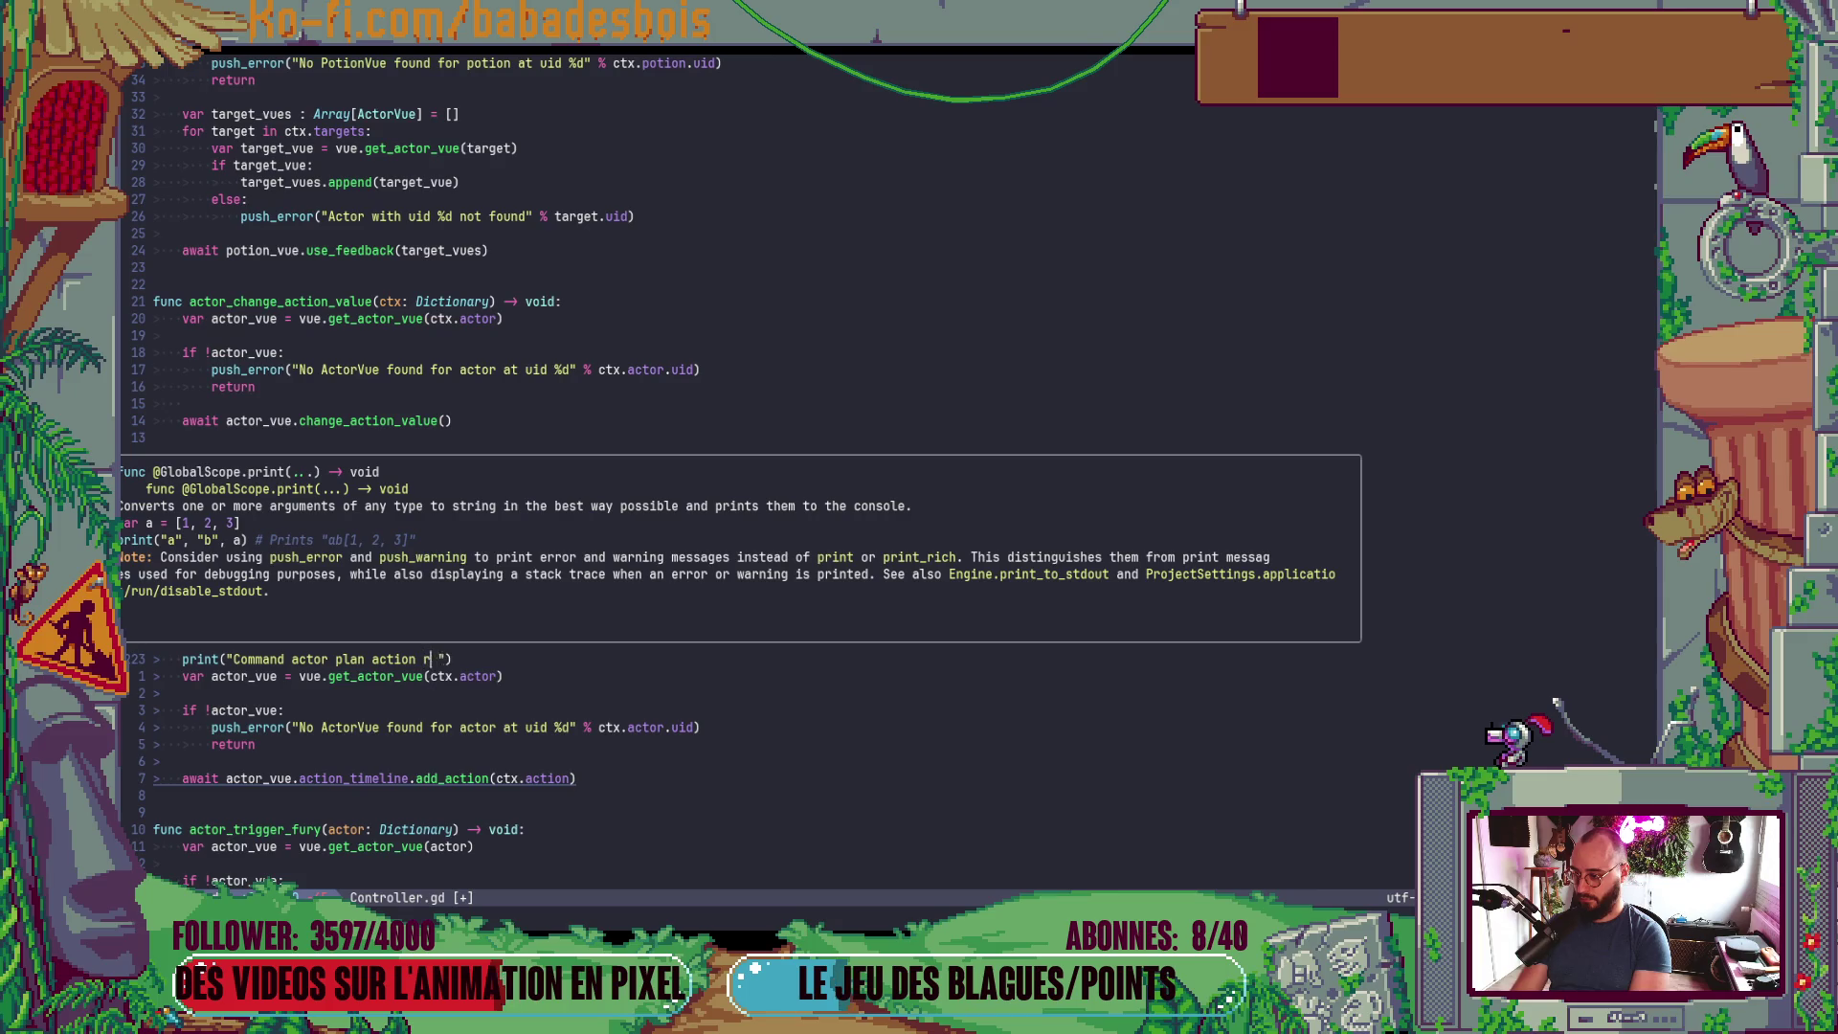
{"action": "type", "text": "ved"}
{"action": "key", "text": "Escape"}
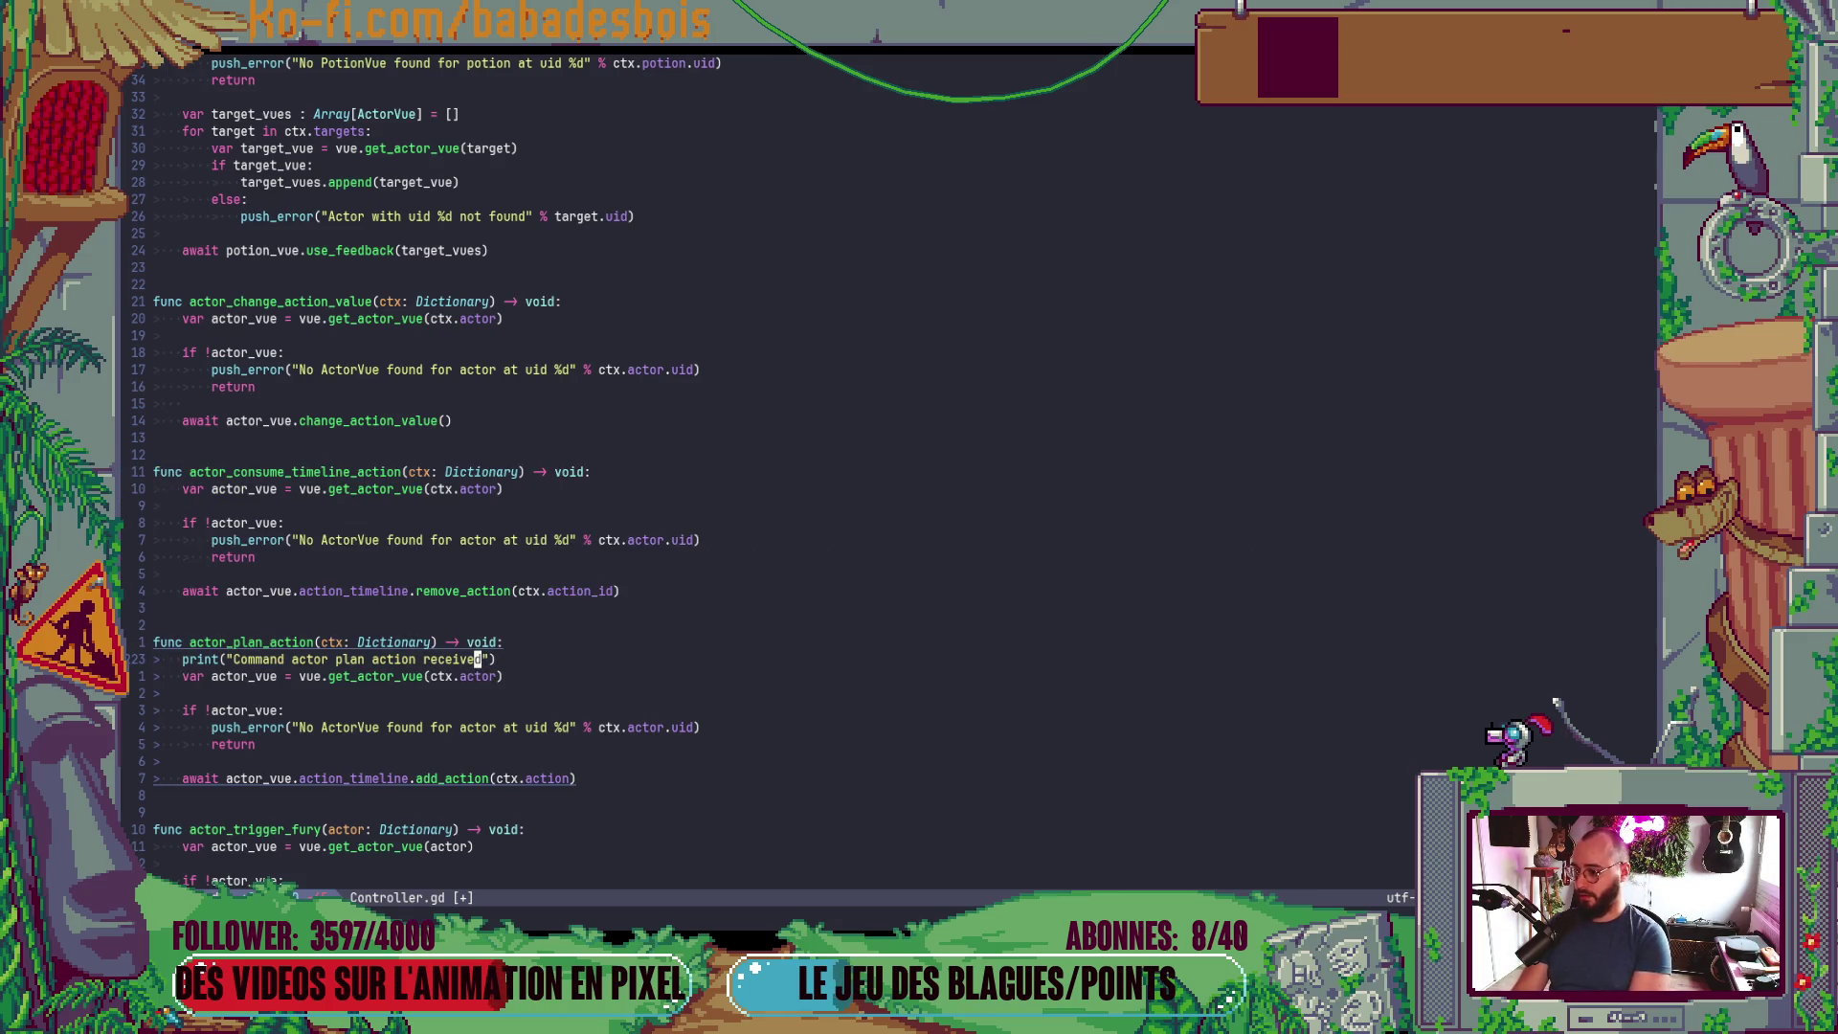
- Paste the print into actor_consume_timeline_action above var actor_vue and change 'plan' to 'consume'
{"action": "key", "text": "k"}
{"action": "key", "text": "k"}
{"action": "key", "text": "k"}
{"action": "key", "text": "k"}
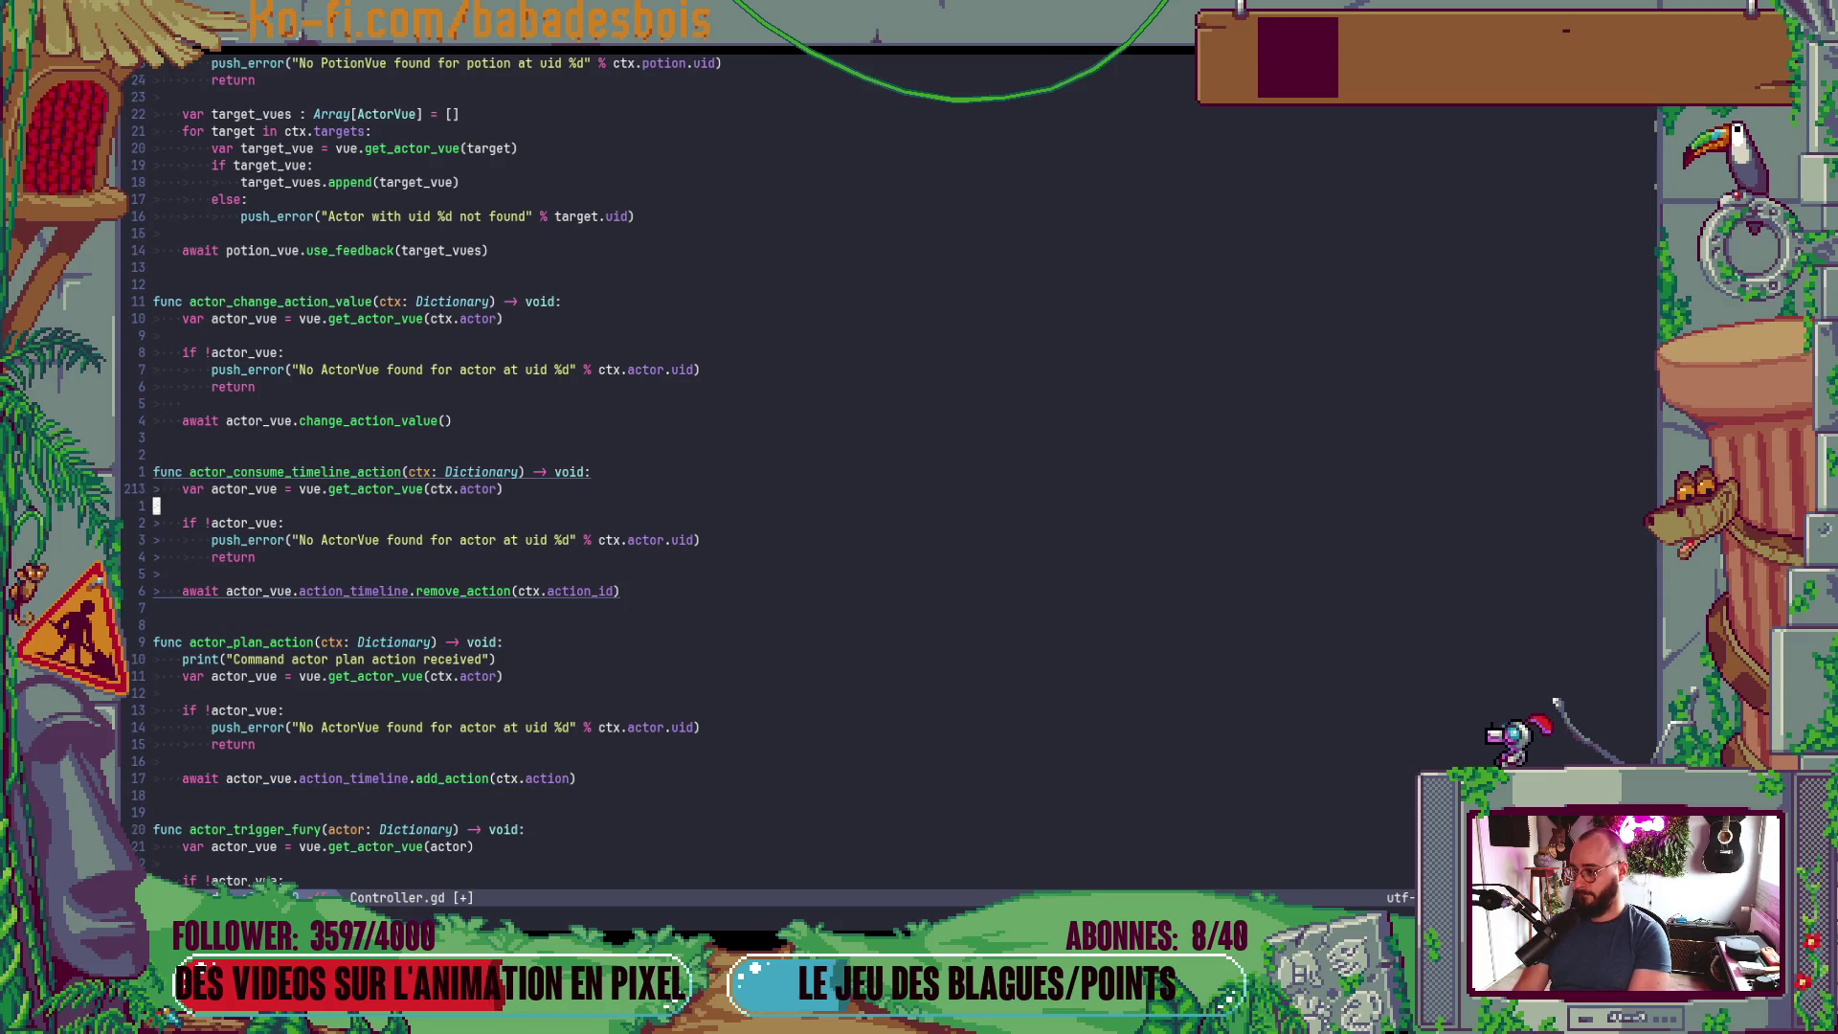
{"action": "key", "text": "P"}
{"action": "key", "text": "l"}
{"action": "key", "text": "w"}
{"action": "key", "text": "w"}
{"action": "key", "text": "w"}
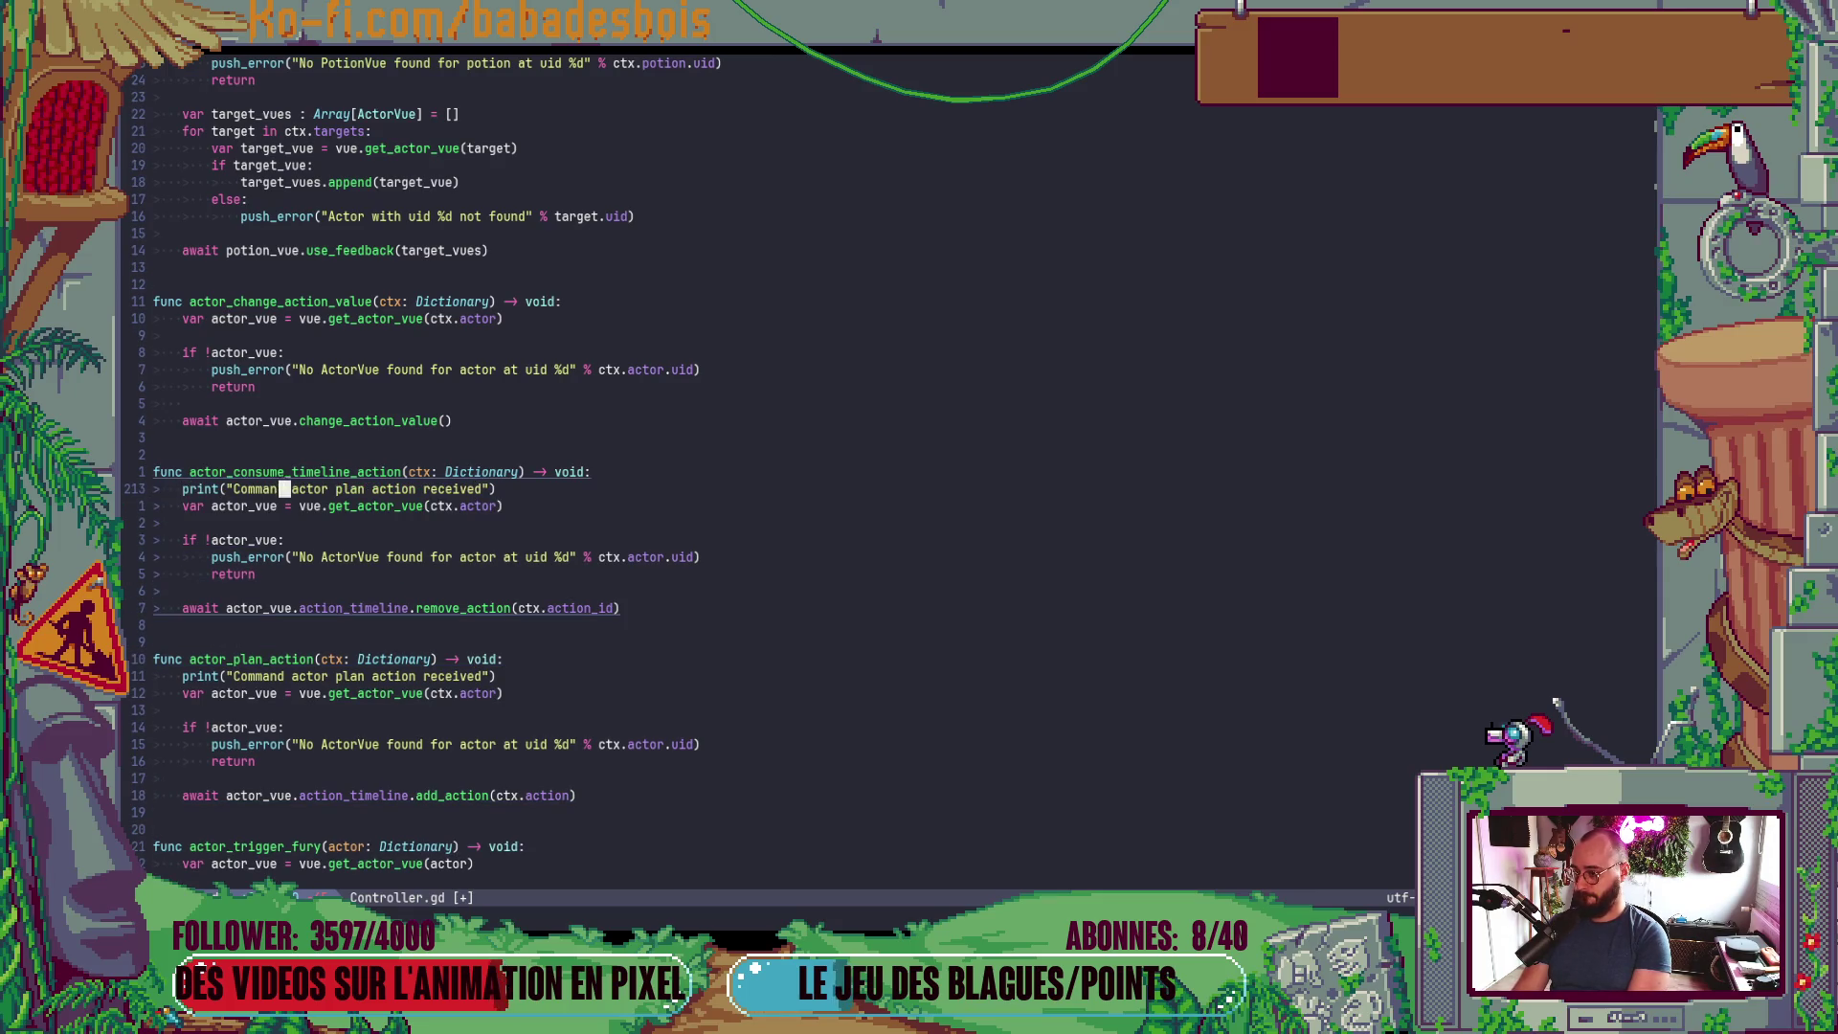
{"action": "type", "text": "cwconsume"}
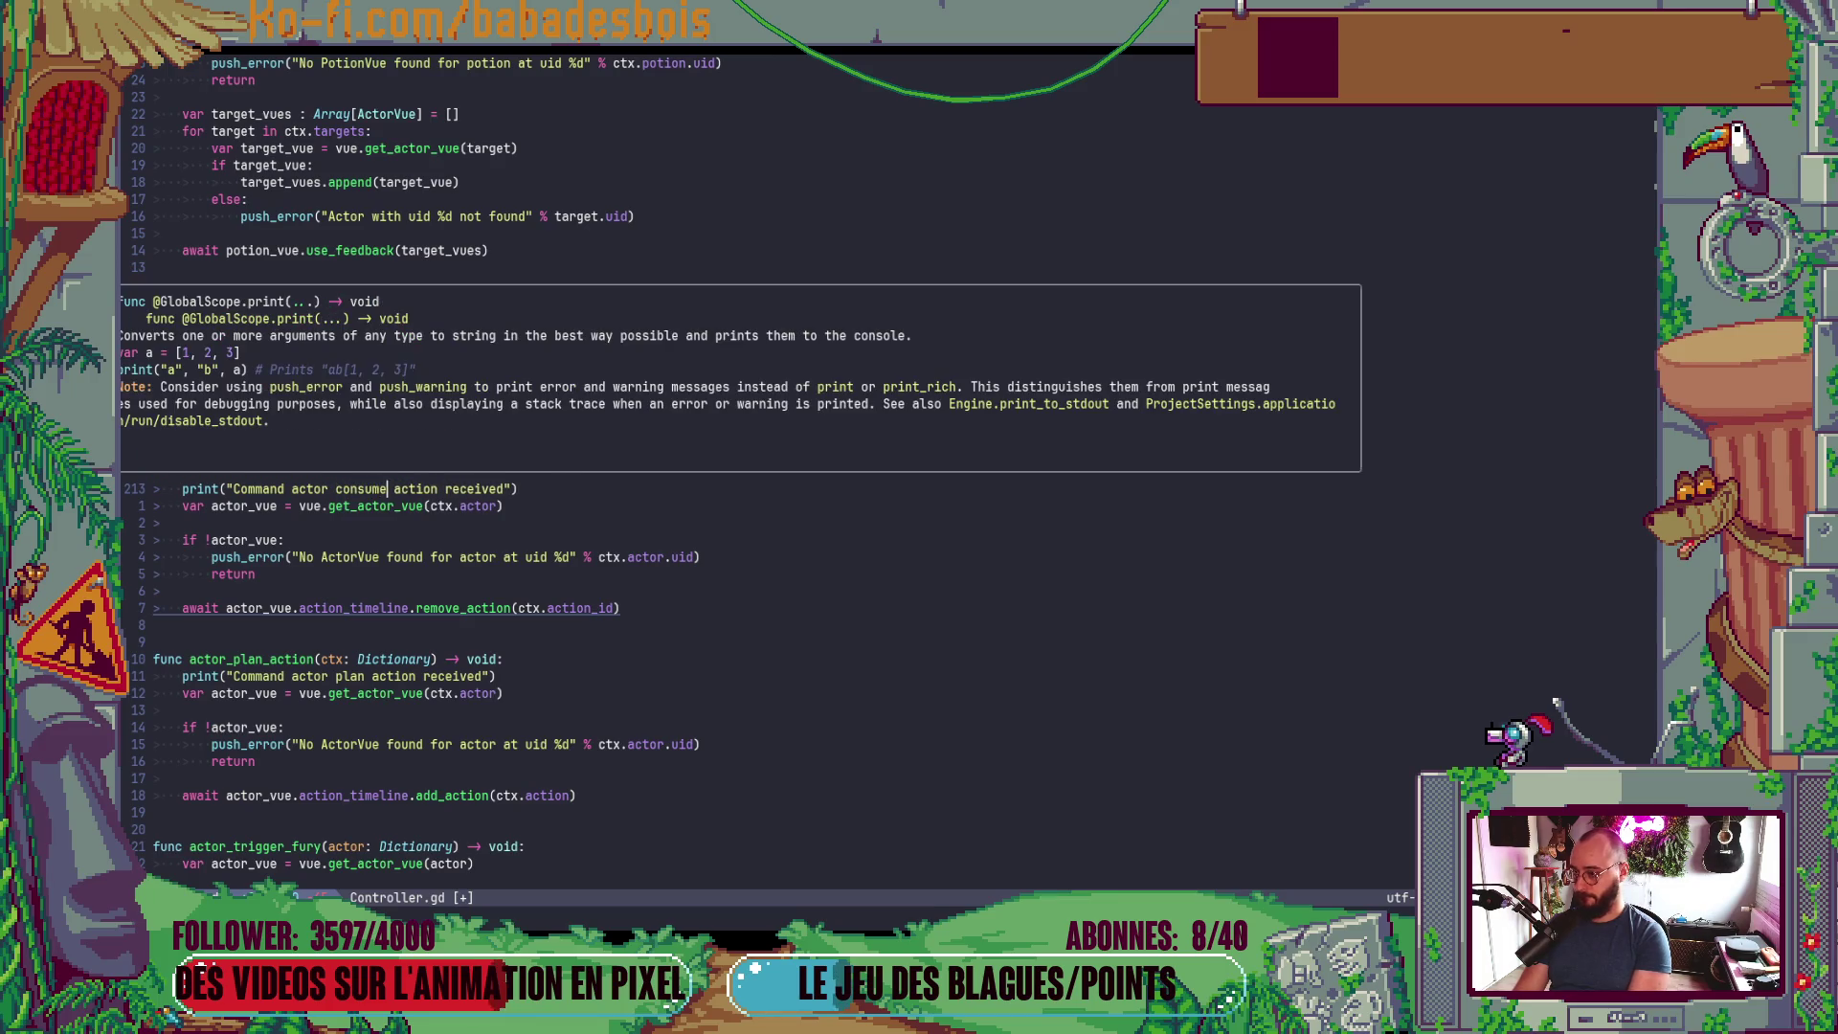
{"action": "key", "text": "Escape"}
{"action": "key", "text": "alt+Tab"}
{"action": "key", "text": "alt+Tab"}
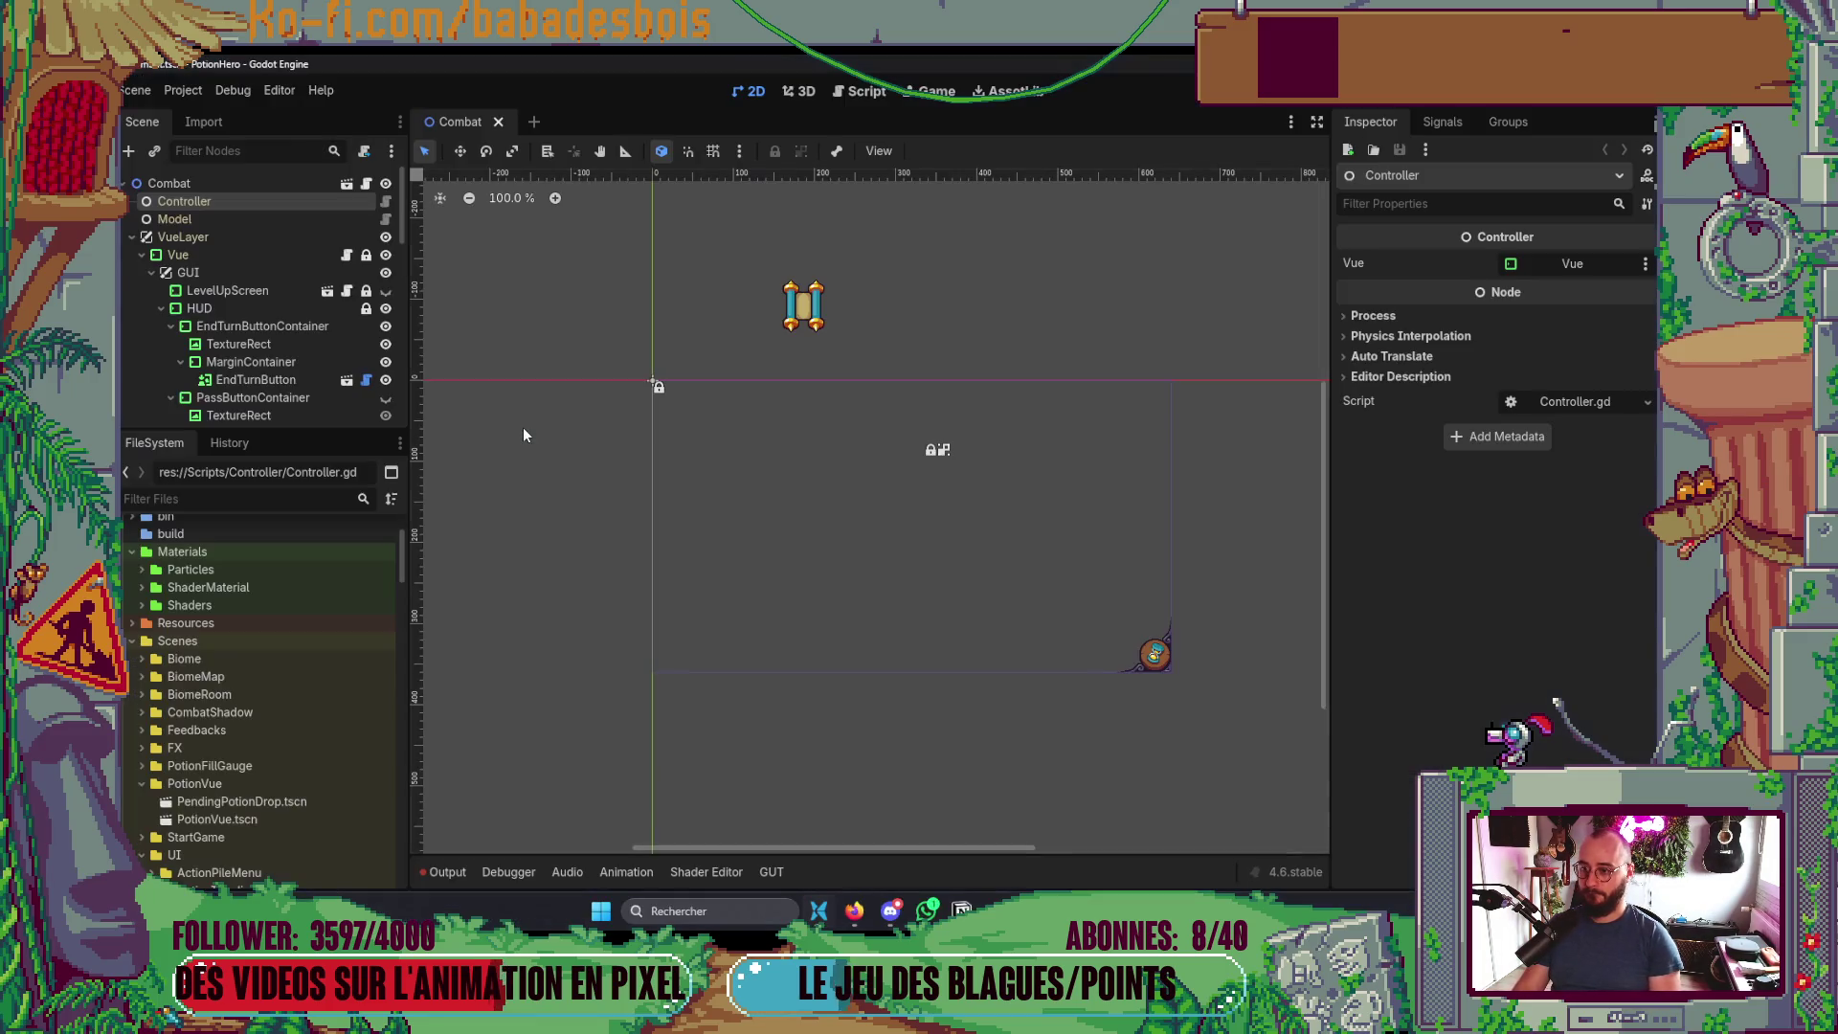
- Run the game, close it, and select the two 'Command actor plan action received' Output lines
{"action": "key", "text": "F5"}
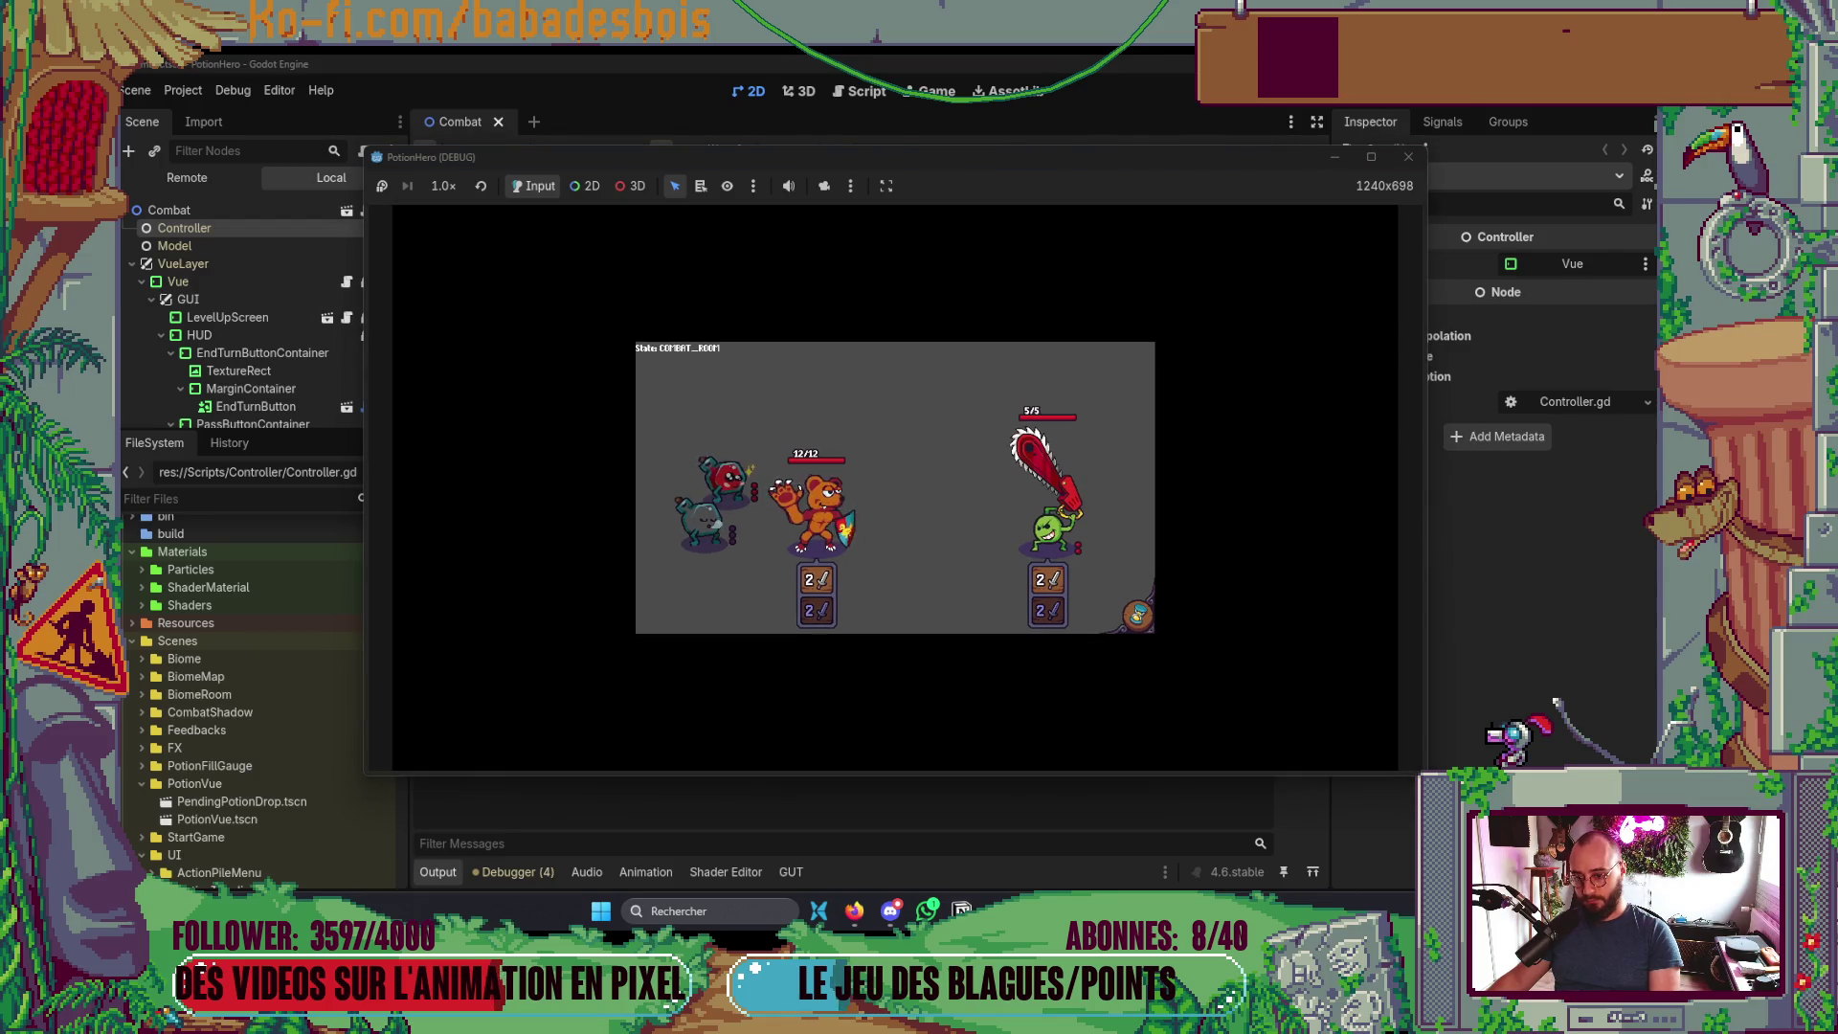
{"action": "left_click_drag", "start_coordinate": [1427, 801], "coordinate": [1397, 802]}
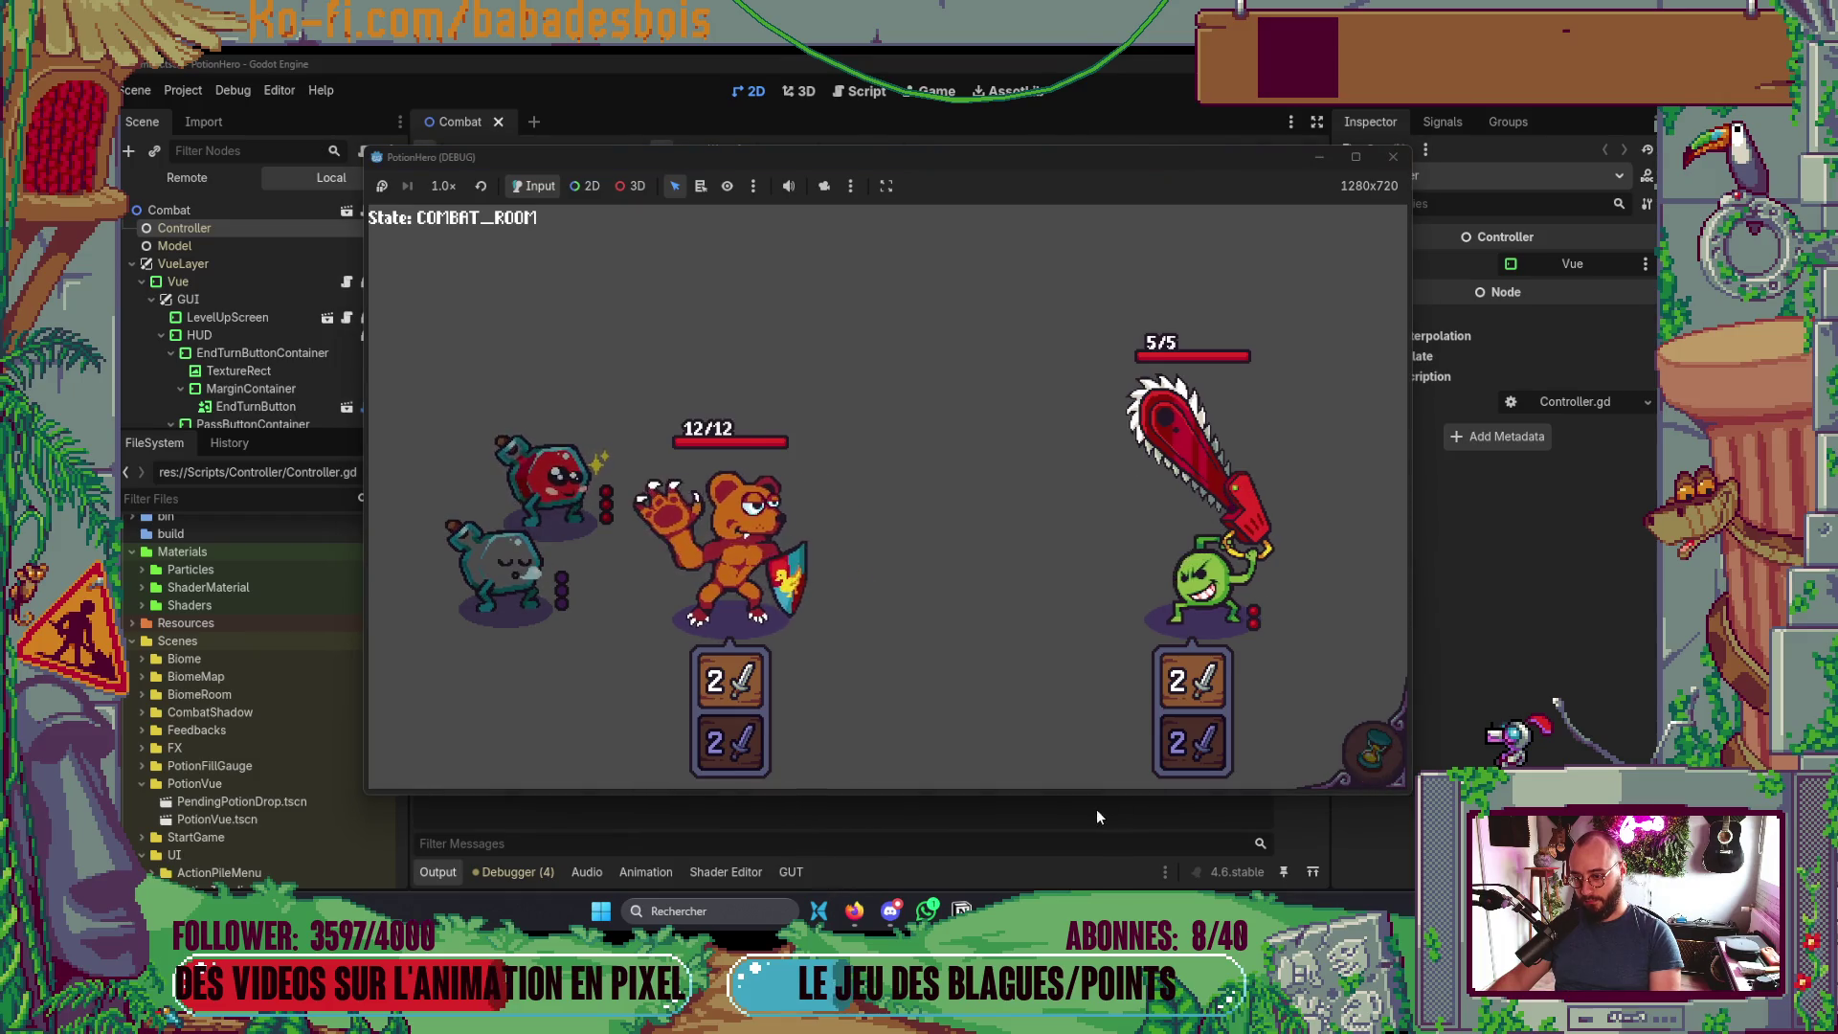
{"action": "left_click", "coordinate": [1070, 826]}
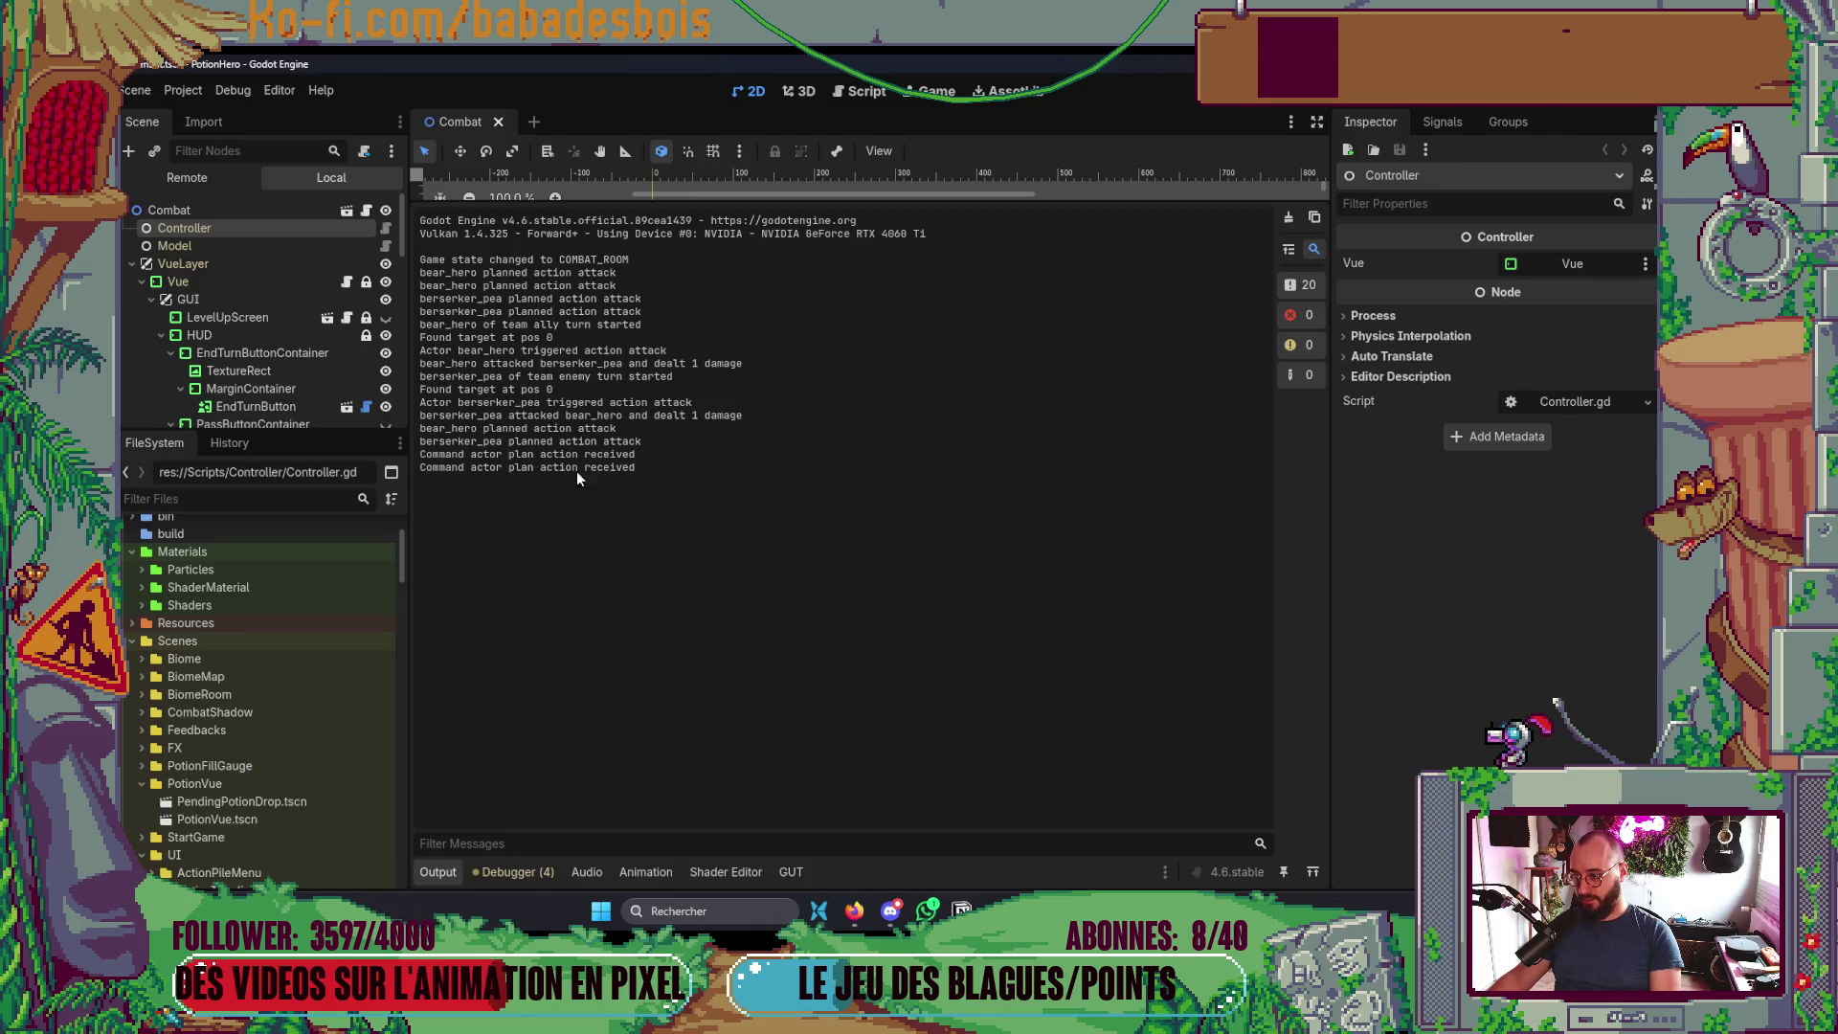
{"action": "left_click_drag", "start_coordinate": [632, 468], "coordinate": [433, 460]}
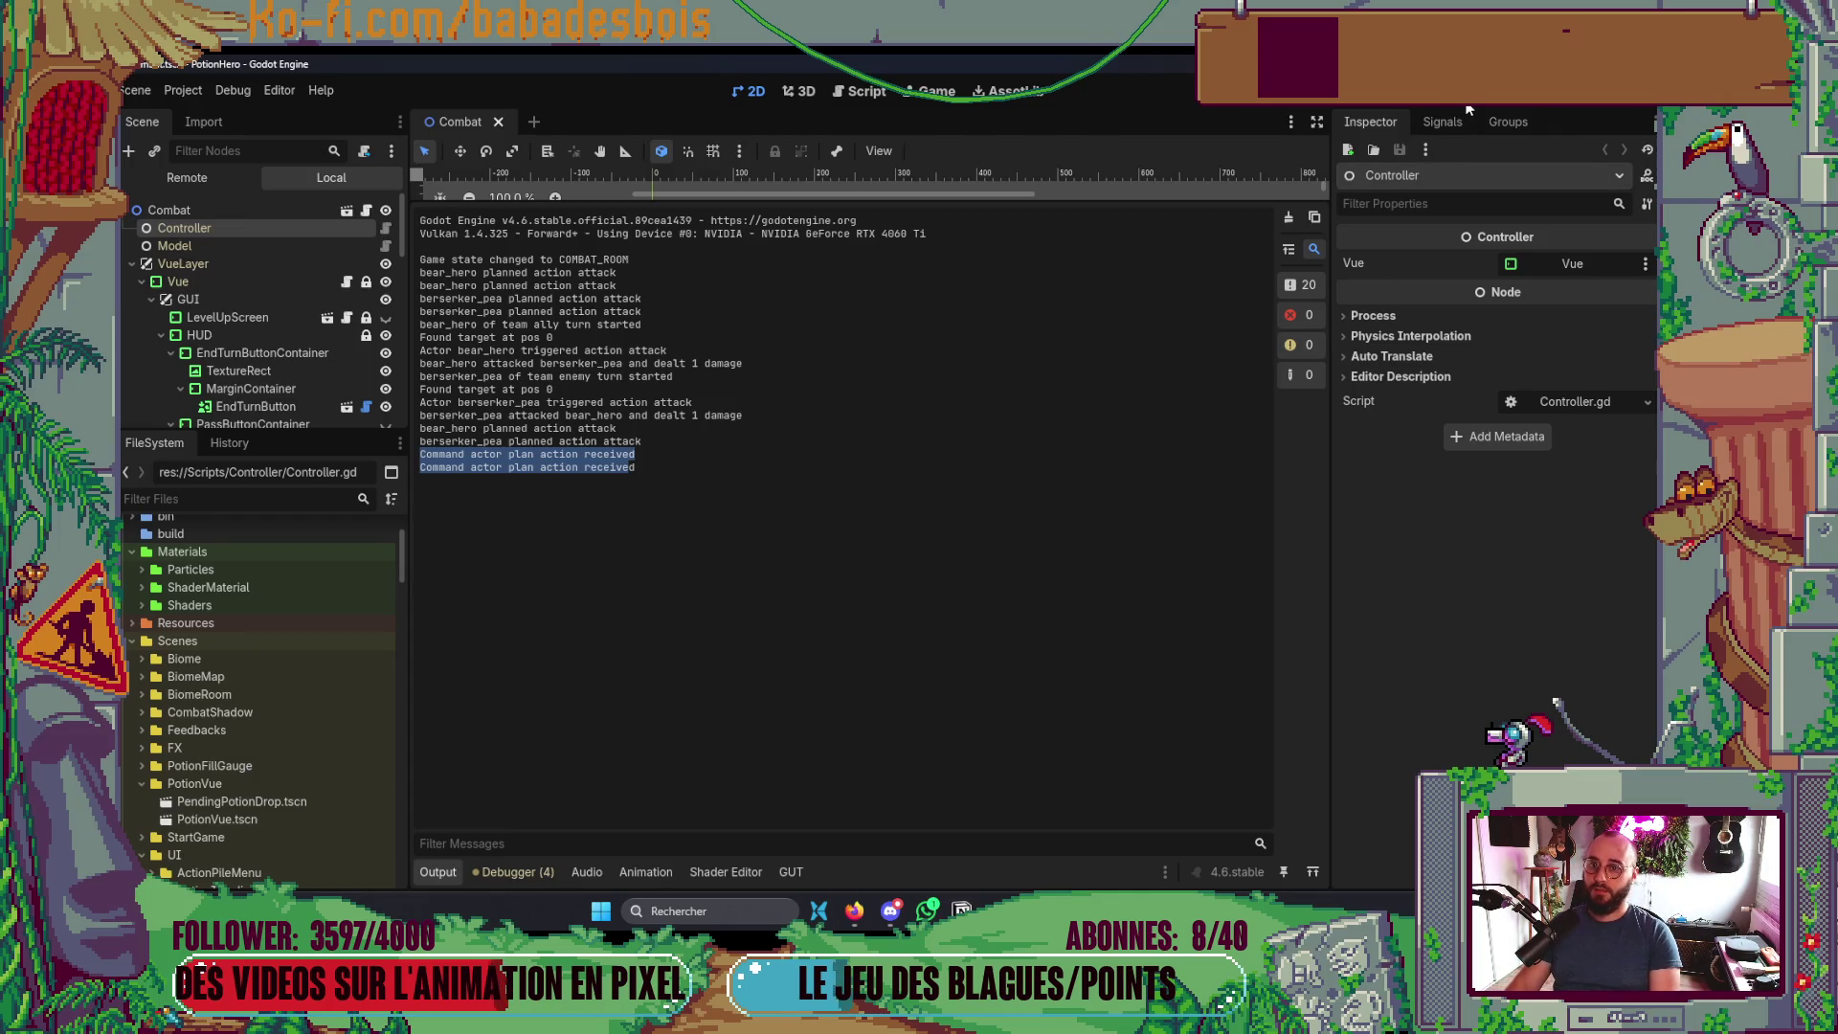
{"action": "key", "text": "alt+Tab"}
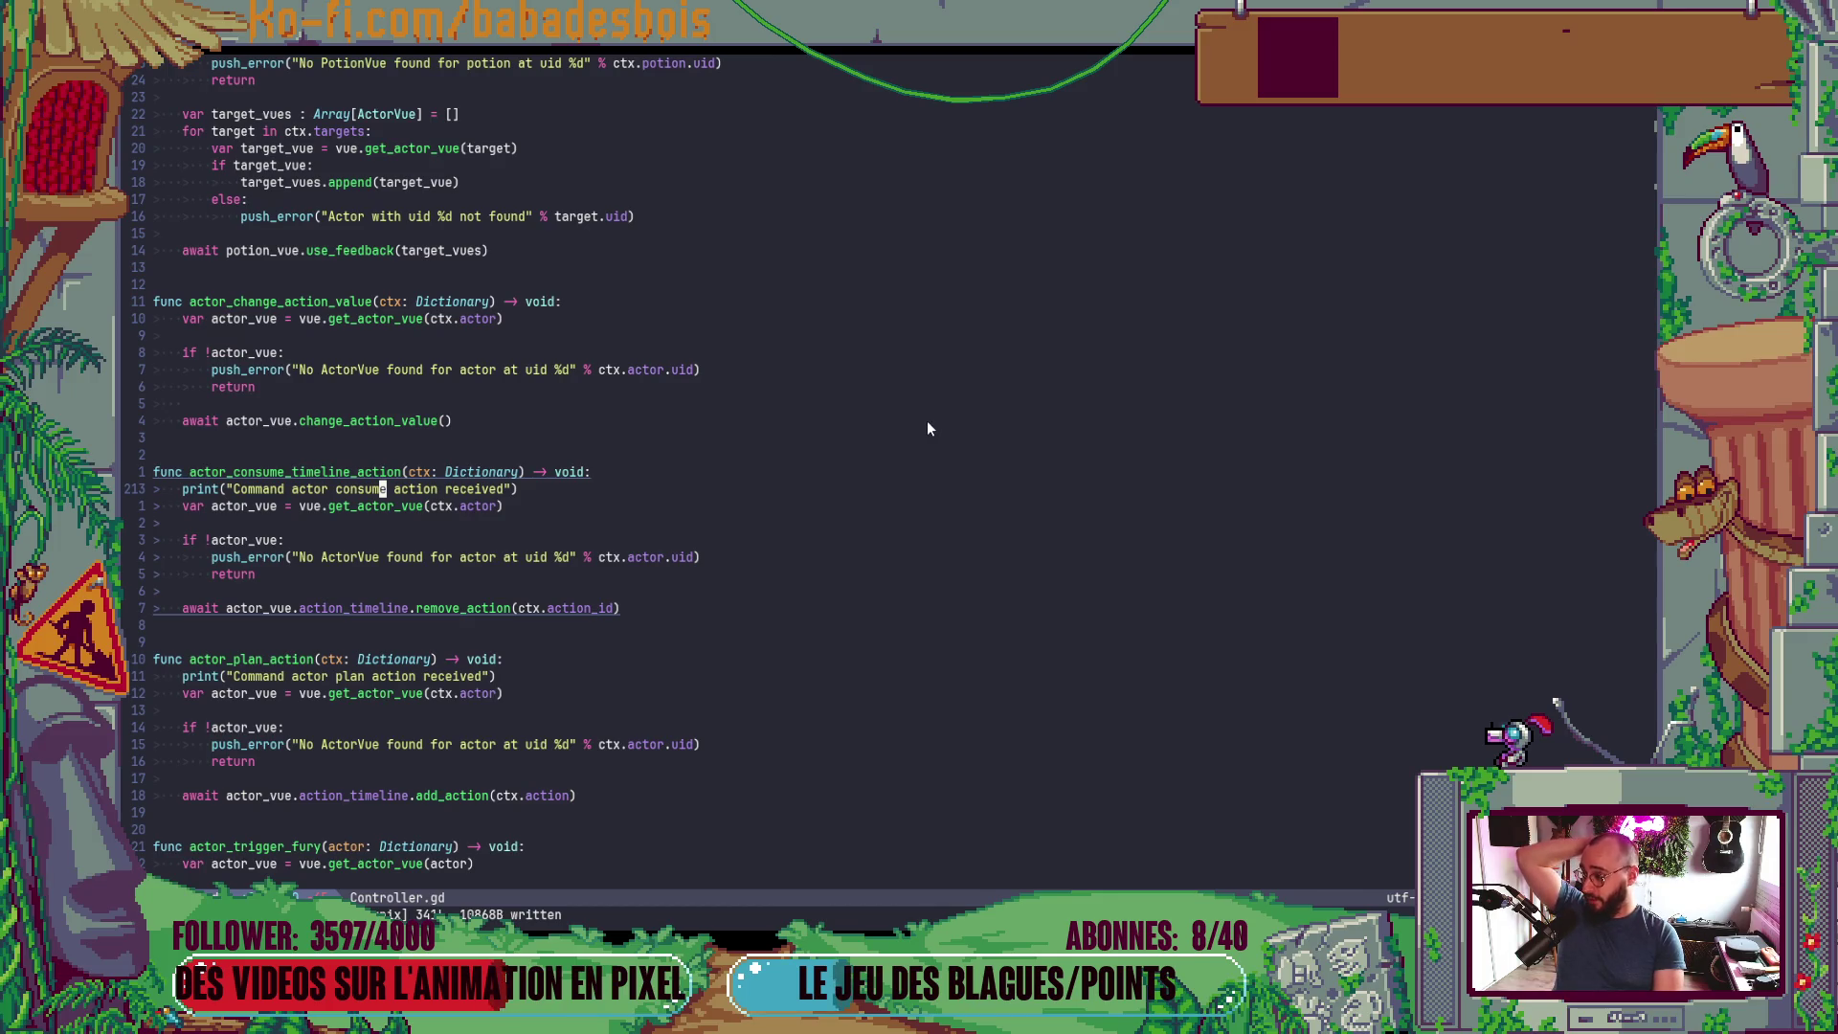
- Delete the consume and plan action debug print lines and save Controller.gd with :w
{"action": "key", "text": "d"}
{"action": "key", "text": "d"}
{"action": "key", "text": "j"}
{"action": "key", "text": "j"}
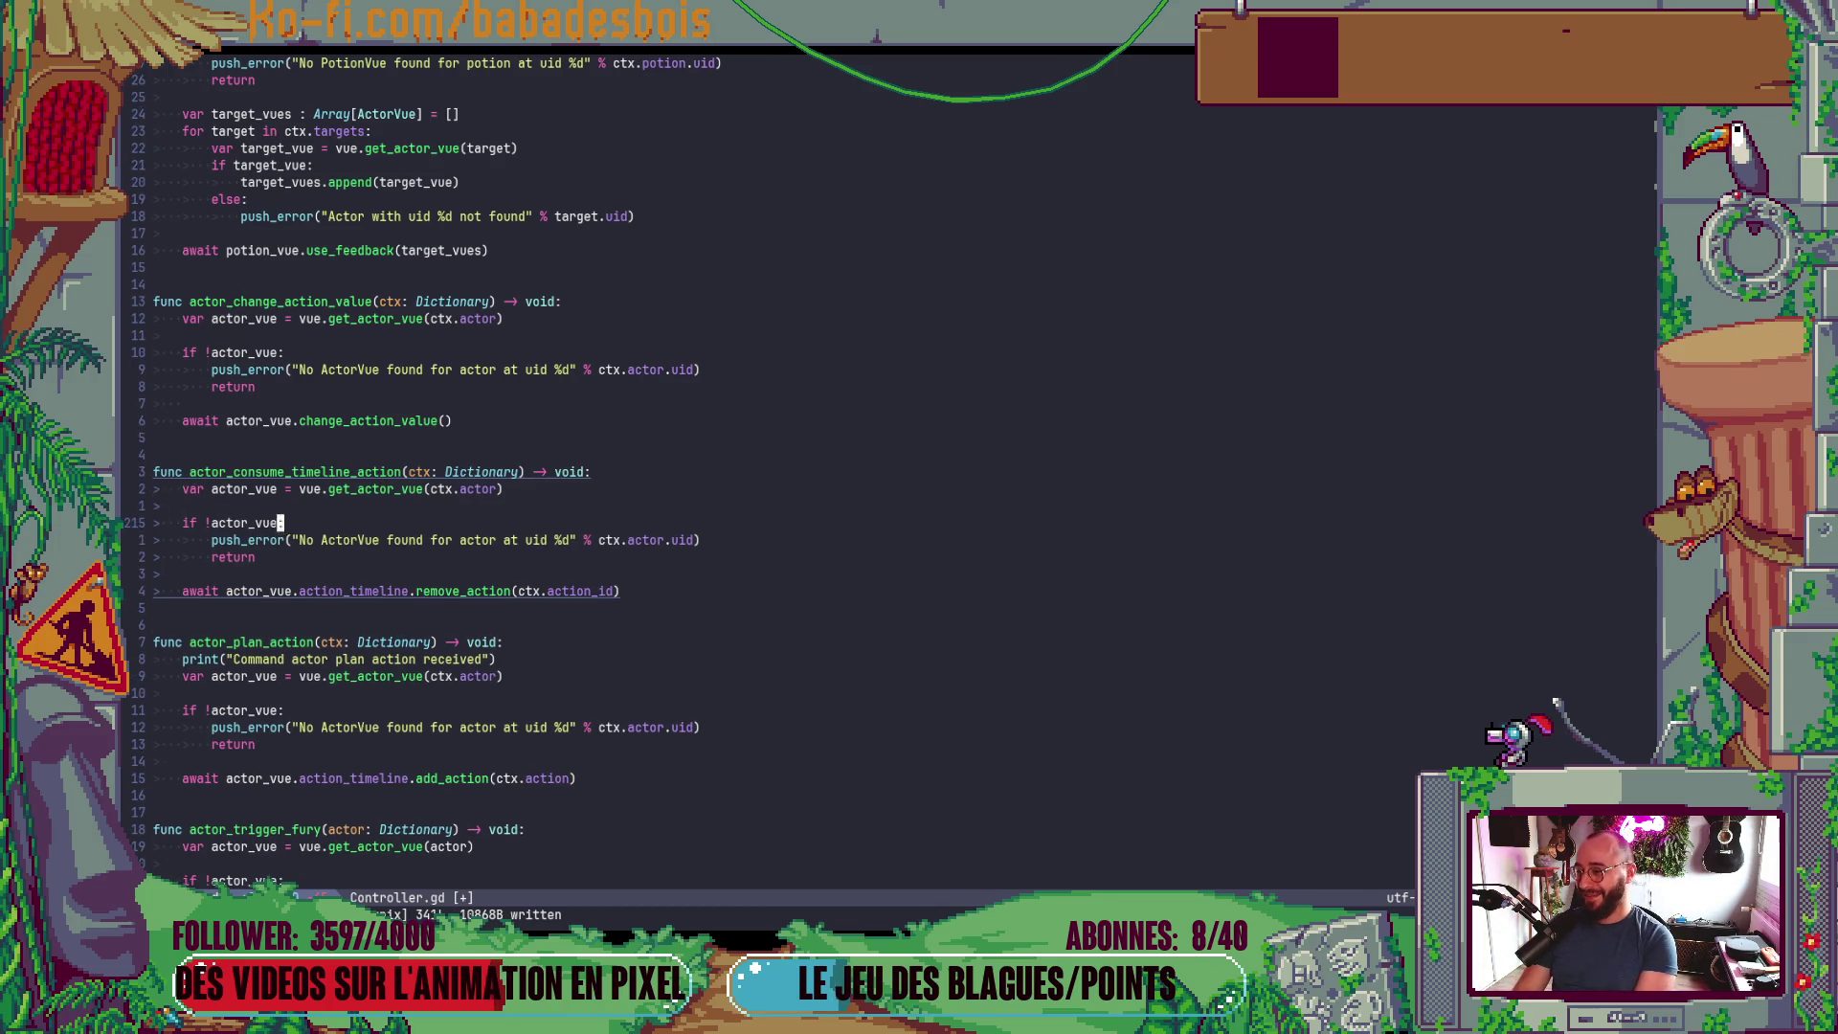
{"action": "key", "text": "j"}
{"action": "key", "text": "j"}
{"action": "key", "text": "j"}
{"action": "key", "text": "d"}
{"action": "key", "text": "d"}
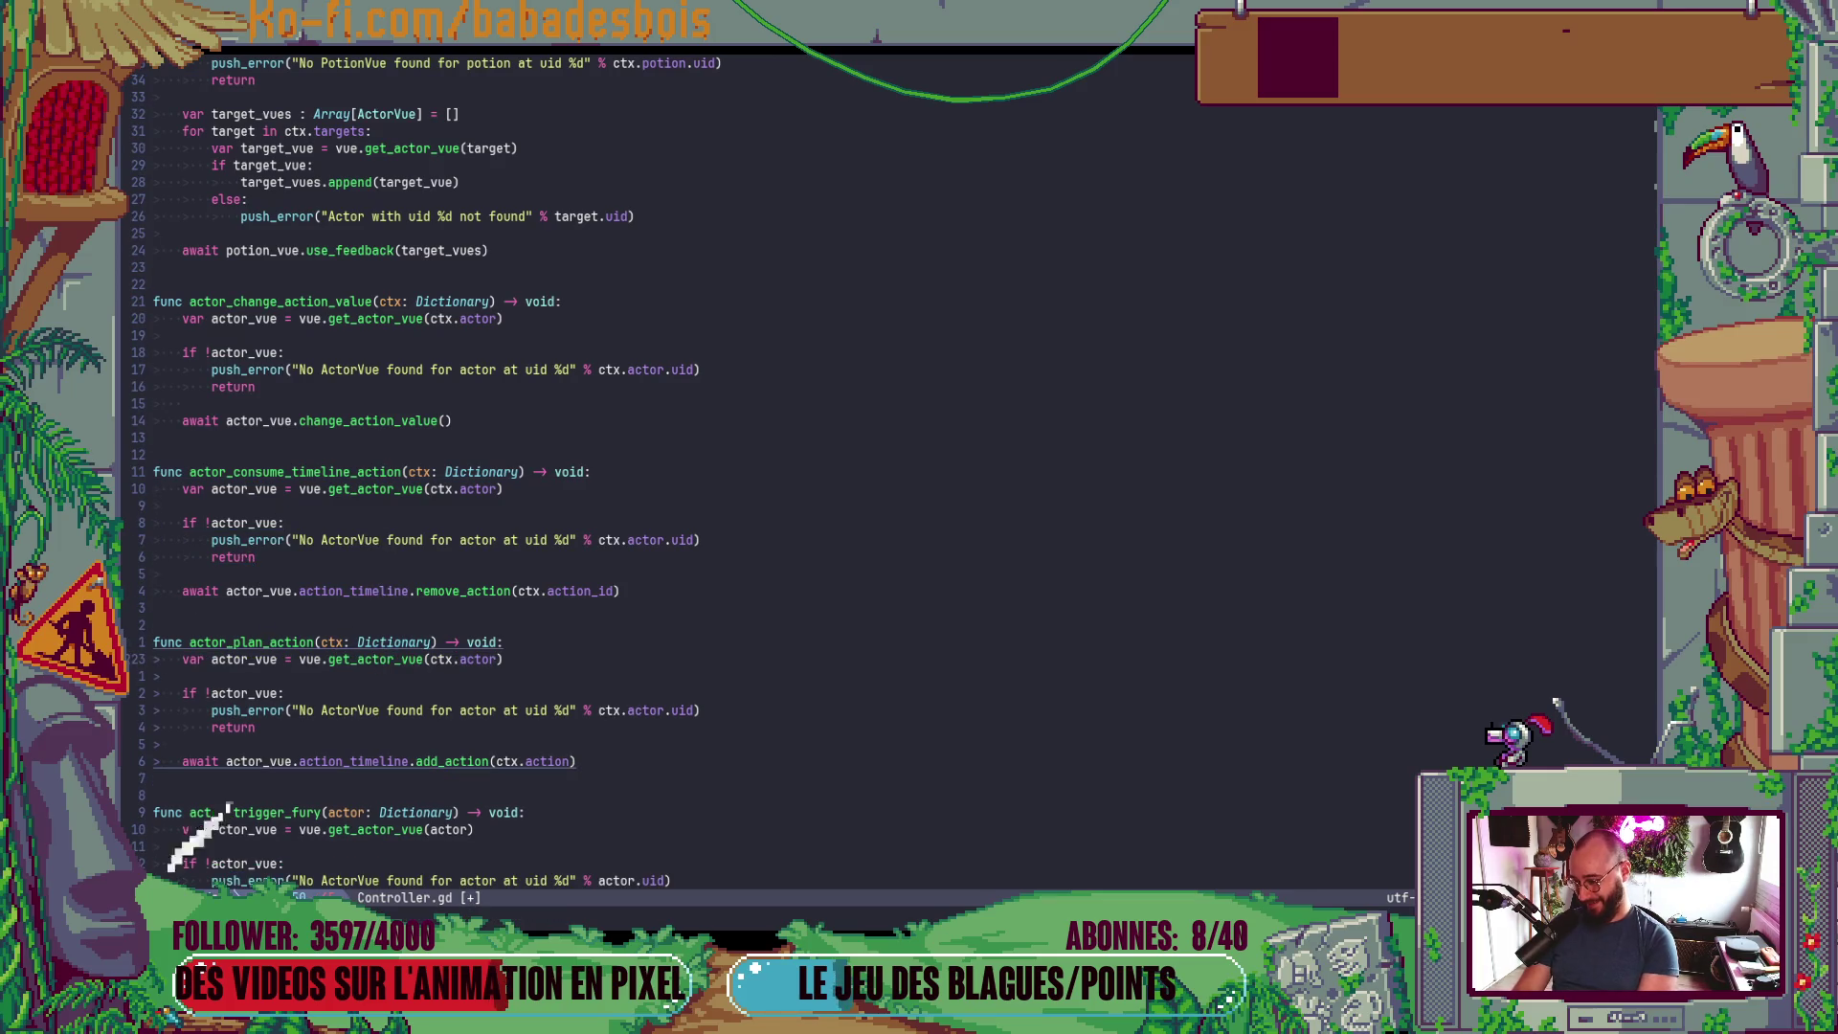
{"action": "type", "text": ":w"}
{"action": "key", "text": "Return"}
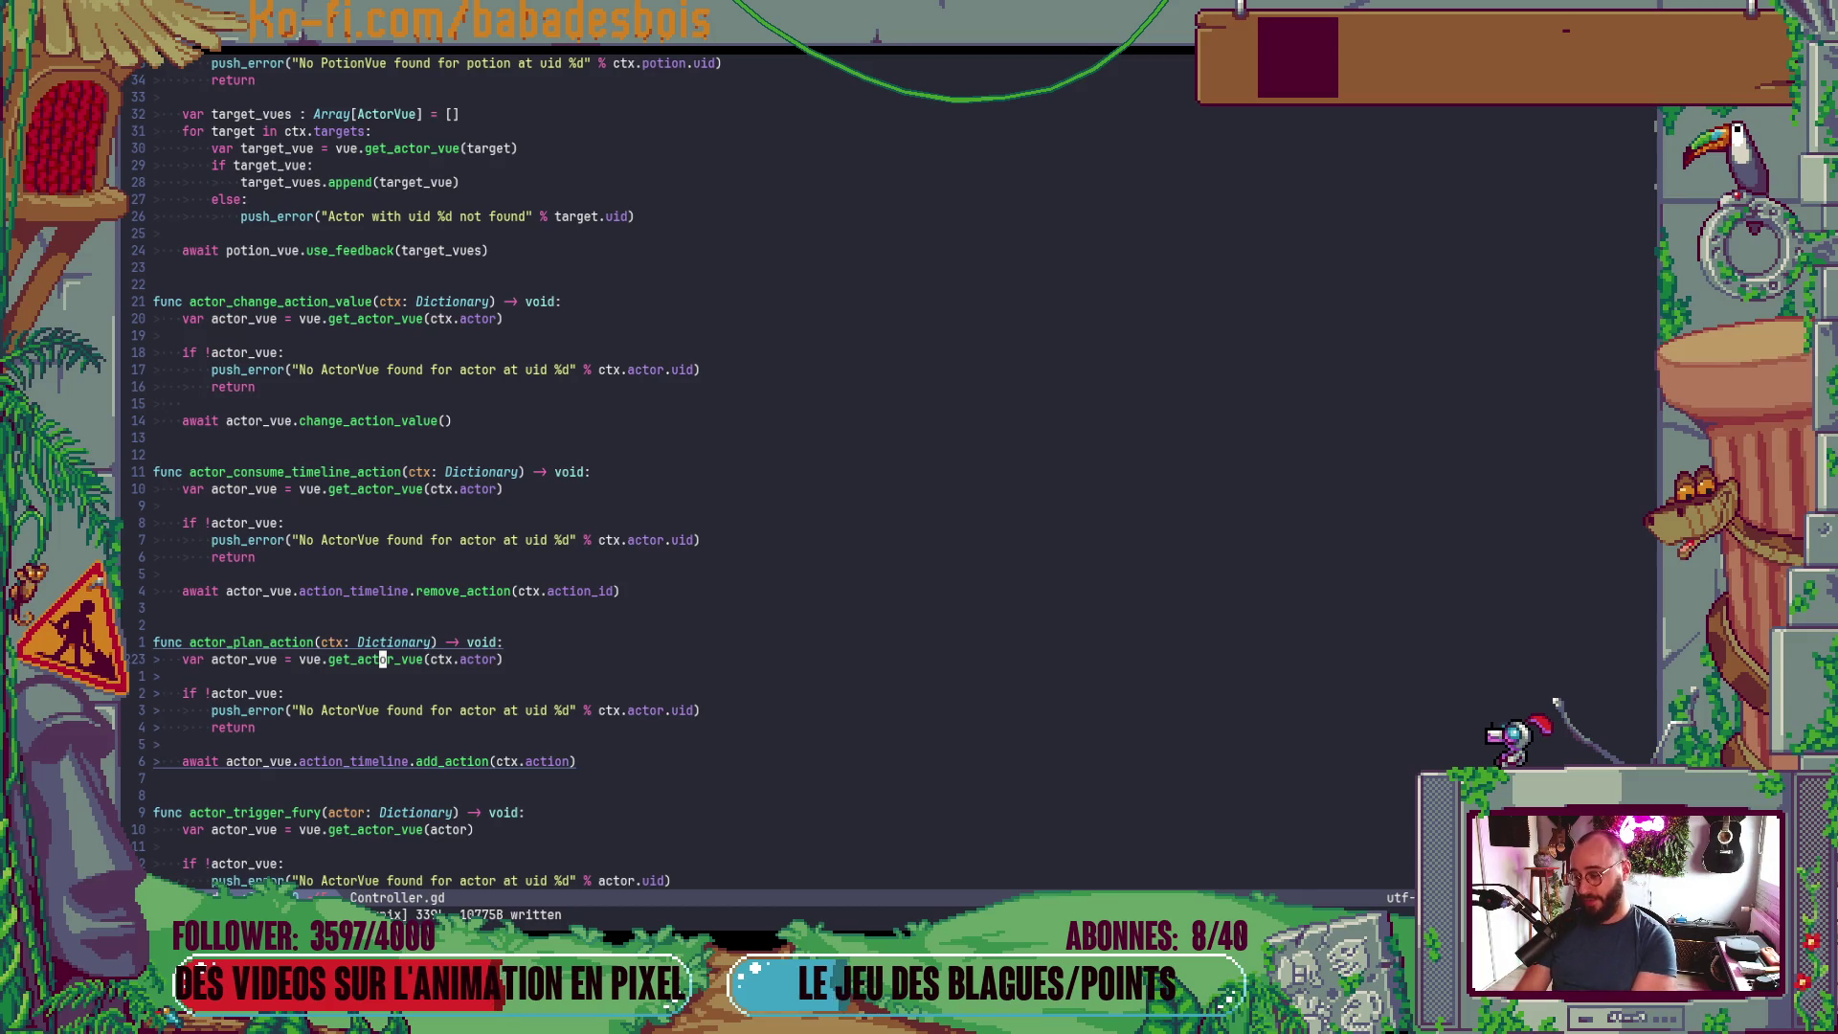
- Move to var actor_vue in actor_consume_timeline_action and bring up the project file finder
{"action": "key", "text": "1"}
{"action": "key", "text": "1"}
{"action": "key", "text": "k"}
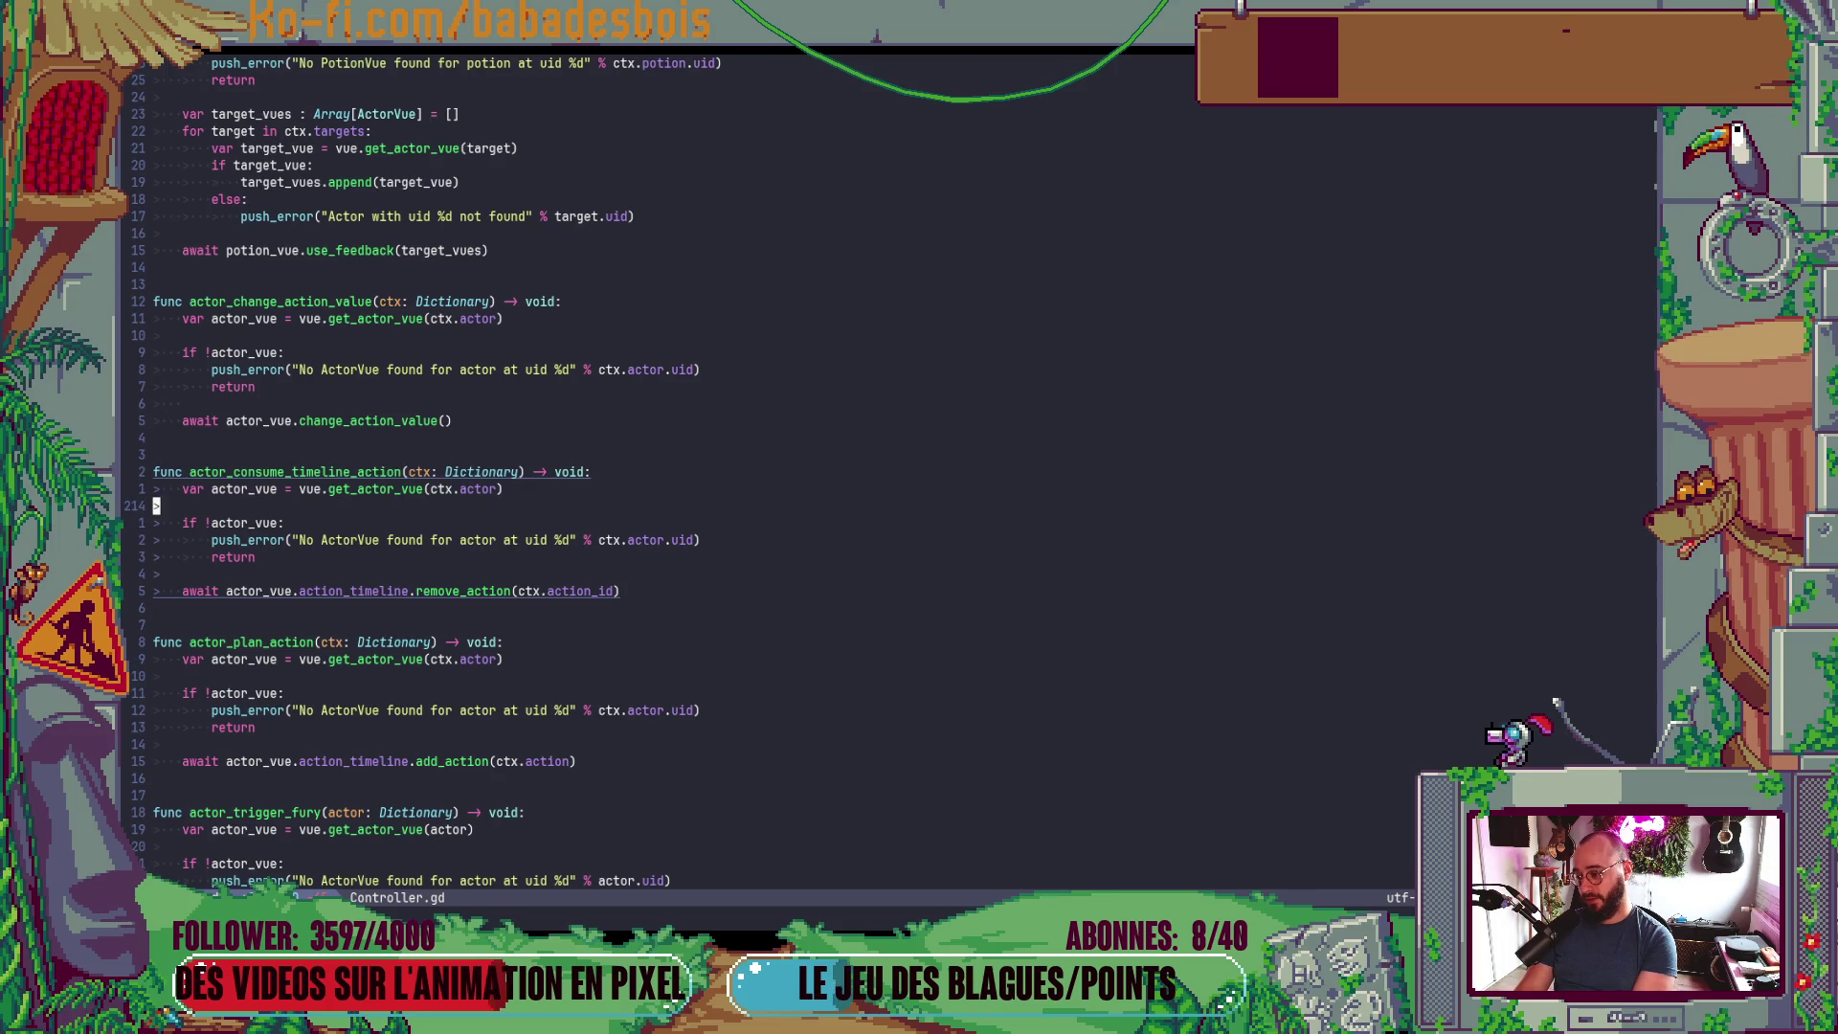
{"action": "key", "text": "j"}
{"action": "key", "text": "space"}
{"action": "key", "text": "f"}
{"action": "key", "text": "f"}
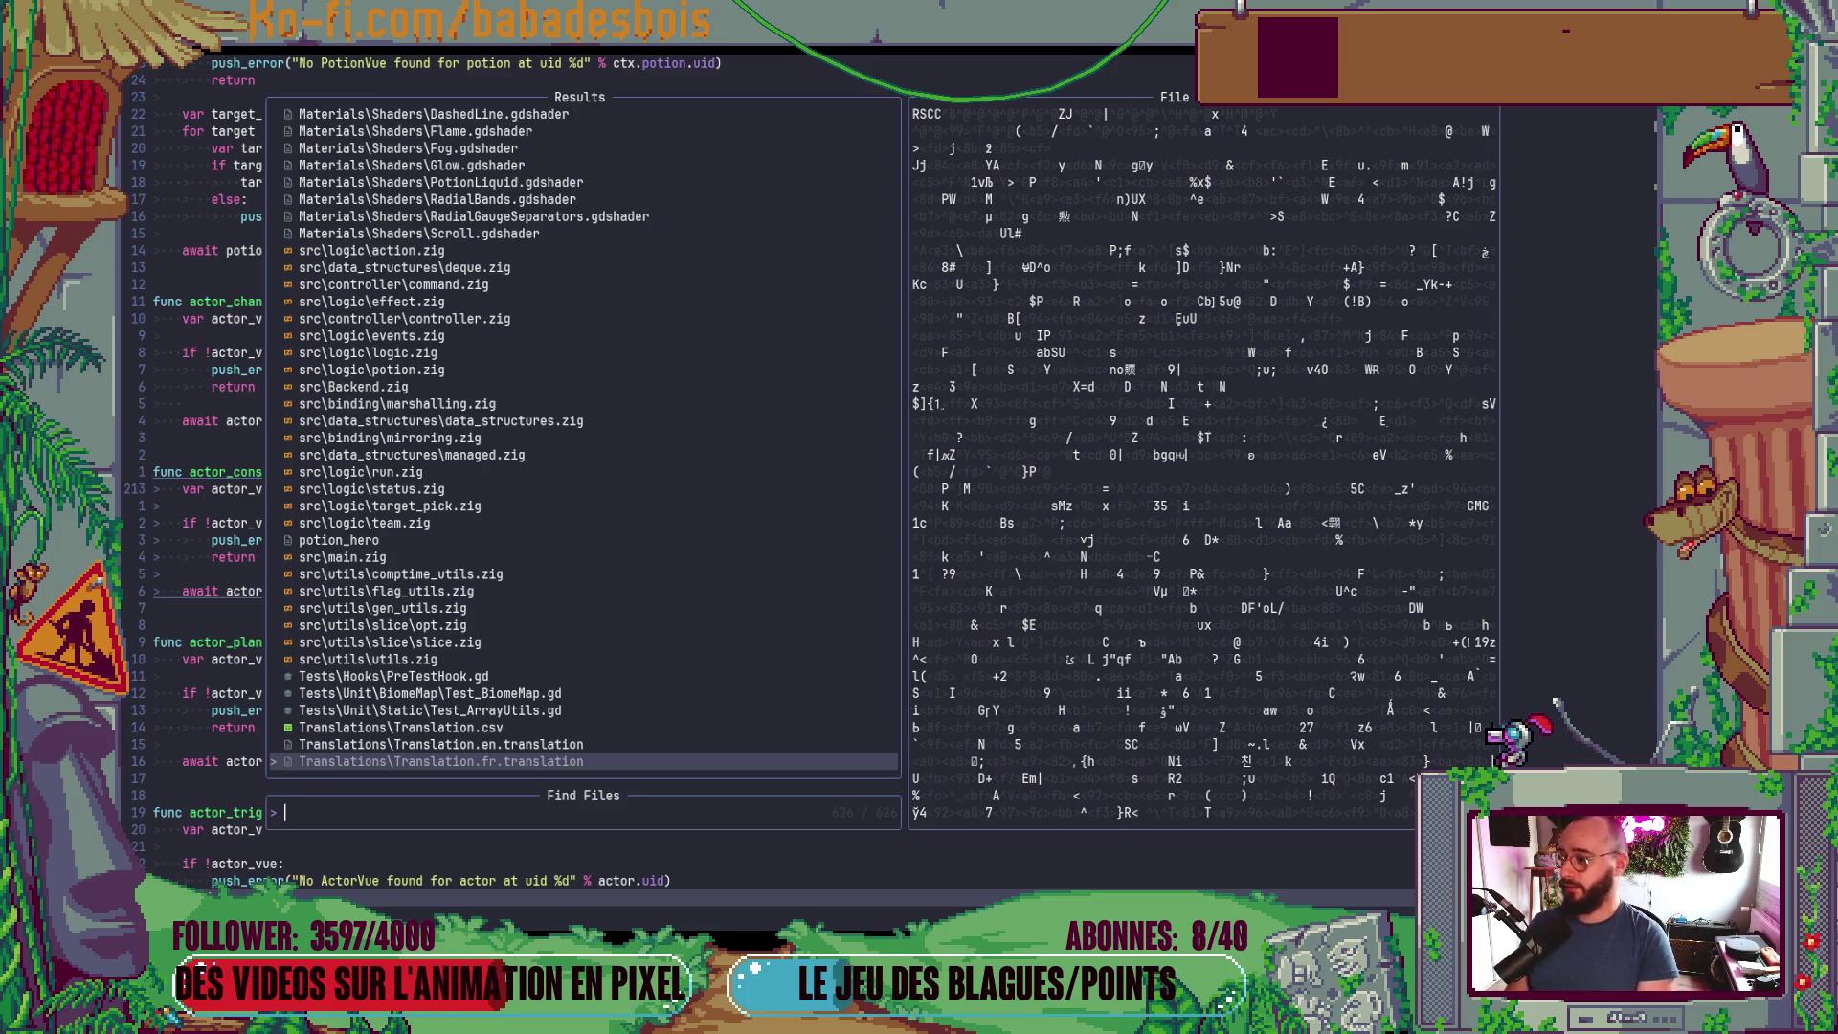
{"action": "key", "text": "Escape"}
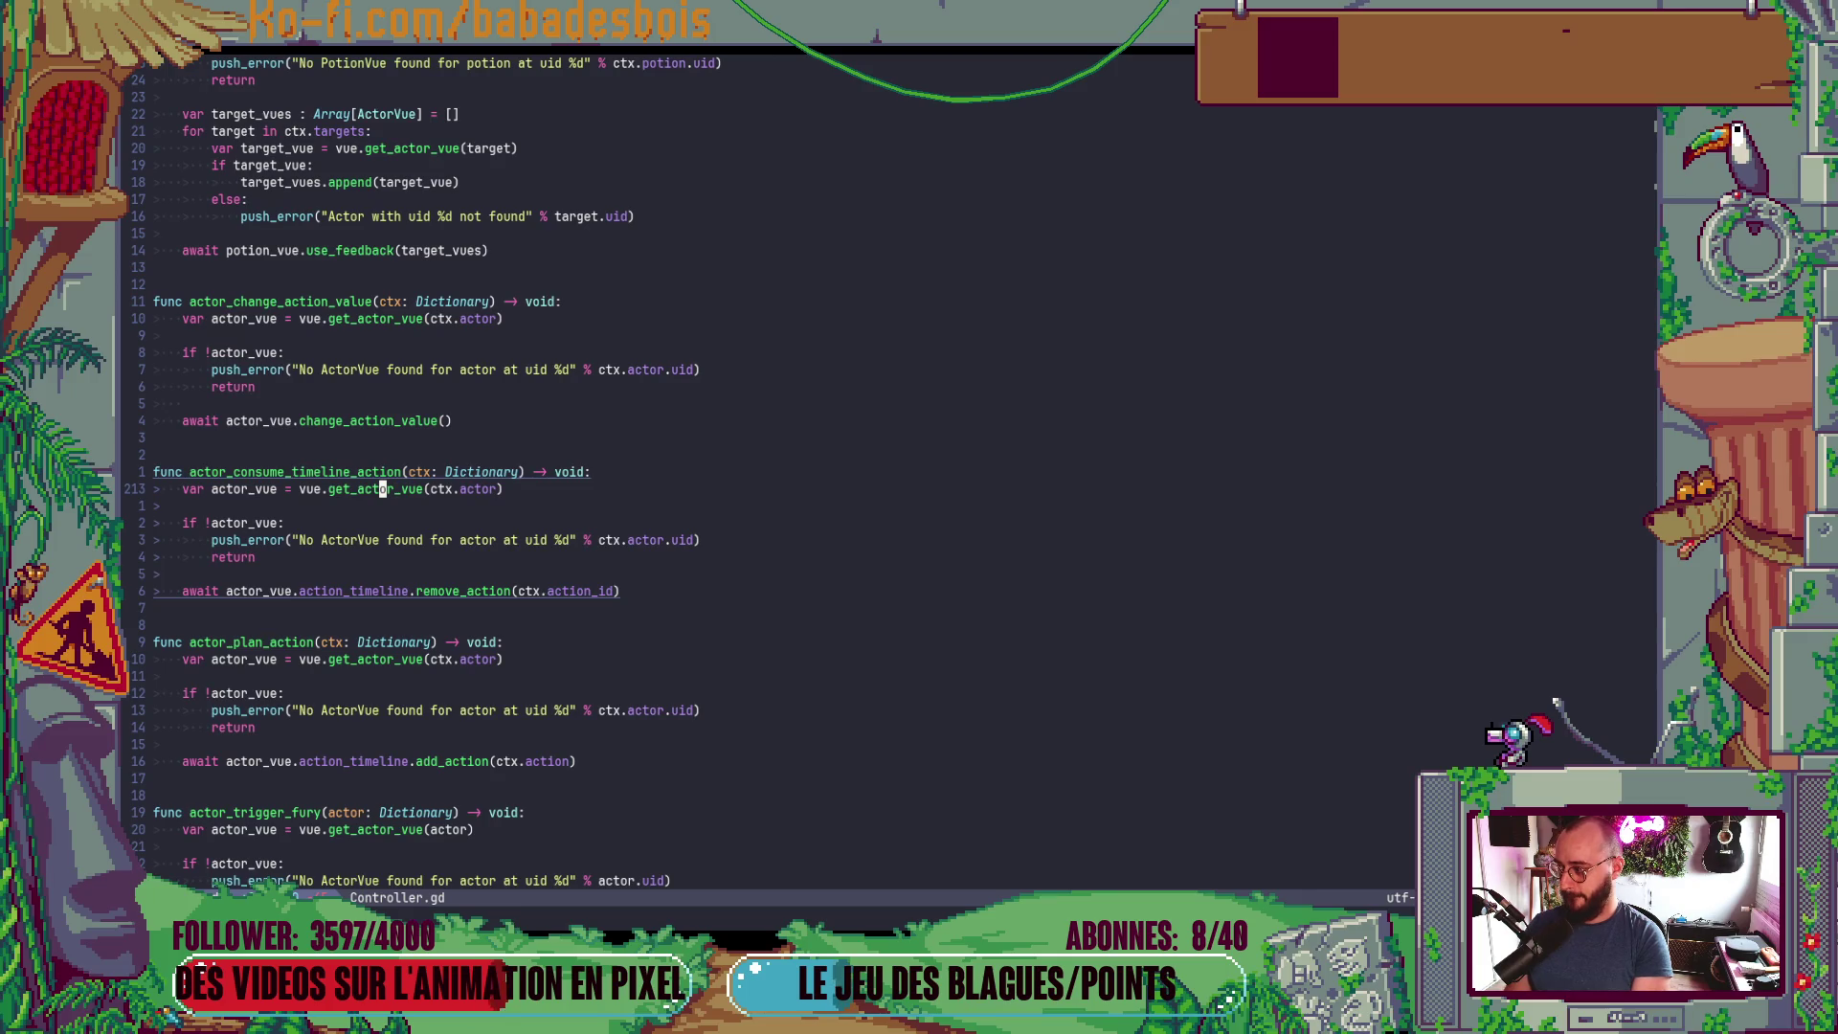
{"action": "key", "text": "space"}
- Open combat.zig via a Find Files search for 'combat' and dismiss the symbols list error
{"action": "key", "text": "f"}
{"action": "key", "text": "f"}
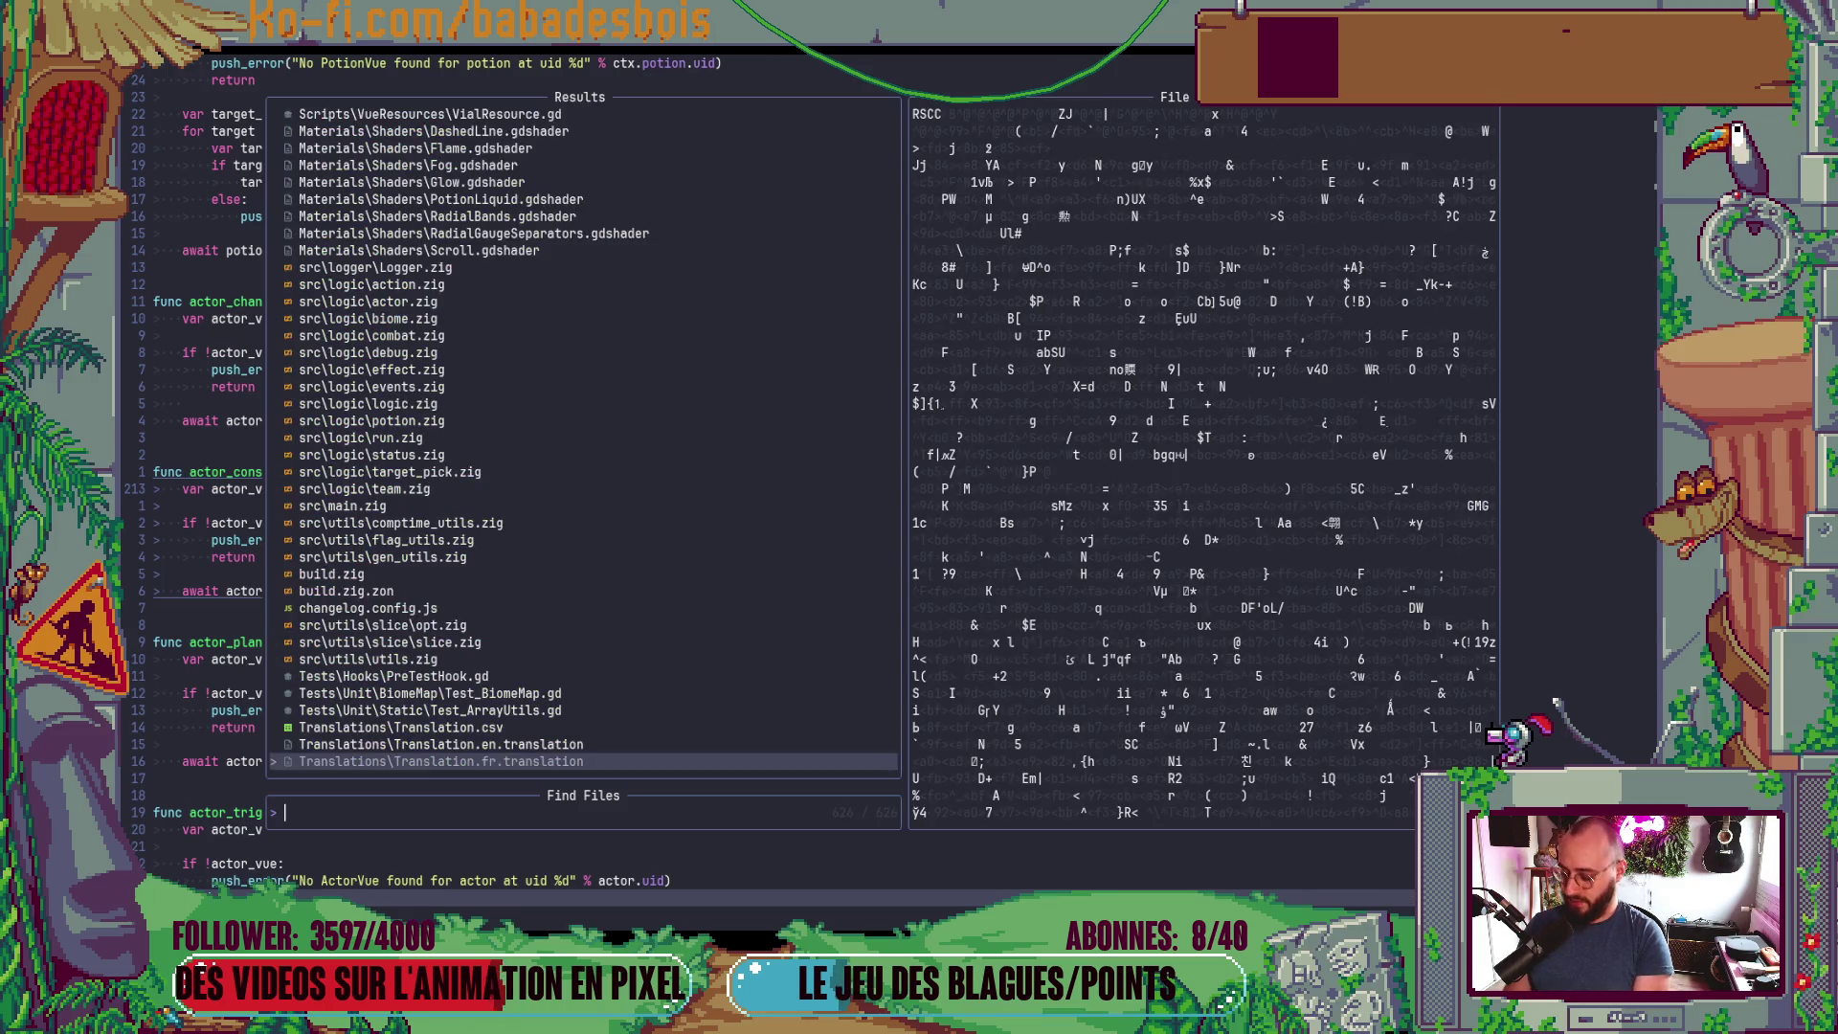
{"action": "type", "text": "combat"}
{"action": "key", "text": "Return"}
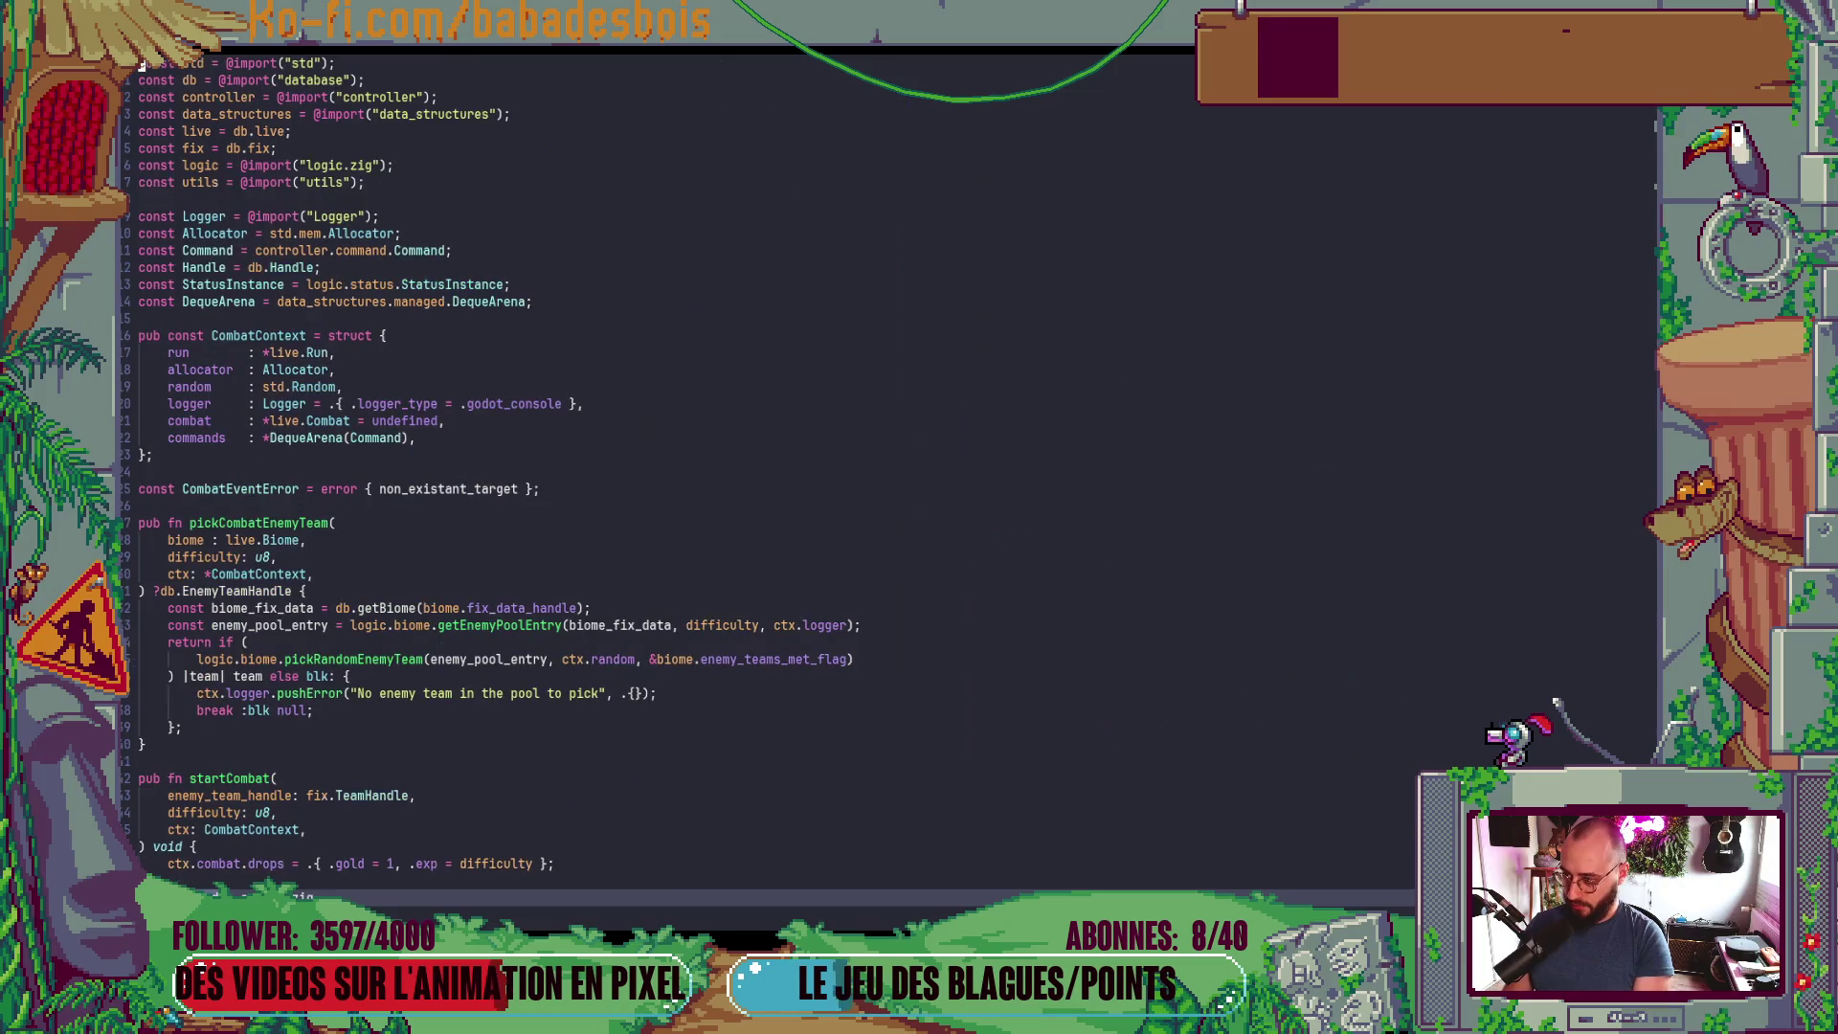
{"action": "key", "text": "space"}
{"action": "key", "text": "d"}
{"action": "key", "text": "s"}
{"action": "key", "text": "Return"}
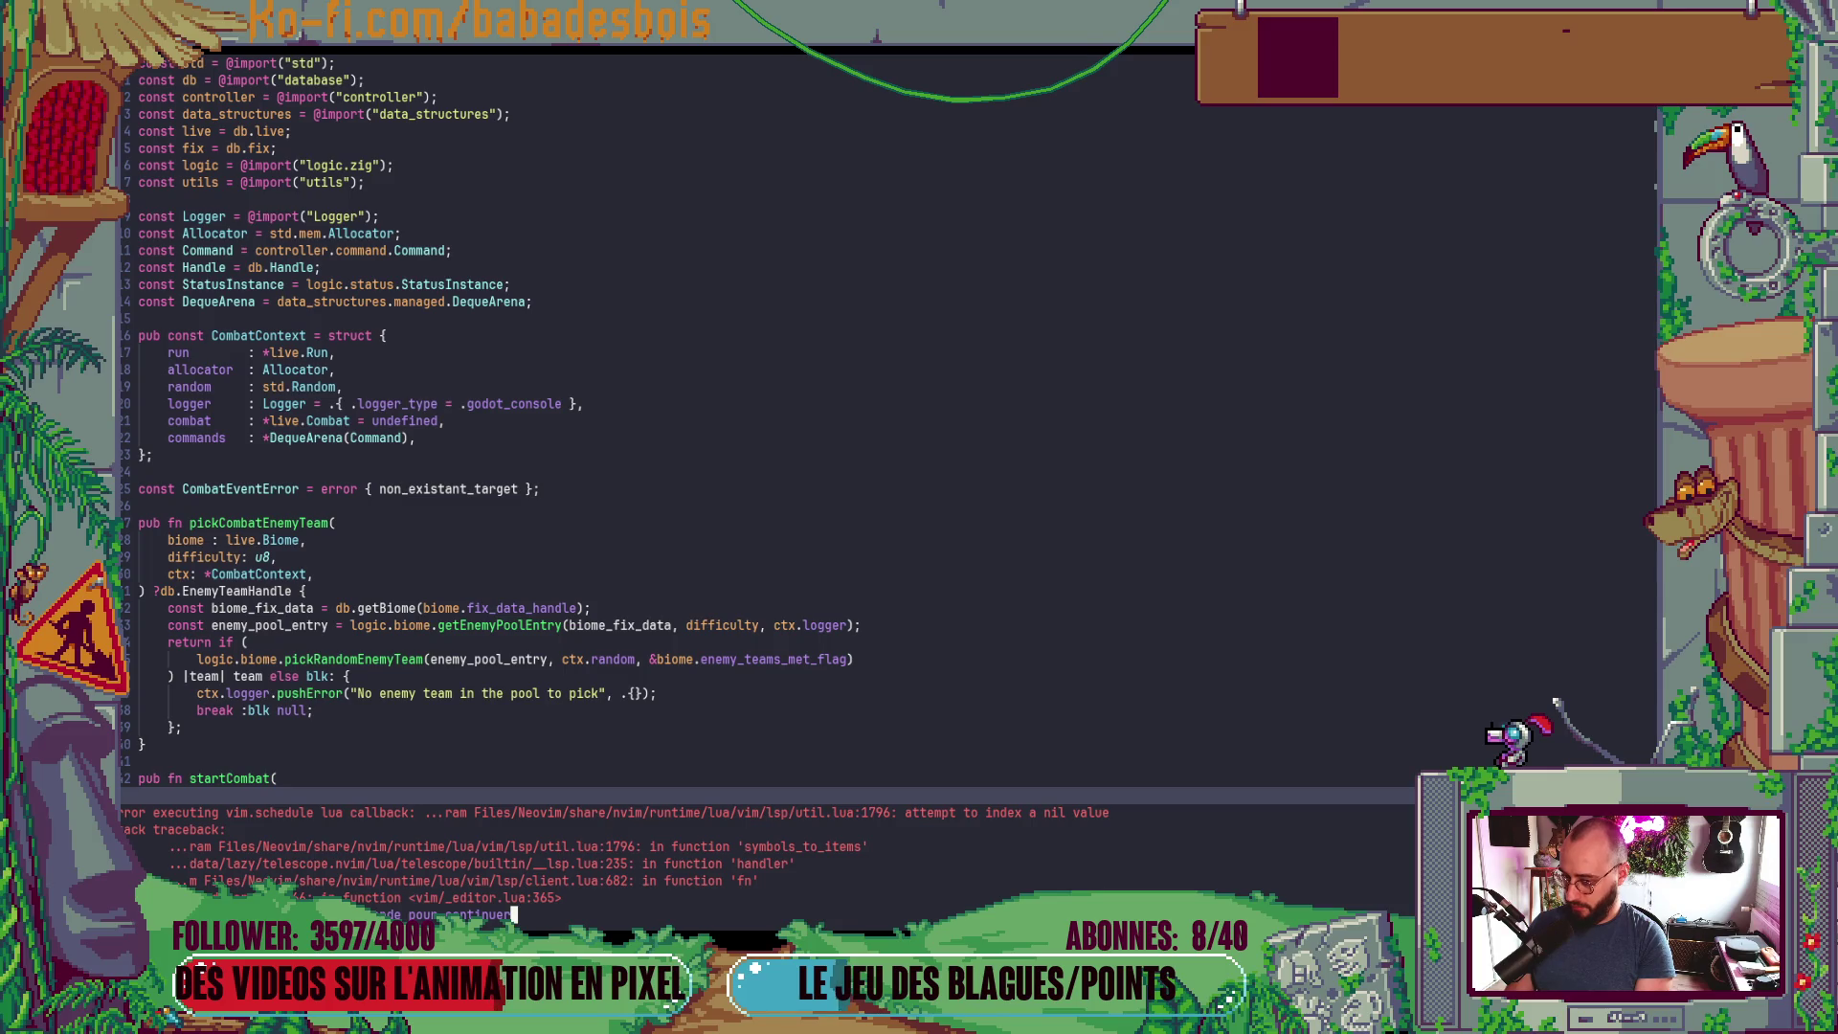
{"action": "key", "text": "Return"}
- Jump to endPlayersTurn from the document symbols and read down through its per-actor turn loop
{"action": "key", "text": "space"}
{"action": "key", "text": "d"}
{"action": "key", "text": "s"}
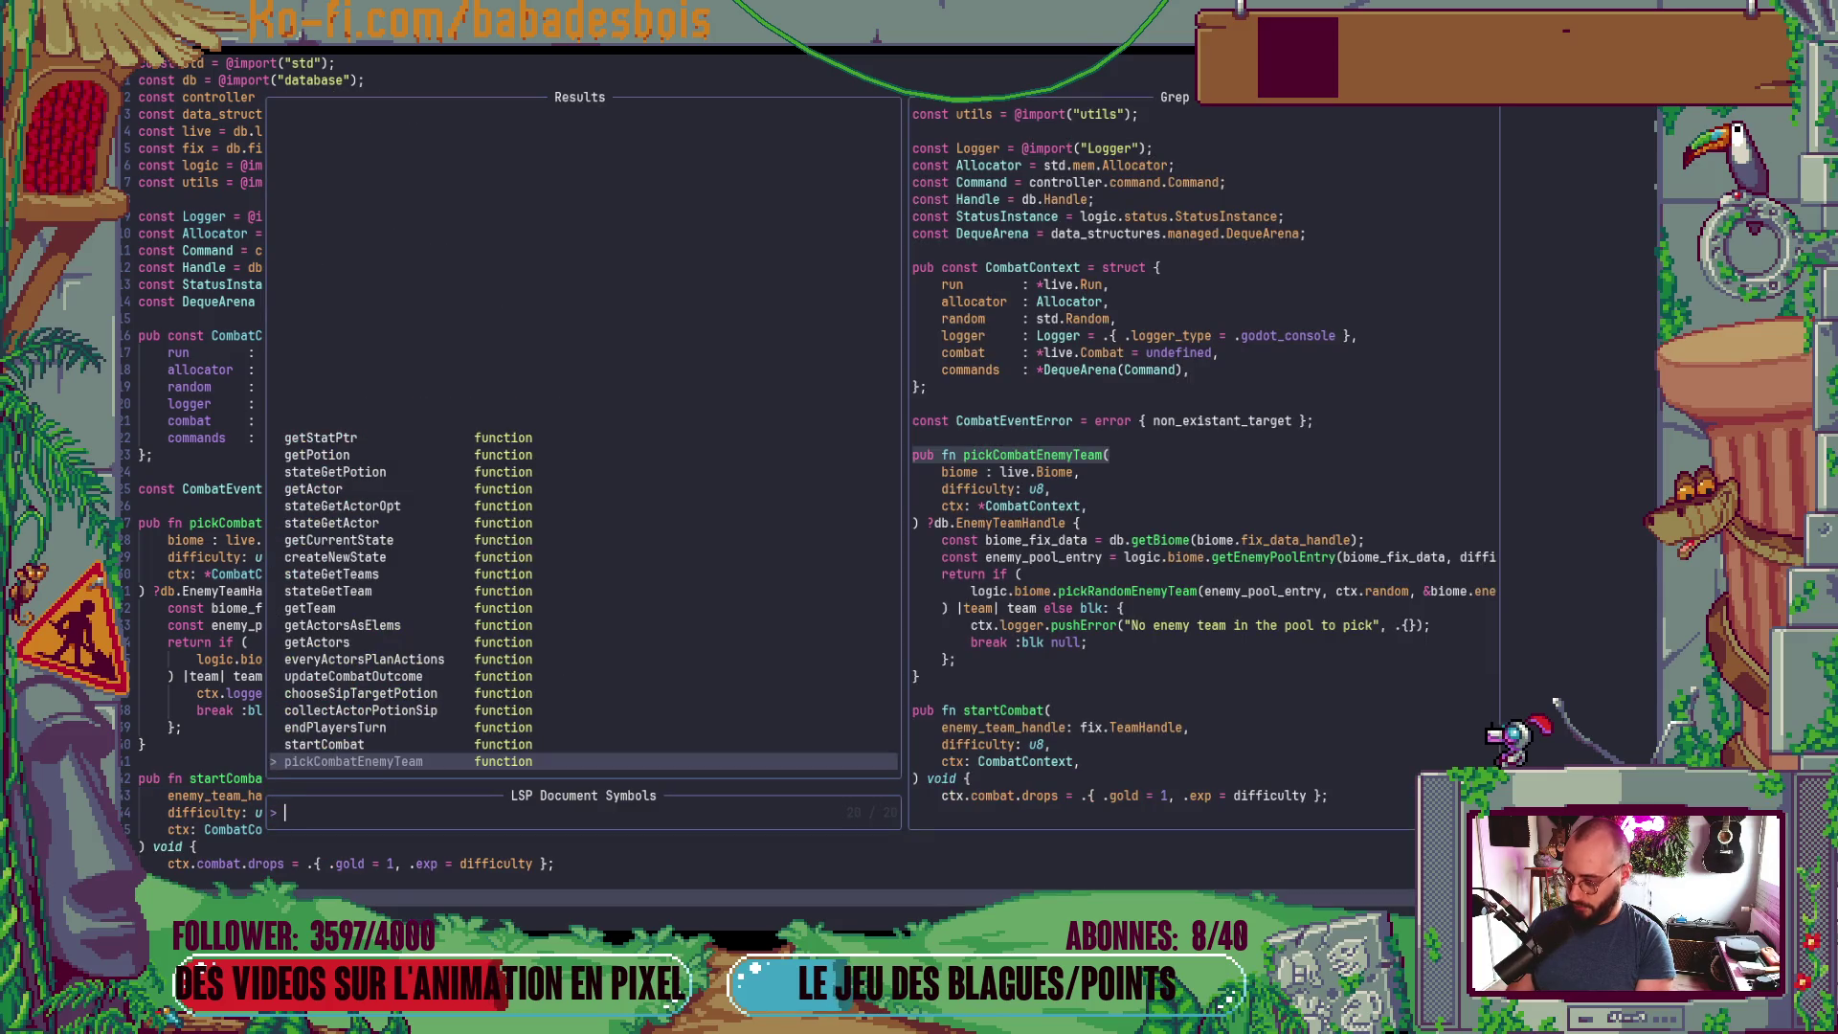
{"action": "key", "text": "Up"}
{"action": "key", "text": "Up"}
{"action": "key", "text": "Return"}
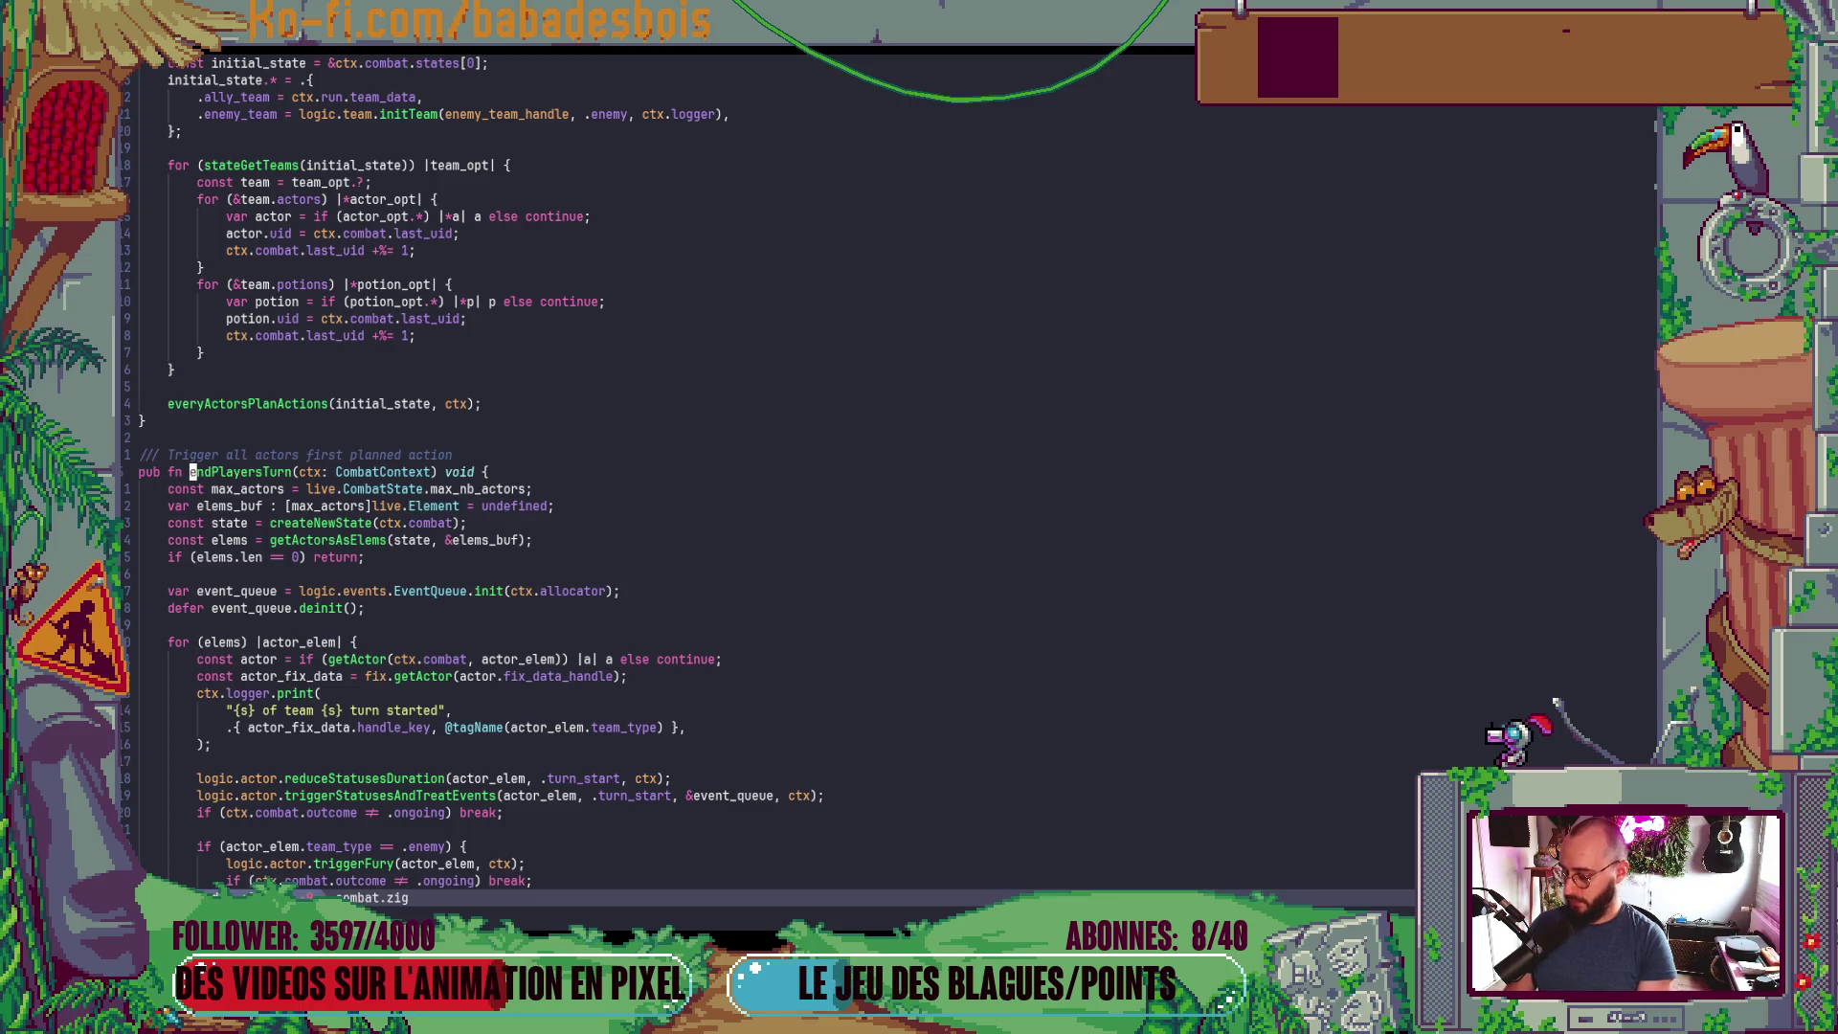
{"action": "scroll", "coordinate": [766, 521], "scroll_direction": "down", "scroll_amount": 3}
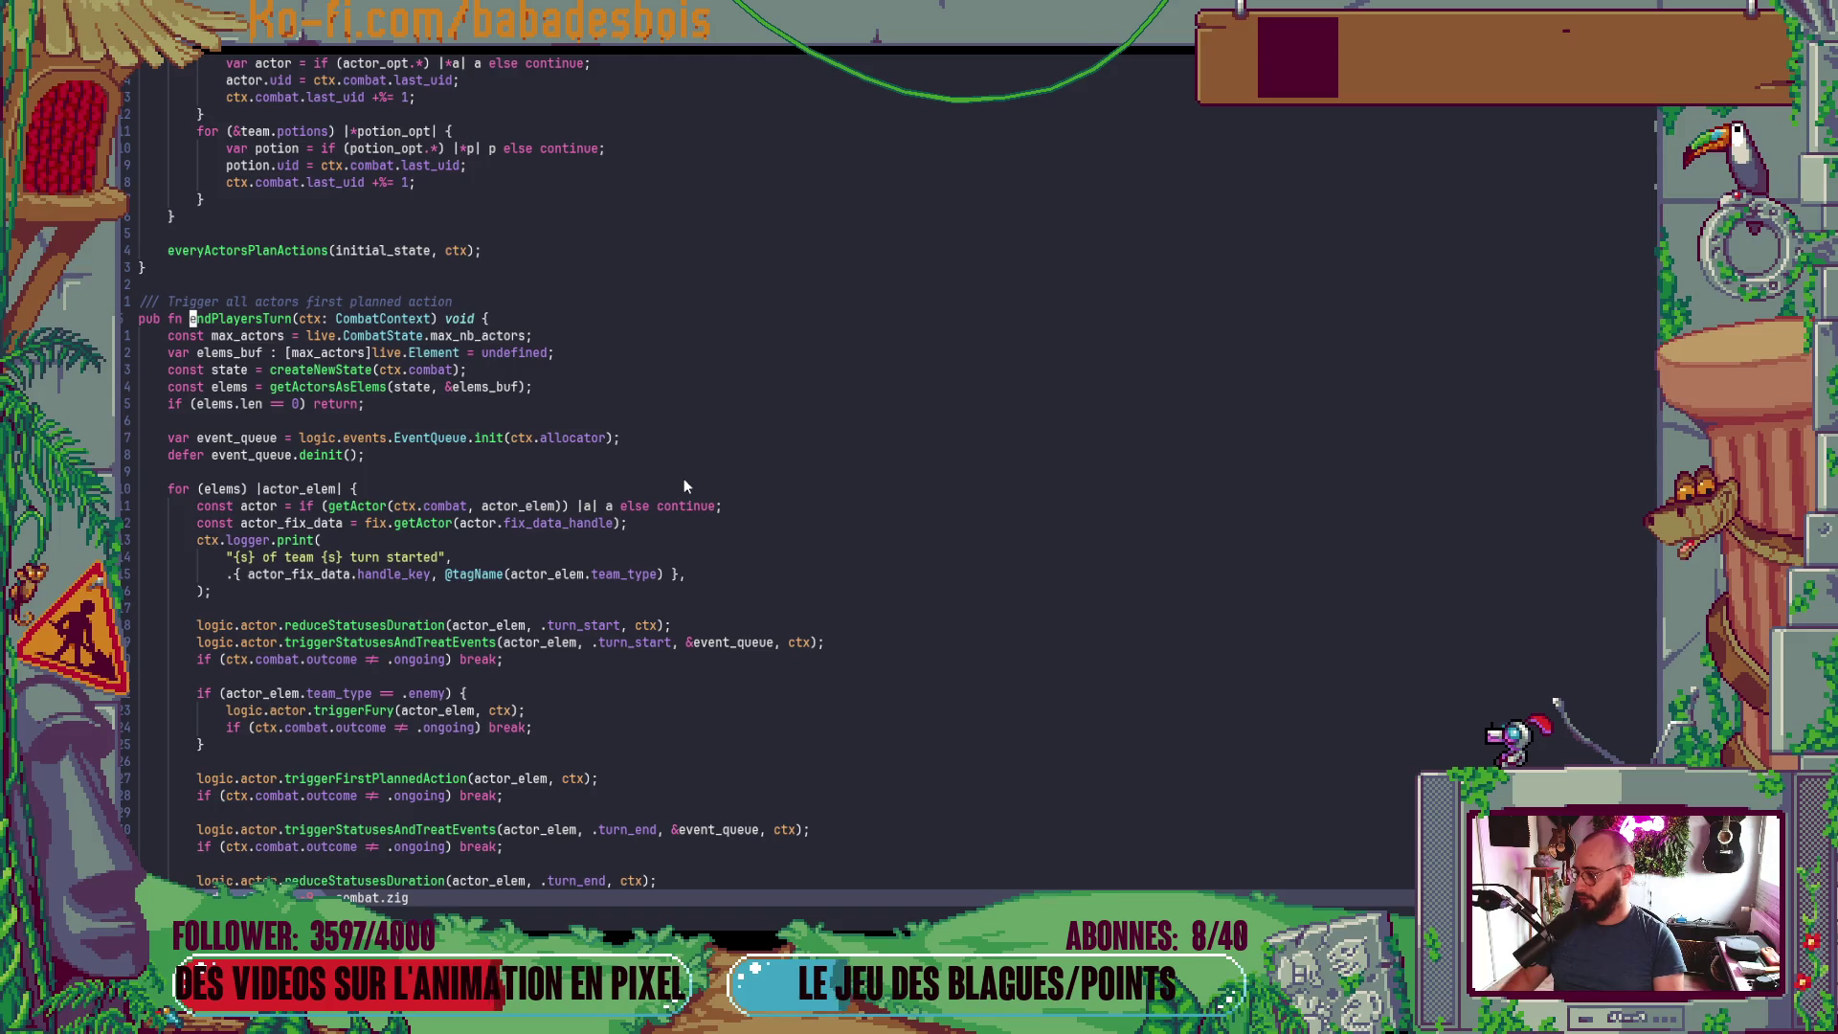
{"action": "scroll", "coordinate": [652, 519], "scroll_direction": "down", "scroll_amount": 4}
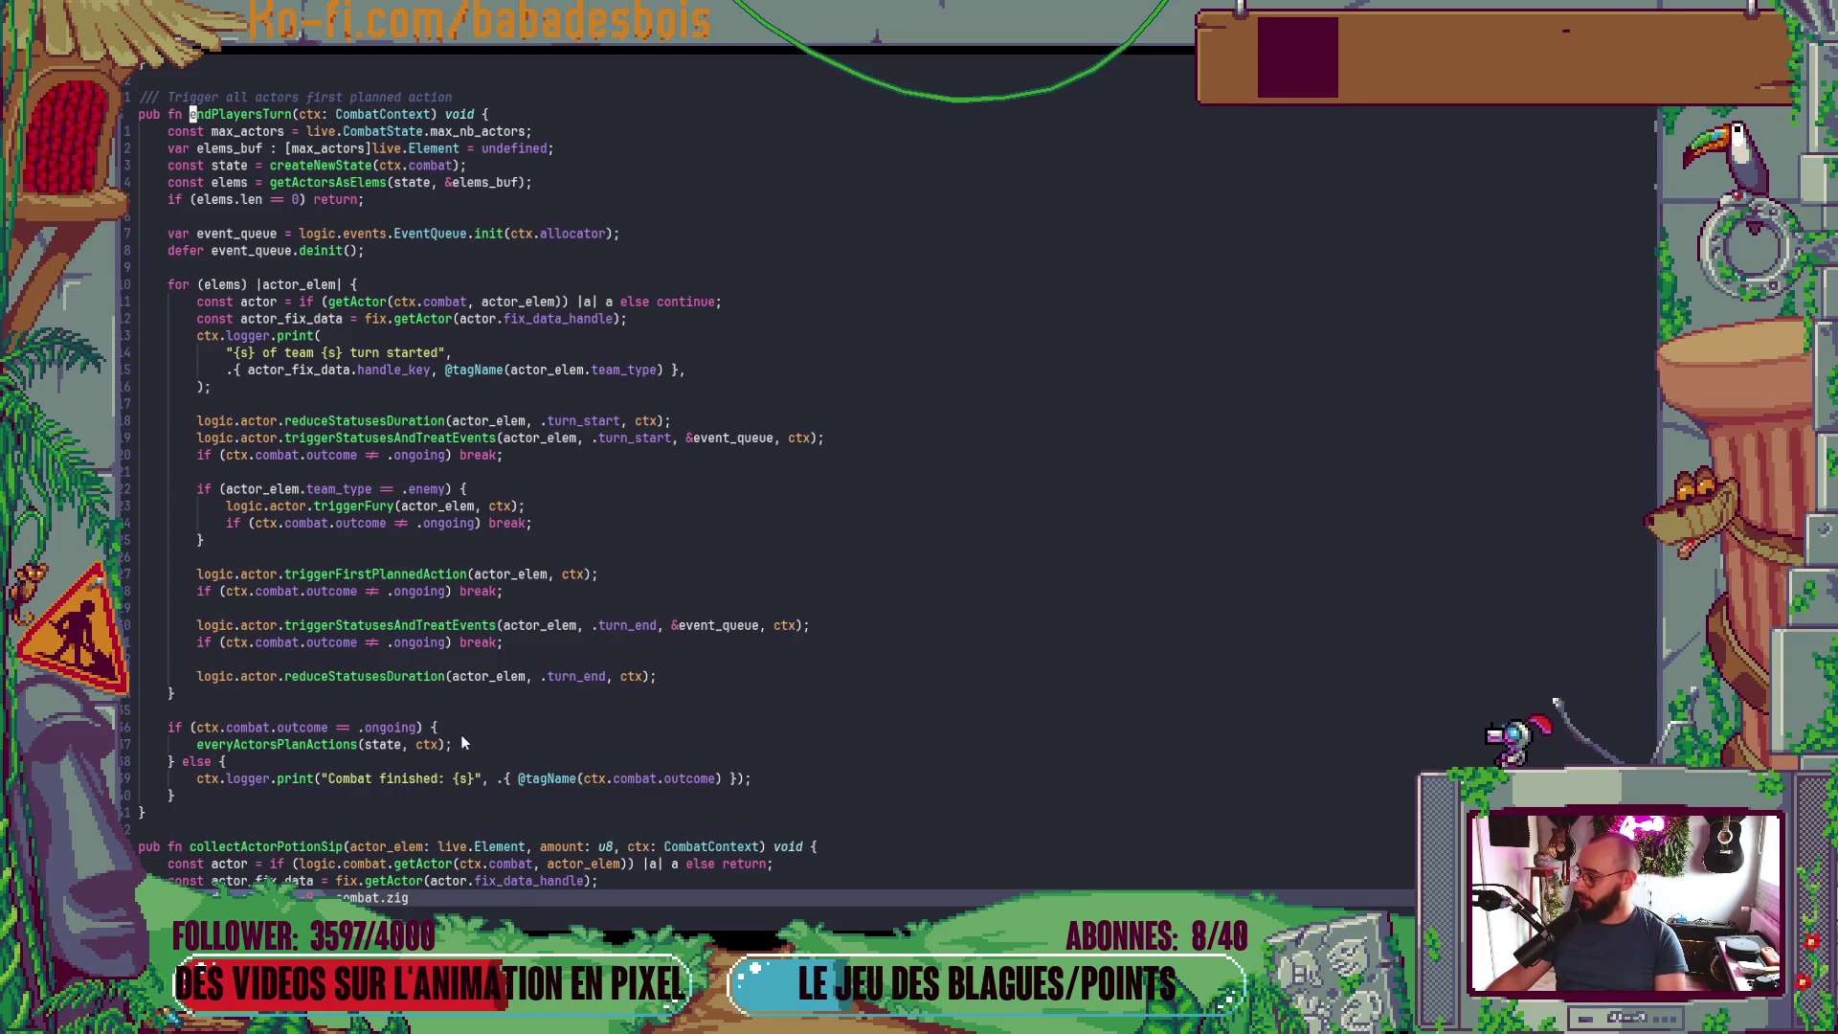
{"action": "scroll", "coordinate": [684, 623], "scroll_direction": "down", "scroll_amount": 3}
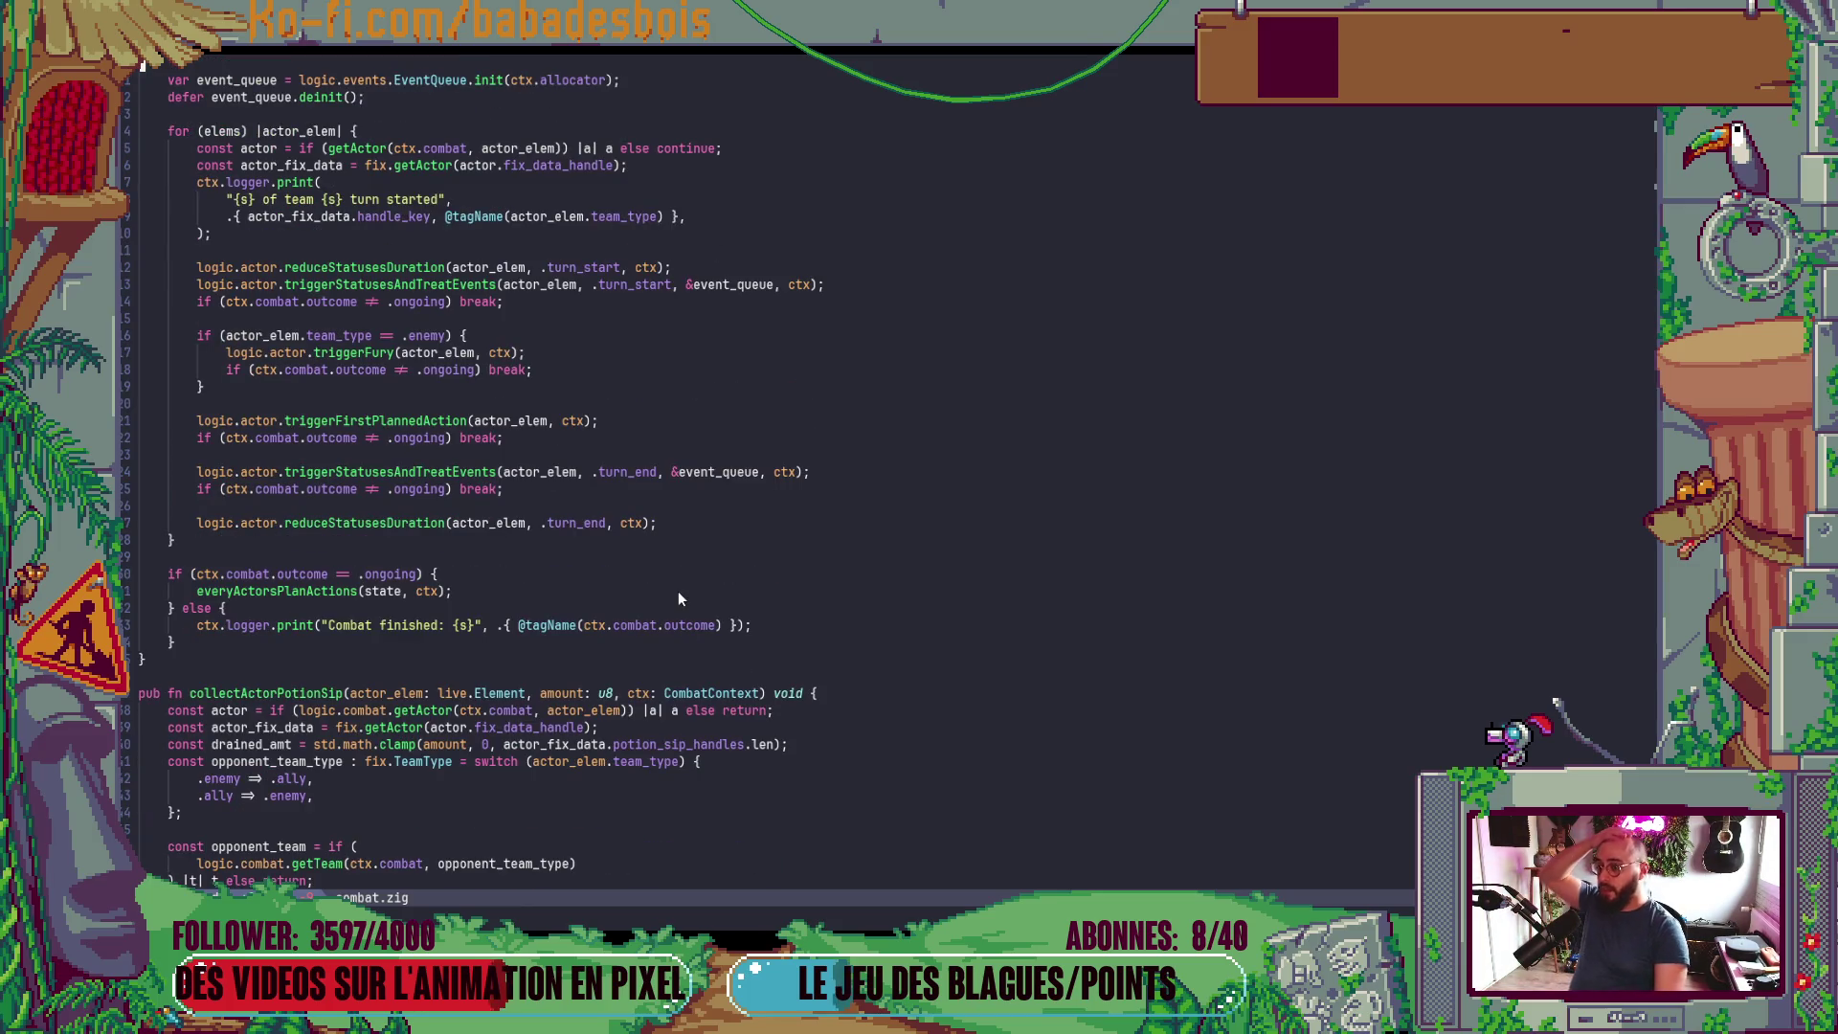
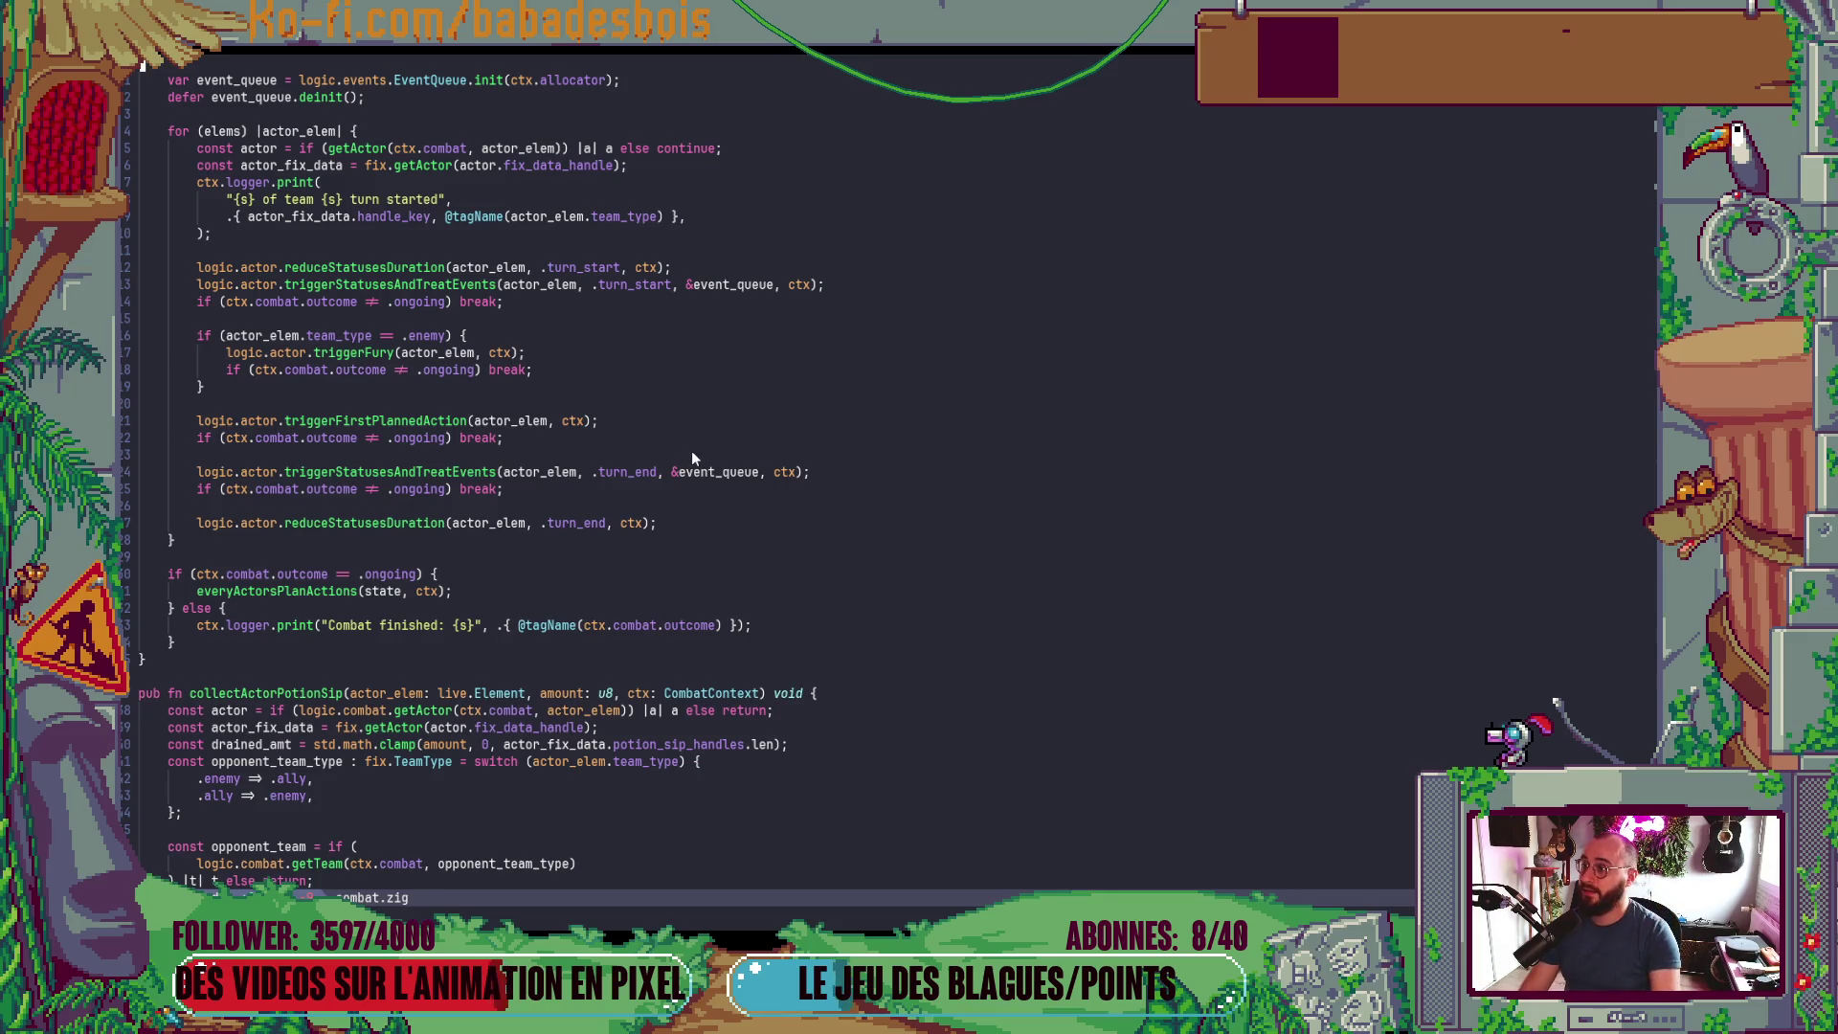
- Select the triggerFirstPlannedAction call in combat.zig's turn loop
{"action": "scroll", "coordinate": [567, 515], "scroll_direction": "down", "scroll_amount": 4}
{"action": "scroll", "coordinate": [509, 543], "scroll_direction": "up", "scroll_amount": 6}
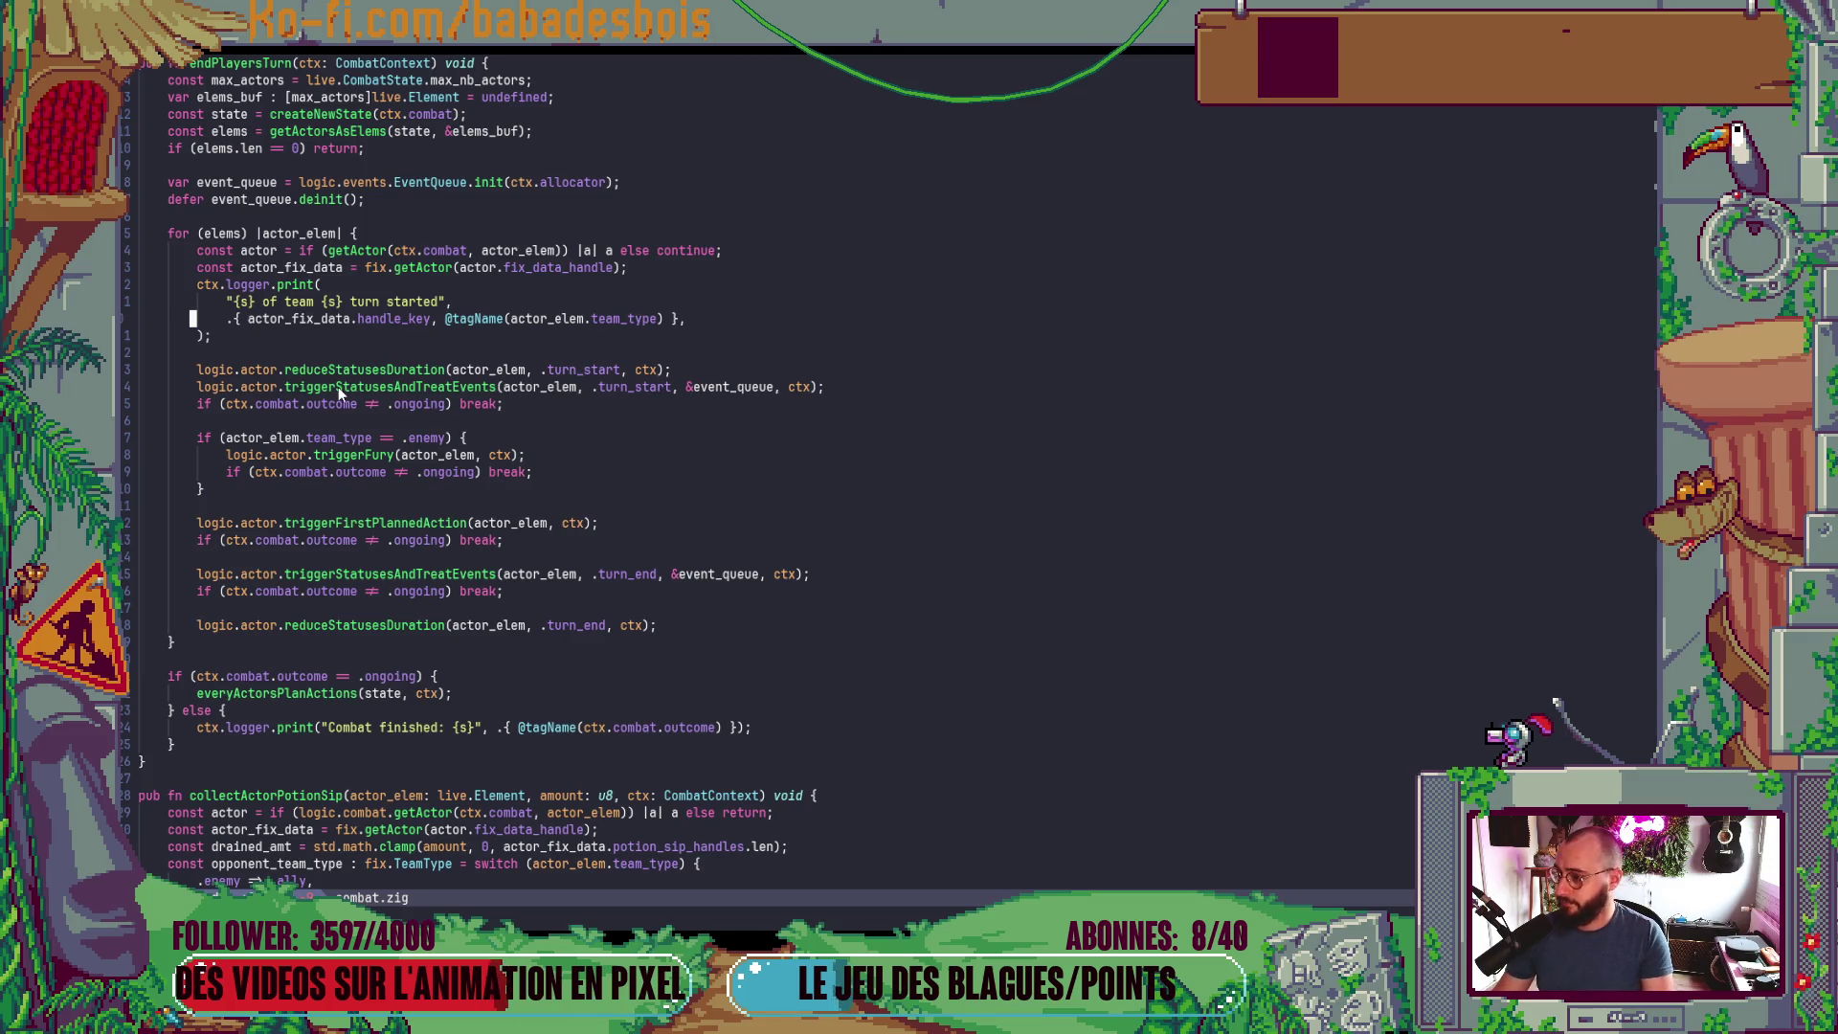
{"action": "scroll", "coordinate": [330, 380], "scroll_direction": "down", "scroll_amount": 1}
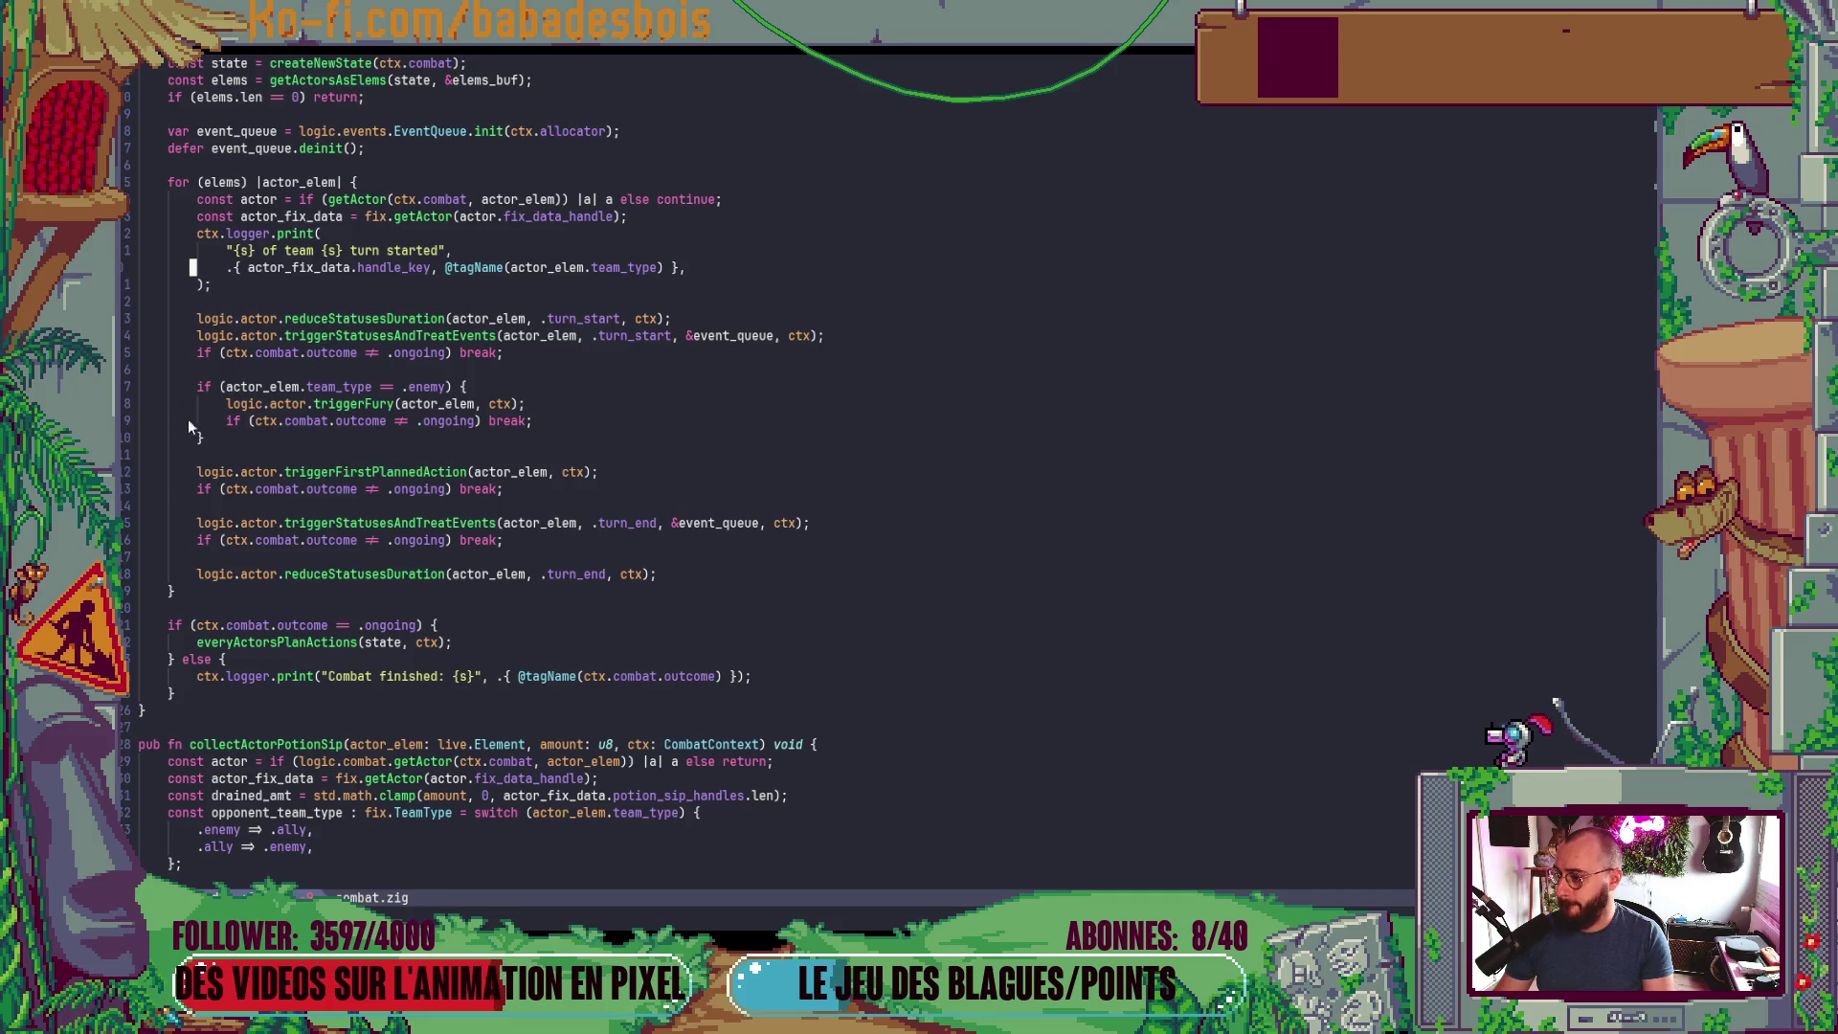
{"action": "left_click", "coordinate": [403, 474]}
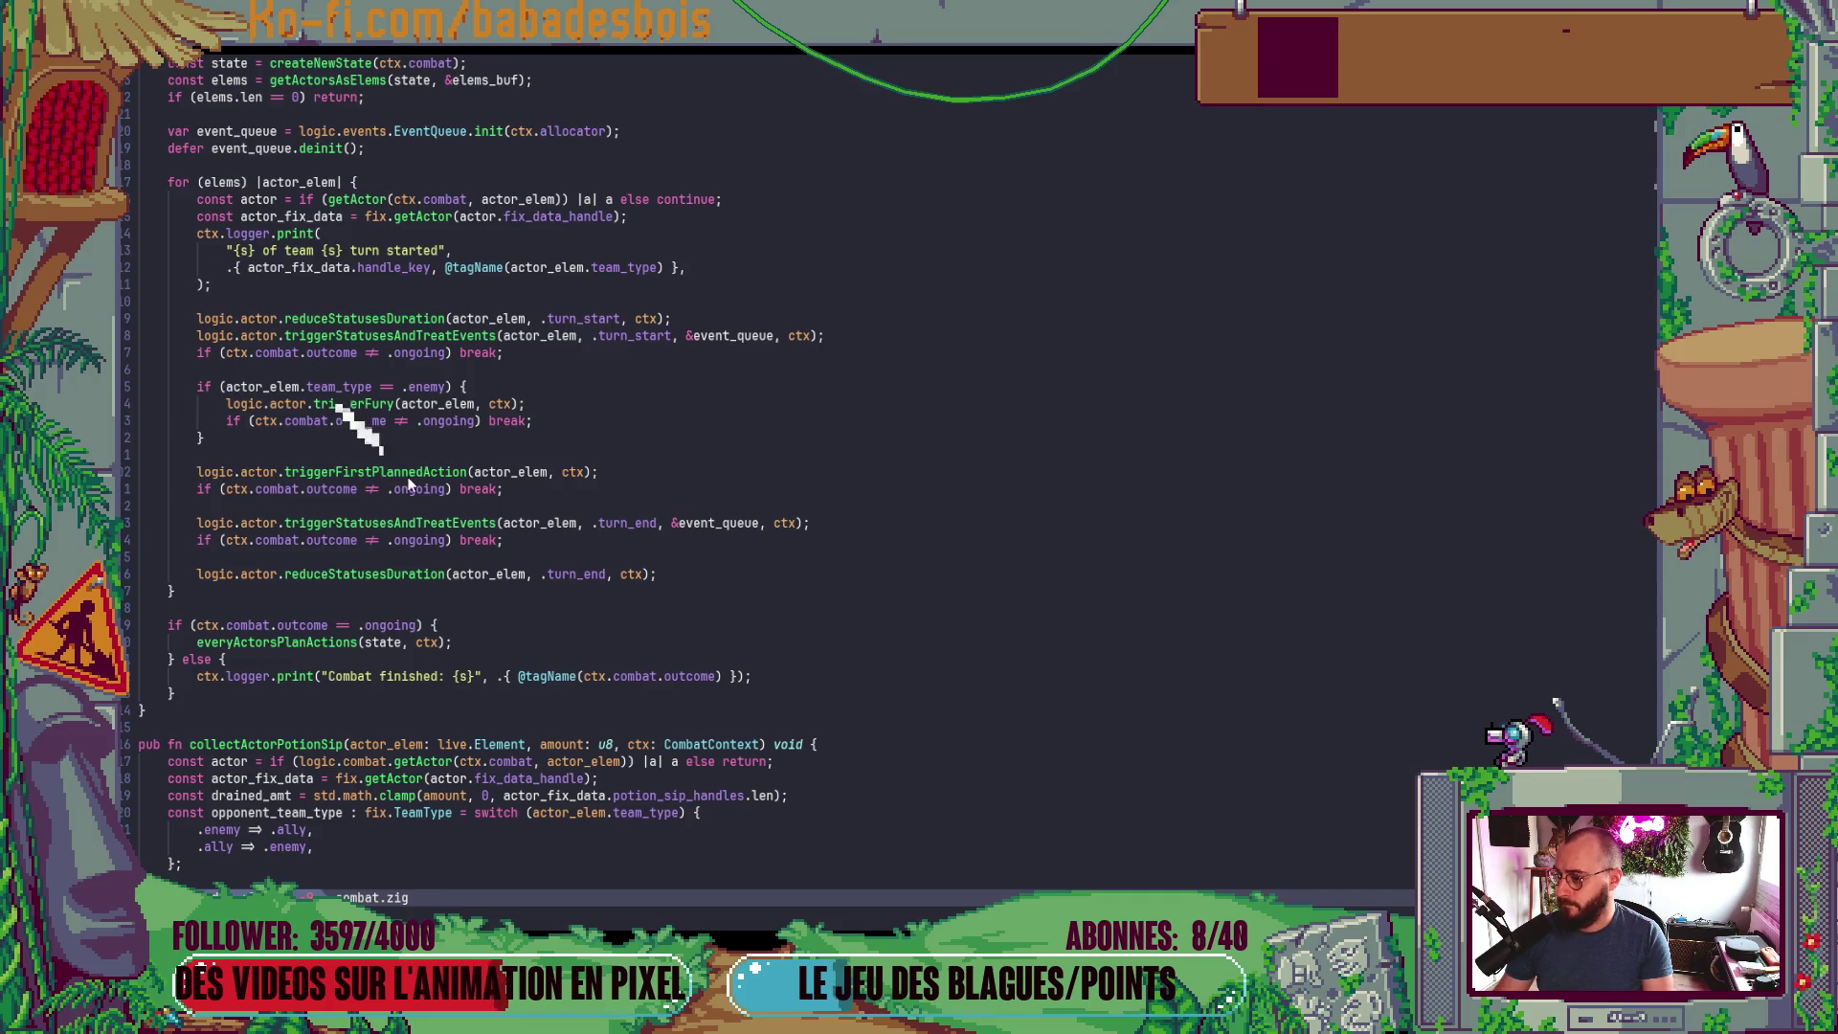
- Jump to triggerFirstPlannedAction's definition in actor.zig, at the popFrontAssumeOrdered line
{"action": "key", "text": "g"}
{"action": "key", "text": "d"}
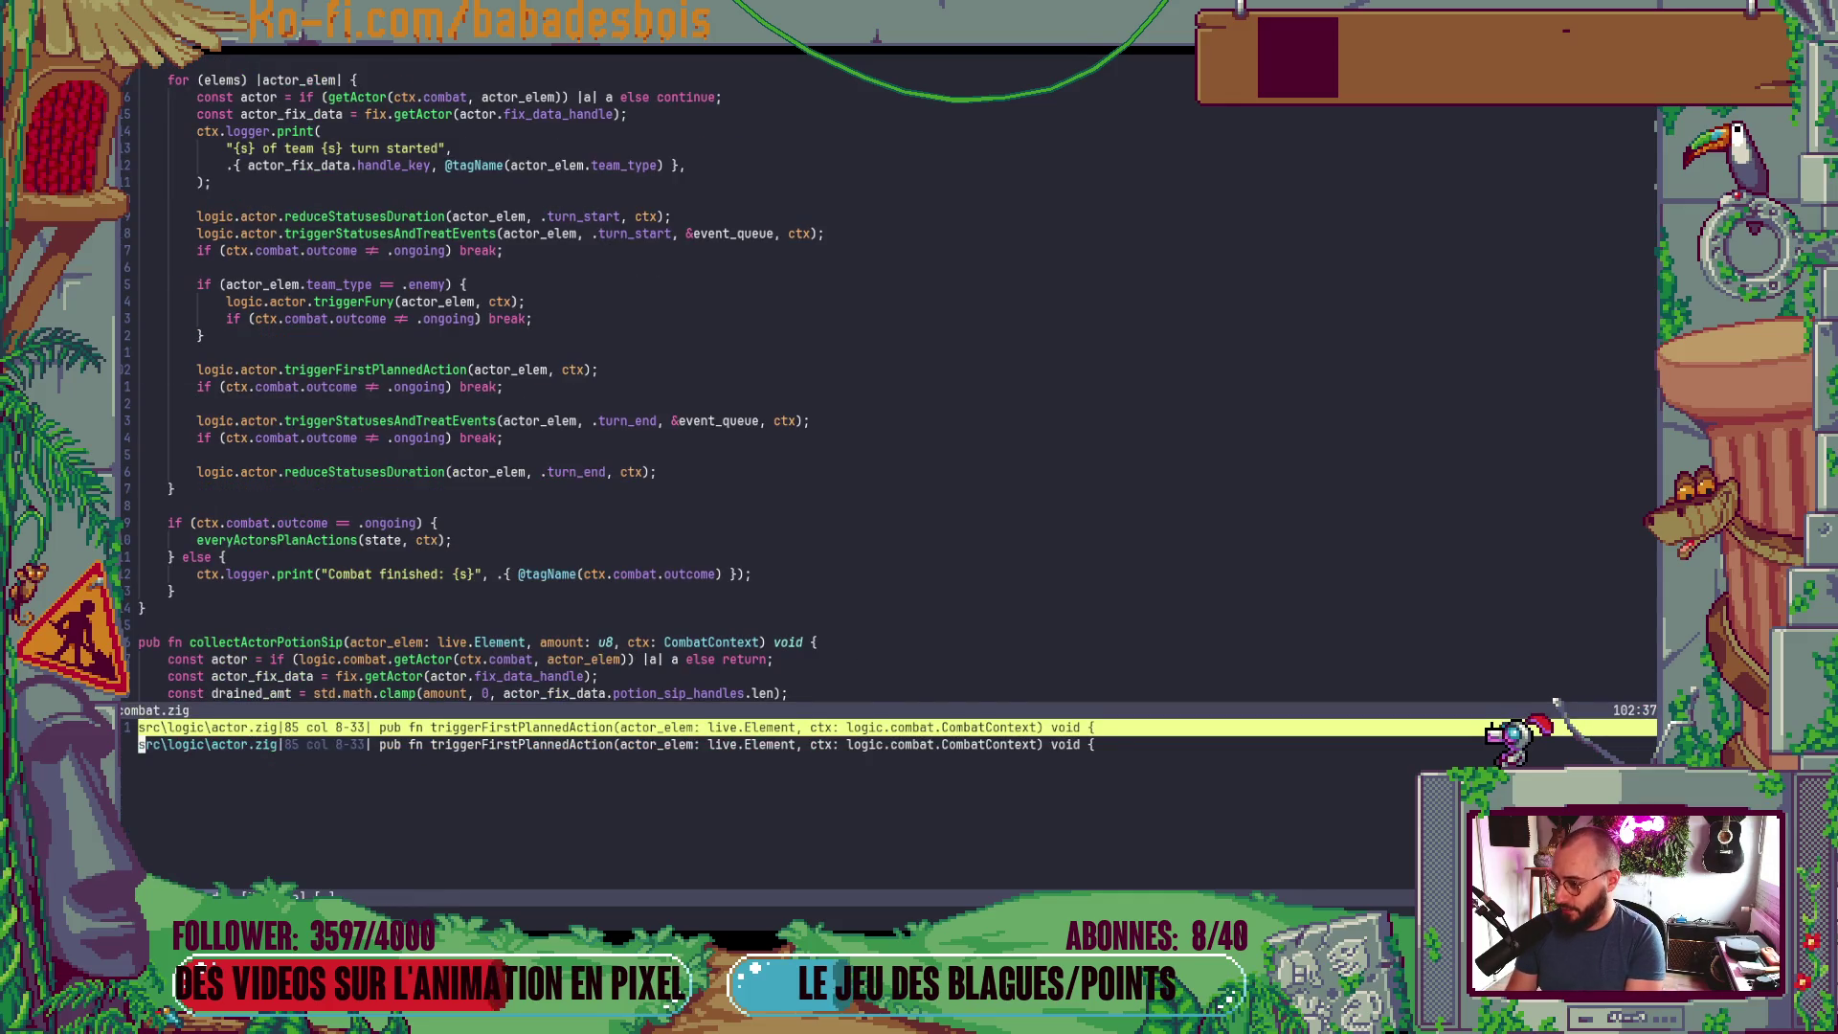
{"action": "key", "text": "Return"}
{"action": "key", "text": "braceright"}
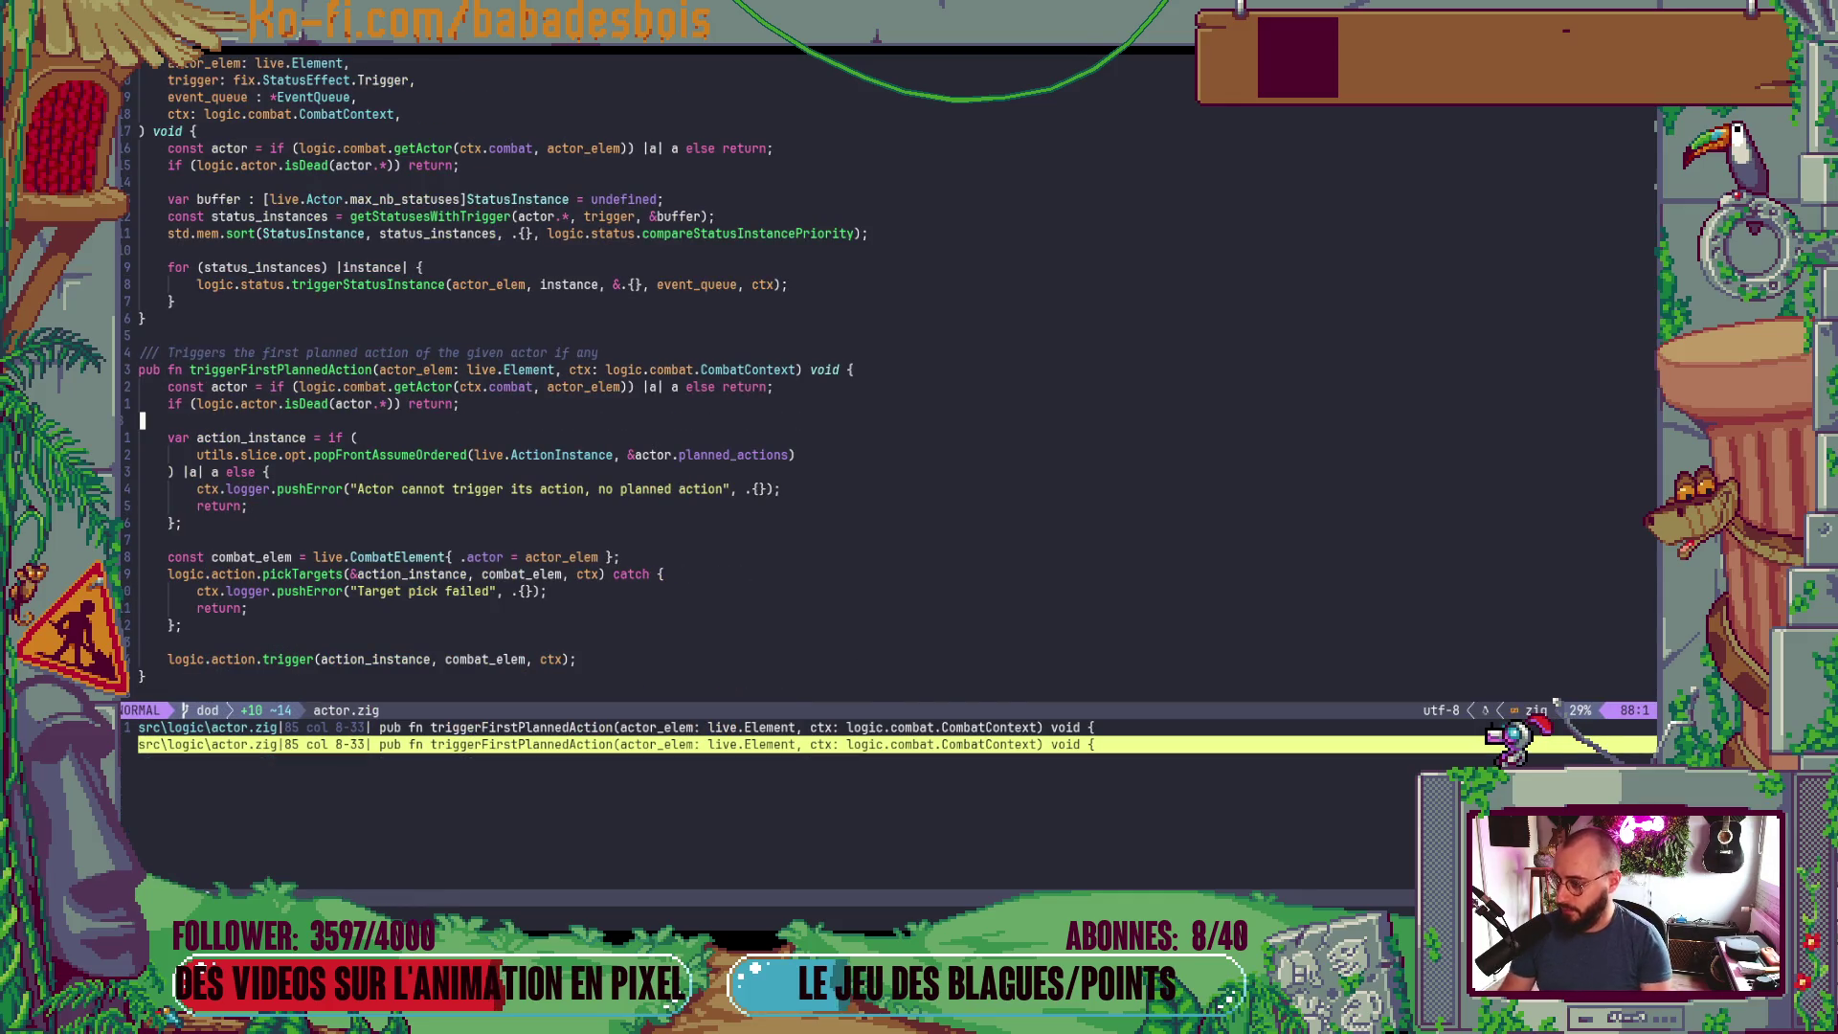
{"action": "scroll", "coordinate": [468, 528], "scroll_direction": "down", "scroll_amount": 1}
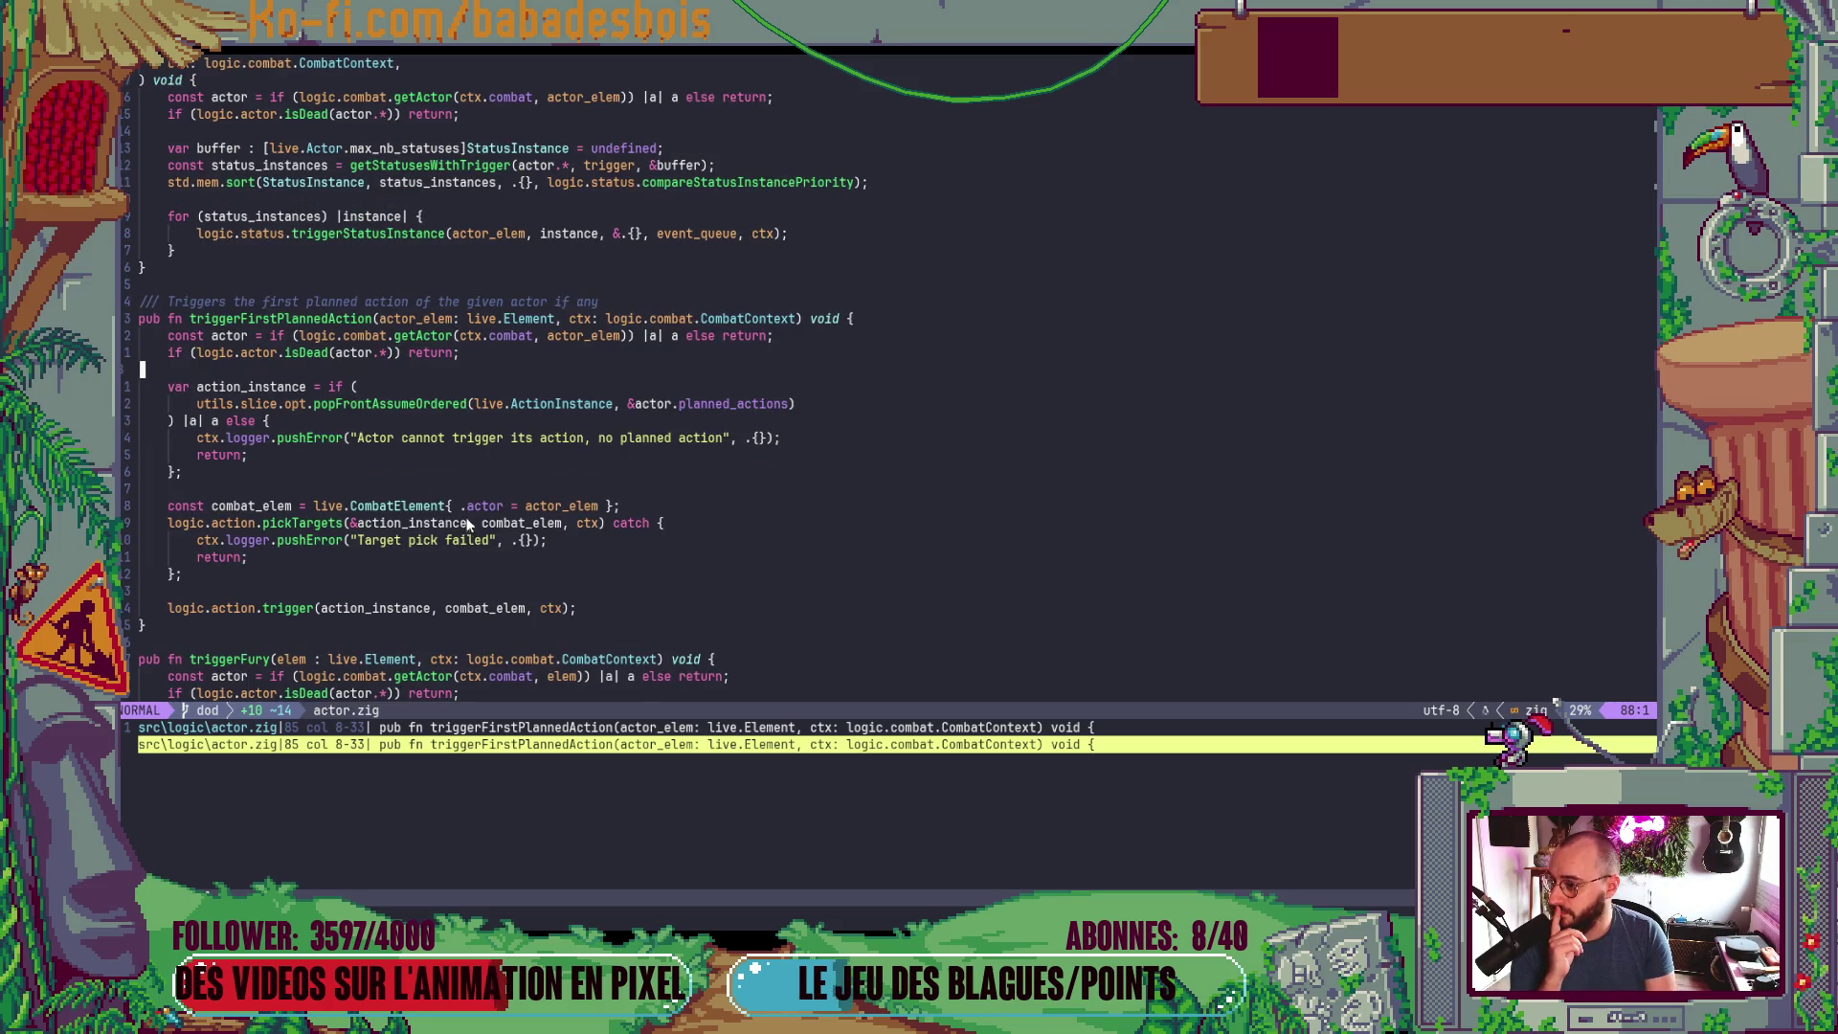
{"action": "left_click", "coordinate": [398, 403]}
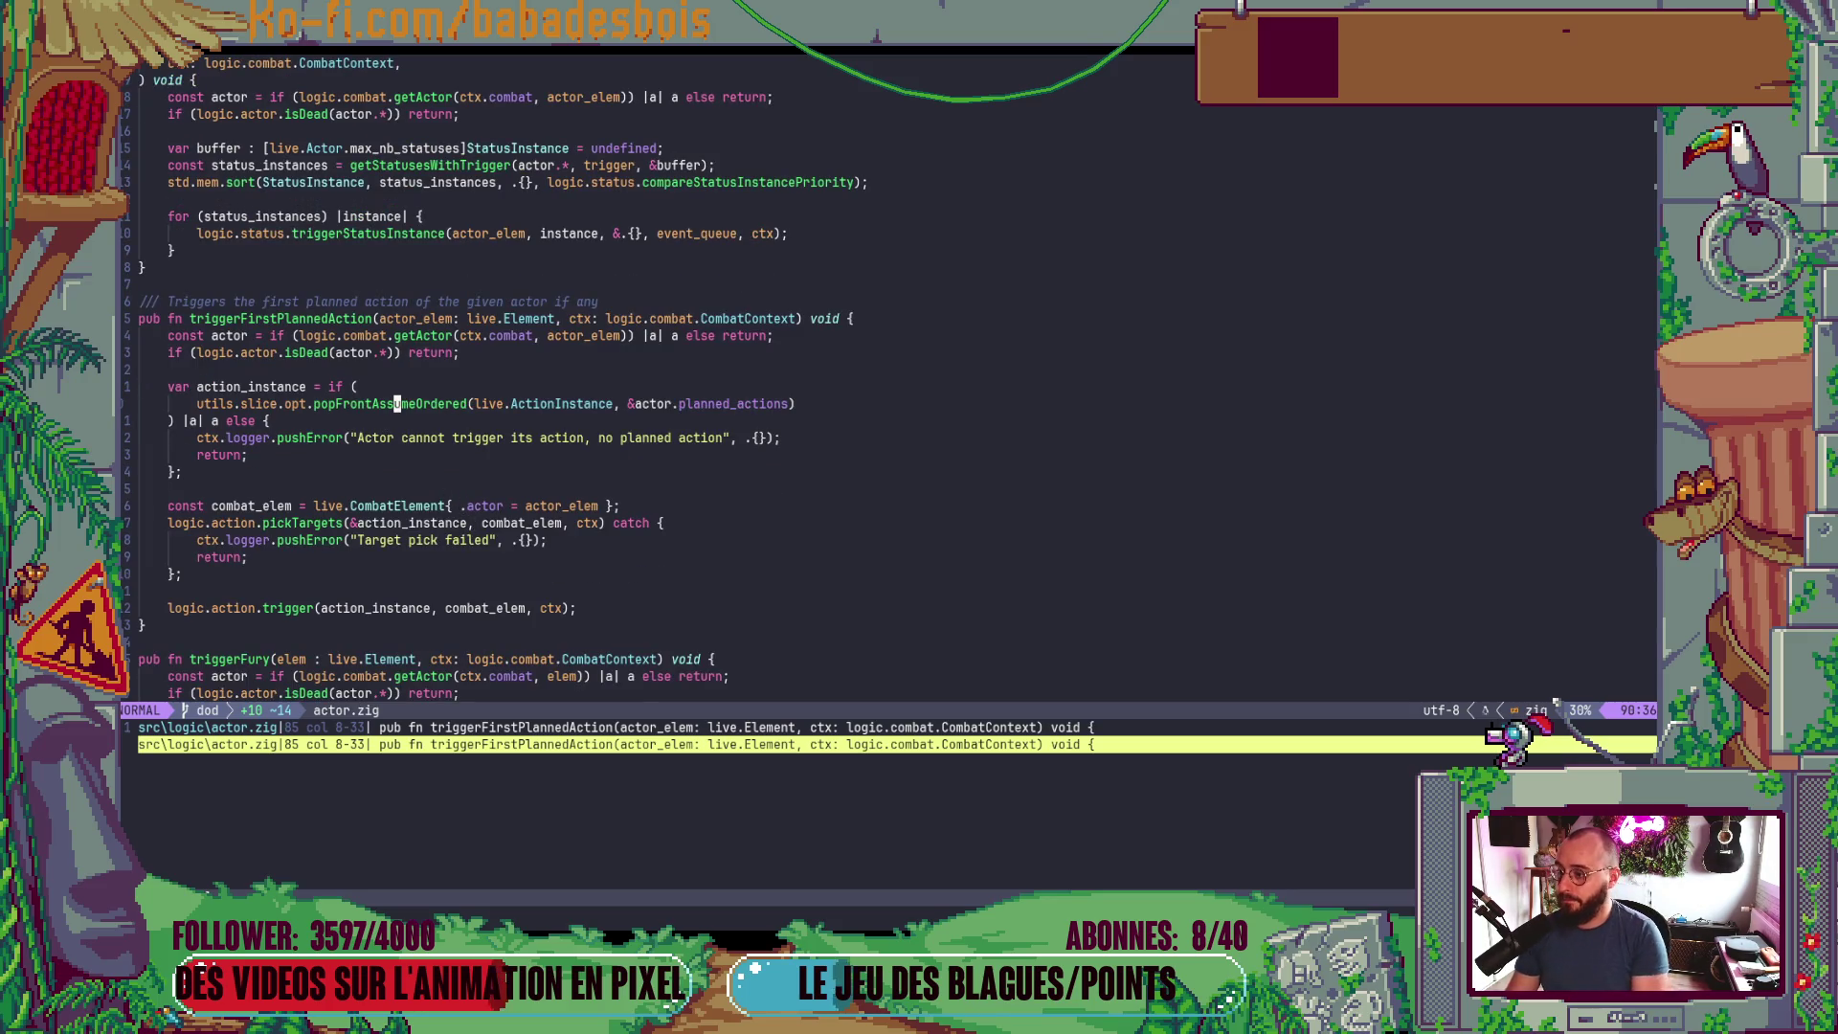
- Insert a ctx.commands.pushBack of an actor_consume_timeline_action with an .action_id field
{"action": "type", "text": "octx.c"}
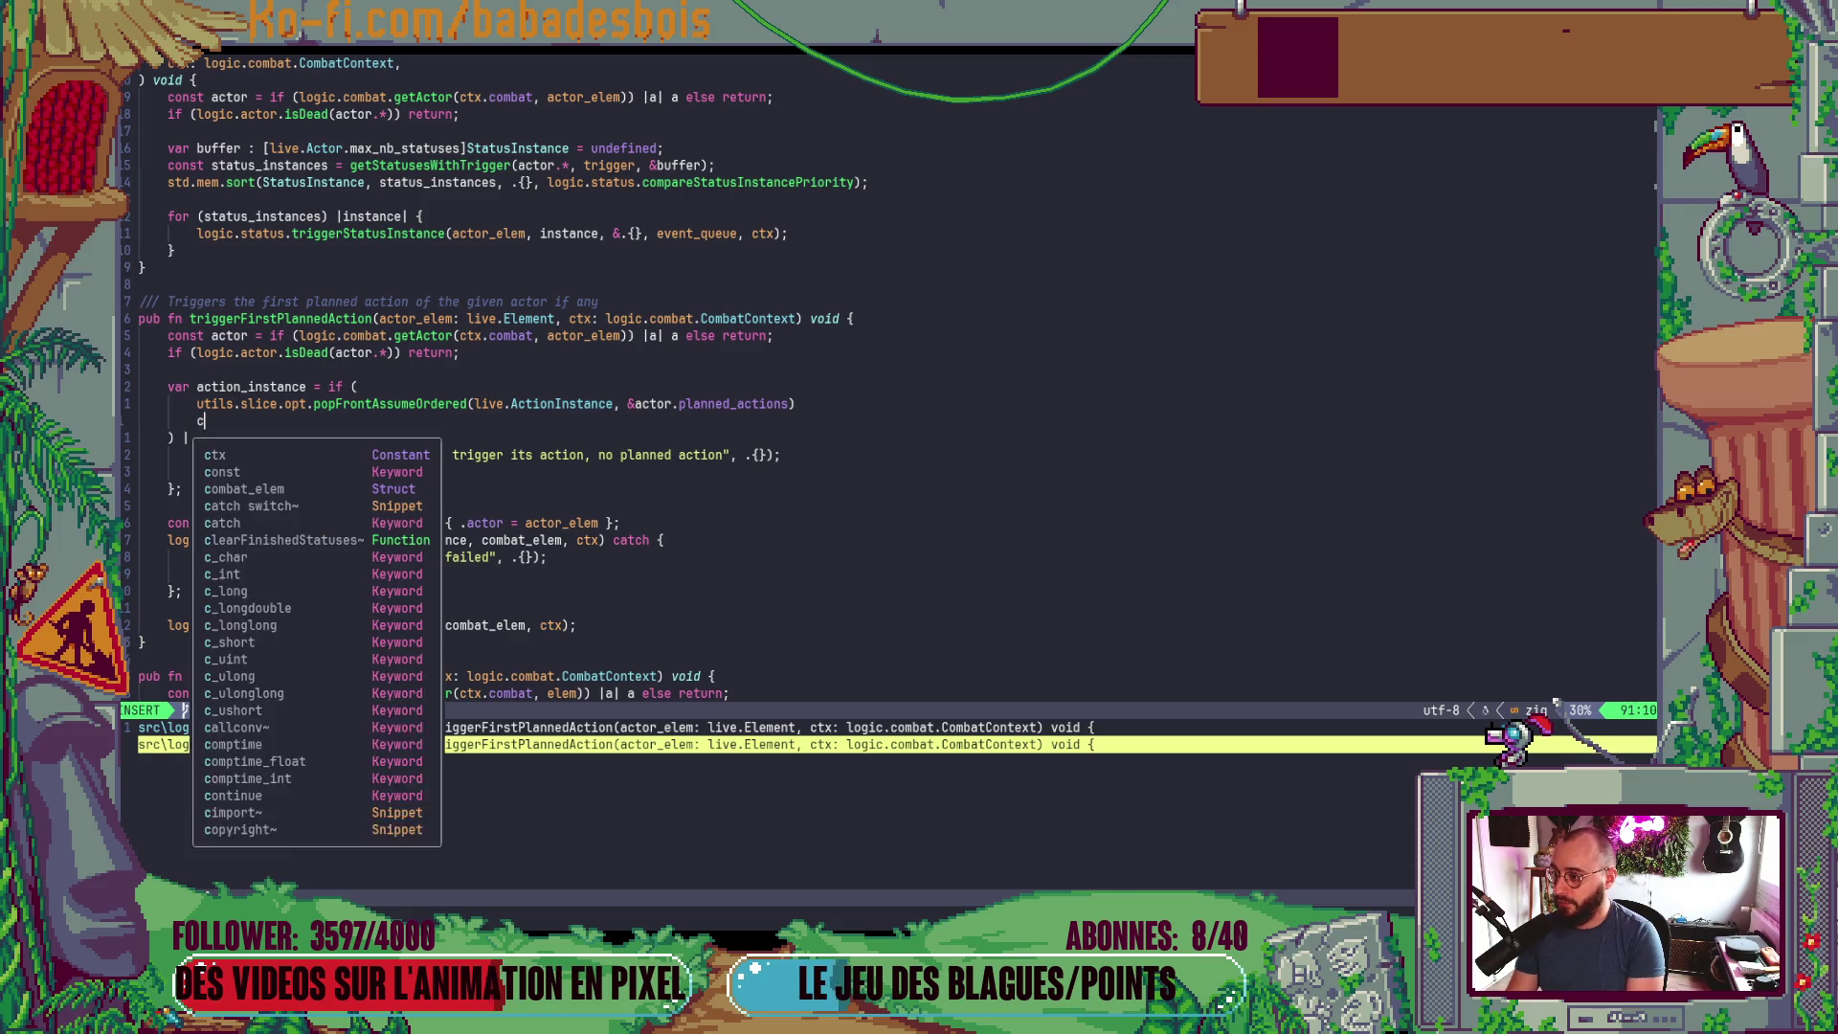
{"action": "type", "text": "ommands."}
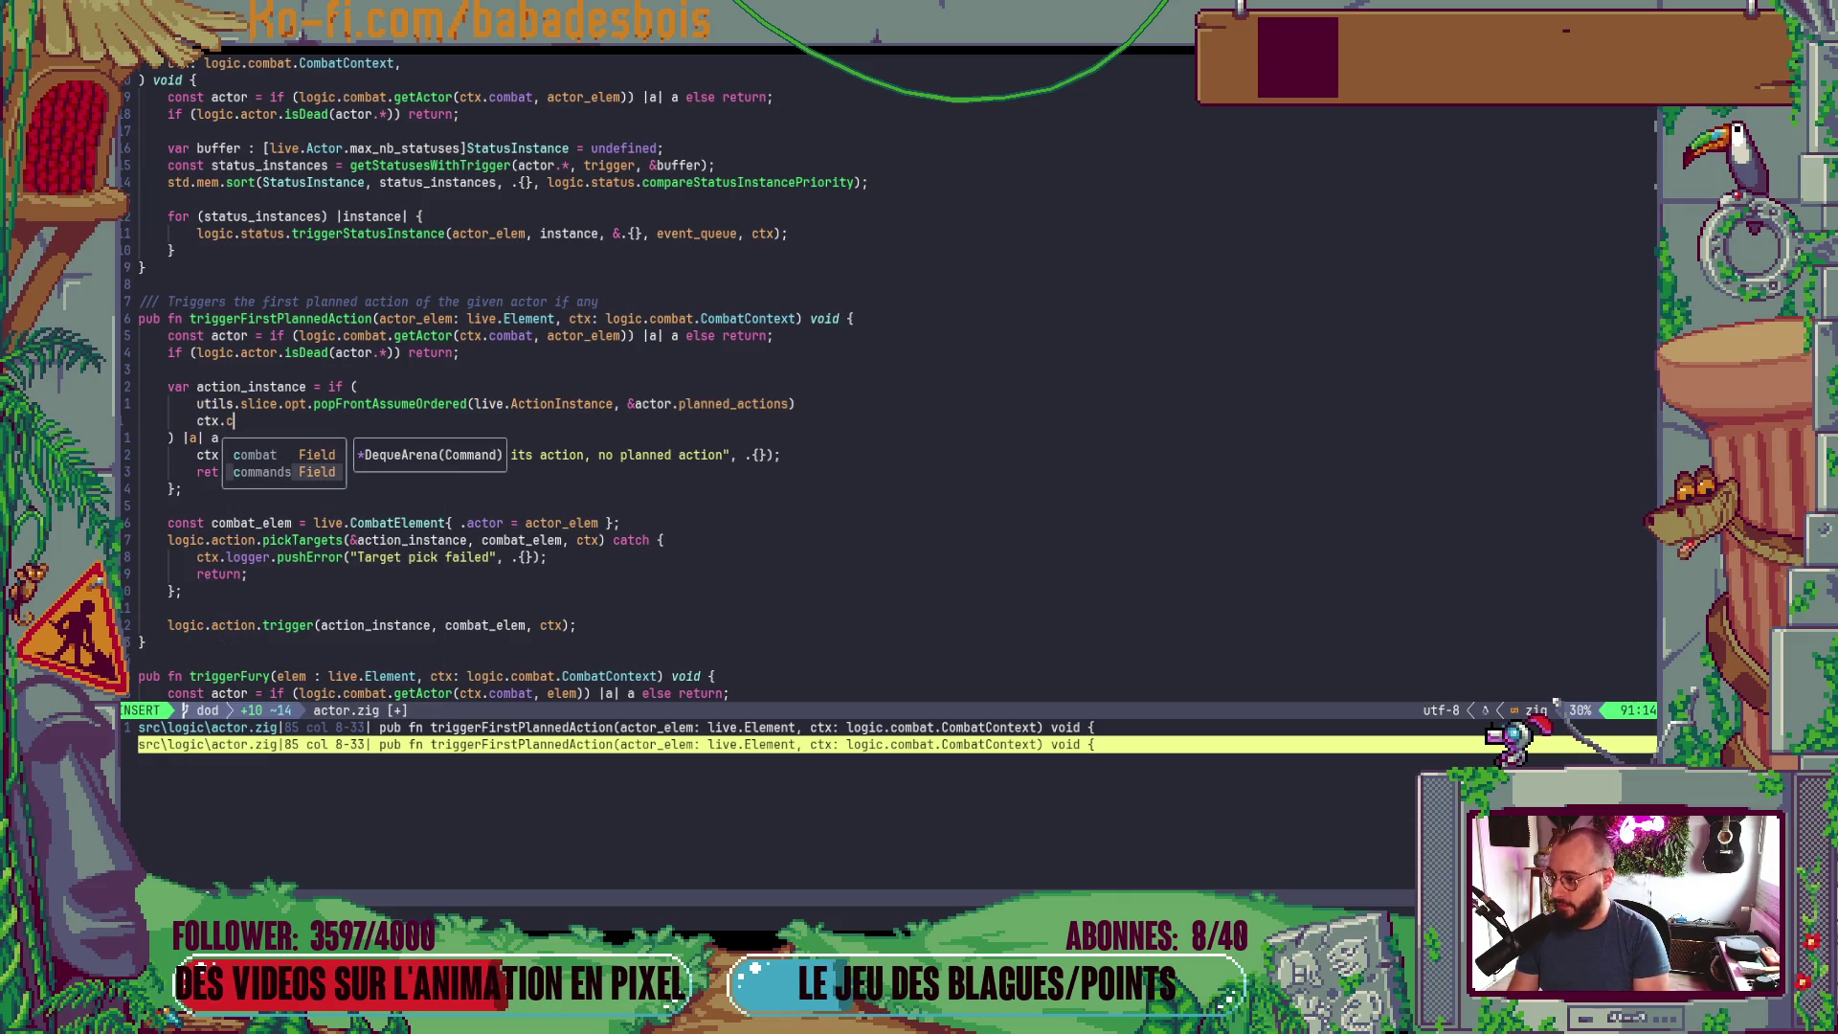
{"action": "key", "text": "Down"}
{"action": "key", "text": "Down"}
{"action": "key", "text": "Down"}
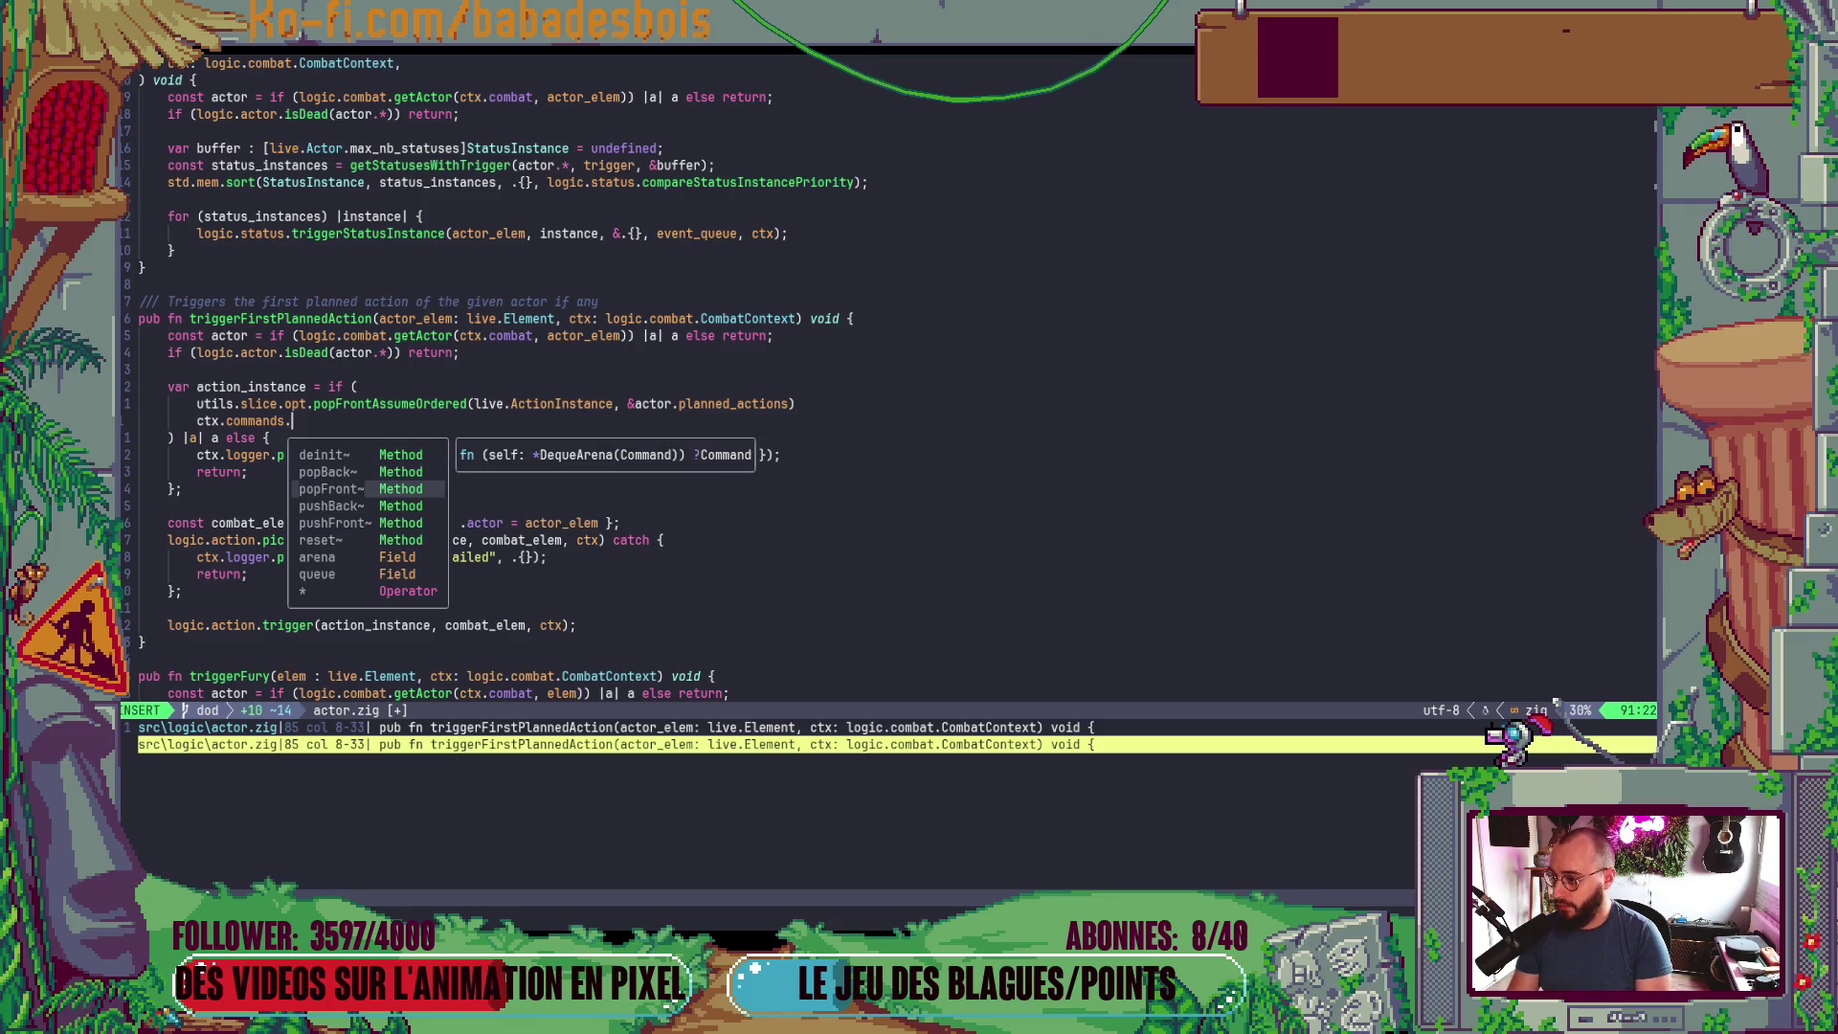
{"action": "key", "text": "Return"}
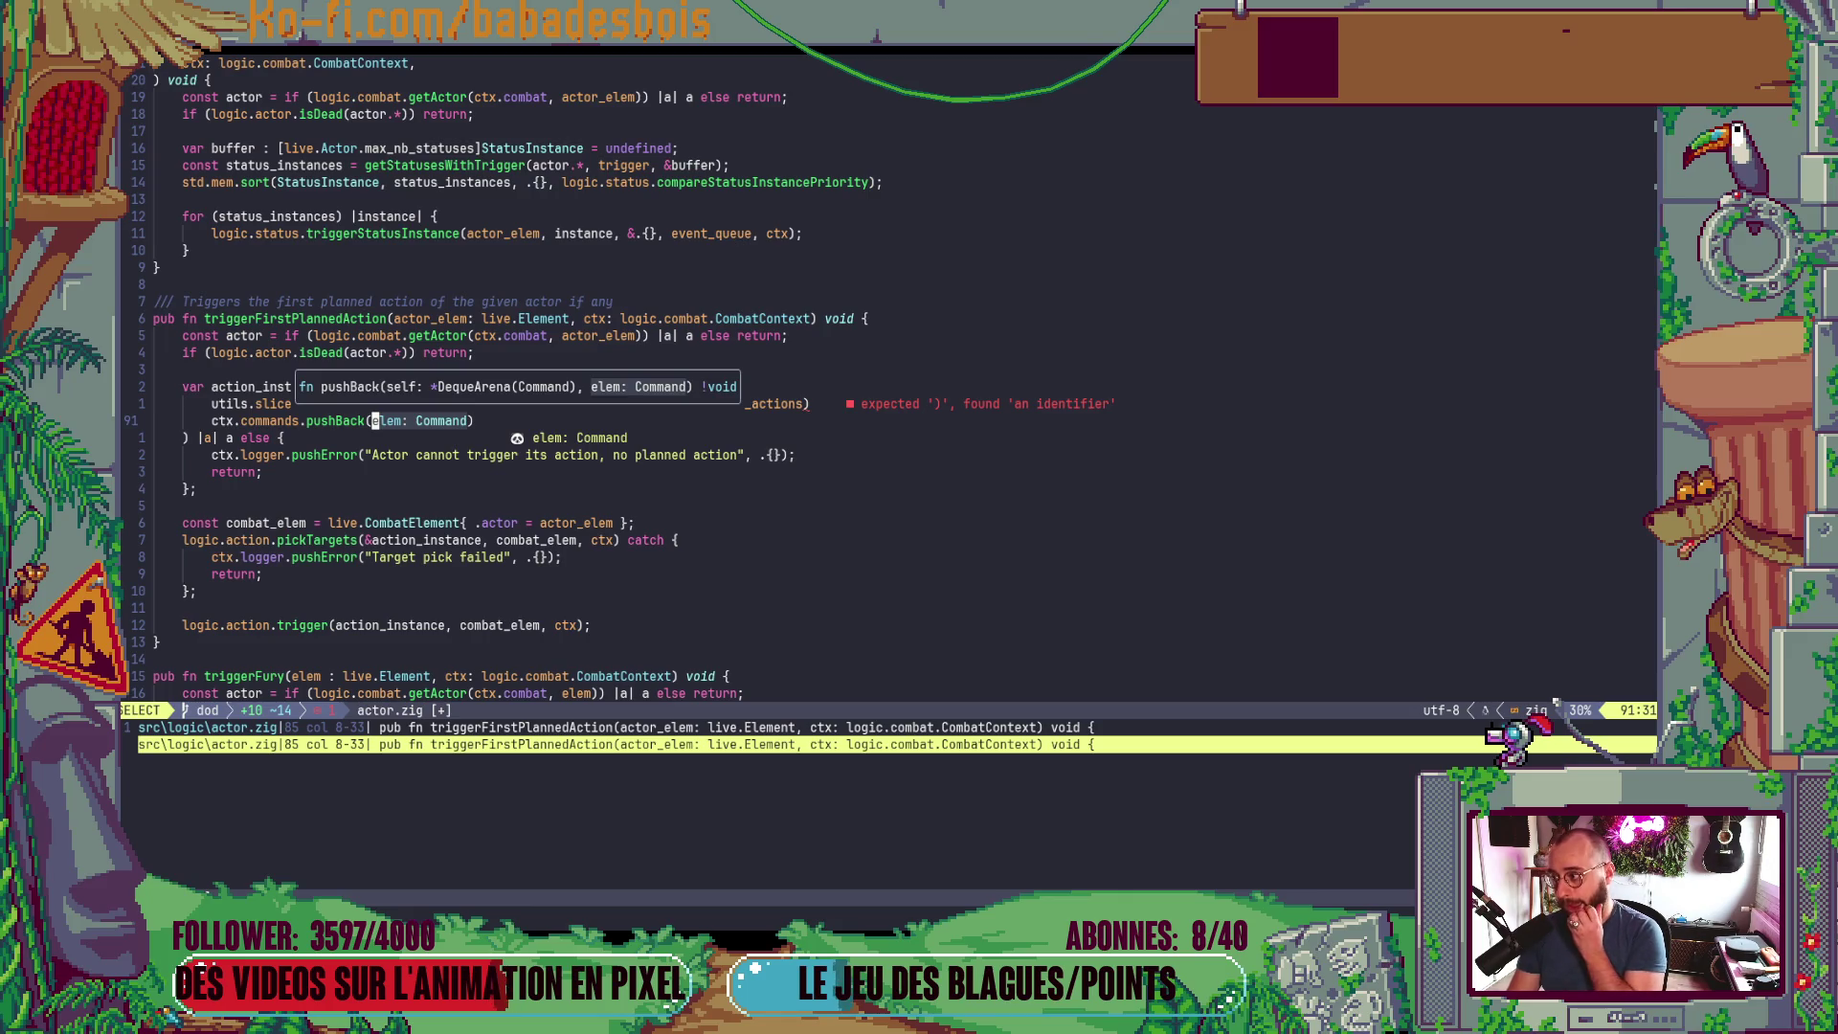
{"action": "type", "text": ".ac"}
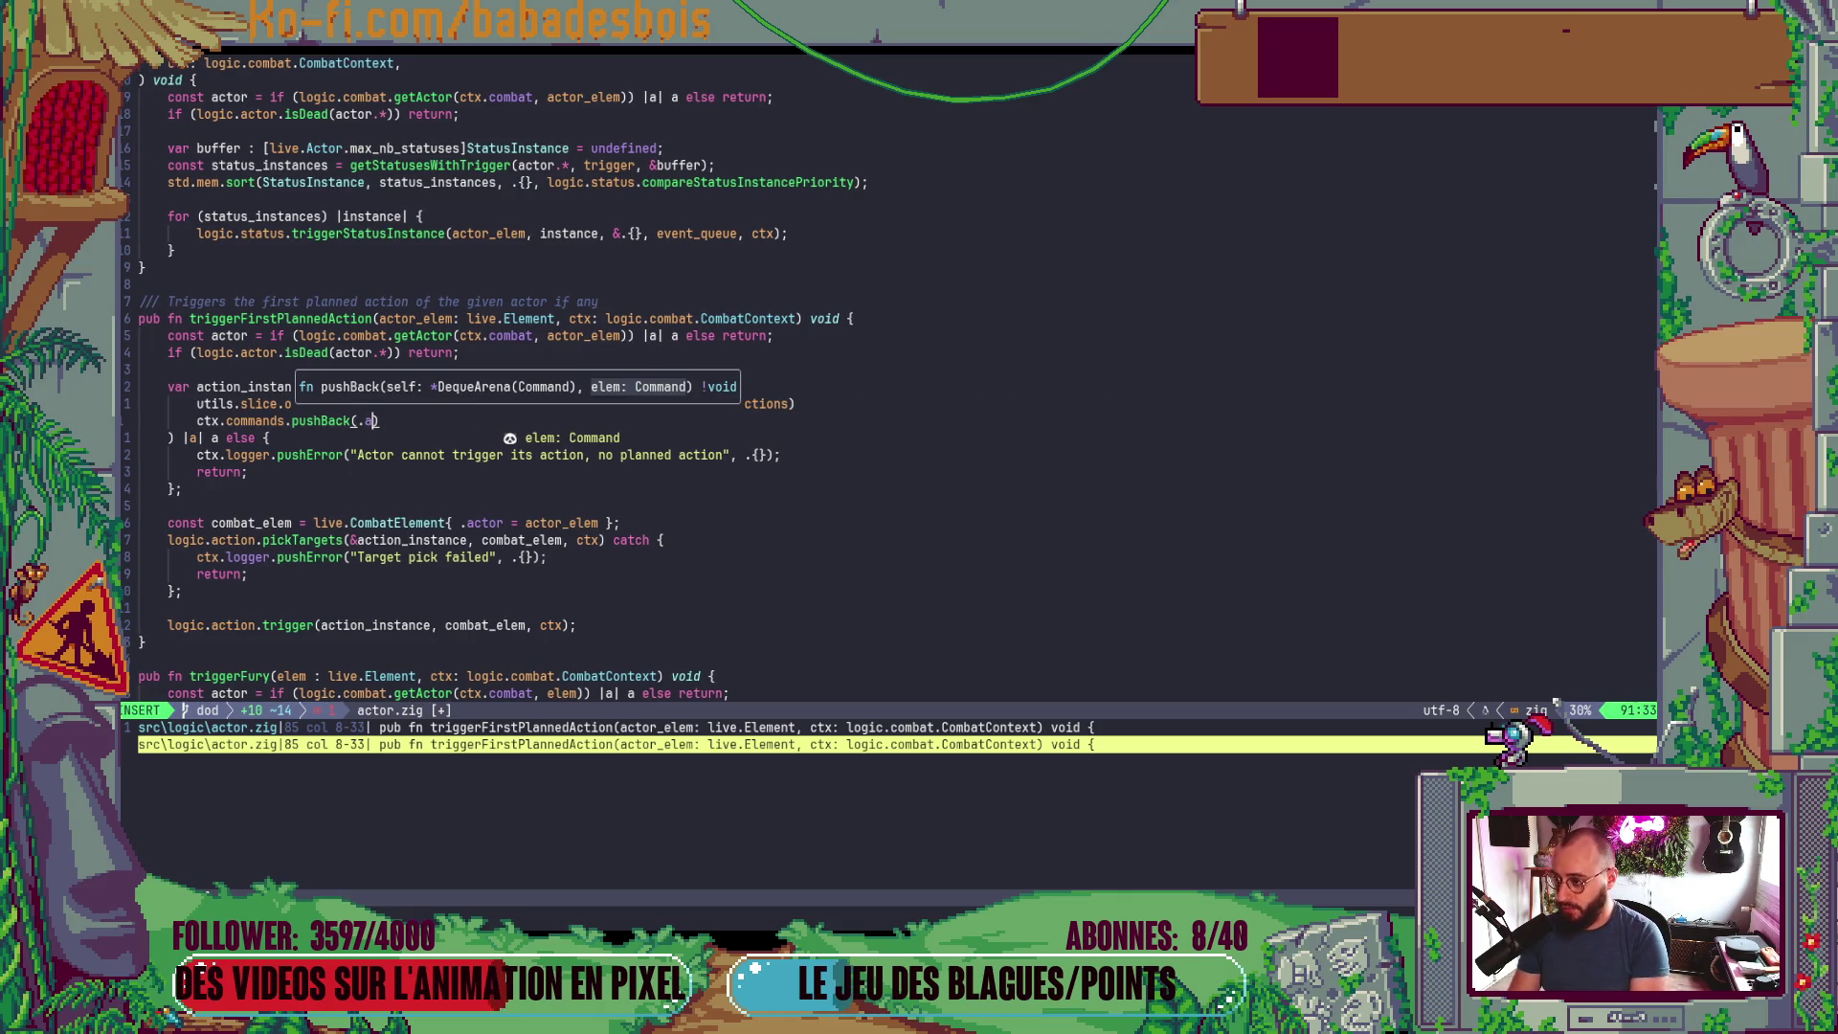
{"action": "key", "text": "Down"}
{"action": "key", "text": "Down"}
{"action": "key", "text": "Down"}
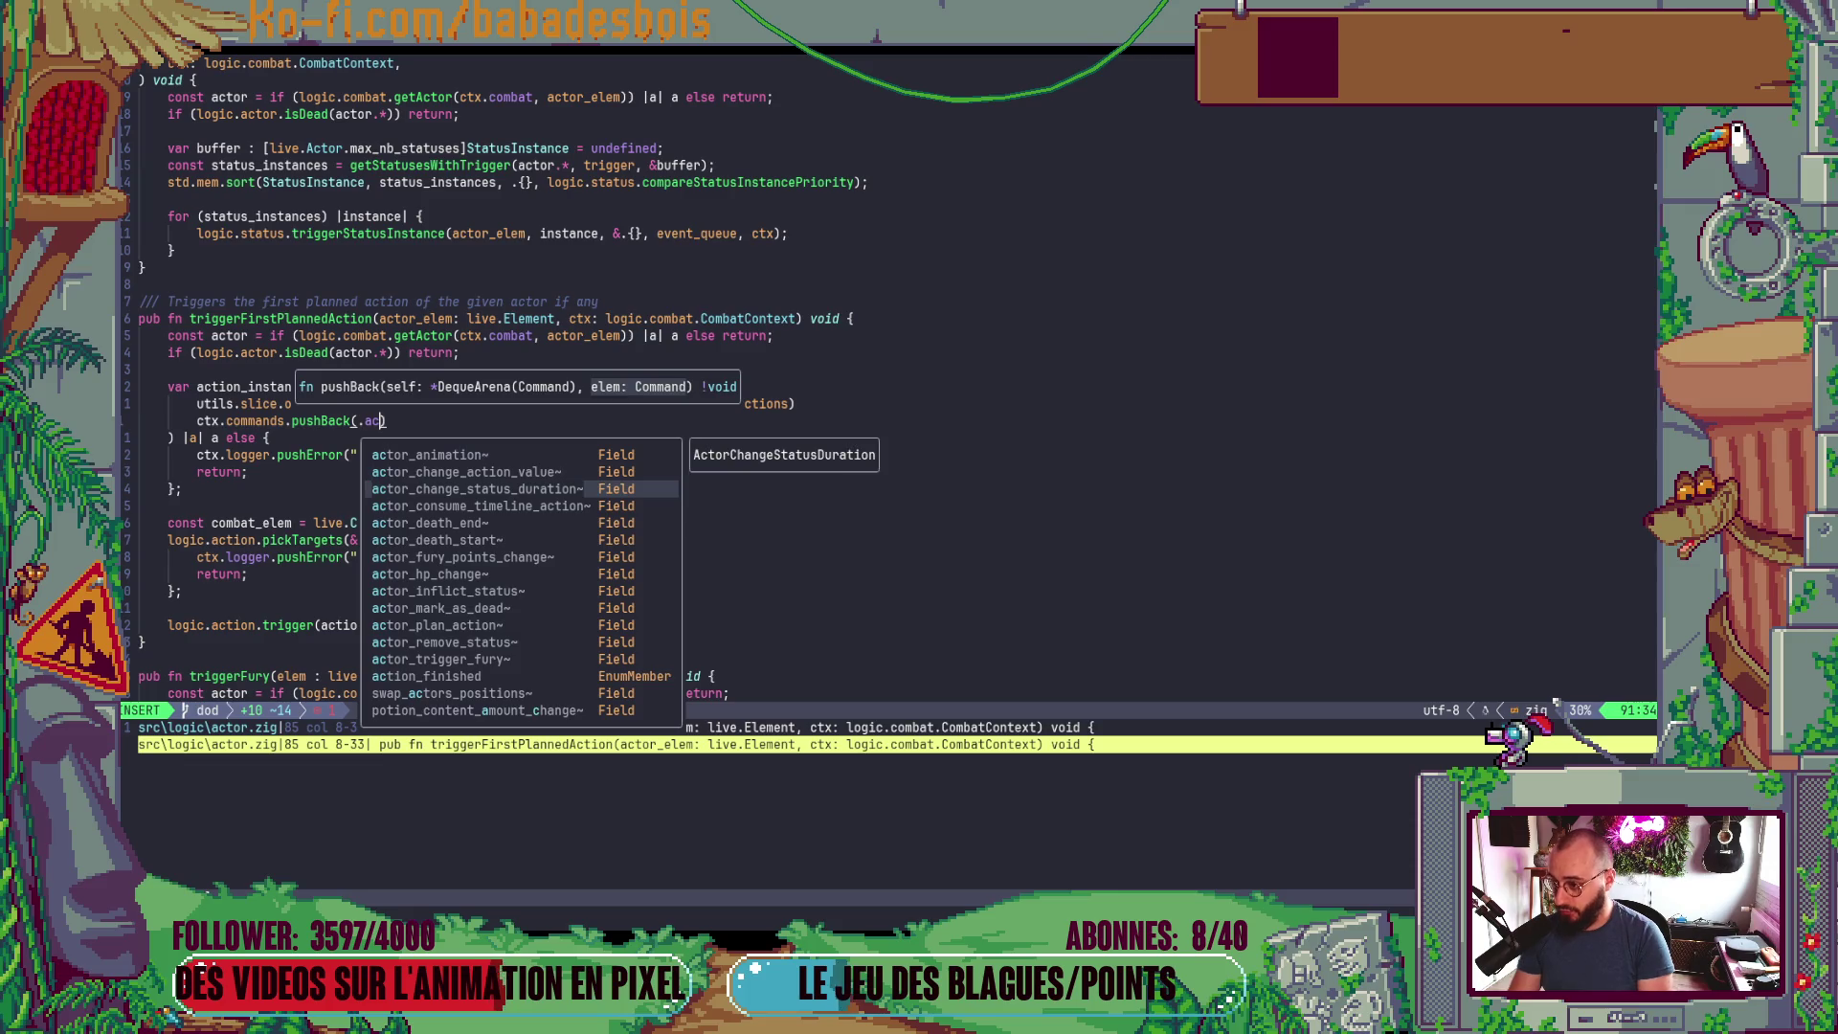
{"action": "key", "text": "Return"}
{"action": "key", "text": "Tab"}
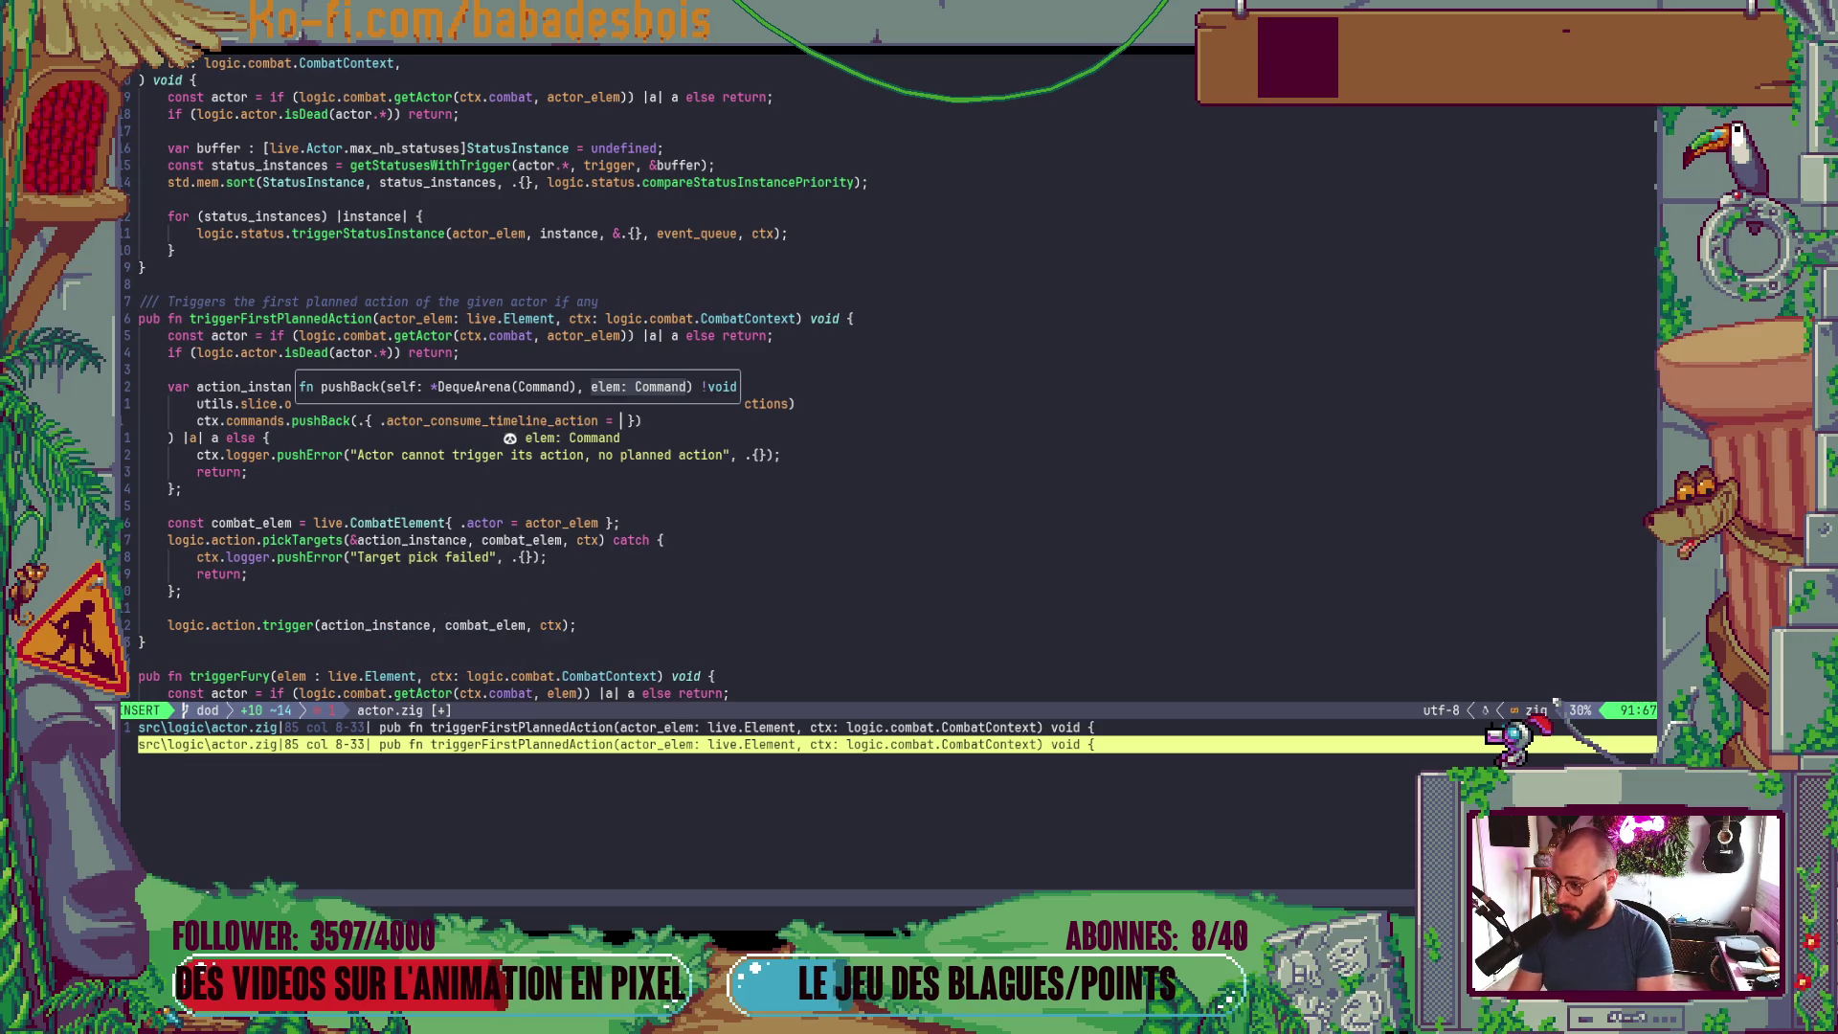
{"action": "type", "text": "."}
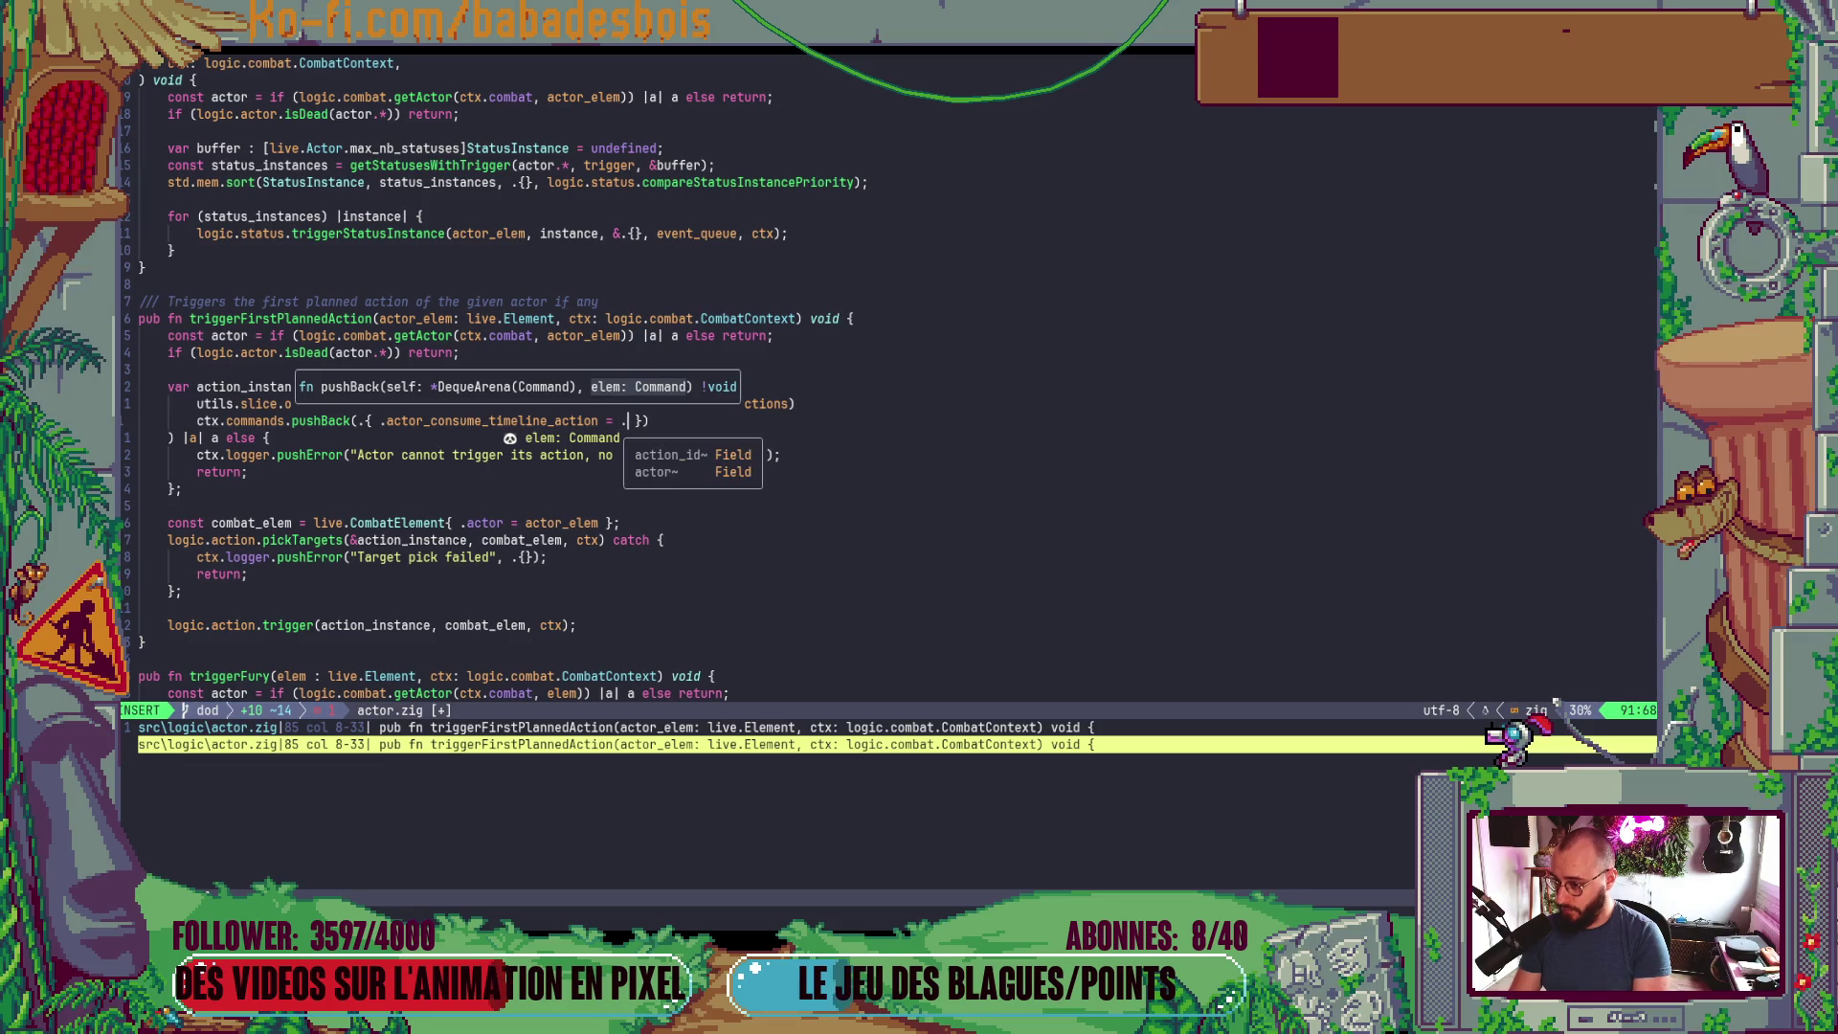
{"action": "key", "text": "Return"}
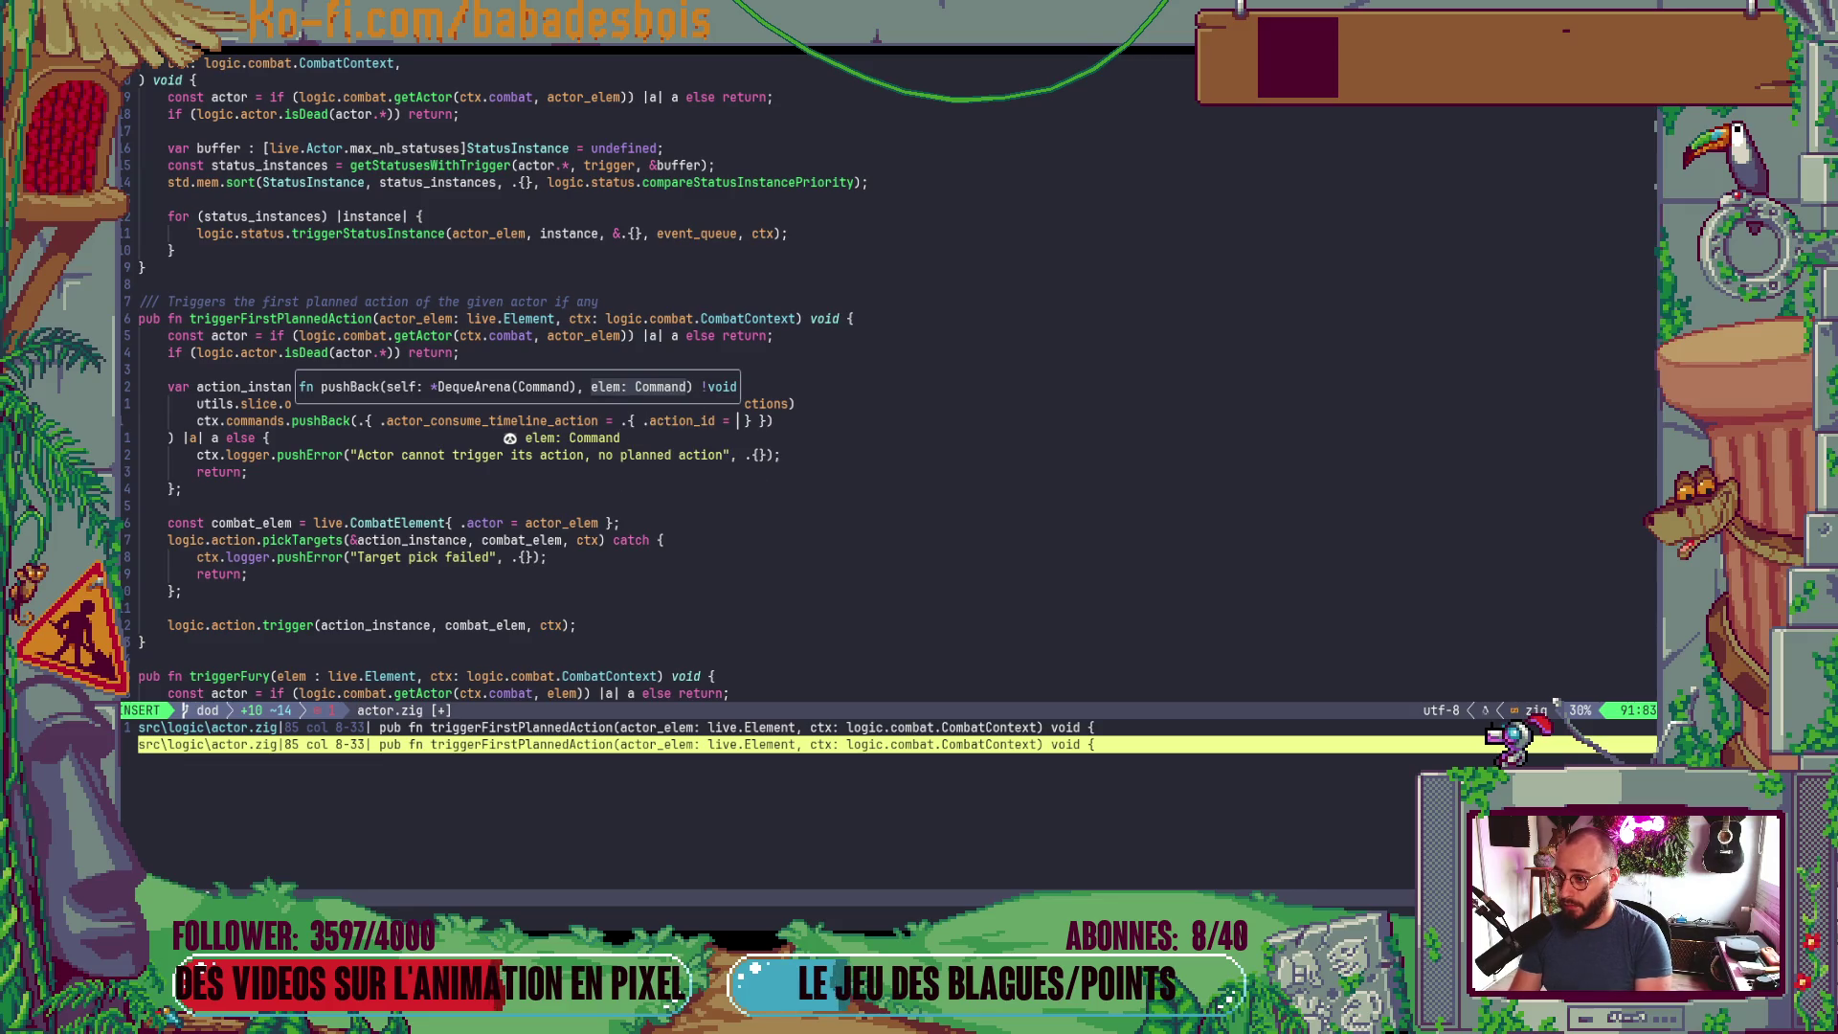
- Put the .action_id field and the closing braces on their own lines
{"action": "key", "text": "b"}
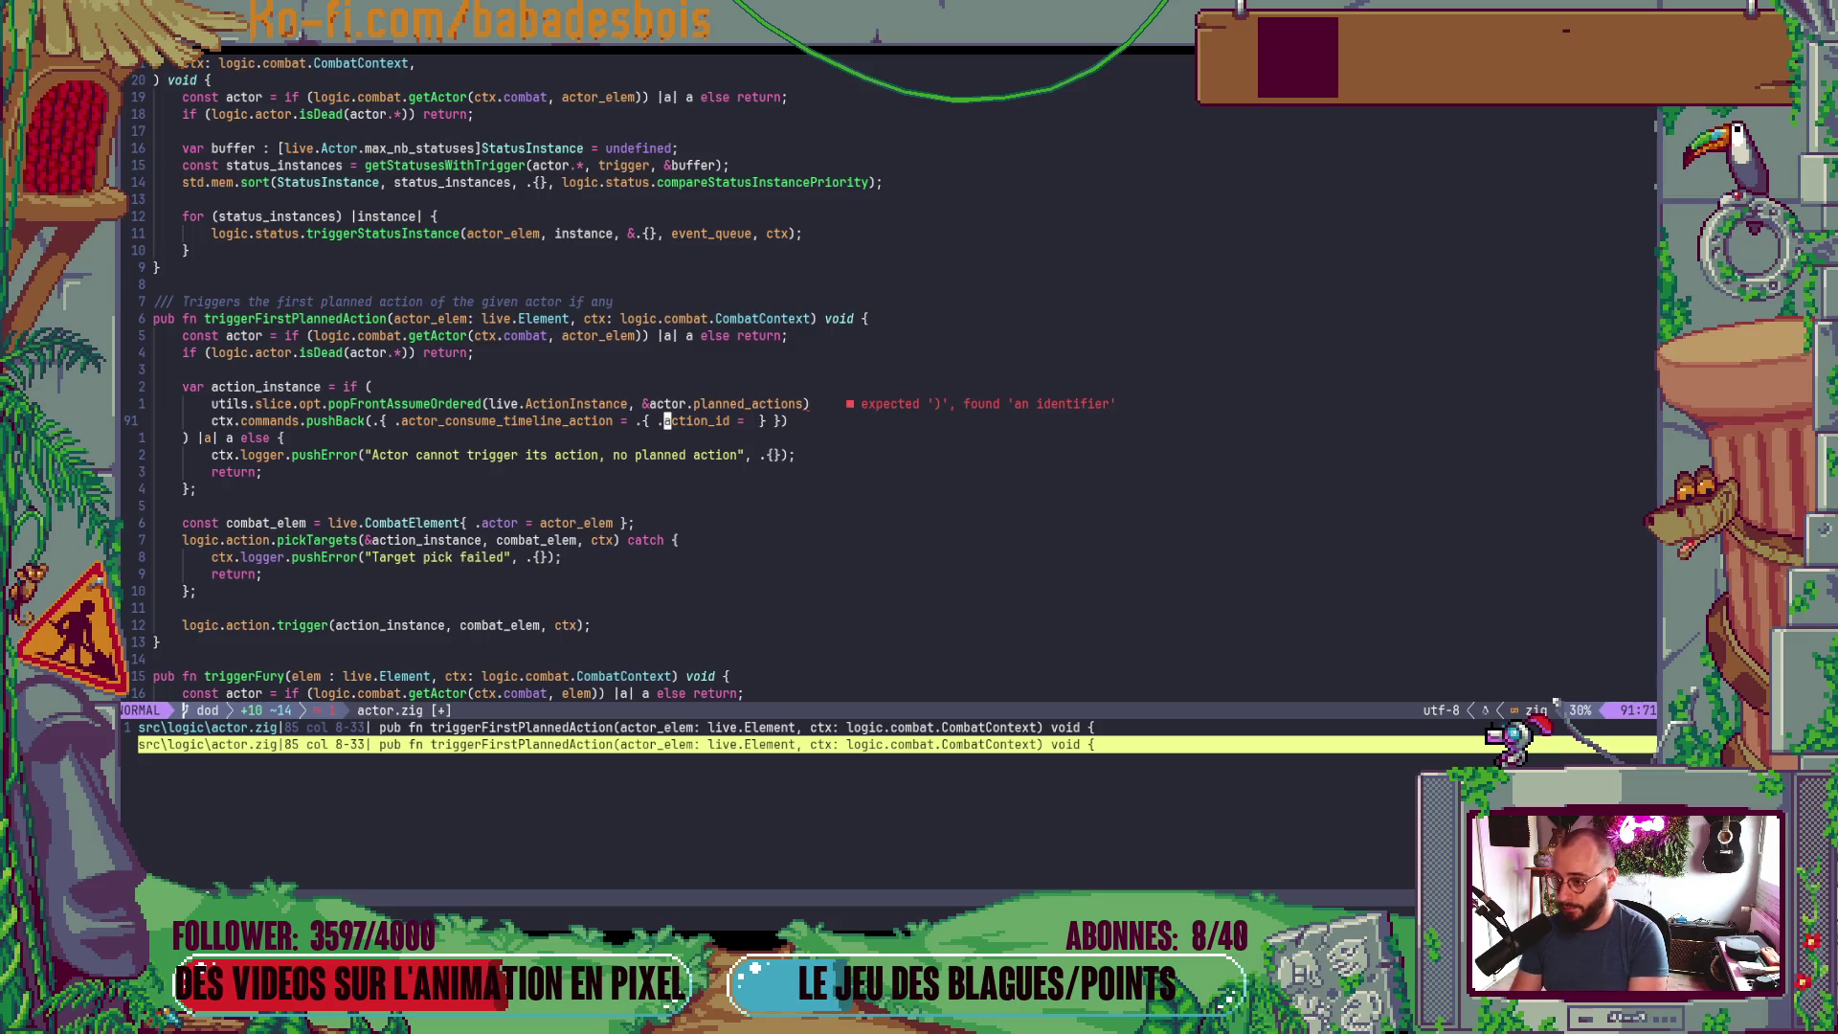
{"action": "key", "text": "h"}
{"action": "key", "text": "i"}
{"action": "key", "text": "Return"}
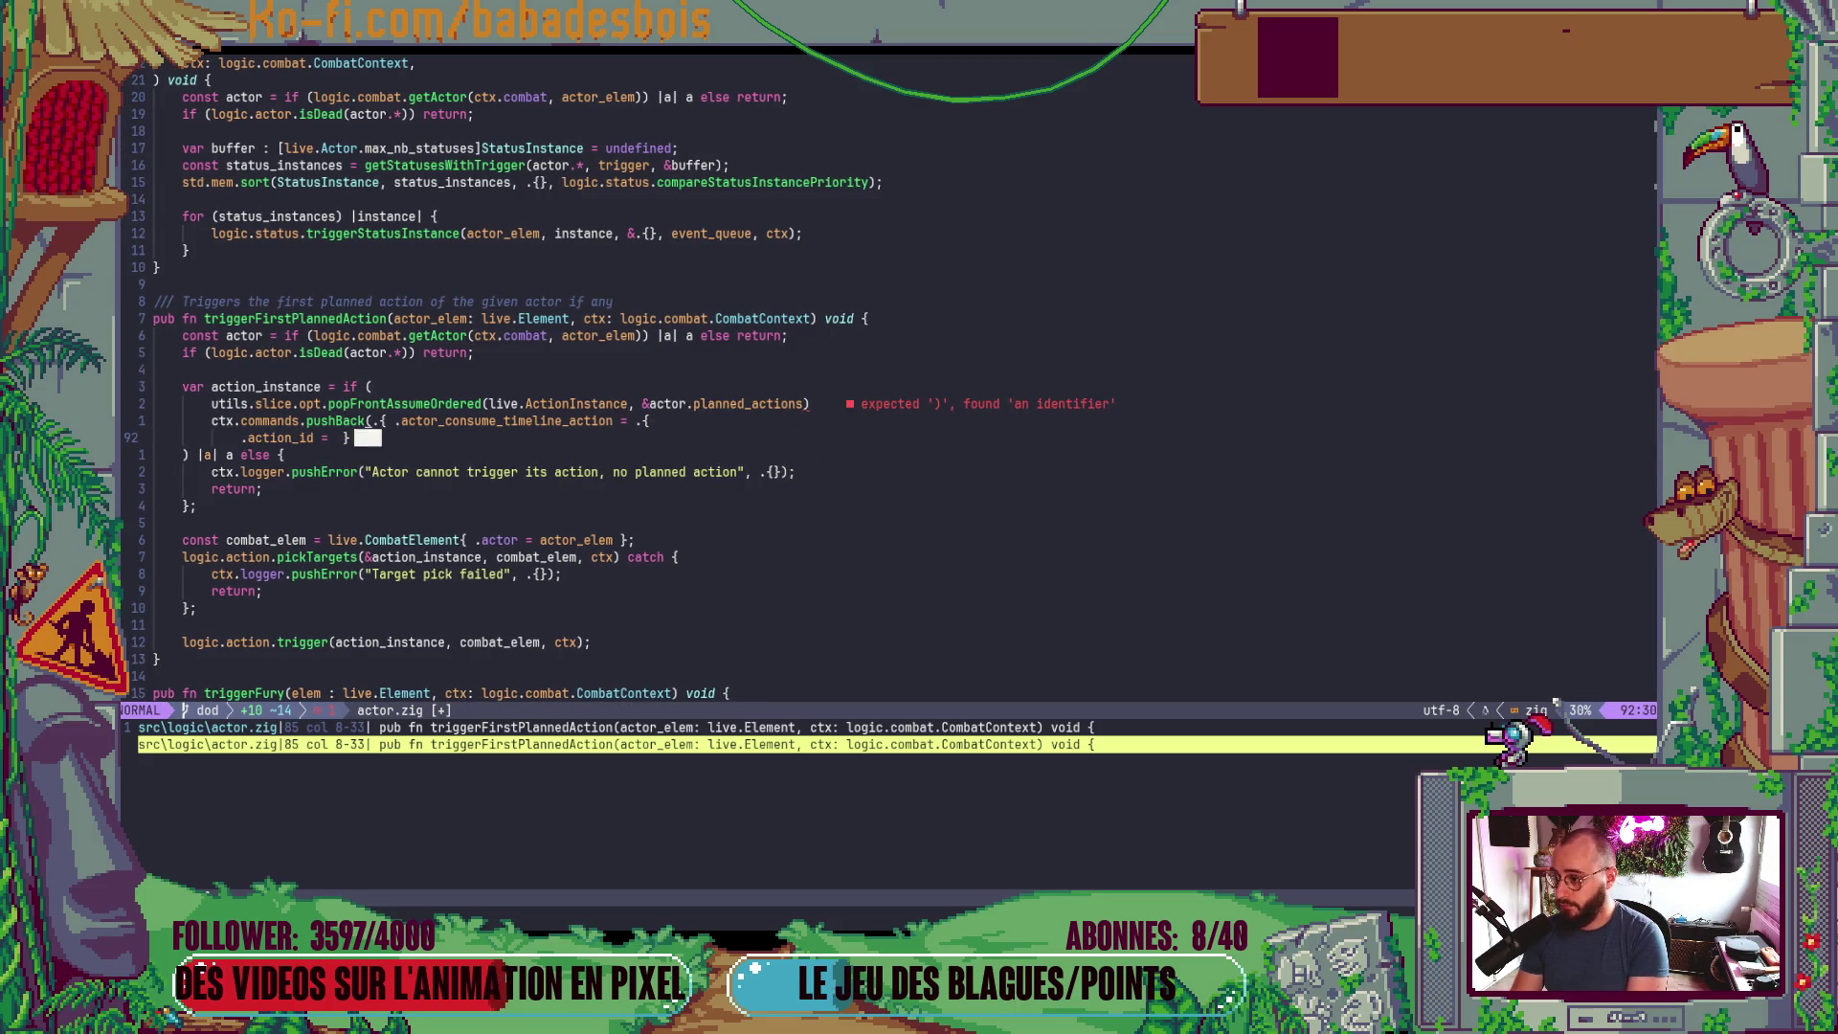
{"action": "key", "text": "Escape"}
{"action": "key", "text": "f"}
{"action": "key", "text": "braceright"}
{"action": "key", "text": "h"}
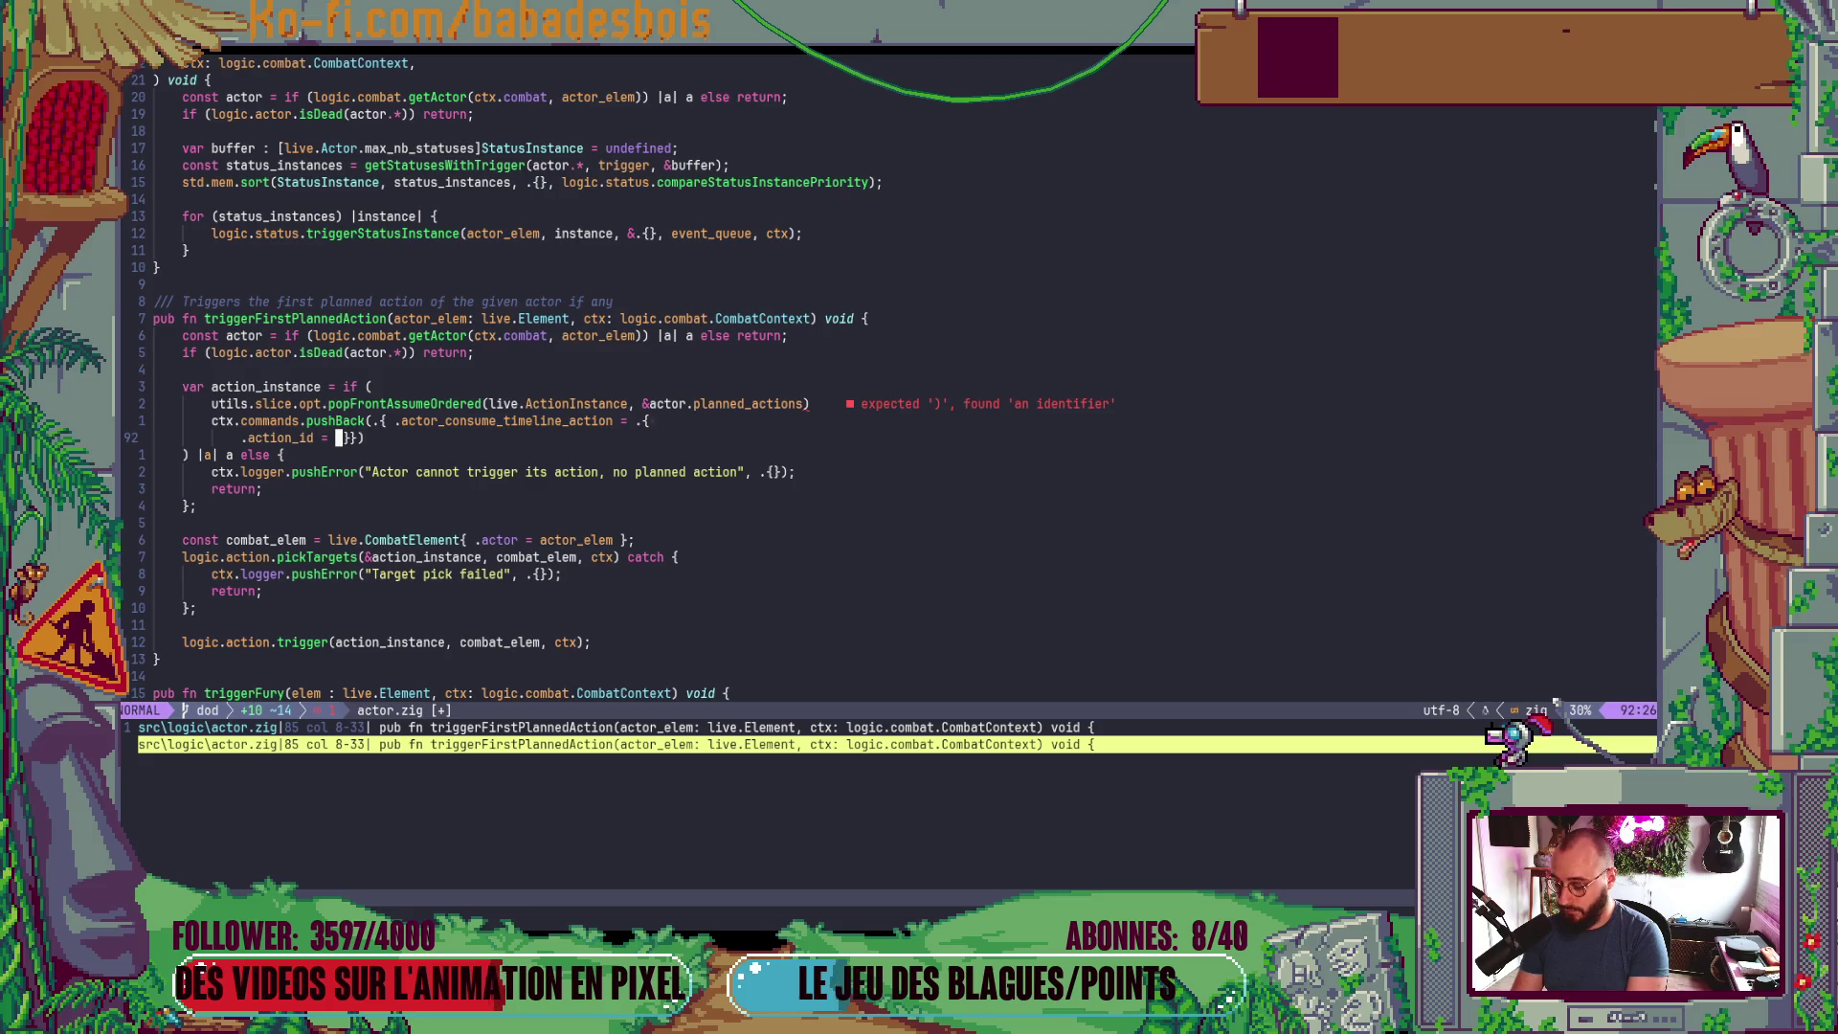
{"action": "key", "text": "r"}
{"action": "key", "text": "Return"}
{"action": "type", "text": "A catch"}
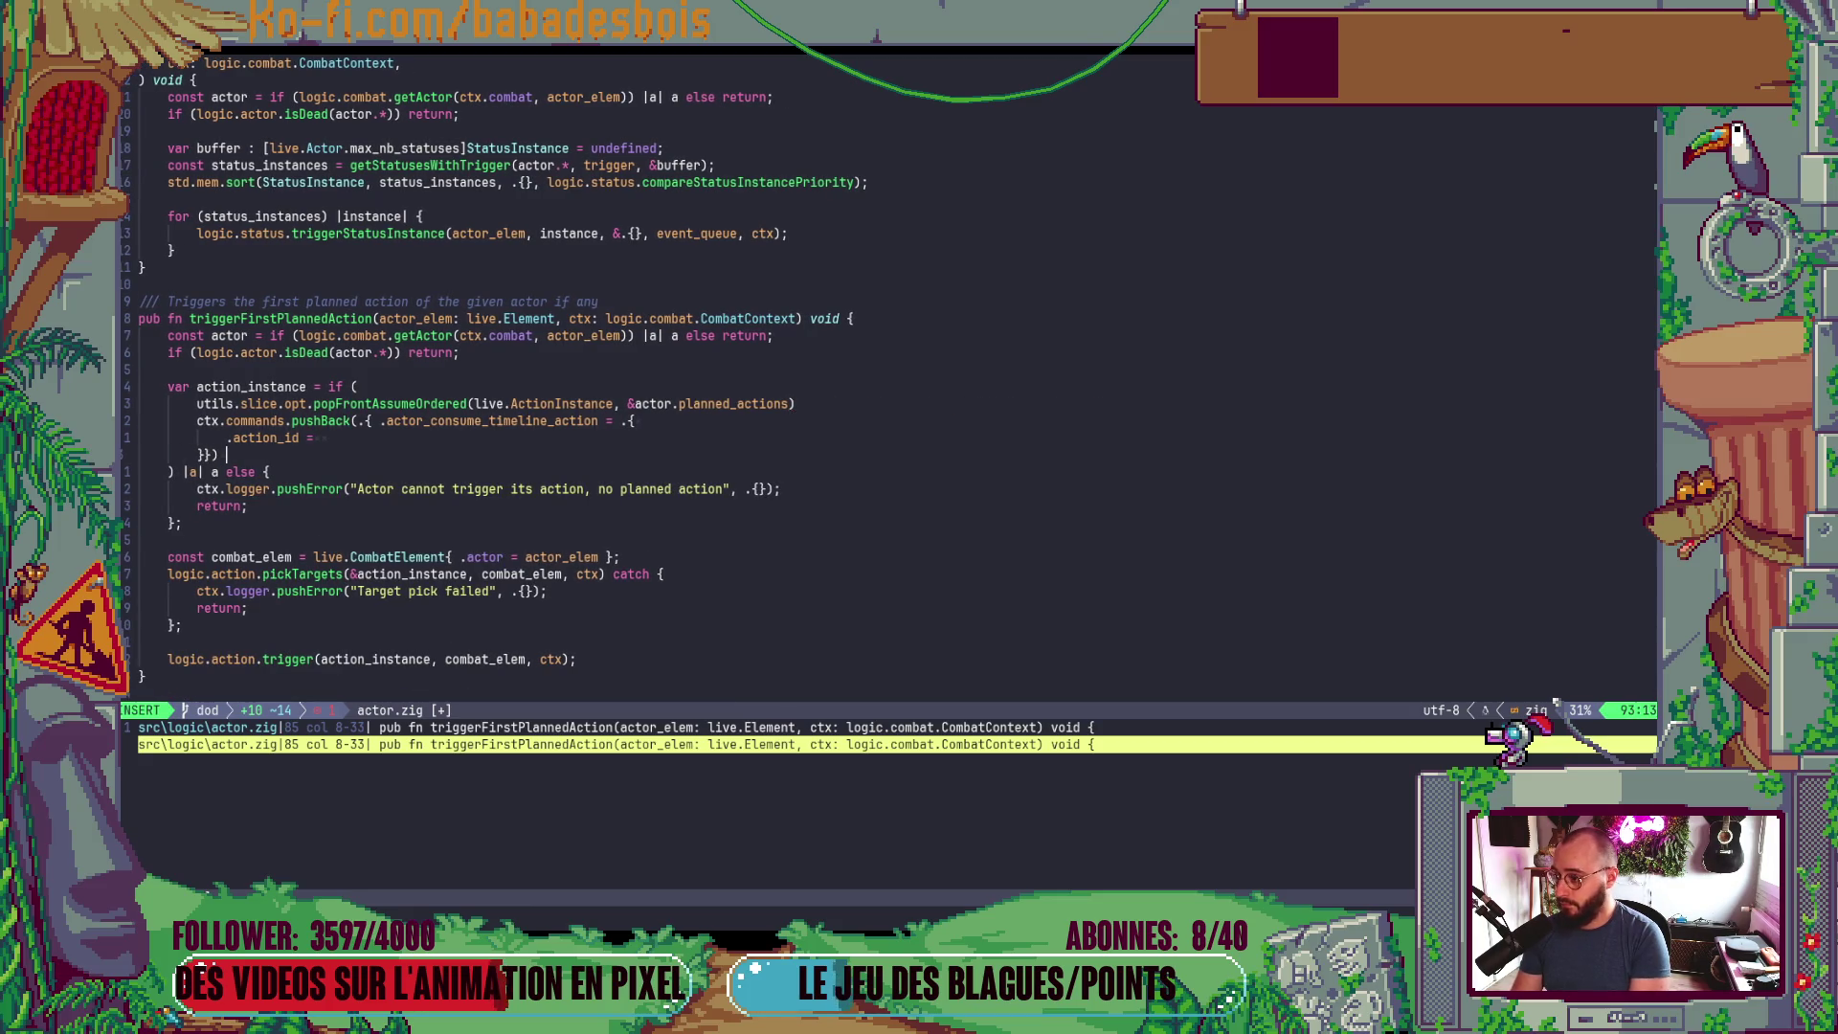
{"action": "type", "text": " @"}
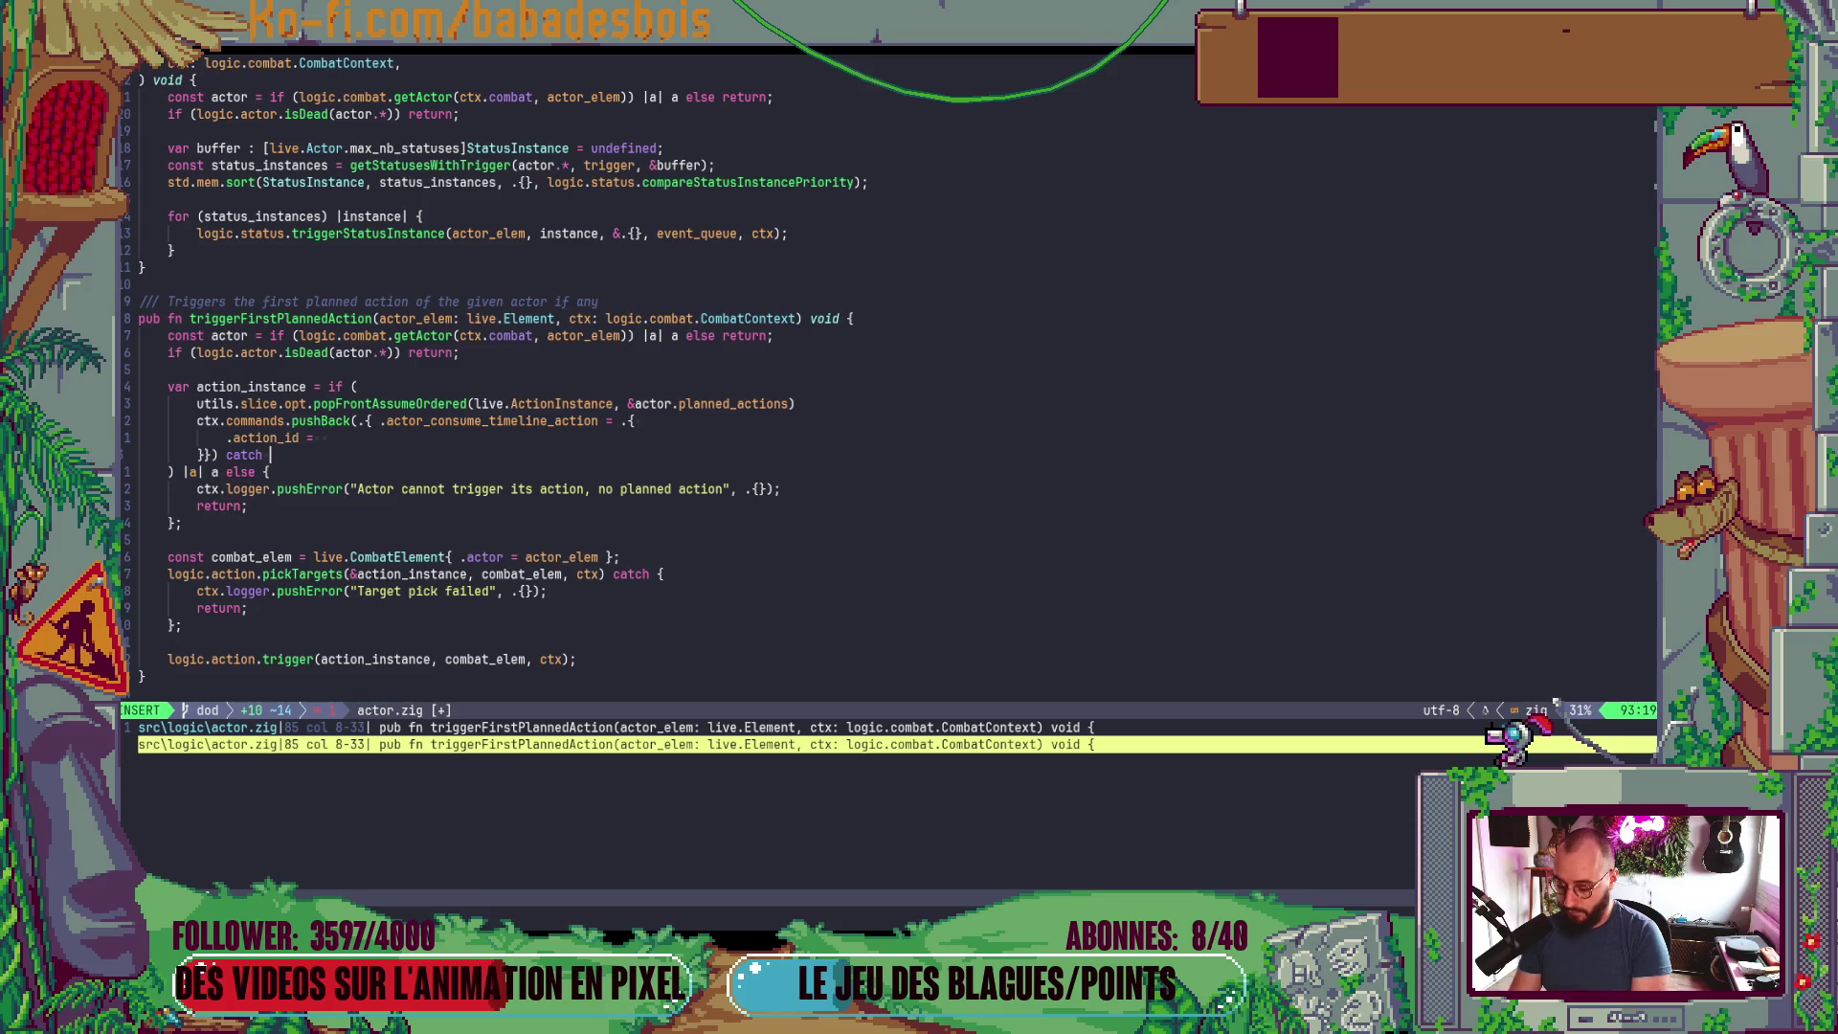
{"action": "type", "text": "panic(\"\""}
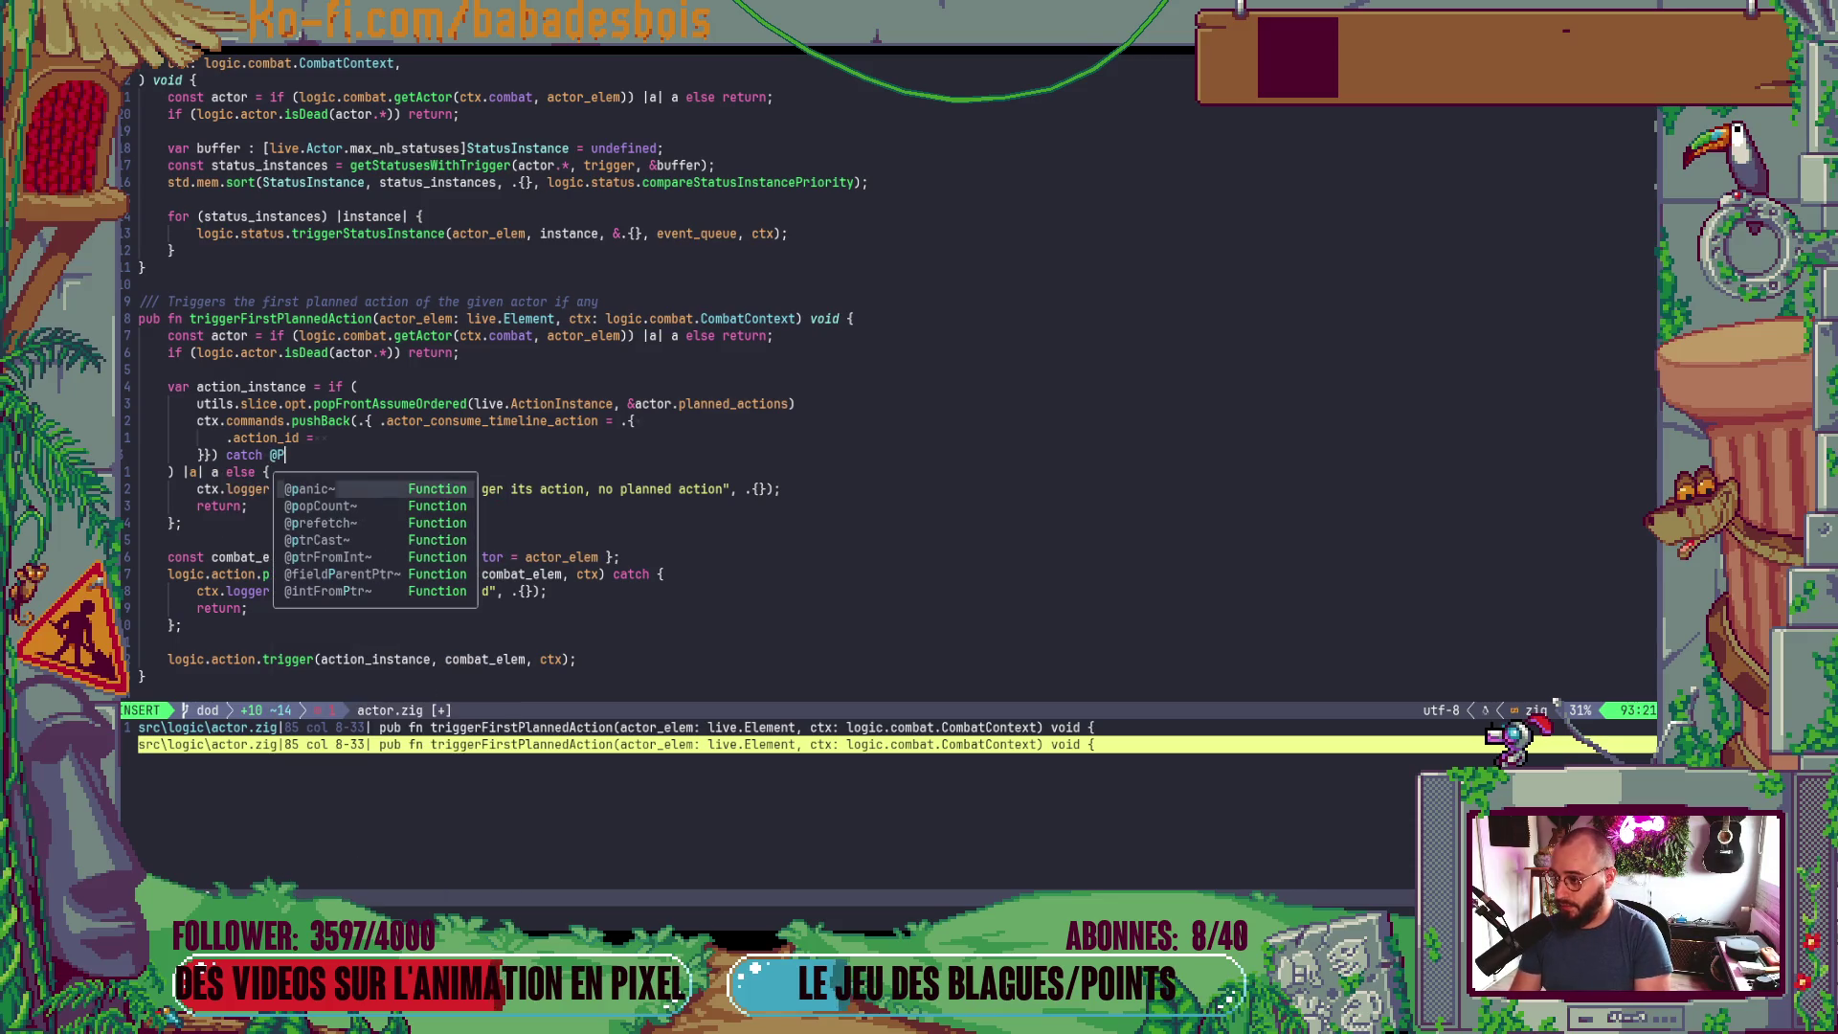
{"action": "type", "text": "Out ou"}
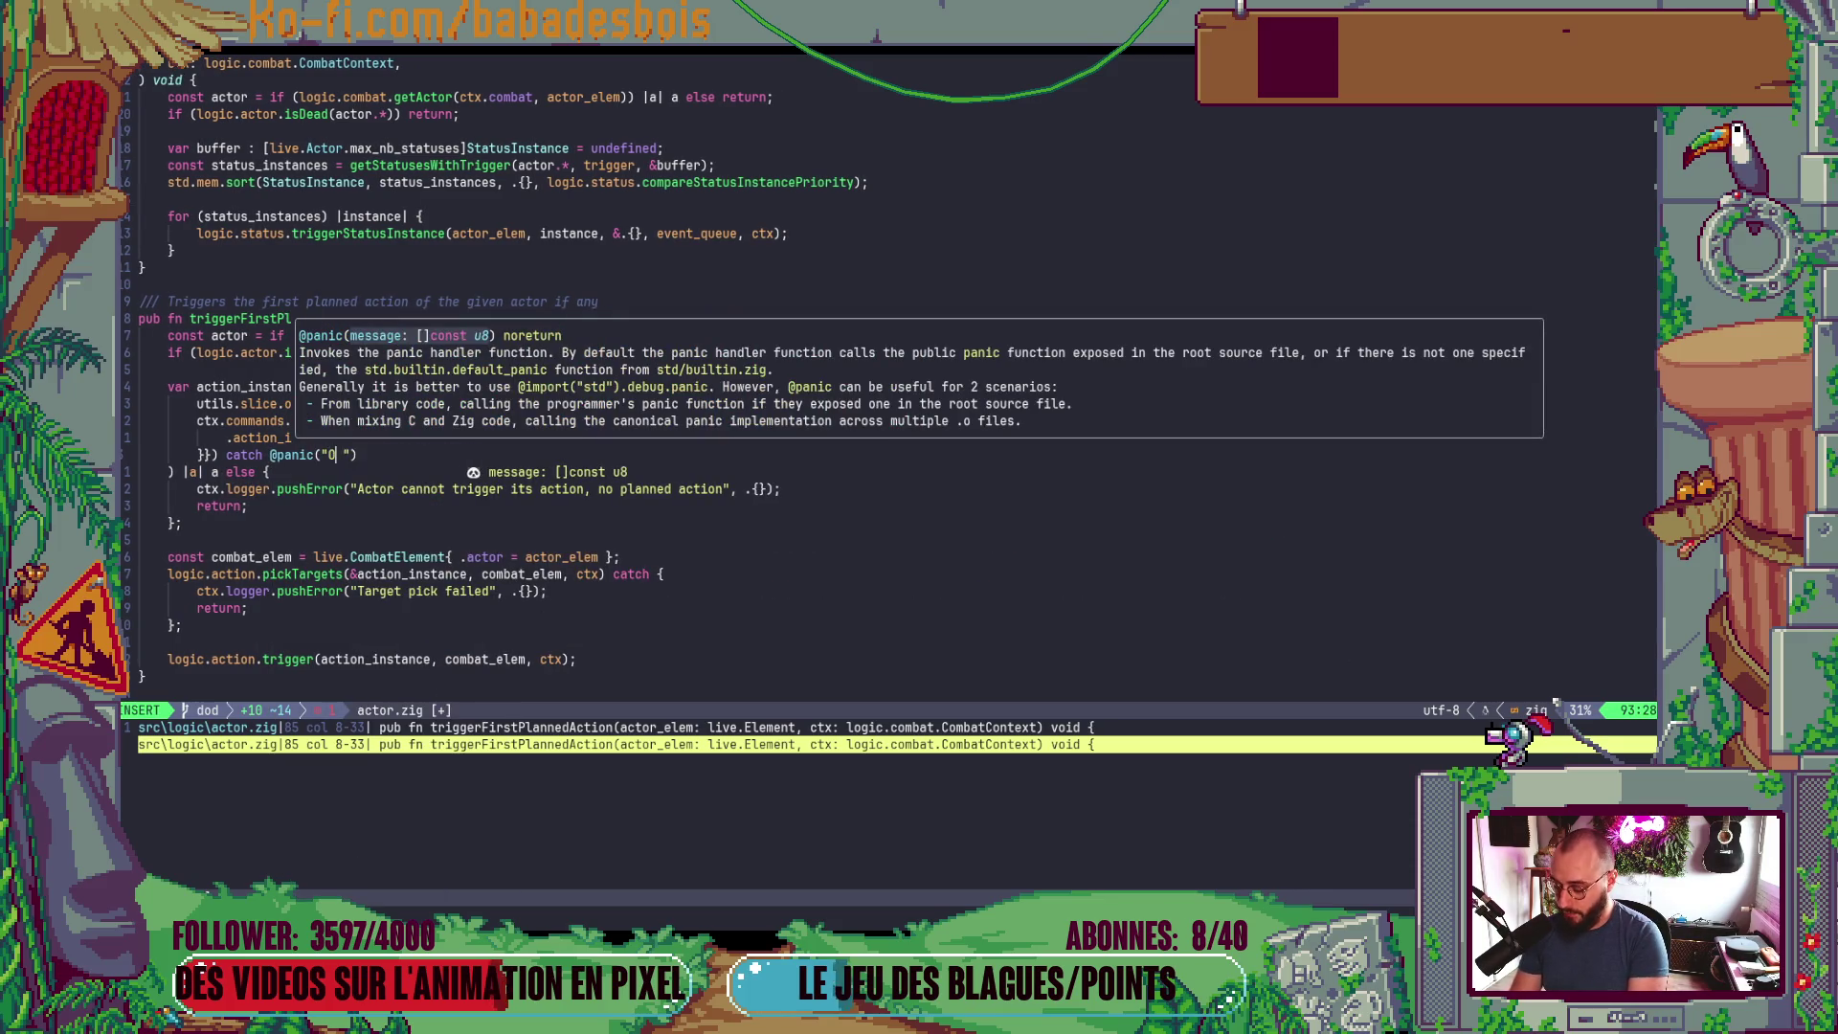
{"action": "key", "text": "BackSpace"}
{"action": "type", "text": "f memro\""}
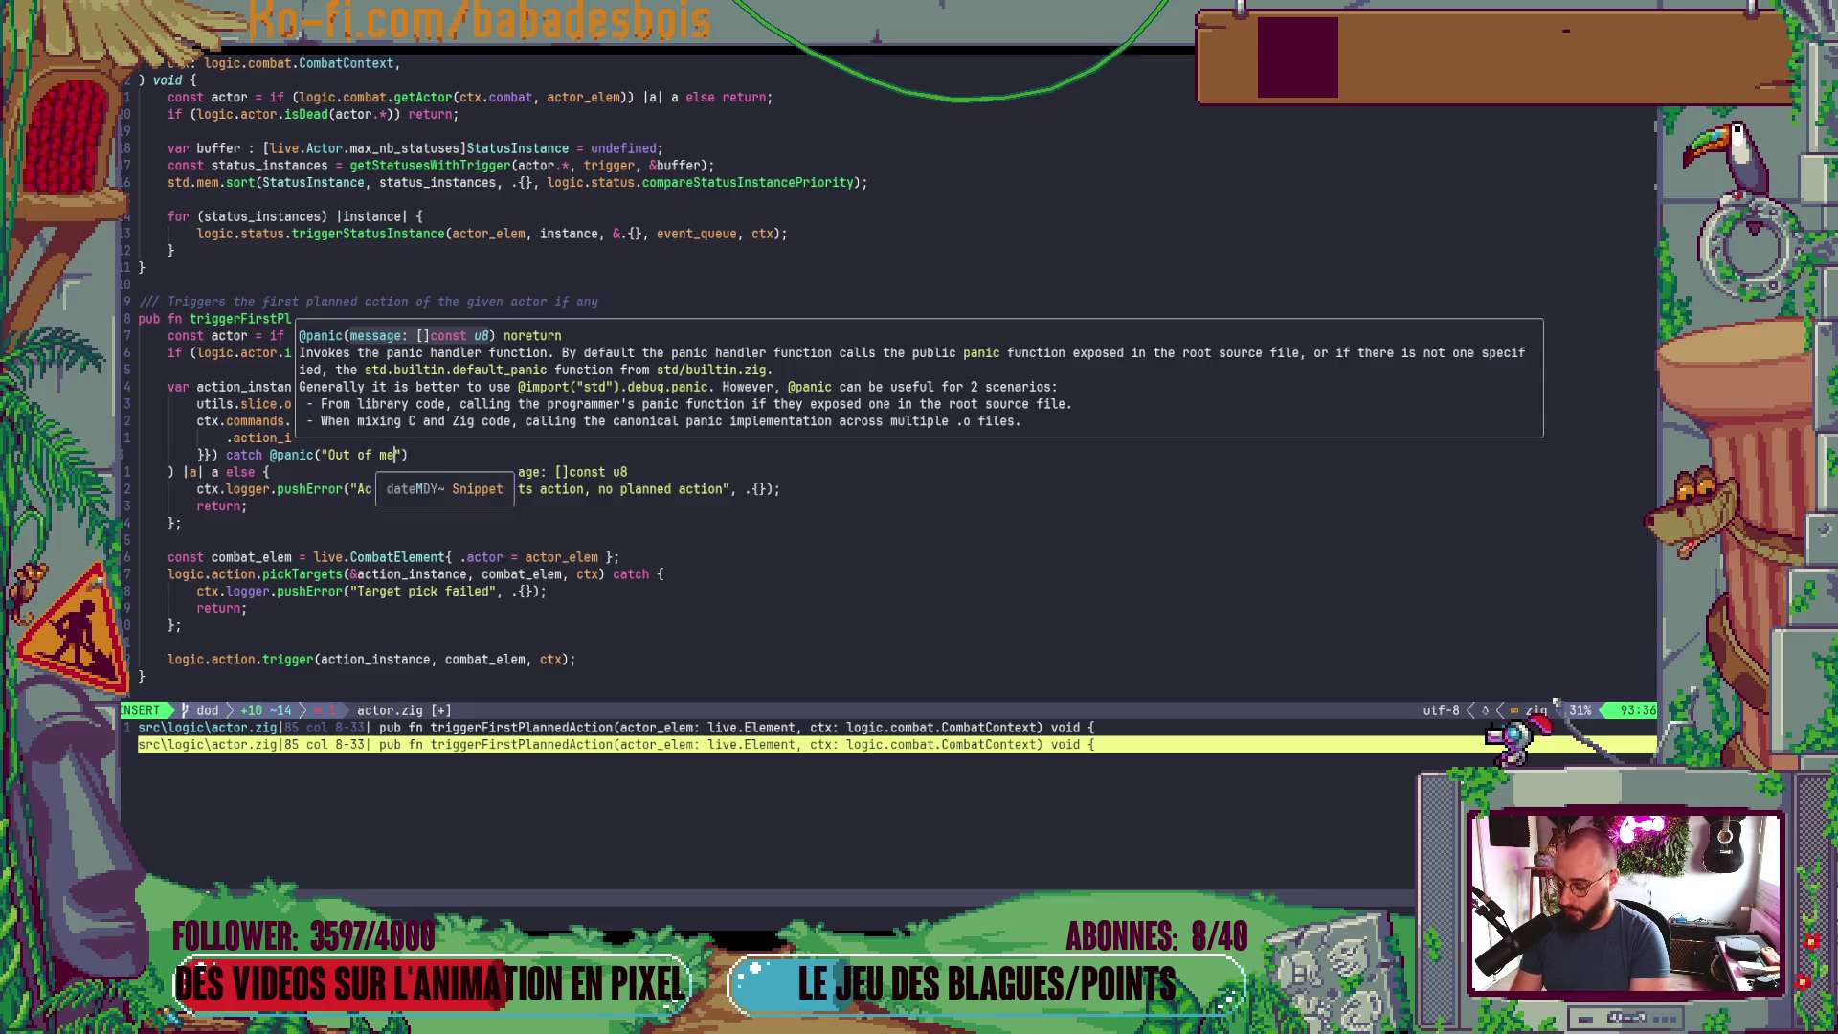
{"action": "key", "text": "BackSpace"}
{"action": "key", "text": "BackSpace"}
{"action": "key", "text": "BackSpace"}
{"action": "type", "text": "ry\")"}
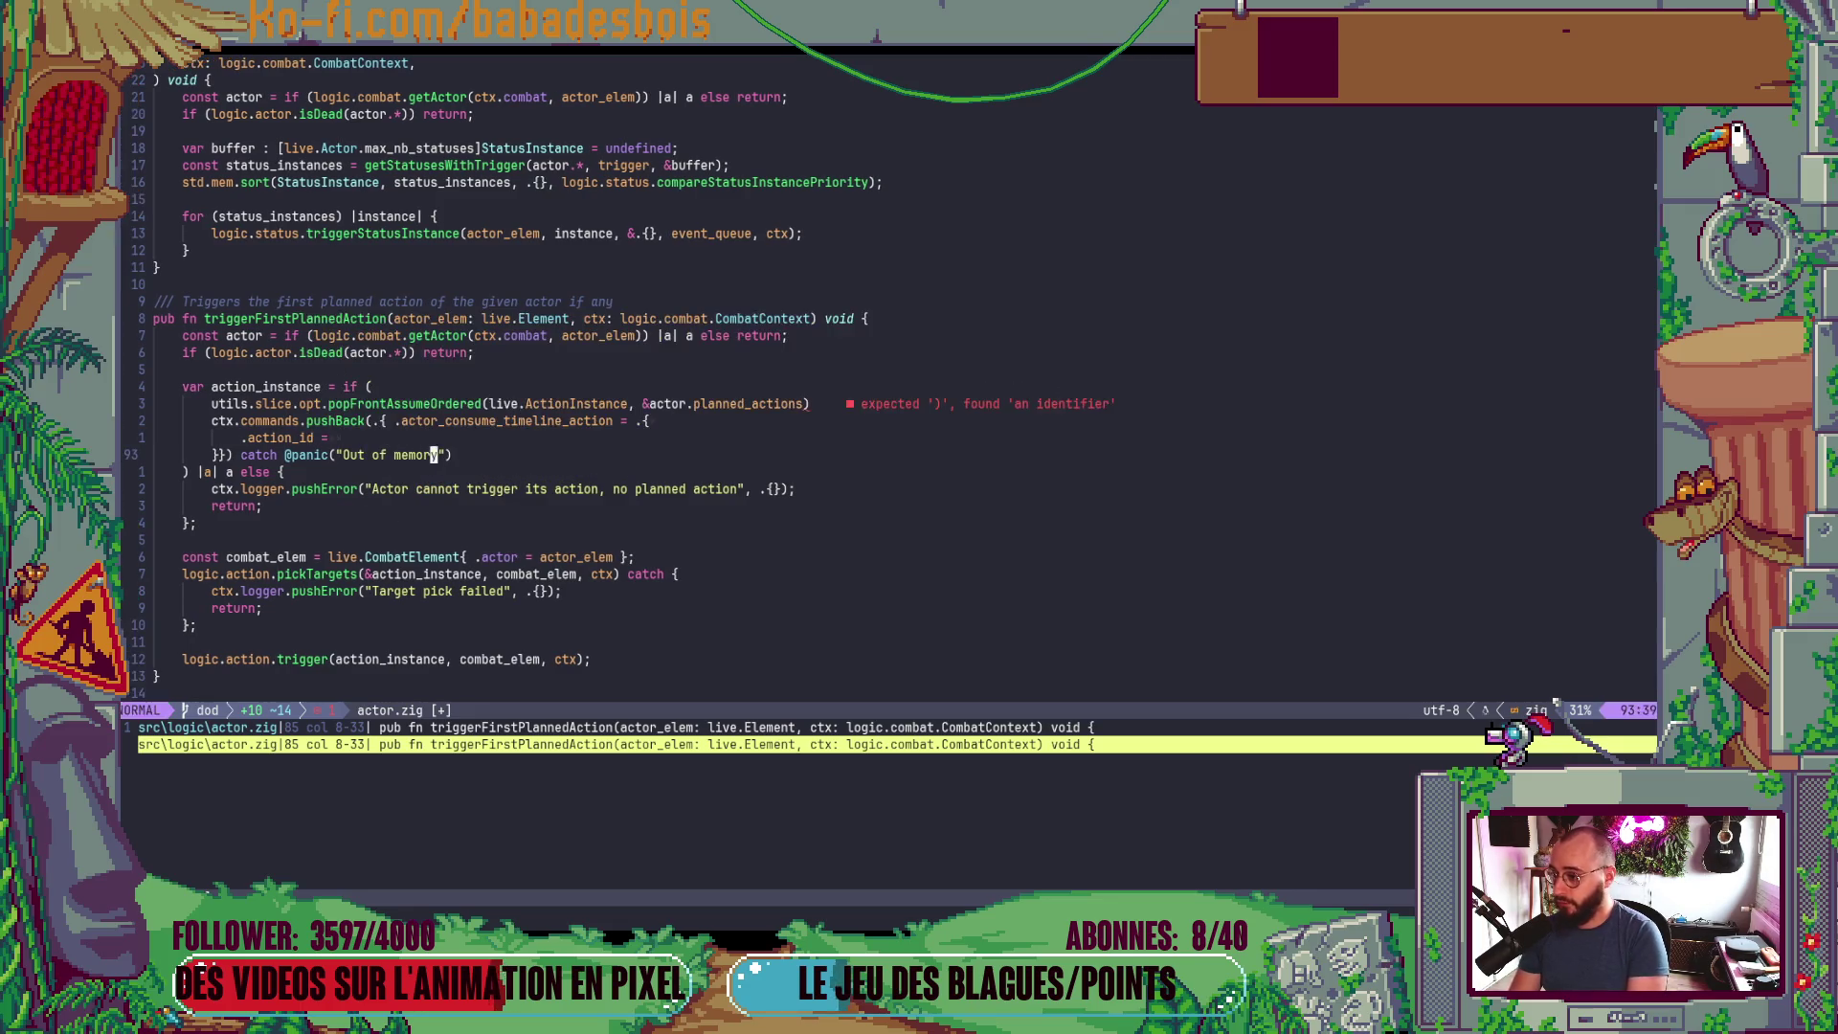
{"action": "key", "text": "Escape"}
- Set .action_id to 0 and add a '.actor = actor_elem,' field line
{"action": "key", "text": "k"}
{"action": "key", "text": "shift+a"}
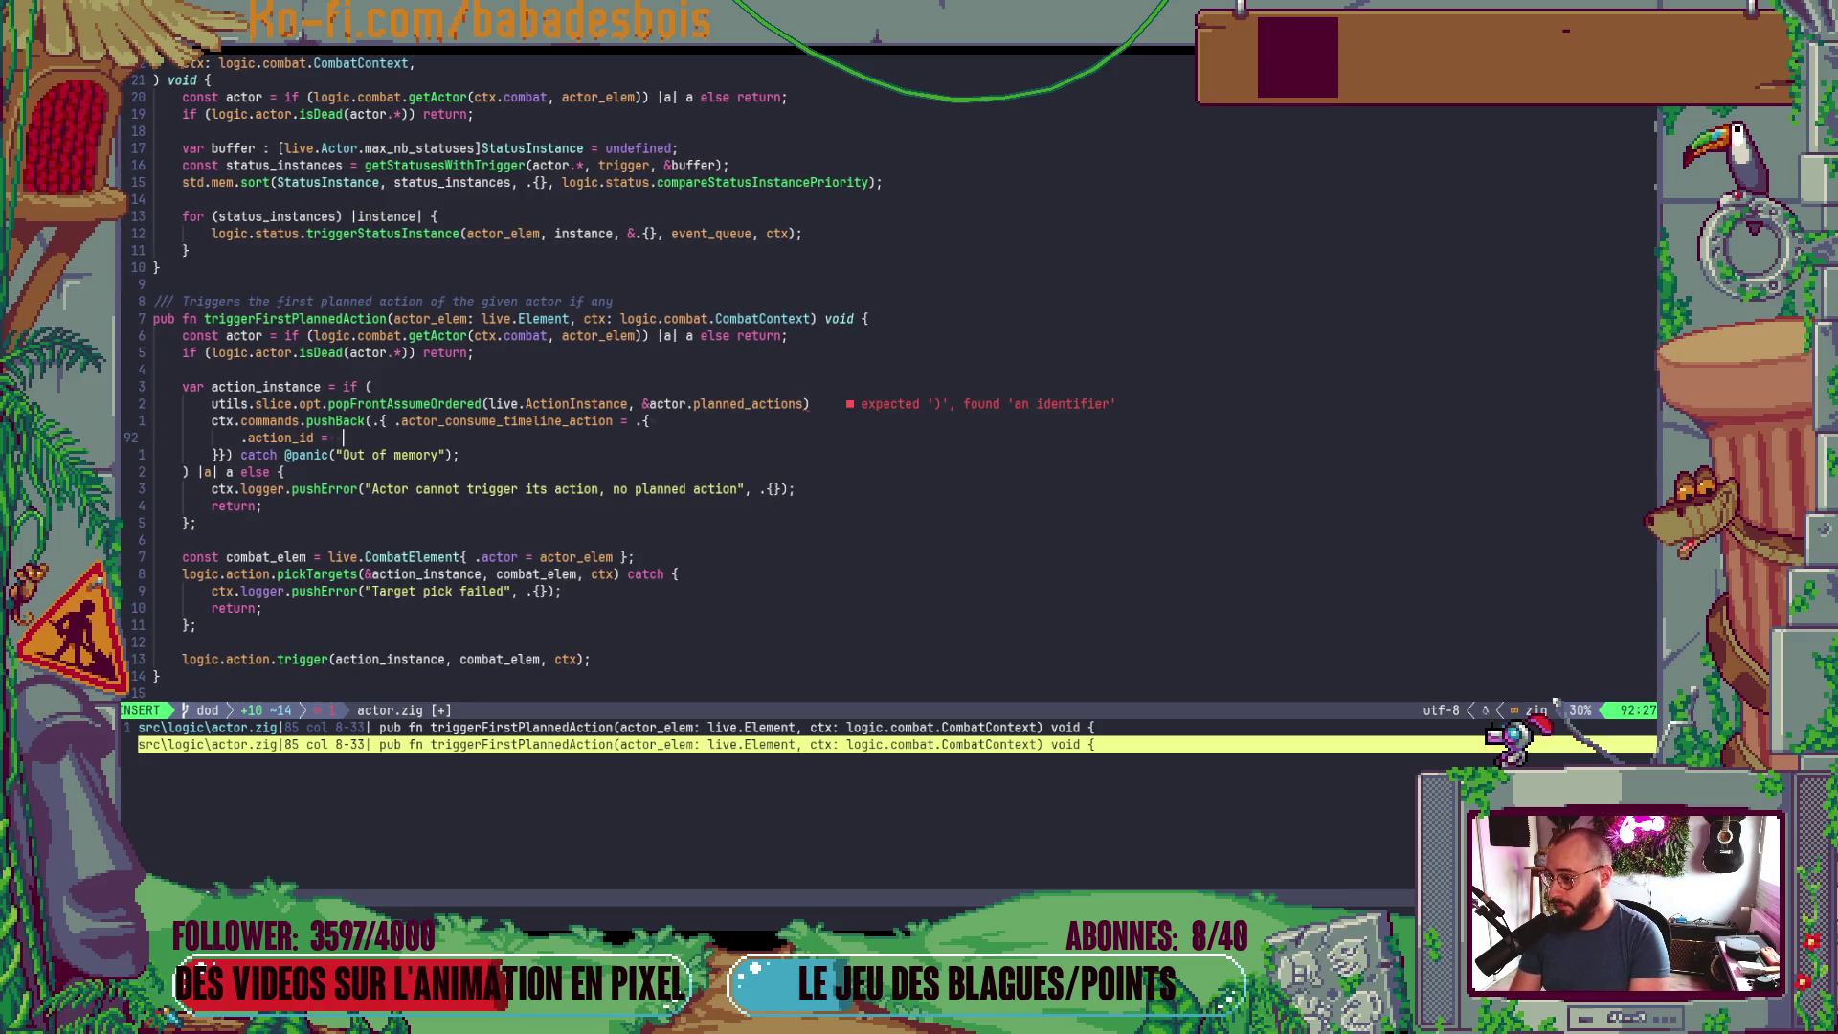
{"action": "key", "text": "BackSpace"}
{"action": "key", "text": "BackSpace"}
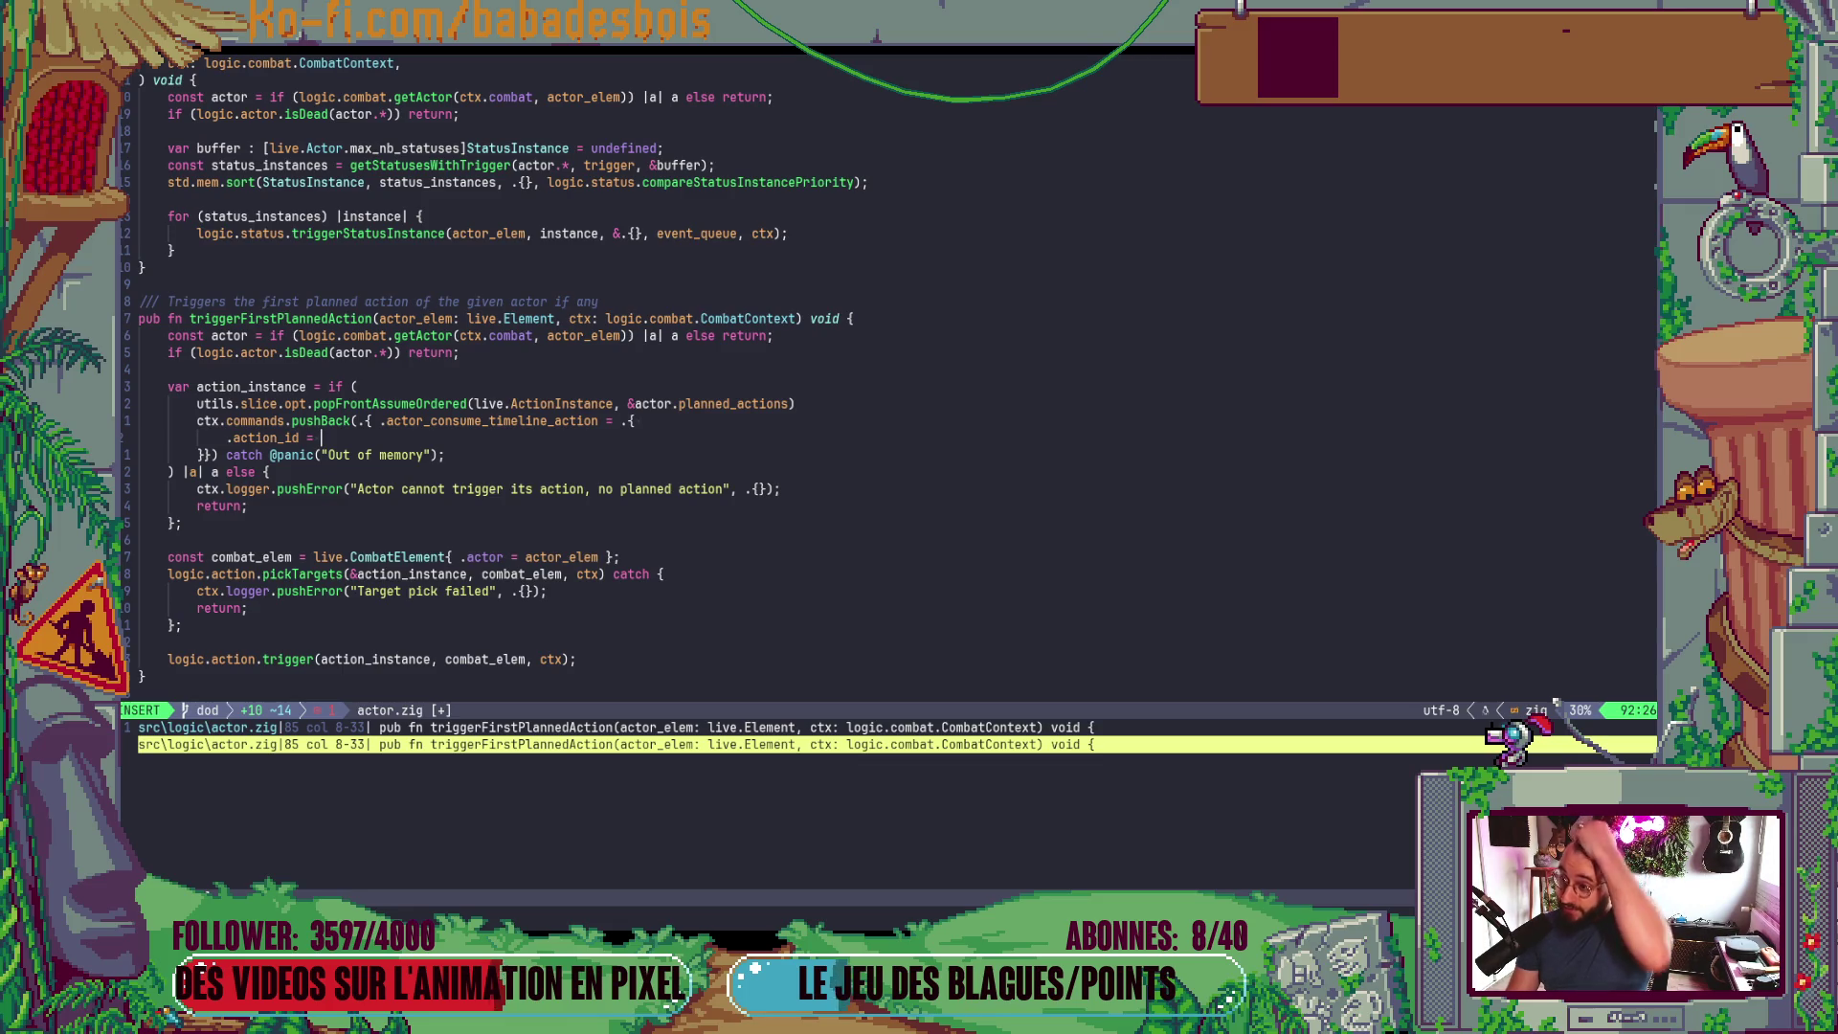
{"action": "type", "text": "0"}
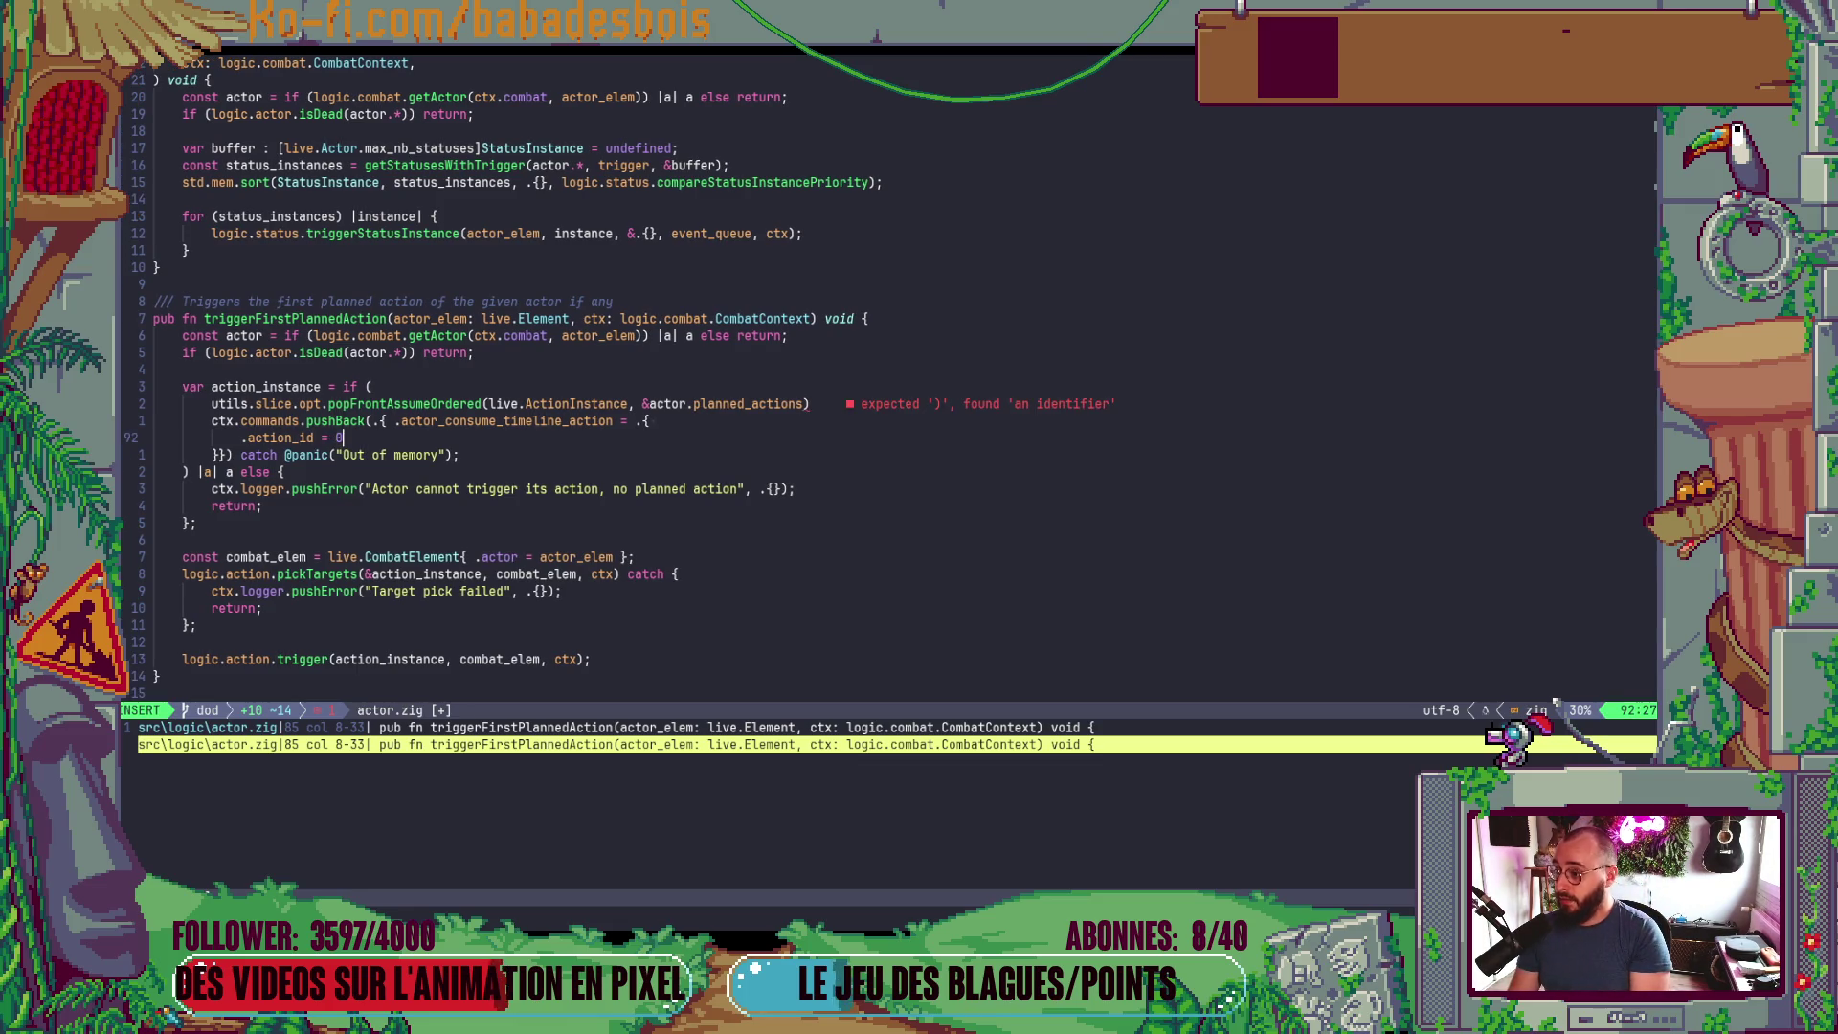
{"action": "type", "text": ","}
{"action": "key", "text": "Return"}
{"action": "type", "text": ".actor = "}
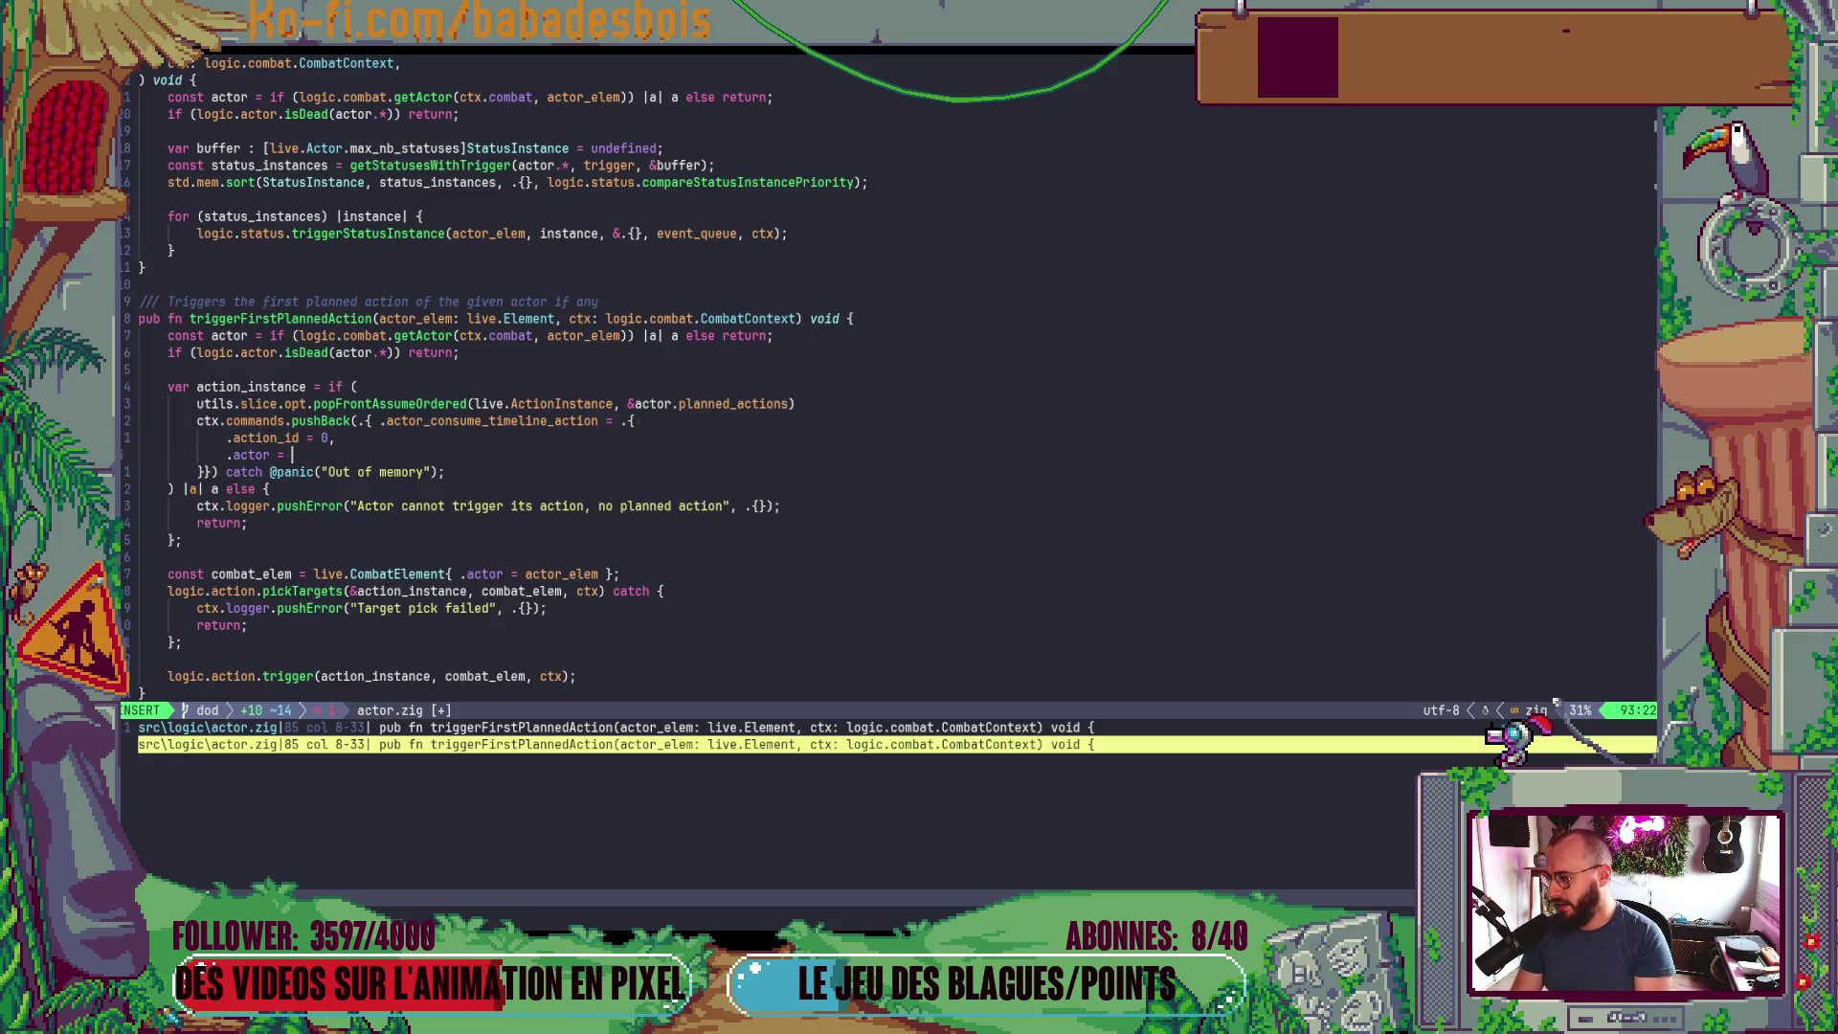
{"action": "type", "text": "actor_elem,"}
{"action": "key", "text": "Escape"}
- Review the new command lines up to the actor_consume_timeline_action name
{"action": "key", "text": "k"}
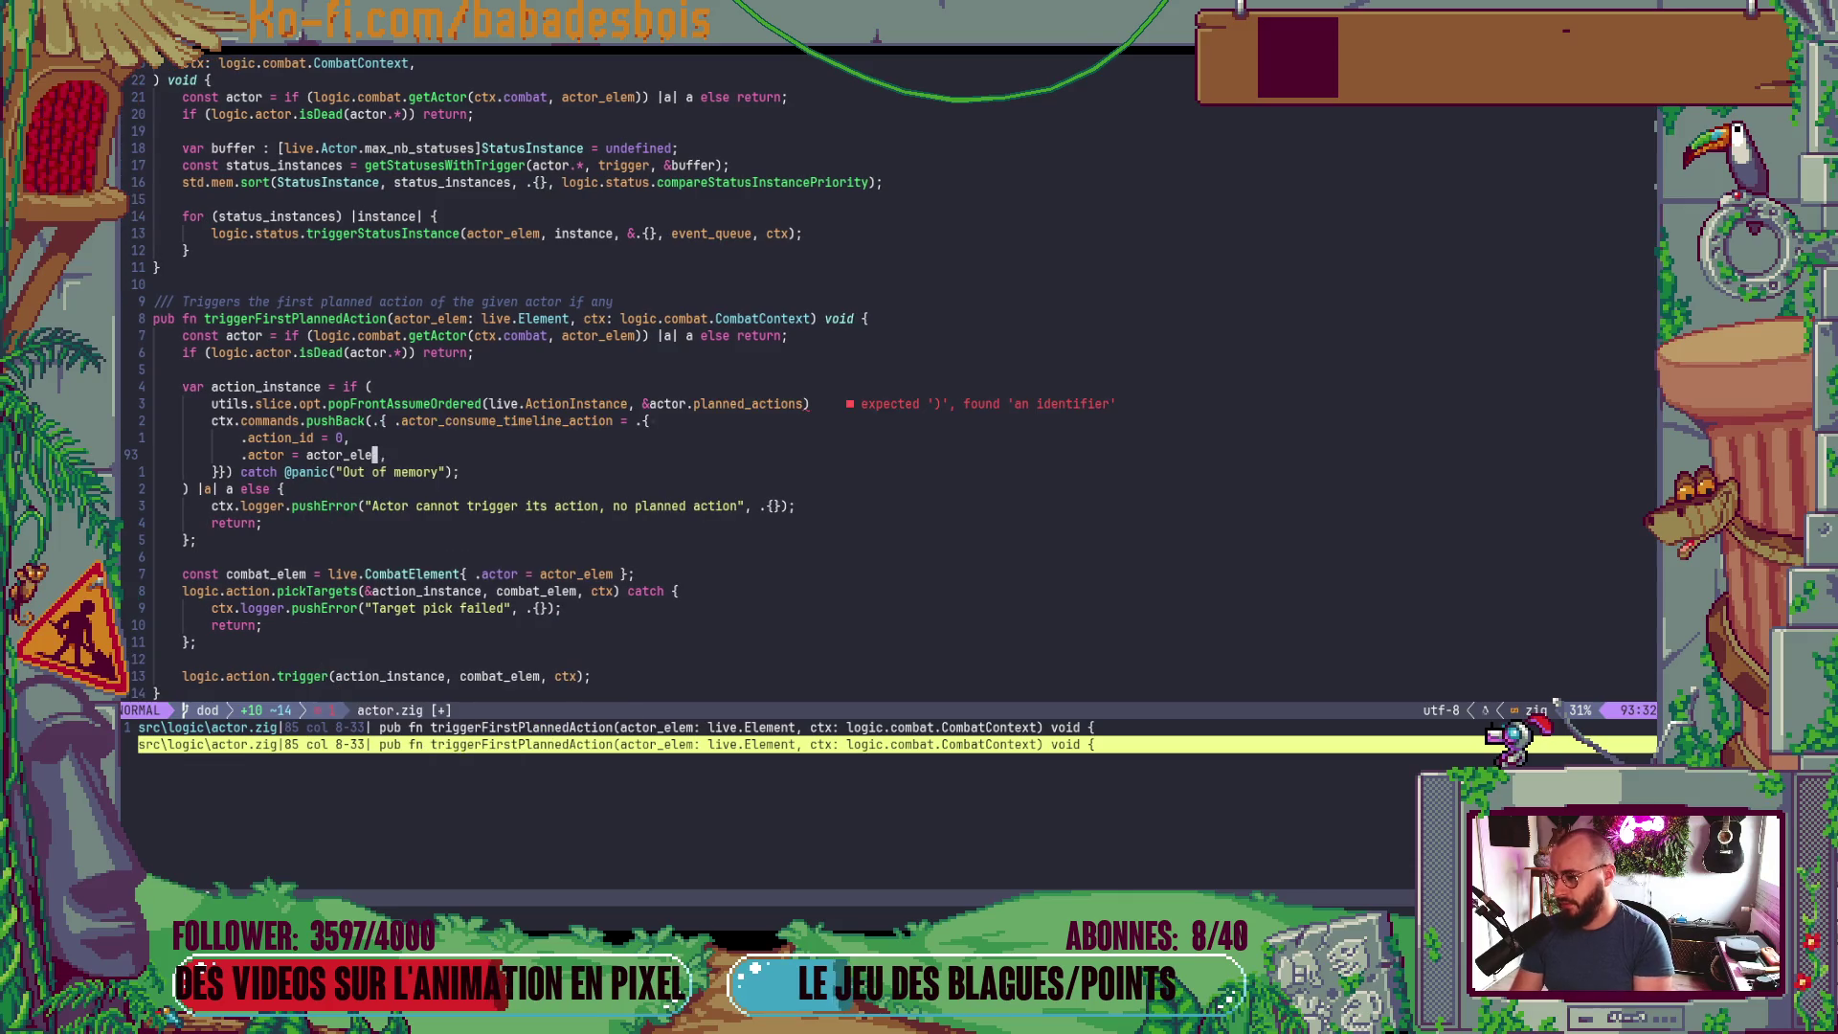
{"action": "key", "text": "k"}
{"action": "key", "text": "dollar"}
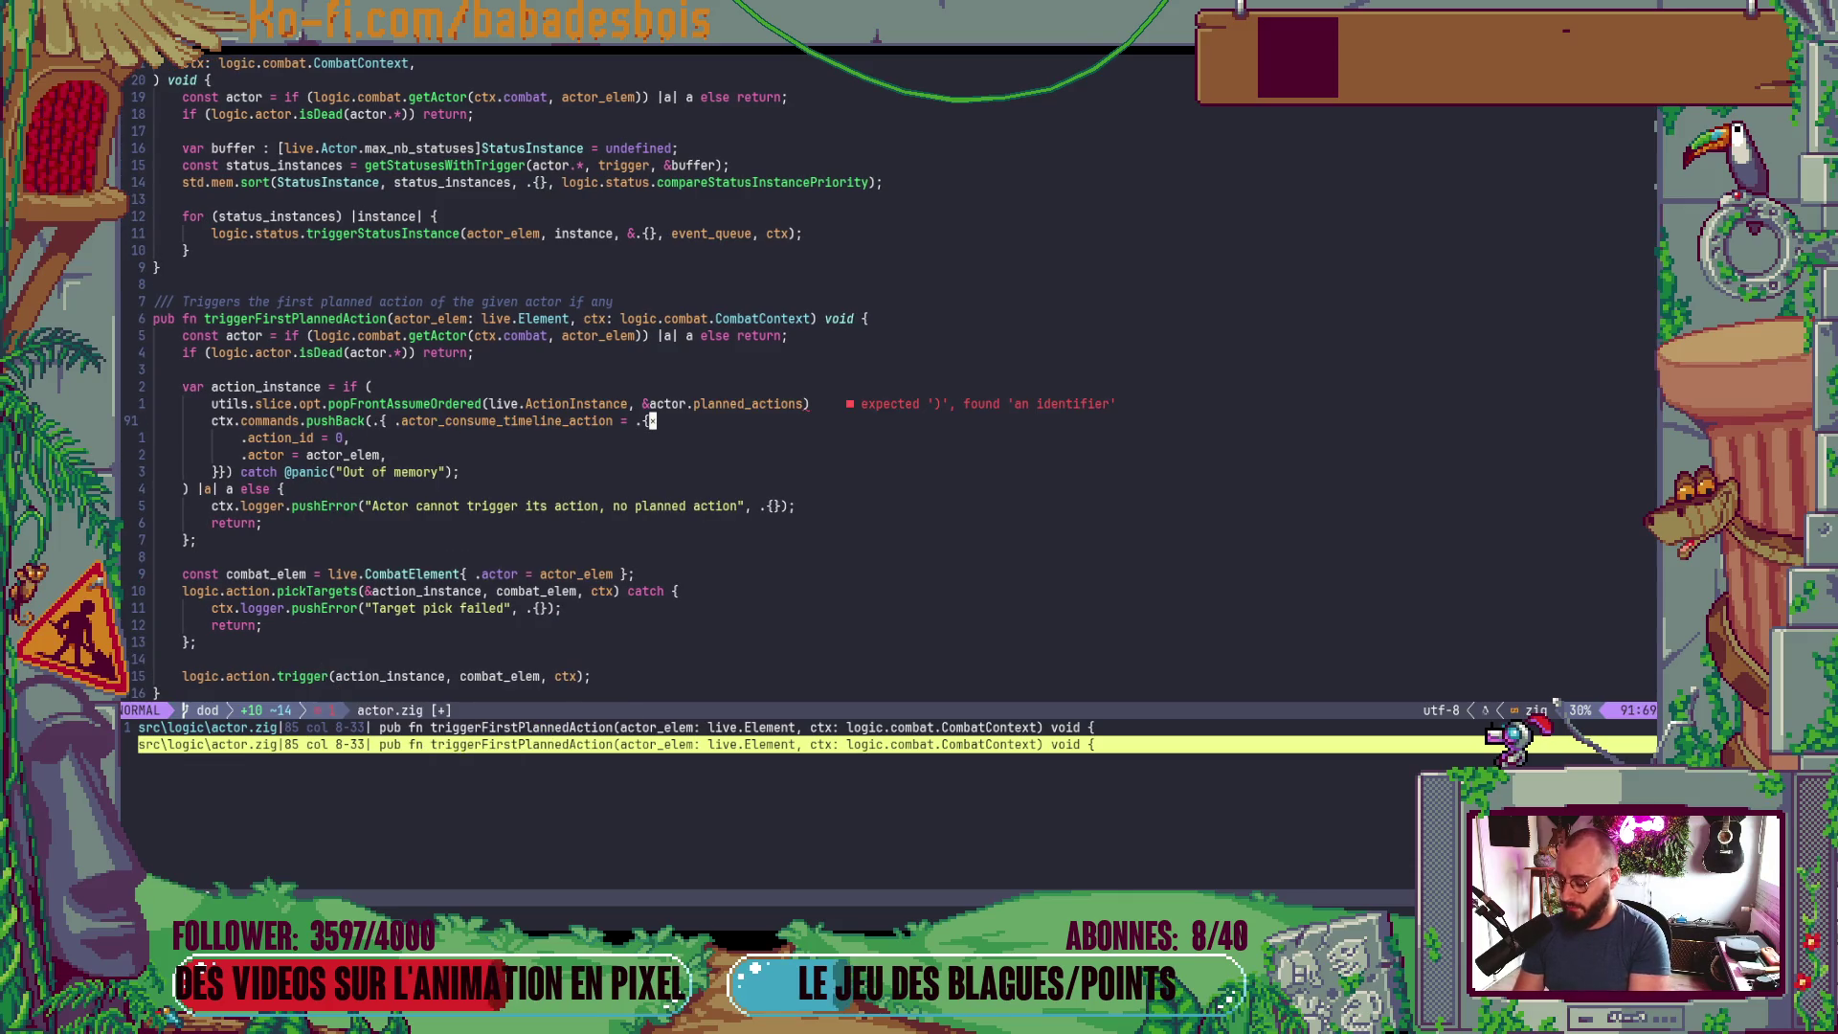
{"action": "left_click", "coordinate": [346, 454]}
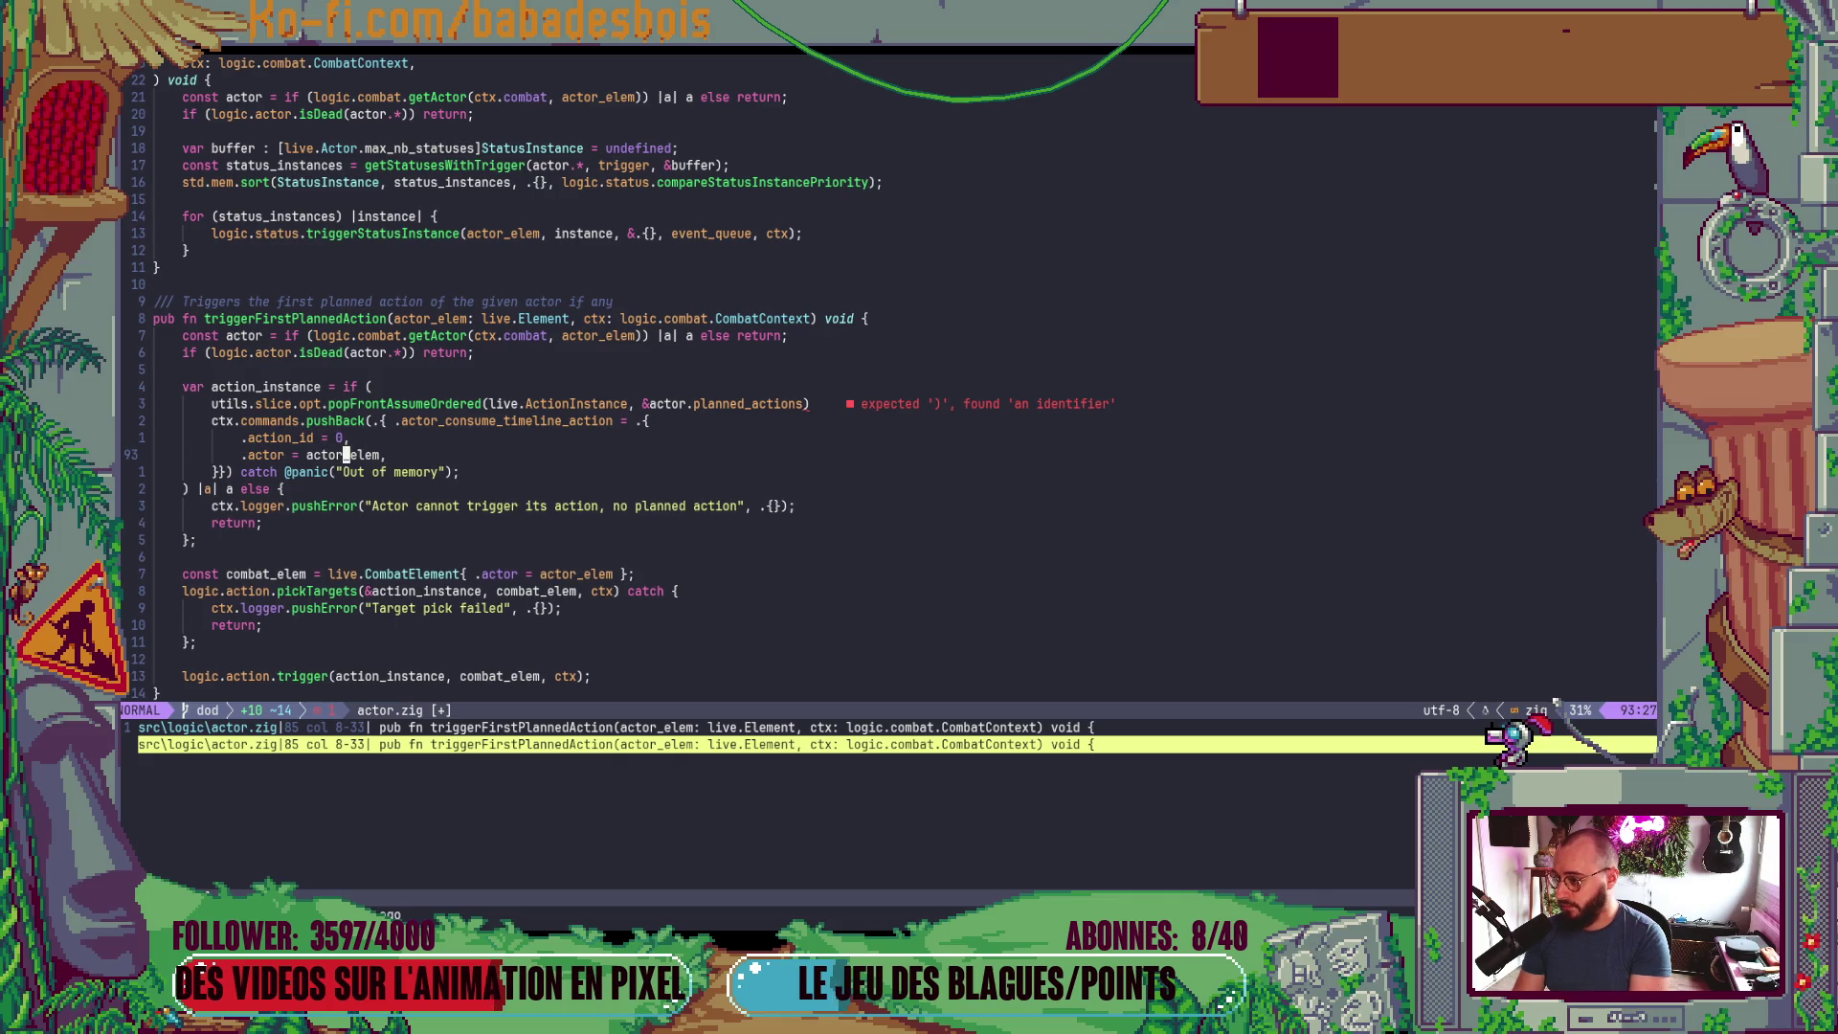
{"action": "key", "text": "b"}
{"action": "key", "text": "b"}
{"action": "key", "text": "h"}
{"action": "key", "text": "h"}
{"action": "key", "text": "h"}
{"action": "key", "text": "k"}
{"action": "key", "text": "k"}
{"action": "key", "text": "dollar"}
{"action": "key", "text": "b"}
{"action": "key", "text": "b"}
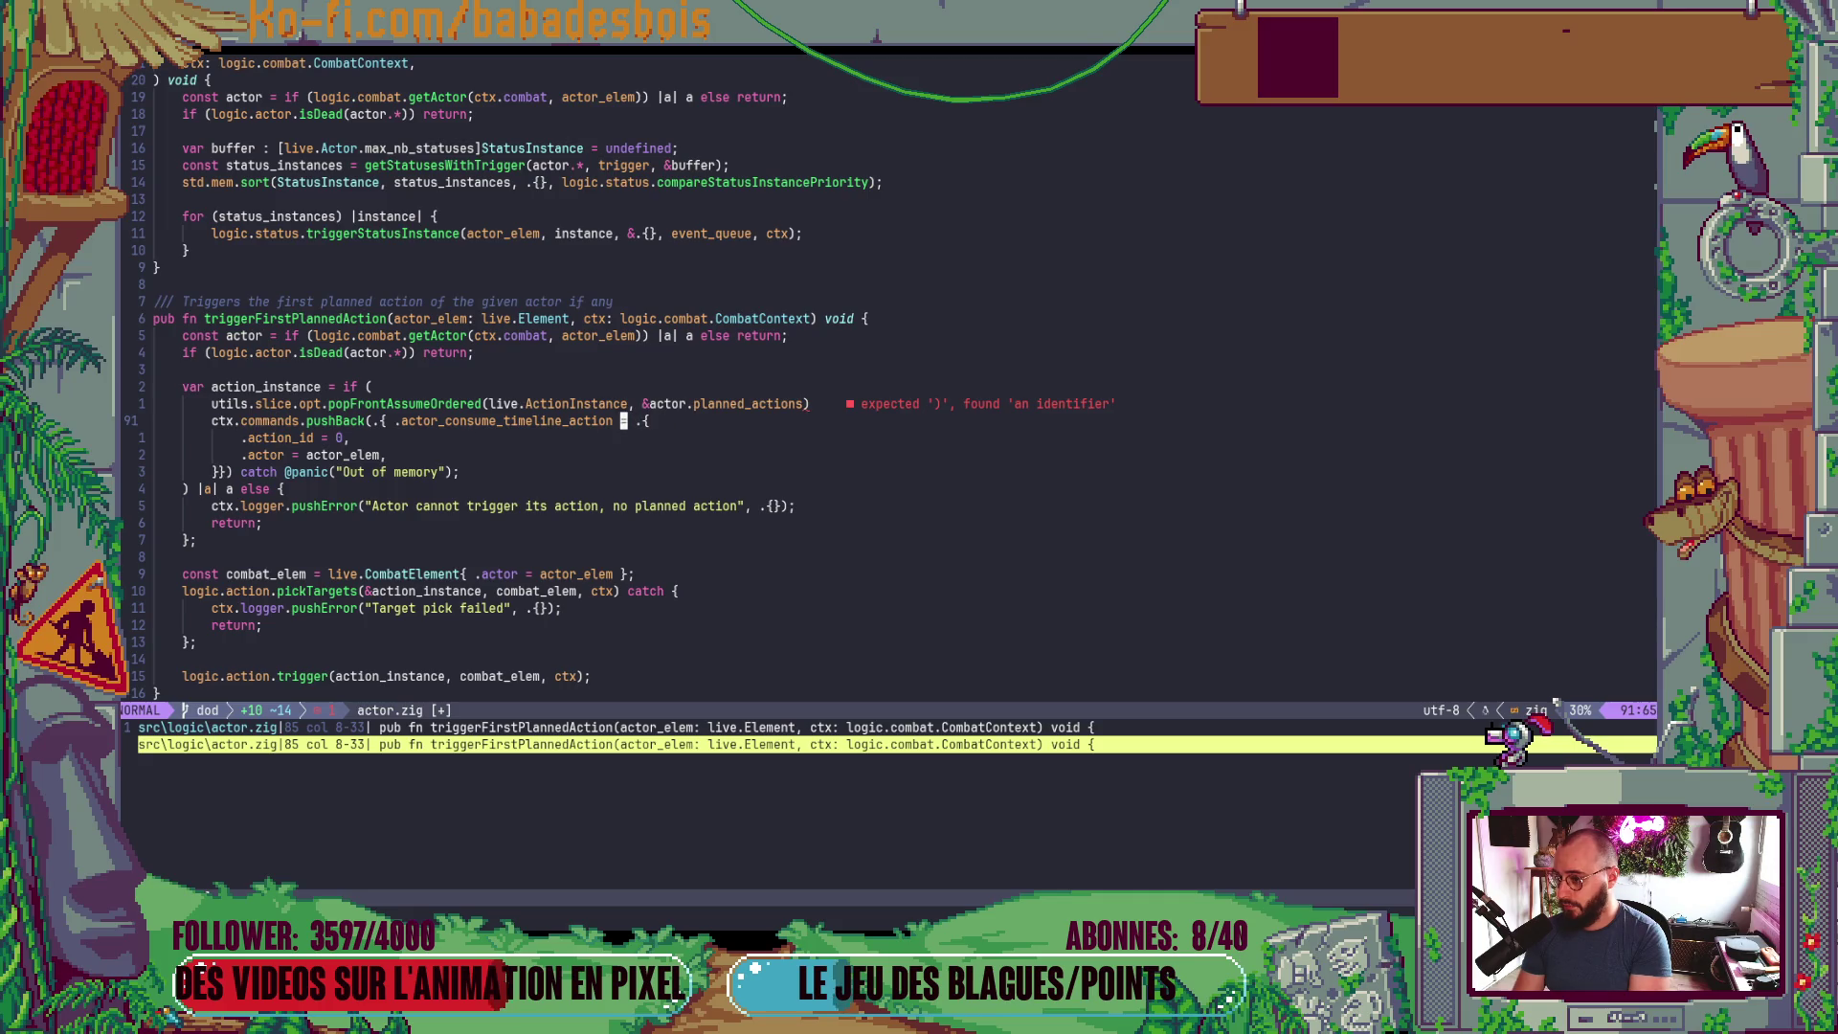
{"action": "key", "text": "h"}
{"action": "key", "text": "h"}
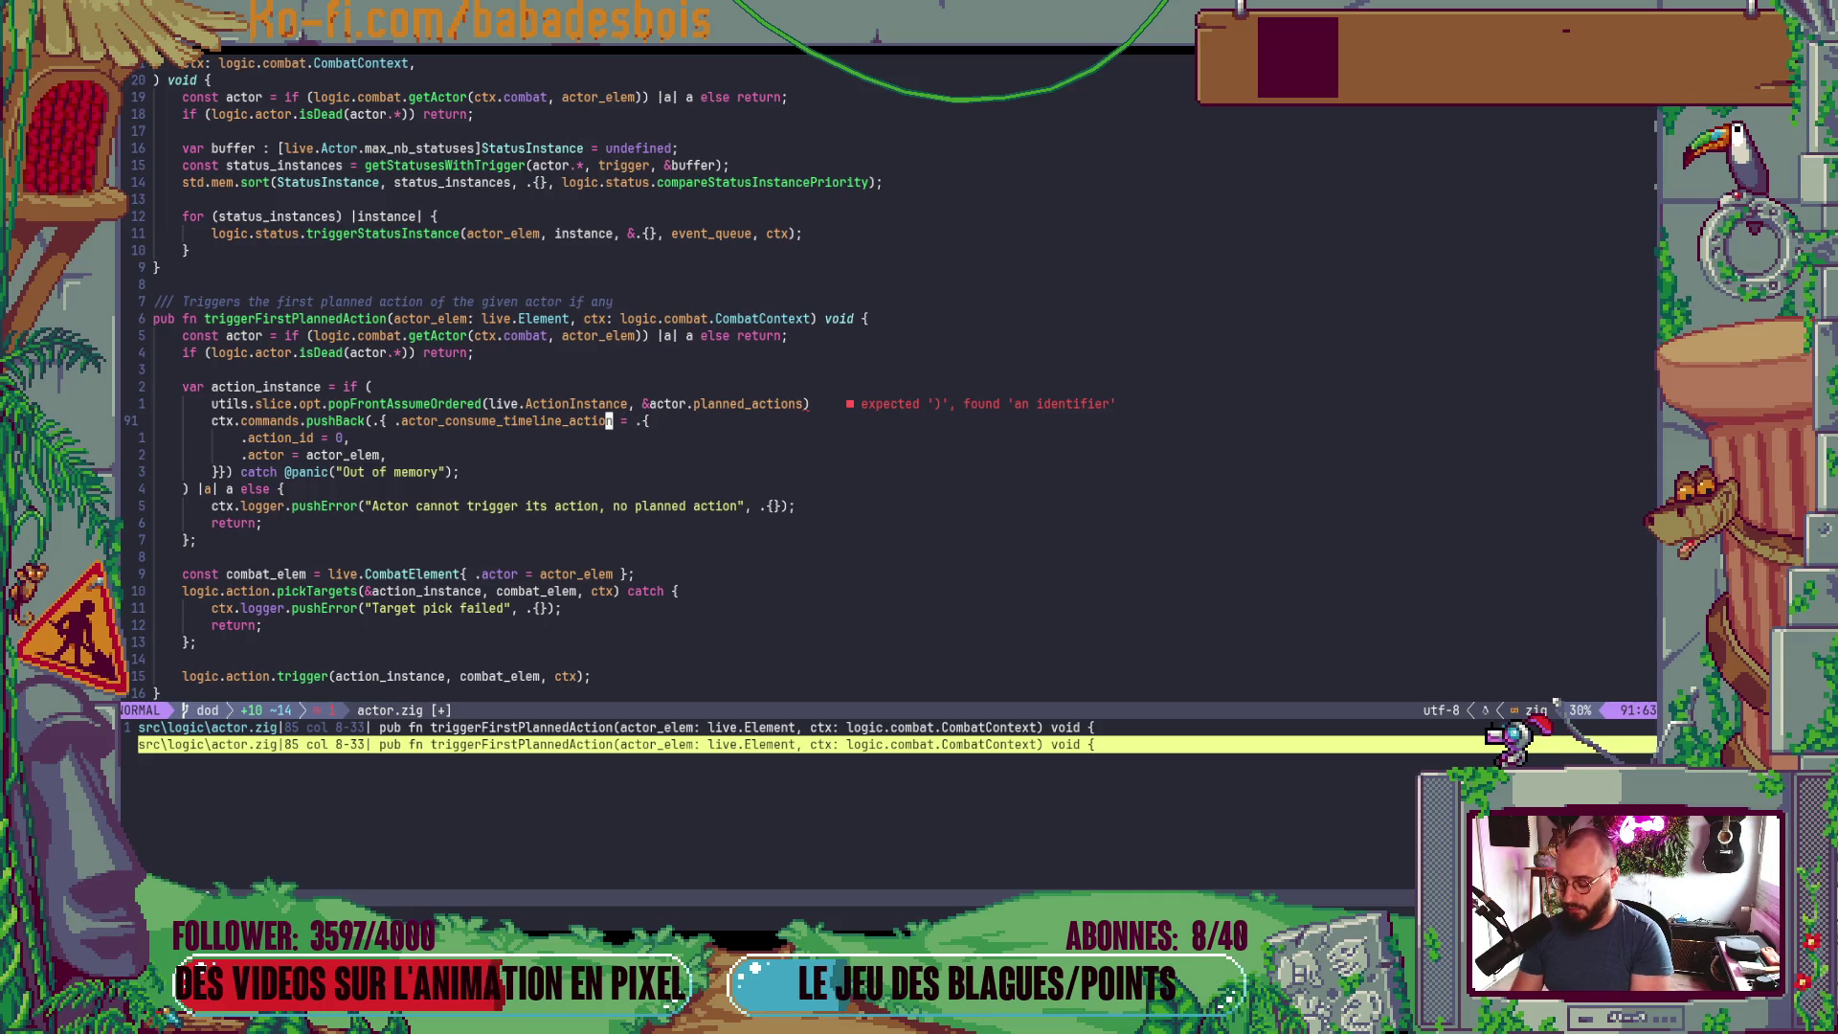
{"action": "key", "text": "ctrl+w"}
- Close the error list and open command.zig in a split beside actor.zig
{"action": "key", "text": "o"}
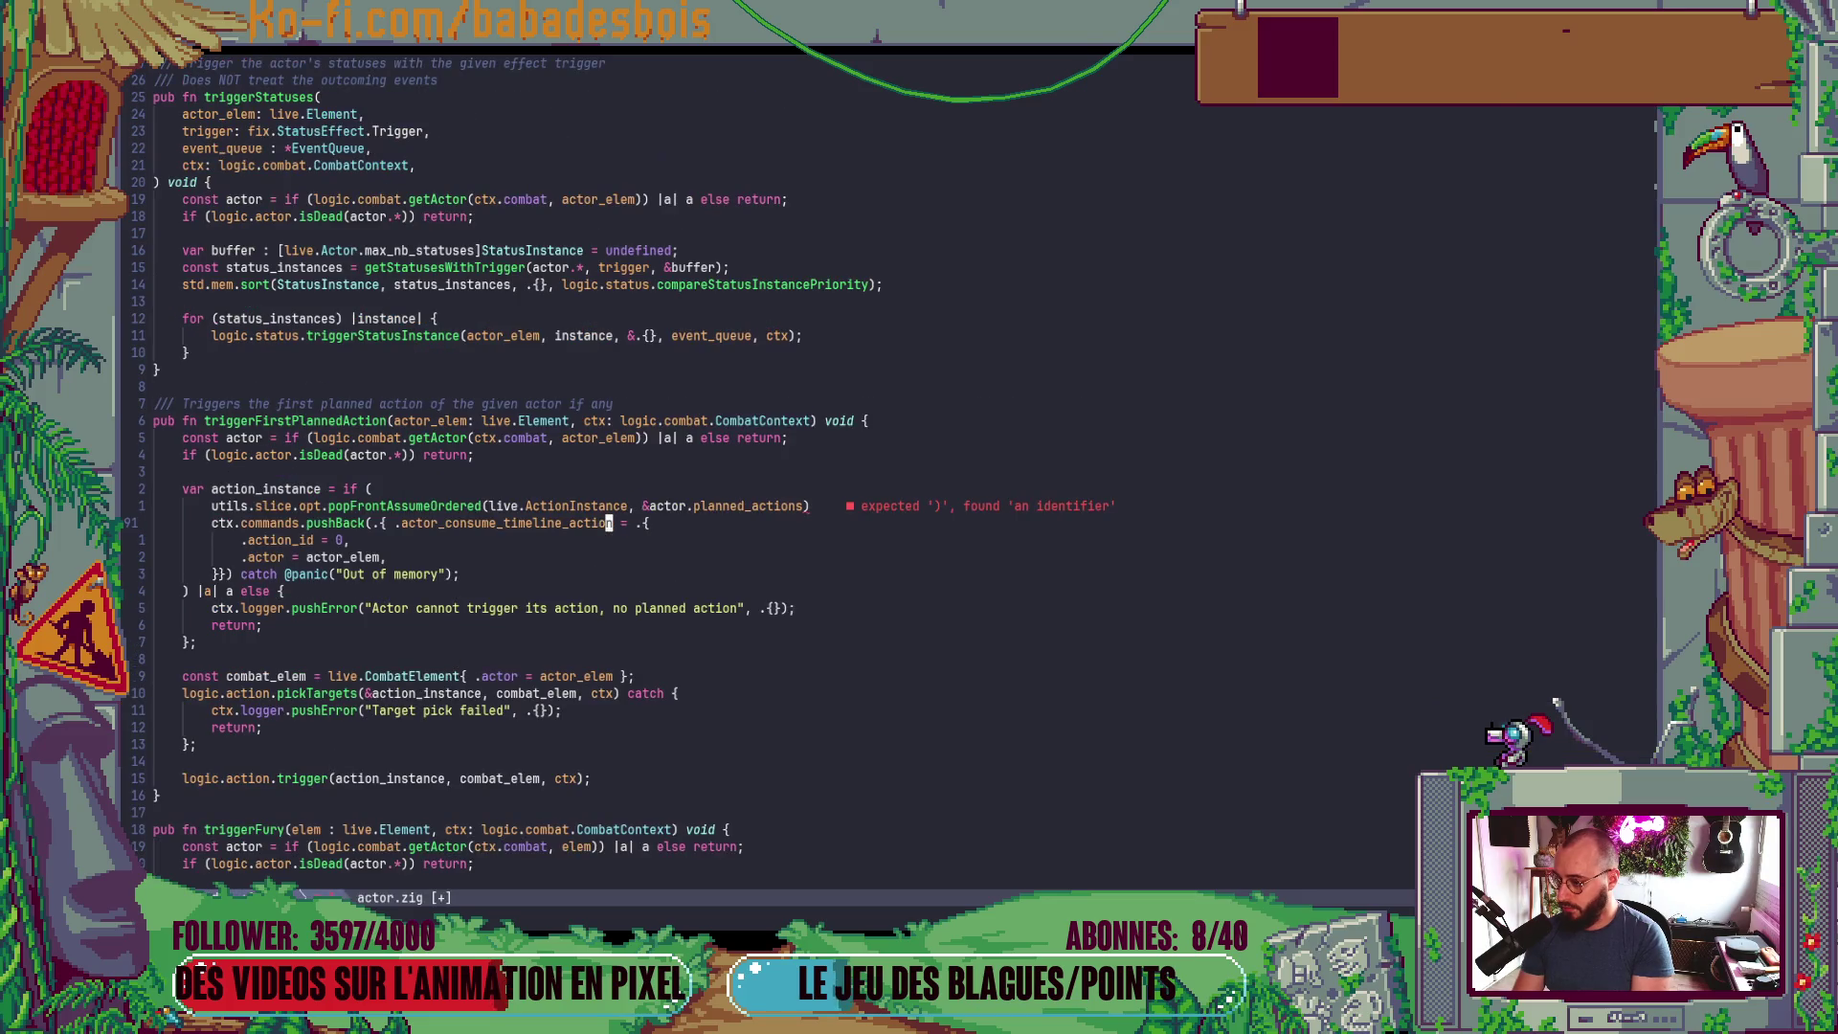
{"action": "key", "text": "space"}
{"action": "key", "text": "f"}
{"action": "key", "text": "f"}
{"action": "type", "text": "commn"}
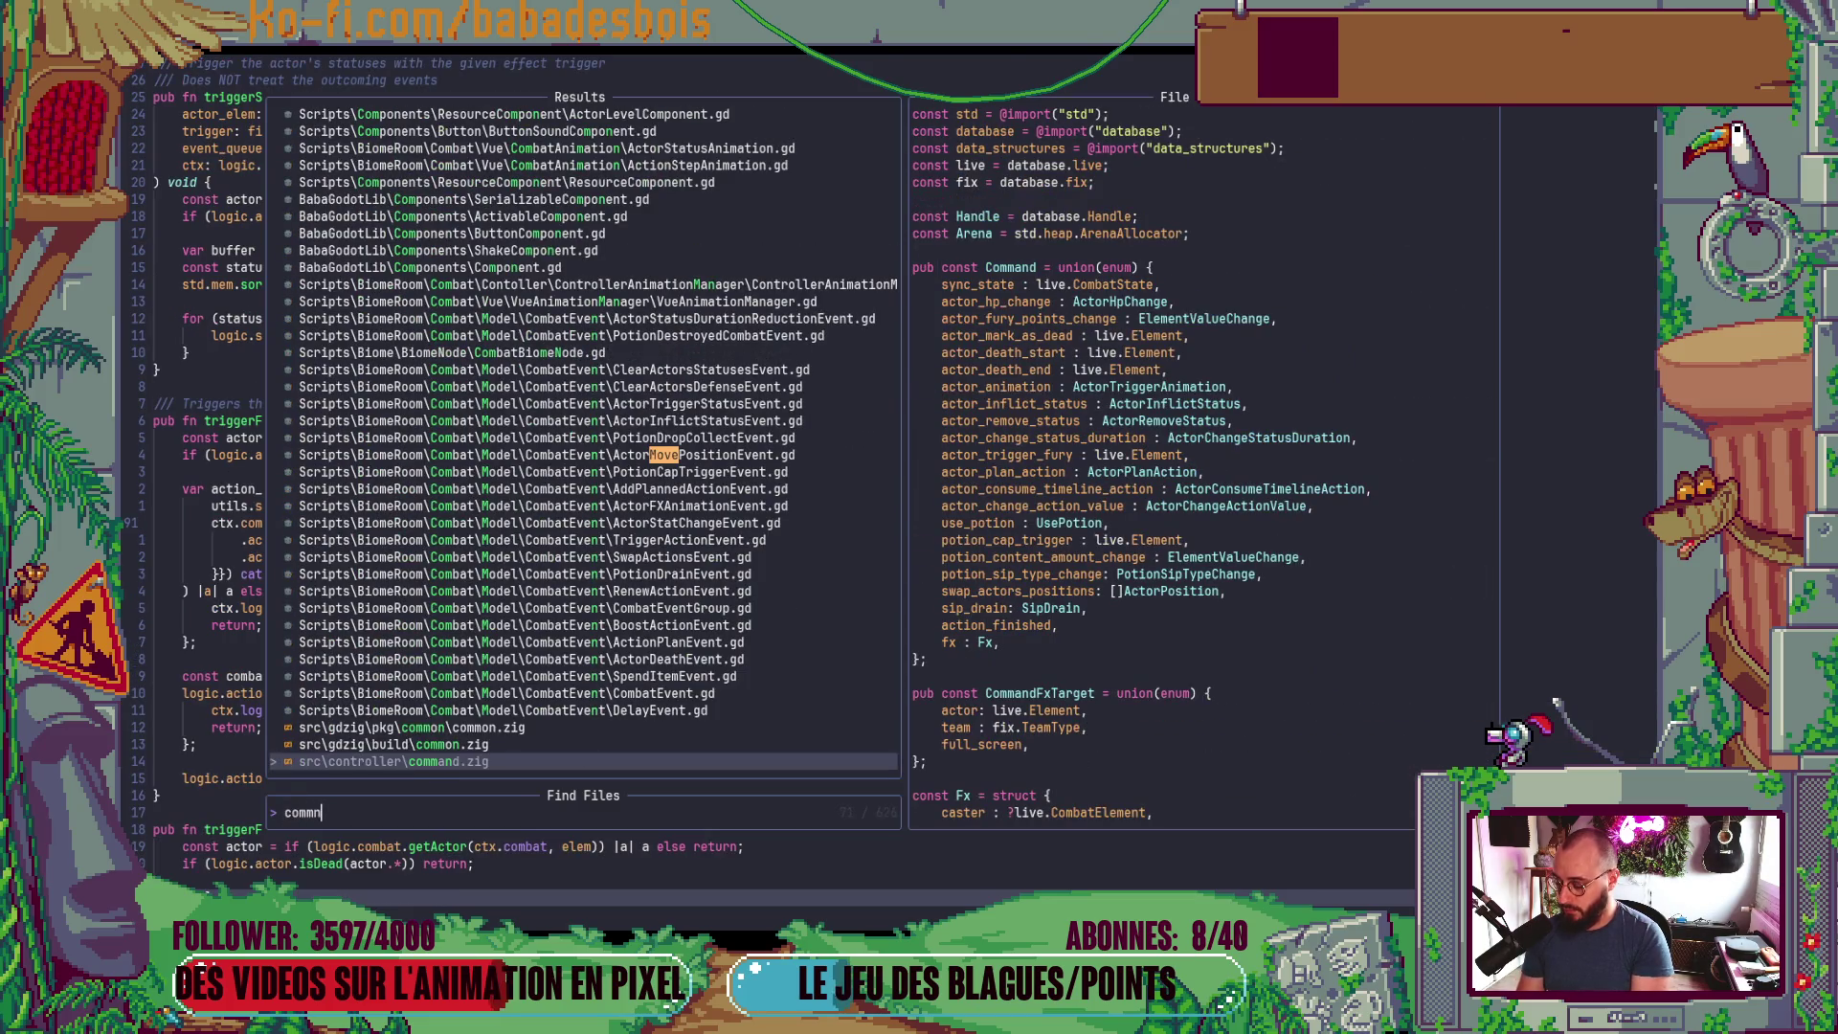
{"action": "key", "text": "Return"}
- Inspect the ActorPlanAction struct behind the Command union's actor_plan_action field
{"action": "key", "text": "j"}
{"action": "key", "text": "j"}
{"action": "key", "text": "j"}
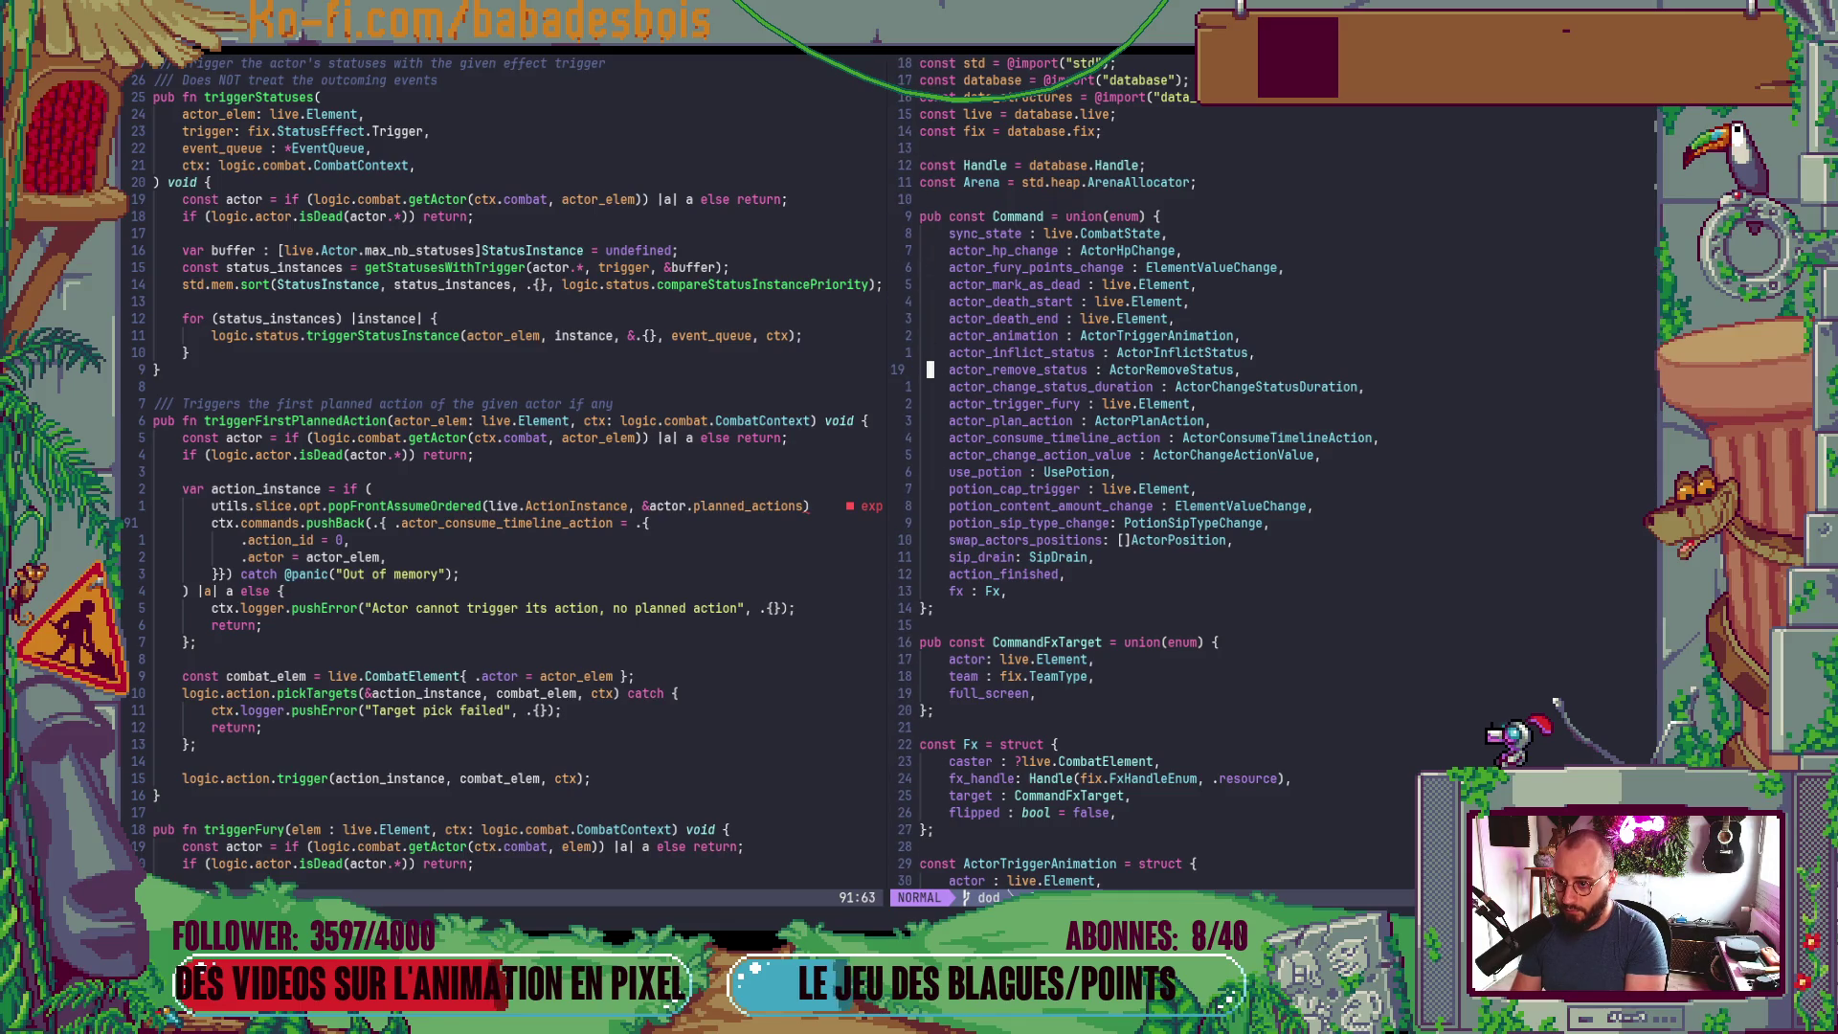
{"action": "key", "text": "j"}
{"action": "key", "text": "j"}
{"action": "key", "text": "j"}
{"action": "key", "text": "$"}
{"action": "key", "text": "h"}
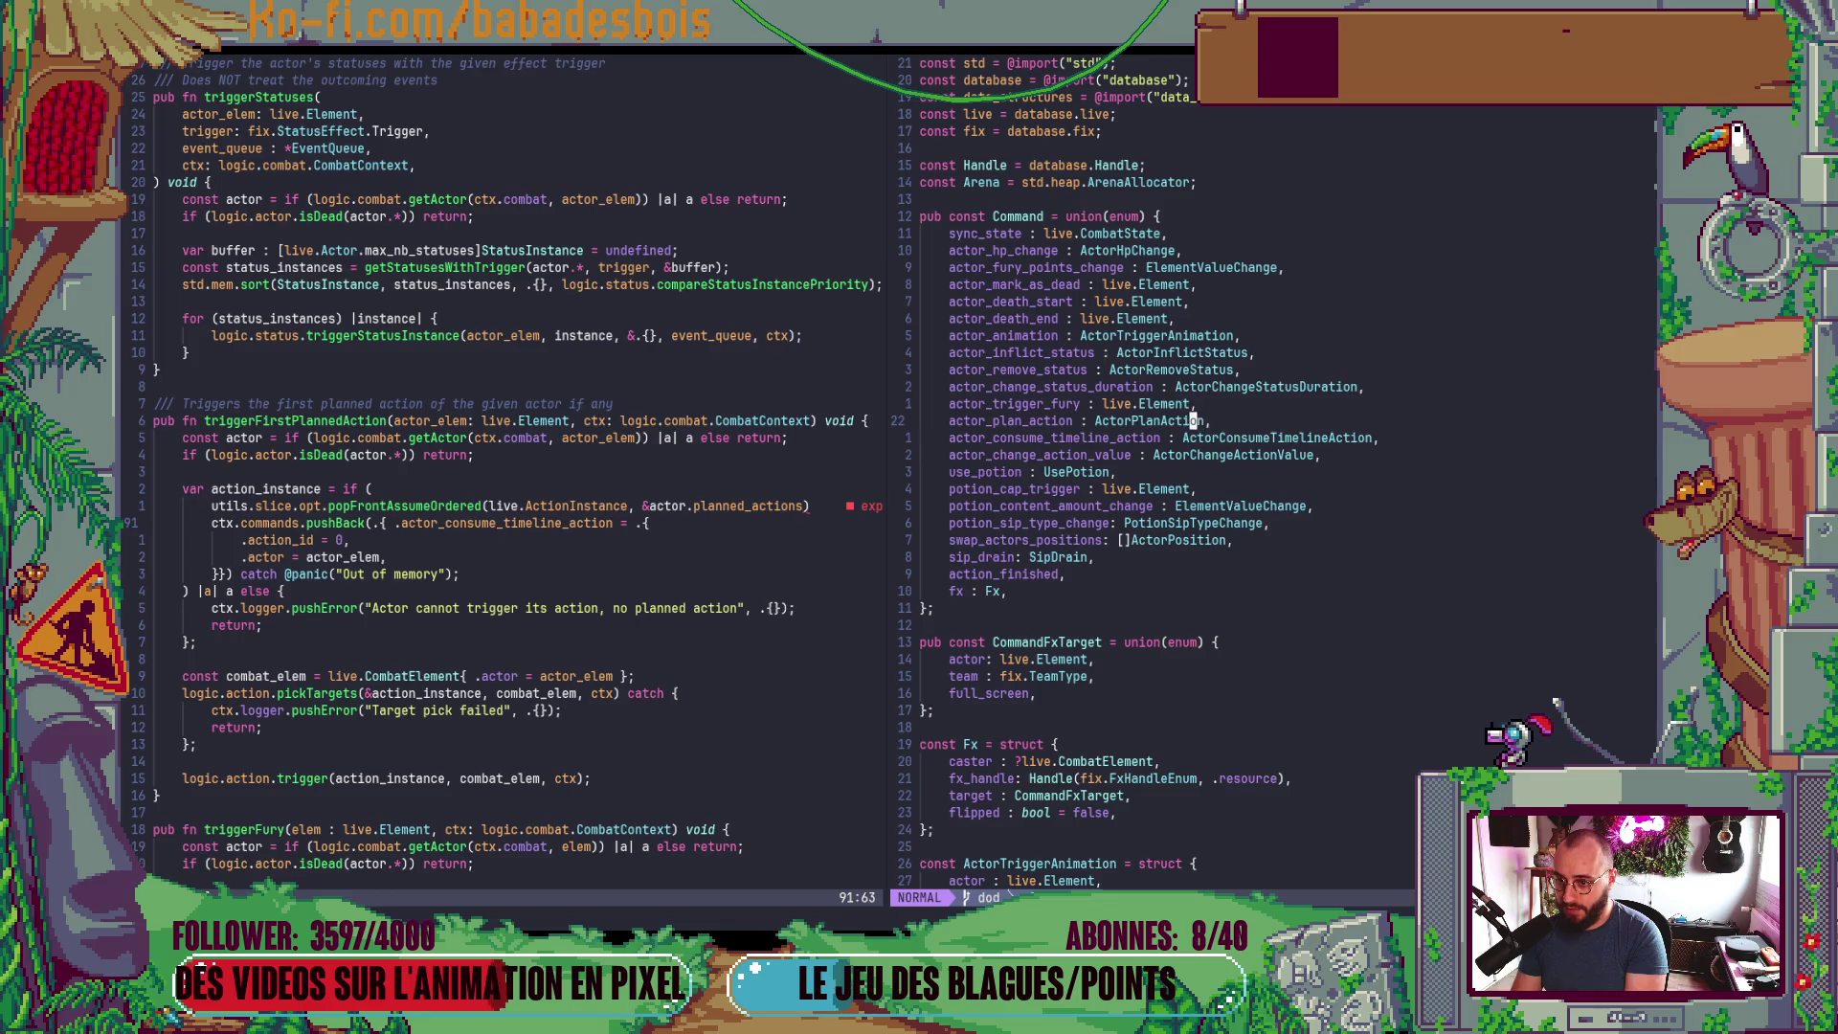
{"action": "key", "text": "g"}
{"action": "key", "text": "d"}
{"action": "key", "text": "j"}
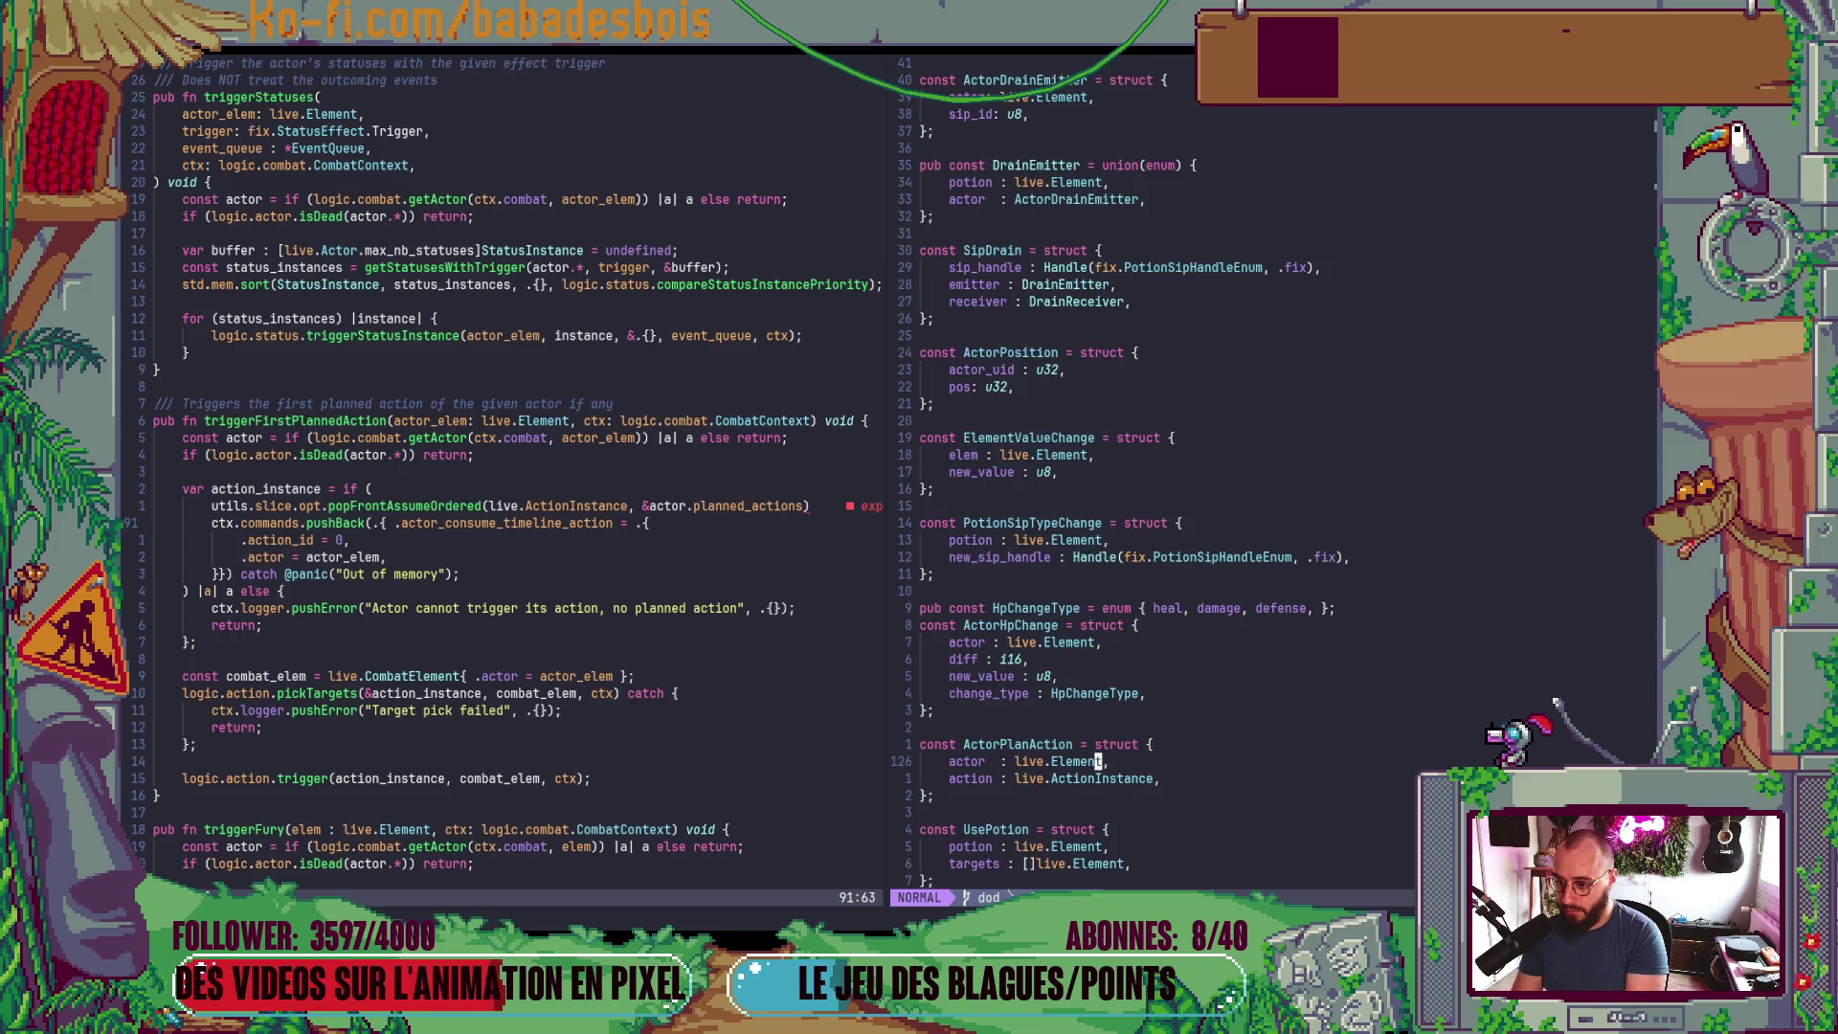
{"action": "key", "text": "j"}
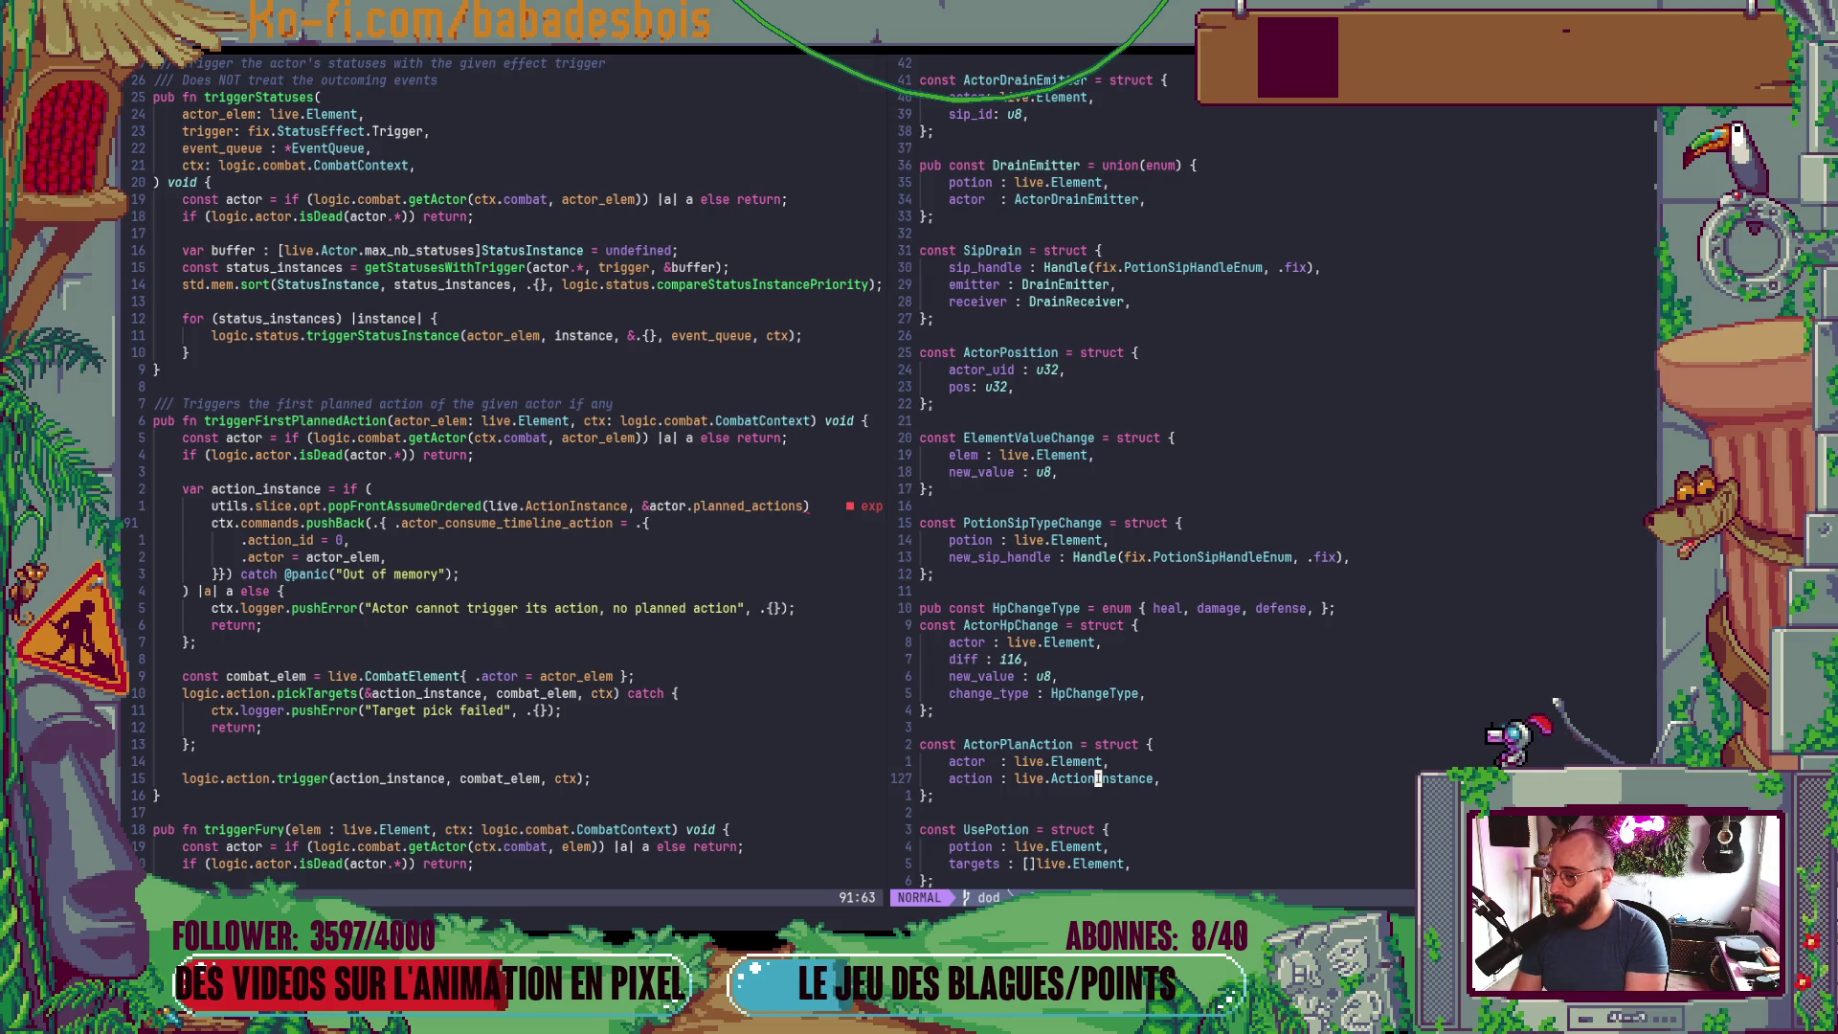
{"action": "key", "text": "ctrl+w"}
{"action": "key", "text": "h"}
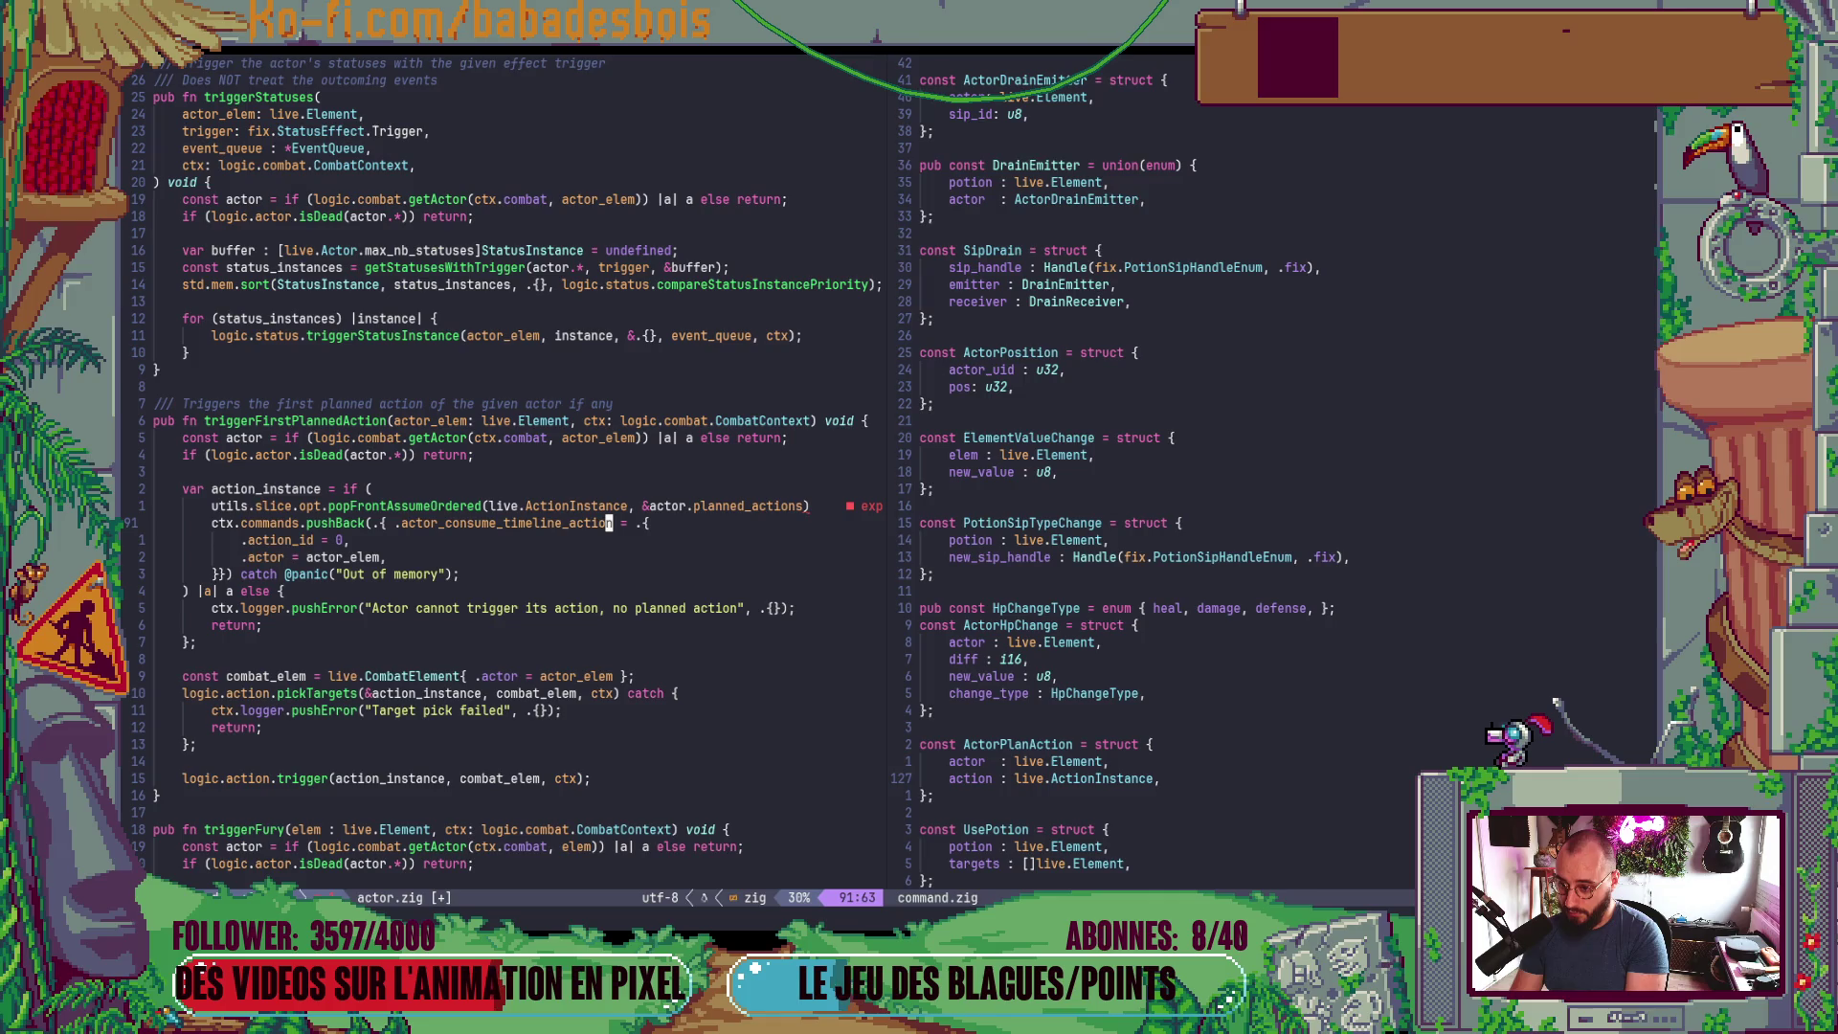
{"action": "key", "text": "ctrl+w"}
{"action": "key", "text": "l"}
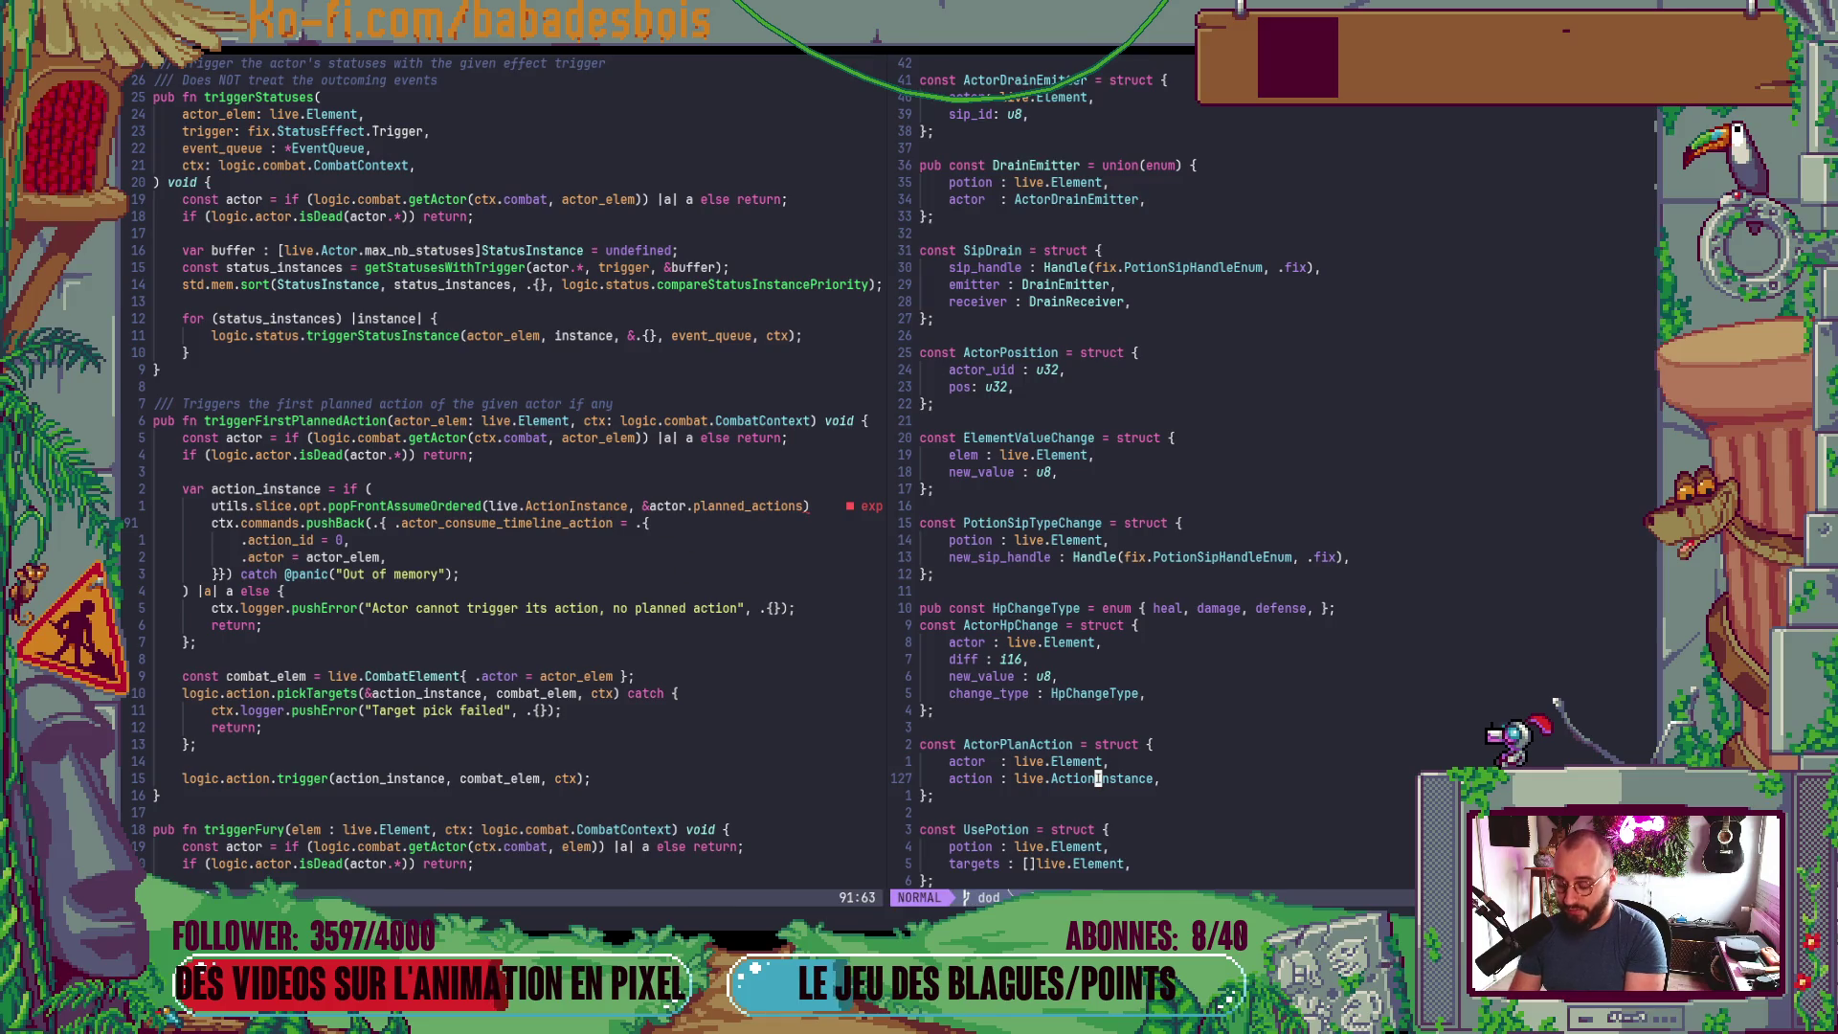
- Inspect the ActorConsumeTimelineAction struct's actor and action_id fields
{"action": "key", "text": "ctrl+o"}
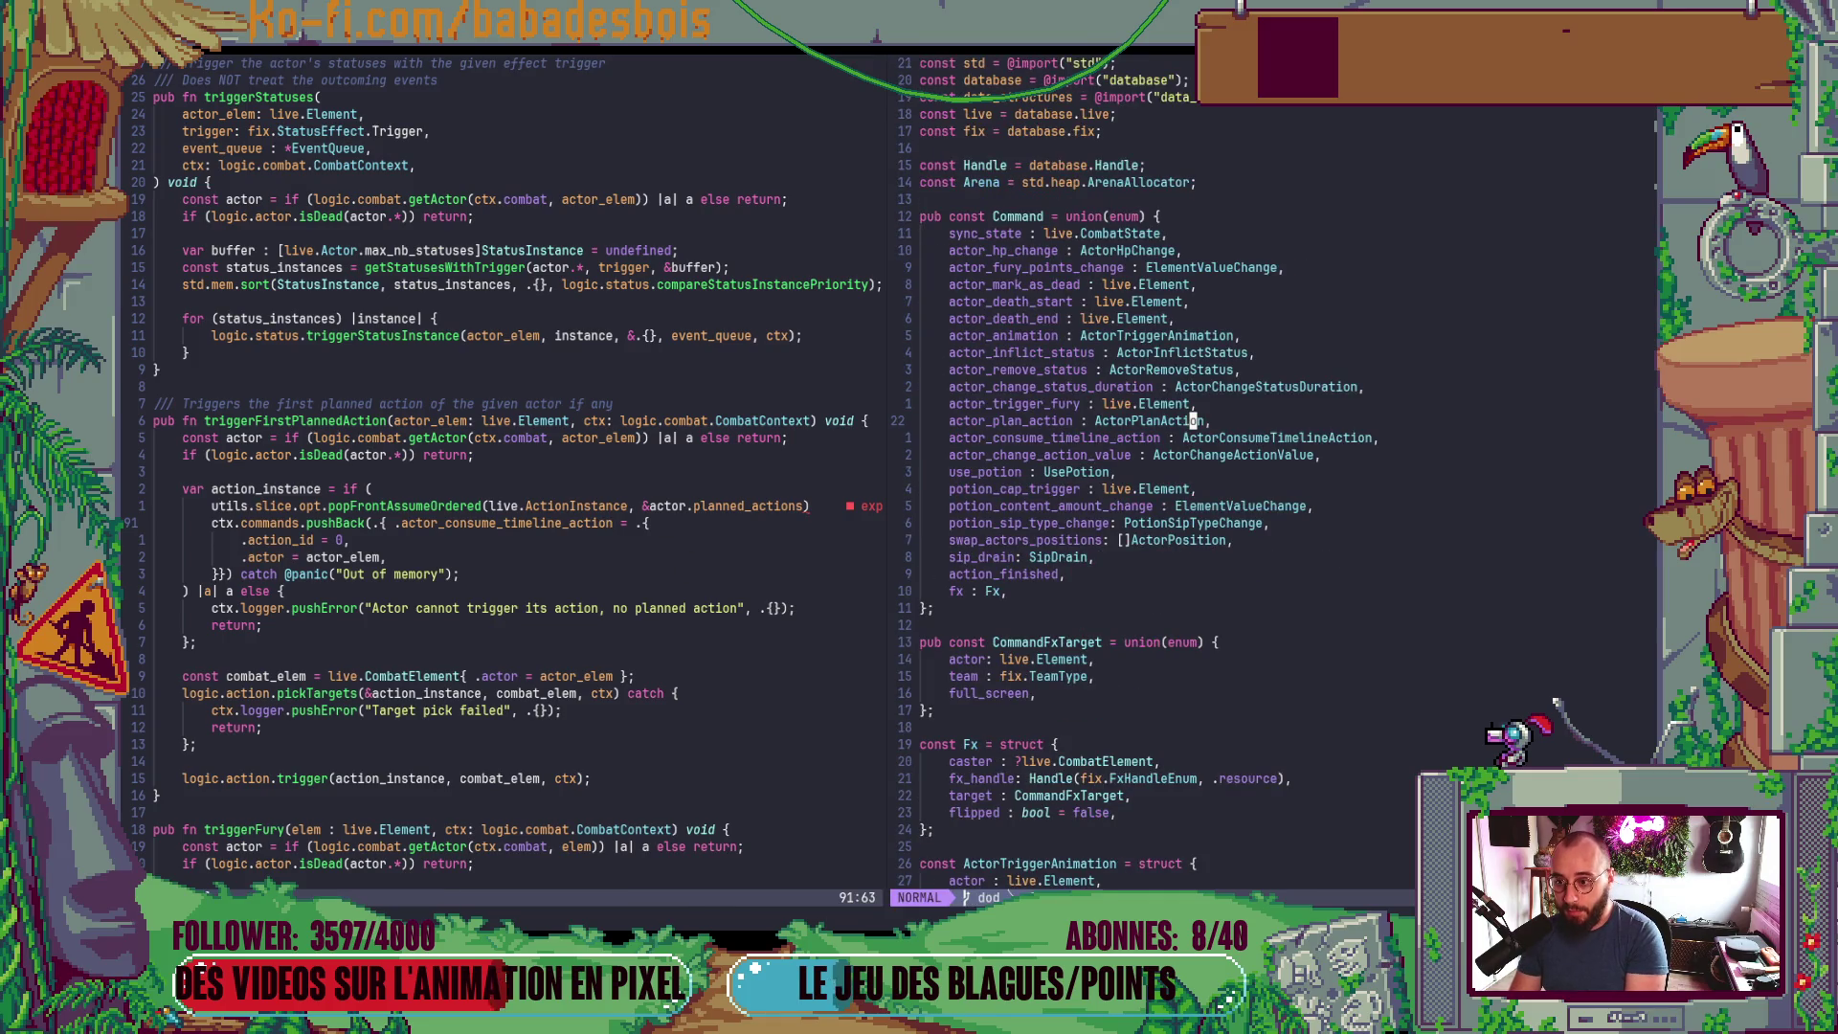
{"action": "key", "text": "j"}
{"action": "key", "text": "g"}
{"action": "key", "text": "d"}
{"action": "key", "text": "j"}
{"action": "key", "text": "shift+v"}
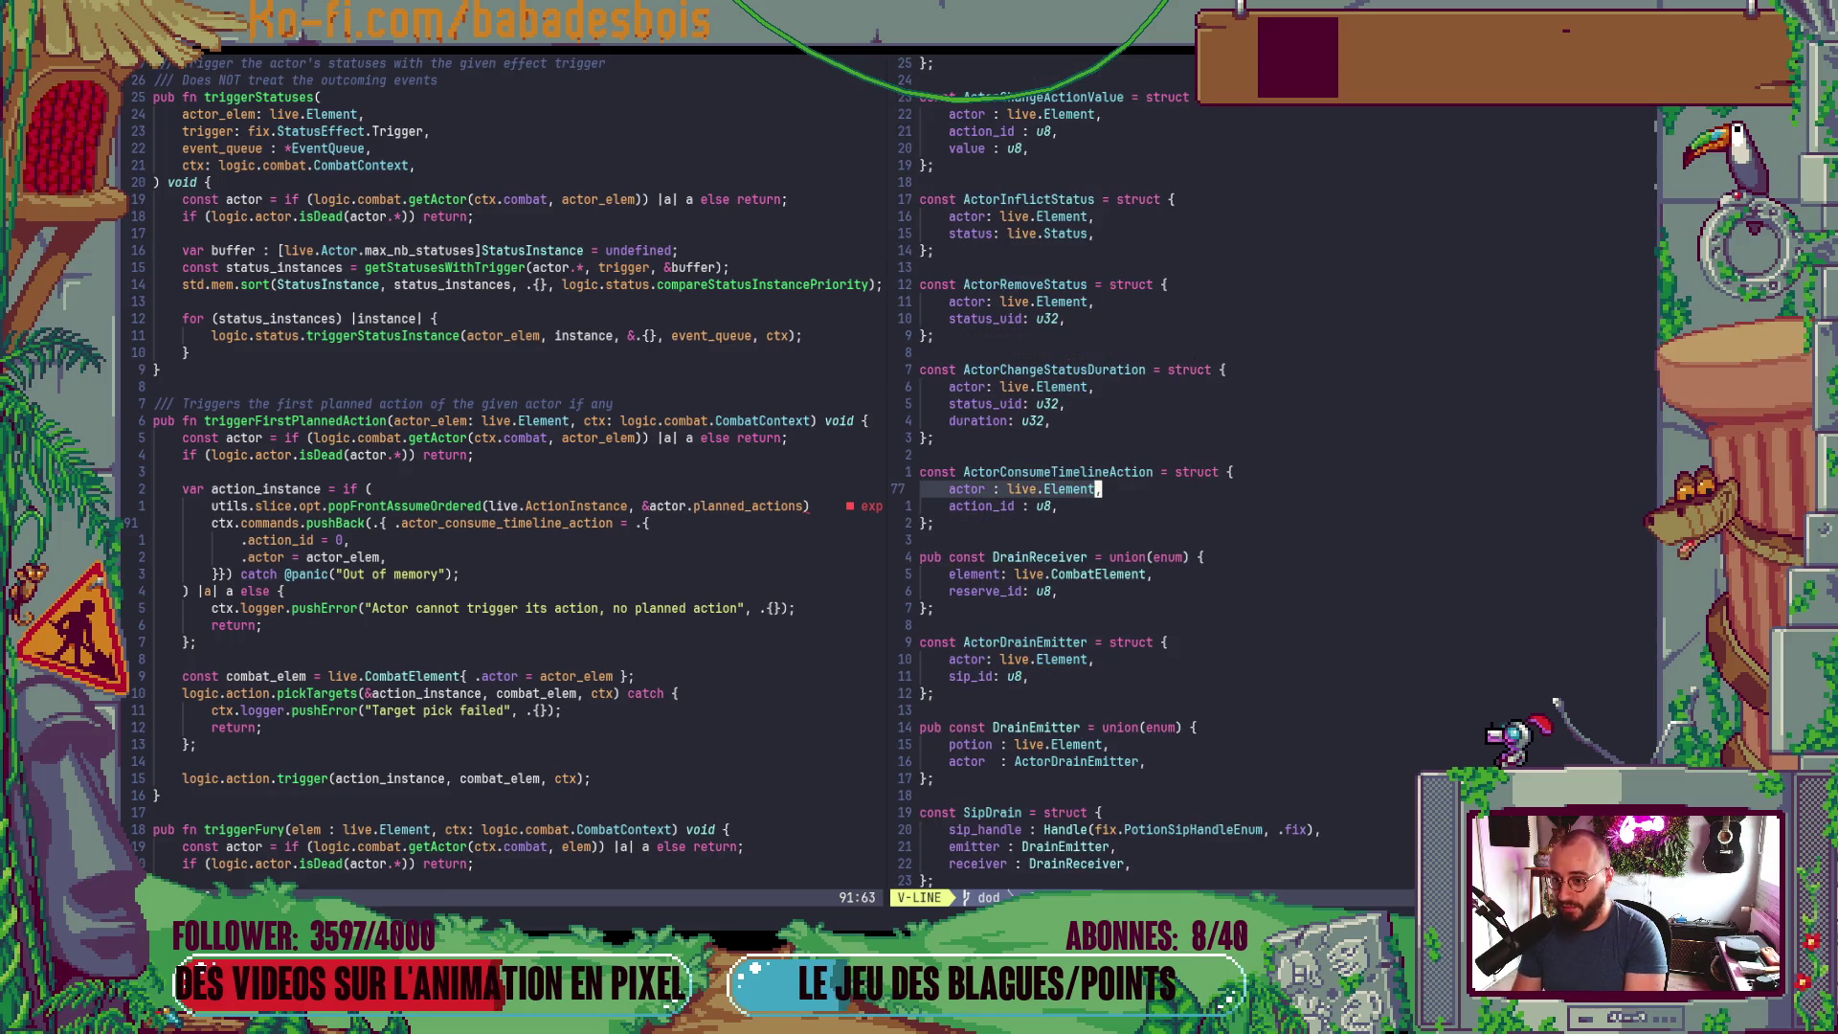
{"action": "key", "text": "Escape"}
{"action": "key", "text": "j"}
{"action": "key", "text": "ctrl+w"}
{"action": "key", "text": "h"}
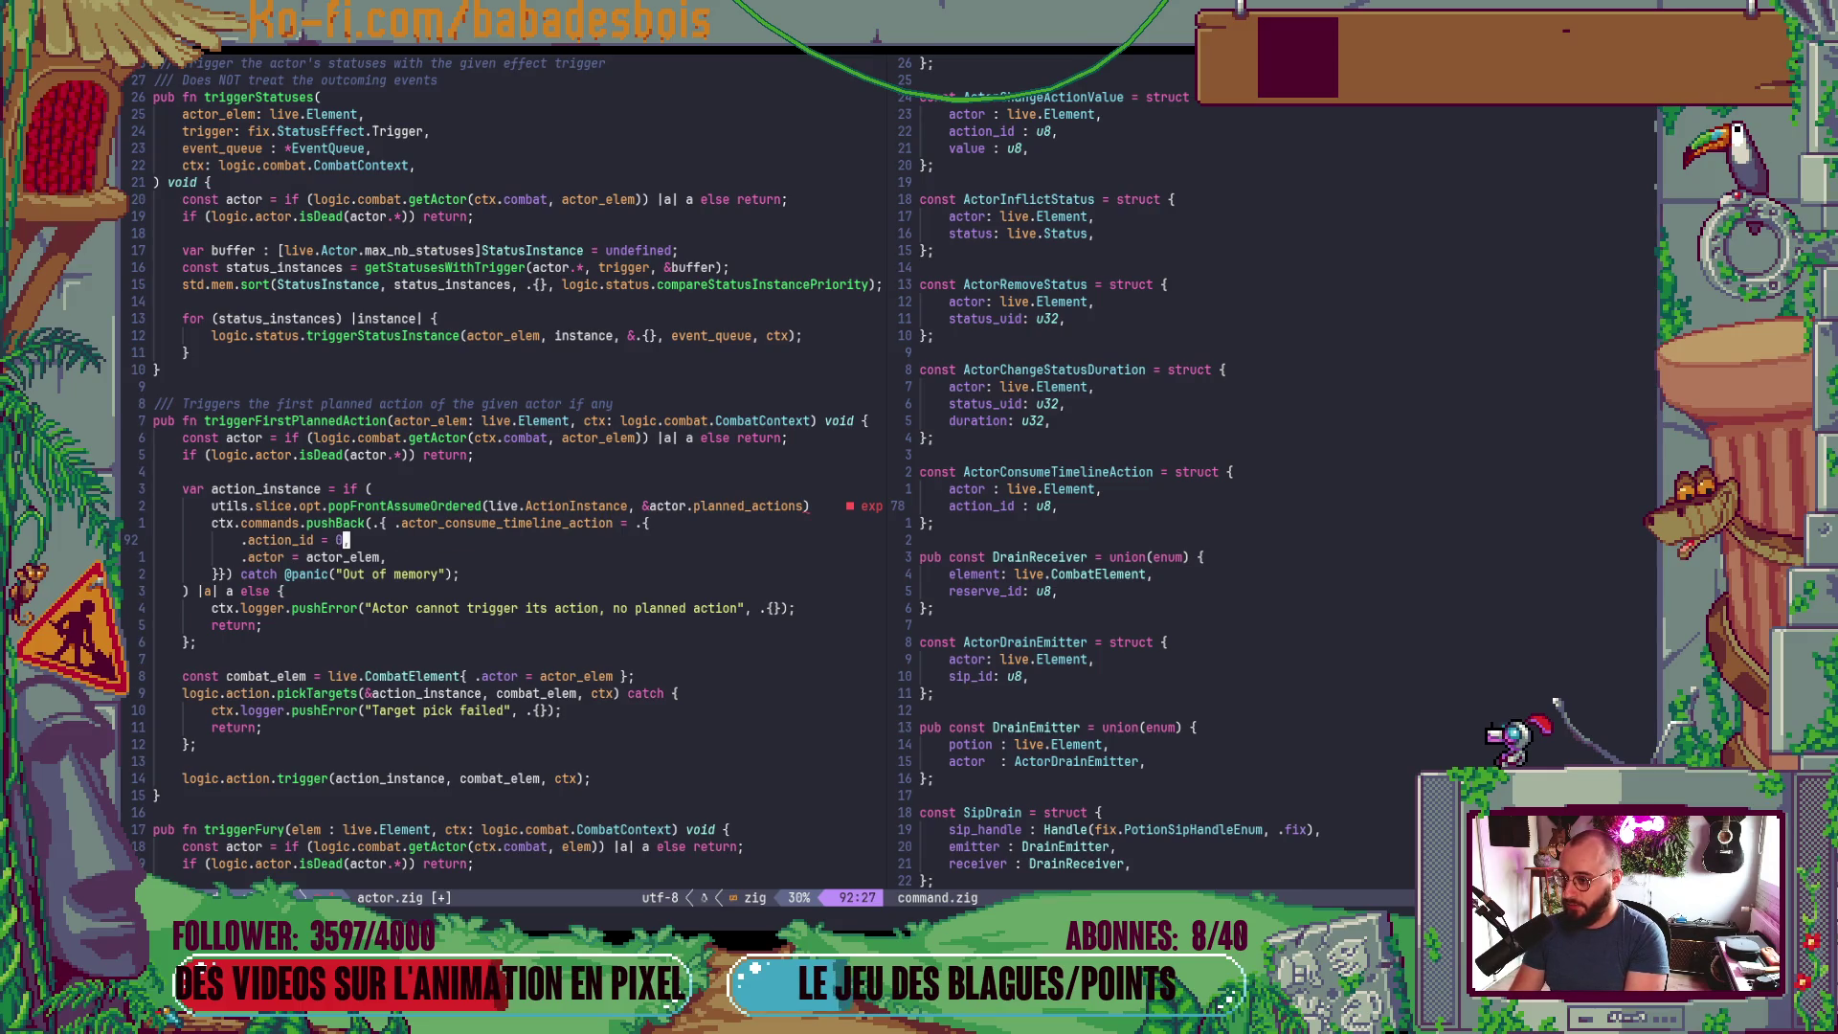
- End line 90's planned_actions line with a semicolon and save actor.zig
{"action": "key", "text": "k"}
{"action": "key", "text": "shift+a"}
{"action": "type", "text": ";"}
{"action": "key", "text": "Escape"}
{"action": "type", "text": ":w"}
{"action": "key", "text": "Return"}
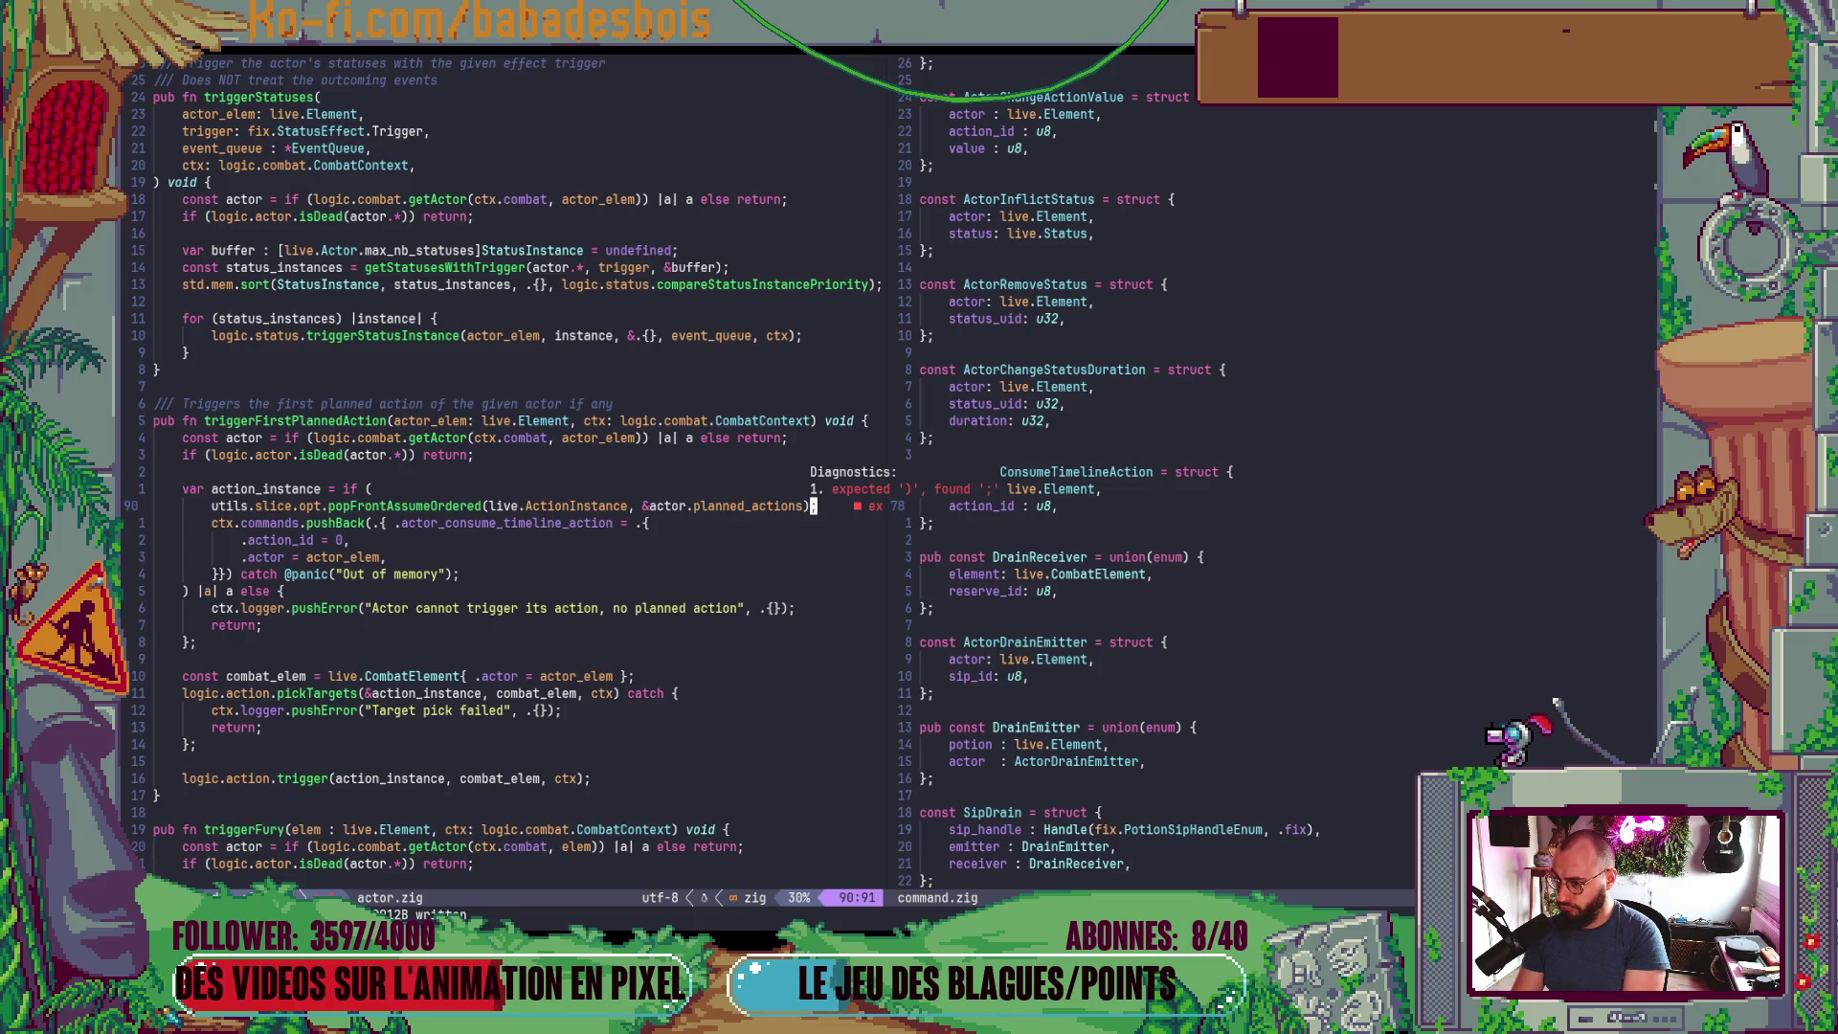
- Select the pushBack block below the planned_actions line
{"action": "key", "text": "j"}
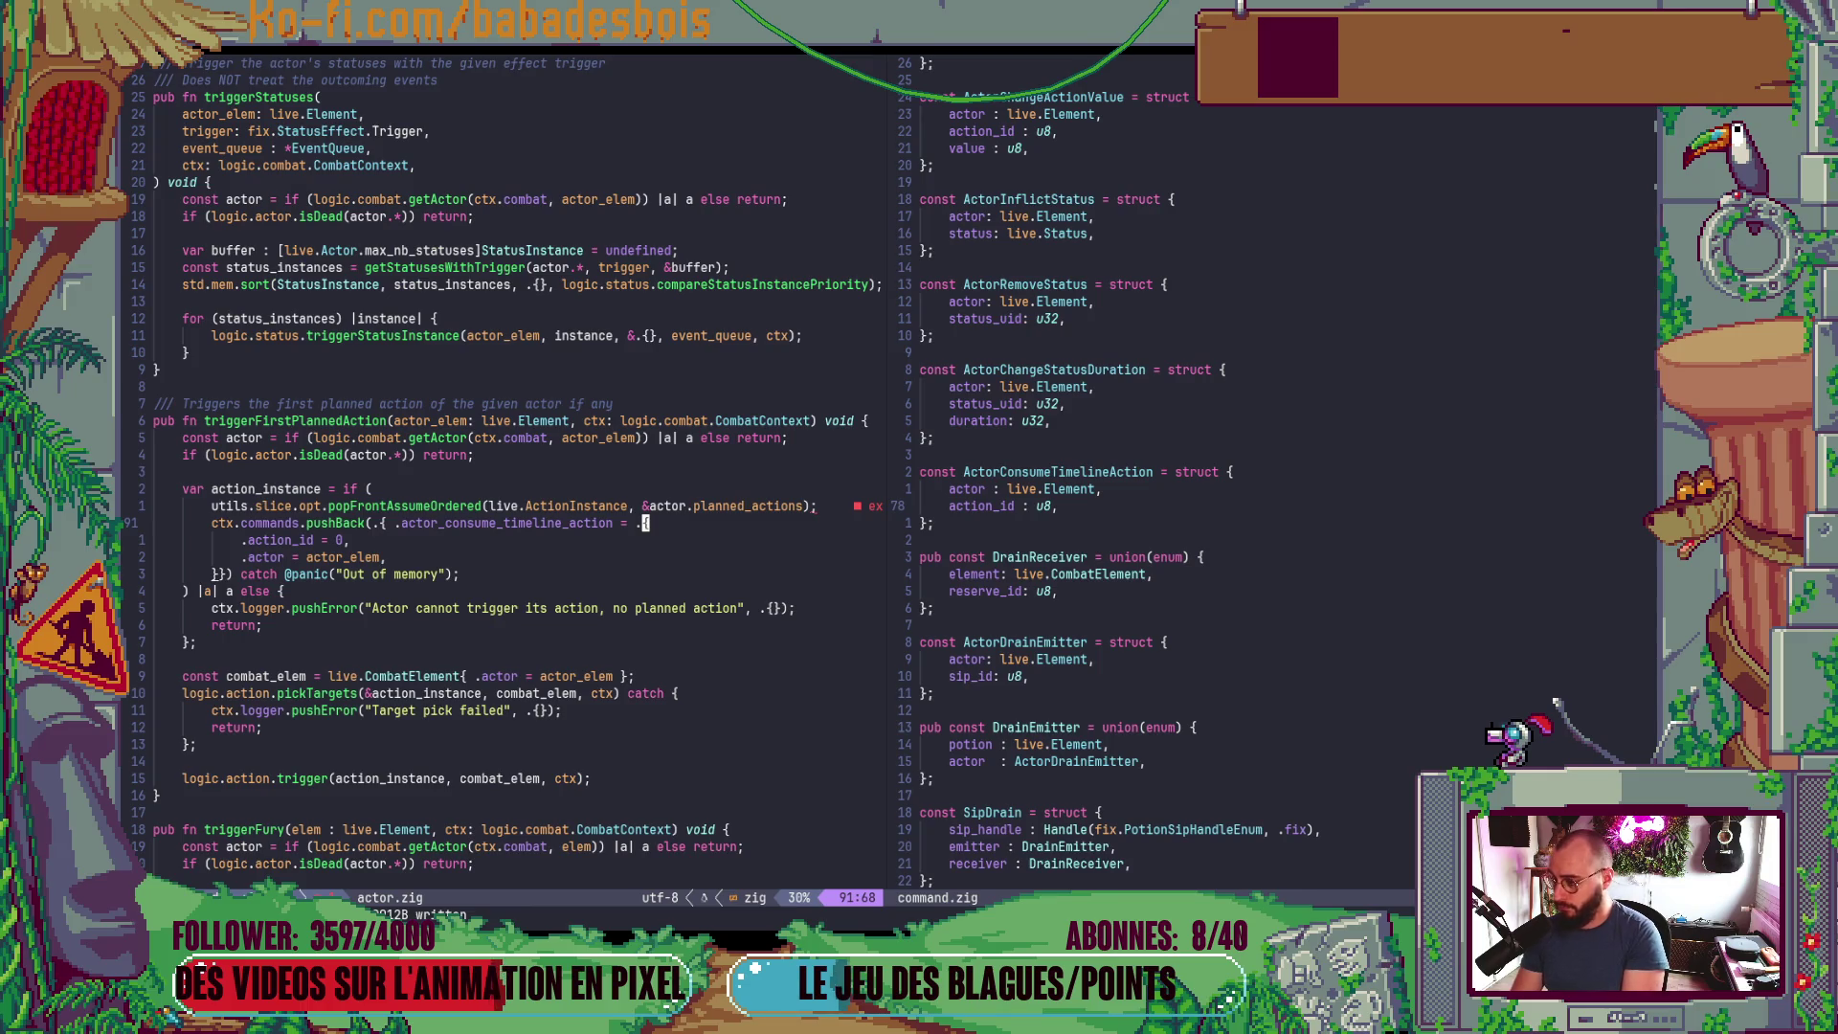
{"action": "key", "text": "k"}
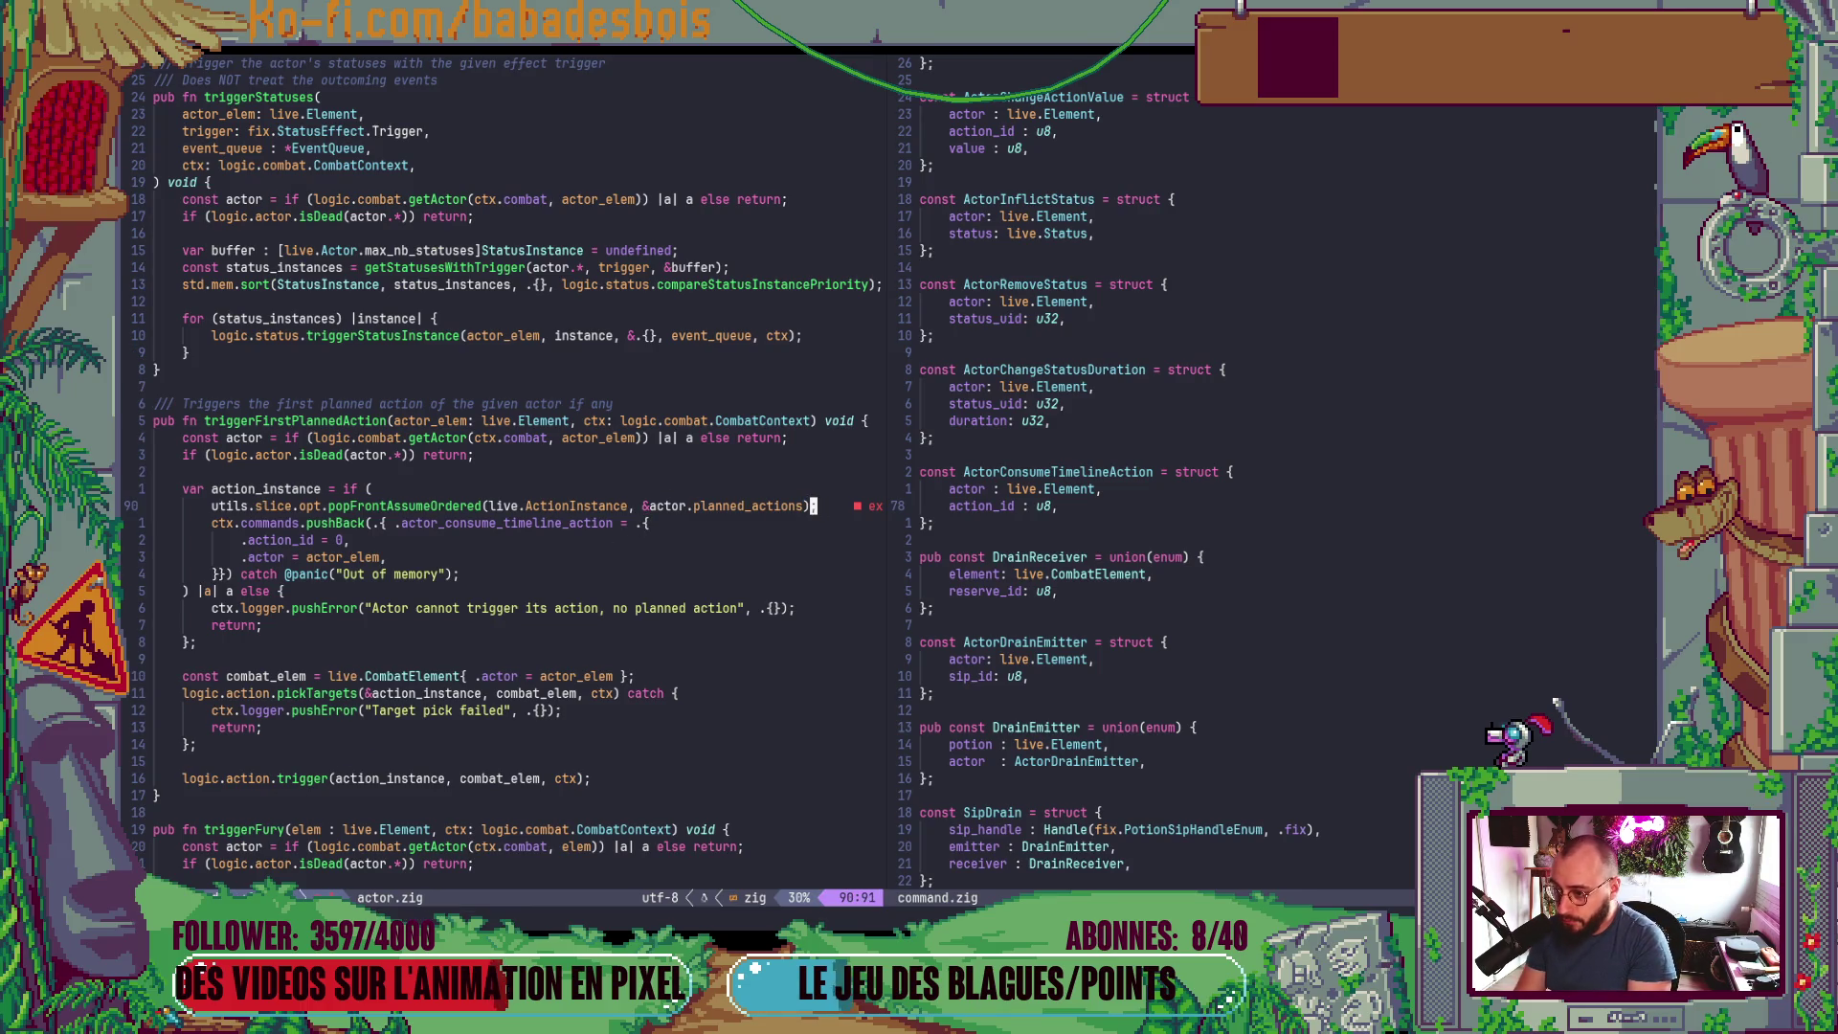
{"action": "key", "text": "f"}
{"action": "key", "text": "p"}
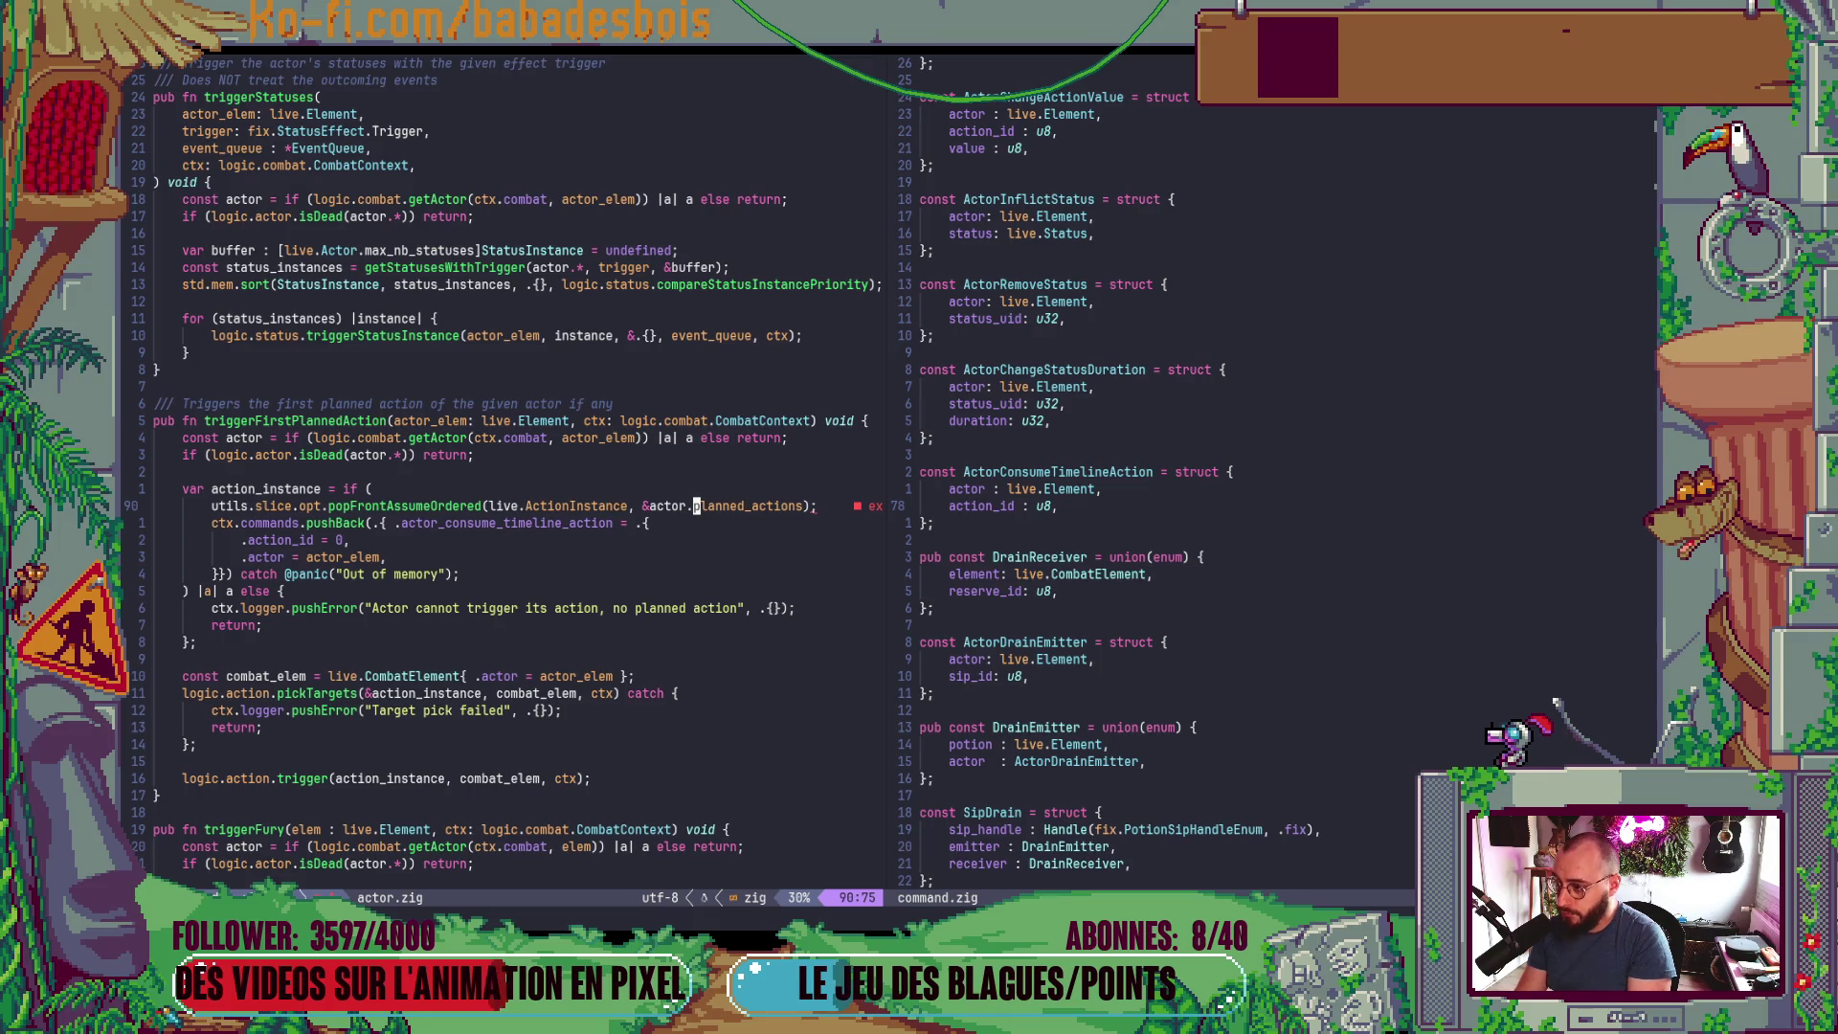
{"action": "key", "text": "j"}
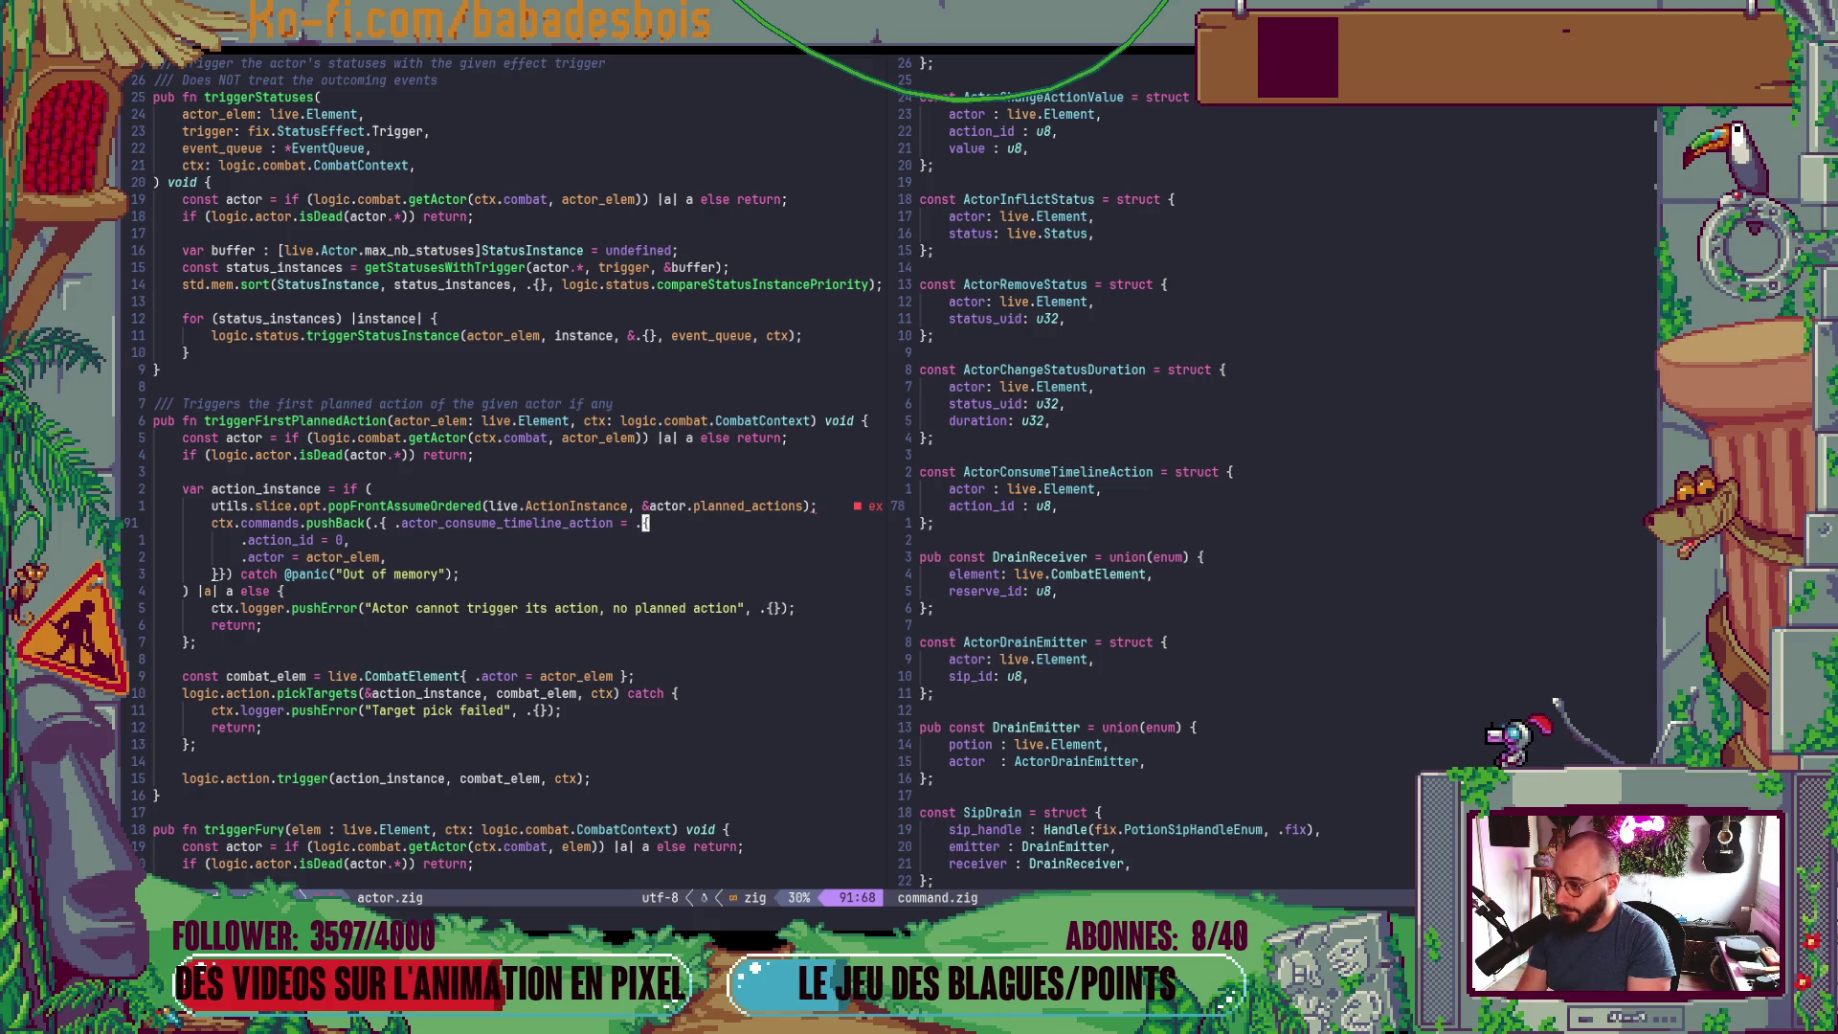
{"action": "key", "text": "x"}
{"action": "key", "text": "x"}
{"action": "key", "text": "x"}
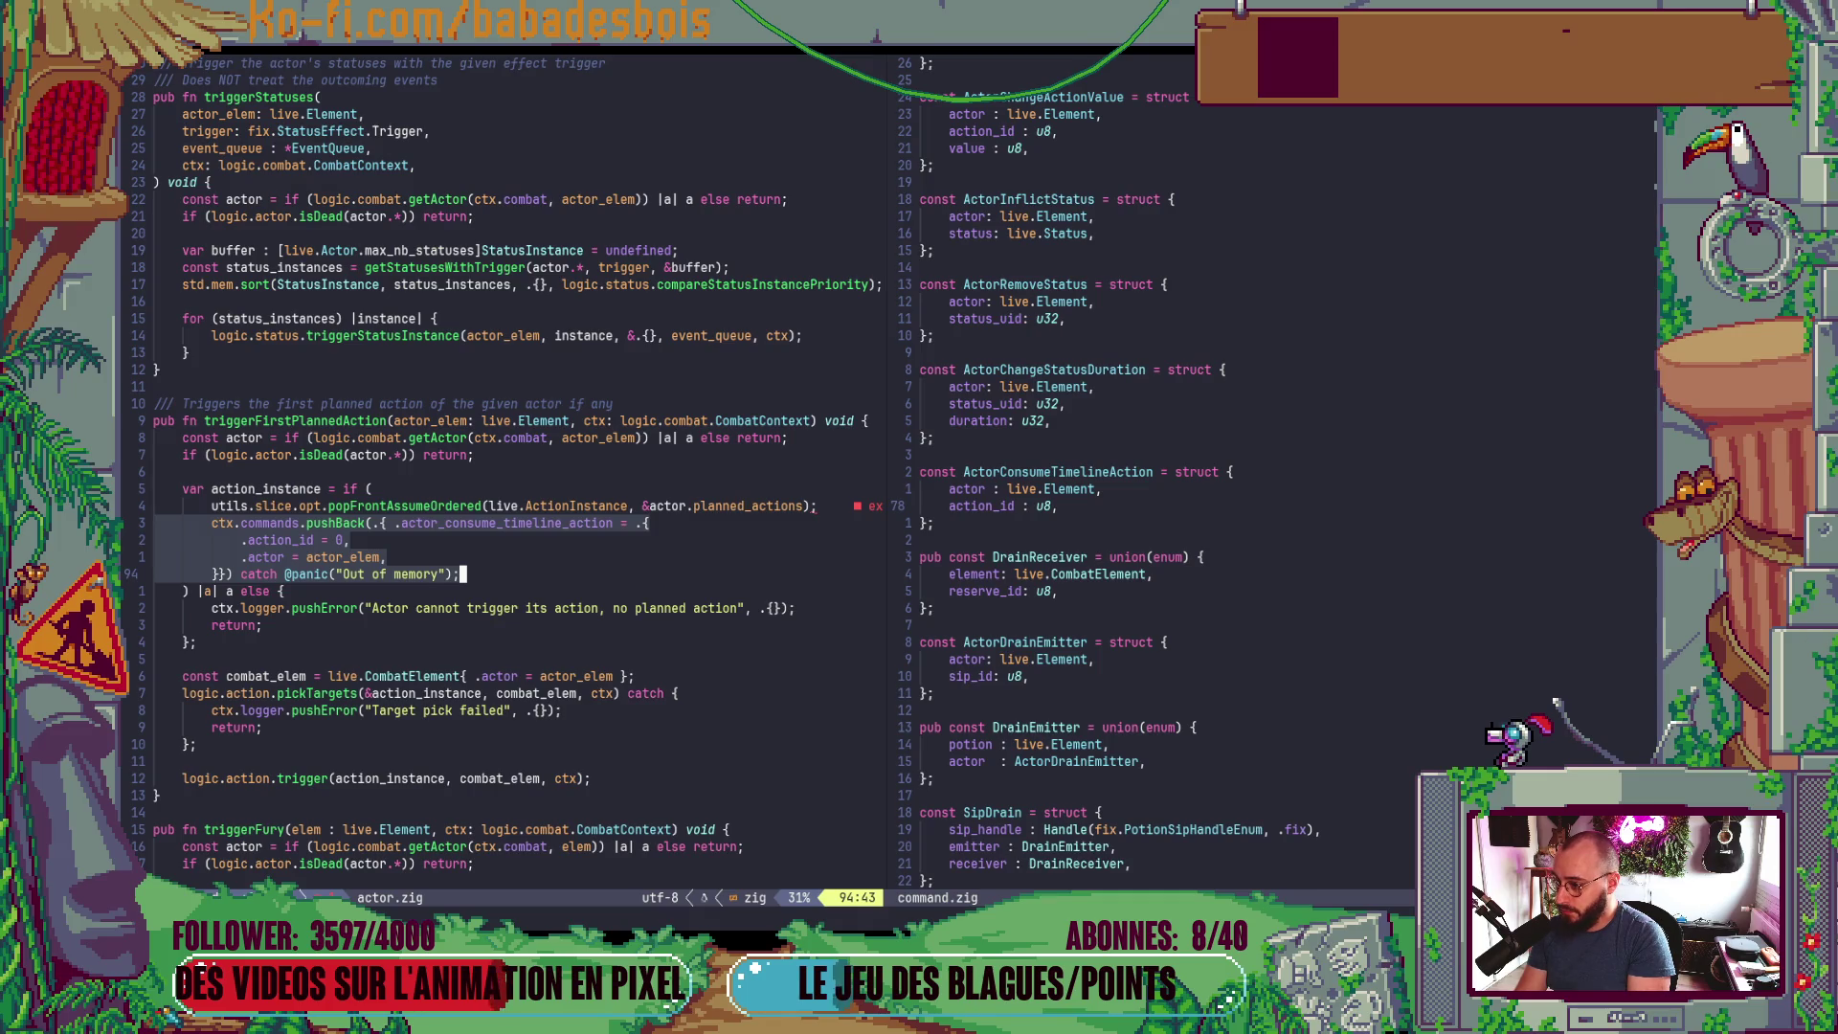
- Delete the pushBack block and remove line 90's trailing semicolon
{"action": "key", "text": "d"}
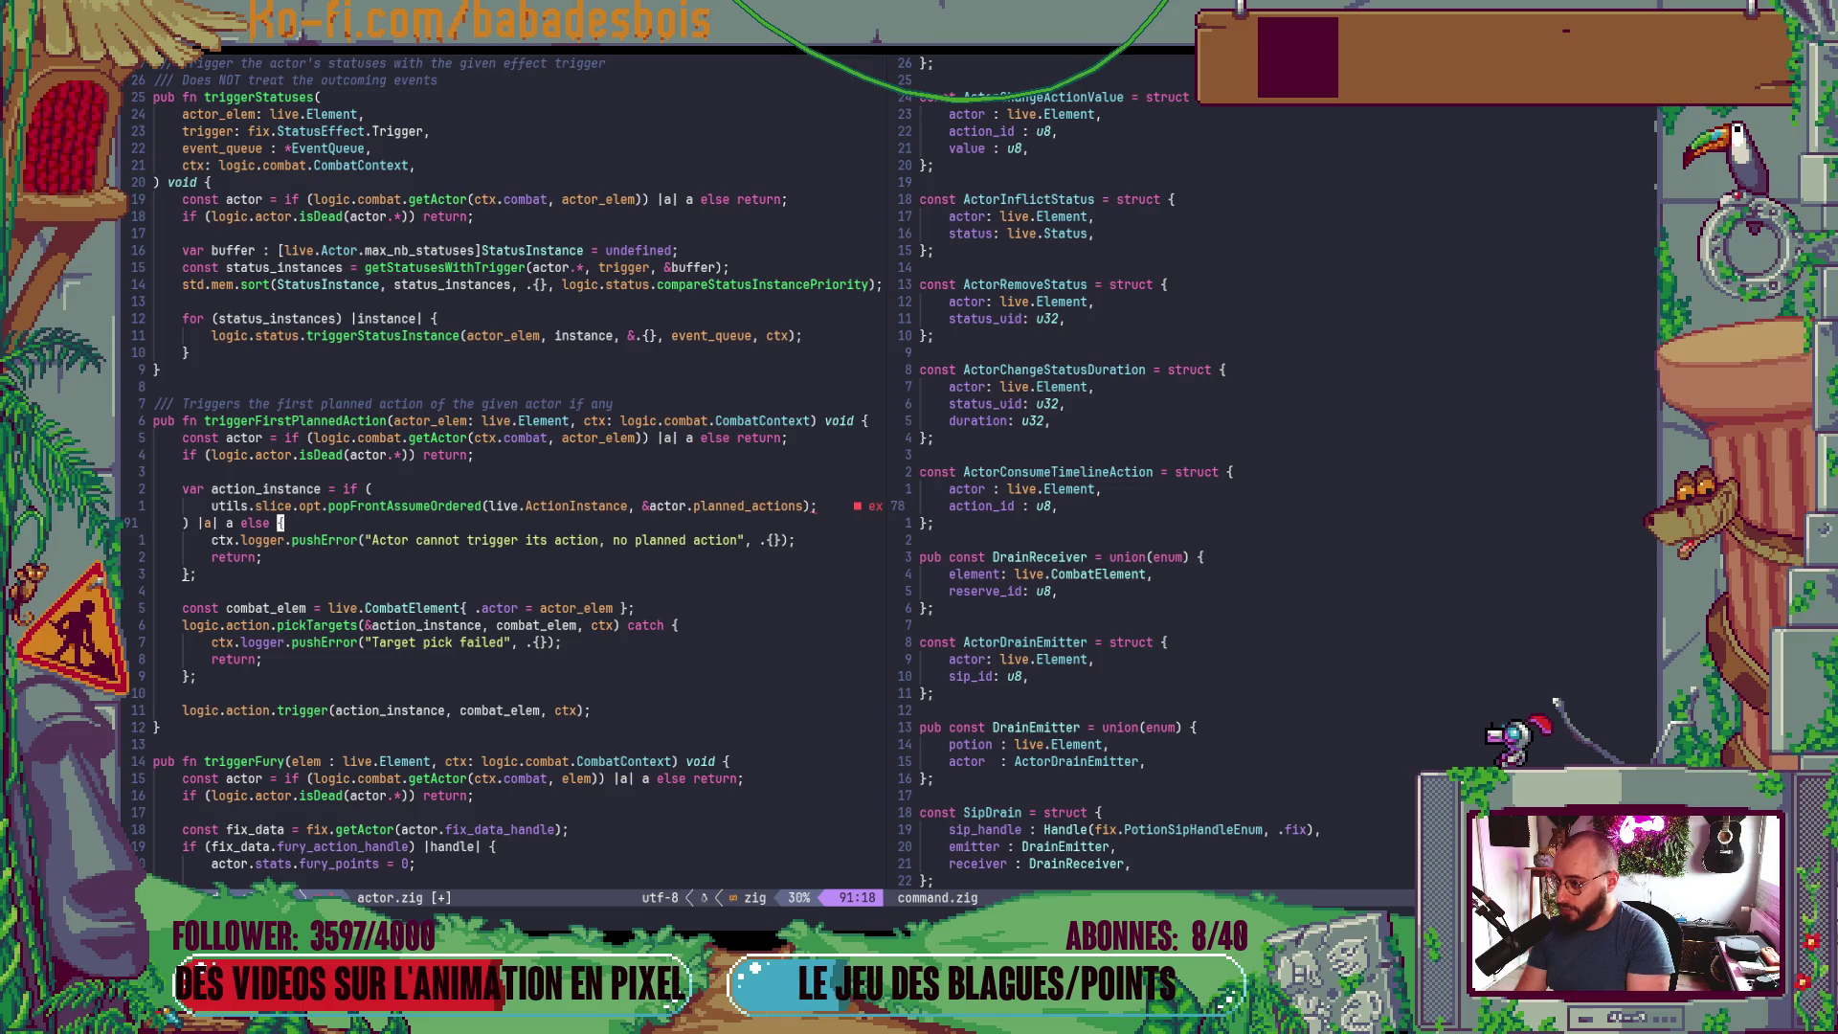
{"action": "key", "text": "k"}
{"action": "key", "text": "A"}
{"action": "key", "text": "BackSpace"}
{"action": "key", "text": "Escape"}
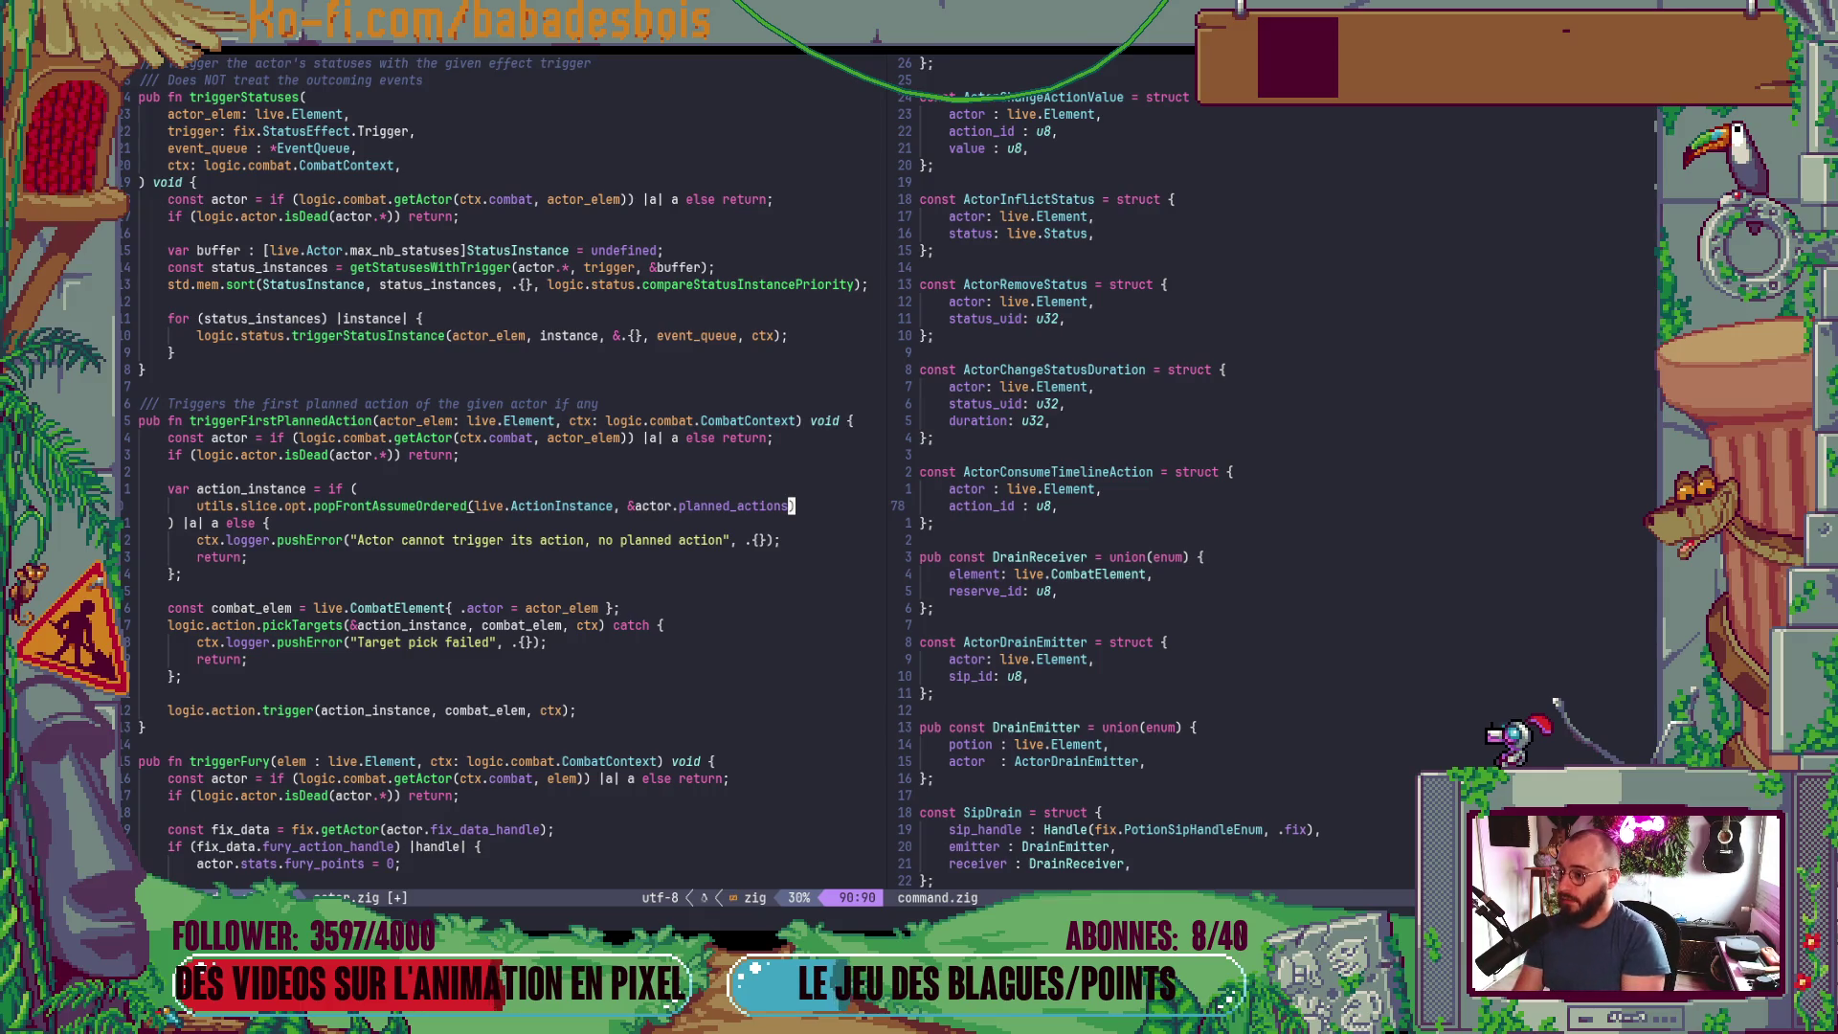
- Undo the stray pasted print line and list the stored registers with :reg
{"action": "key", "text": "j"}
{"action": "key", "text": "j"}
{"action": "key", "text": "j"}
{"action": "key", "text": "a"}
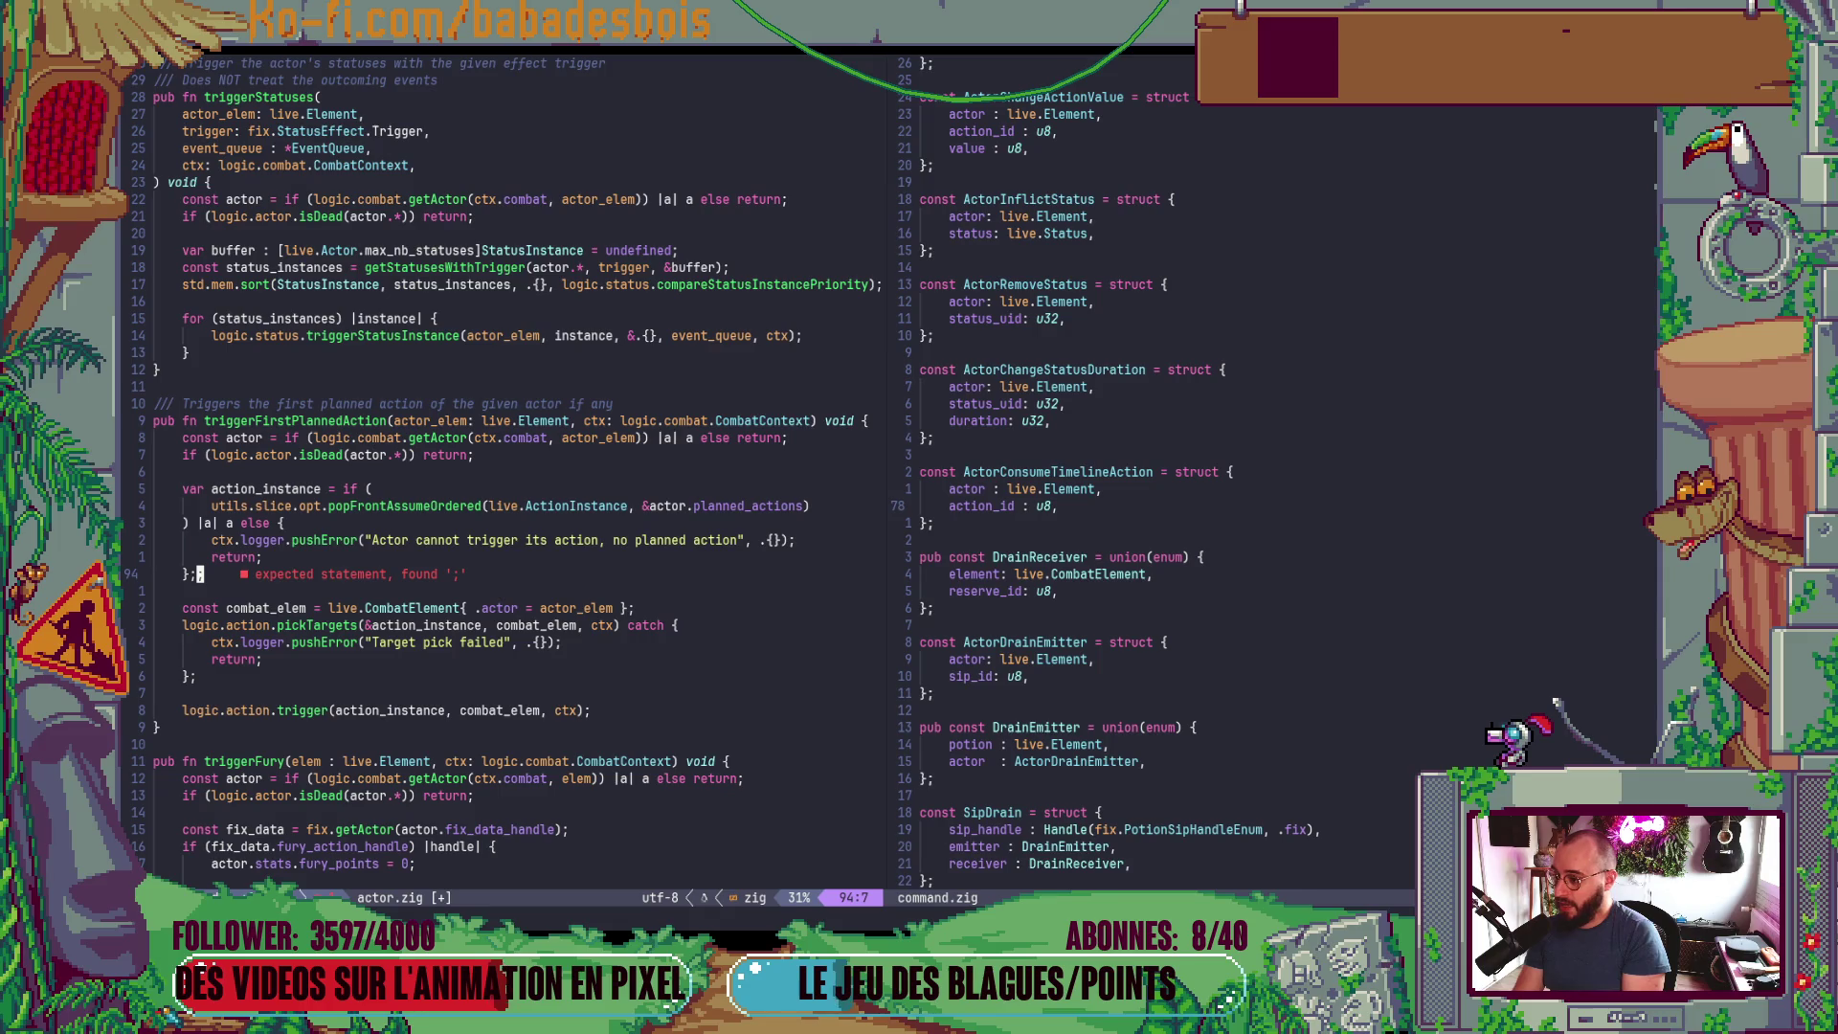
{"action": "key", "text": "Escape"}
{"action": "key", "text": "j"}
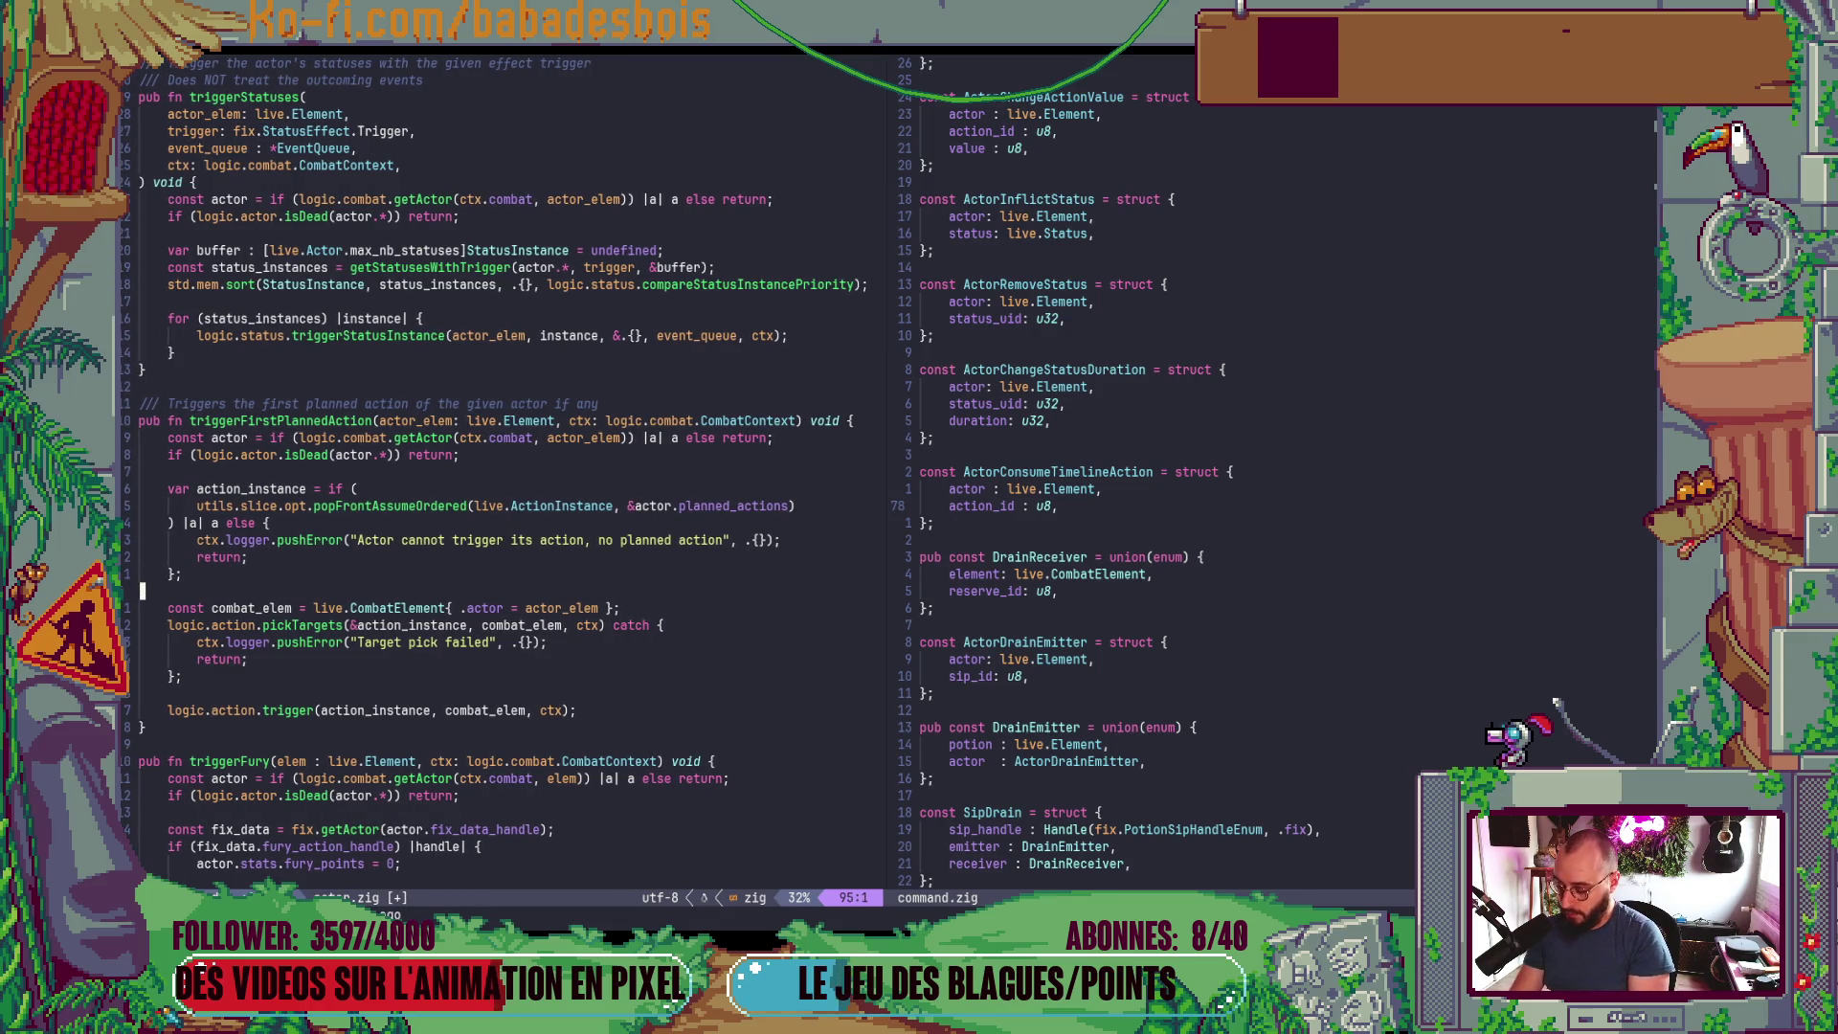
{"action": "key", "text": "p"}
{"action": "type", "text": "u"}
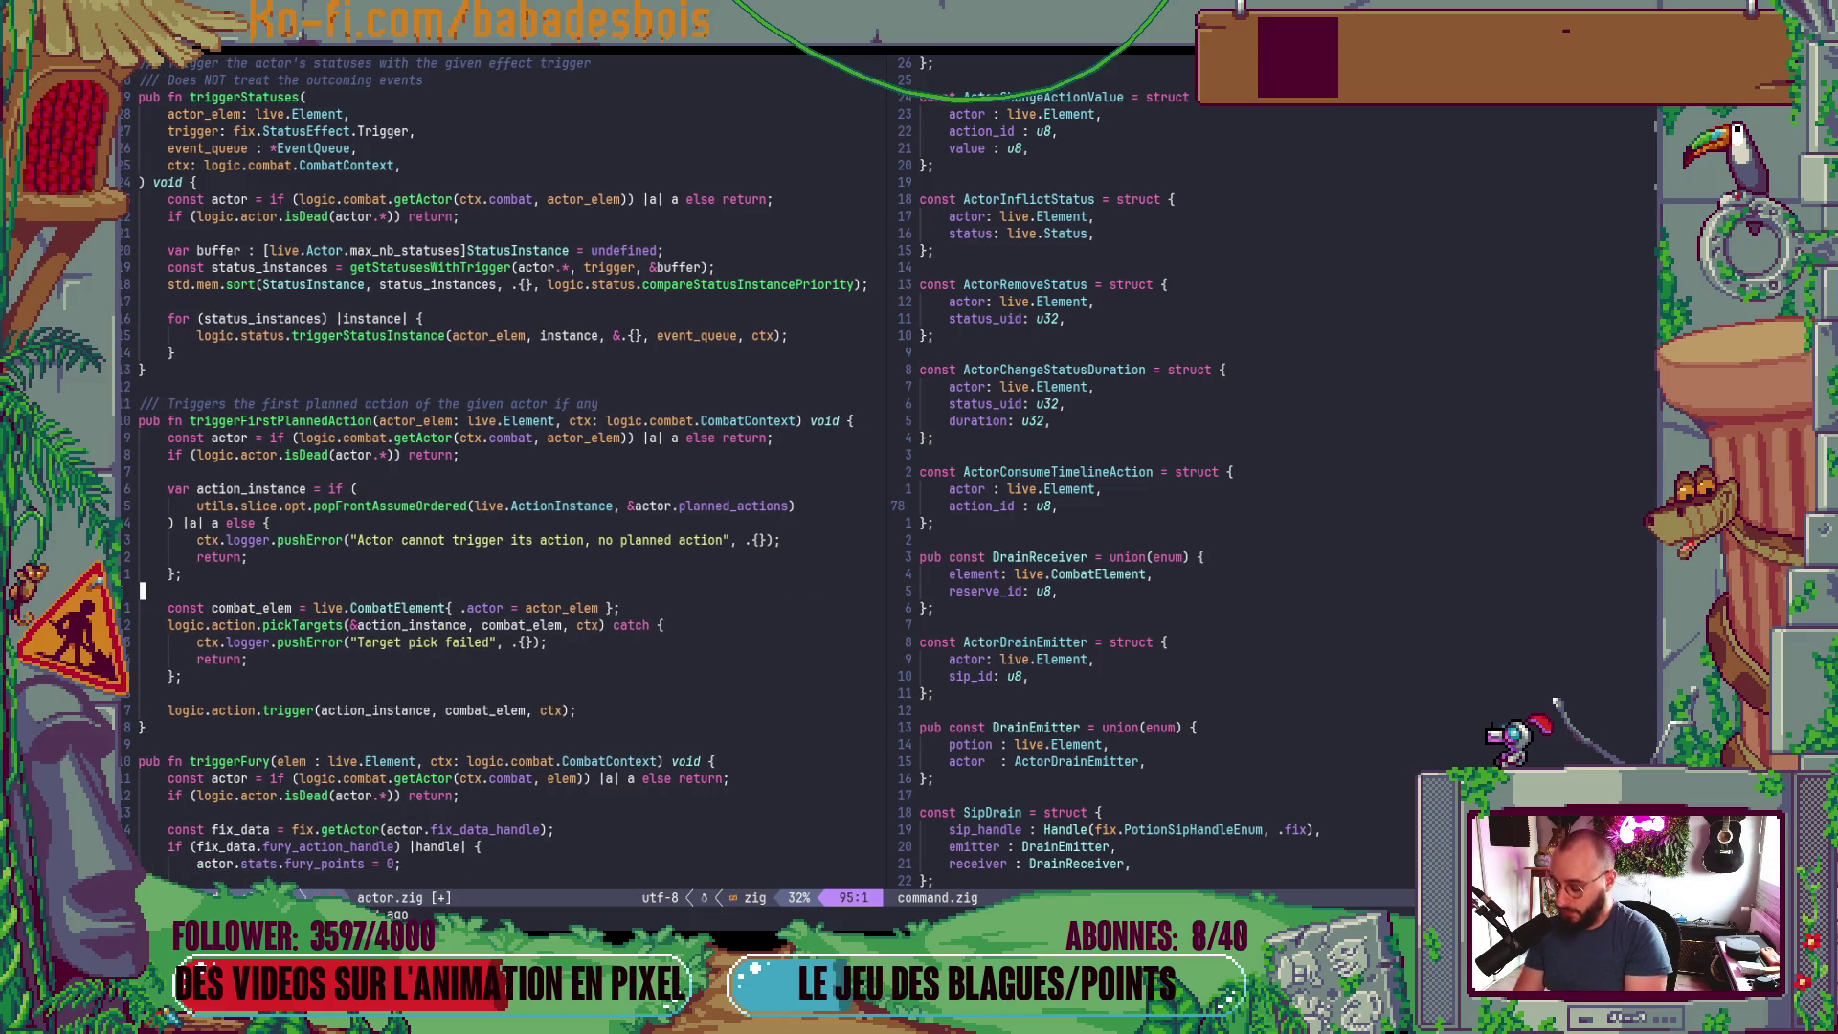
{"action": "type", "text": ":reg"}
{"action": "key", "text": "Return"}
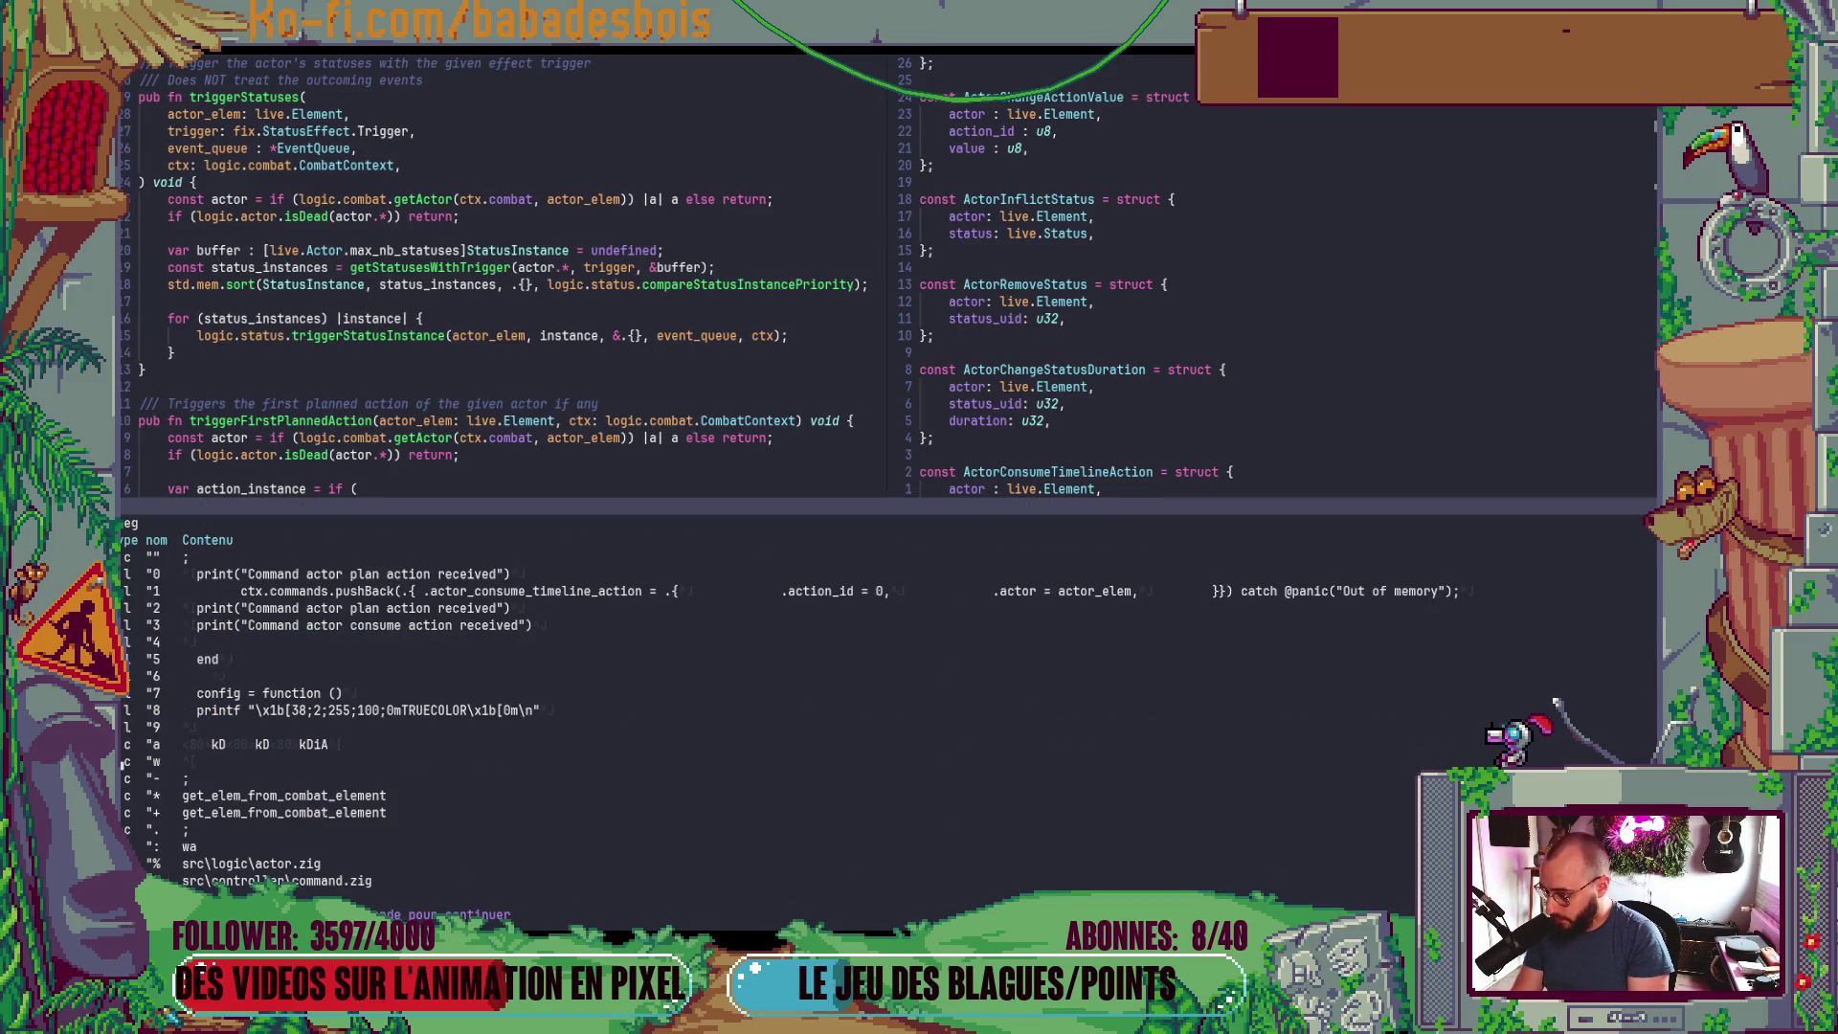
{"action": "key", "text": "Return"}
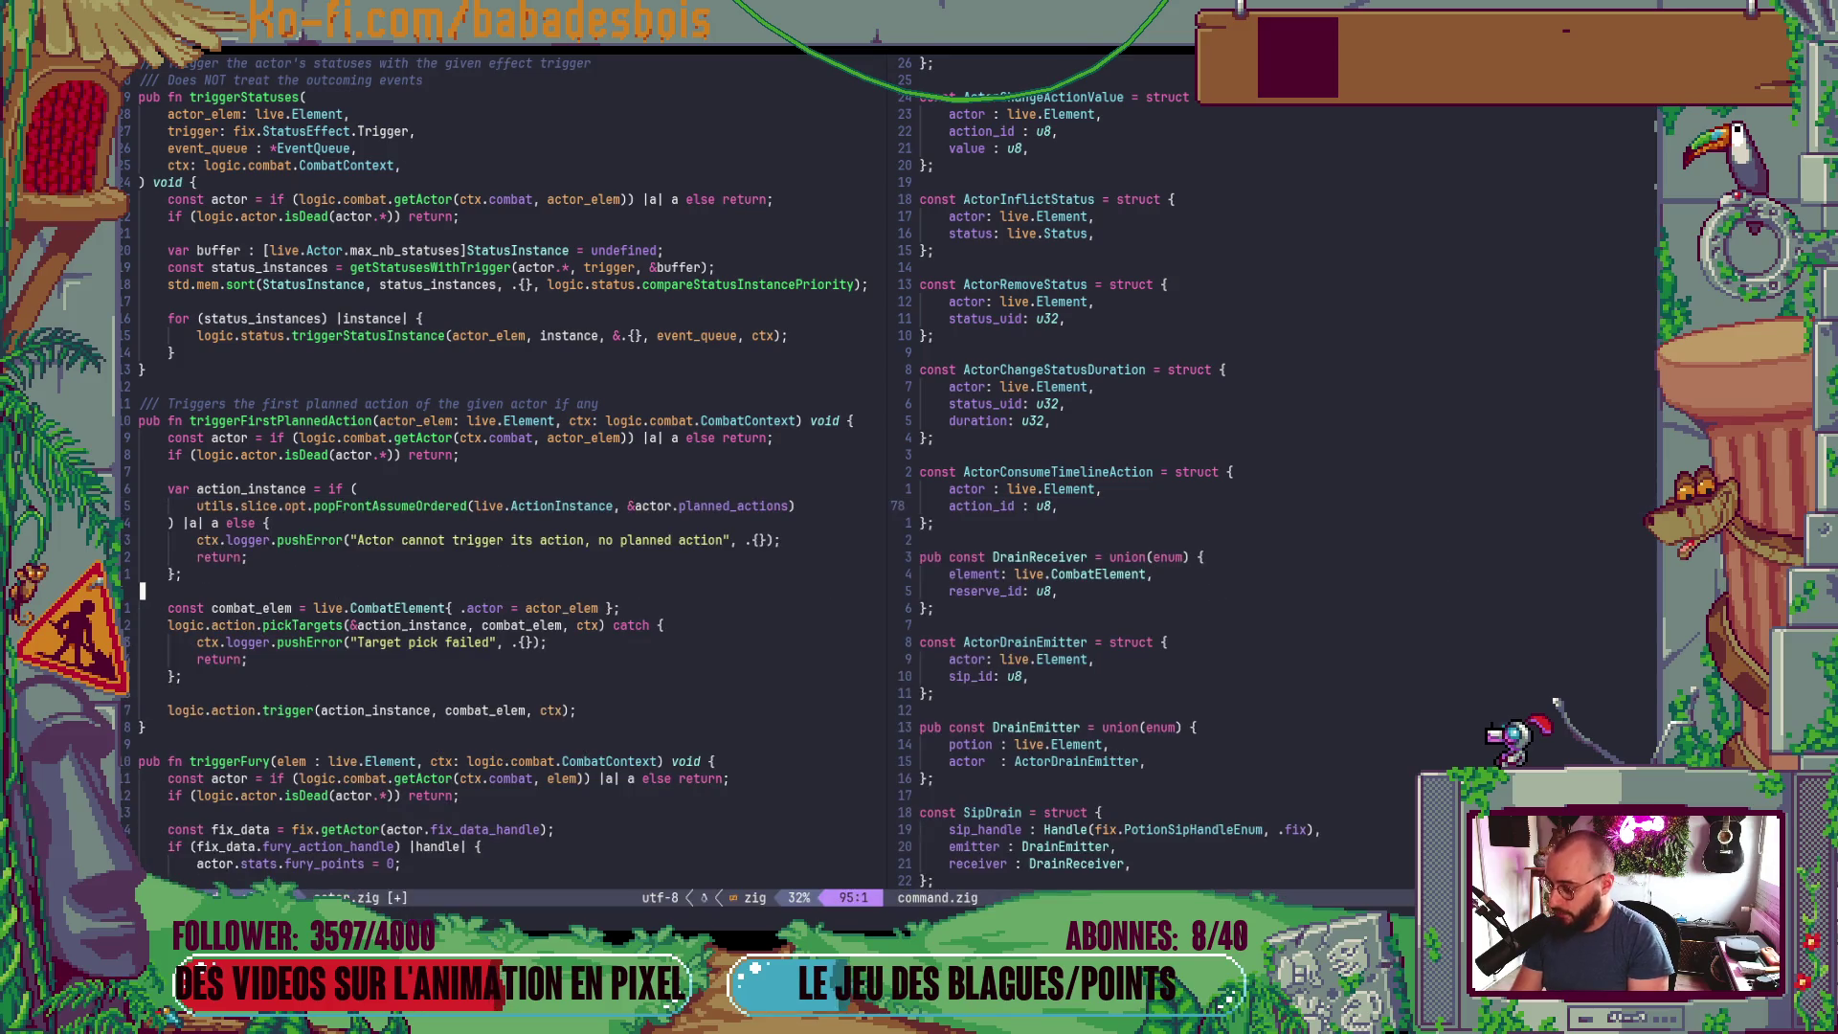
- Paste register 1's pushBack block after line 95 and save actor.zig
{"action": "type", "text": "\"1p"}
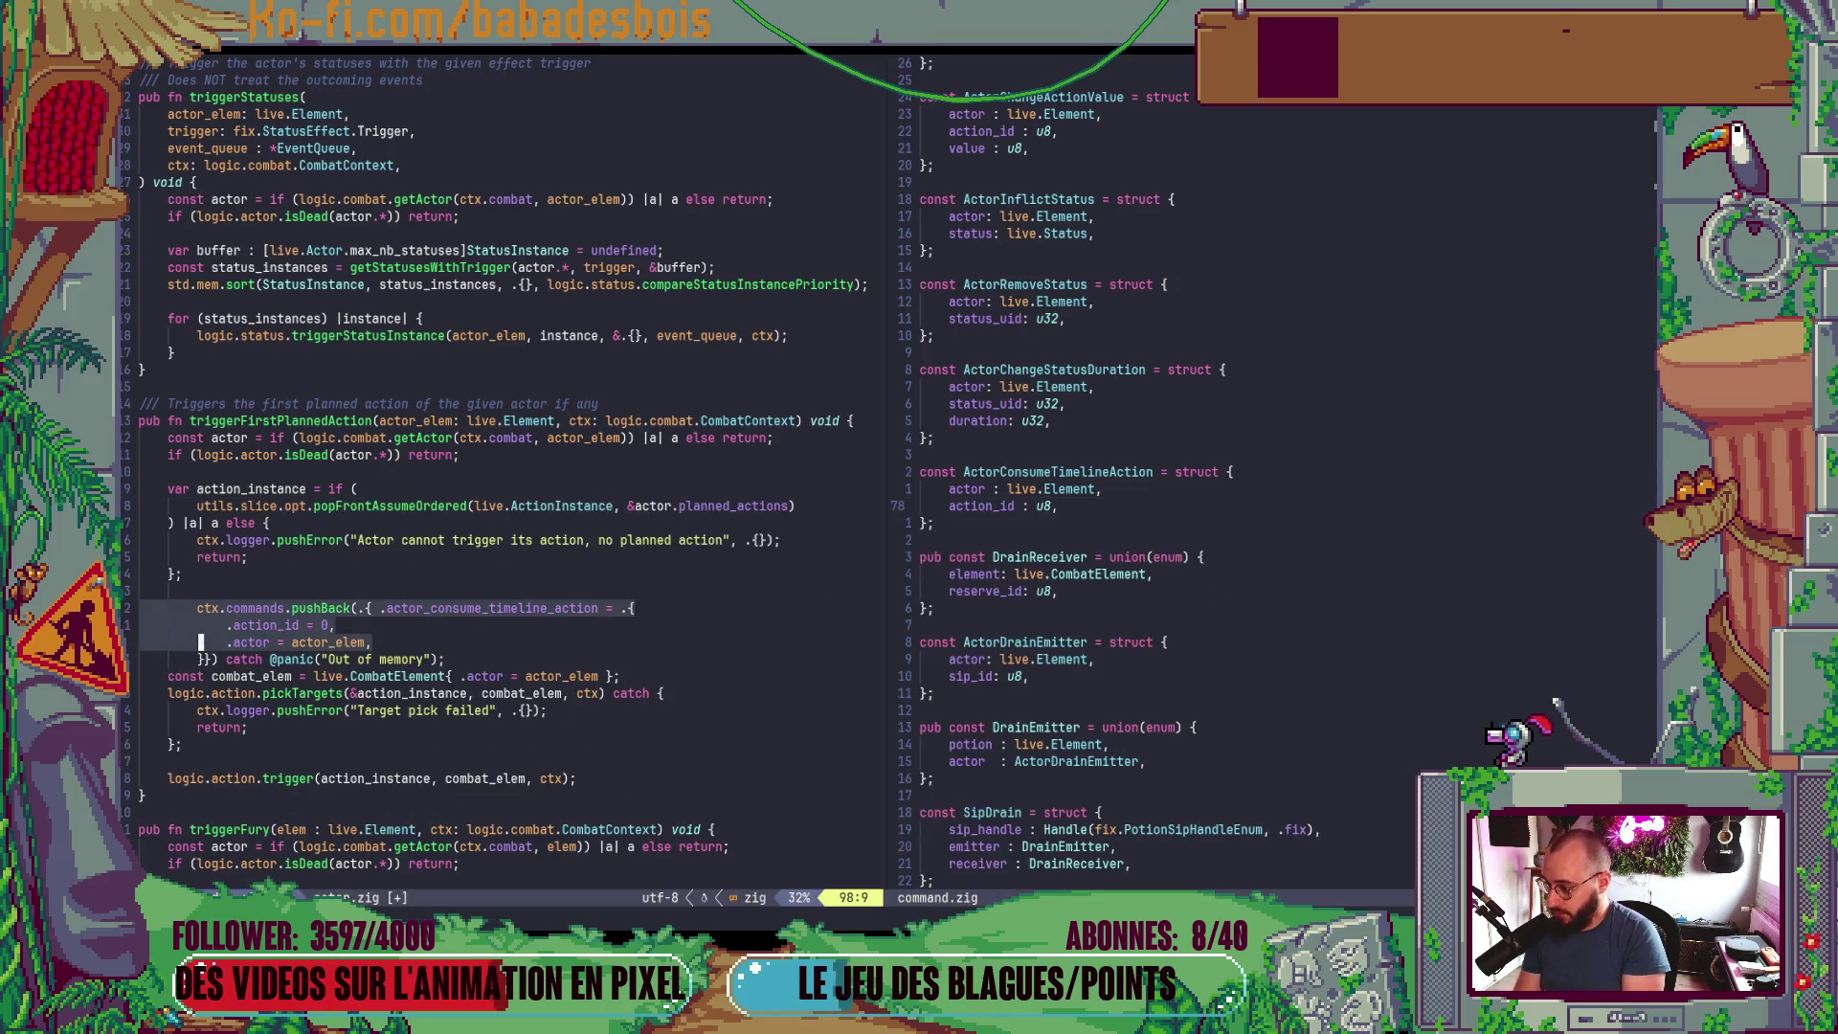
{"action": "key", "text": "bracketright"}
{"action": "key", "text": "space"}
{"action": "key", "text": "ctrl+s"}
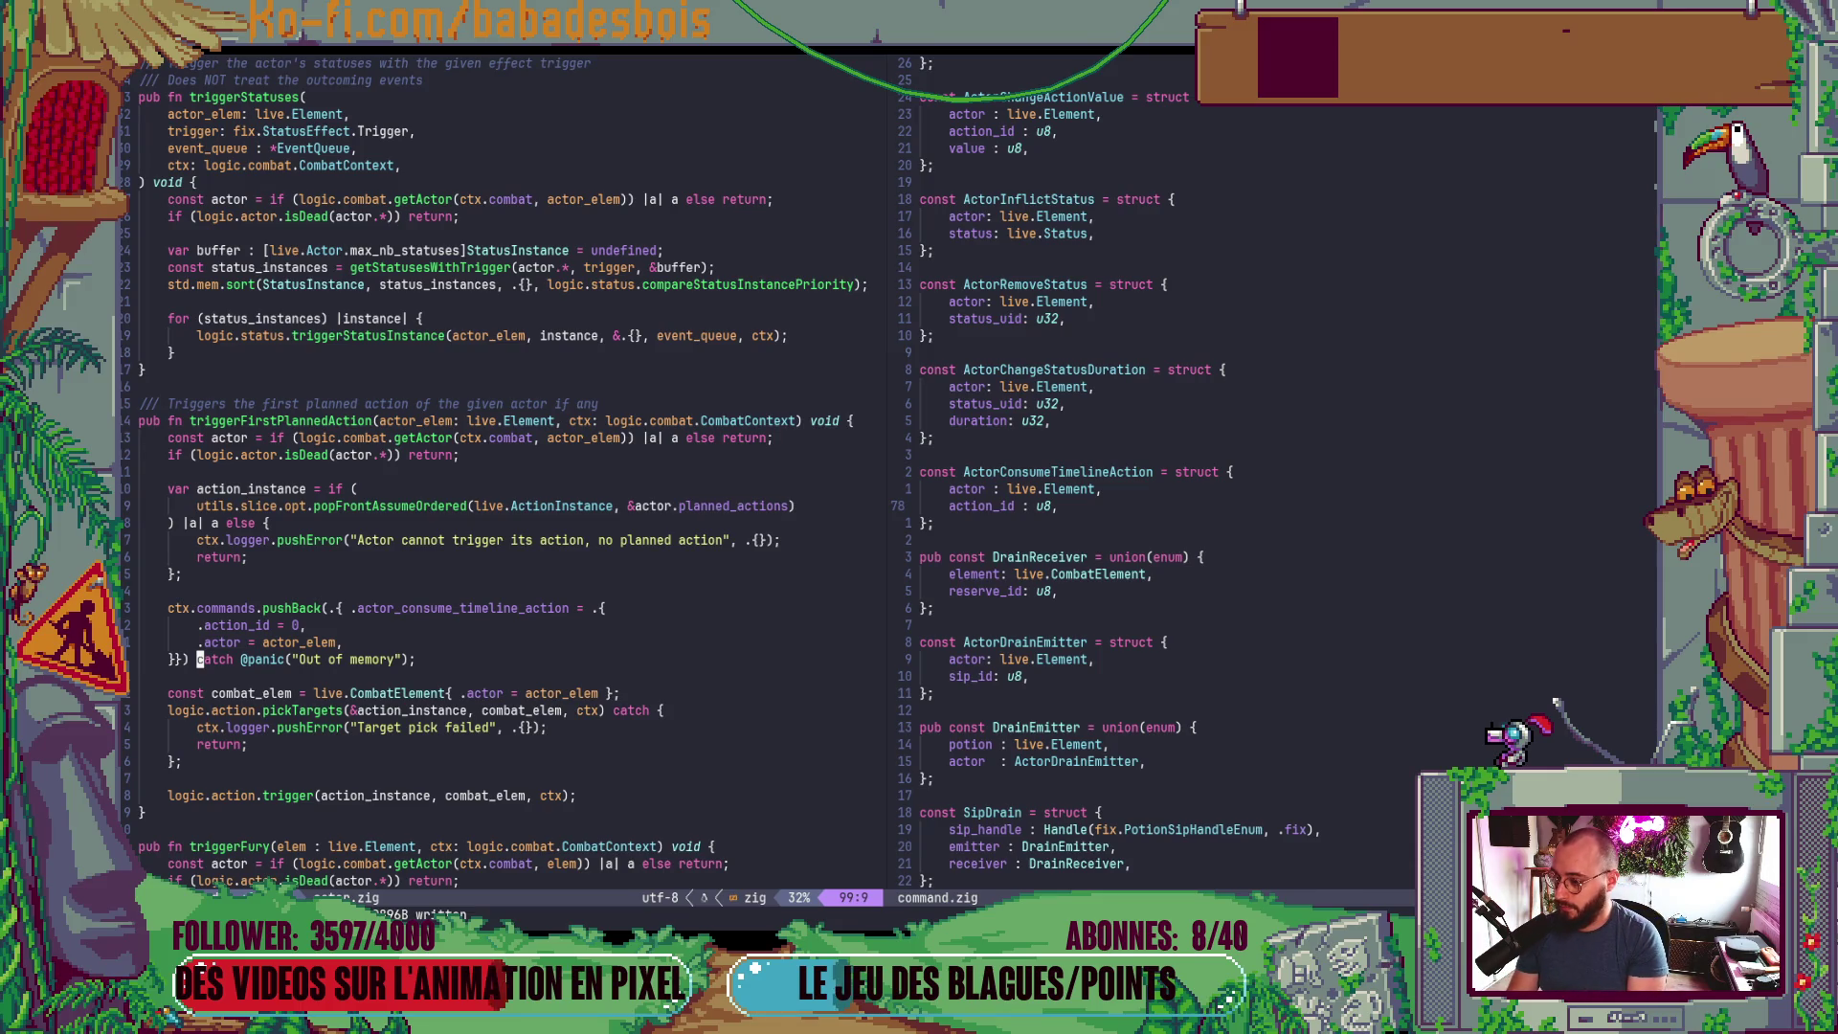
- Select the pasted four-line pushBack block to check it
{"action": "key", "text": "k"}
{"action": "key", "text": "k"}
{"action": "key", "text": "k"}
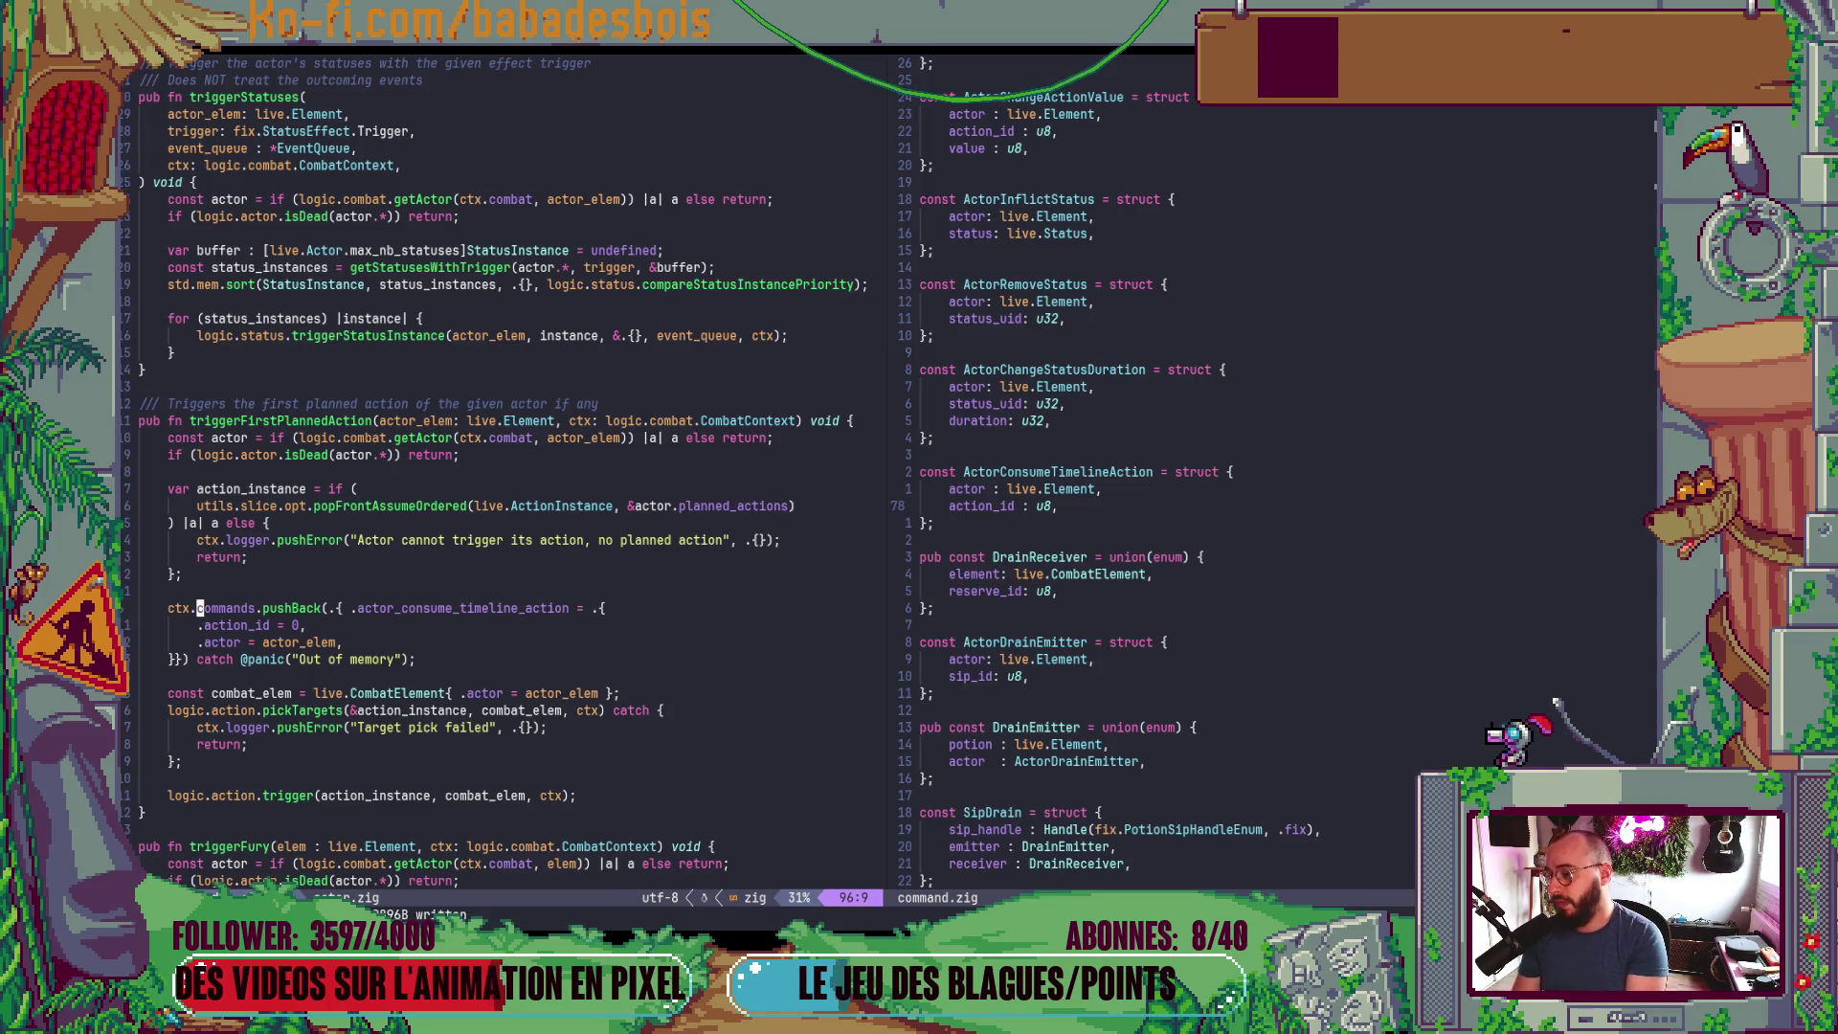
{"action": "key", "text": "V"}
{"action": "key", "text": "j"}
{"action": "key", "text": "j"}
{"action": "key", "text": "j"}
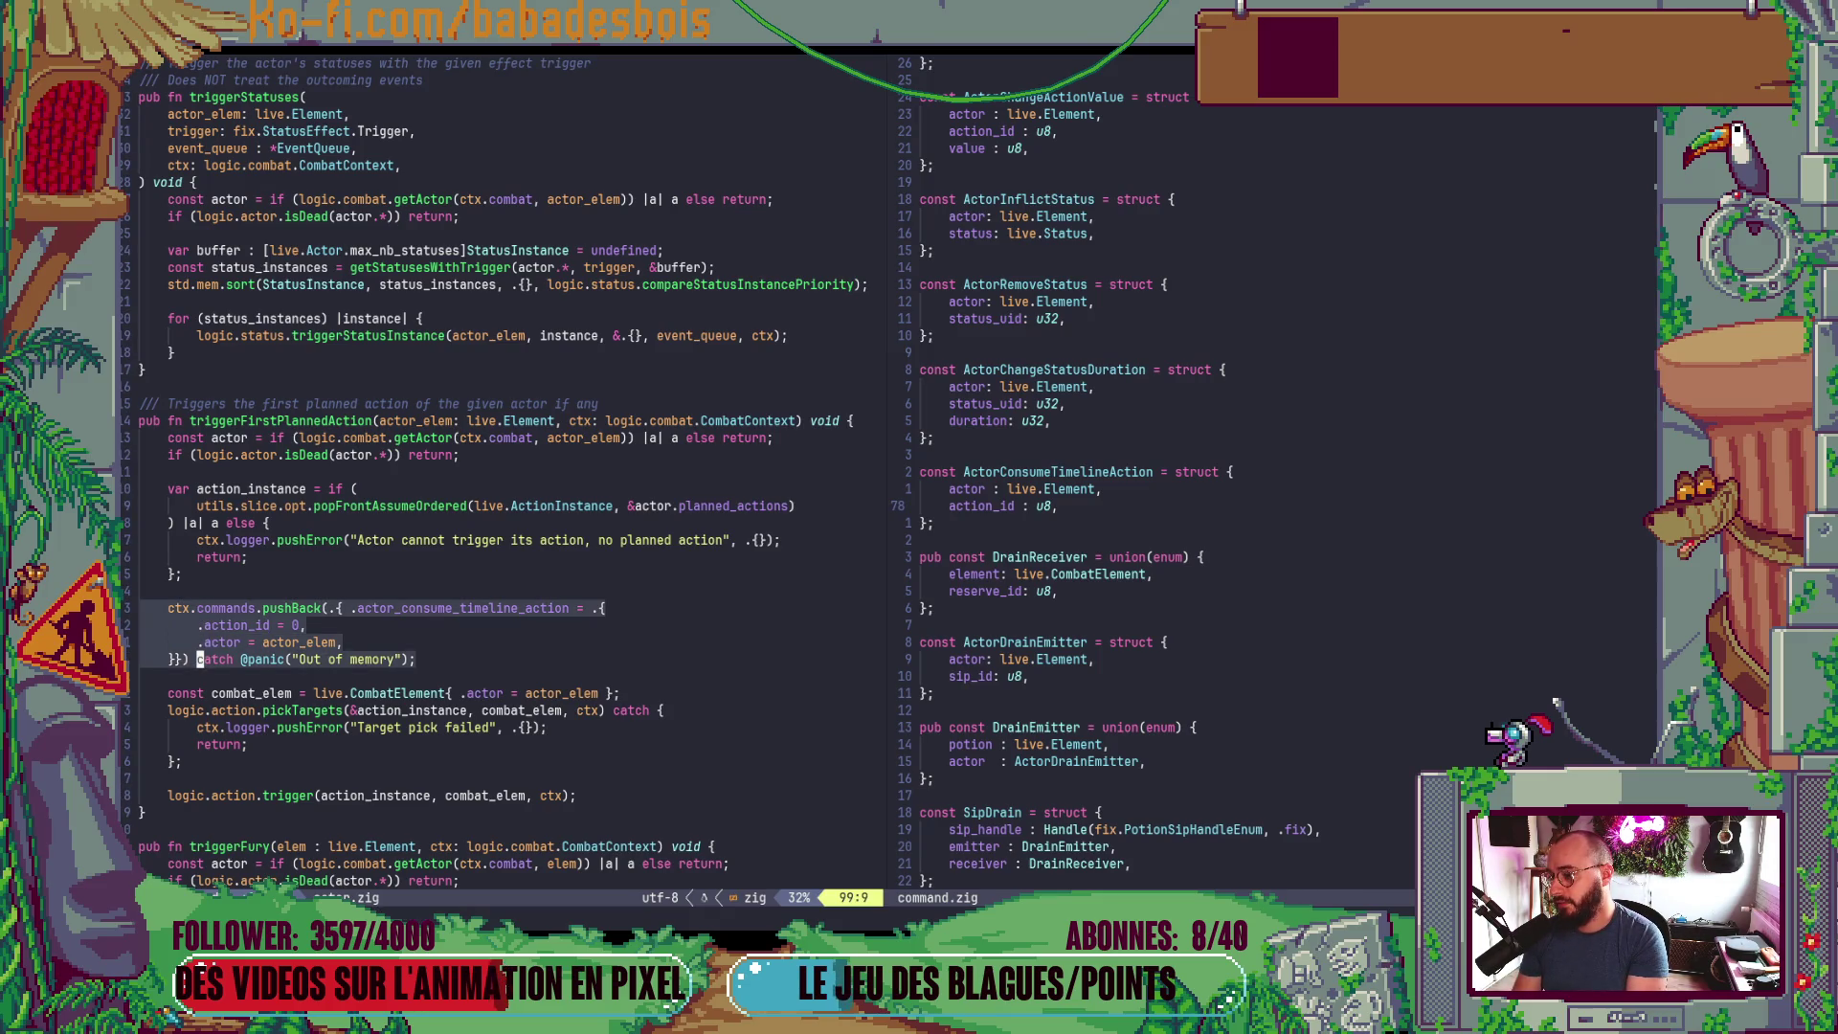
{"action": "key", "text": "j"}
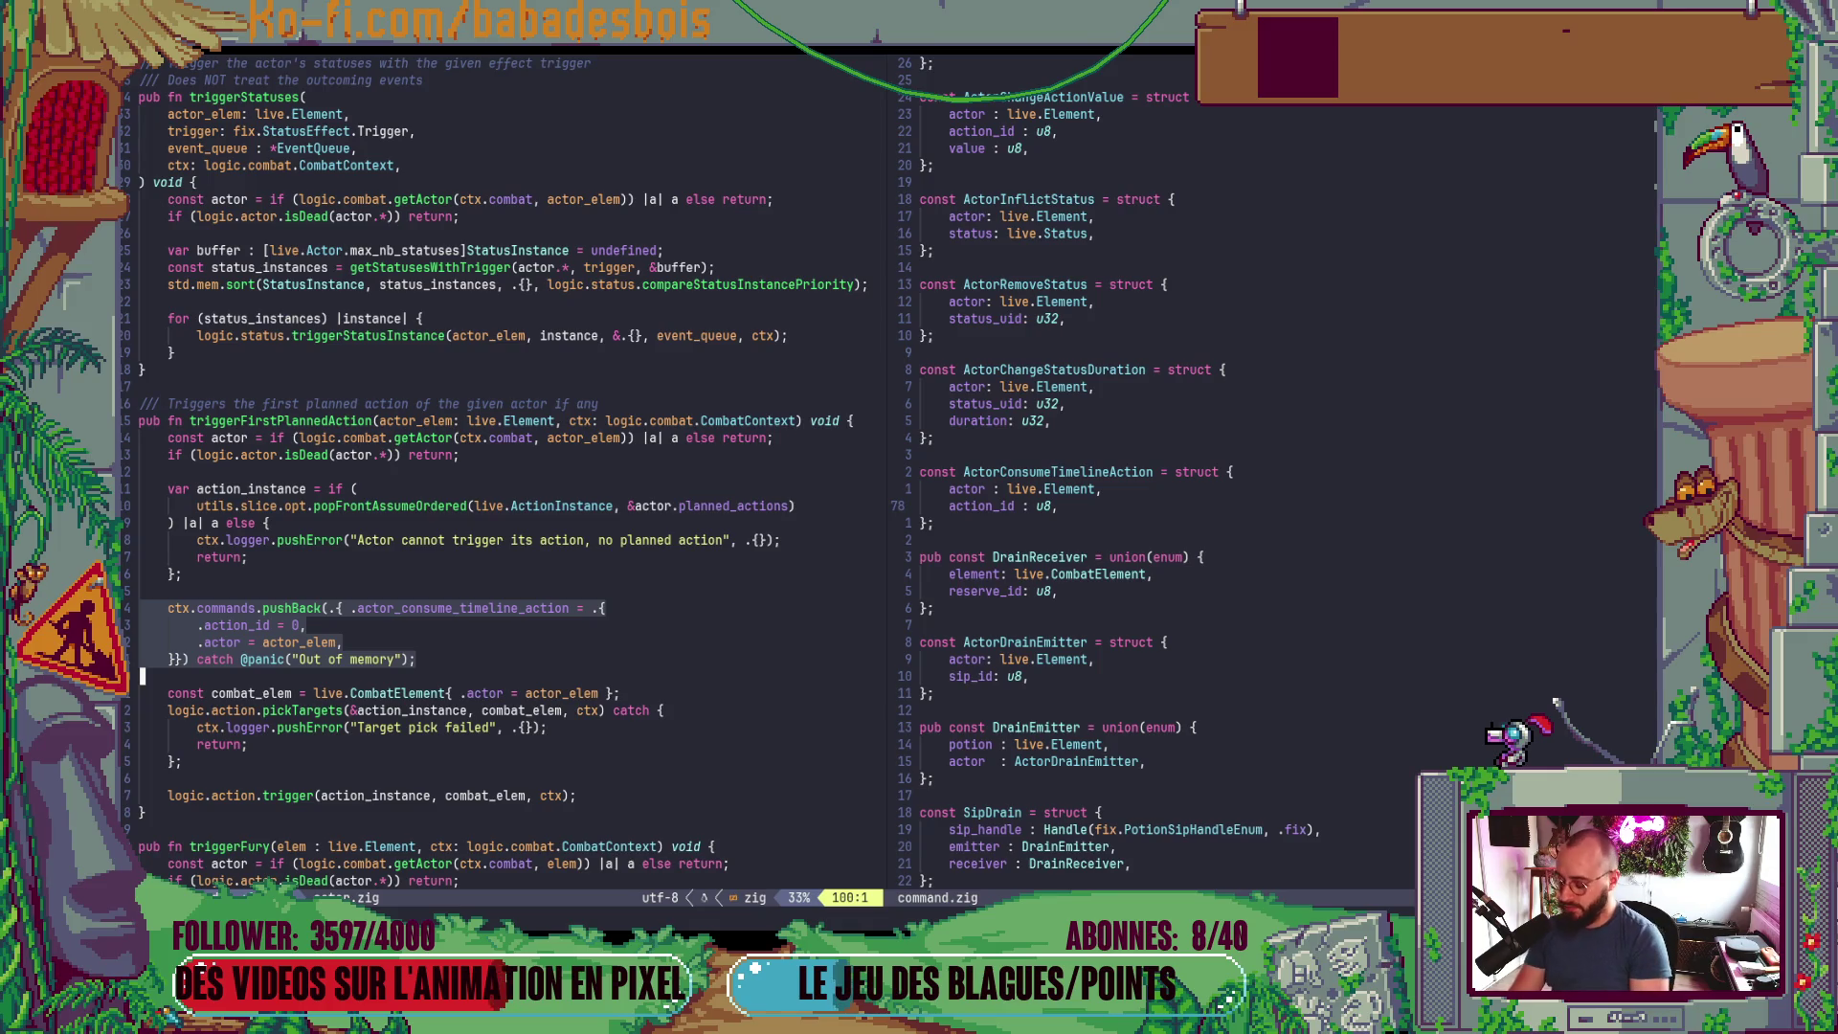
{"action": "key", "text": "alt+Tab"}
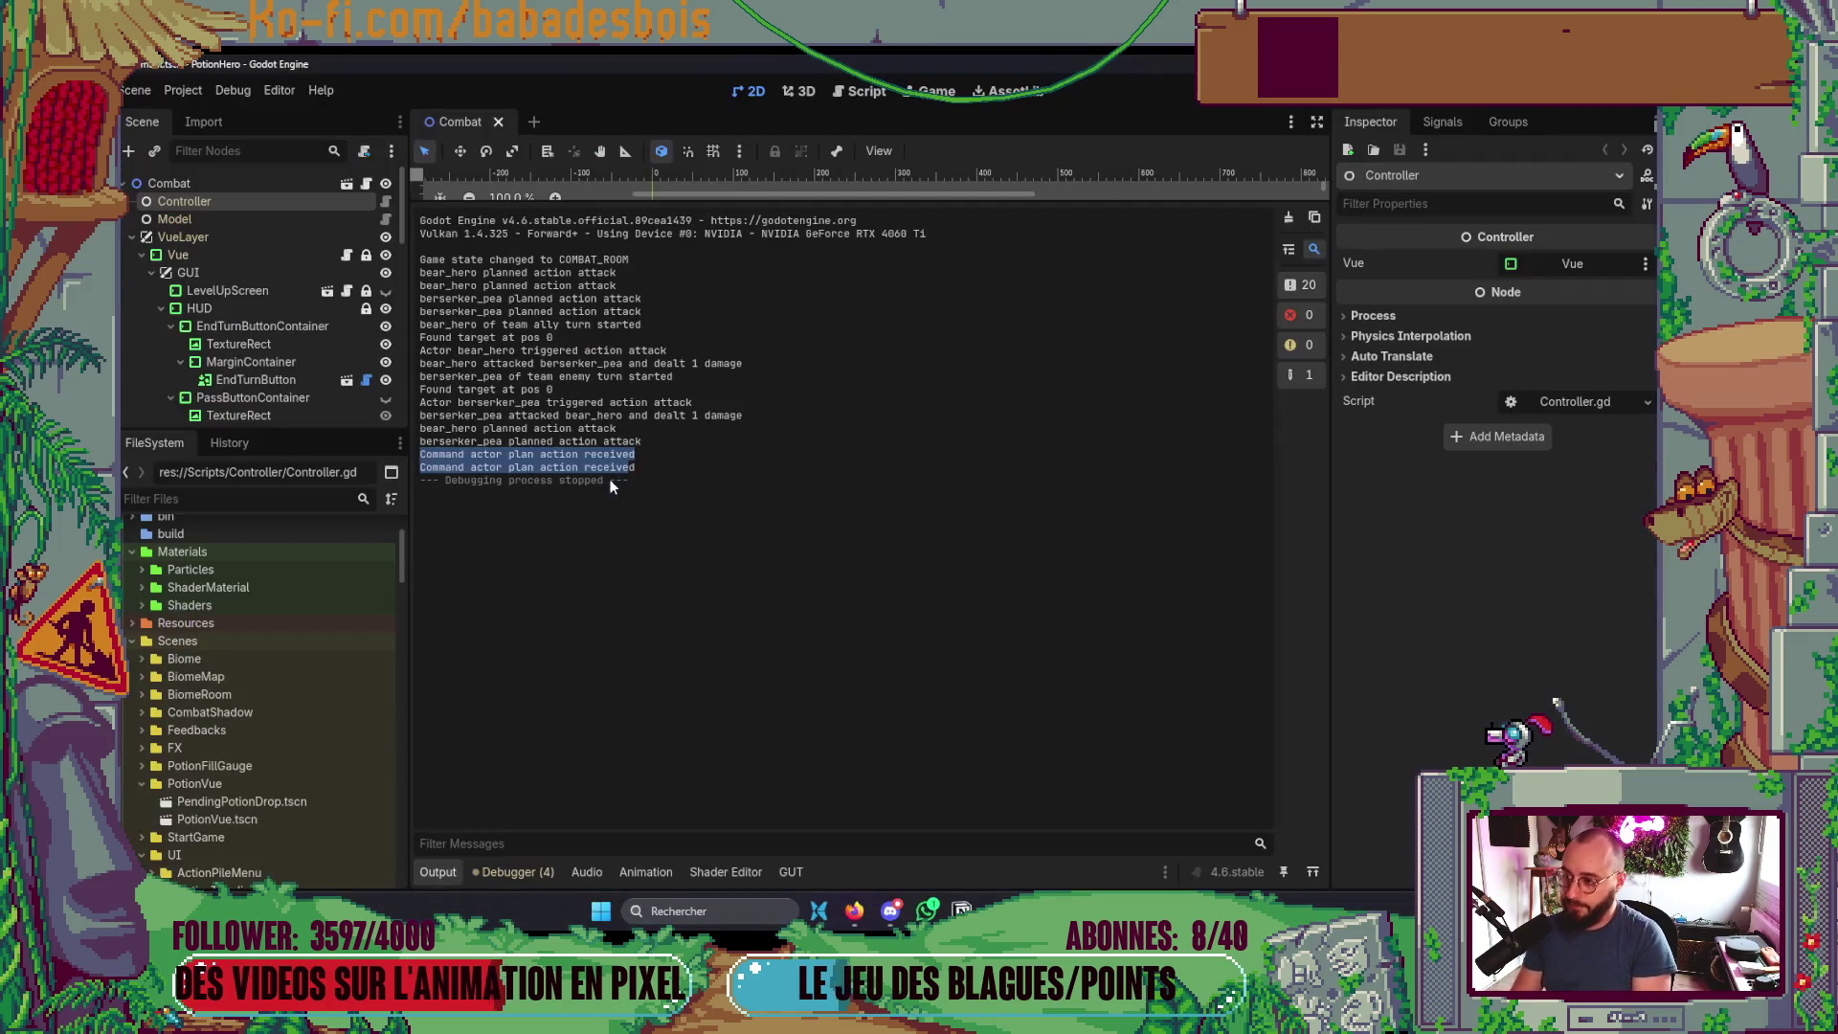
- Run the game, end two combat turns, close it, and save the Combat scene
{"action": "key", "text": "F5"}
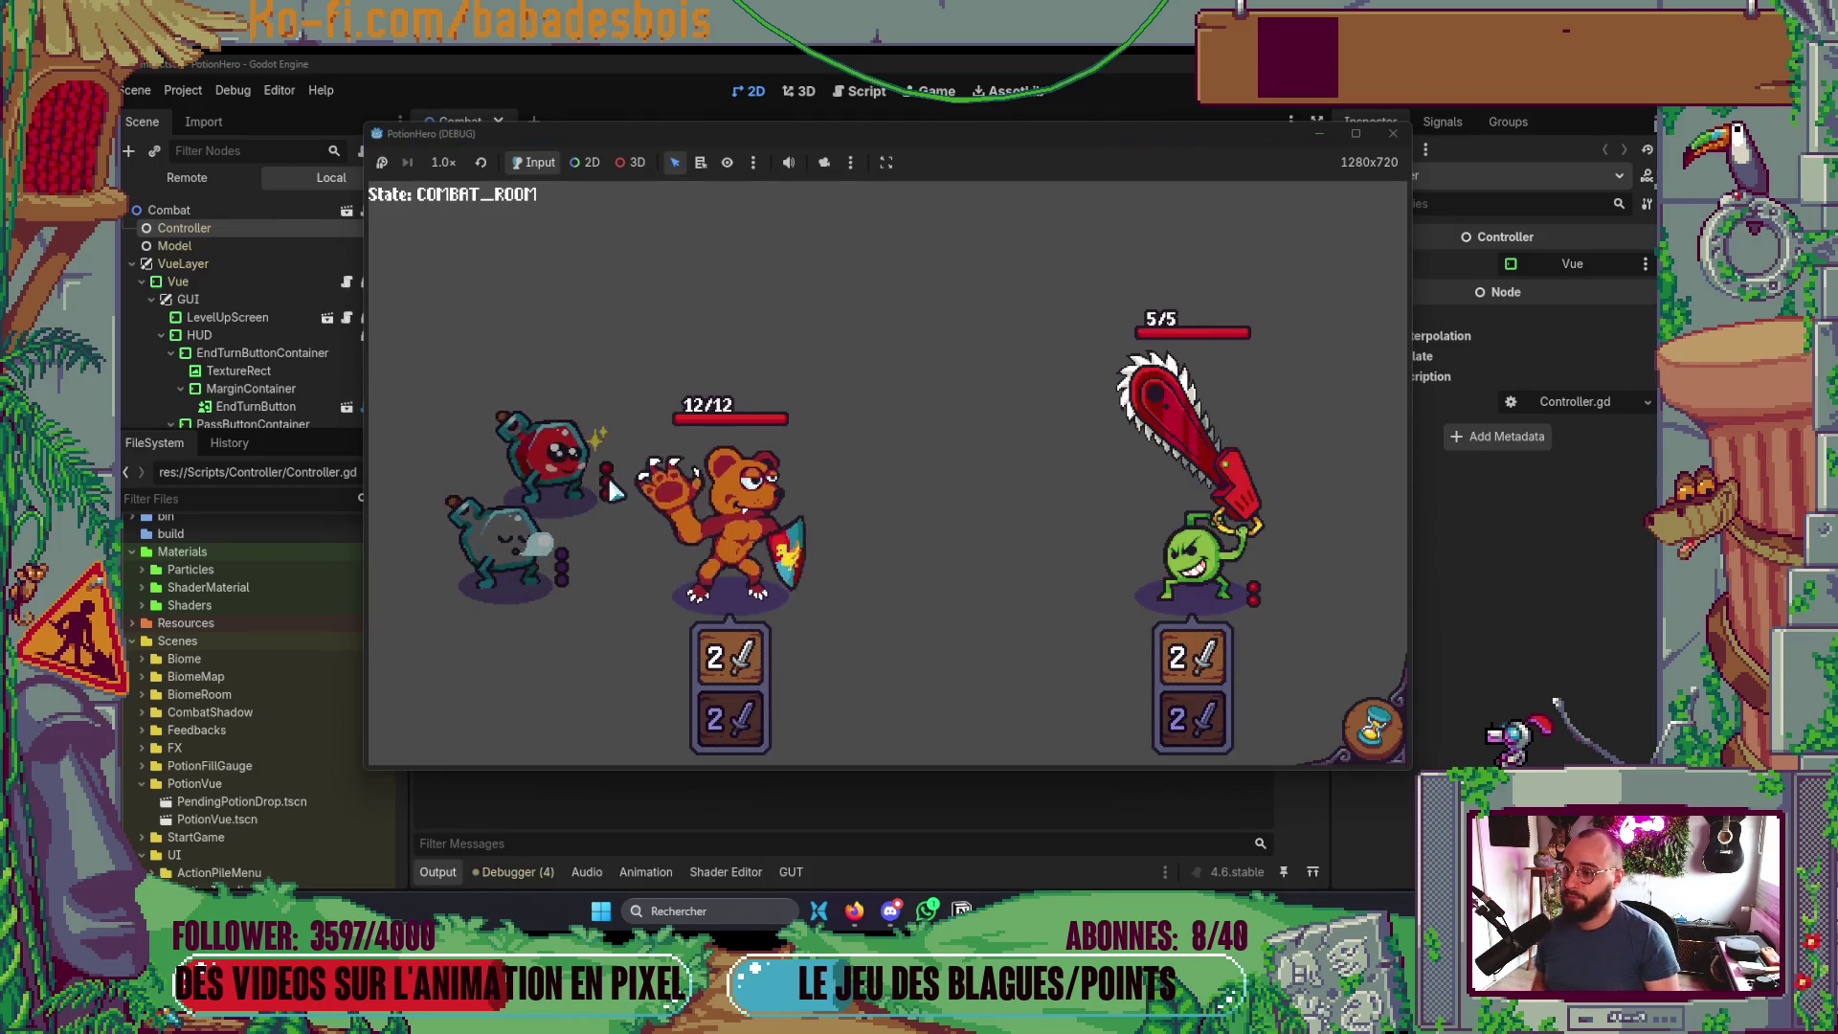
{"action": "left_click", "coordinate": [1376, 729]}
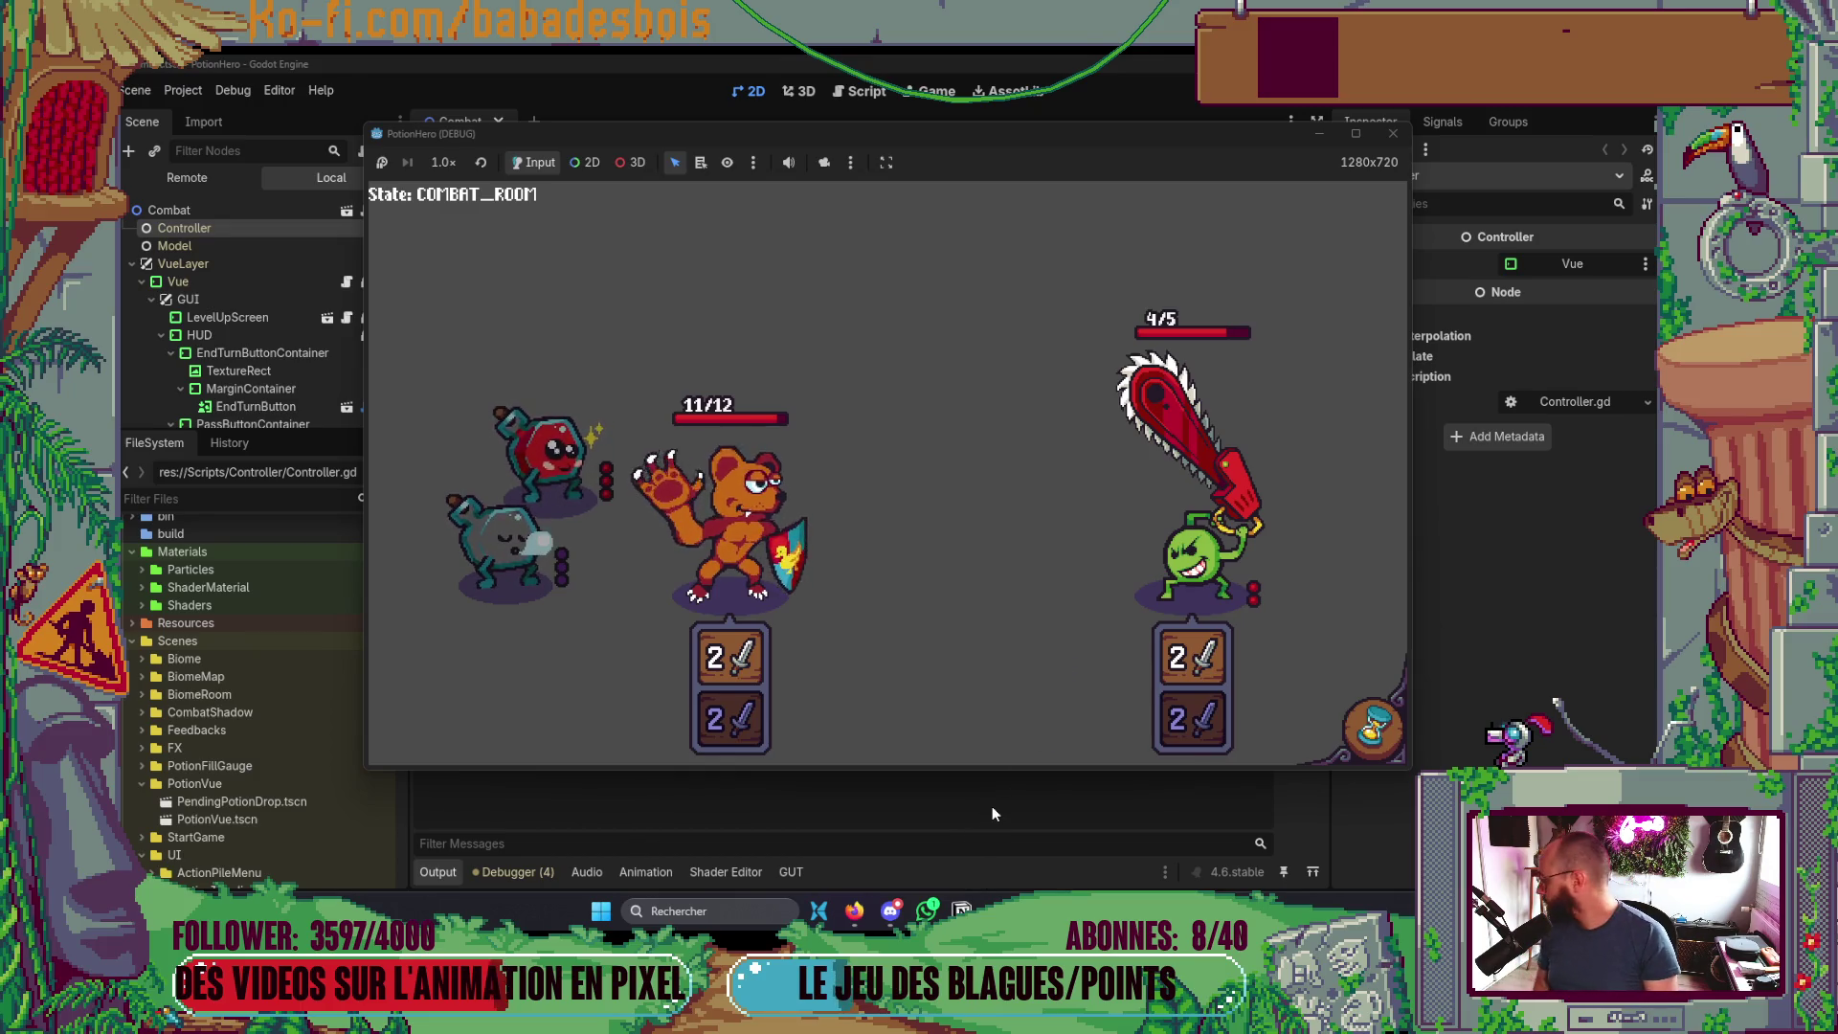
{"action": "left_click", "coordinate": [1358, 739]}
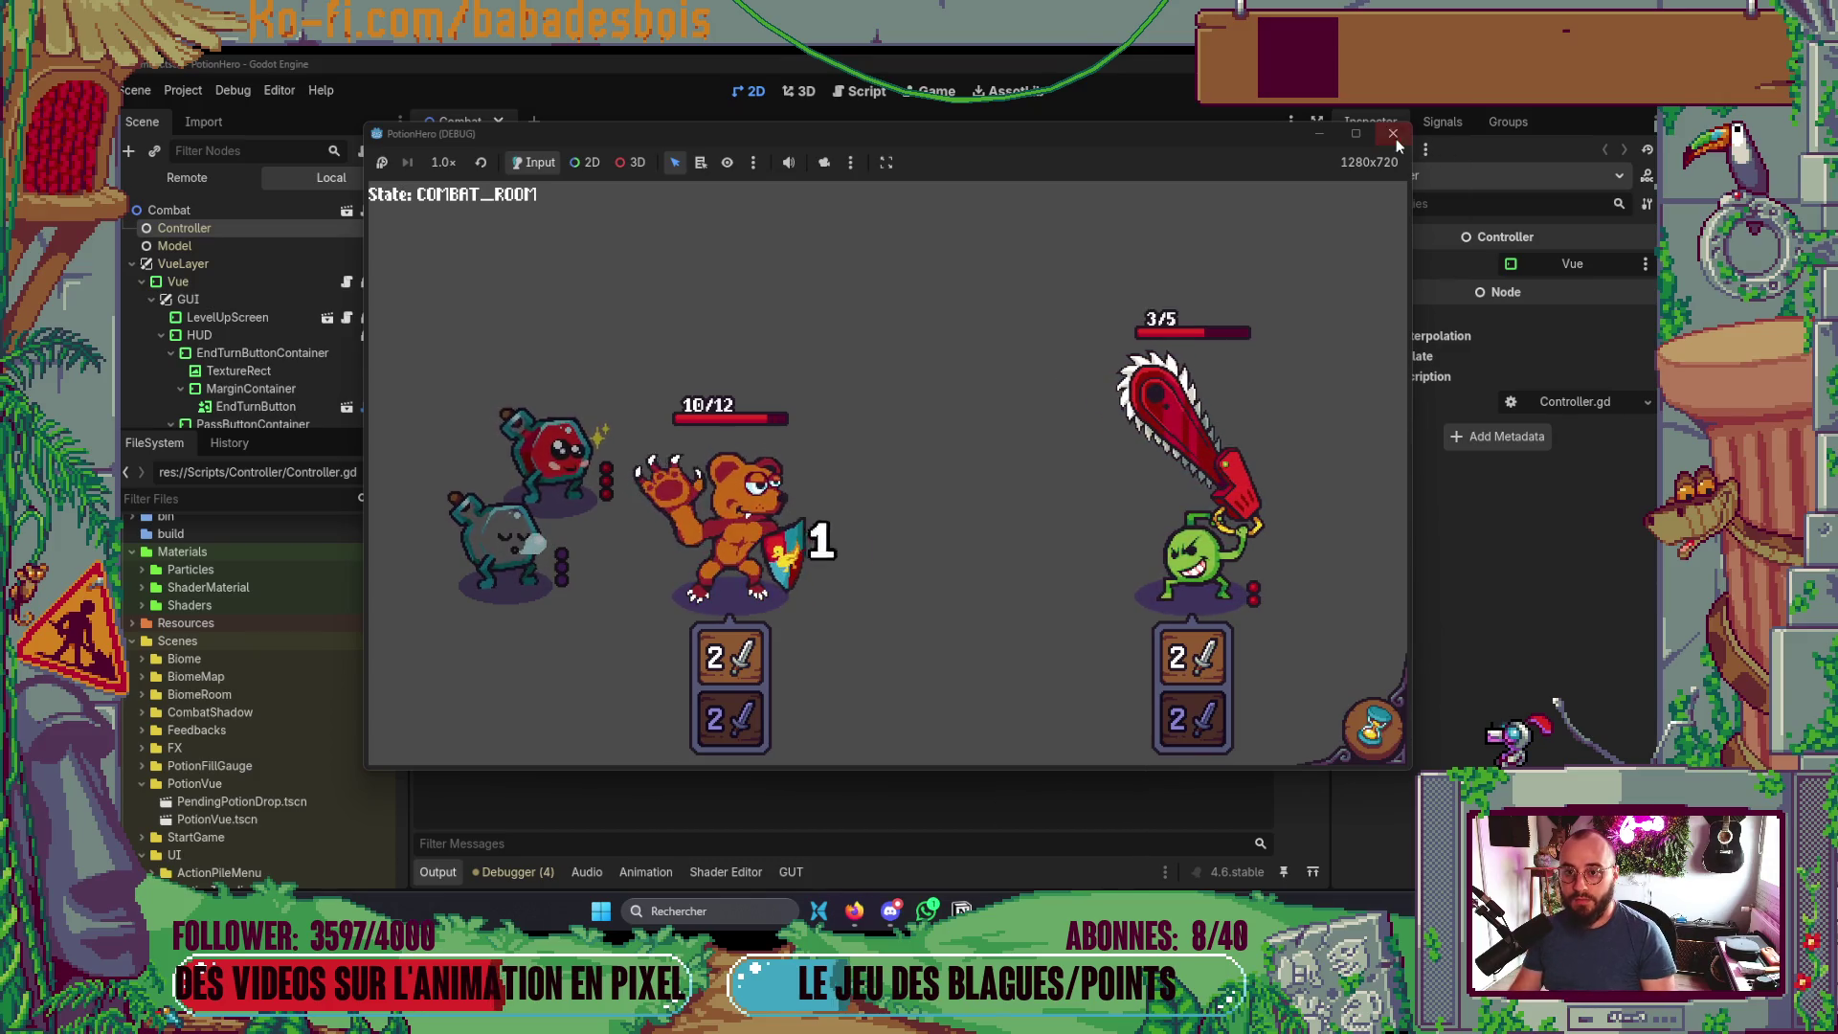
{"action": "left_click", "coordinate": [1394, 135]}
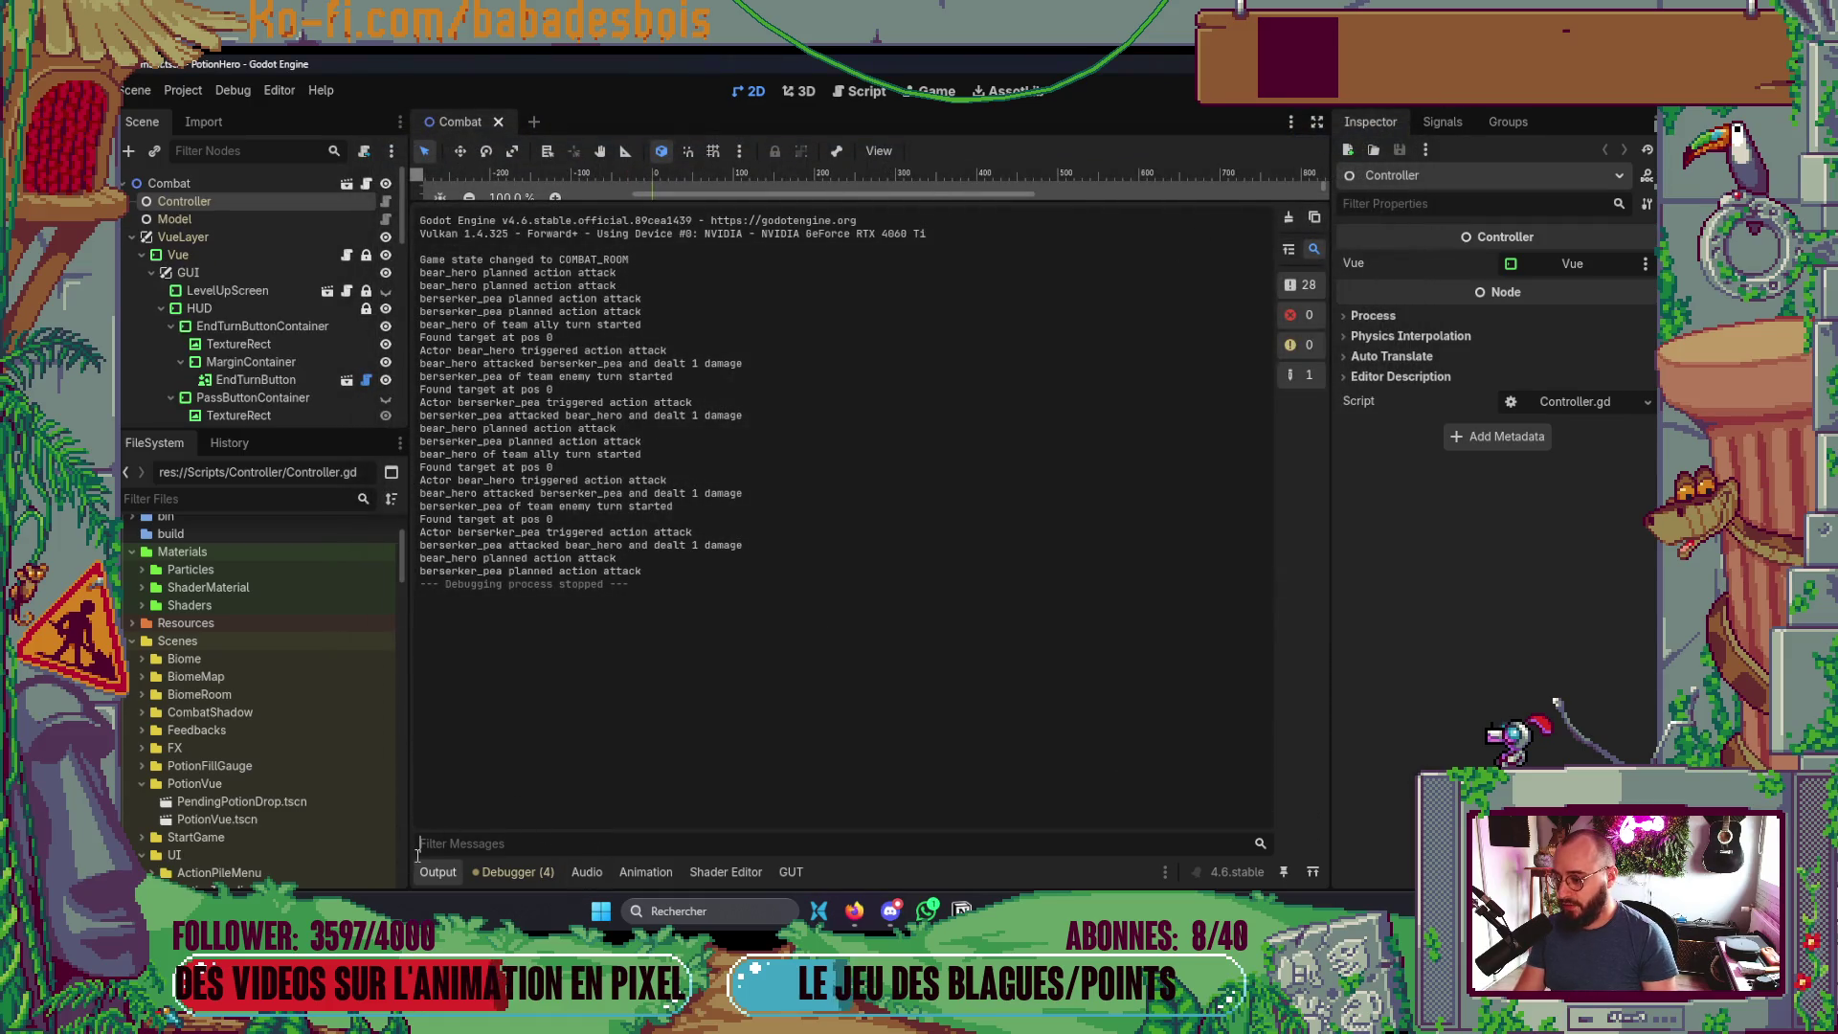
{"action": "left_click", "coordinate": [442, 874]}
{"action": "key", "text": "ctrl+s"}
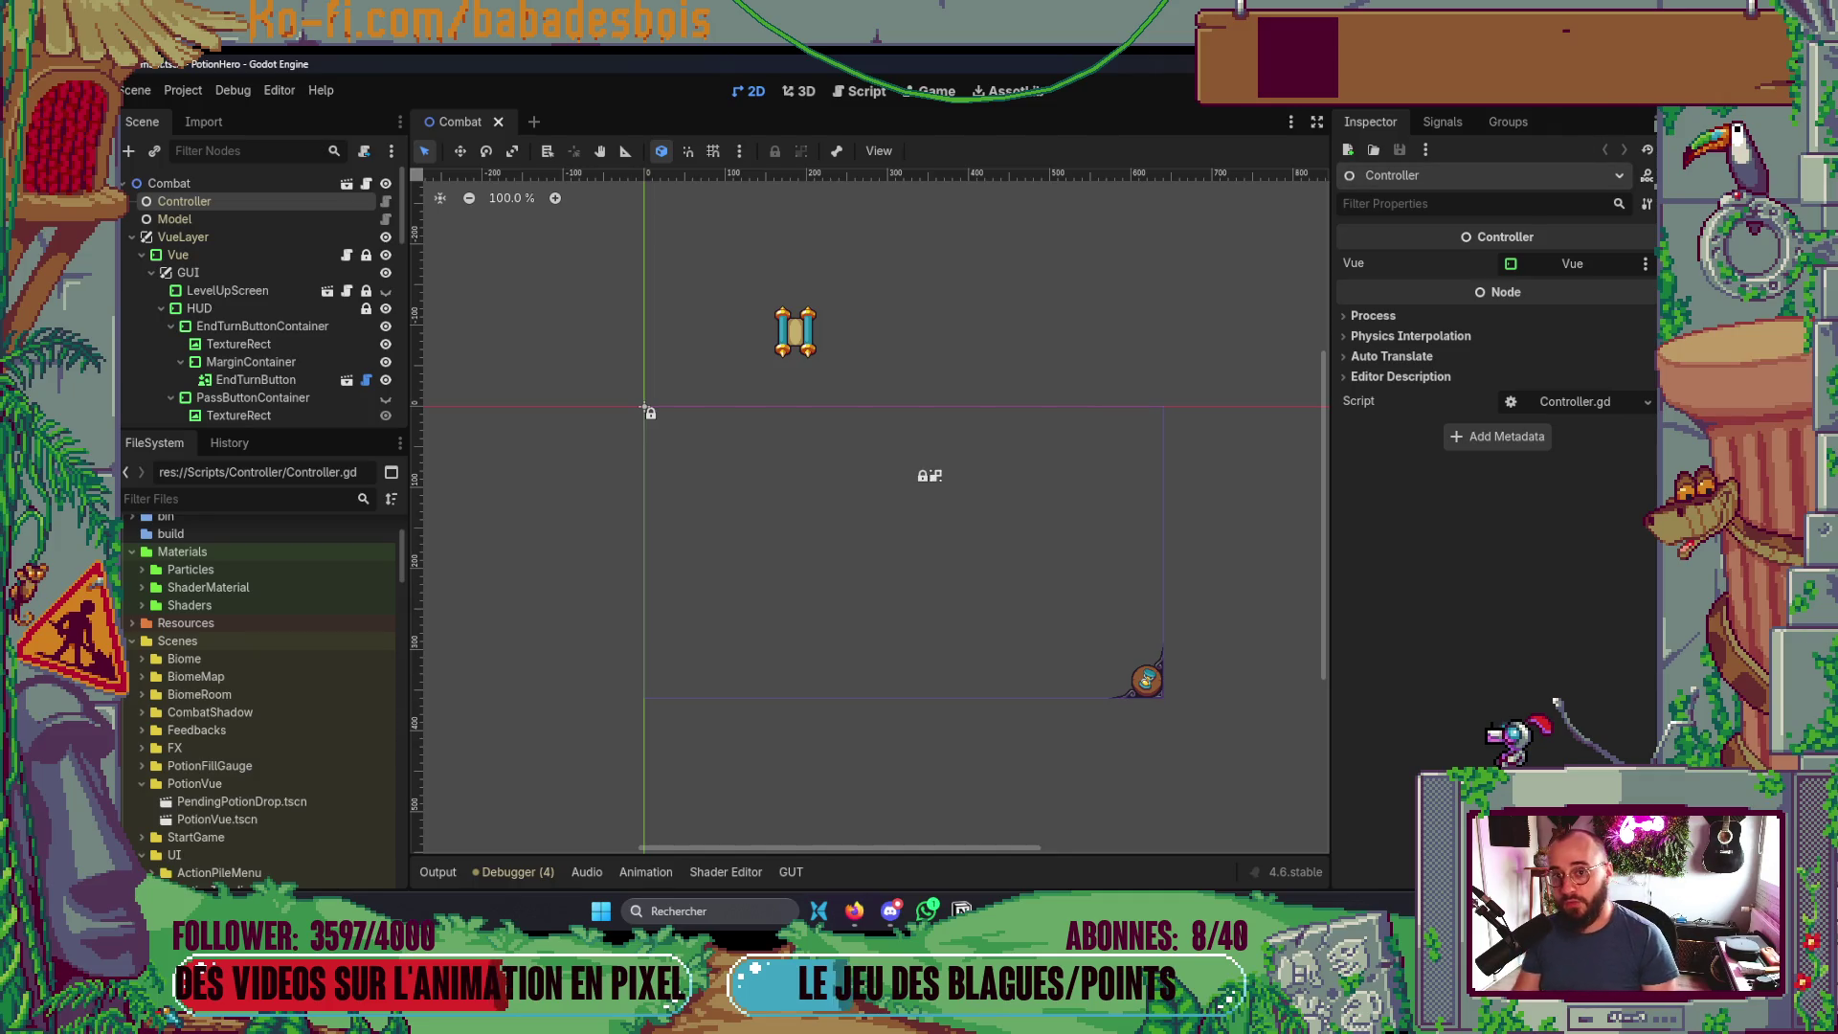
{"action": "key", "text": "alt+Tab"}
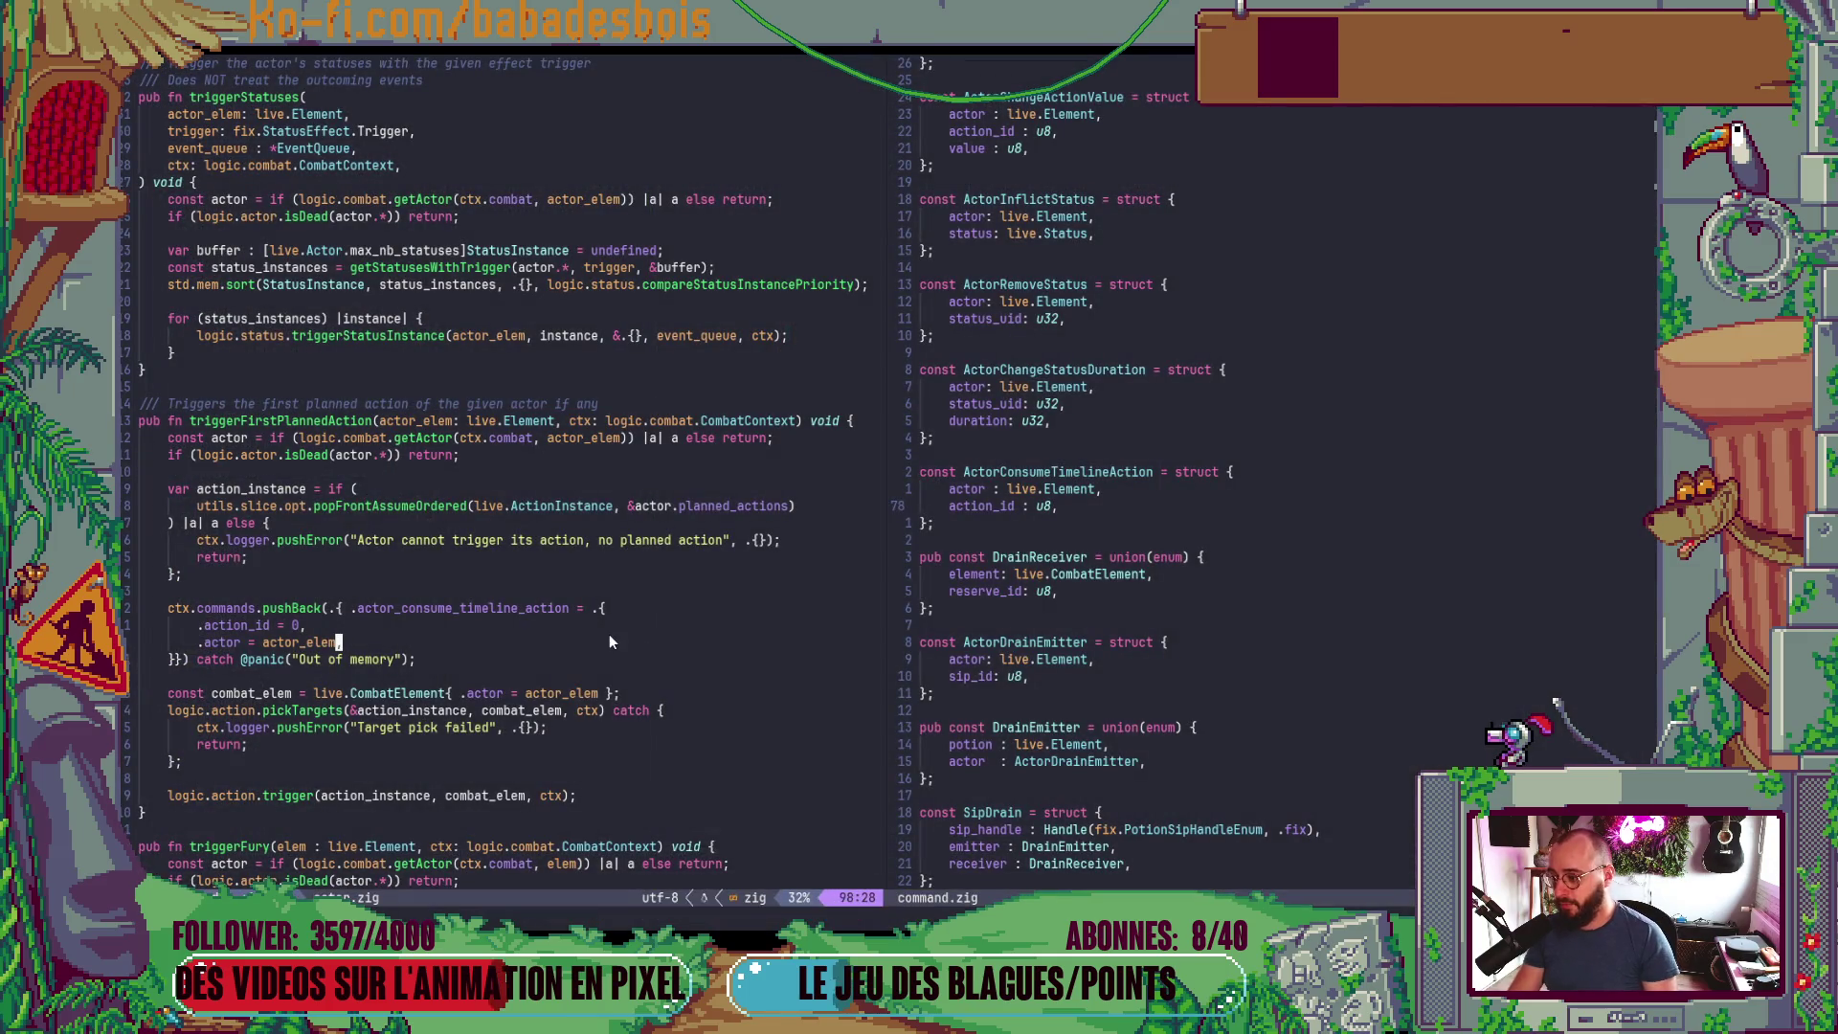
- Run zig build in a terminal split below the code
{"action": "key", "text": "ctrl+shift+z"}
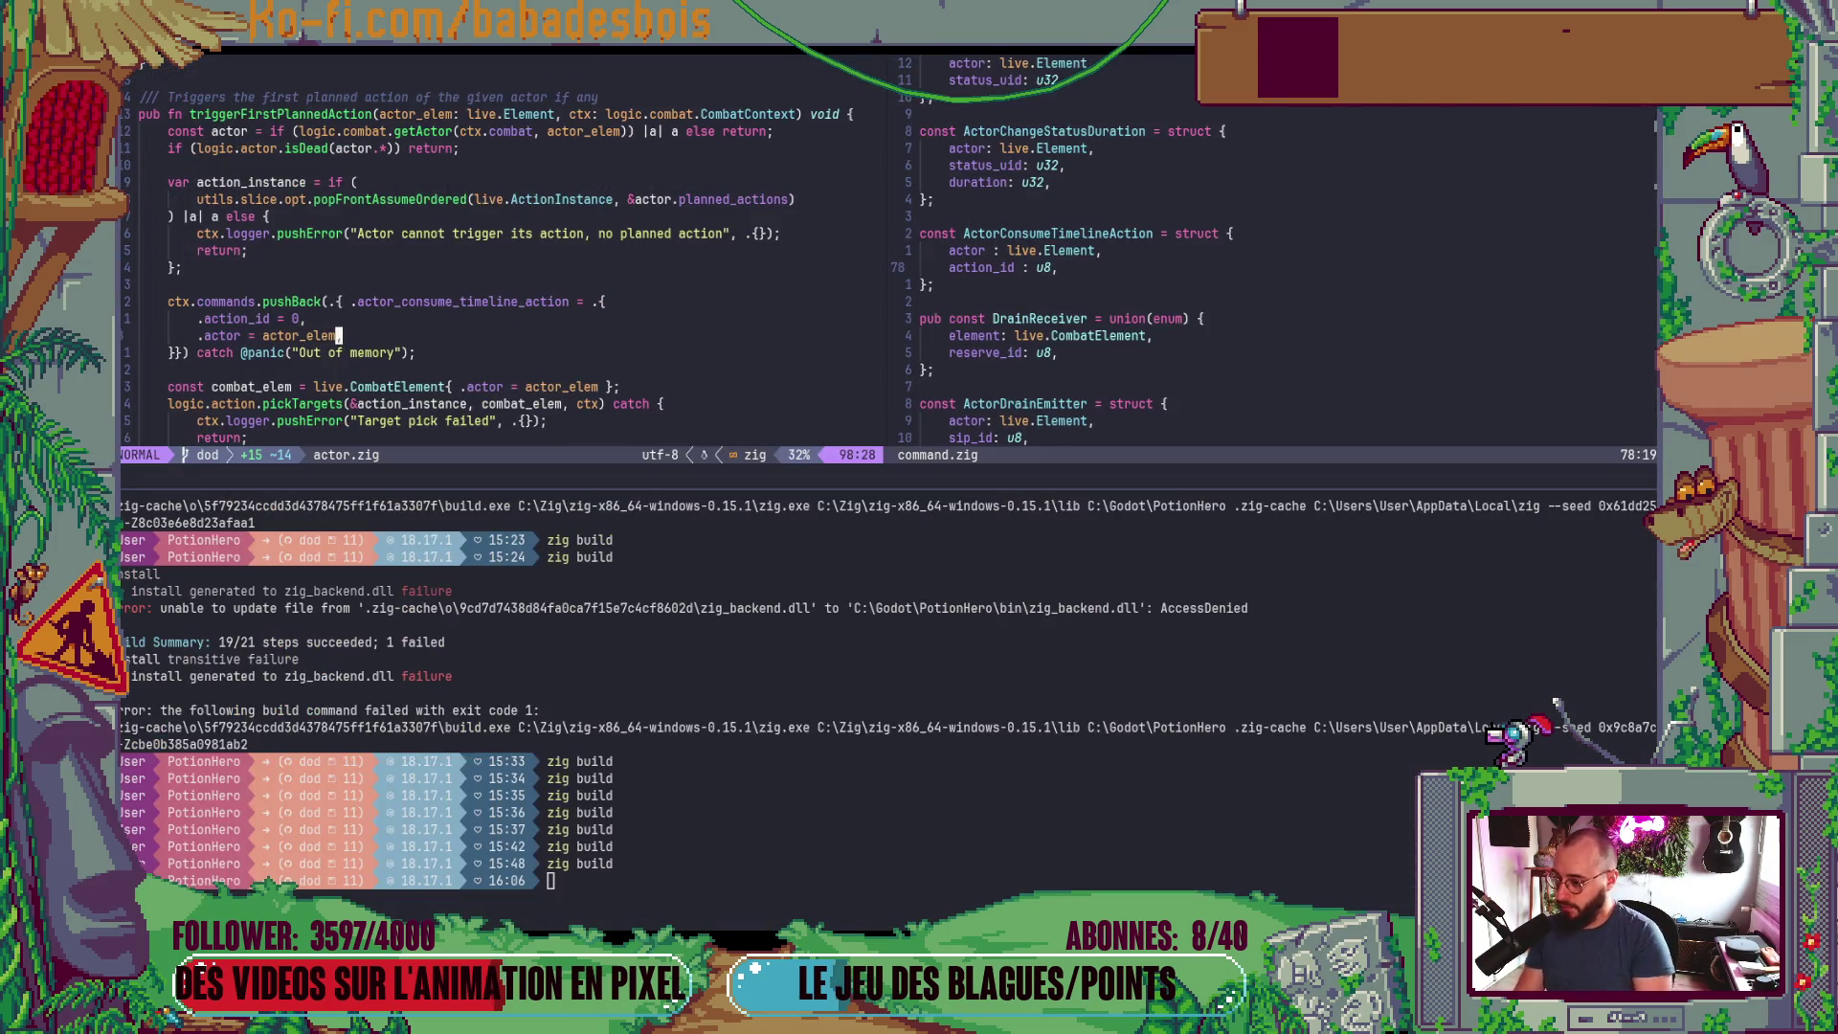
{"action": "type", "text": "zig build"}
{"action": "key", "text": "Return"}
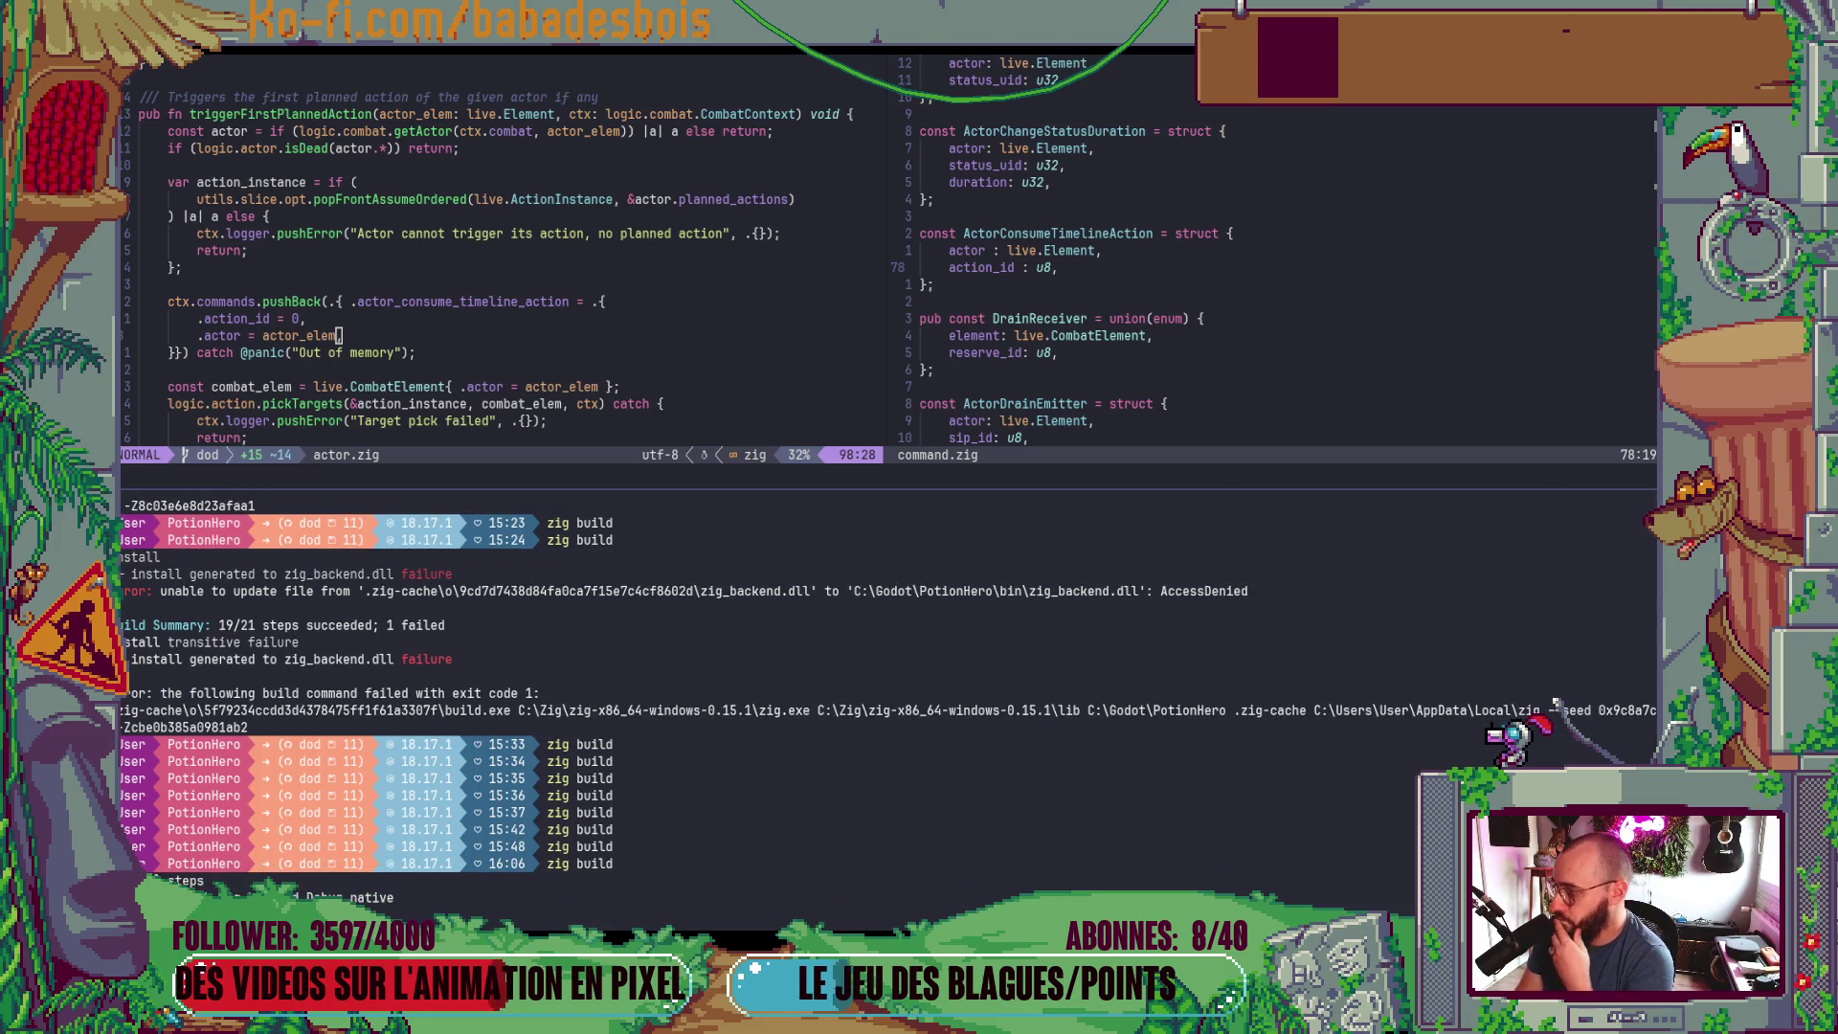
{"action": "key", "text": "alt+Tab"}
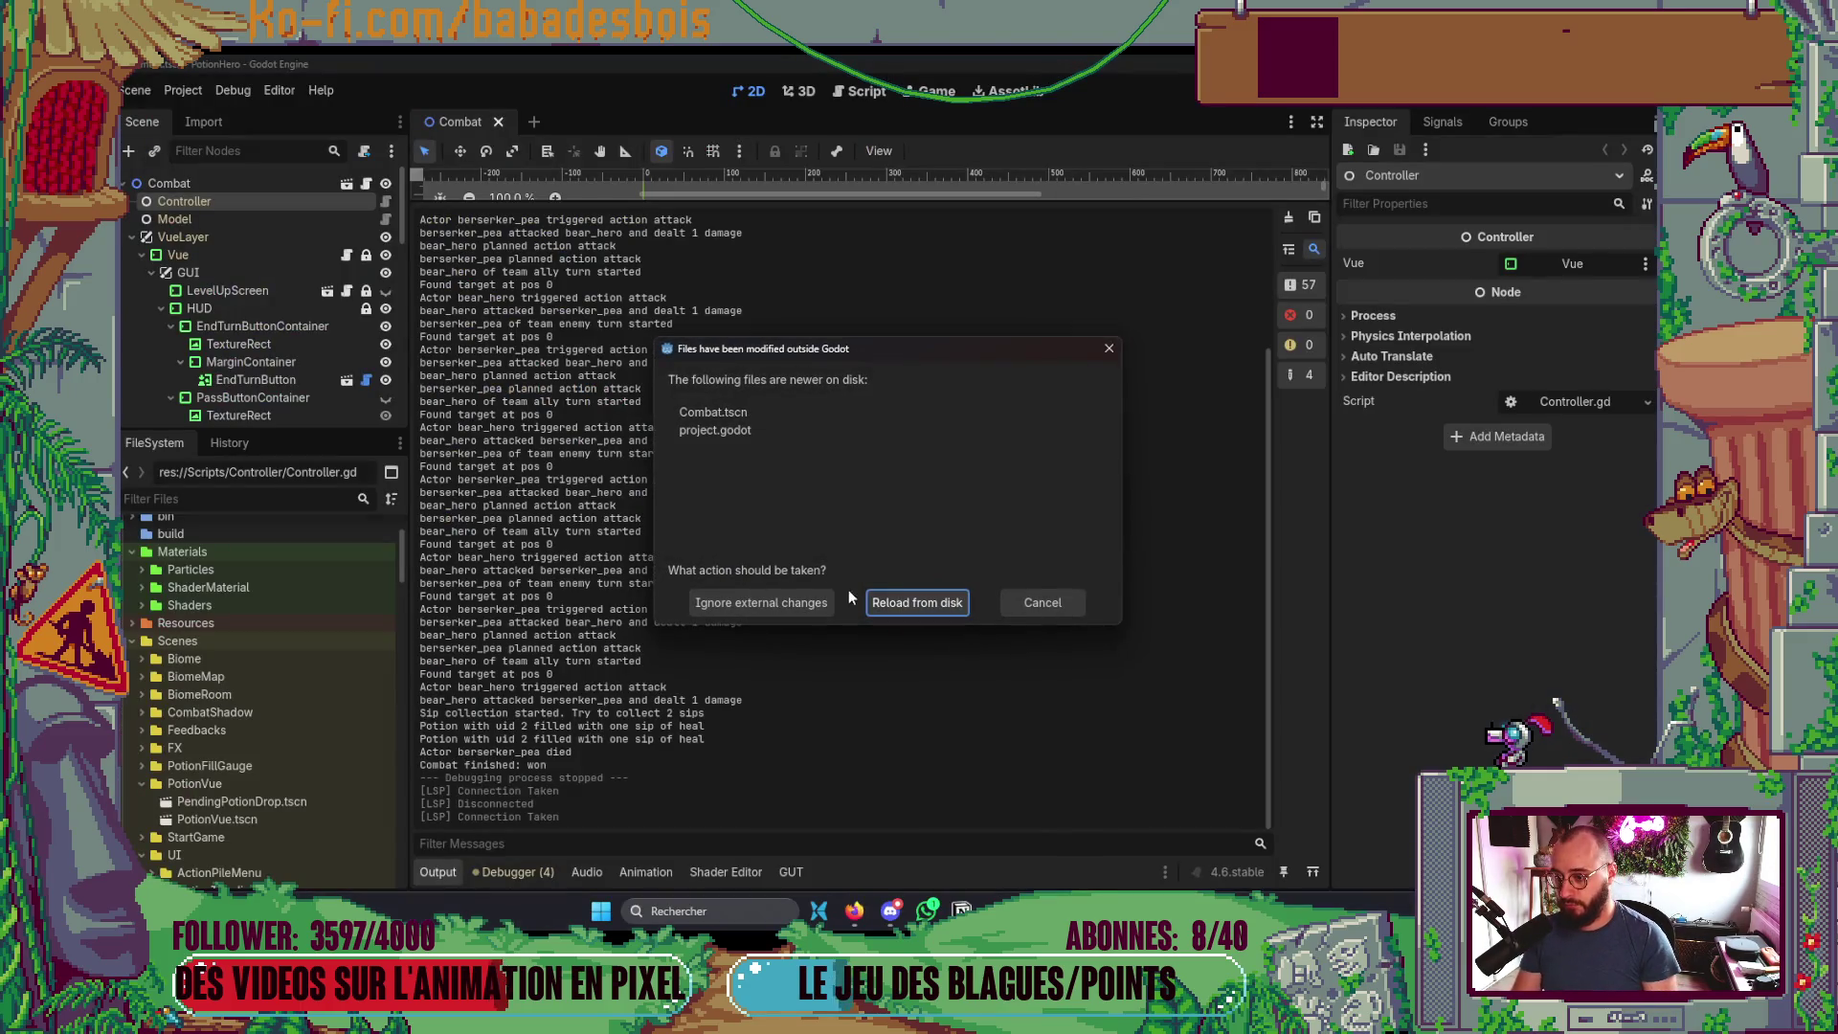
- Reload Combat.tscn and project.godot from disk and save the scene
{"action": "left_click", "coordinate": [900, 598]}
{"action": "left_click", "coordinate": [442, 872]}
{"action": "key", "text": "ctrl+s"}
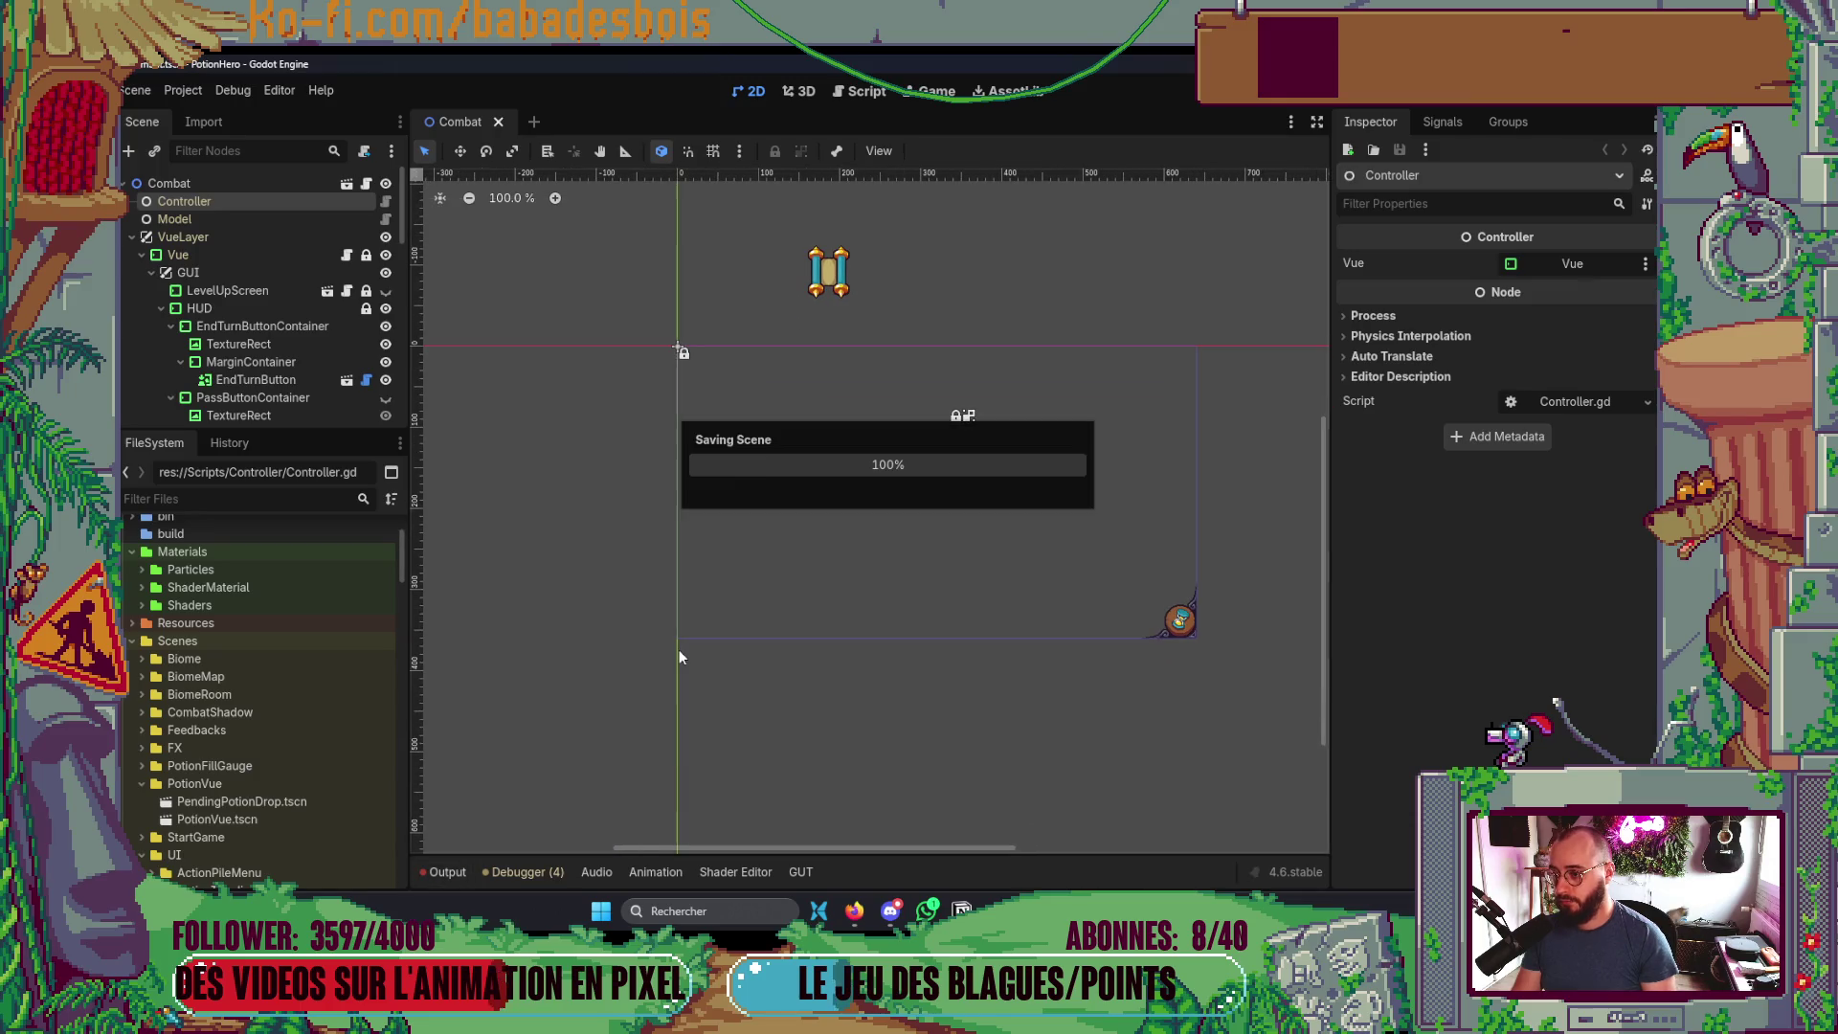
- Re-run the game, end a turn, and inspect the null entry in new_actions
{"action": "key", "text": "F5"}
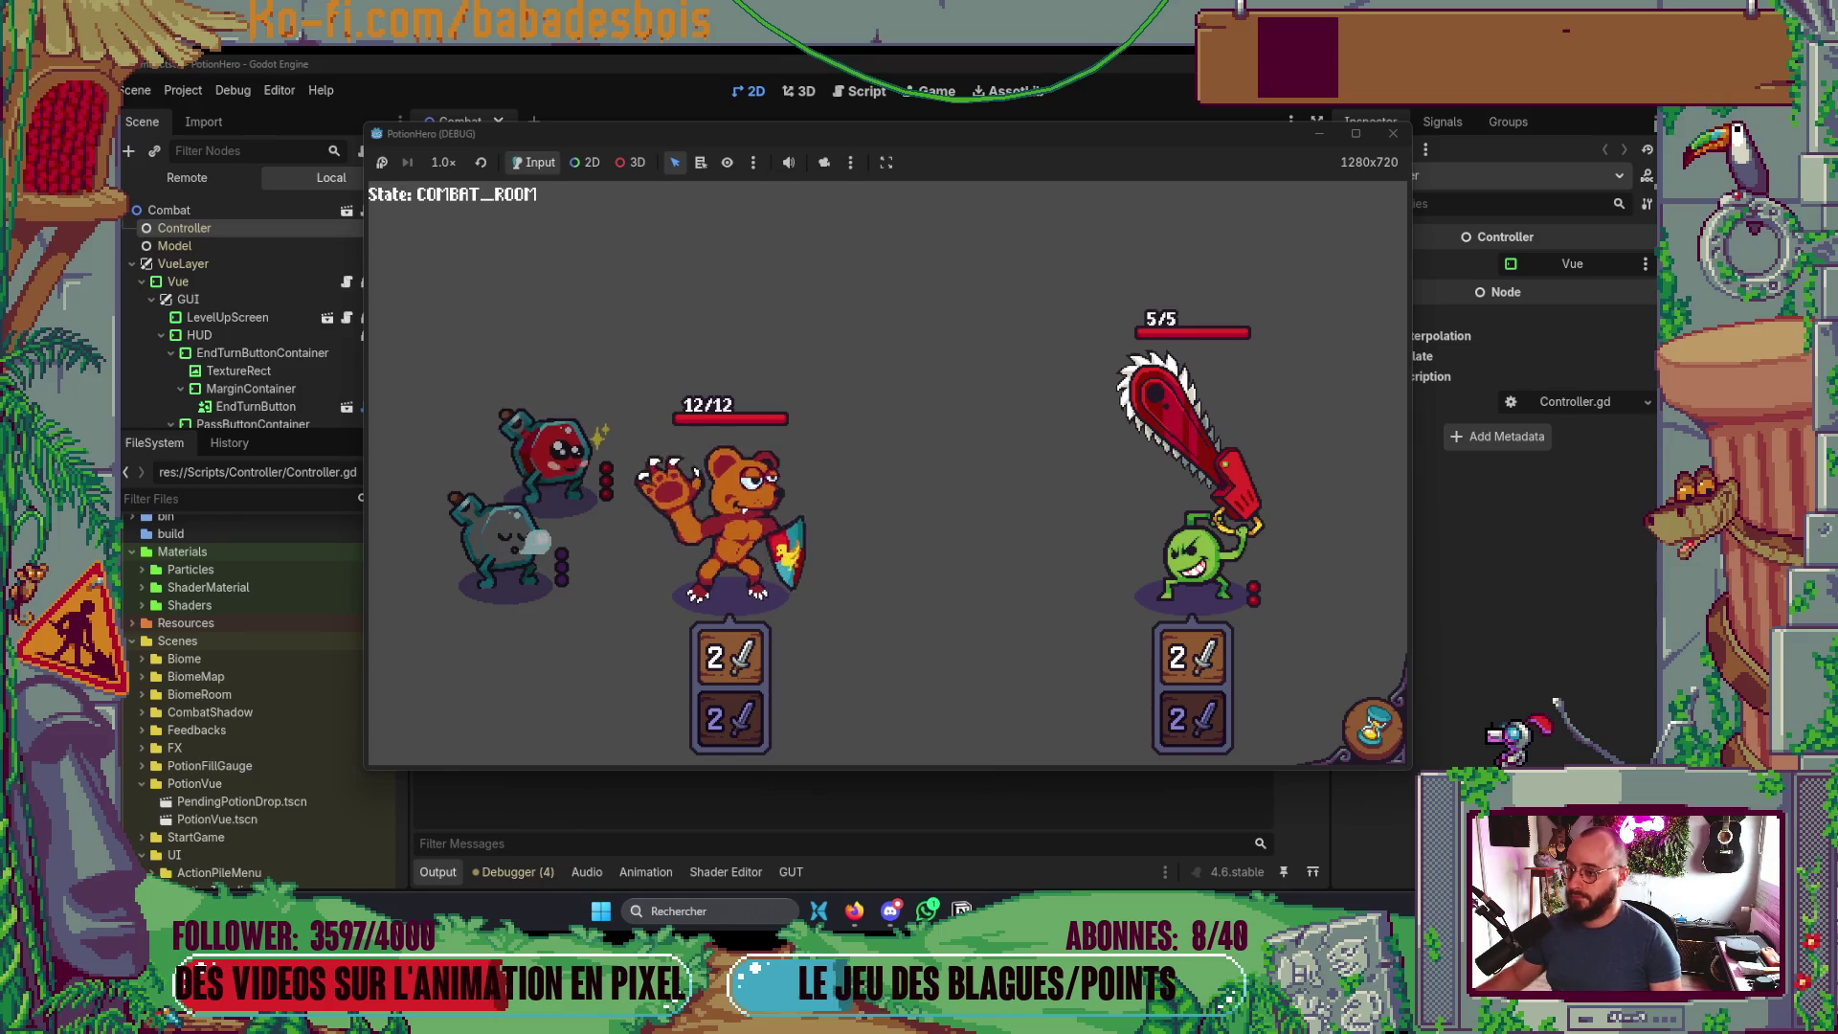
{"action": "left_click", "coordinate": [1370, 733]}
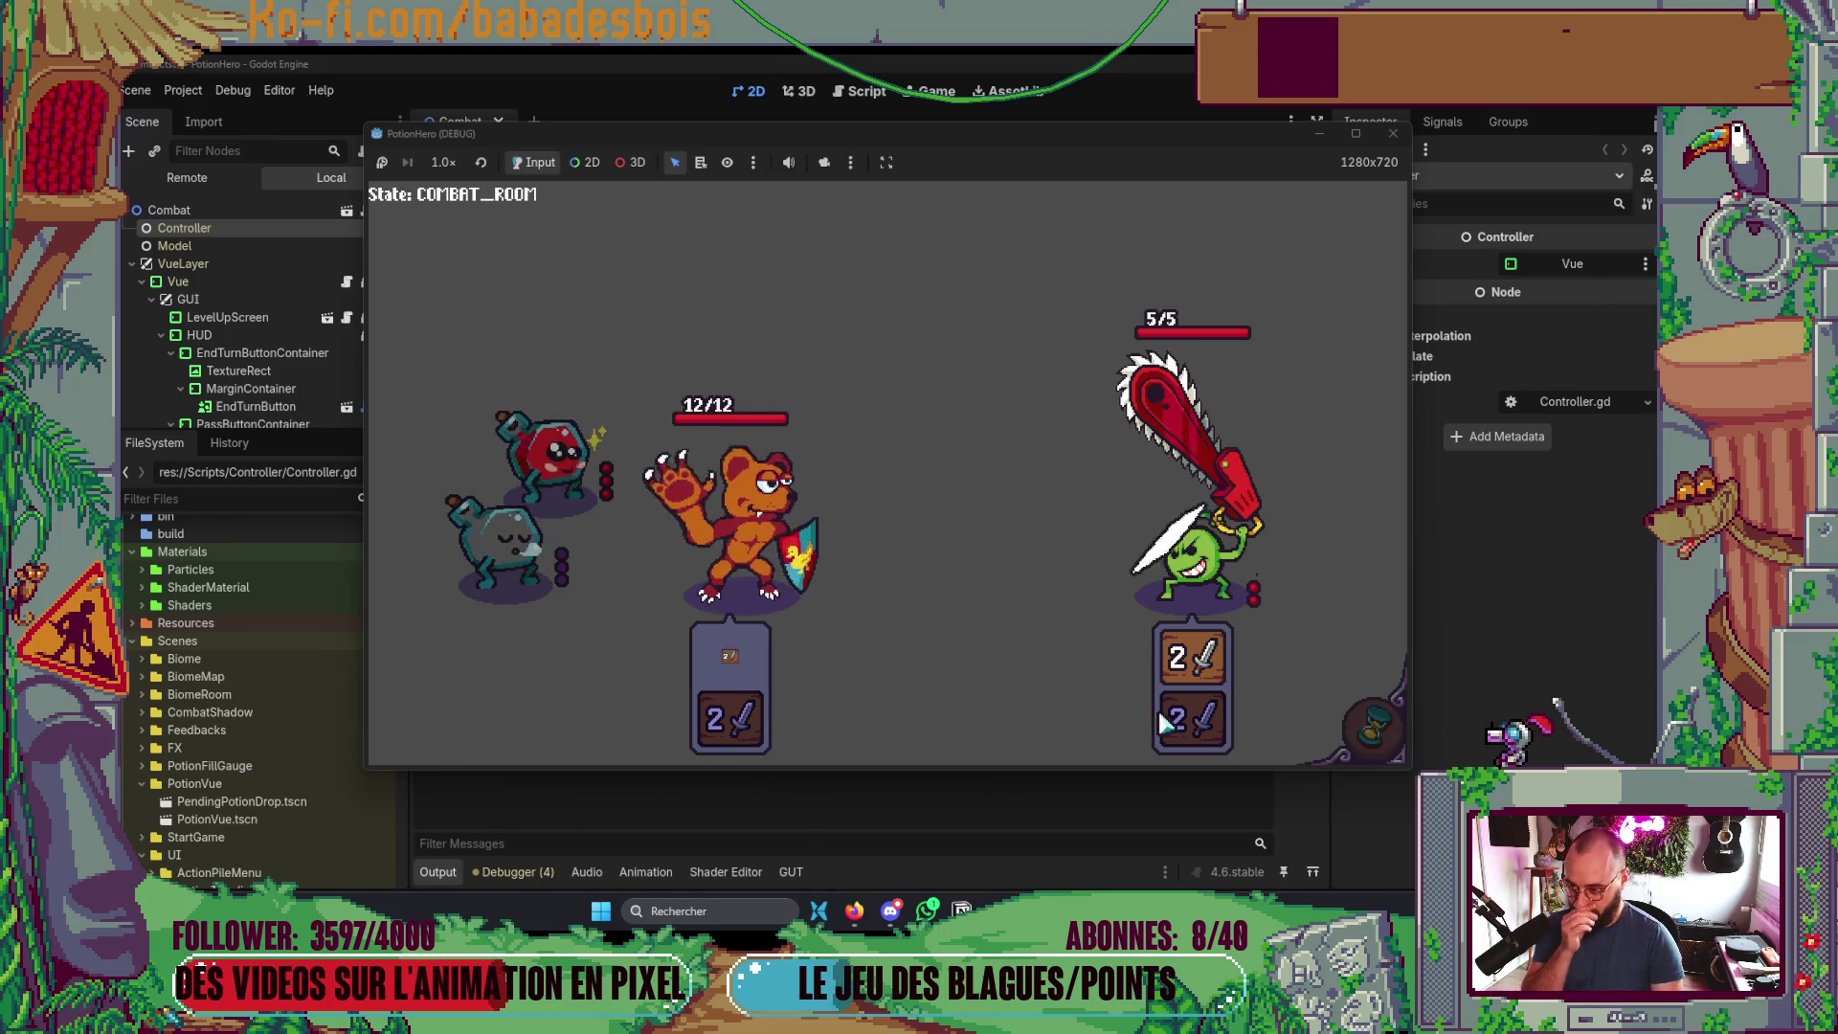
{"action": "scroll", "coordinate": [849, 395], "scroll_direction": "up", "scroll_amount": 4}
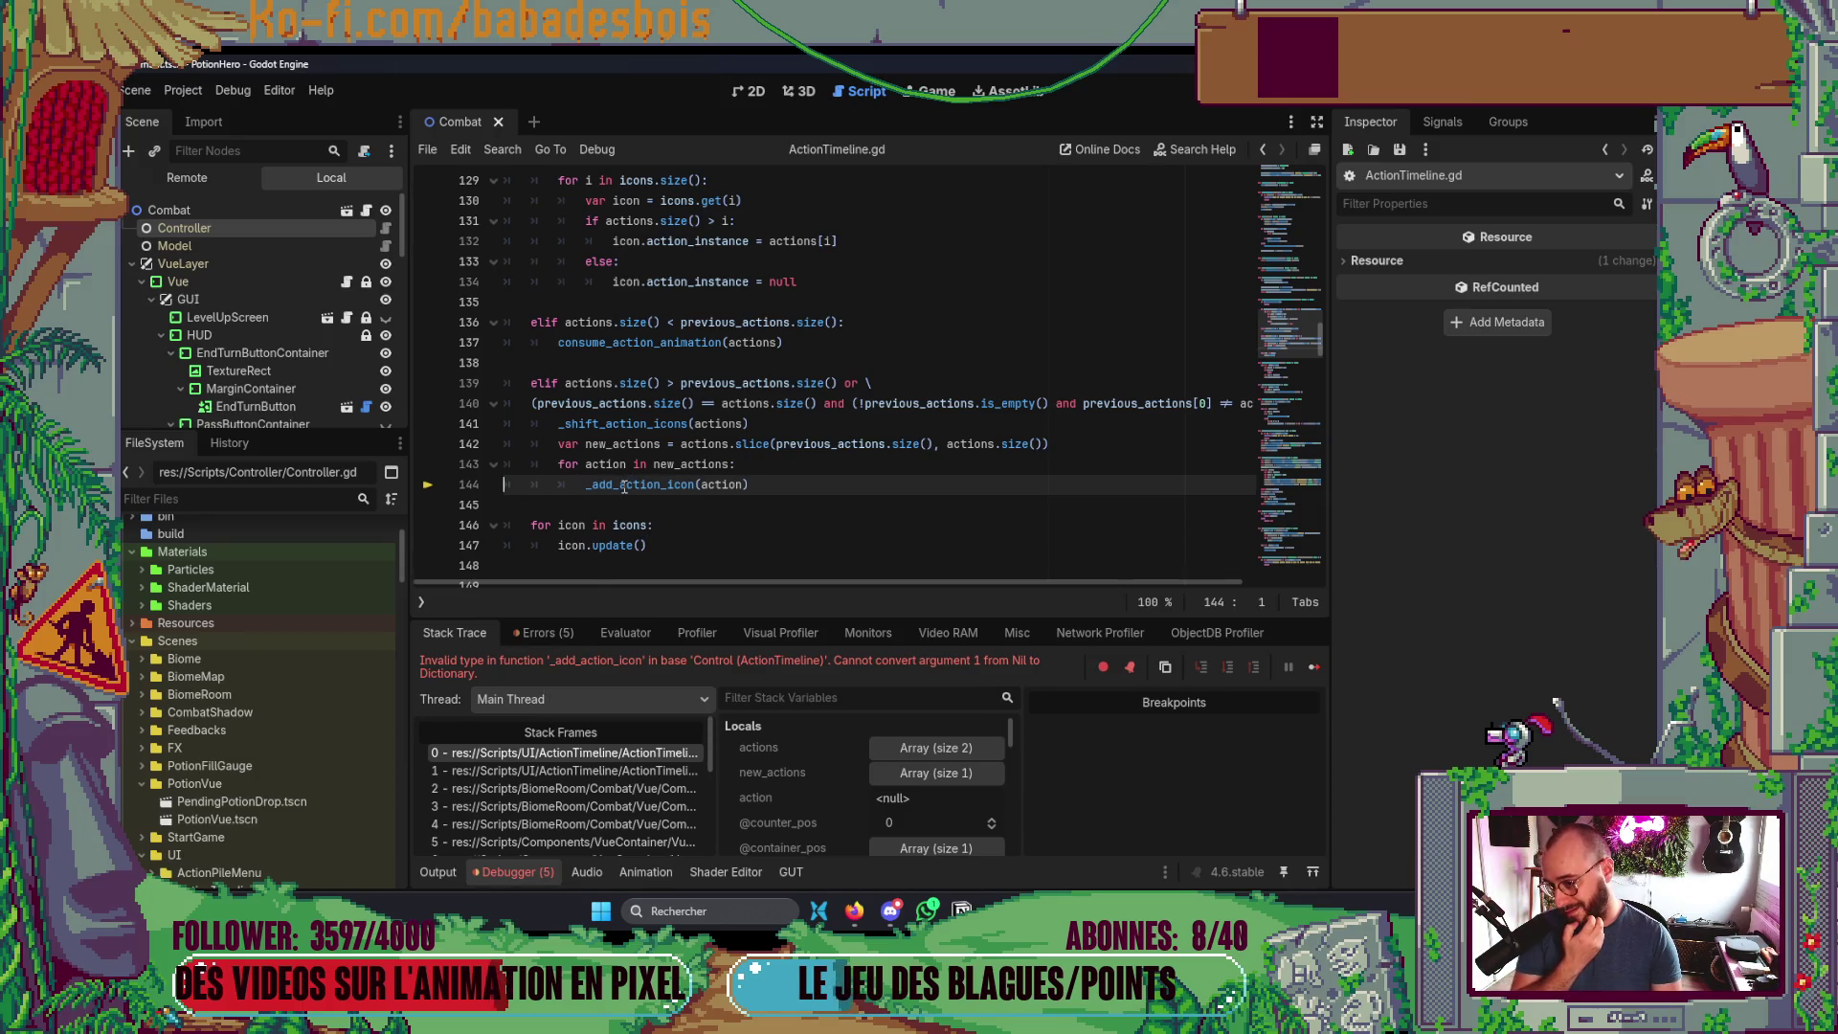
{"action": "mouse_move", "coordinate": [623, 487]}
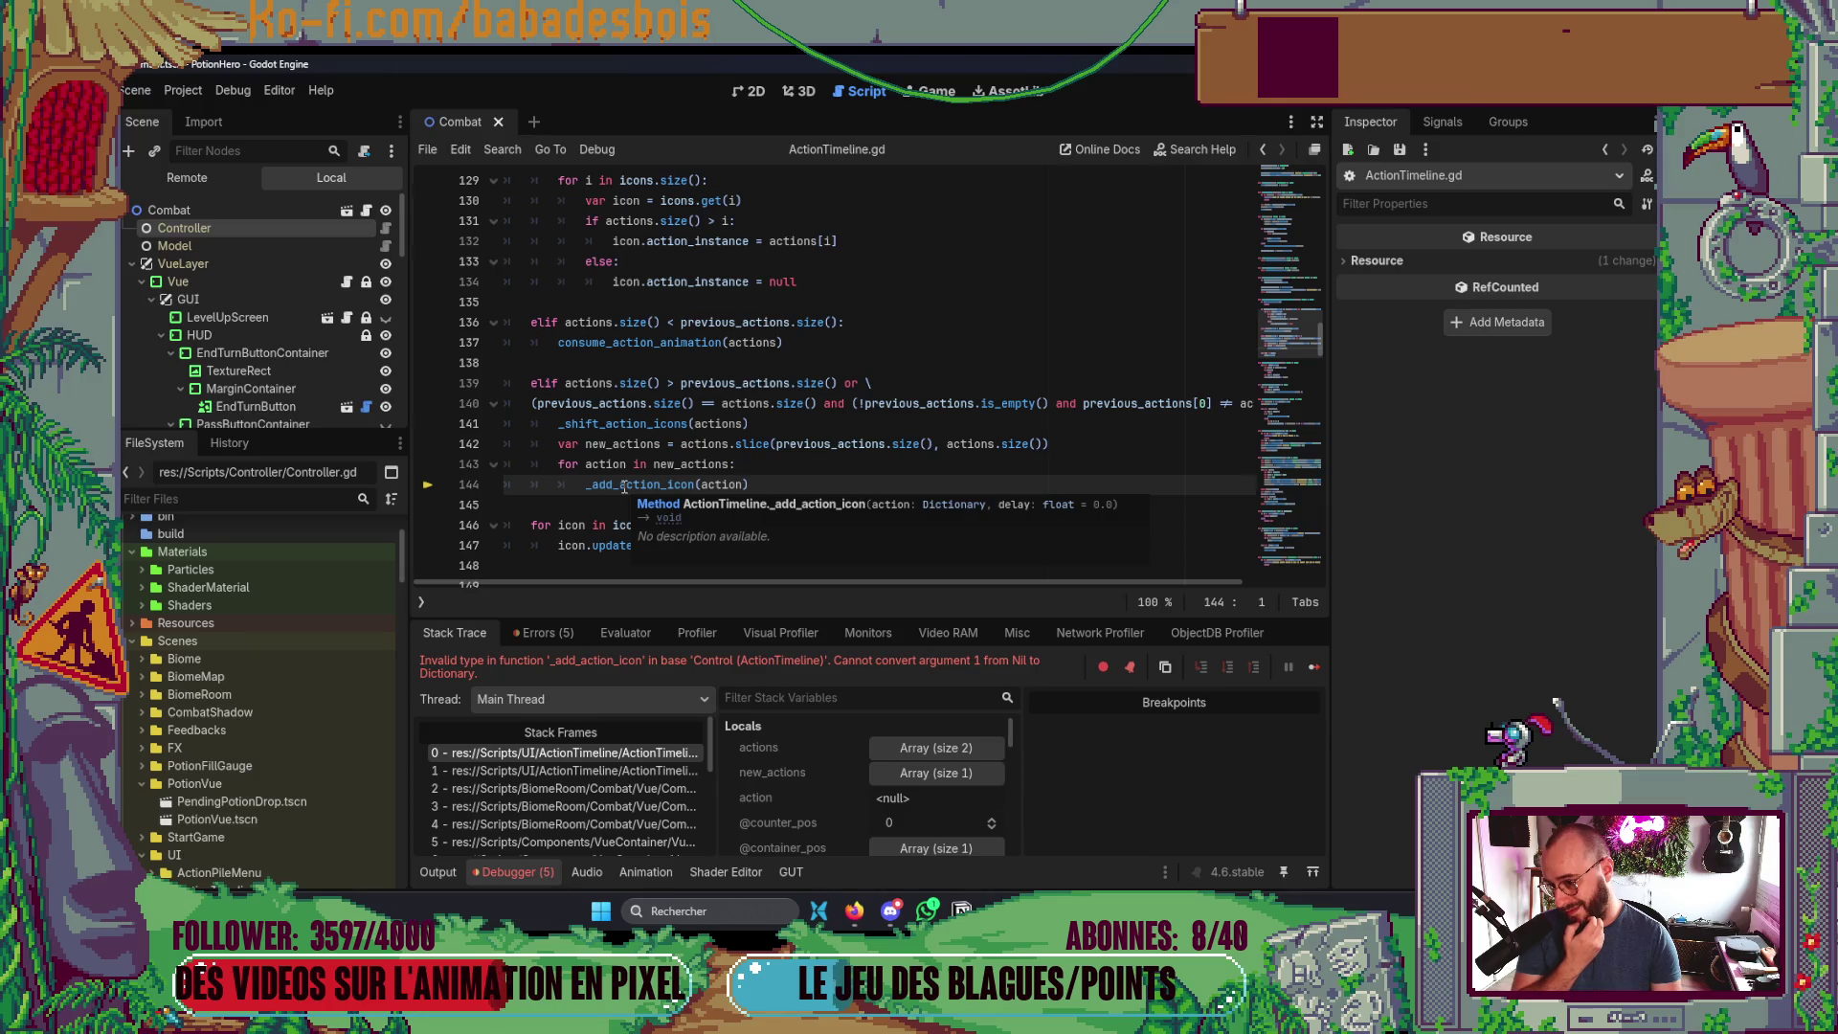
{"action": "left_click", "coordinate": [963, 780]}
{"action": "scroll", "coordinate": [963, 777], "scroll_direction": "up", "scroll_amount": 1}
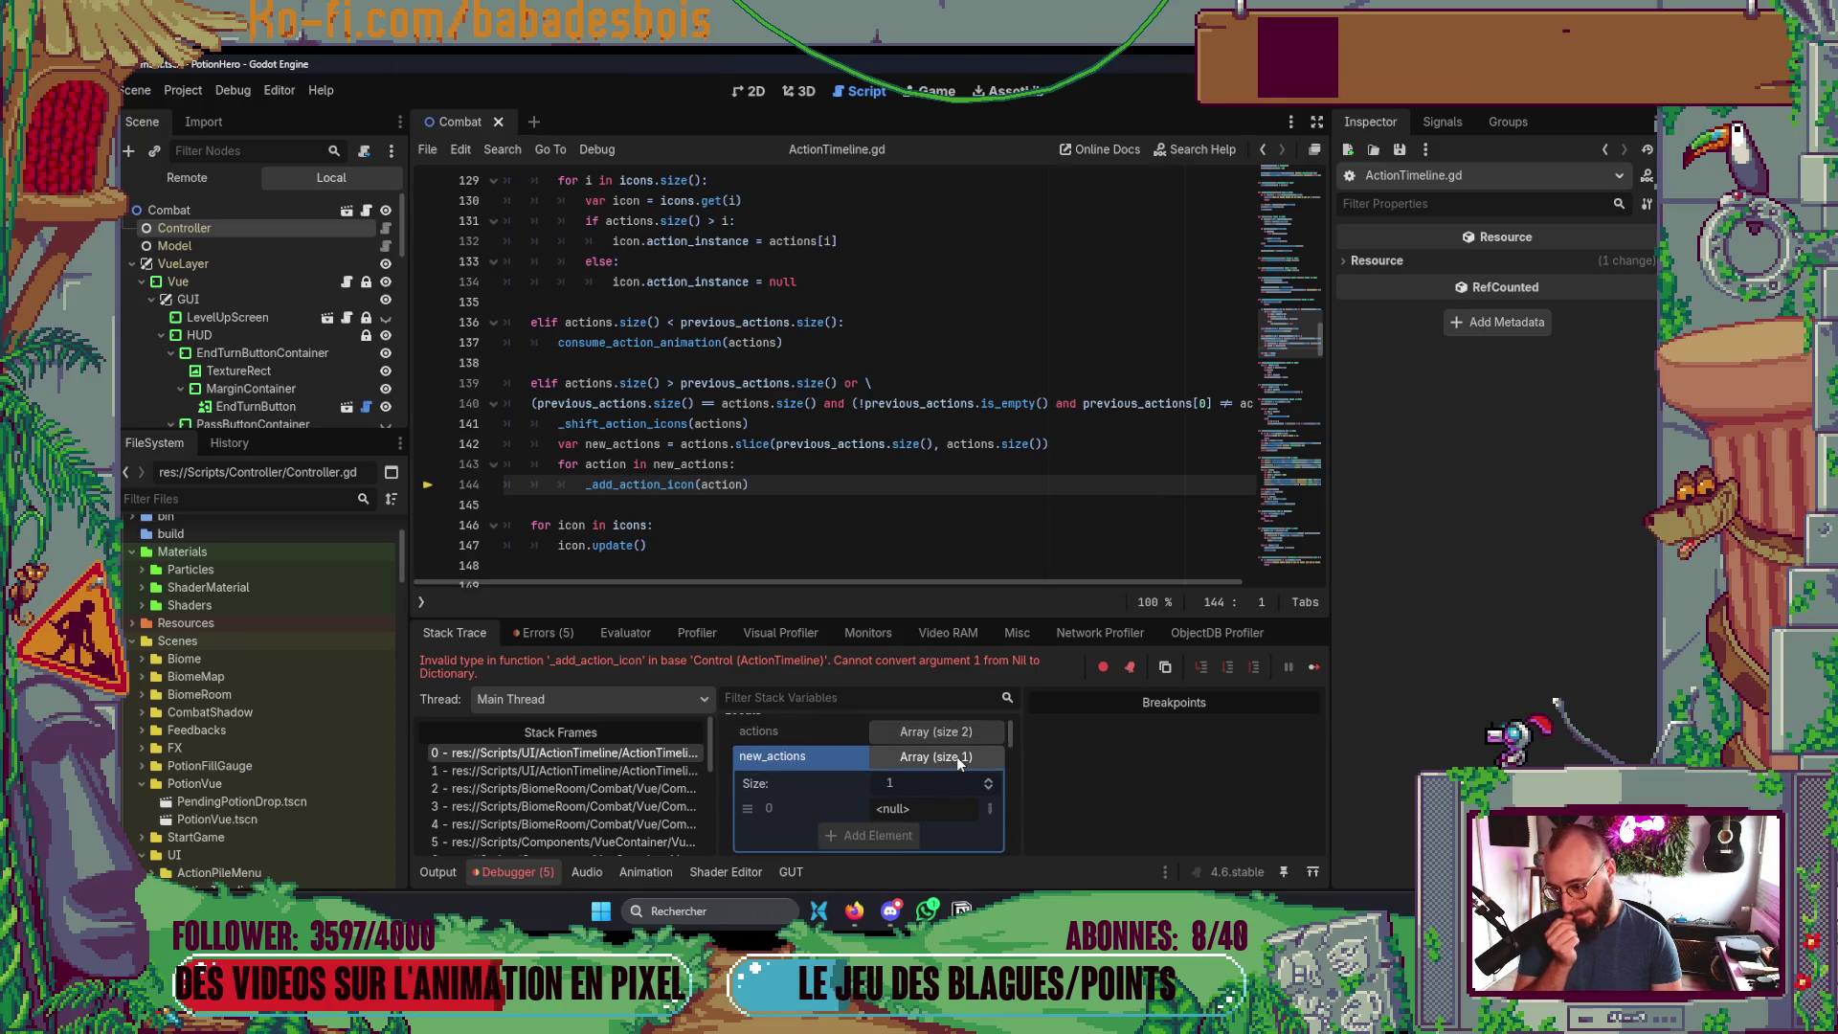
{"action": "left_click", "coordinate": [957, 756]}
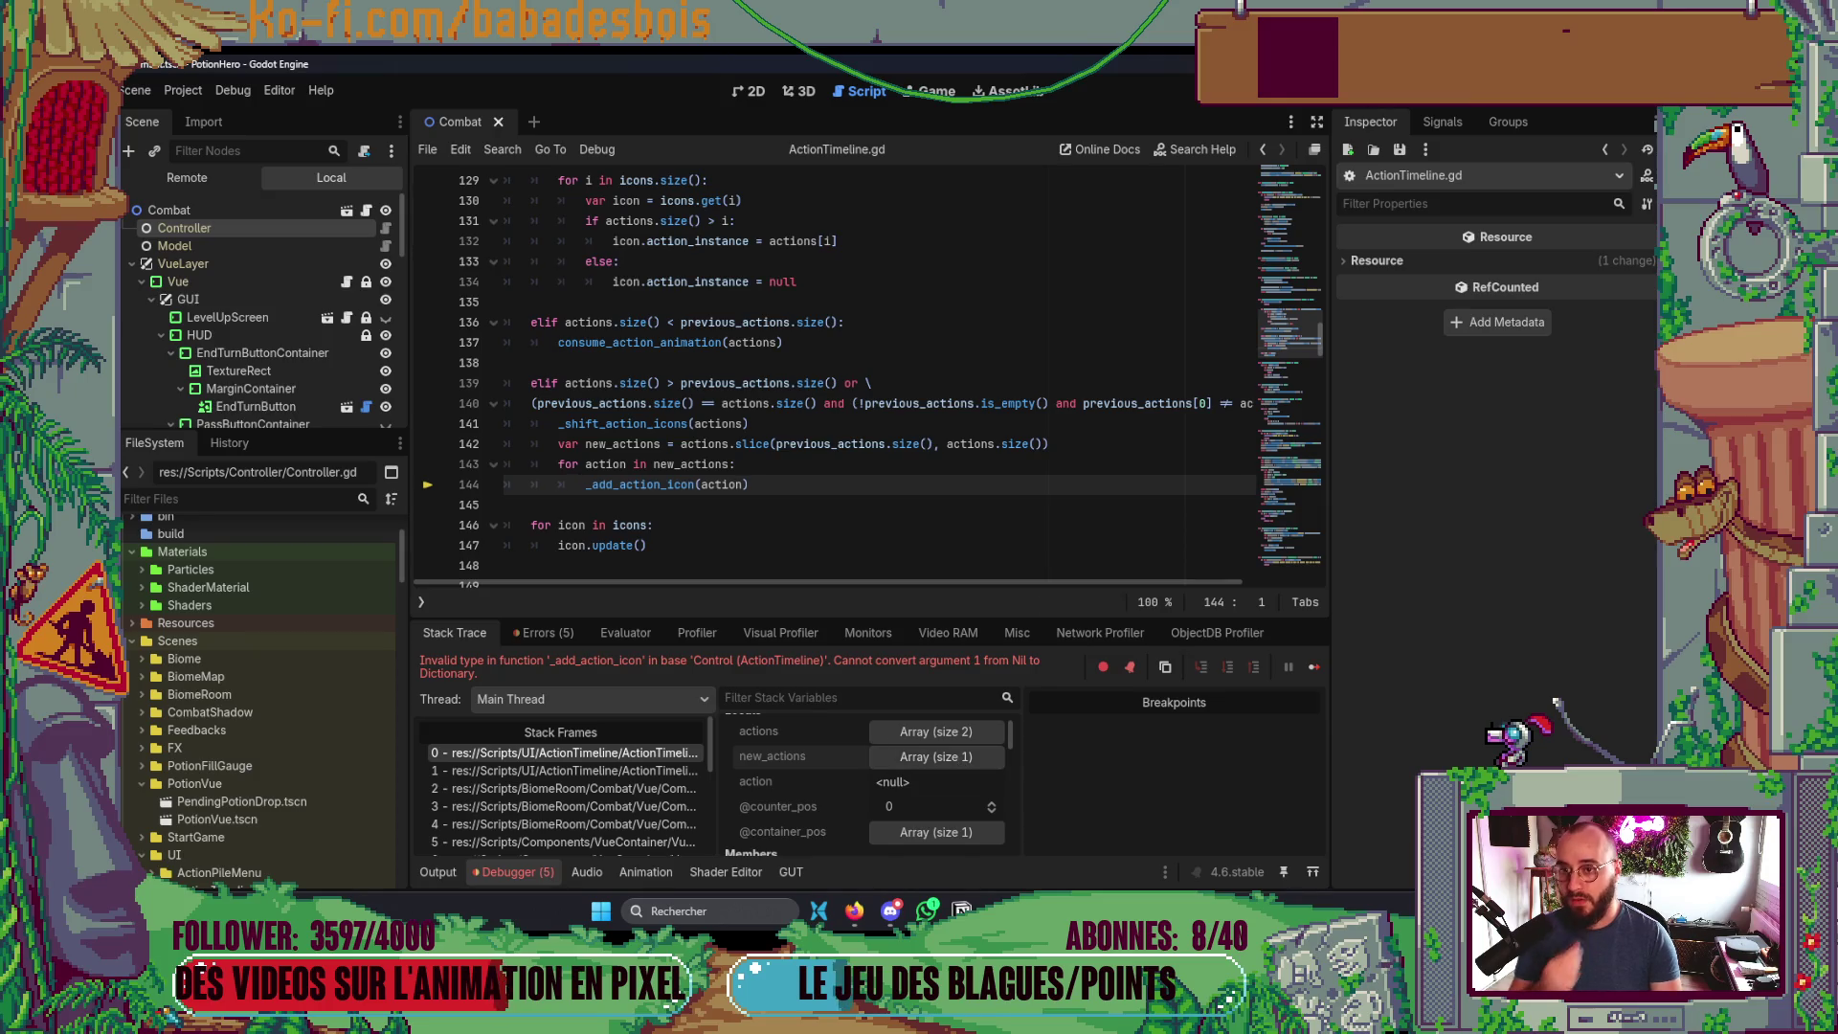
{"action": "key", "text": "alt+Tab"}
{"action": "key", "text": "alt+Tab"}
{"action": "key", "text": "alt+Tab"}
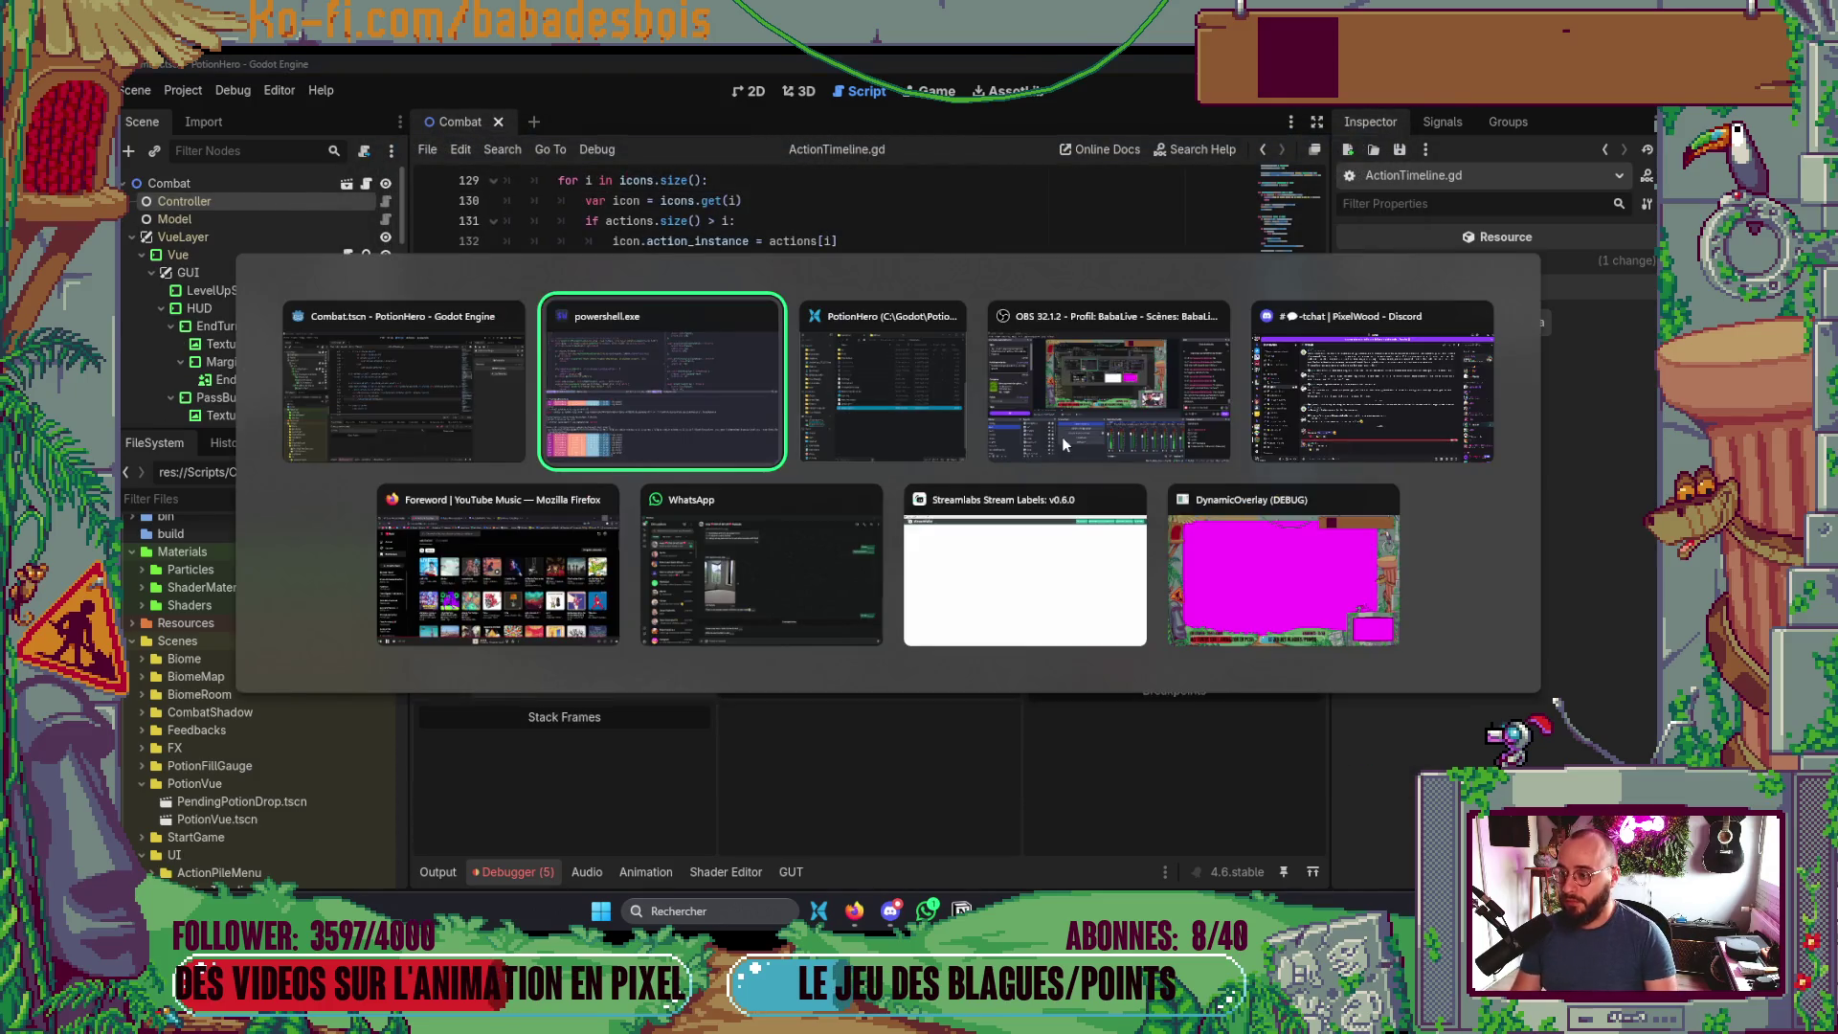
- Add a comma after actor_elem and copy the pushBack block lines in the Zig code
{"action": "key", "text": "ctrl+backslash"}
{"action": "type", "text": ","}
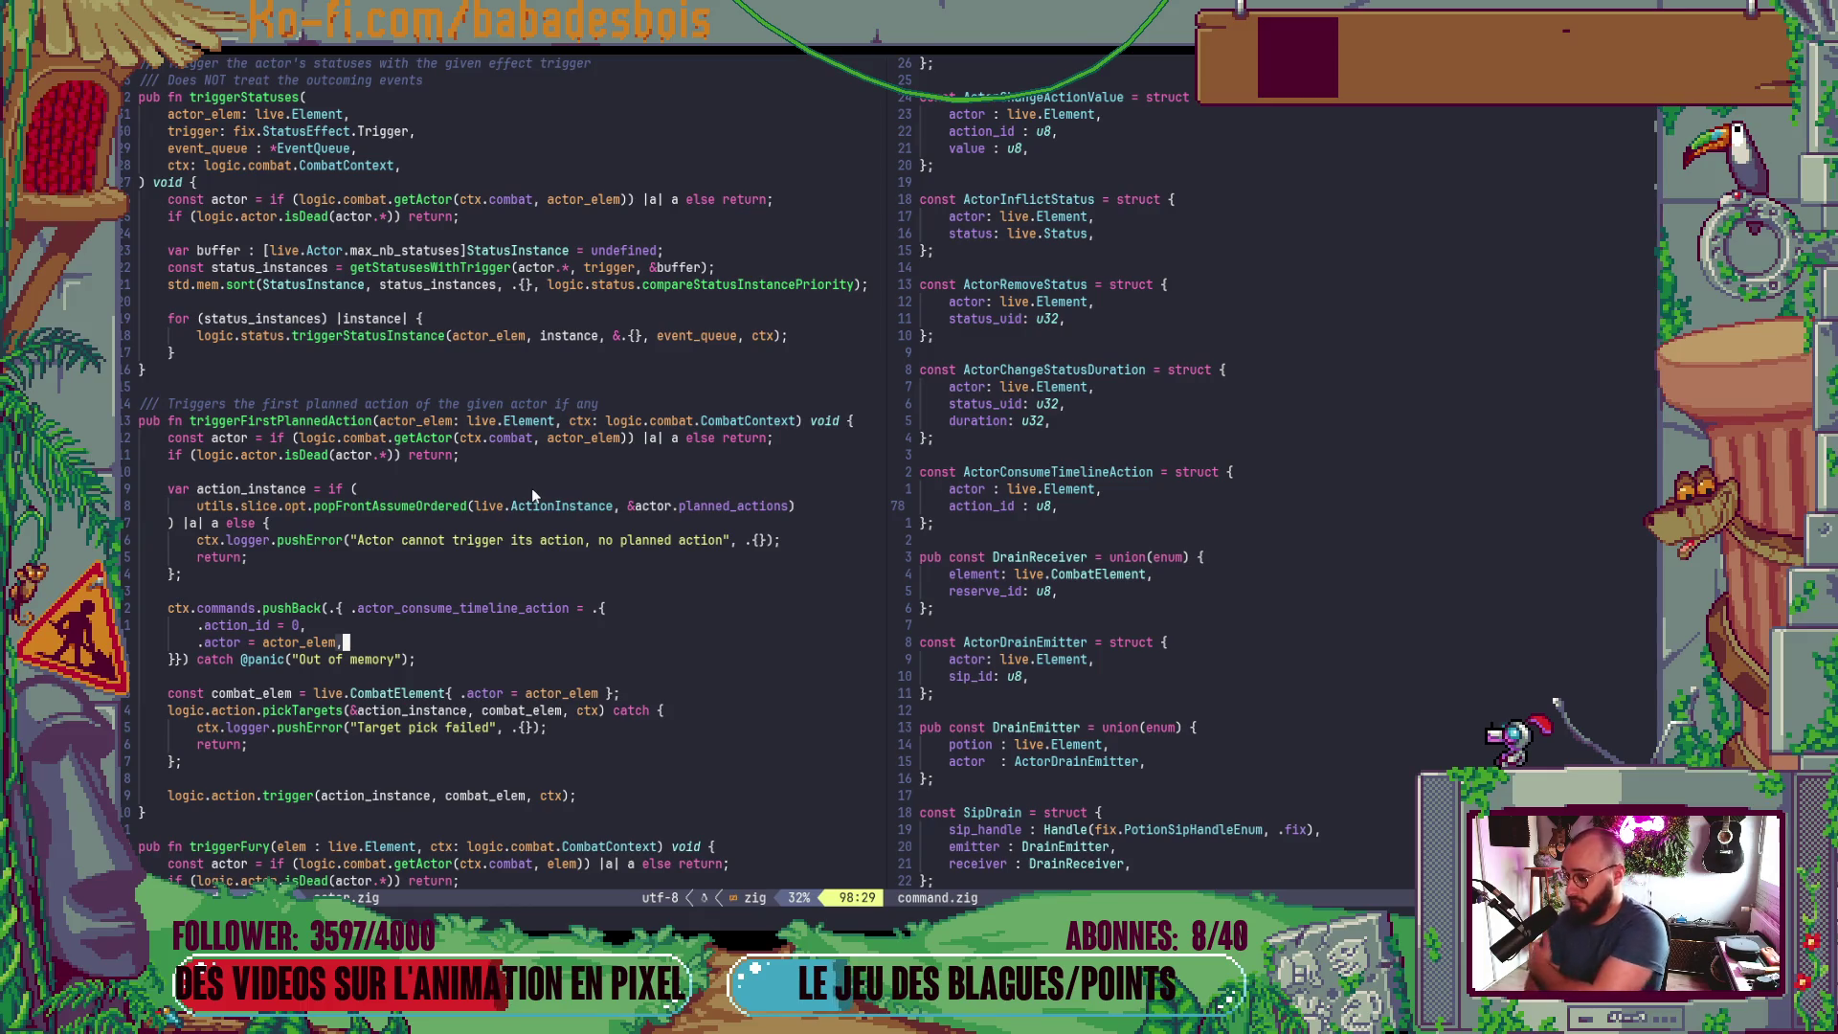
{"action": "key", "text": "Escape"}
{"action": "key", "text": "k"}
{"action": "key", "text": "k"}
{"action": "key", "text": "shift+v"}
{"action": "key", "text": "j"}
{"action": "key", "text": "j"}
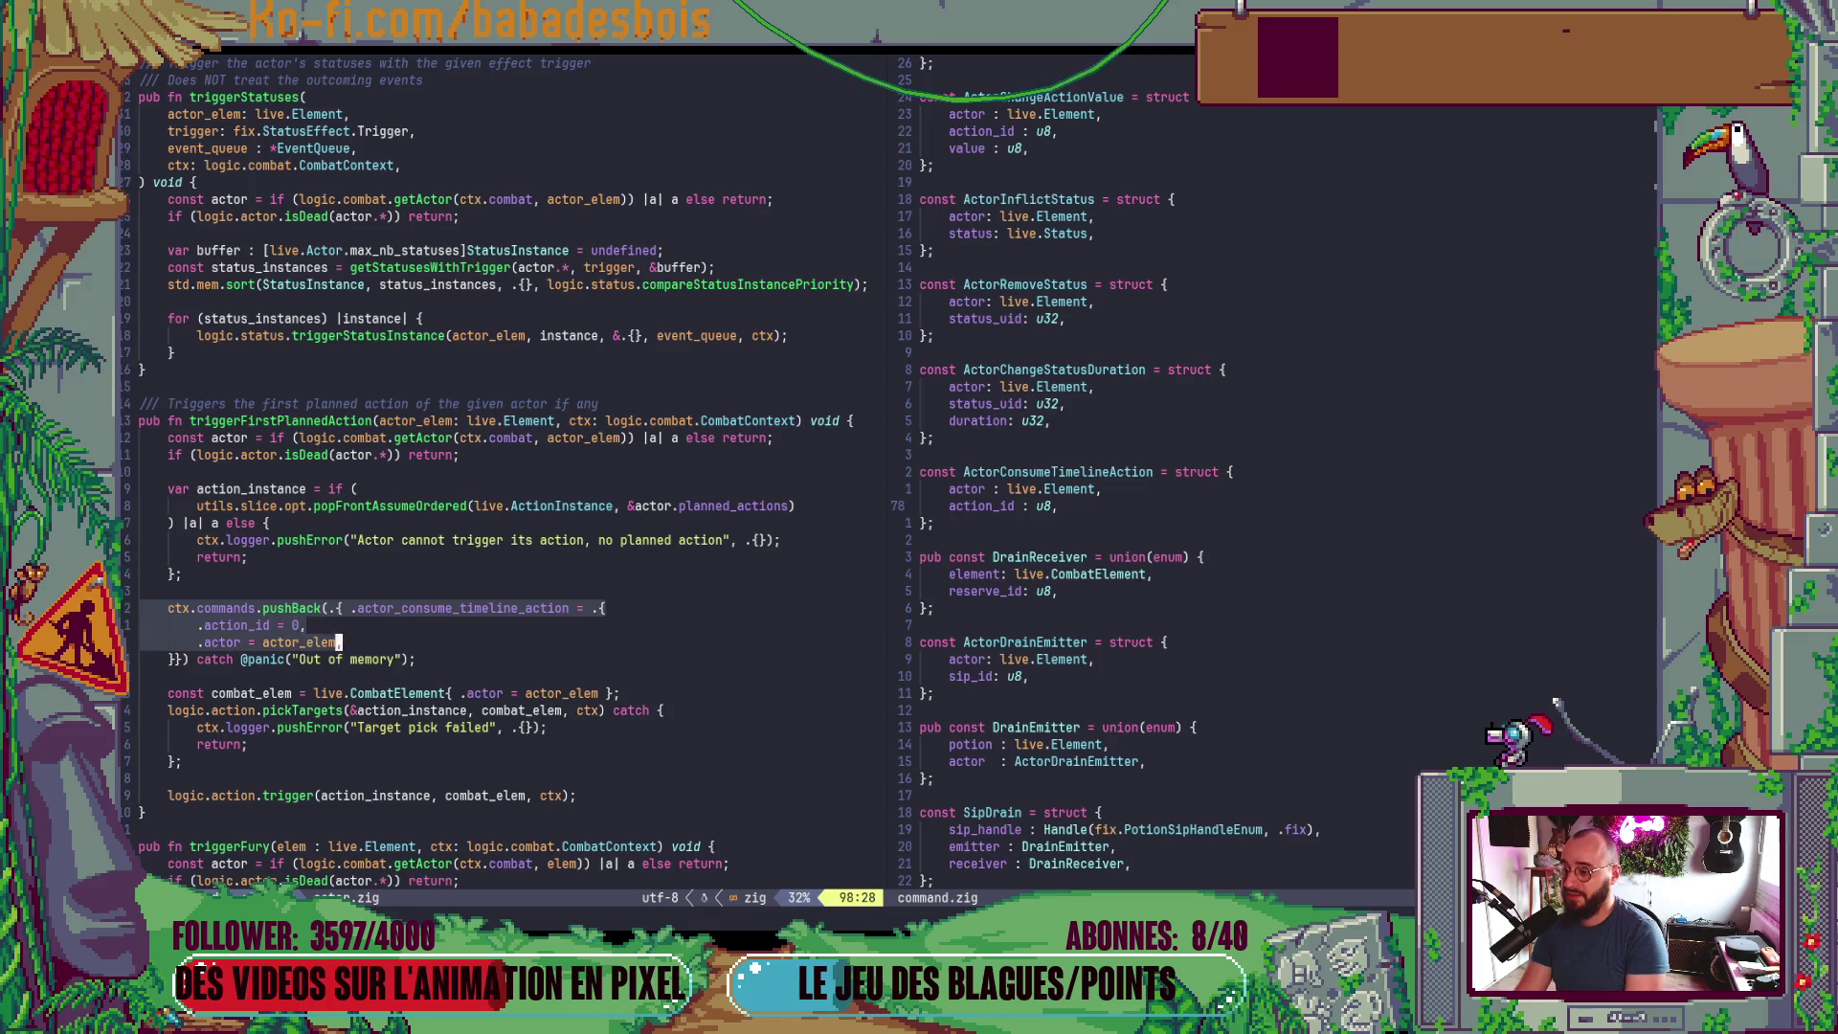
{"action": "key", "text": "y"}
{"action": "key", "text": "j"}
{"action": "key", "text": "j"}
{"action": "key", "text": "j"}
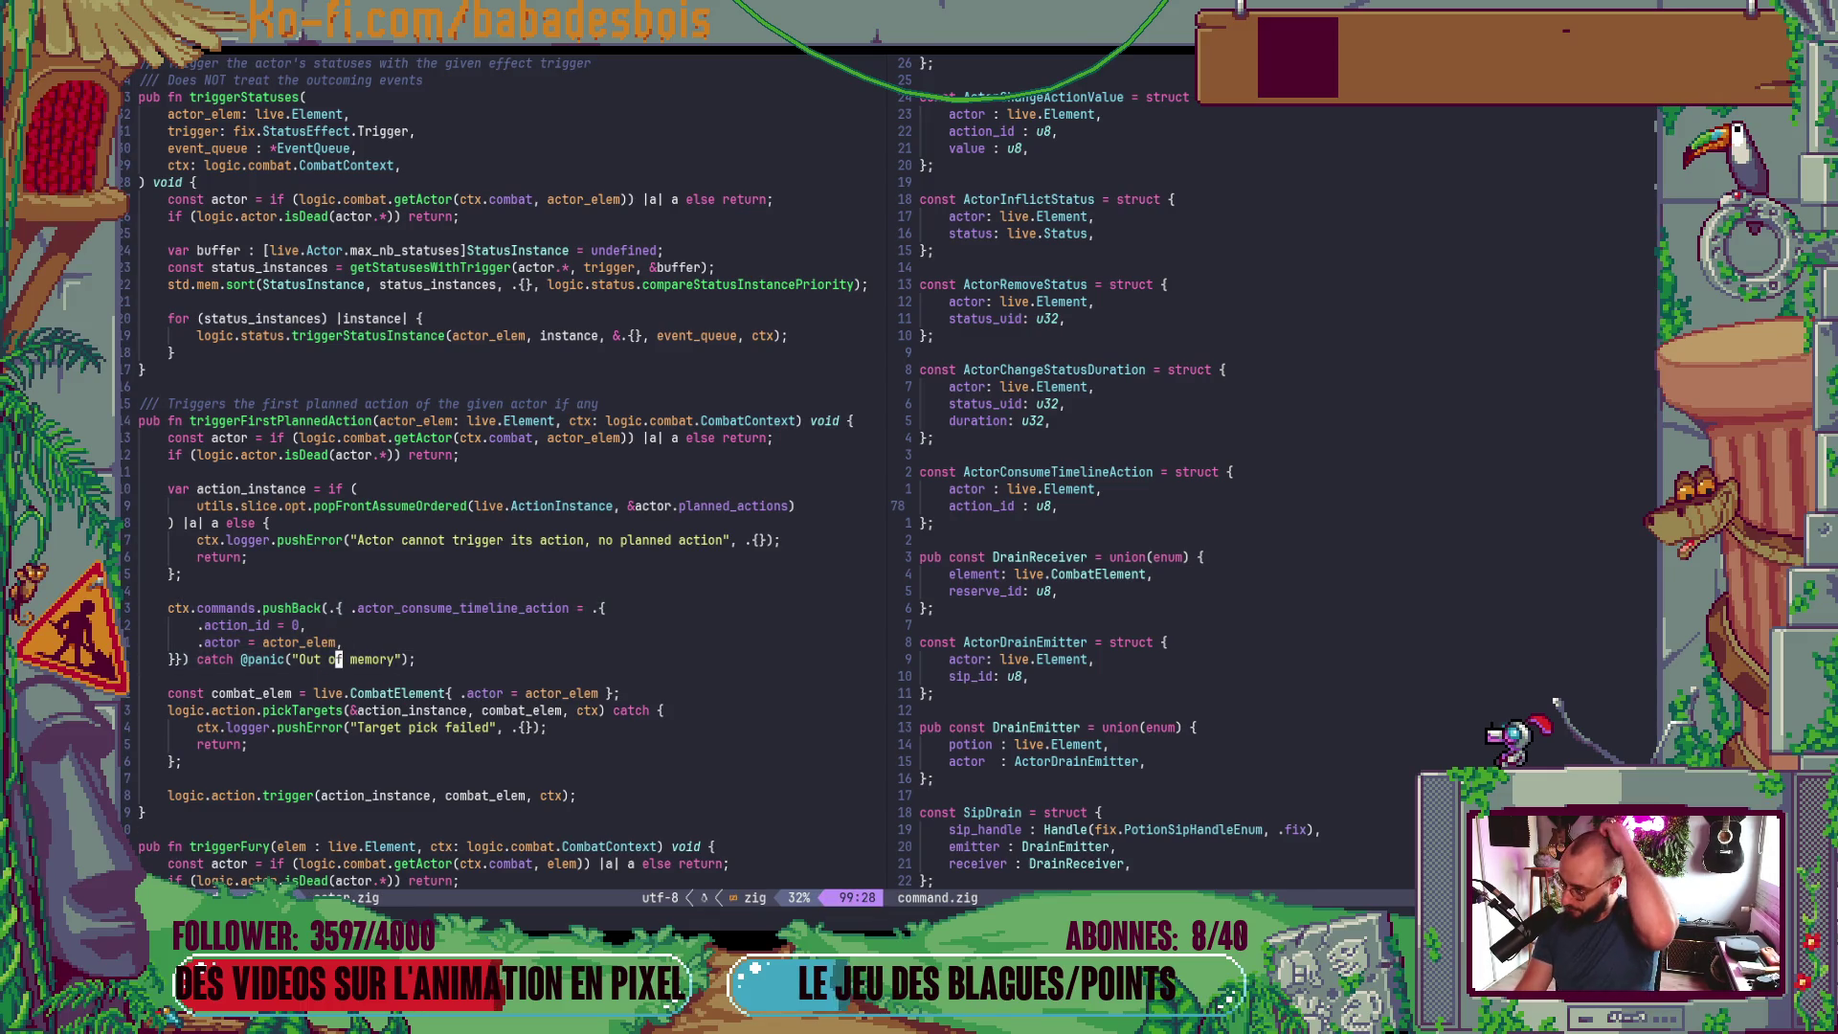
- Rerun zig build in the terminal without errors, then return to the Godot editor
{"action": "key", "text": "alt+Tab"}
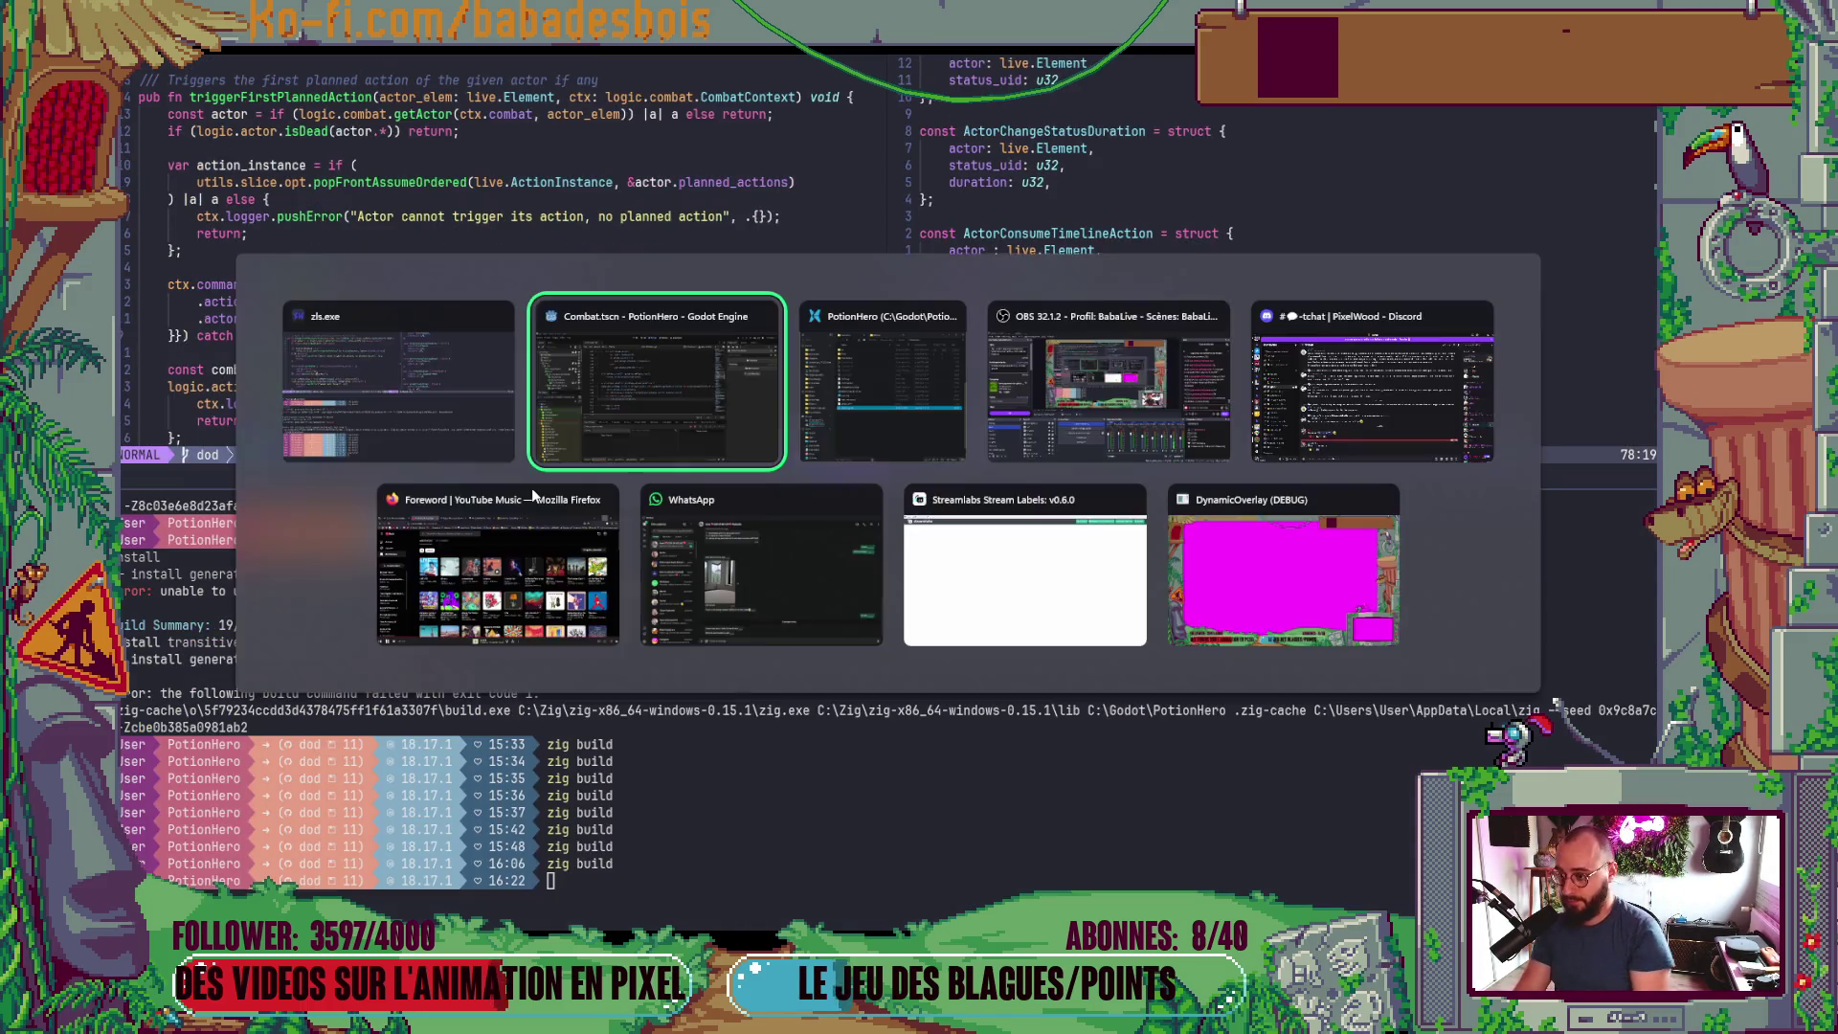
{"action": "key", "text": "Tab"}
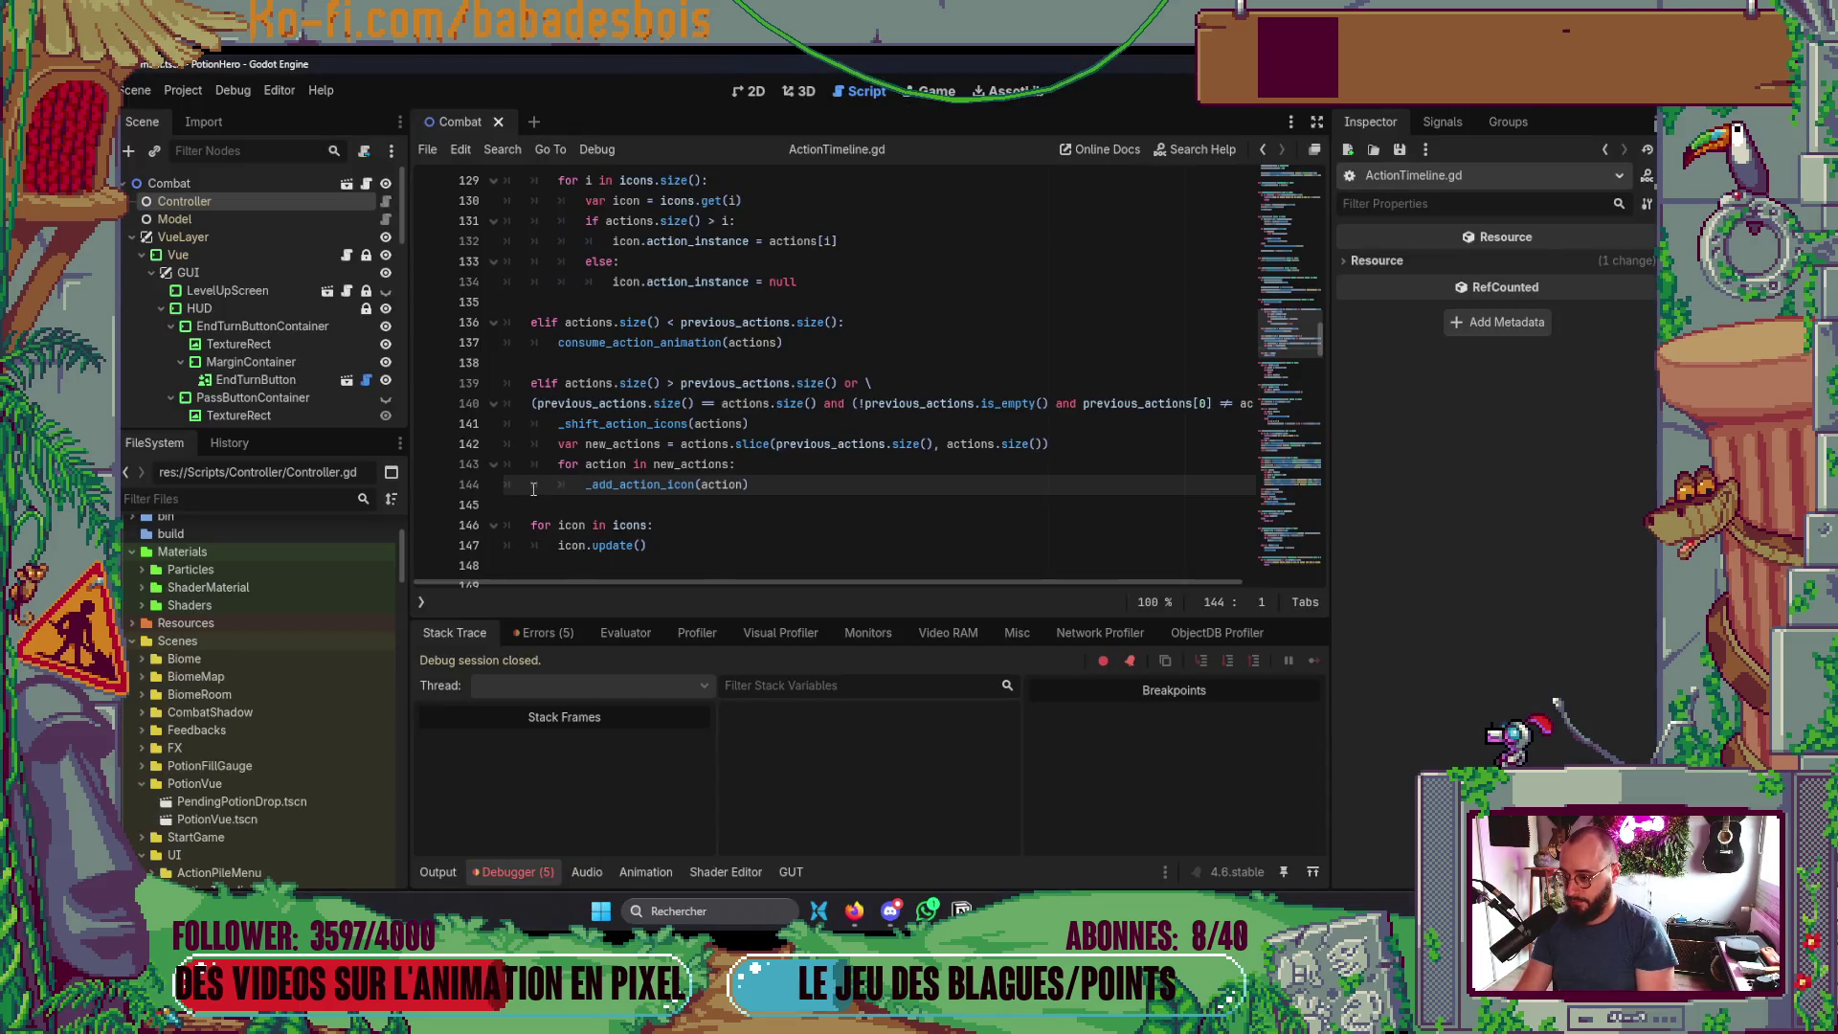
{"action": "key", "text": "alt+Tab"}
{"action": "key", "text": "Down"}
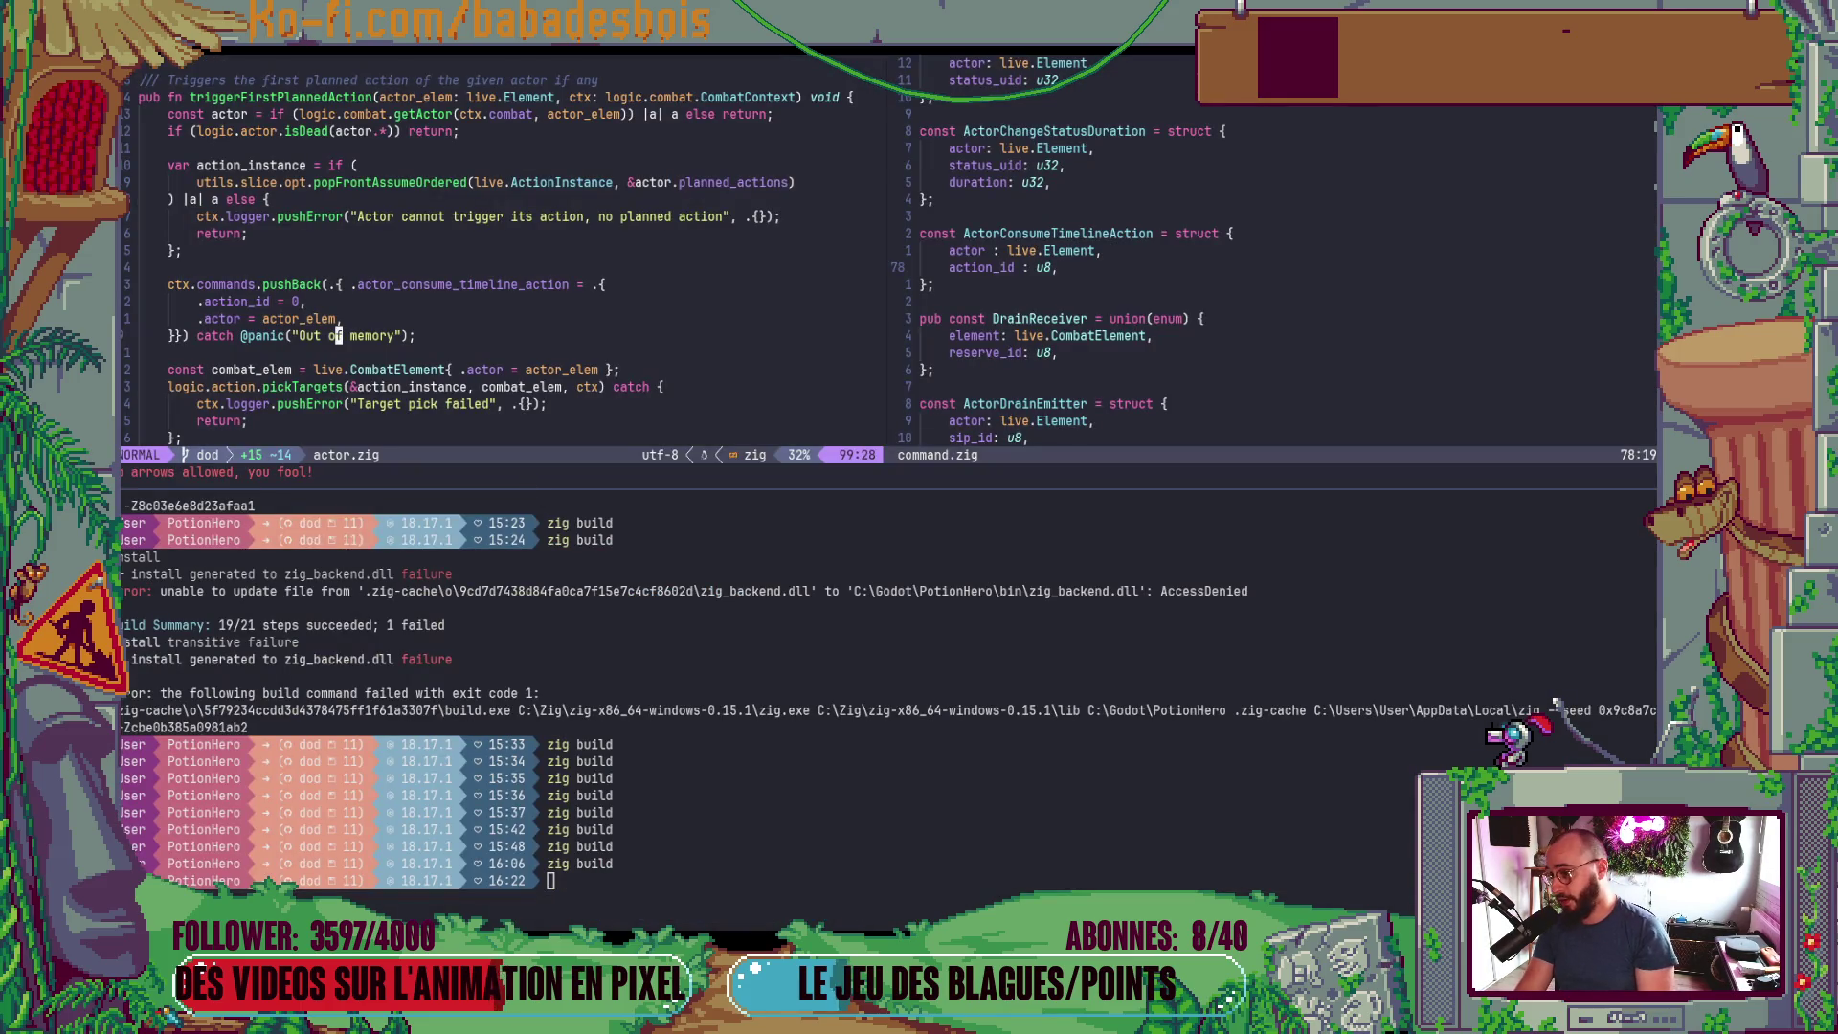
{"action": "key", "text": "Up"}
{"action": "key", "text": "Return"}
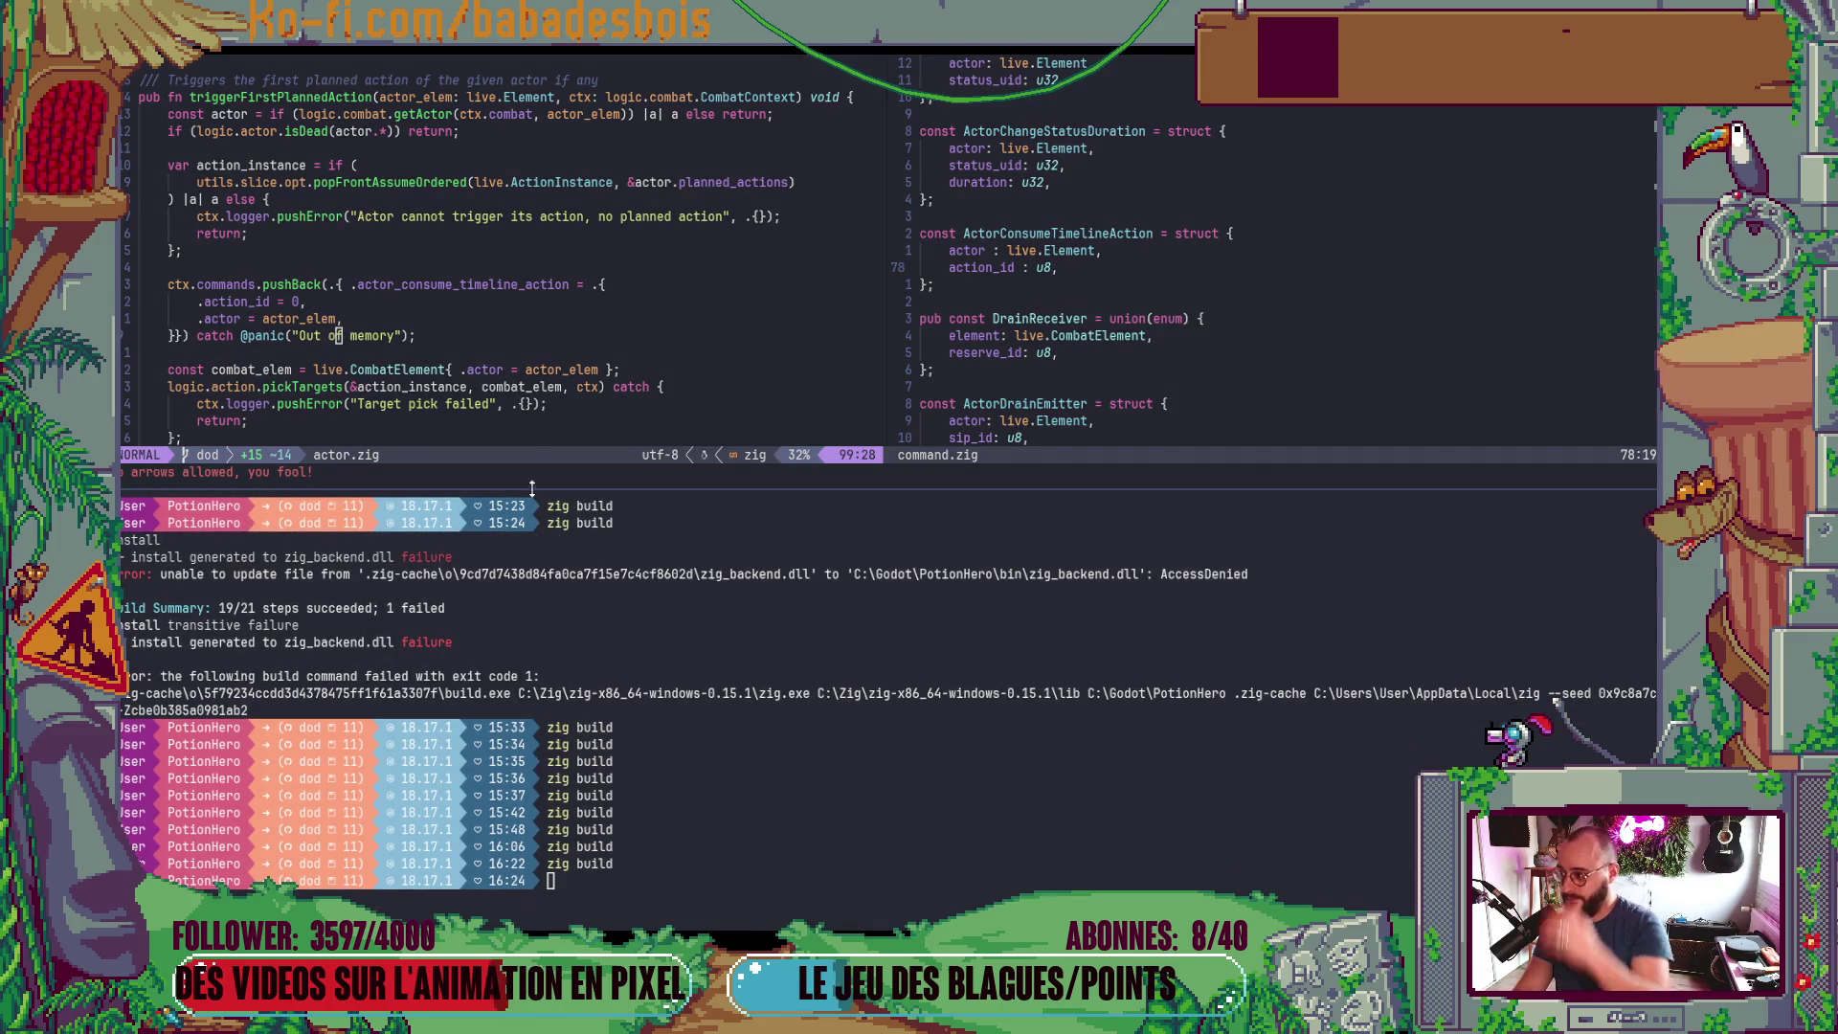
{"action": "key", "text": "alt+Tab"}
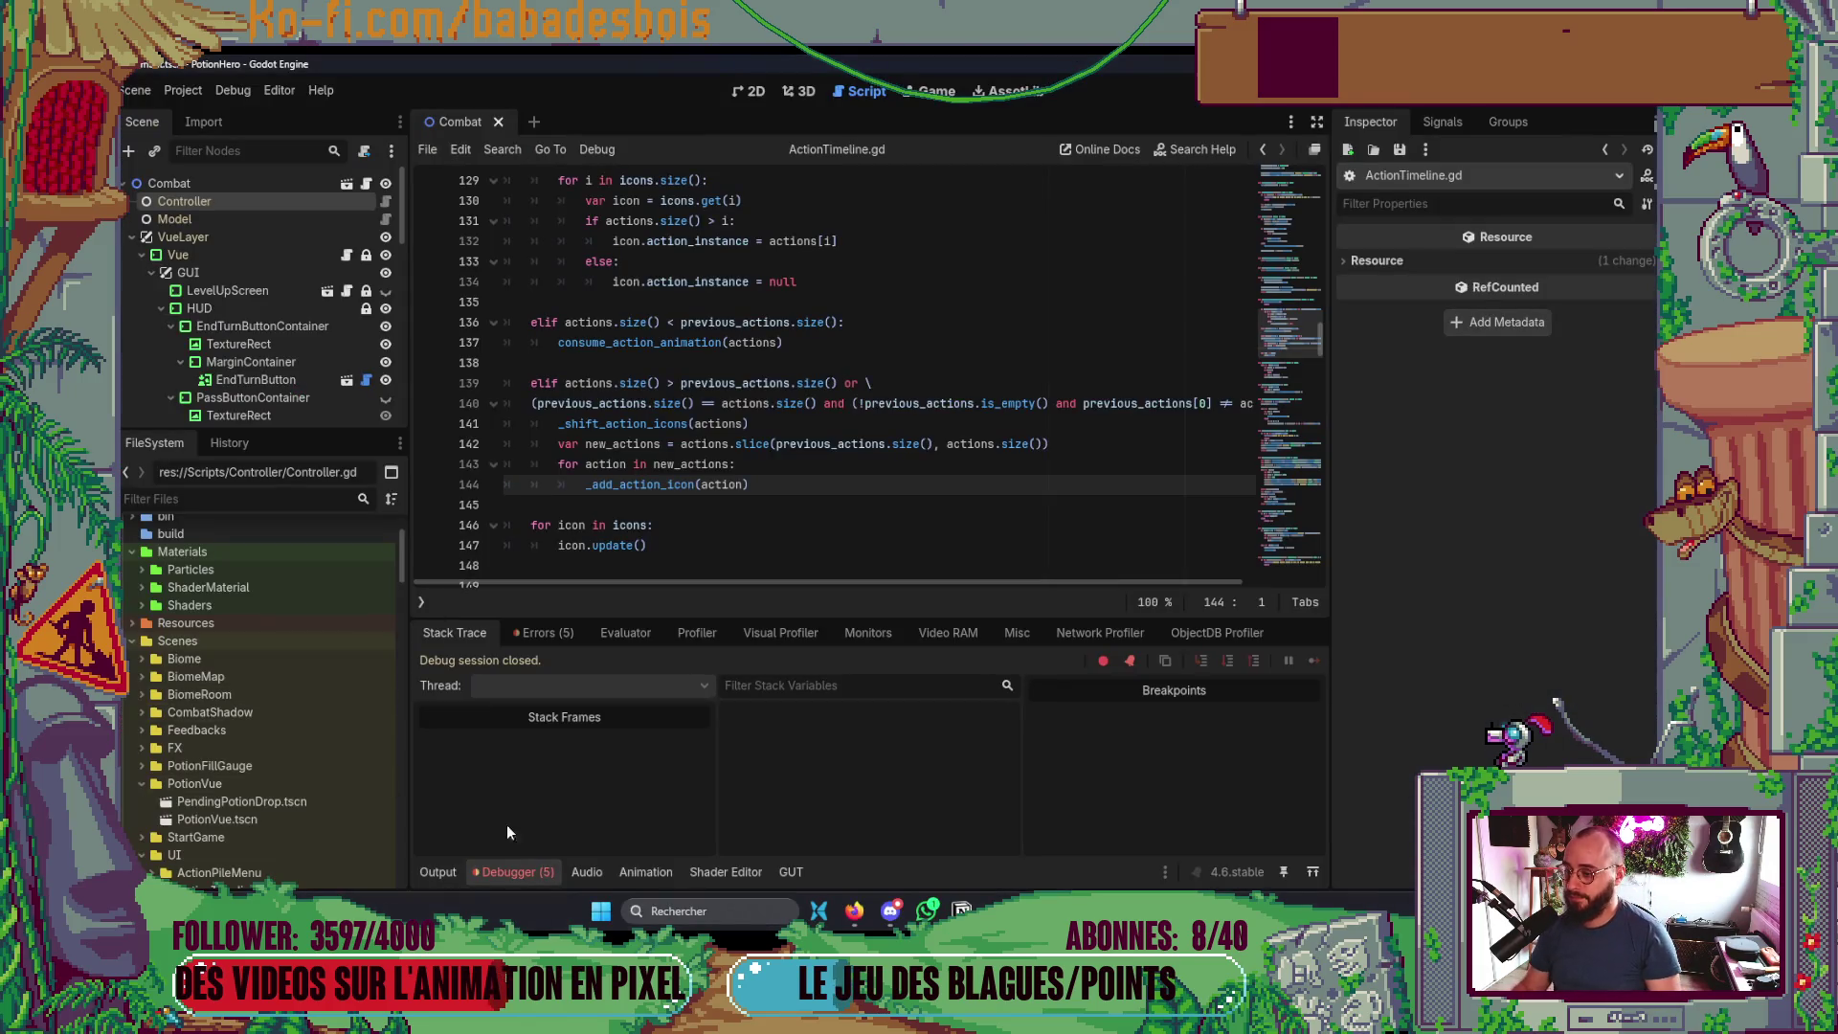
- From the Debugger's Errors list, prefix the unused vue parameter with '_' in AddPlannedActionEvent.gd
{"action": "left_click", "coordinate": [516, 871]}
{"action": "left_click", "coordinate": [515, 872]}
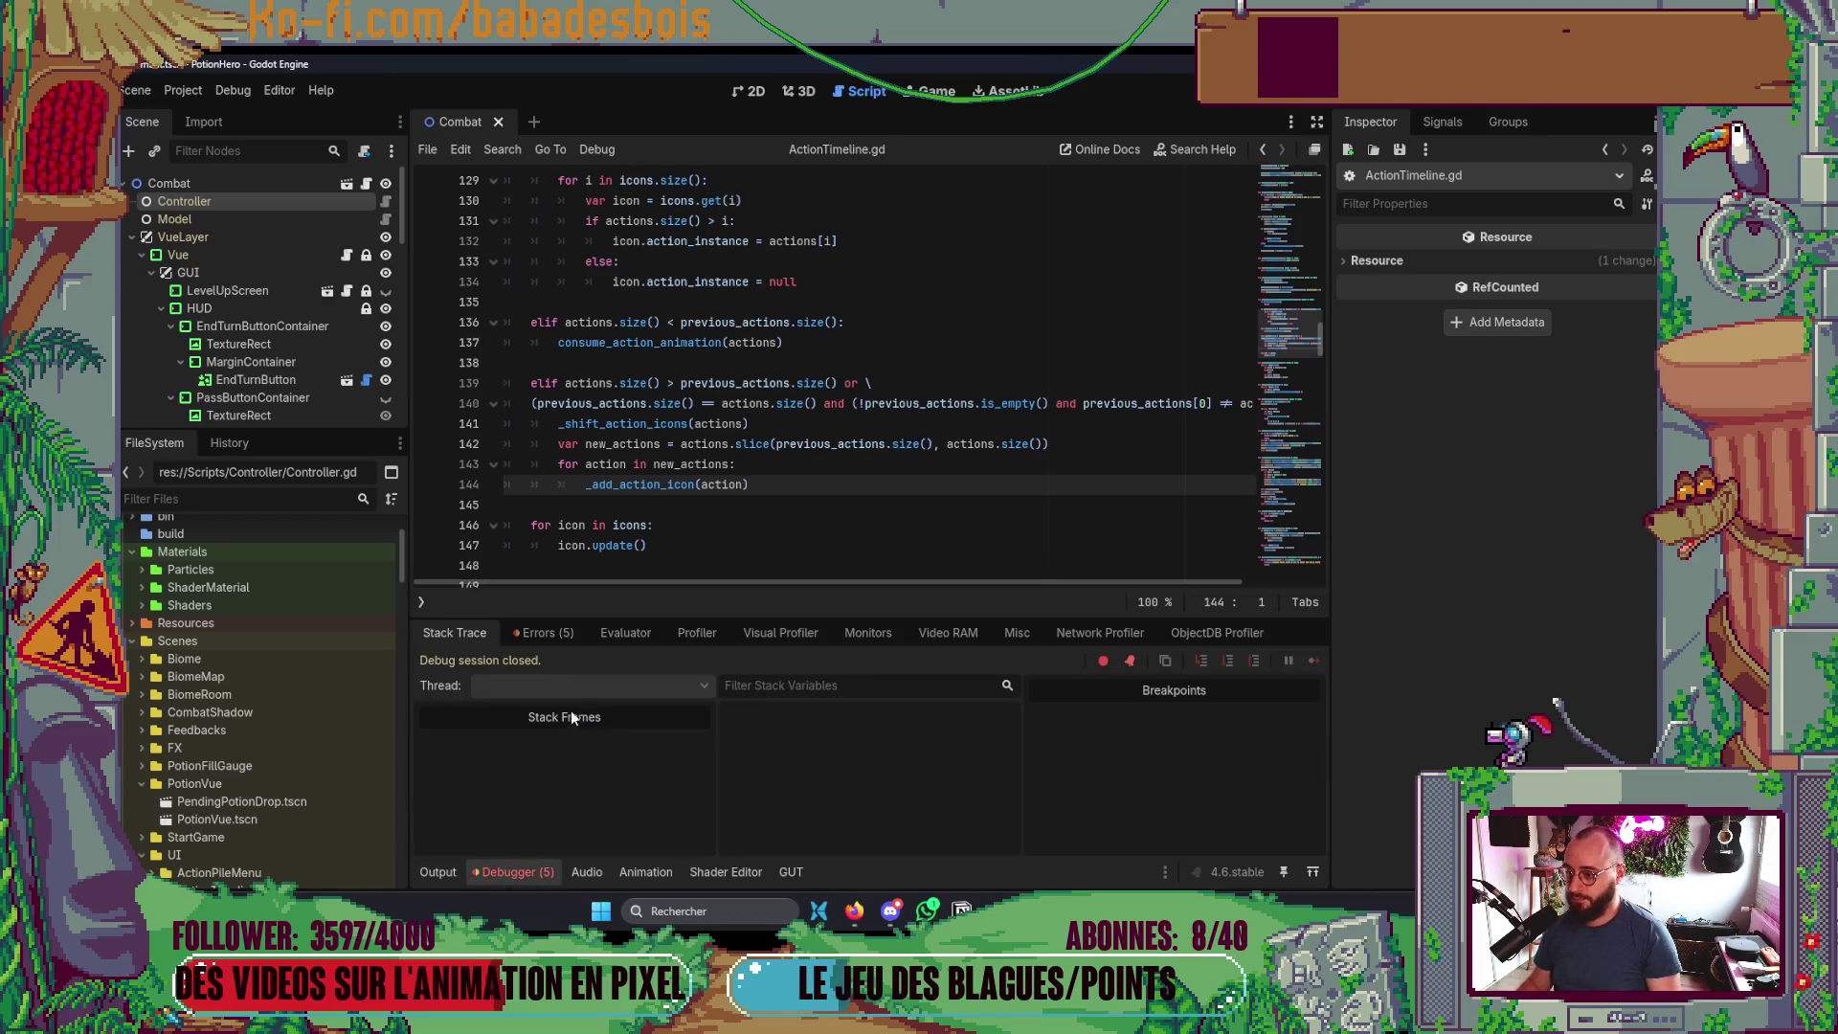
{"action": "left_click", "coordinate": [542, 633]}
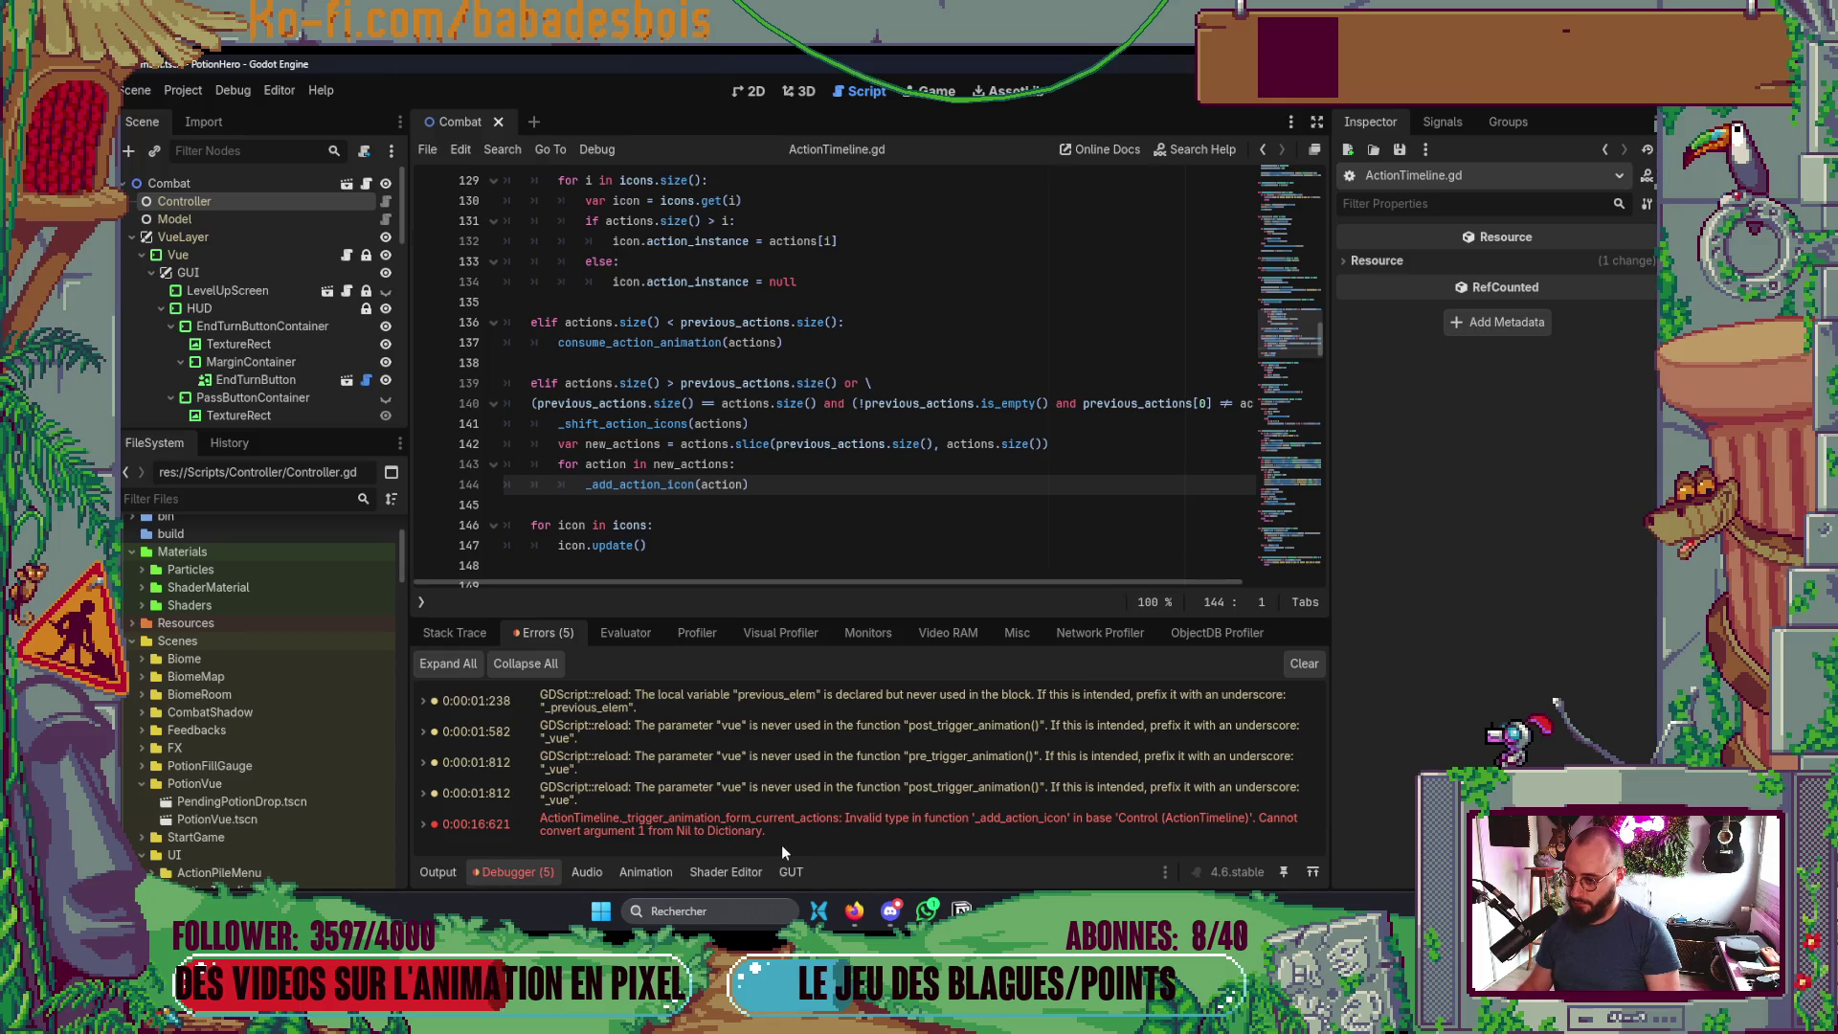
{"action": "left_click", "coordinate": [904, 727]}
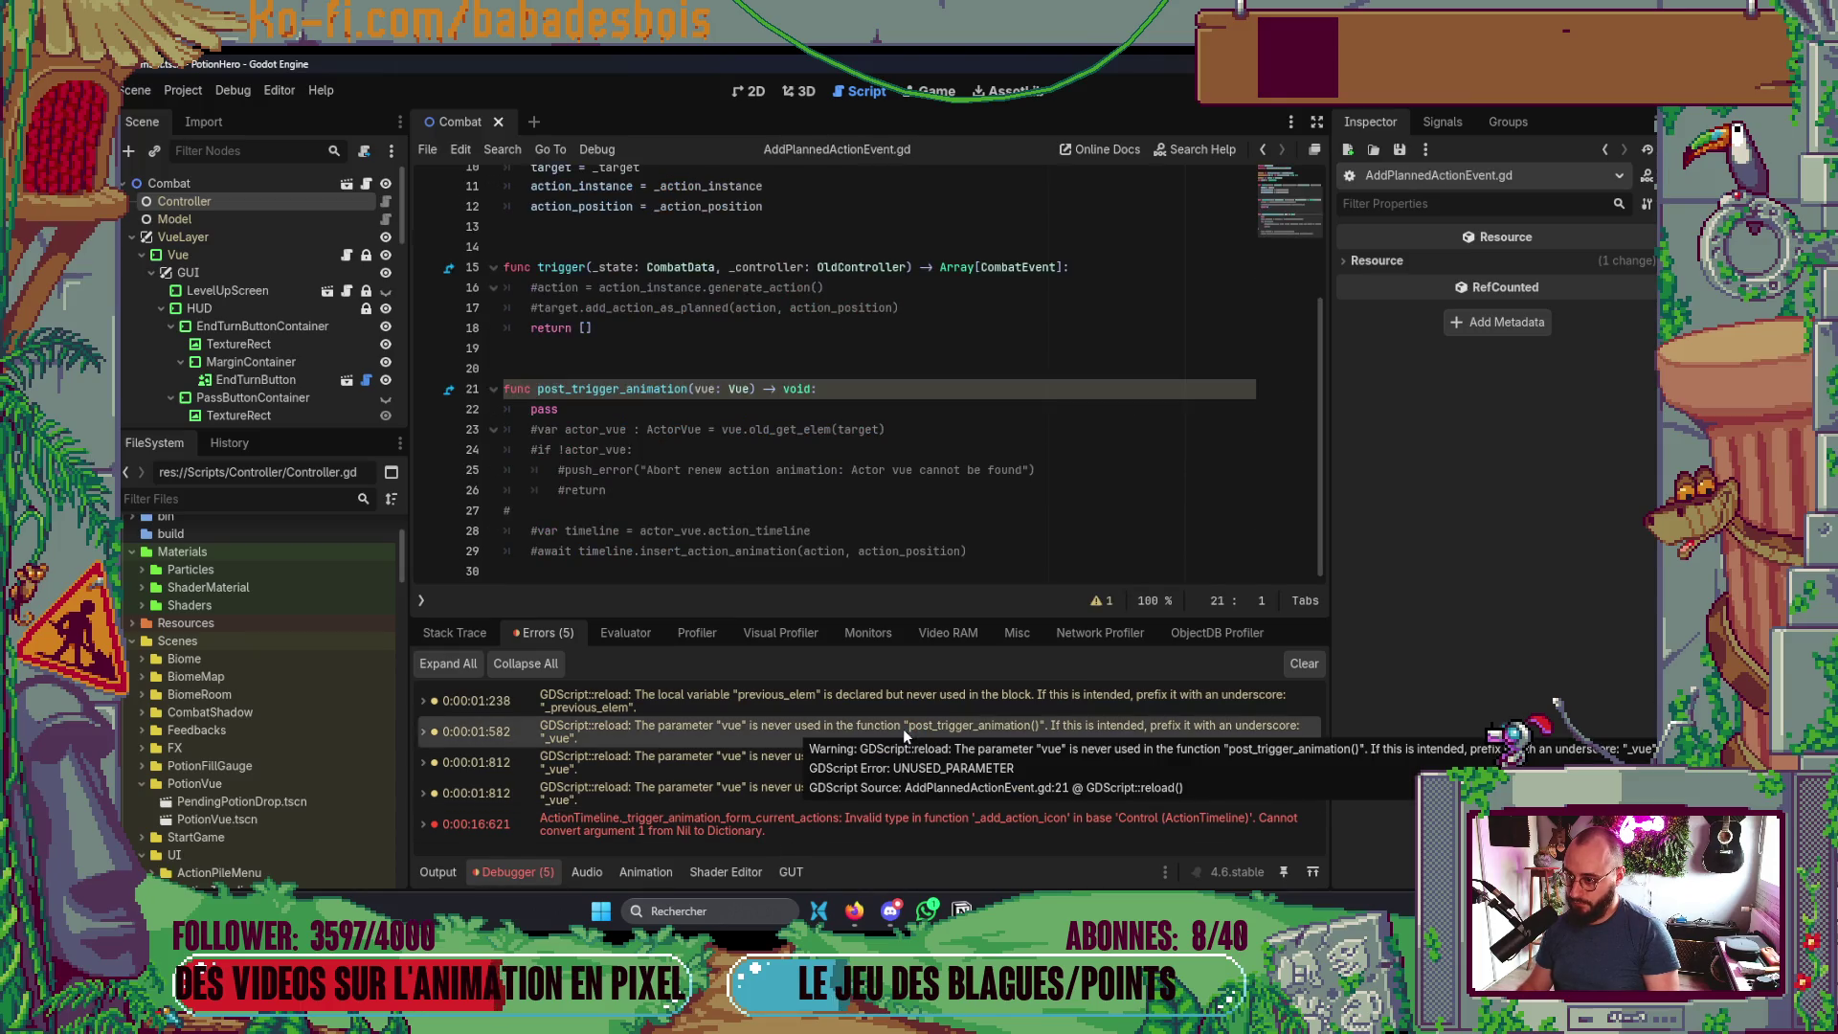
{"action": "left_click", "coordinate": [695, 389]}
{"action": "type", "text": "_"}
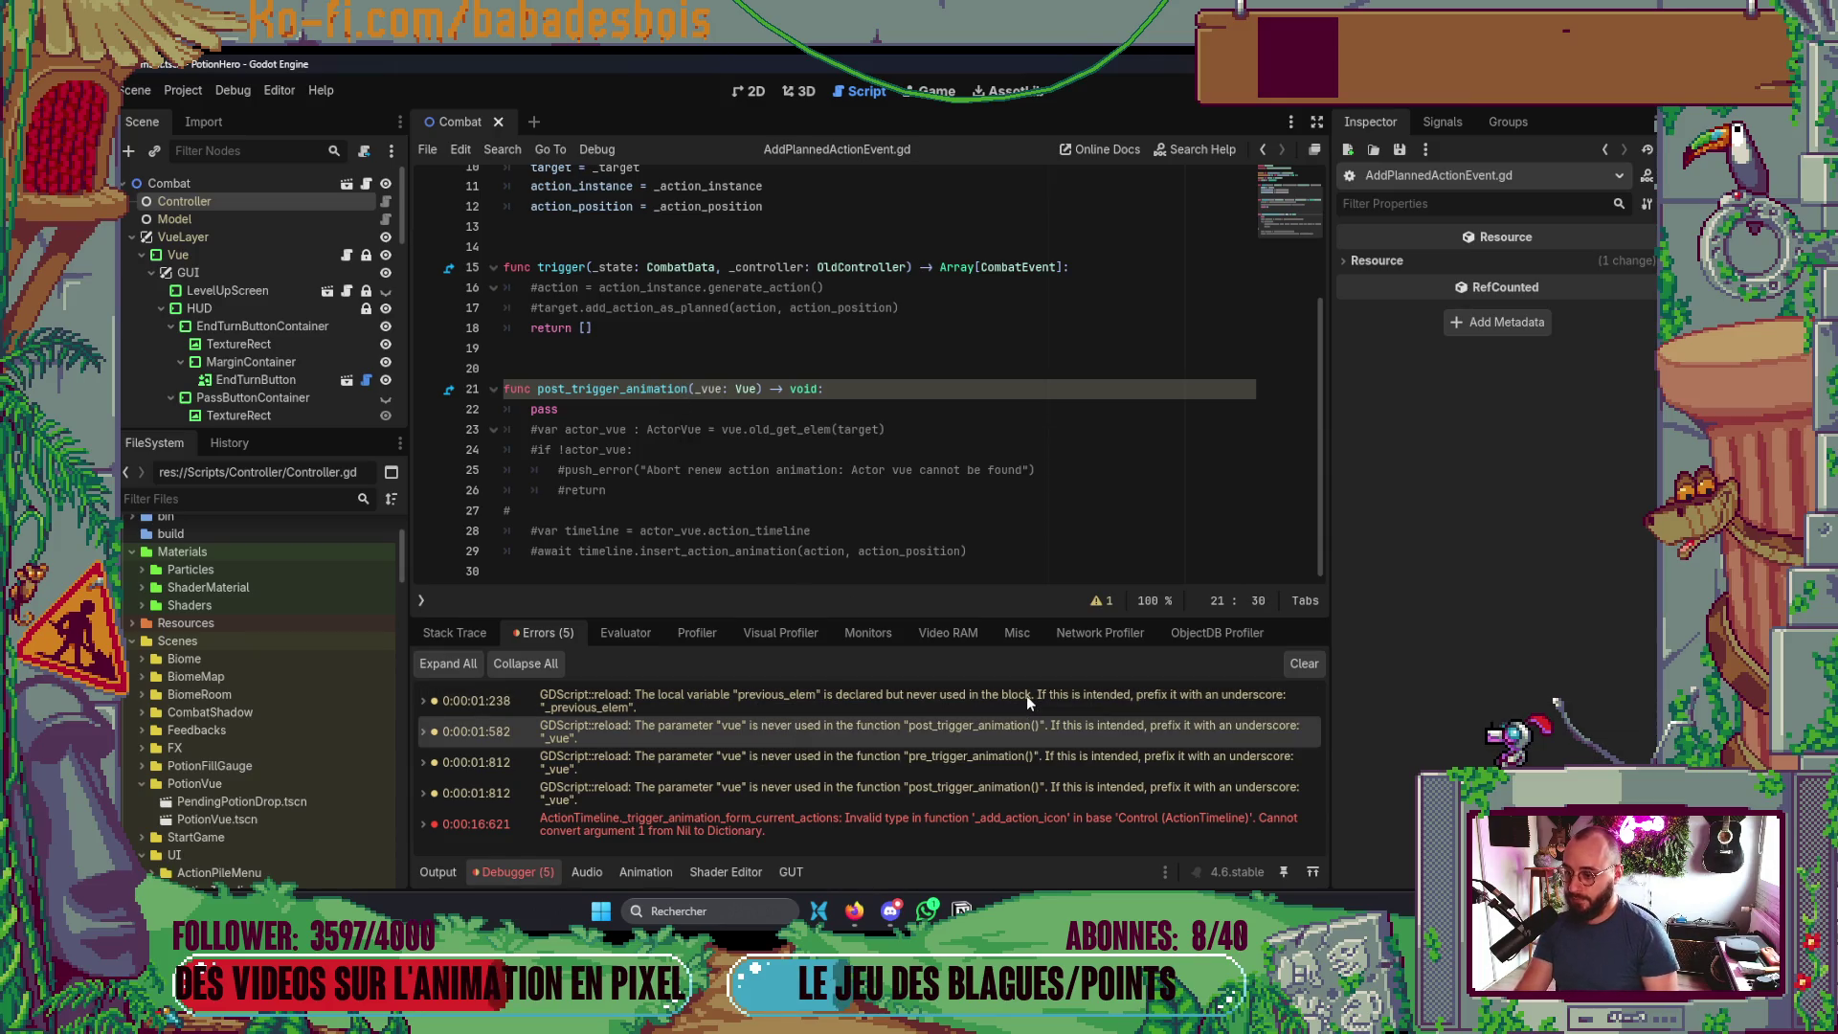
- Check the RenewActionEvent.gd and ActionTimeline line 144 entries, then open HoverManager.gd's previous_elem warning
{"action": "left_click", "coordinate": [848, 796]}
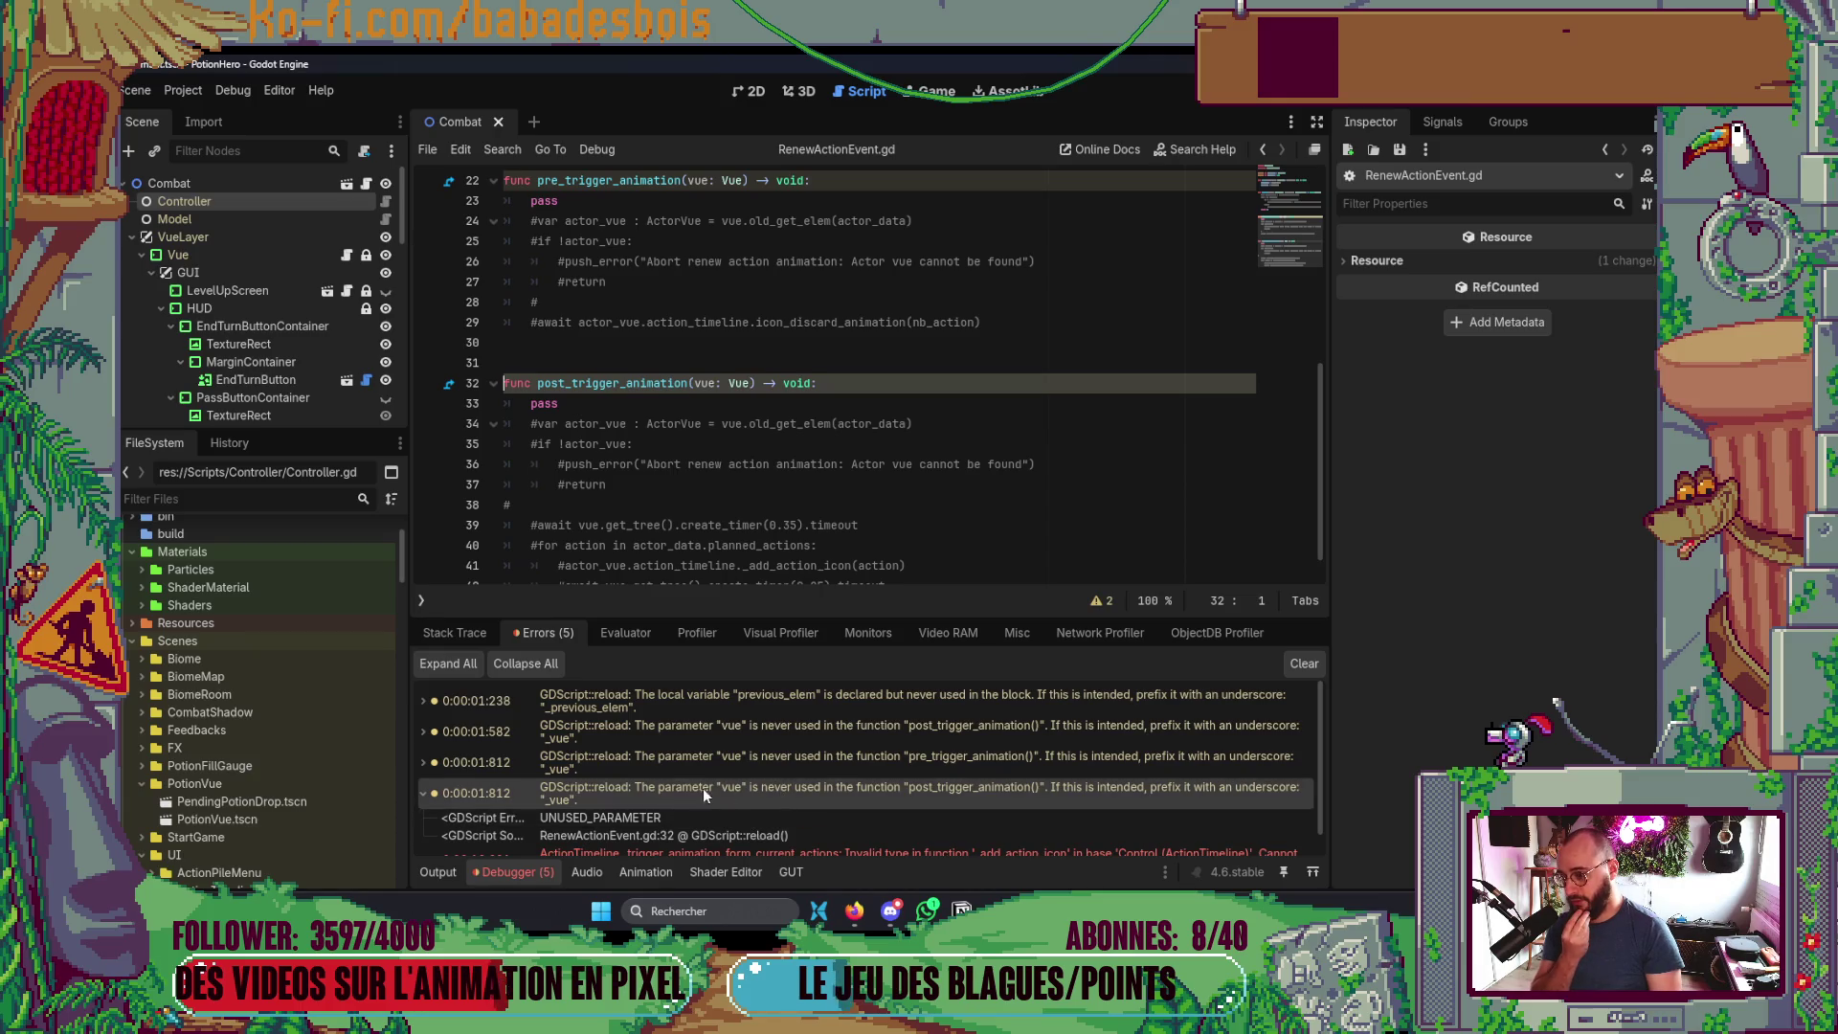
{"action": "left_click", "coordinate": [422, 792]}
{"action": "left_click", "coordinate": [692, 826]}
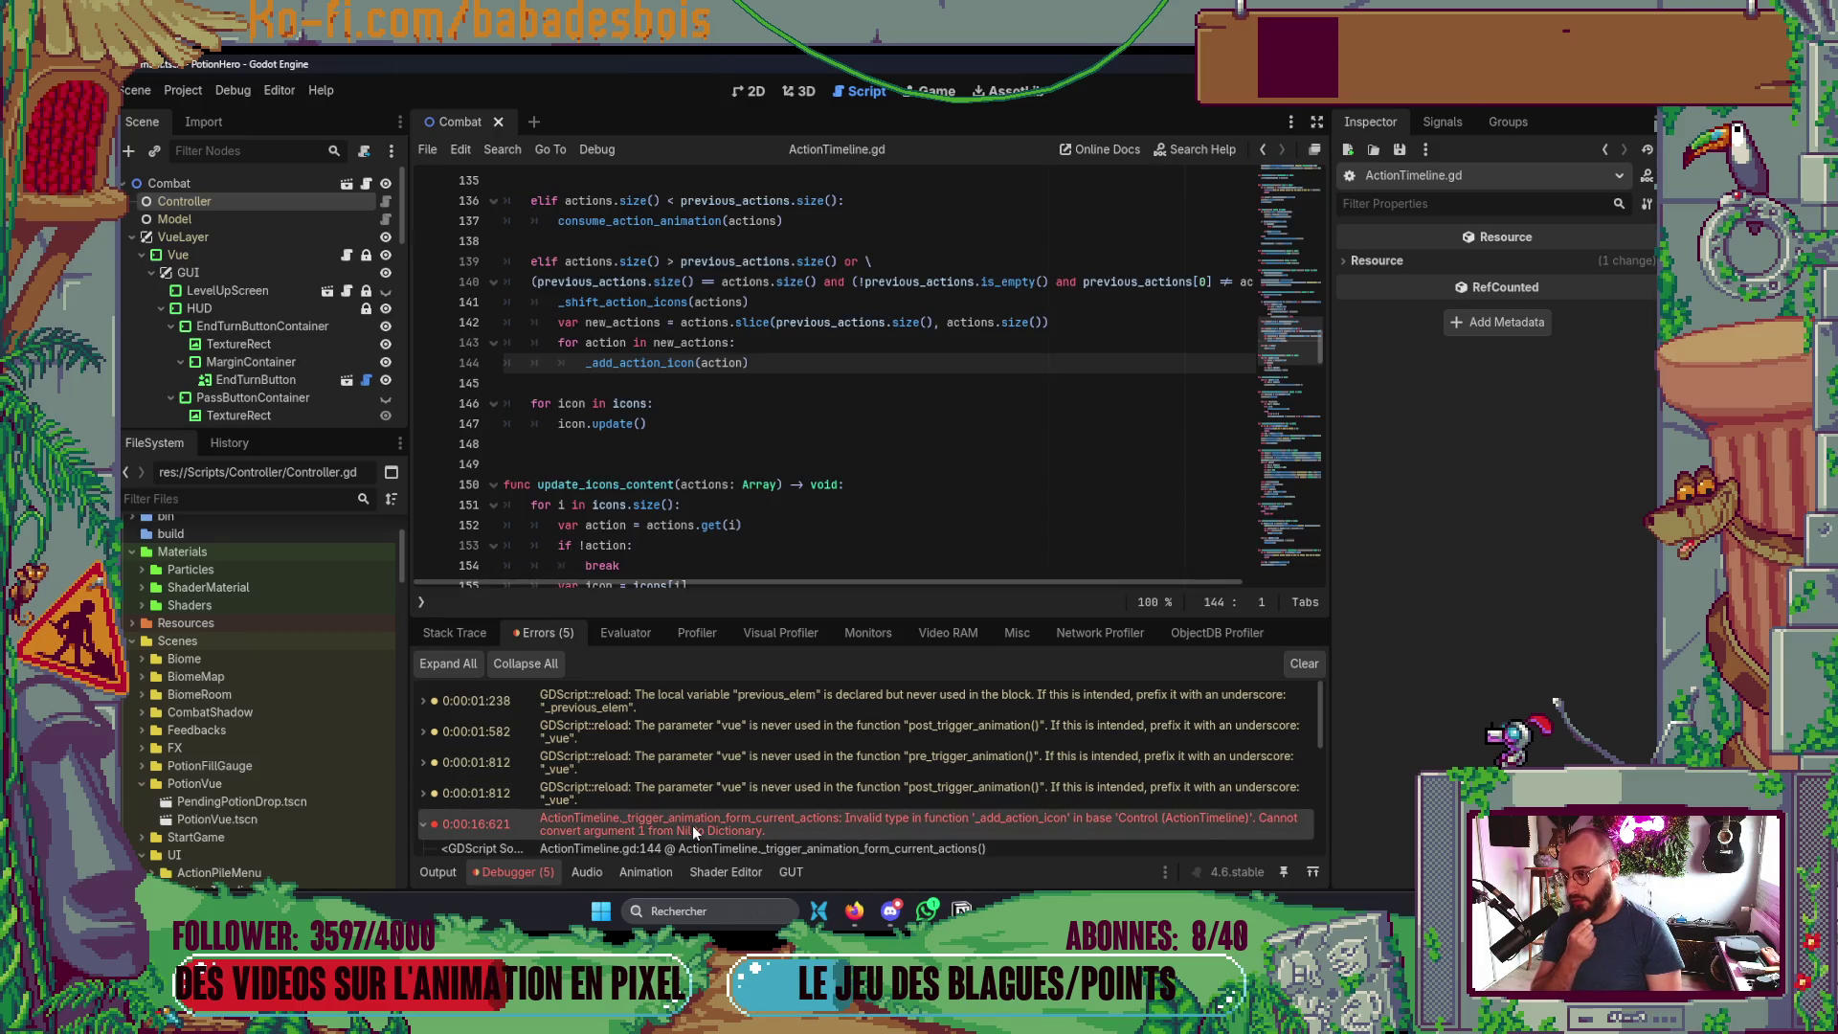
{"action": "left_click", "coordinate": [731, 787]}
{"action": "left_click", "coordinate": [766, 691]}
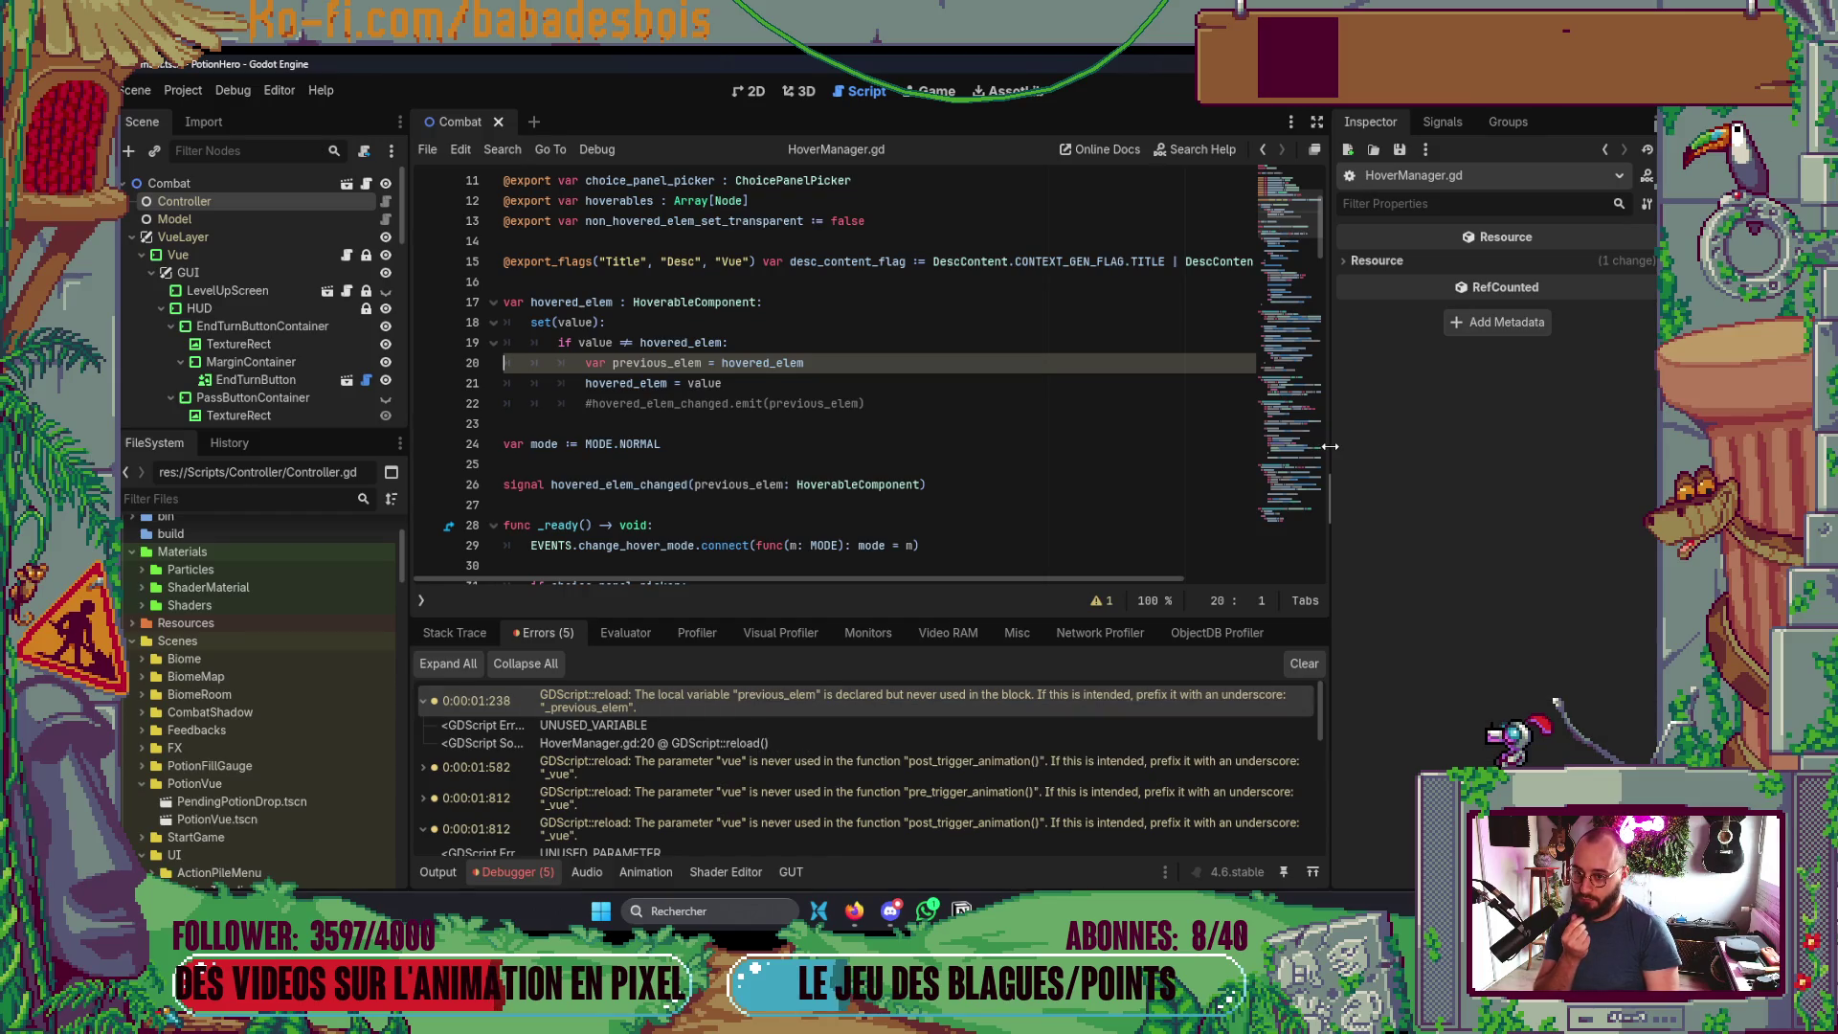
- With the debugger hidden, change line 20's previous_elem to _previous_elem and run the project with F5
{"action": "left_click_drag", "start_coordinate": [1330, 447], "coordinate": [1485, 446]}
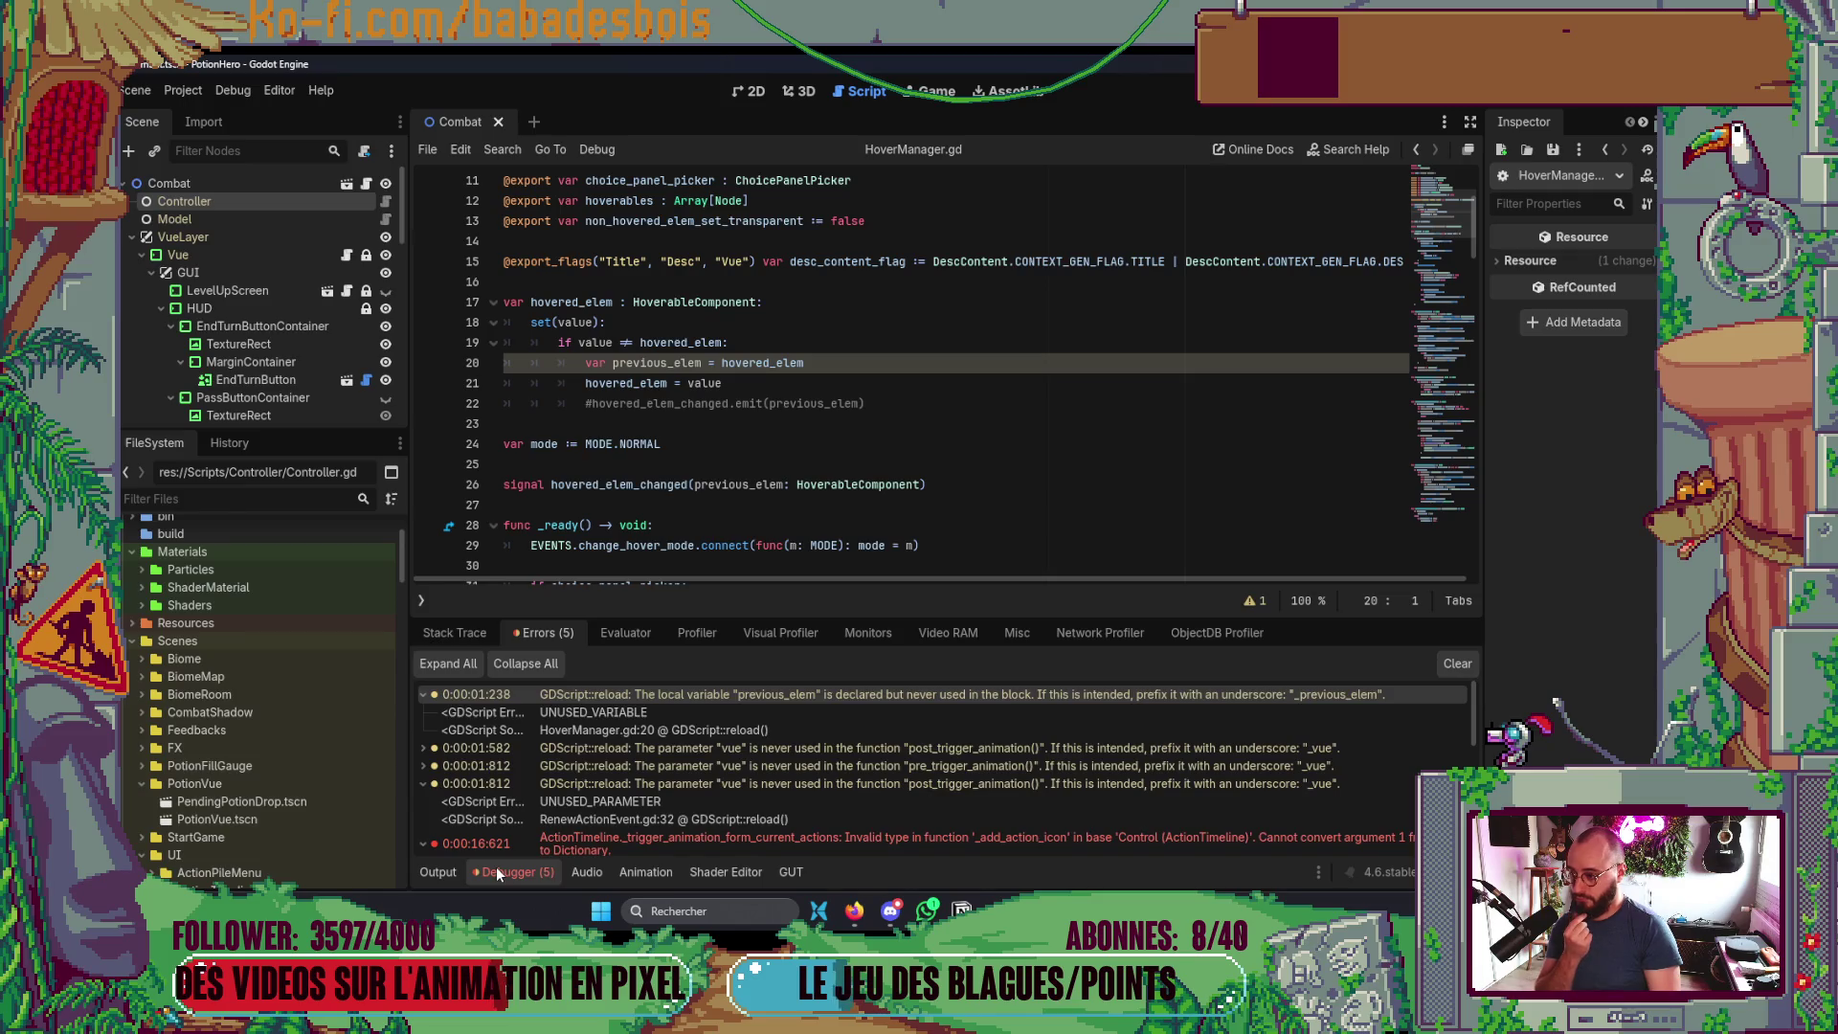
{"action": "left_click", "coordinate": [496, 870]}
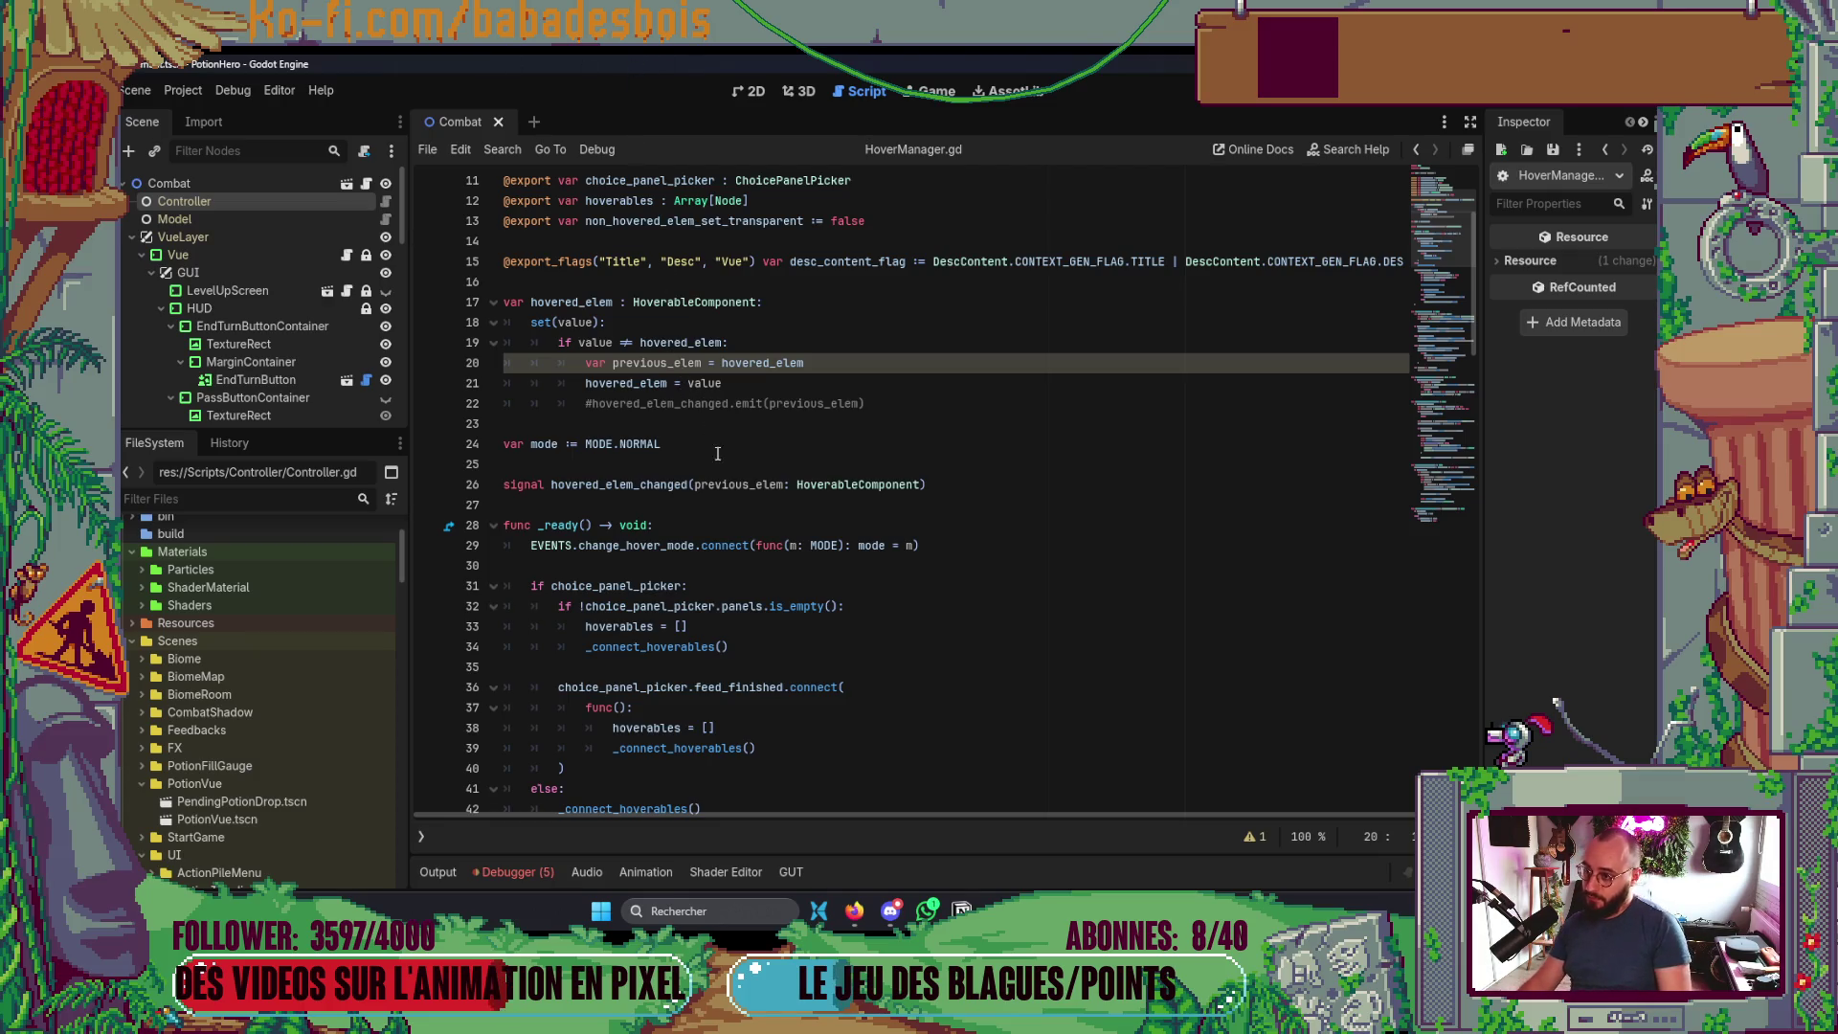
{"action": "scroll", "coordinate": [718, 469], "scroll_direction": "up", "scroll_amount": 1}
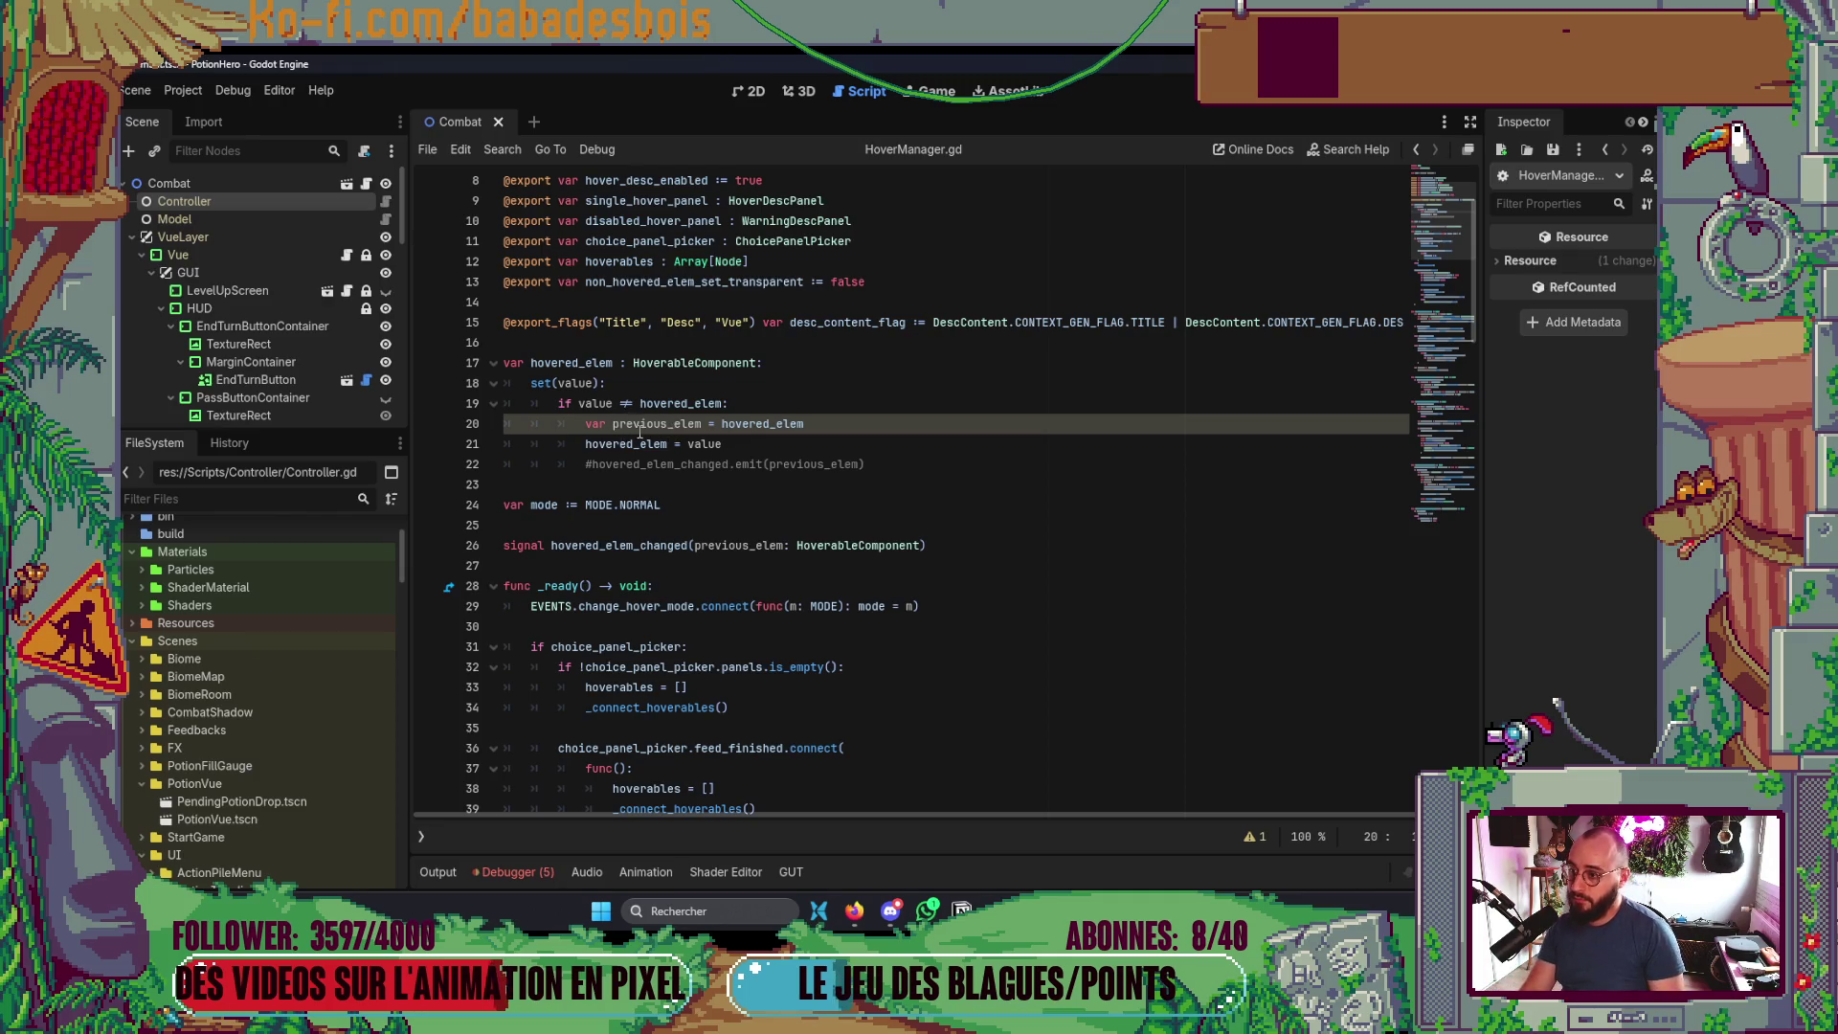
{"action": "left_click", "coordinate": [616, 425]}
{"action": "scroll", "coordinate": [667, 447], "scroll_direction": "down", "scroll_amount": 1, "text": "ctrl"}
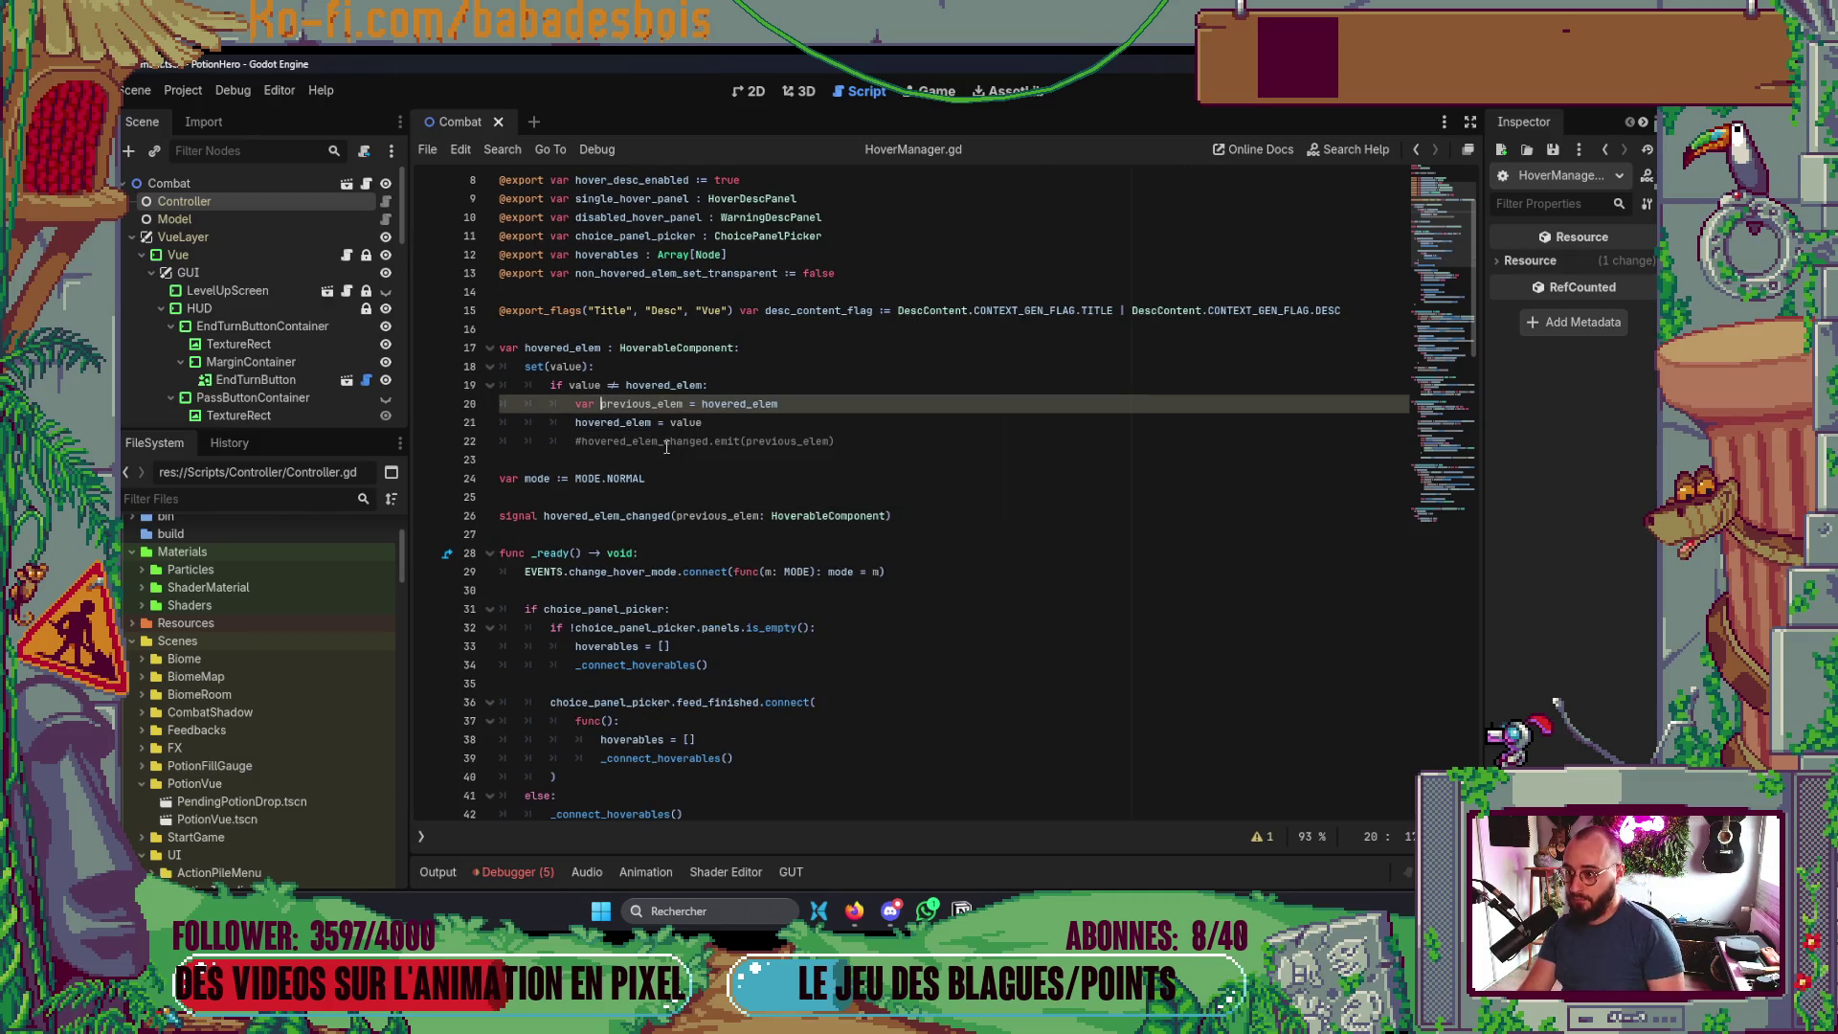
{"action": "type", "text": "_"}
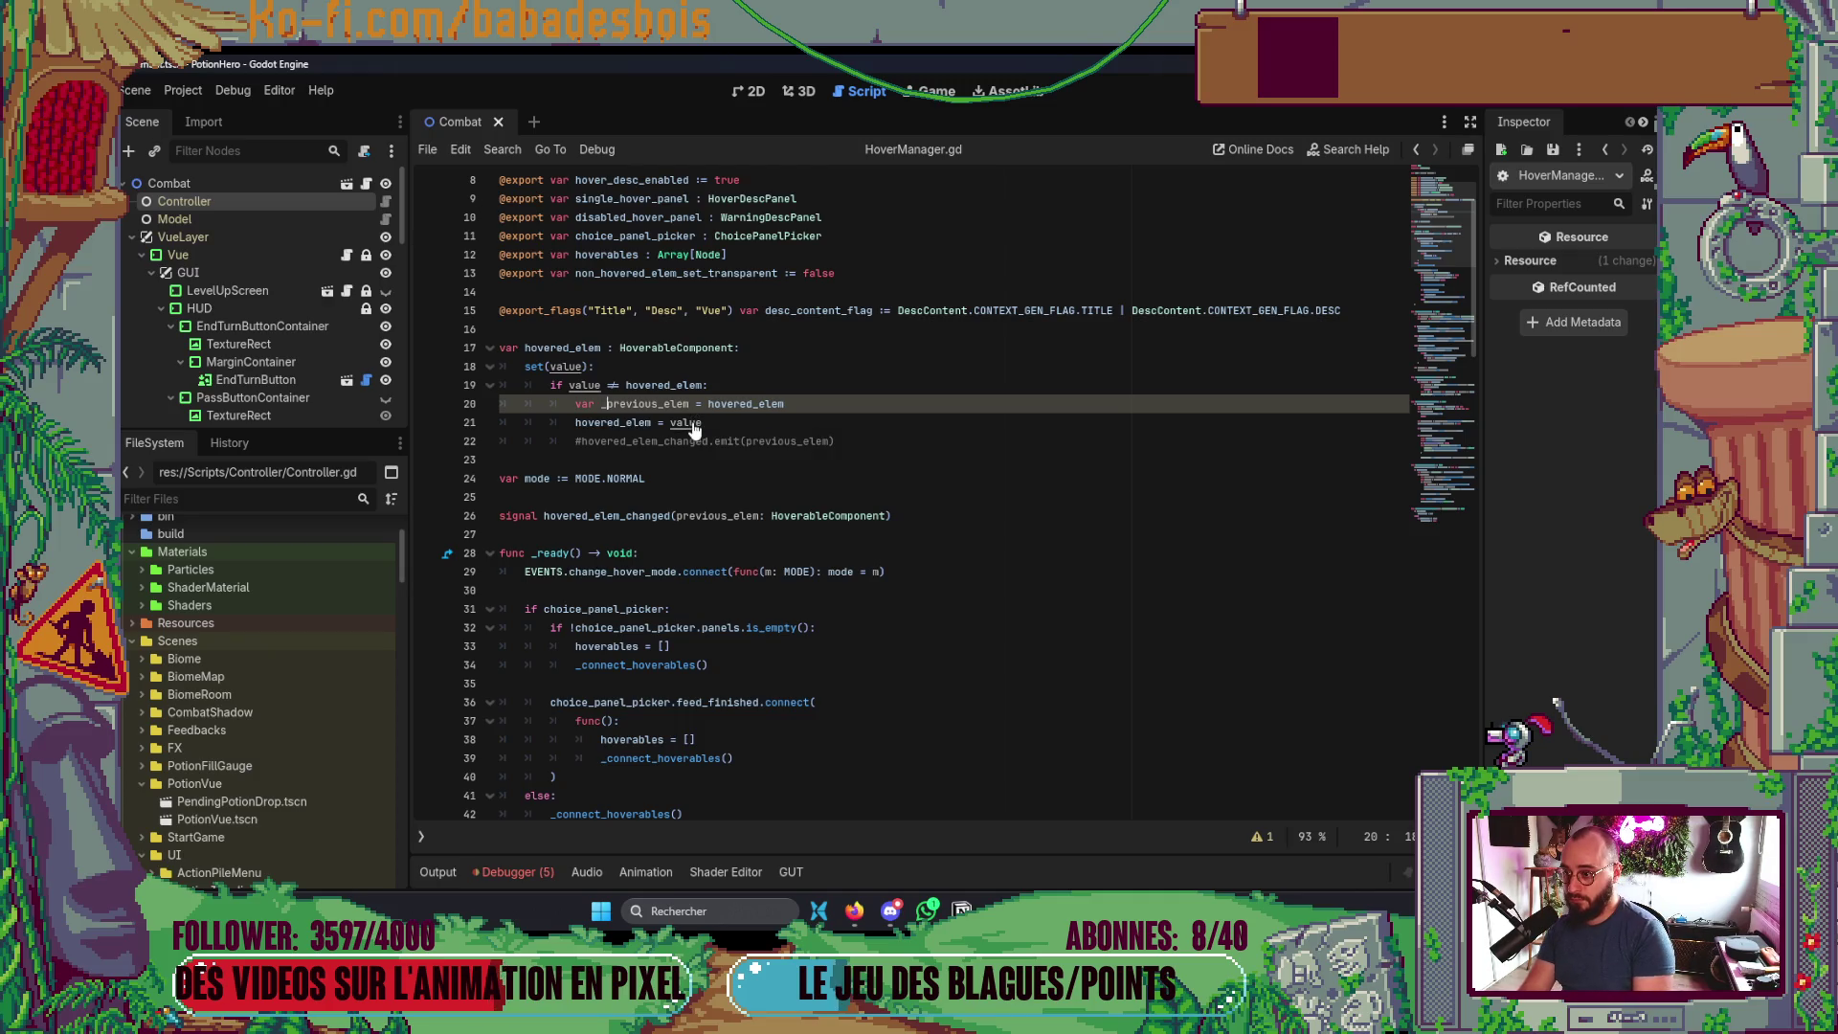
{"action": "left_click", "coordinate": [697, 574]}
{"action": "key", "text": "F5"}
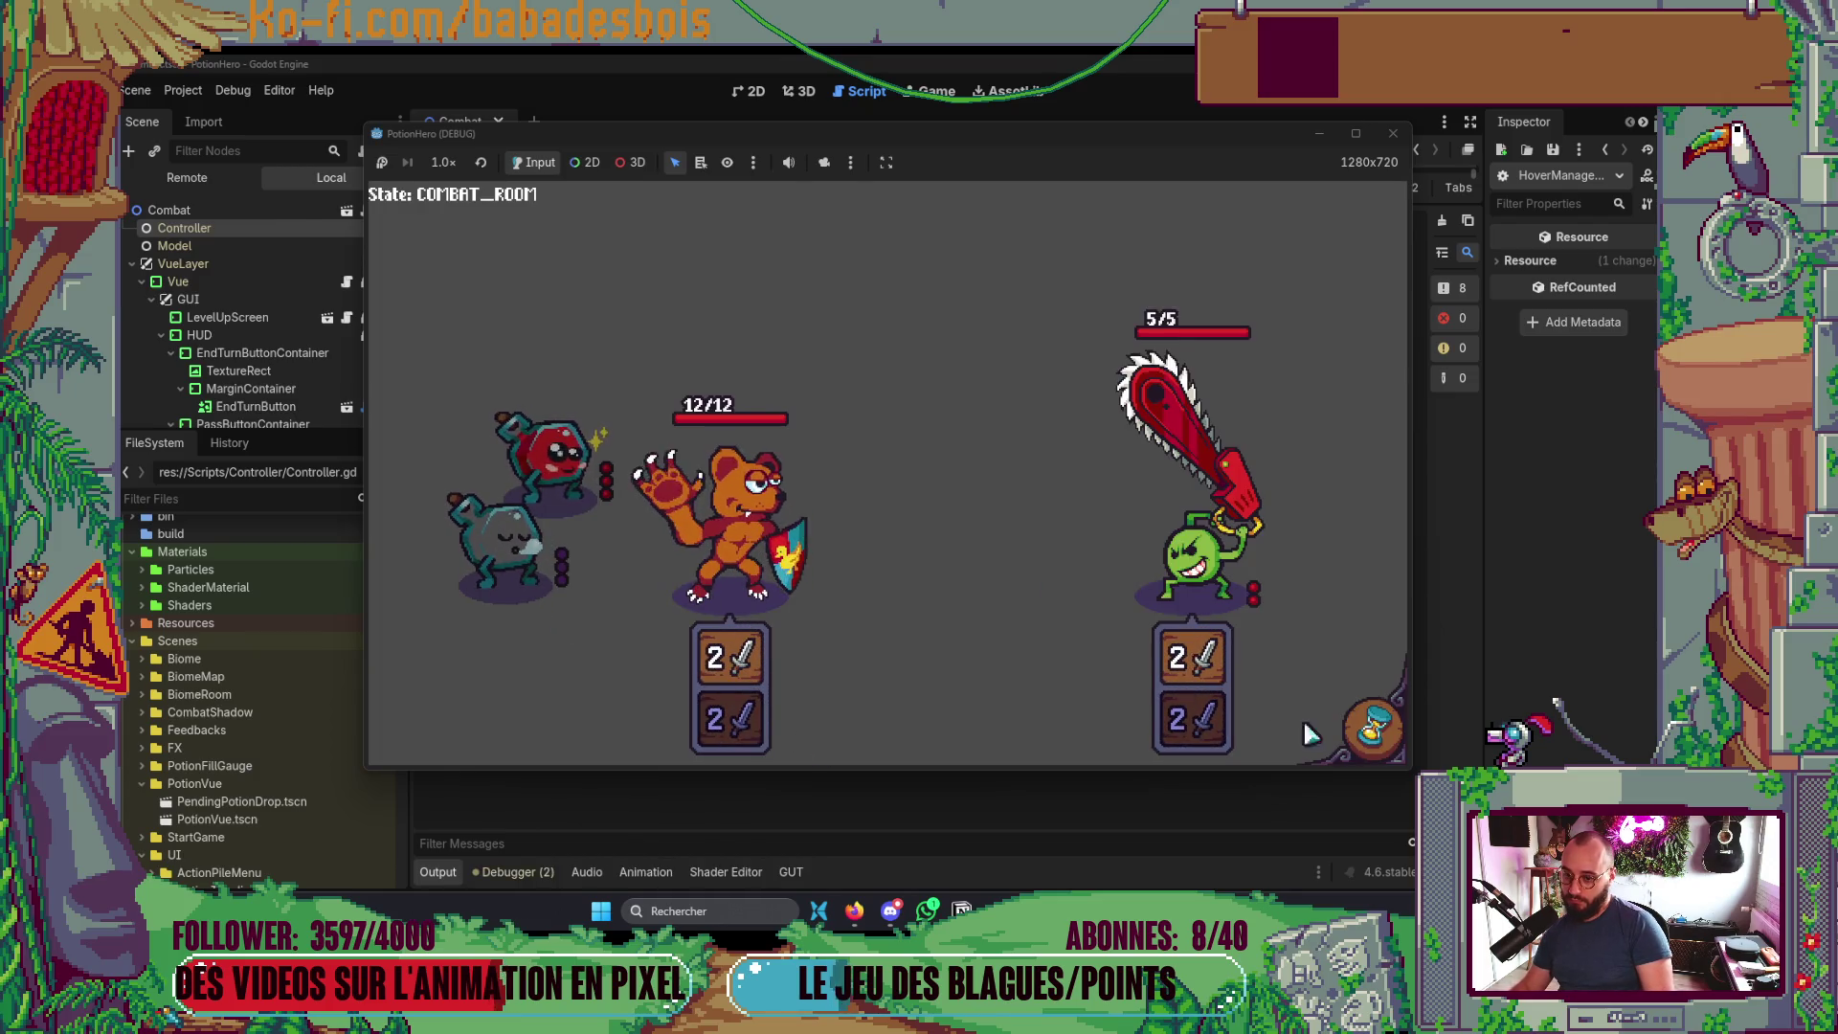
{"action": "left_click", "coordinate": [1369, 730]}
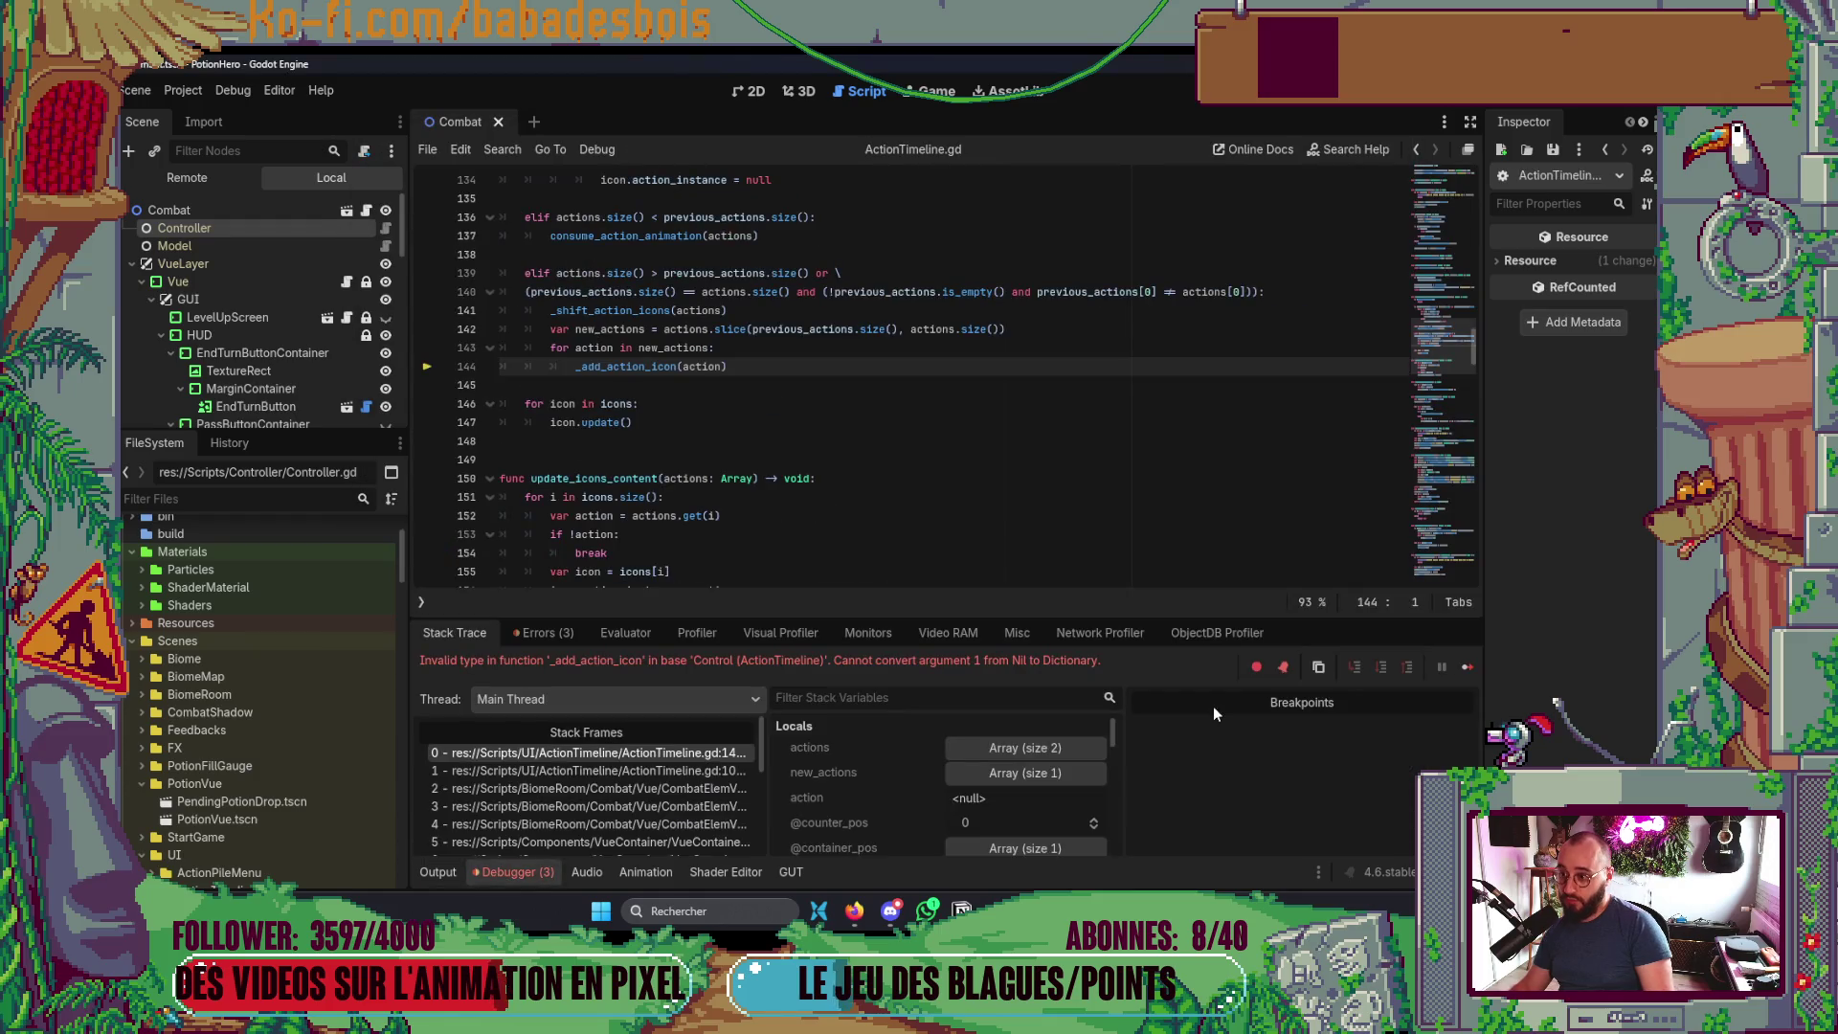
{"action": "scroll", "coordinate": [982, 444], "scroll_direction": "up", "scroll_amount": 2}
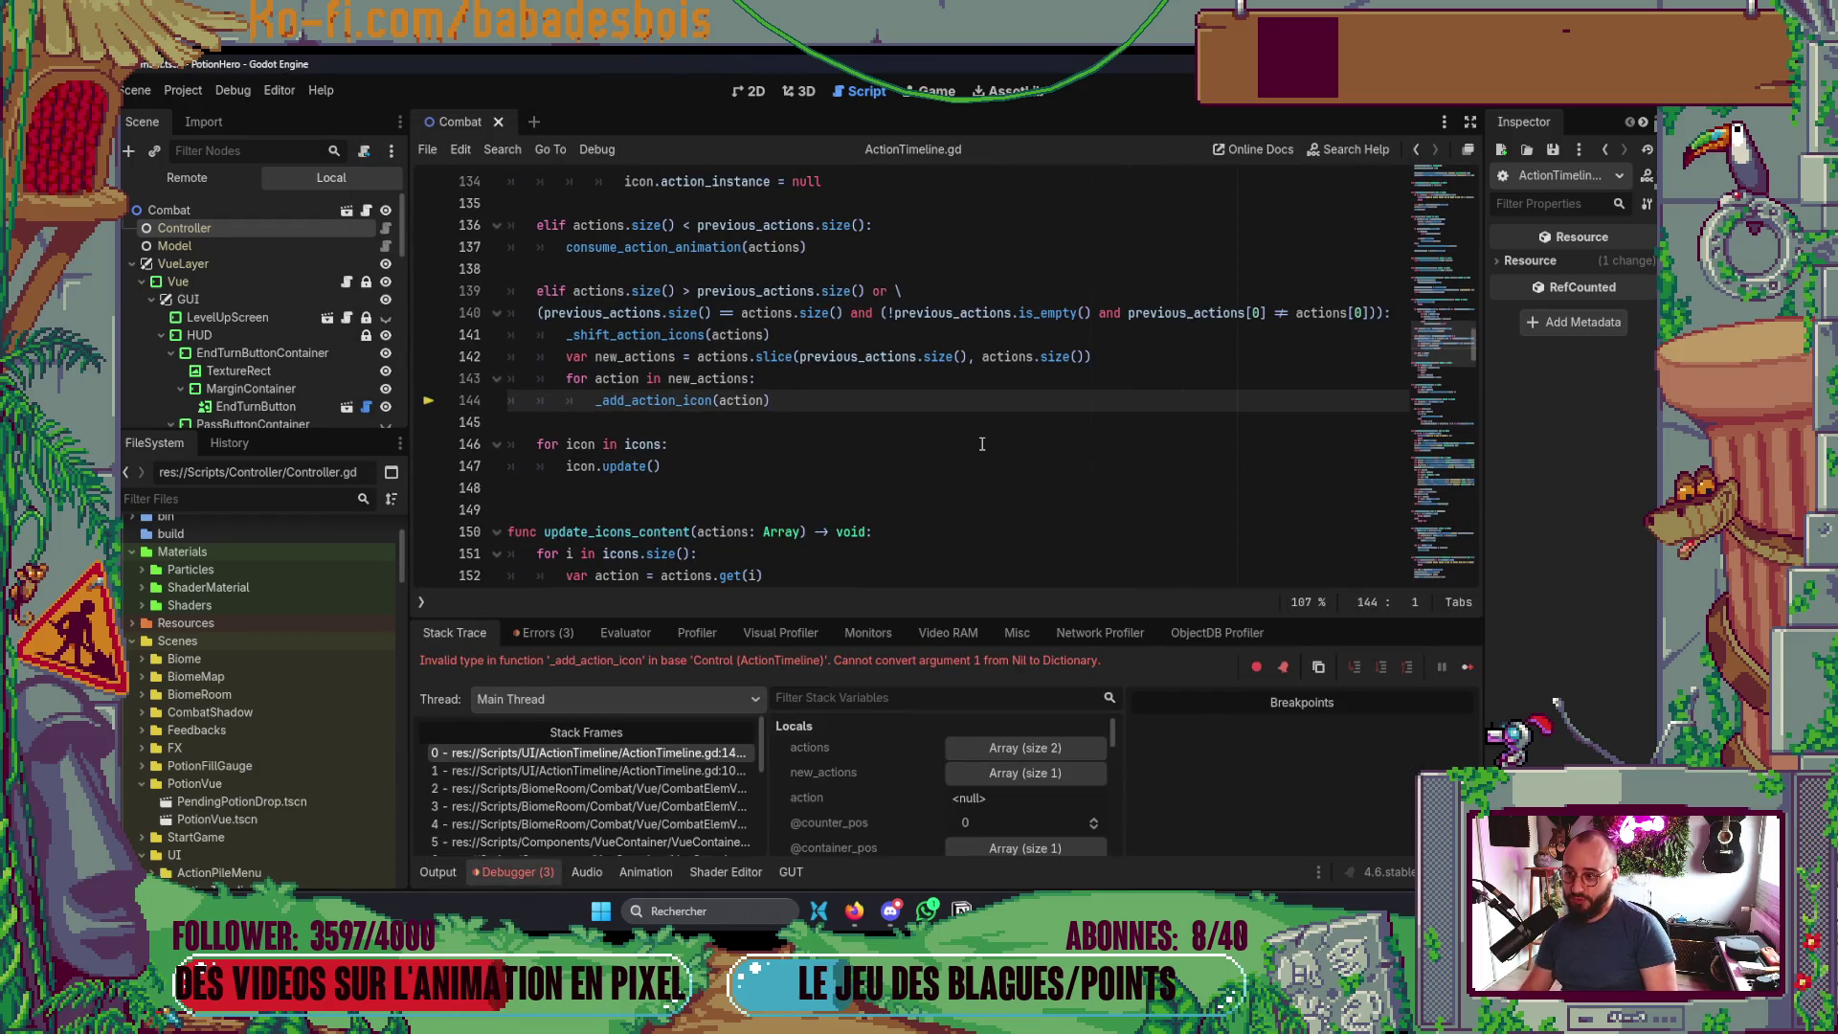
{"action": "scroll", "coordinate": [981, 444], "scroll_direction": "down", "scroll_amount": 1}
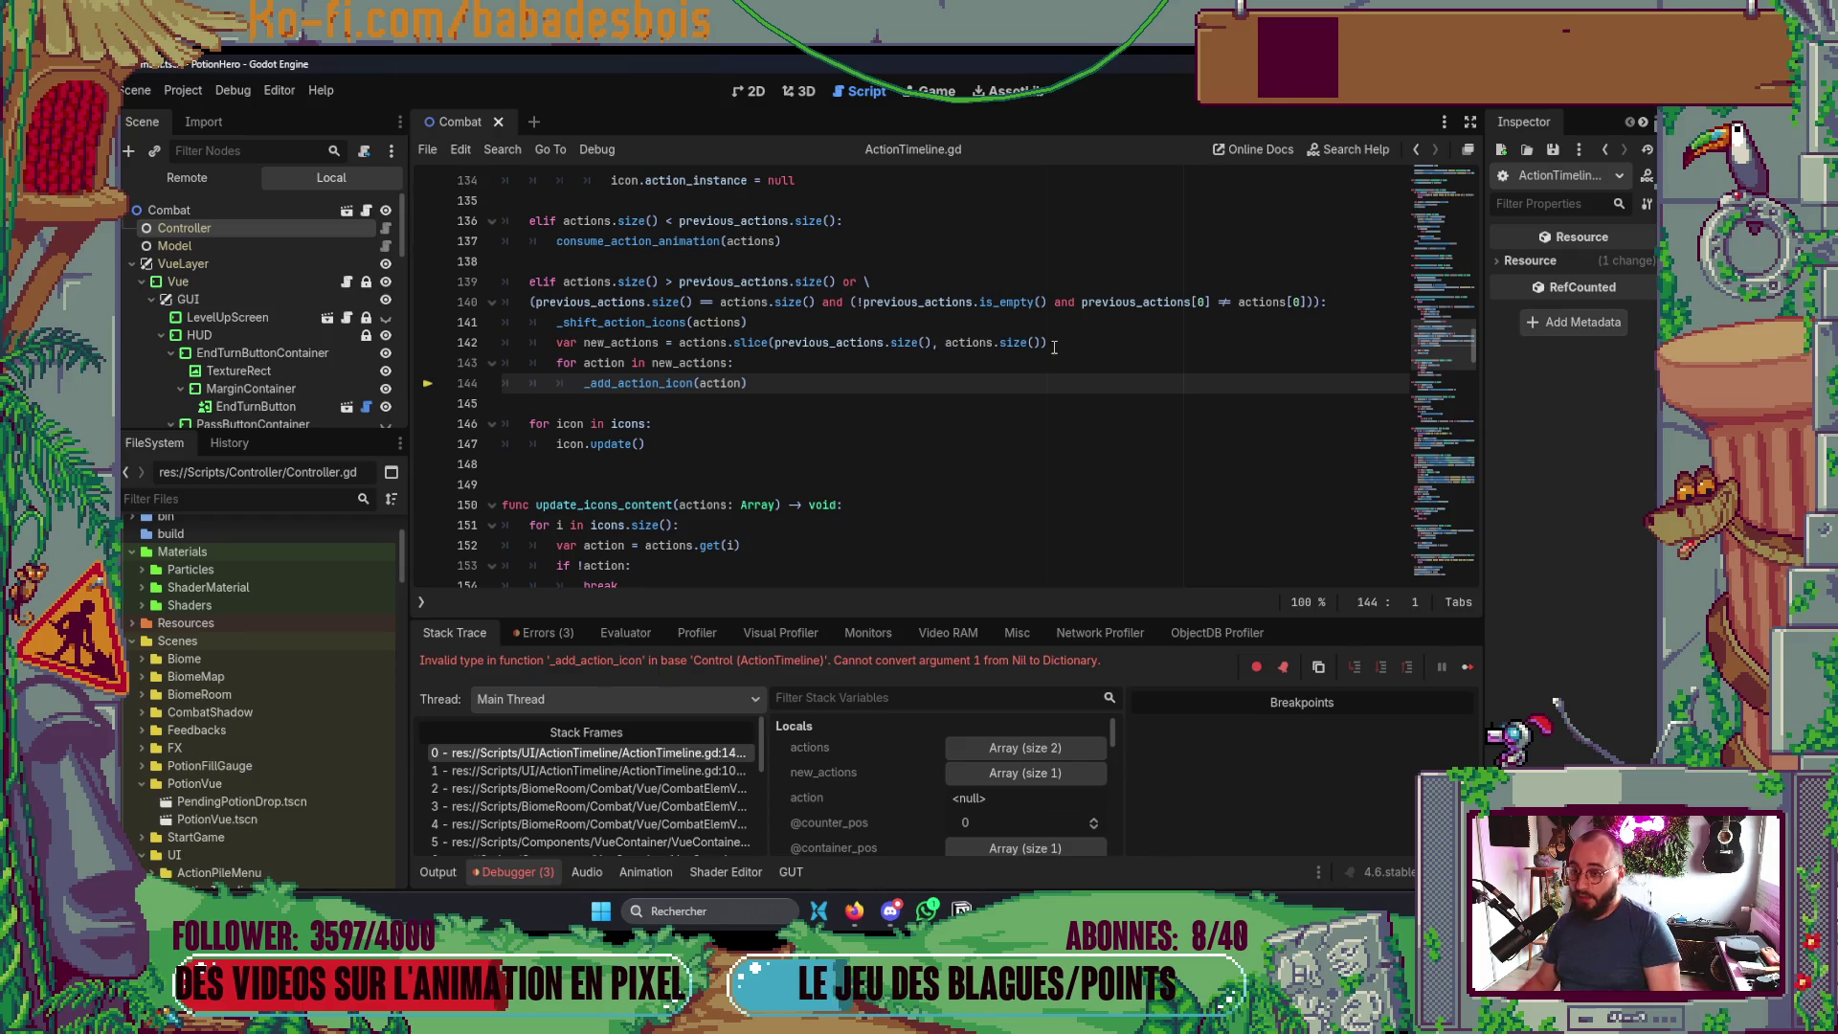
{"action": "mouse_move", "coordinate": [1445, 328]}
{"action": "left_mouse_down"}
{"action": "mouse_move", "coordinate": [1455, 302]}
{"action": "mouse_move", "coordinate": [1448, 317]}
{"action": "left_mouse_up"}
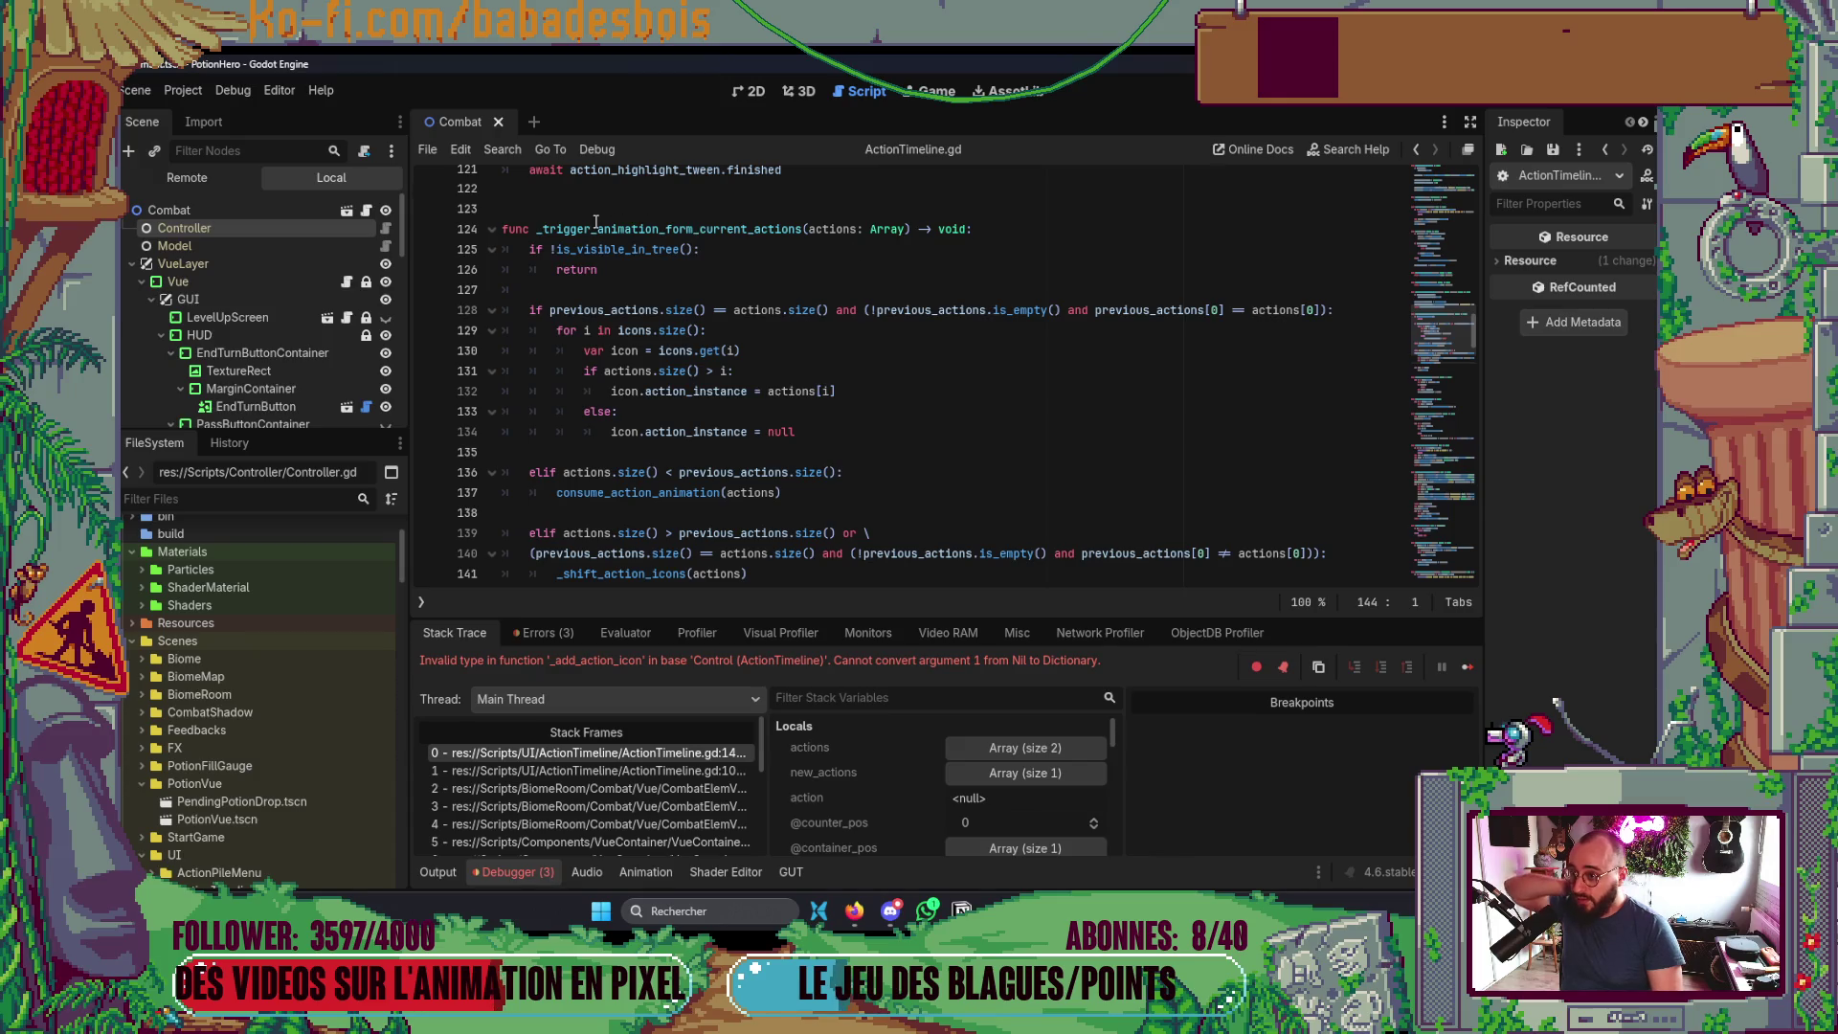
{"action": "double_click", "coordinate": [639, 228]}
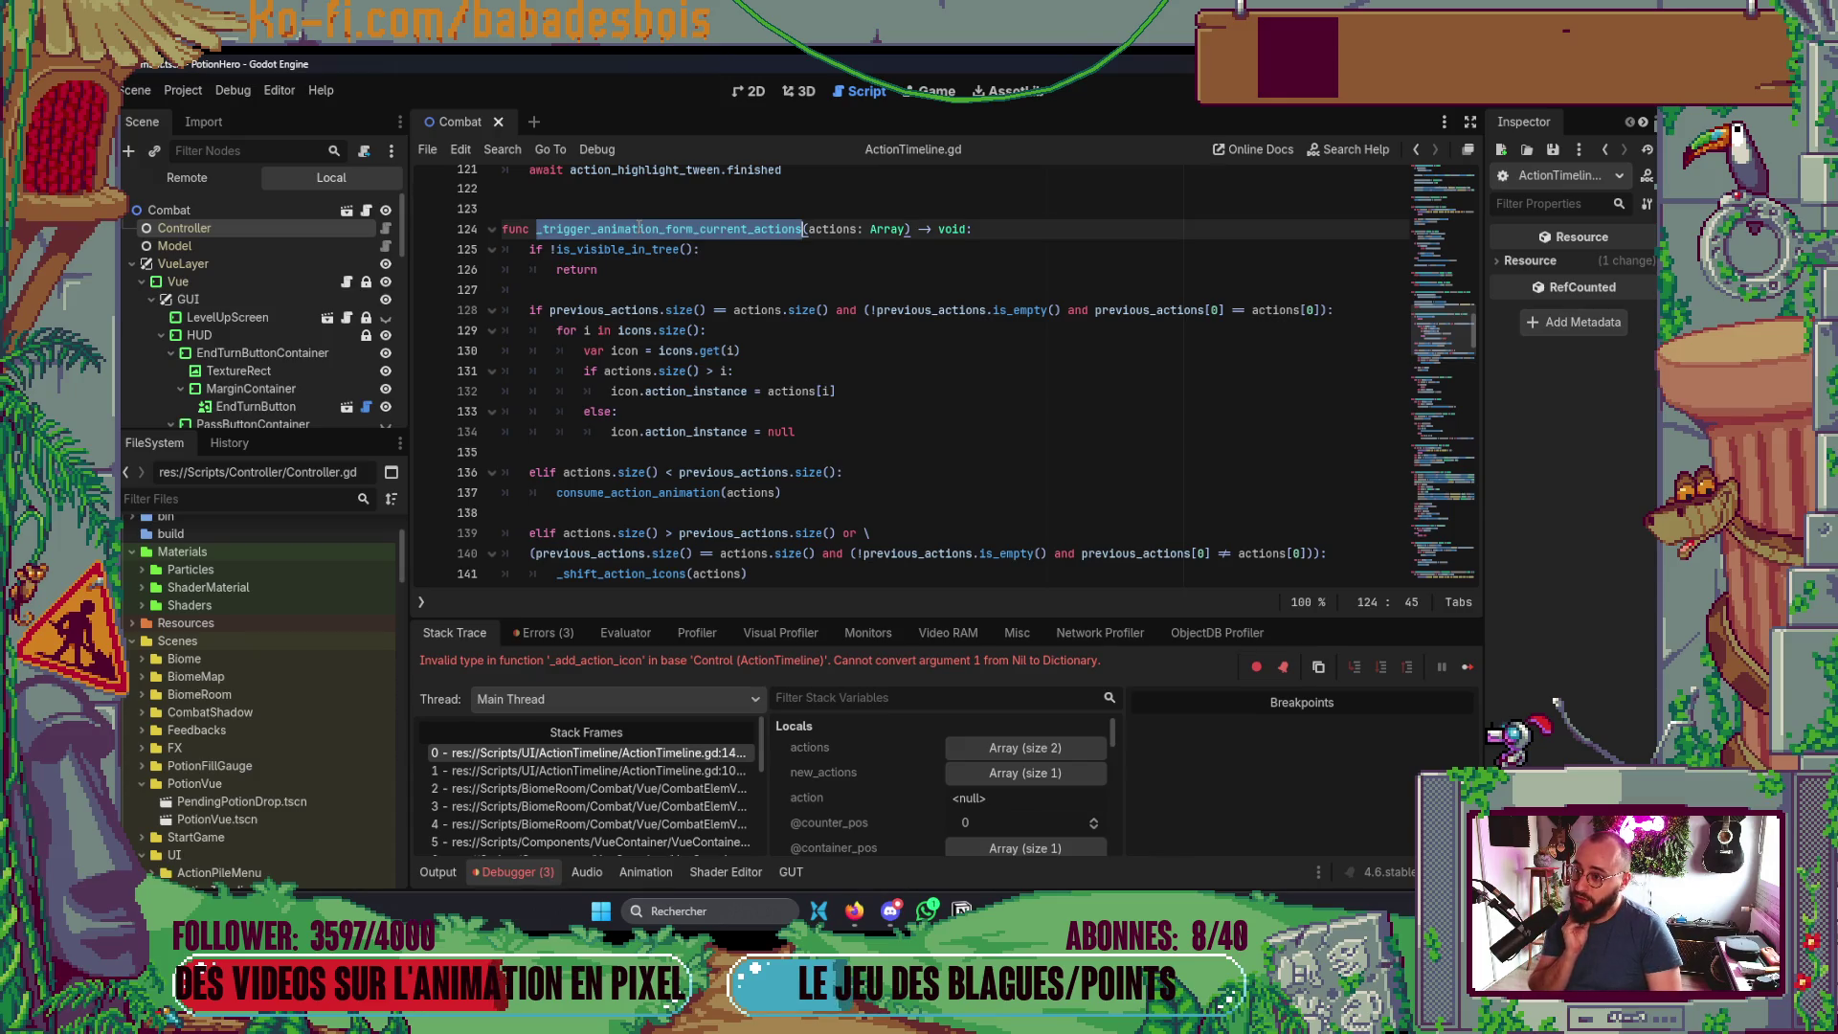
{"action": "left_click", "coordinate": [686, 234]}
{"action": "scroll", "coordinate": [732, 368], "scroll_direction": "up", "scroll_amount": 1}
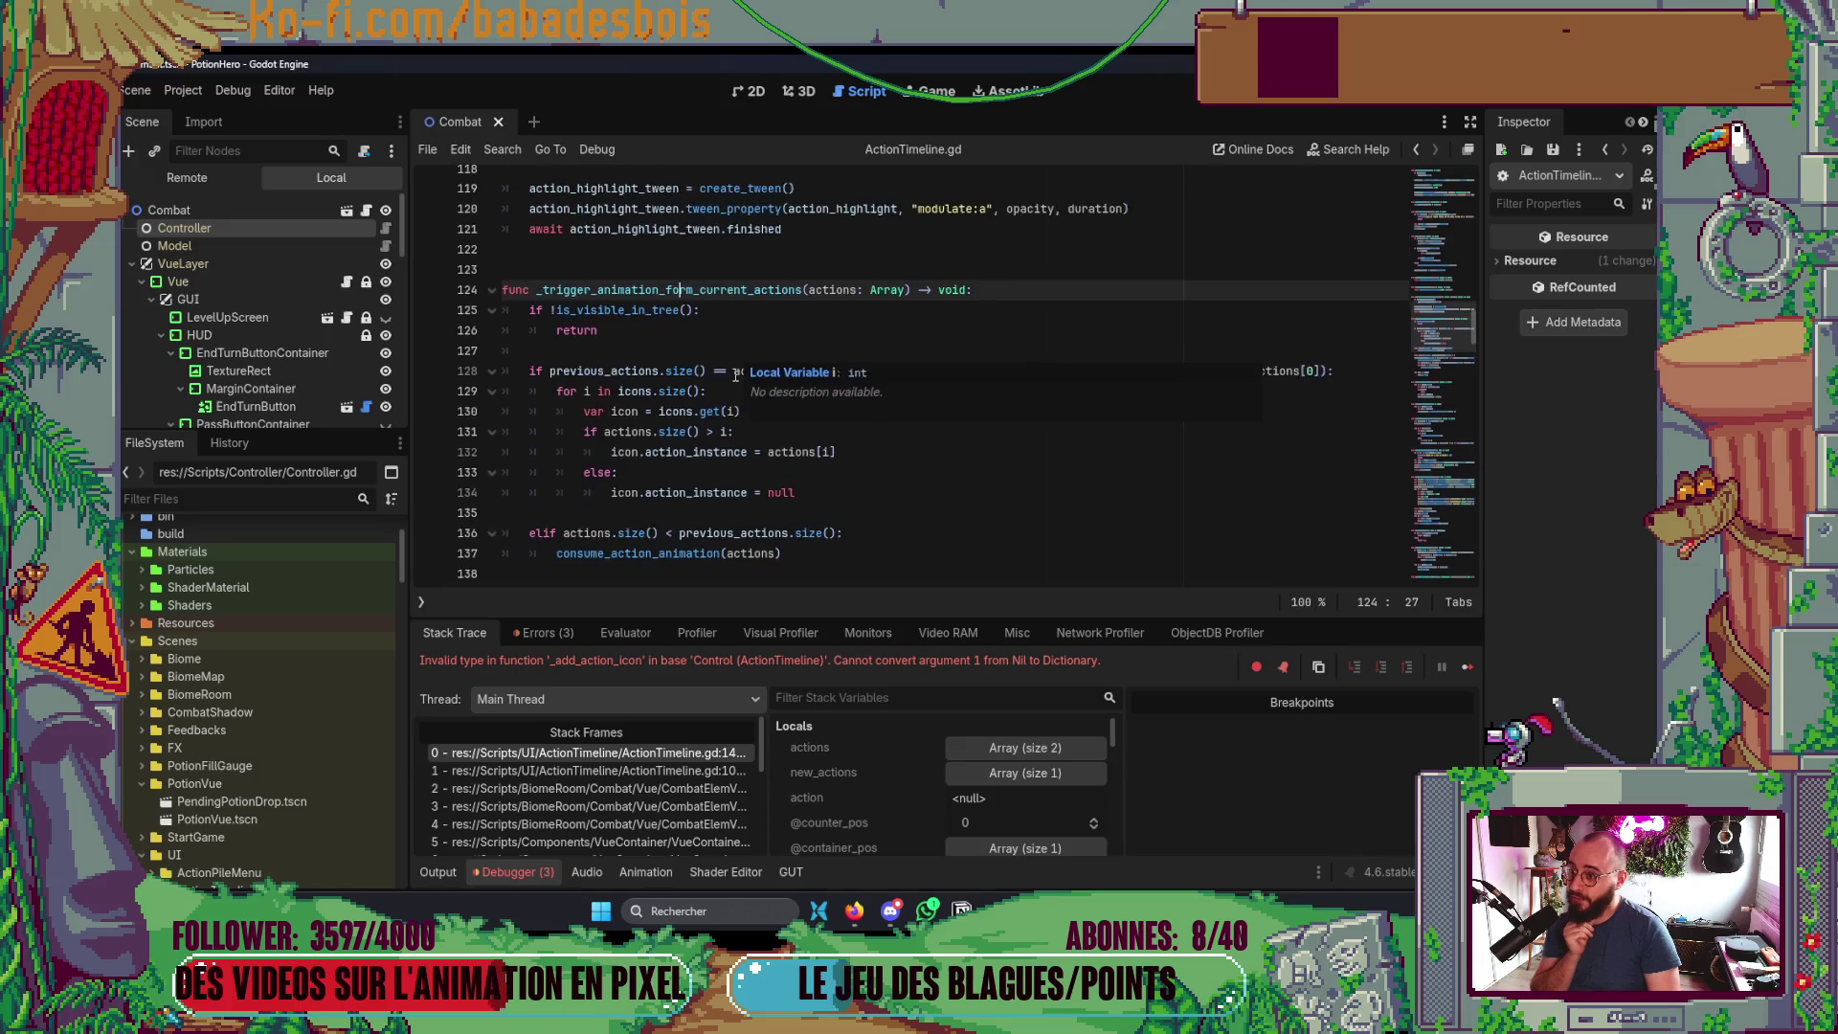
{"action": "left_click", "coordinate": [613, 771]}
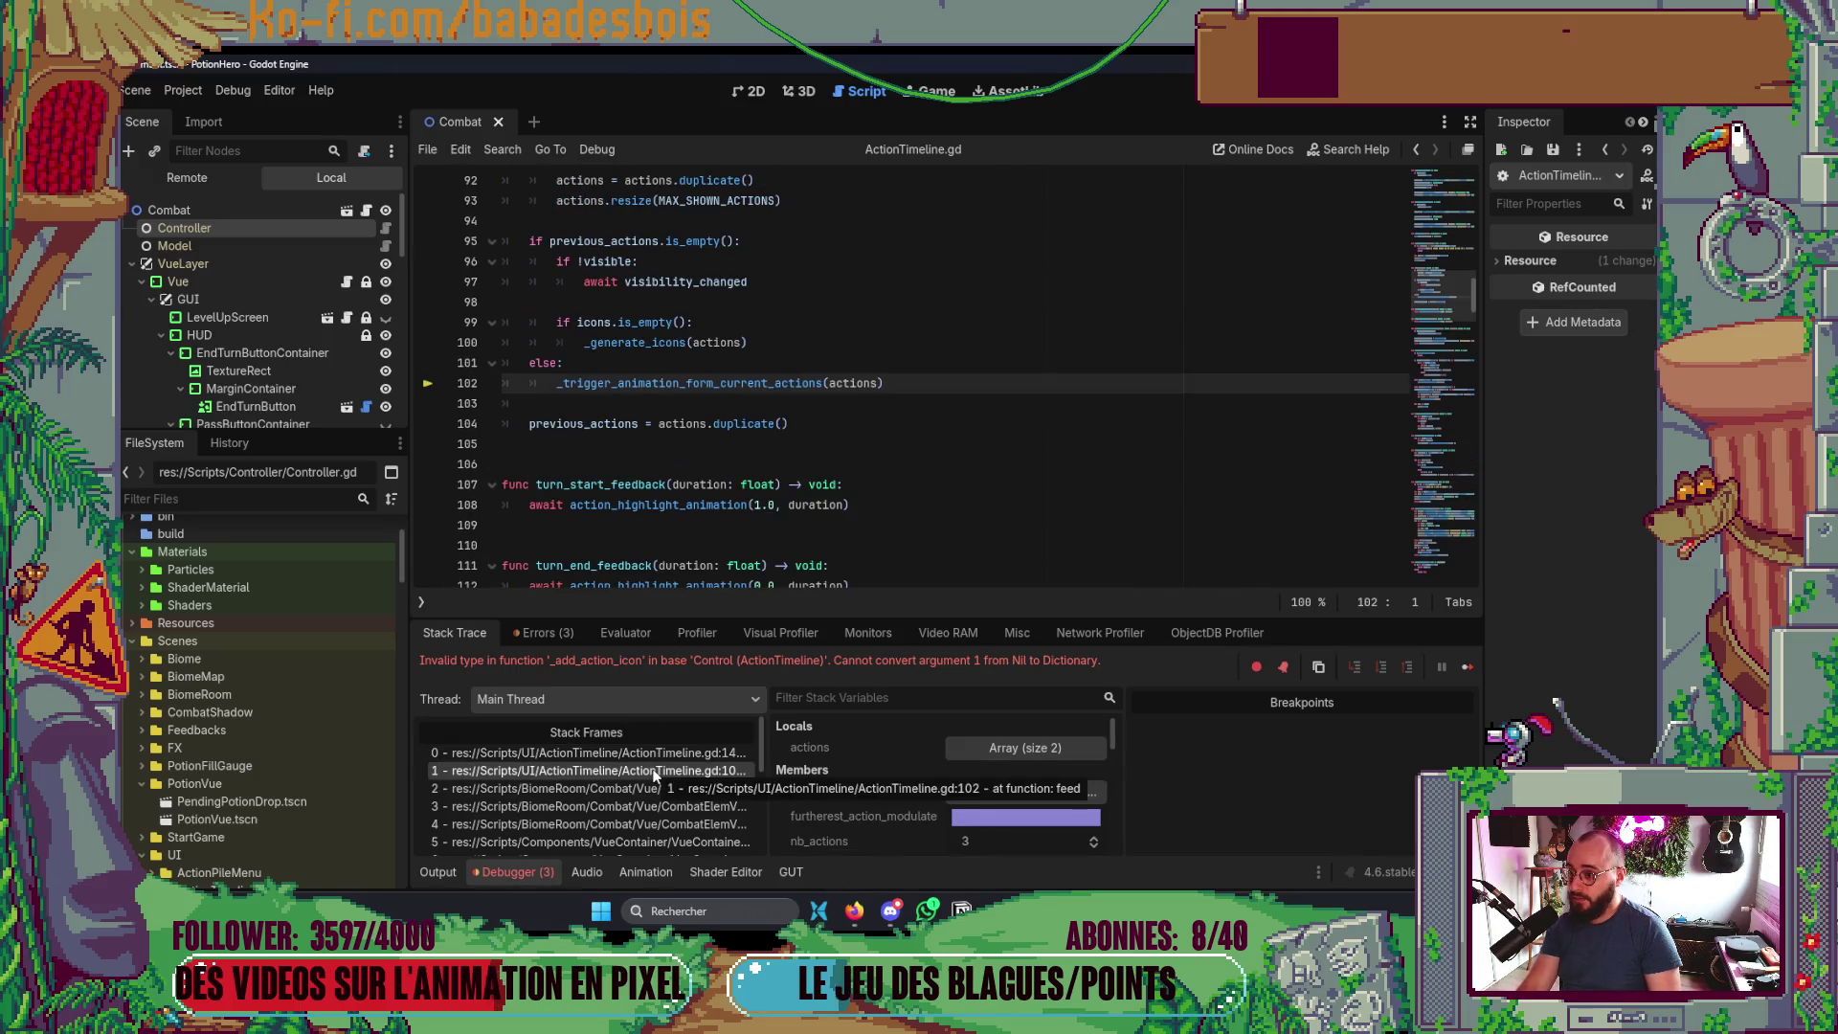
{"action": "scroll", "coordinate": [726, 509], "scroll_direction": "up", "scroll_amount": 1}
{"action": "scroll", "coordinate": [725, 510], "scroll_direction": "up", "scroll_amount": 1}
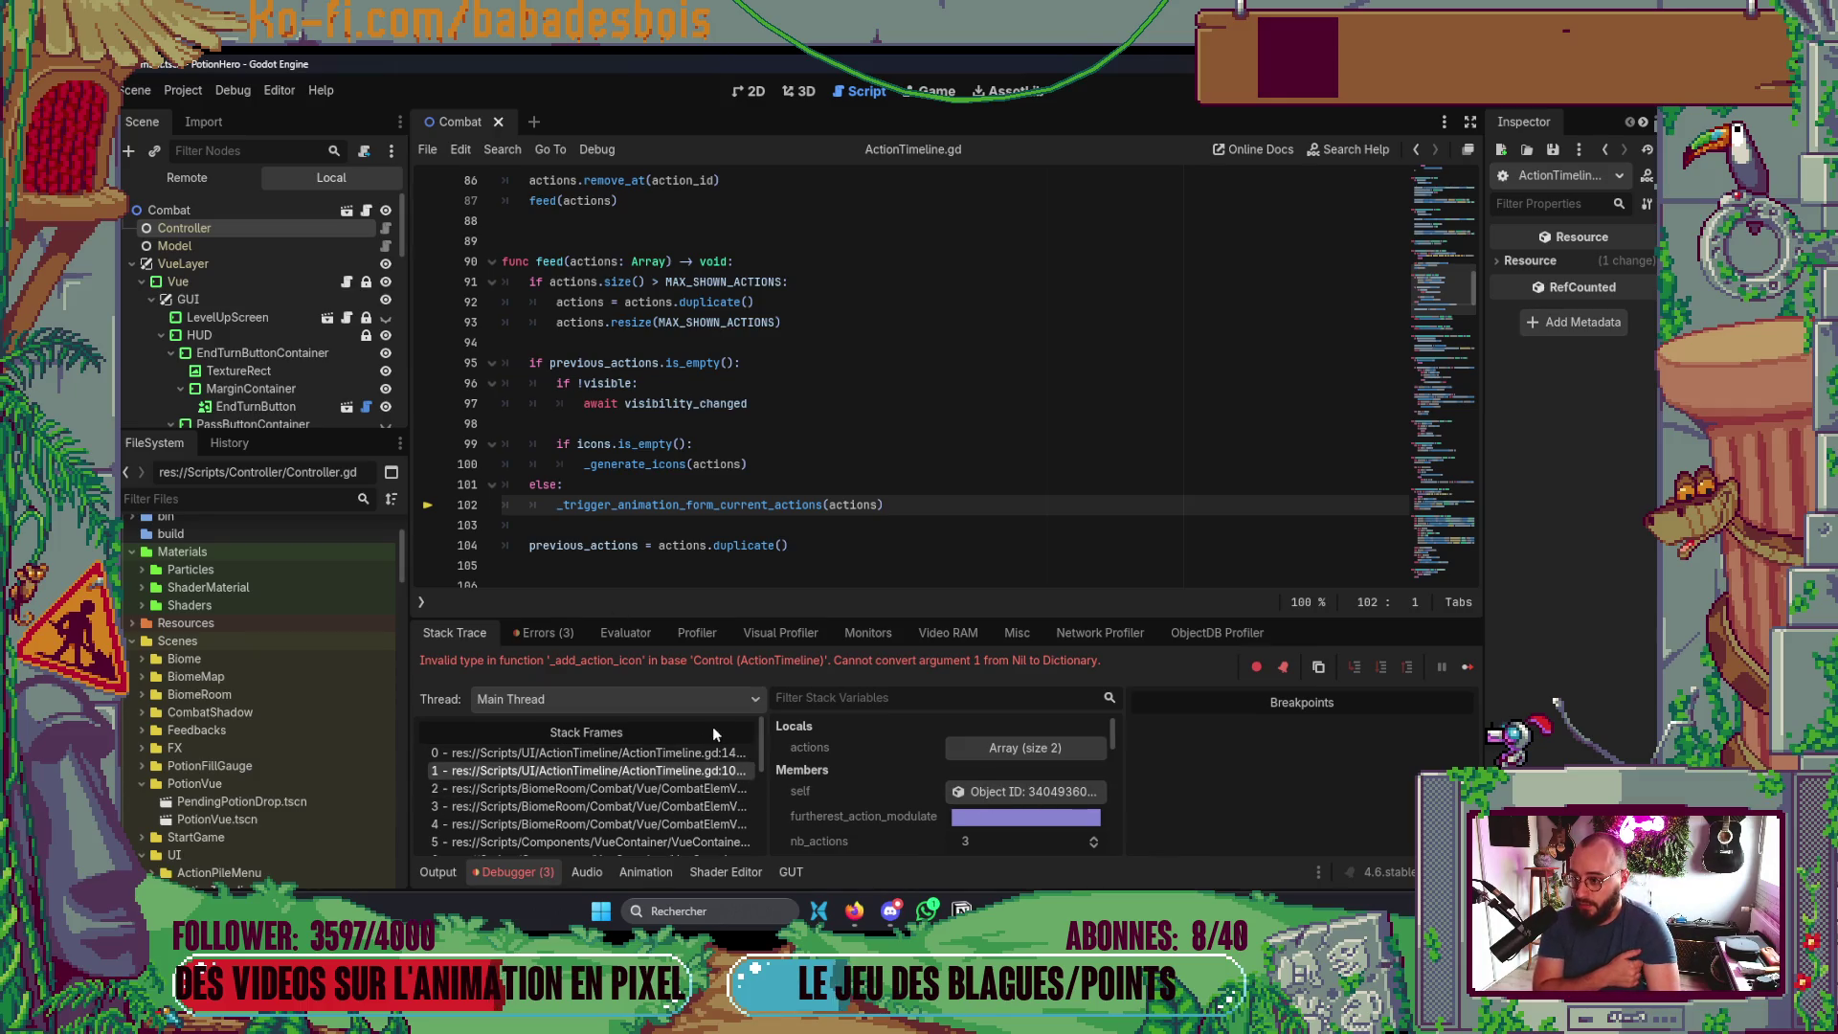
{"action": "left_click", "coordinate": [665, 753]}
{"action": "left_click", "coordinate": [670, 771]}
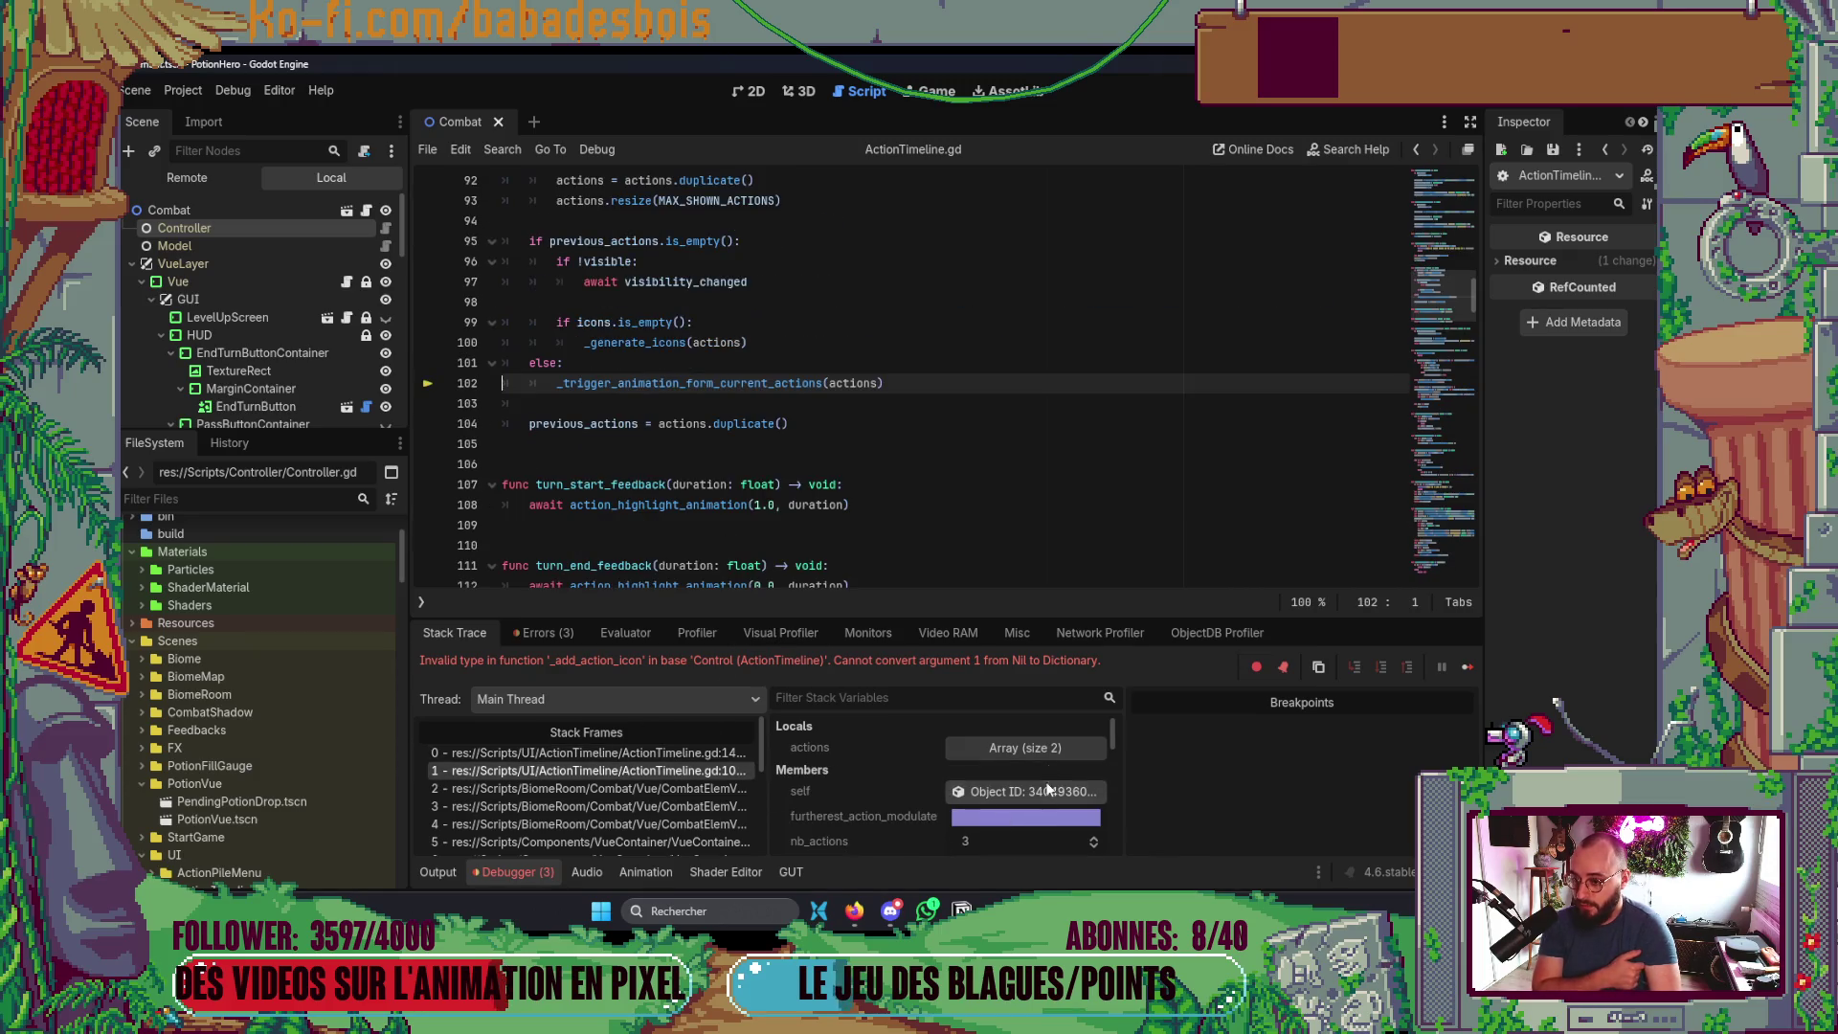
{"action": "left_click", "coordinate": [1034, 750]}
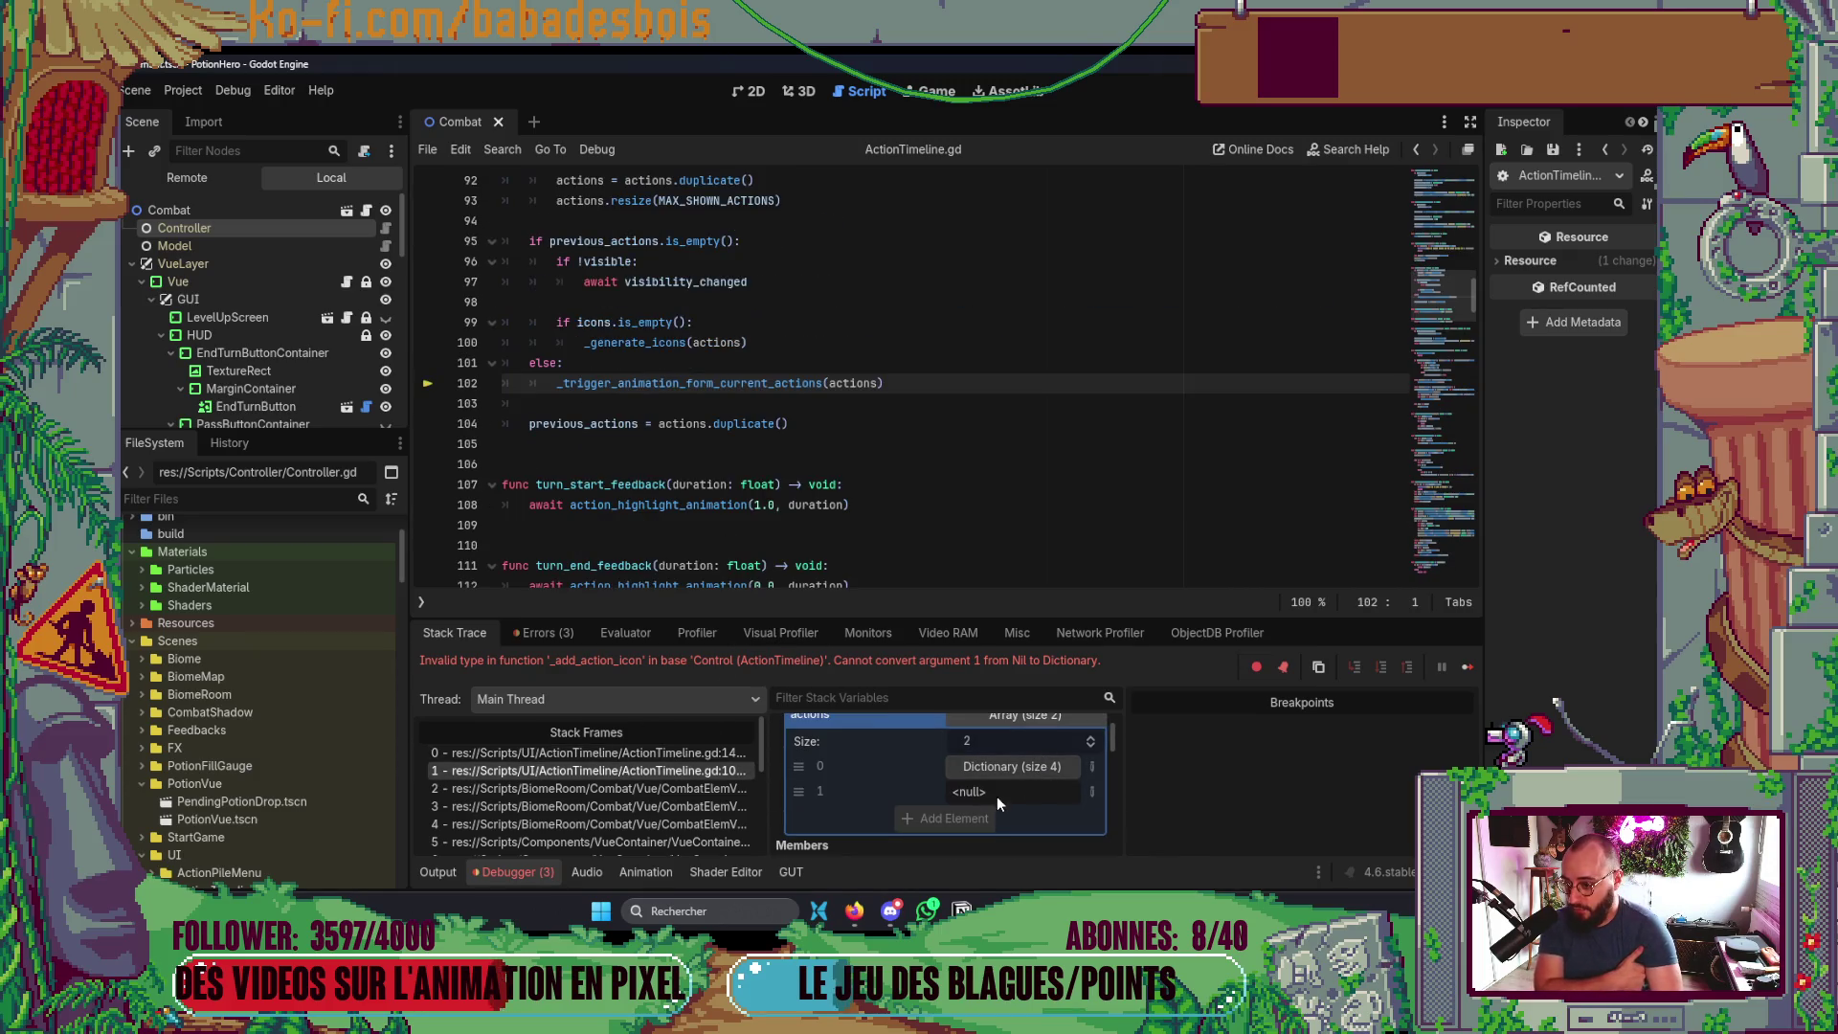
{"action": "left_click", "coordinate": [1019, 769]}
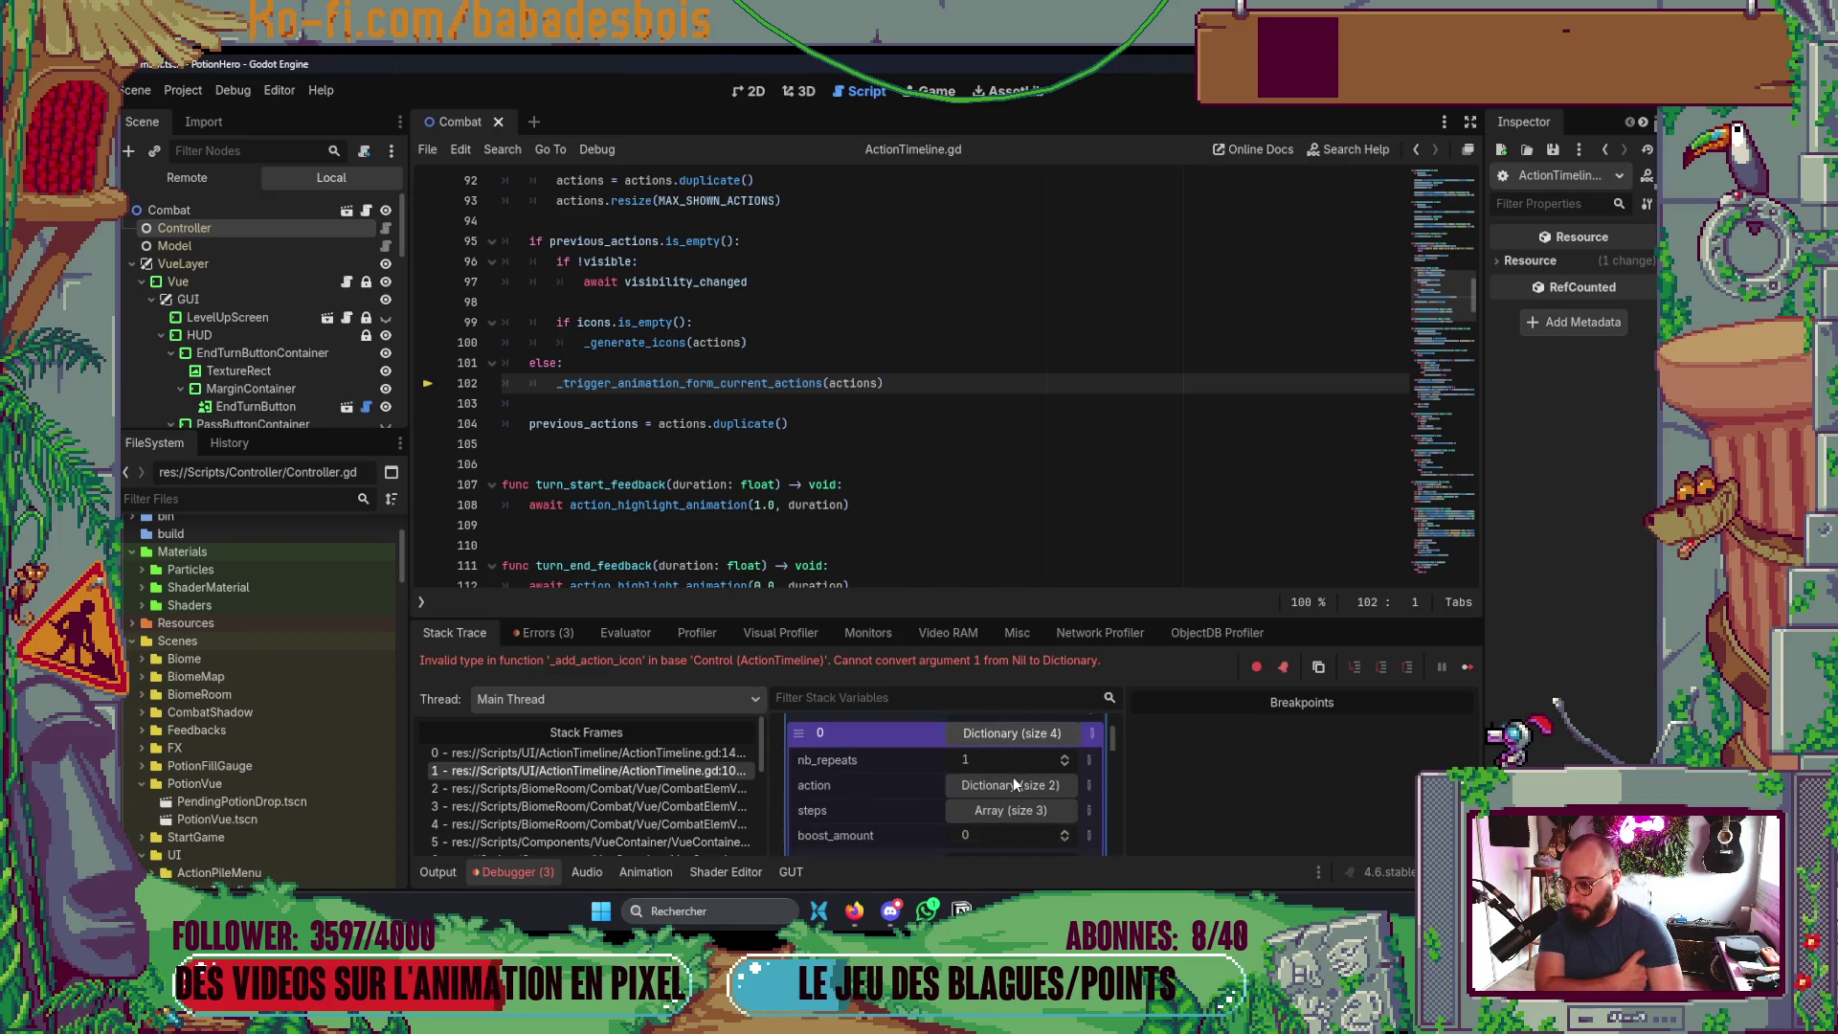
{"action": "scroll", "coordinate": [1015, 771], "scroll_direction": "up", "scroll_amount": 1}
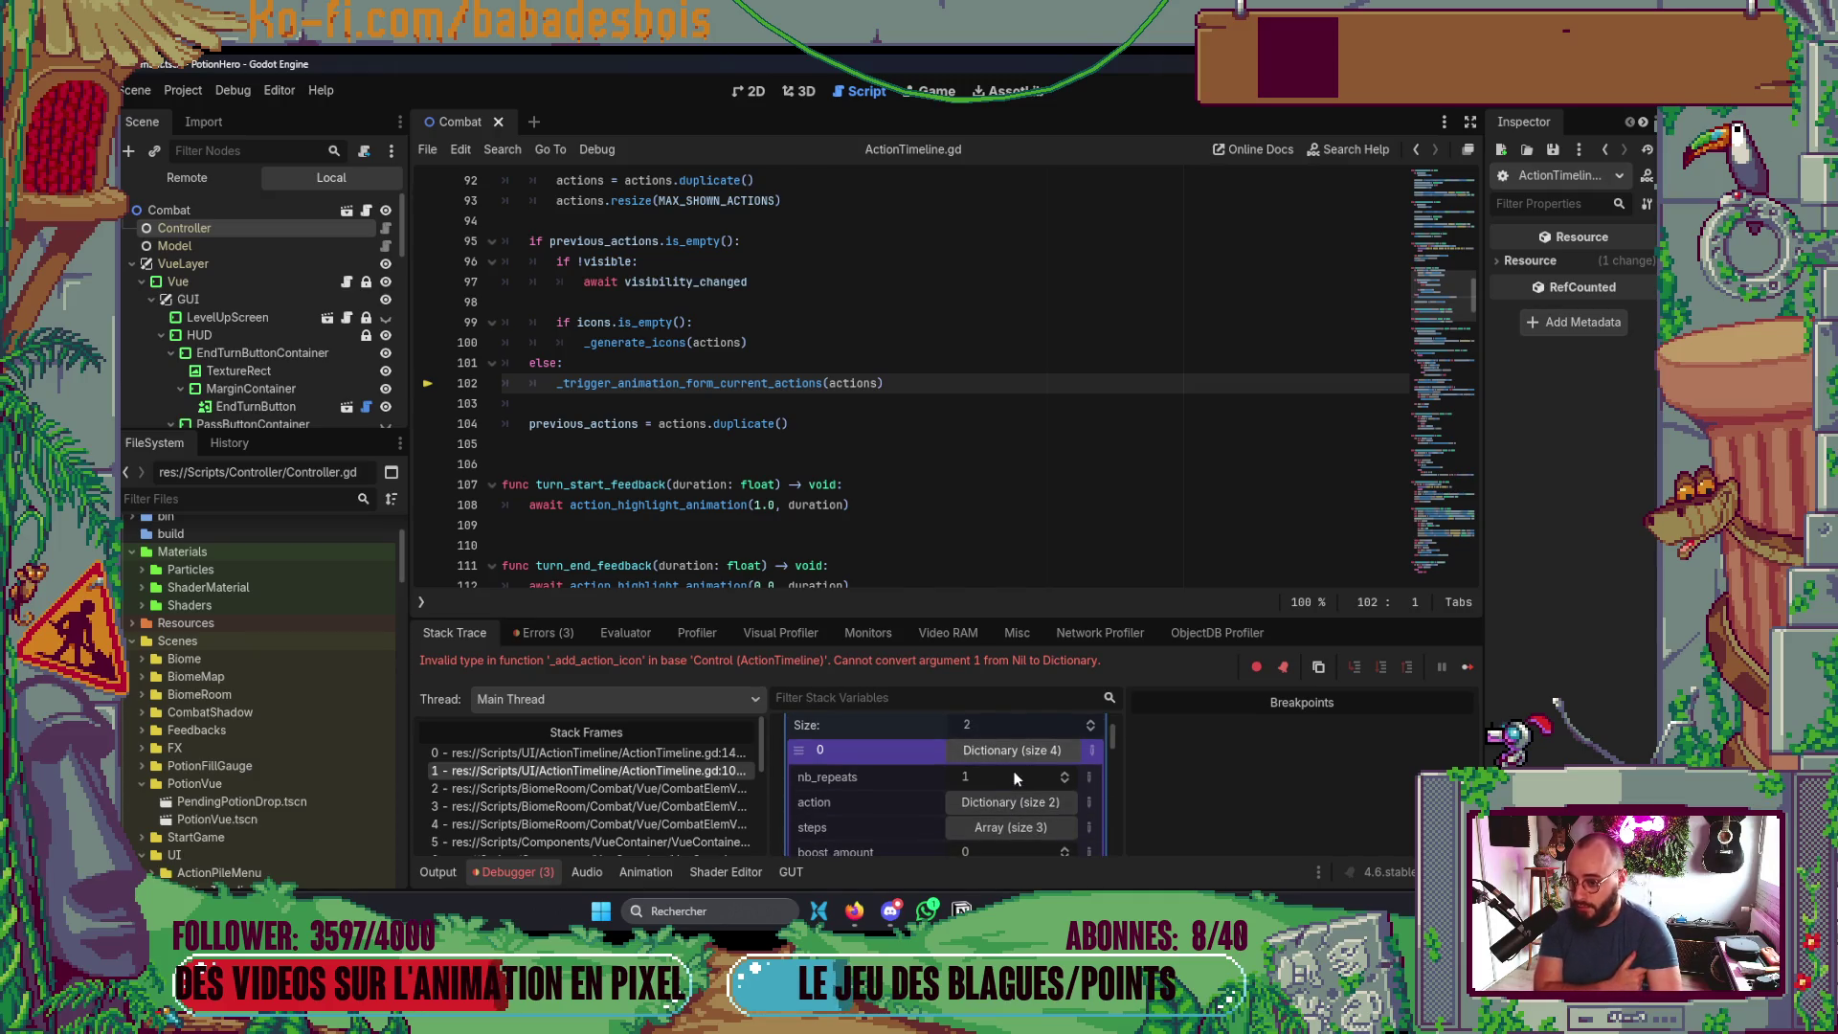
{"action": "left_click", "coordinate": [1018, 755]}
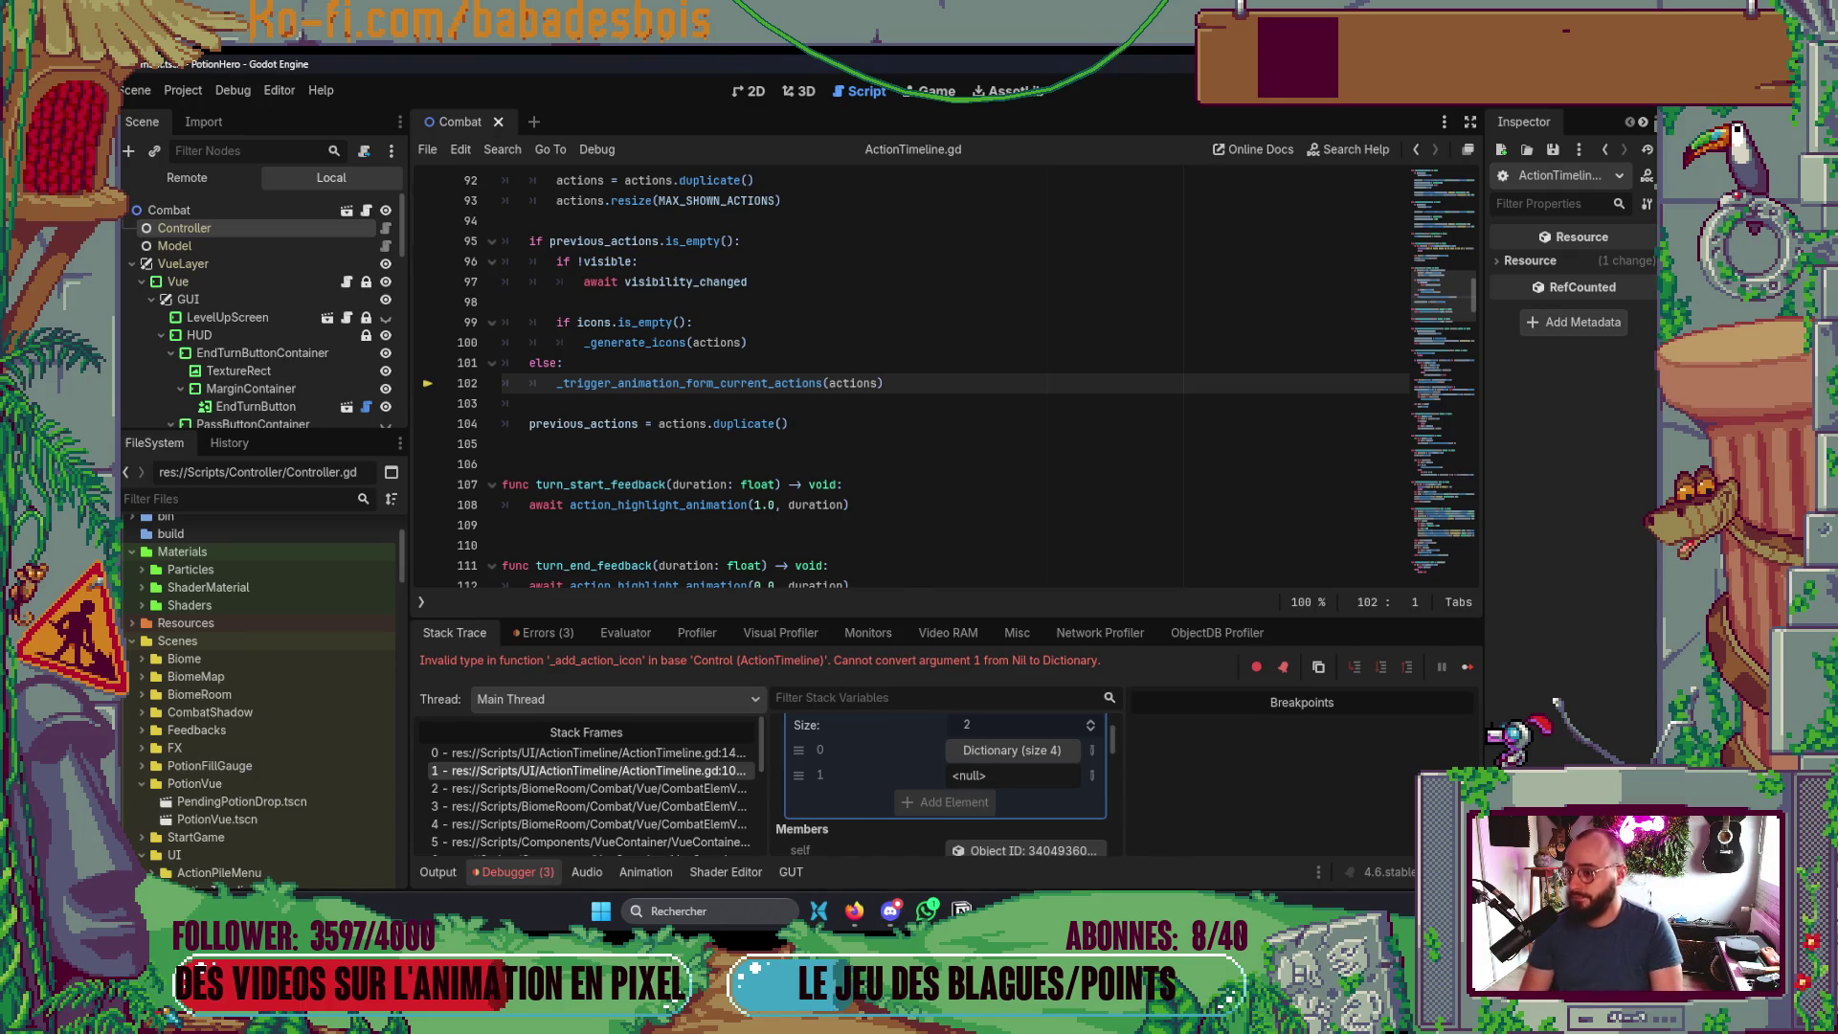
- Walk the call stack to ActorVue.gd line 416's planned_actions and the actor_data setter, then back to frame 1
{"action": "left_click", "coordinate": [538, 869]}
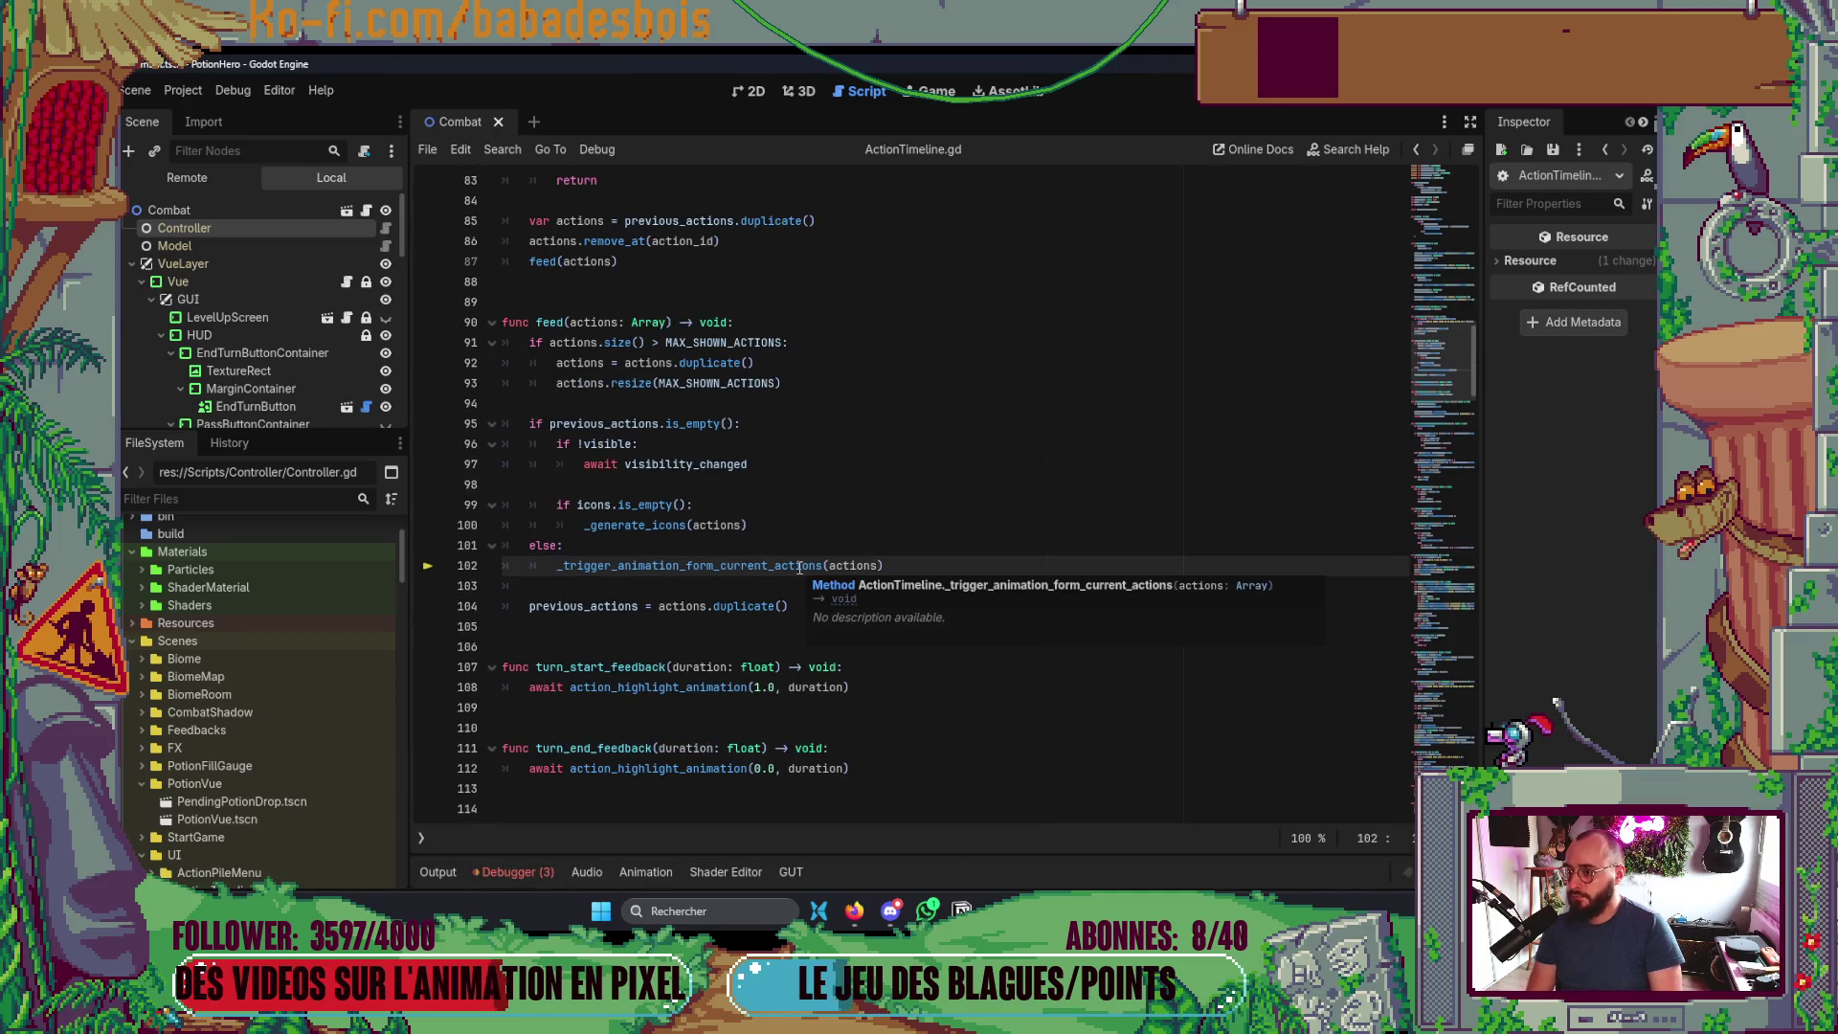
{"action": "scroll", "coordinate": [799, 567], "scroll_direction": "up", "scroll_amount": 2}
{"action": "scroll", "coordinate": [670, 718], "scroll_direction": "down", "scroll_amount": 2}
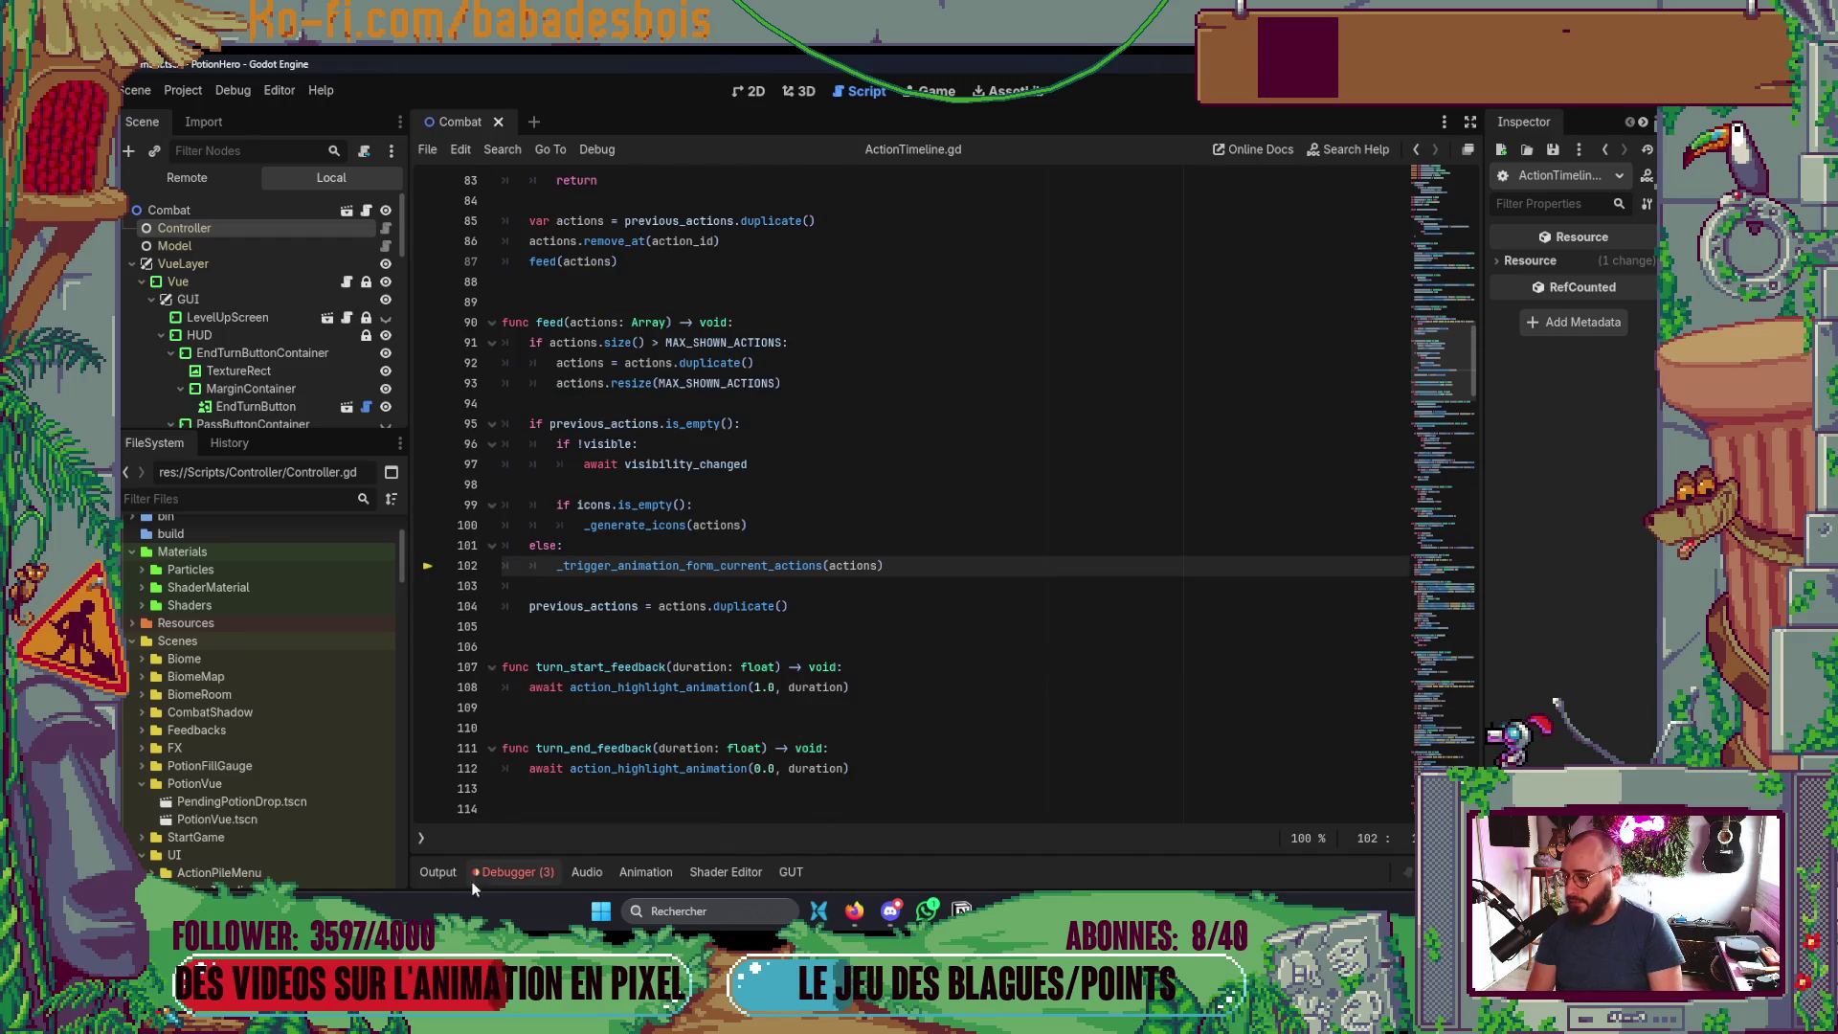
{"action": "left_click", "coordinate": [471, 881]}
{"action": "left_click", "coordinate": [519, 790]}
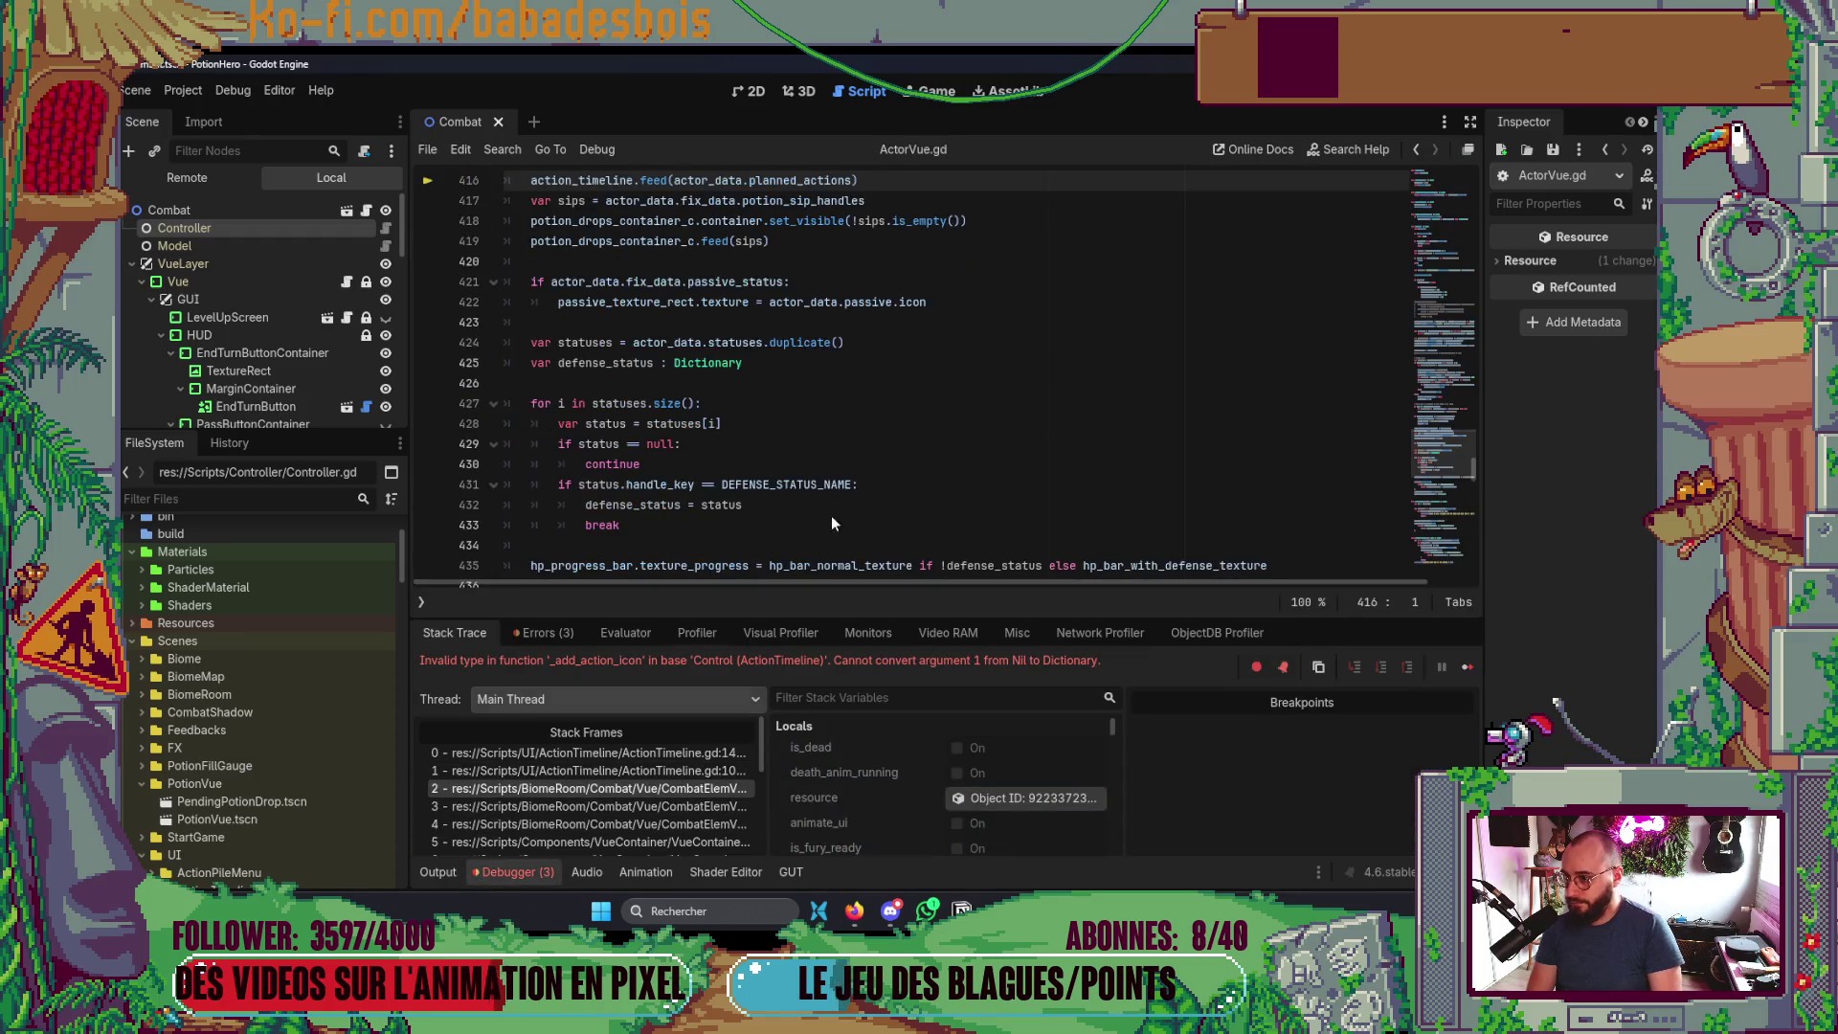
{"action": "scroll", "coordinate": [831, 522], "scroll_direction": "up", "scroll_amount": 3}
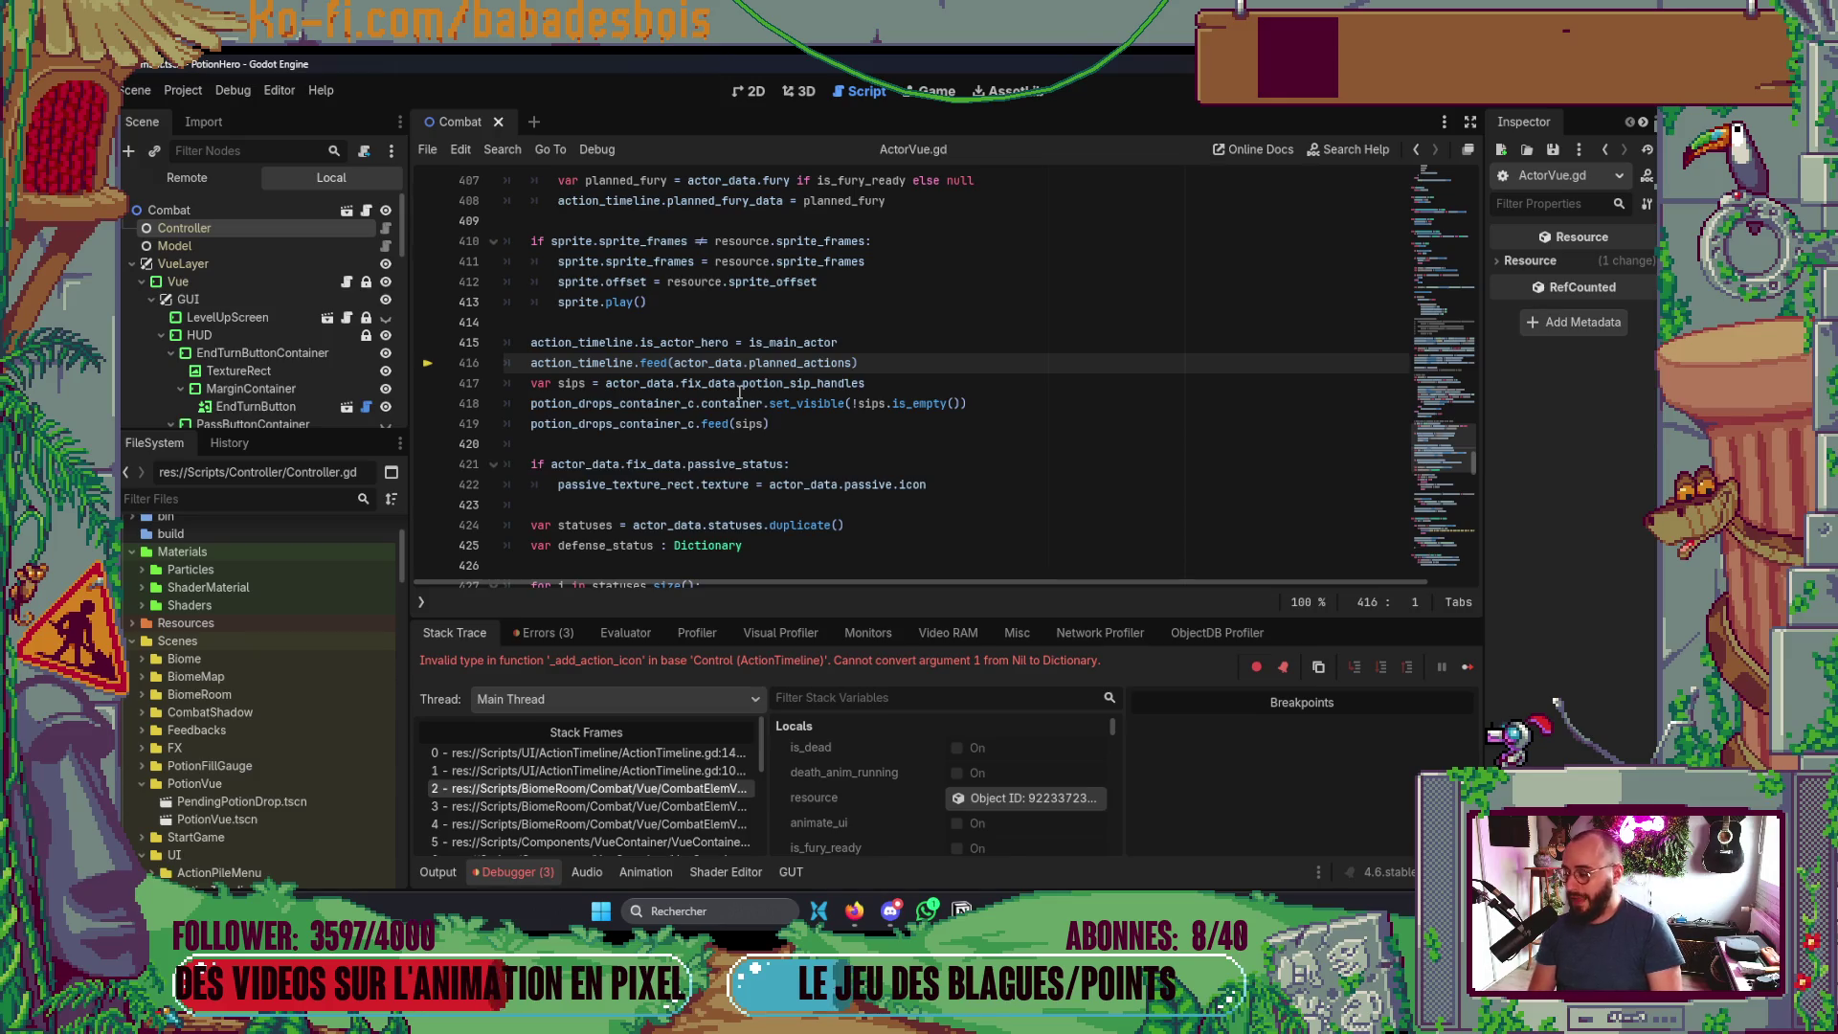
{"action": "double_click", "coordinate": [776, 363]}
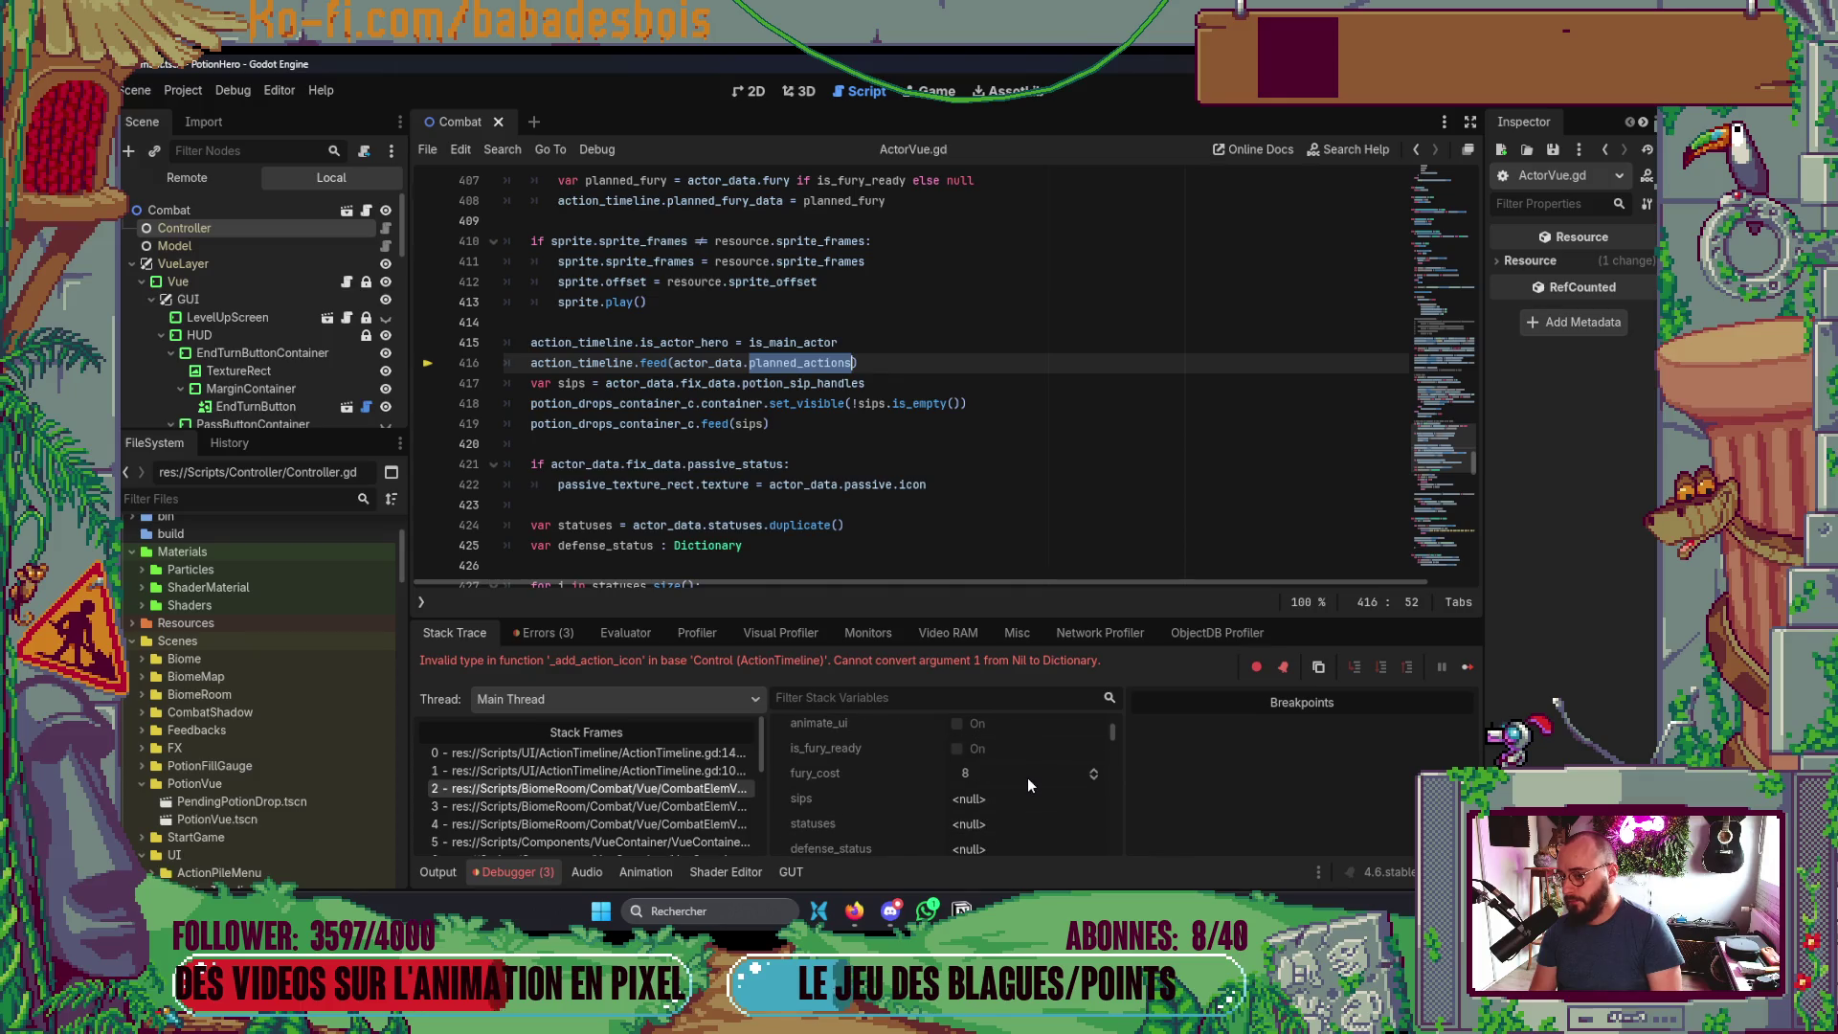
{"action": "left_click", "coordinate": [636, 806]}
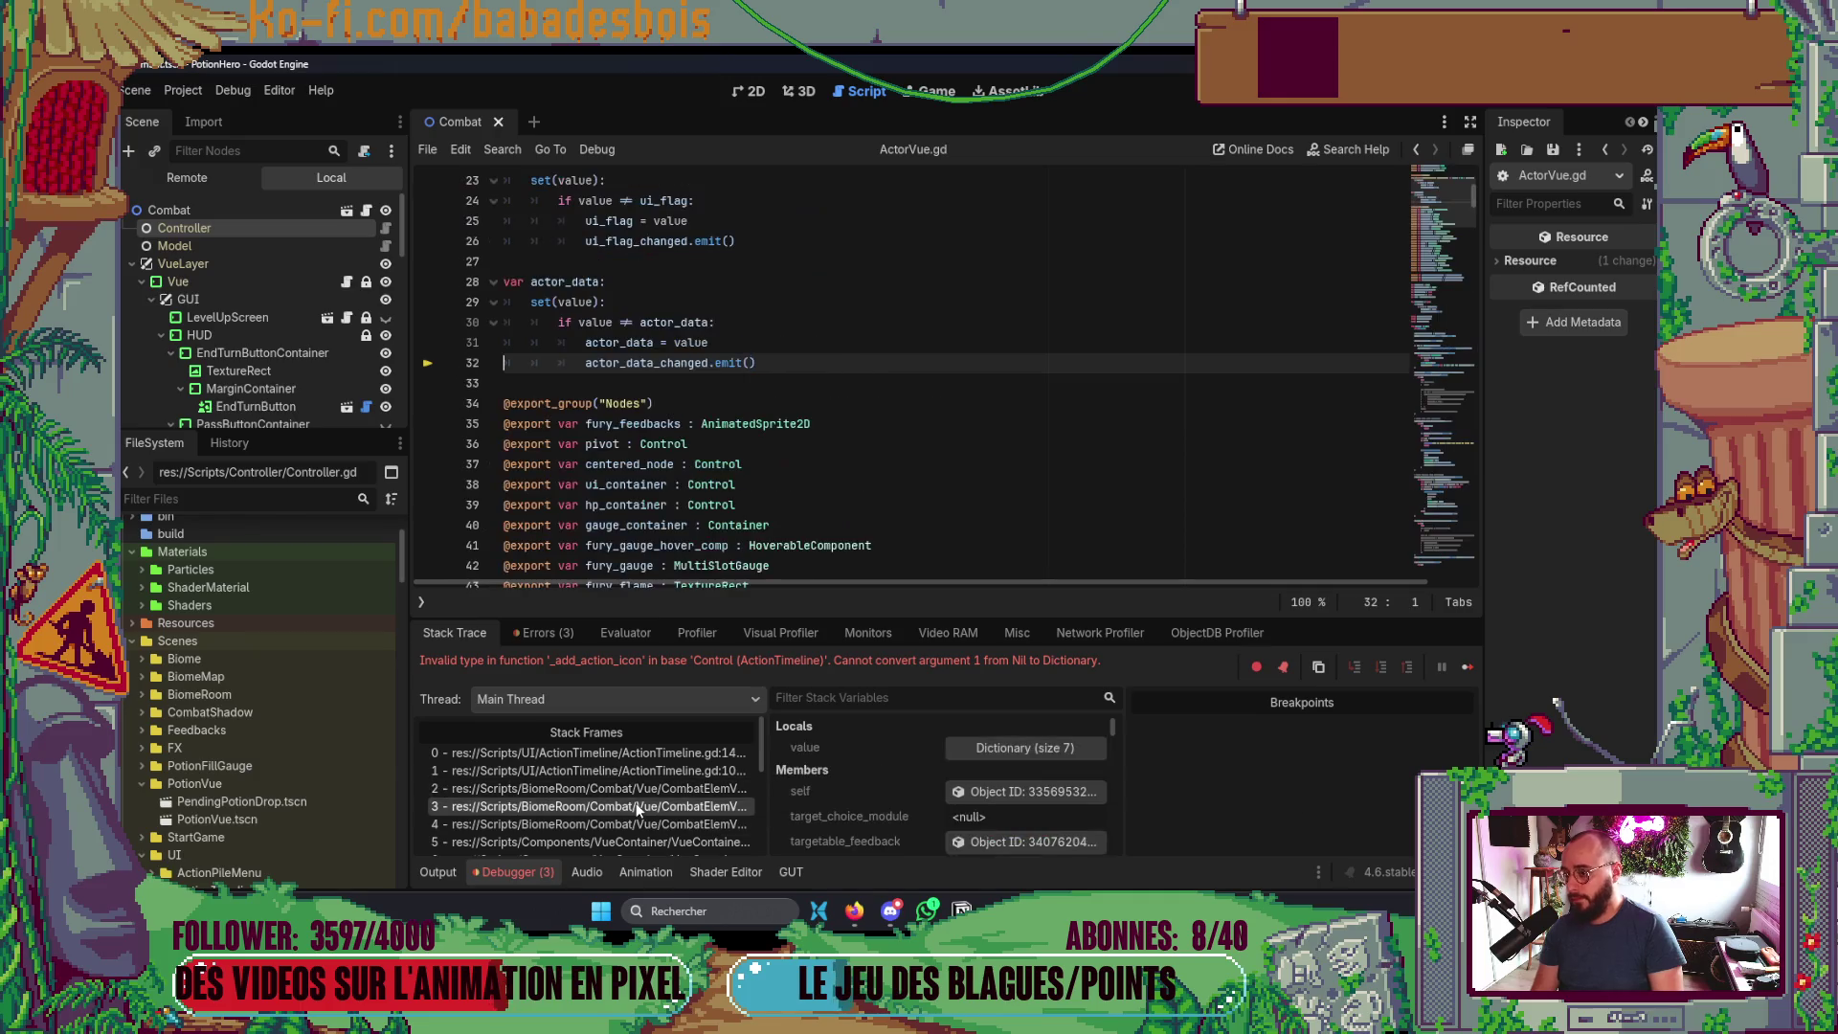
{"action": "left_click", "coordinate": [643, 791]}
{"action": "left_click", "coordinate": [629, 807]}
{"action": "left_click", "coordinate": [634, 787]}
{"action": "left_click", "coordinate": [641, 772]}
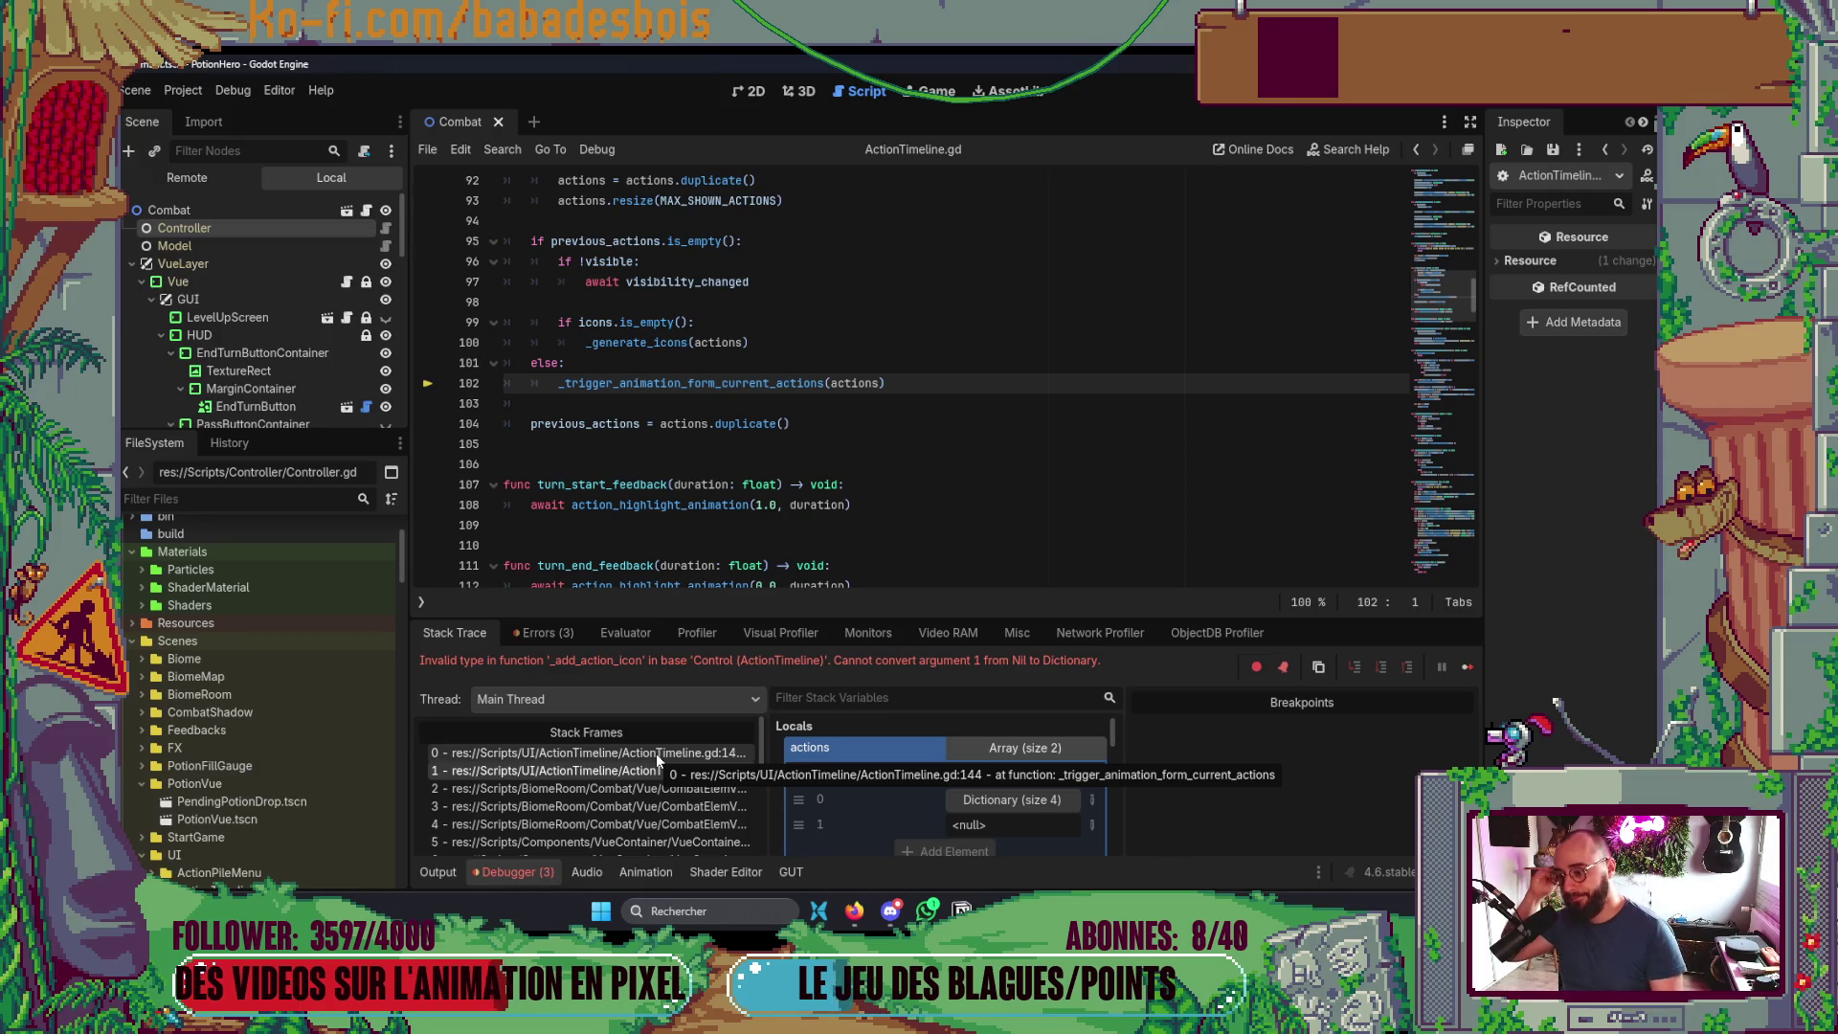
- Hide the debugger, review ActionTimeline.gd's header, and jump from the line 102 call to its definition
{"action": "scroll", "coordinate": [877, 452], "scroll_direction": "up", "scroll_amount": 5}
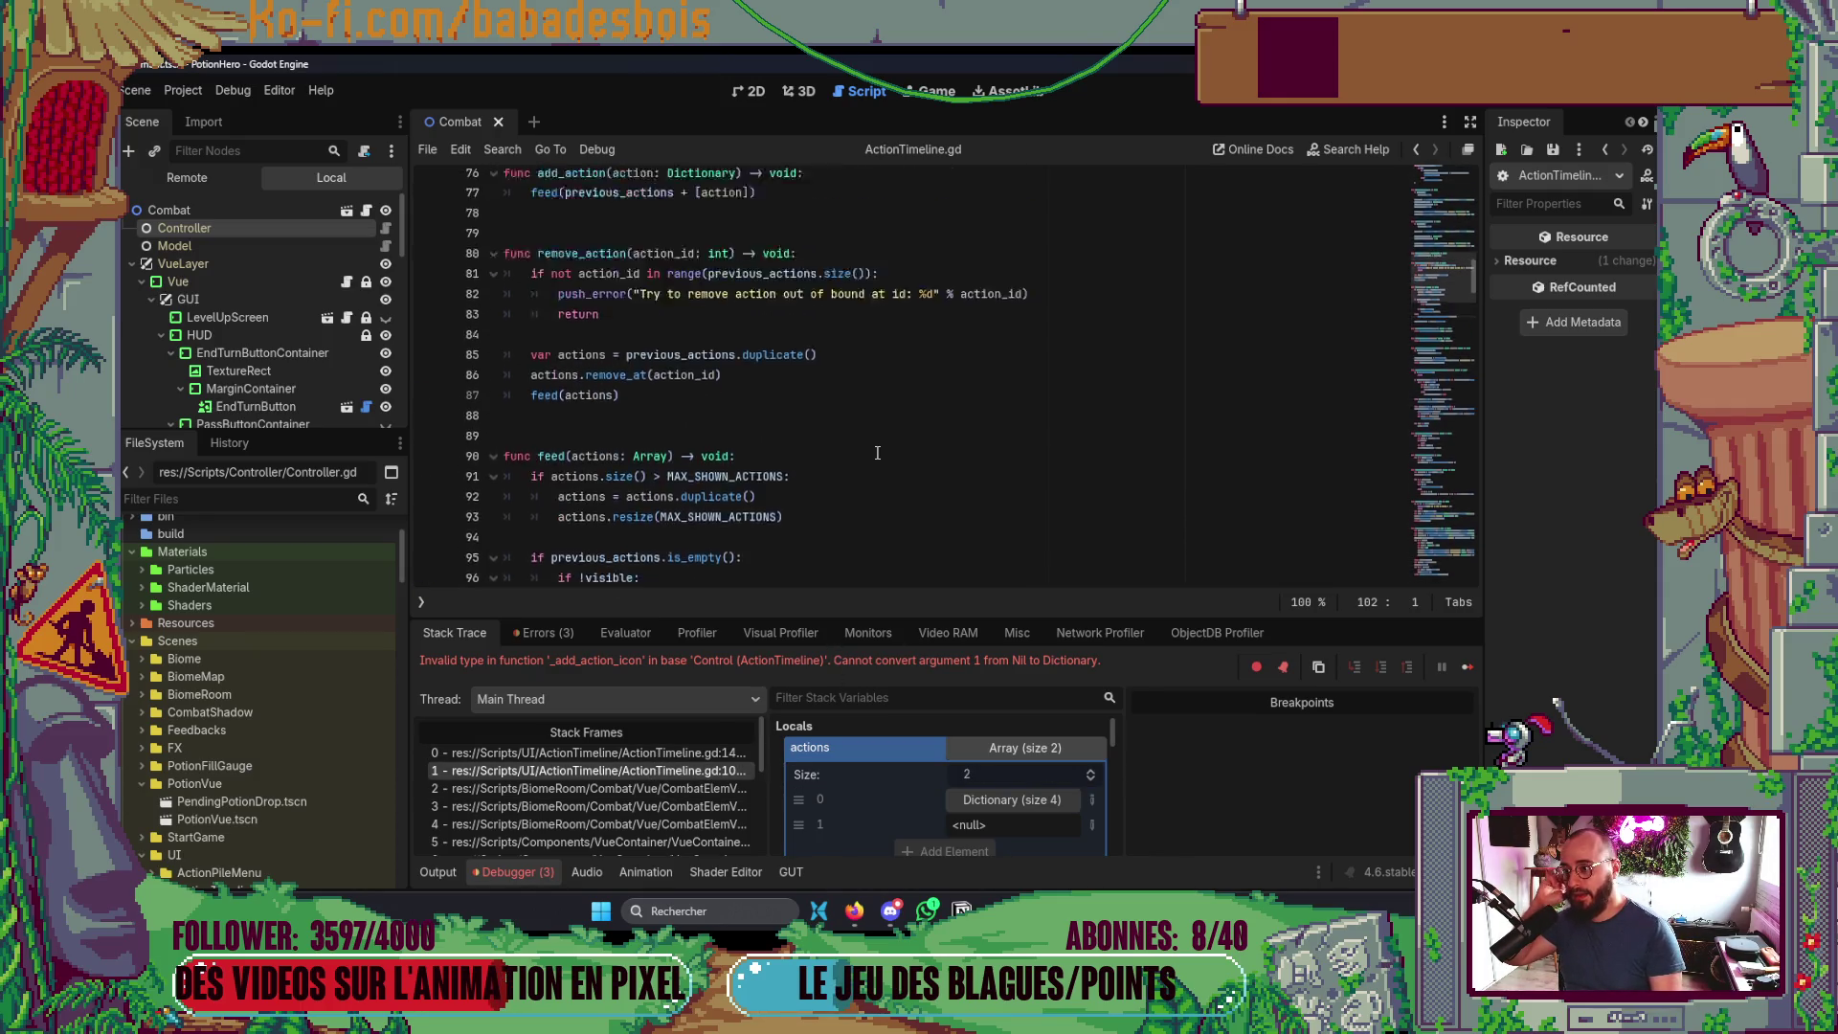
{"action": "scroll", "coordinate": [877, 452], "scroll_direction": "up", "scroll_amount": 2}
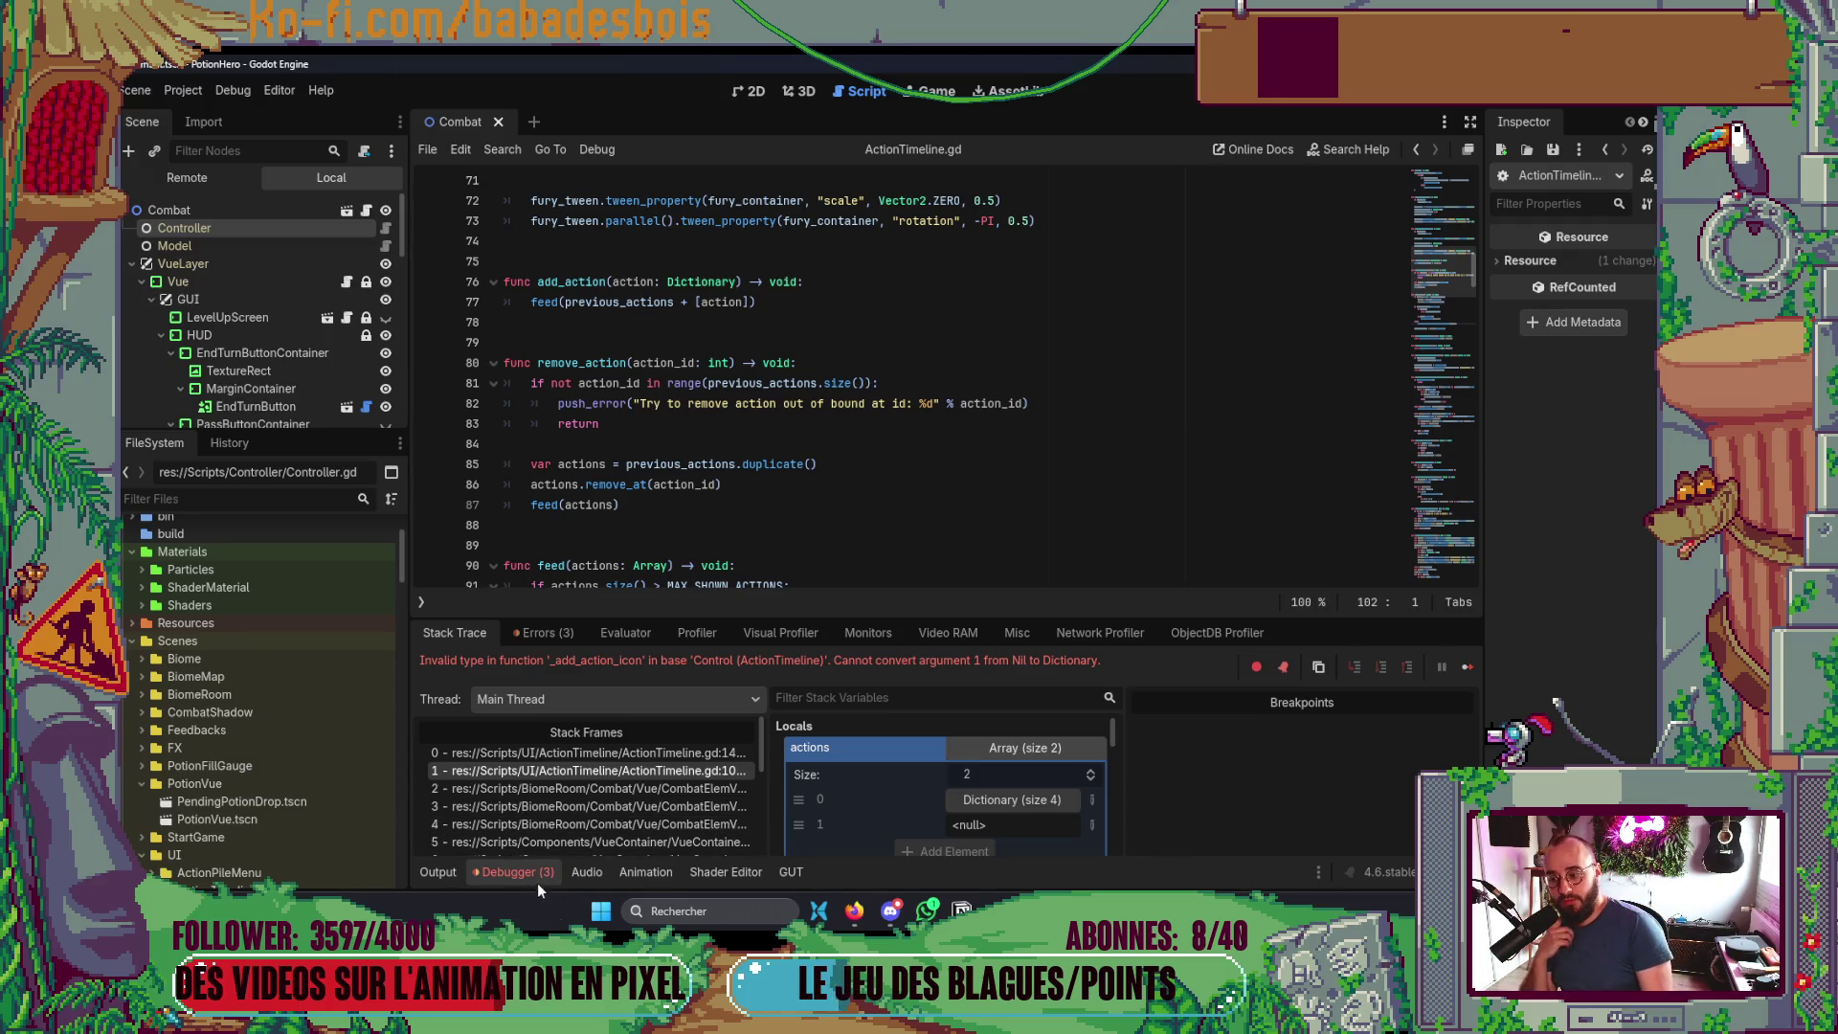
{"action": "left_click", "coordinate": [537, 879]}
{"action": "left_click_drag", "start_coordinate": [1473, 335], "coordinate": [1469, 136]}
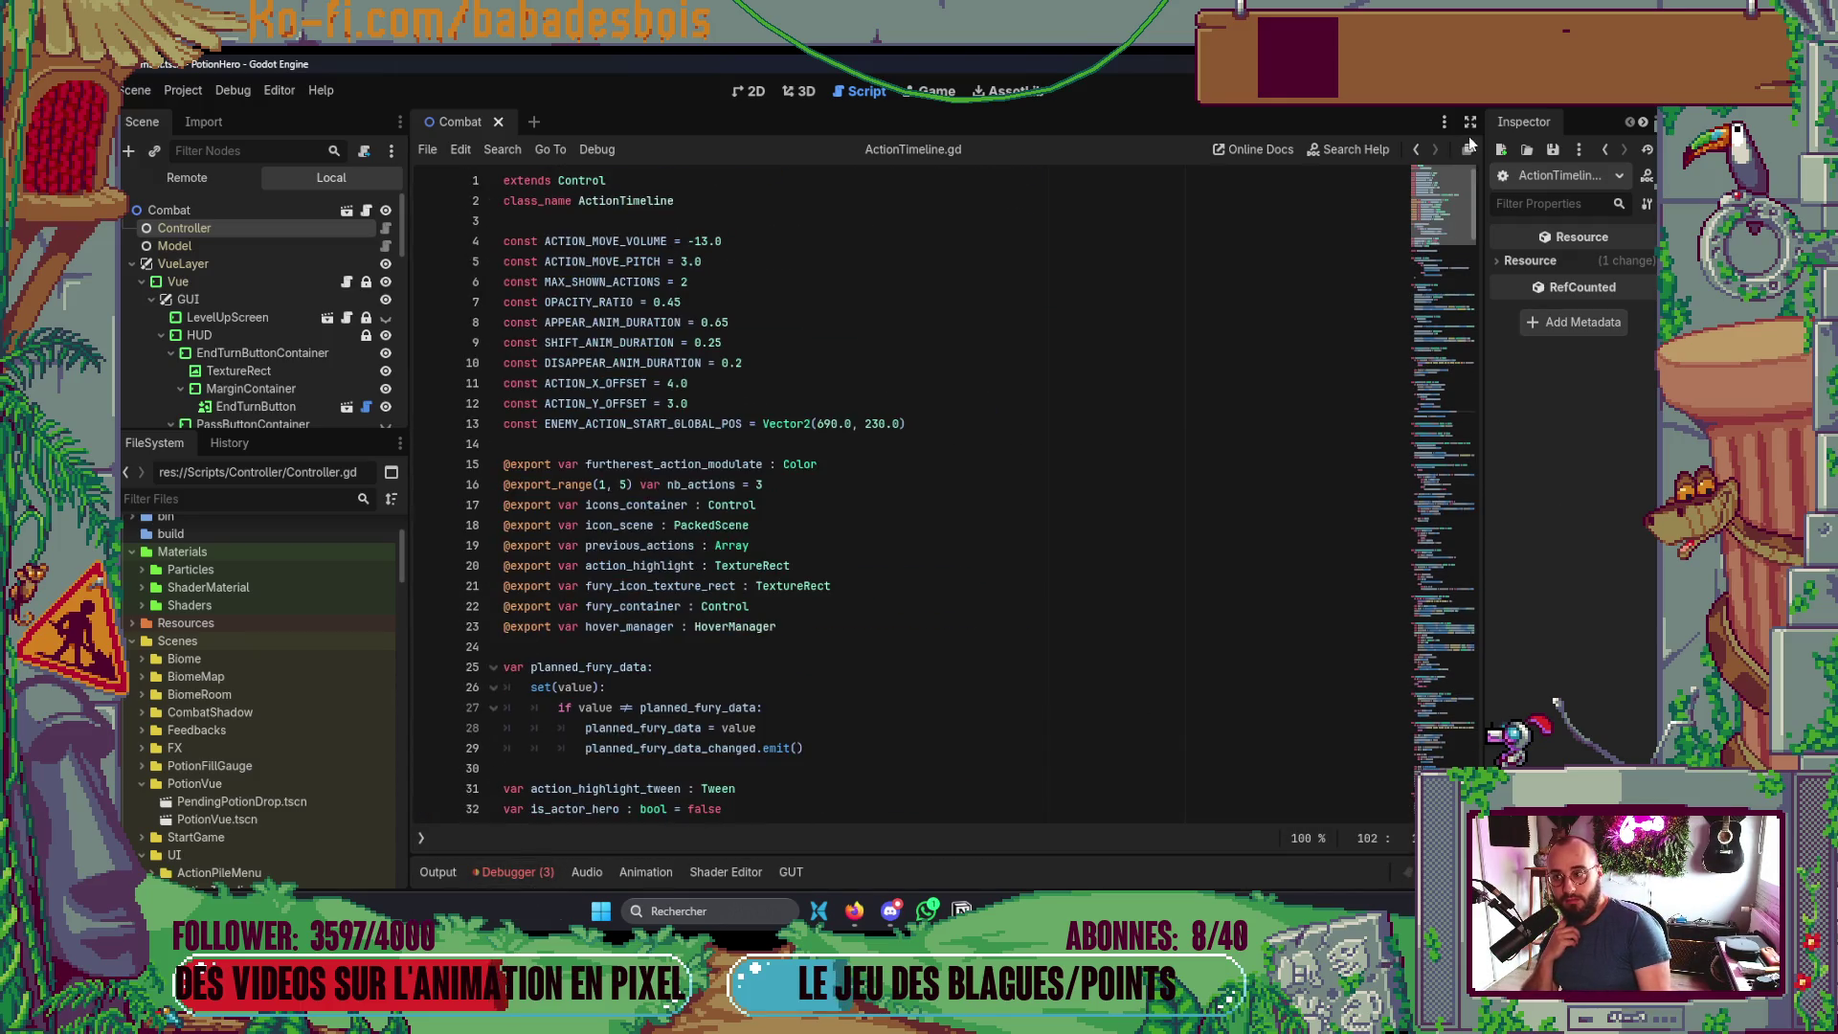
{"action": "left_click", "coordinate": [607, 182]}
{"action": "left_click", "coordinate": [672, 204]}
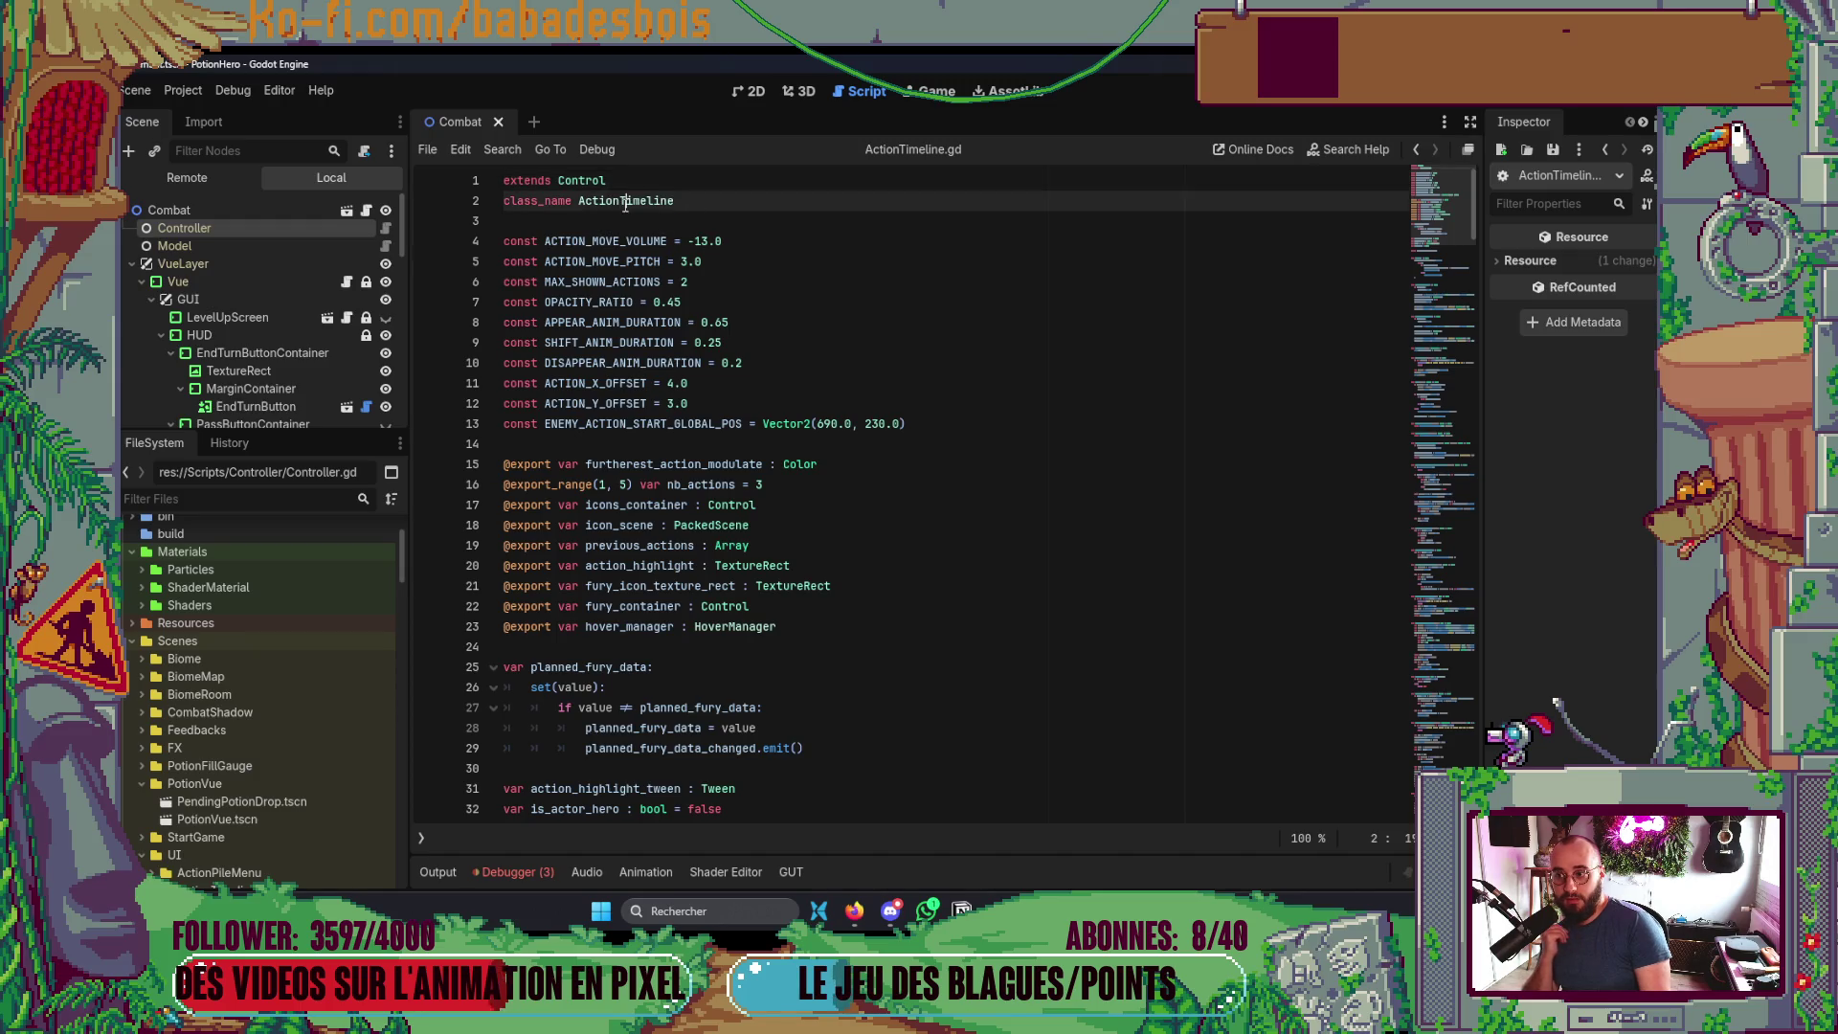
{"action": "scroll", "coordinate": [951, 404], "scroll_direction": "down", "scroll_amount": 15}
{"action": "scroll", "coordinate": [951, 405], "scroll_direction": "down", "scroll_amount": 15}
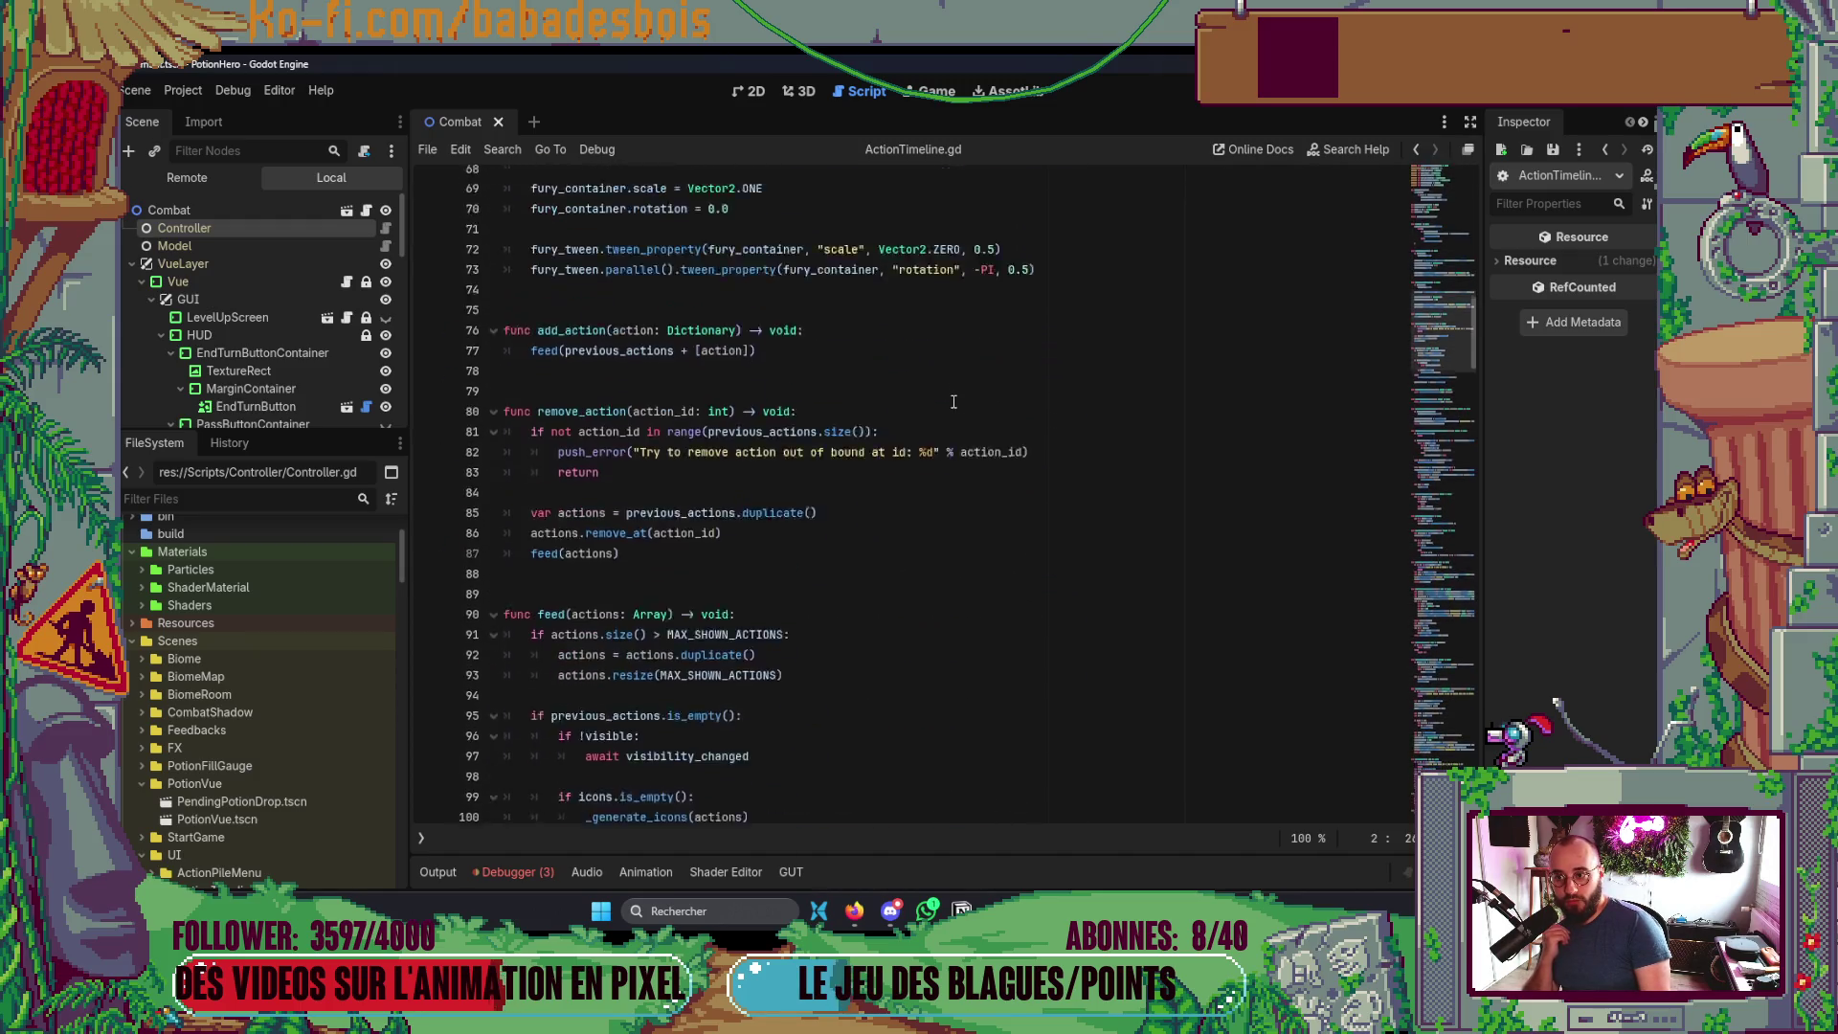
{"action": "left_click", "coordinate": [954, 403]}
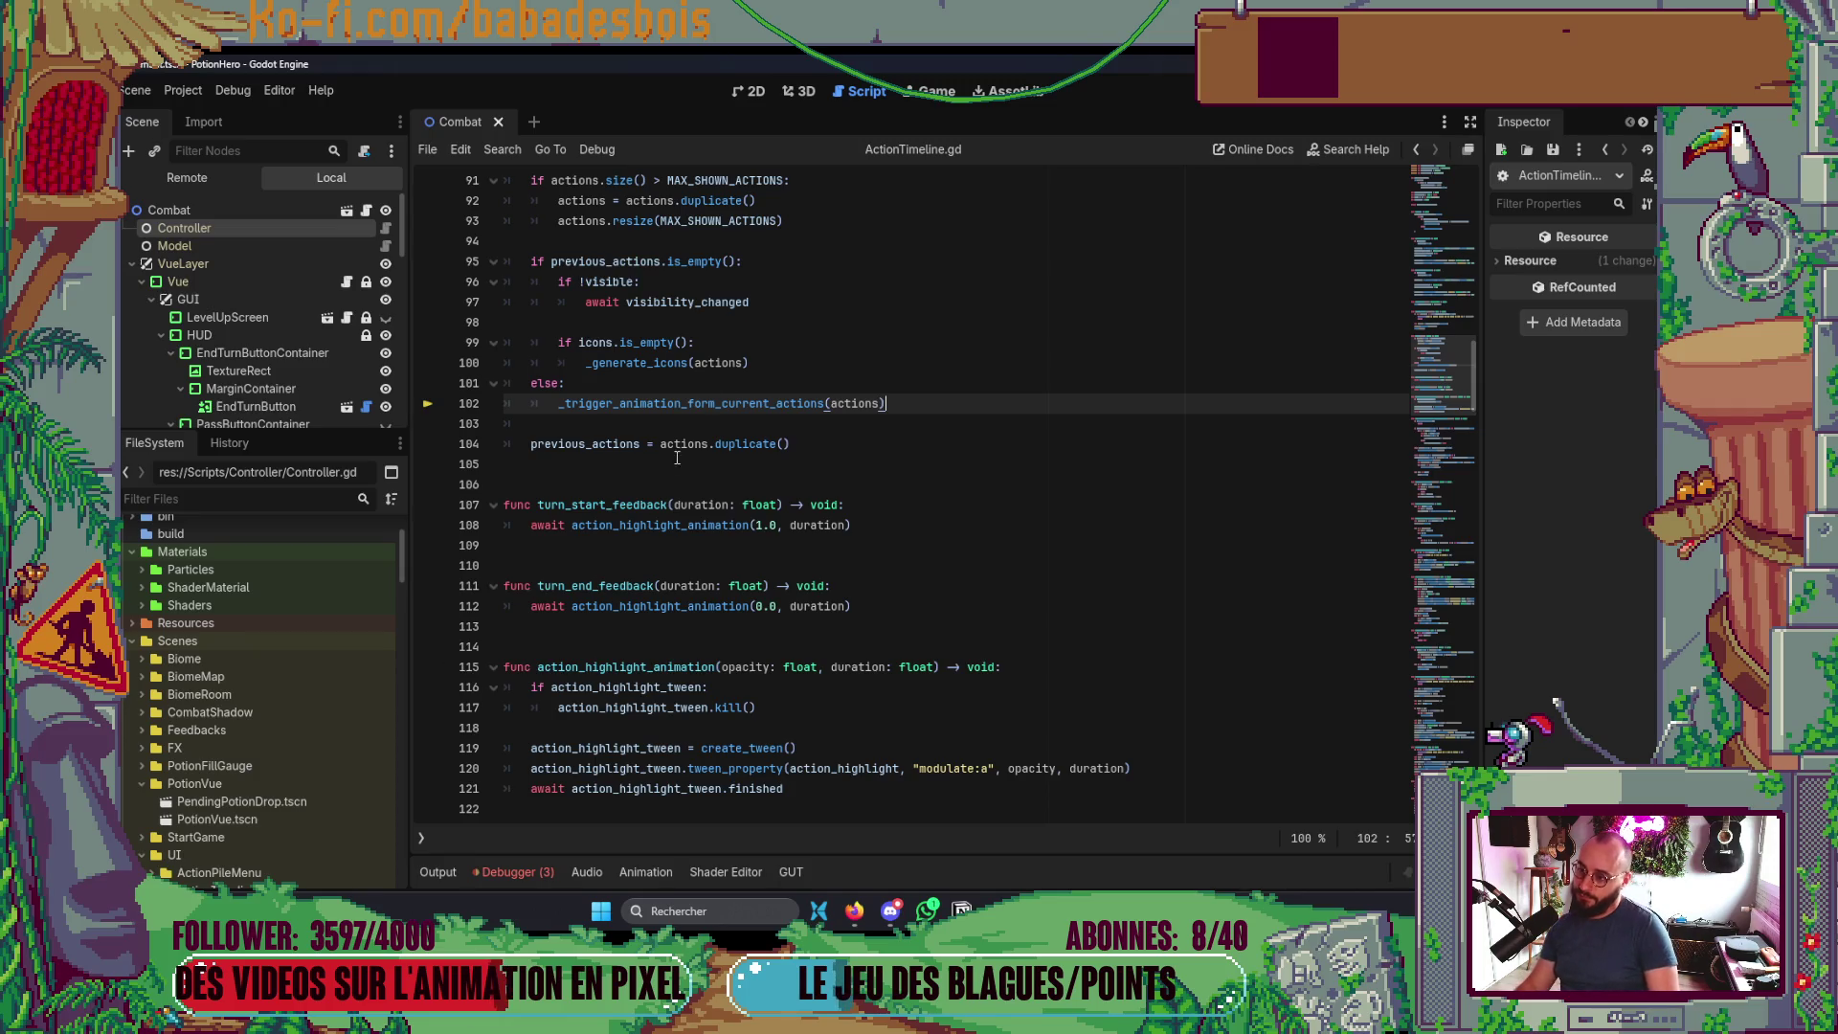
{"action": "left_click", "coordinate": [706, 404], "text": "ctrl"}
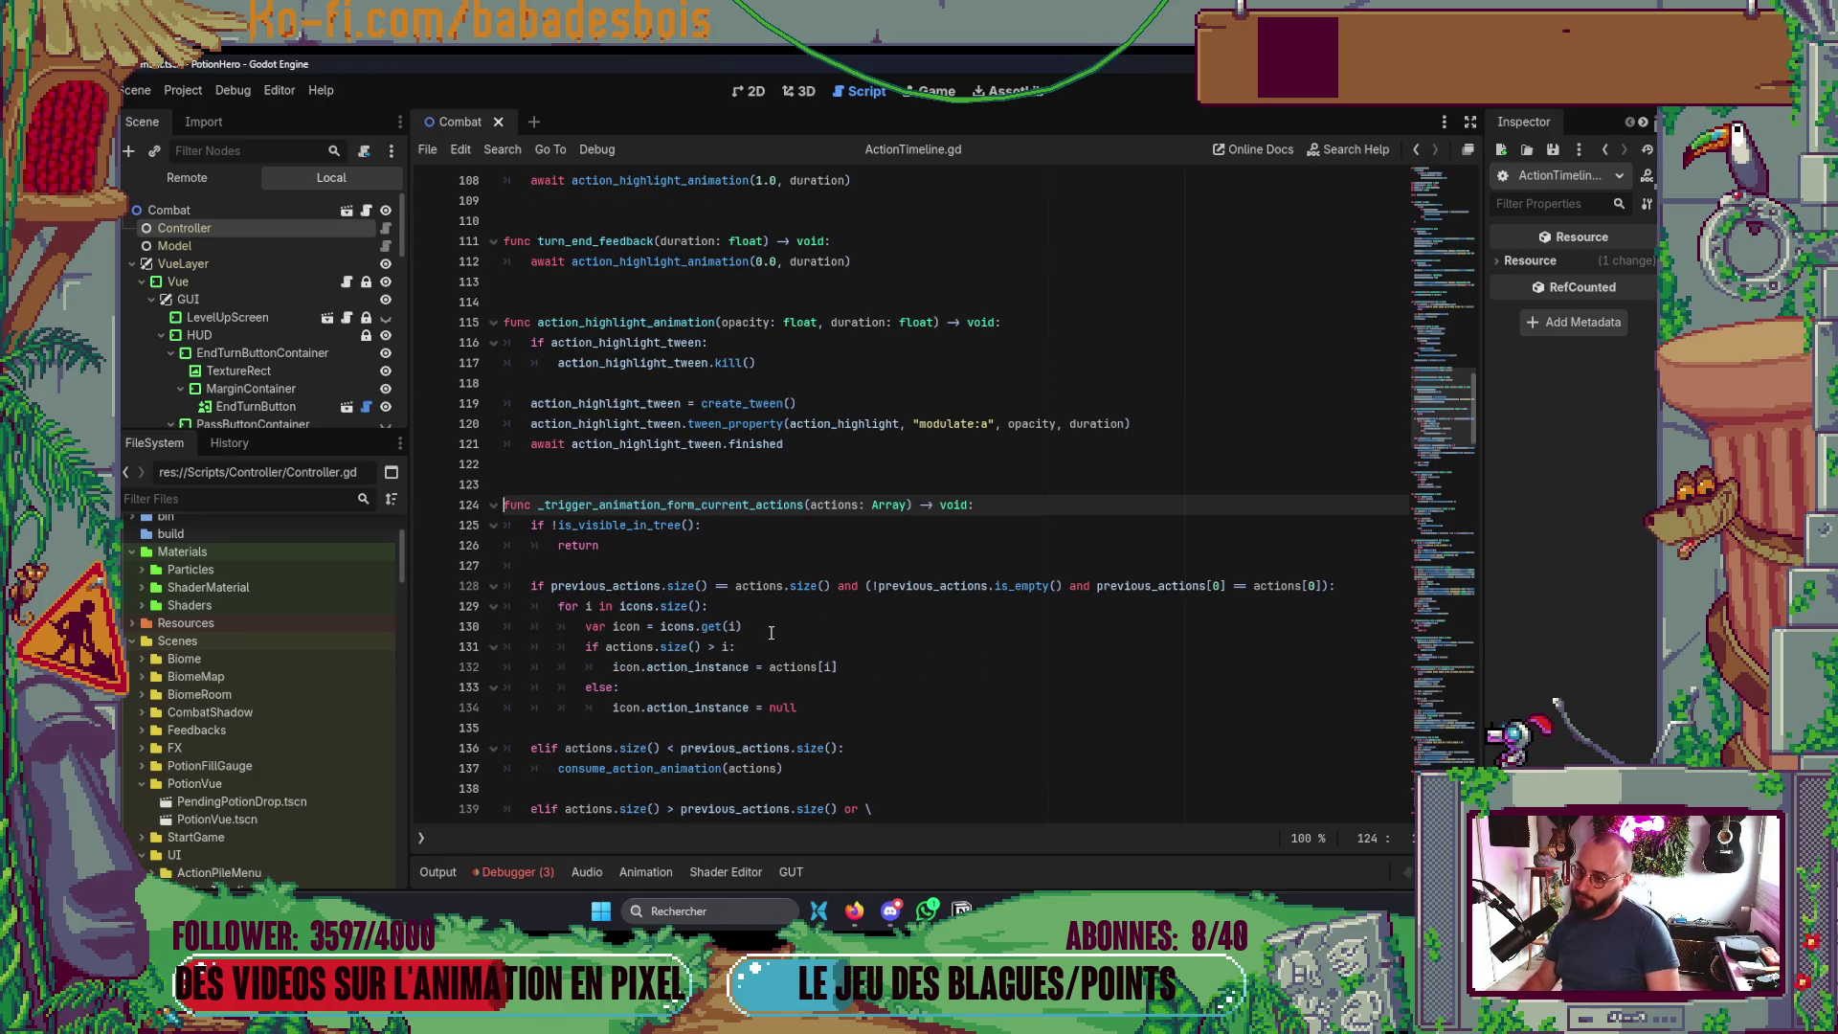
- Read down to the _add_action_icon call at line 144, then focus actor.zig's no-planned-action branch in Neovim
{"action": "scroll", "coordinate": [772, 633], "scroll_direction": "down", "scroll_amount": 2}
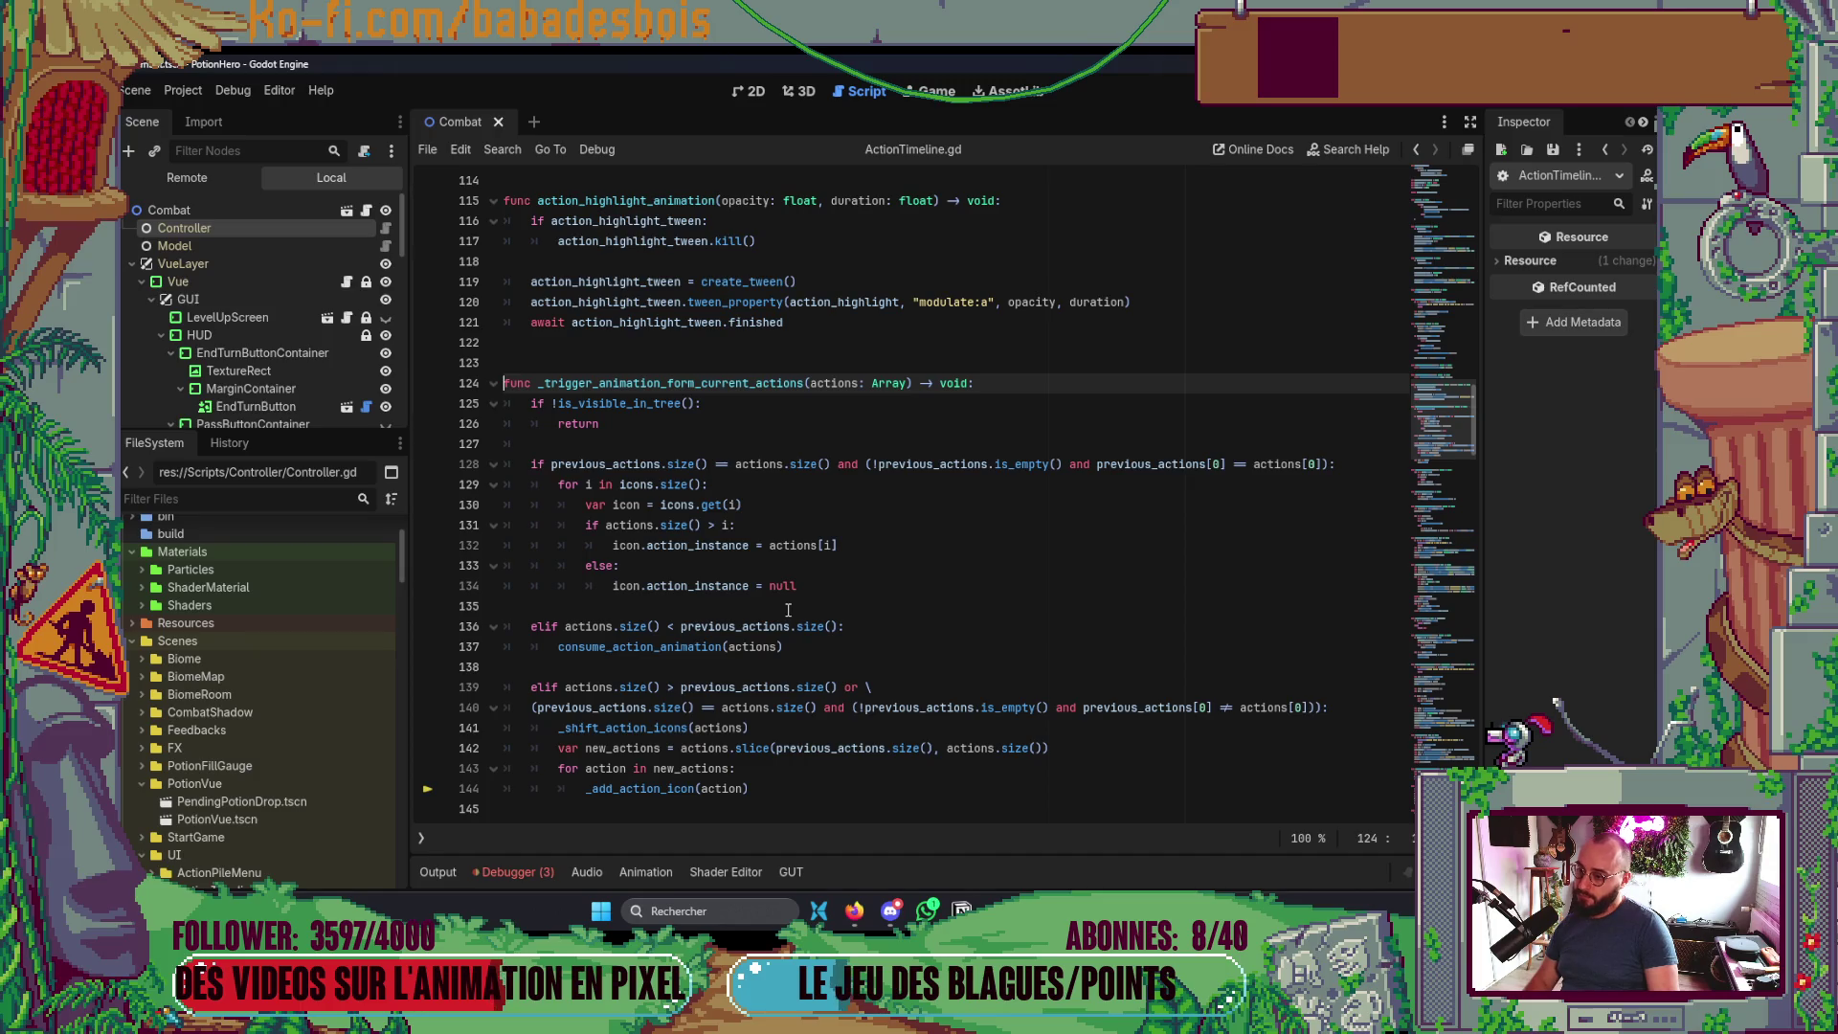
{"action": "scroll", "coordinate": [788, 610], "scroll_direction": "down", "scroll_amount": 2}
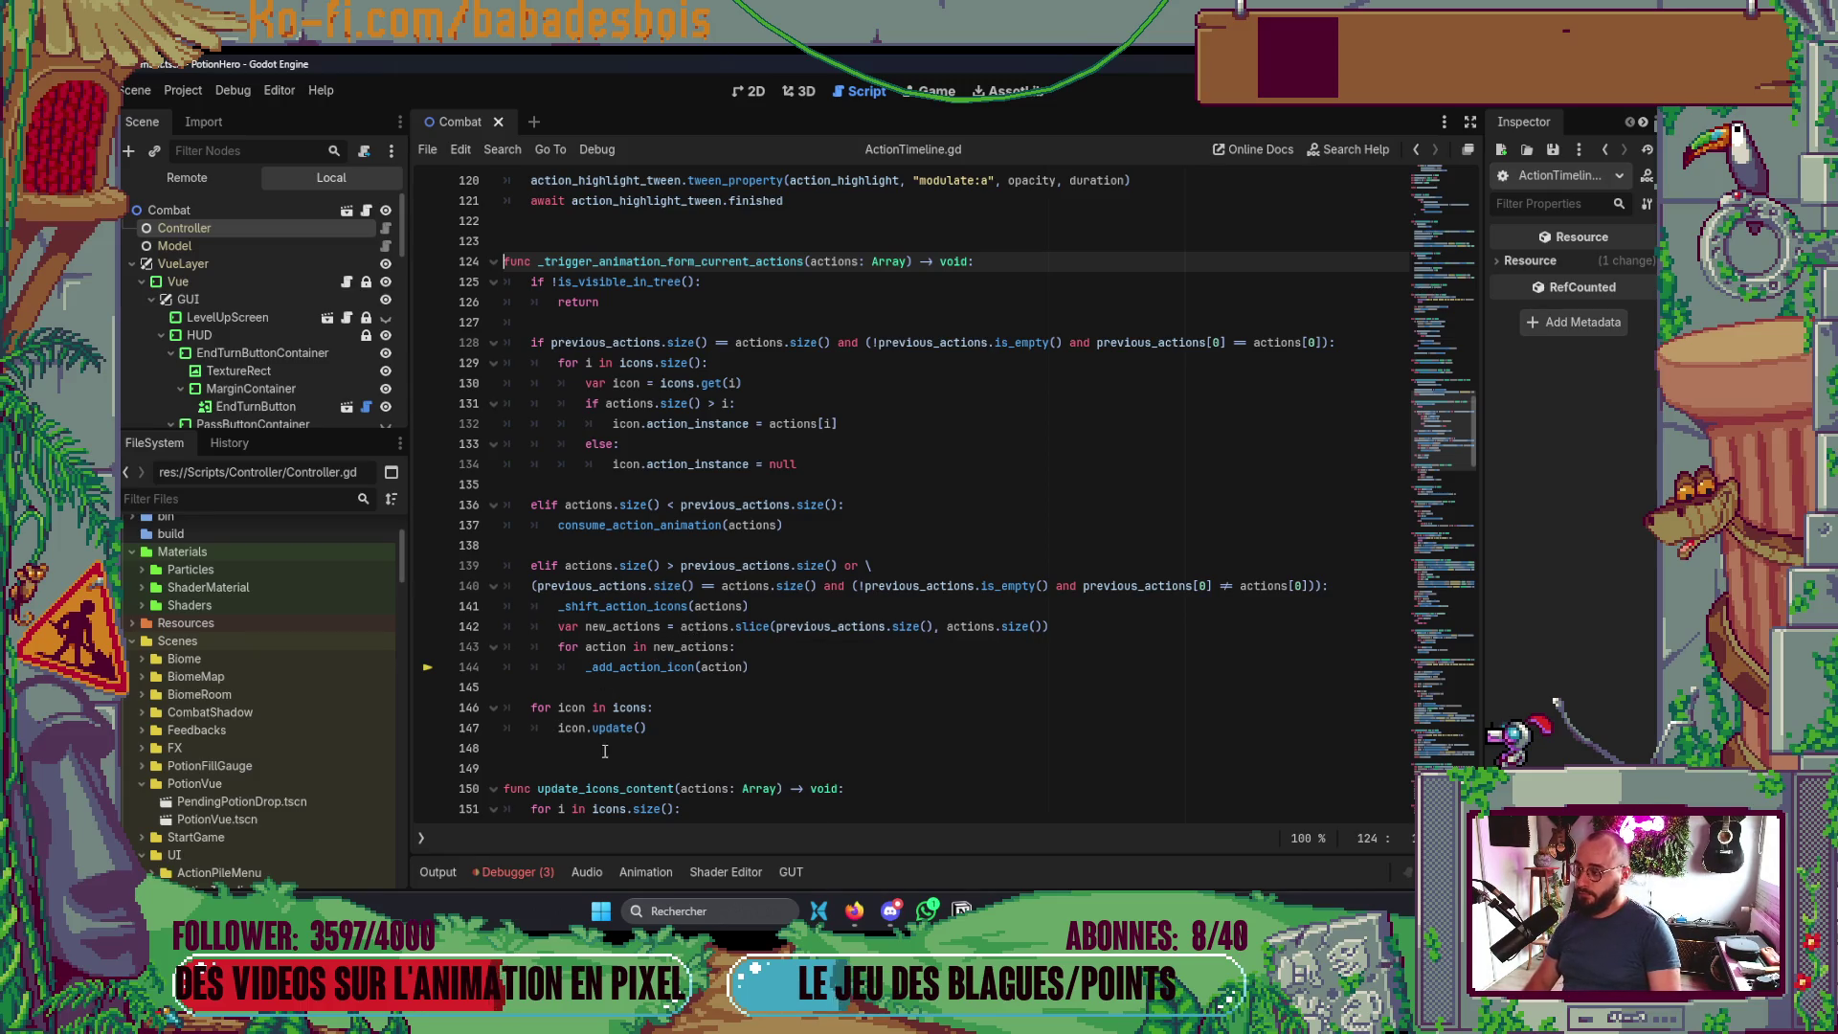
{"action": "key", "text": "alt+Tab"}
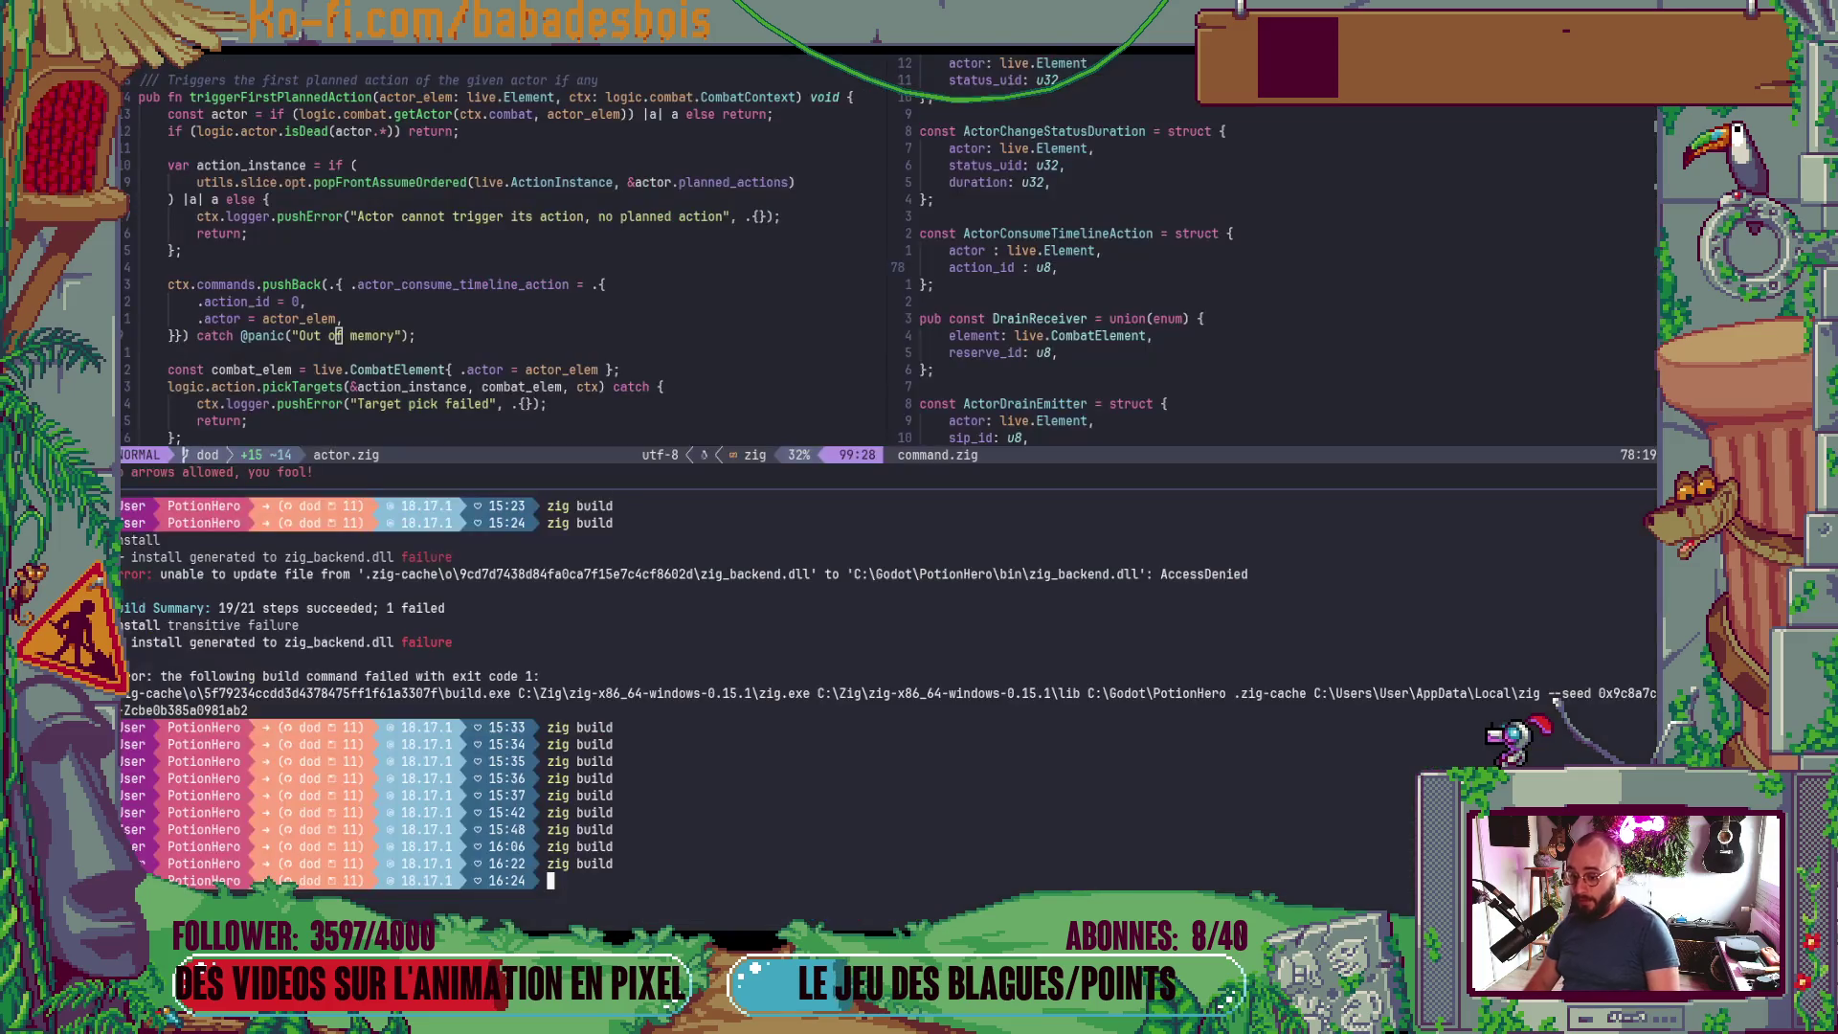
{"action": "left_click", "coordinate": [607, 202]}
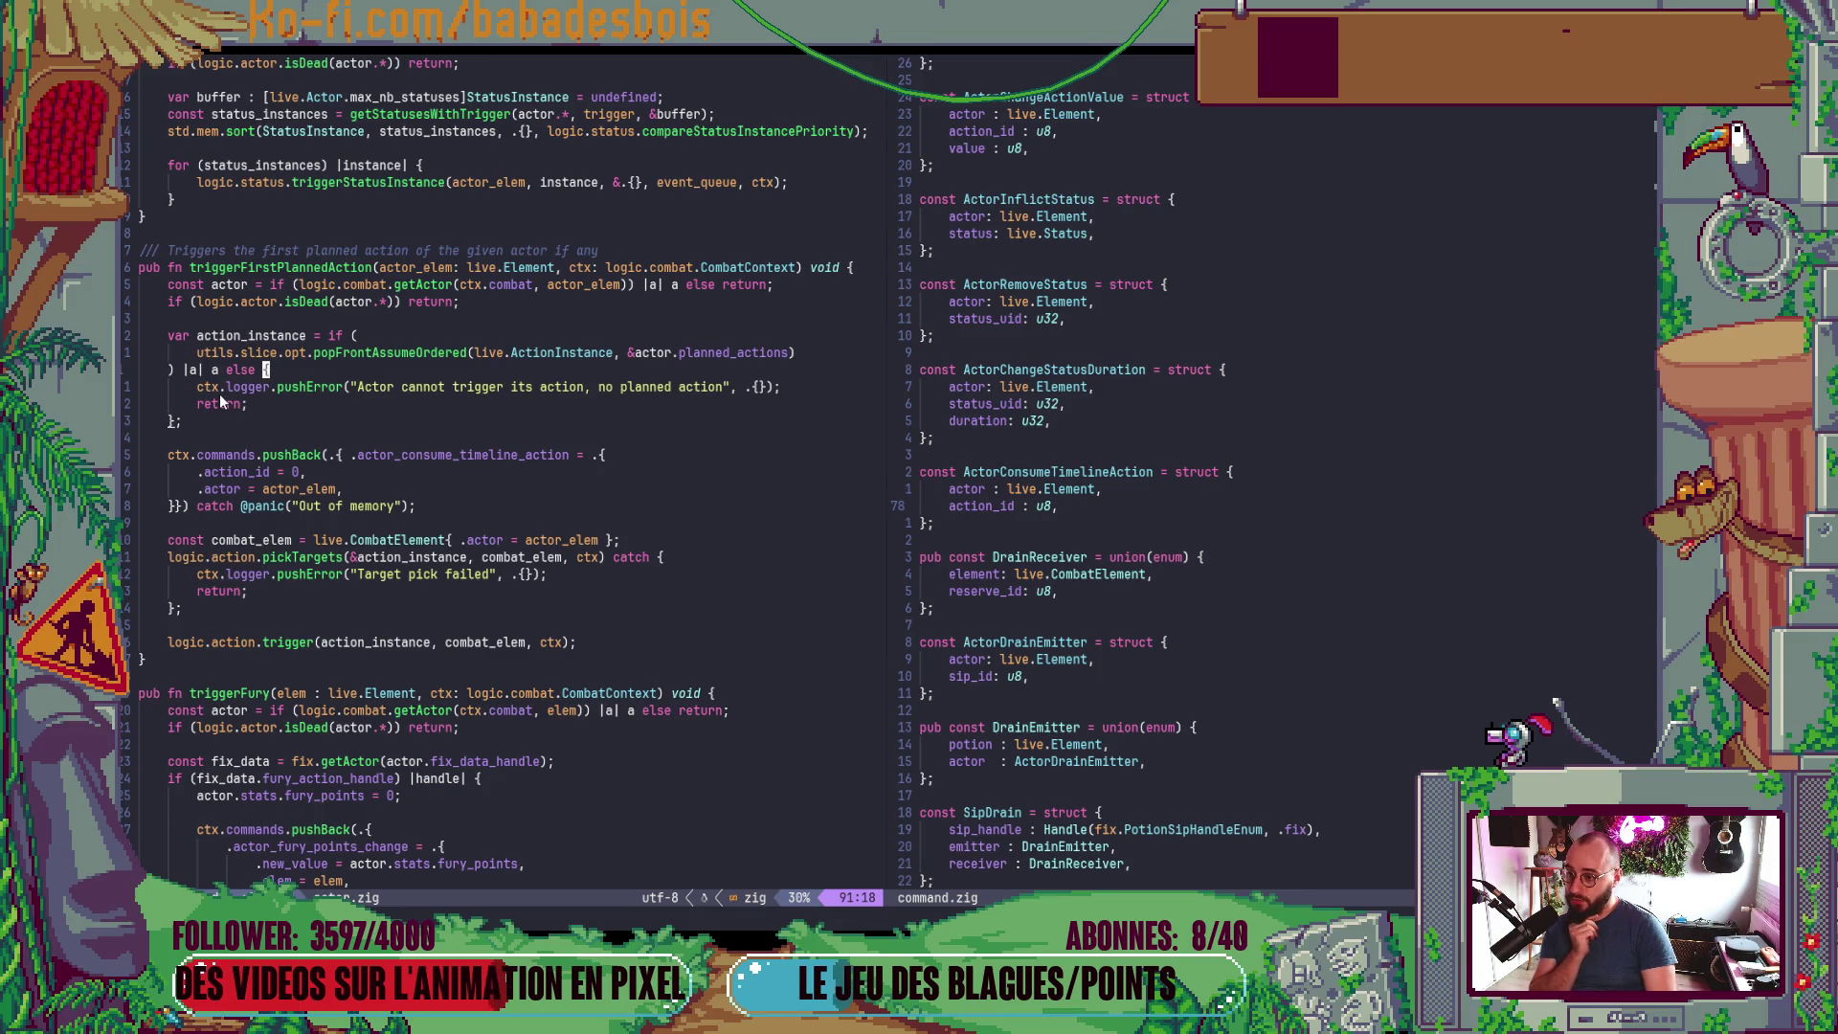
- Scroll actor.zig from triggerFirstPlannedAction's error branch down to triggerFury's fury command queuing
{"action": "scroll", "coordinate": [827, 657], "scroll_direction": "up", "scroll_amount": 3}
{"action": "scroll", "coordinate": [827, 661], "scroll_direction": "down", "scroll_amount": 8}
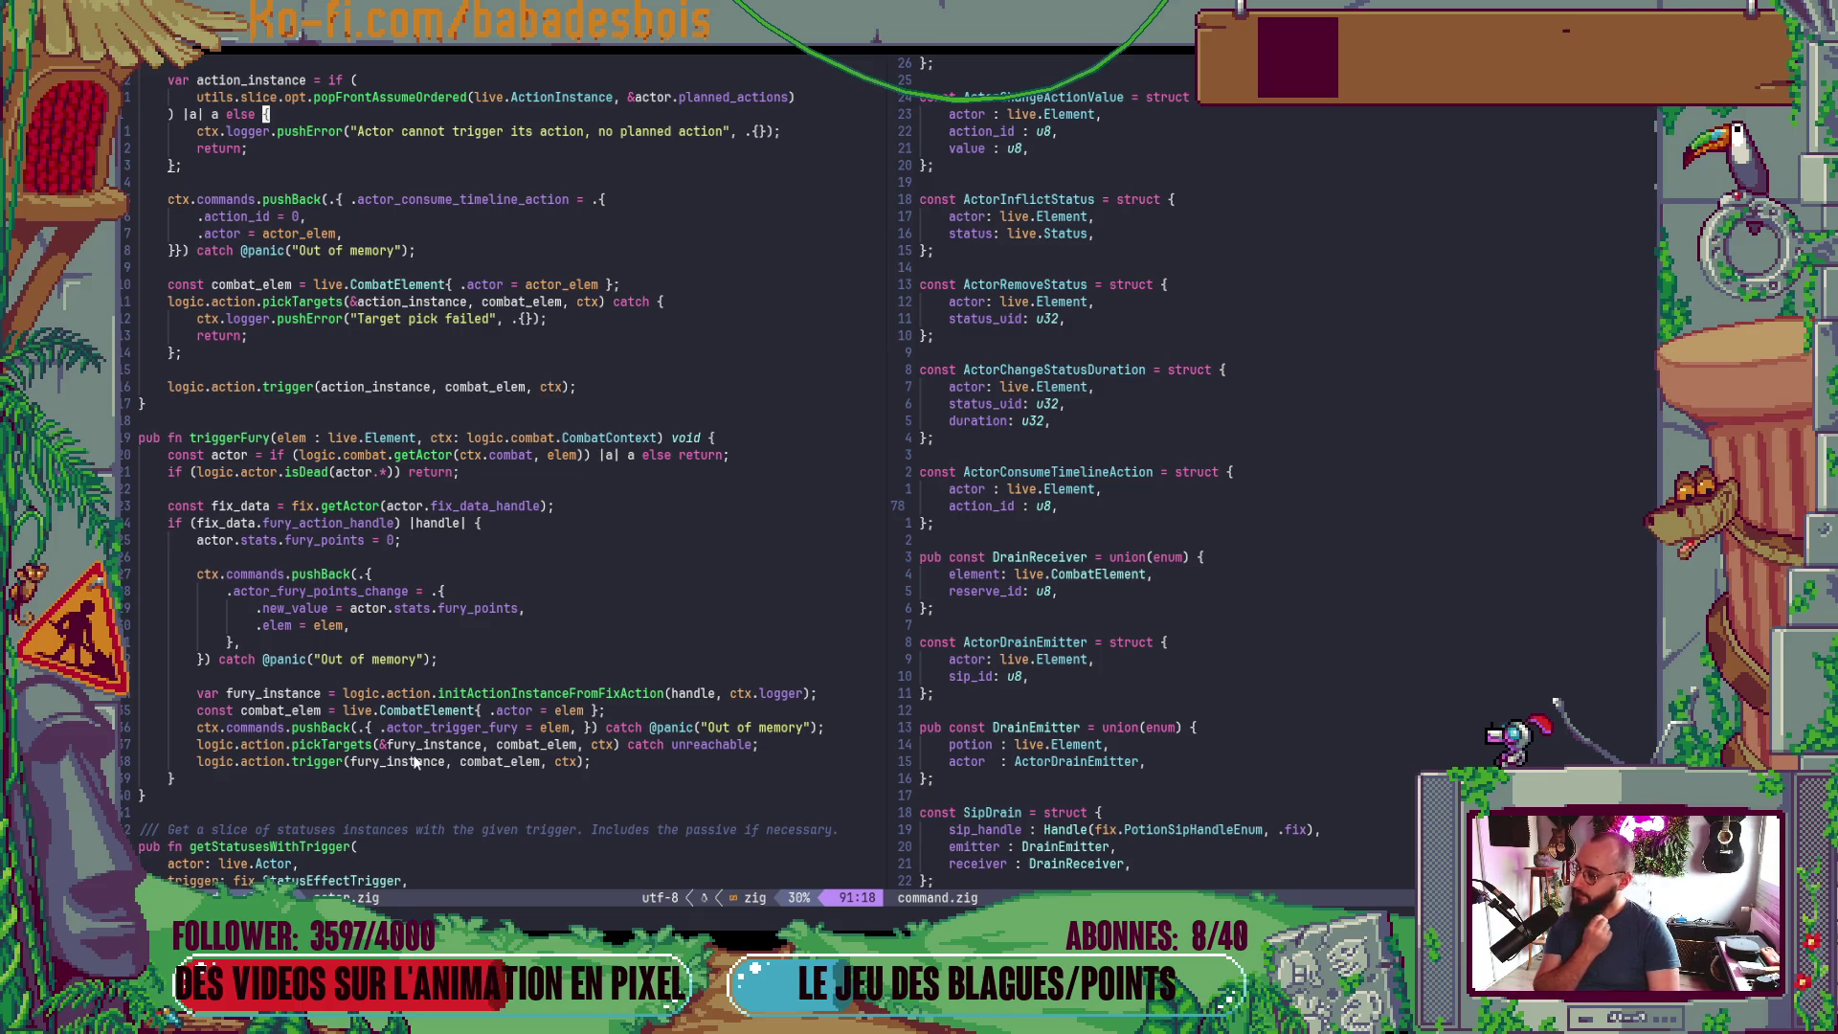
{"action": "scroll", "coordinate": [576, 627], "scroll_direction": "down", "scroll_amount": 4}
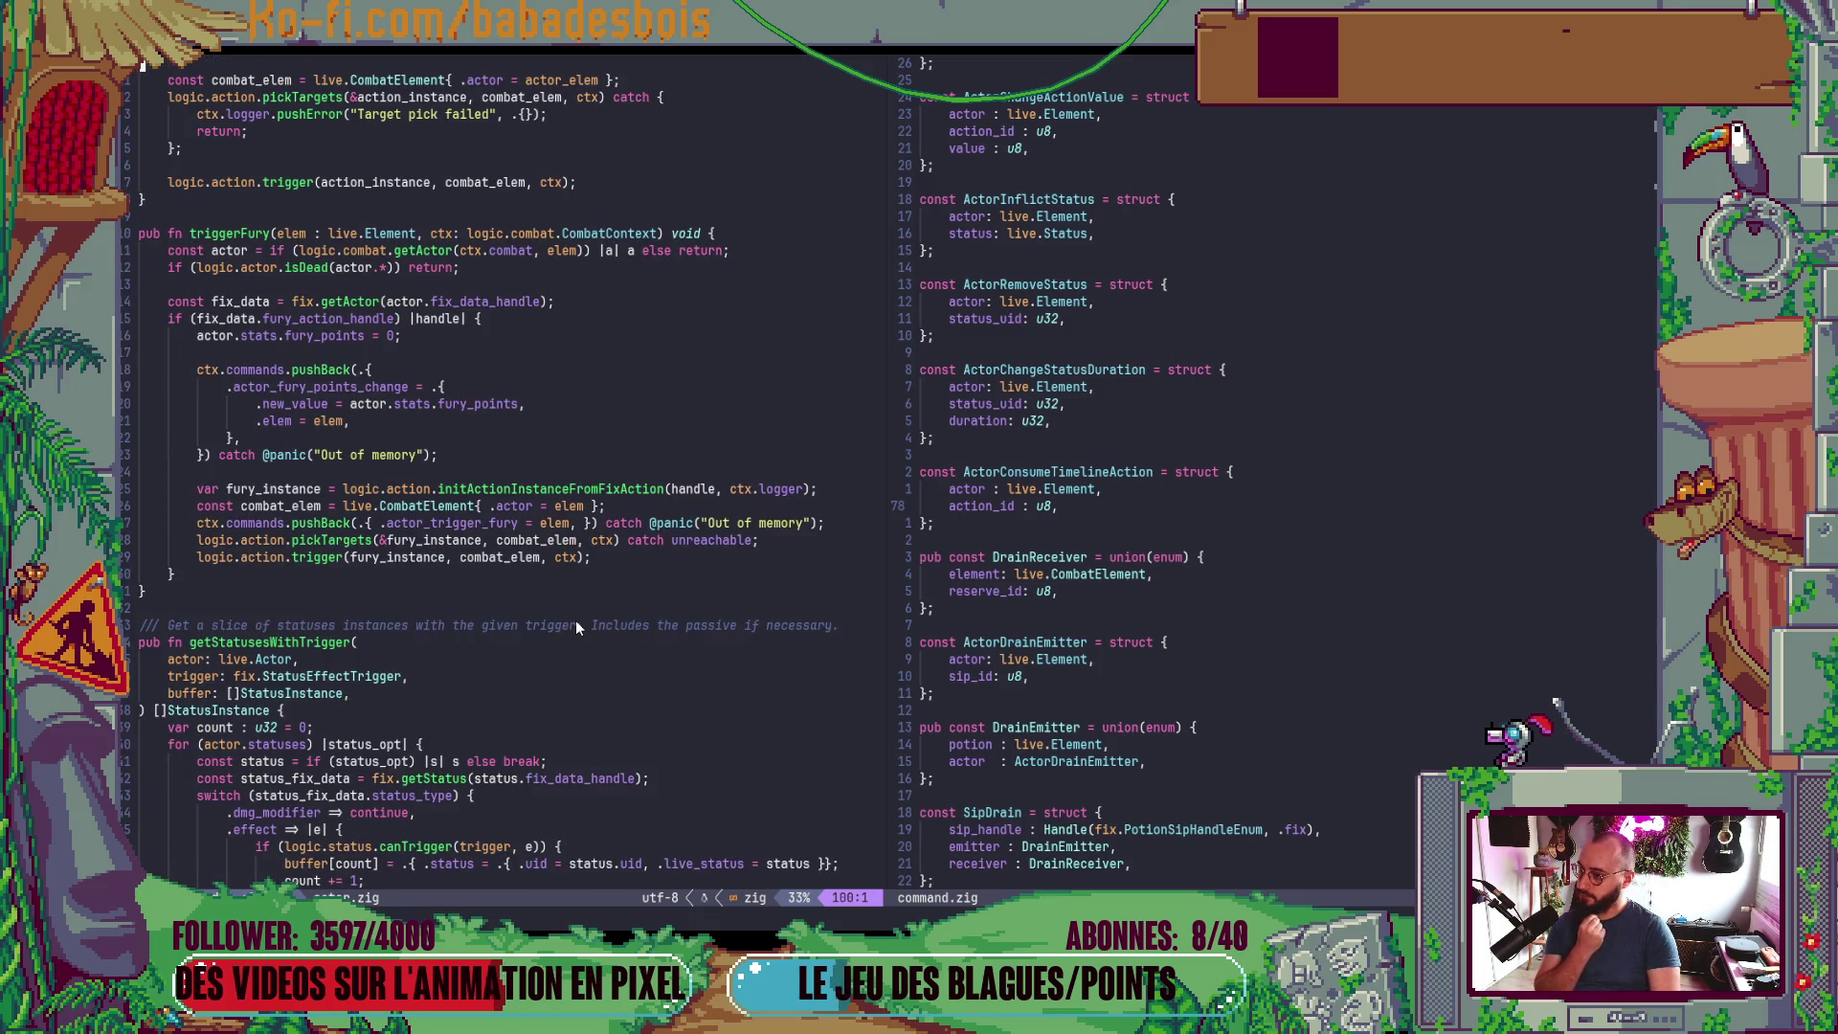
{"action": "scroll", "coordinate": [615, 571], "scroll_direction": "down", "scroll_amount": 8}
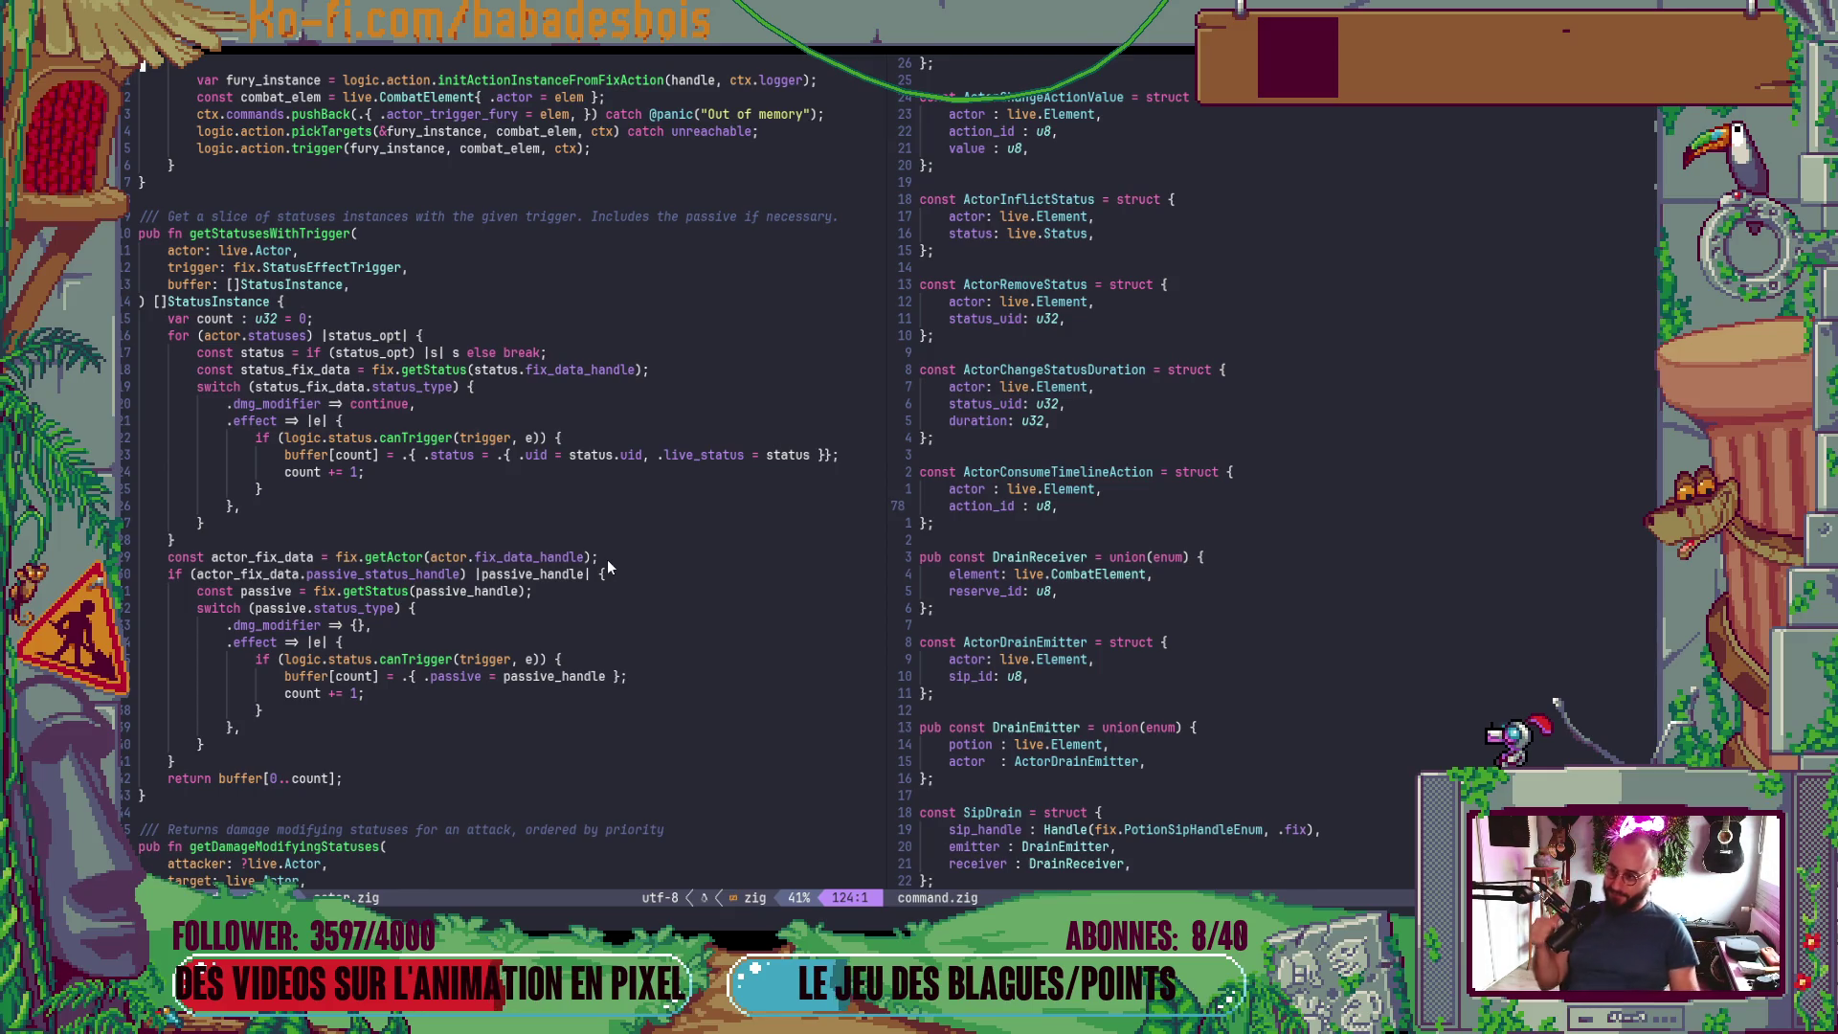
{"action": "scroll", "coordinate": [527, 297], "scroll_direction": "up", "scroll_amount": 11}
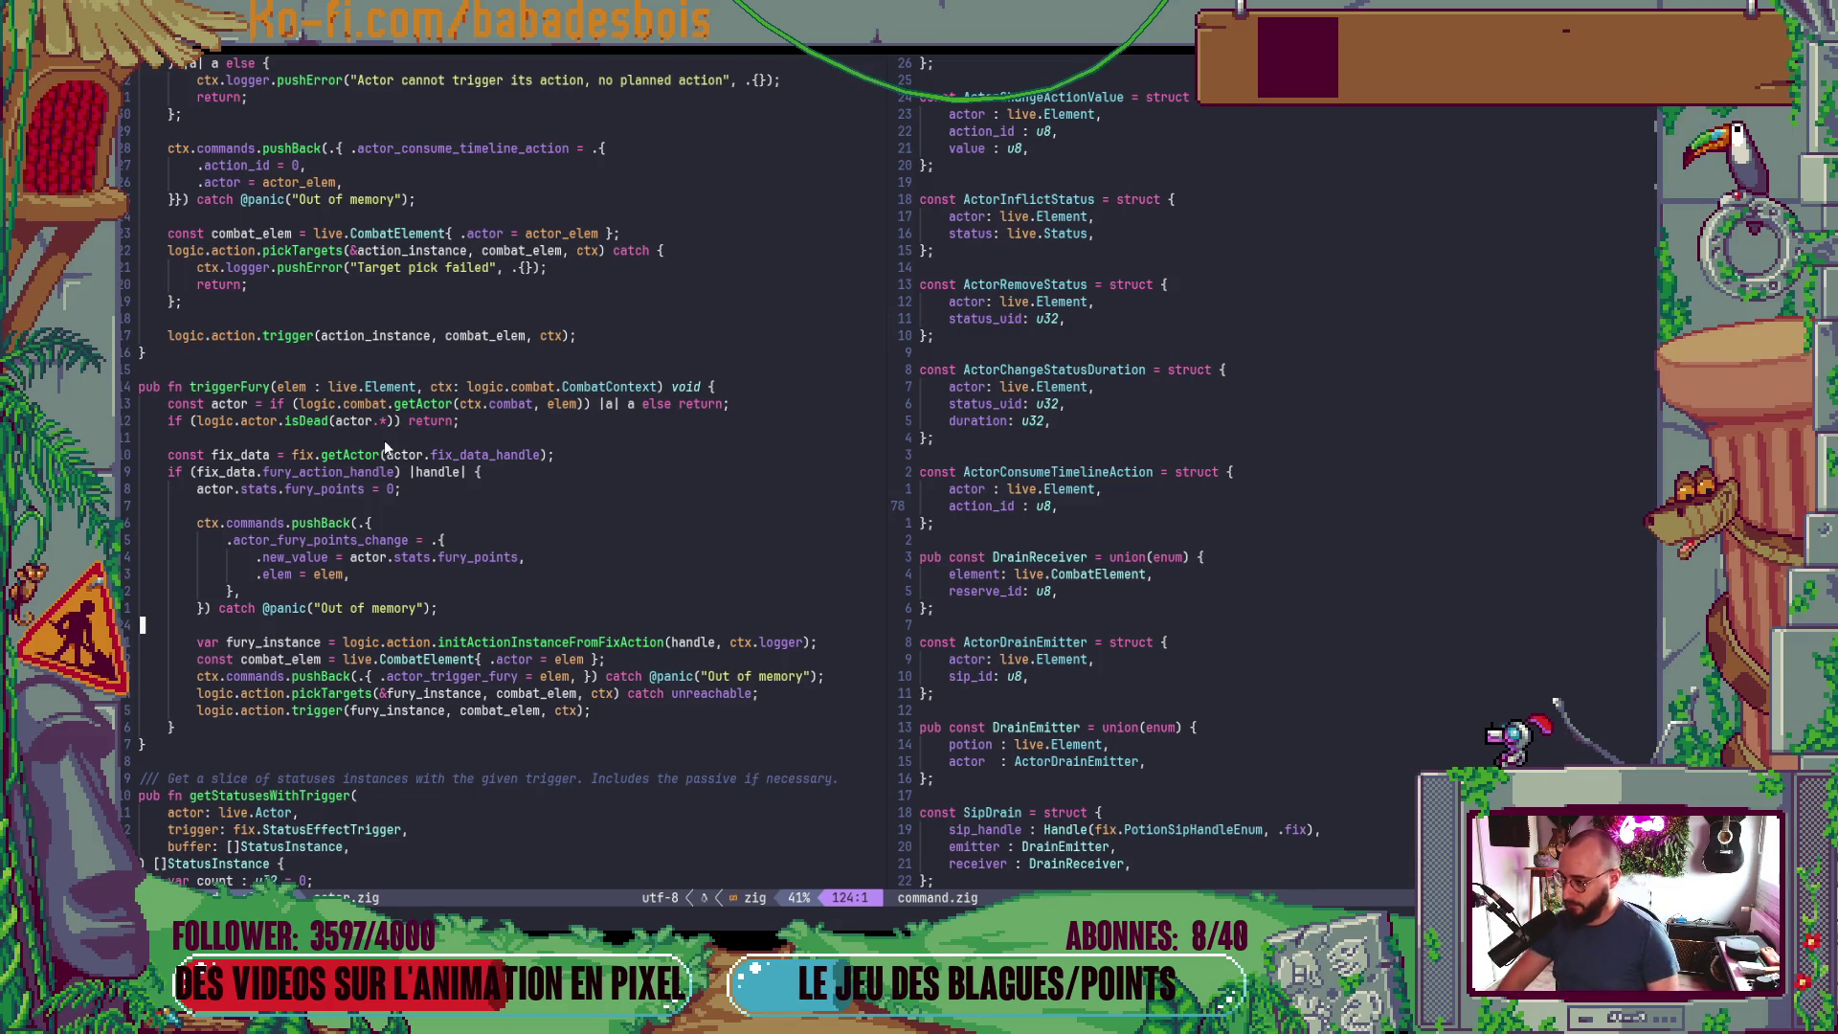
{"action": "left_click", "coordinate": [329, 523]}
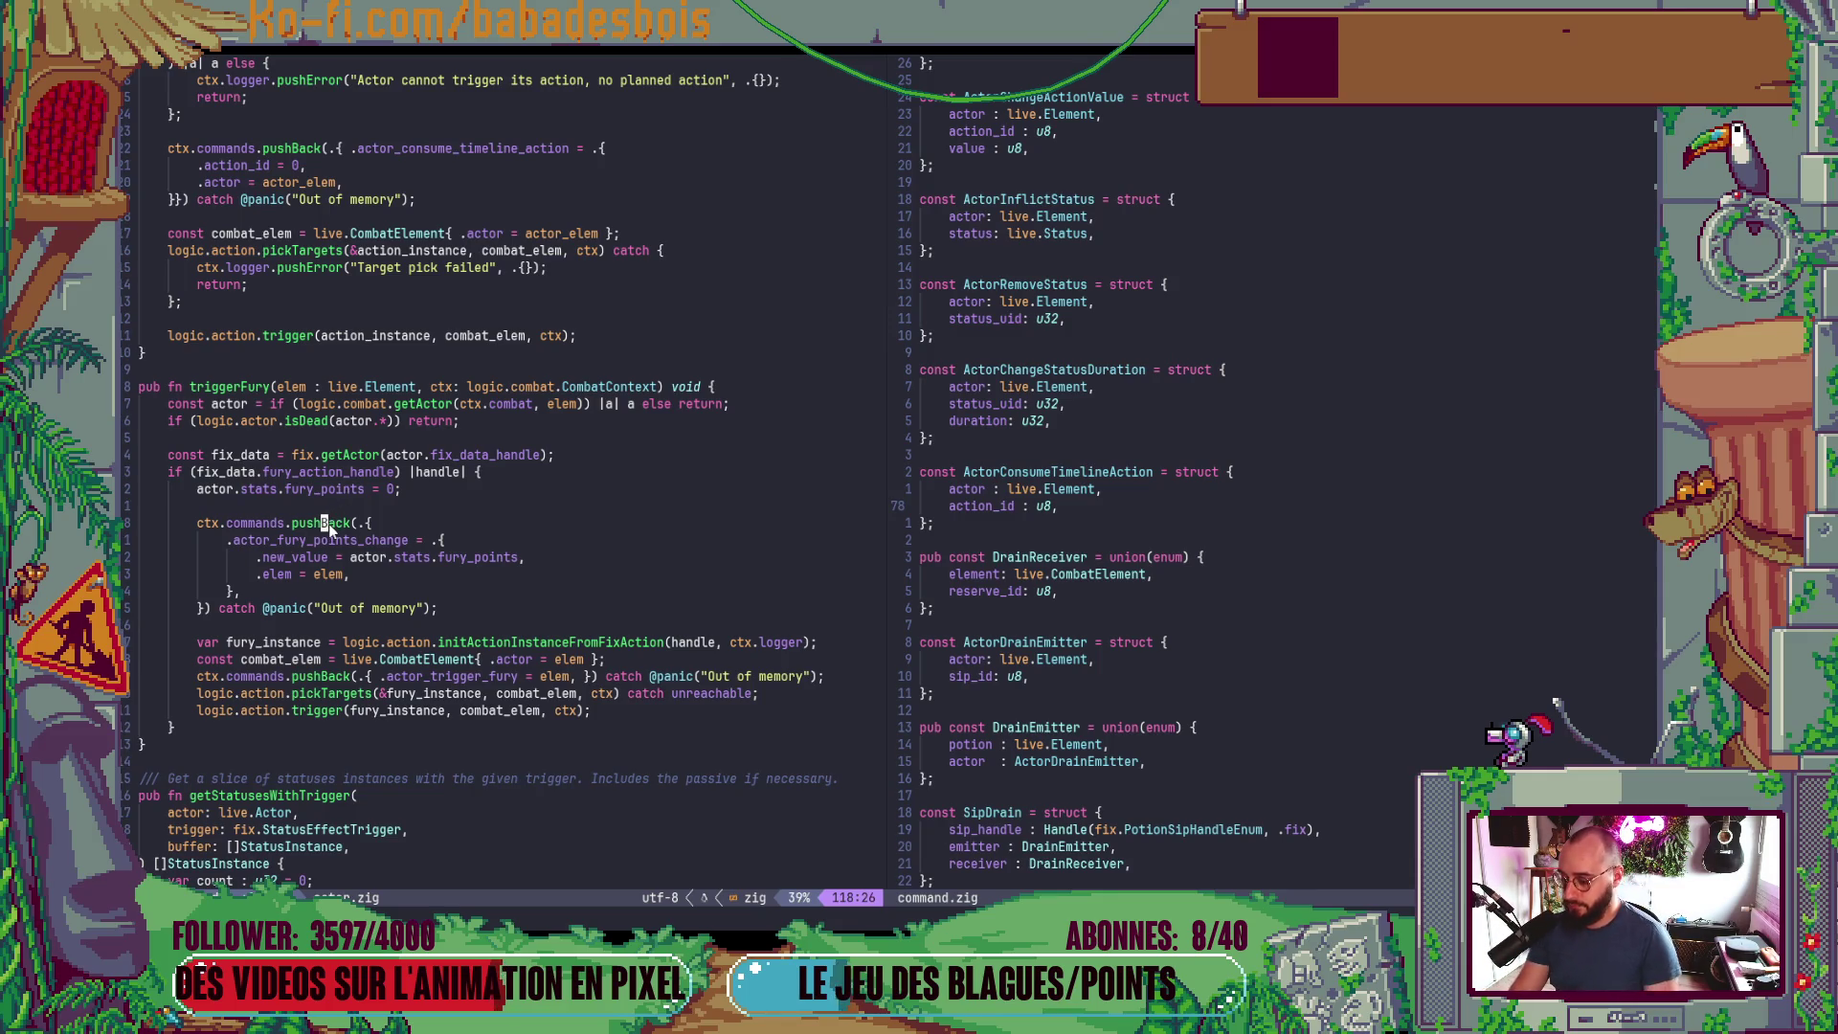
- Peek at pushBack's definition, return to actor.zig, and copy the code block below line 95
{"action": "key", "text": "g"}
{"action": "key", "text": "d"}
{"action": "key", "text": "ctrl+o"}
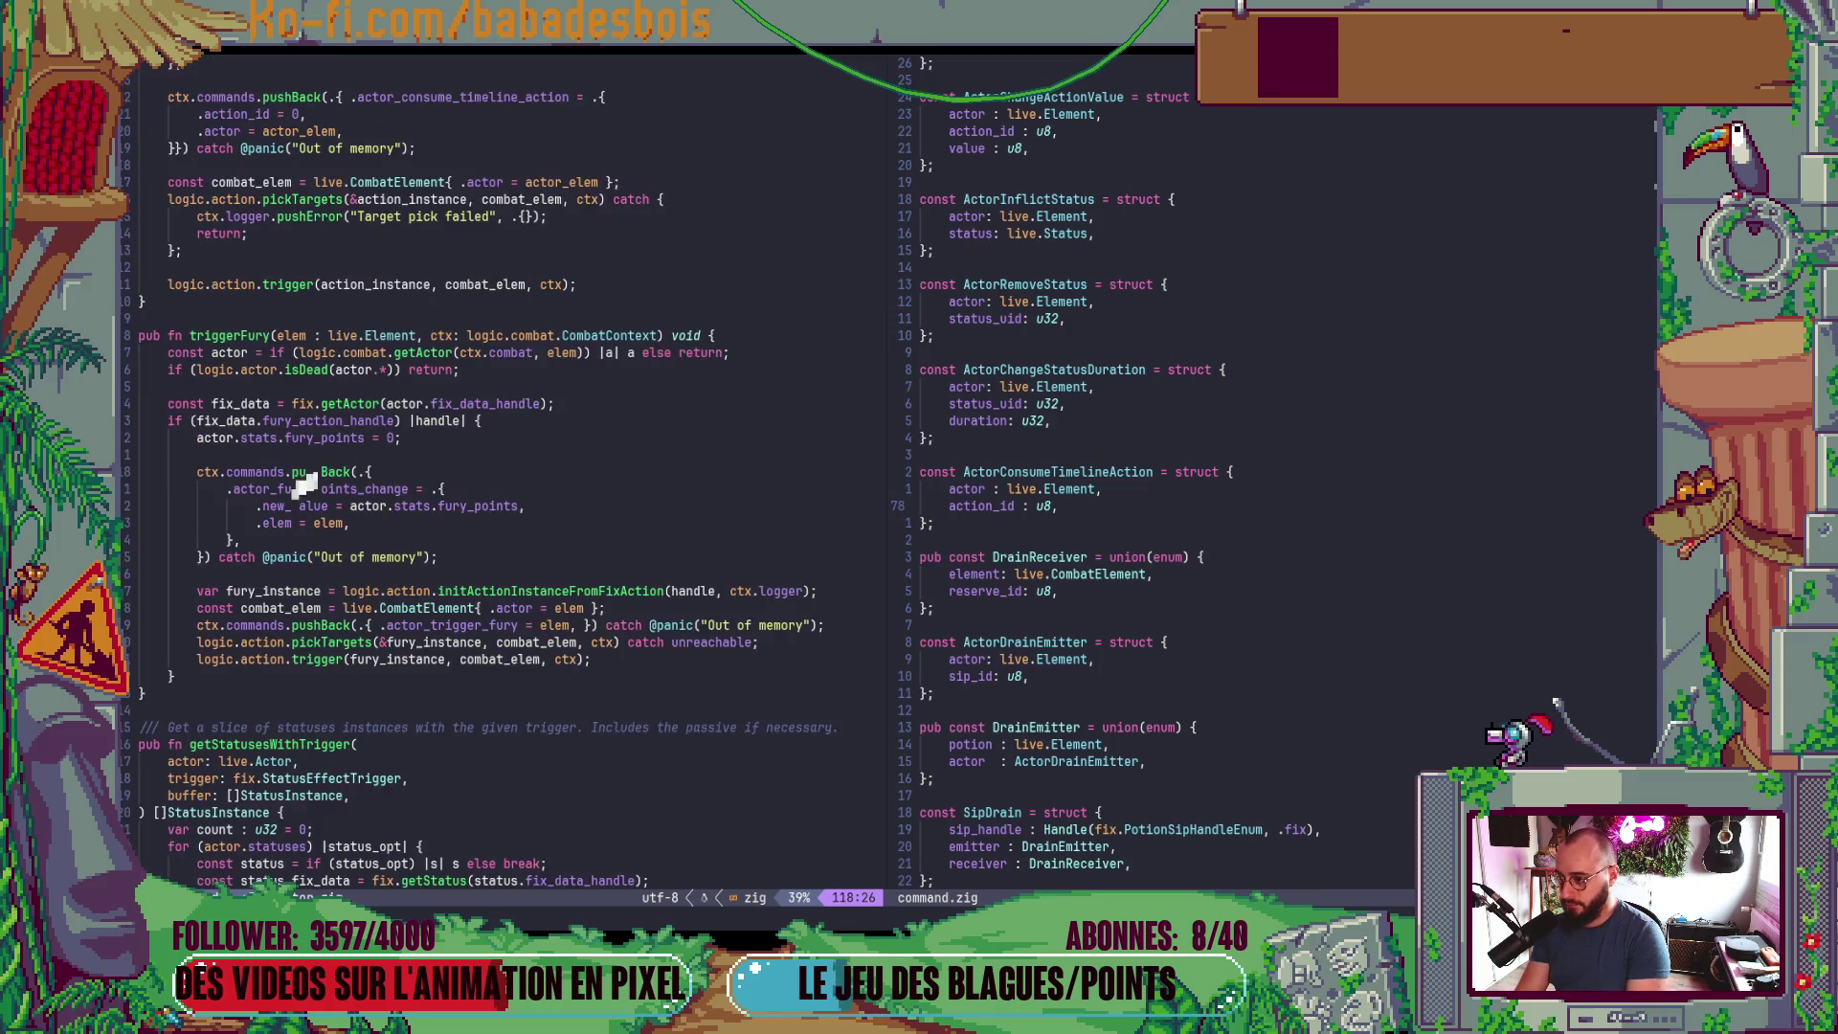
{"action": "key", "text": "braceleft"}
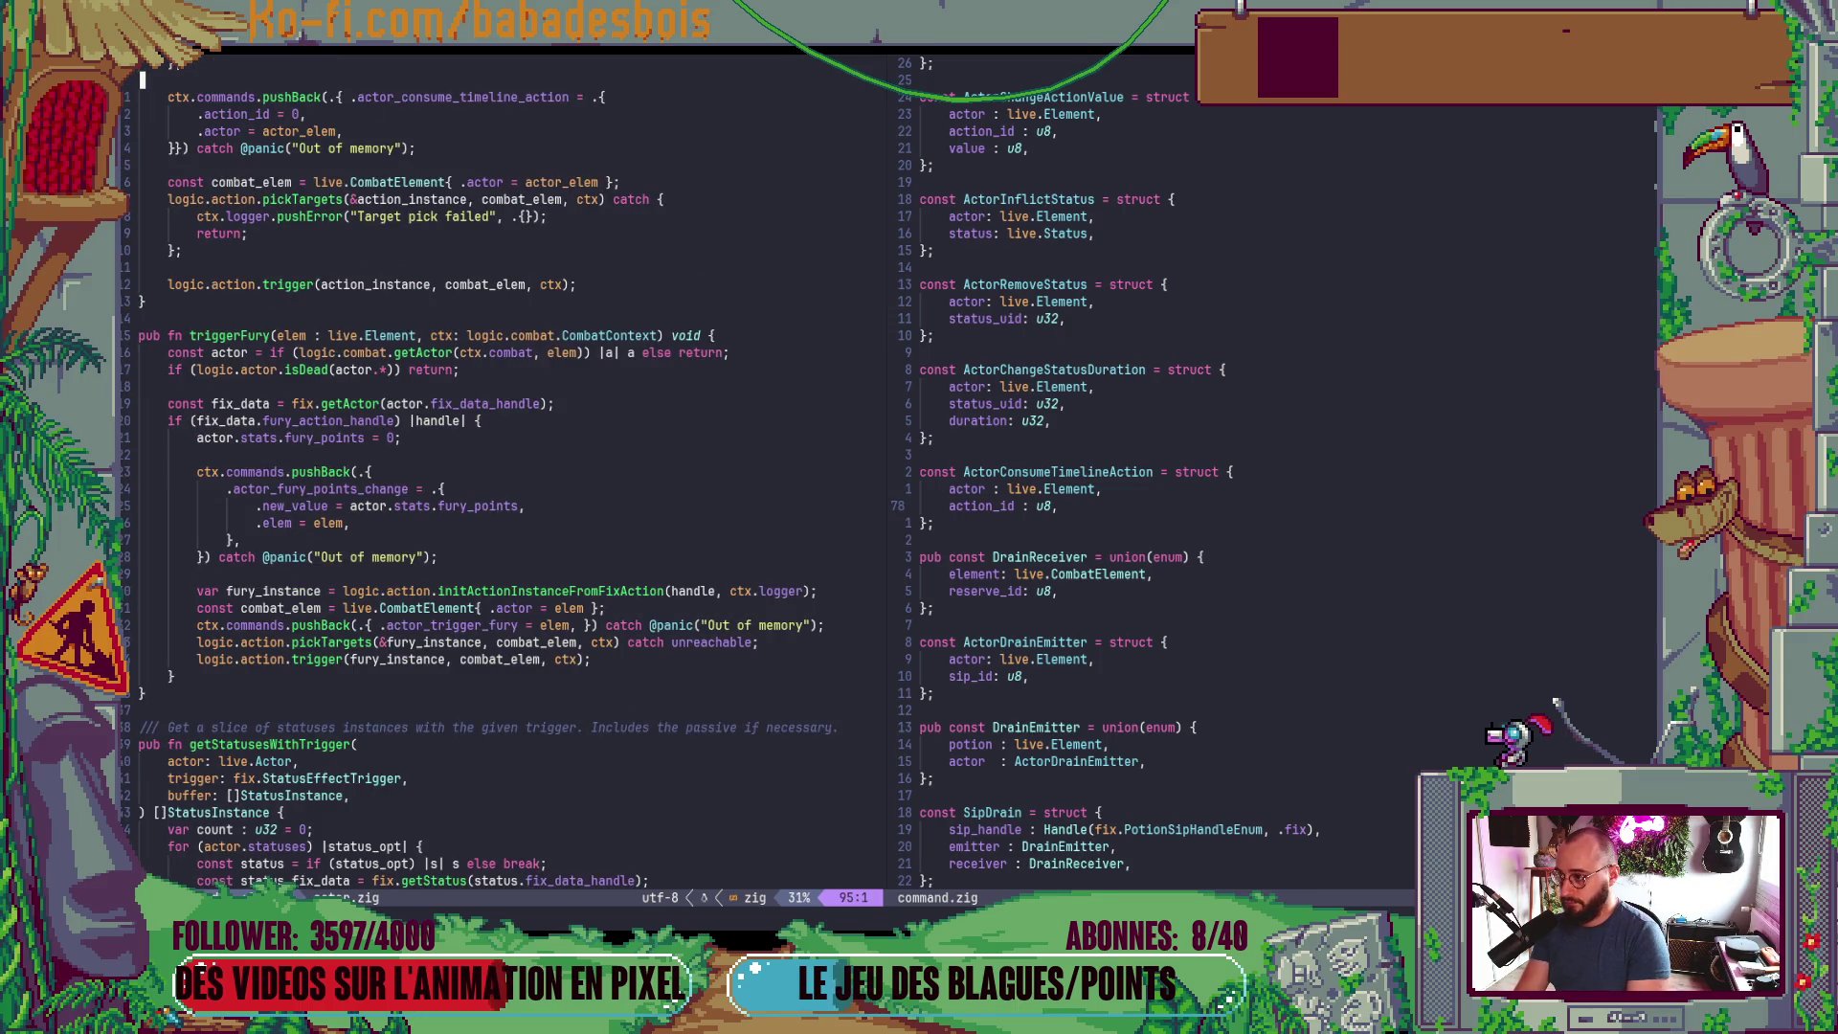
{"action": "key", "text": "y"}
{"action": "key", "text": "braceright"}
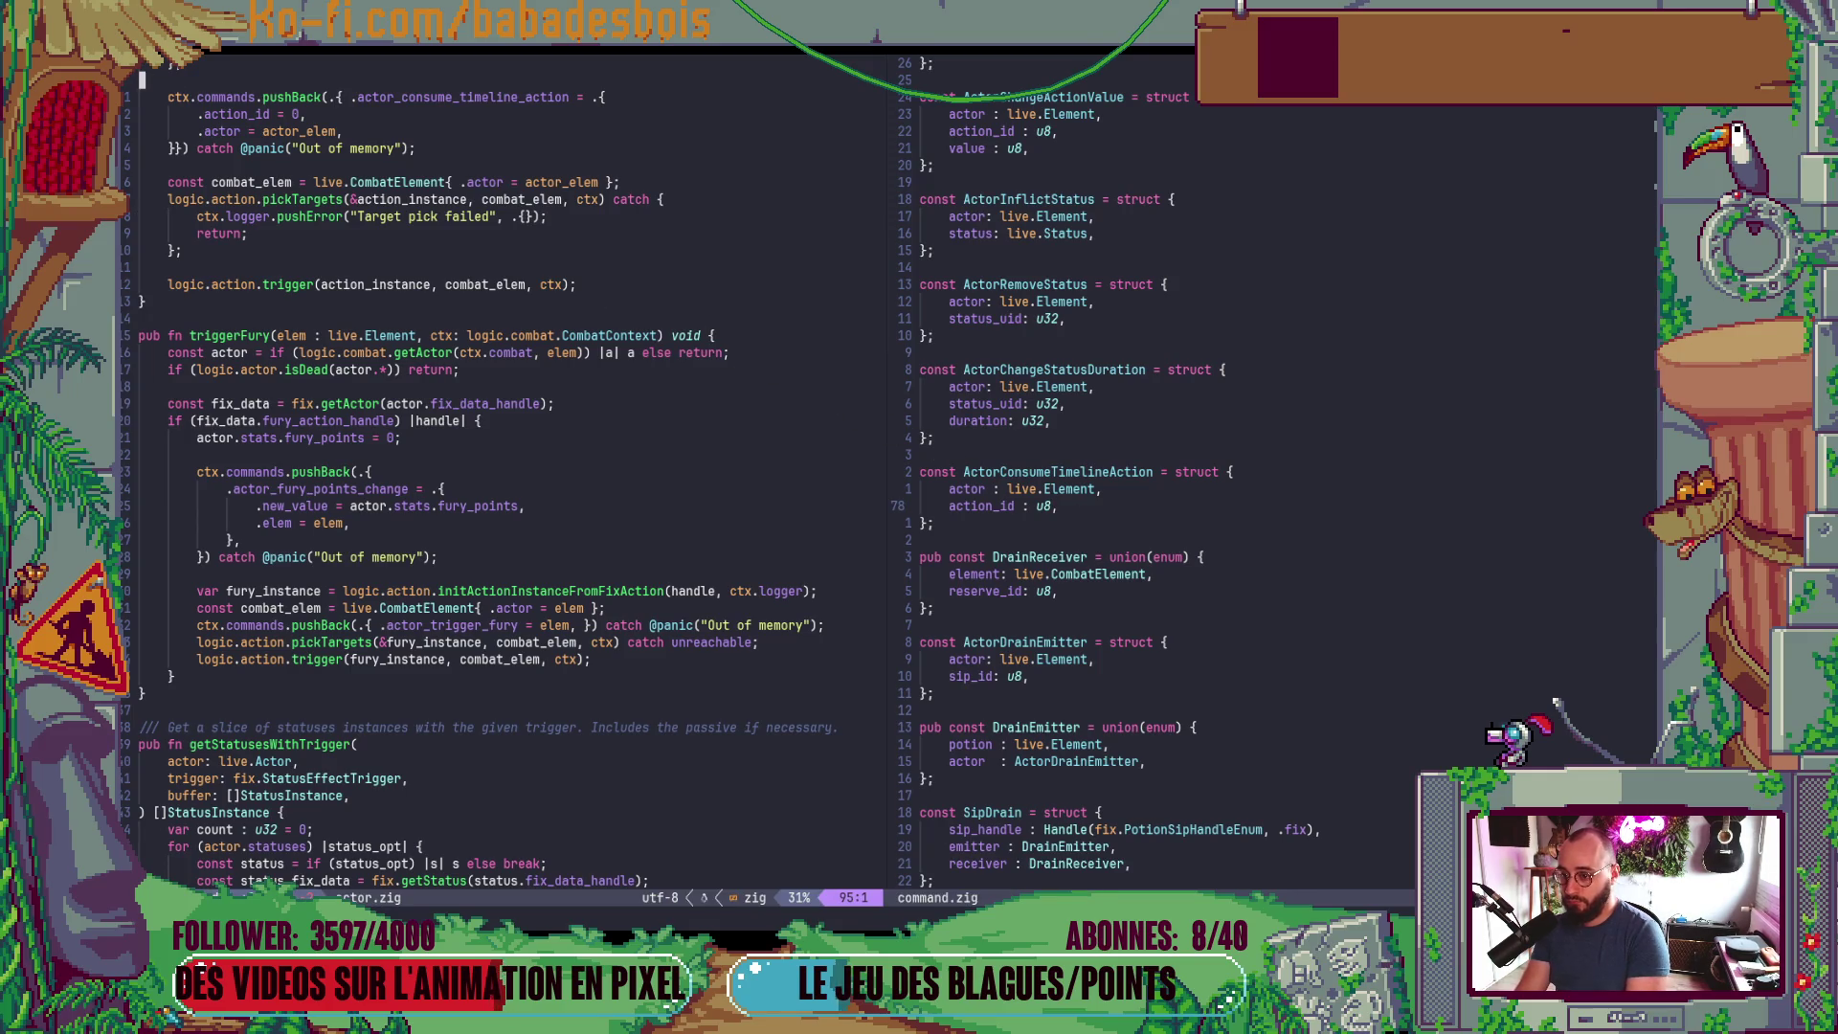
- Select the ActorConsumeTimelineAction struct lines in command.zig, then return to the left code pane
{"action": "key", "text": "ctrl+w"}
{"action": "key", "text": "l"}
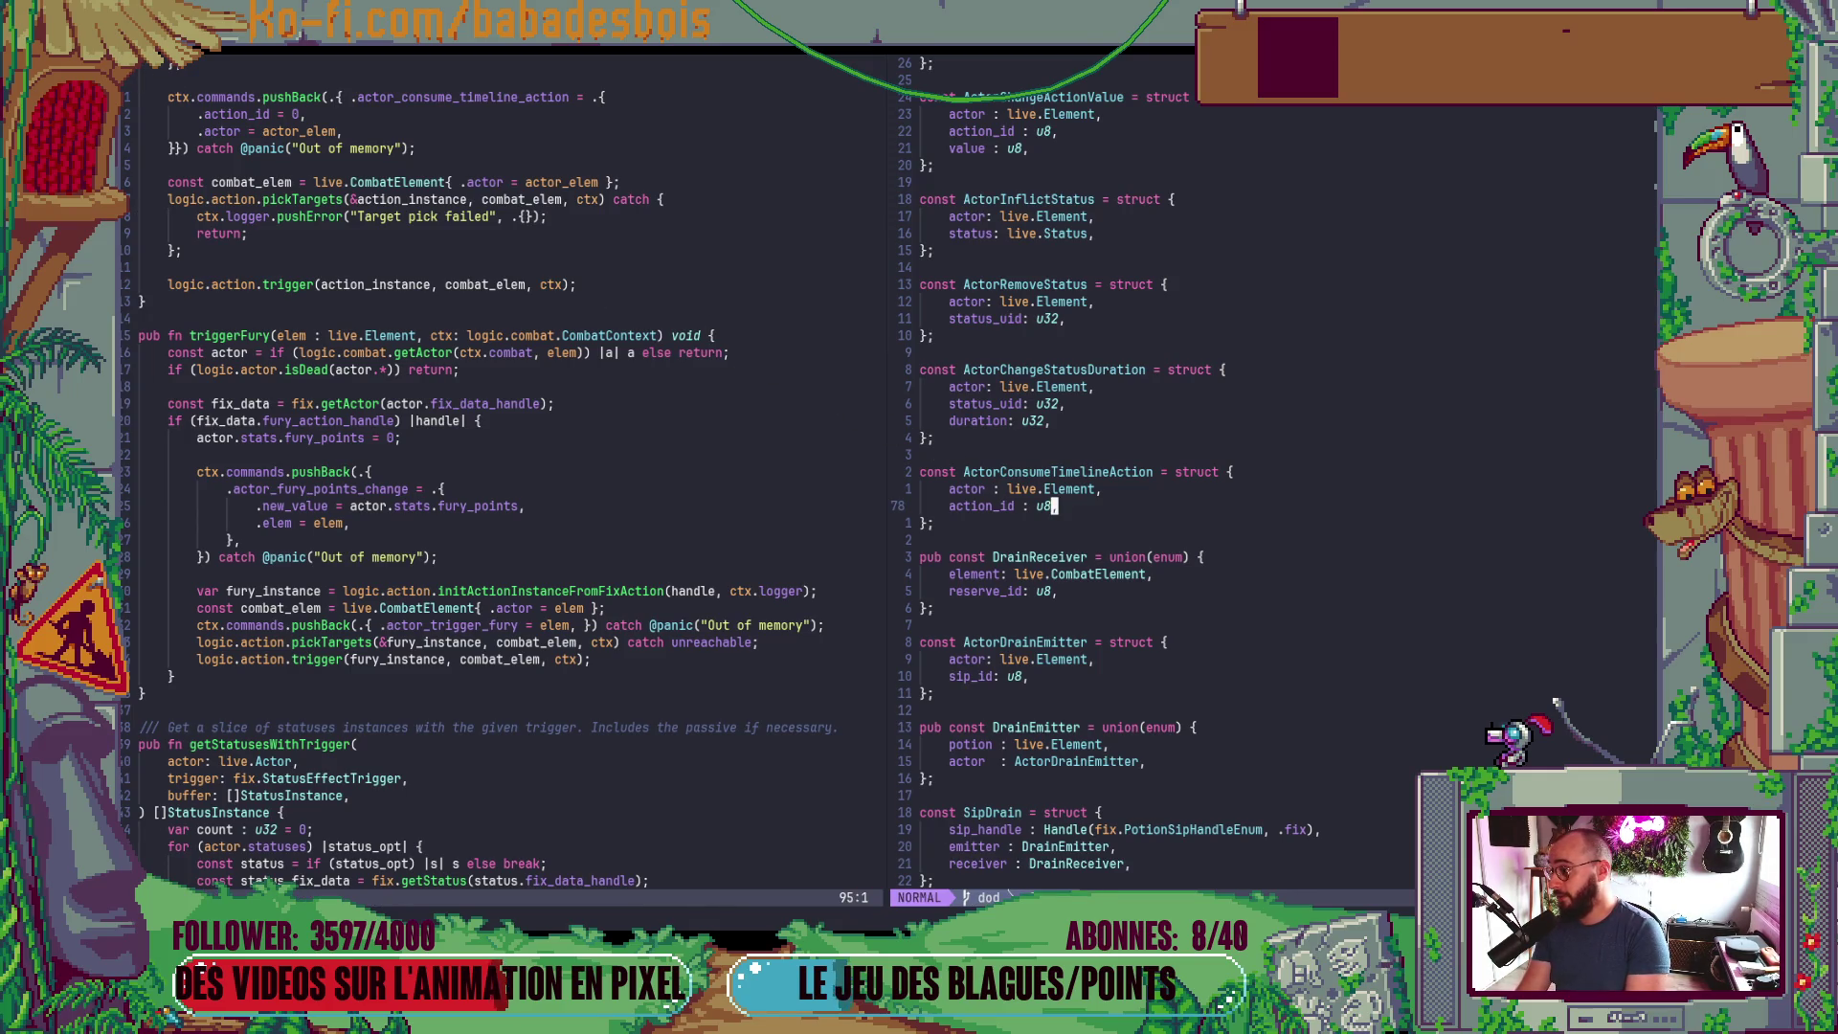
{"action": "key", "text": "V"}
{"action": "key", "text": "j"}
{"action": "key", "text": "j"}
{"action": "key", "text": "j"}
{"action": "key", "text": "j"}
{"action": "key", "text": "j"}
{"action": "key", "text": "Escape"}
{"action": "key", "text": "j"}
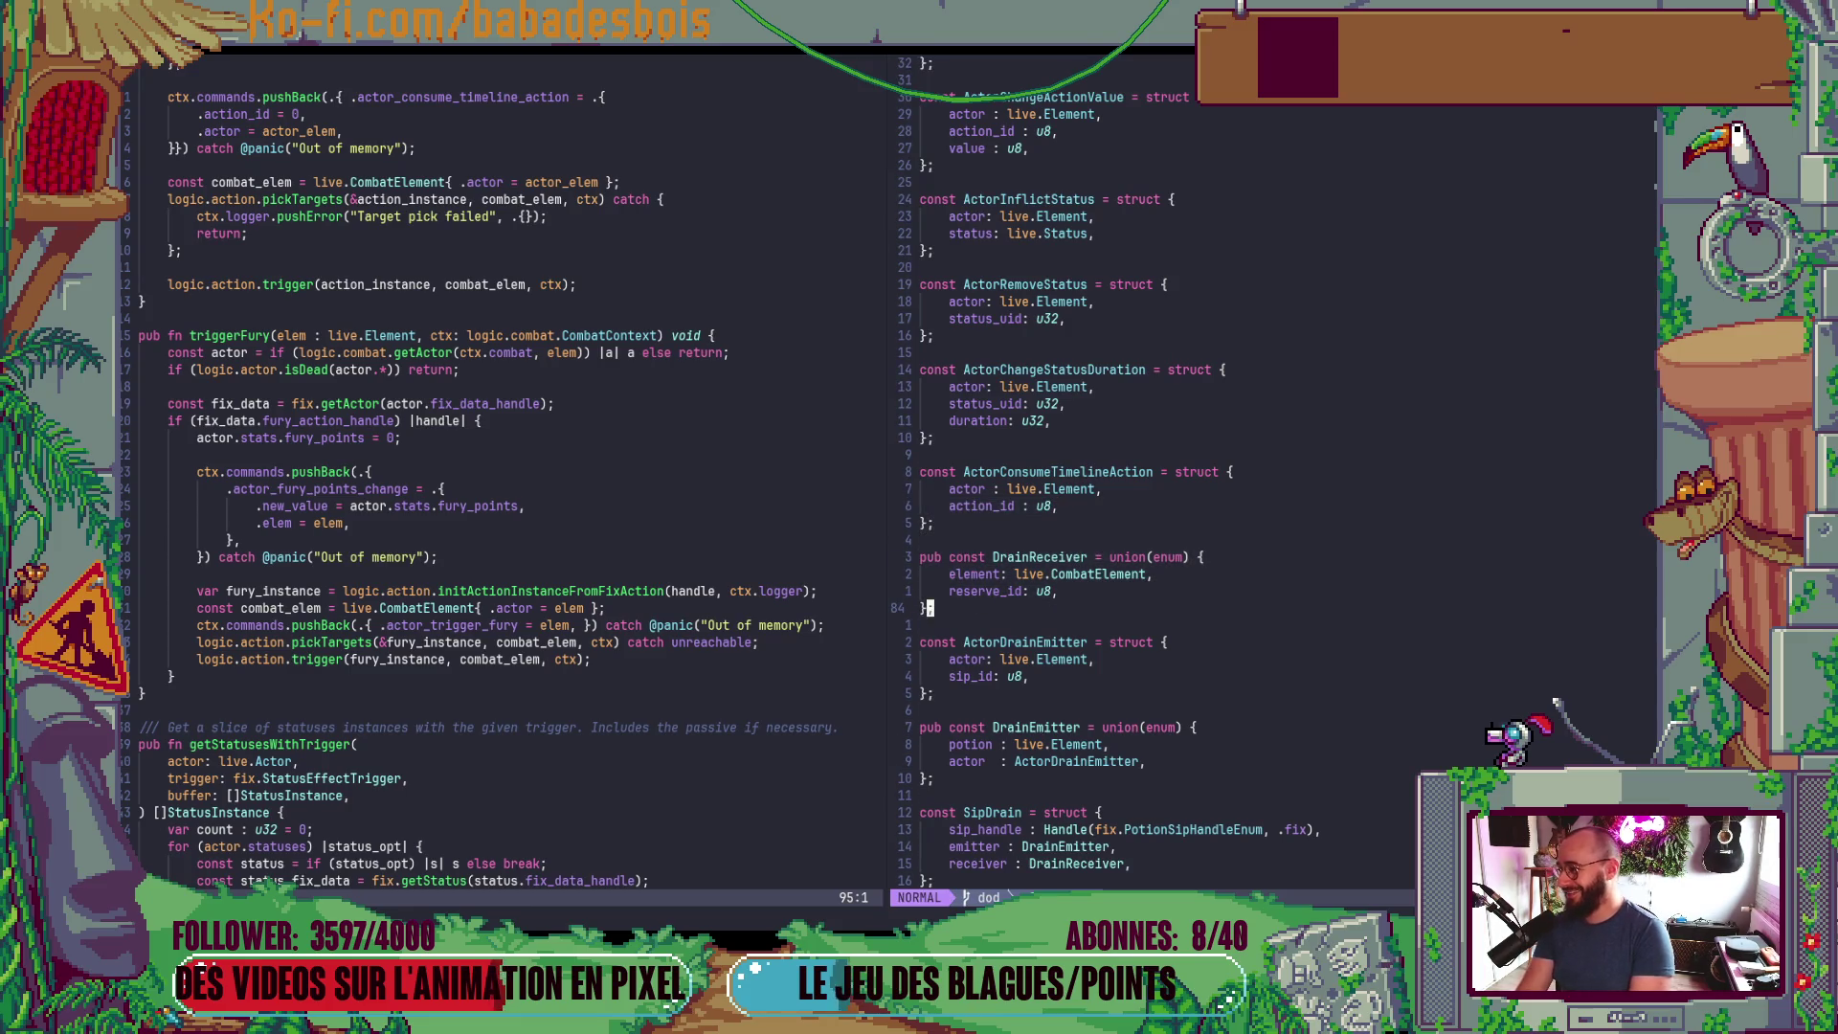
{"action": "key", "text": "ctrl+w"}
{"action": "key", "text": "h"}
- Close the running PotionHero game, show the Combat scene canvas, and relaunch with F5
{"action": "key", "text": "alt+Tab"}
{"action": "key", "text": "alt+Tab"}
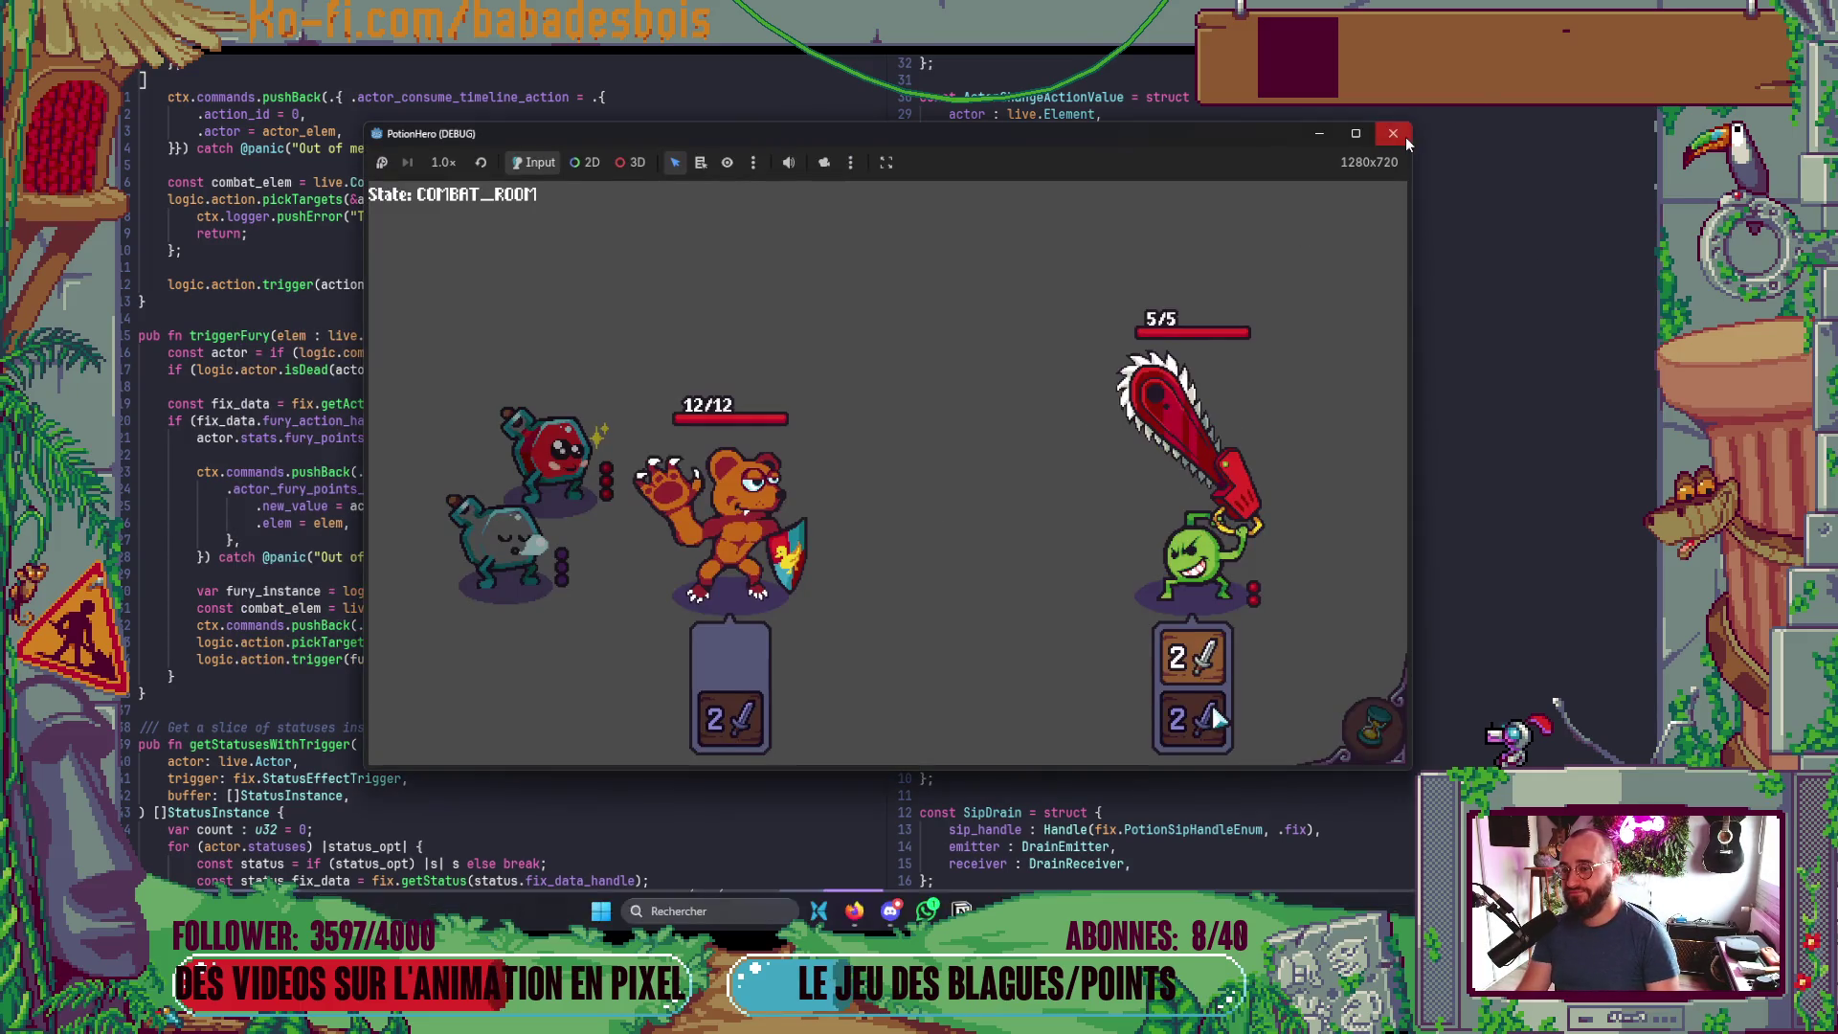
{"action": "left_click", "coordinate": [1402, 135]}
{"action": "key", "text": "alt+Tab"}
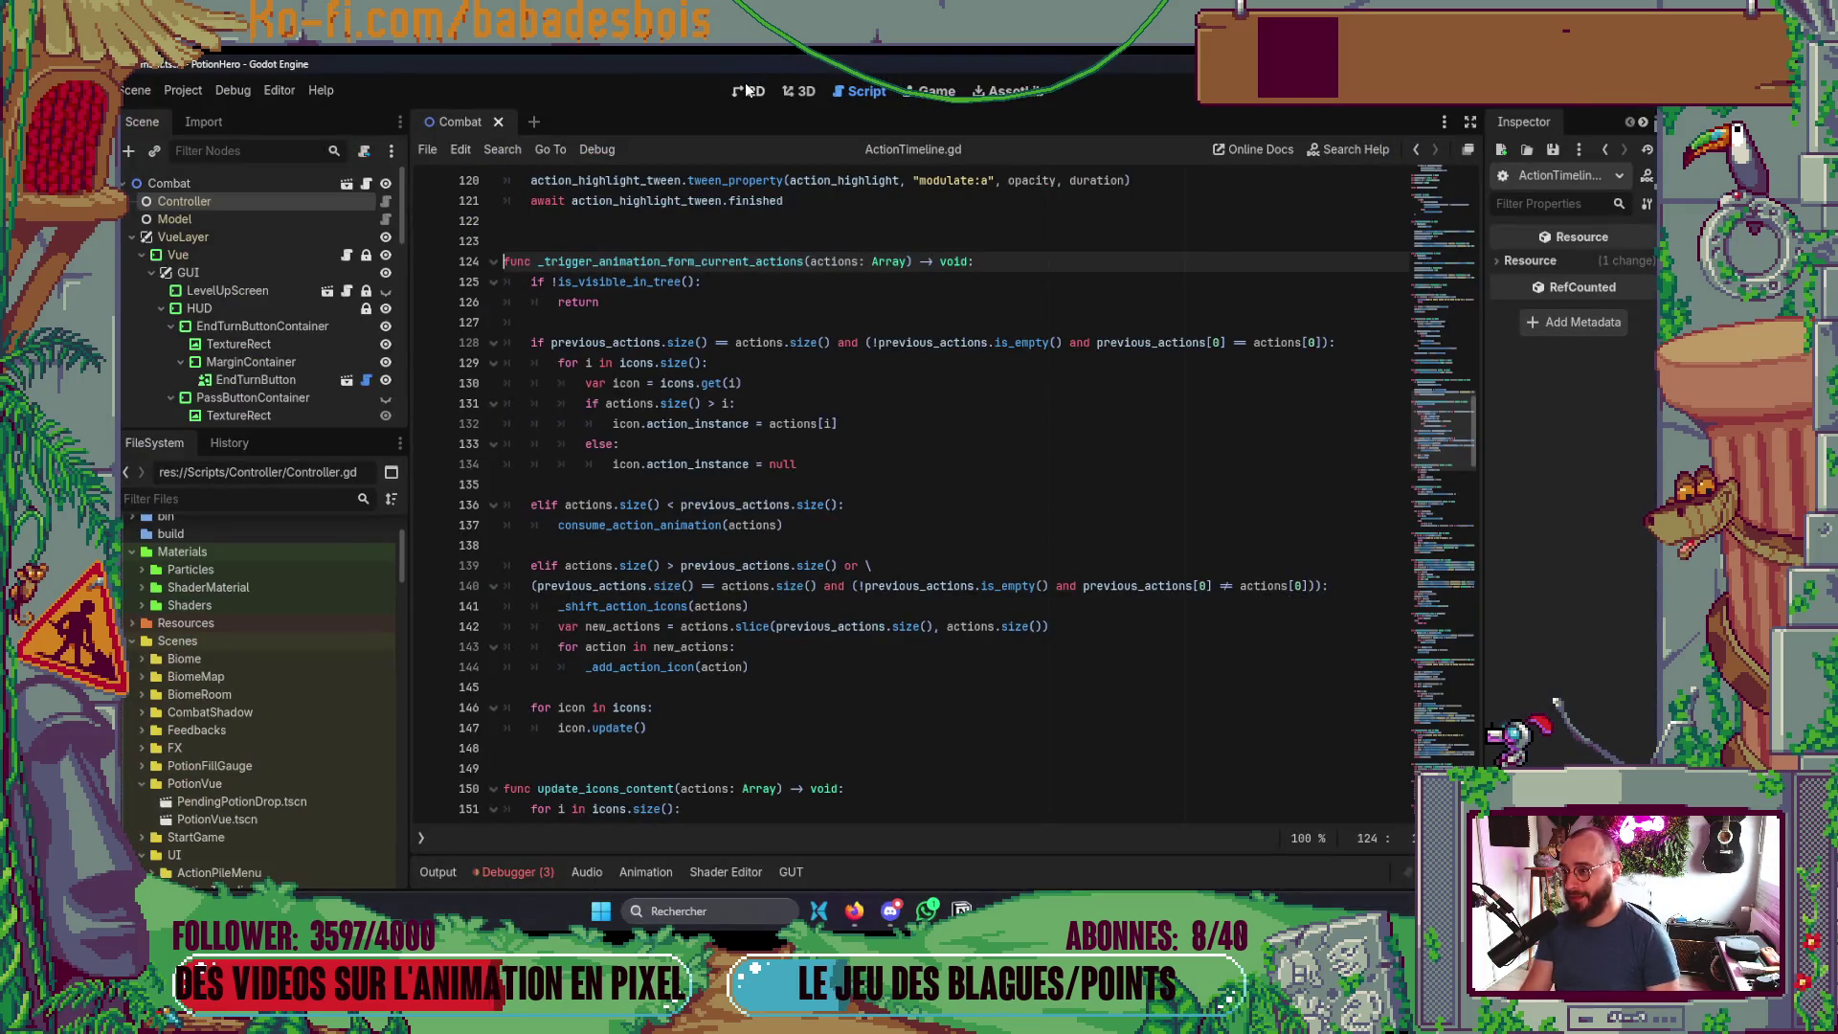
{"action": "left_click", "coordinate": [751, 91]}
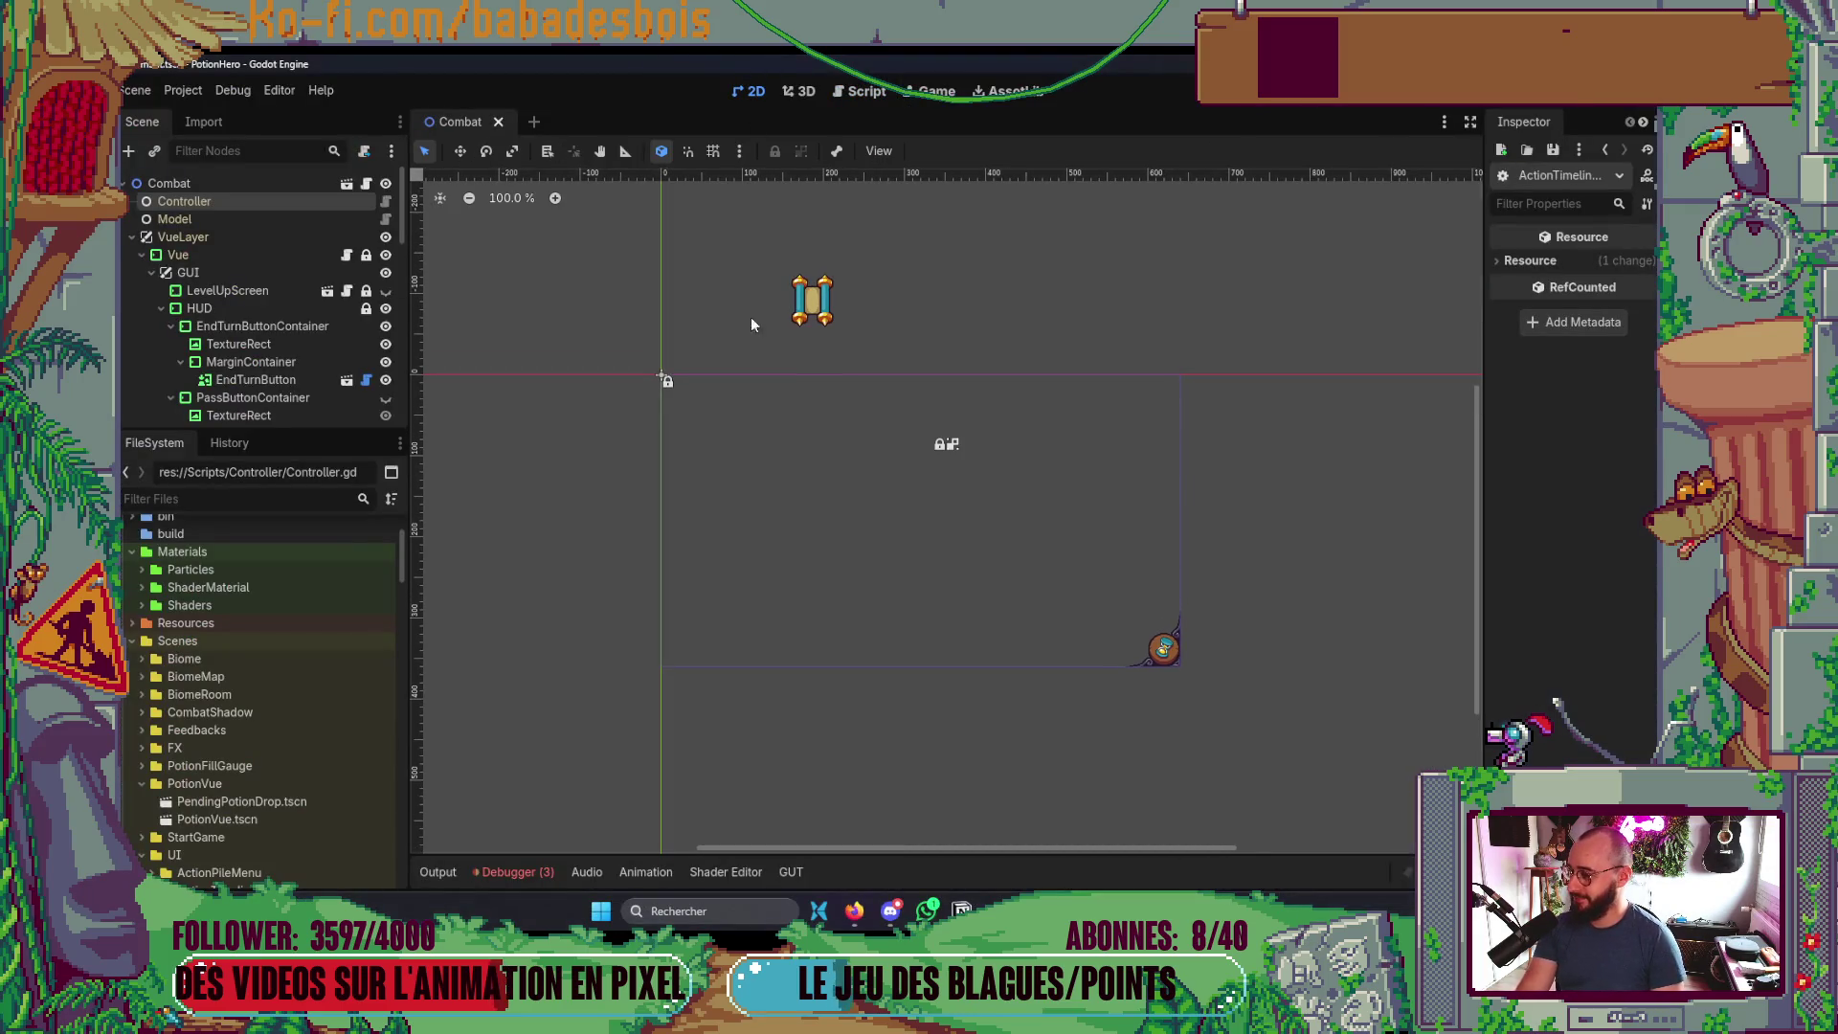
{"action": "key", "text": "F5"}
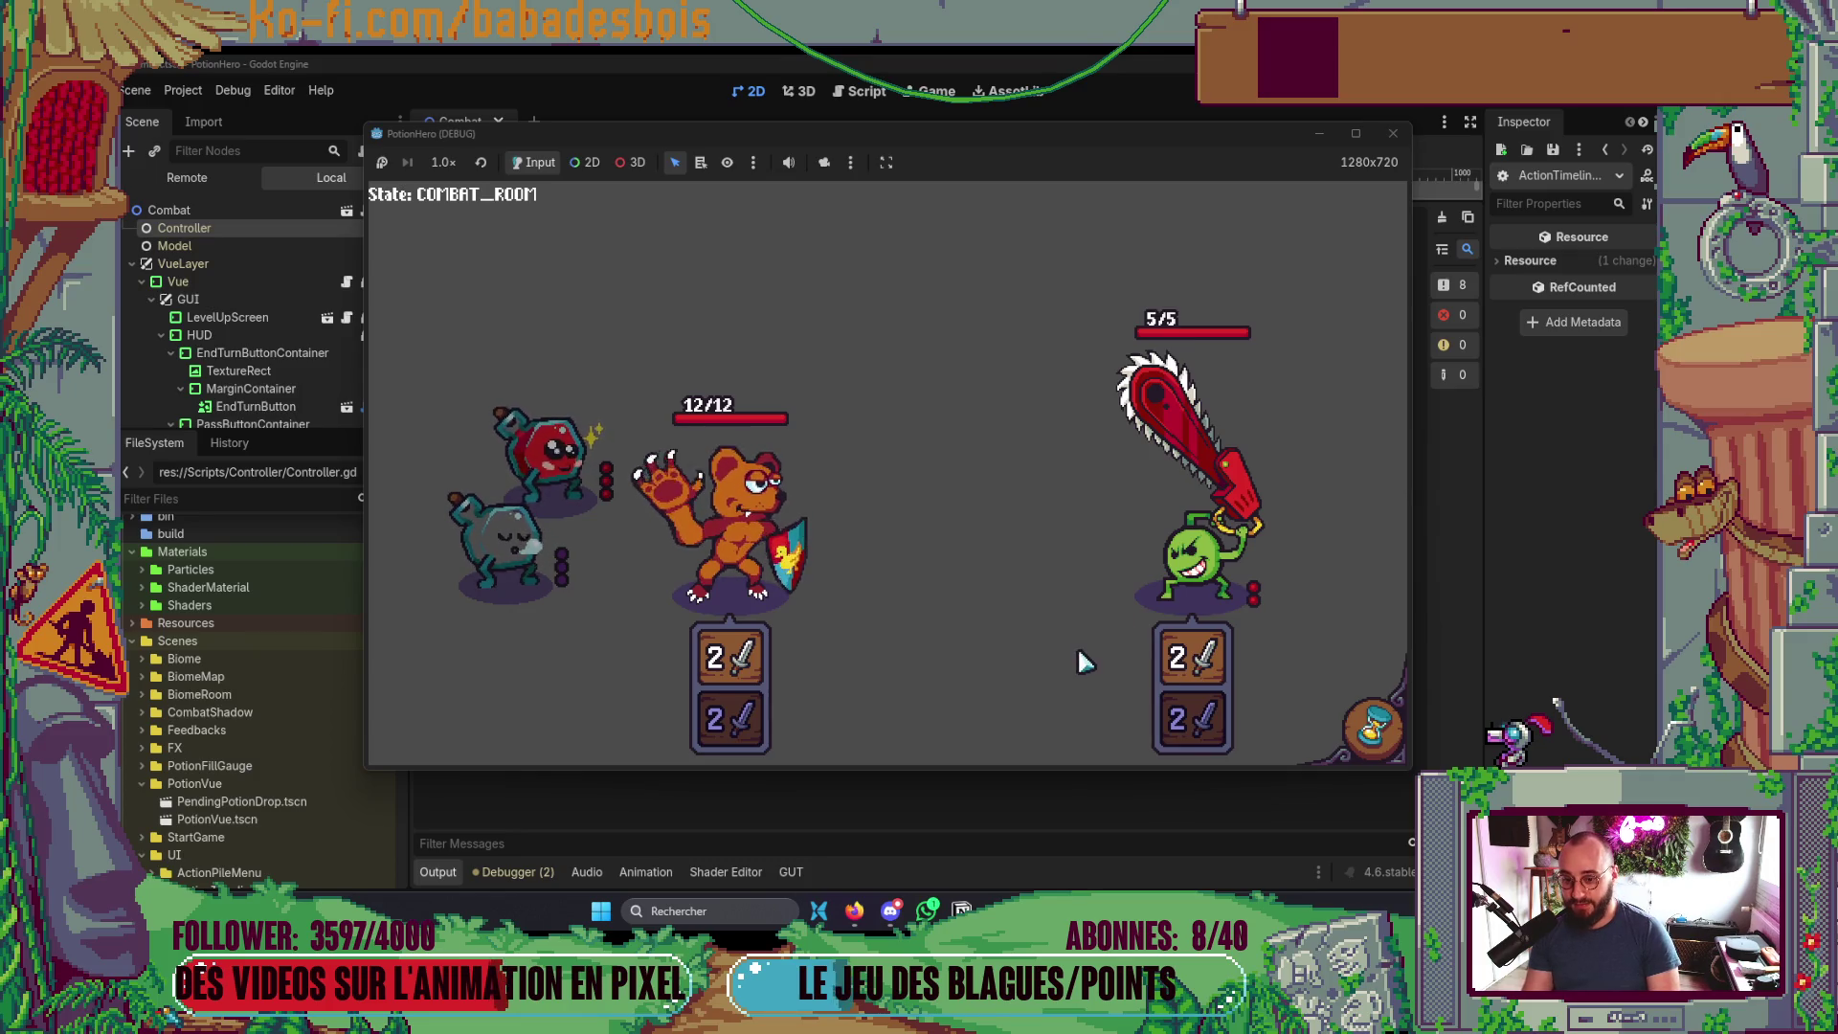
- End the turn with the hourglass button to reproduce the _add_action_icon Nil-to-Dictionary error
{"action": "left_click", "coordinate": [1384, 751]}
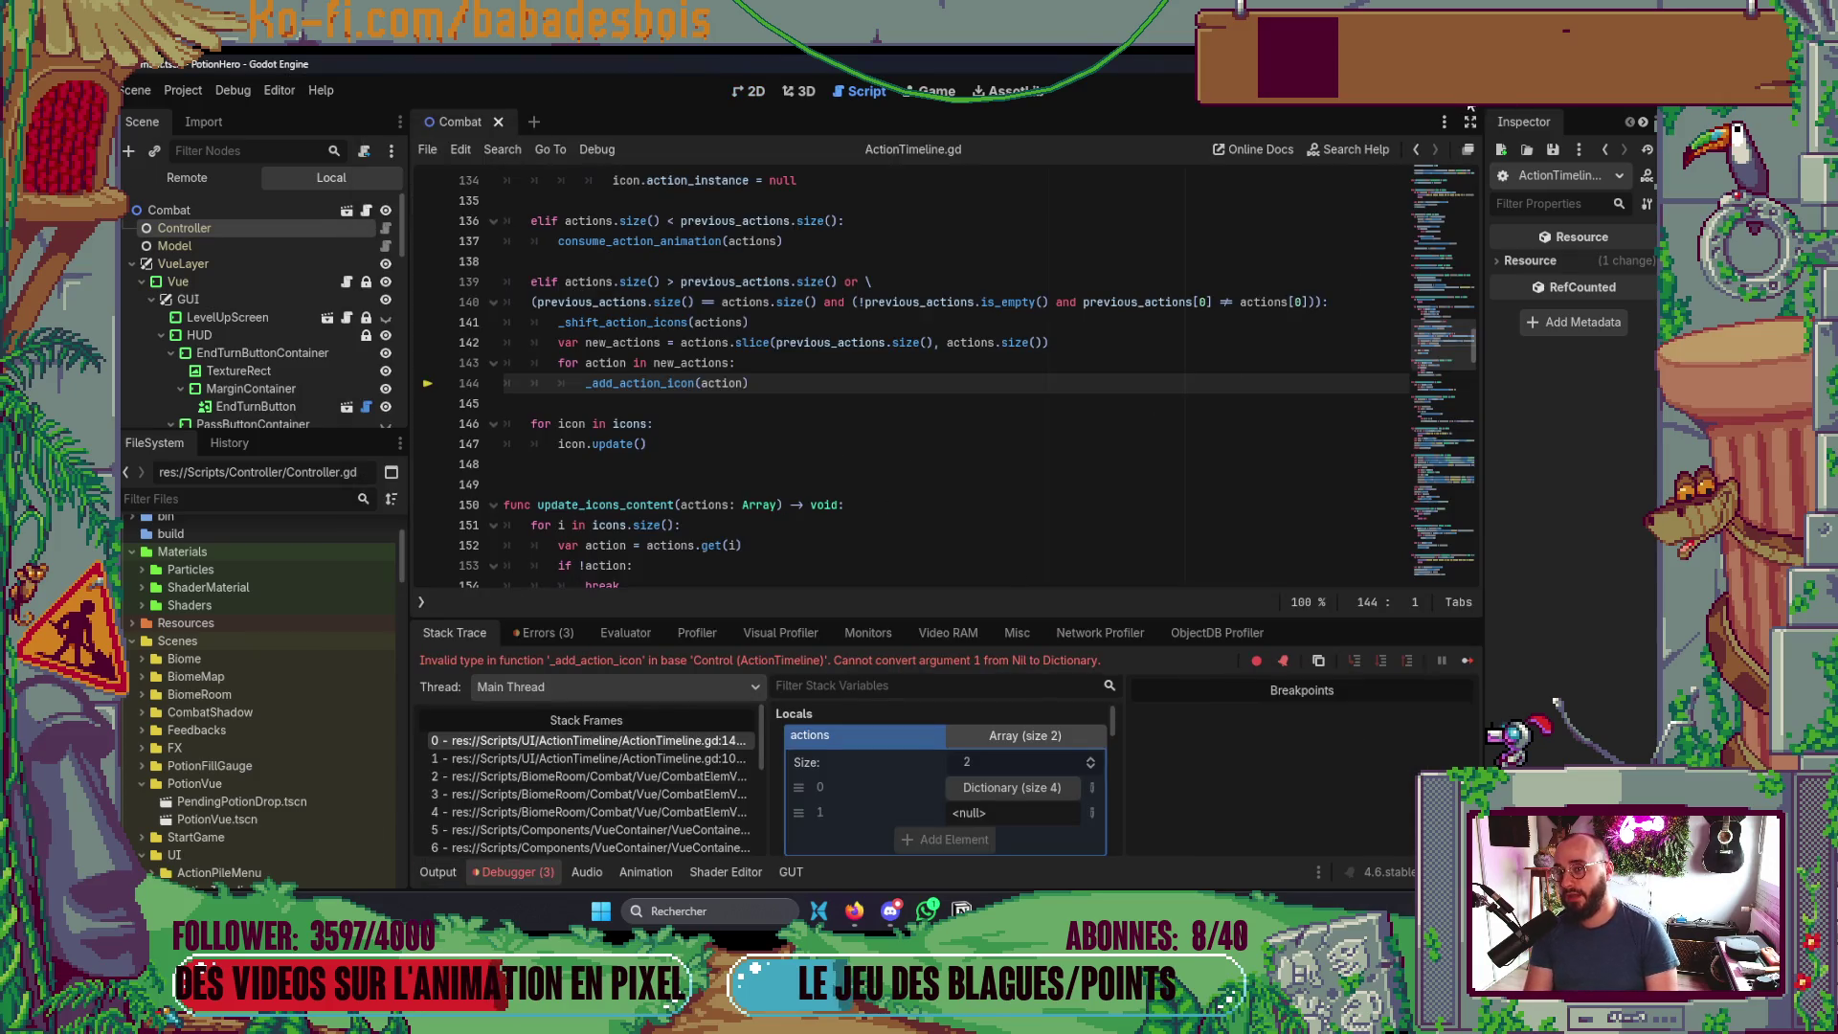
- Stop the game, inspect _add_action_icon's icon_appear_animation call with the debugger hidden, then switch to Neovim
{"action": "left_click", "coordinate": [1274, 94]}
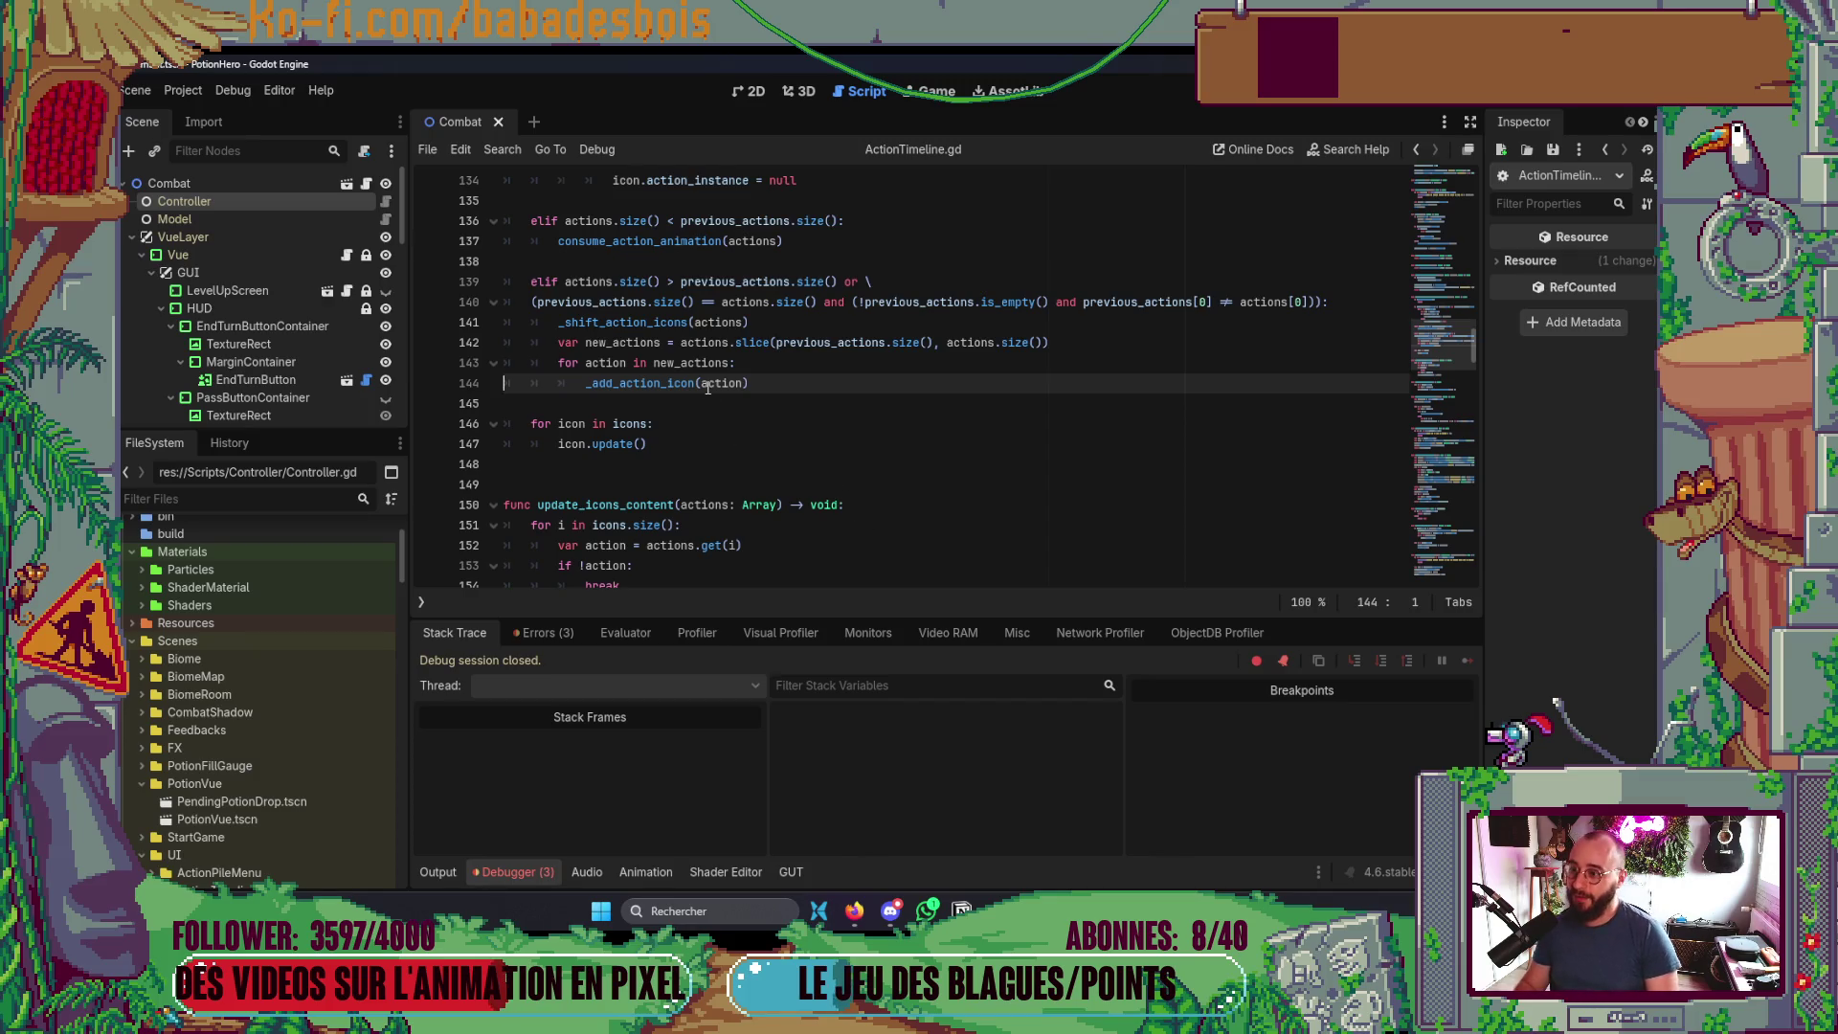
{"action": "left_click", "coordinate": [629, 386], "text": "ctrl"}
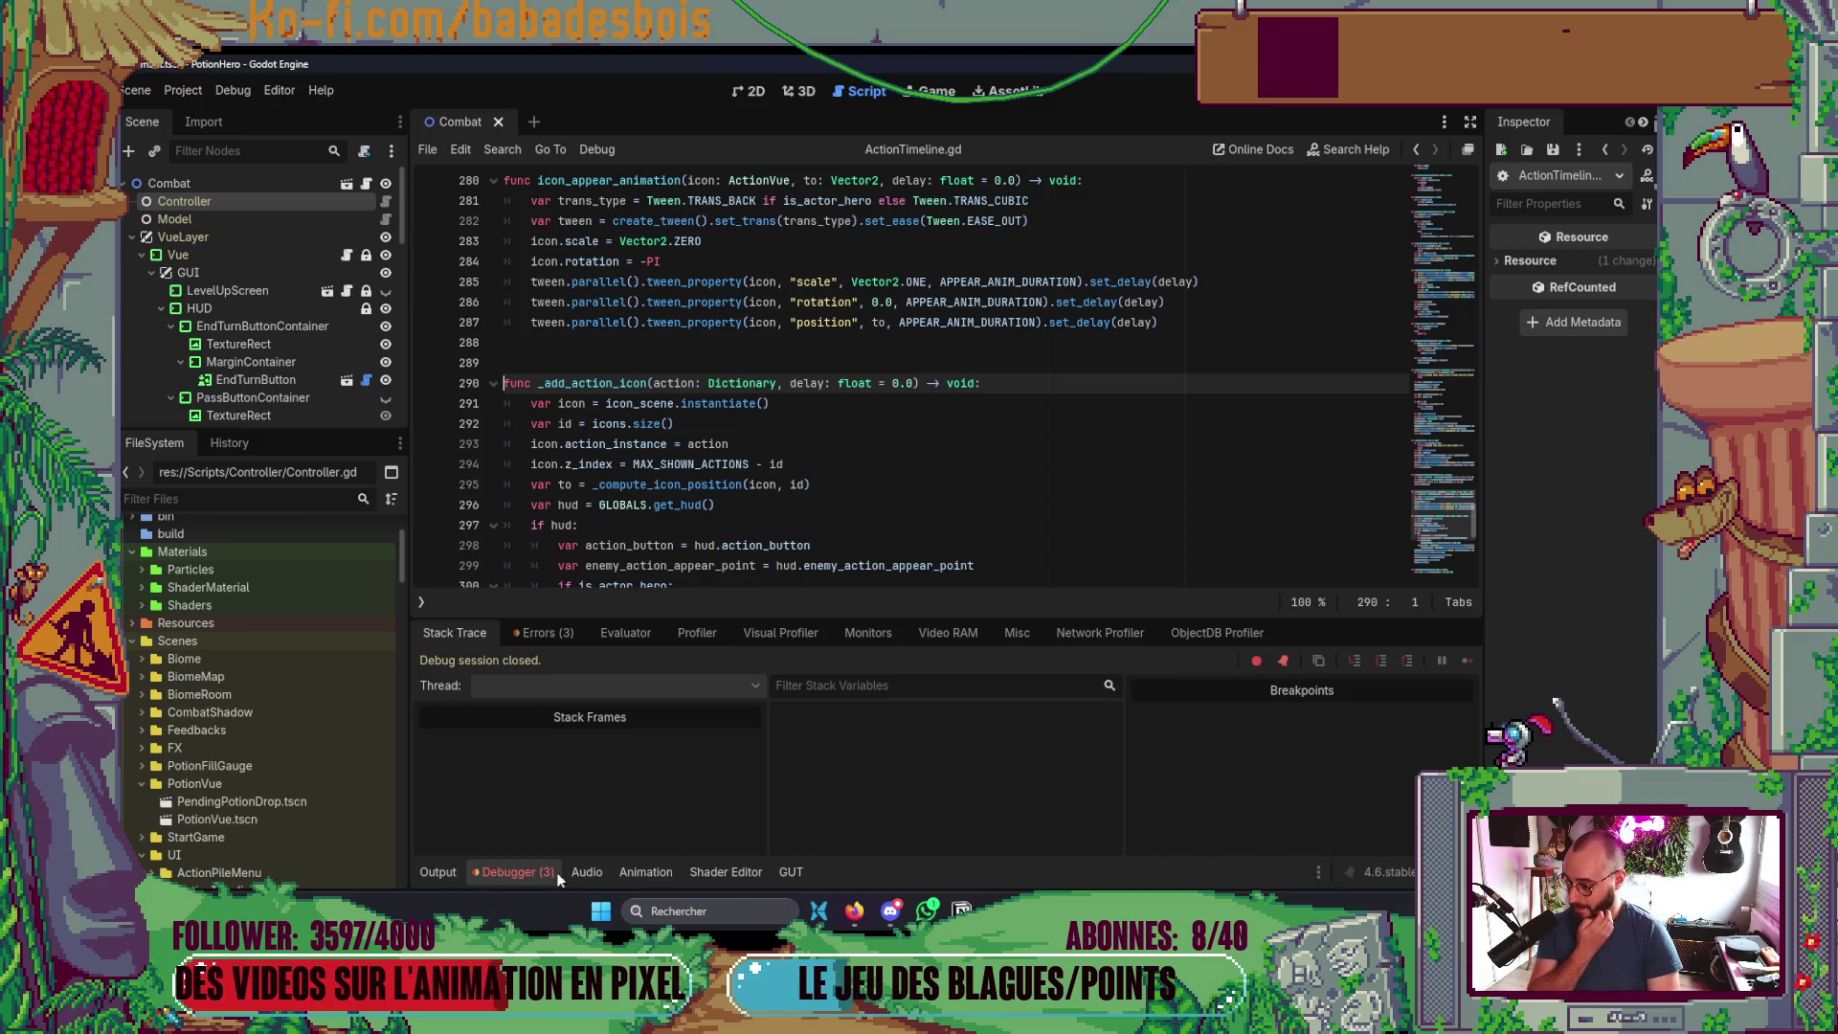
{"action": "left_click", "coordinate": [514, 877]}
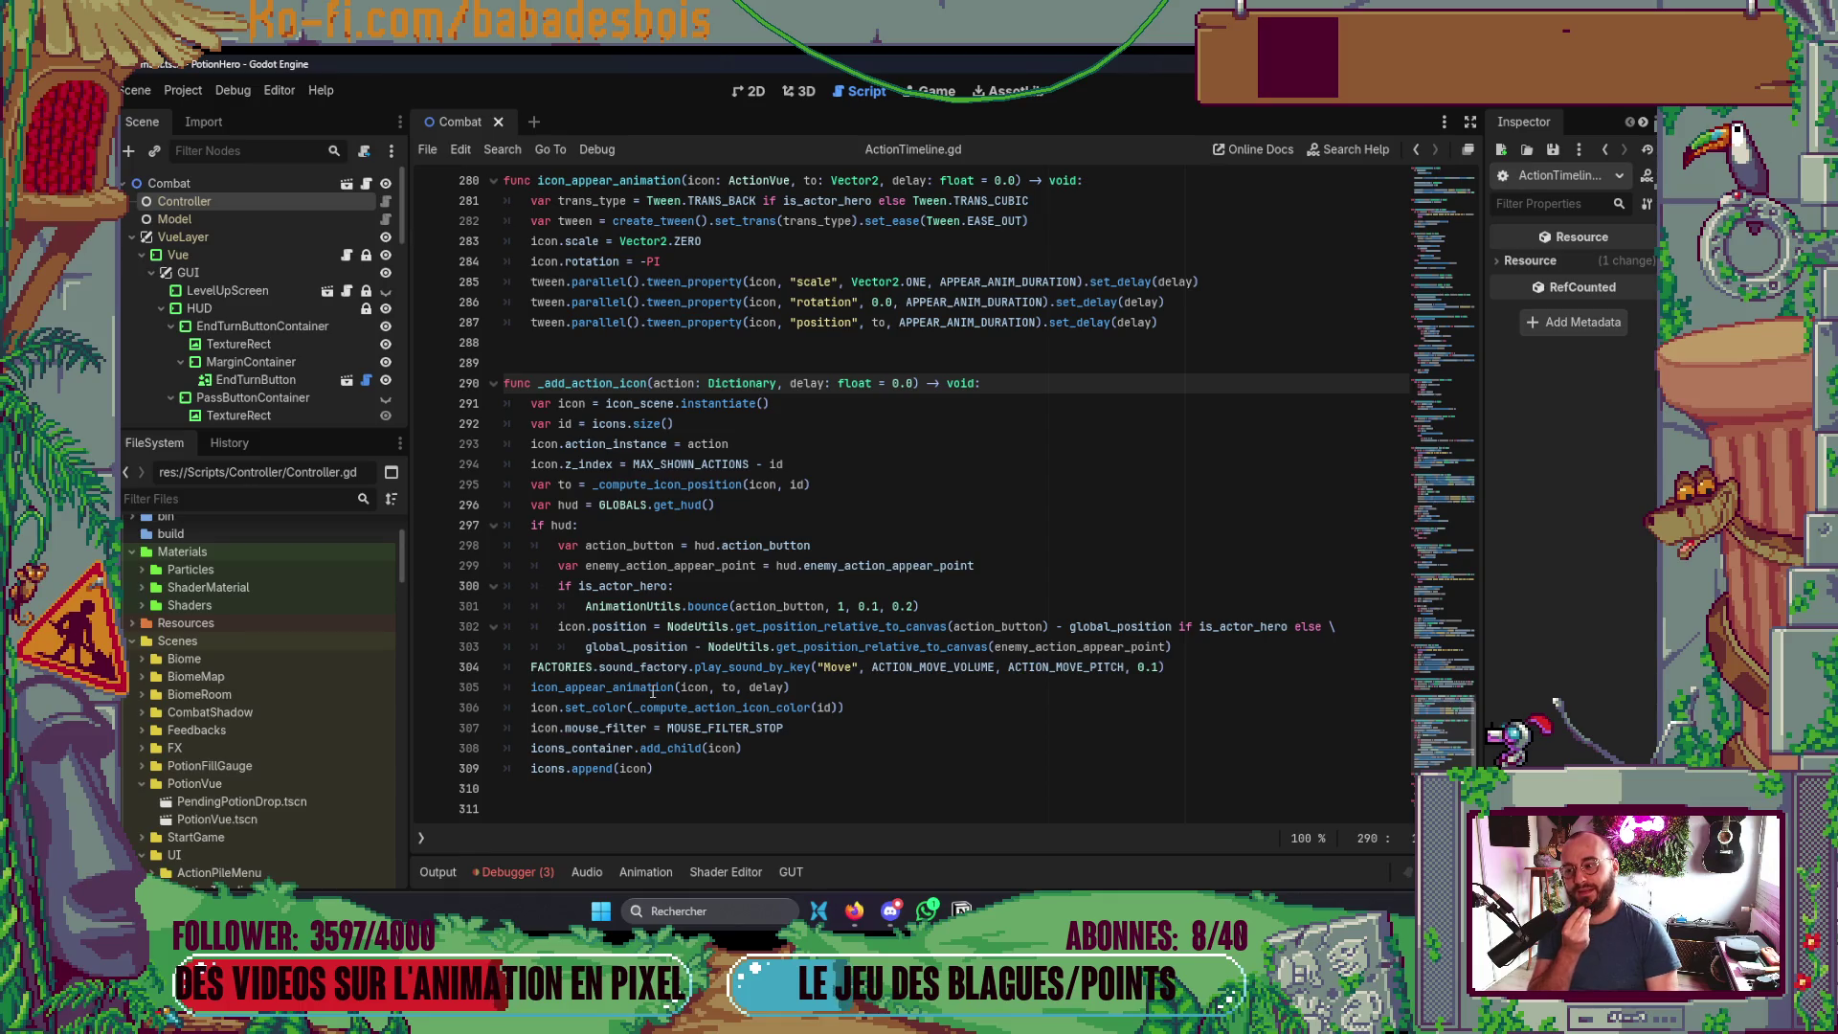
{"action": "mouse_move", "coordinate": [654, 690]}
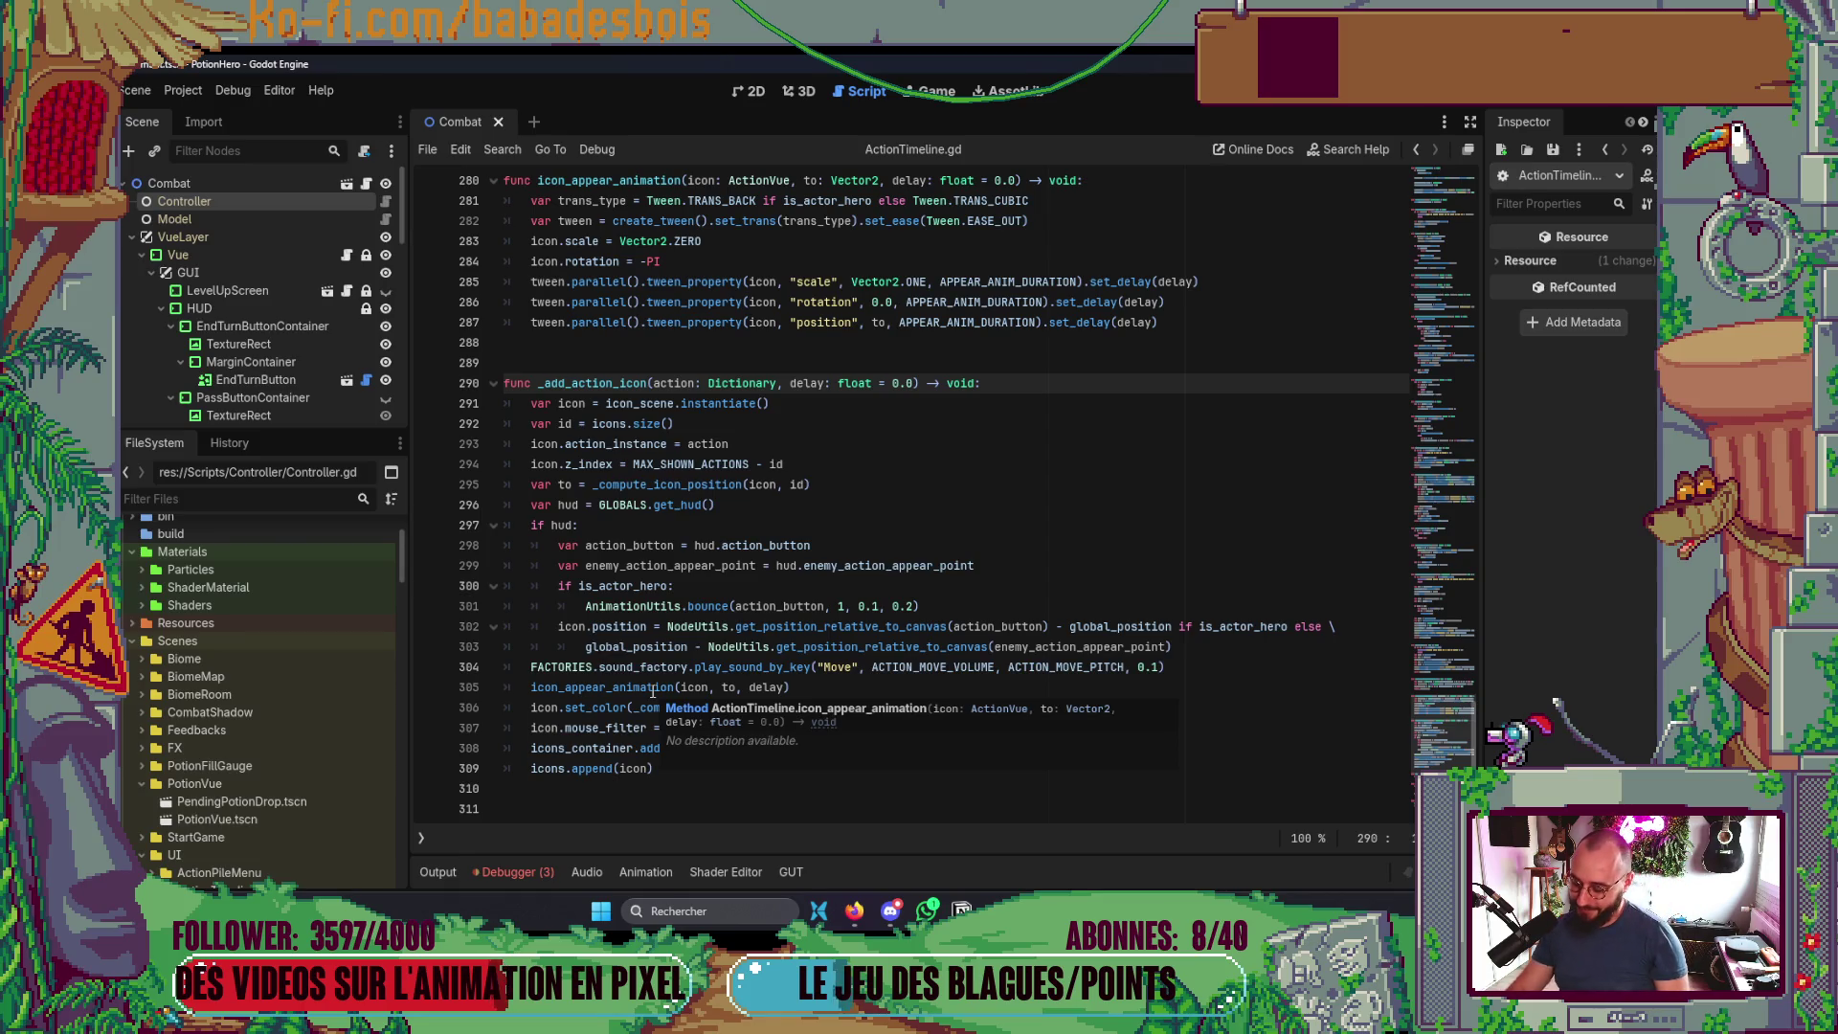
{"action": "key", "text": "alt+Tab"}
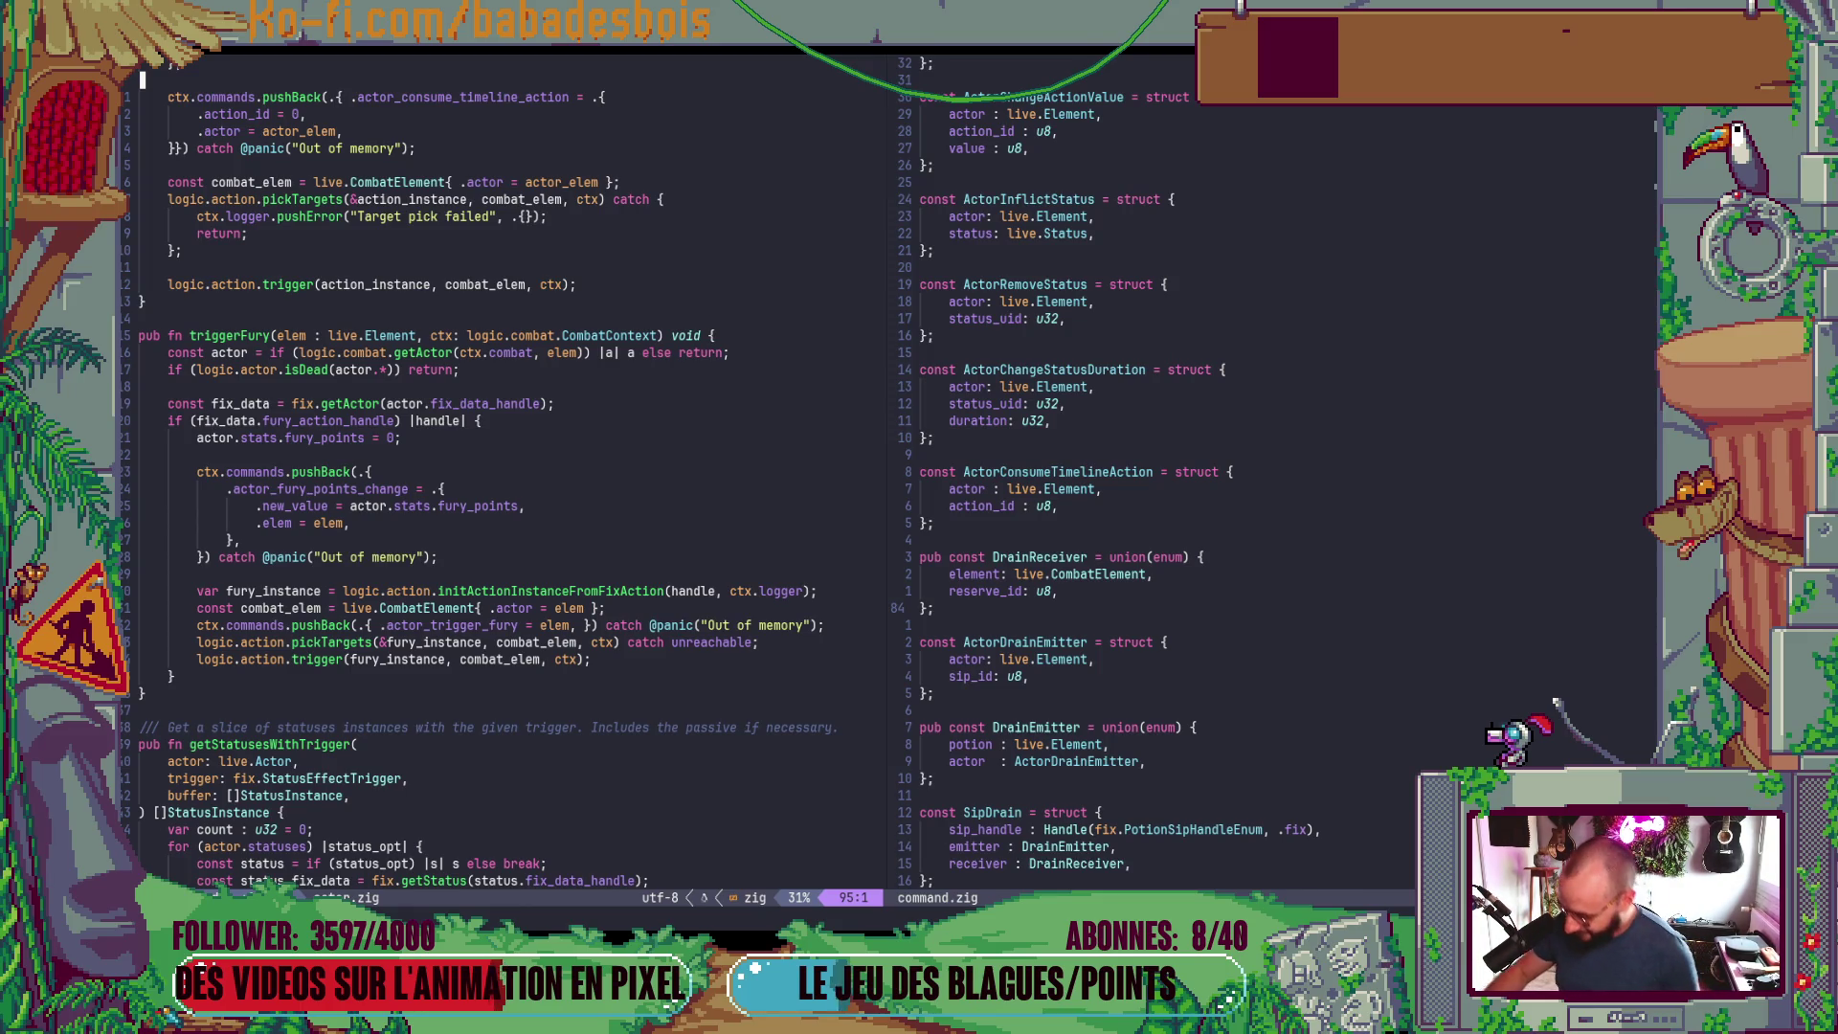
- Scroll to triggerFury's fury points change block in the Zig code, then return to ActionTimeline.gd
{"action": "scroll", "coordinate": [594, 426], "scroll_direction": "down", "scroll_amount": 2}
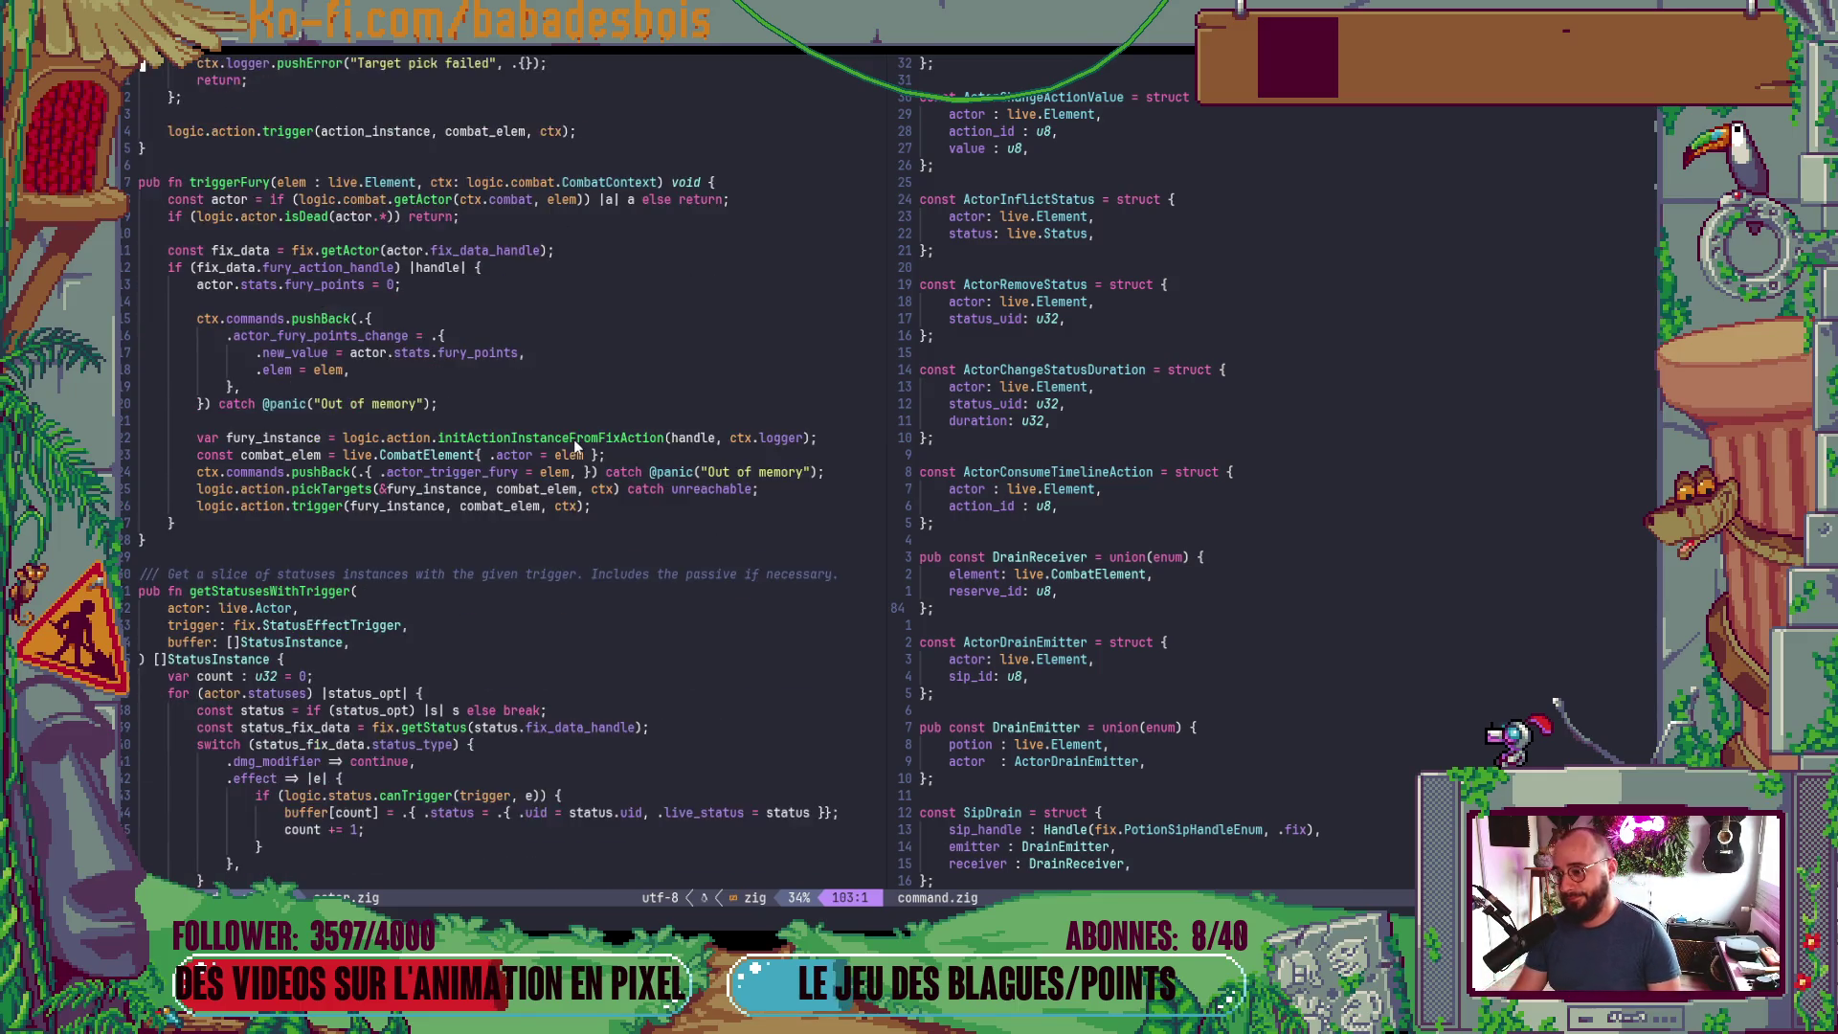
{"action": "left_click", "coordinate": [583, 431]}
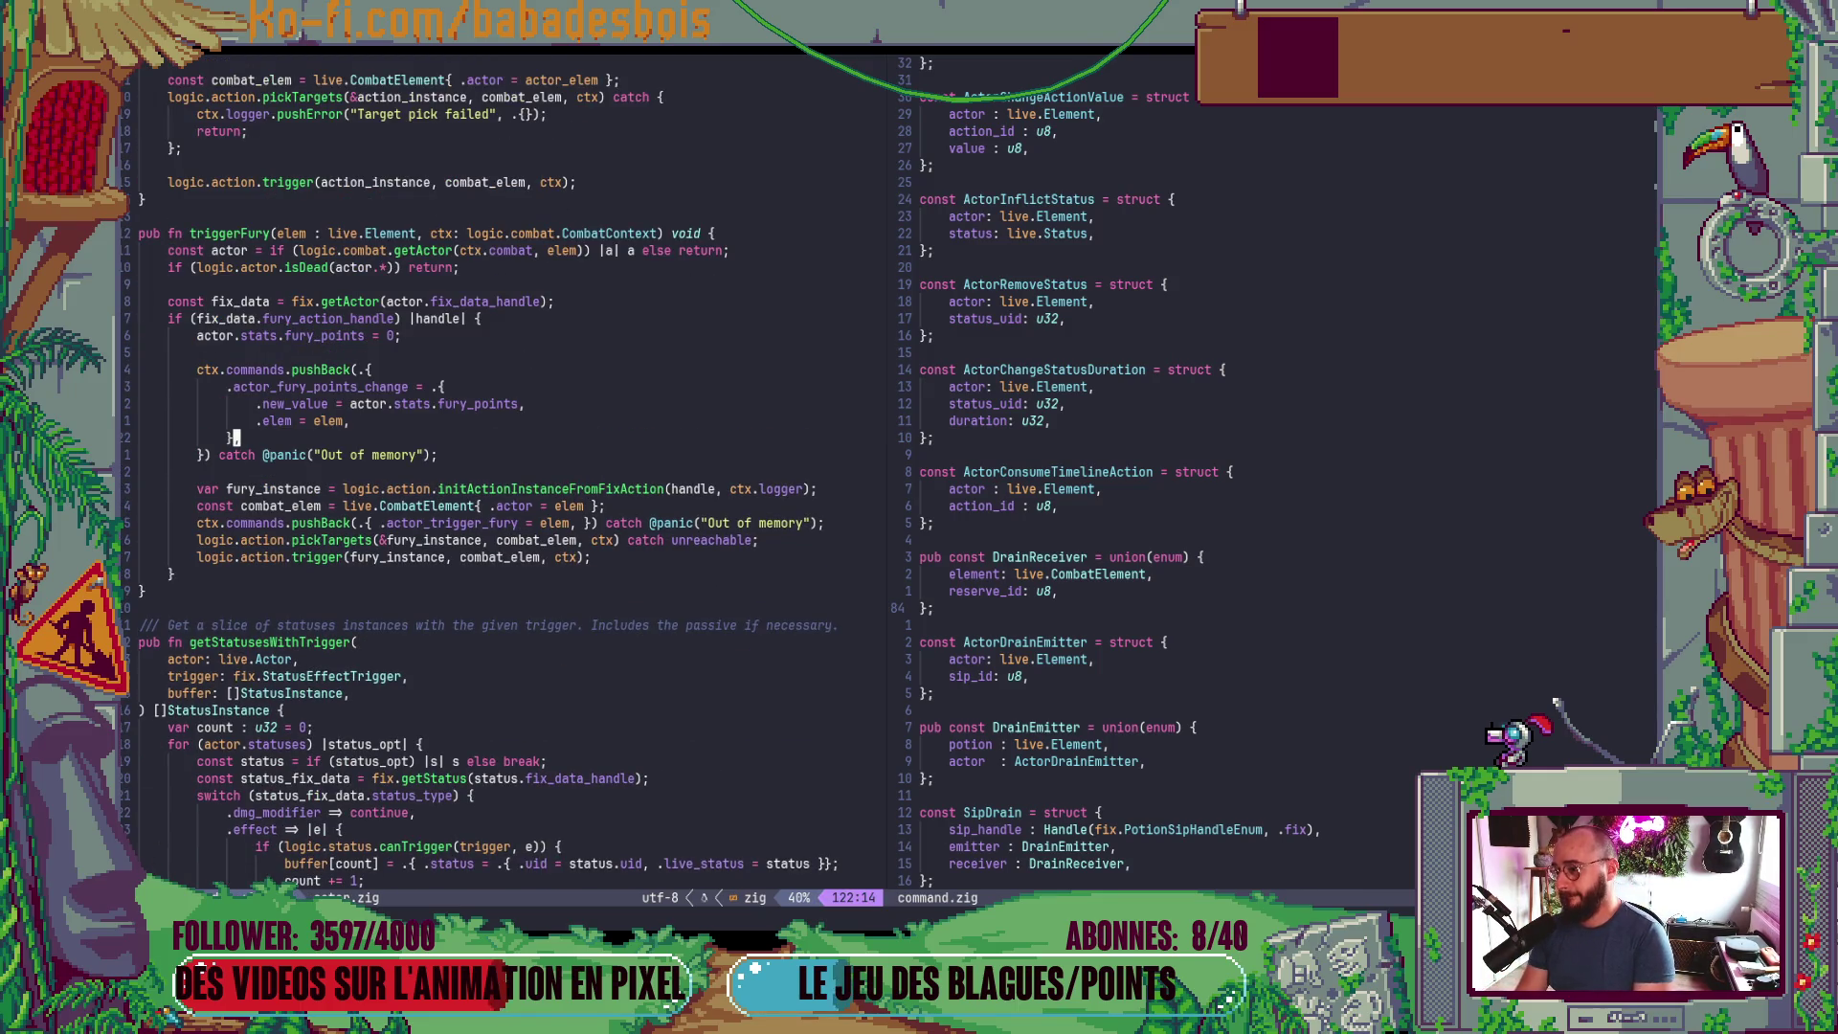
{"action": "key", "text": "alt+Tab"}
{"action": "key", "text": "Tab"}
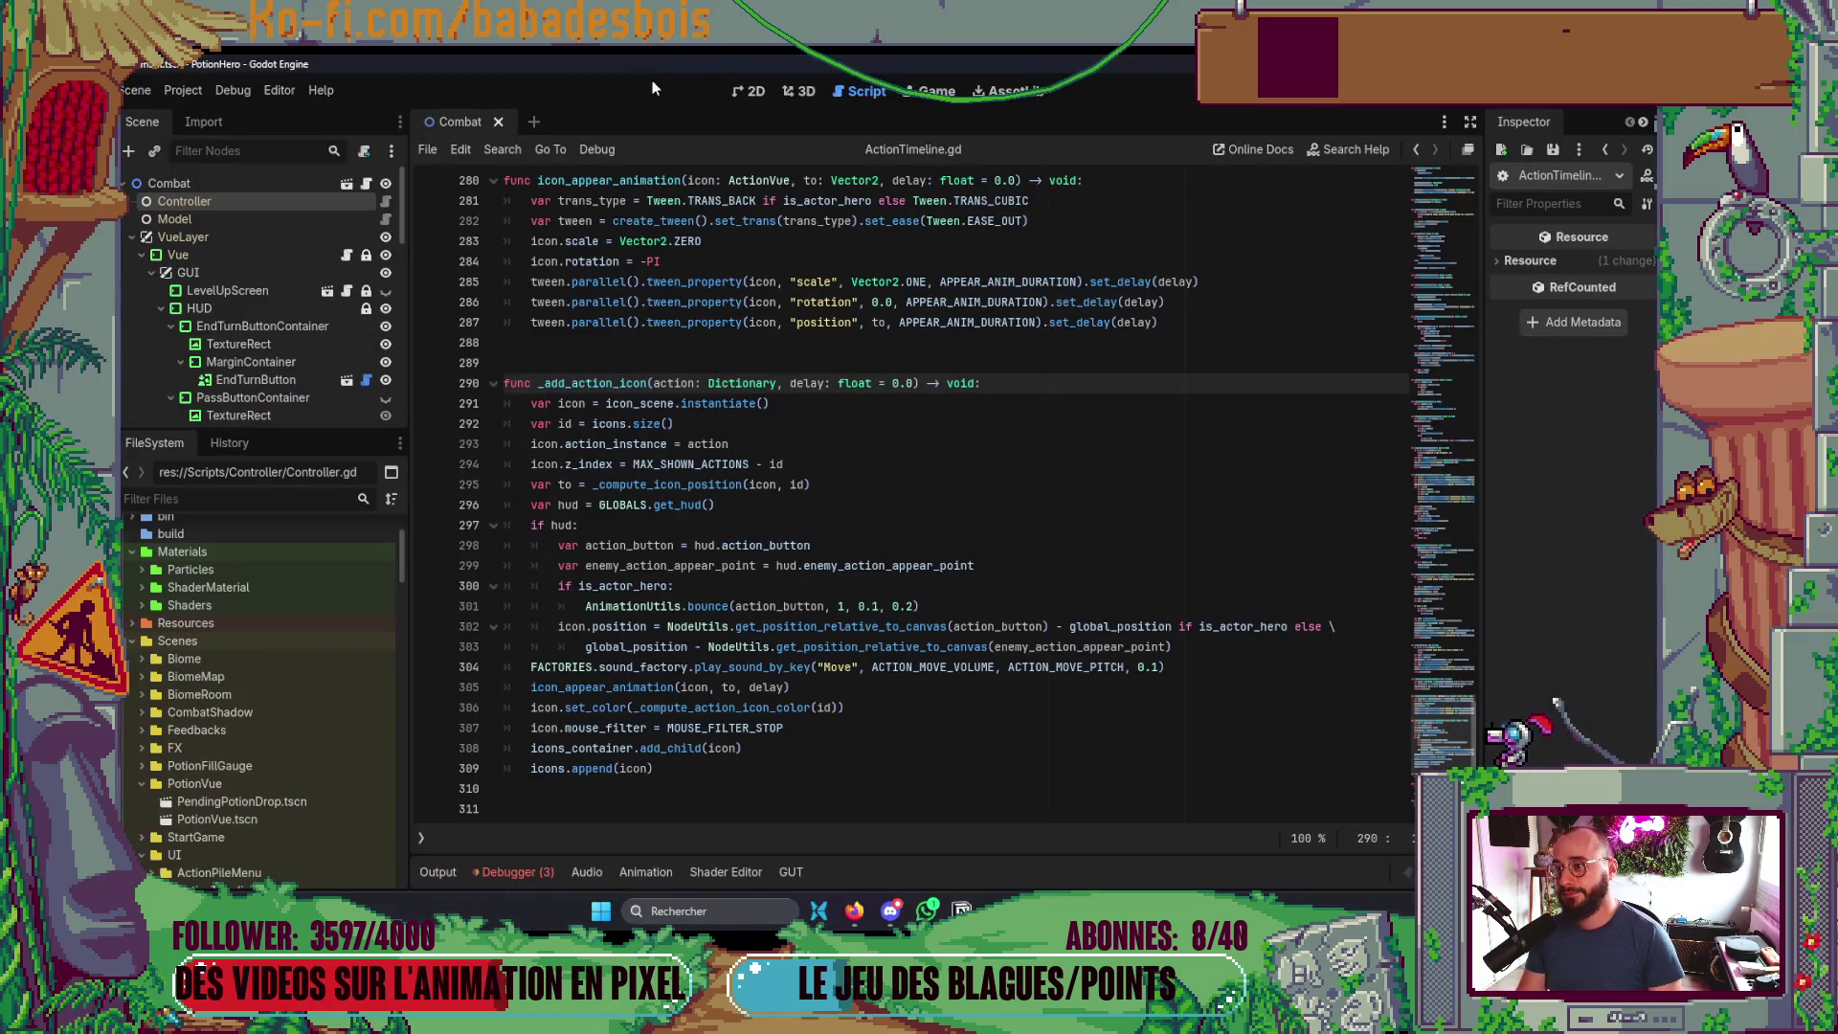
- Run the game from the Combat scene and end the turn with the hourglass button to trigger the error
{"action": "left_click", "coordinate": [757, 90]}
{"action": "key", "text": "F5"}
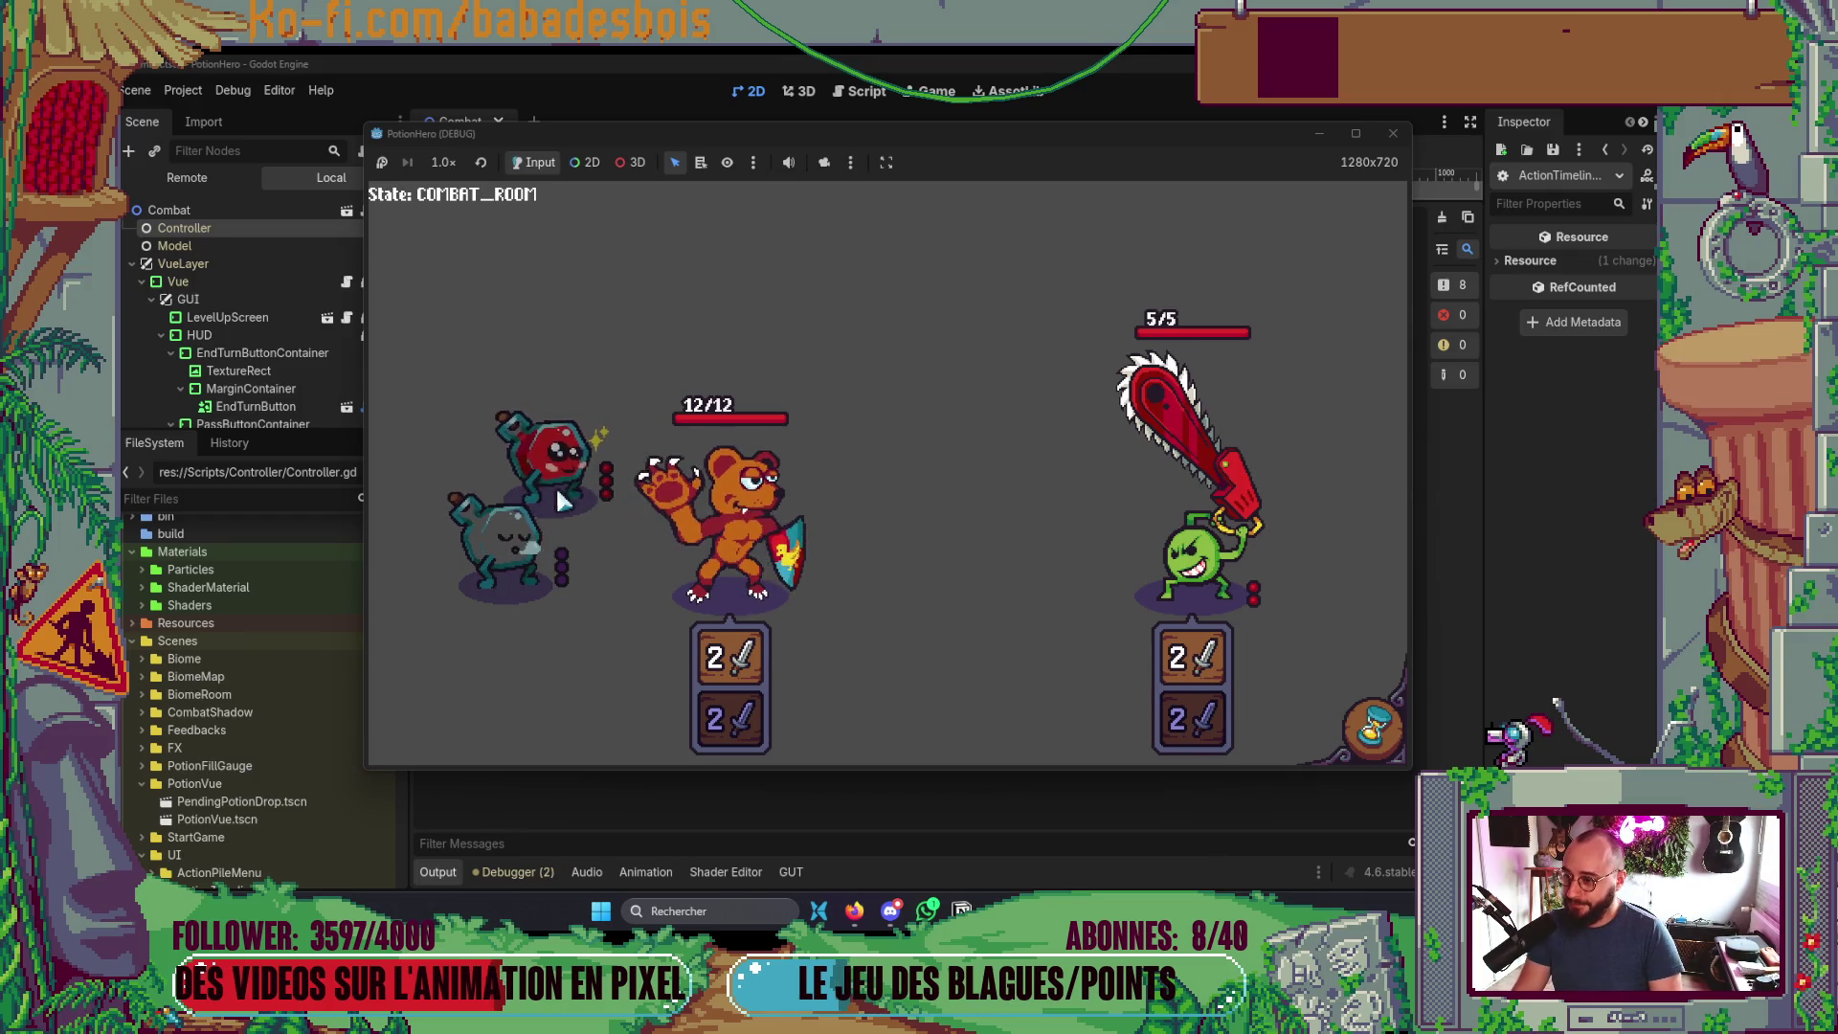
{"action": "left_click", "coordinate": [1389, 726]}
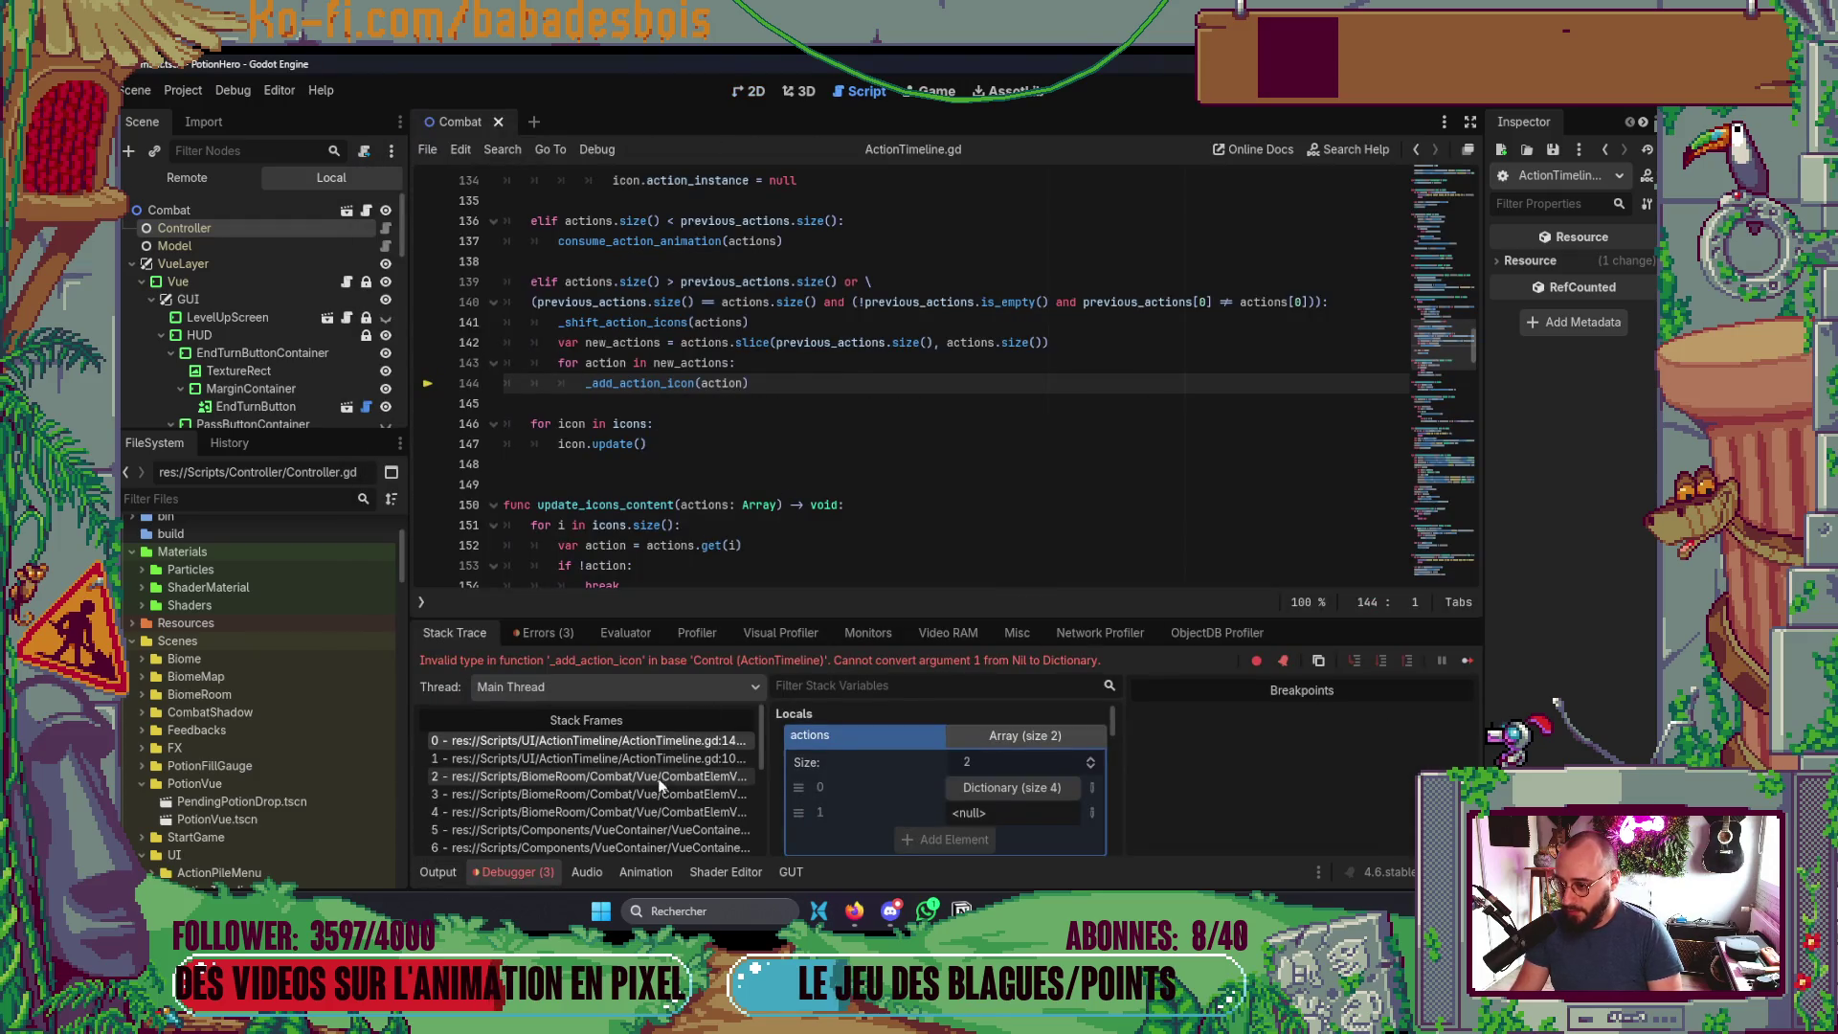
- Step between stack frames at lines 102 and 144 in ActionTimeline.gd, then stop the running game
{"action": "left_click", "coordinate": [737, 758]}
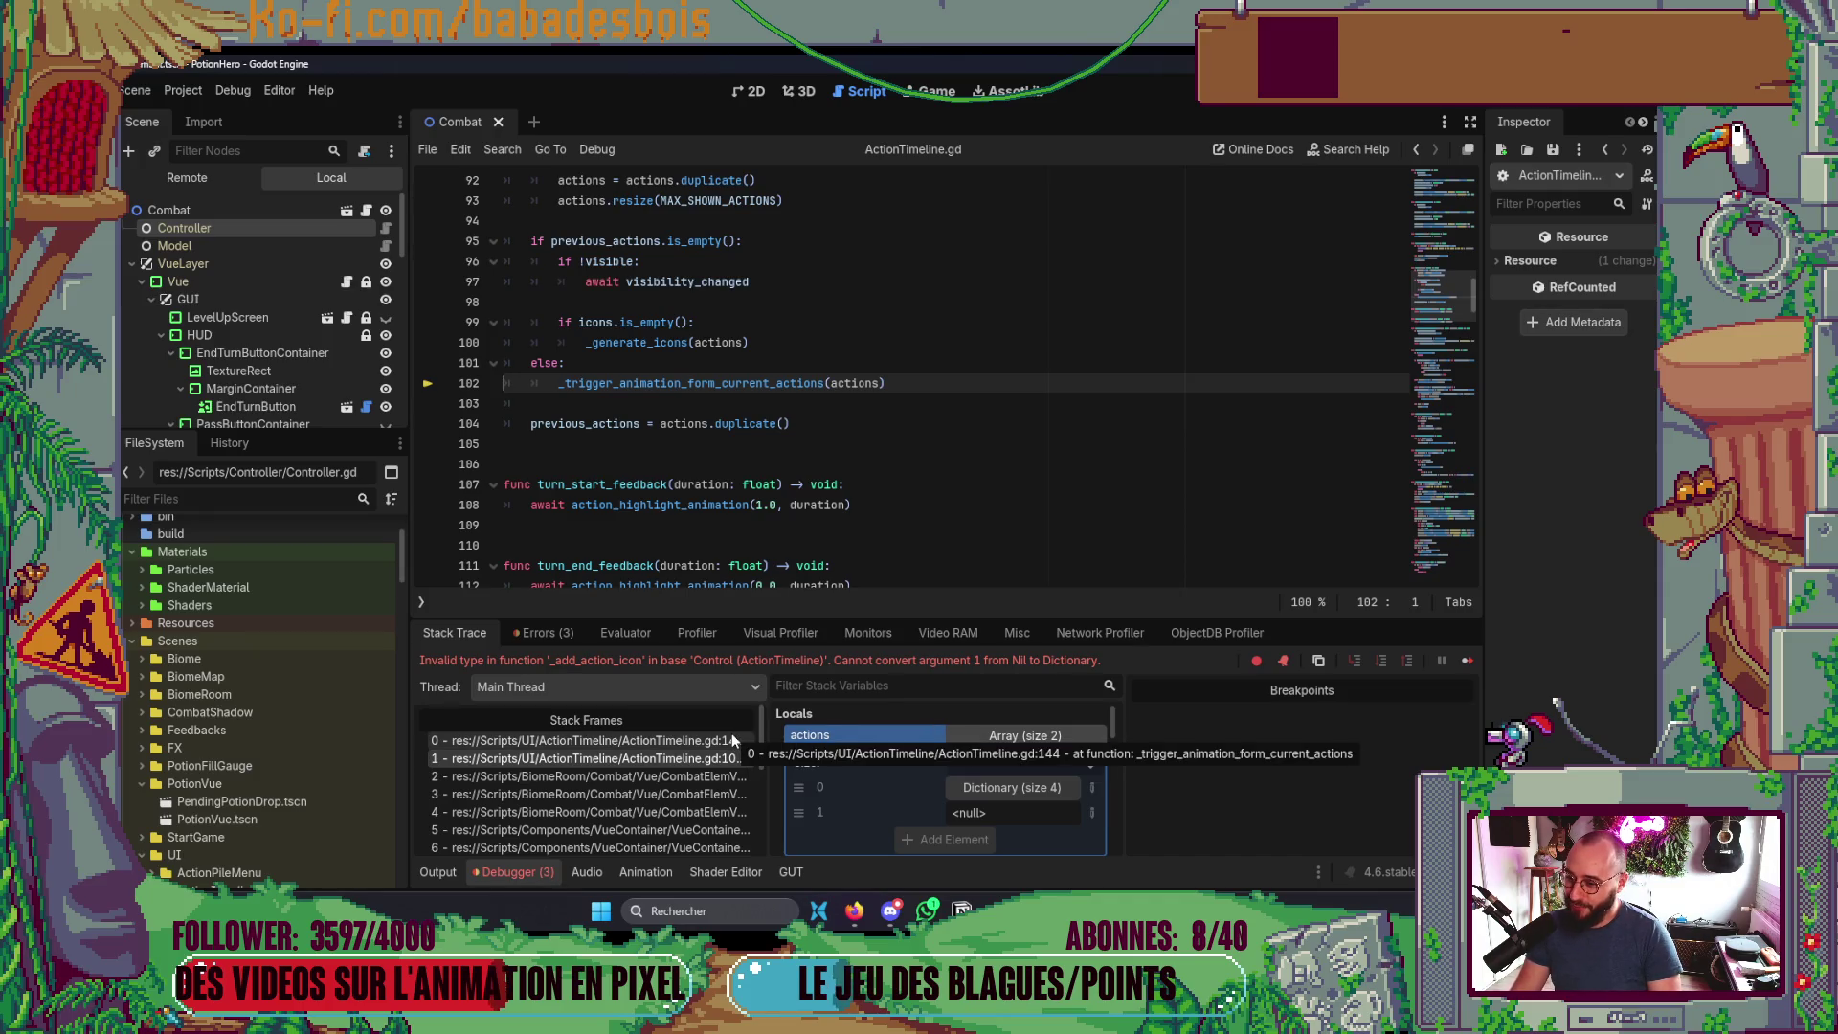
{"action": "left_click", "coordinate": [732, 733]}
{"action": "left_click", "coordinate": [681, 758]}
{"action": "left_click", "coordinate": [715, 741]}
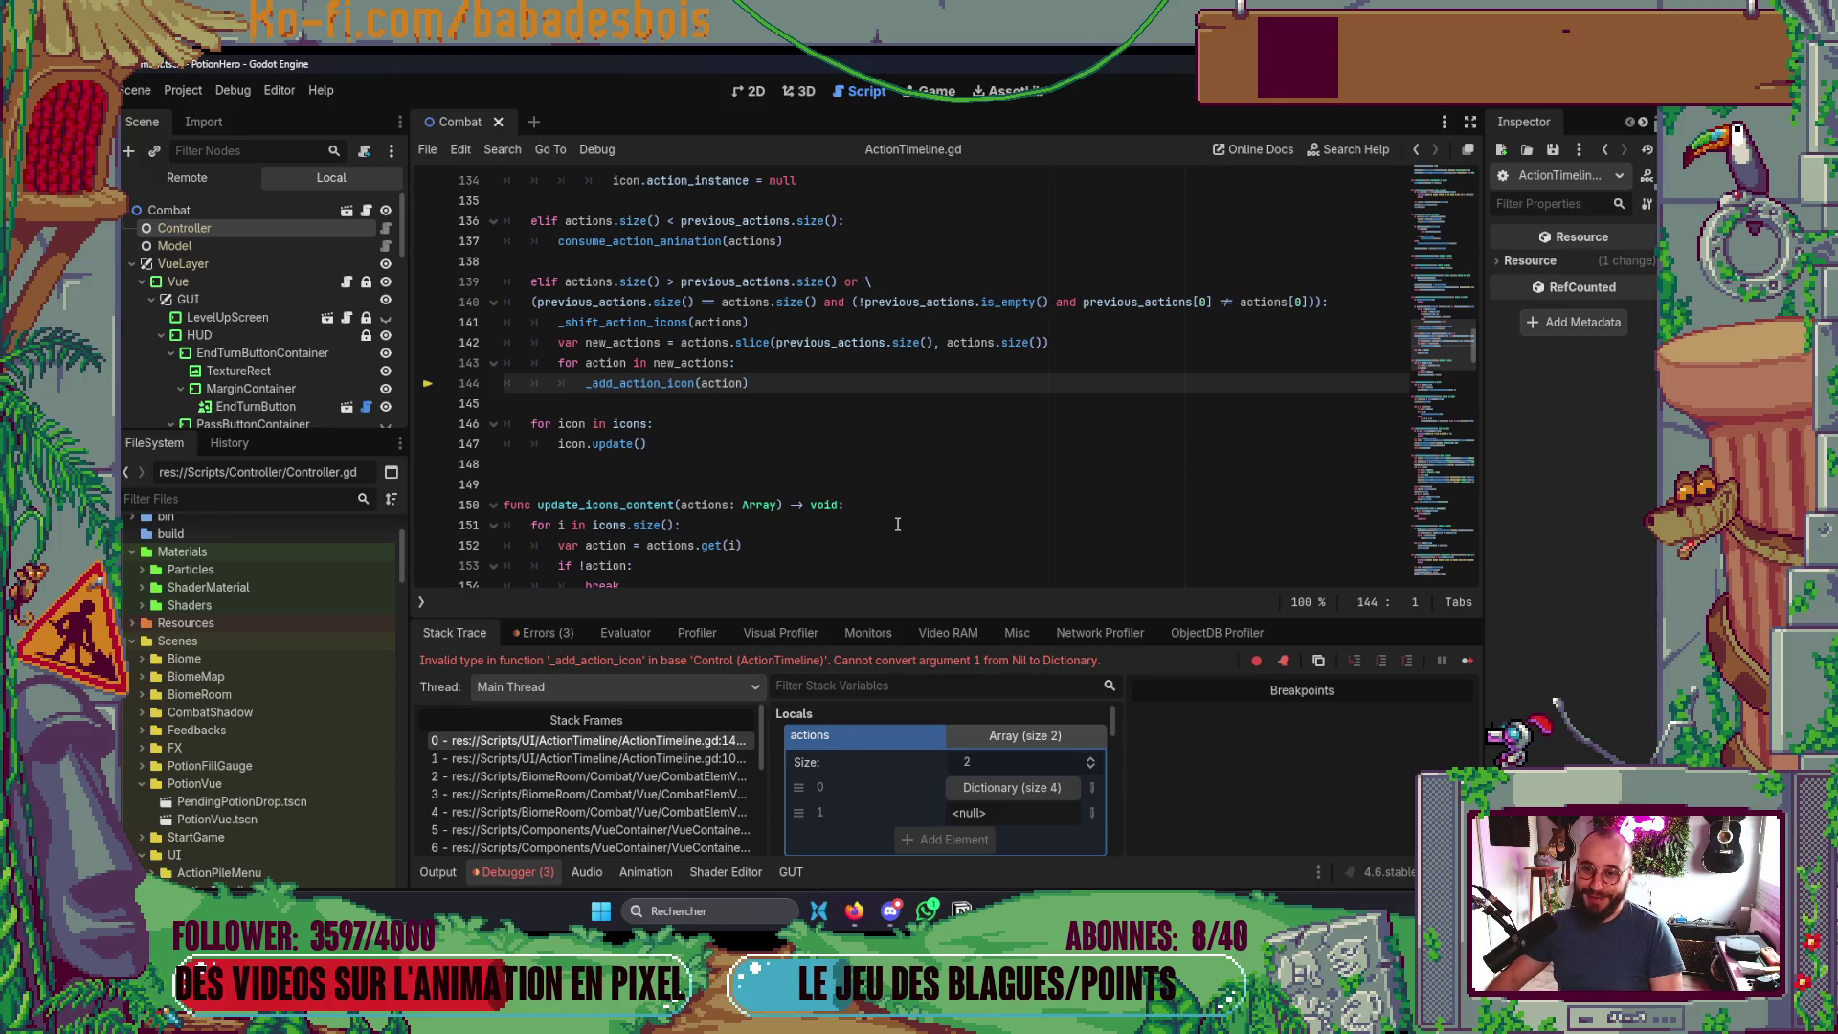
{"action": "left_click", "coordinate": [1455, 111]}
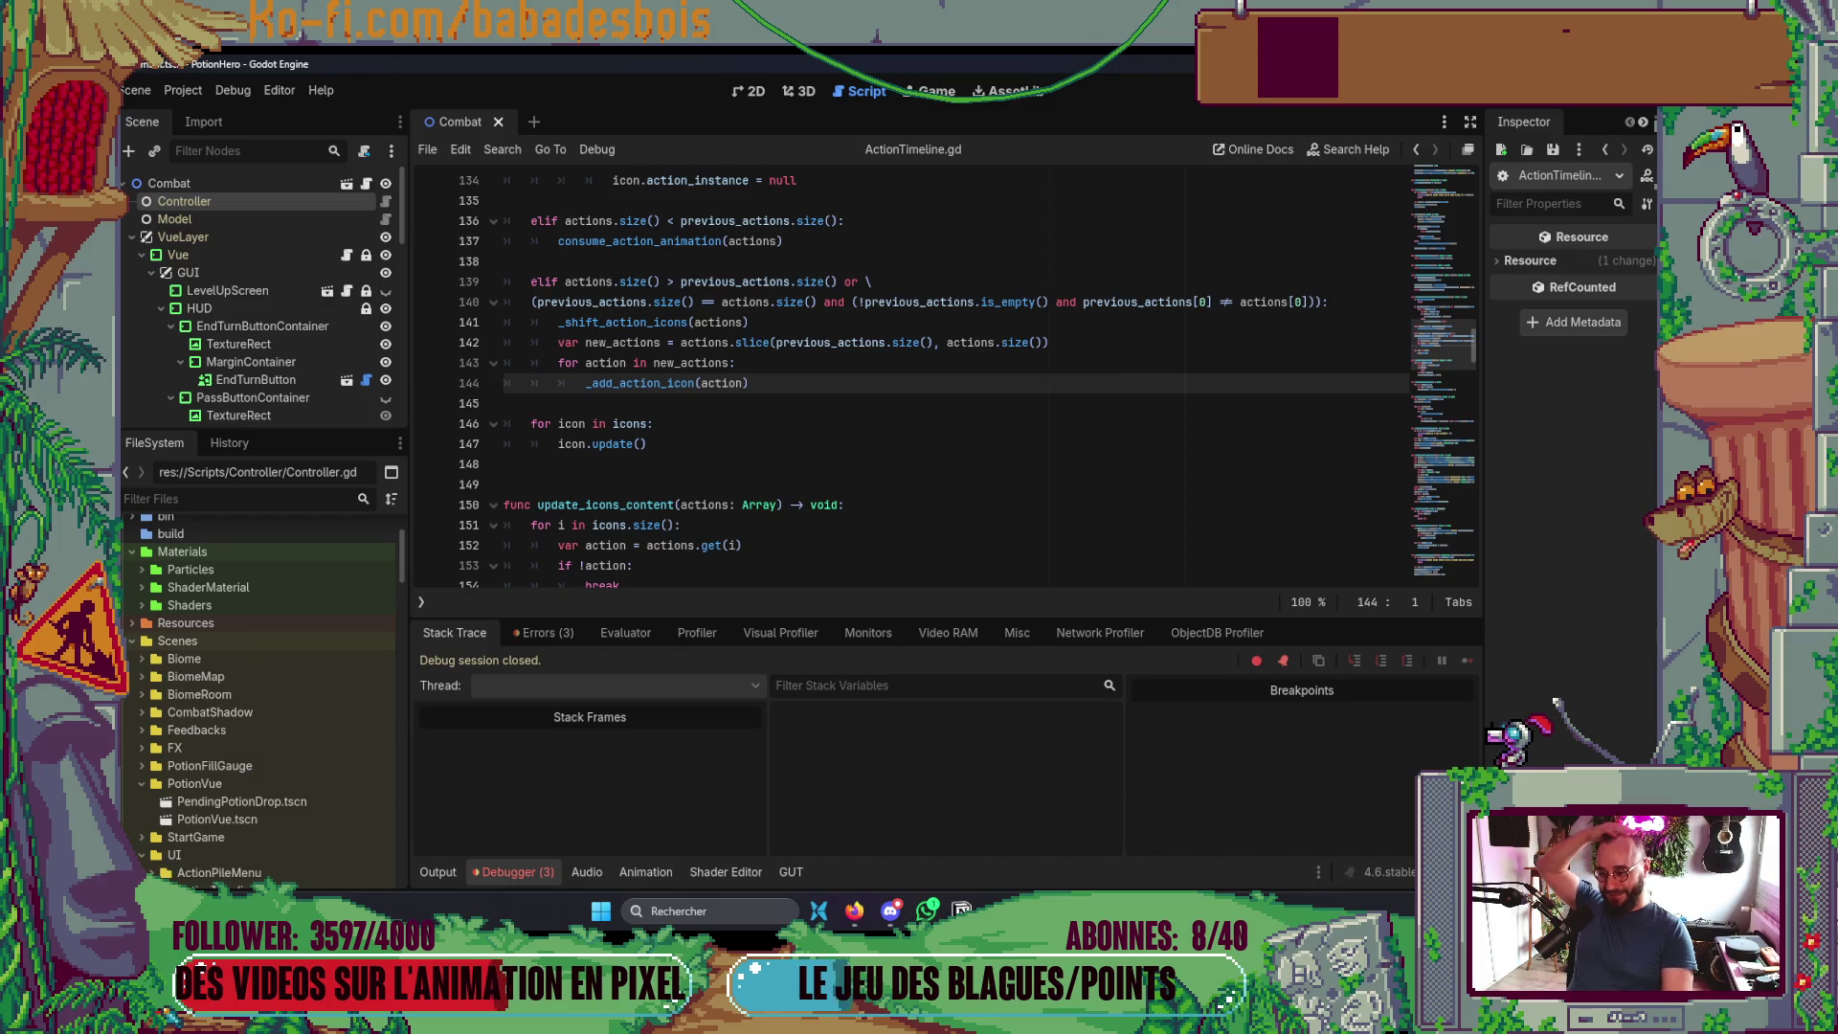
- Scroll ActionTimeline.gd up to line 119 and collapse the Debugger dock to show the whole function
{"action": "mouse_move", "coordinate": [1139, 911]}
{"action": "scroll", "coordinate": [814, 431], "scroll_direction": "up", "scroll_amount": 5}
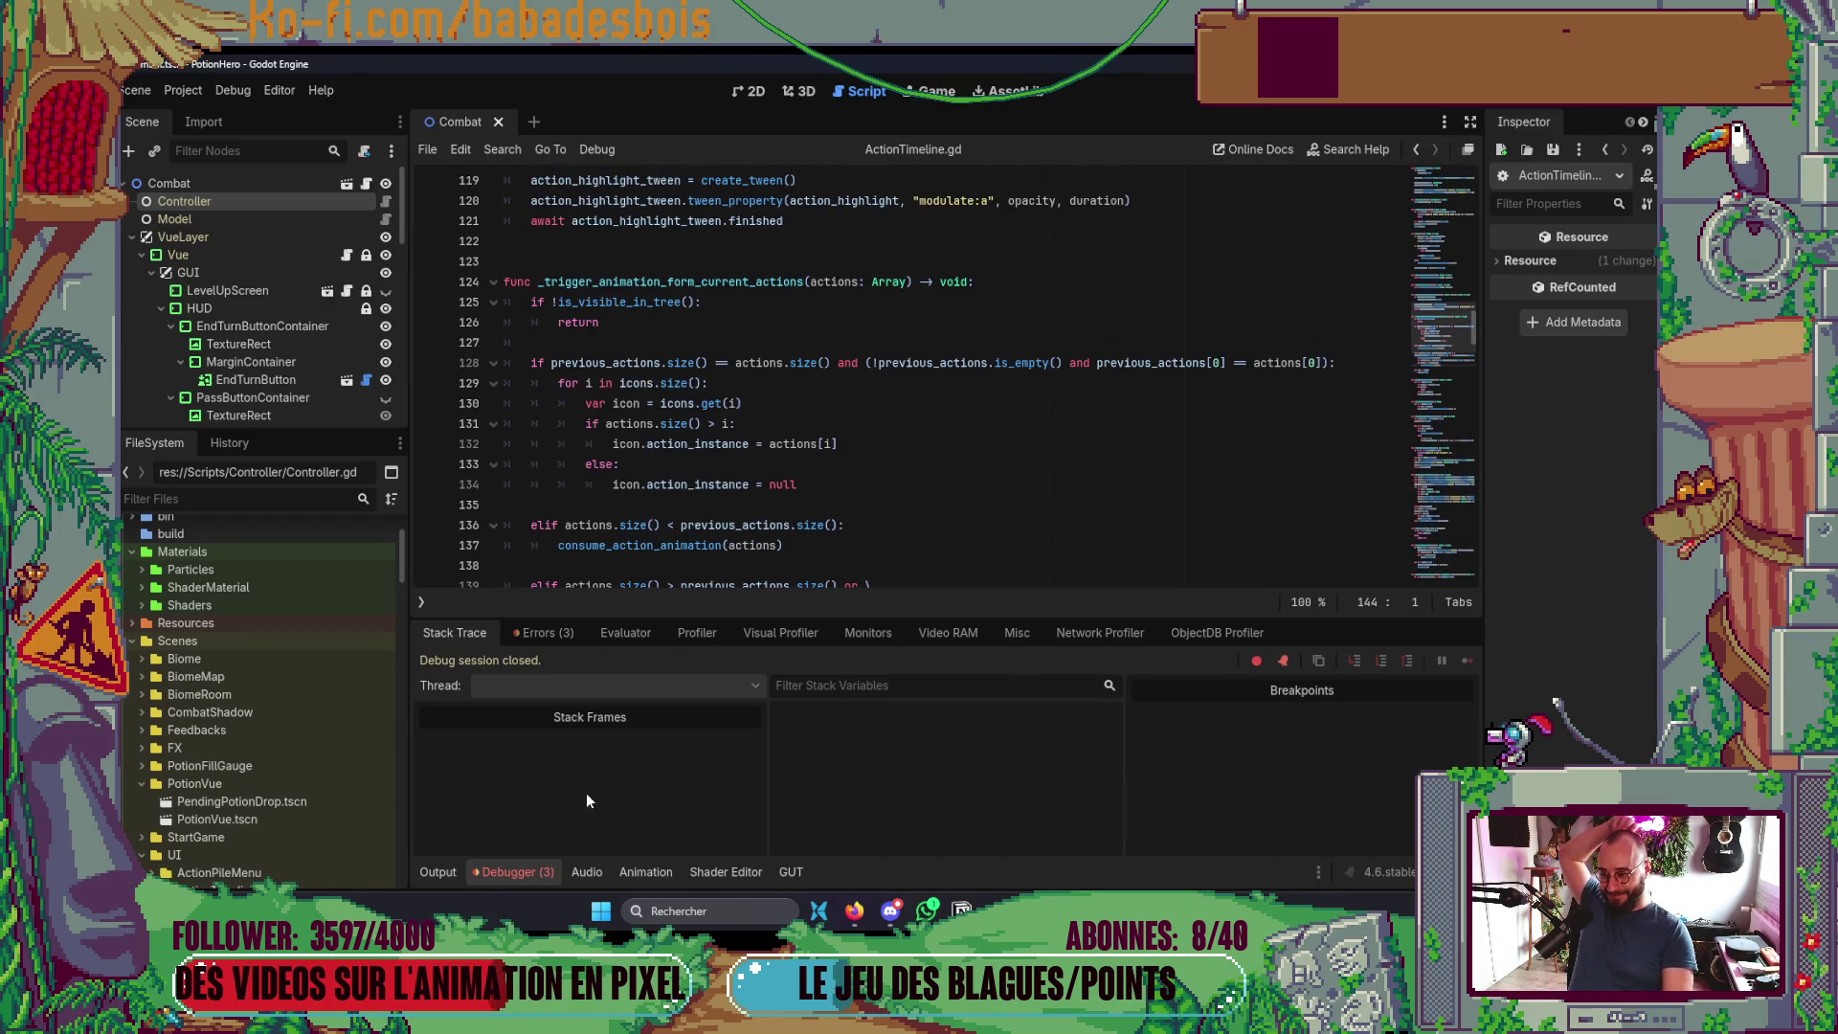
{"action": "left_click", "coordinate": [510, 871]}
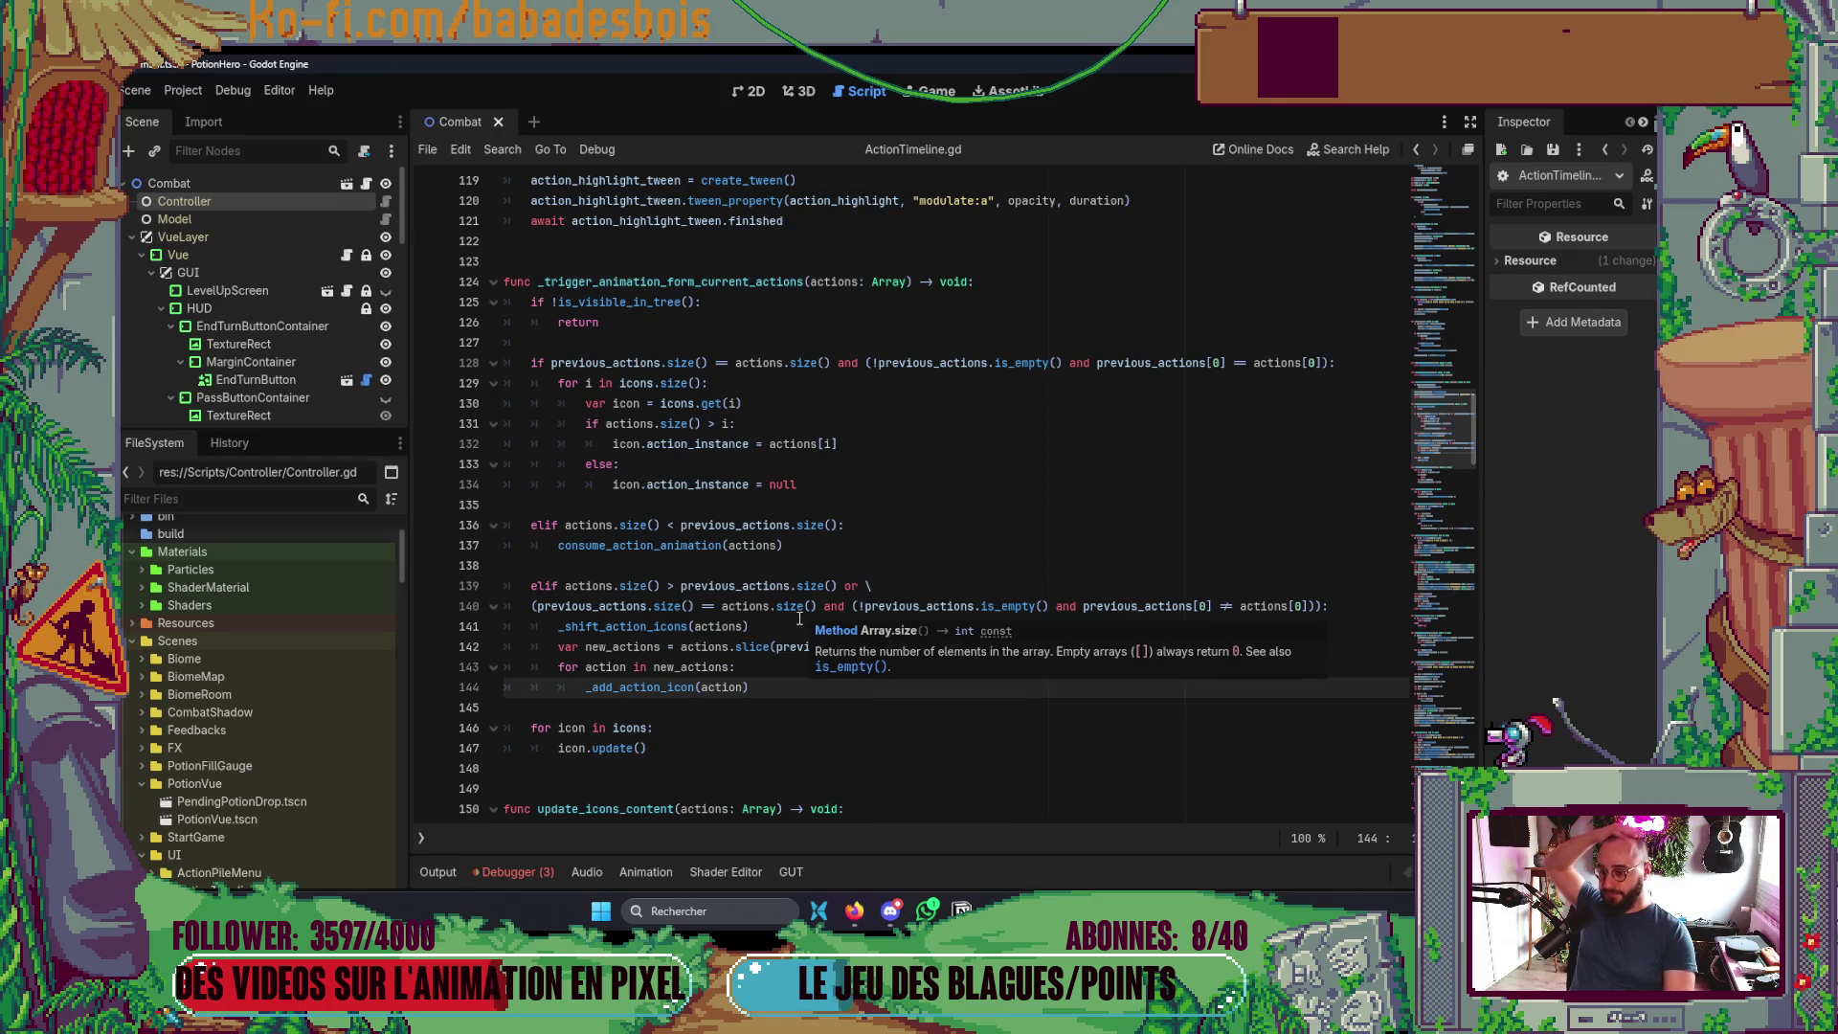
{"action": "mouse_move", "coordinate": [1176, 911]}
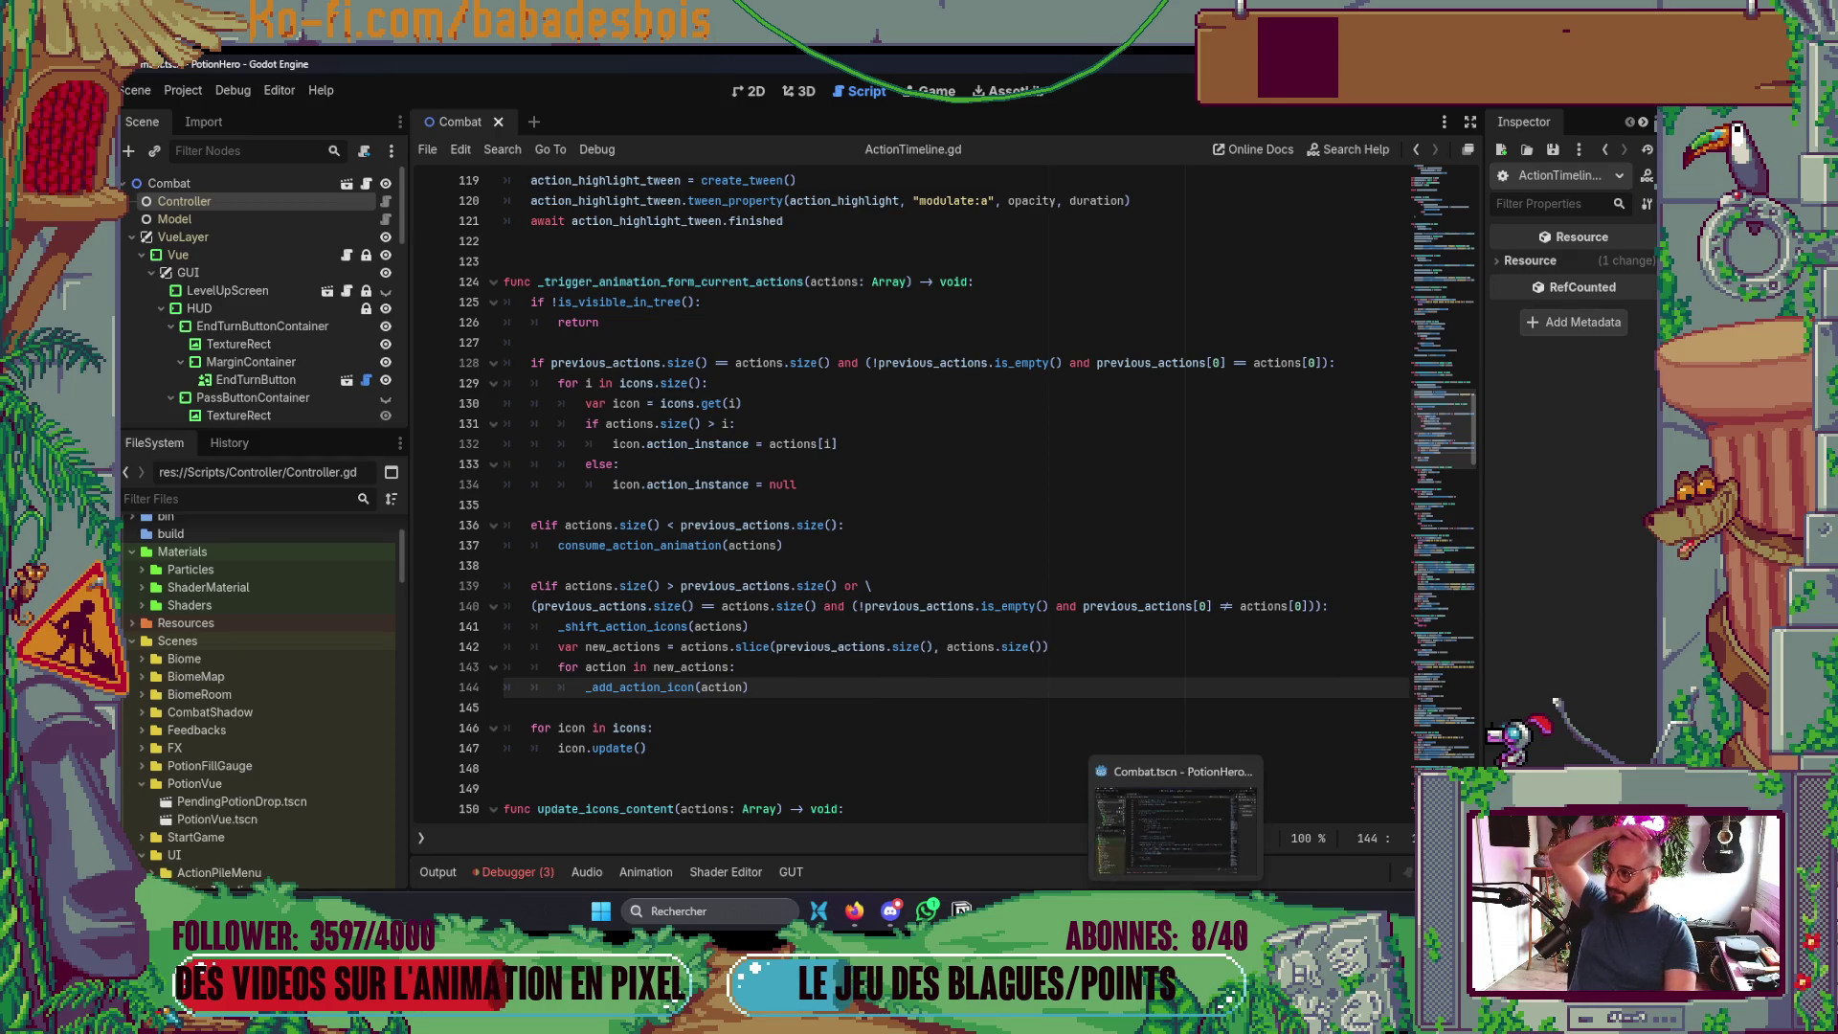